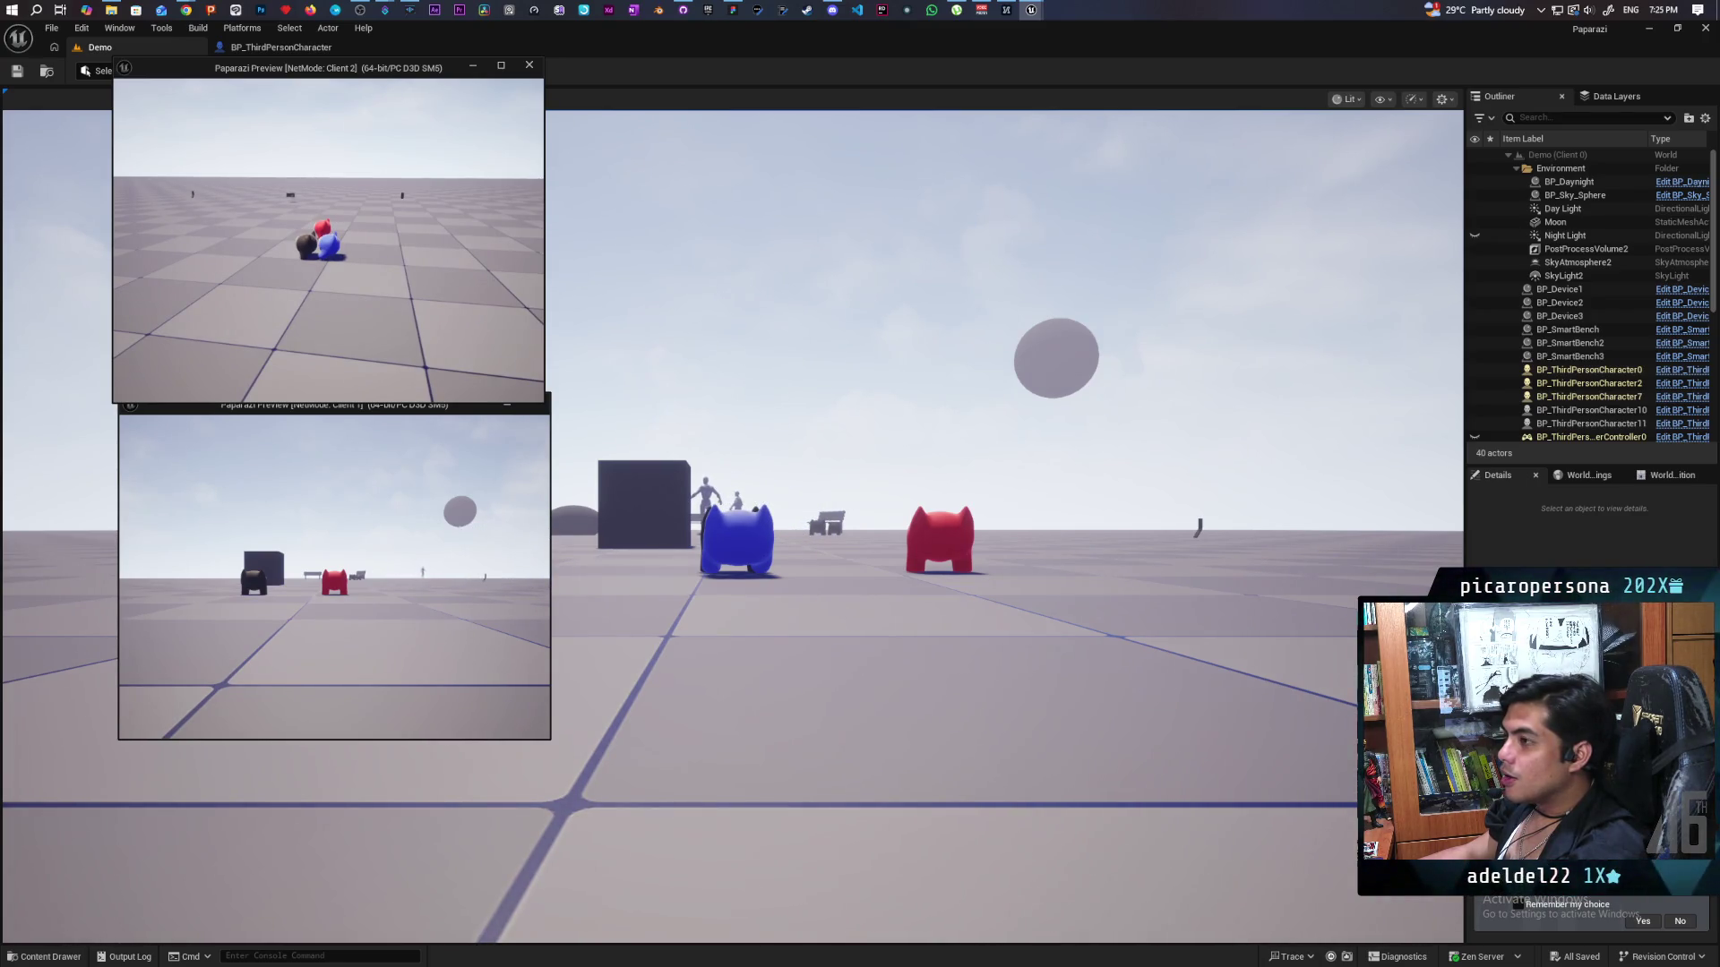
Stop the play-in-editor test and bring up the BP_ThirdPersonCharacter event graph.
key(Escape)
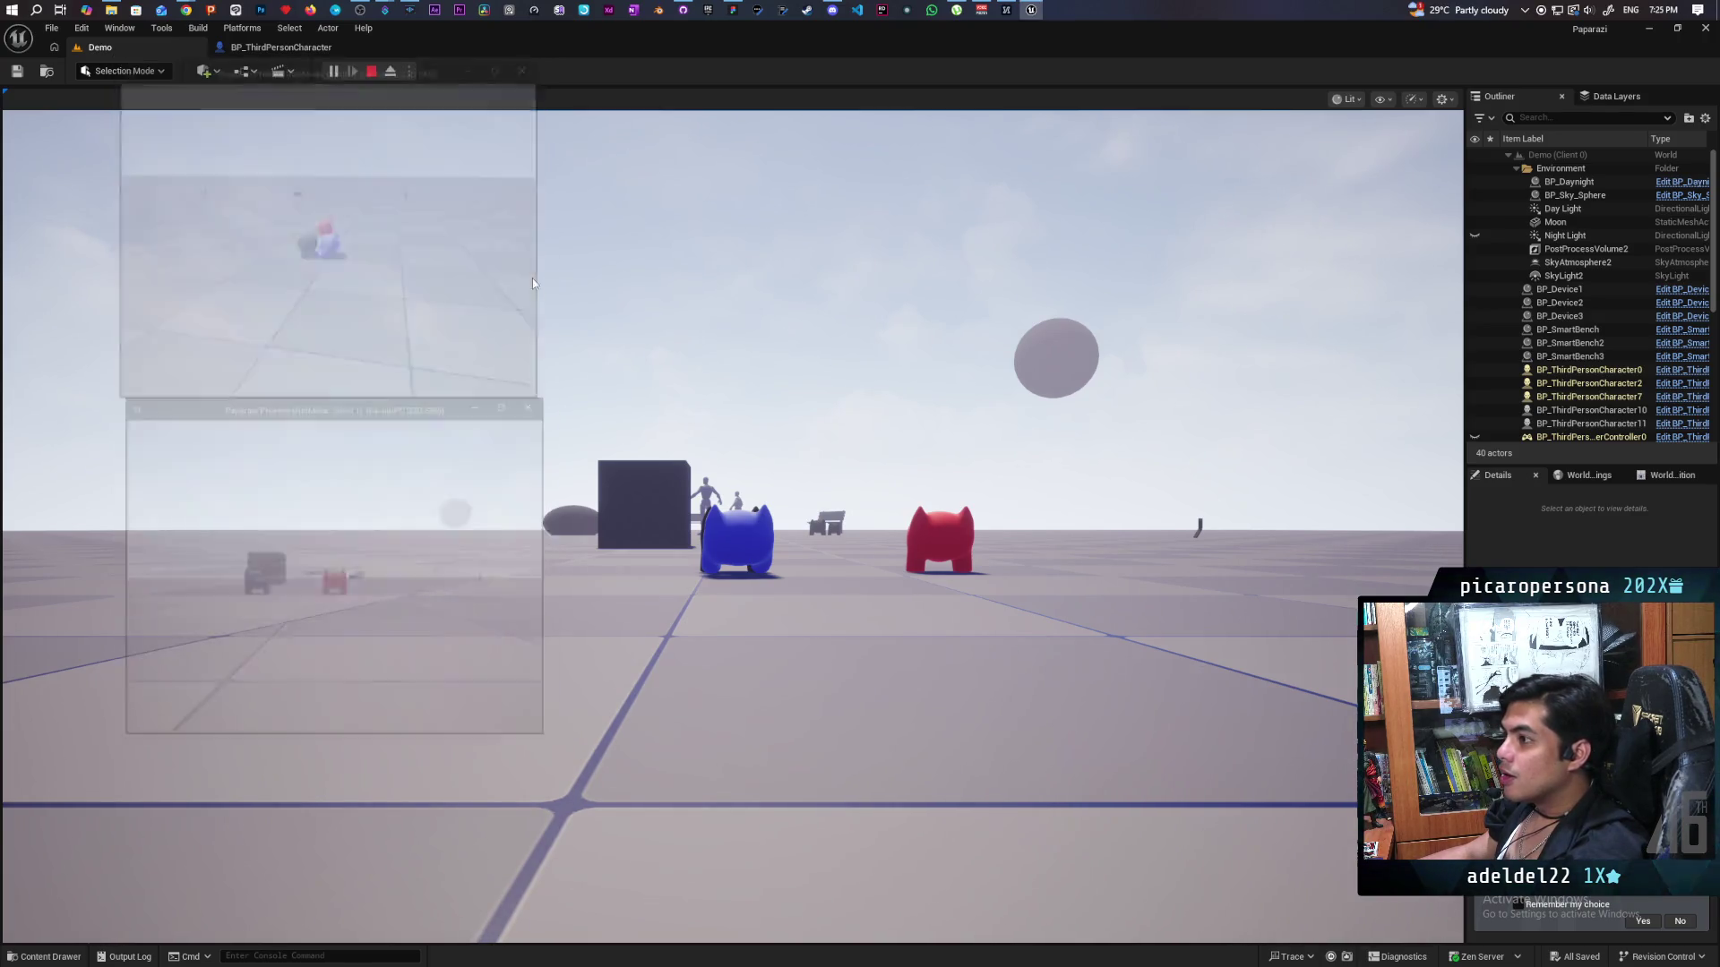
click(278, 46)
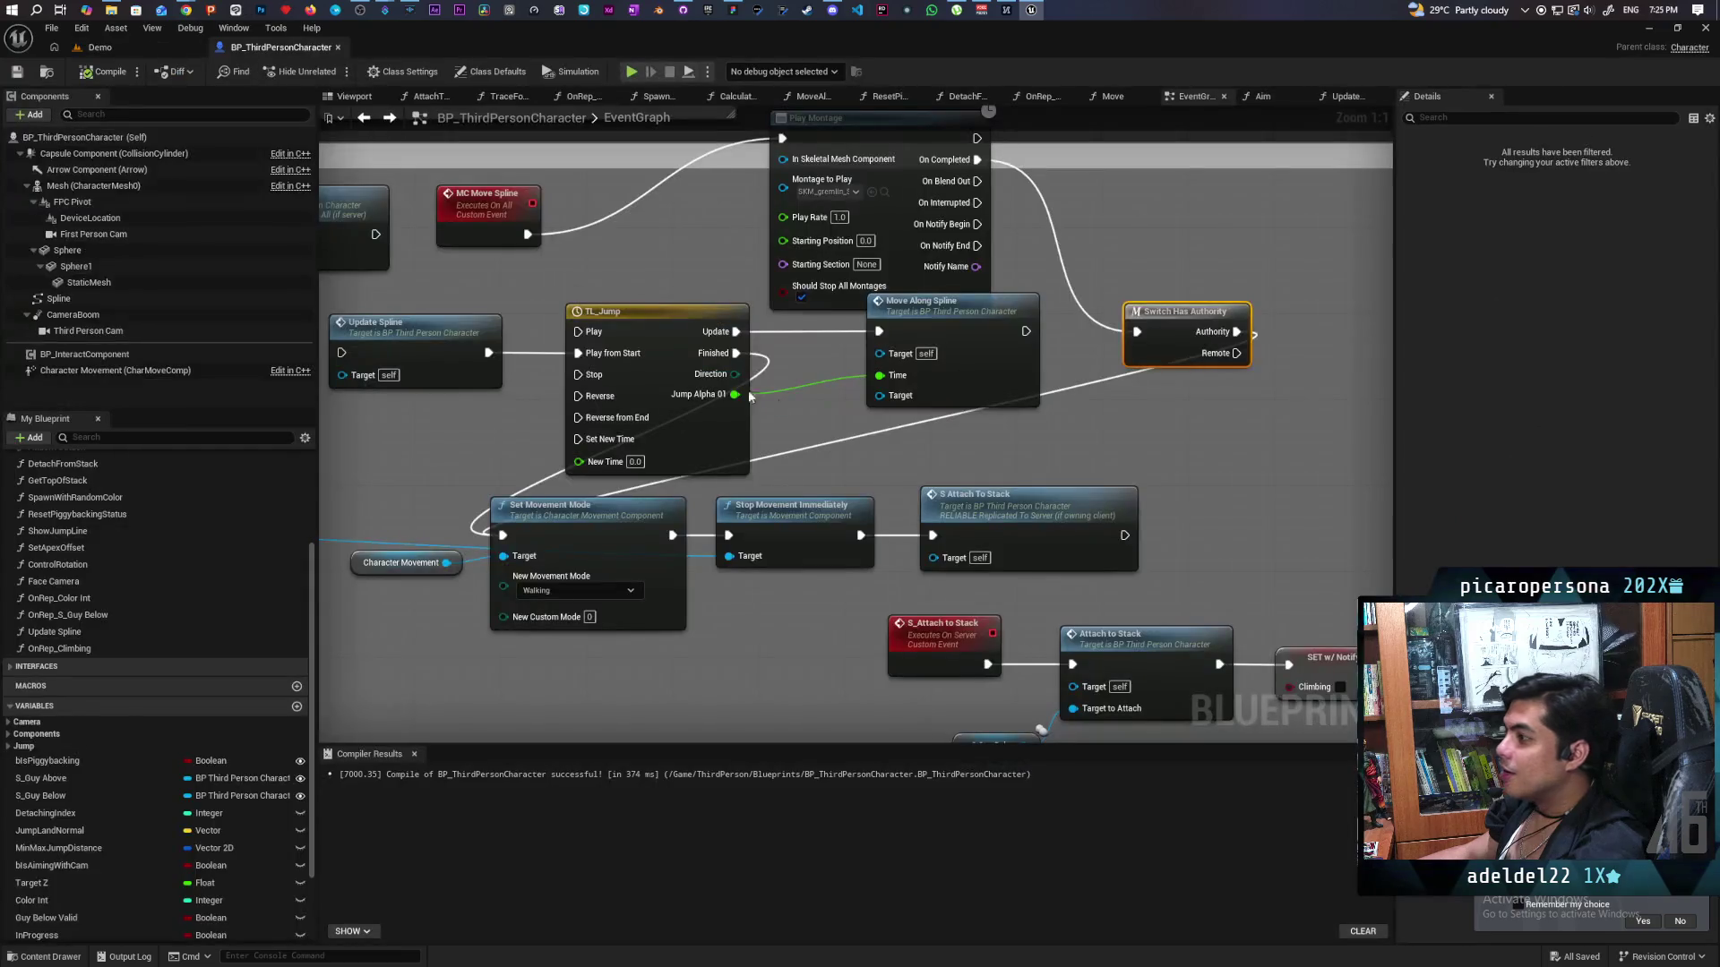
Inspect the jump, Play Montage and attach-to-stack nodes in the event graph, then return to Demo.
scroll(868, 418, down, 2)
scroll(860, 448, down, 2)
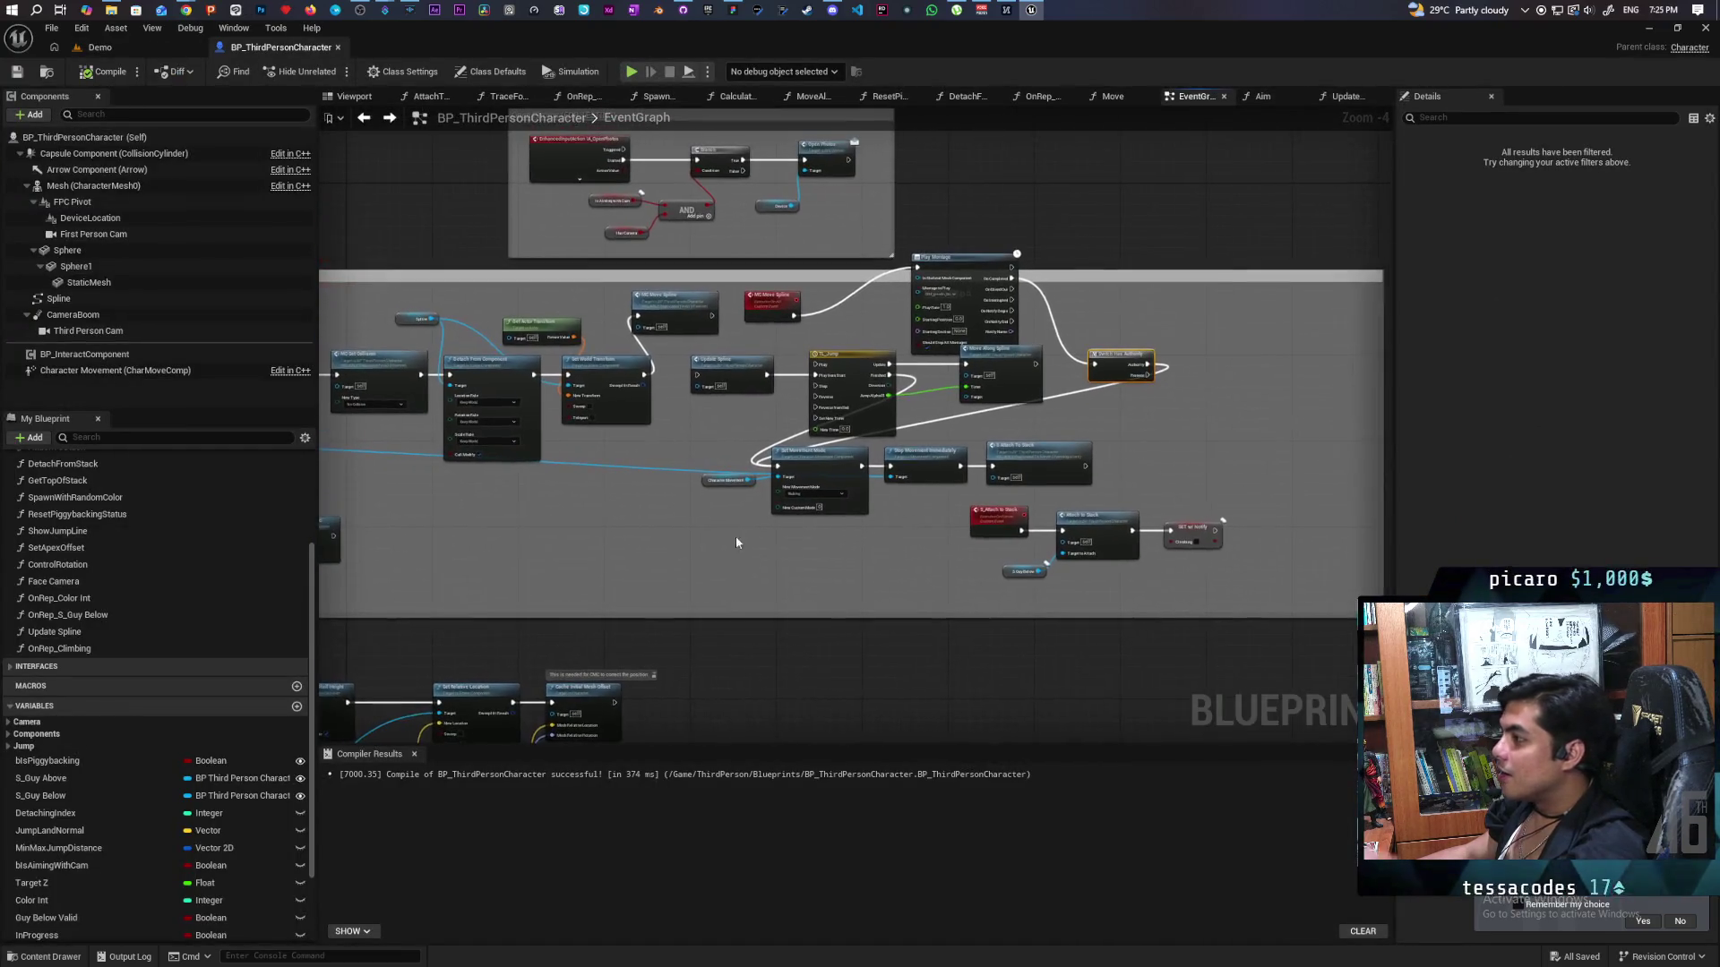
scroll(697, 438, up, 3)
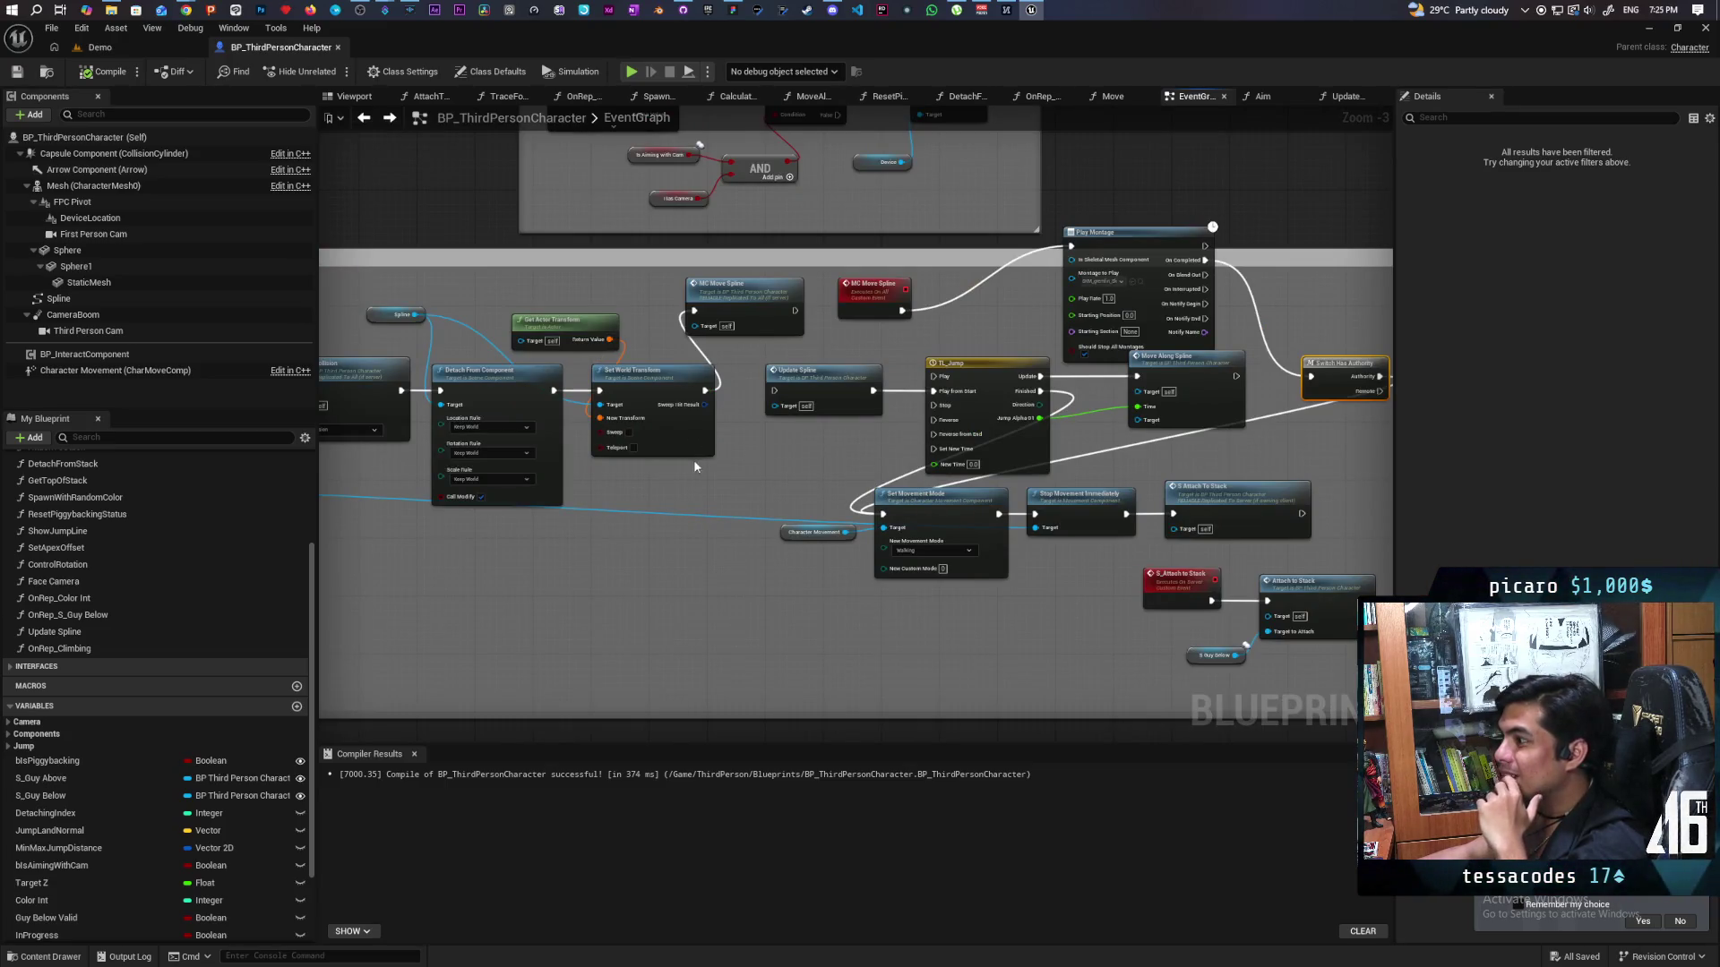
drag(694, 466, 1186, 424)
drag(923, 472, 1104, 452)
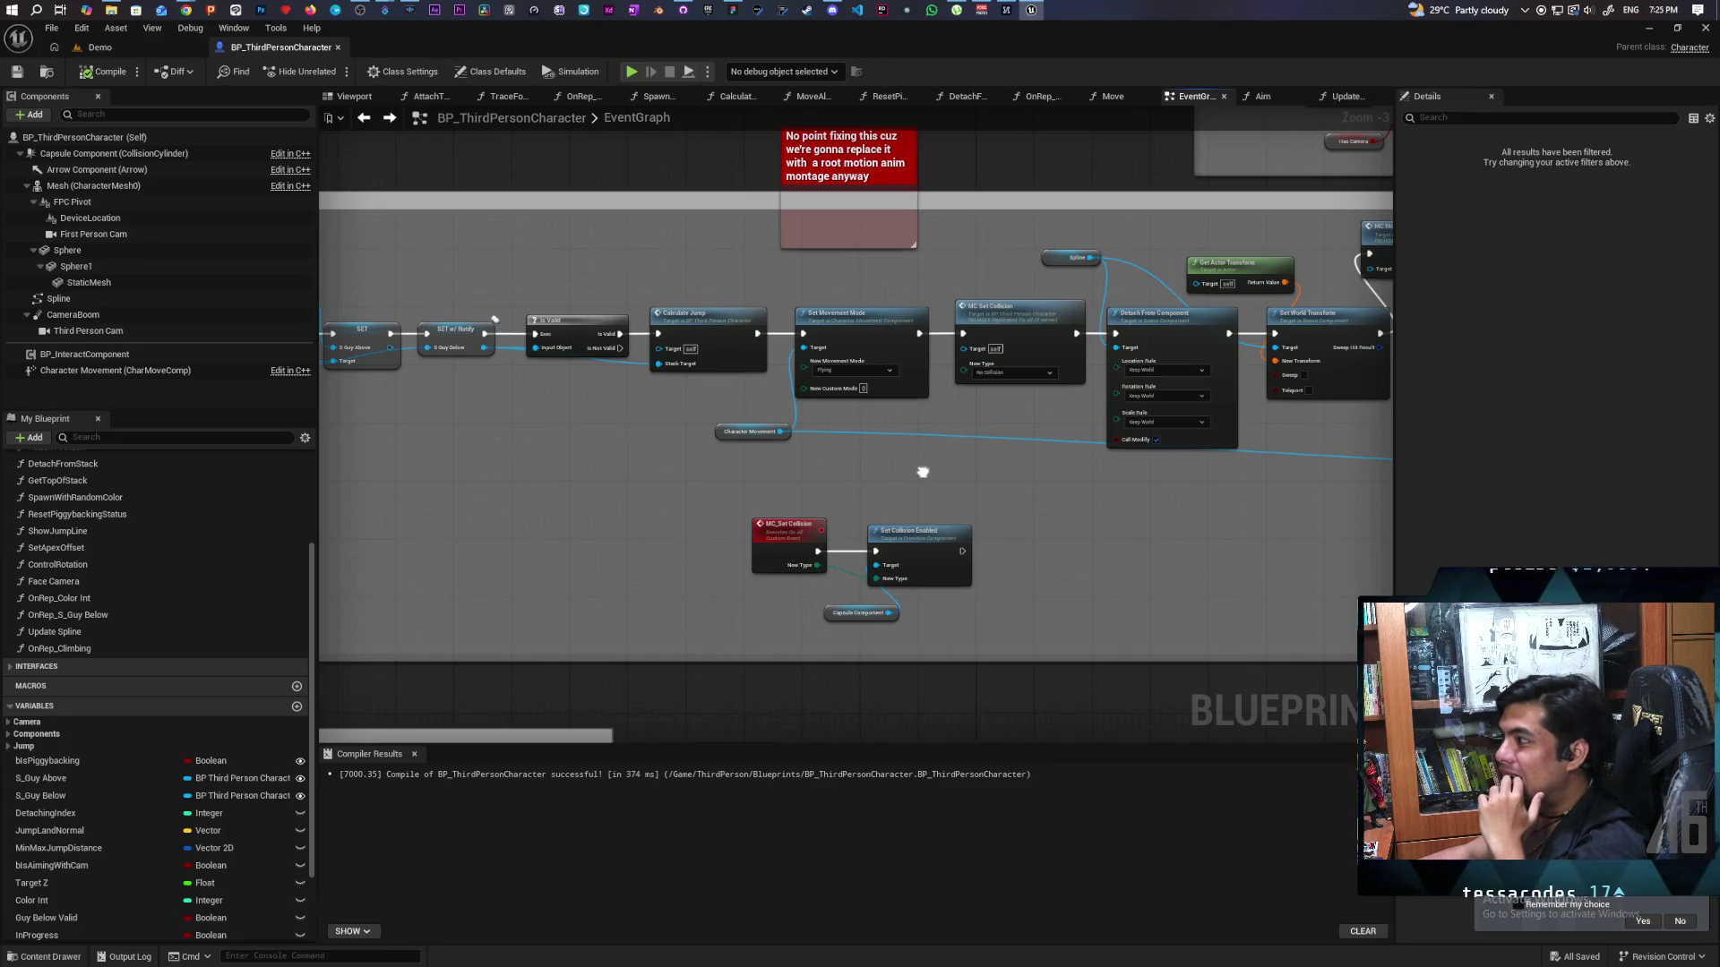
drag(922, 472, 638, 506)
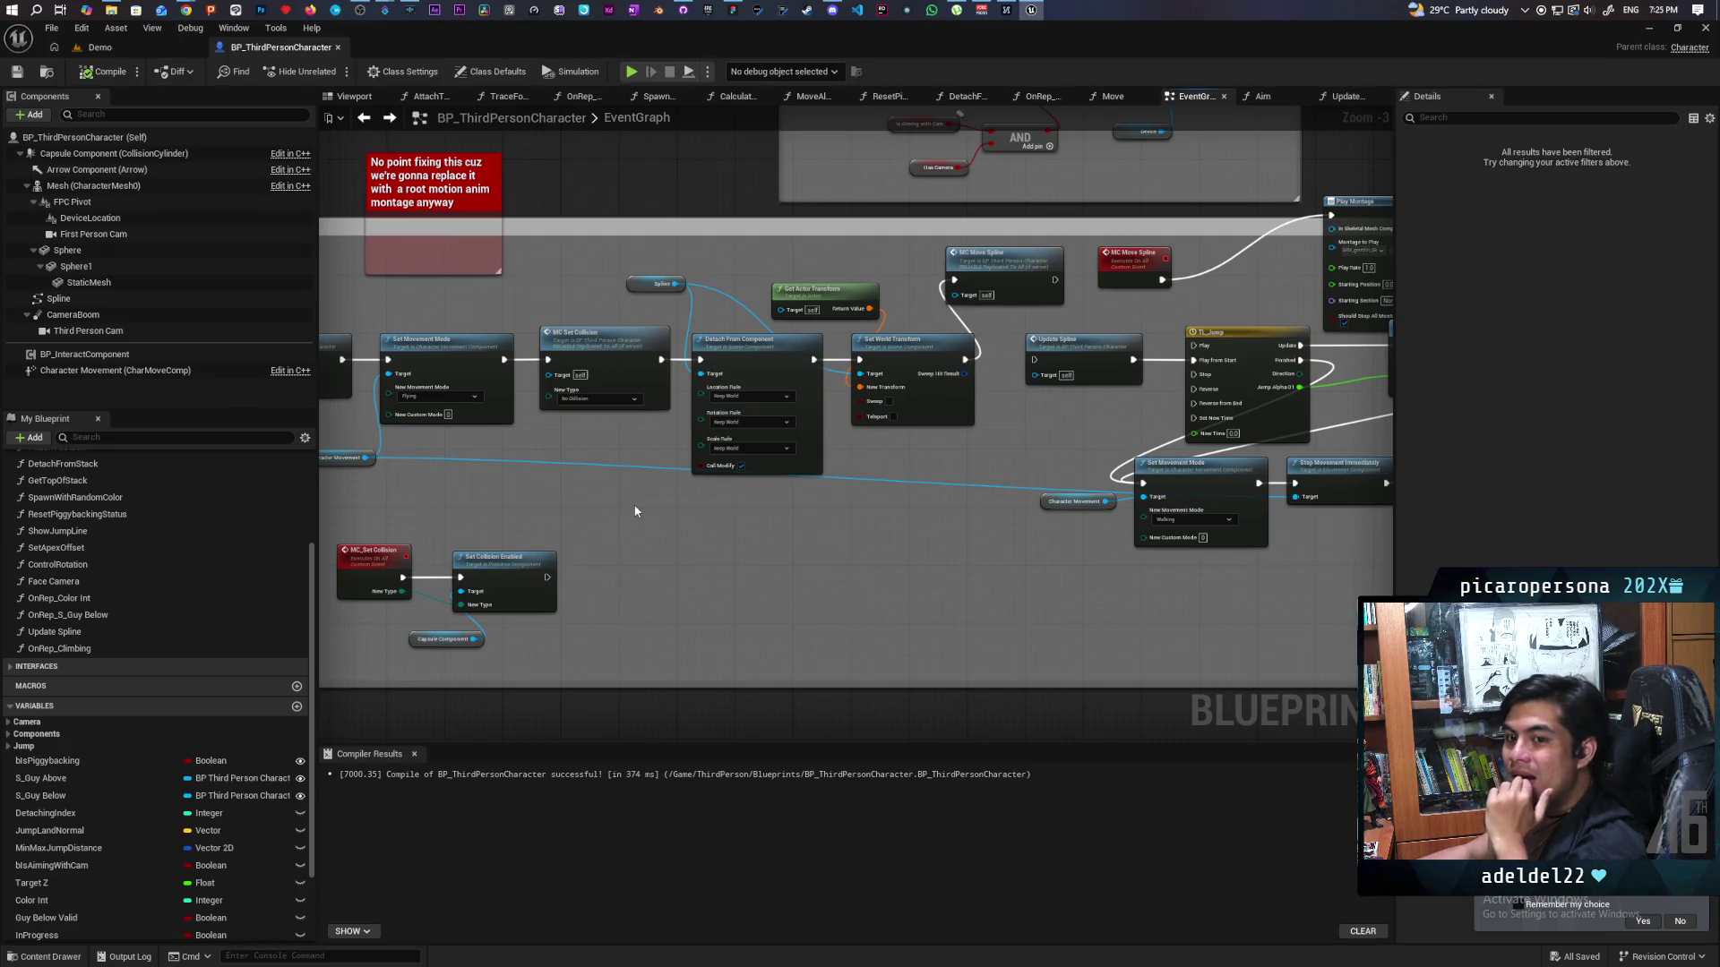
mouse_move(639, 506)
mouse_down()
mouse_move(614, 543)
mouse_move(551, 540)
mouse_up()
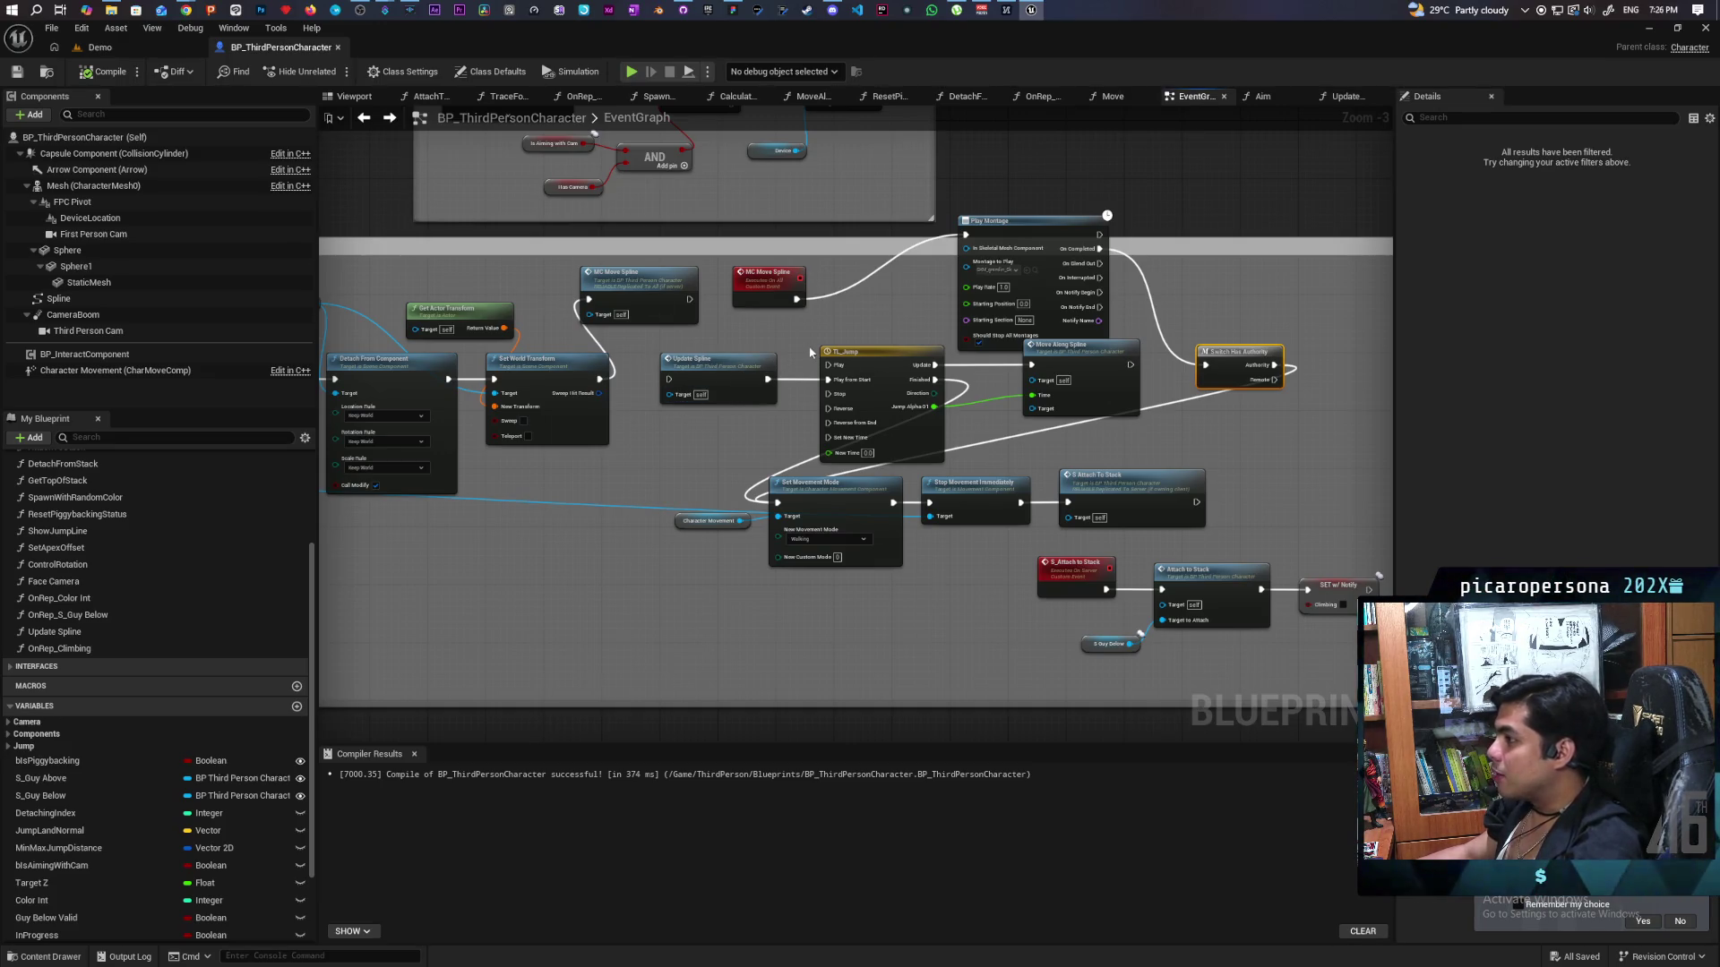
scroll(872, 338, up, 3)
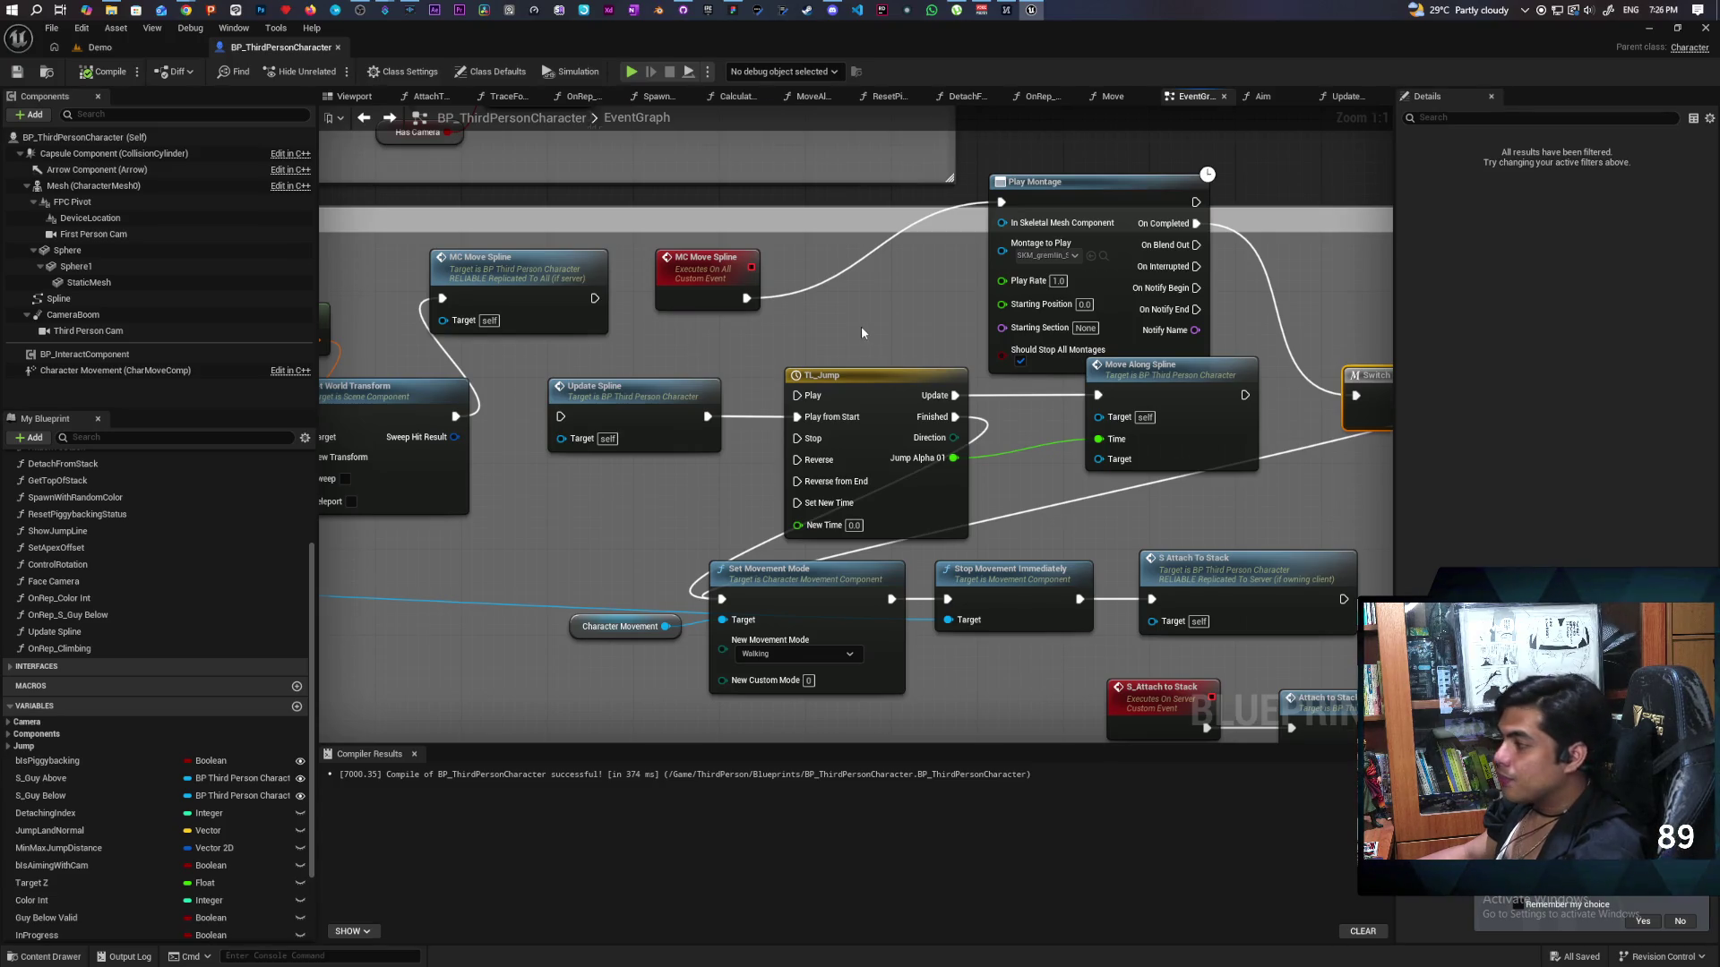
scroll(862, 332, down, 3)
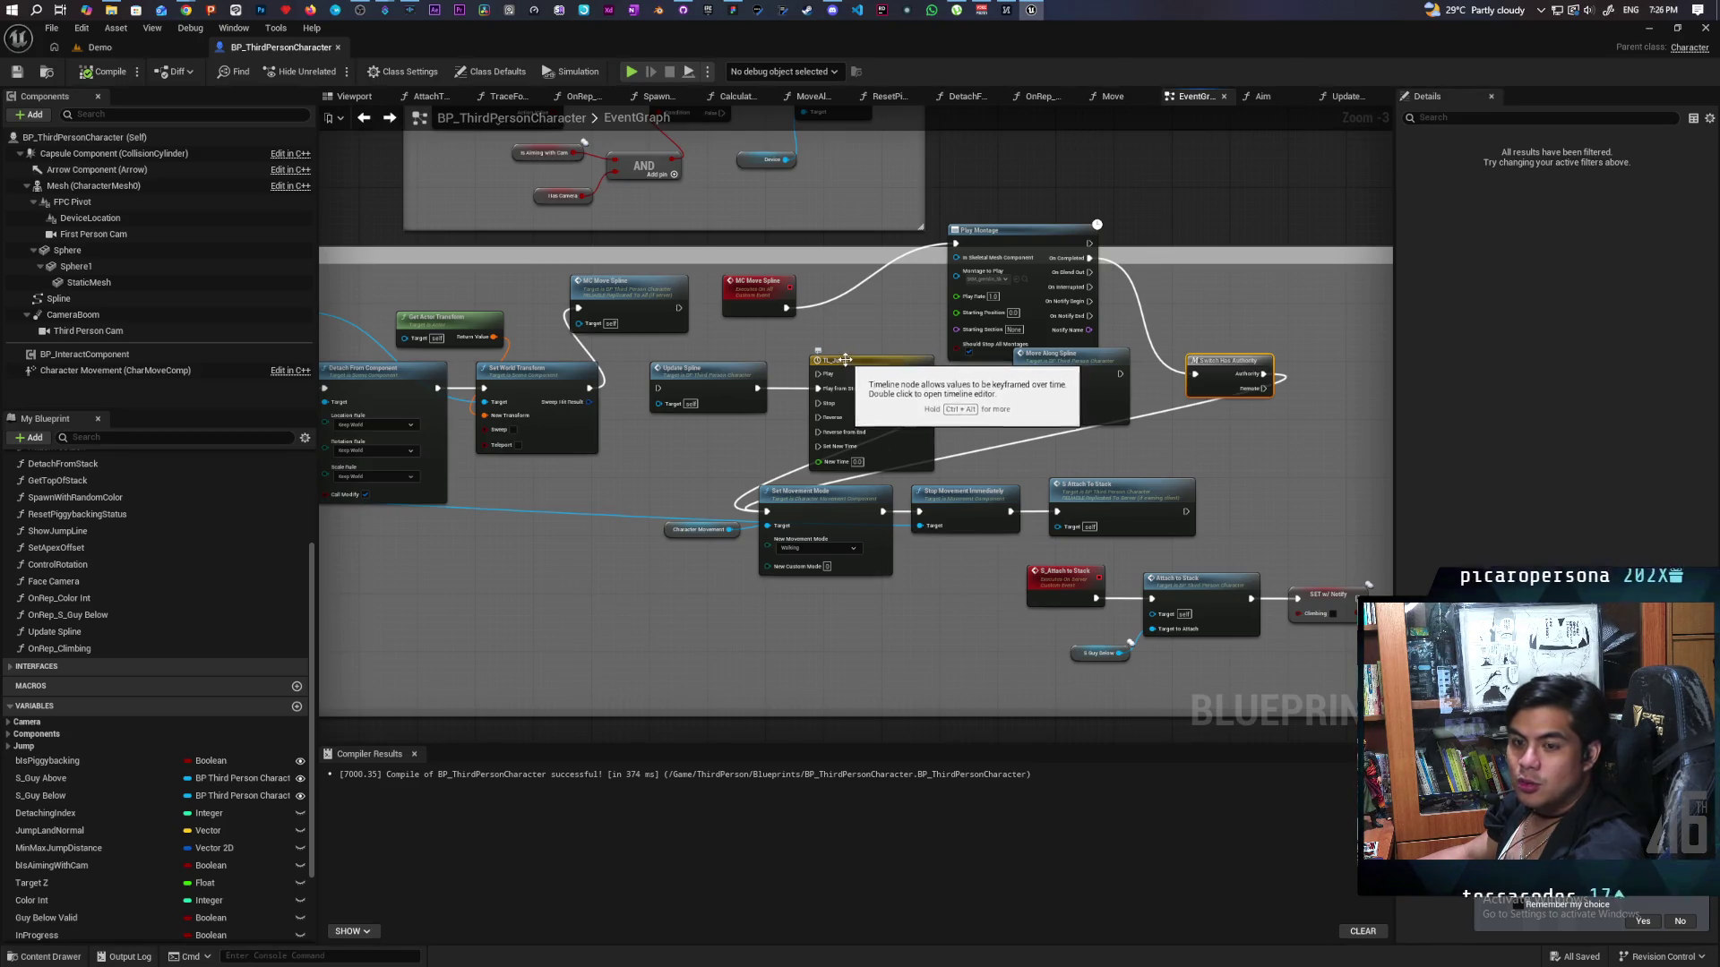
click(105, 46)
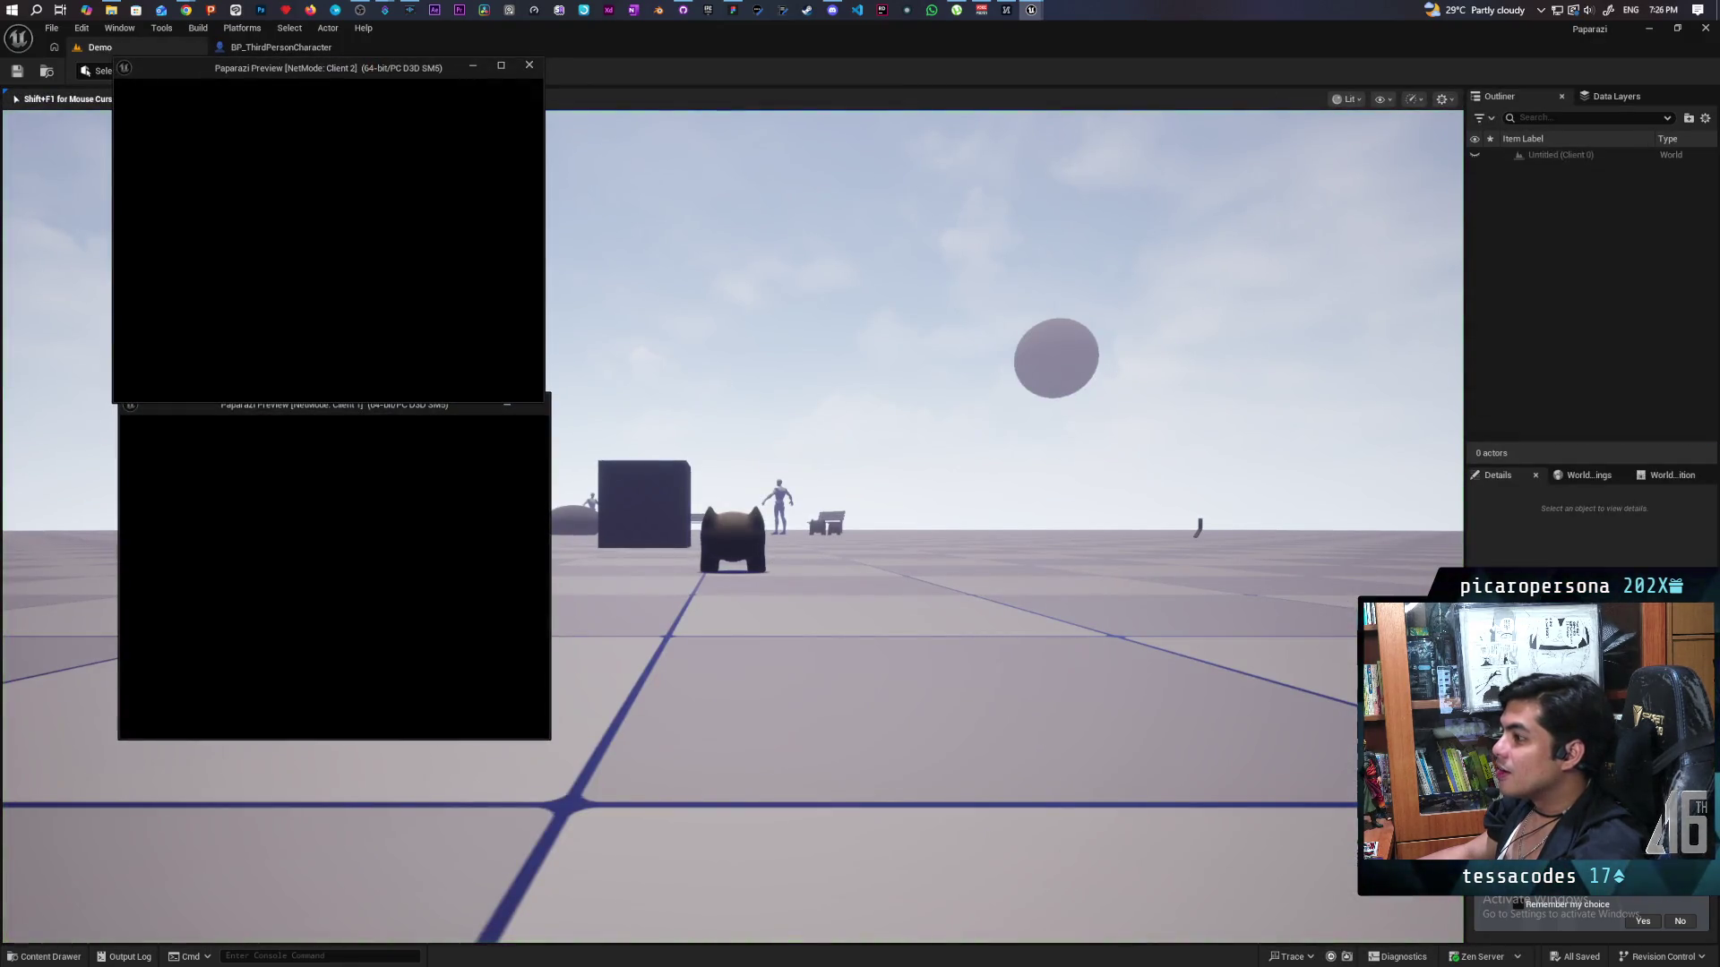
Walk the blue gremlin onto the red one, then stop PIE and reopen the character blueprint.
key(w)
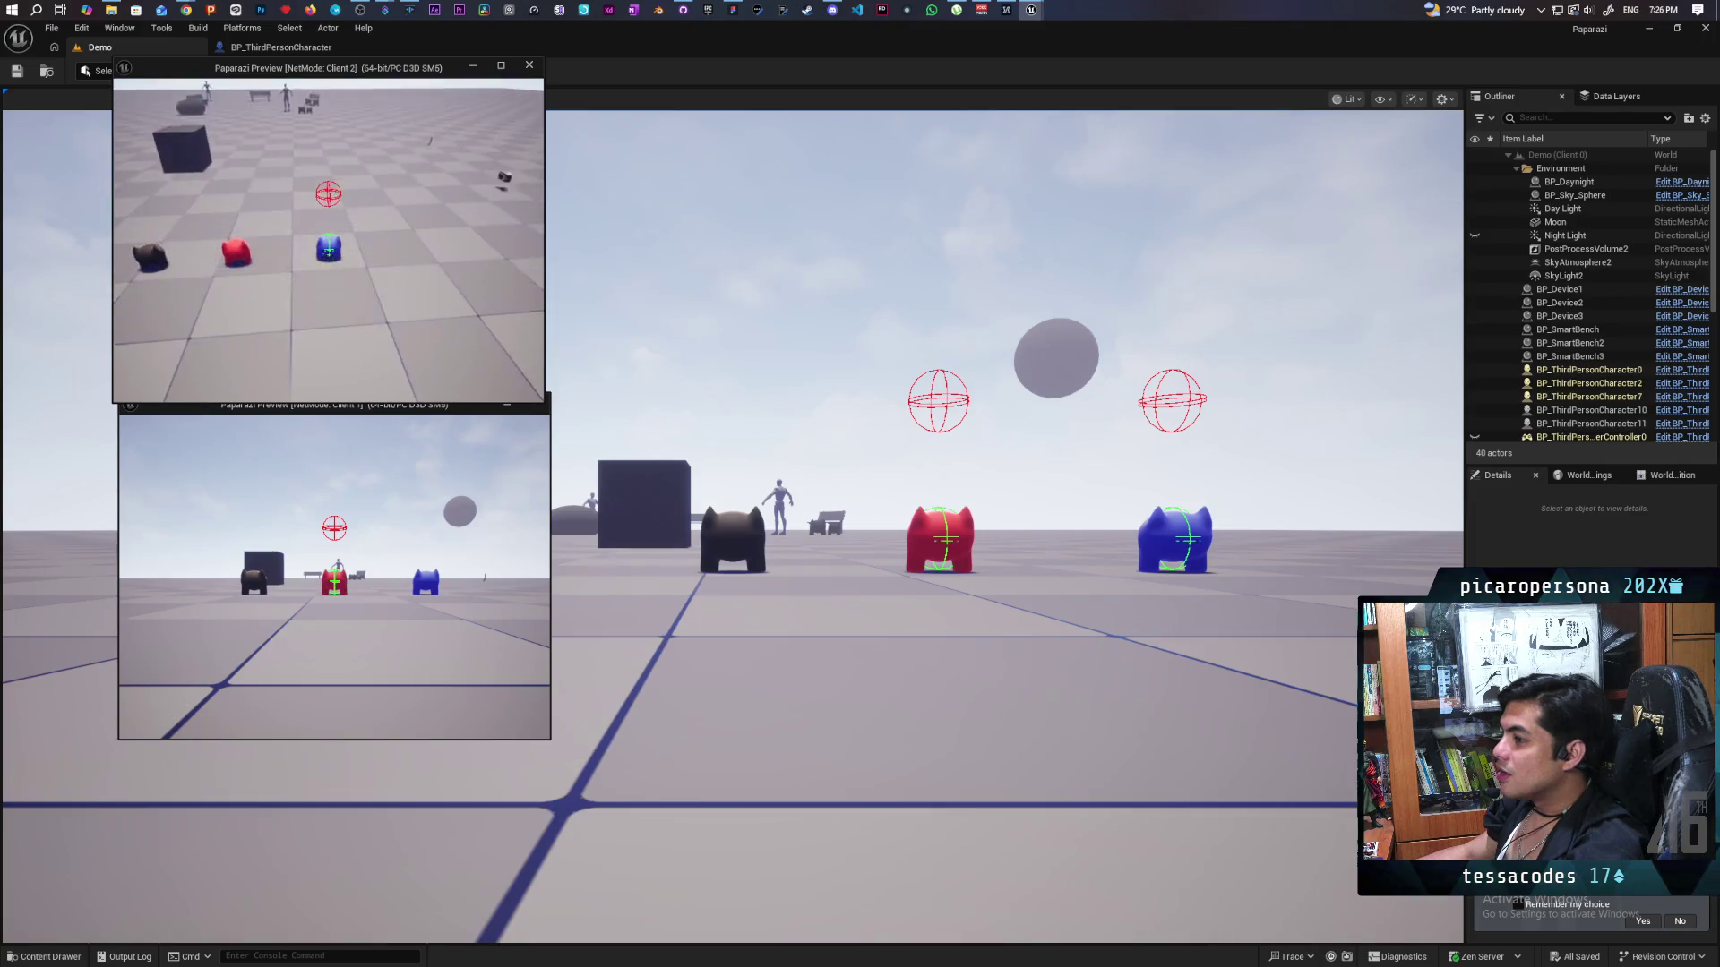
key(w)
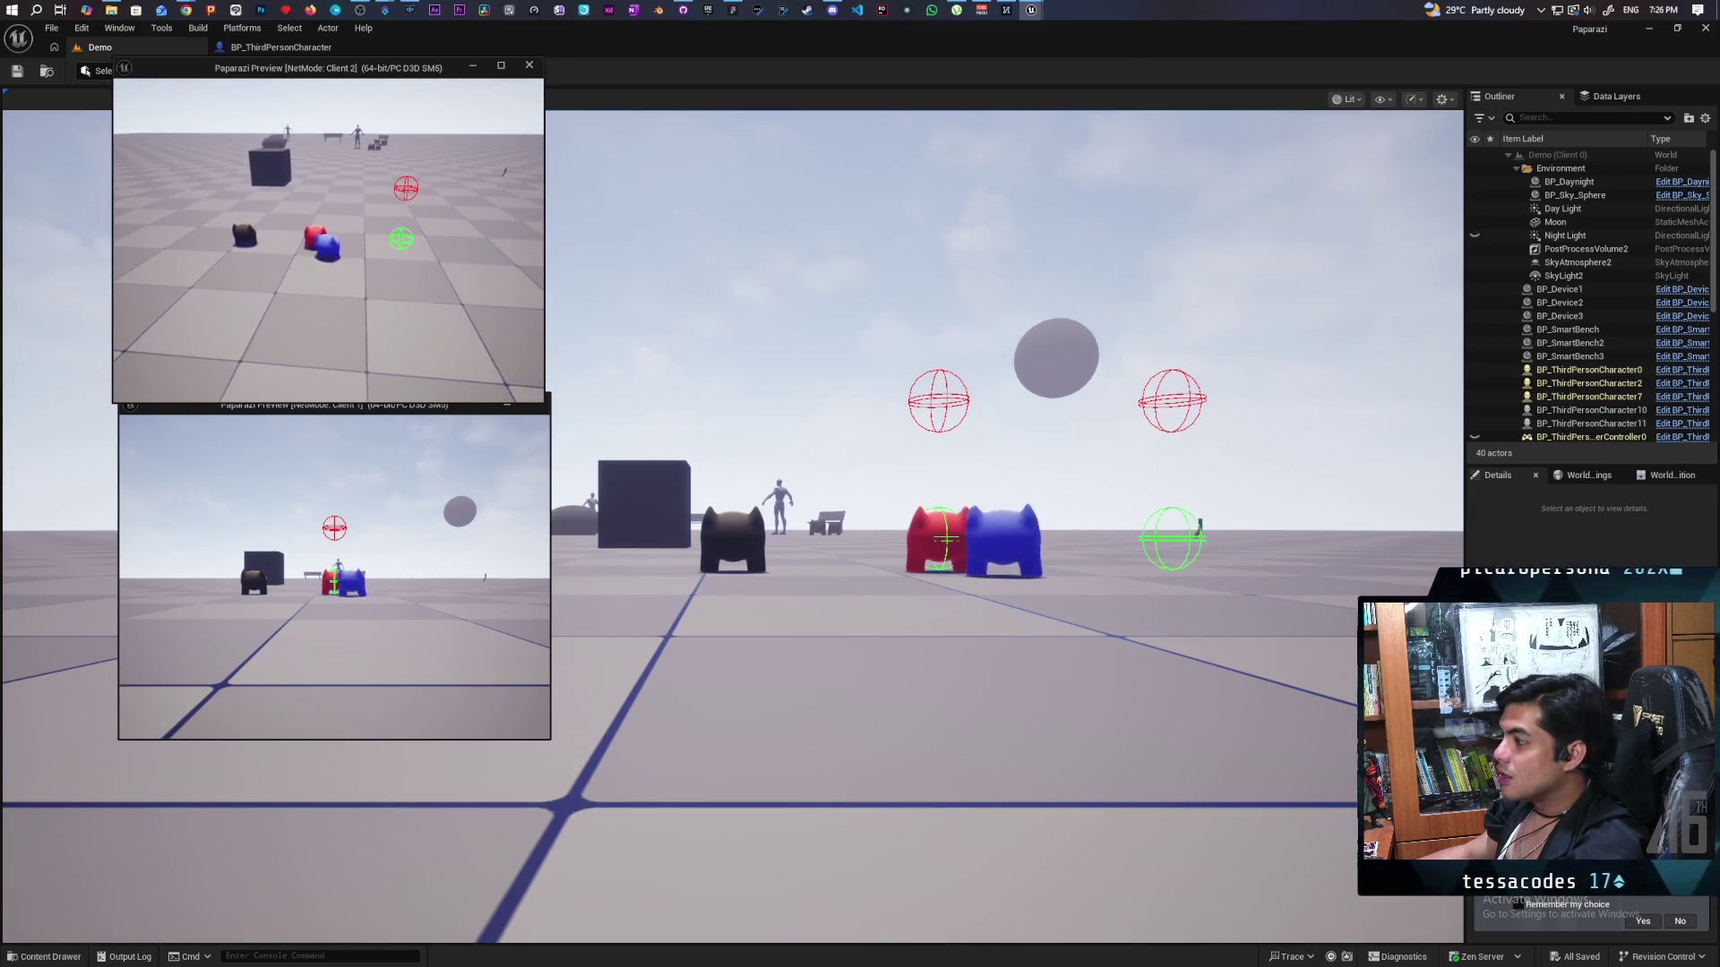
key(w)
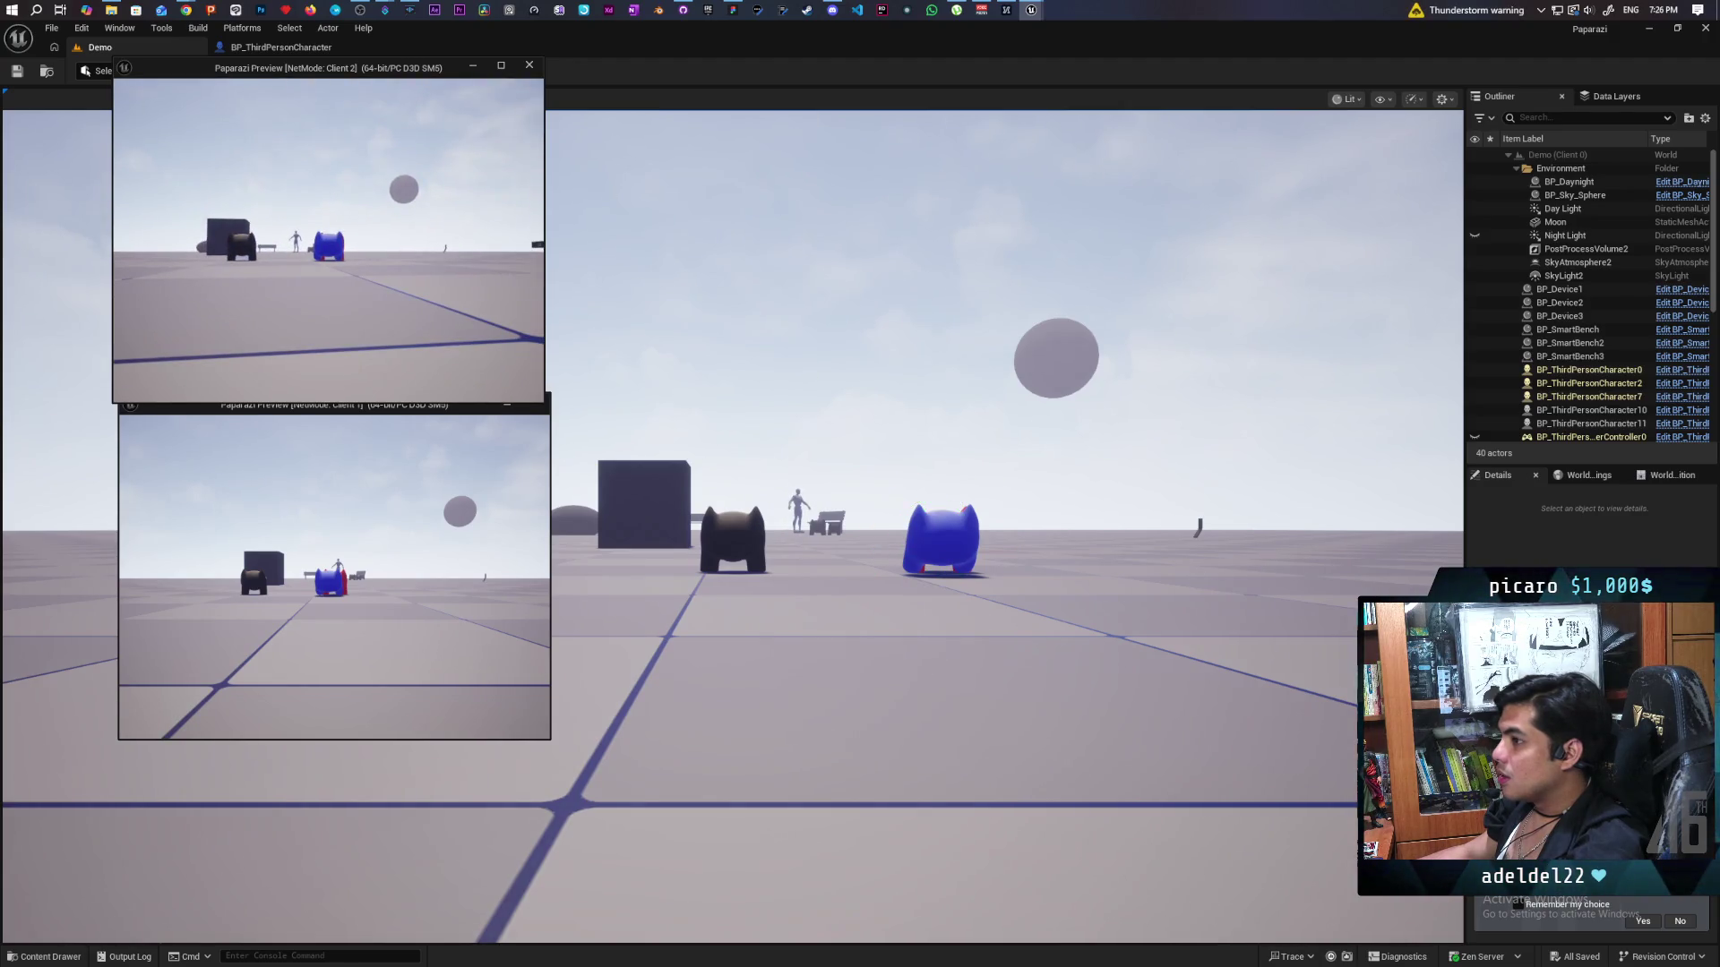
key(Escape)
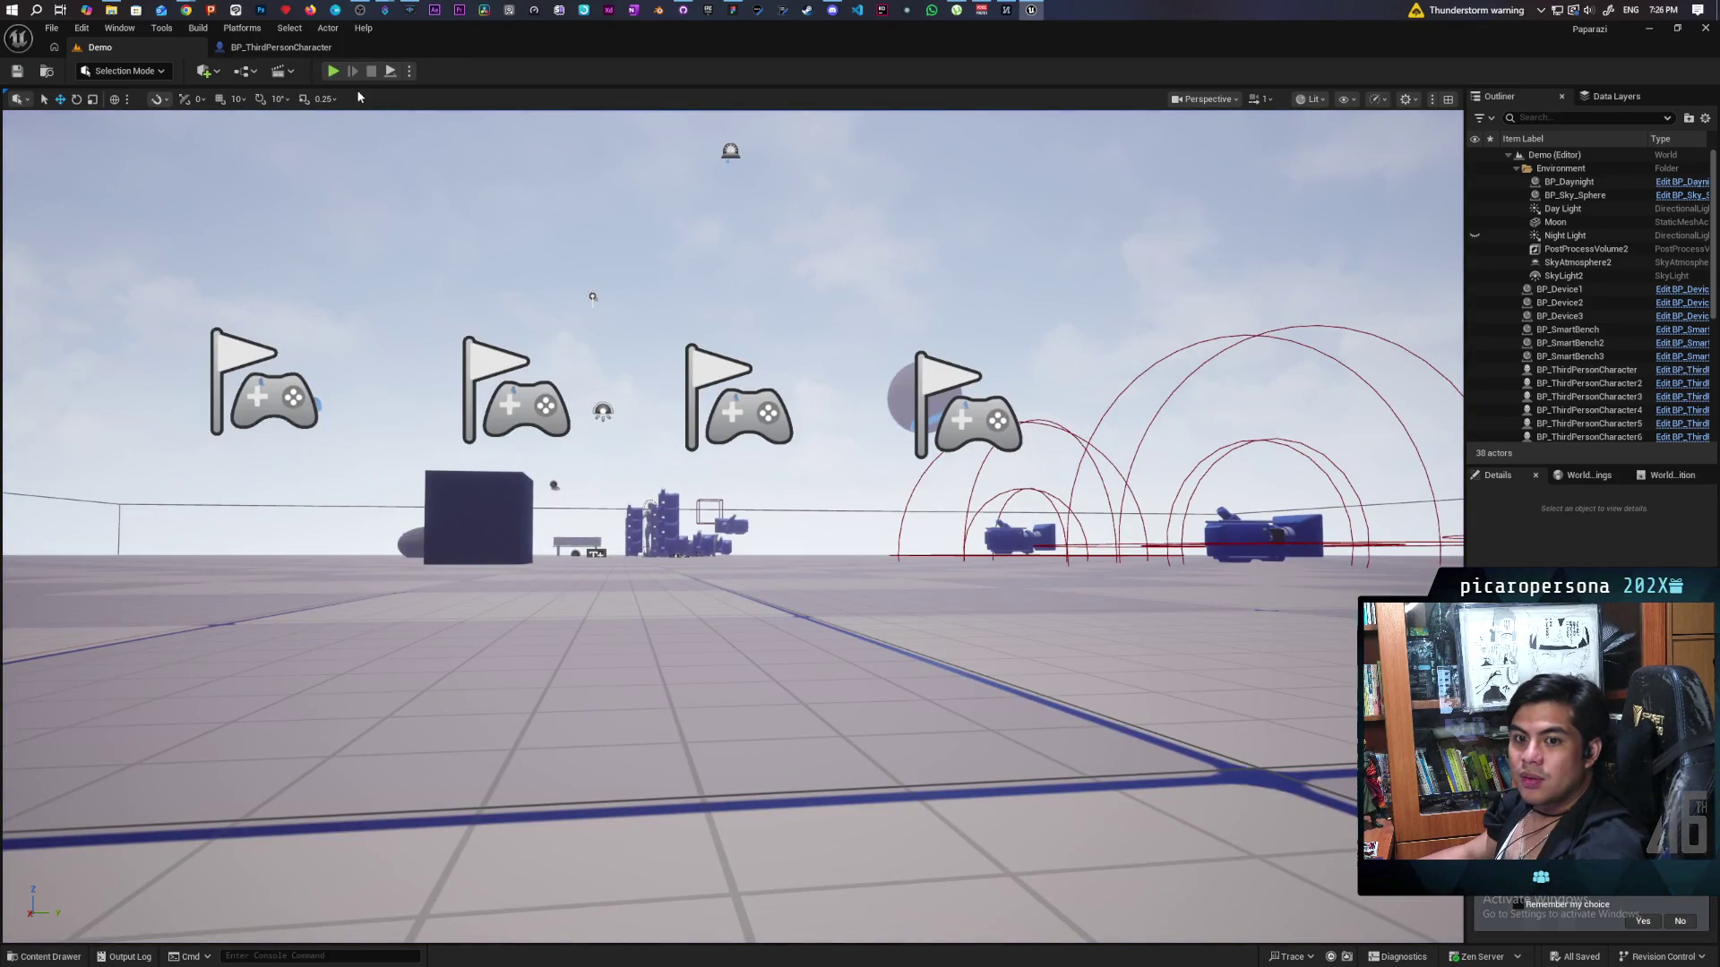
click(309, 48)
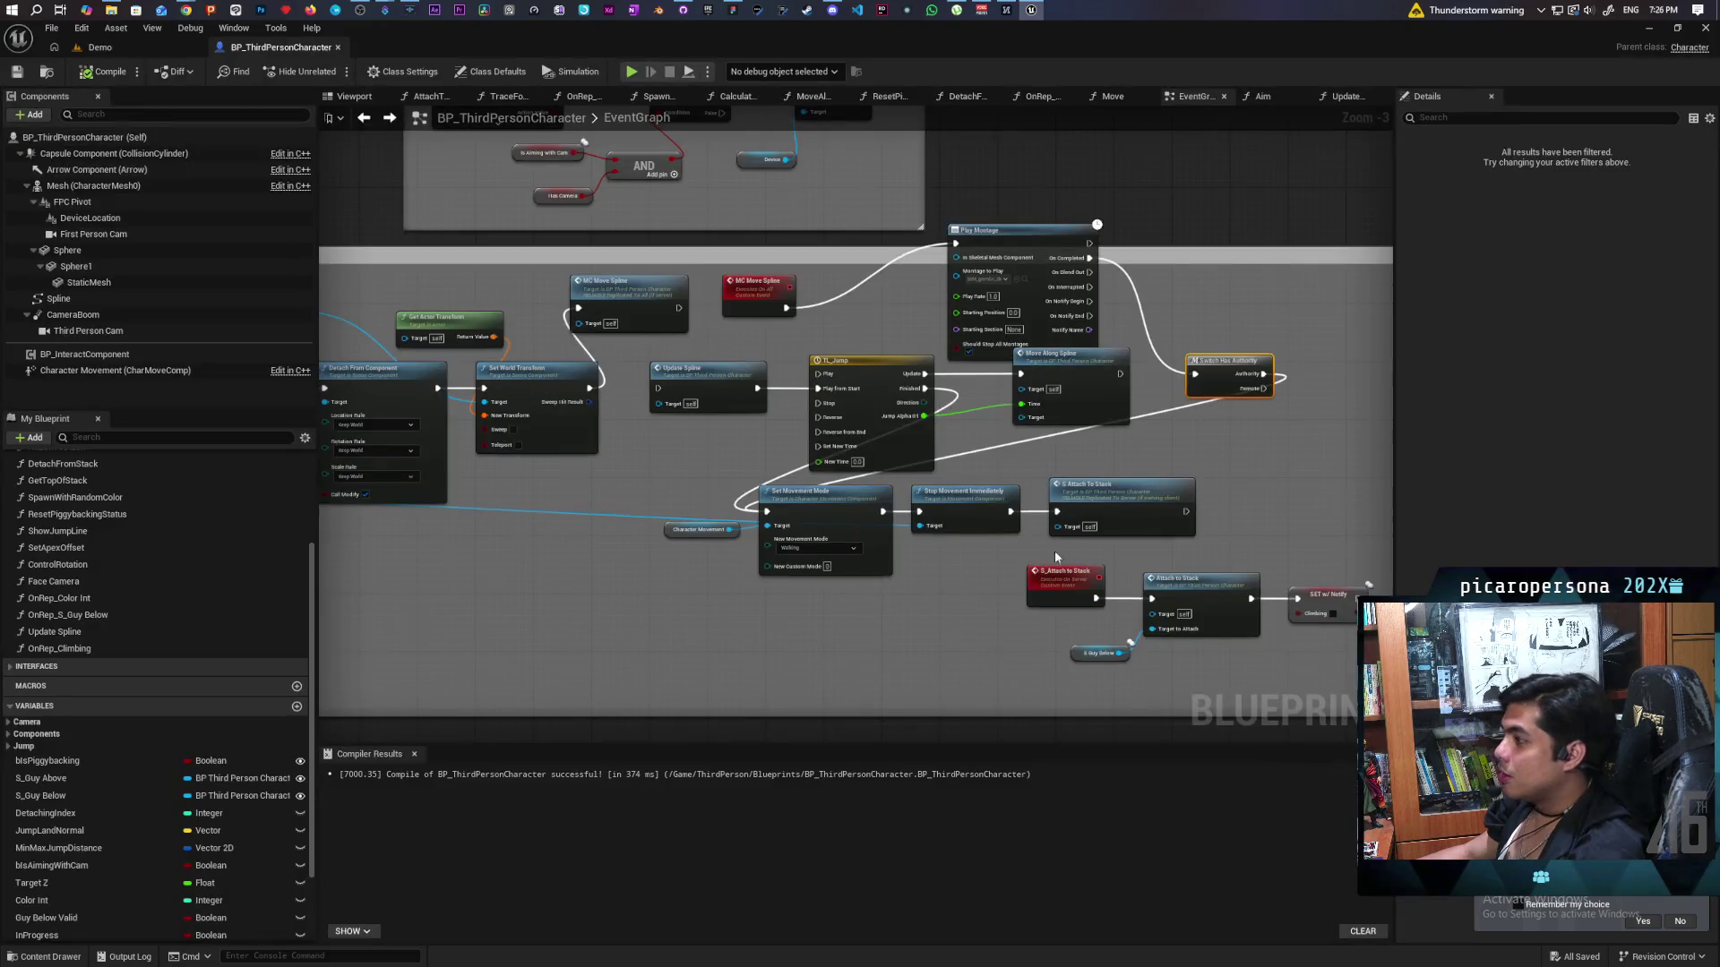
Paste a Print String reading 'climbed' after Switch Has Authority and route the Authority branch through it.
scroll(1098, 484, up, 1)
scroll(1146, 482, up, 1)
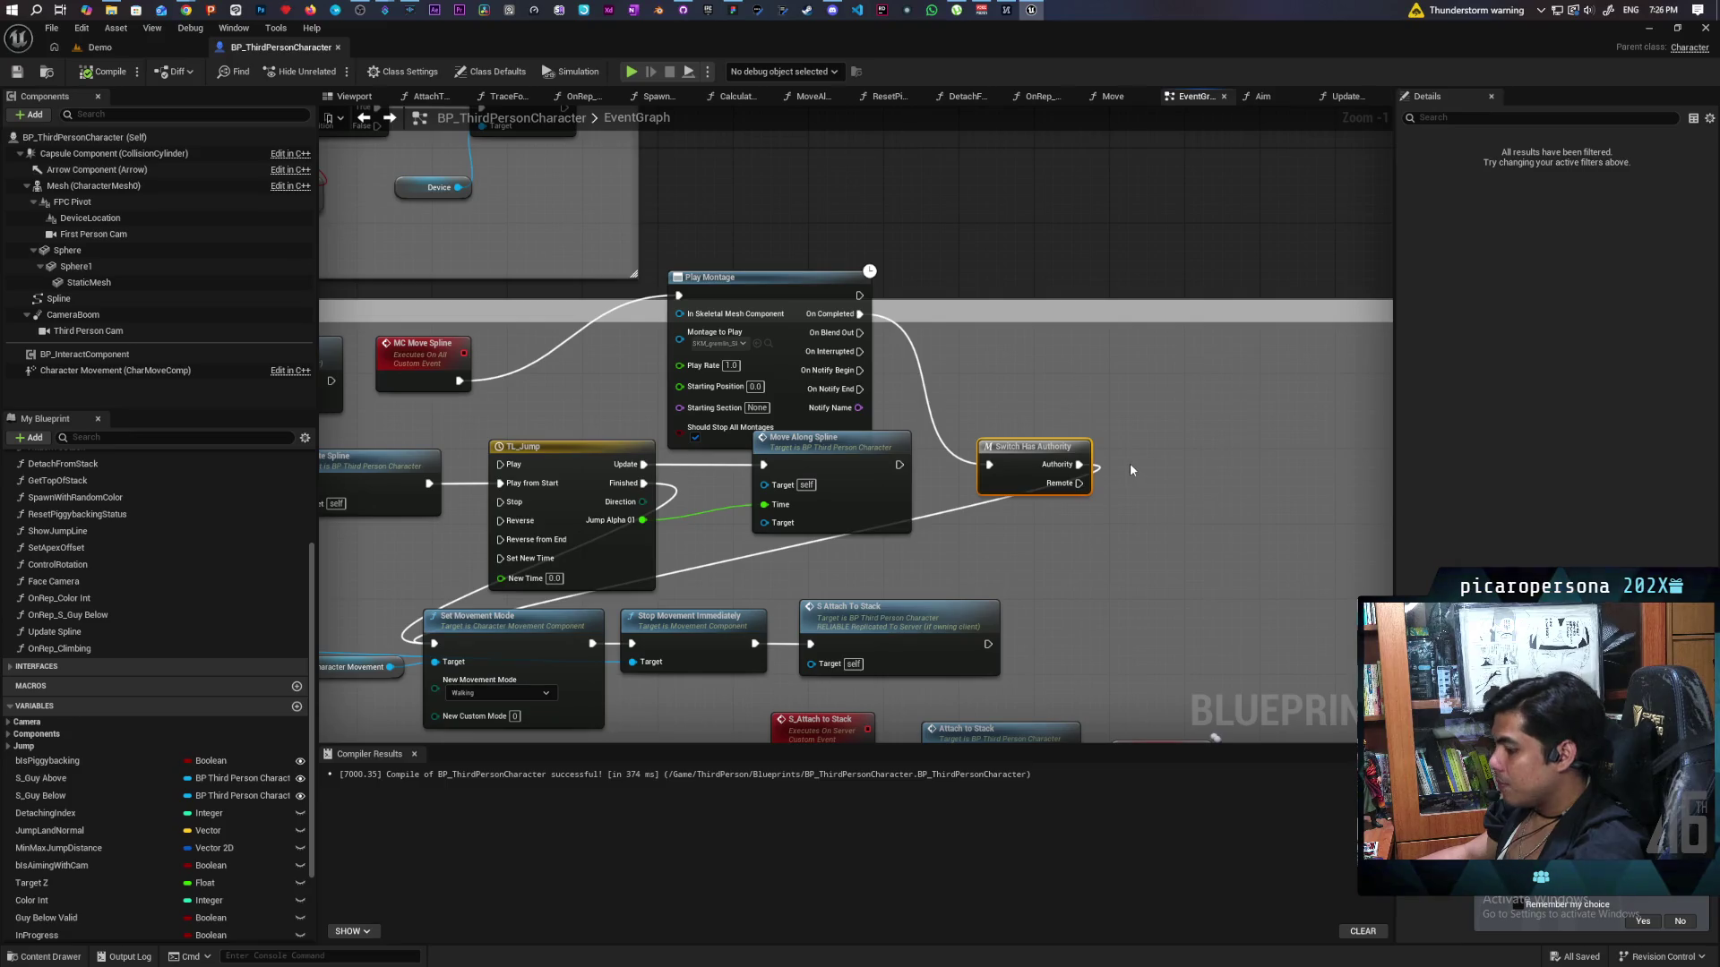
key(ctrl+v)
click(1190, 485)
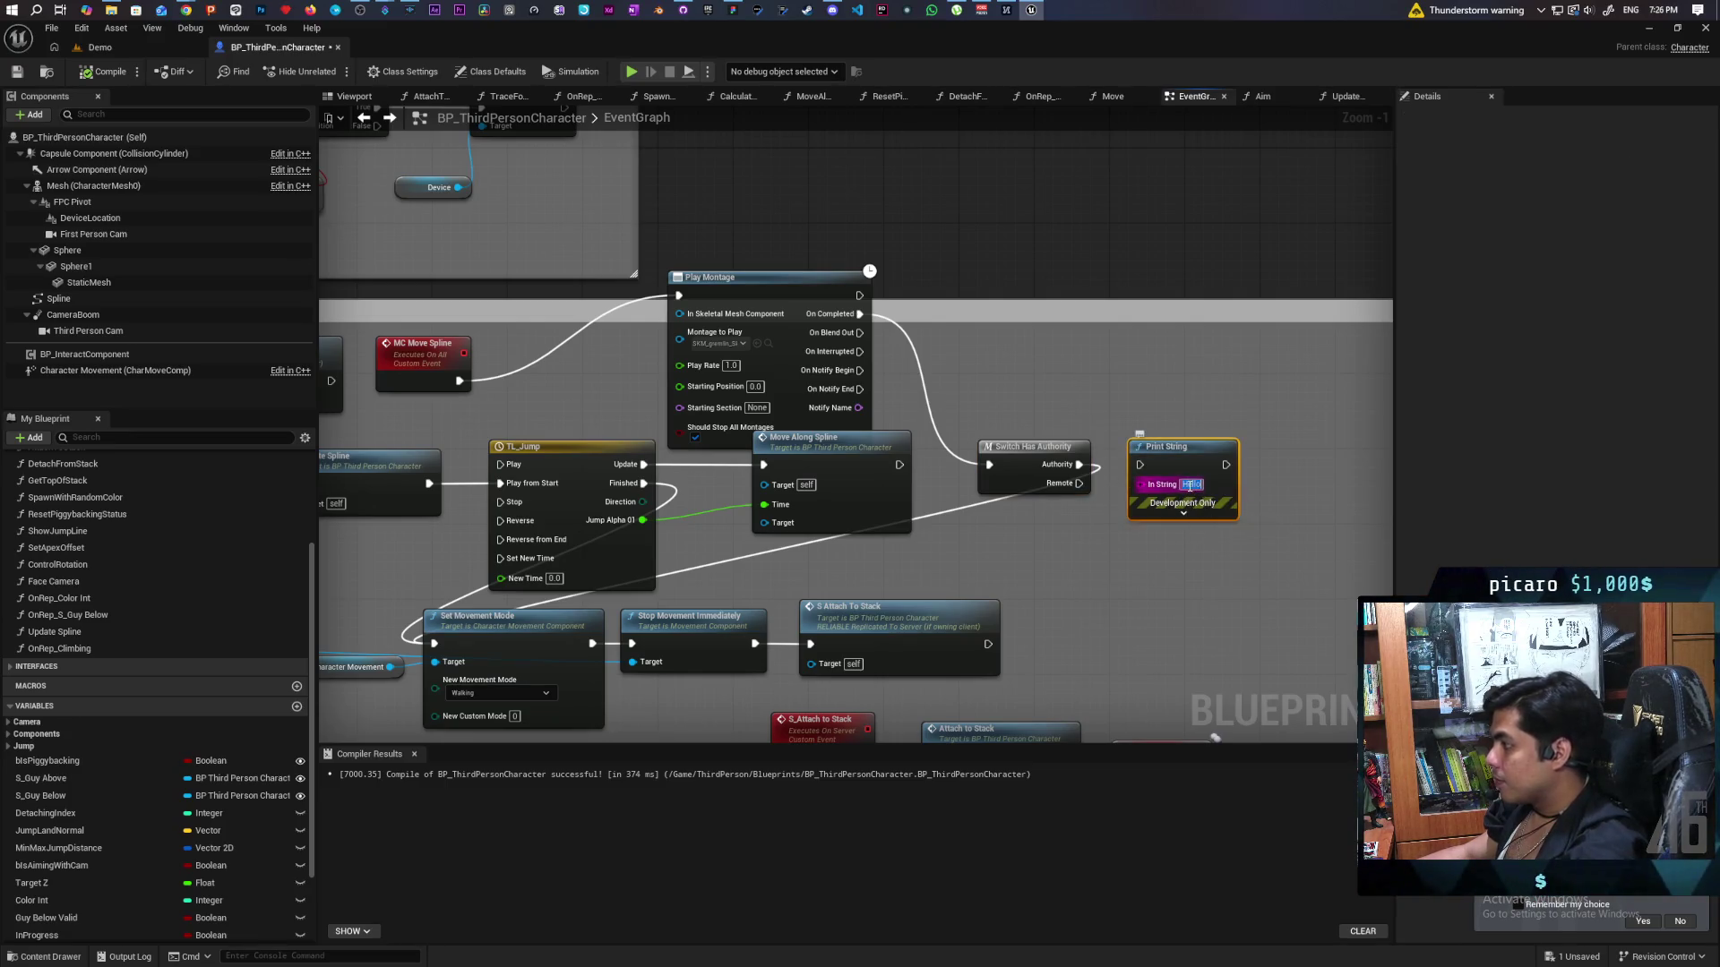
text(climbed)
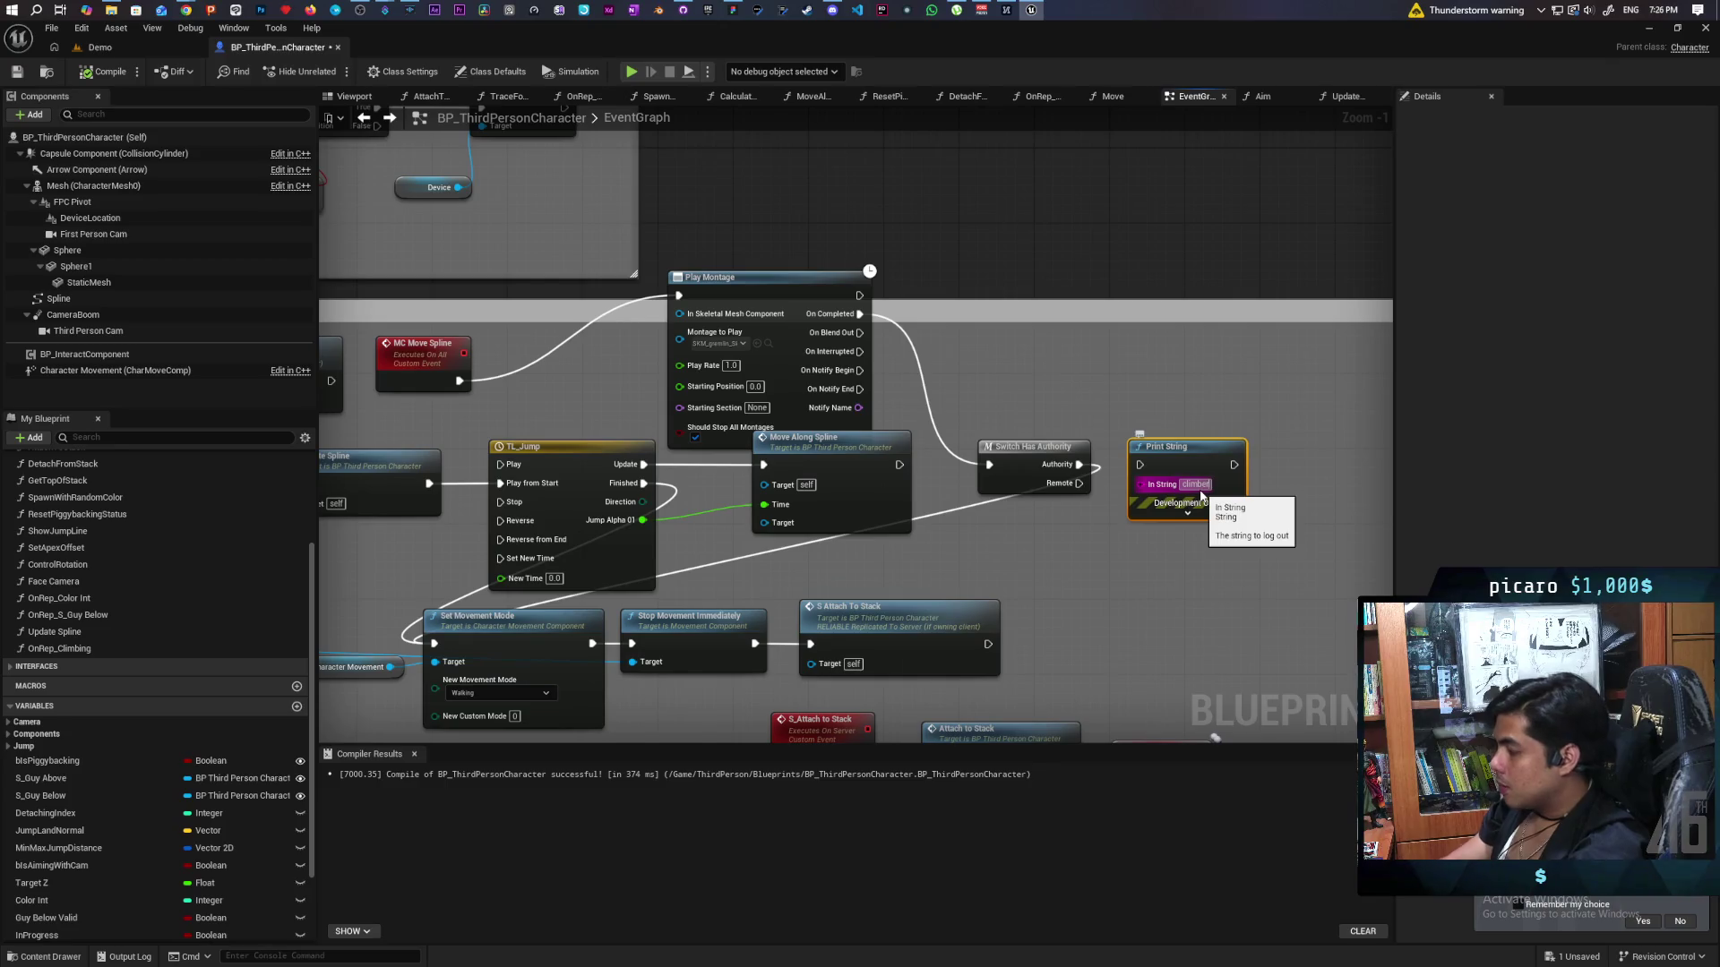
scroll(1201, 495, up, 1)
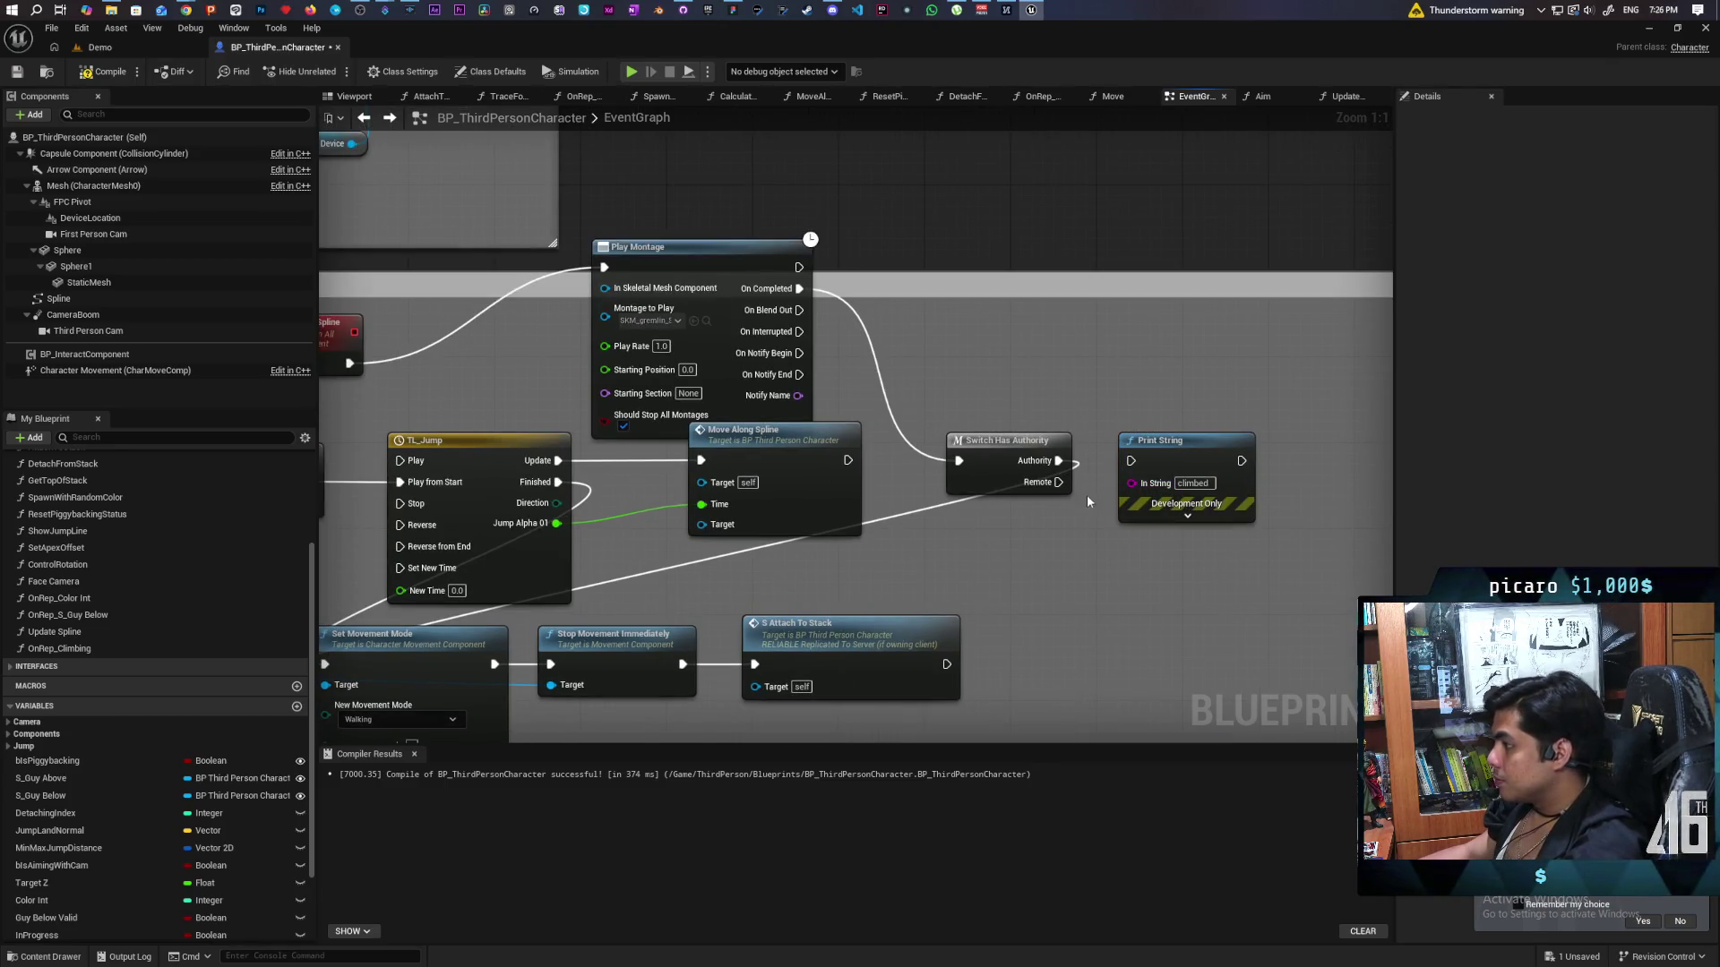
mouse_move(1059, 460)
mouse_down()
mouse_move(1192, 494)
mouse_move(1241, 460)
mouse_up()
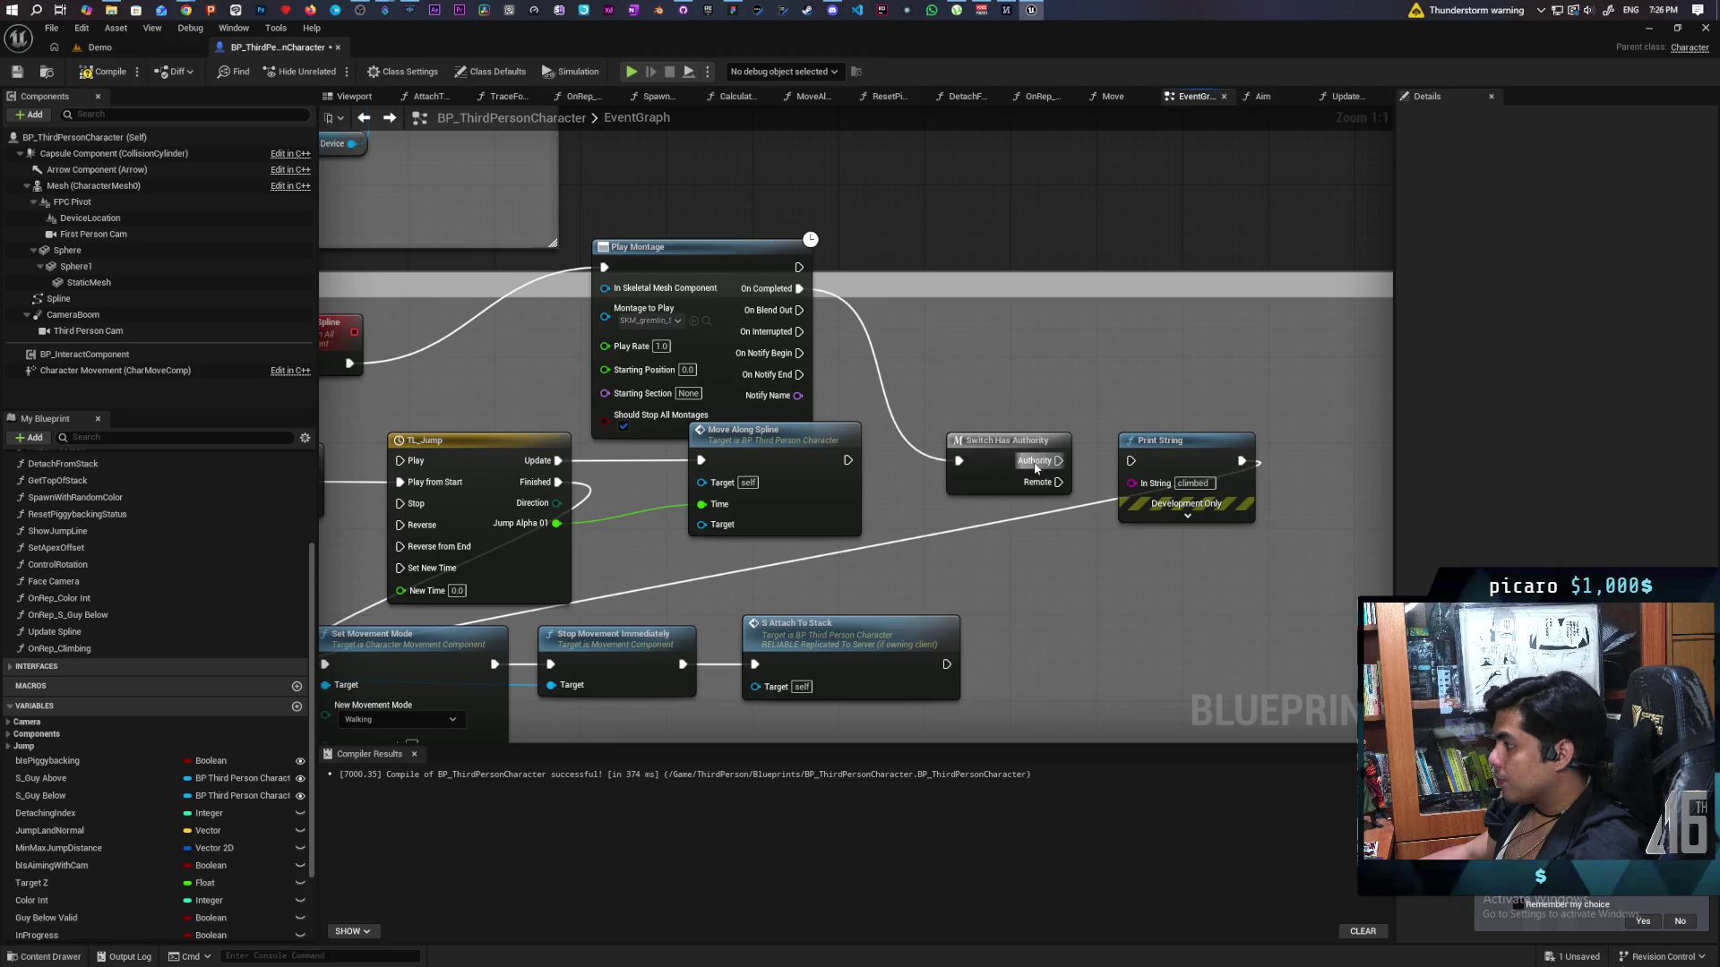
drag(1035, 465, 1130, 461)
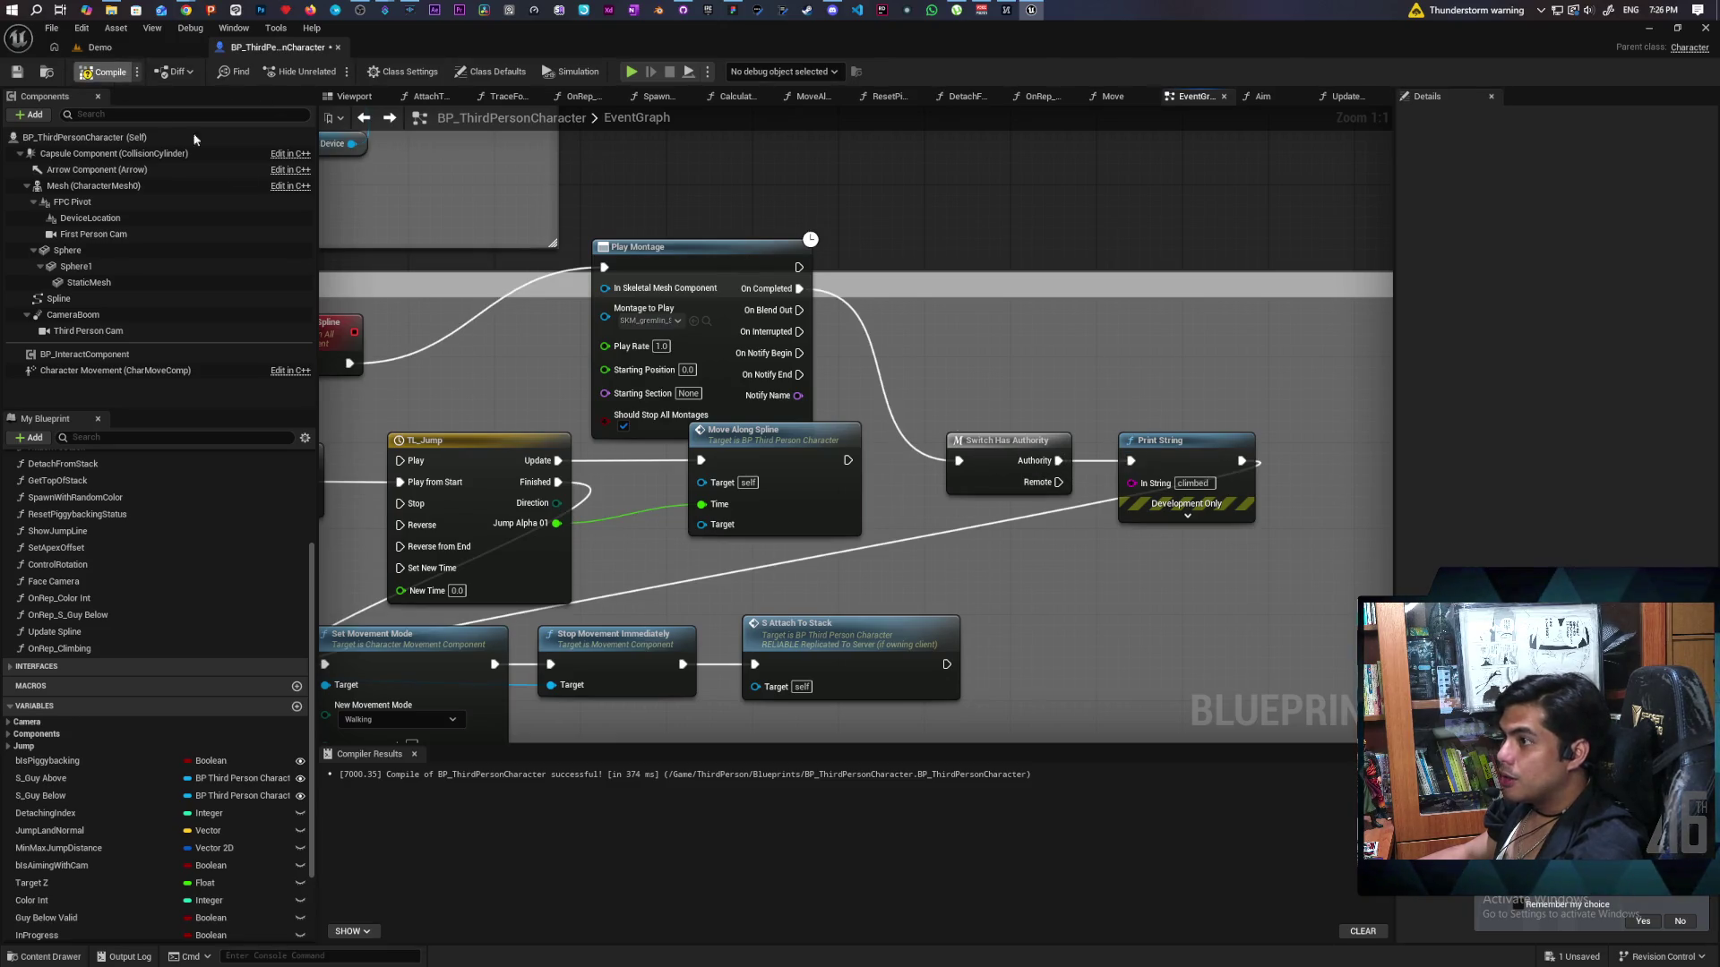
click(152, 50)
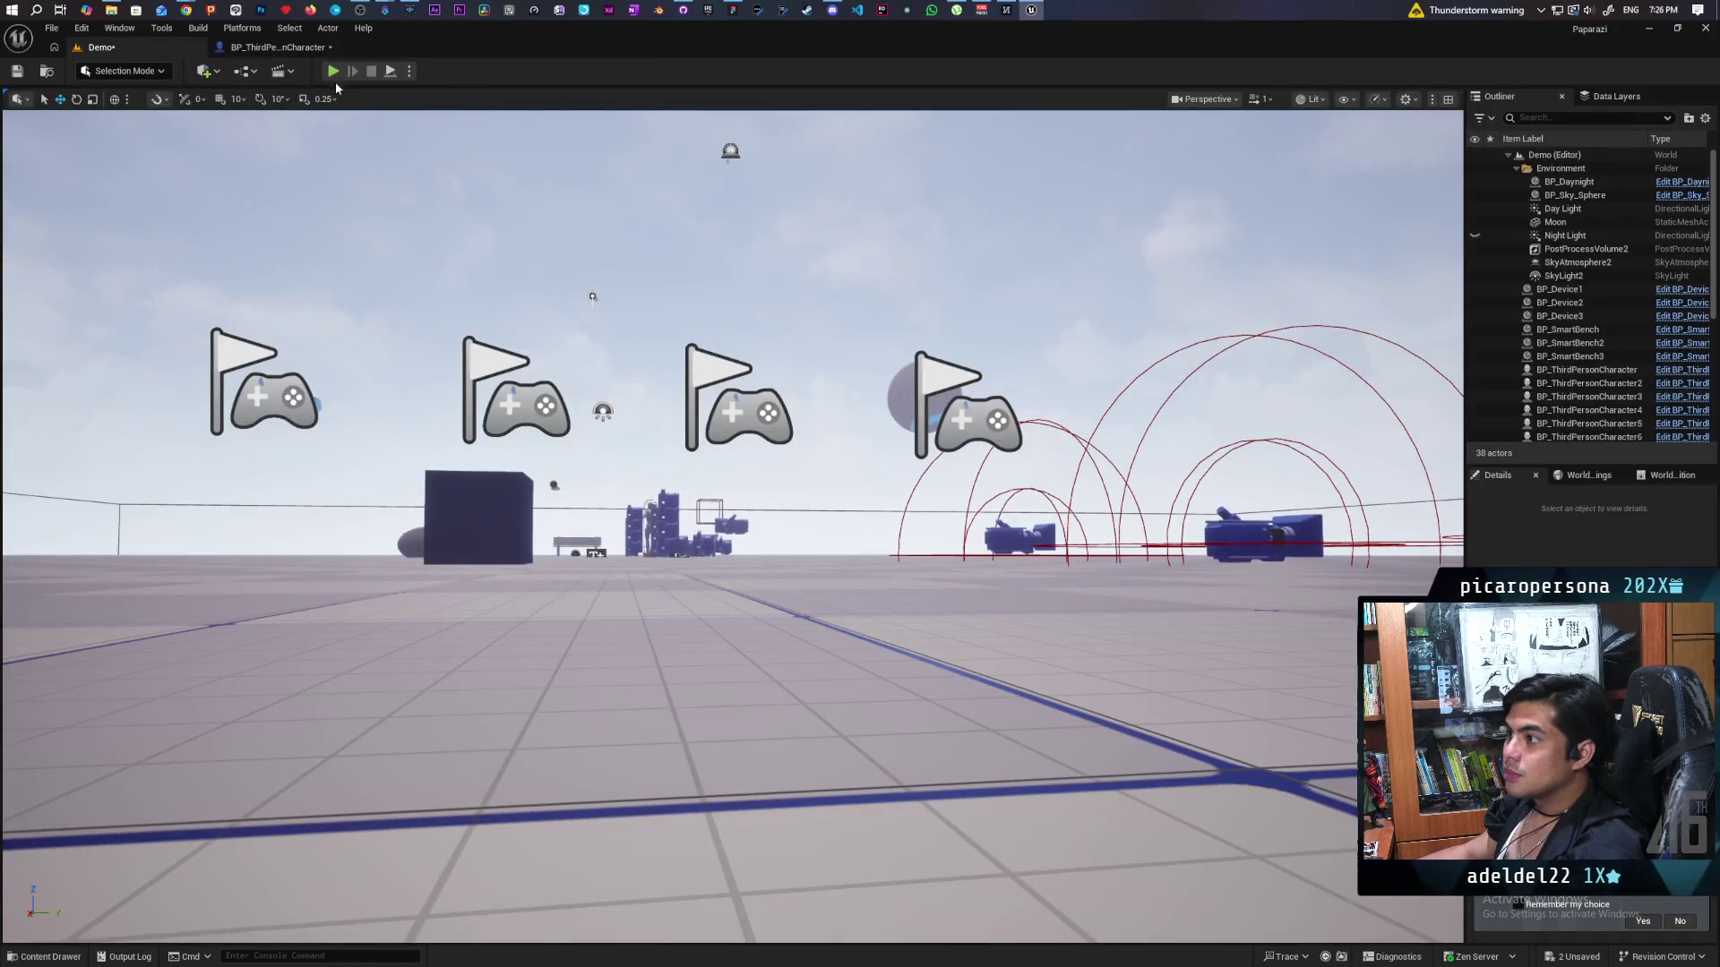
Save all changes and launch a play session, switching to the client window.
key(ctrl+shift+s)
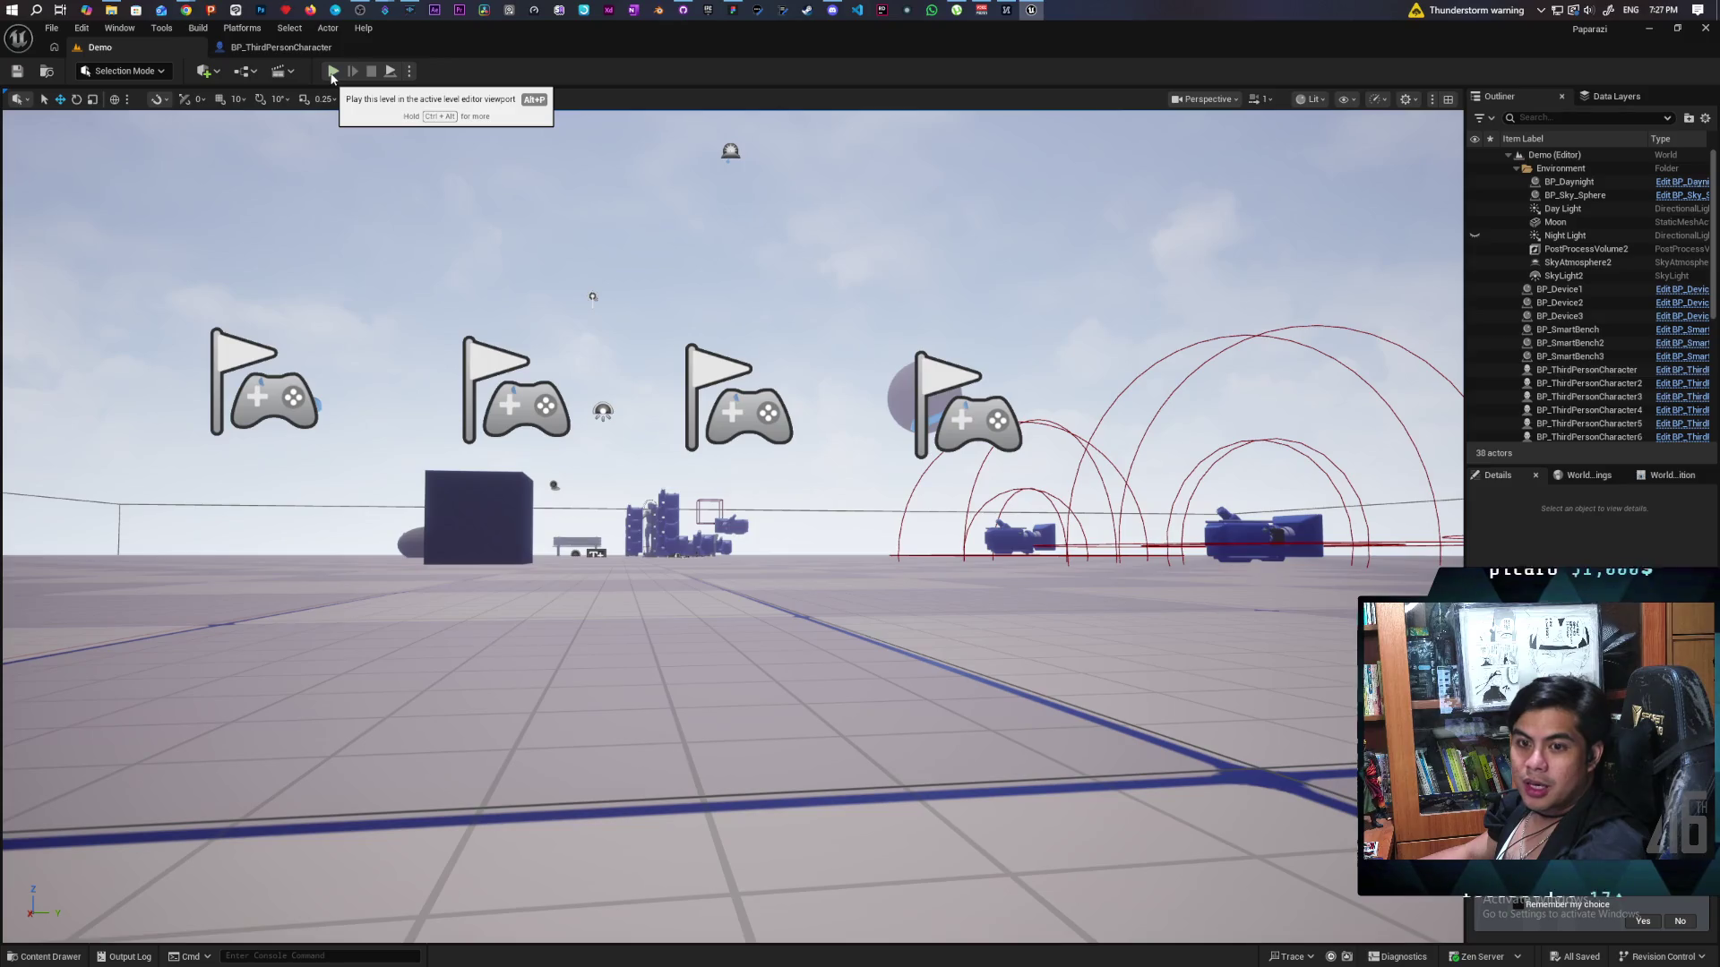
click(332, 72)
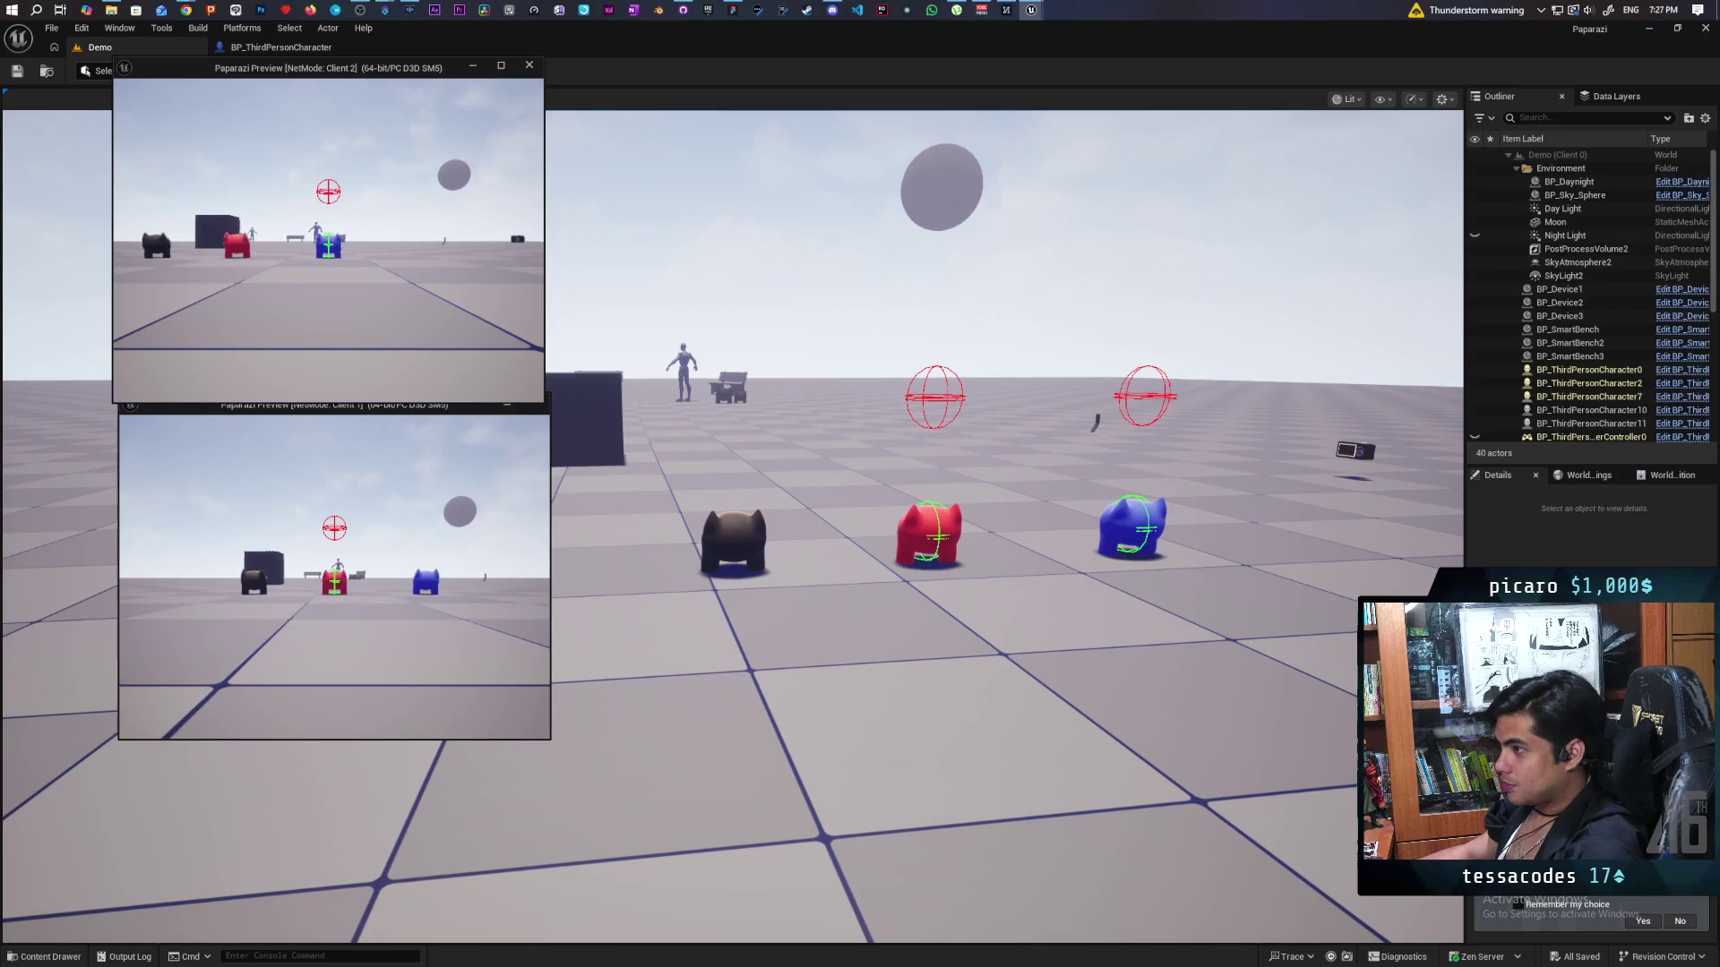
key(alt+Tab)
Maneuver the blue character up to the red one, target it with E, then stop play.
key(s)
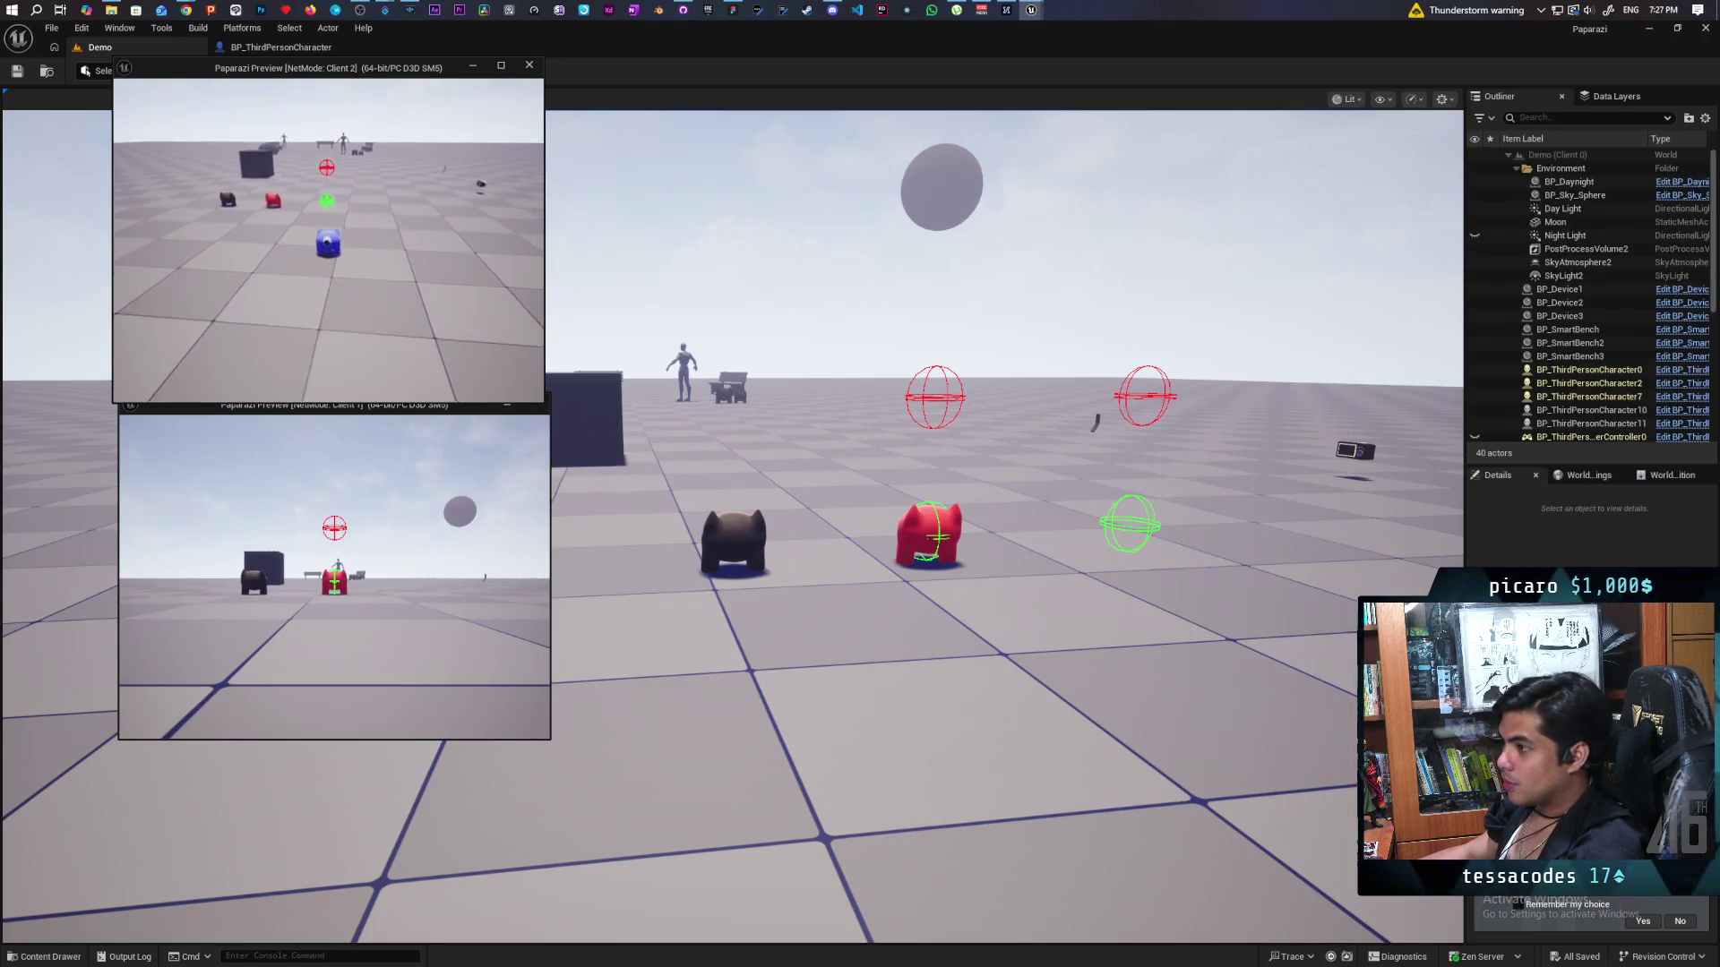
key(w)
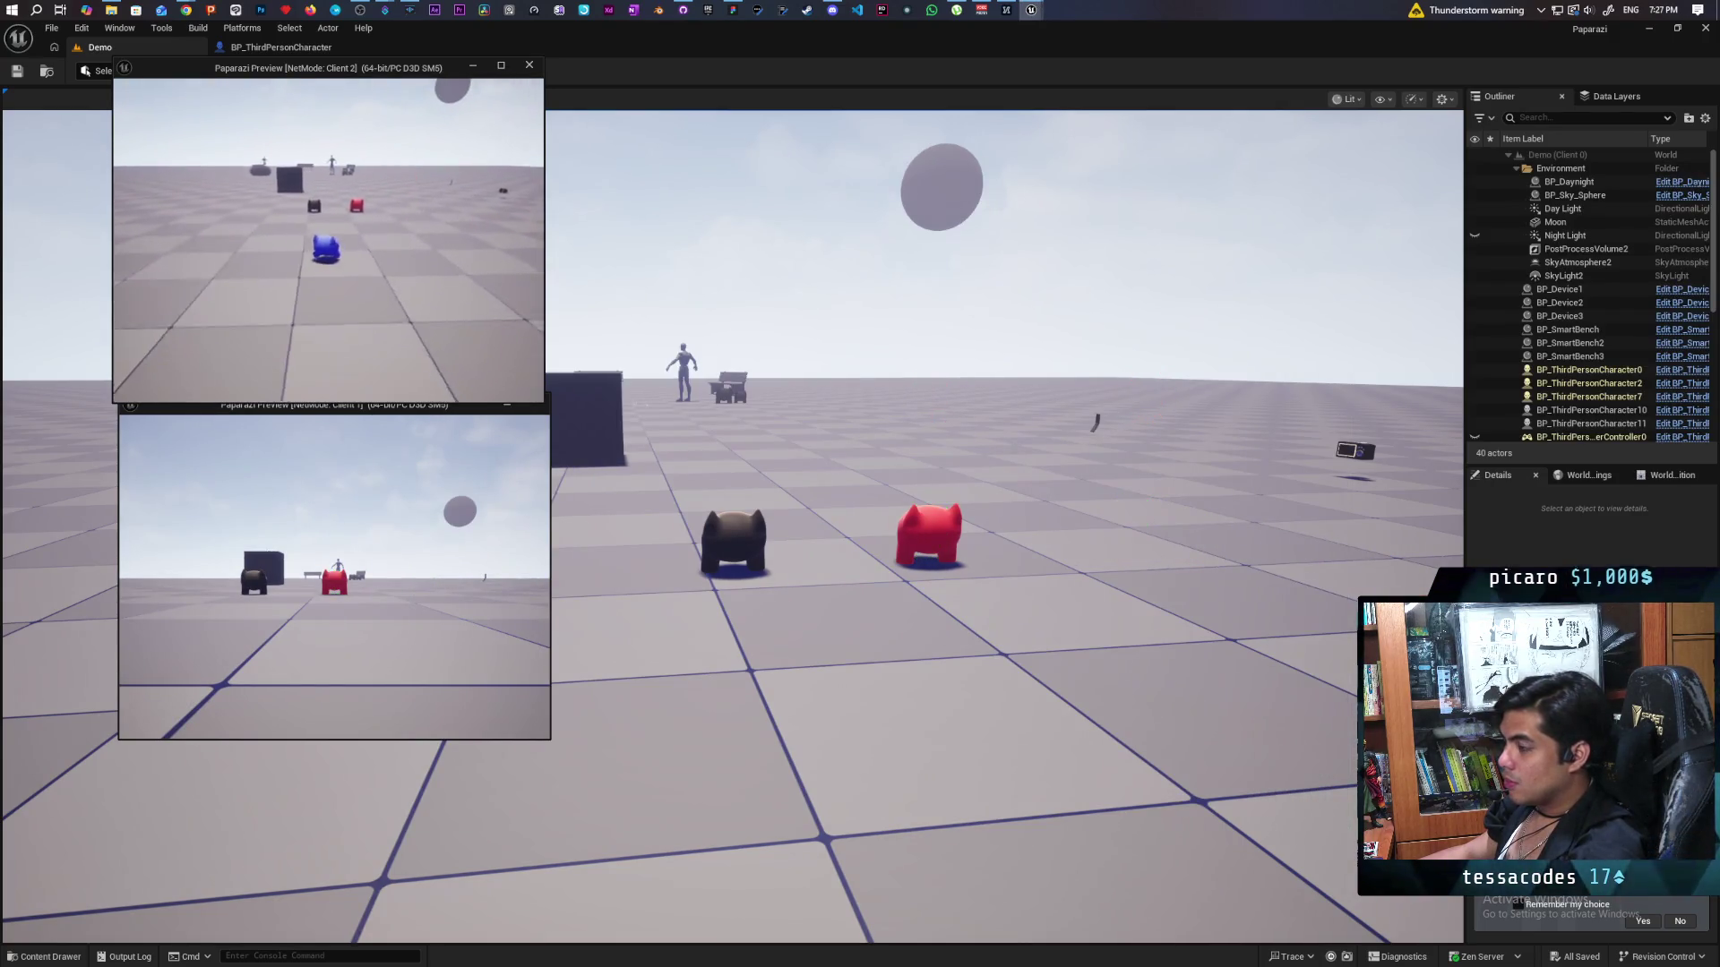
key(d)
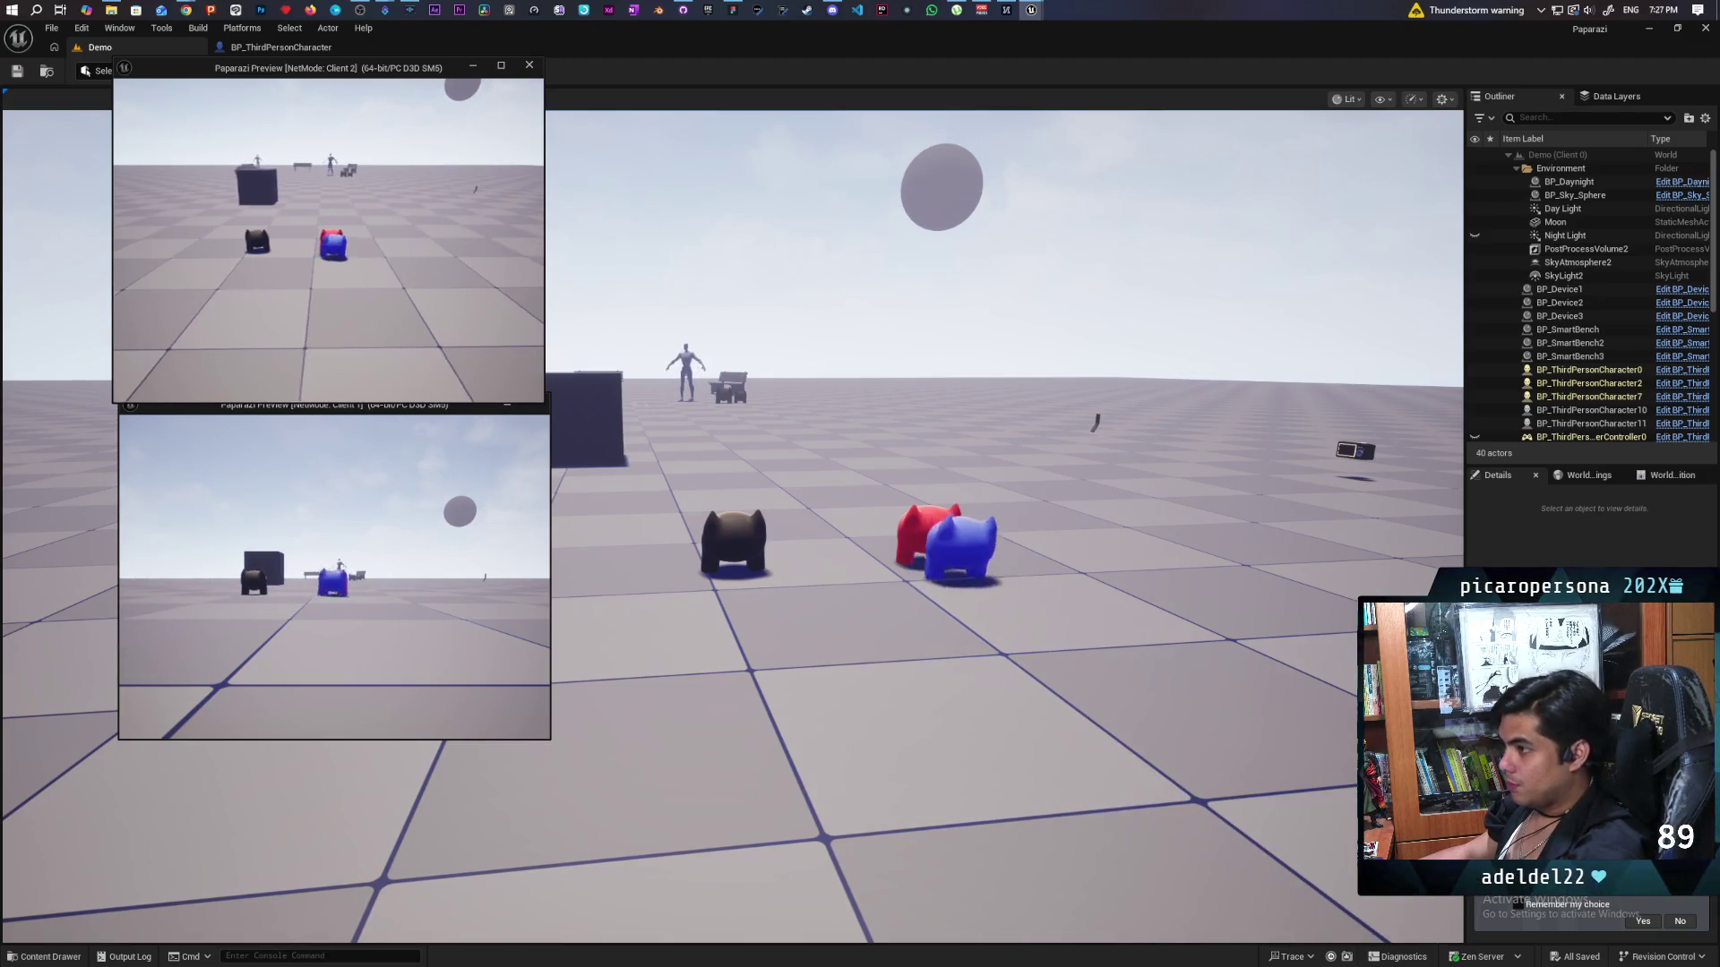
key(a)
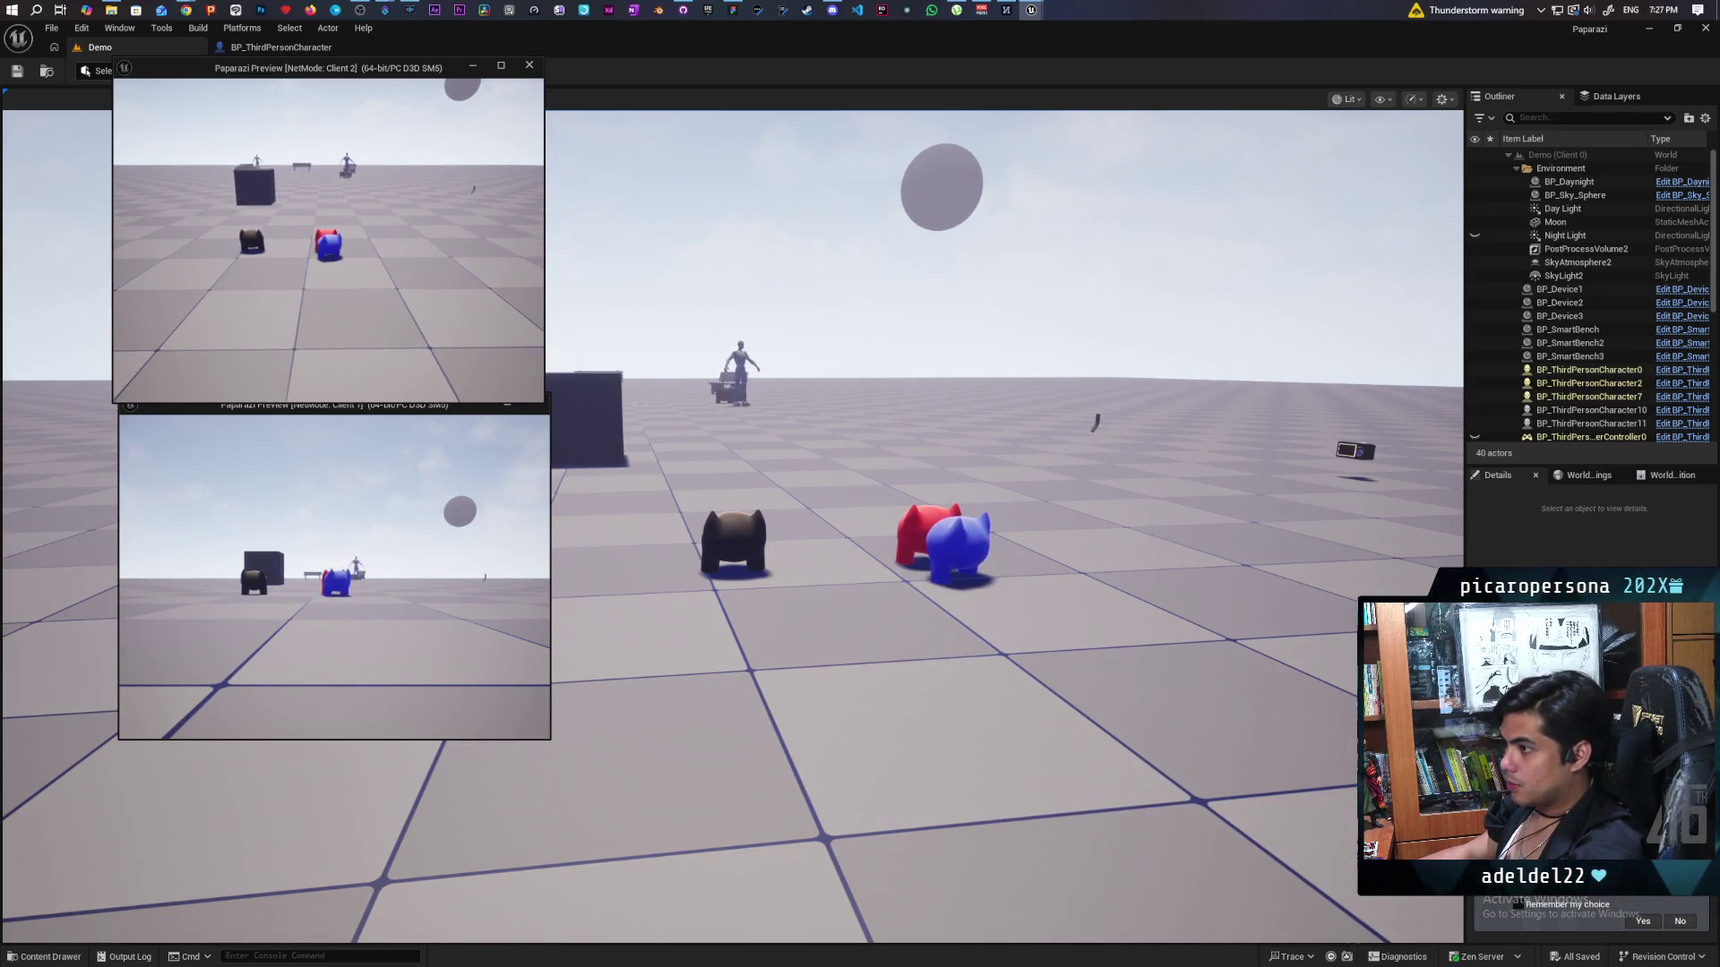
key(e)
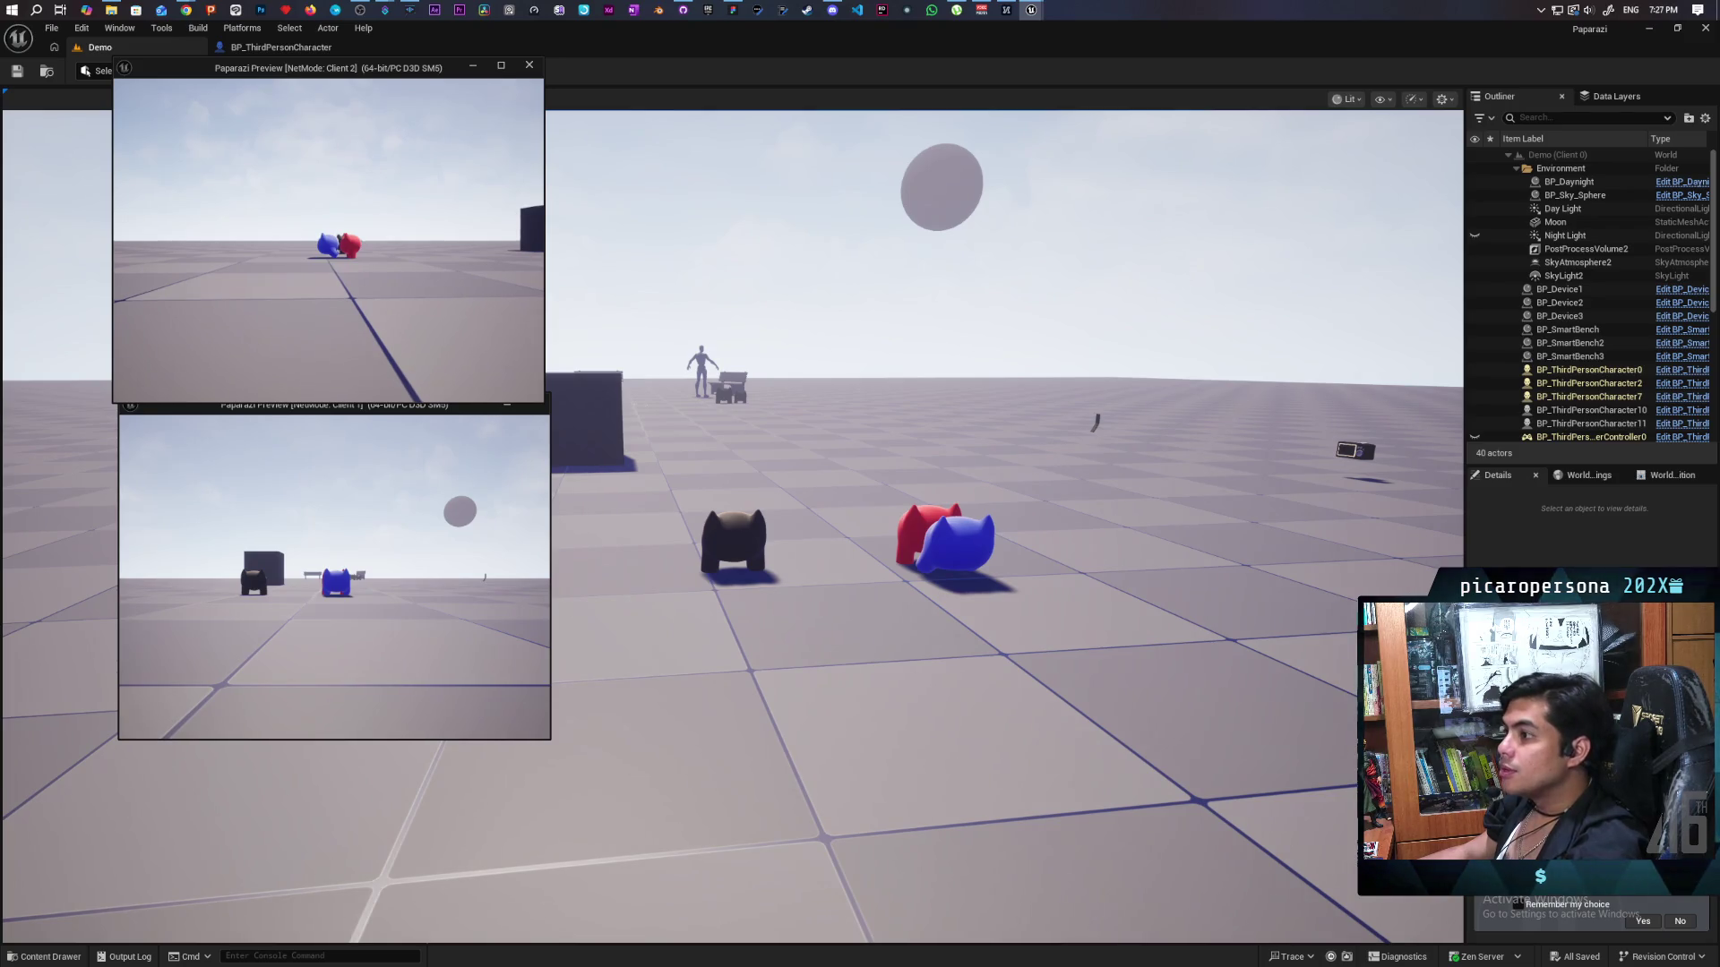
key(Escape)
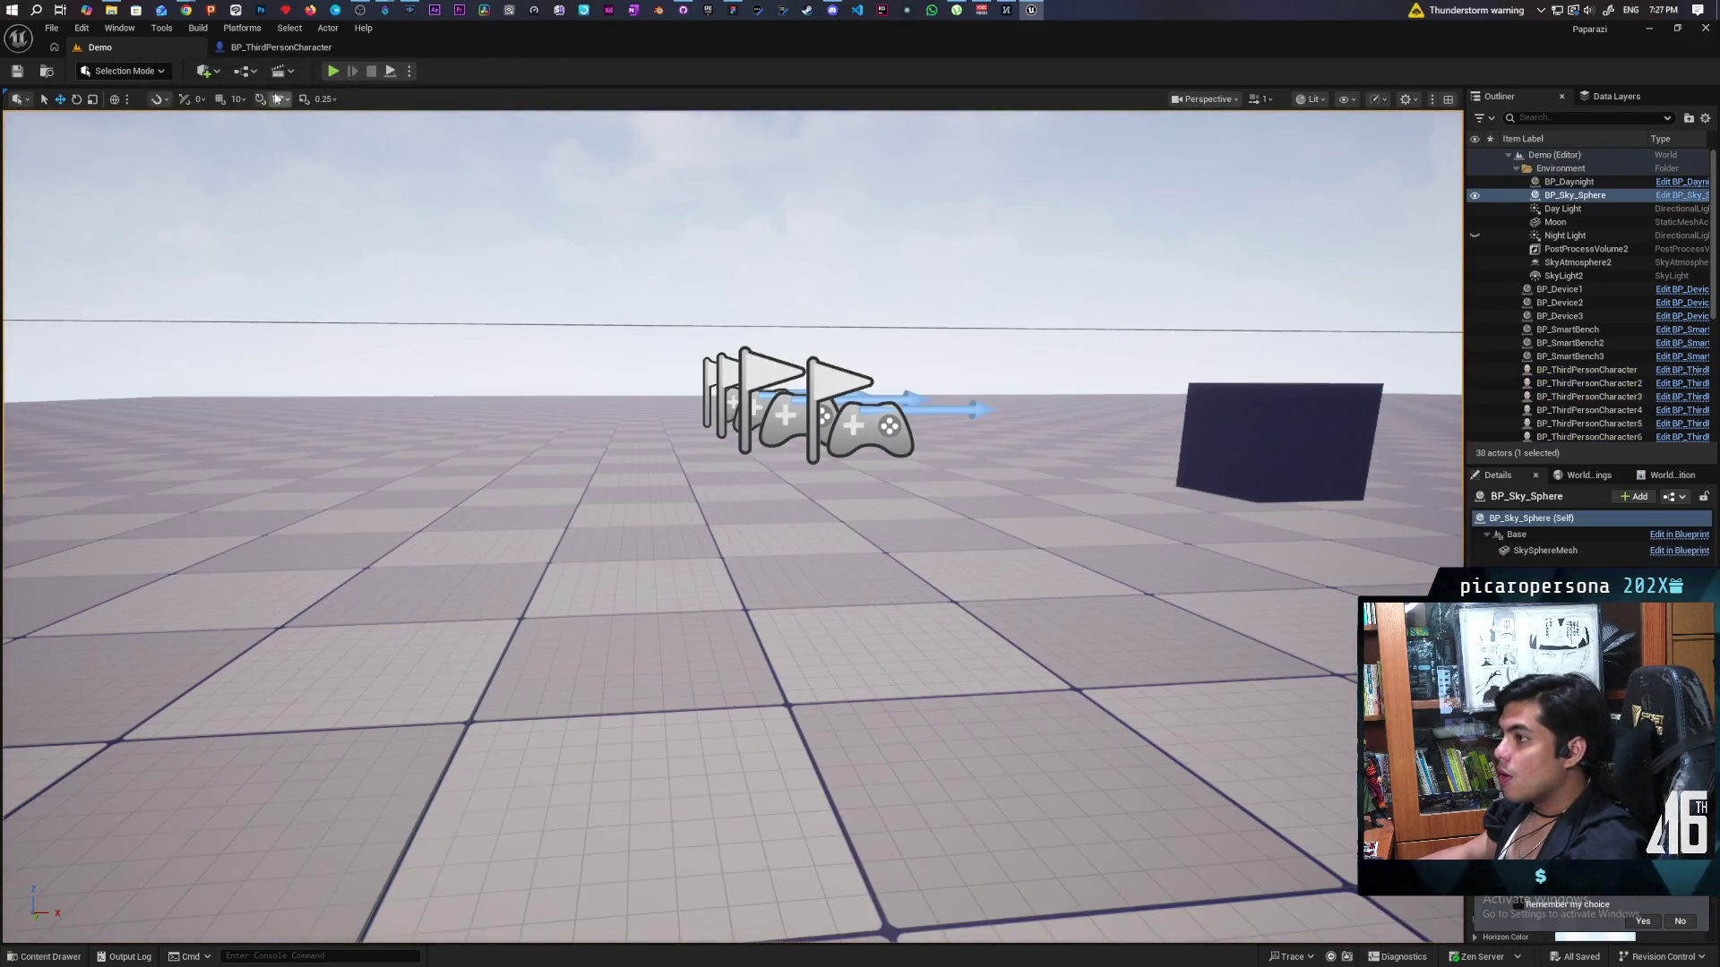
Glance at the character event graph, then start a two-client play test from the Demo level.
click(294, 46)
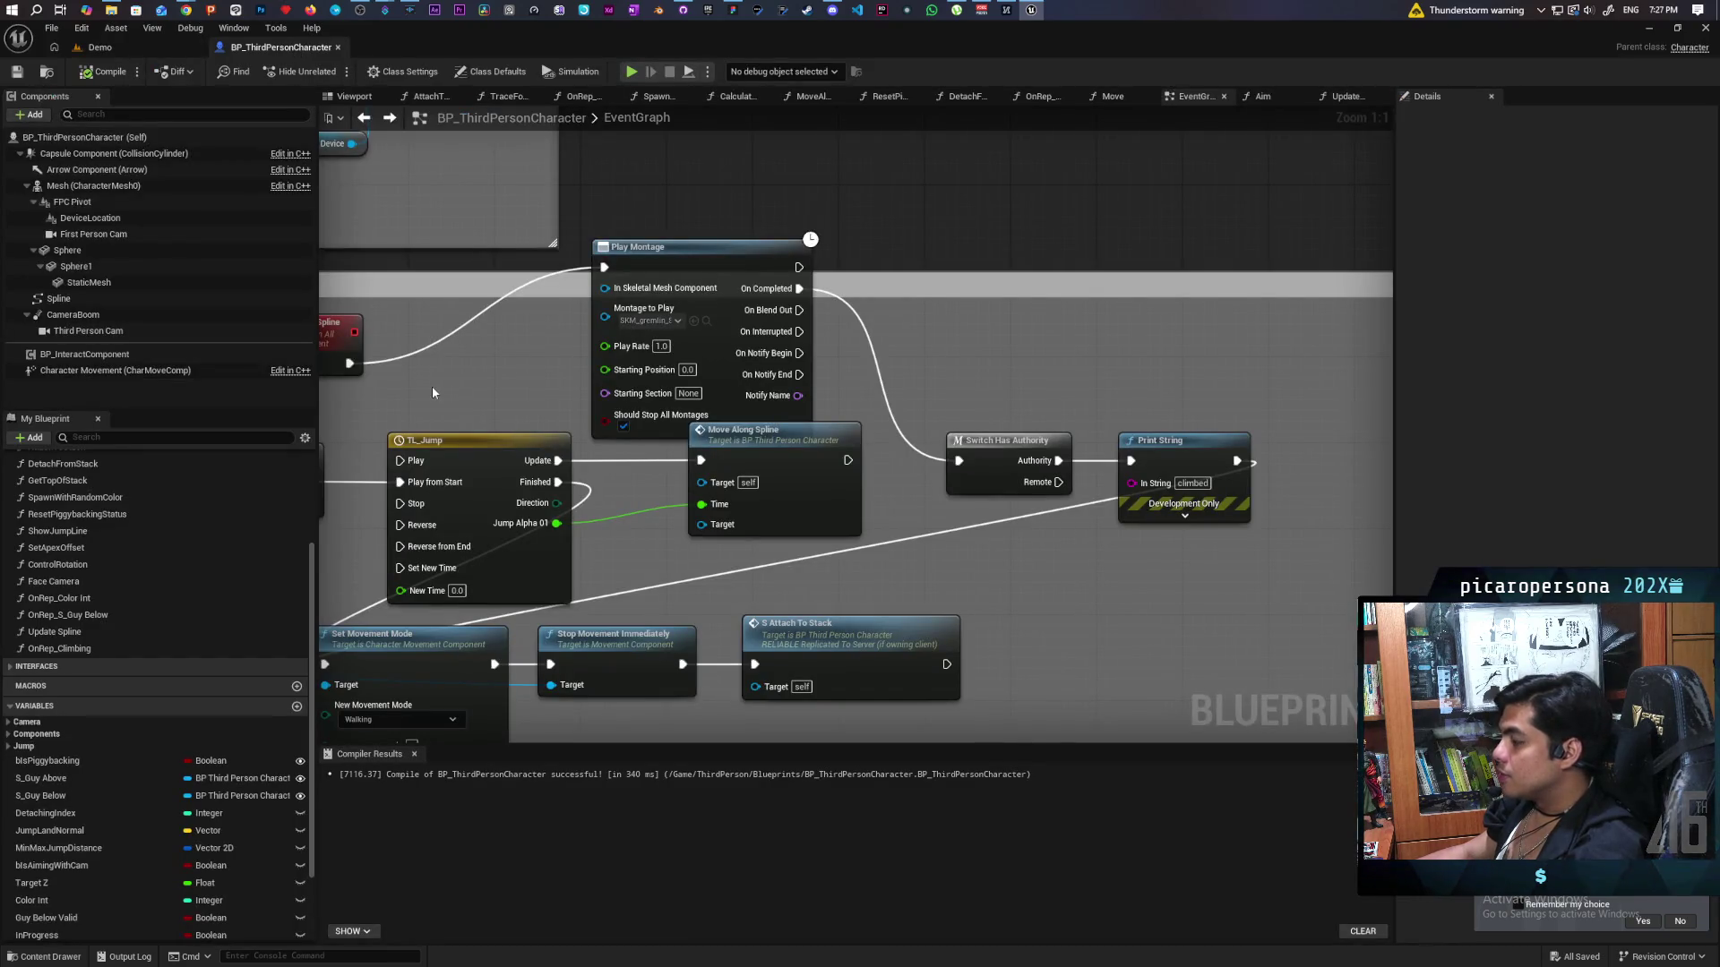
click(99, 47)
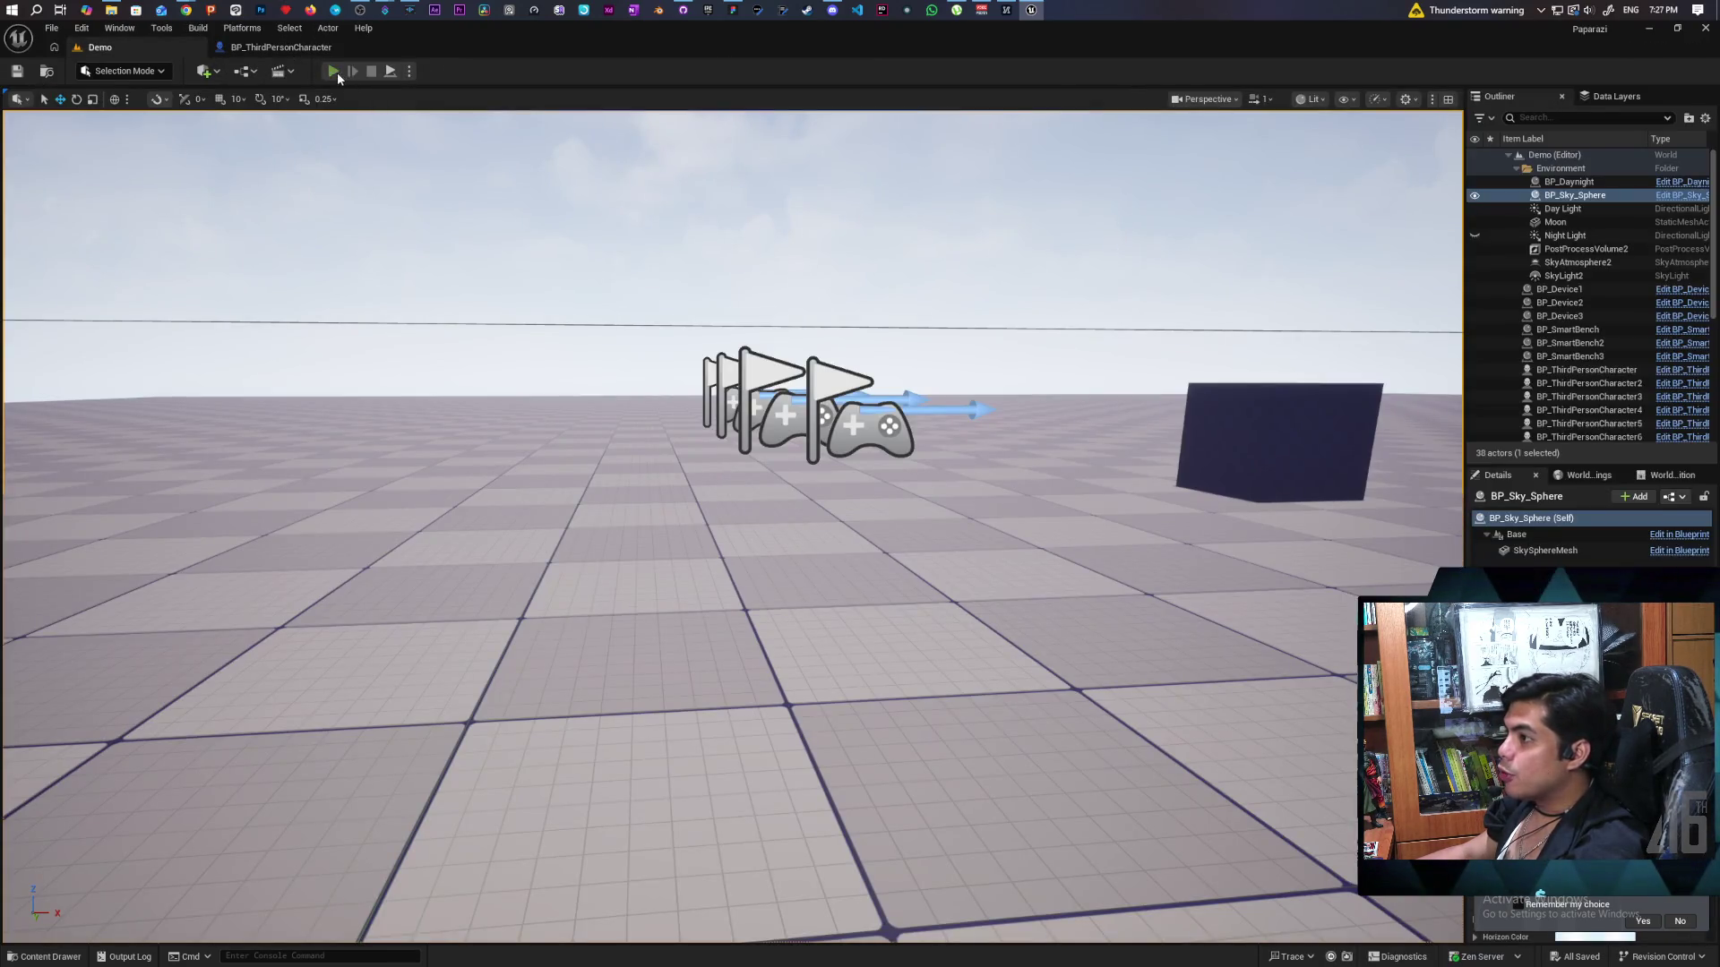
click(333, 71)
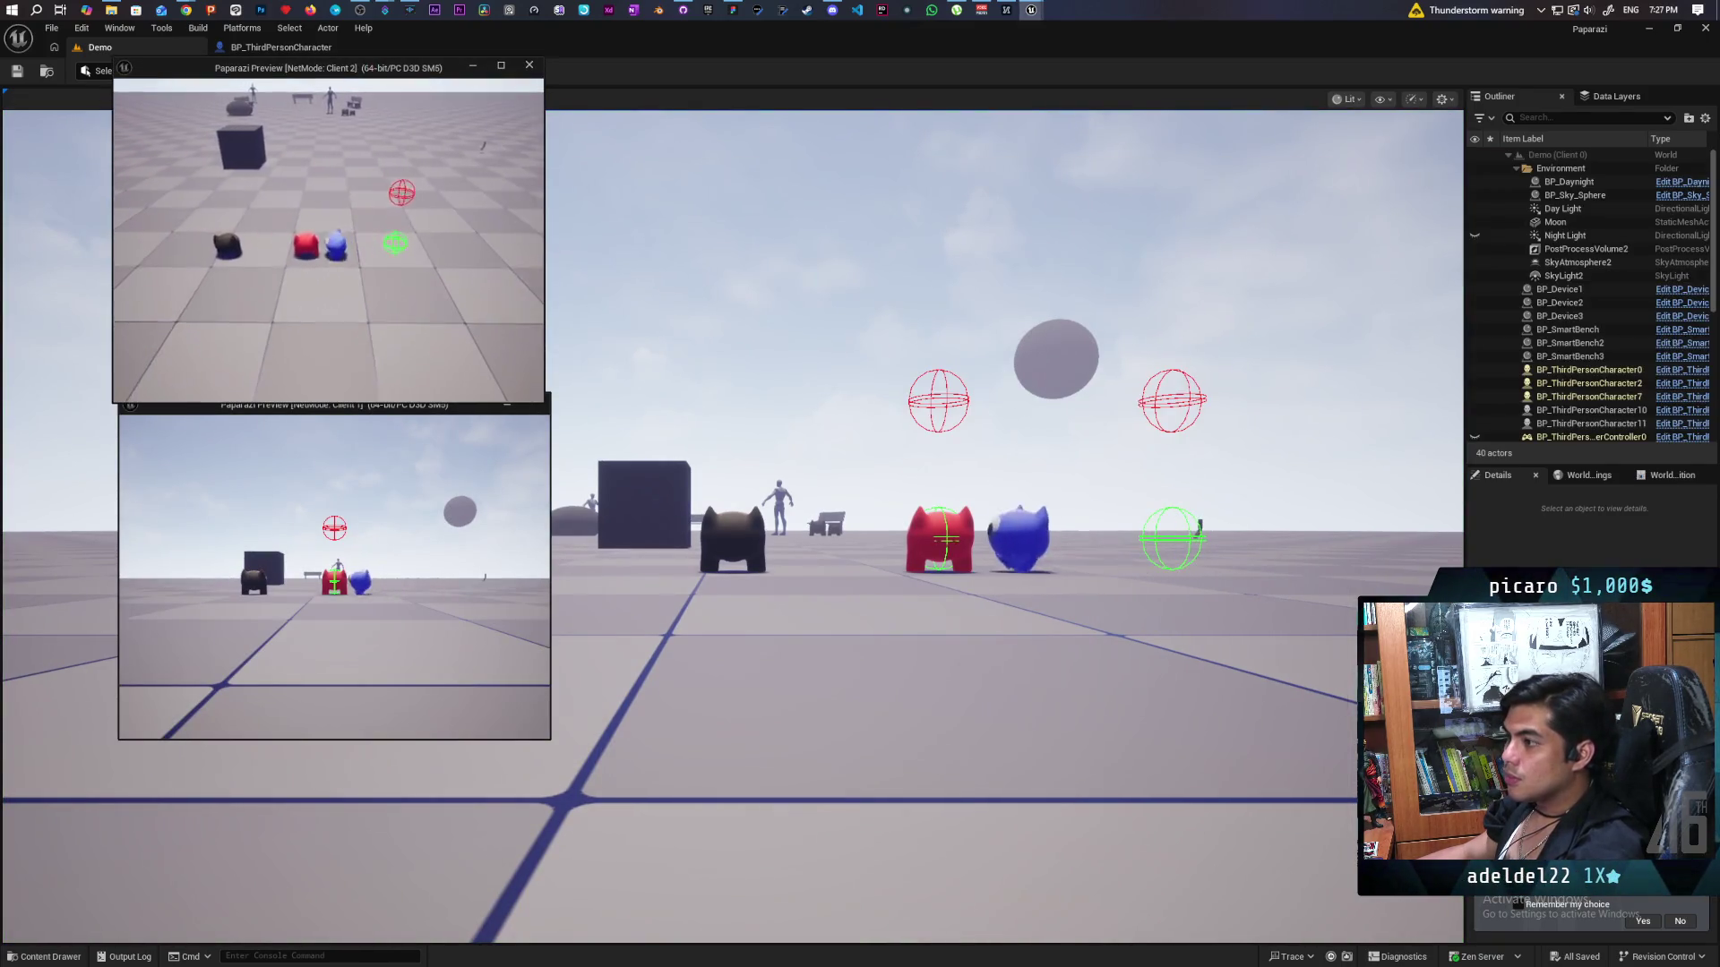
Move the blue character in front of the red one, stop play, and reopen the character graph.
key(w)
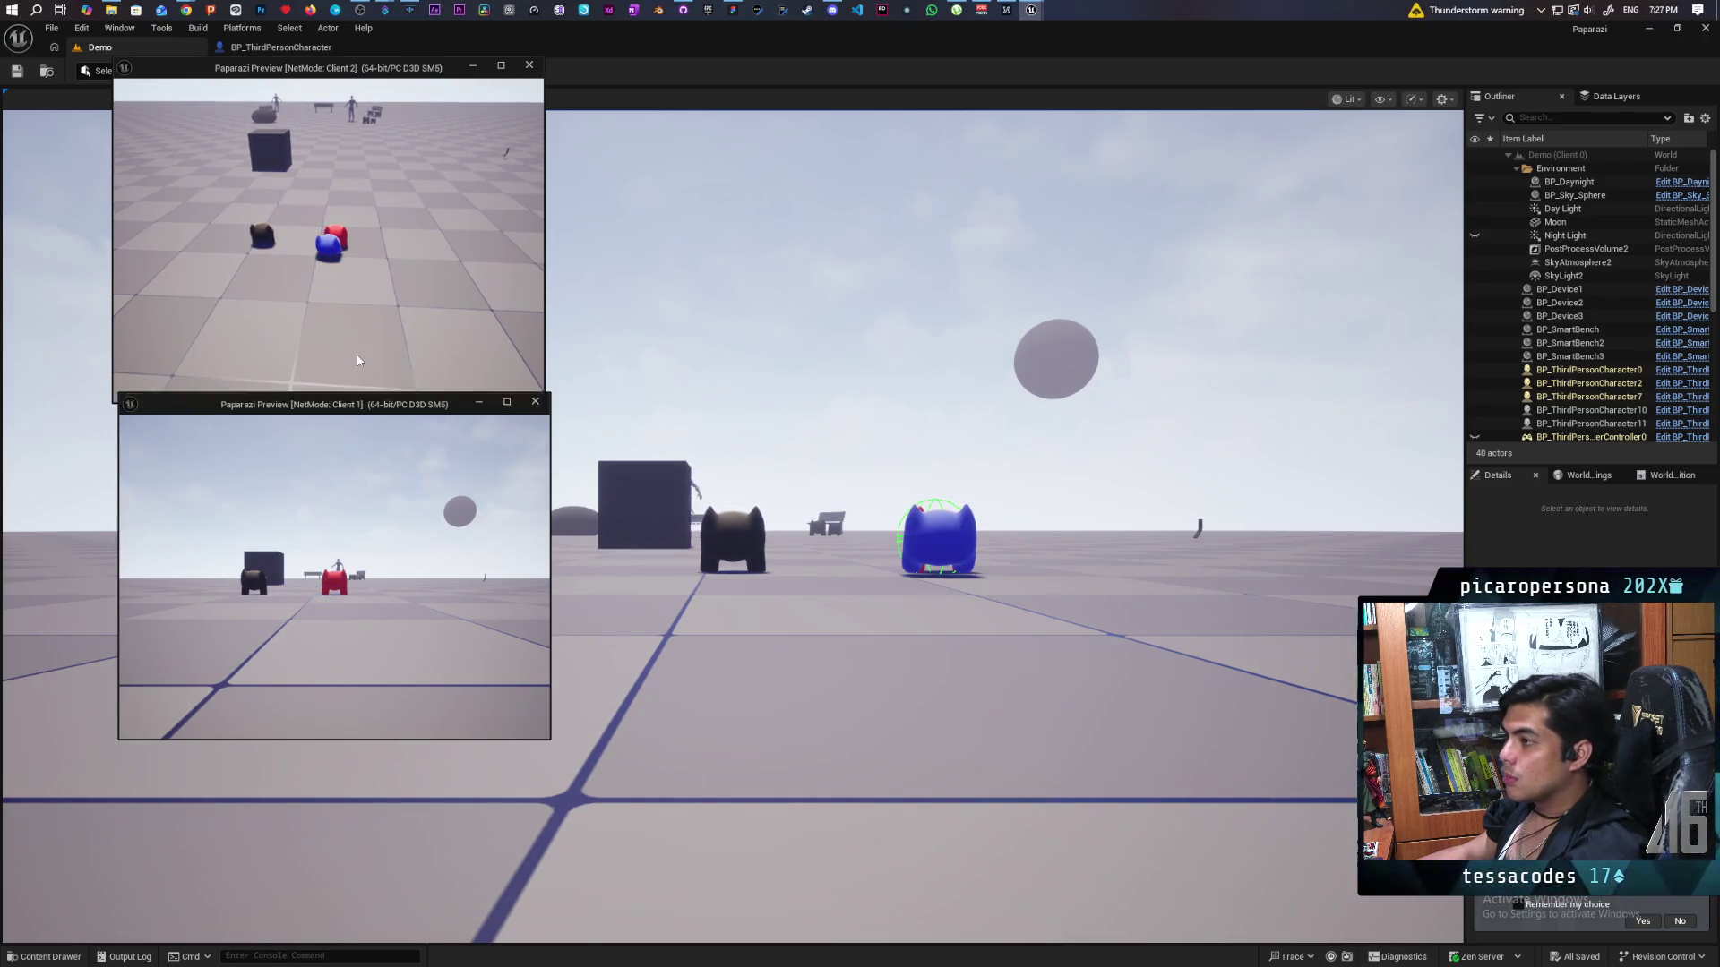
key(Escape)
click(282, 47)
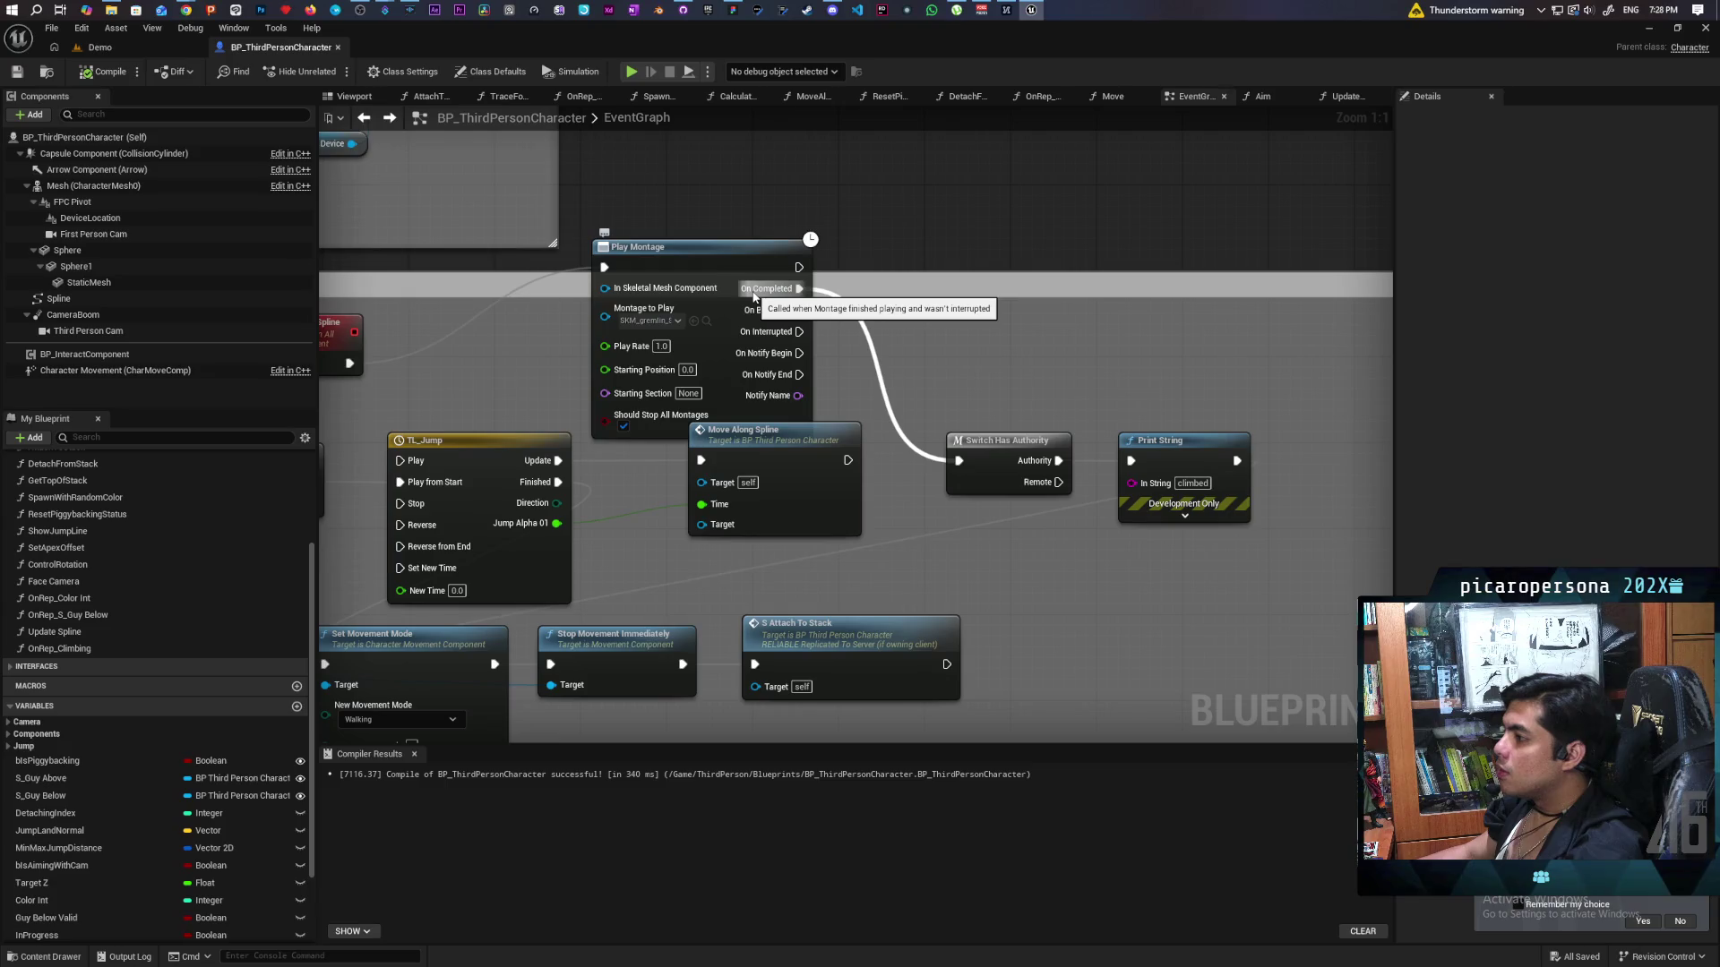
Rewire Switch Has Authority to Play Montage's On Notify Begin, then open the climb montage from Anims.
mouse_move(753, 297)
mouse_down()
mouse_move(1040, 270)
mouse_move(736, 304)
mouse_up()
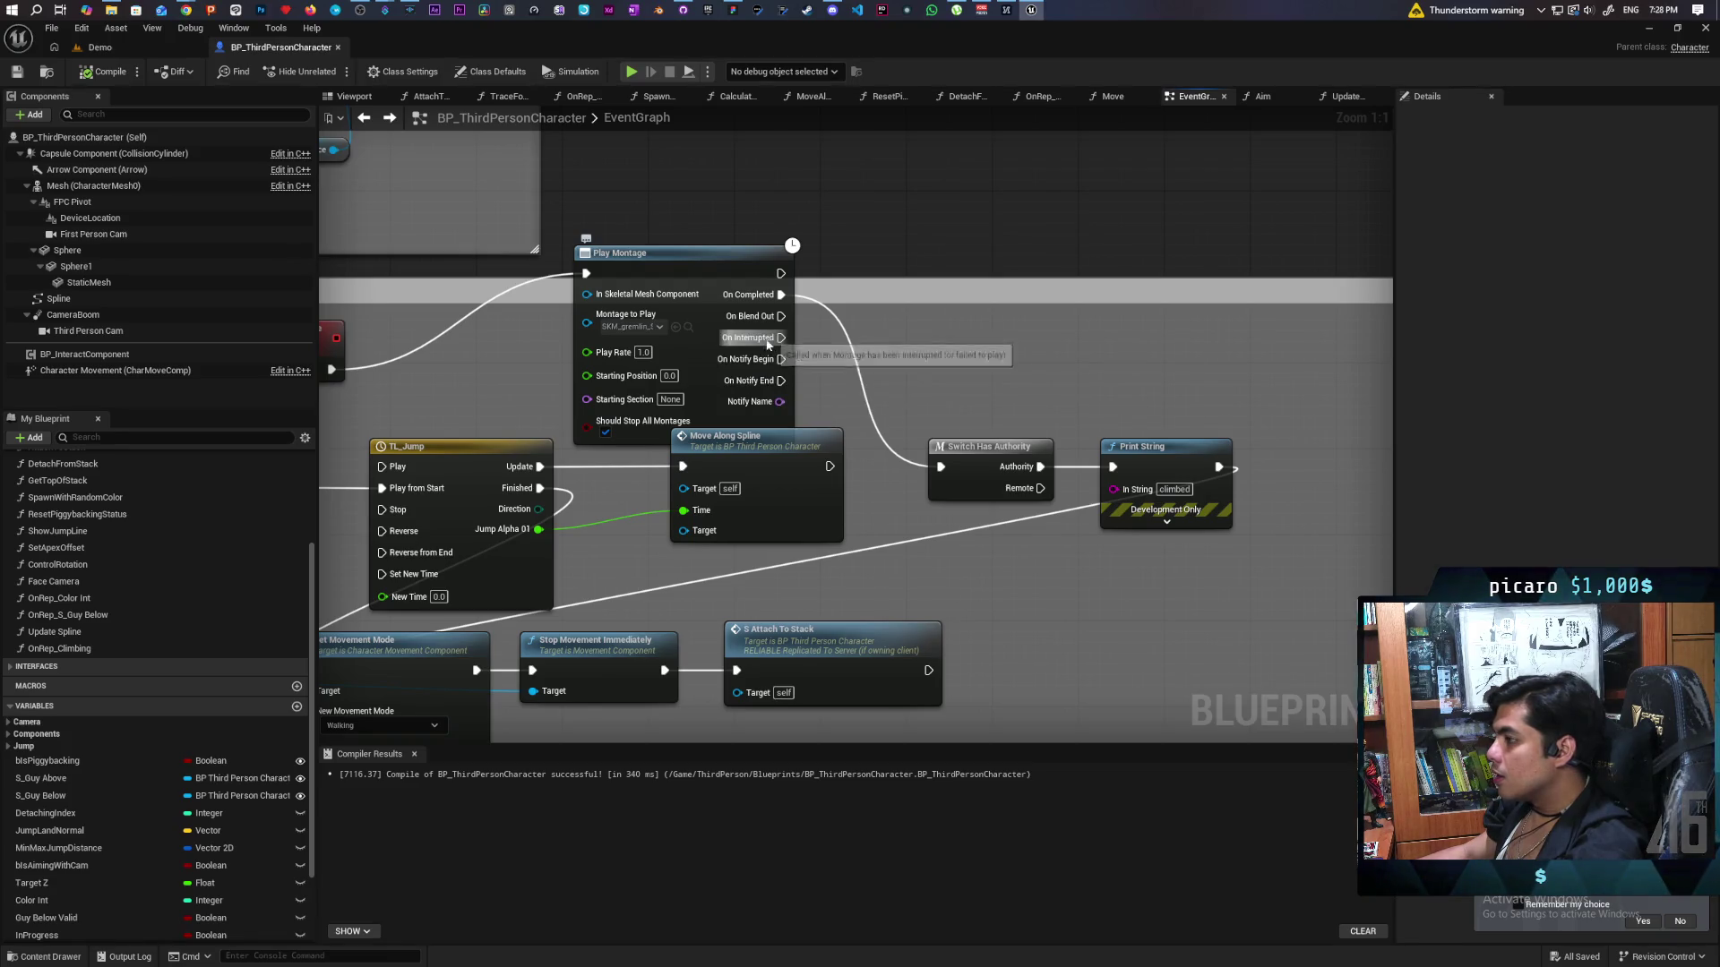
click(686, 328)
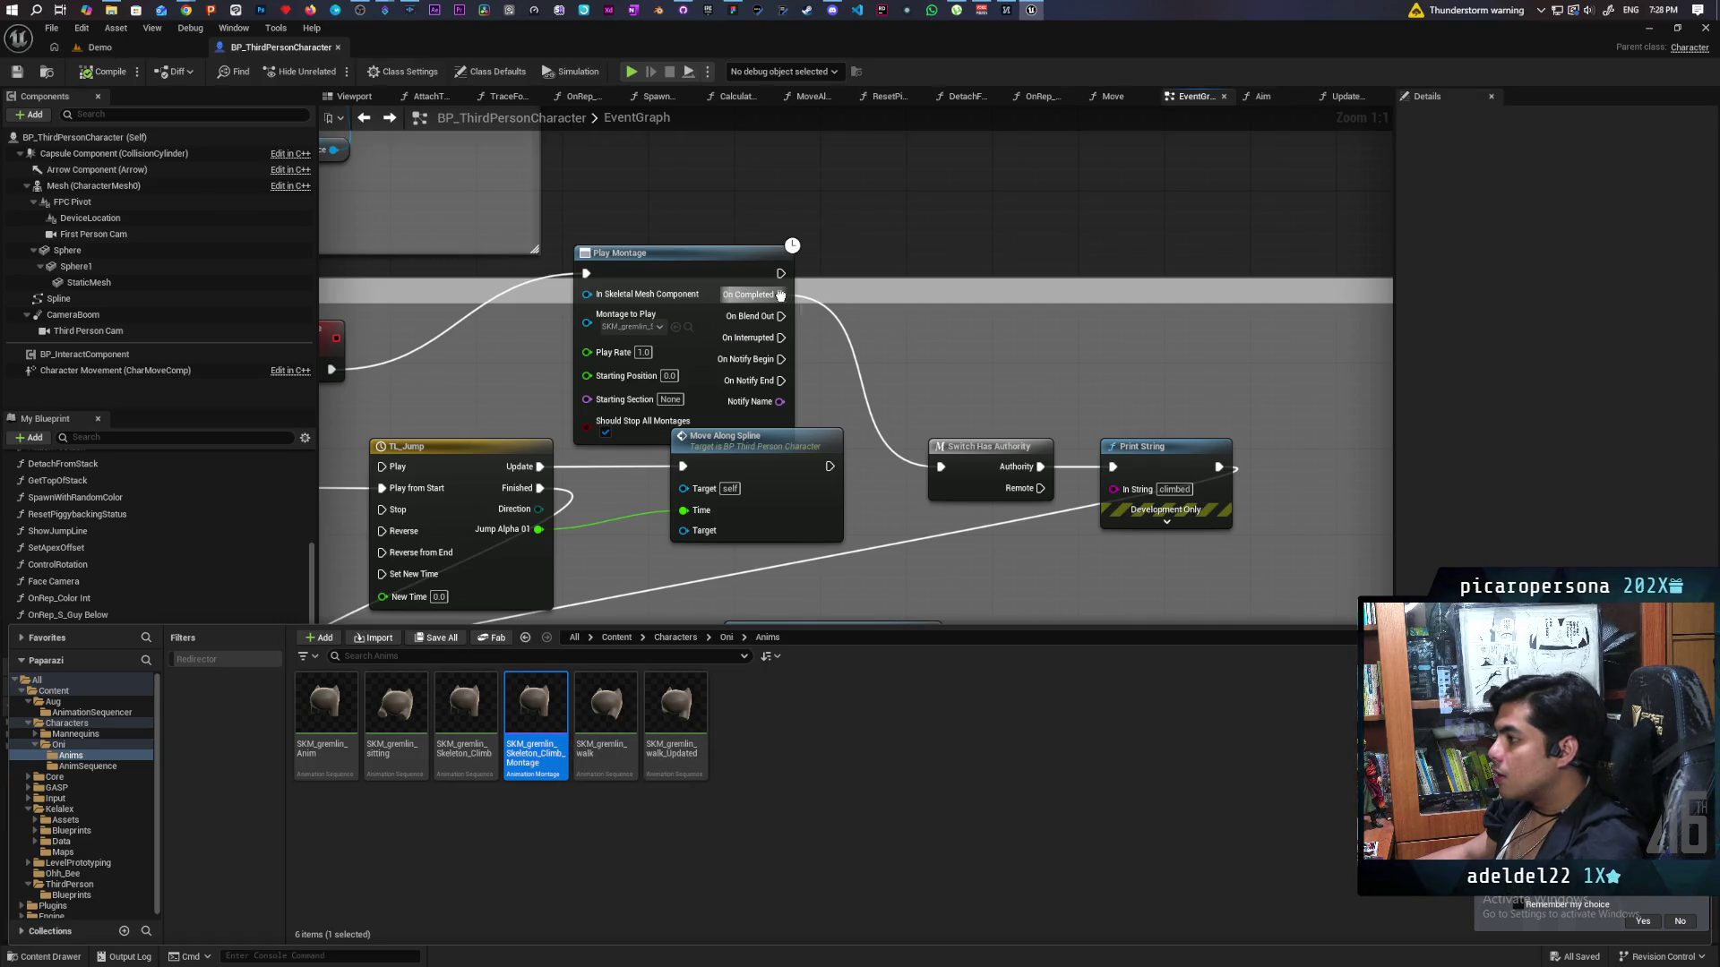
mouse_move(781, 295)
mouse_down()
mouse_move(770, 371)
mouse_move(781, 360)
mouse_up()
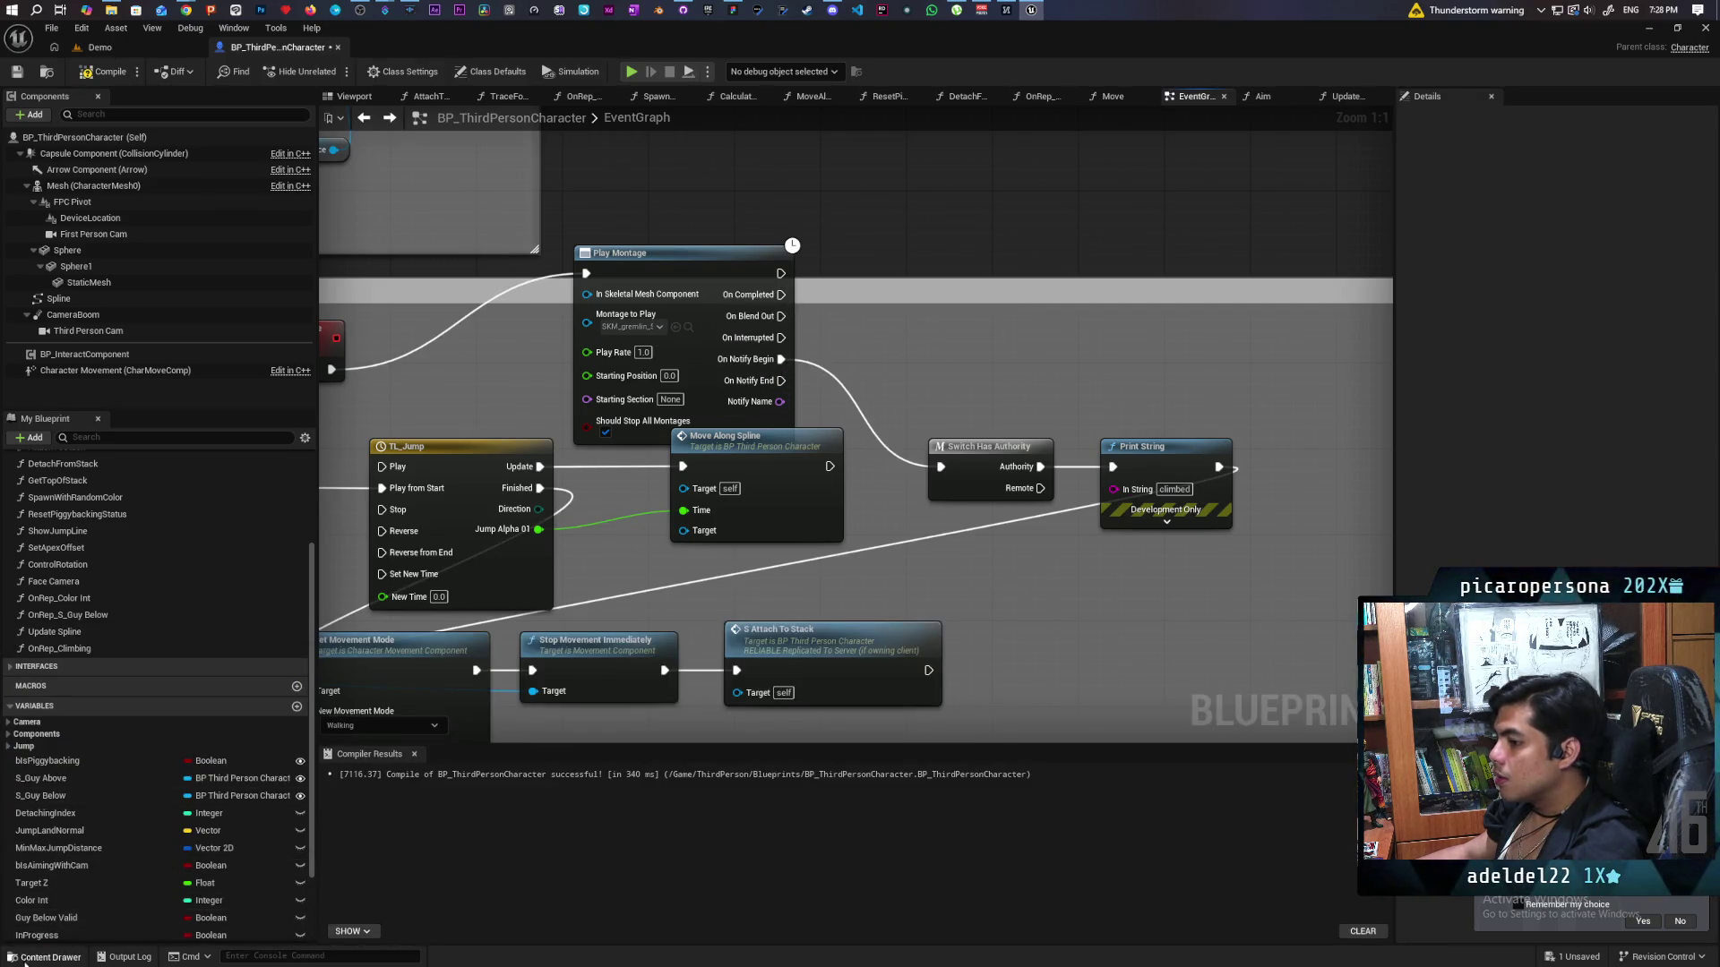
click(45, 956)
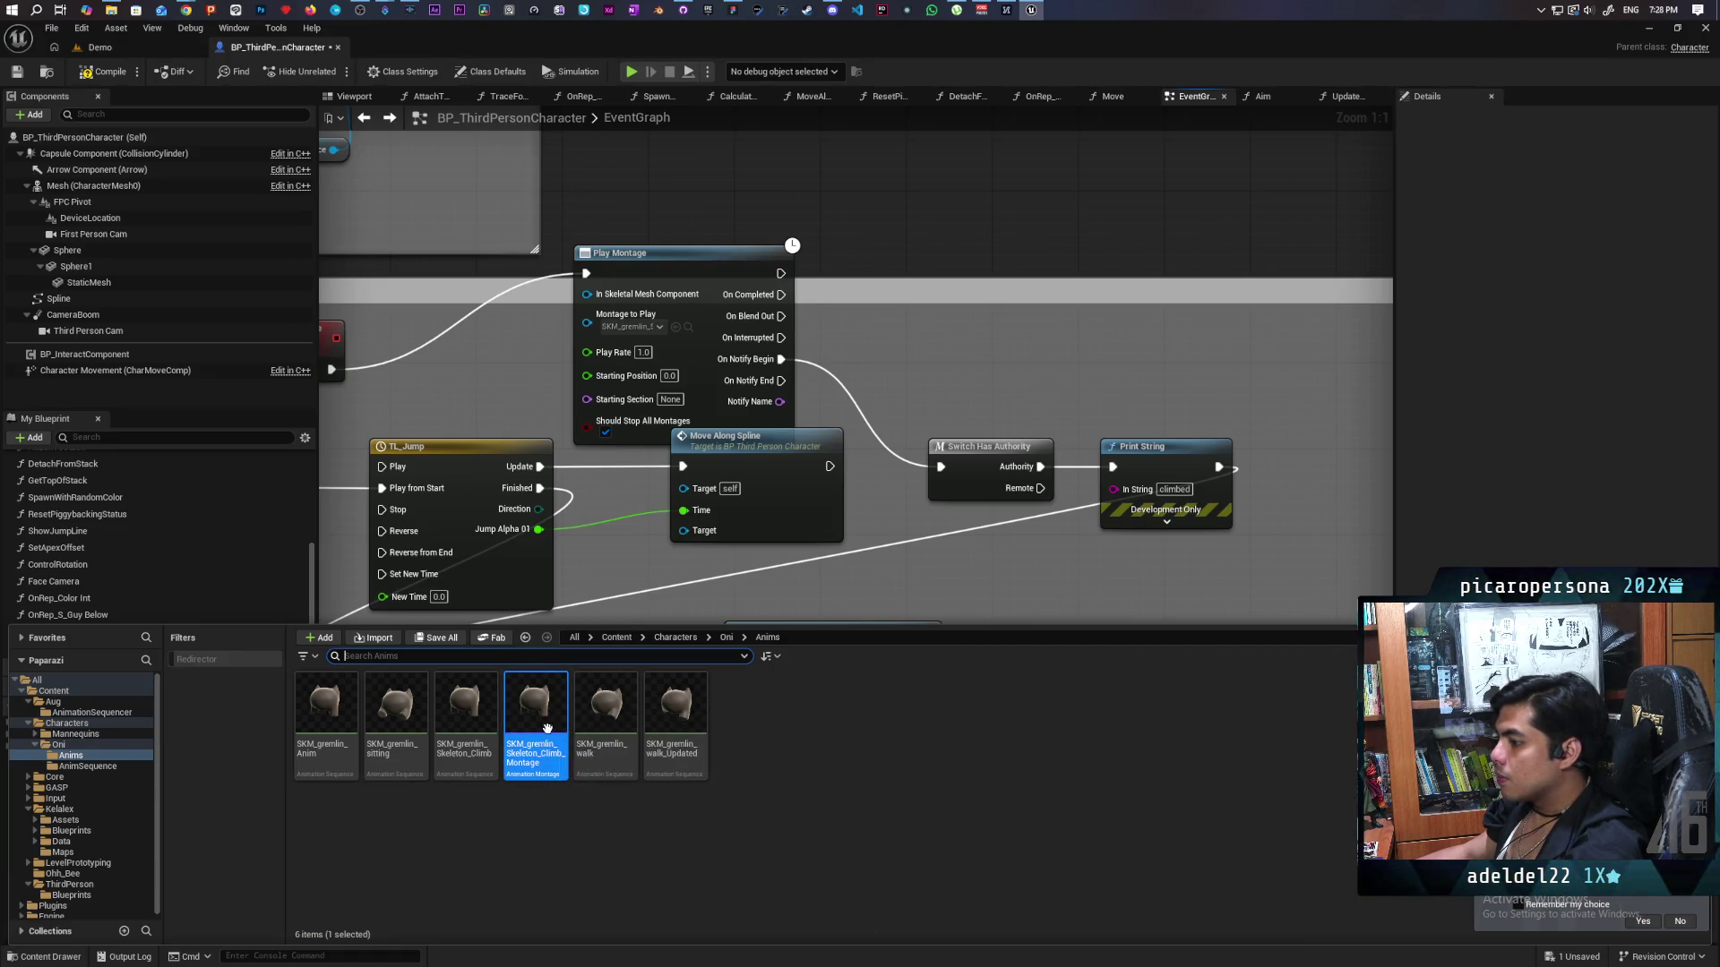
double_click(550, 727)
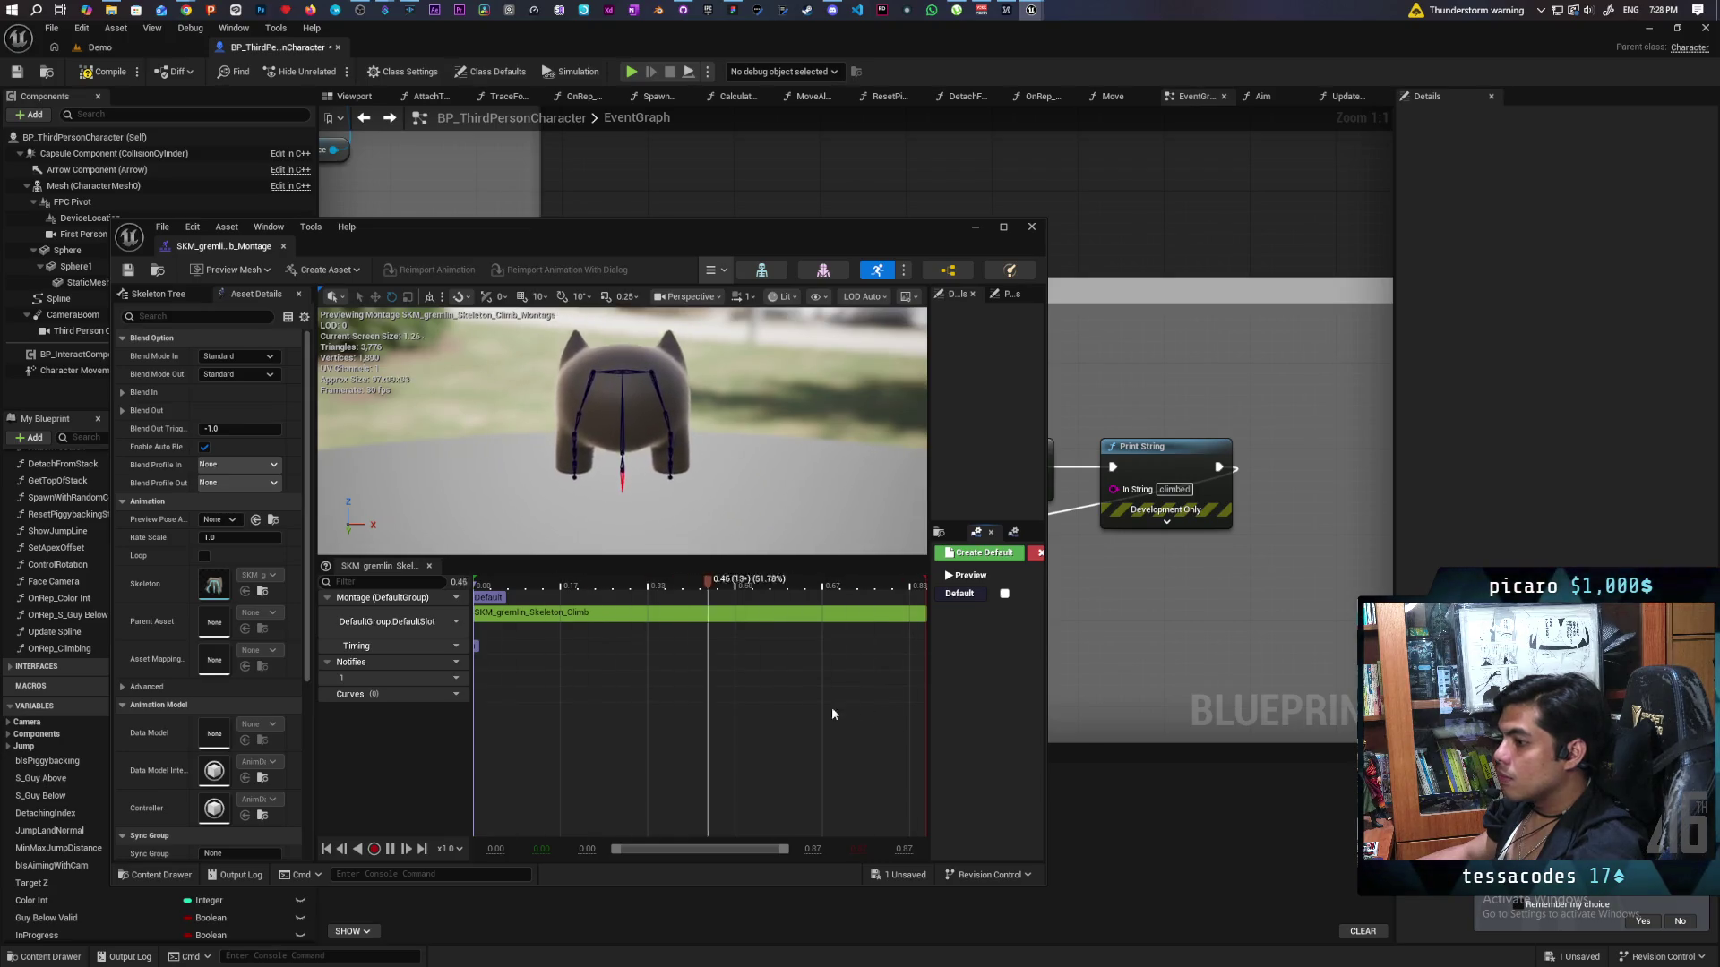
Maximize the SKM_gremlin_Skeleton_Climb_Montage editor and check its Skeleton, Asset Details and Preview Settings tabs.
scroll(168, 566, down, 5)
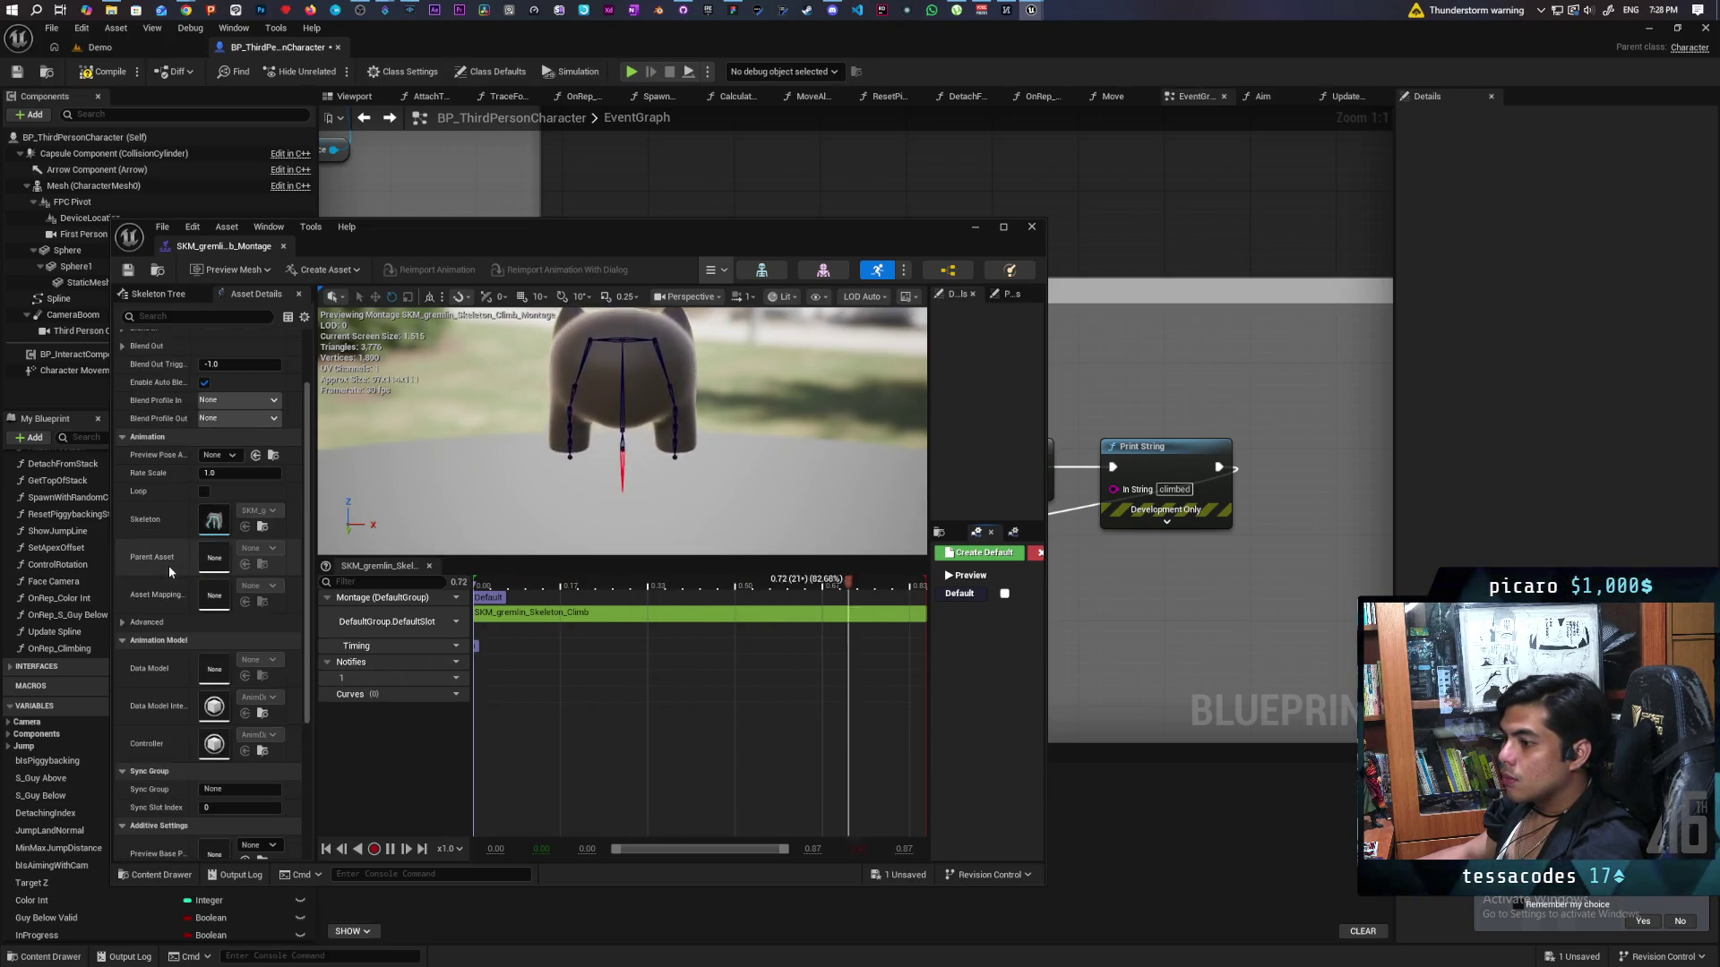
scroll(168, 566, up, 1)
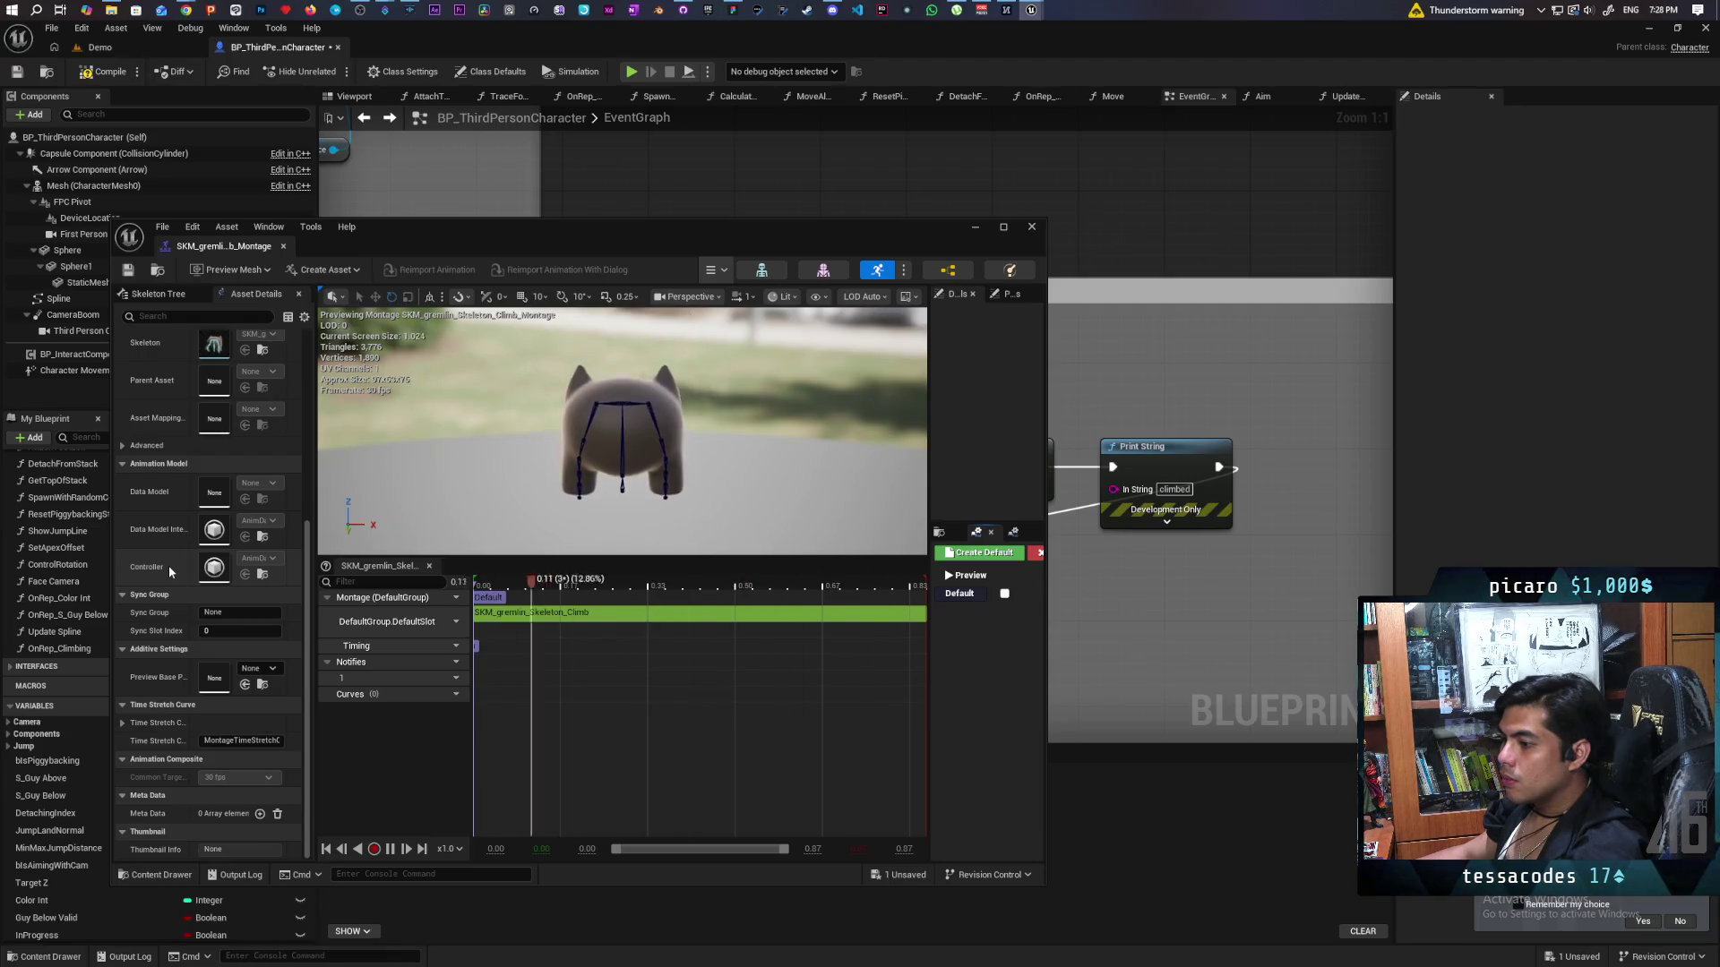
scroll(169, 566, up, 4)
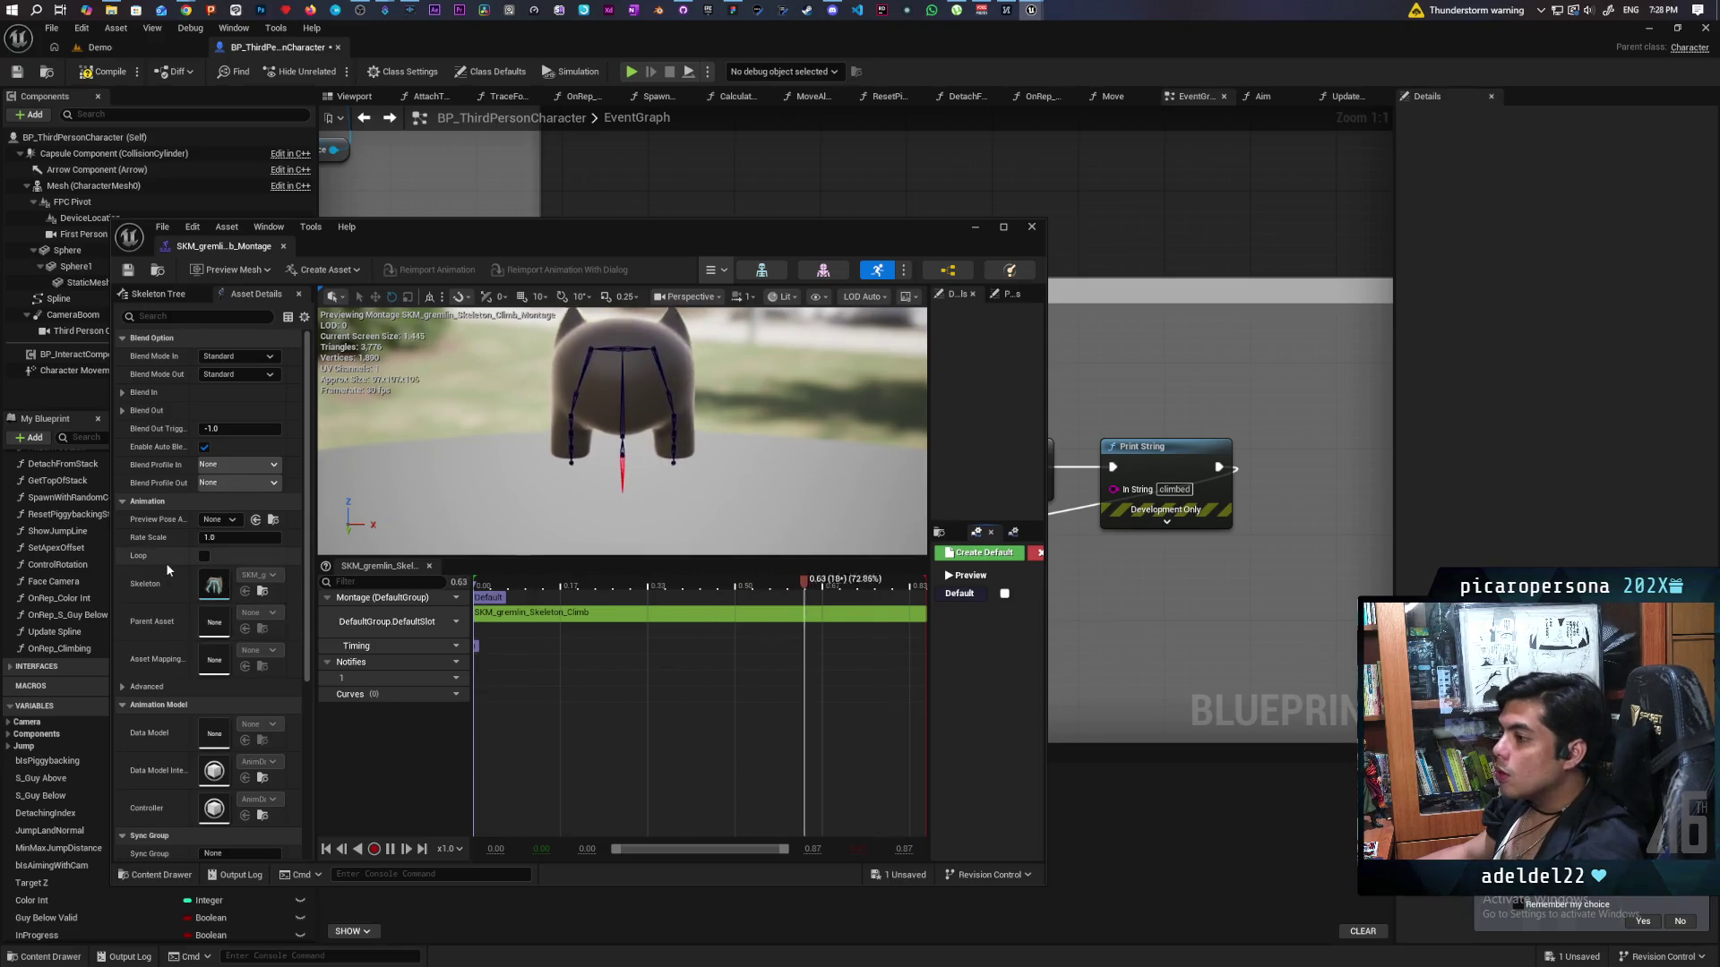
scroll(169, 568, down, 6)
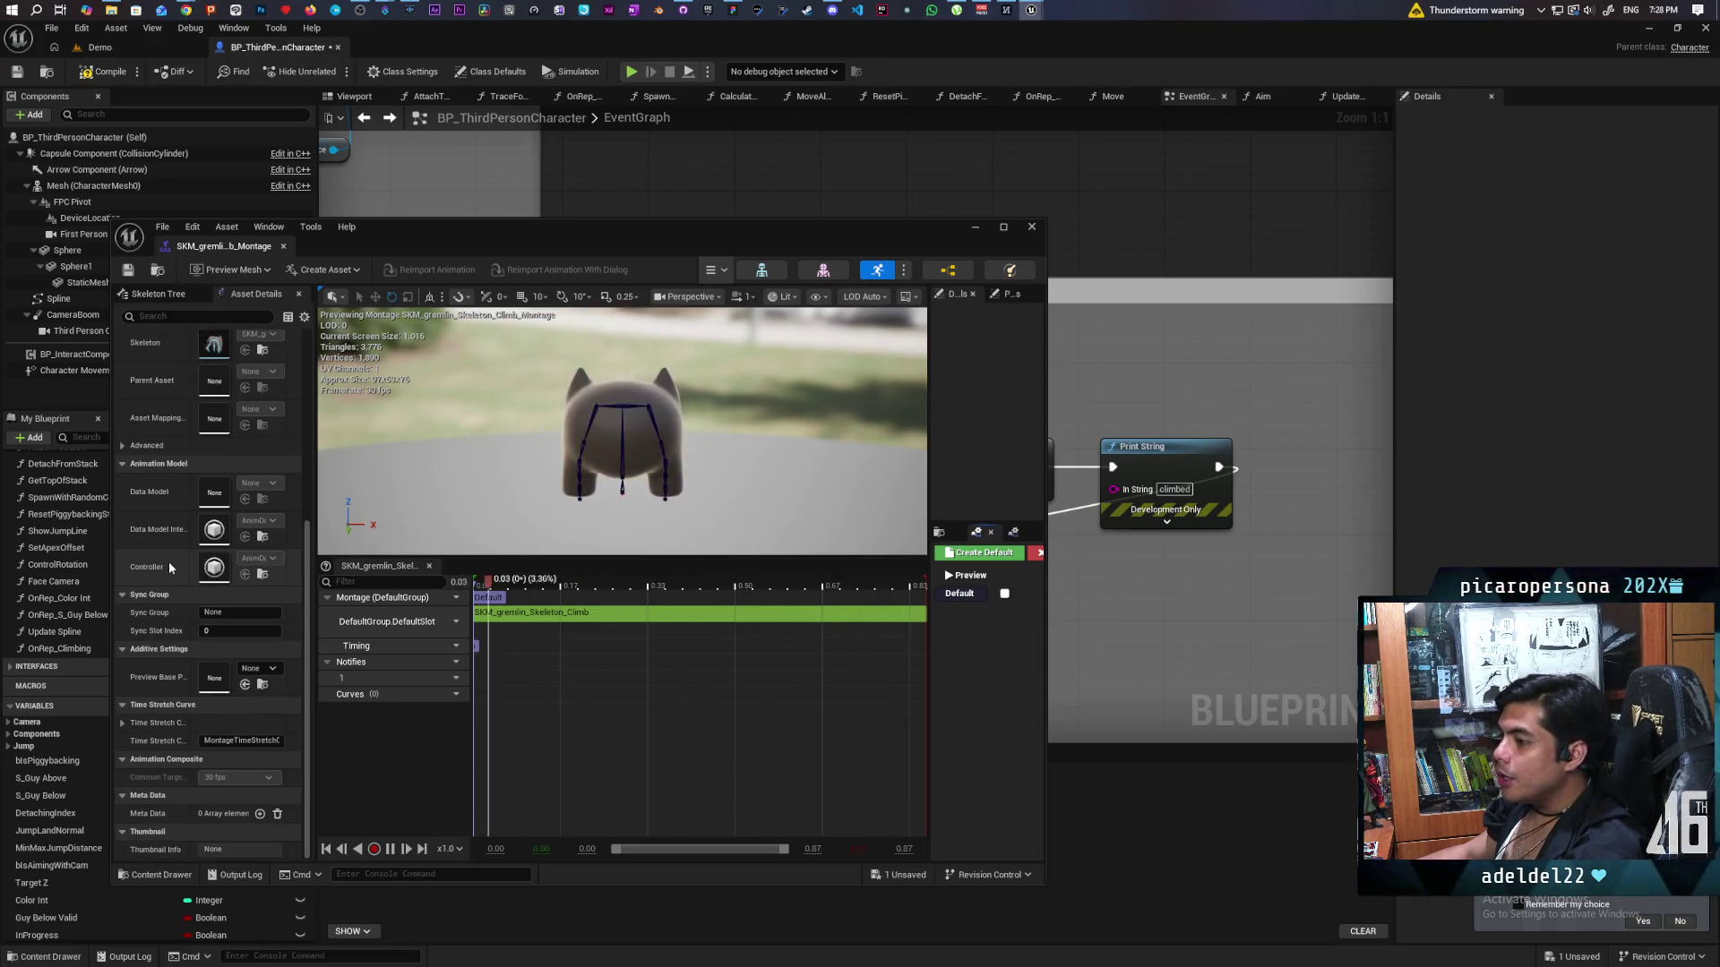
double_click(842, 247)
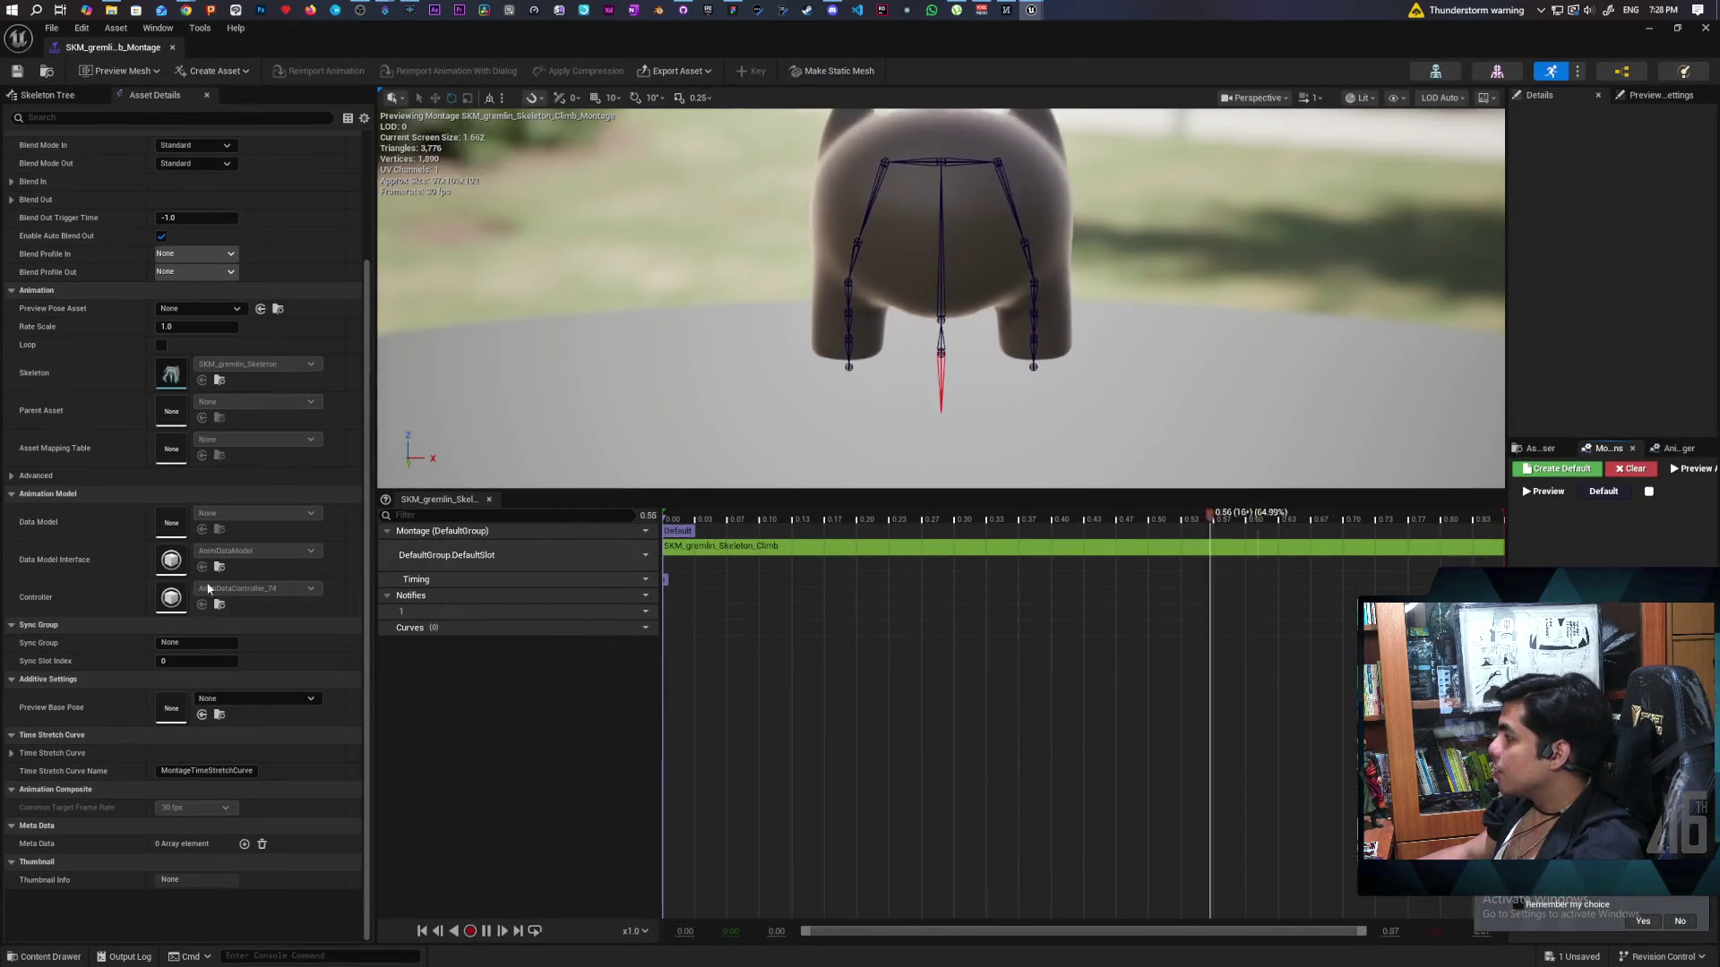
scroll(113, 367, up, 1)
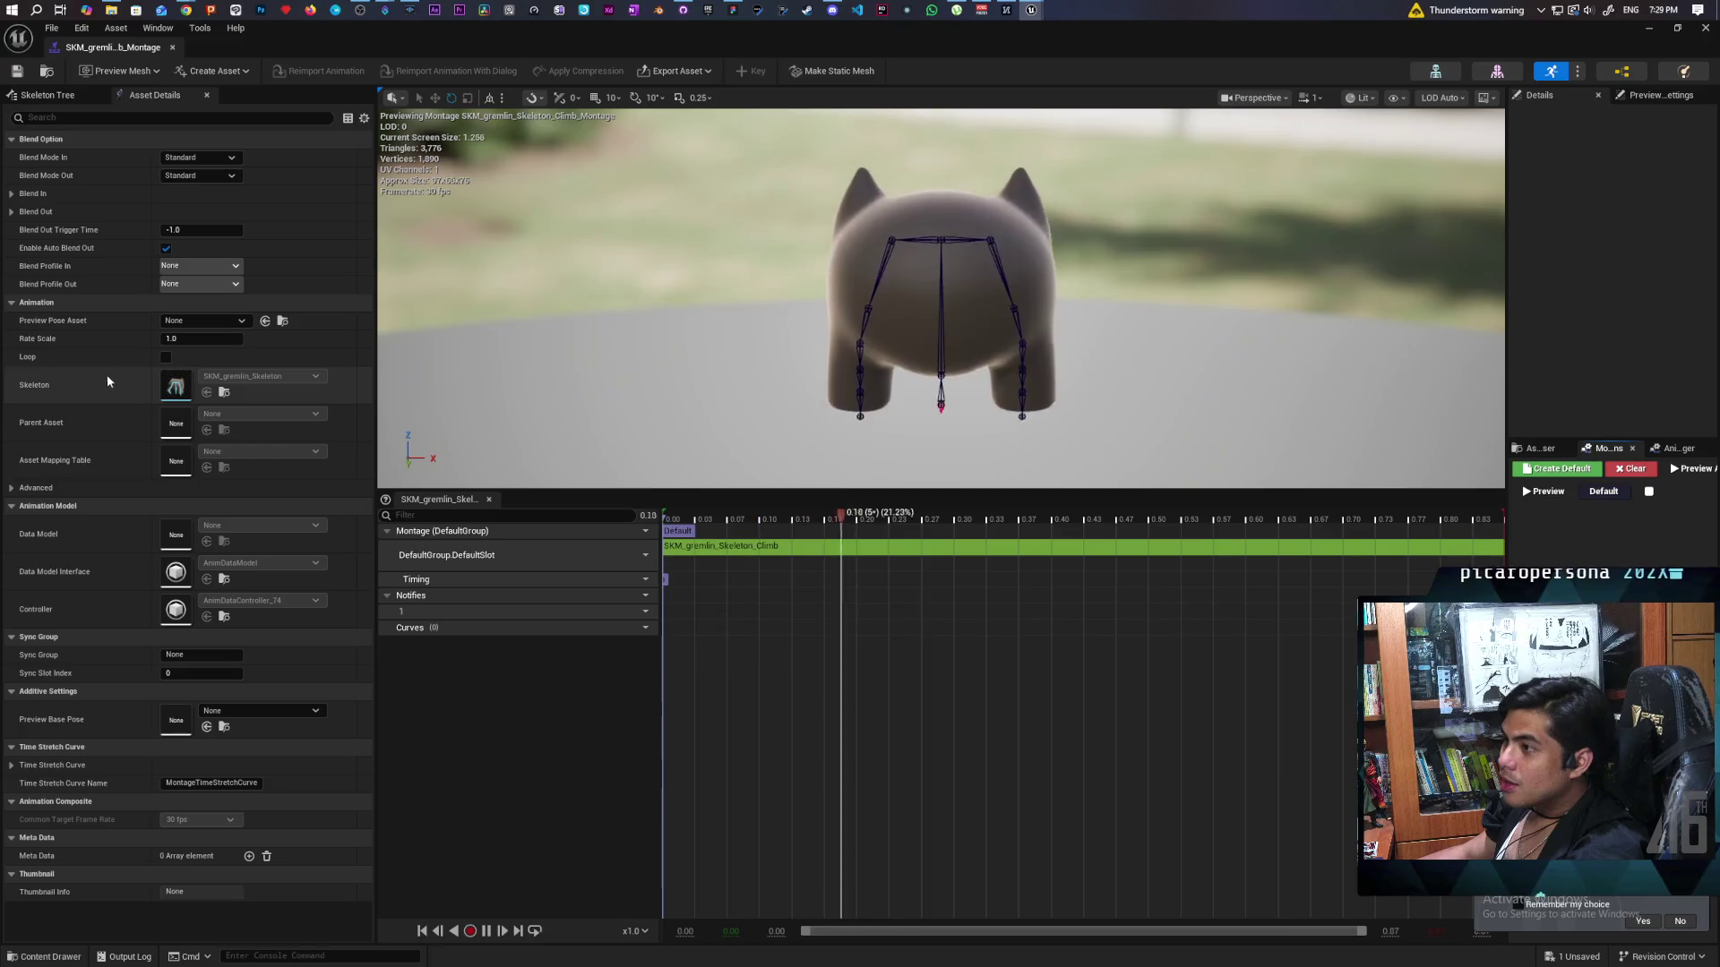
click(50, 95)
click(141, 93)
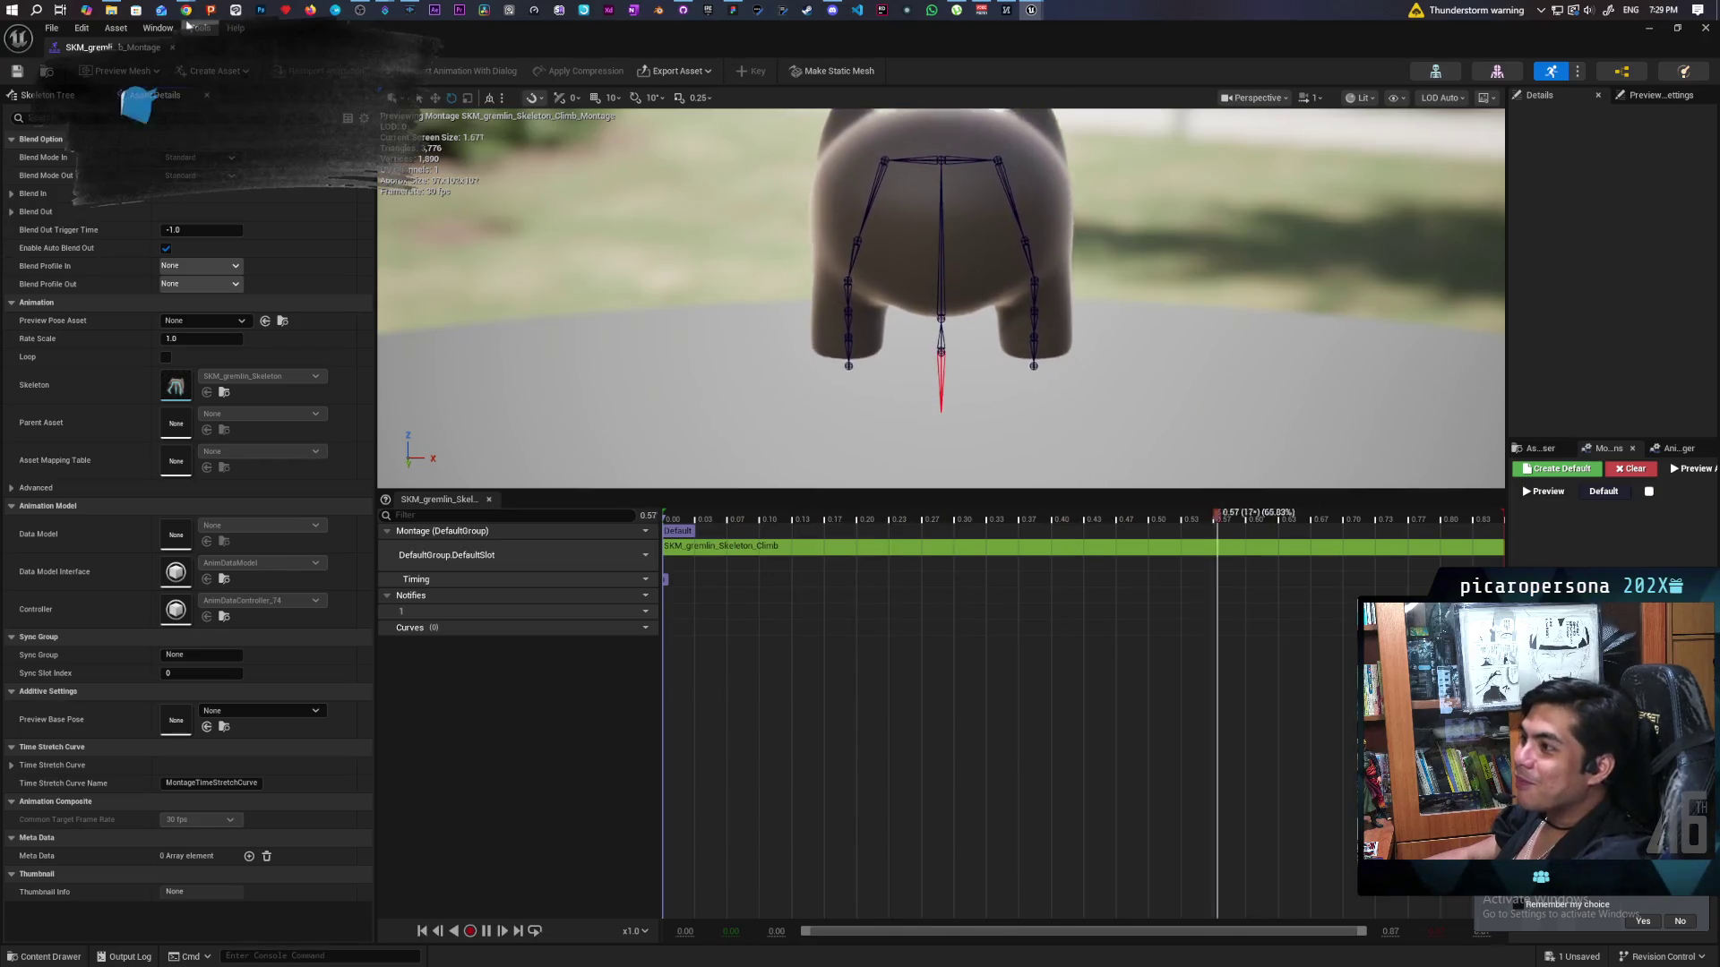
mouse_move(194, 10)
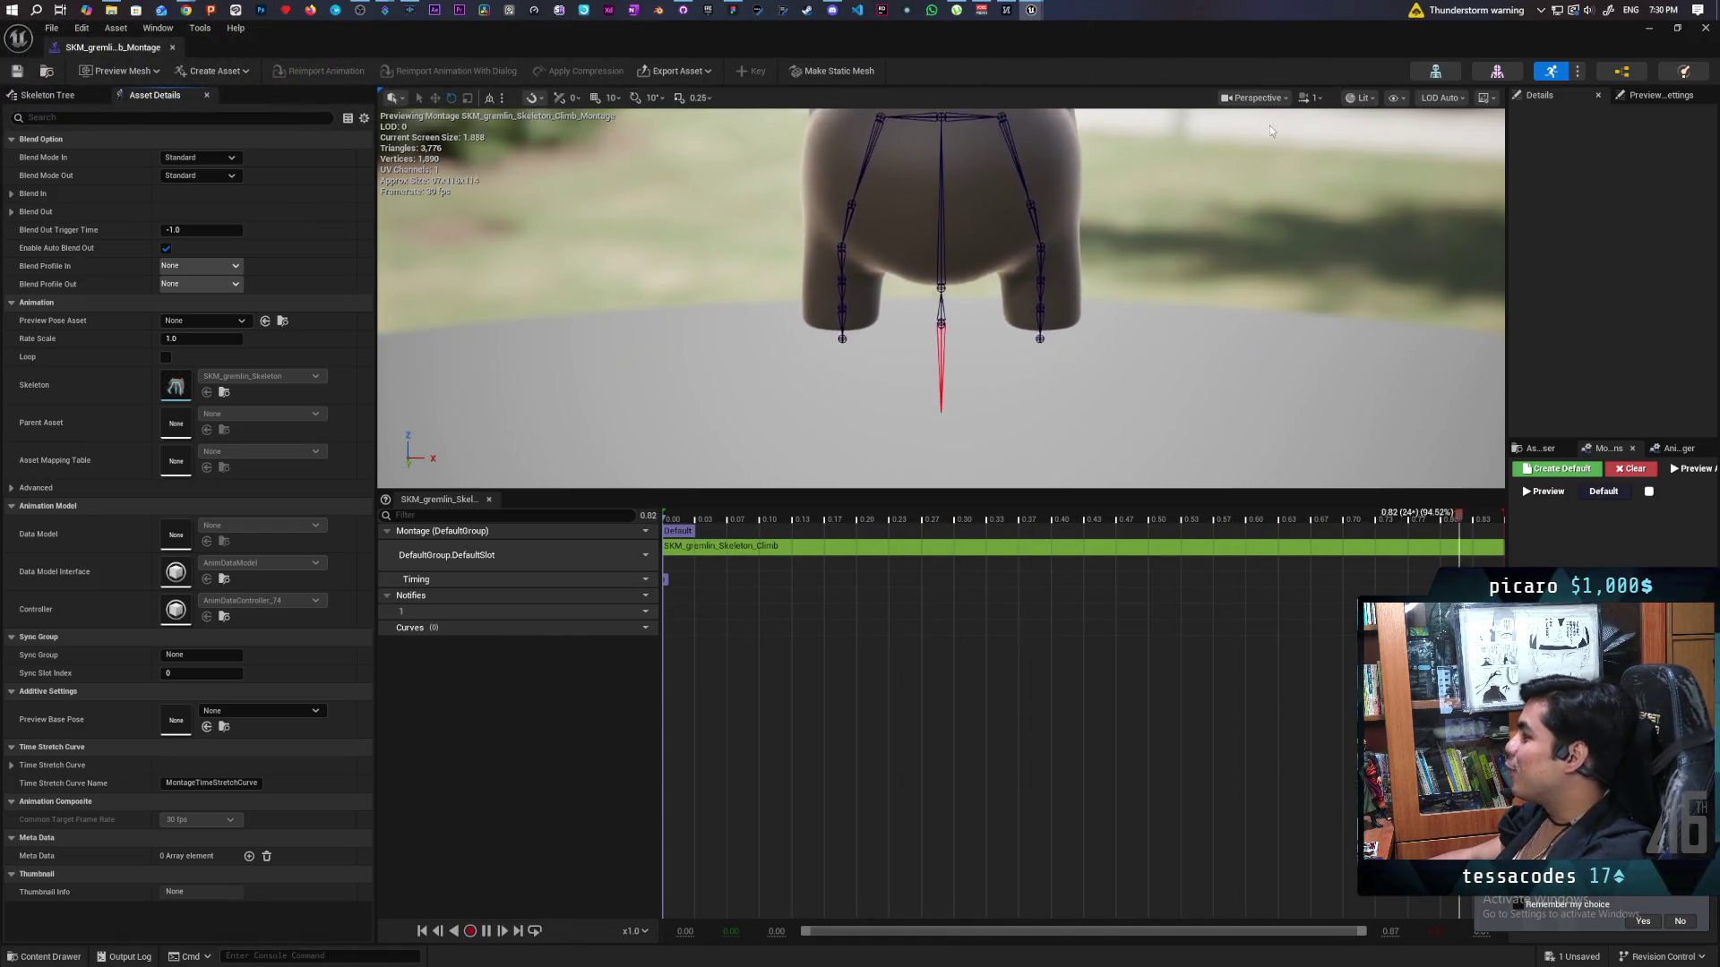
click(1619, 98)
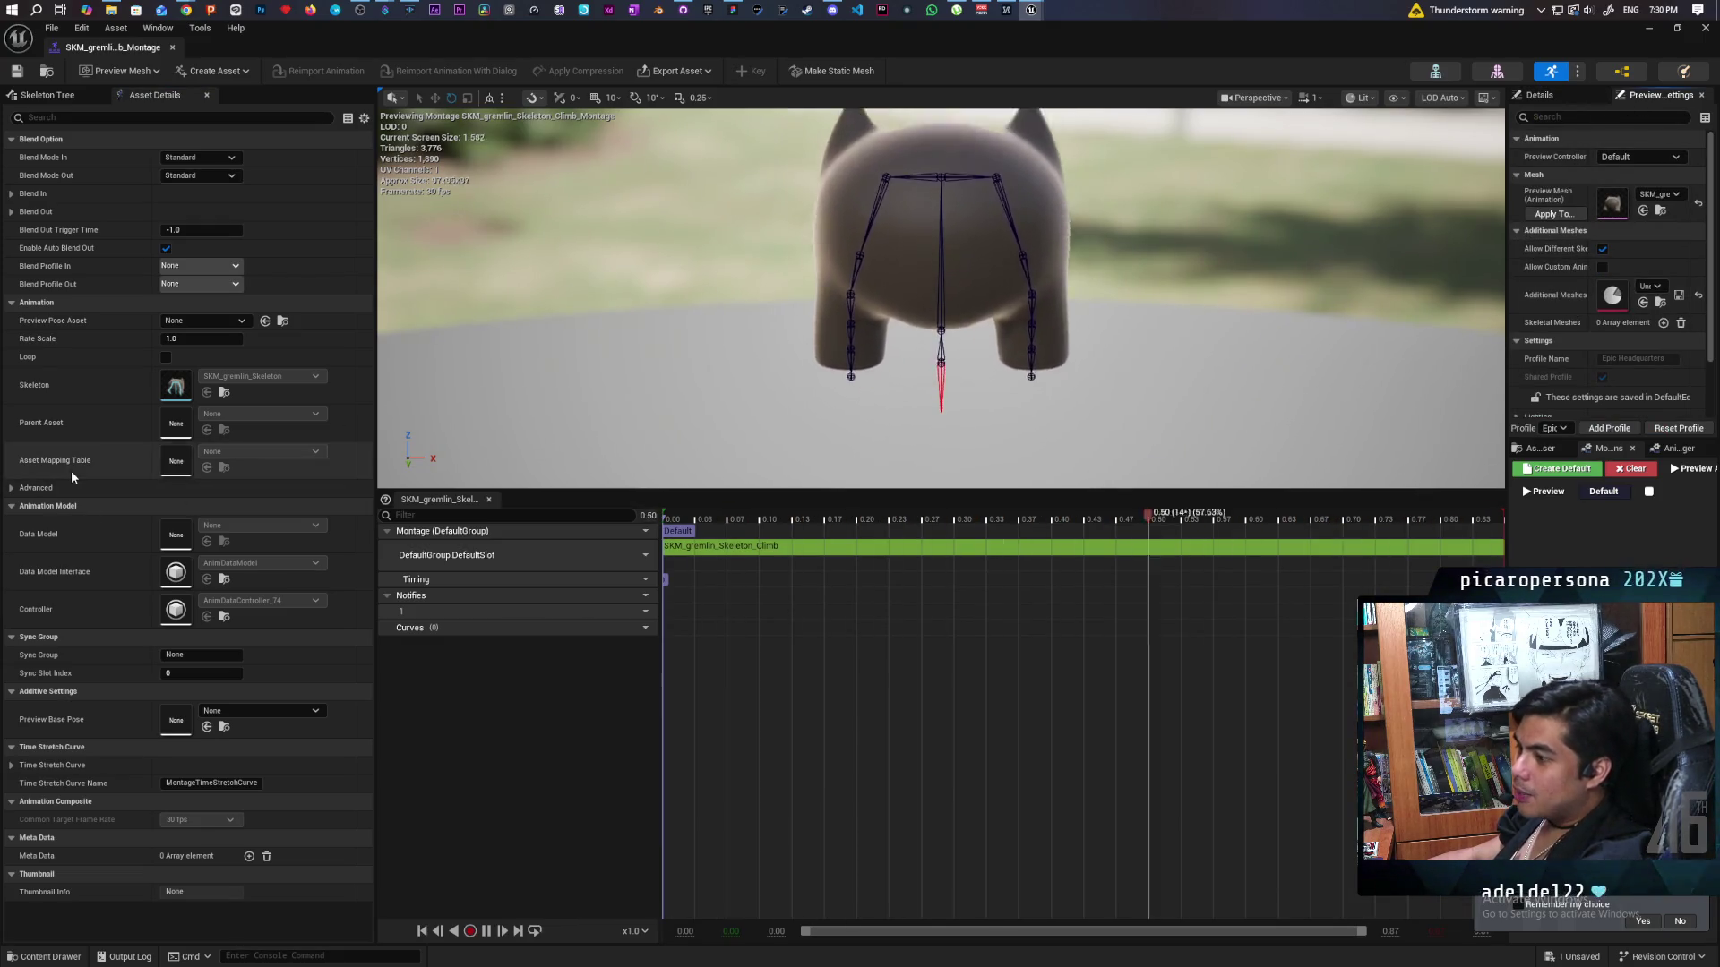
Open SKM_gremlin_Skeleton_Climb from the Anims folder, scroll its details, then return to the character blueprint.
click(47, 71)
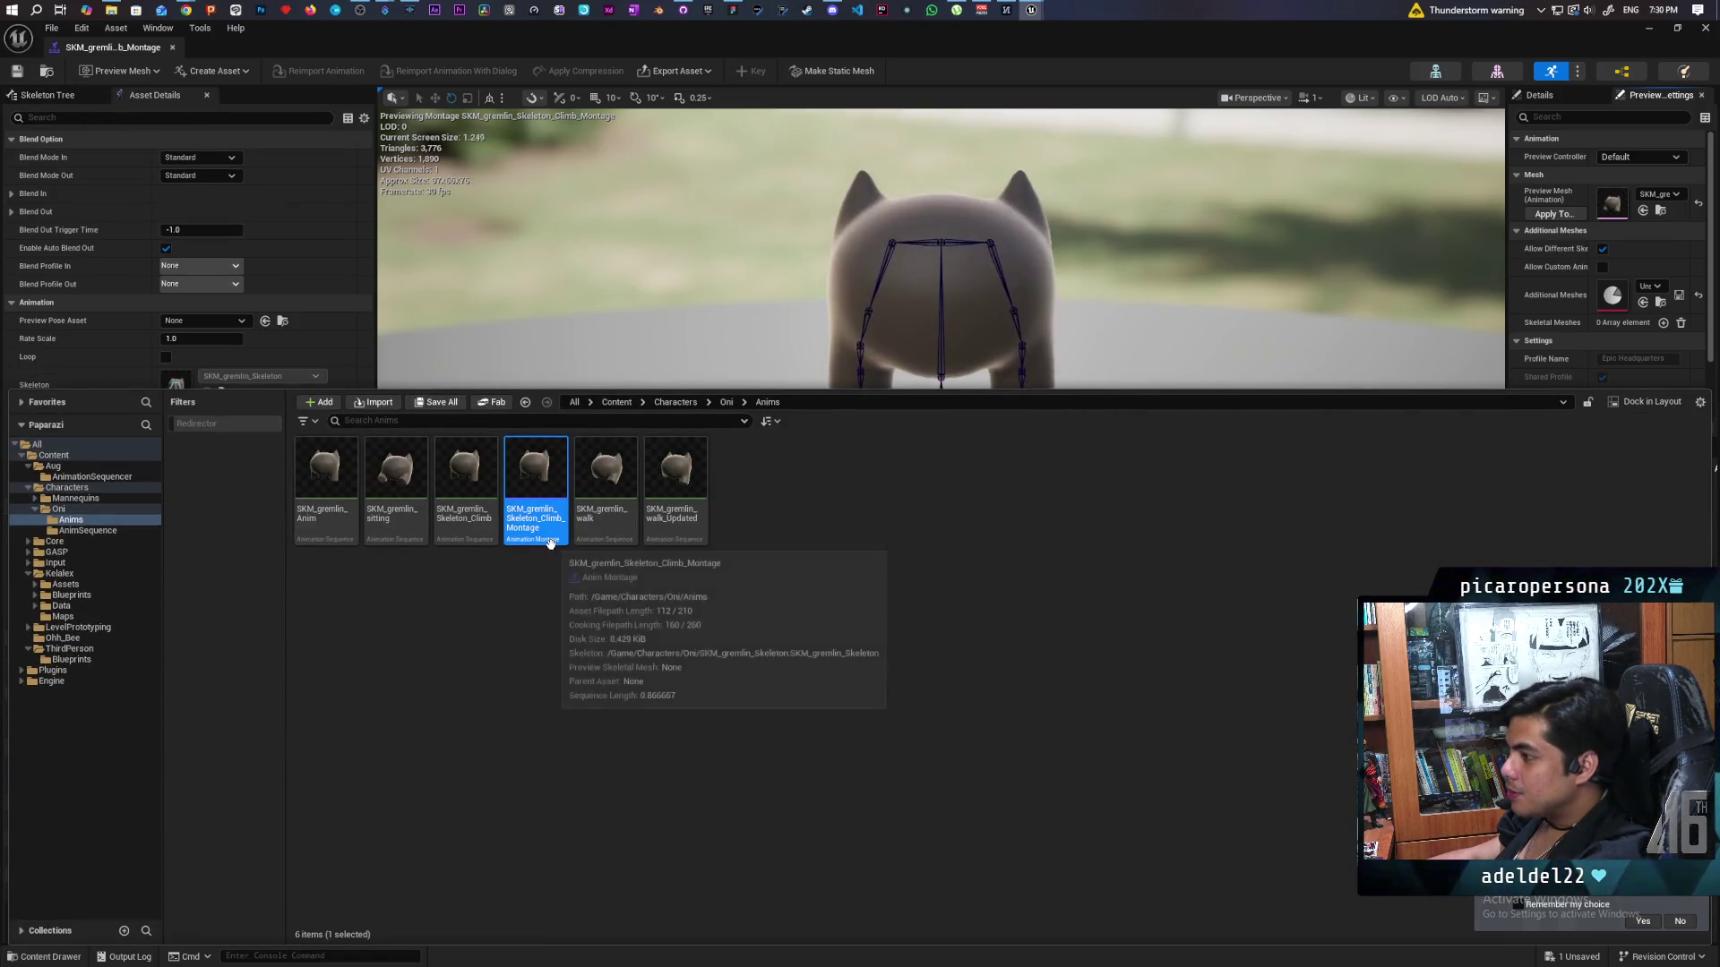
click(474, 482)
double_click(475, 482)
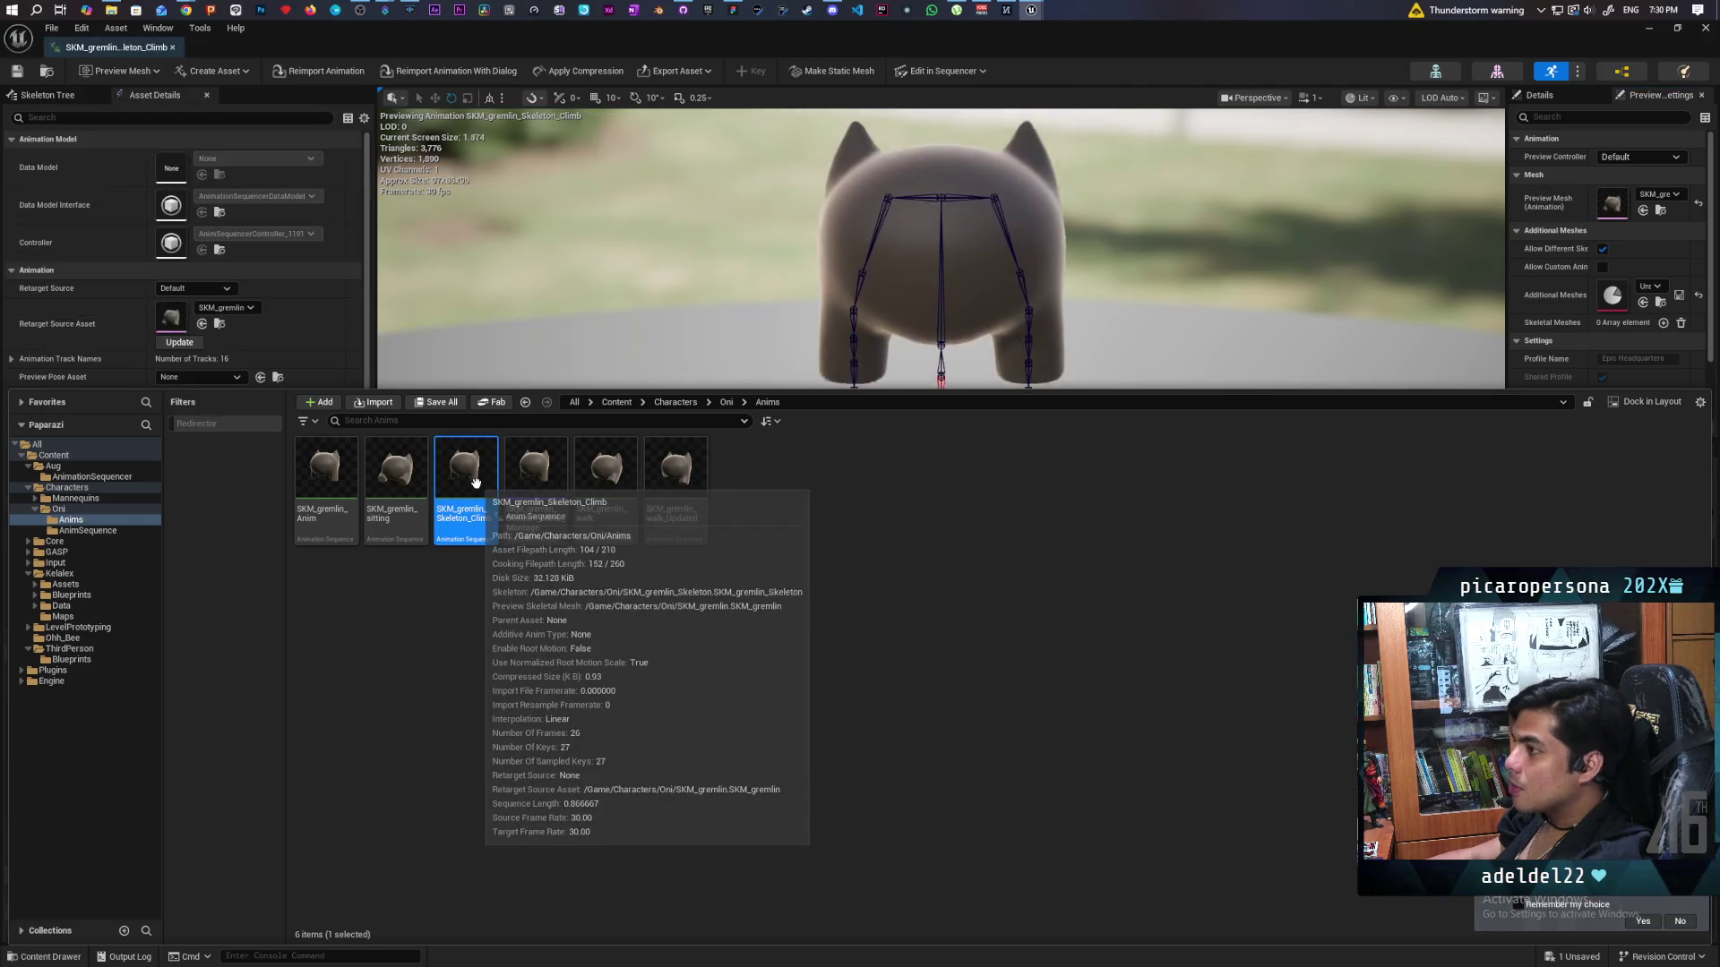
click(309, 326)
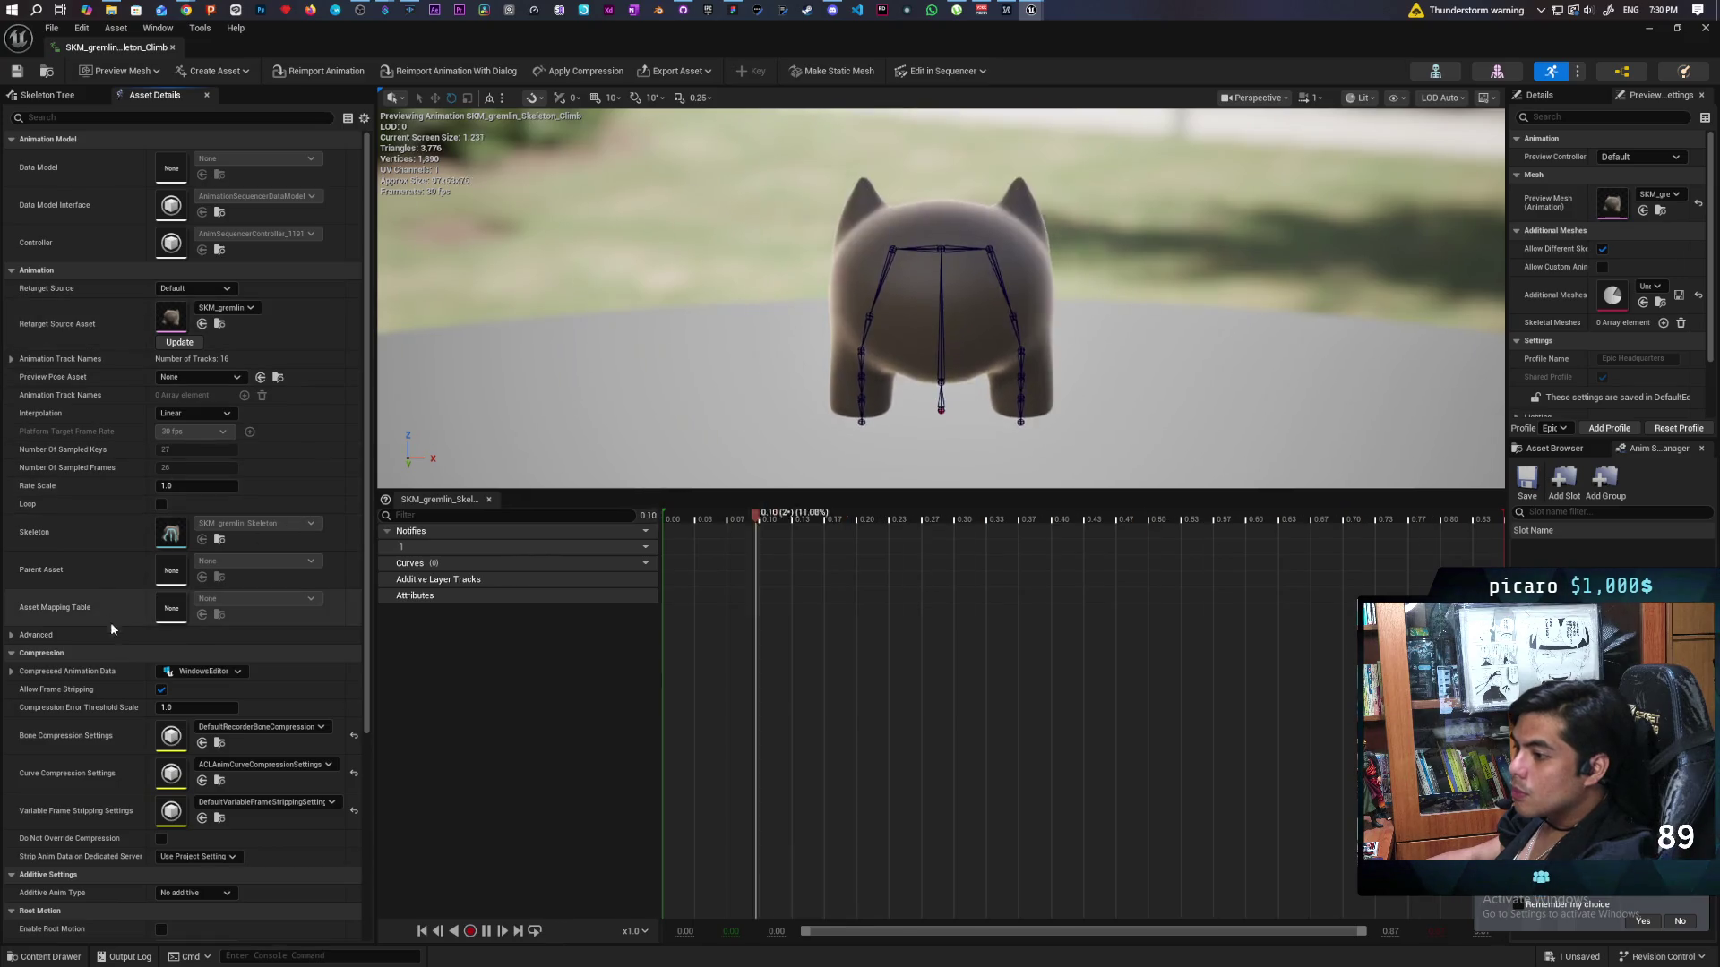
scroll(116, 653, down, 2)
scroll(81, 703, down, 2)
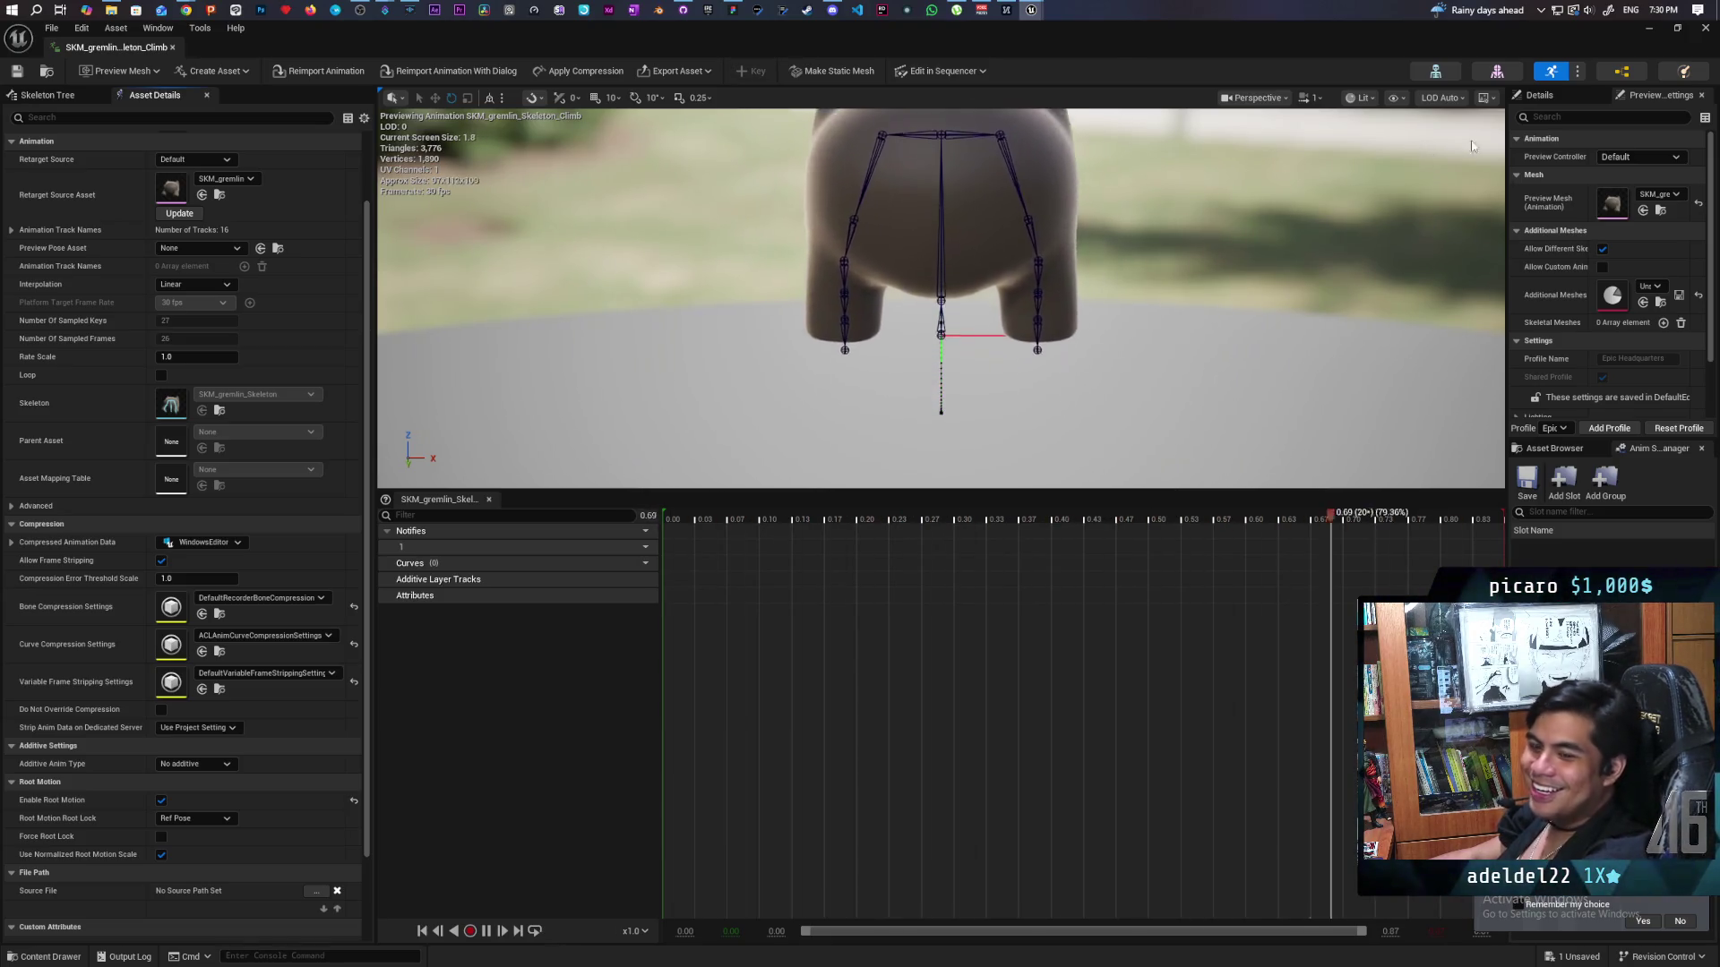
click(1676, 29)
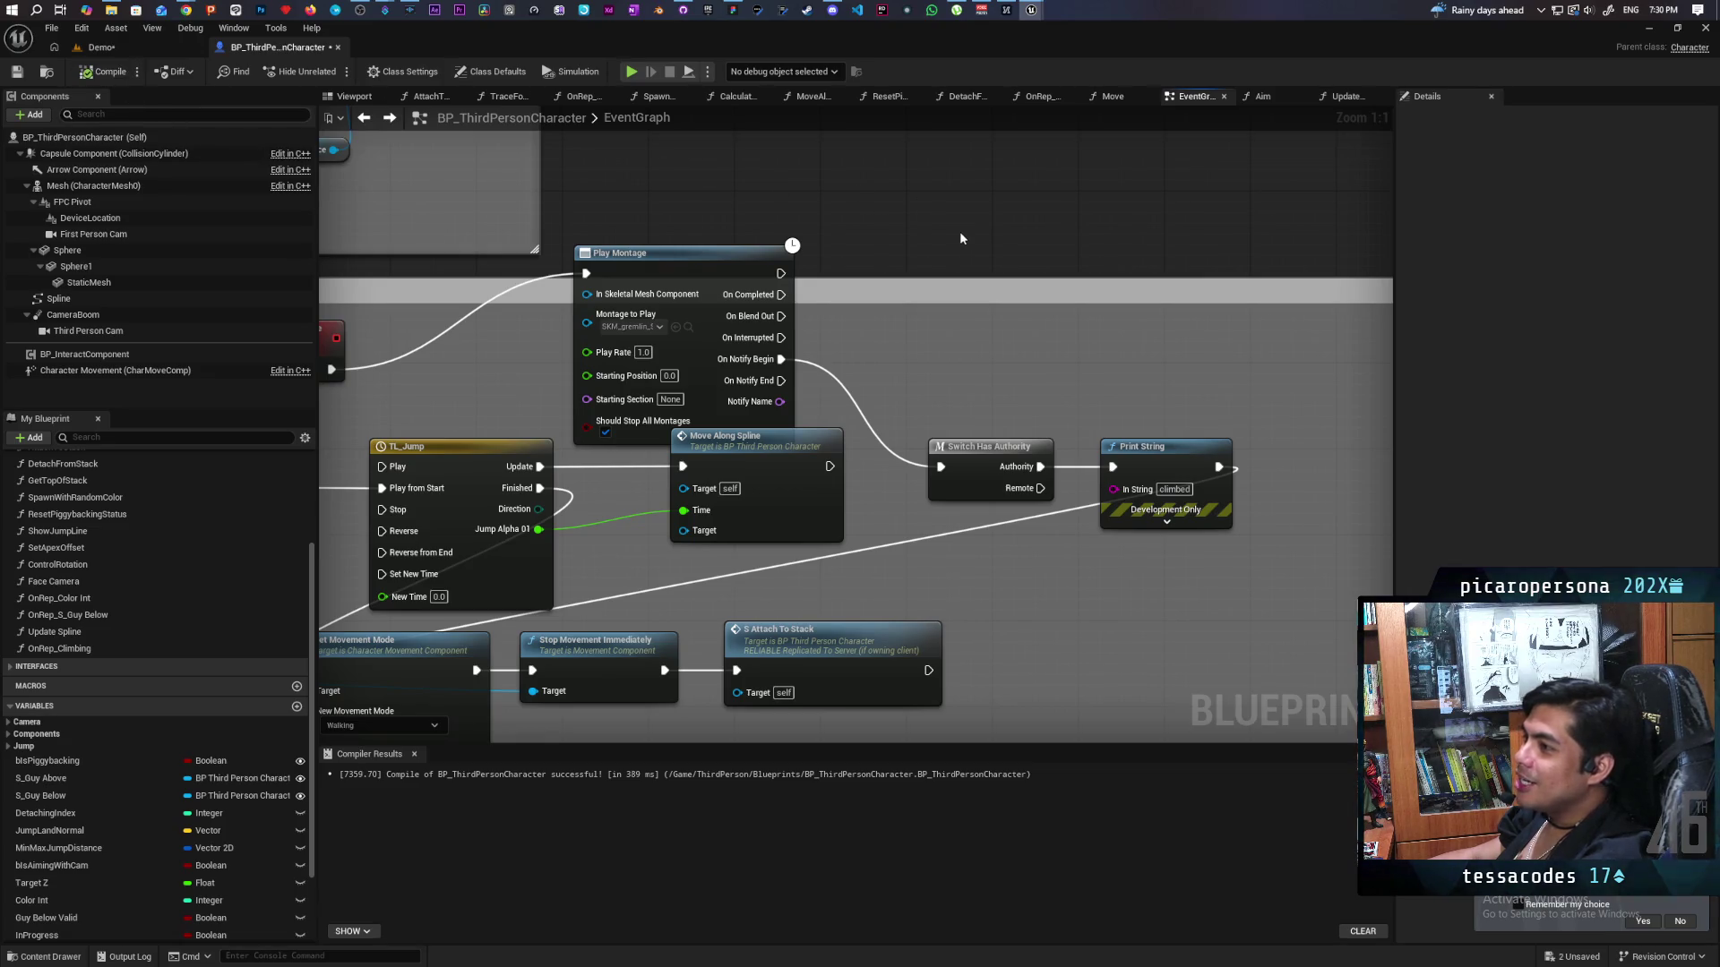
Save the changes with Ctrl+S and bring the Demo level tab forward.
key(ctrl+s)
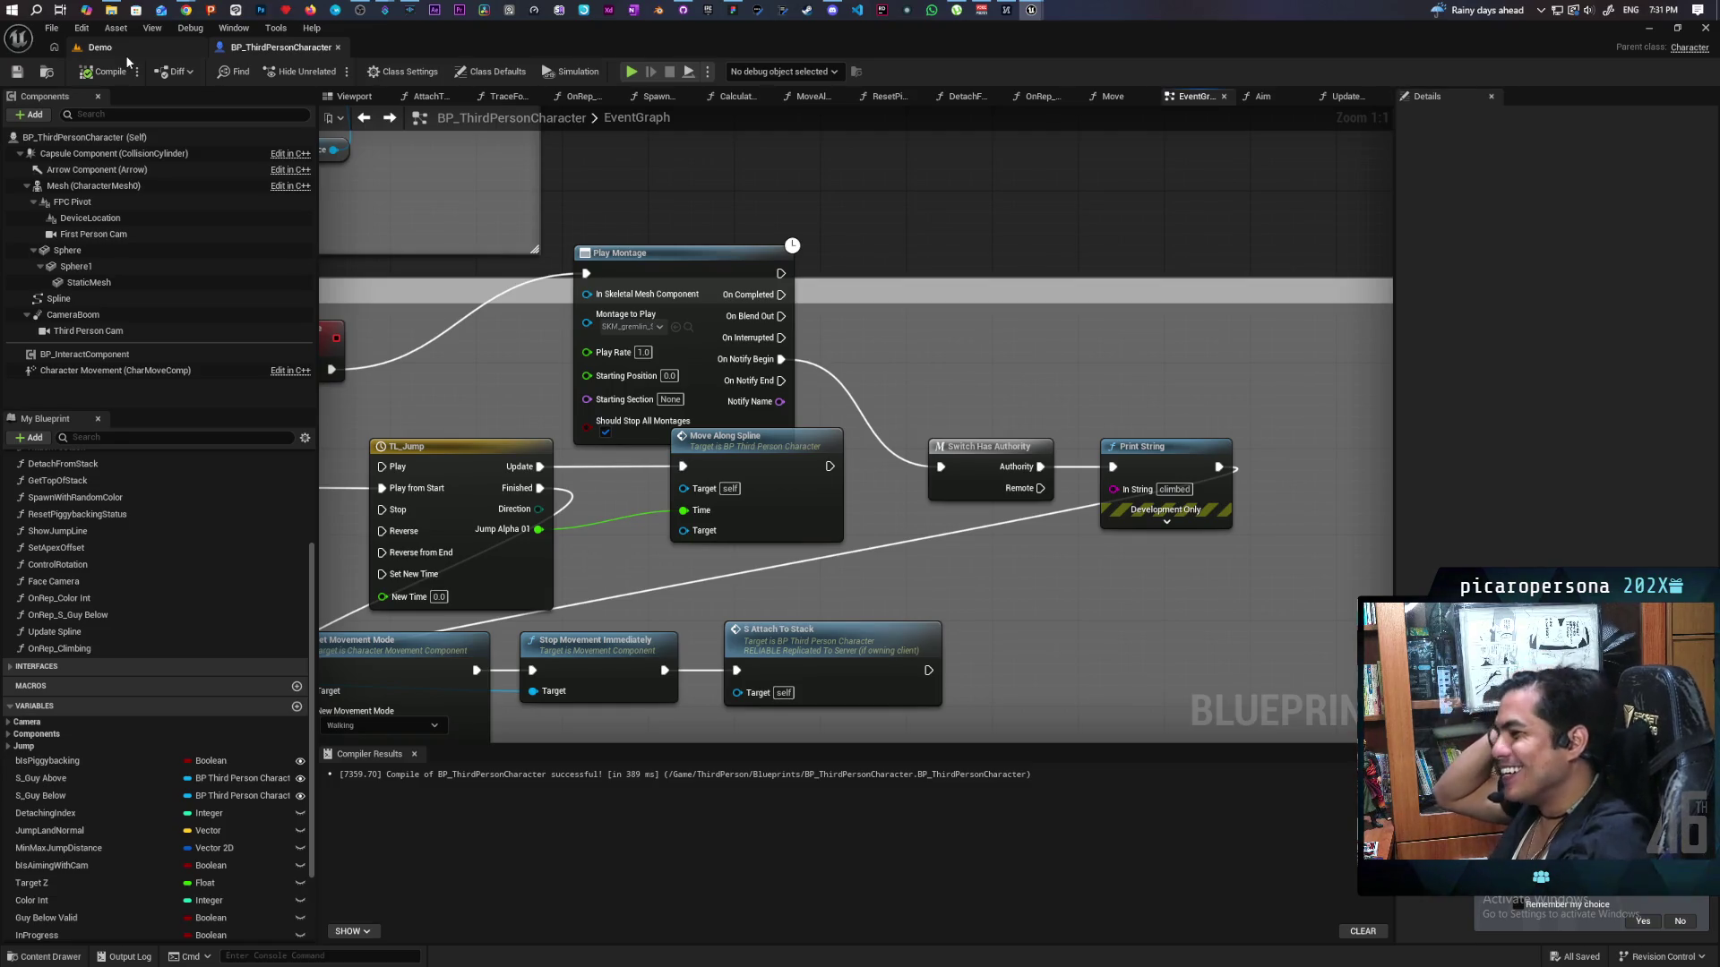
click(128, 50)
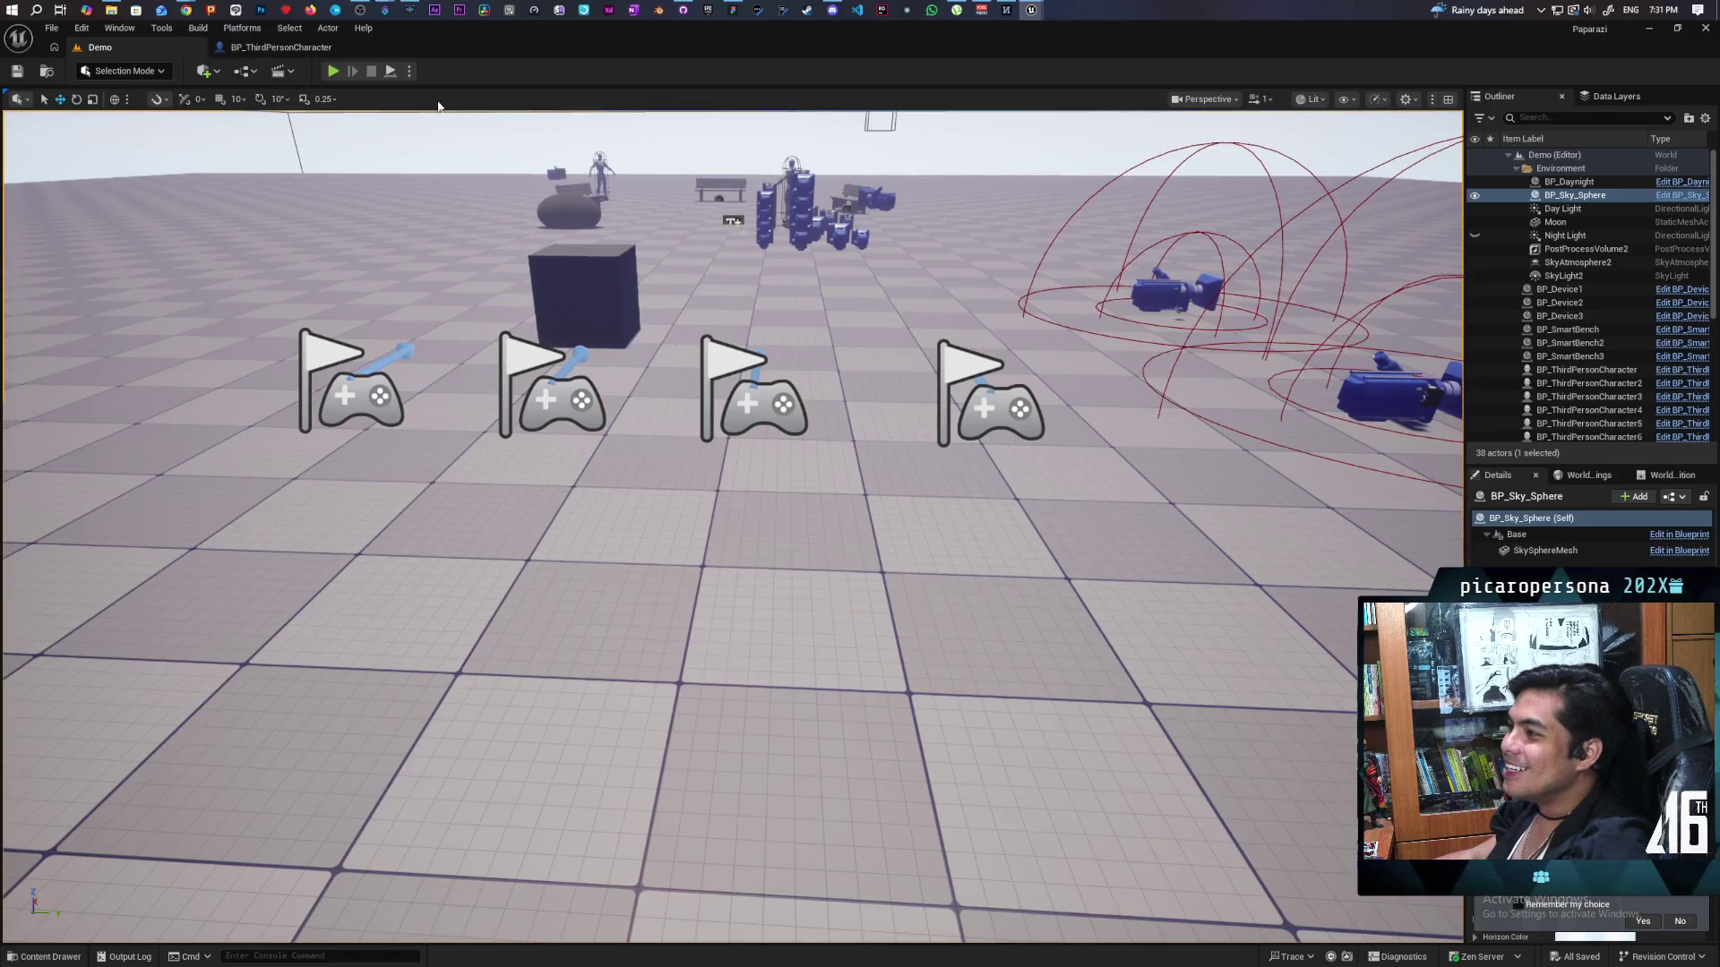
Run a two-client play test walking the blue gremlin toward the red one, then return to BP_ThirdPersonCharacter.
key(alt+p)
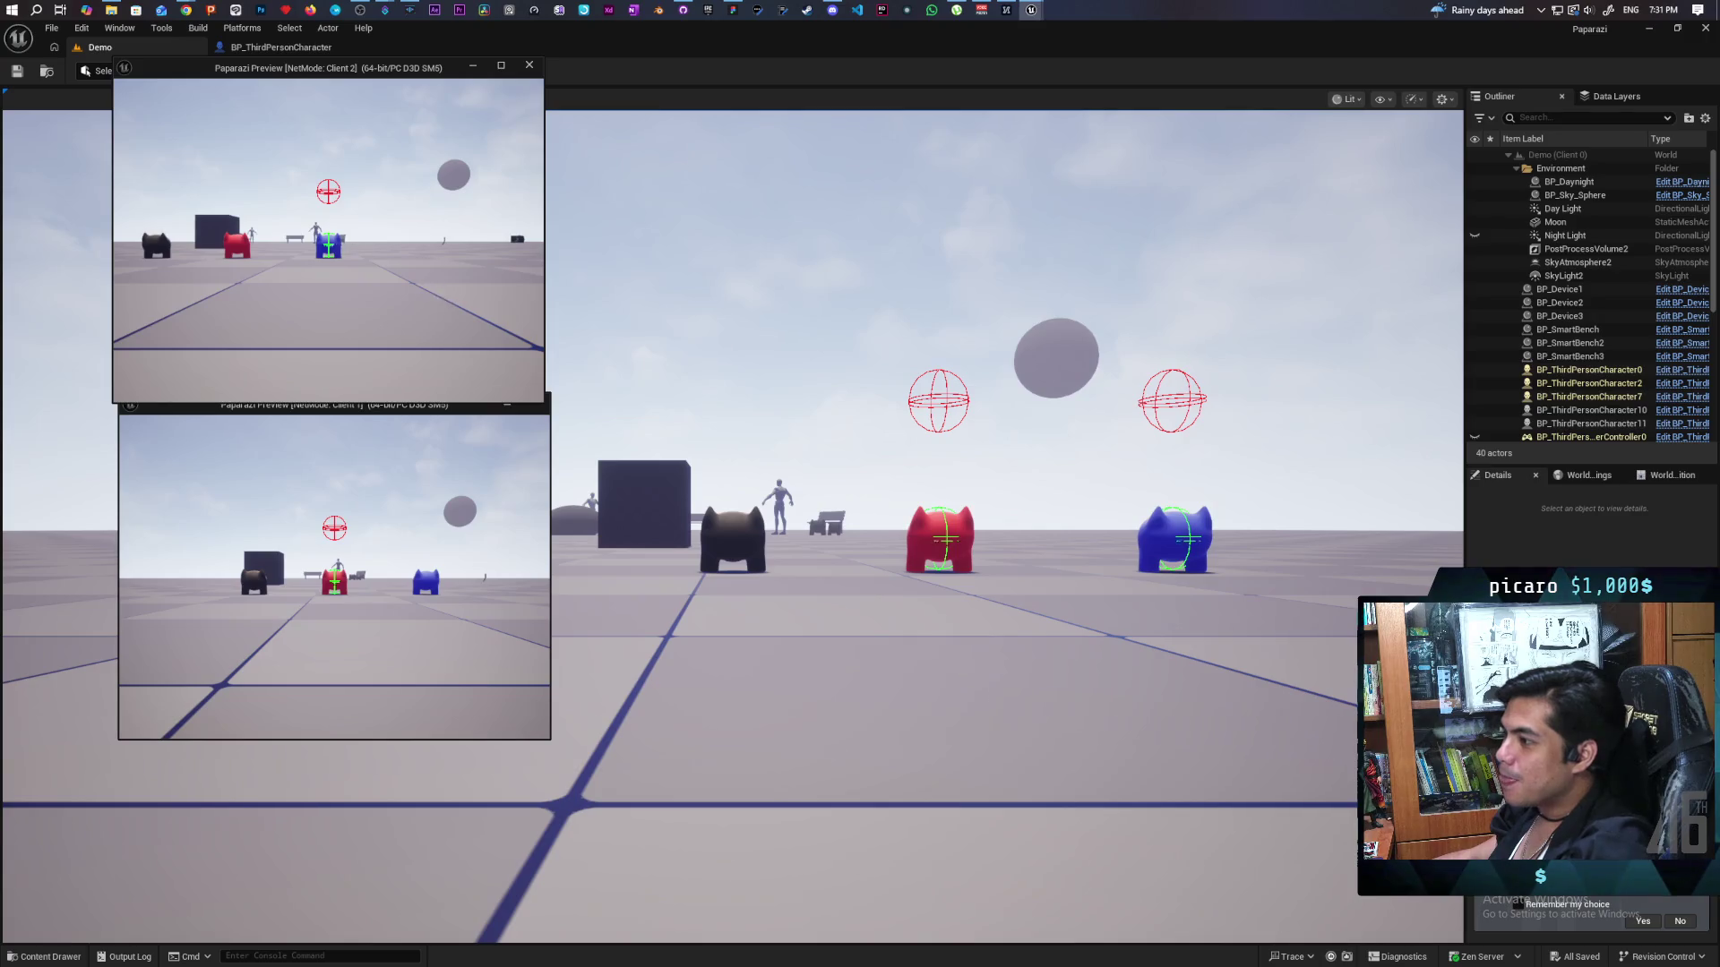
key(a)
key(a)
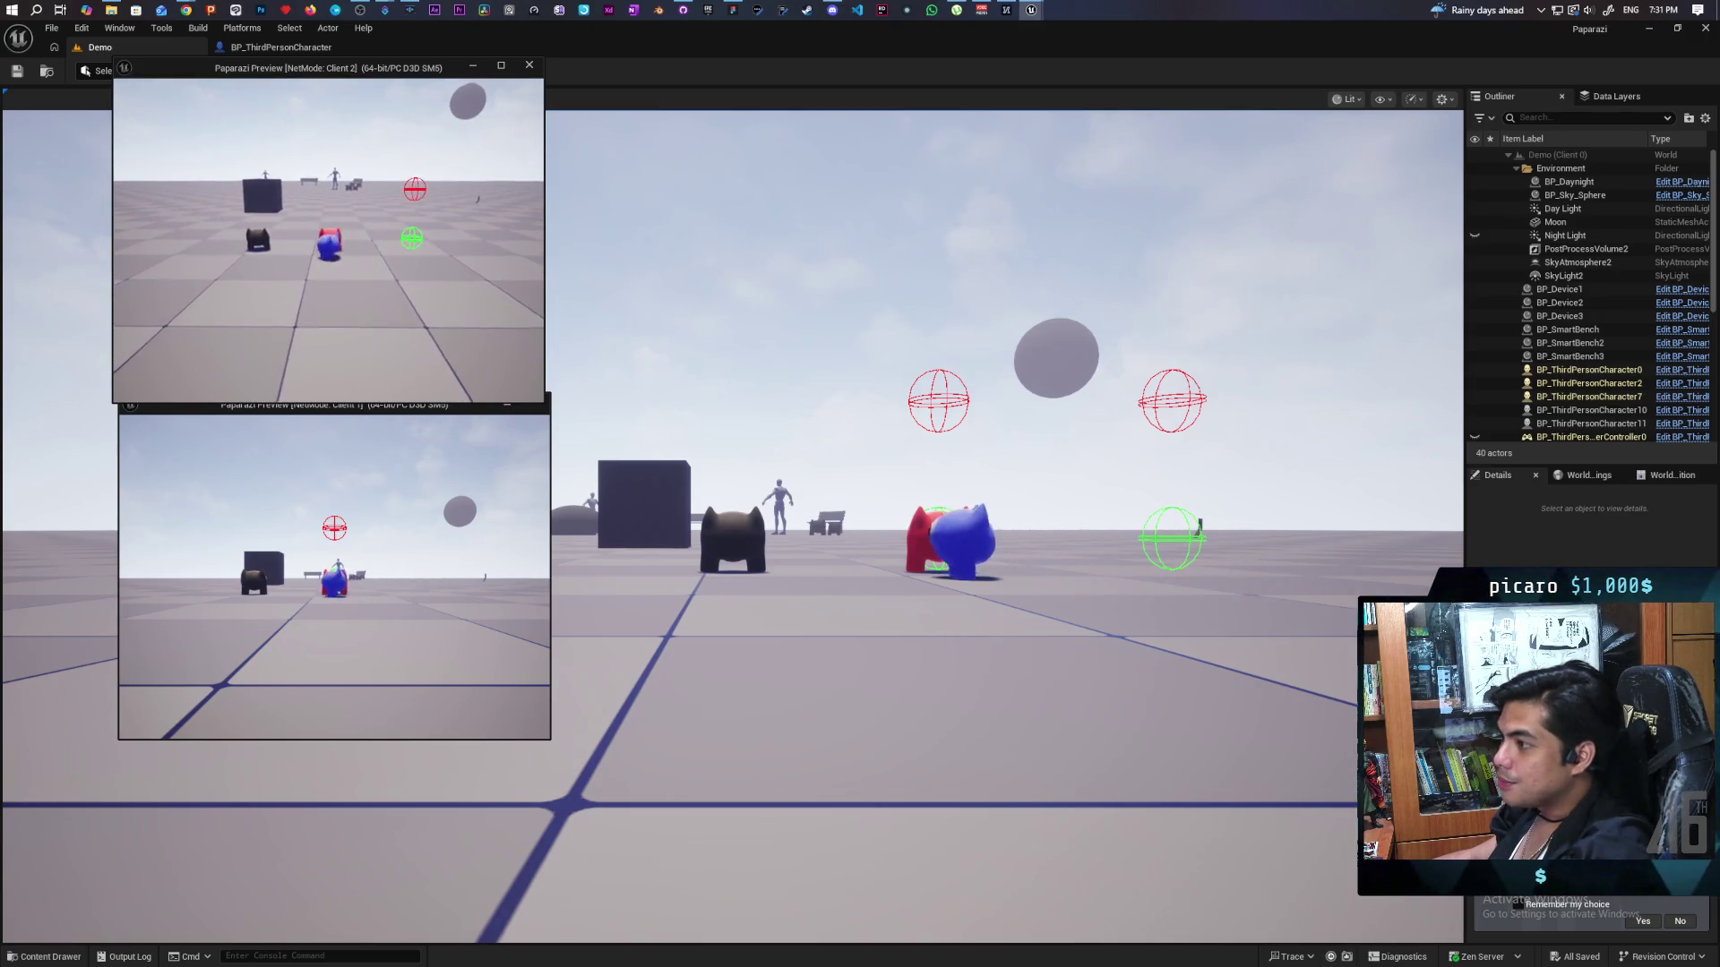
key(w)
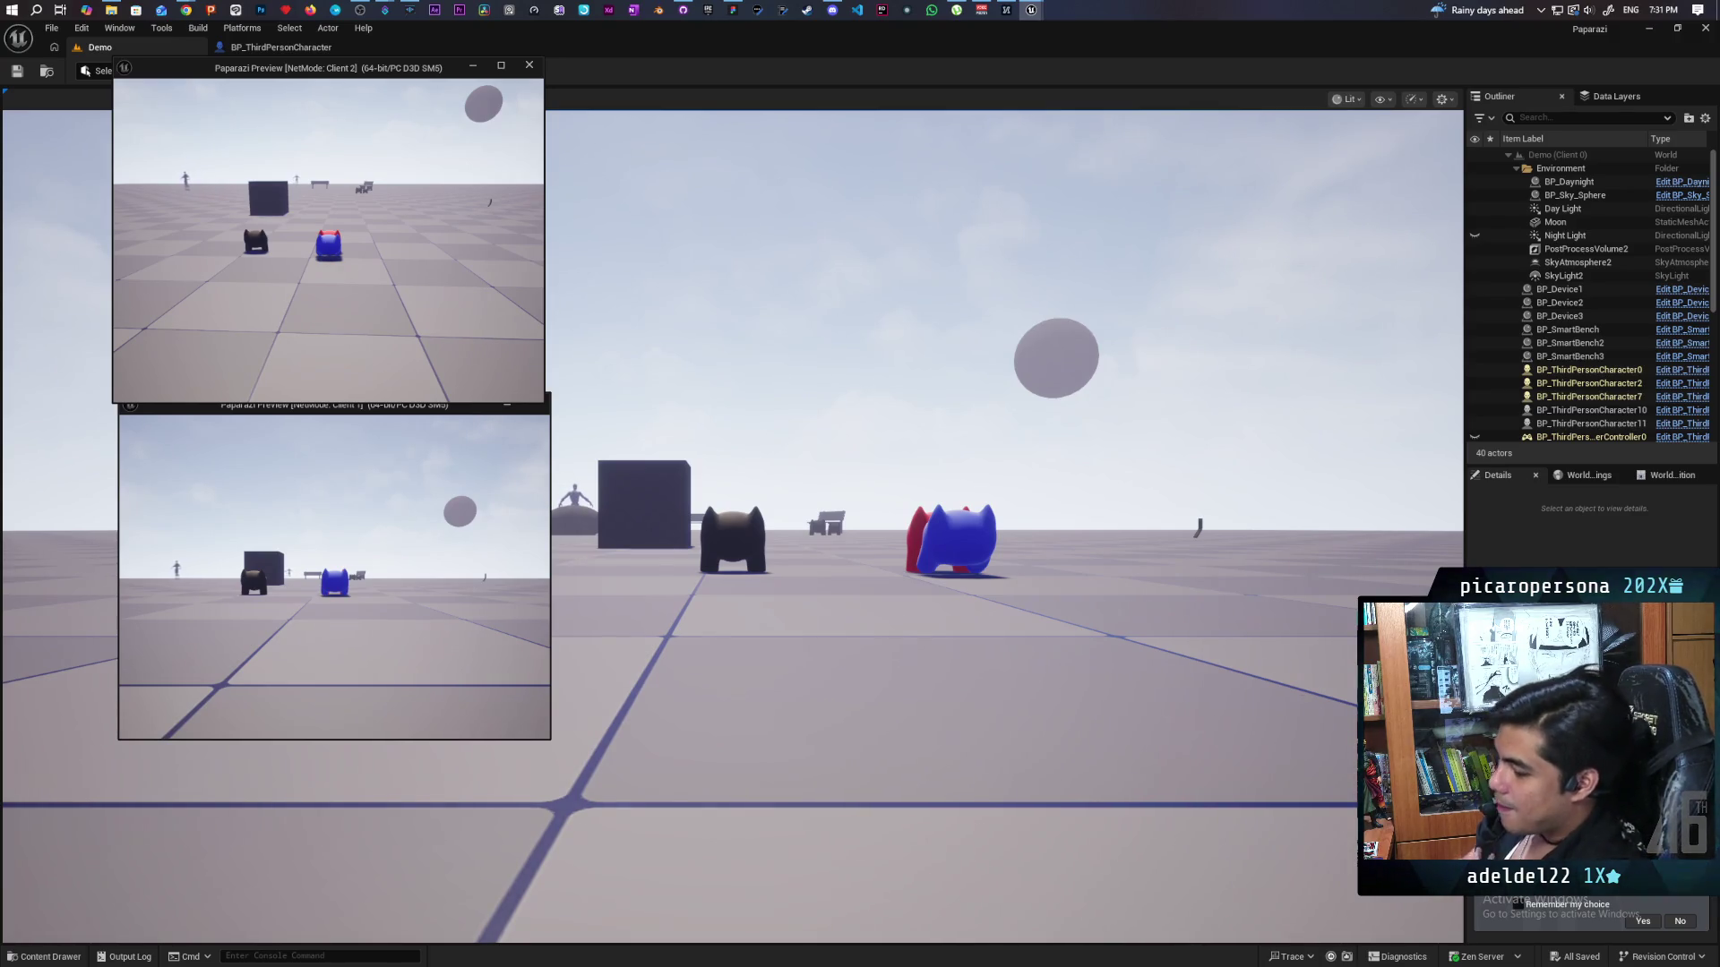
key(Escape)
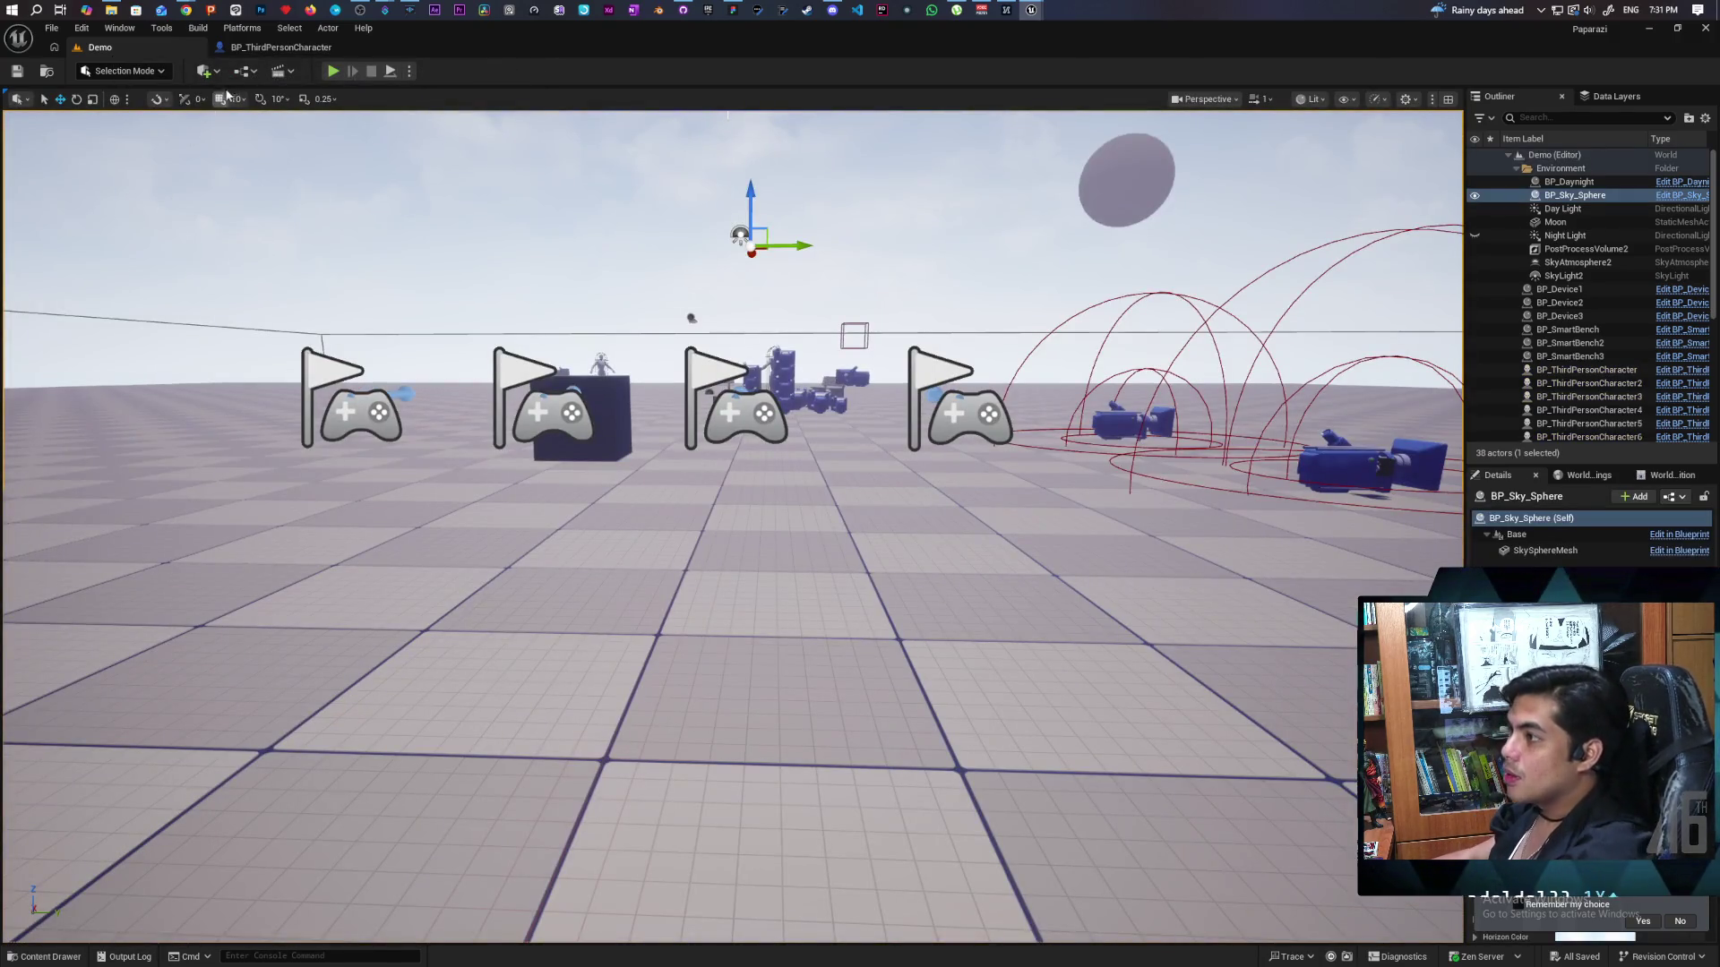
click(266, 52)
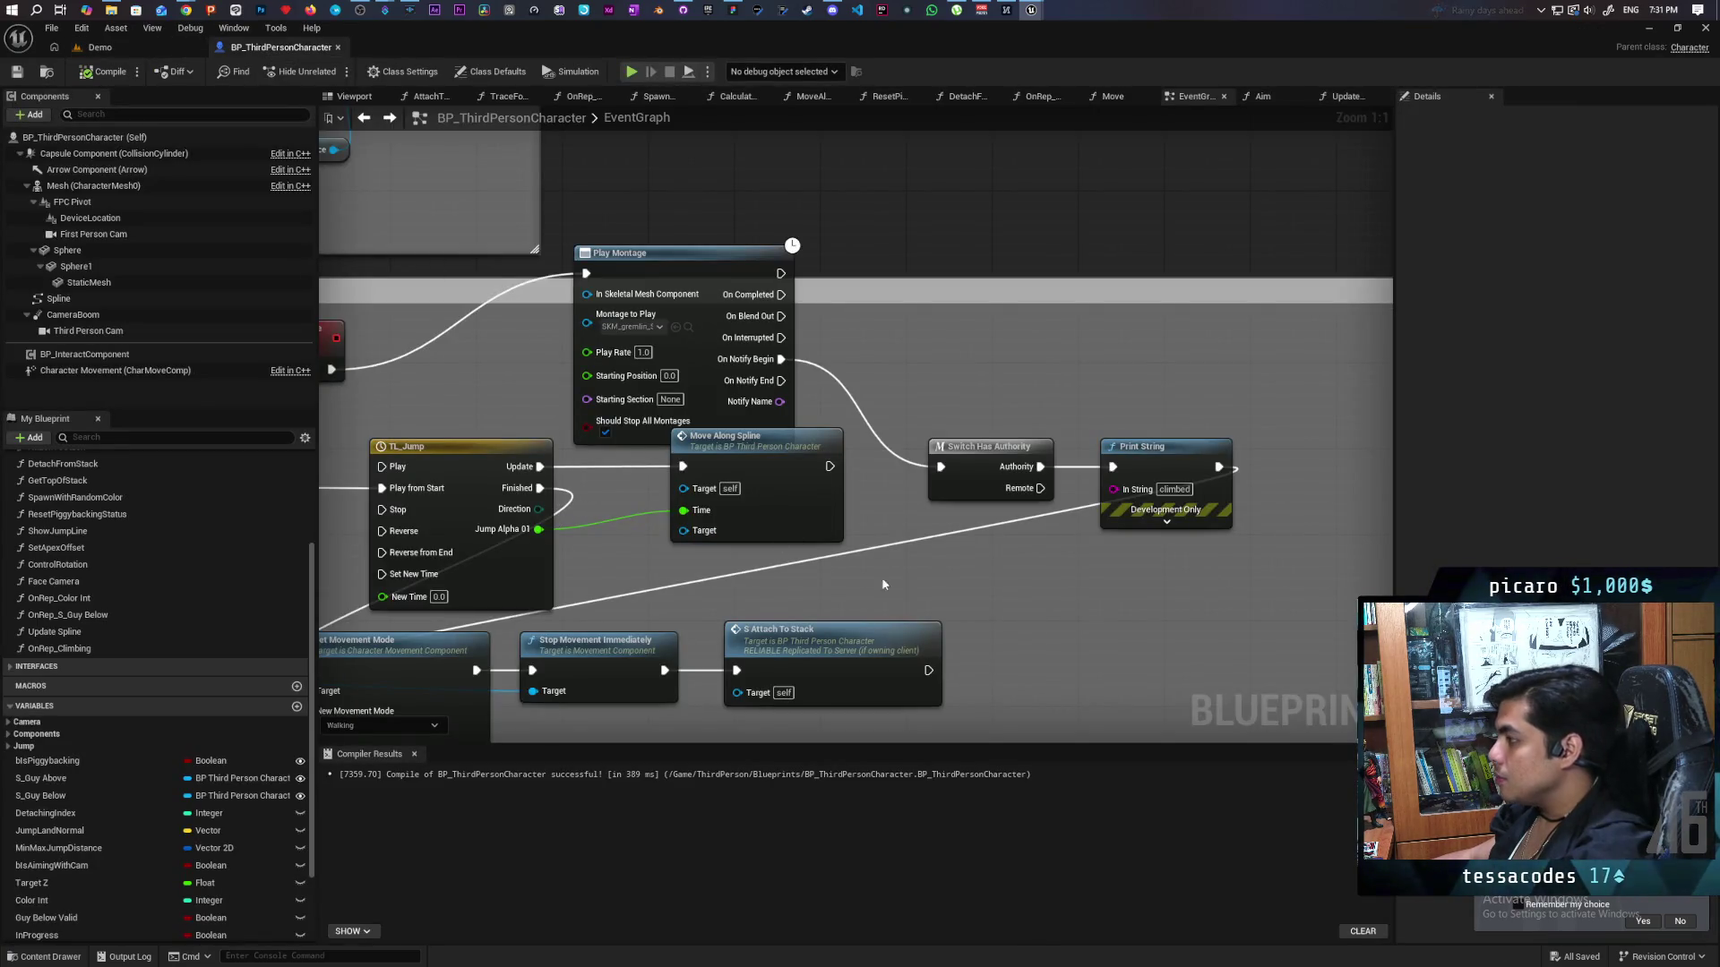
Open SKM_gremlin_Skeleton_Climb_Montage from the Content Drawer in the gremlin Climb animation editor.
mouse_move(883, 584)
mouse_down()
mouse_move(1242, 535)
mouse_move(1236, 549)
mouse_move(1230, 529)
mouse_up()
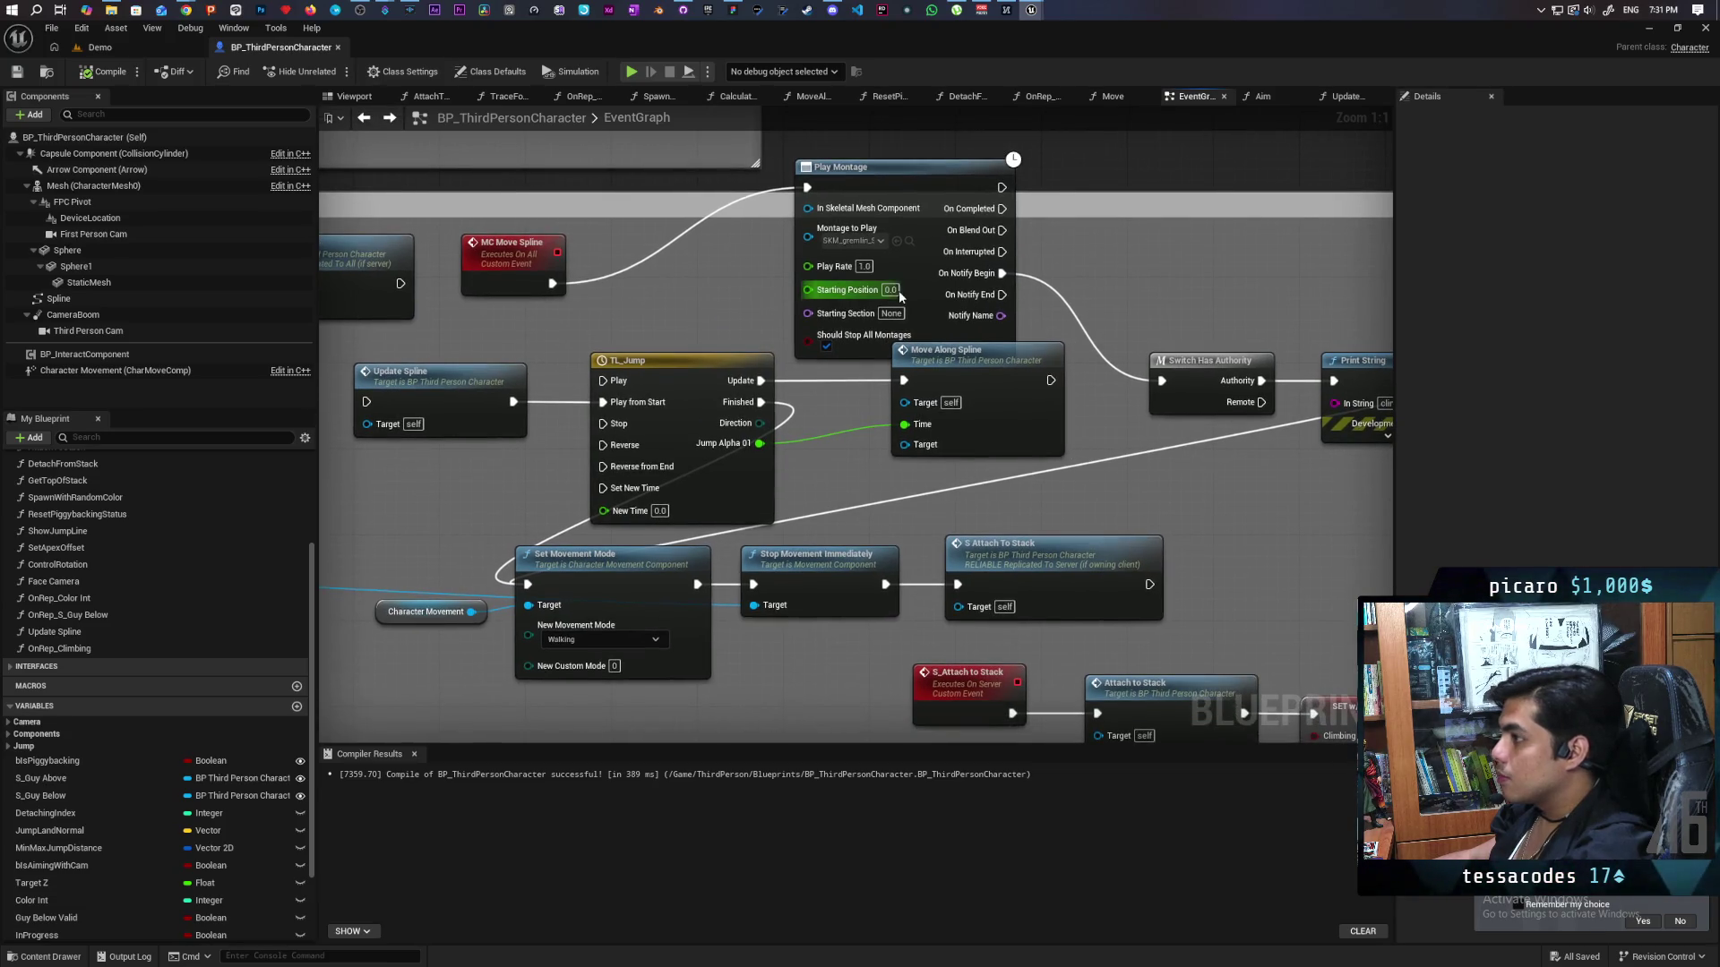
mouse_move(1033, 12)
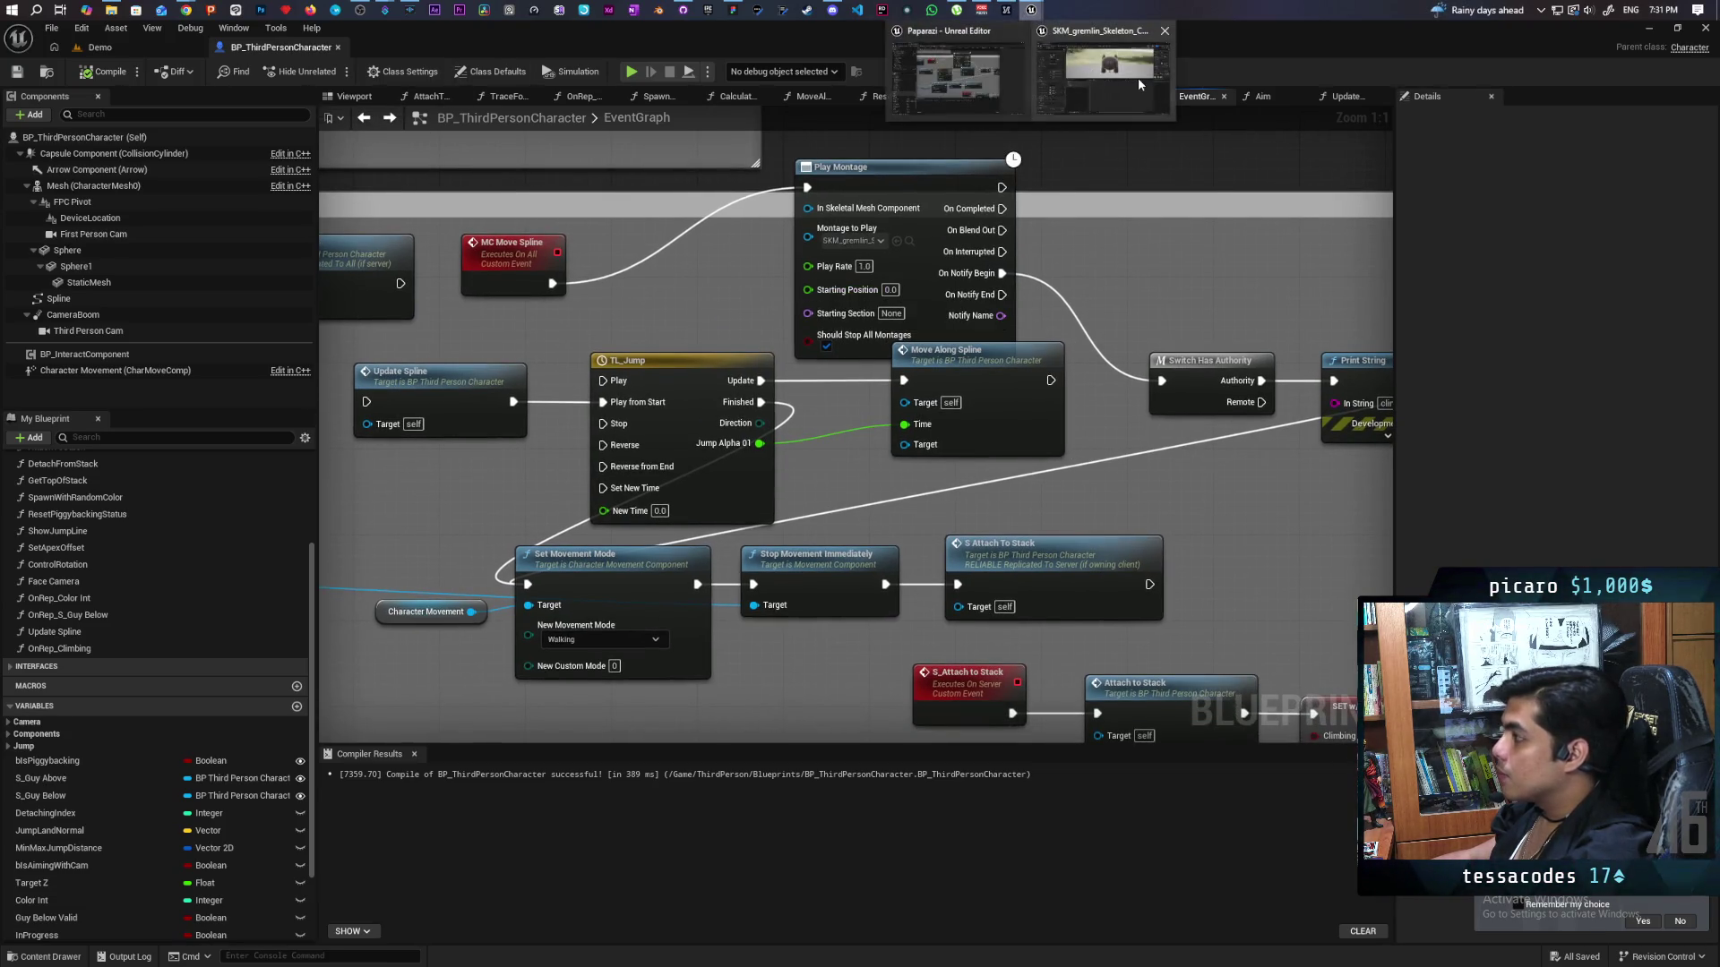
click(1135, 111)
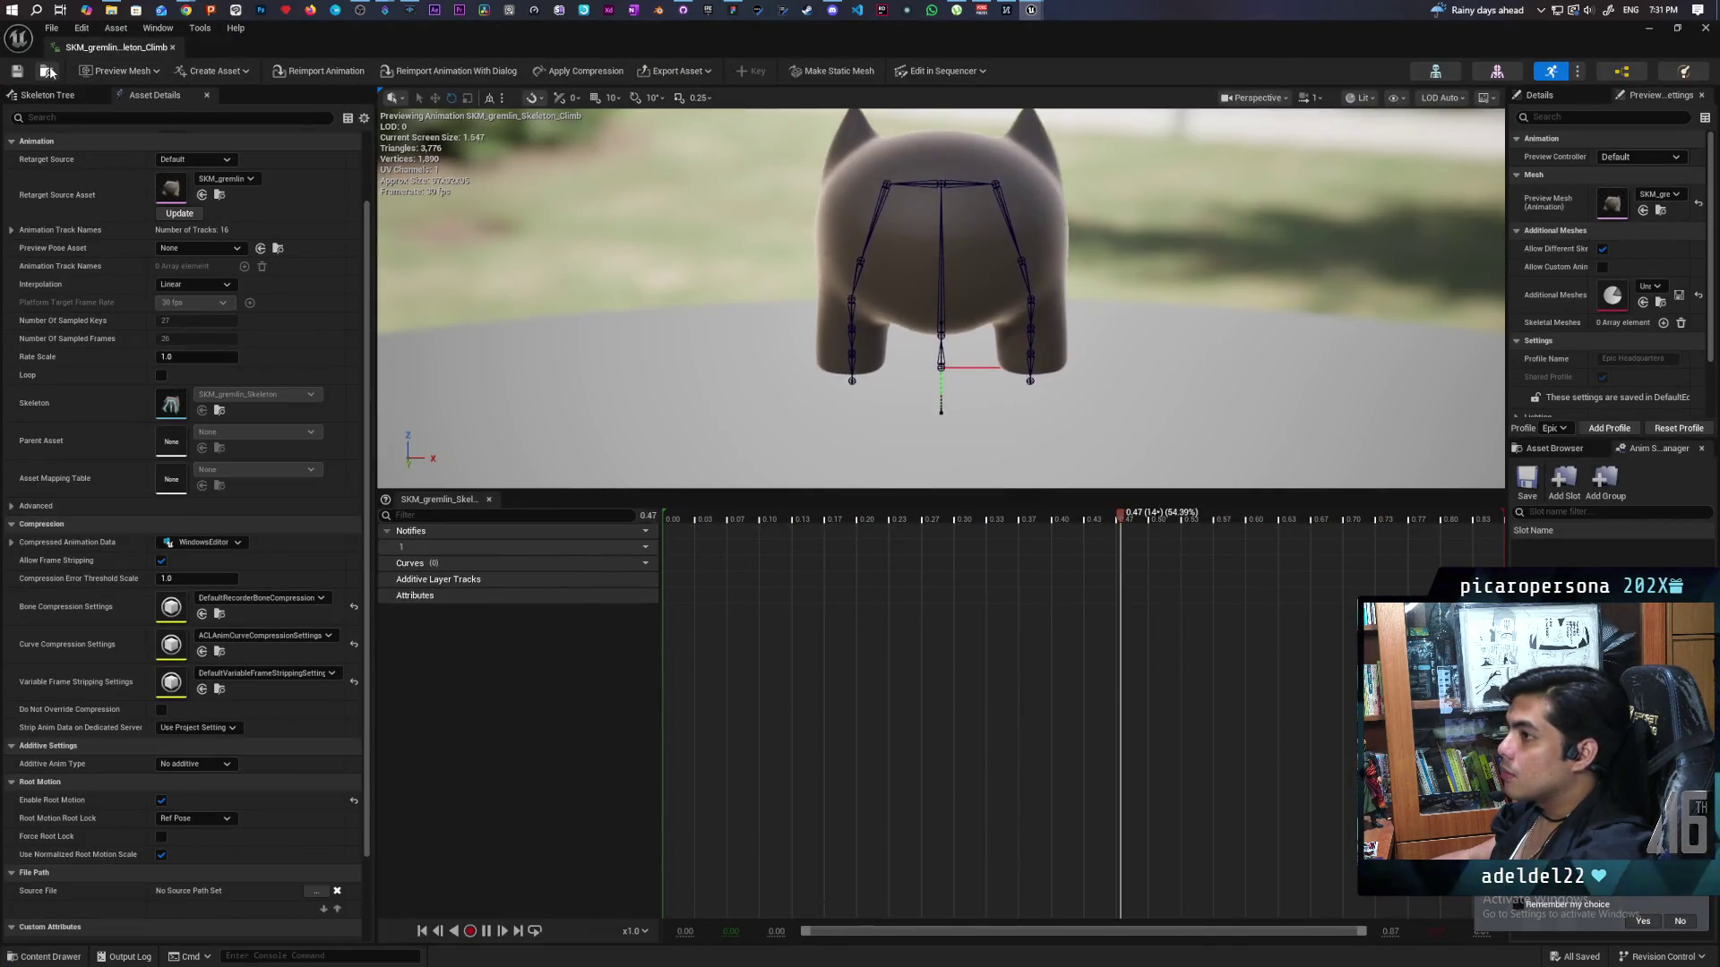
key(ctrl+space)
double_click(525, 471)
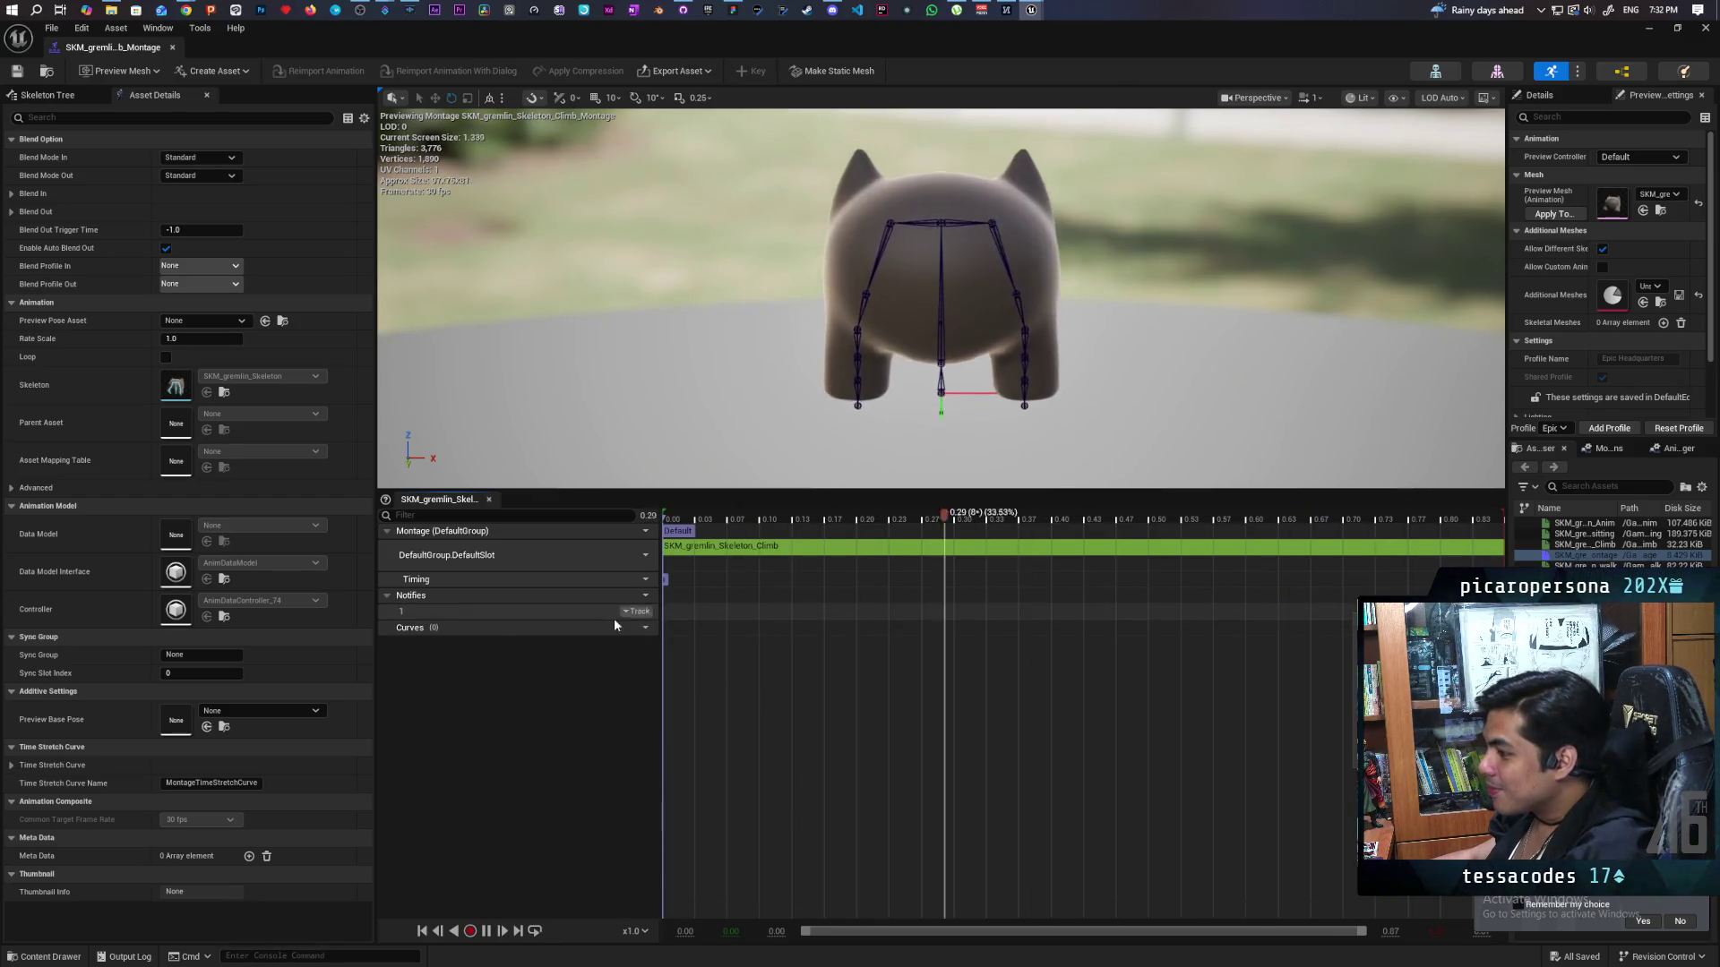
click(640, 597)
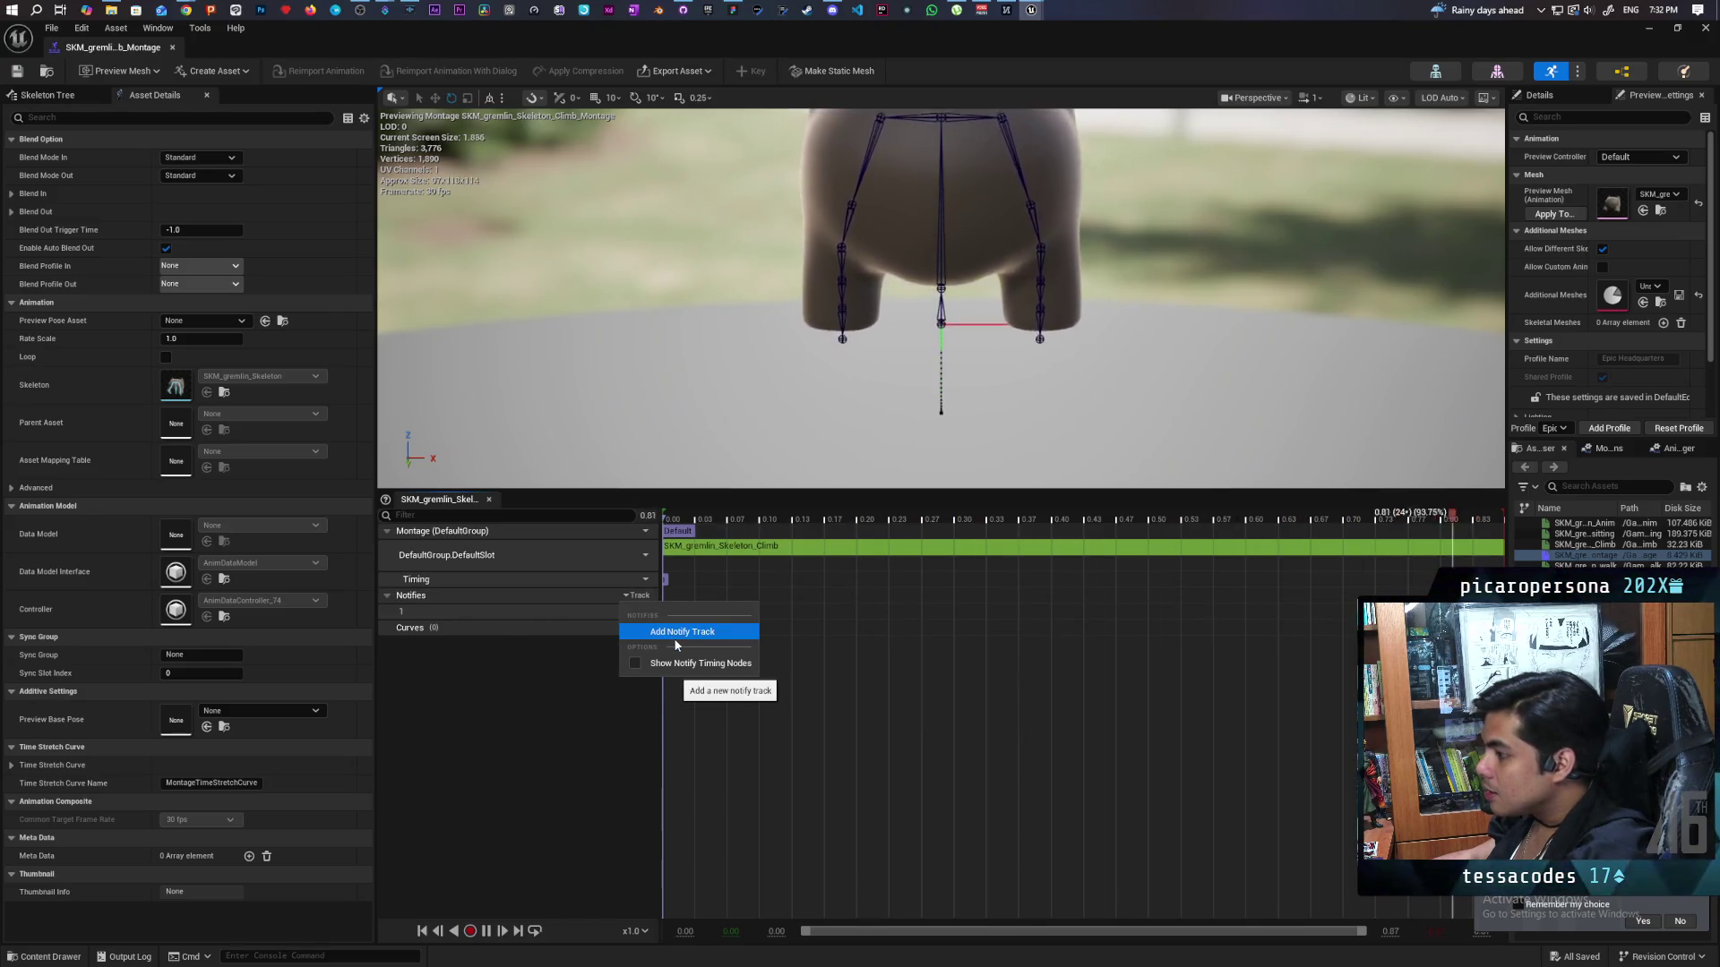
click(560, 610)
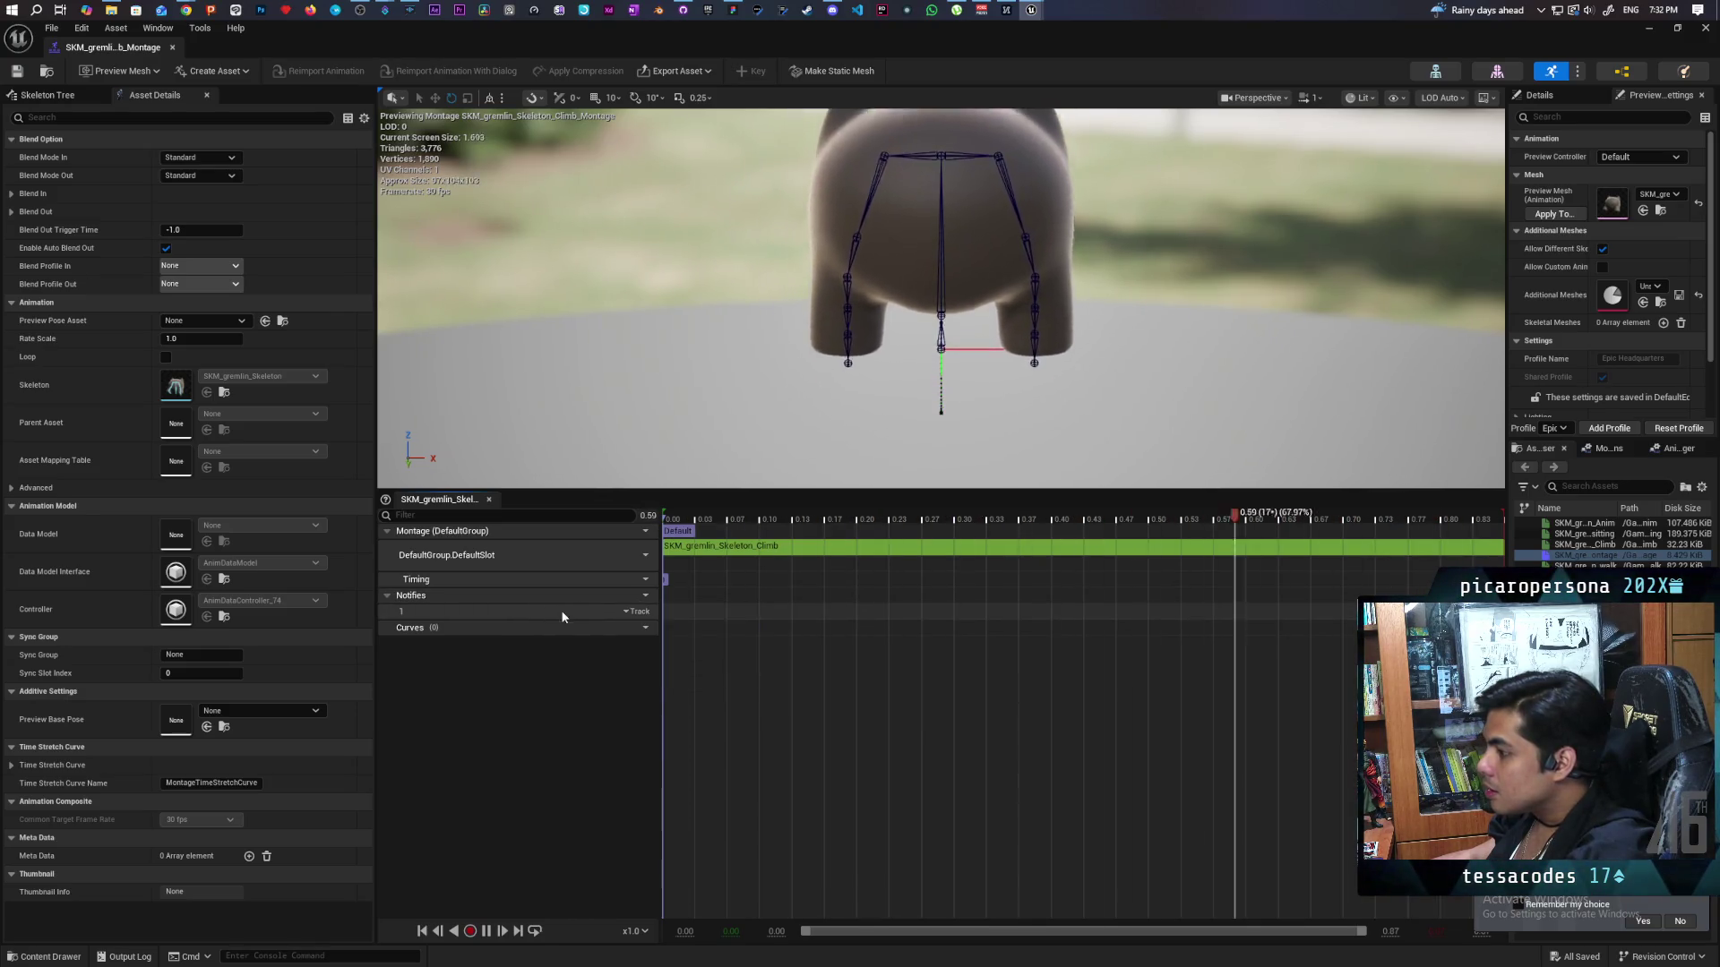
click(638, 609)
click(680, 645)
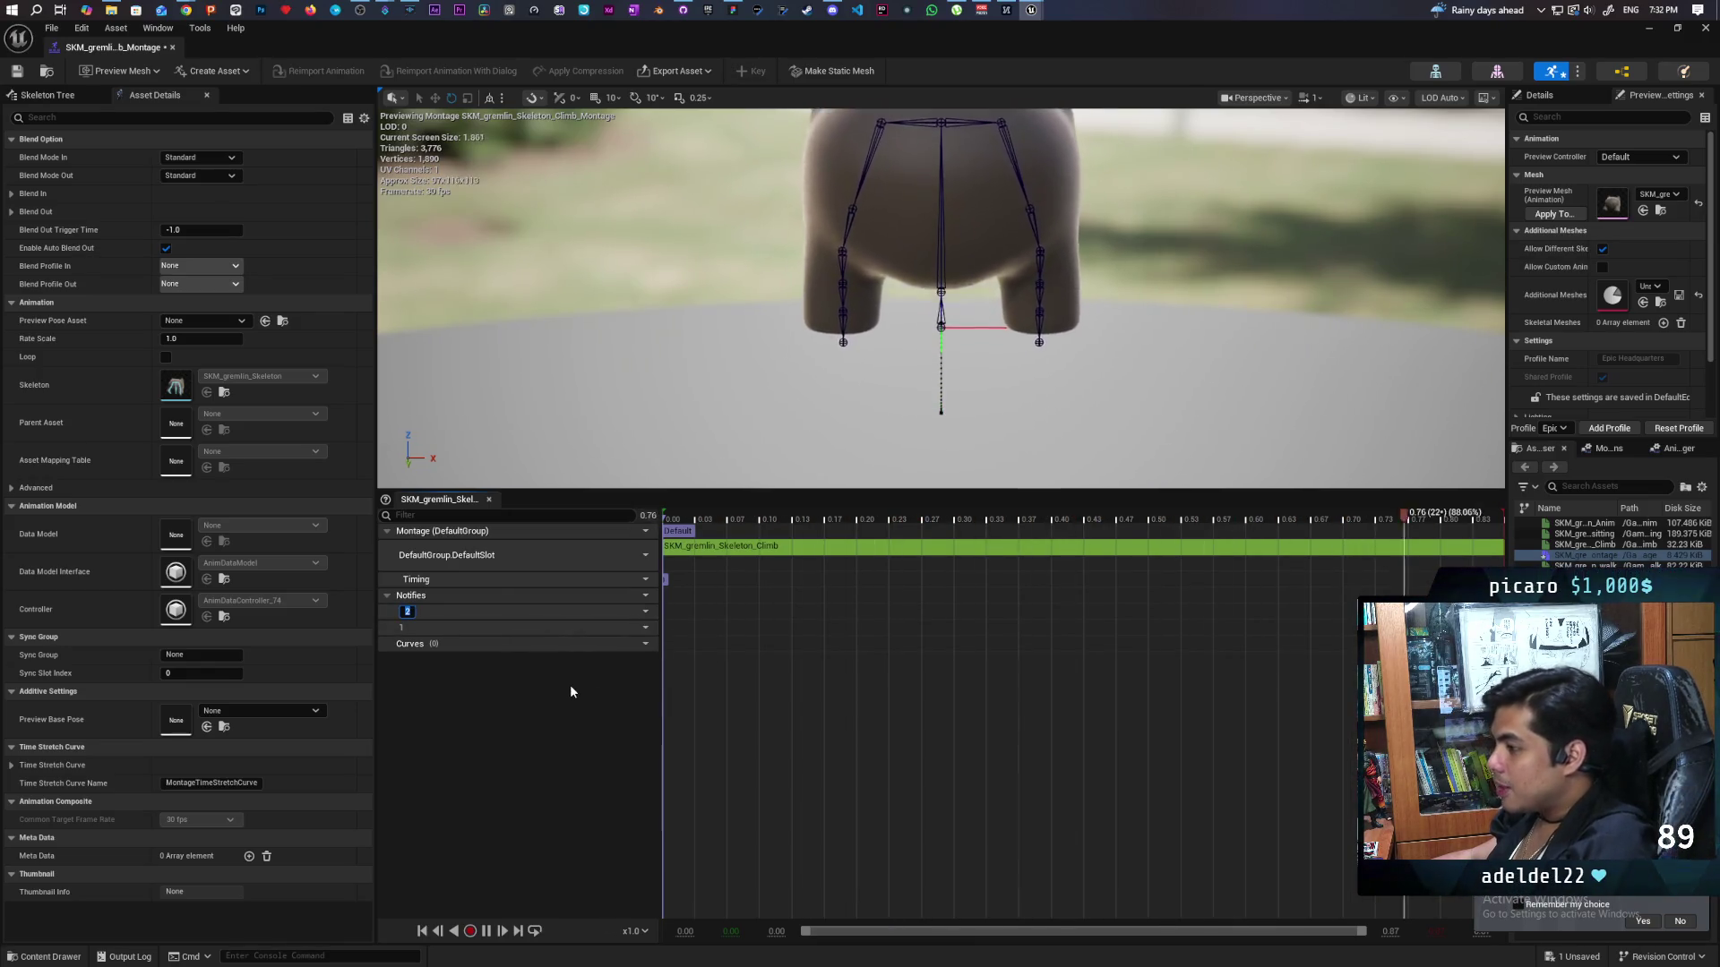
key(ctrl+z)
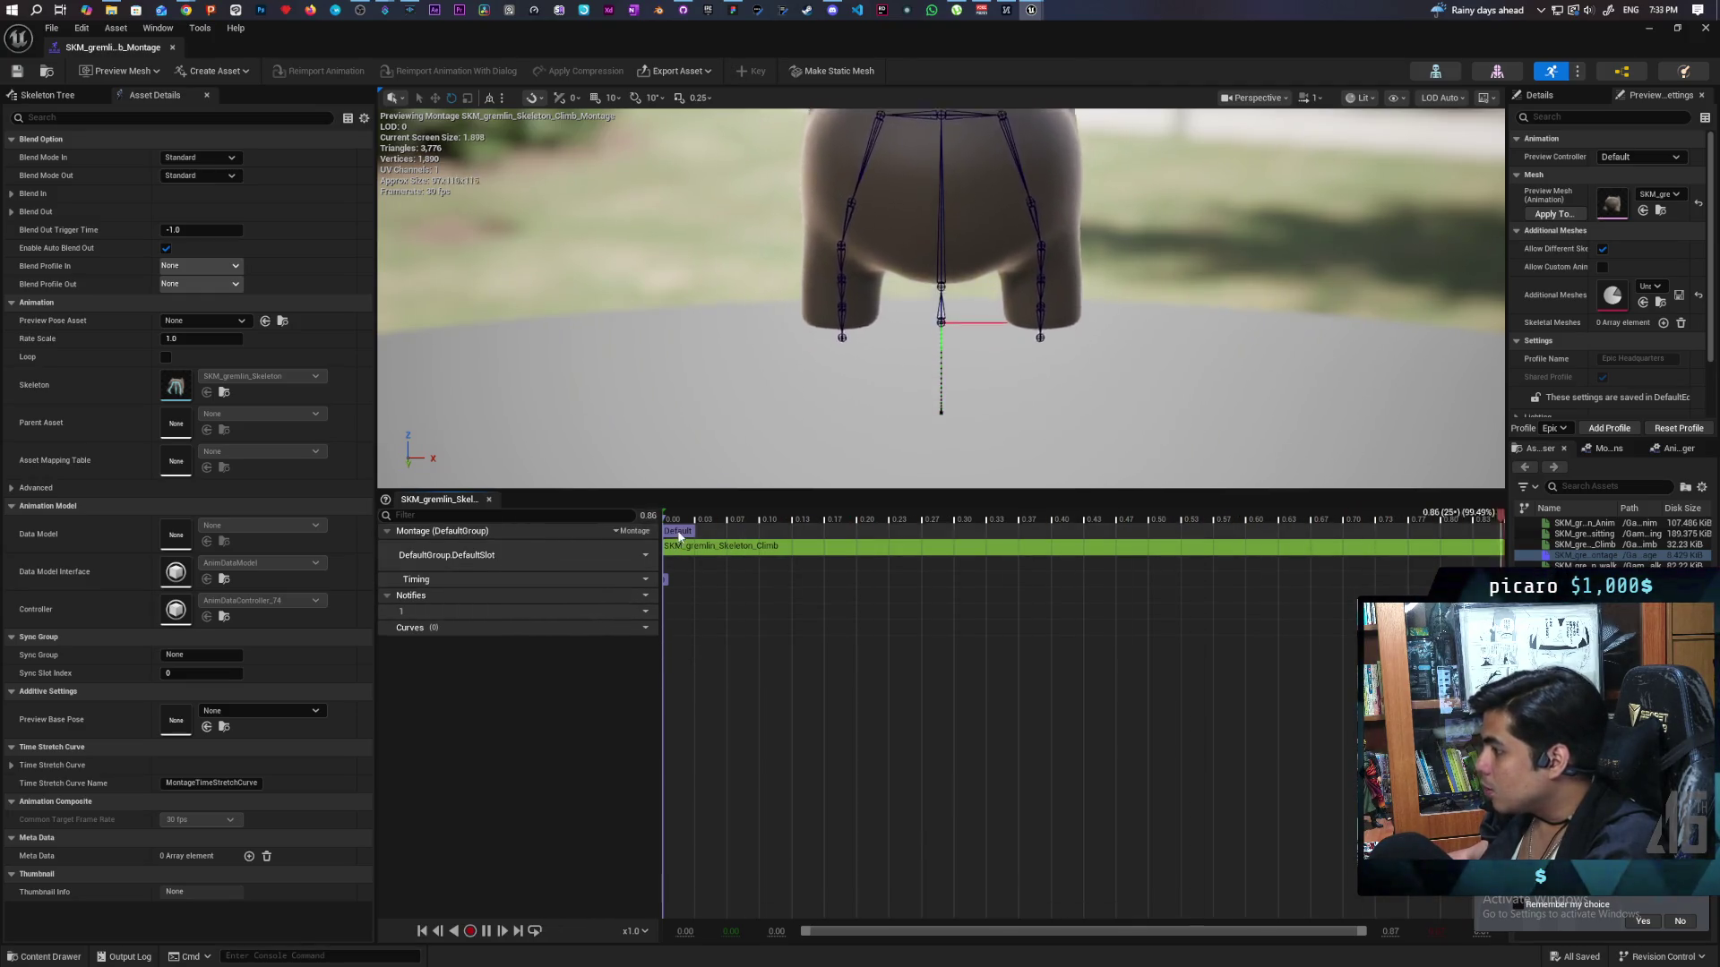
Look through the notifies-area timeline menu and pause the Climb montage preview at 0.20 s.
right_click(923, 605)
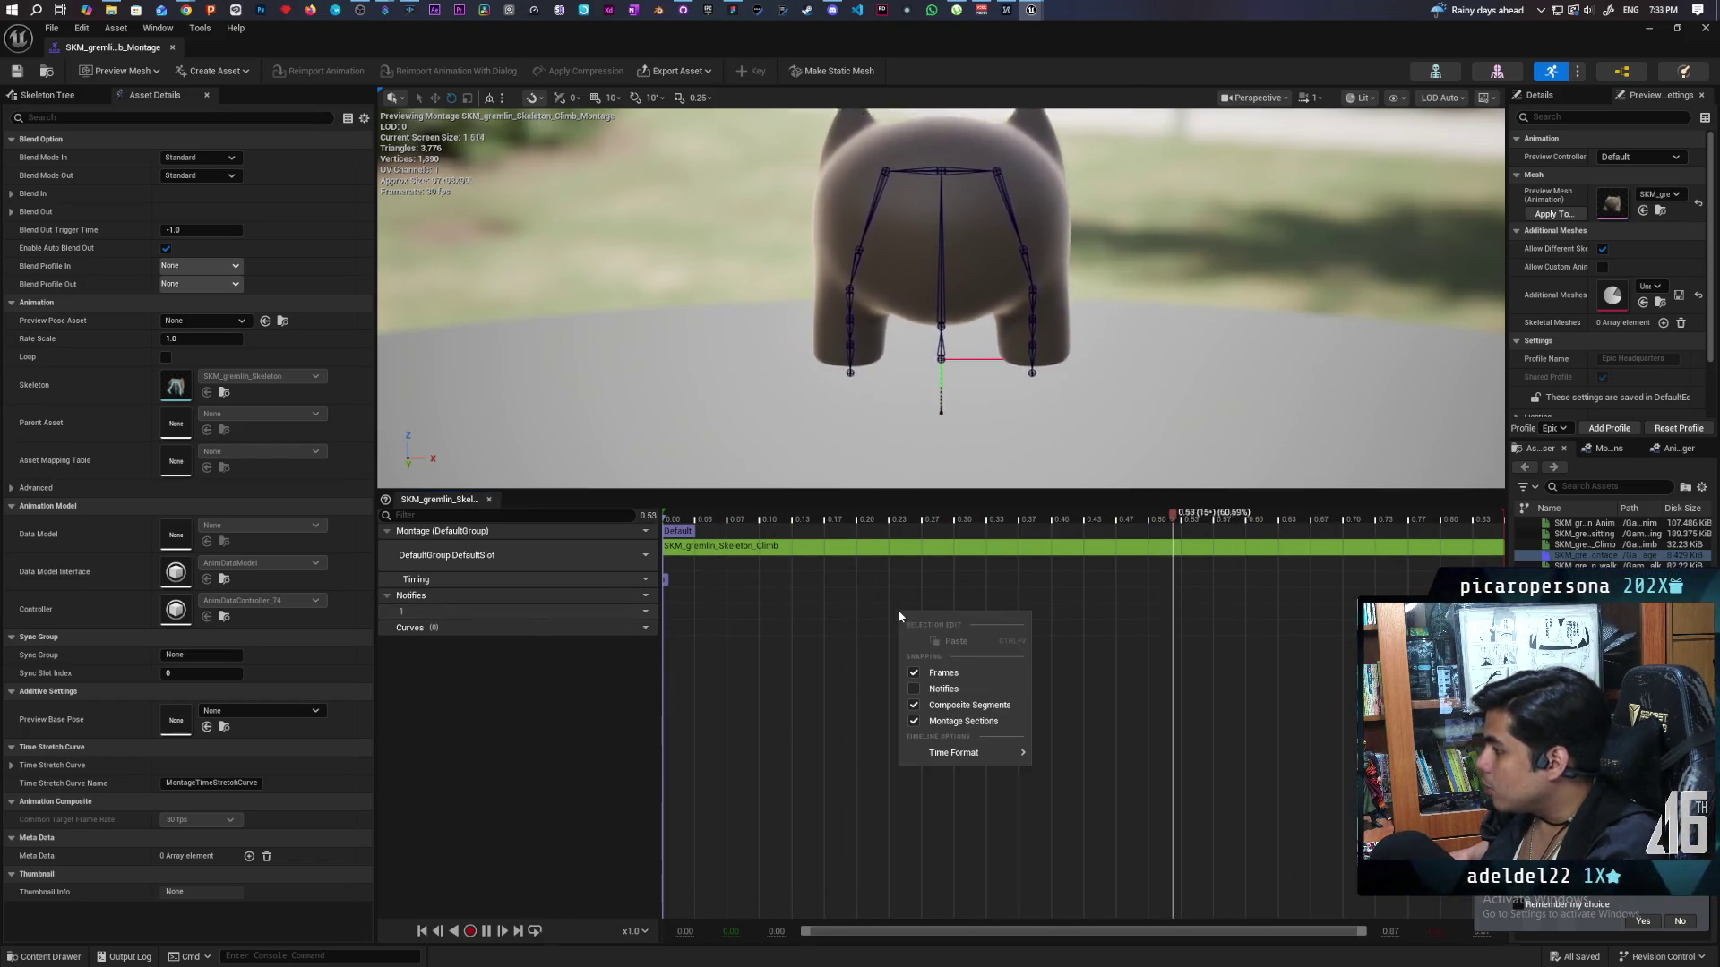
click(856, 660)
right_click(856, 660)
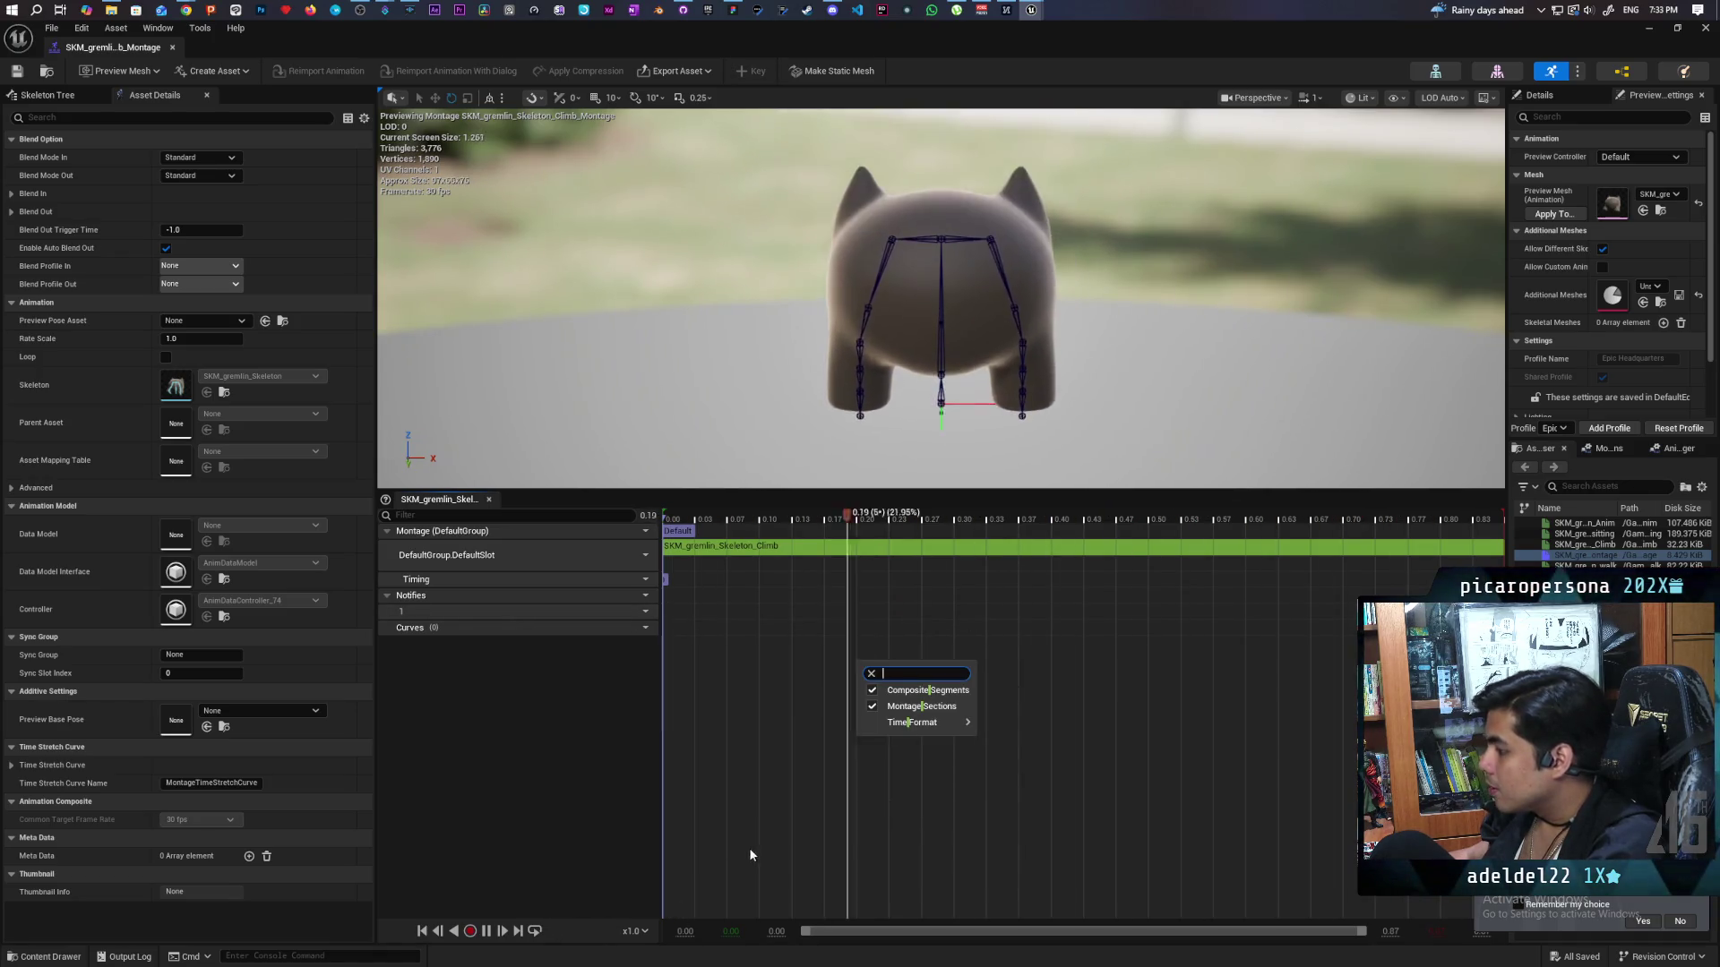
click(569, 868)
click(488, 932)
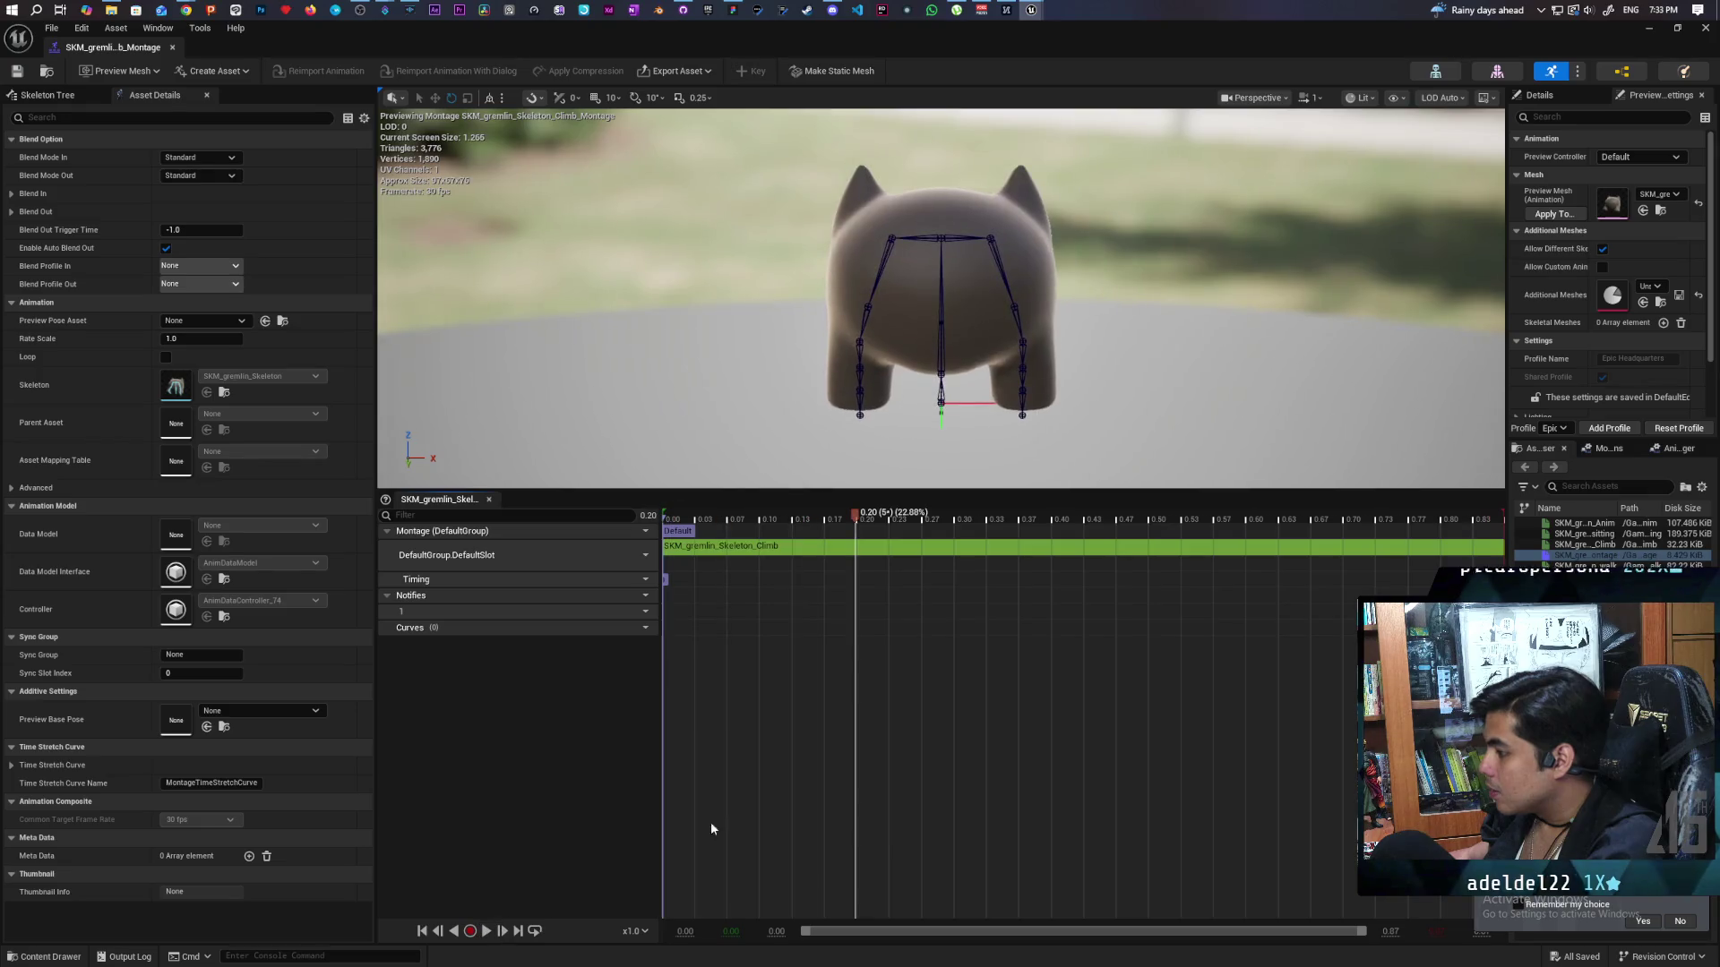
Browse the timeline context menu options on the empty montage track area.
right_click(778, 627)
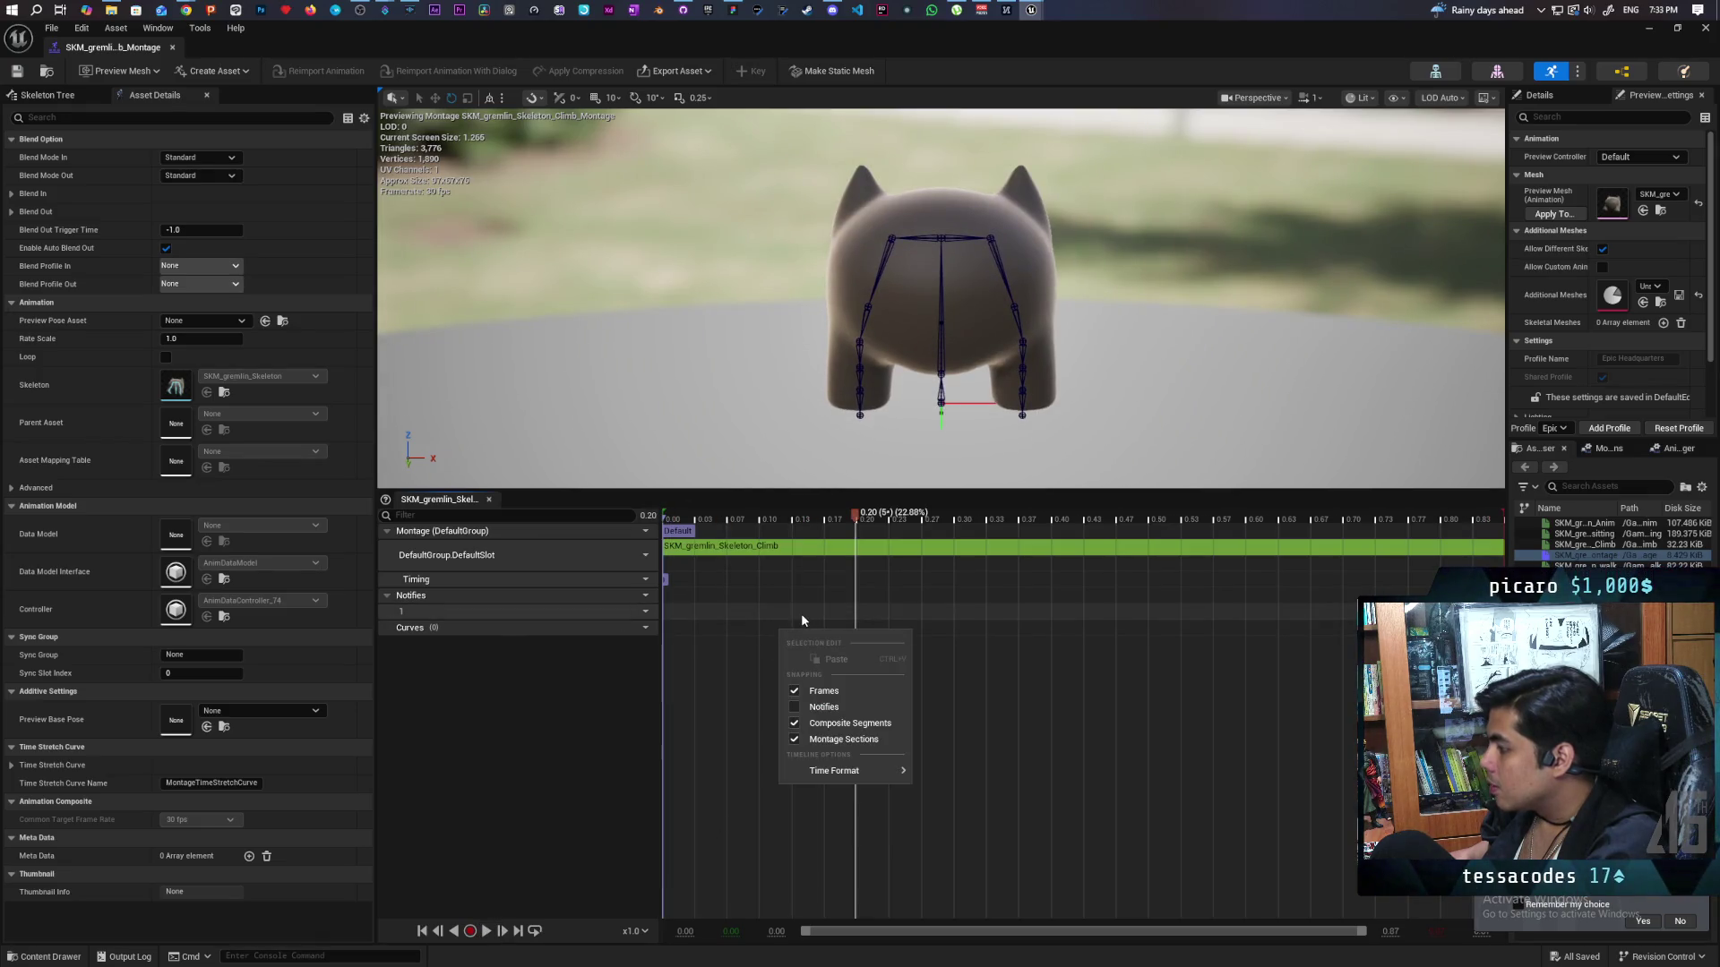
right_click(800, 612)
right_click(824, 602)
click(827, 606)
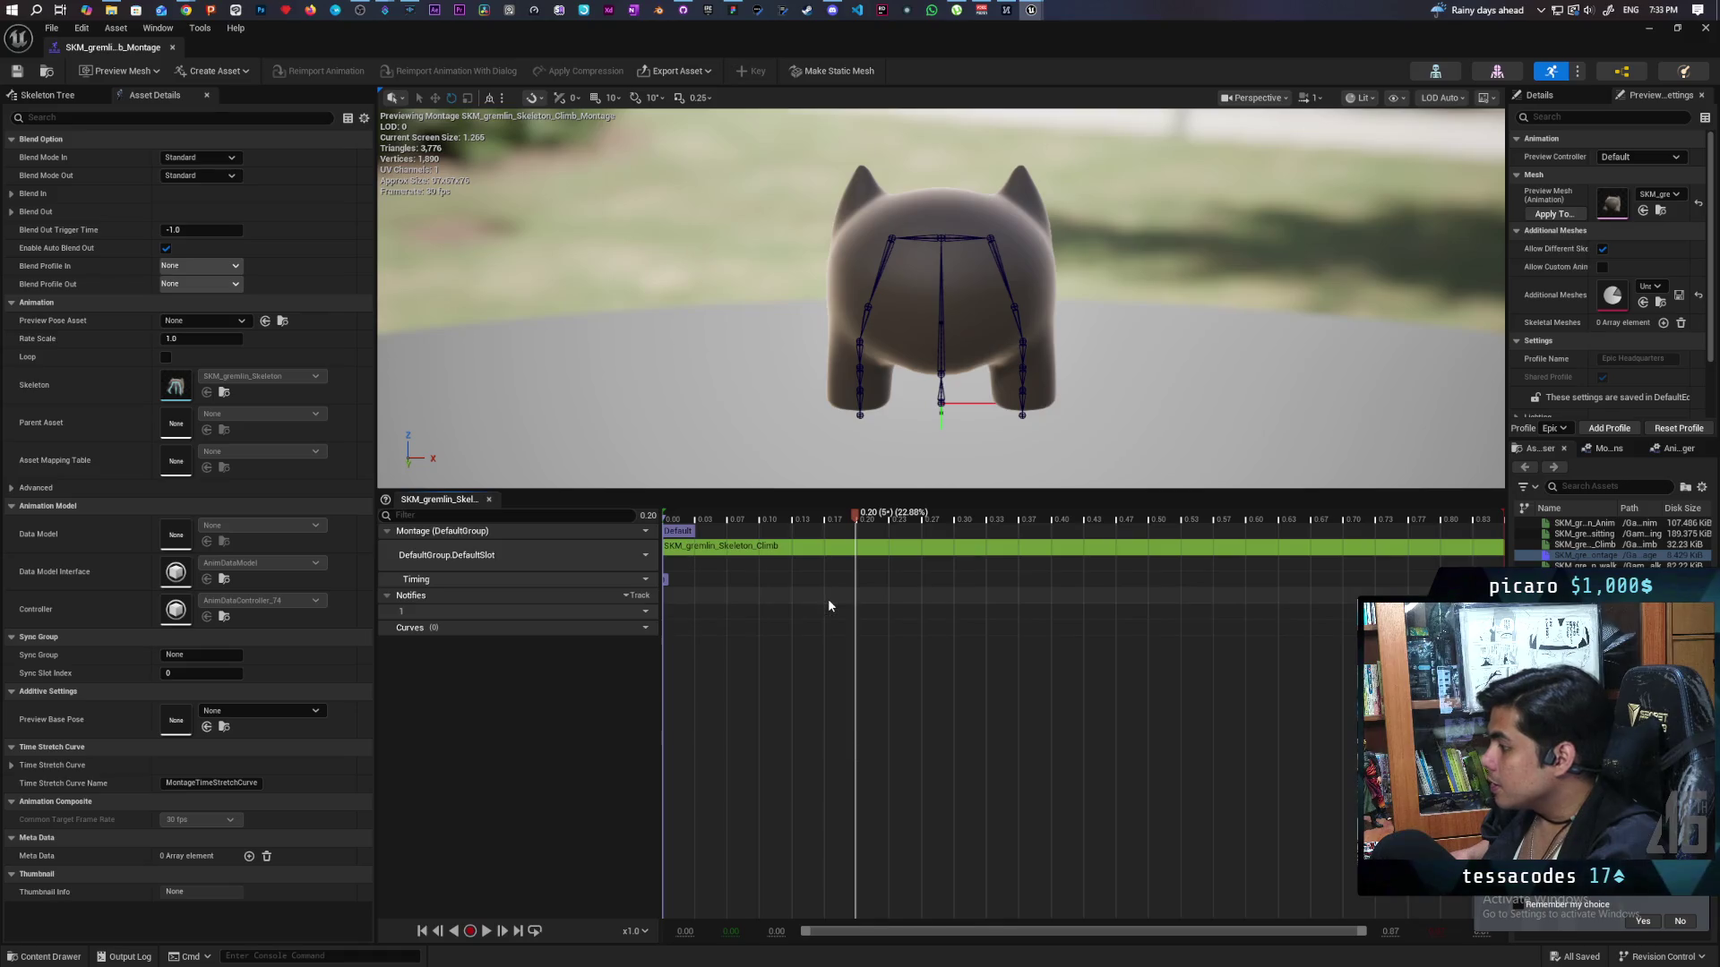
right_click(827, 605)
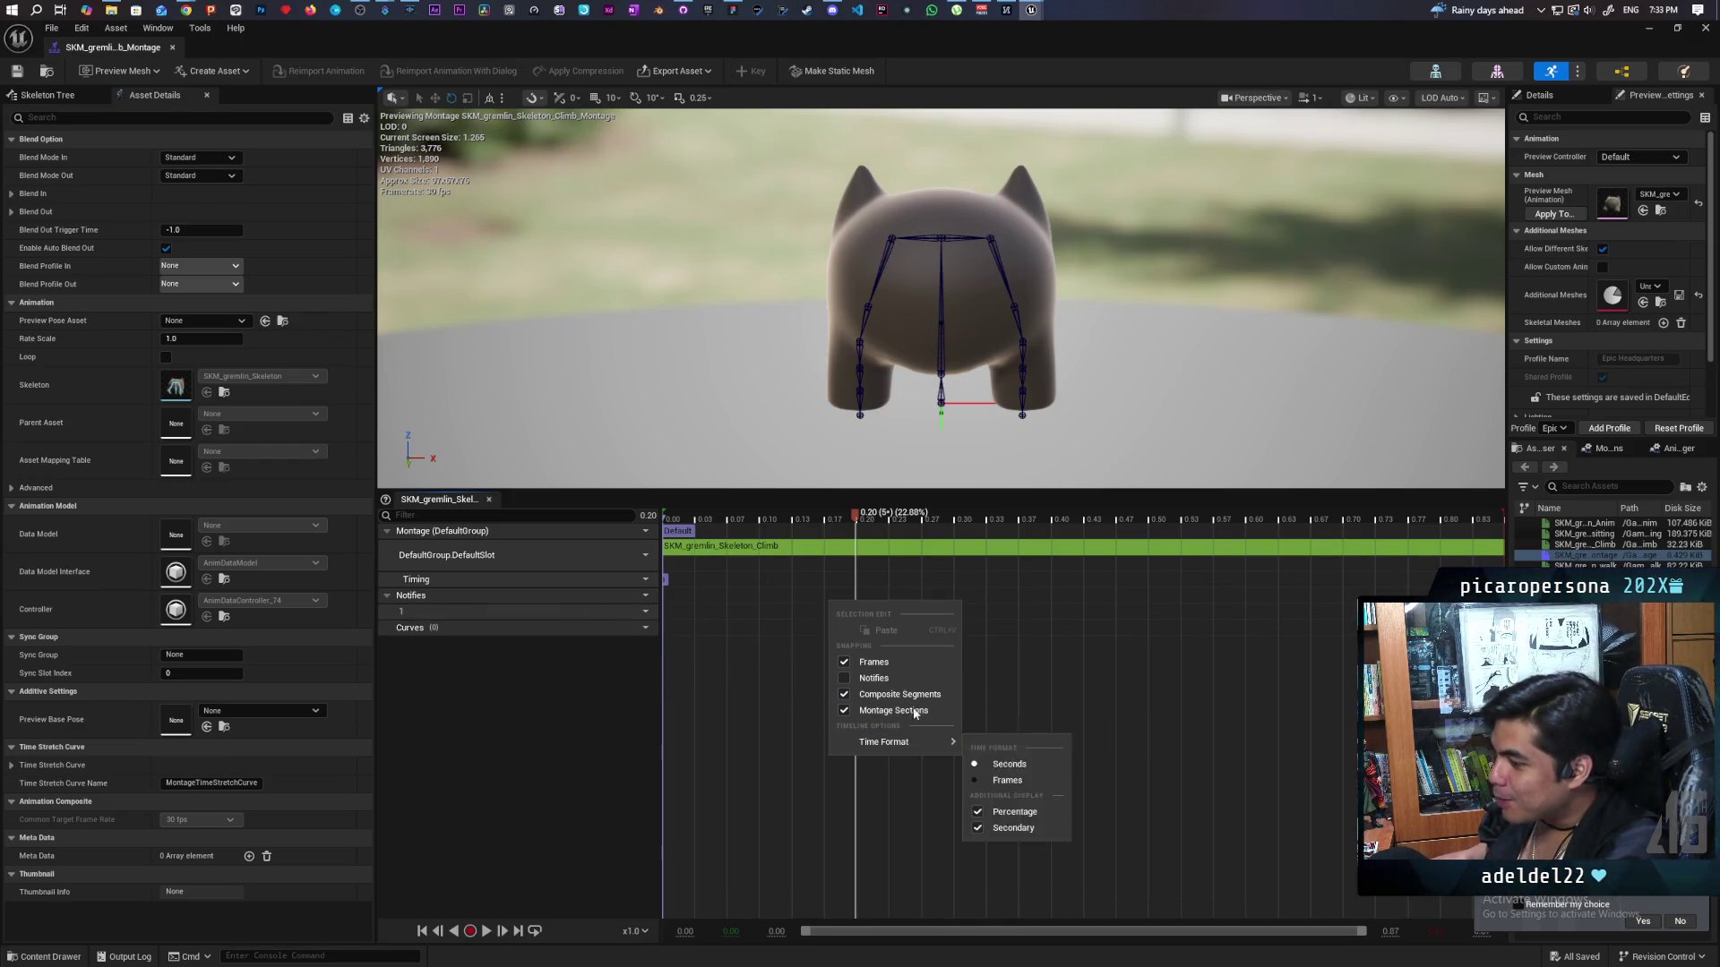
click(548, 707)
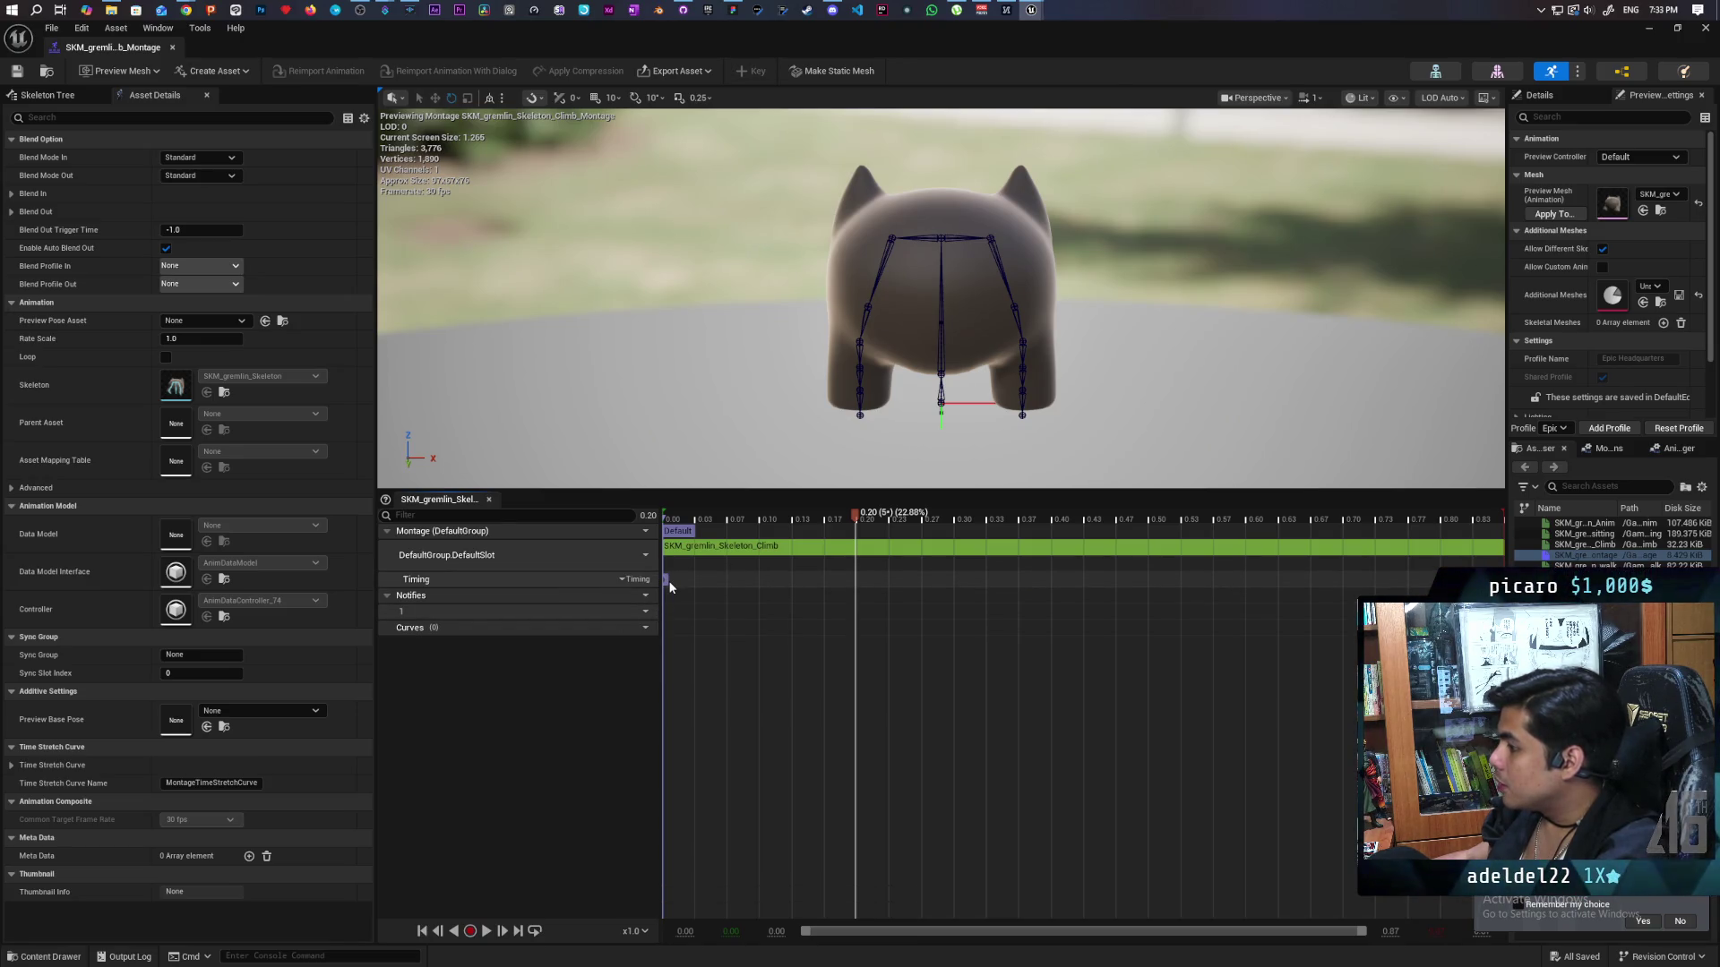
Pick a notify from the Add Notify submenu, place it on the Notifies track and drag it to about 0.40 s.
right_click(728, 597)
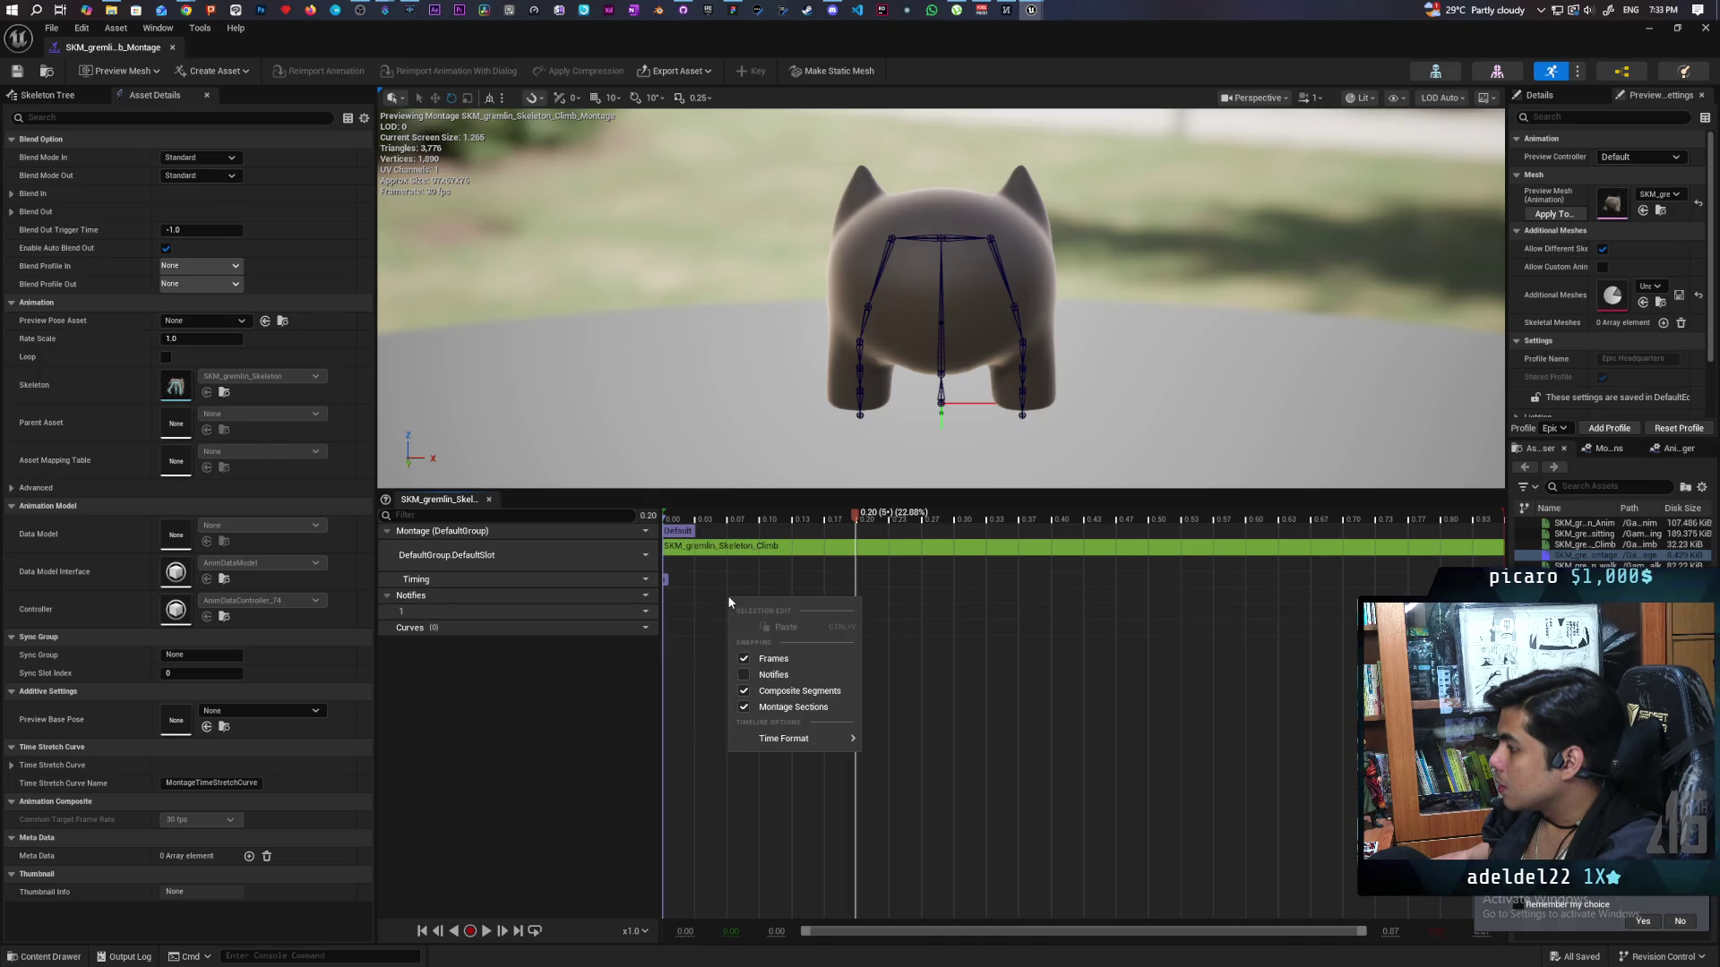
click(997, 711)
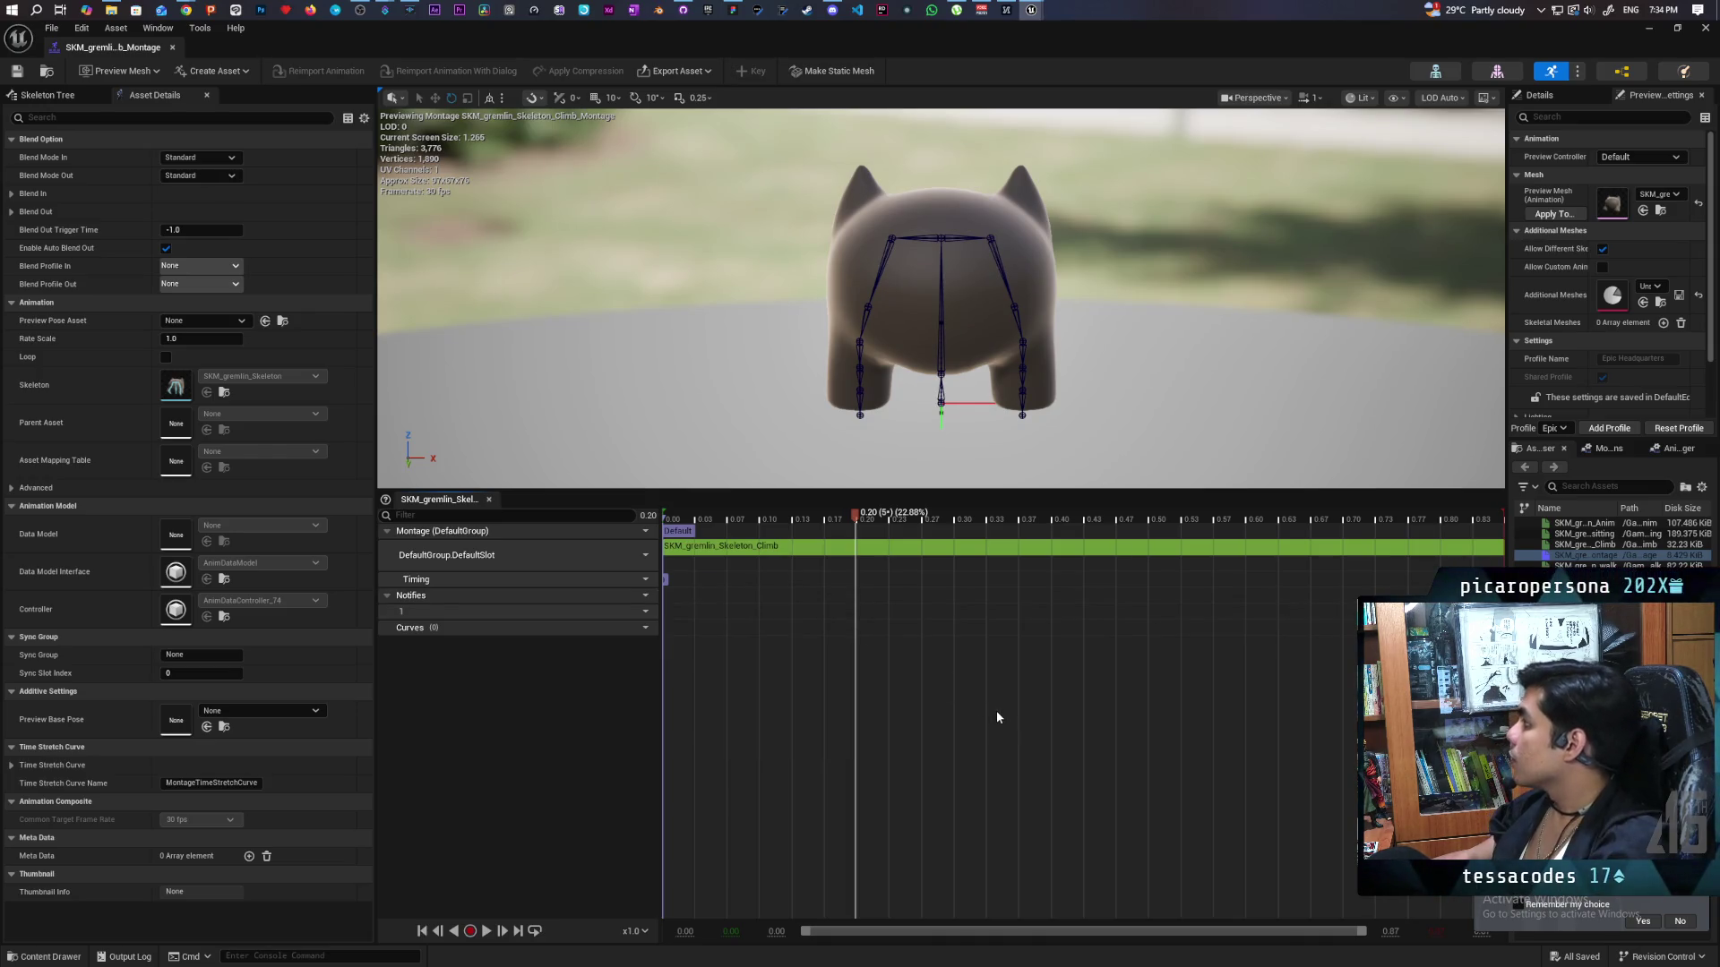
right_click(1042, 714)
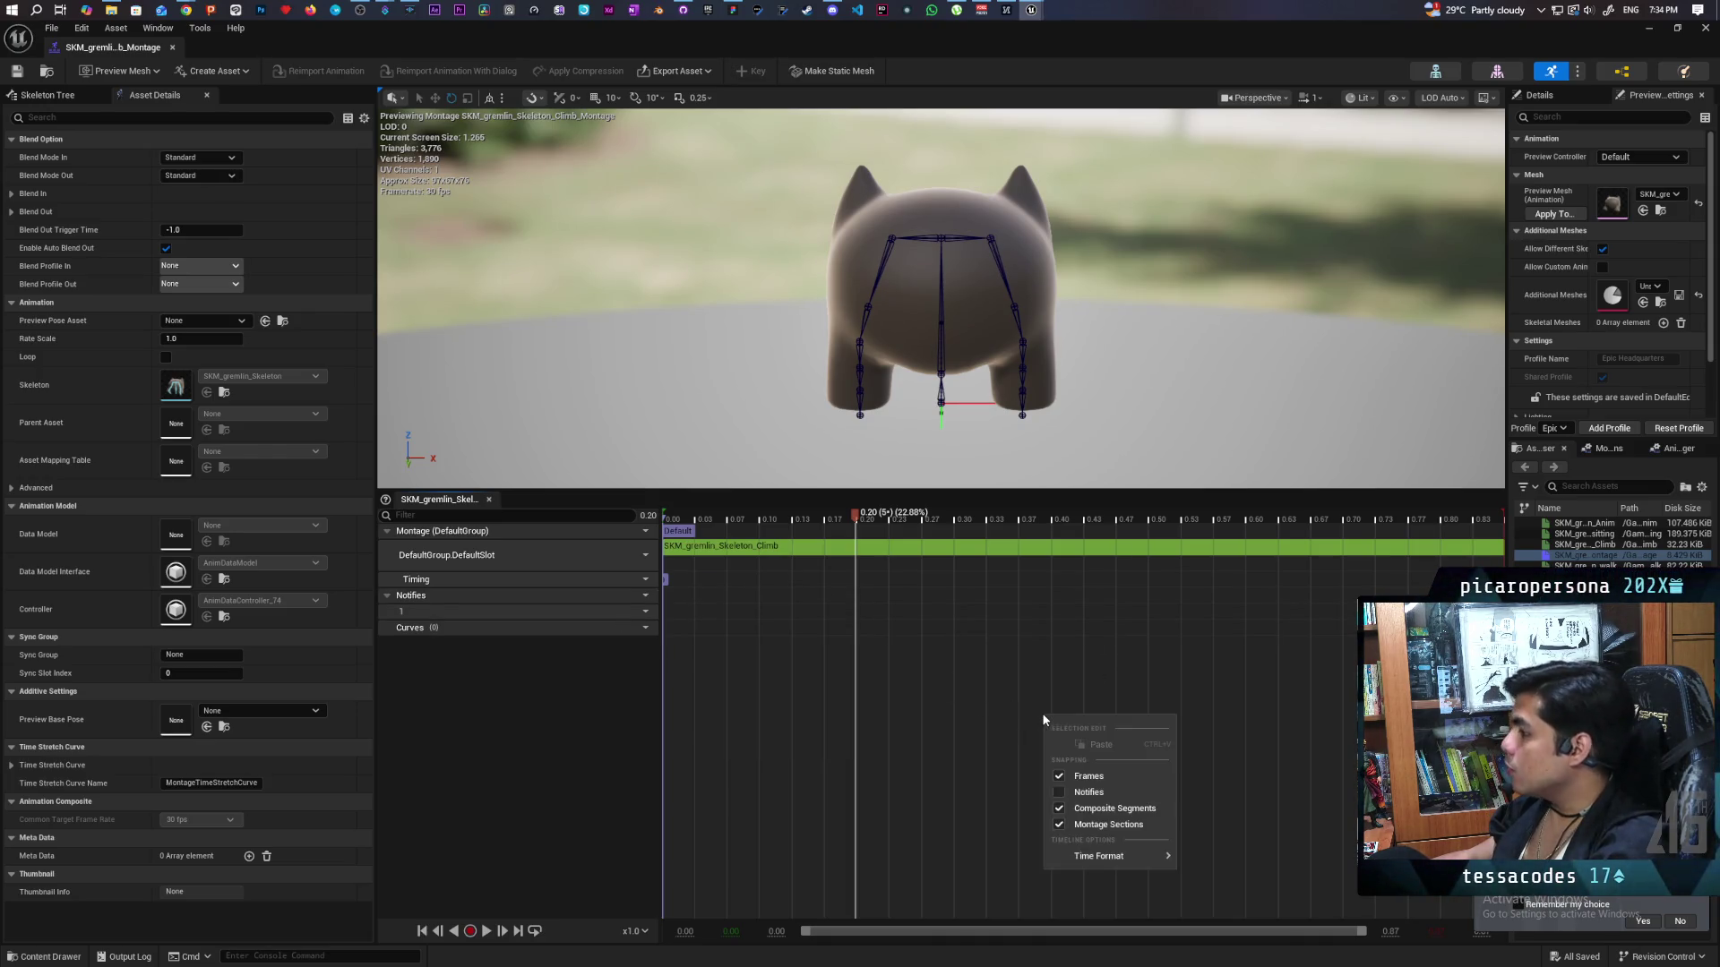
right_click(1103, 669)
right_click(1045, 615)
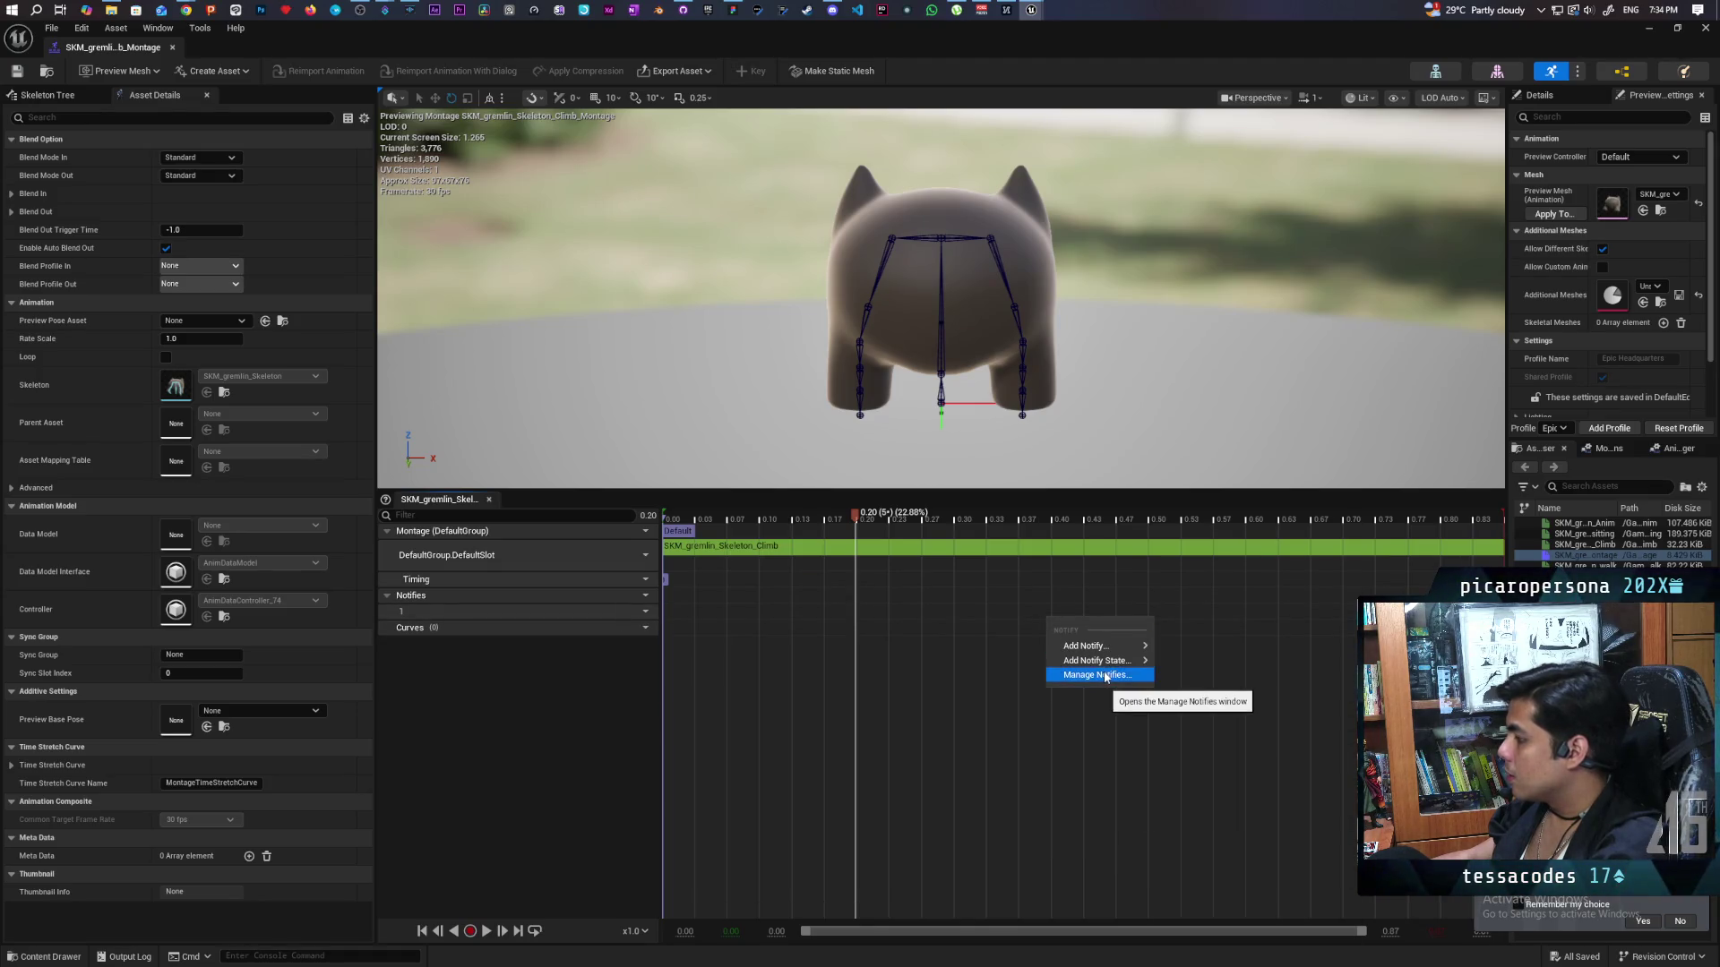
mouse_move(1114, 652)
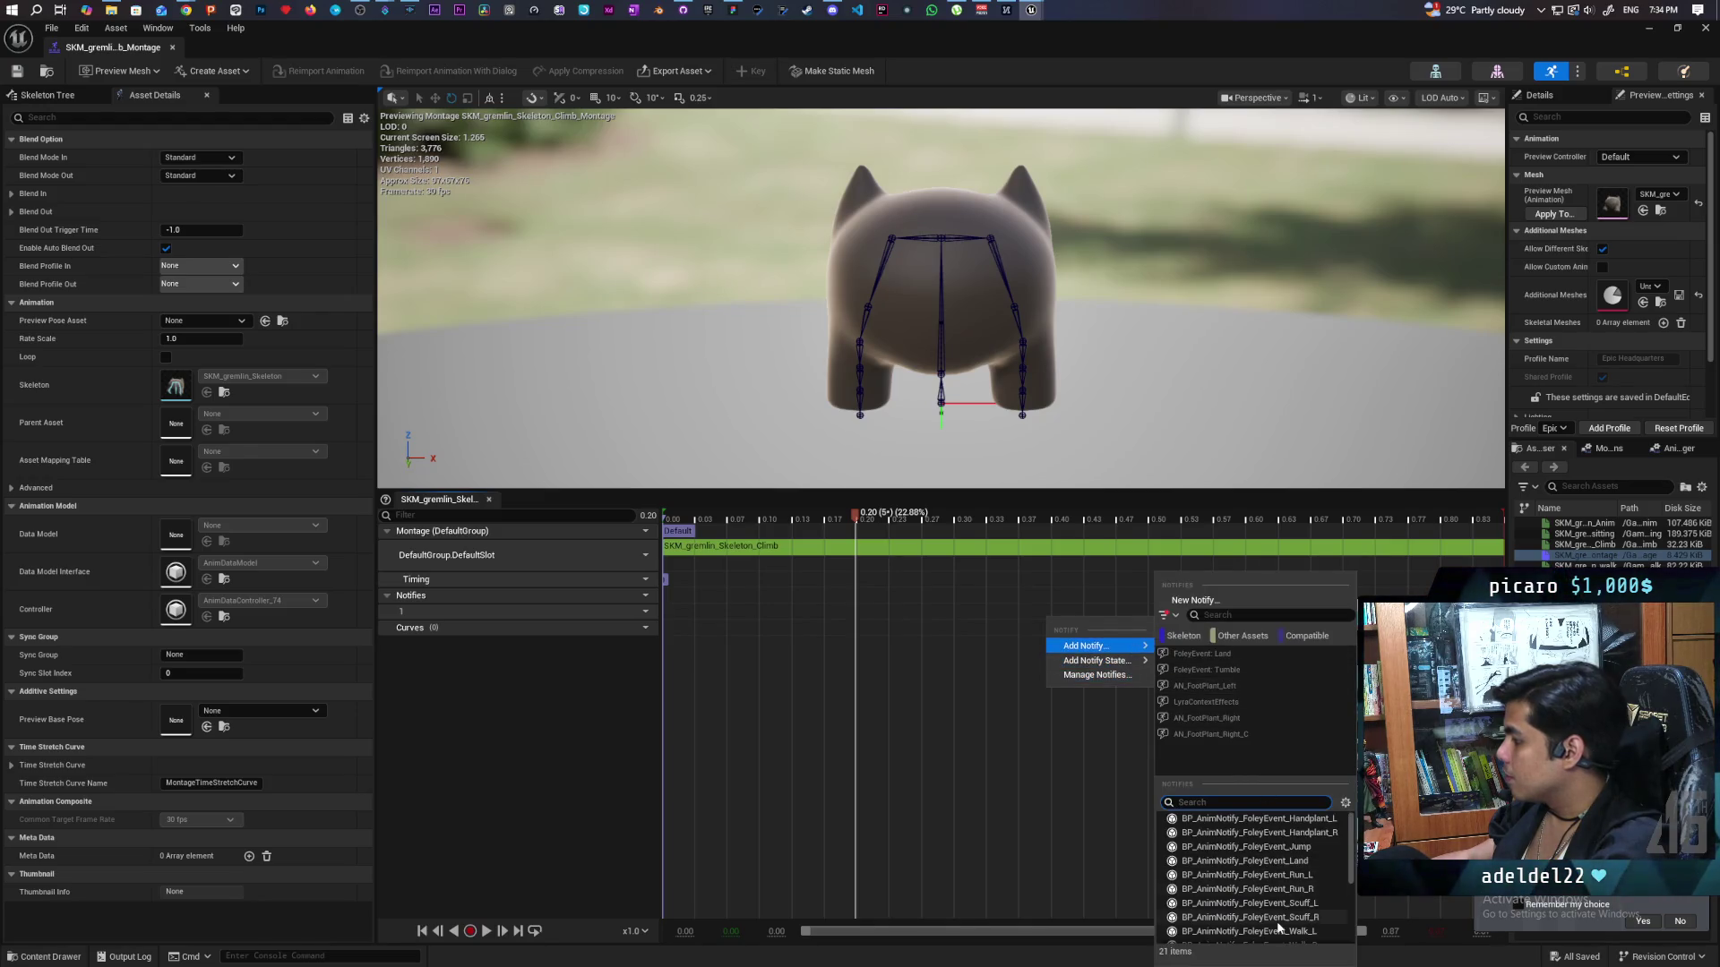
scroll(1278, 927, down, 5)
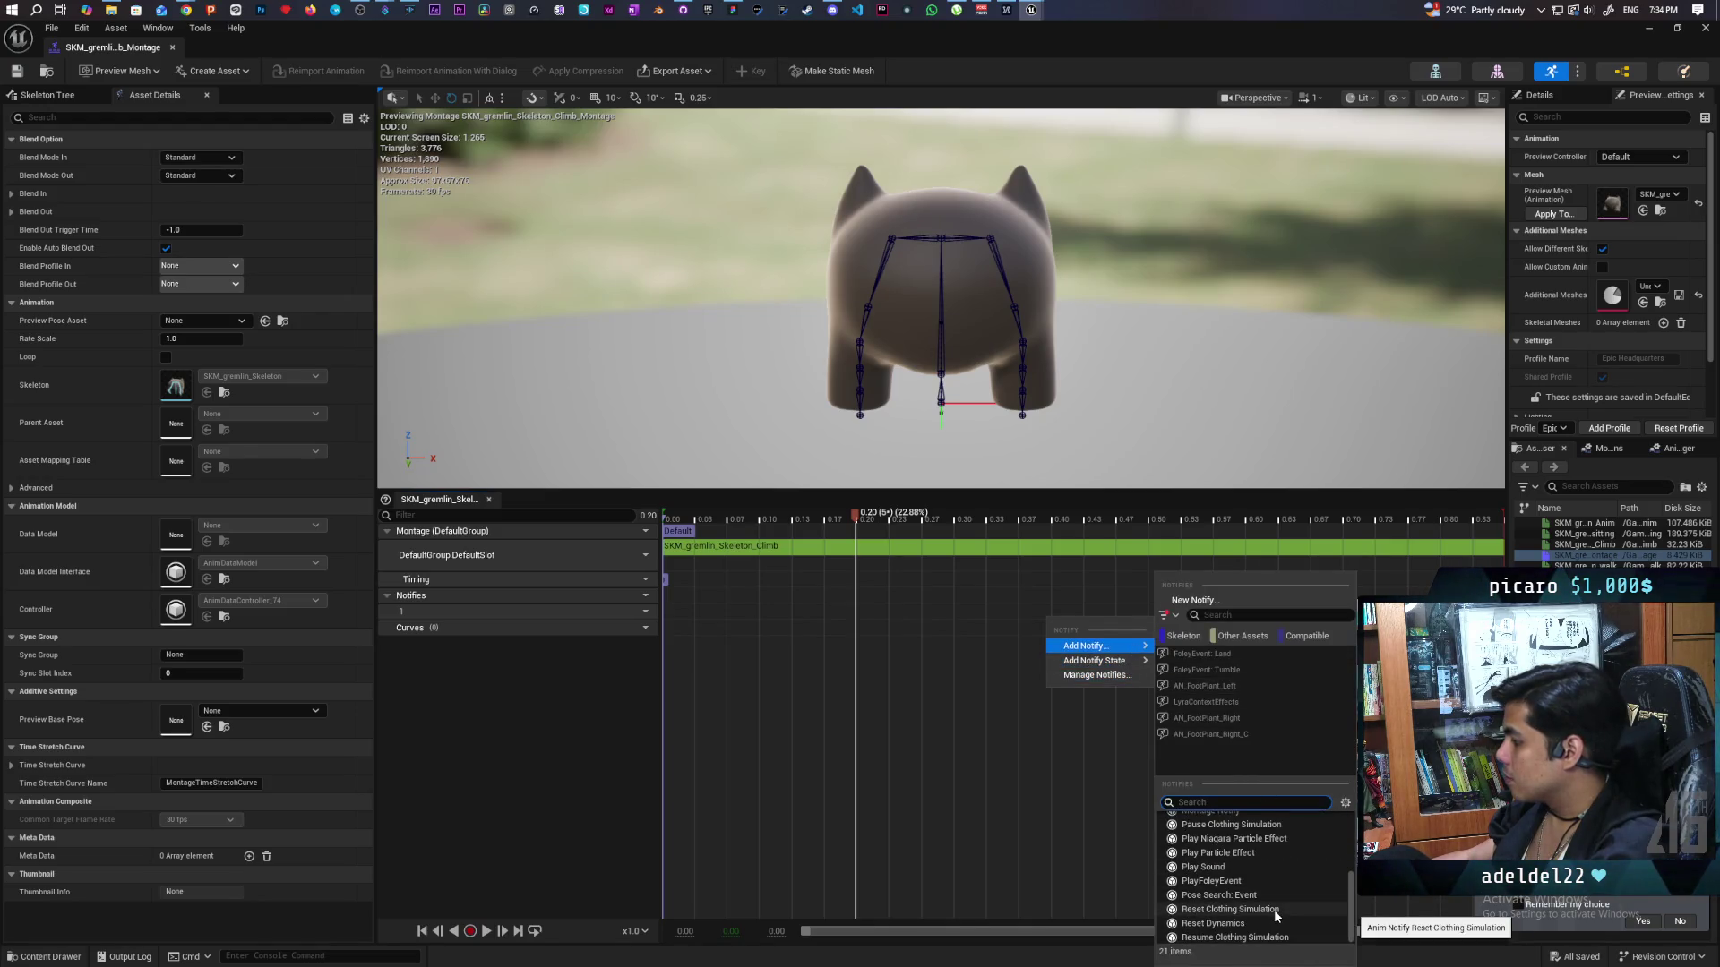
scroll(1277, 923, up, 3)
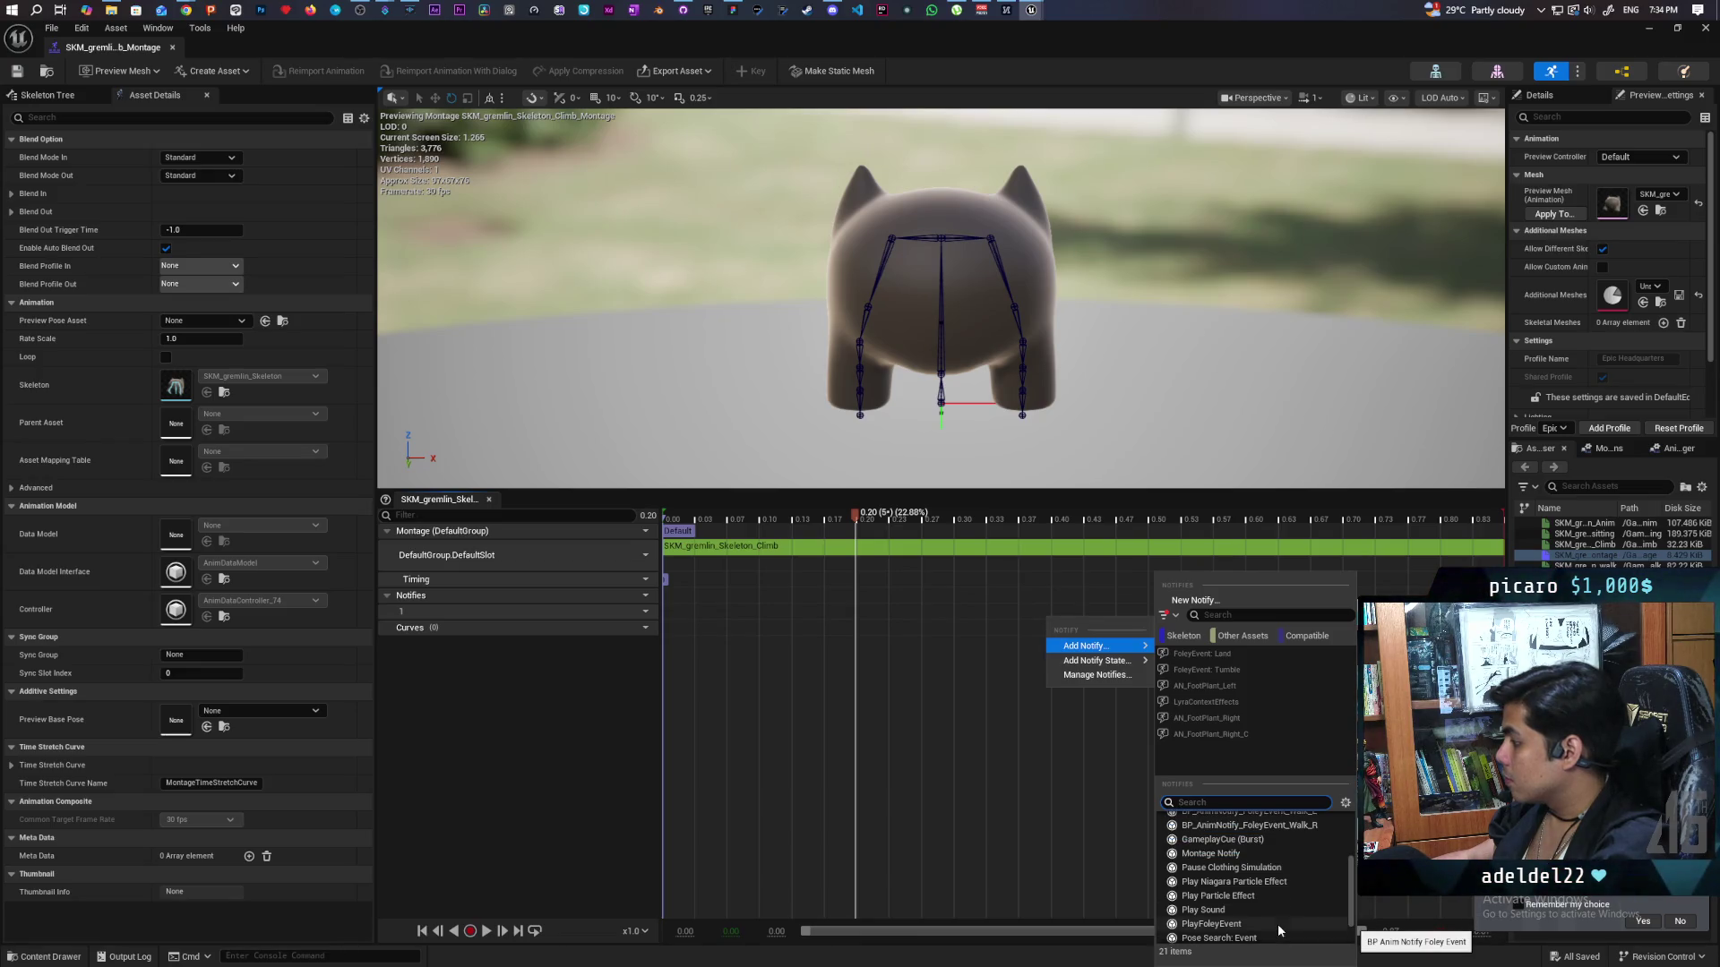
scroll(1277, 923, up, 2)
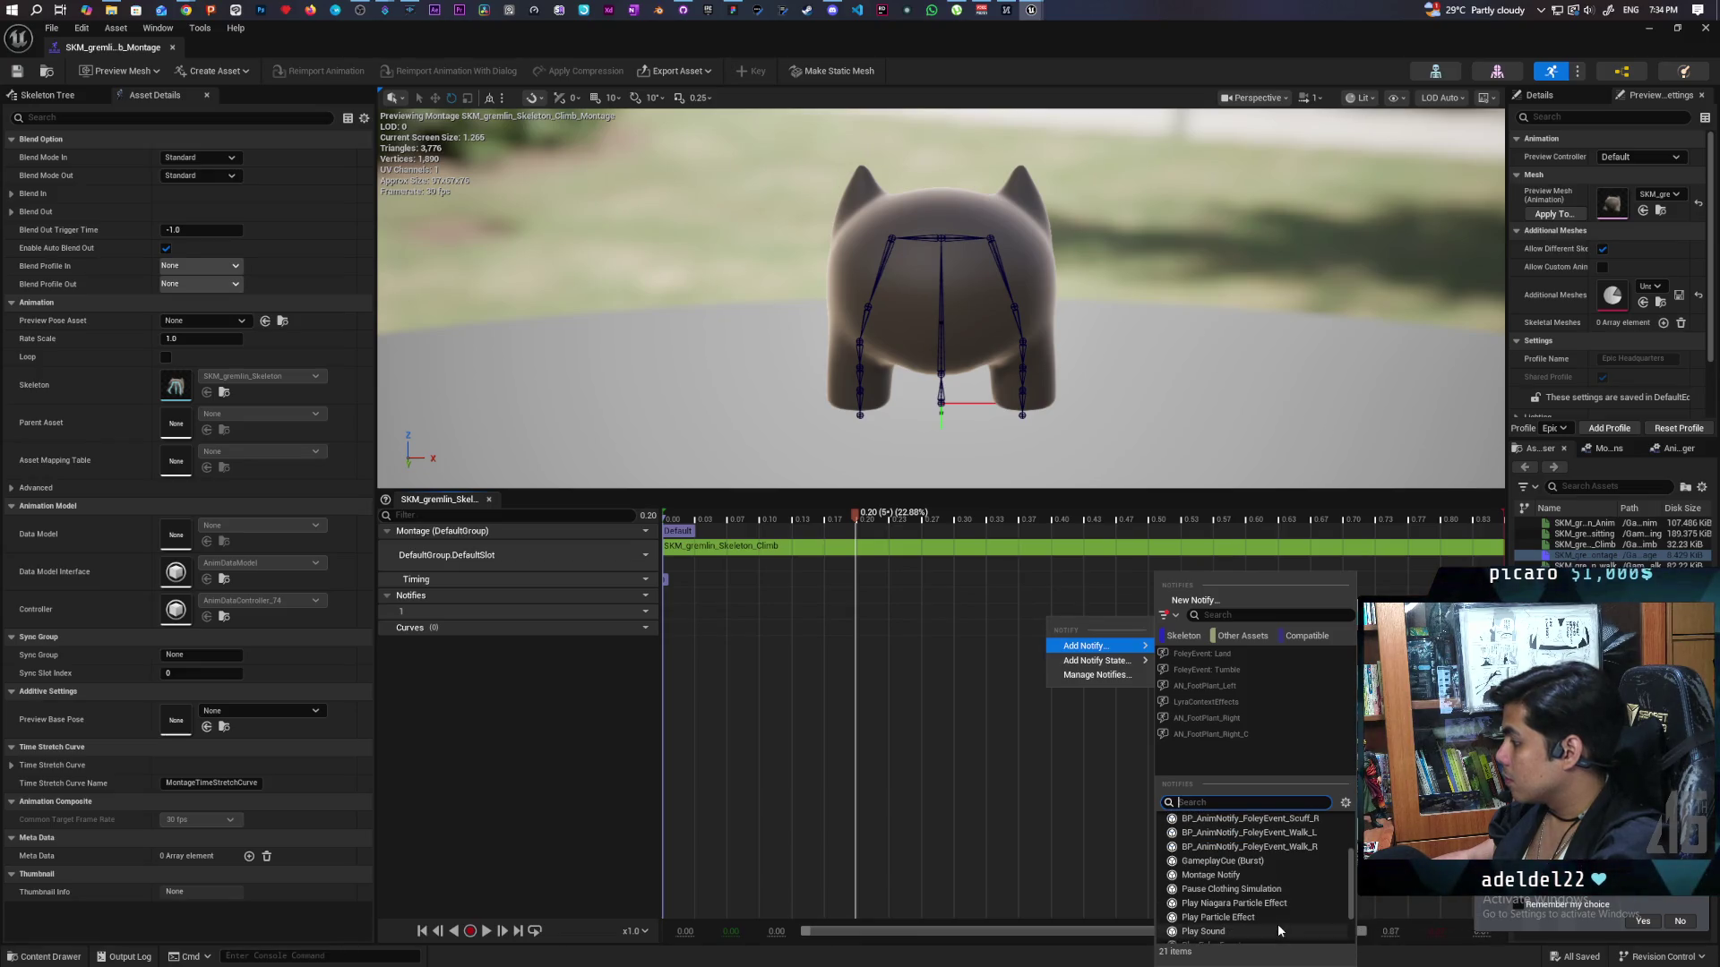
click(1253, 869)
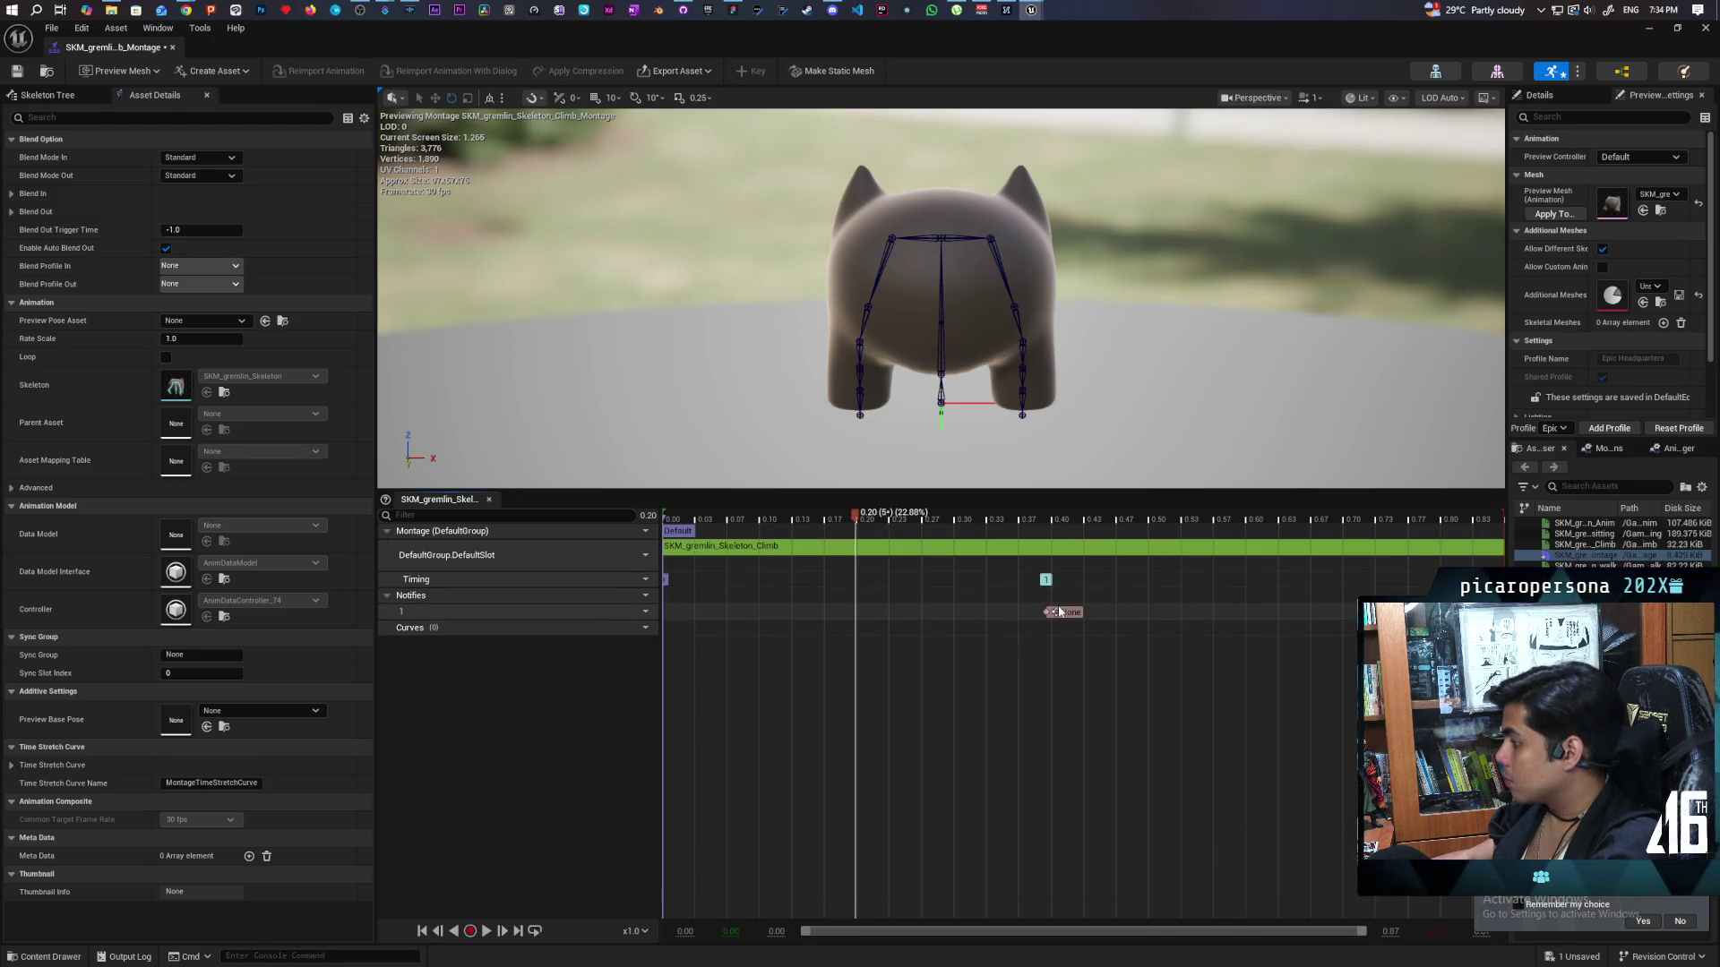
drag(1060, 612, 1102, 609)
Delete the placed notify, then launch a two-client Play-in-Editor session of the Demo level.
key(Delete)
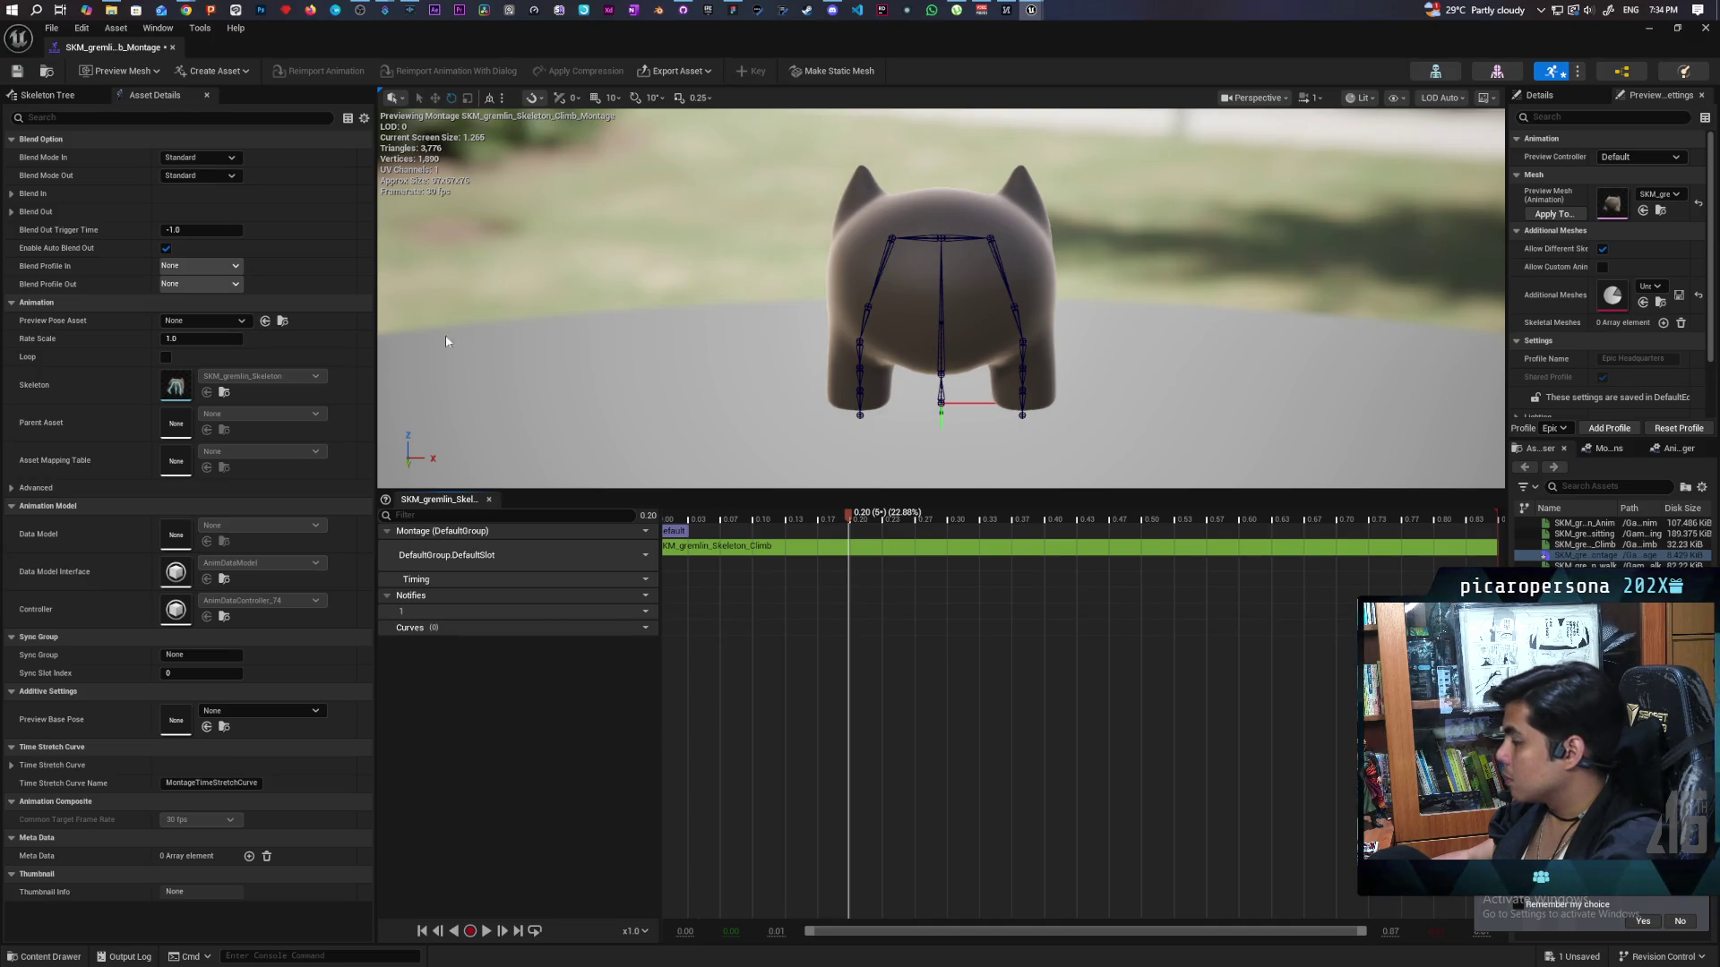
click(1648, 29)
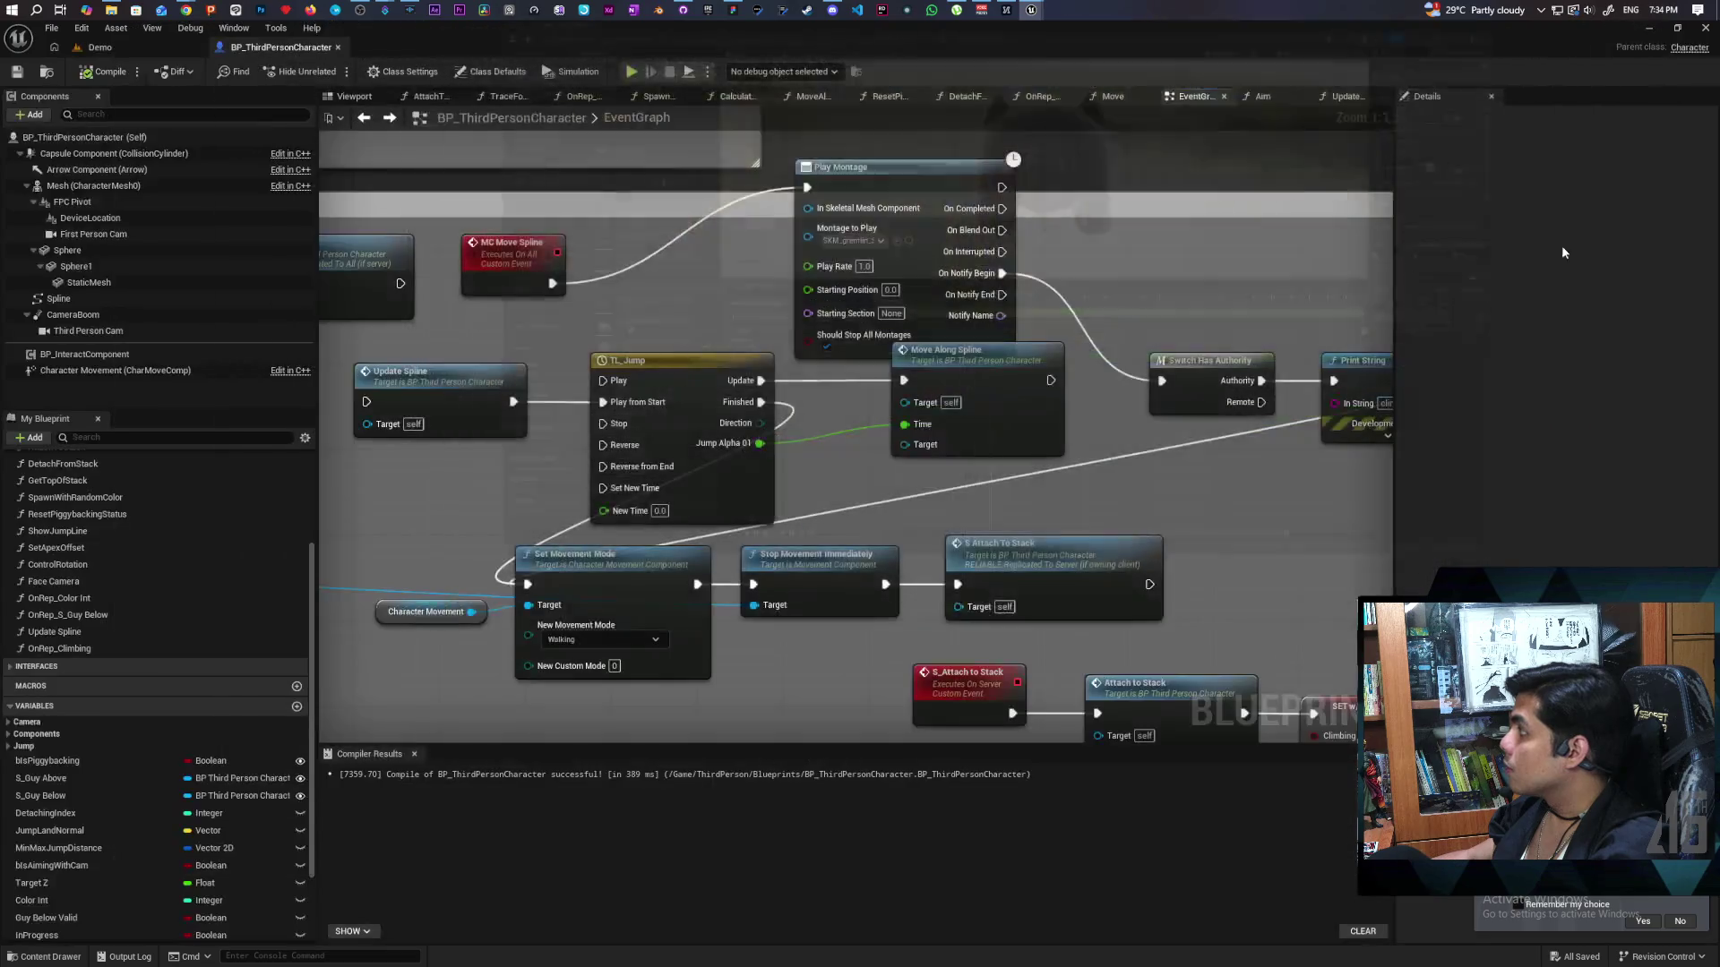
click(162, 56)
click(342, 68)
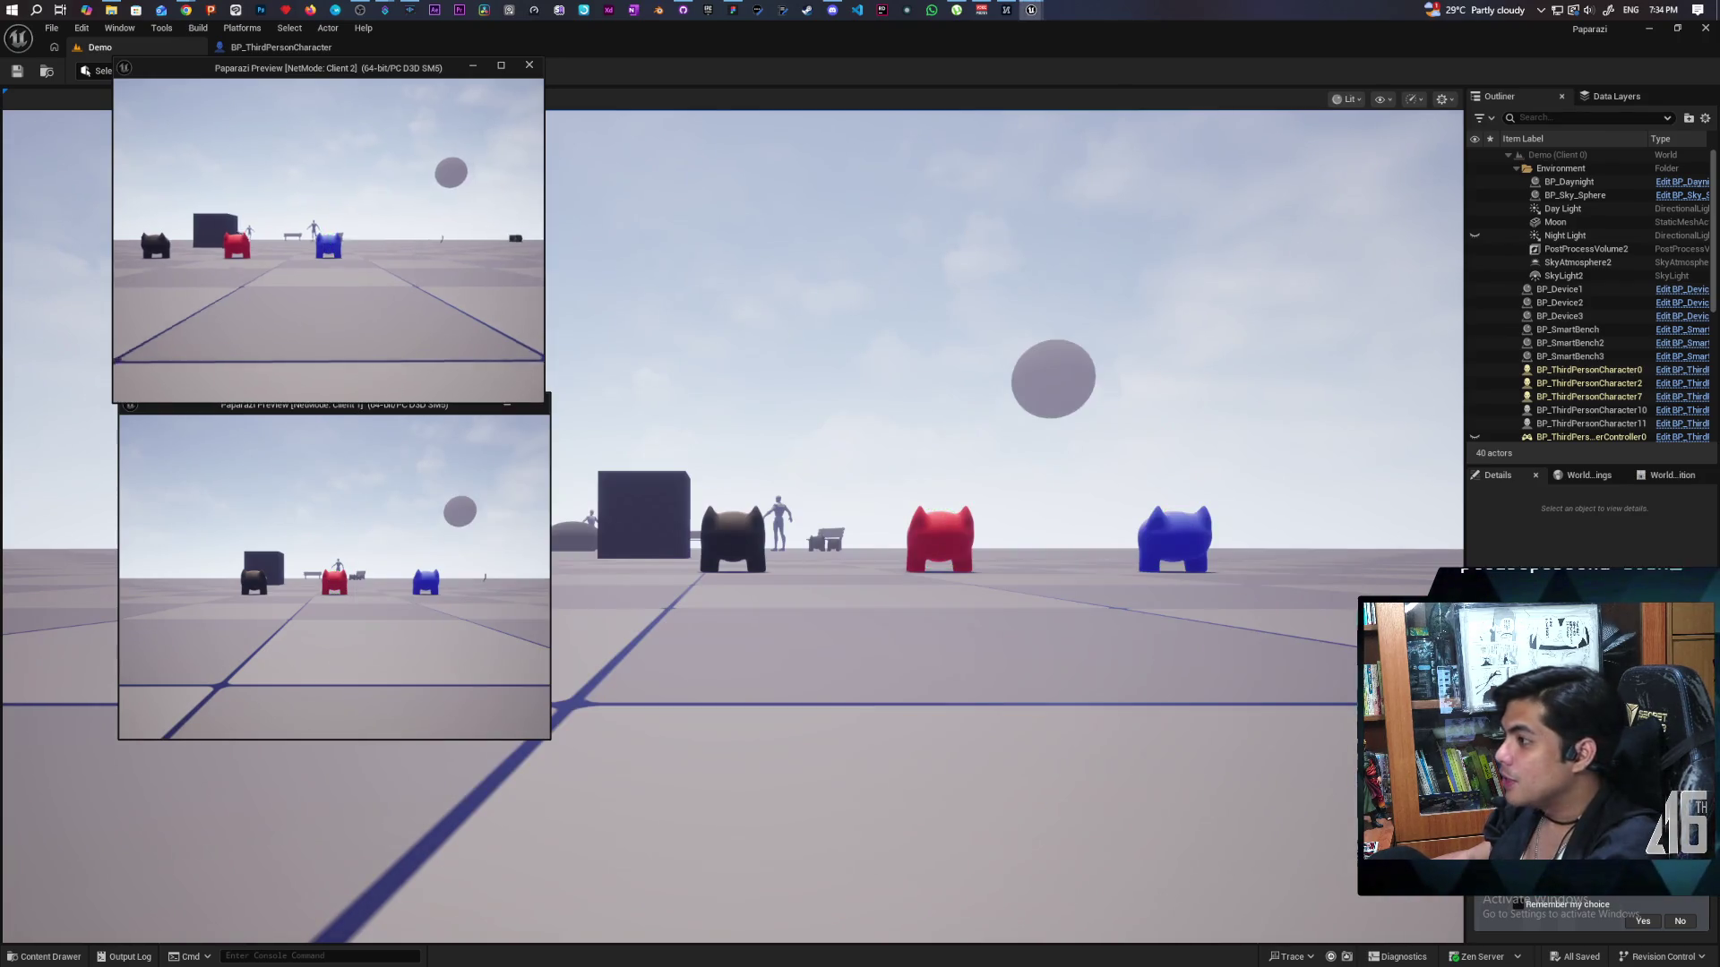
Make the blue gremlin jump forward and trigger its climb with E, then stop the play test.
key(w)
key(w)
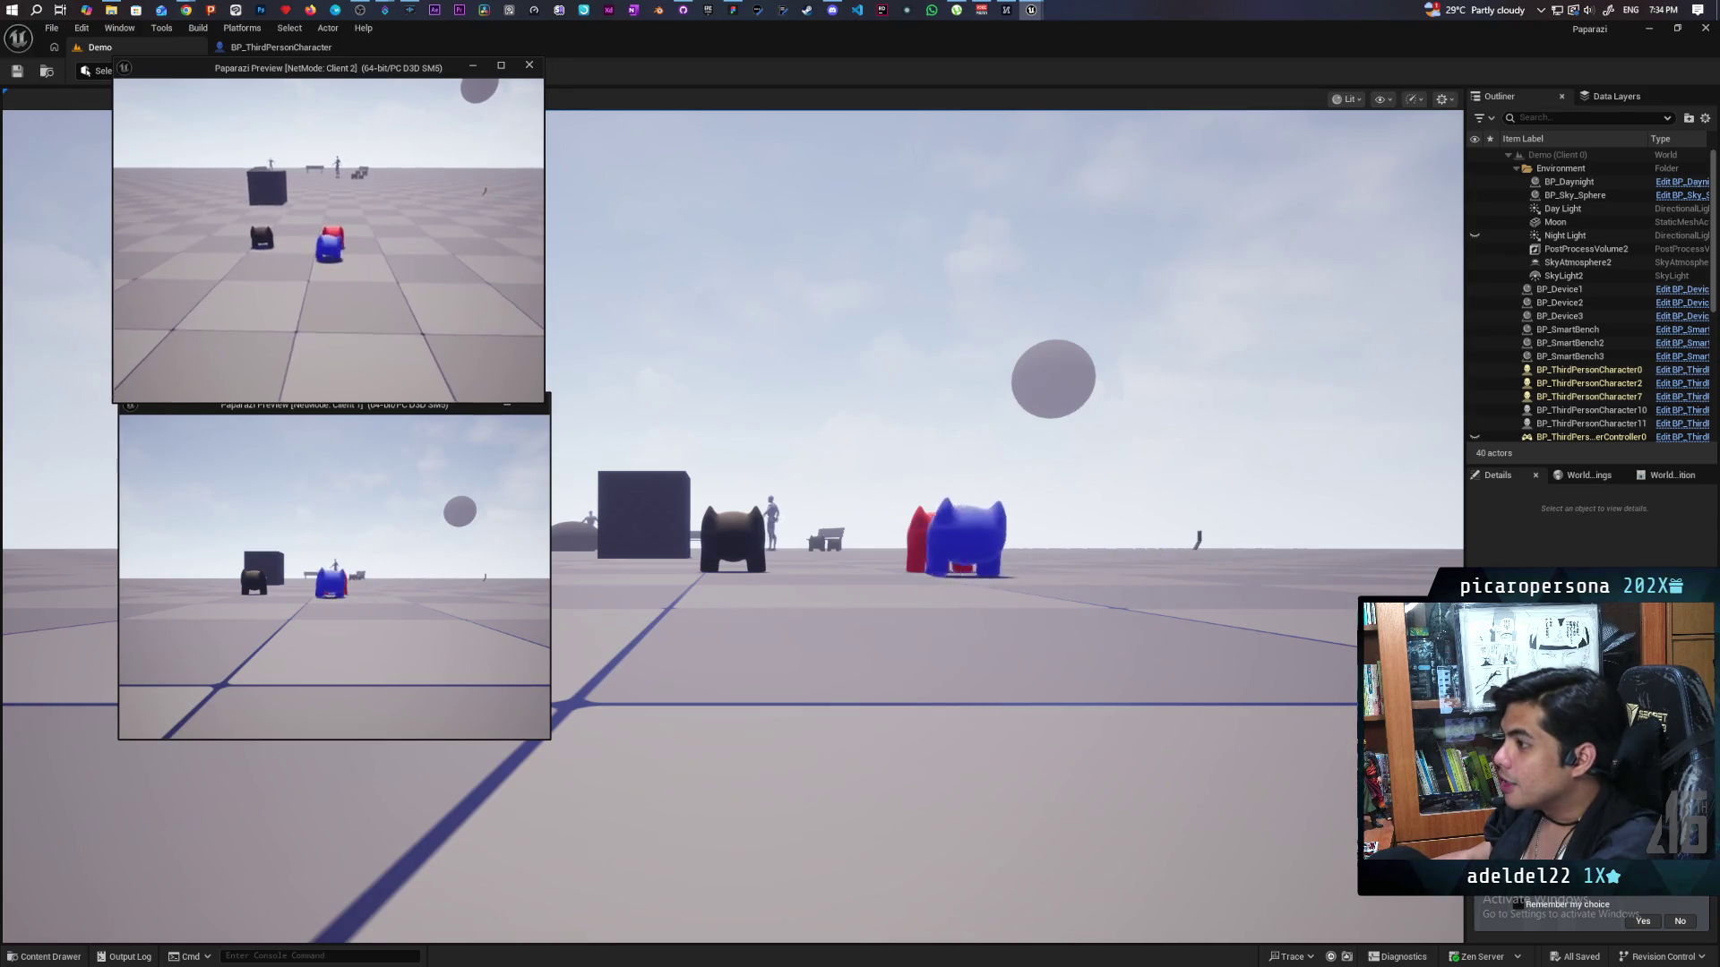
key(e)
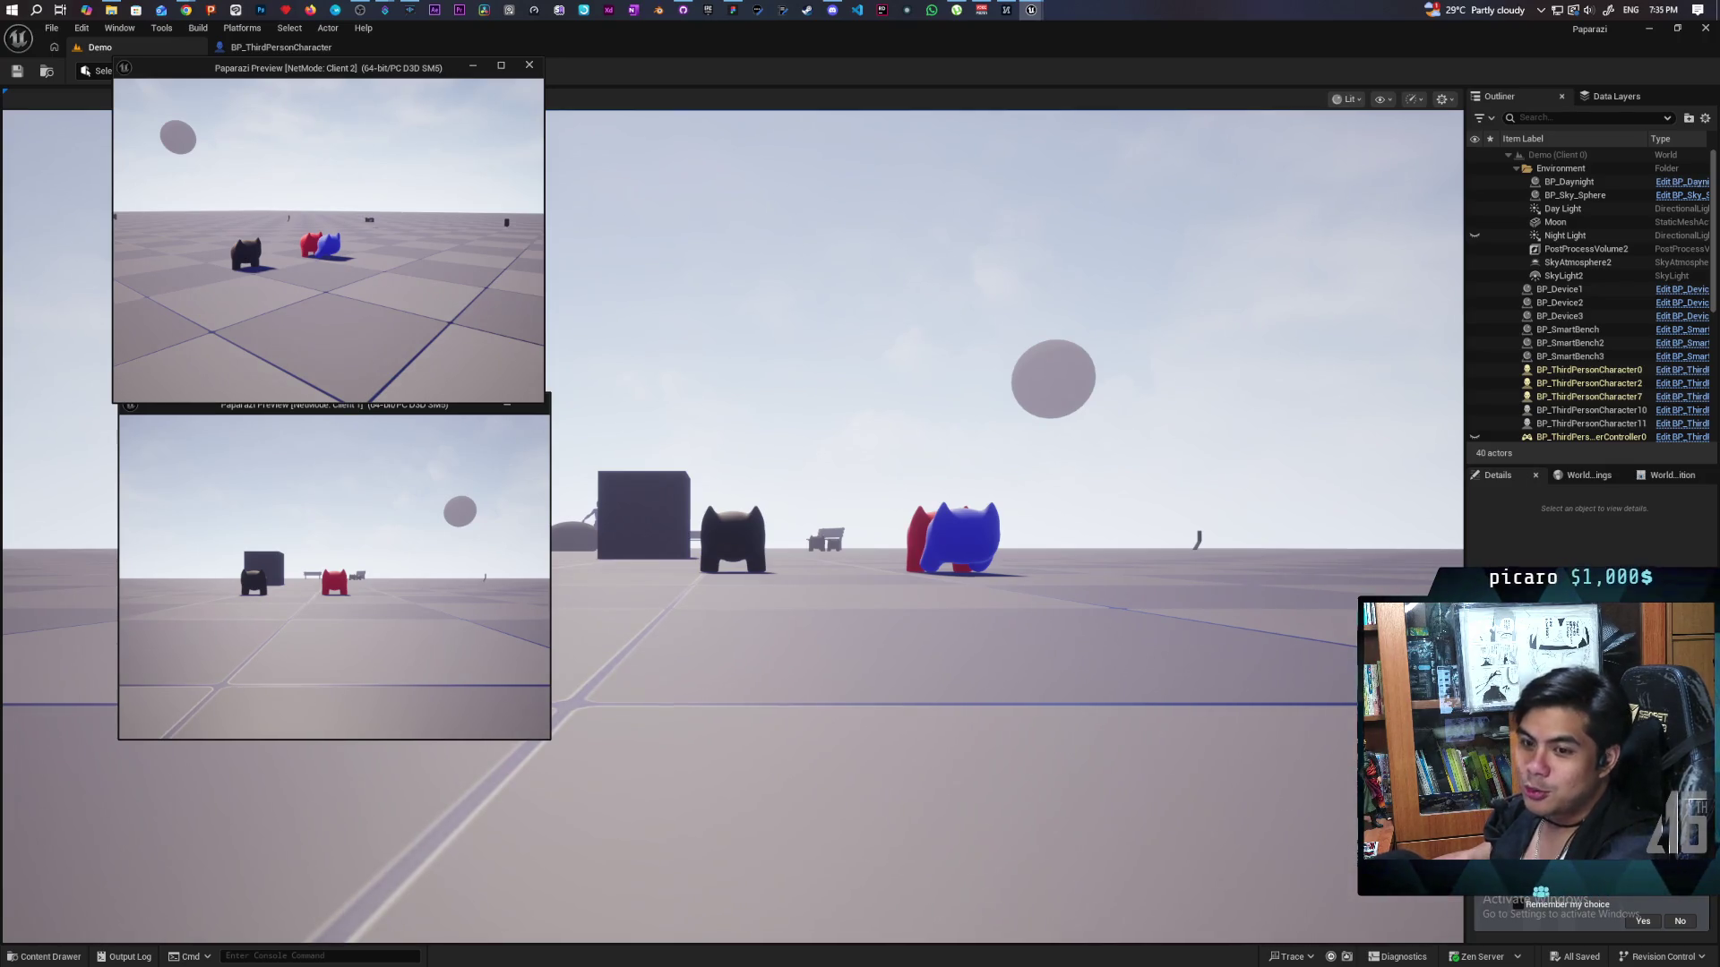
key(Escape)
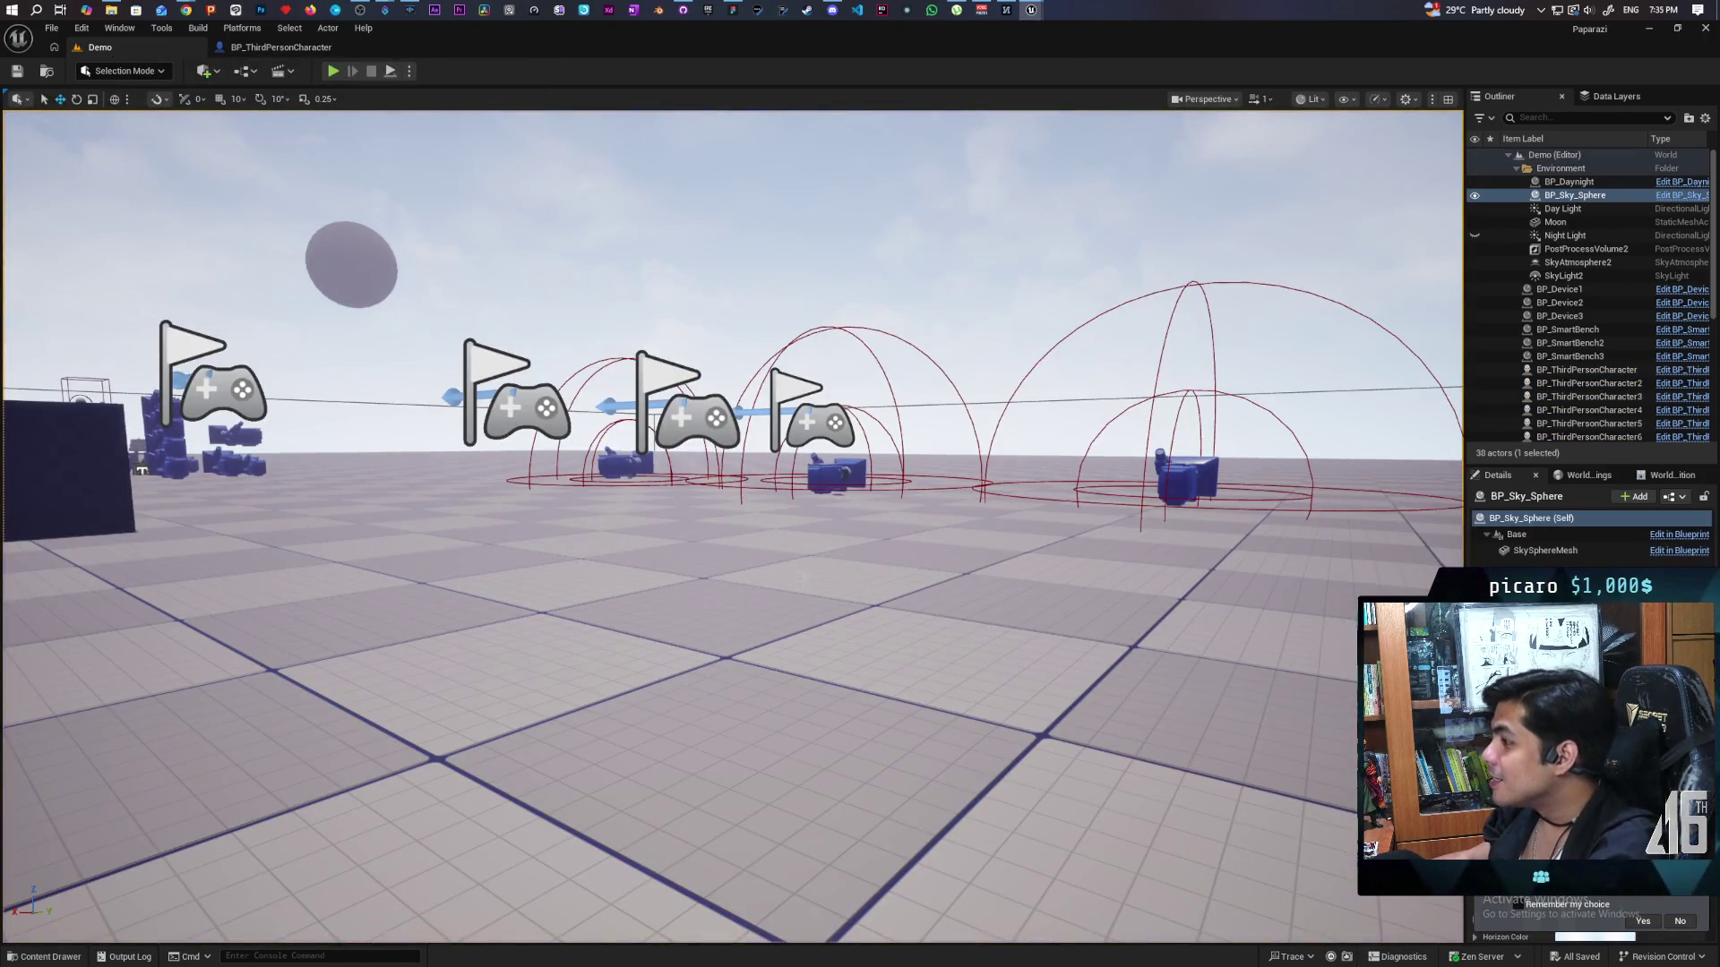
scroll(731, 526, down, 10)
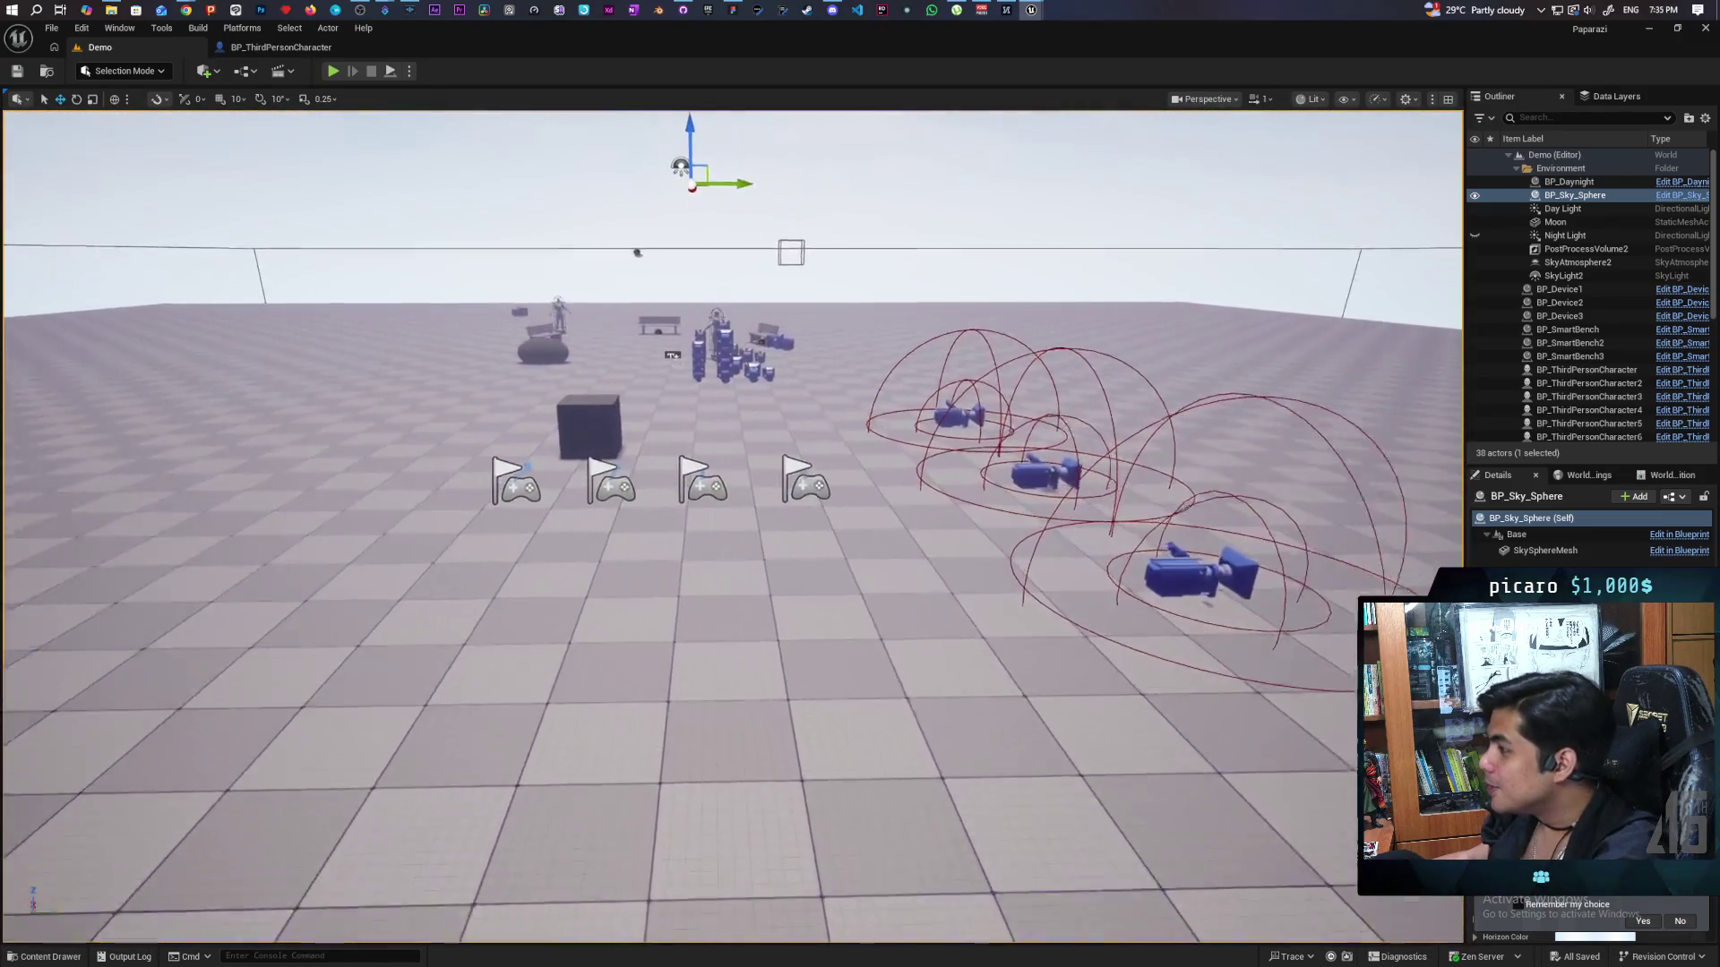
Fly the viewport toward the flags and cube, then go back to the BP_ThirdPersonCharacter EventGraph.
scroll(730, 526, up, 8)
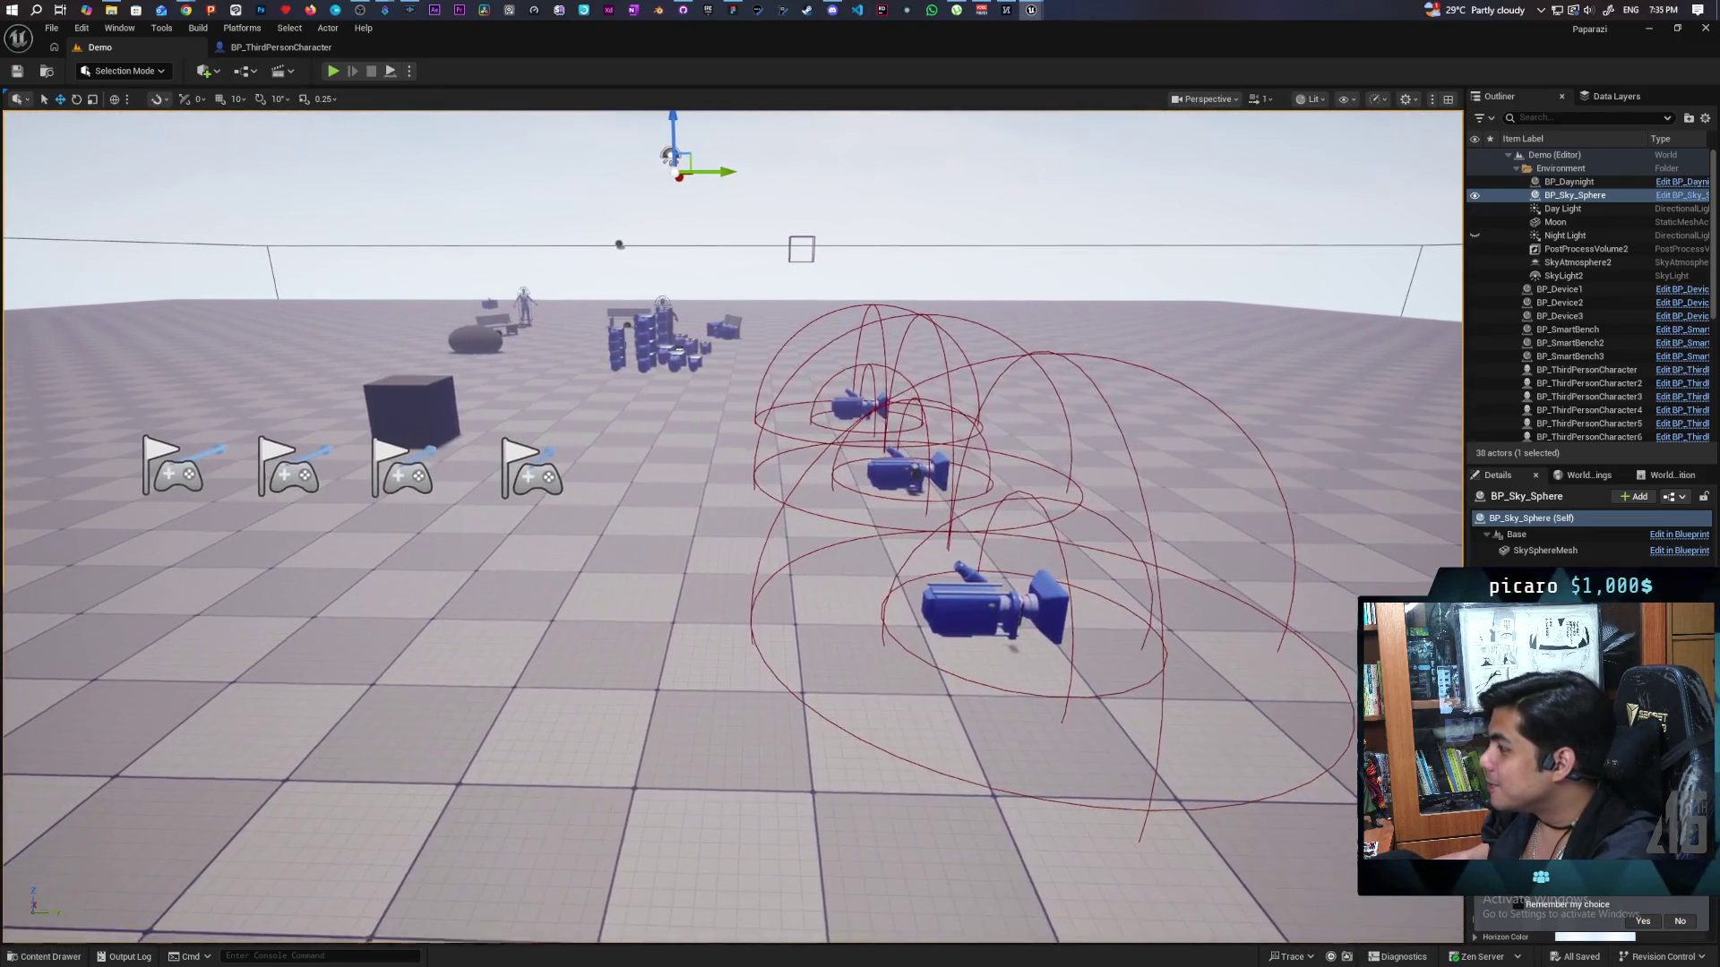
scroll(731, 527, down, 3)
mouse_move(731, 527)
mouse_down()
mouse_move(560, 530)
mouse_move(591, 565)
mouse_move(663, 529)
mouse_up()
key(w)
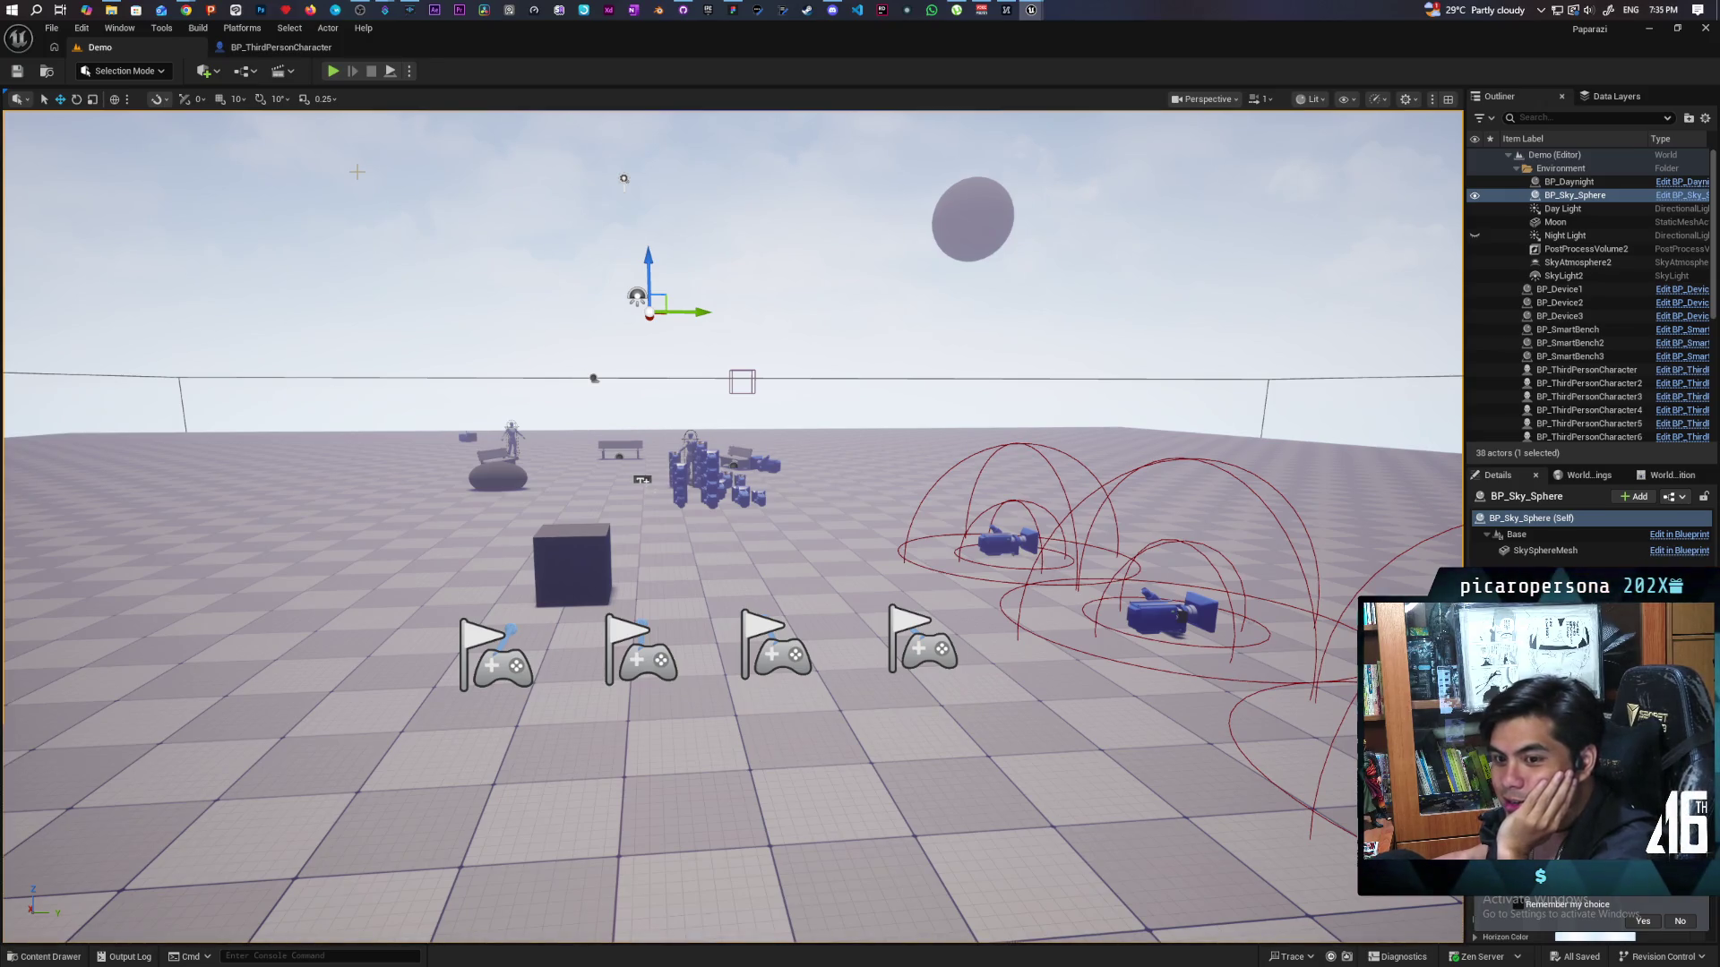
click(286, 47)
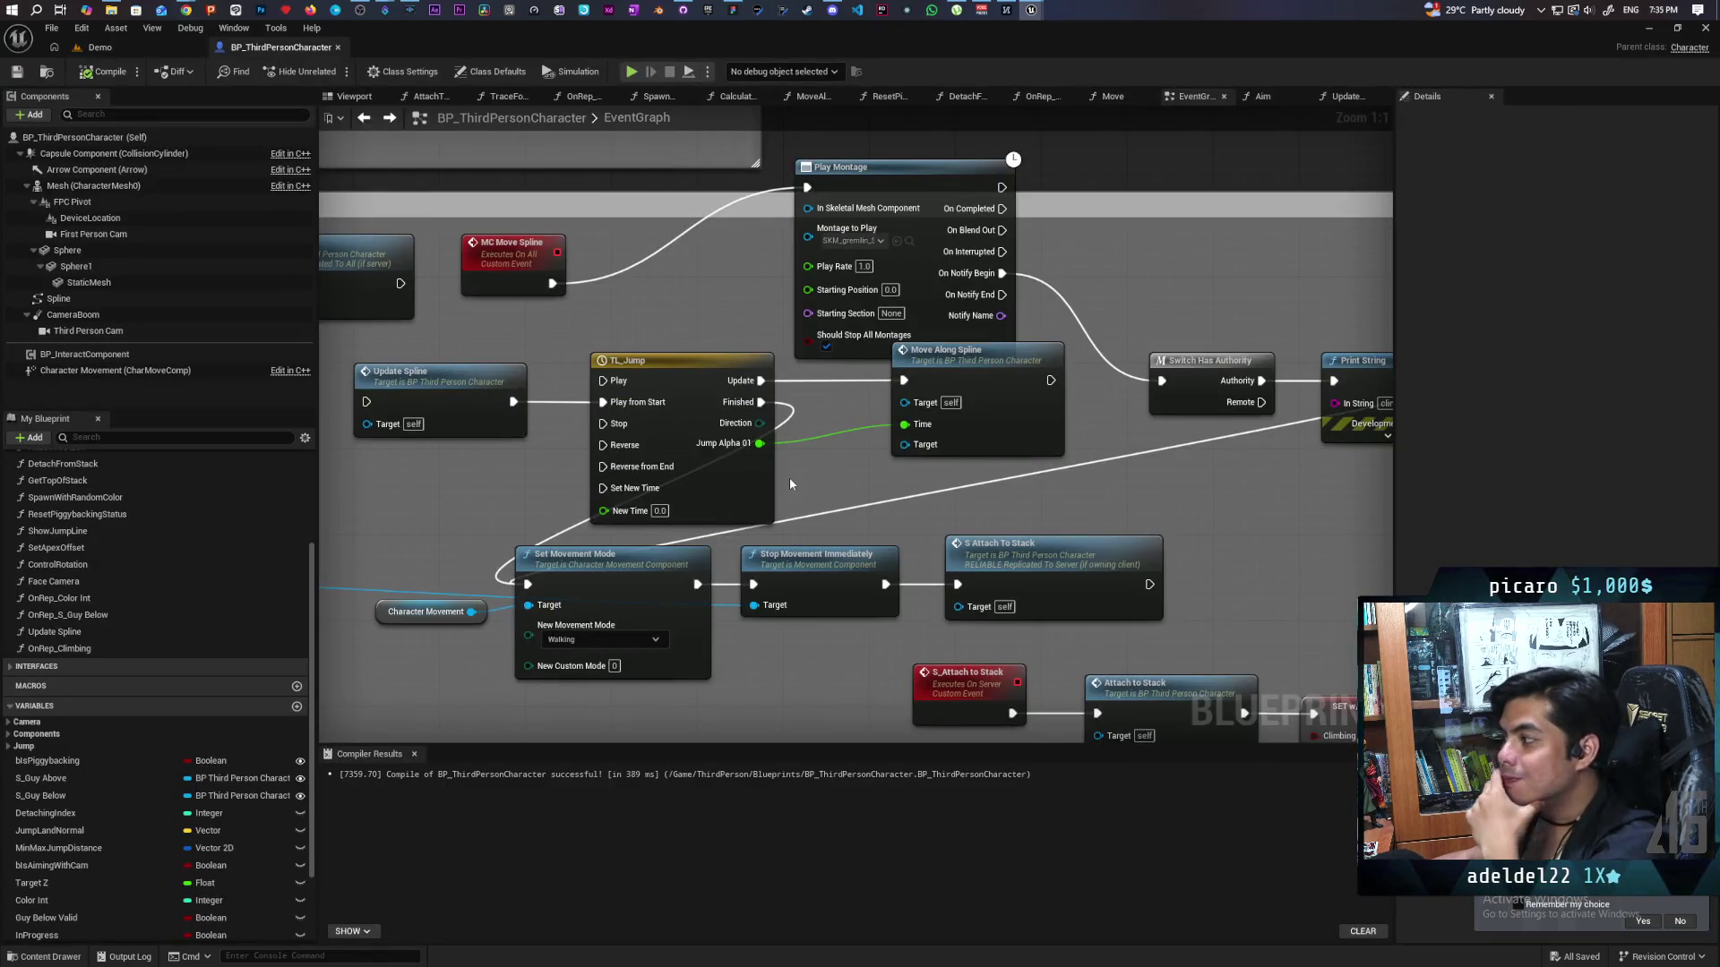
Select the MC Move Spline event to view its multicast replication details, then un-maximize the editor window.
drag(789, 484, 1167, 496)
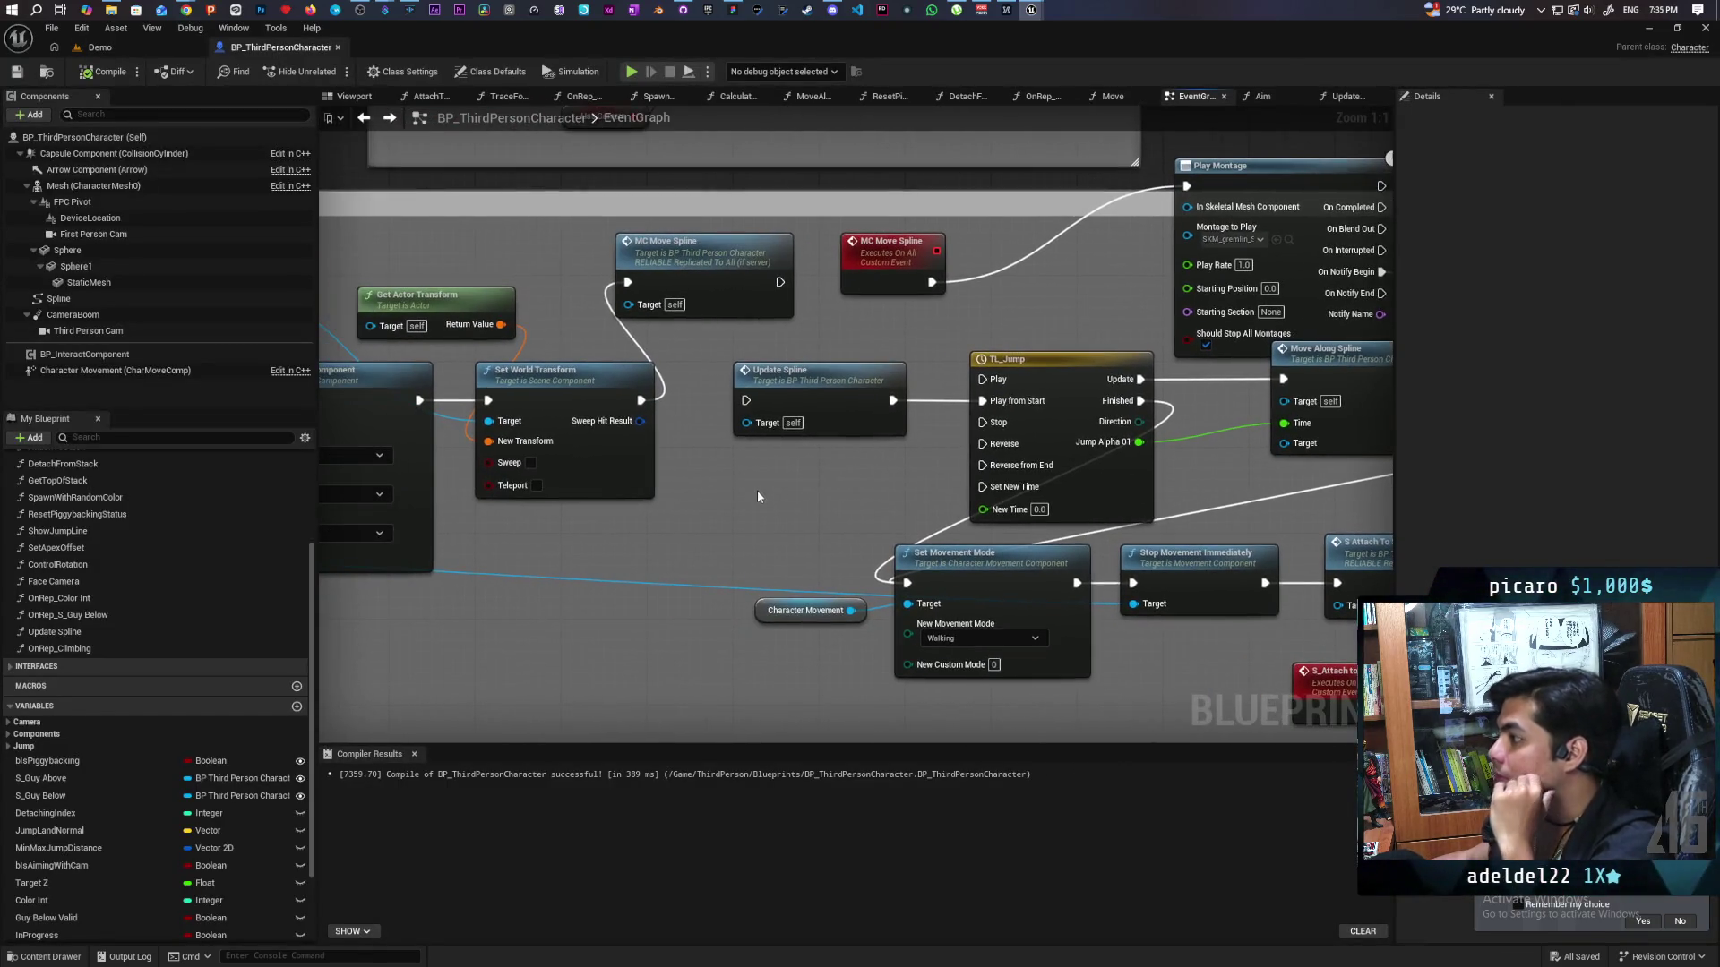
mouse_move(946, 348)
mouse_down()
mouse_move(883, 357)
mouse_move(1012, 354)
mouse_move(906, 357)
mouse_move(827, 295)
mouse_up()
click(826, 294)
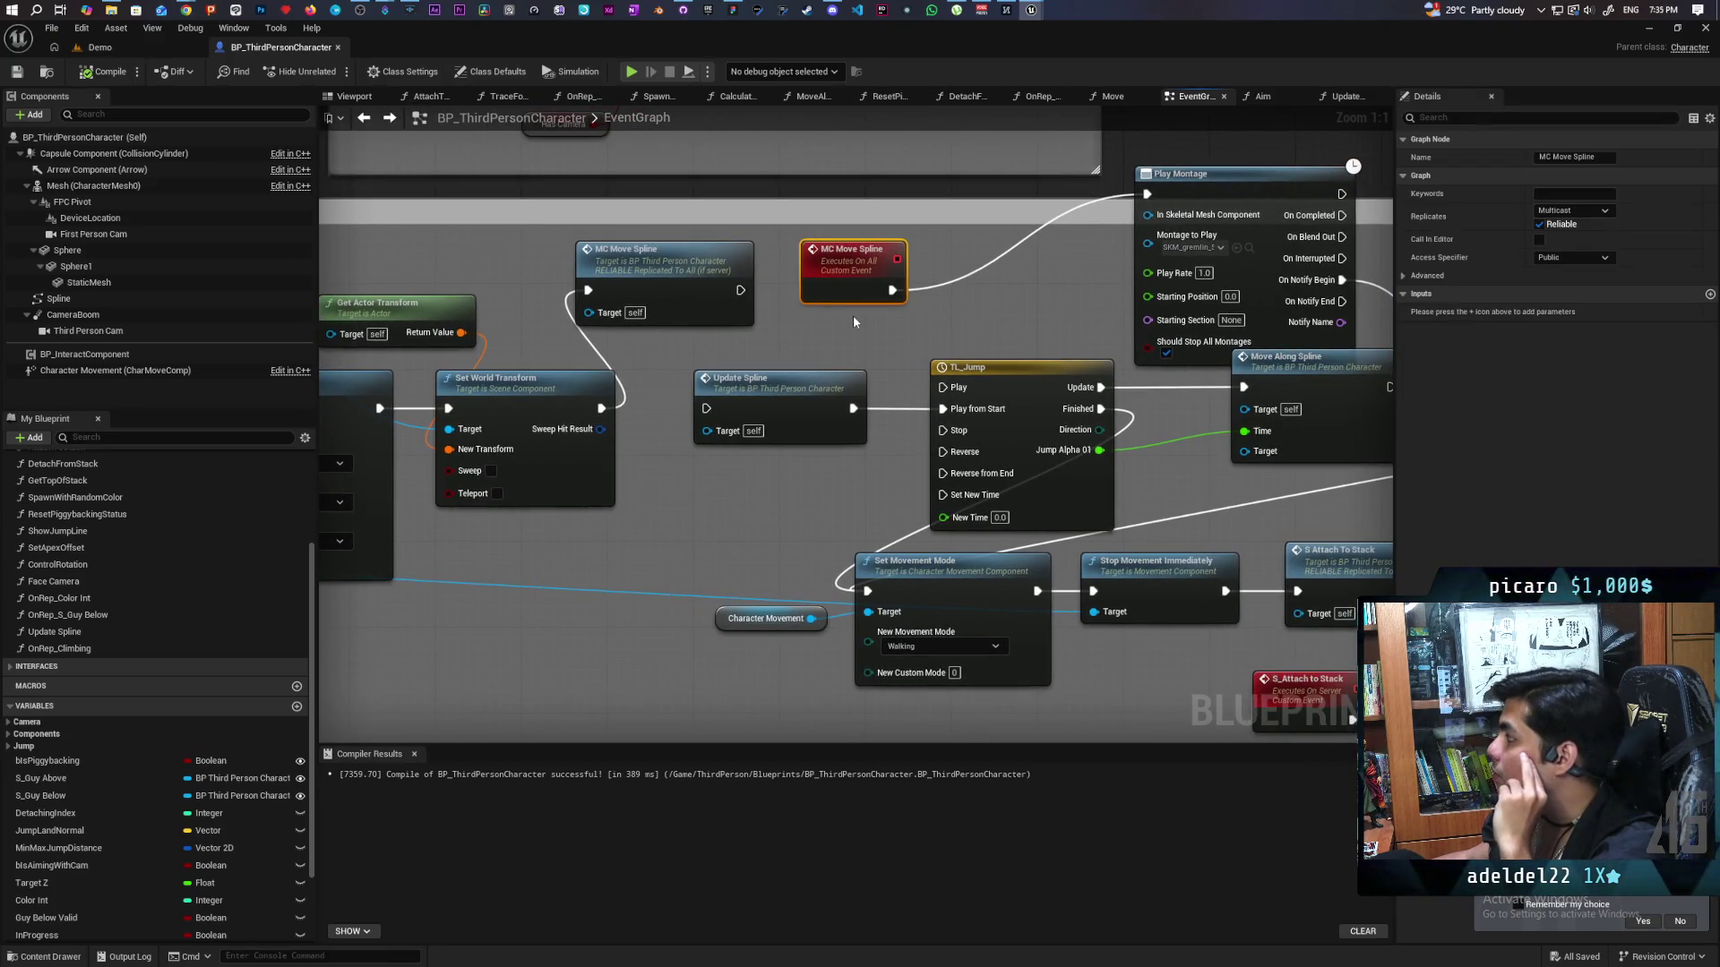
drag(1035, 317, 645, 340)
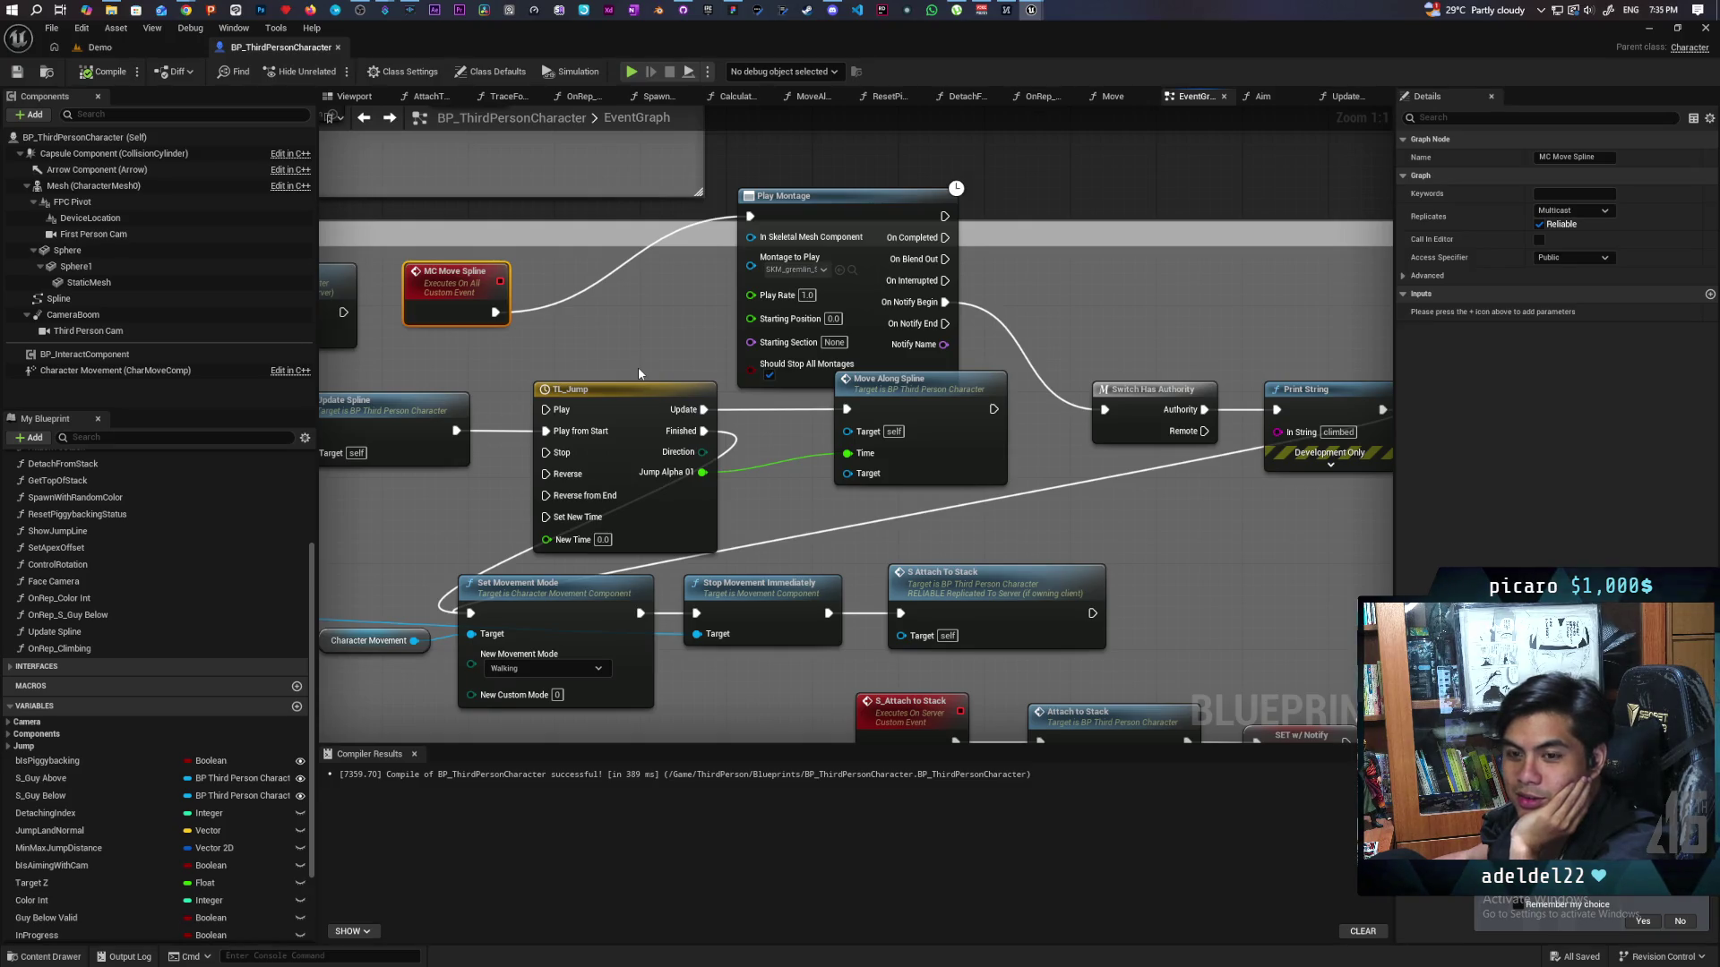
mouse_move(518, 50)
mouse_down()
mouse_move(537, 107)
mouse_move(939, 120)
mouse_move(679, 79)
mouse_move(416, 94)
mouse_move(450, 235)
mouse_move(691, 287)
mouse_move(1209, 112)
mouse_move(1156, 85)
mouse_up()
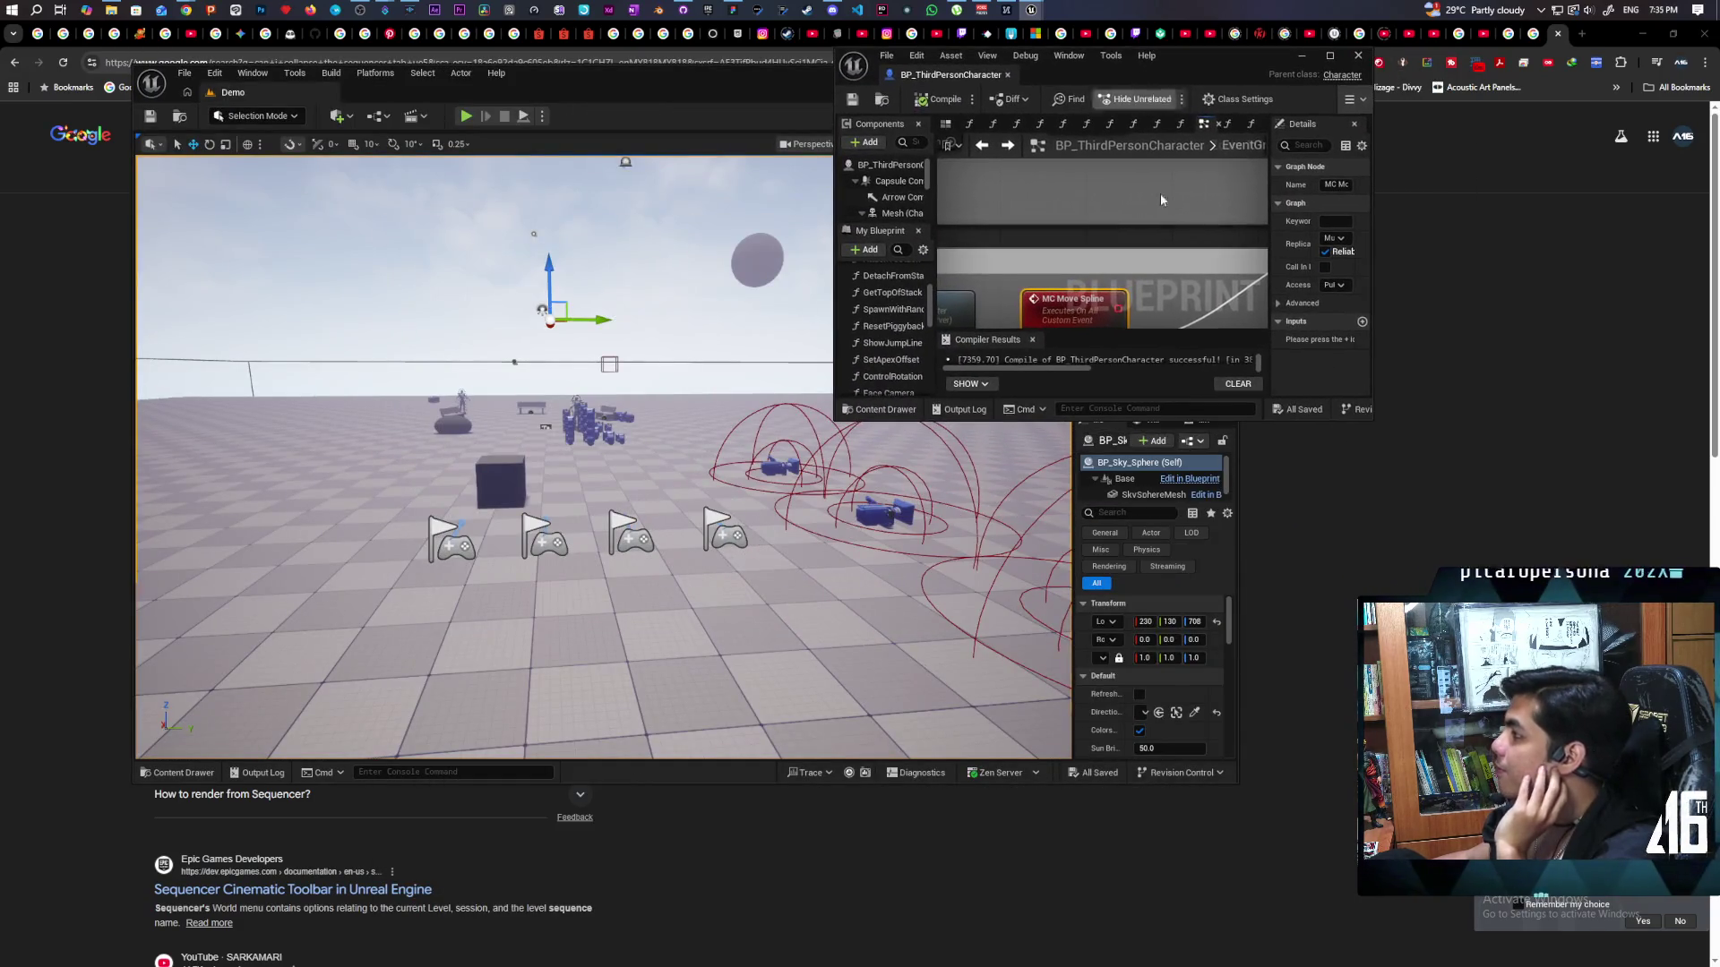
Place the Blueprint and level windows side by side, check play and debug options, and start two-client Play.
drag(1408, 551, 1707, 873)
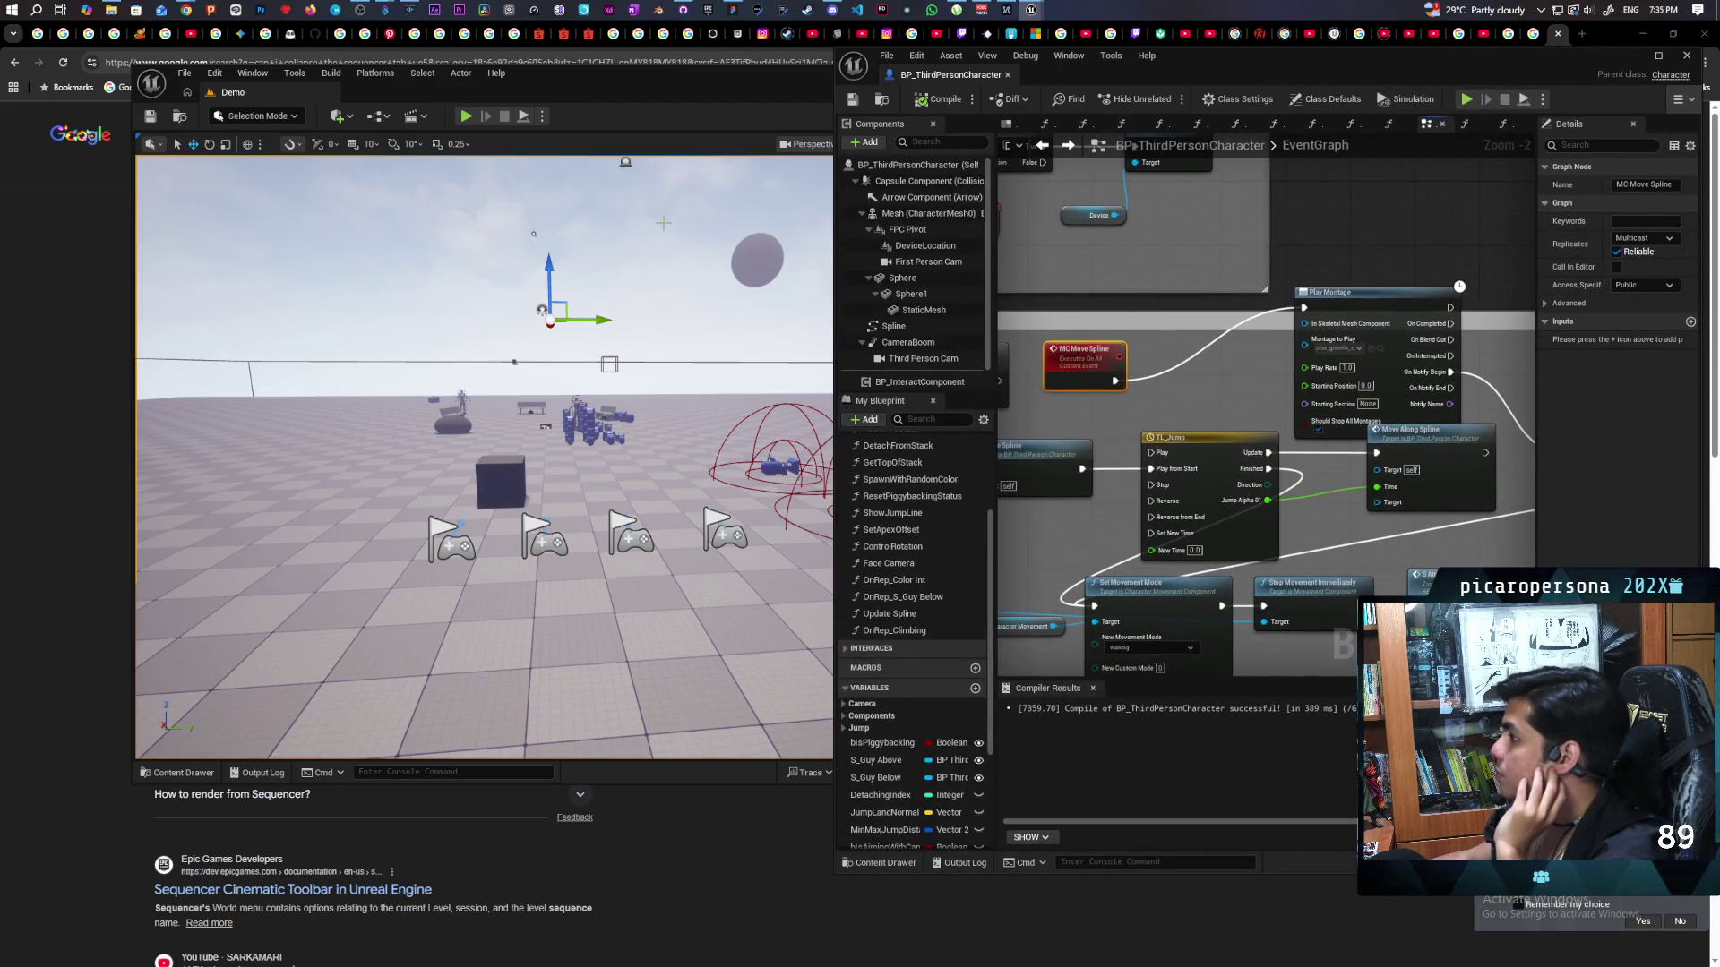
drag(767, 92, 718, 141)
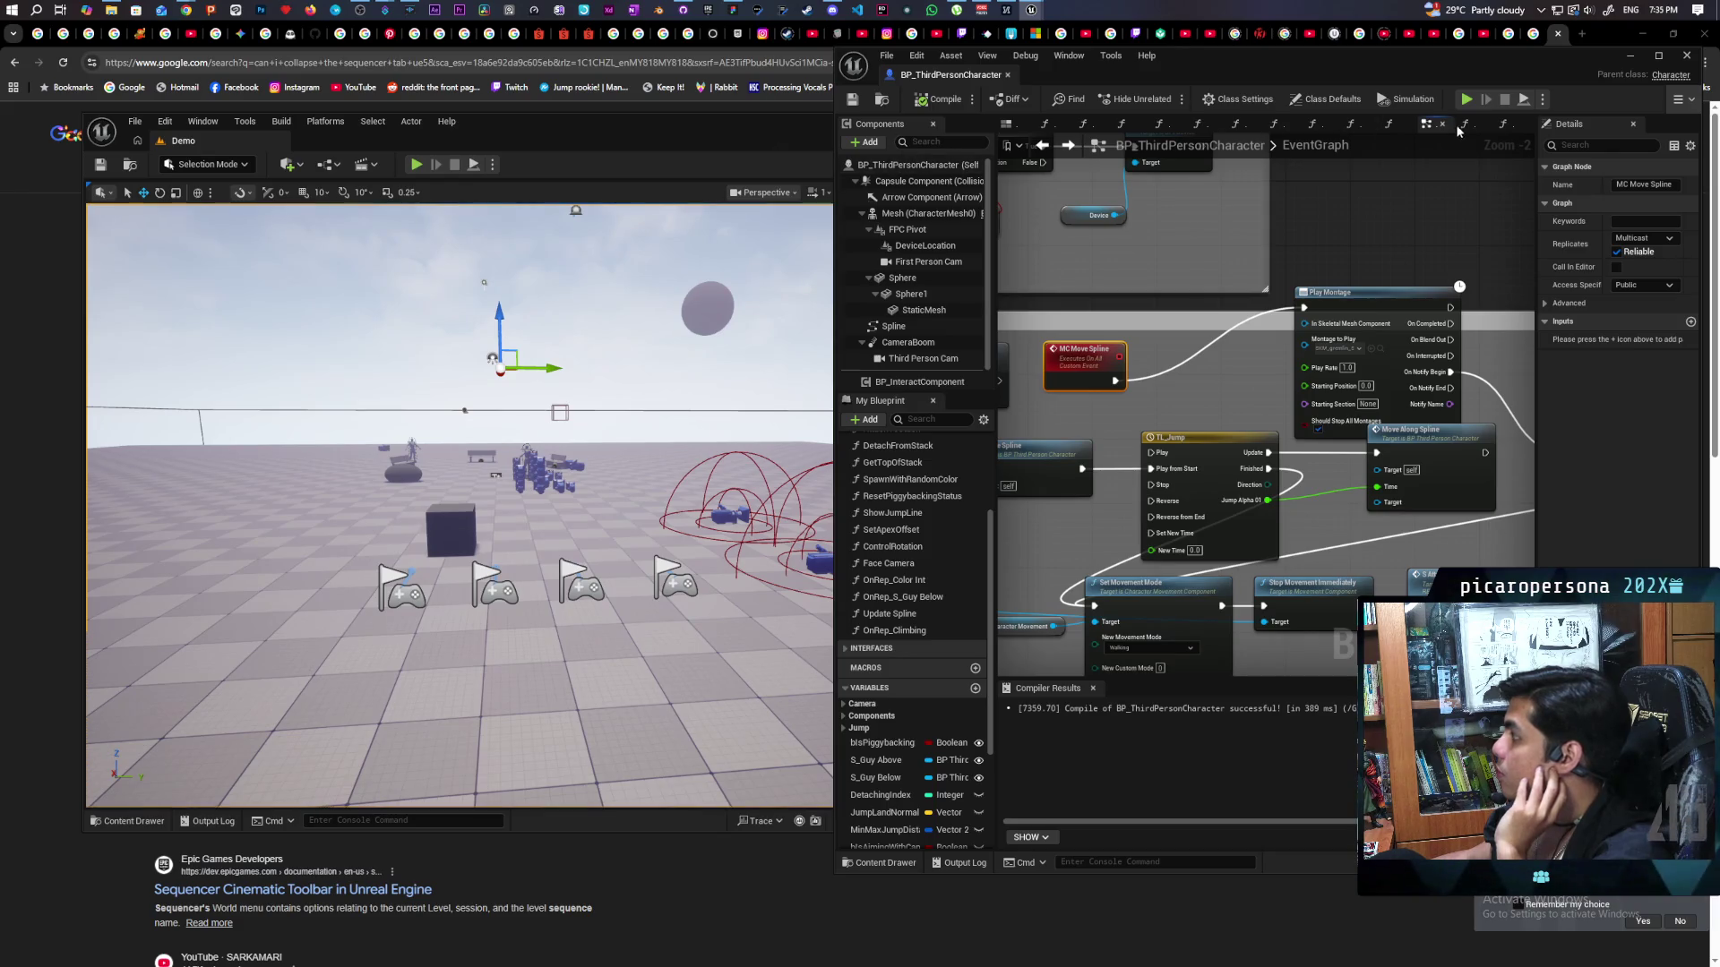
click(1543, 101)
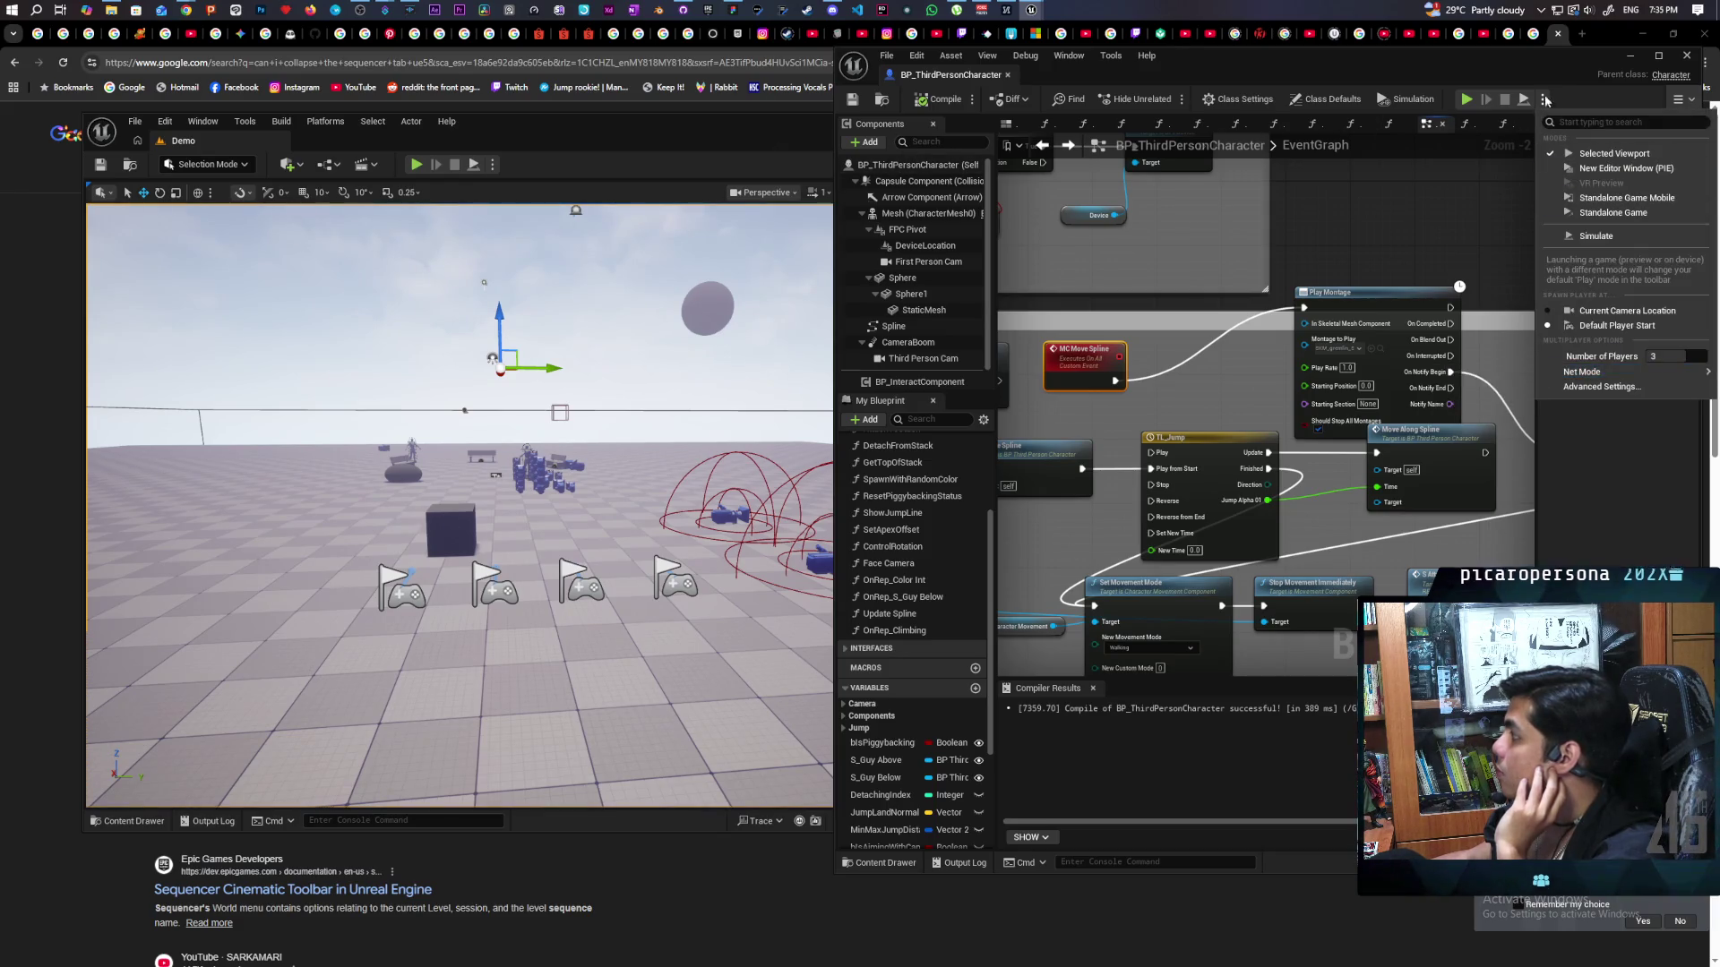
click(1584, 104)
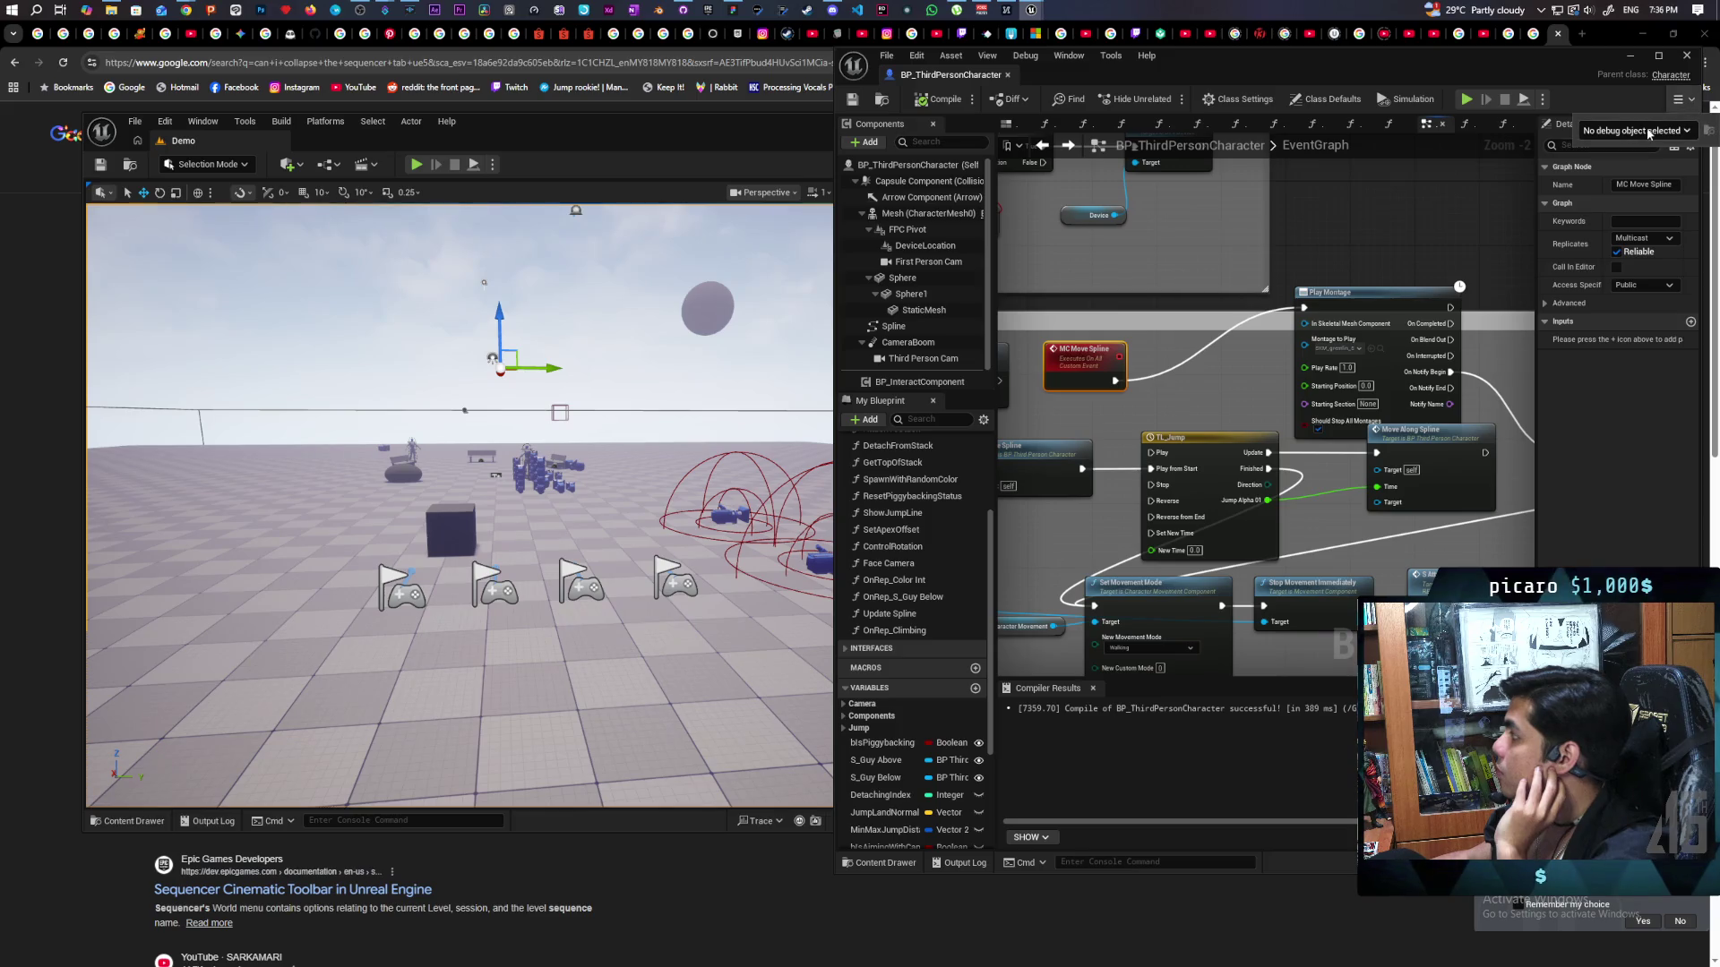
click(1651, 130)
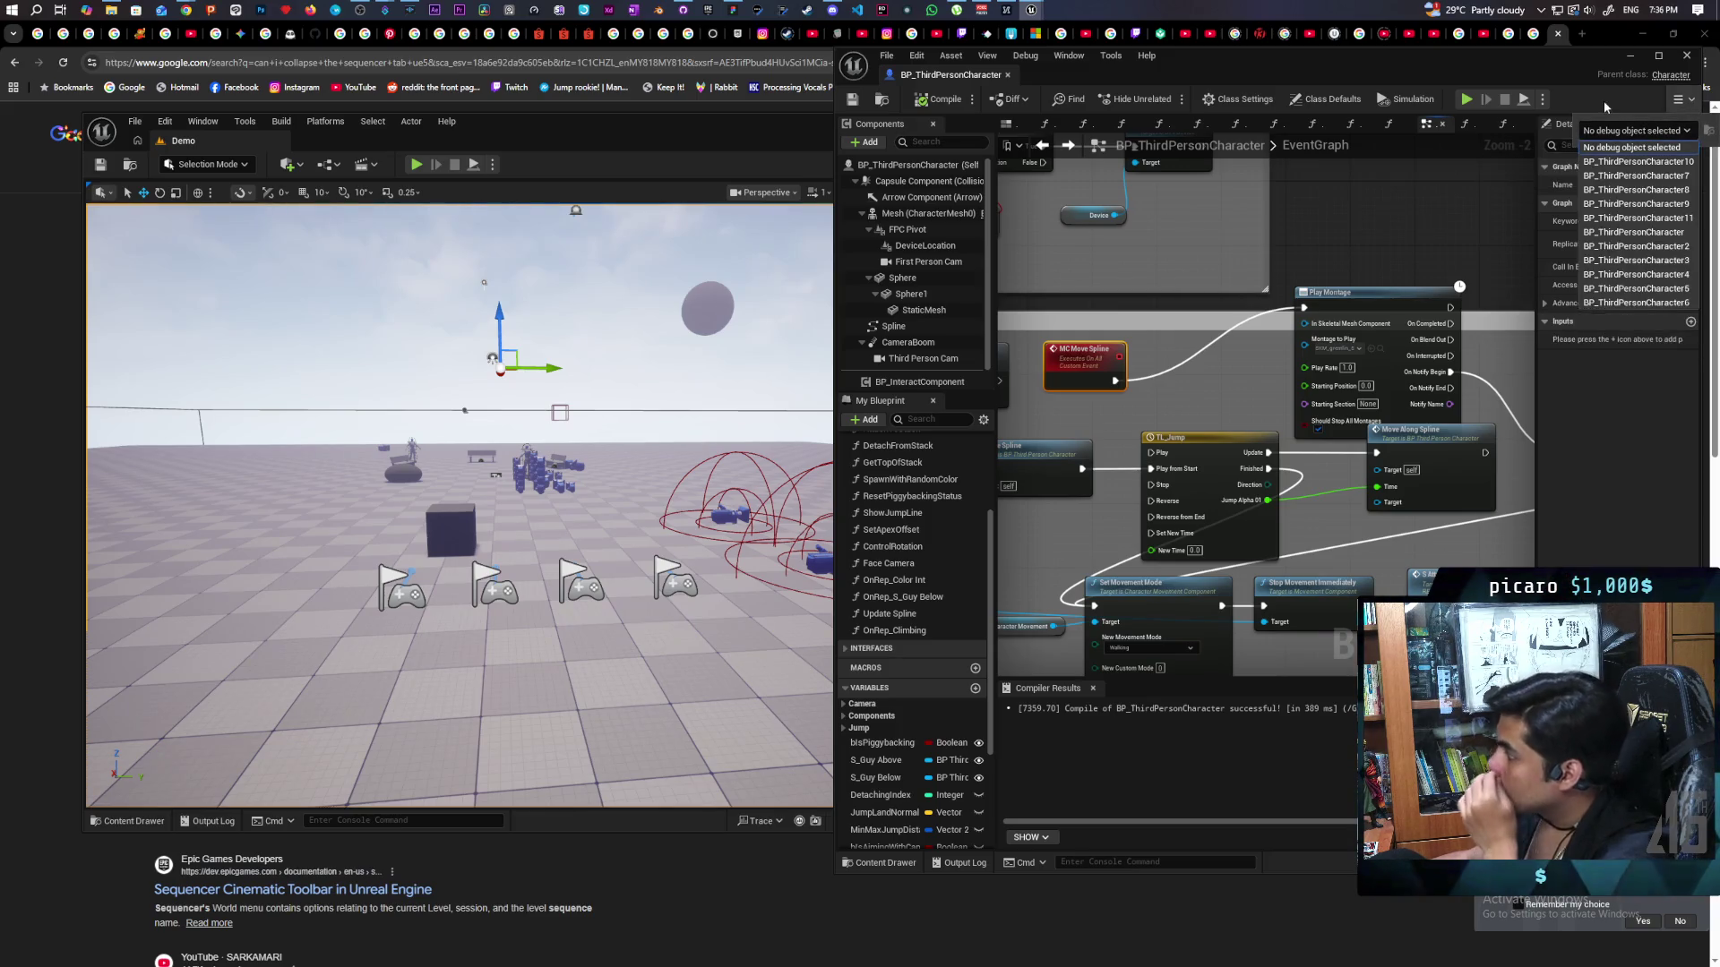
click(915, 160)
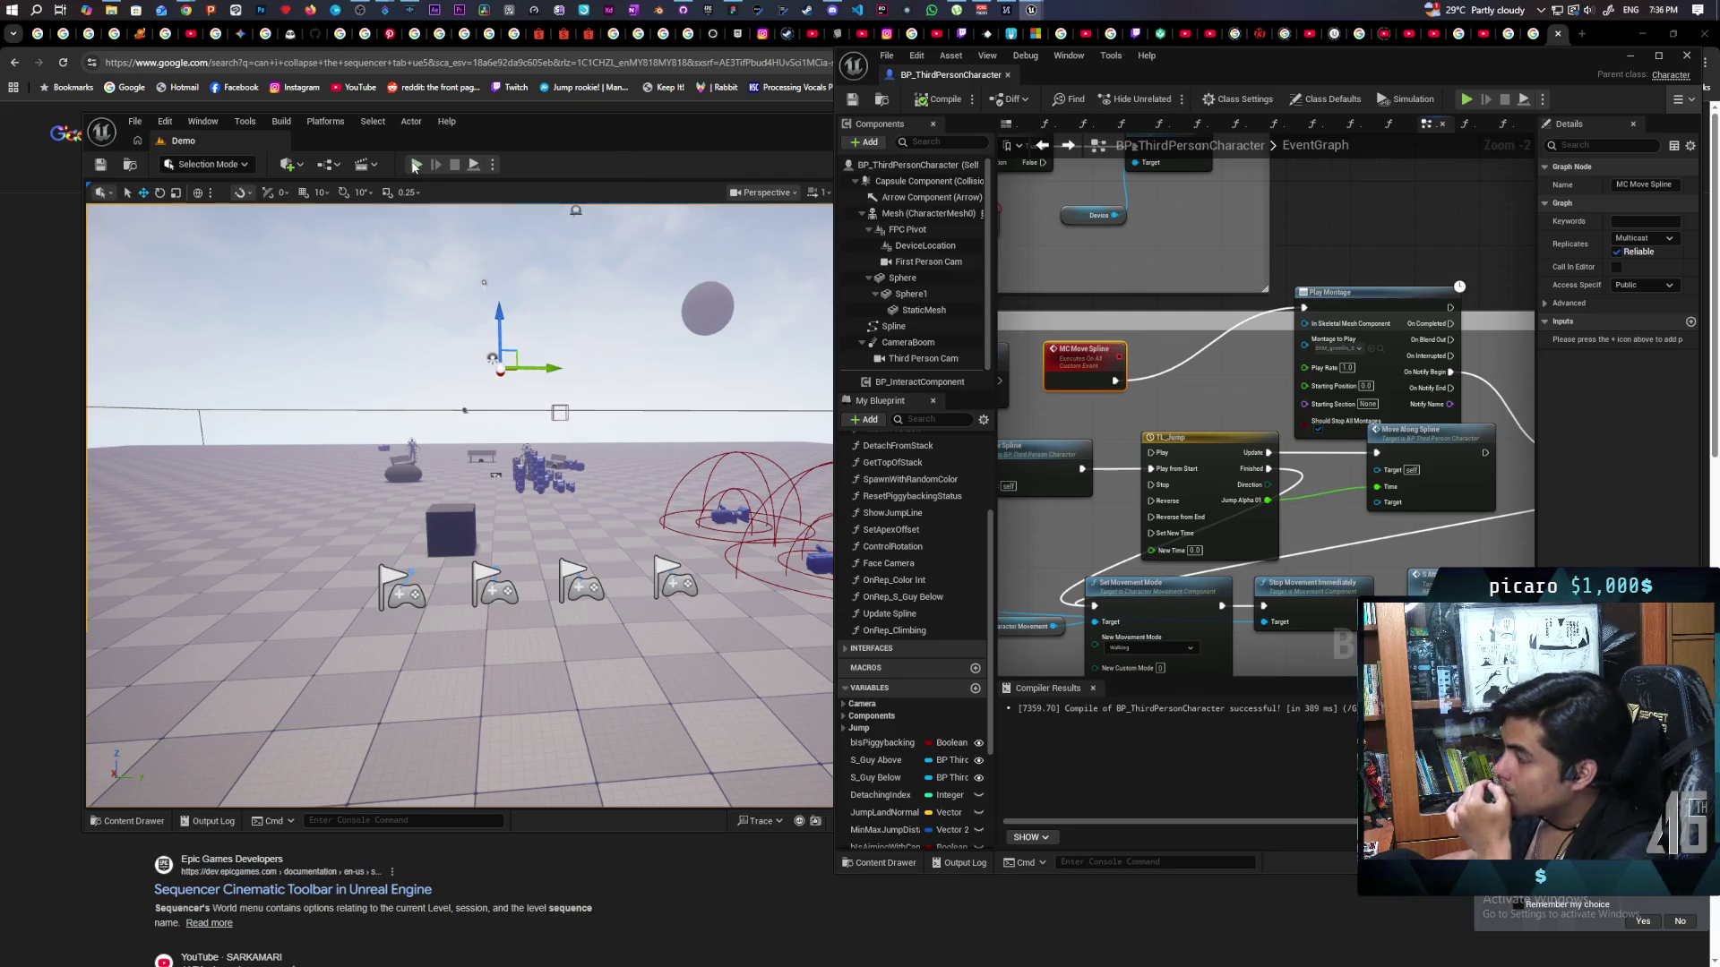
click(1467, 99)
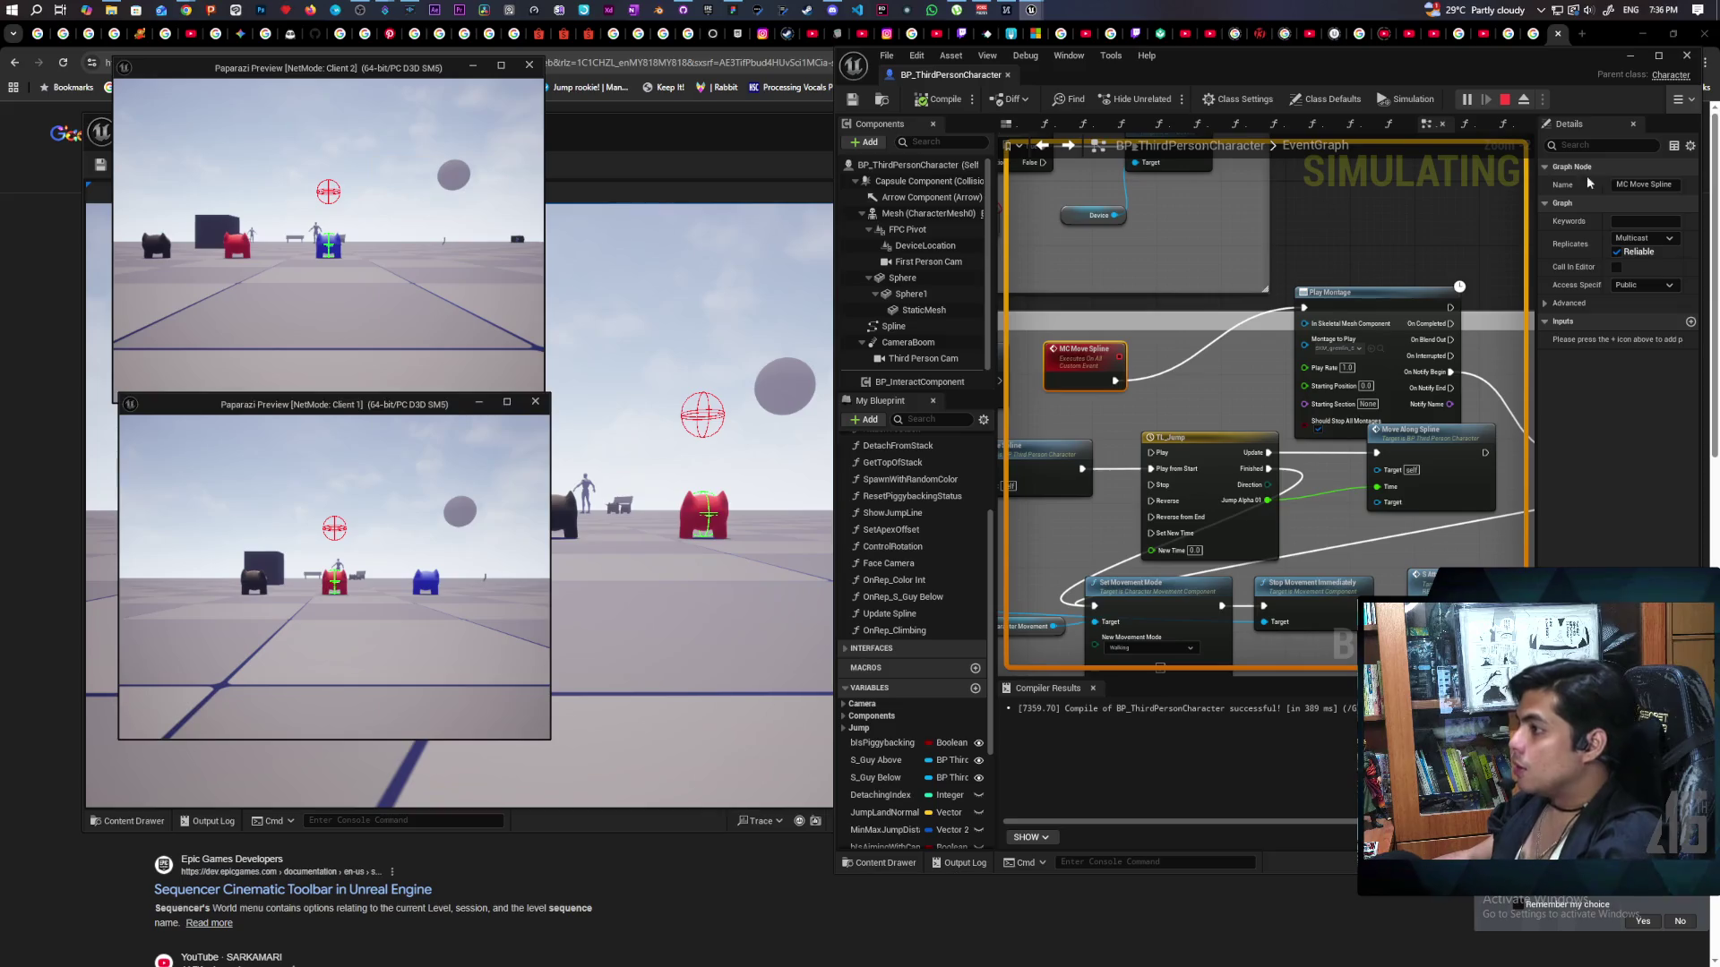
click(1677, 101)
Set the Blueprint debug object to BP_ThirdPersonCharacter0 (Client 1, spawned) and release game control.
click(1667, 132)
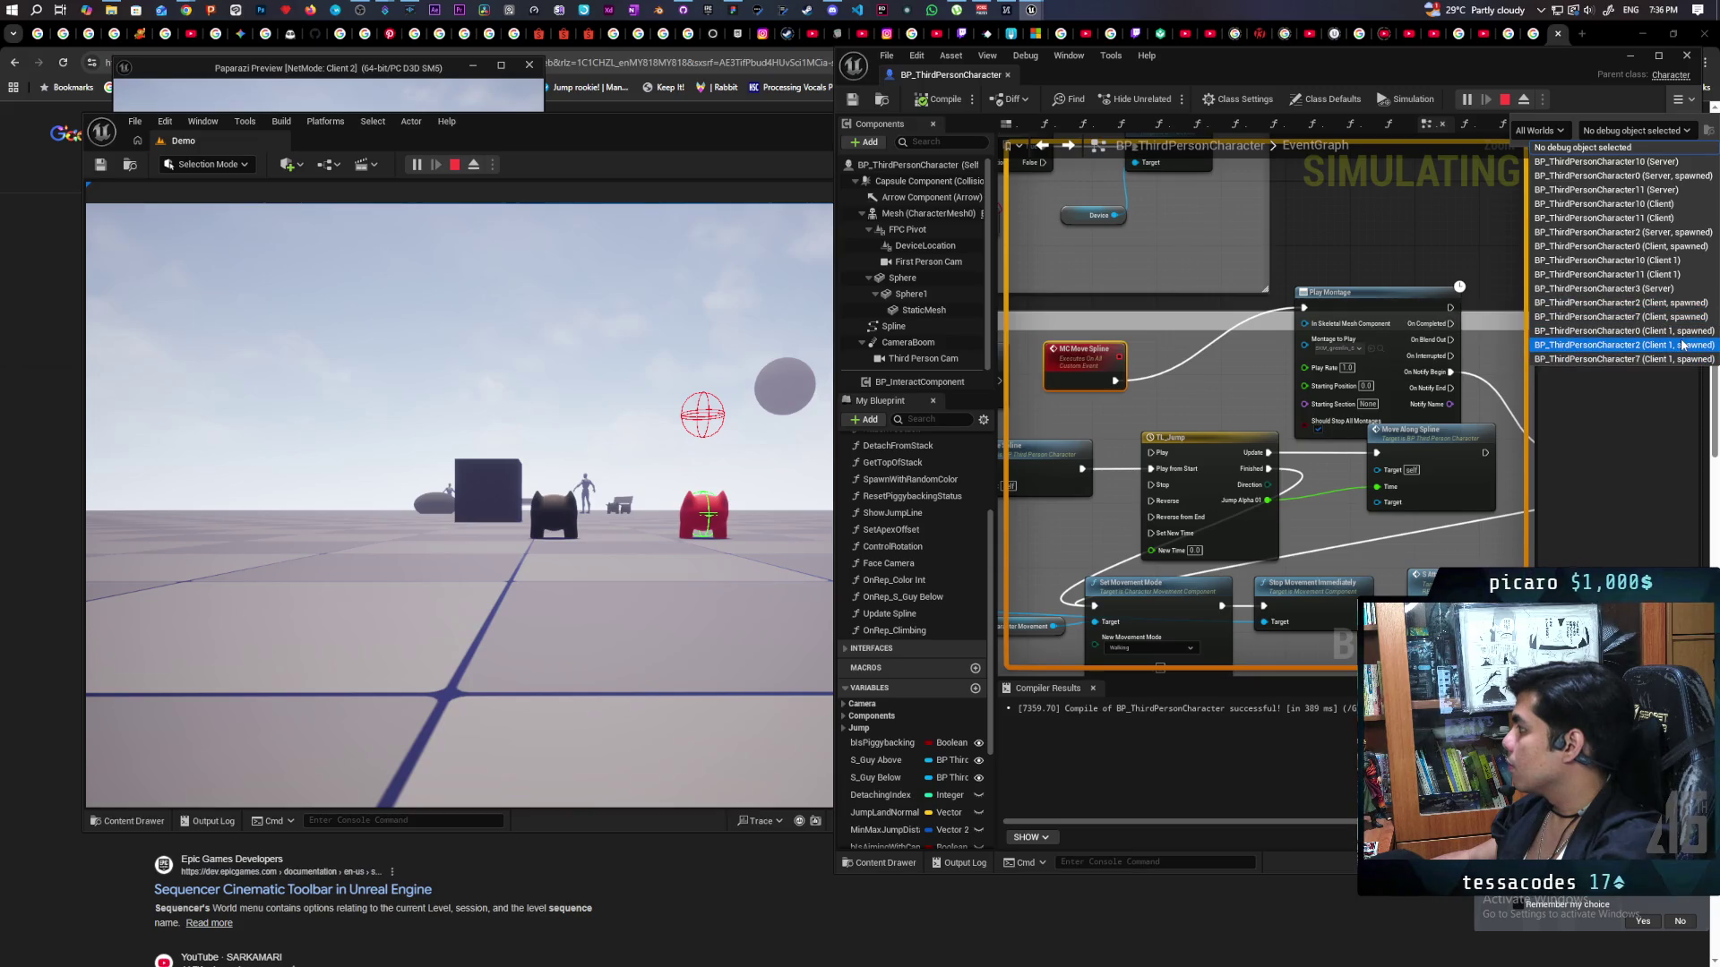
click(1681, 333)
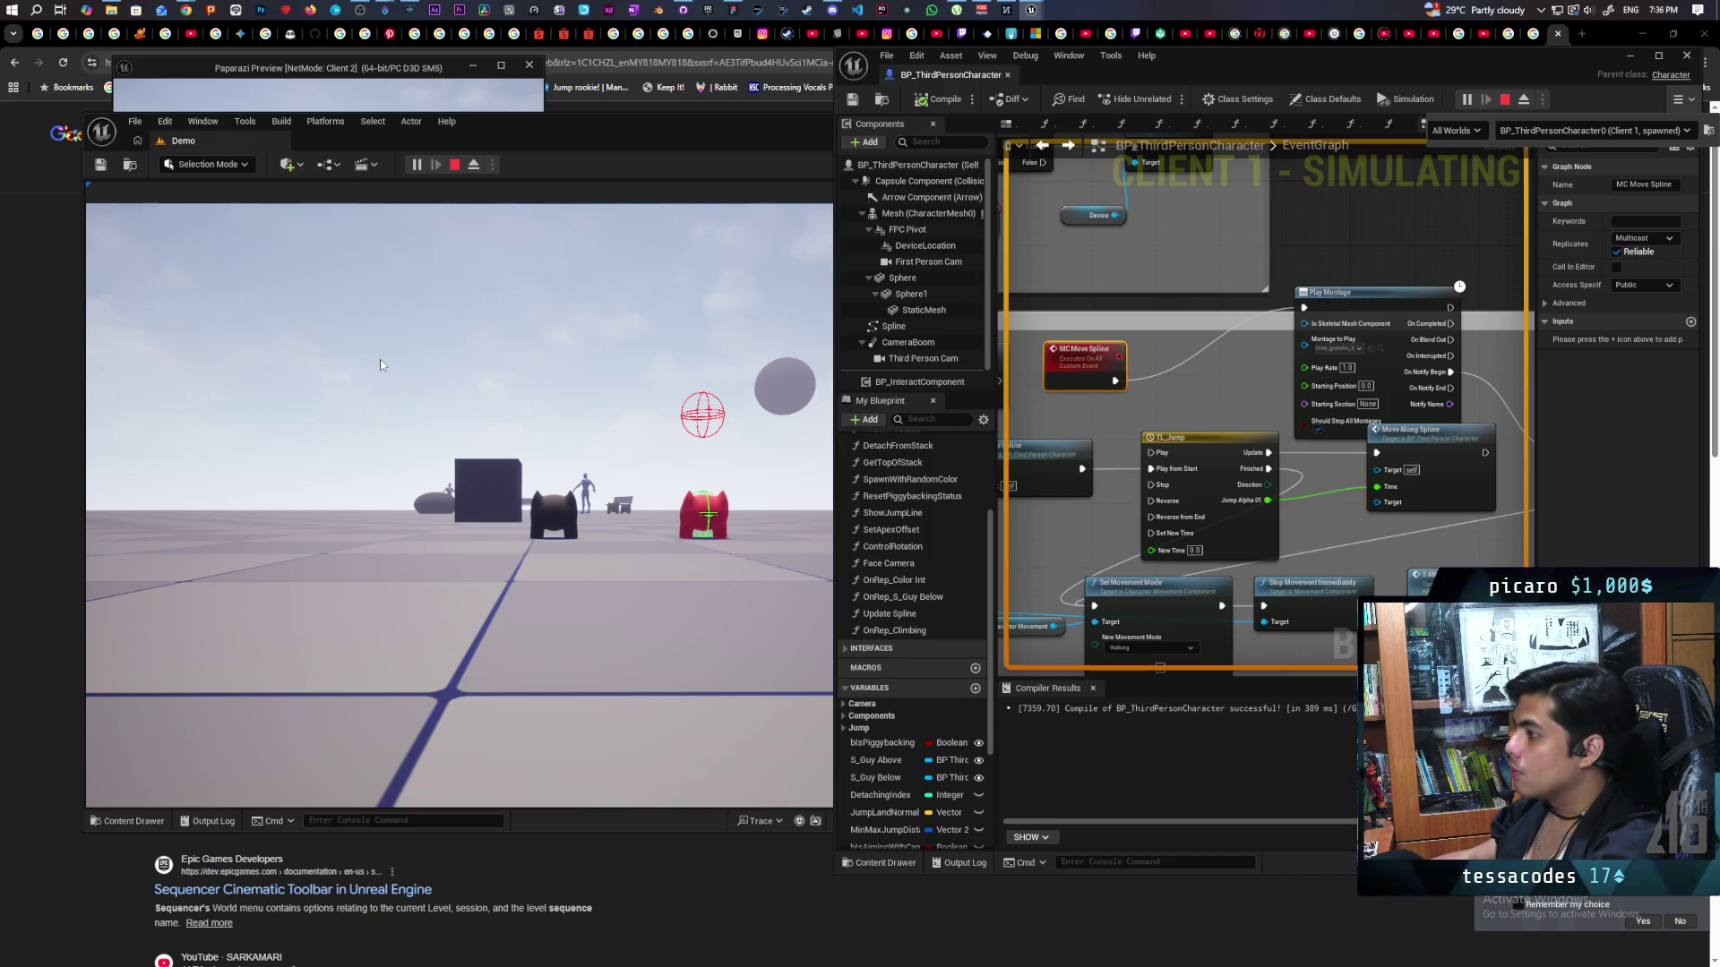
click(378, 308)
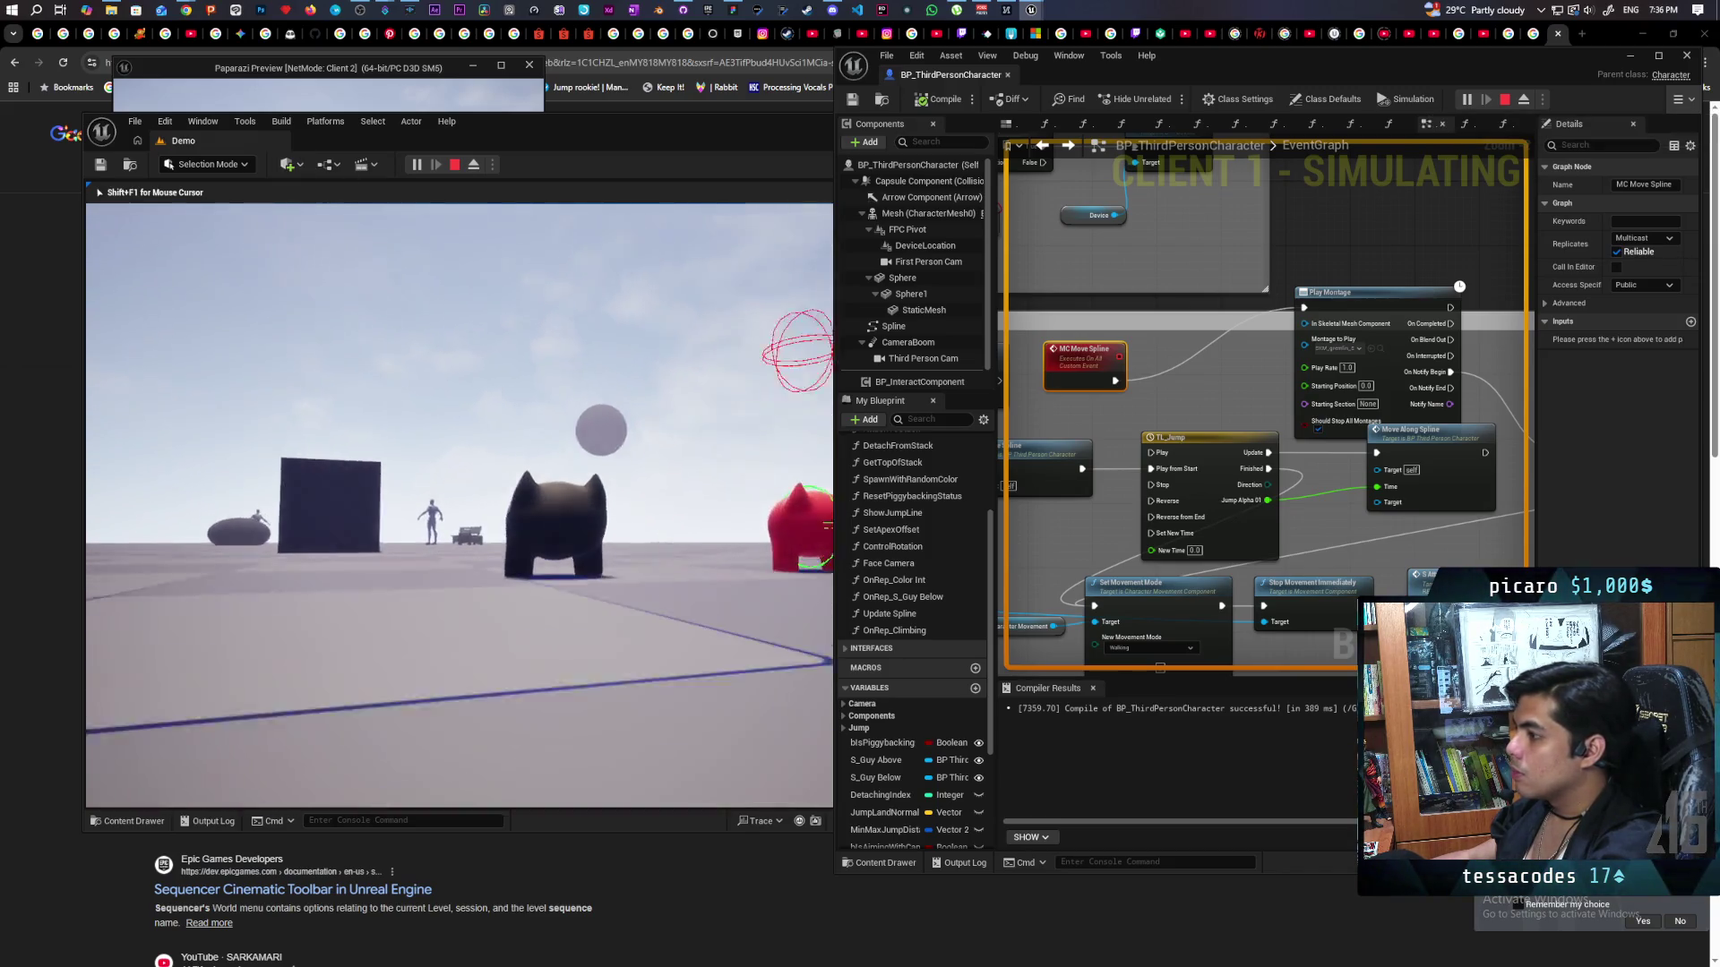
key(shift+F1)
Move the Client 1 window aside, walk the Client 2 gremlin forward, then end the play session.
mouse_move(550, 120)
mouse_down()
mouse_move(781, 414)
mouse_move(825, 305)
mouse_up()
click(358, 269)
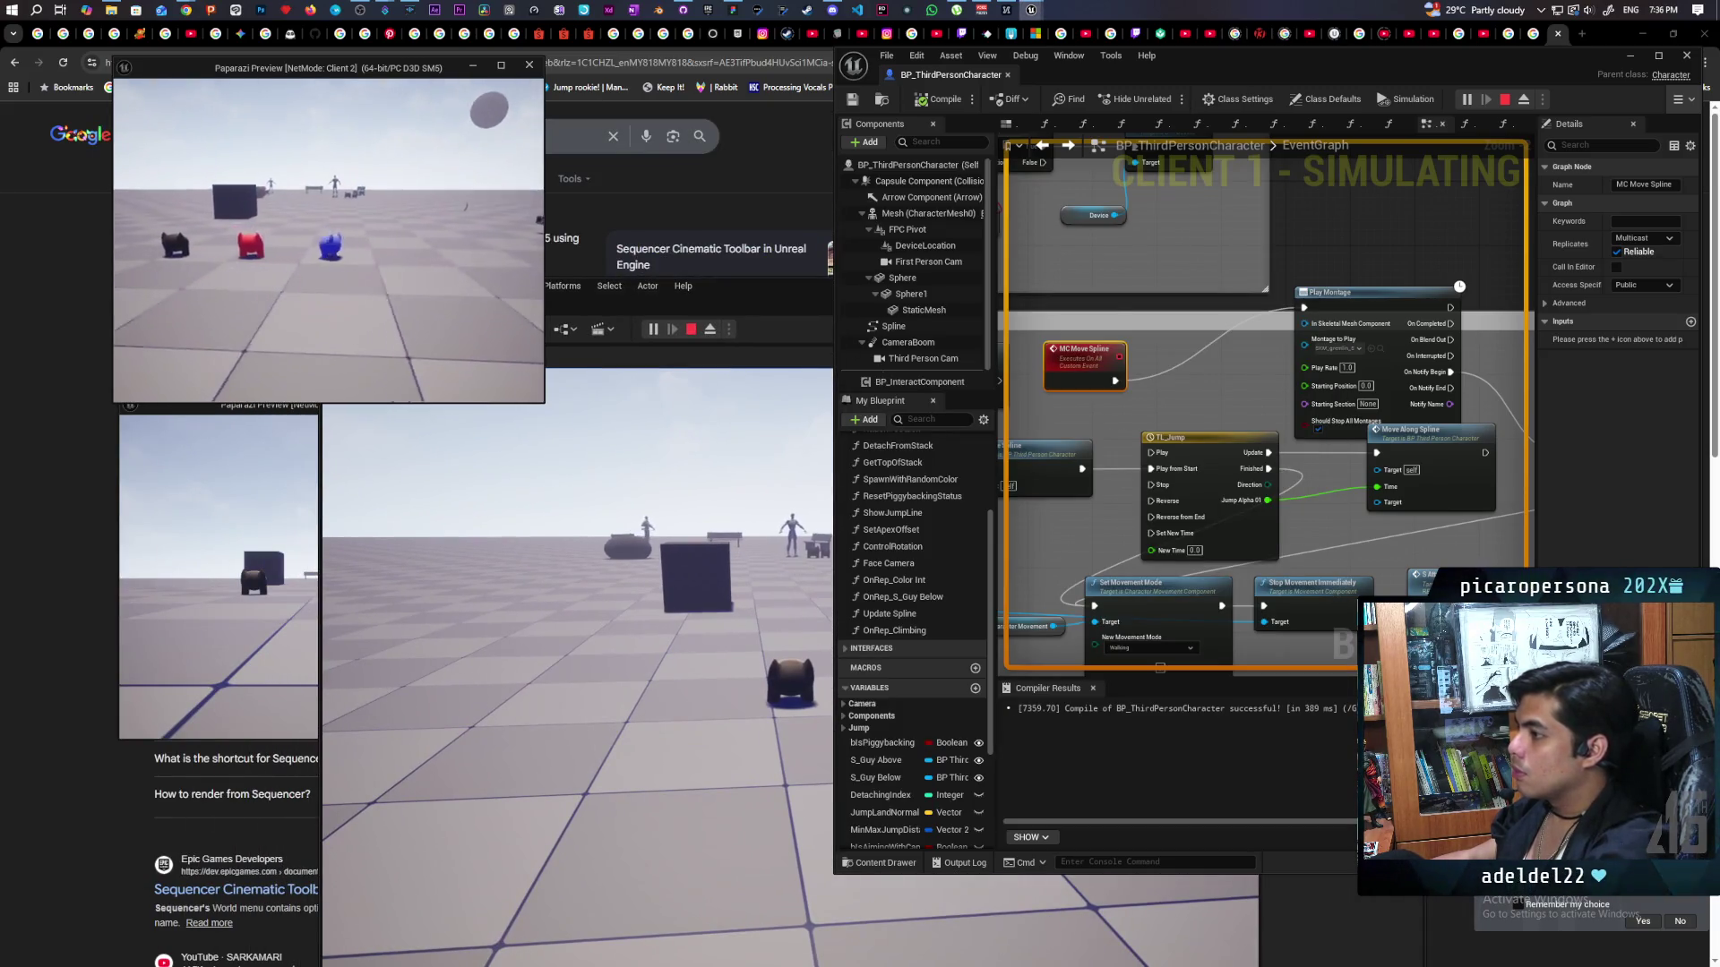
key(w)
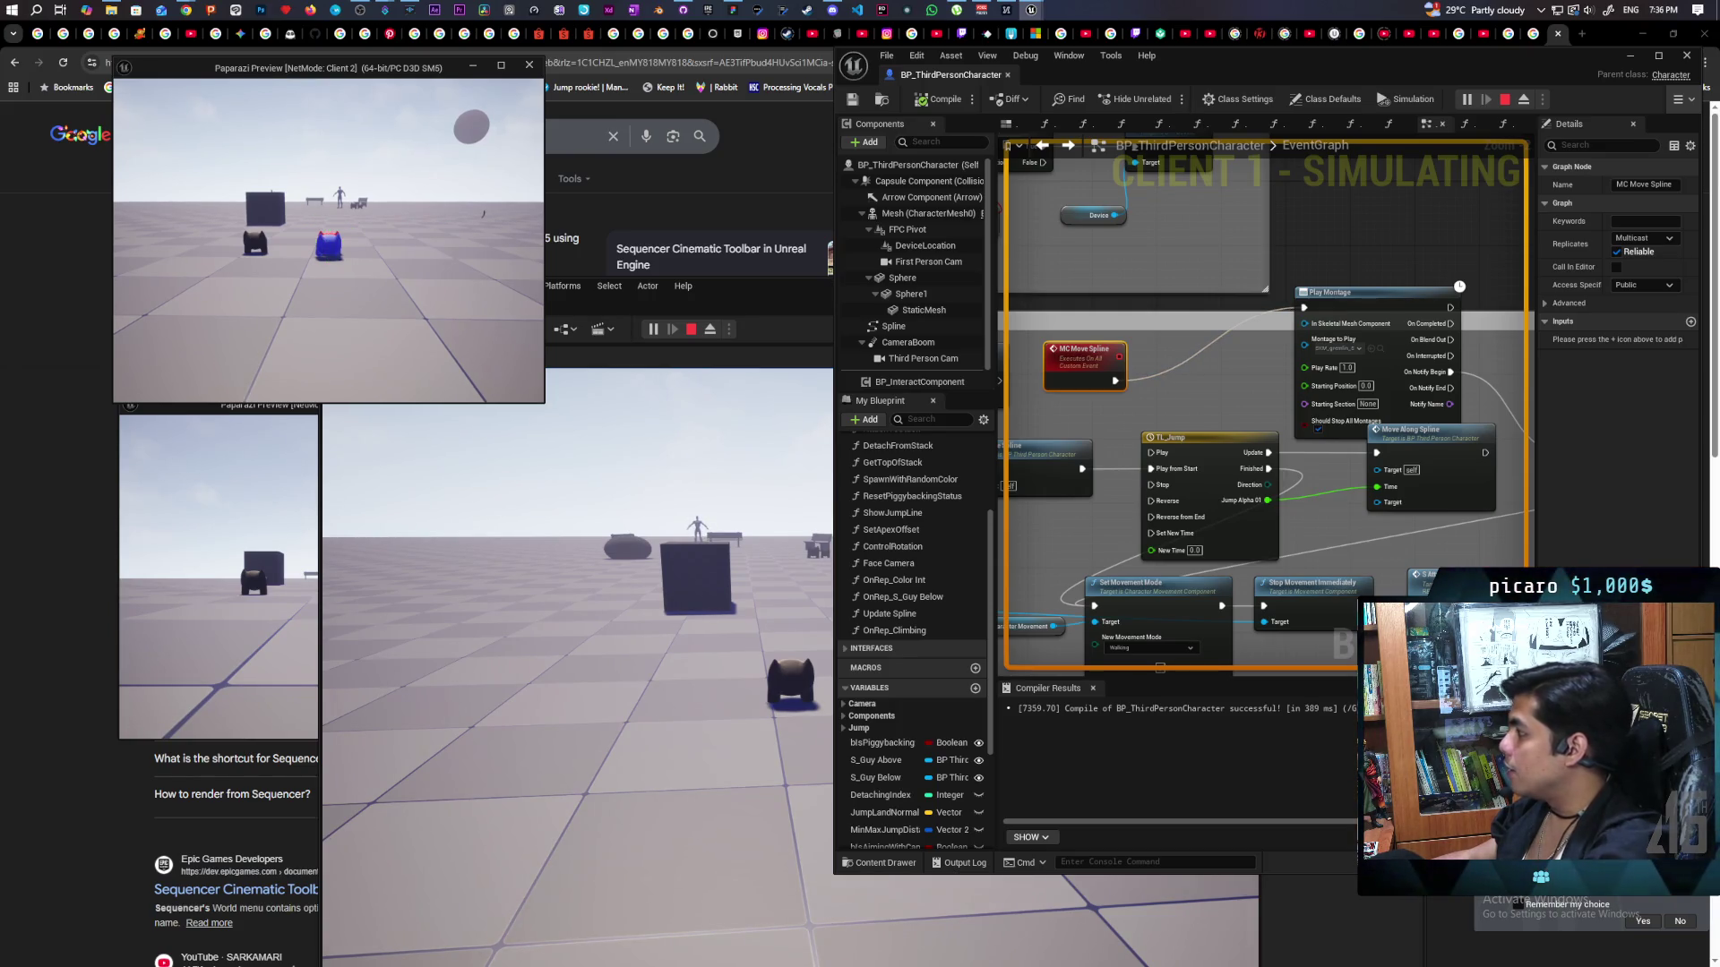
key(Escape)
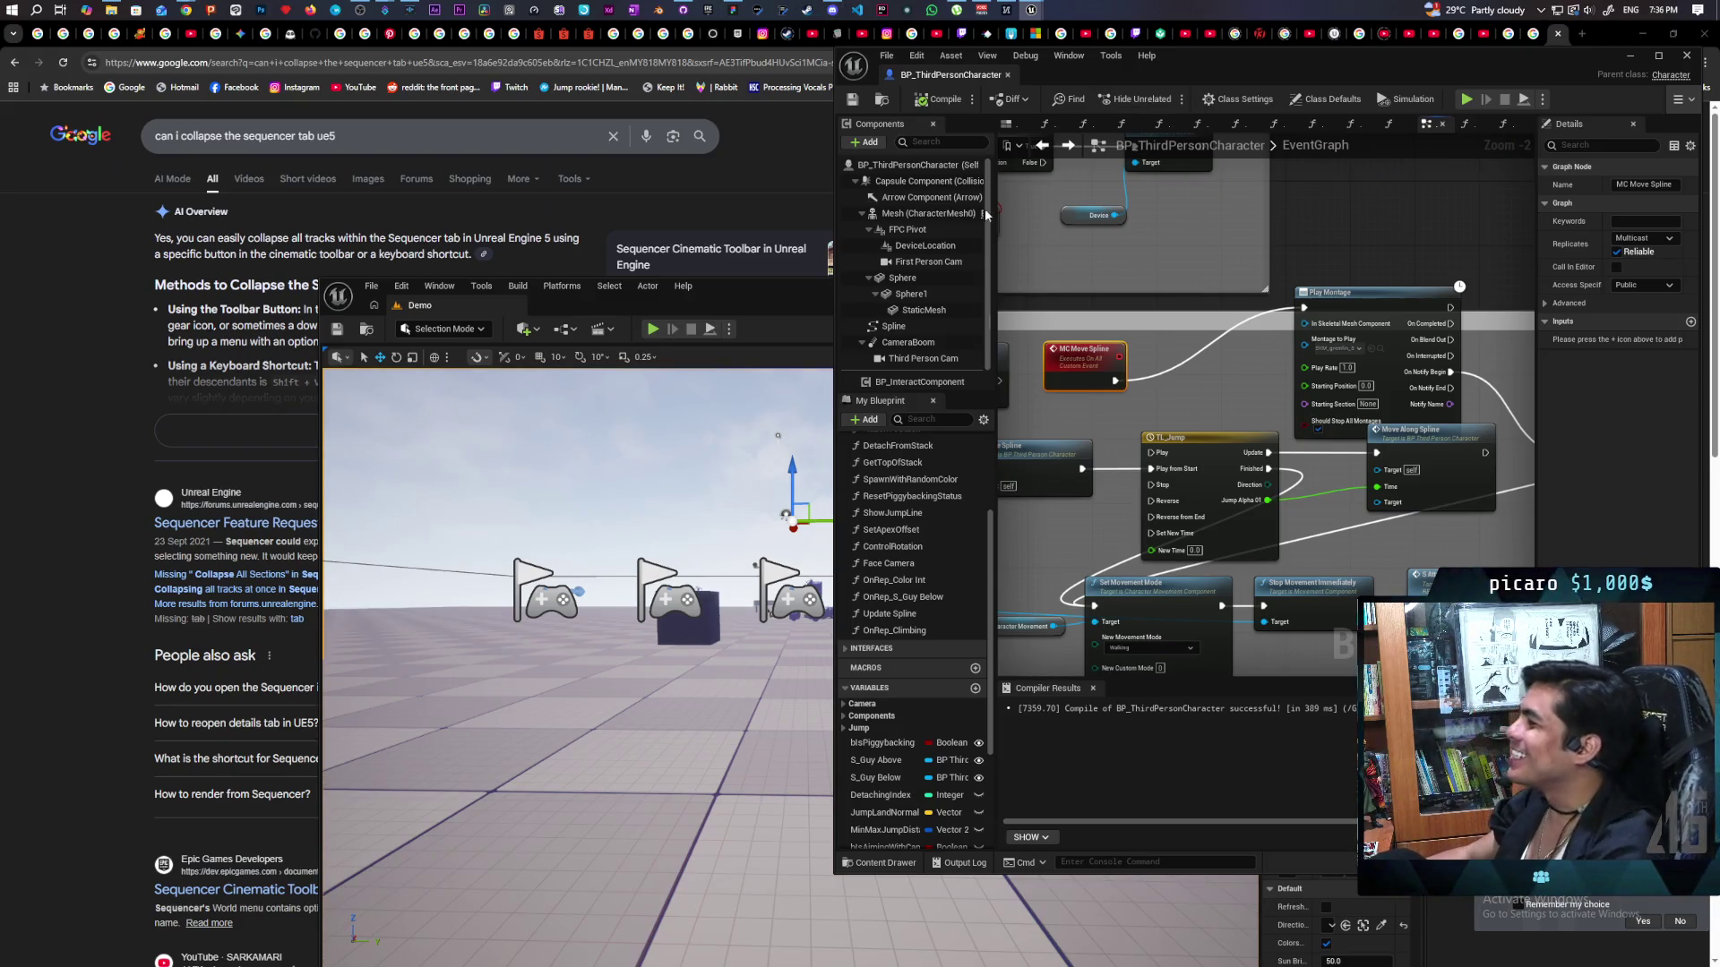
Add a Mesh reference node, save the Blueprint and level, then launch a two-client play test.
mouse_move(923, 214)
mouse_down()
mouse_move(1249, 404)
mouse_move(1229, 399)
mouse_move(1304, 324)
mouse_up()
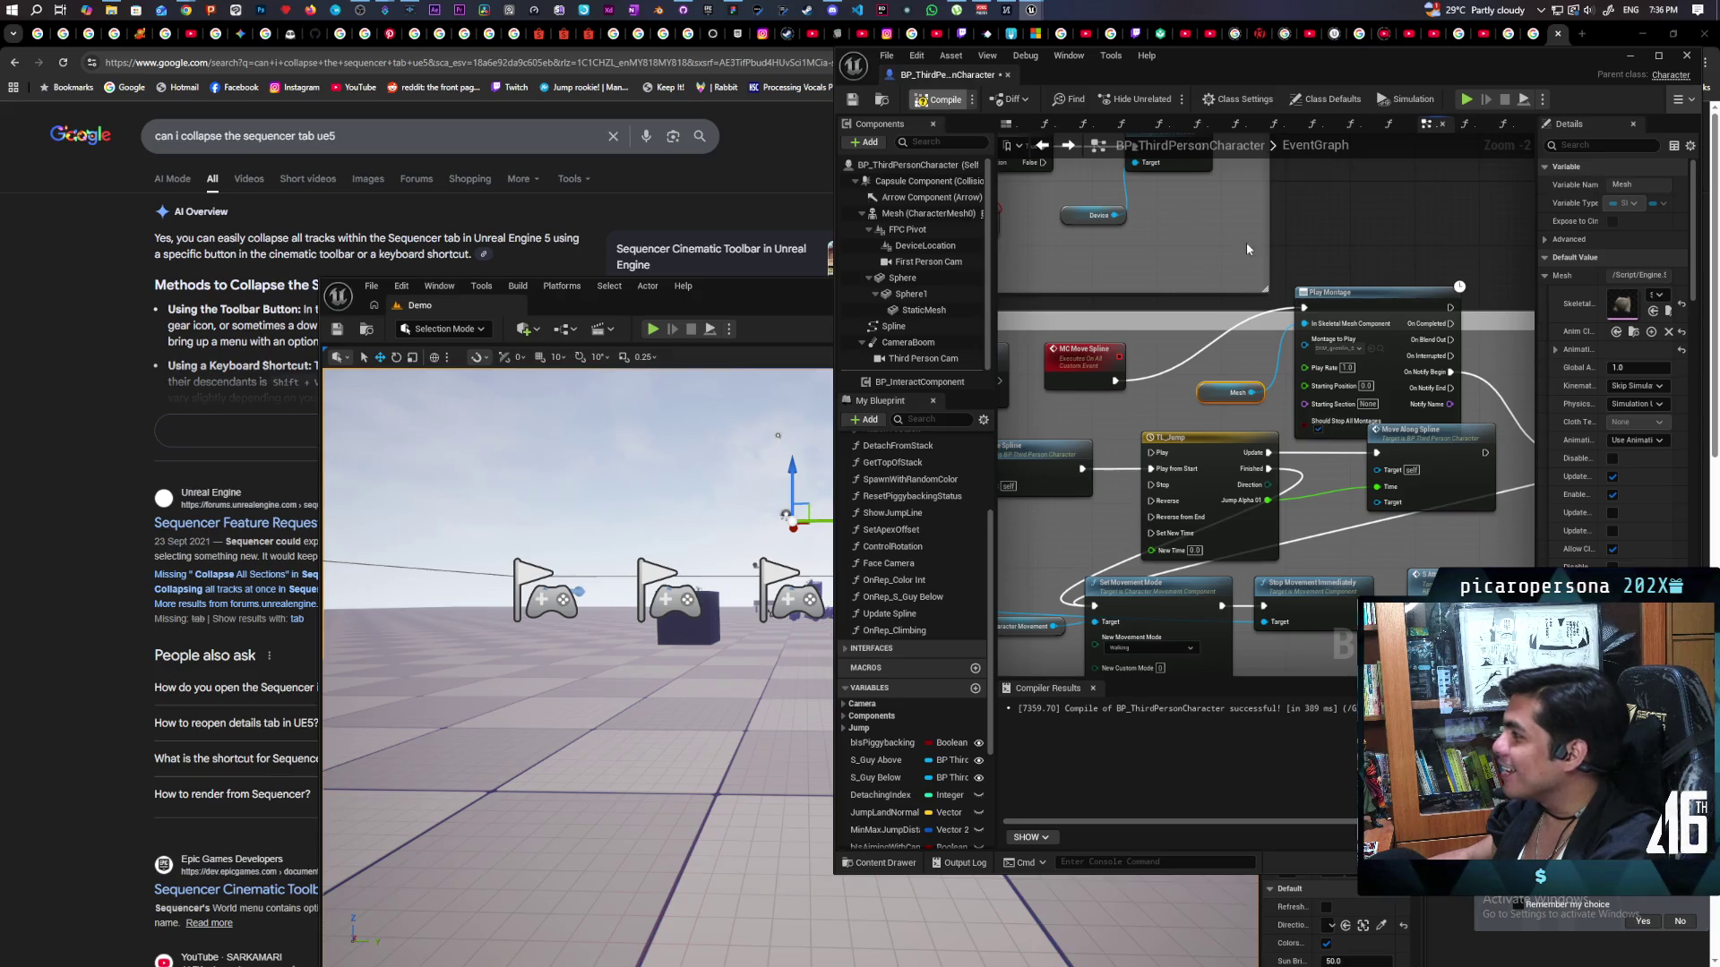
key(ctrl+shift+s)
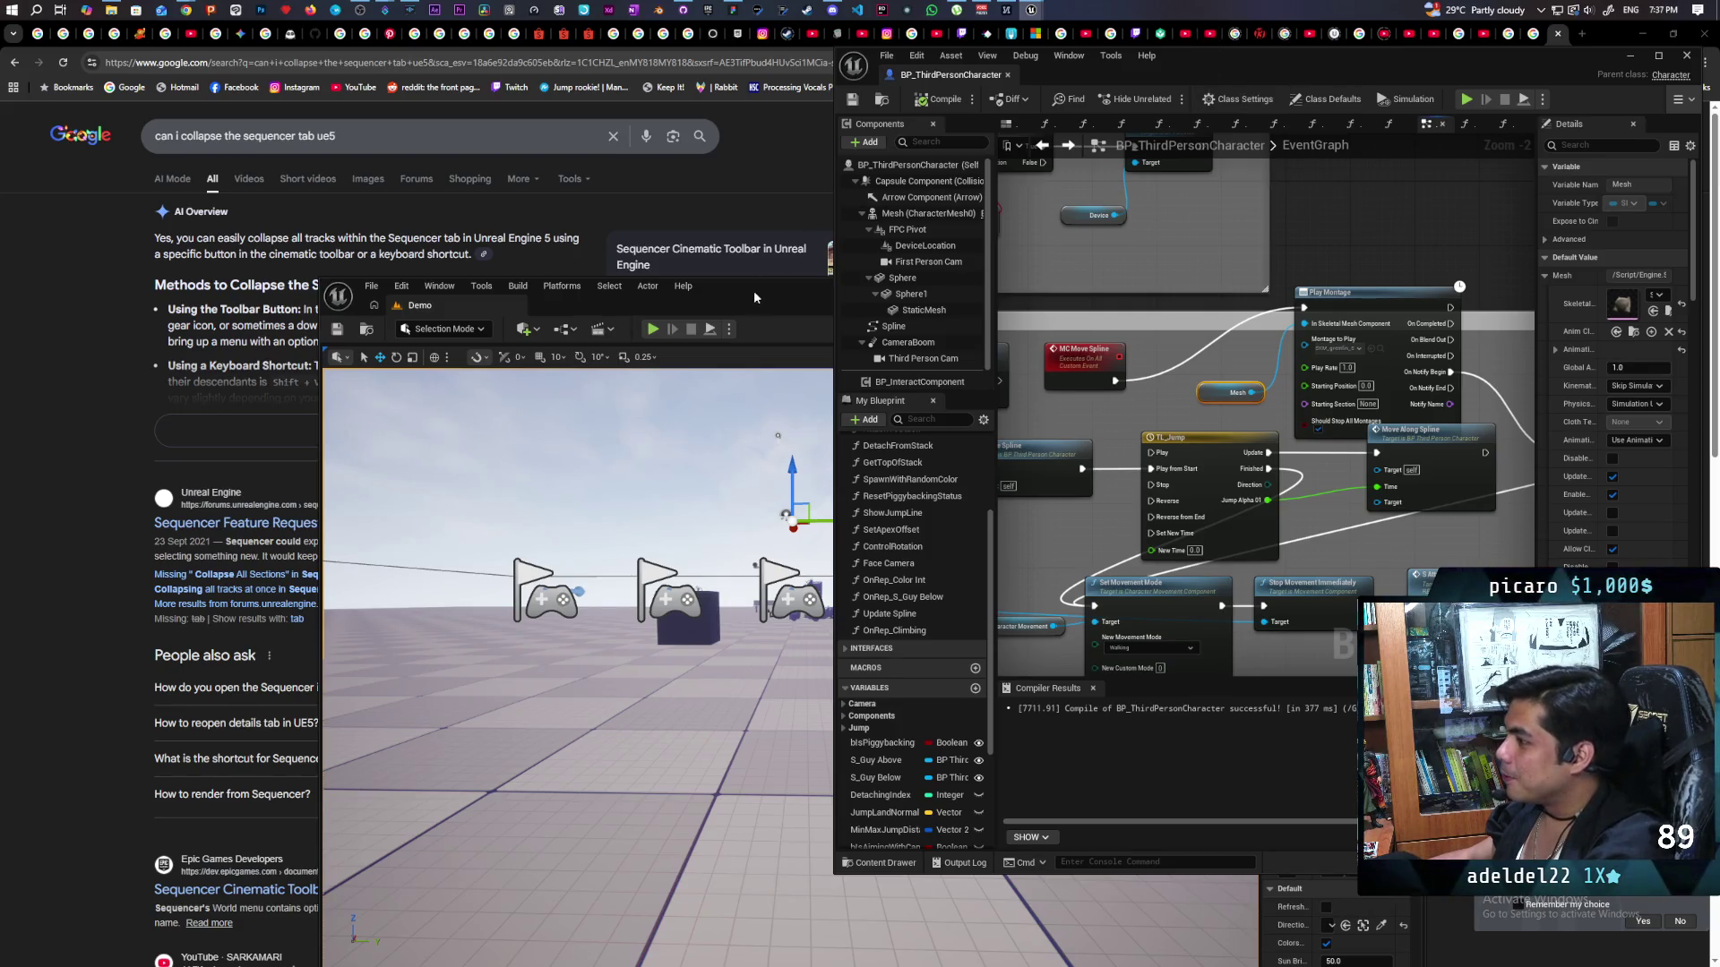
click(1632, 65)
mouse_move(786, 281)
mouse_down()
mouse_move(1164, 84)
mouse_move(937, 131)
mouse_up()
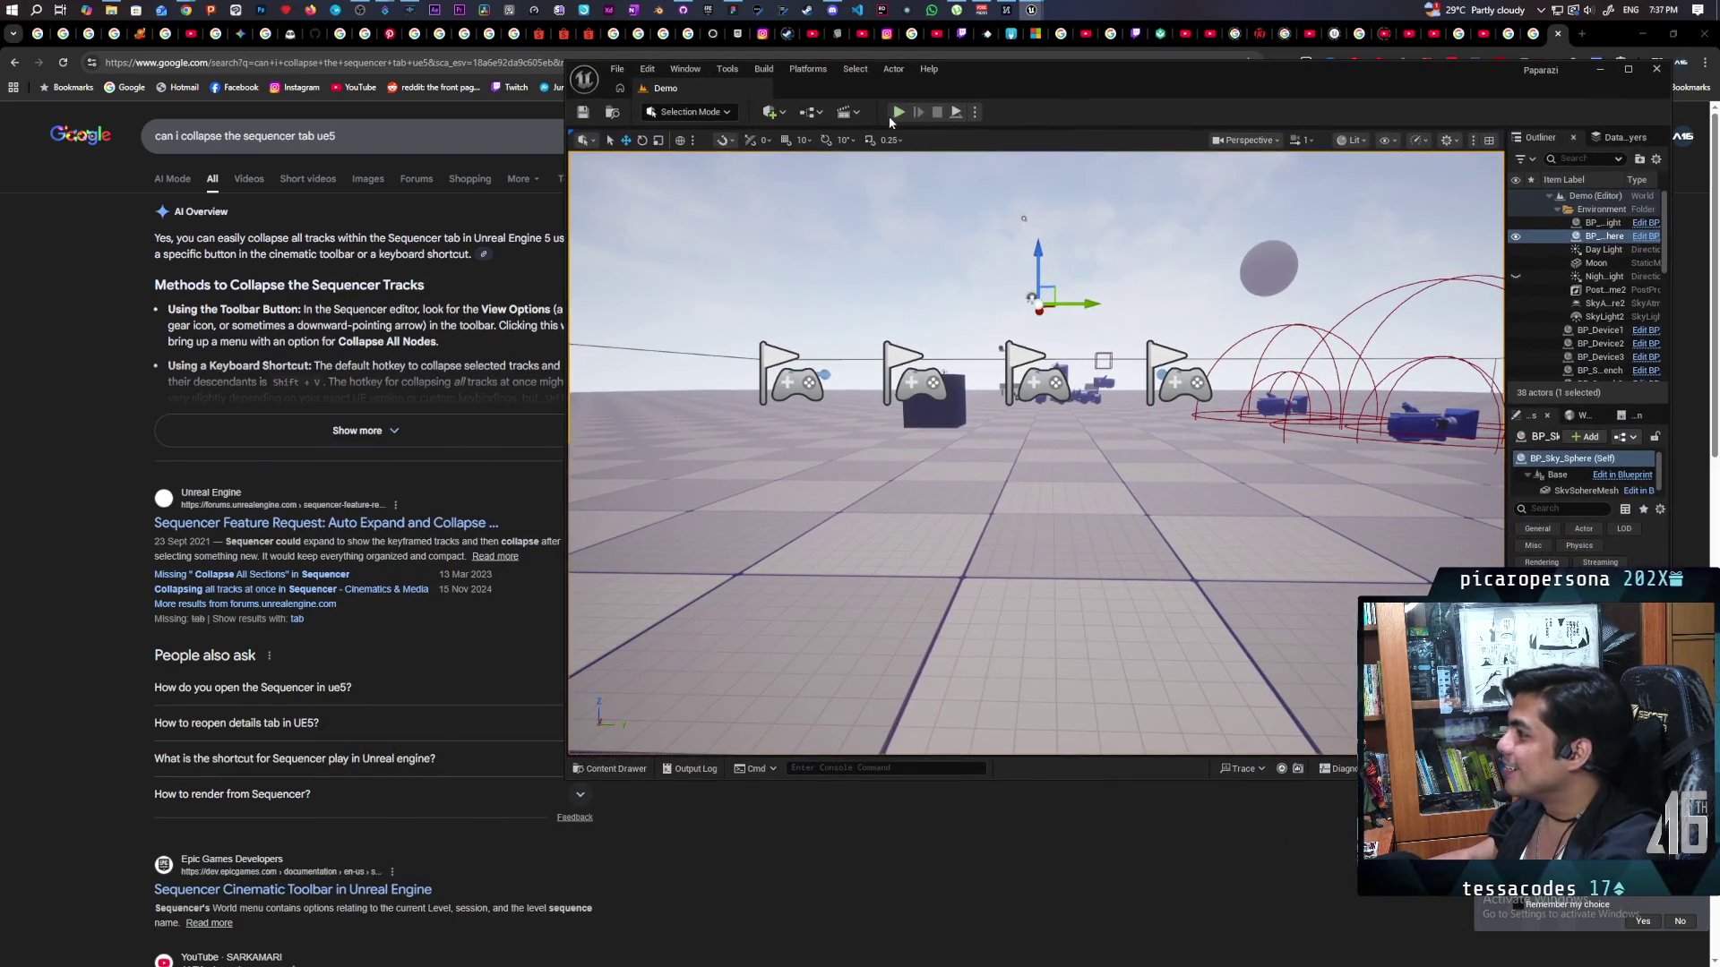
click(898, 112)
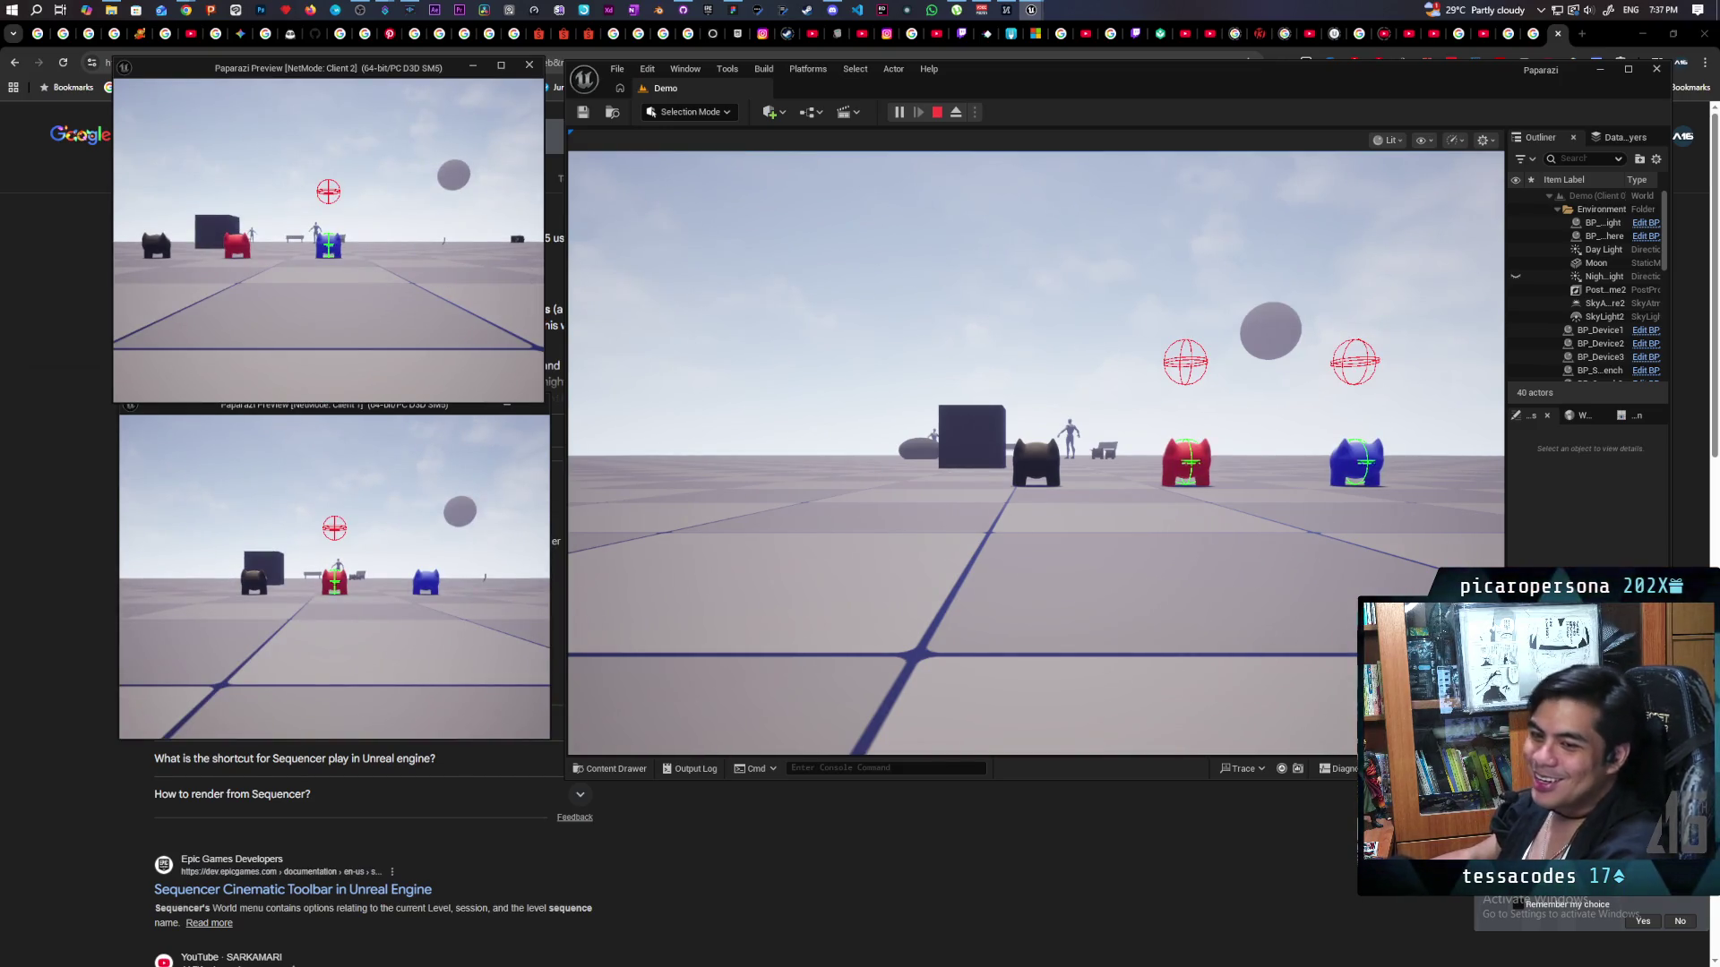
In Client 2, walk the blue gremlin up to the red gremlin and trigger the climb with E.
click(540, 294)
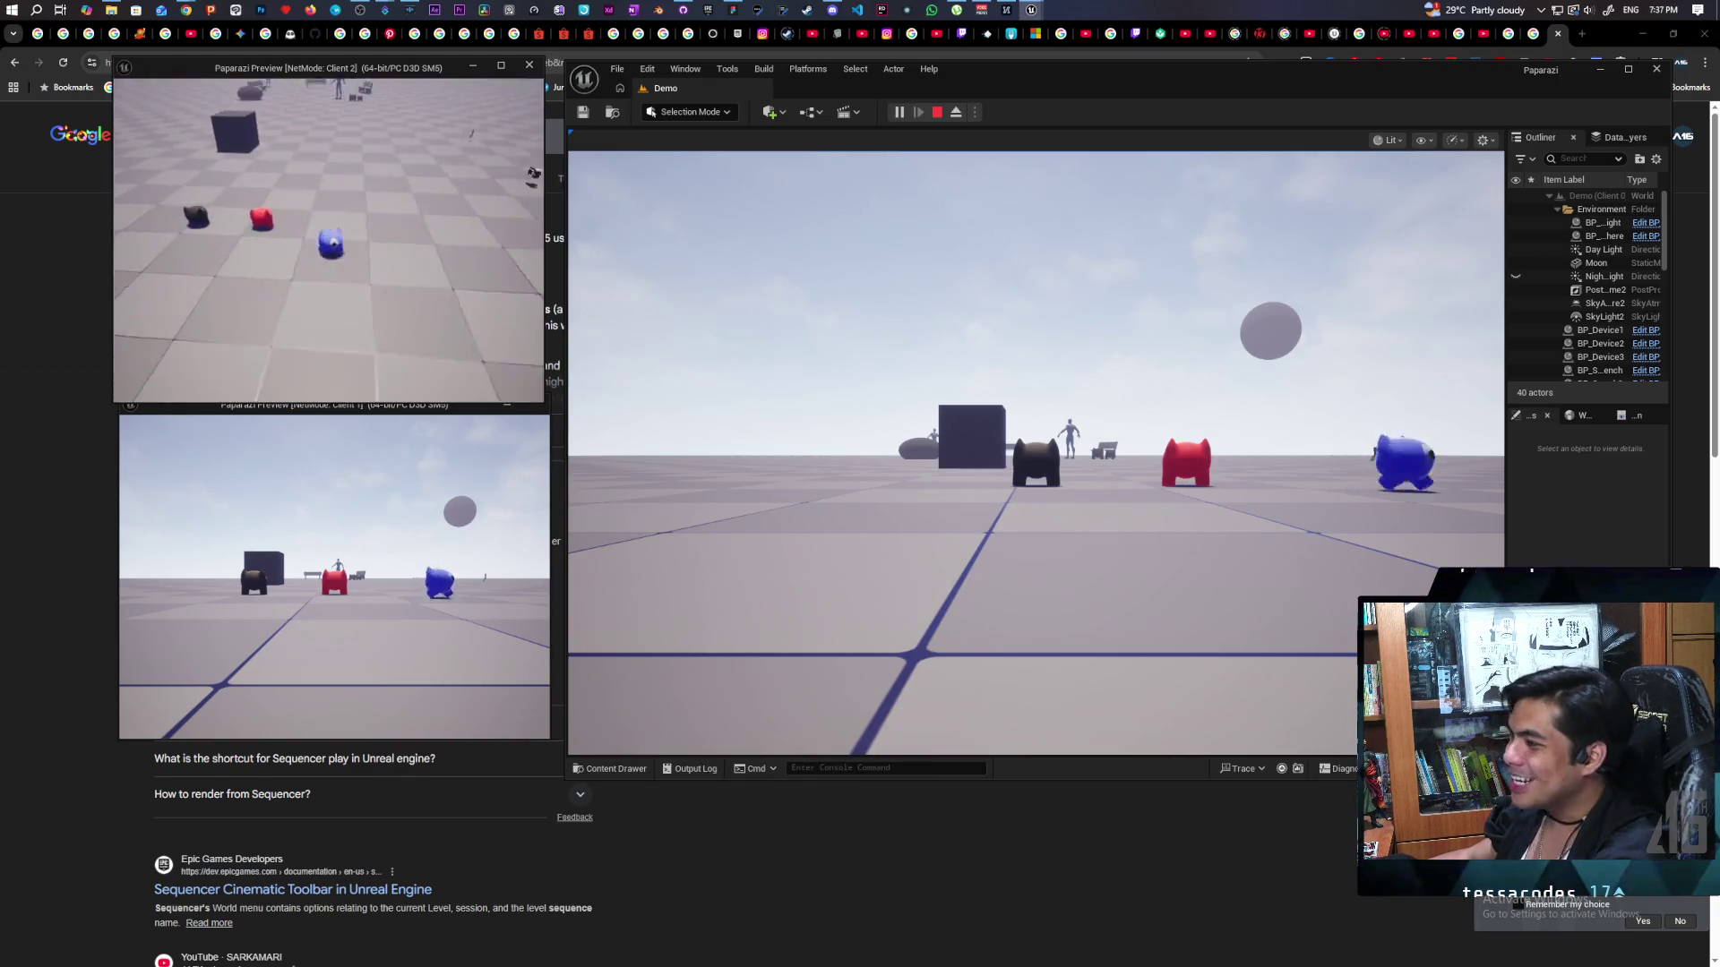
key(w)
key(e)
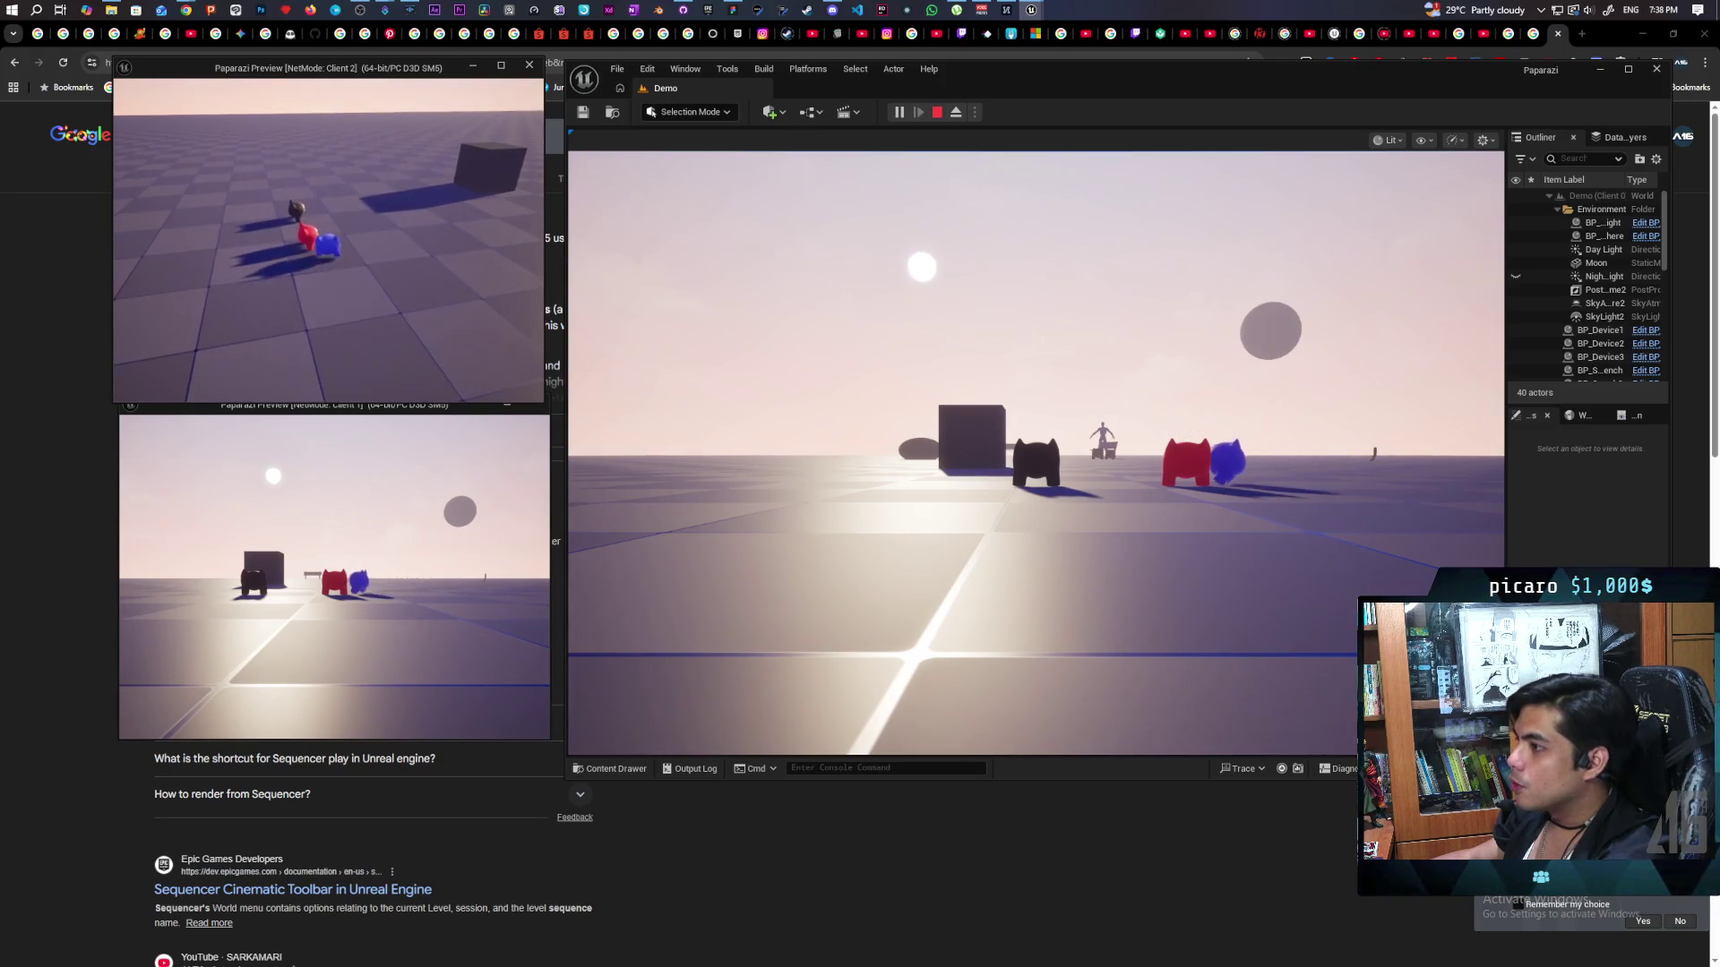
Trigger the piggyback climb from Client 2 and from the main game view.
key(e)
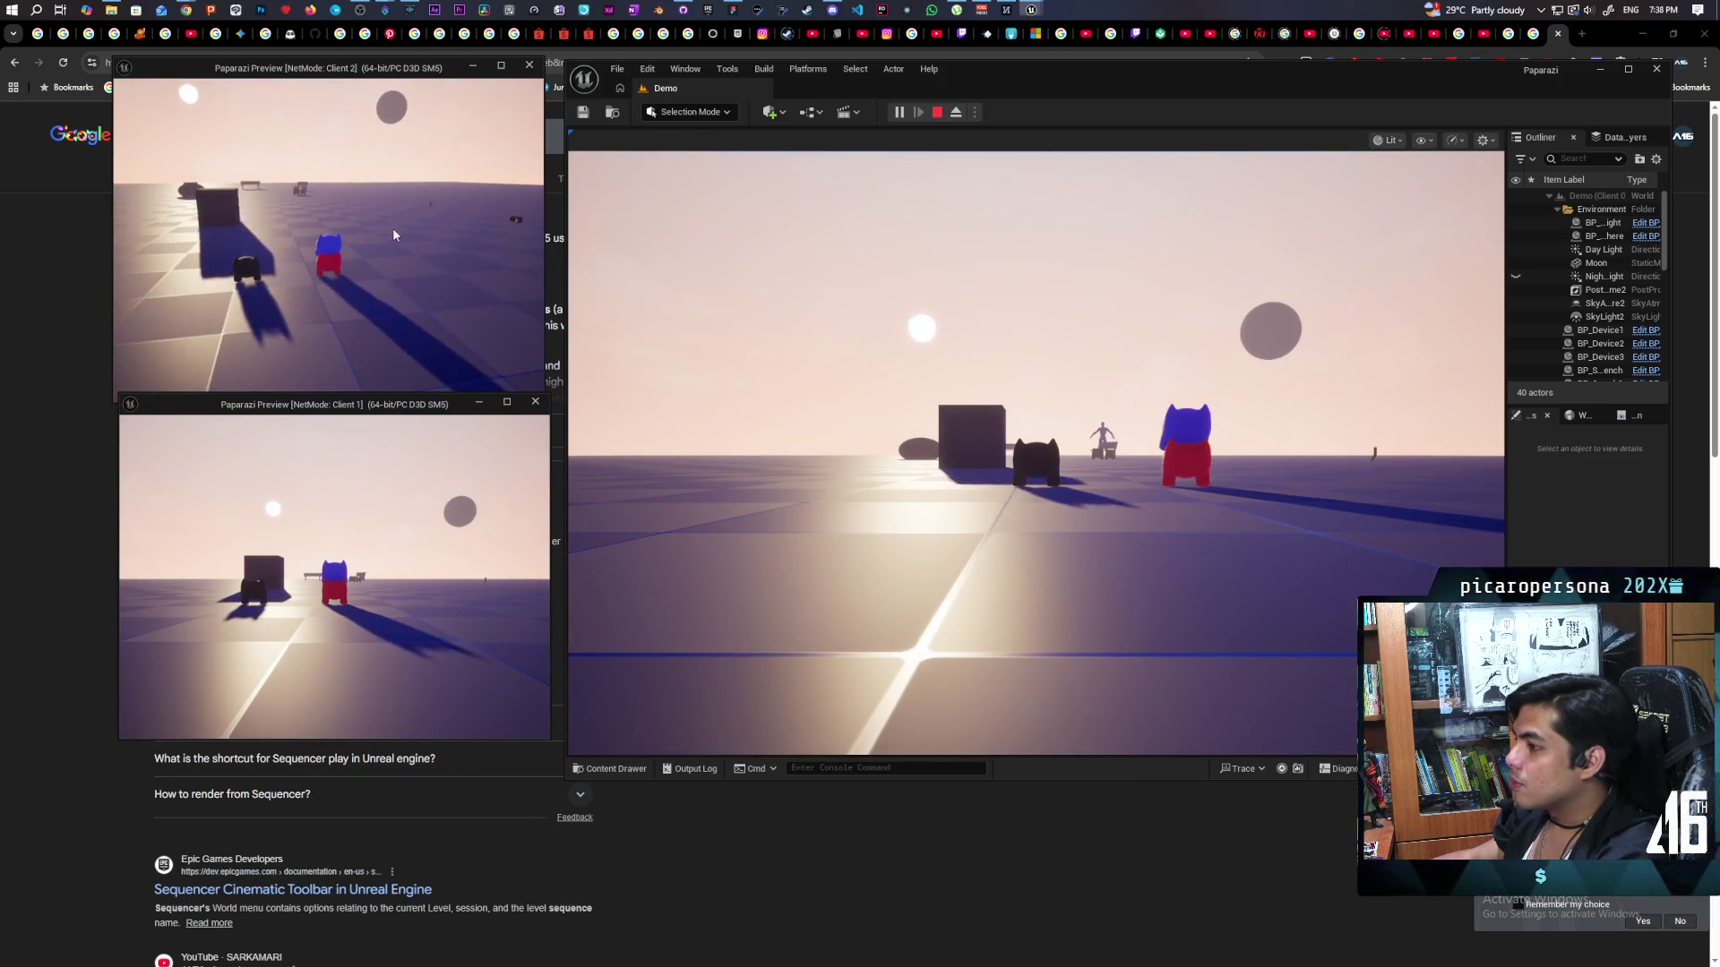
click(394, 235)
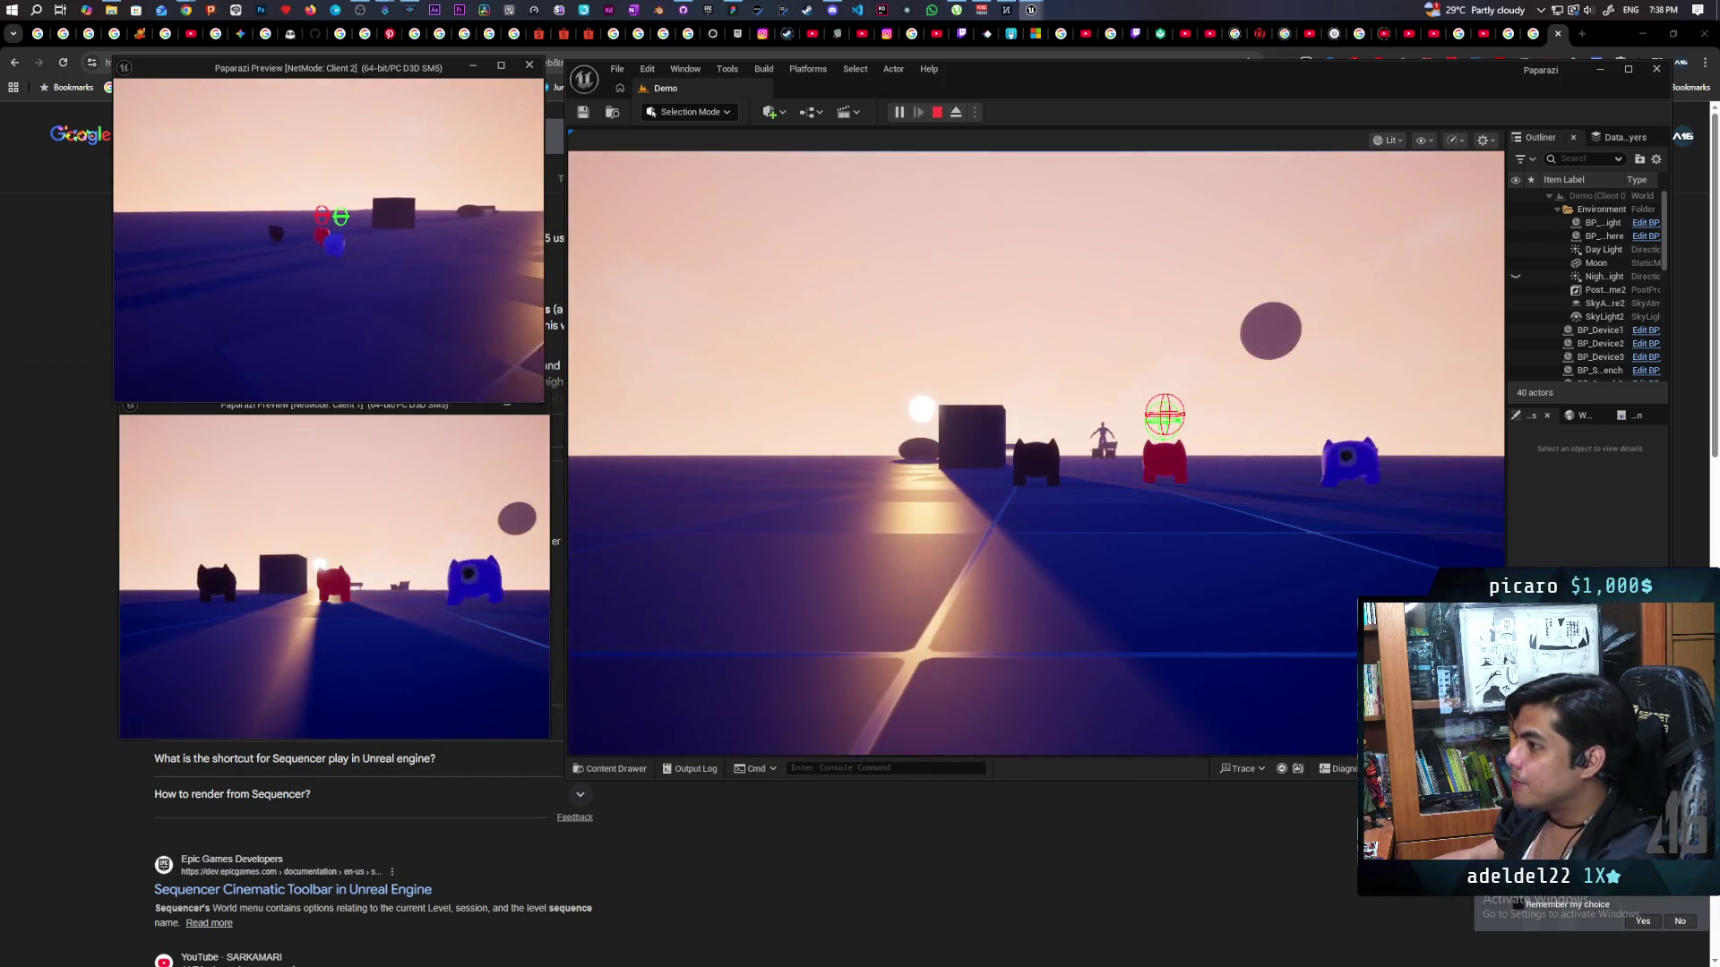
key(alt+Tab)
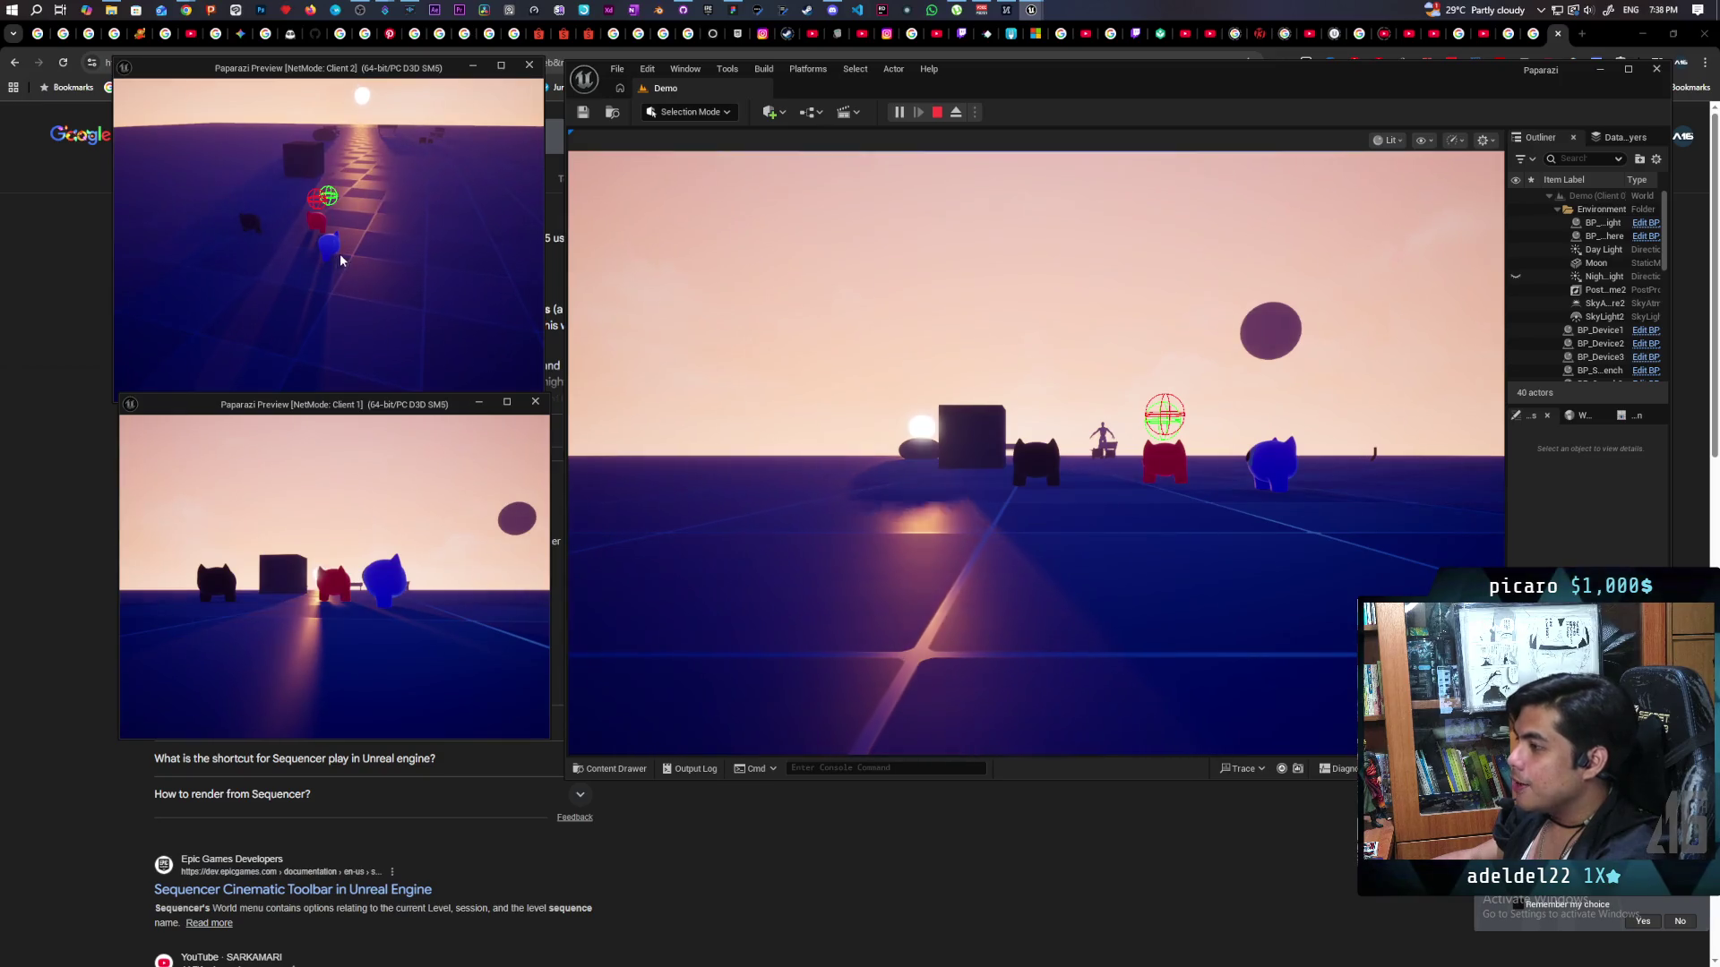
click(340, 256)
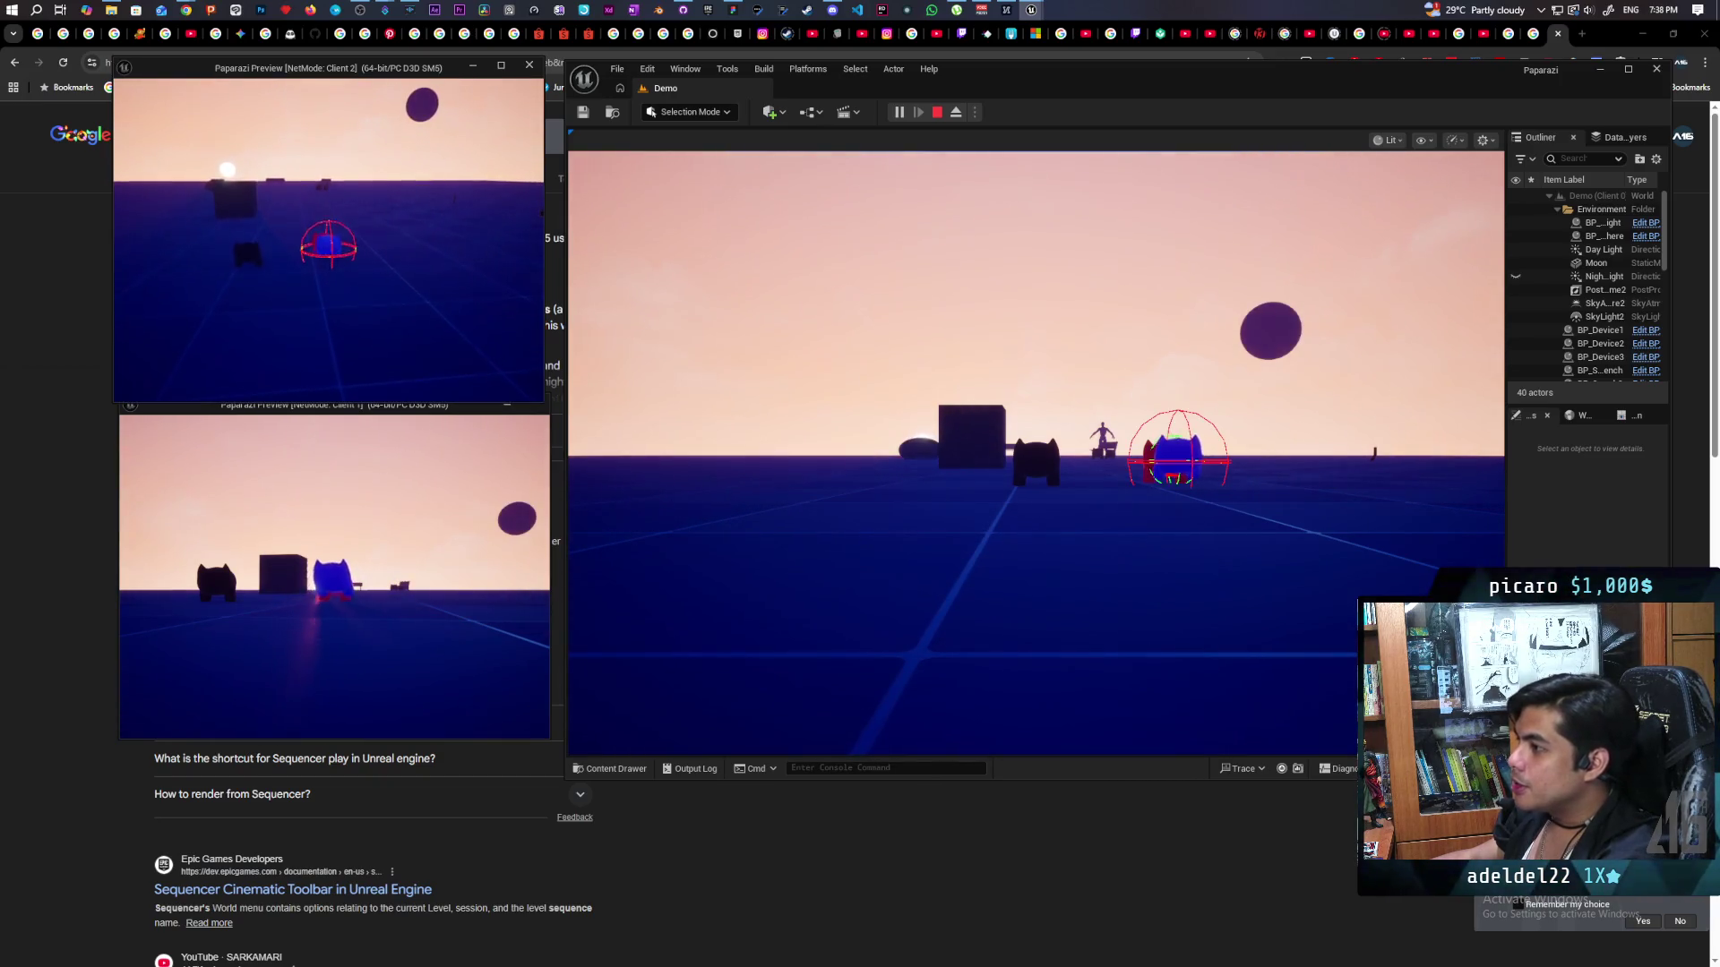
key(space)
click(1416, 394)
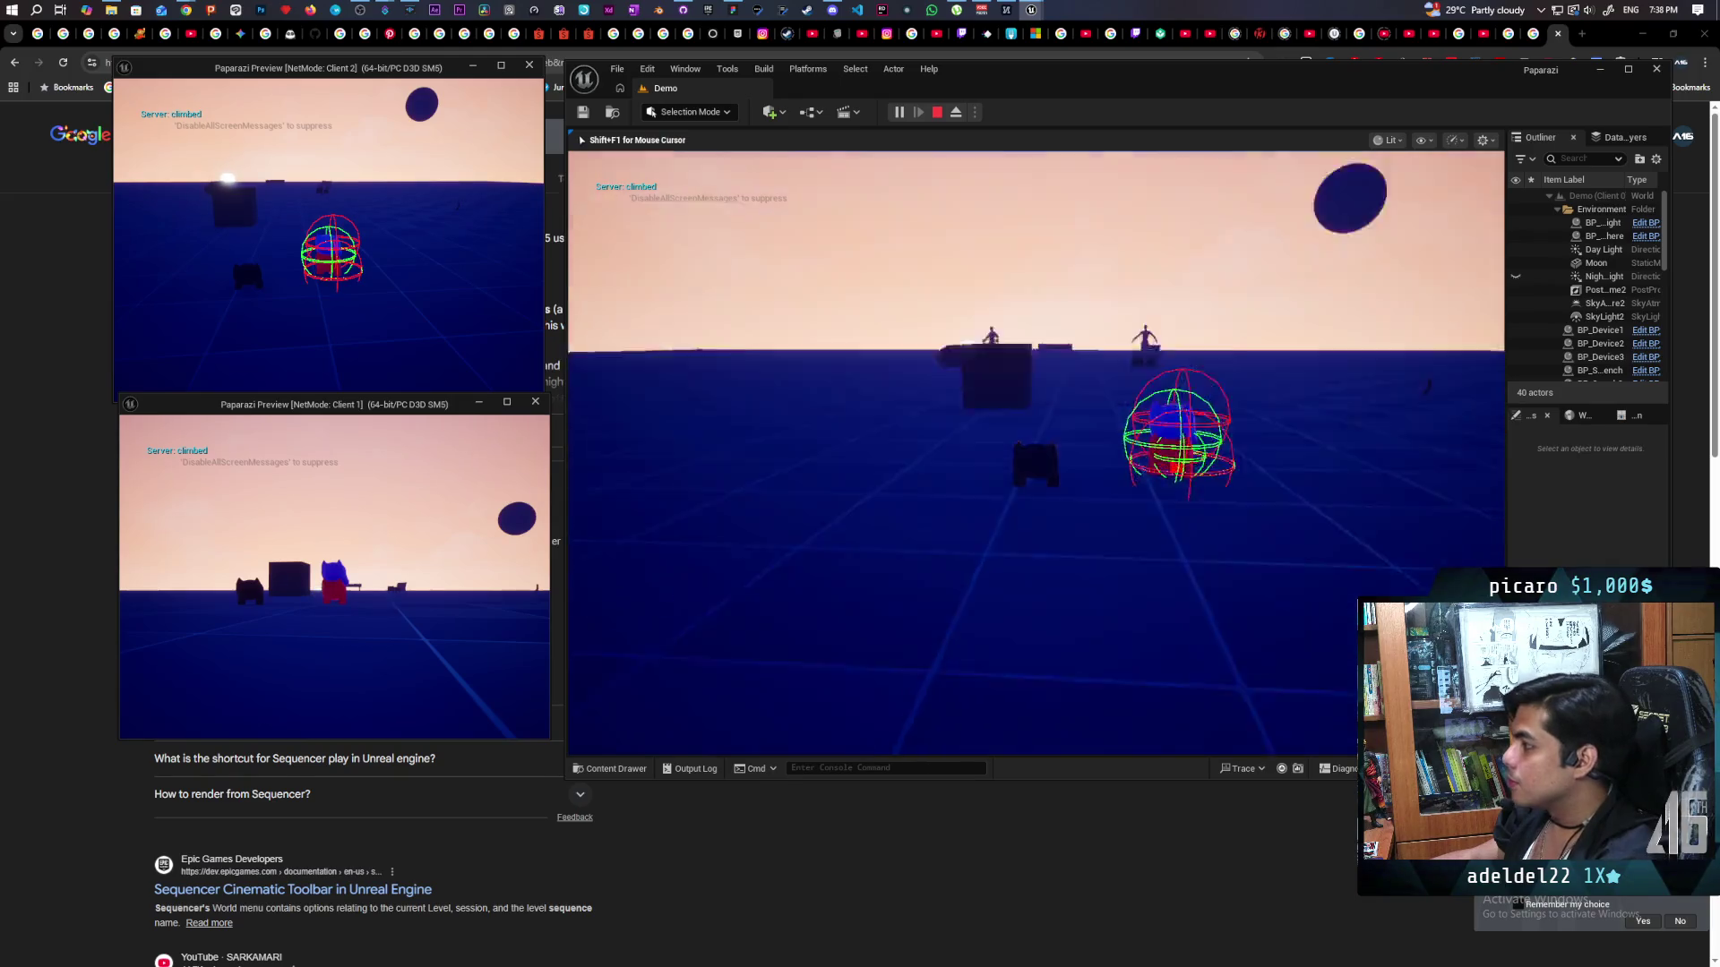
key(space)
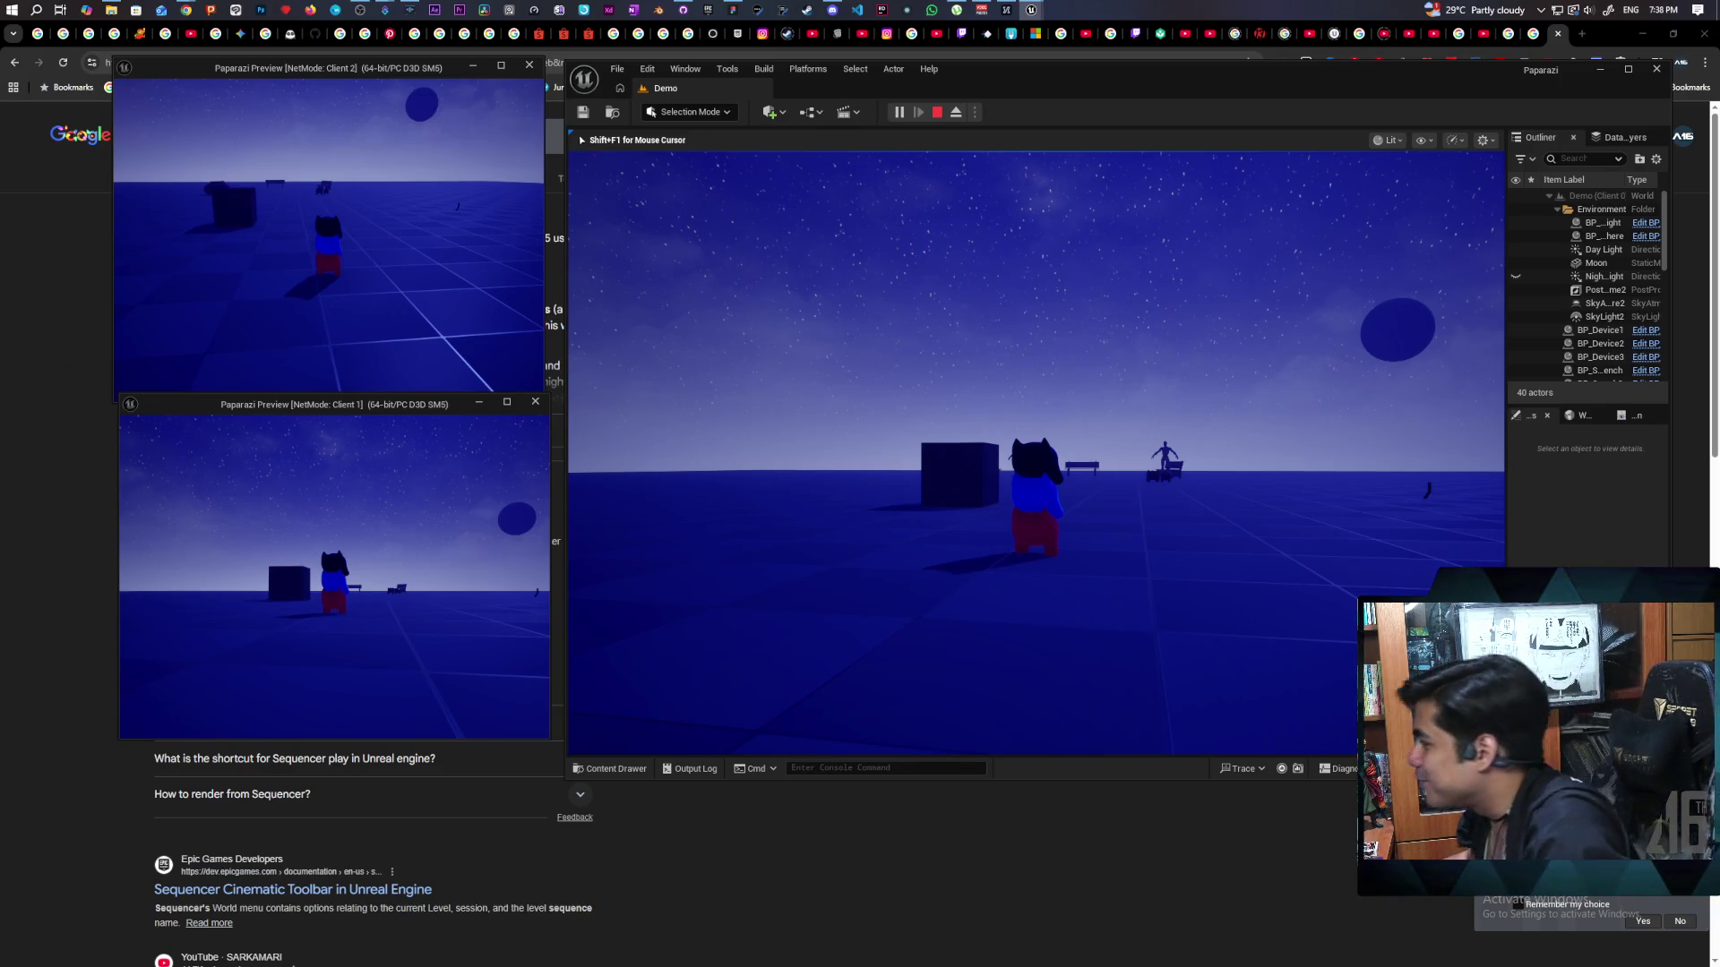
Stop the play session with Escape and reposition the Unreal Editor window.
click(417, 307)
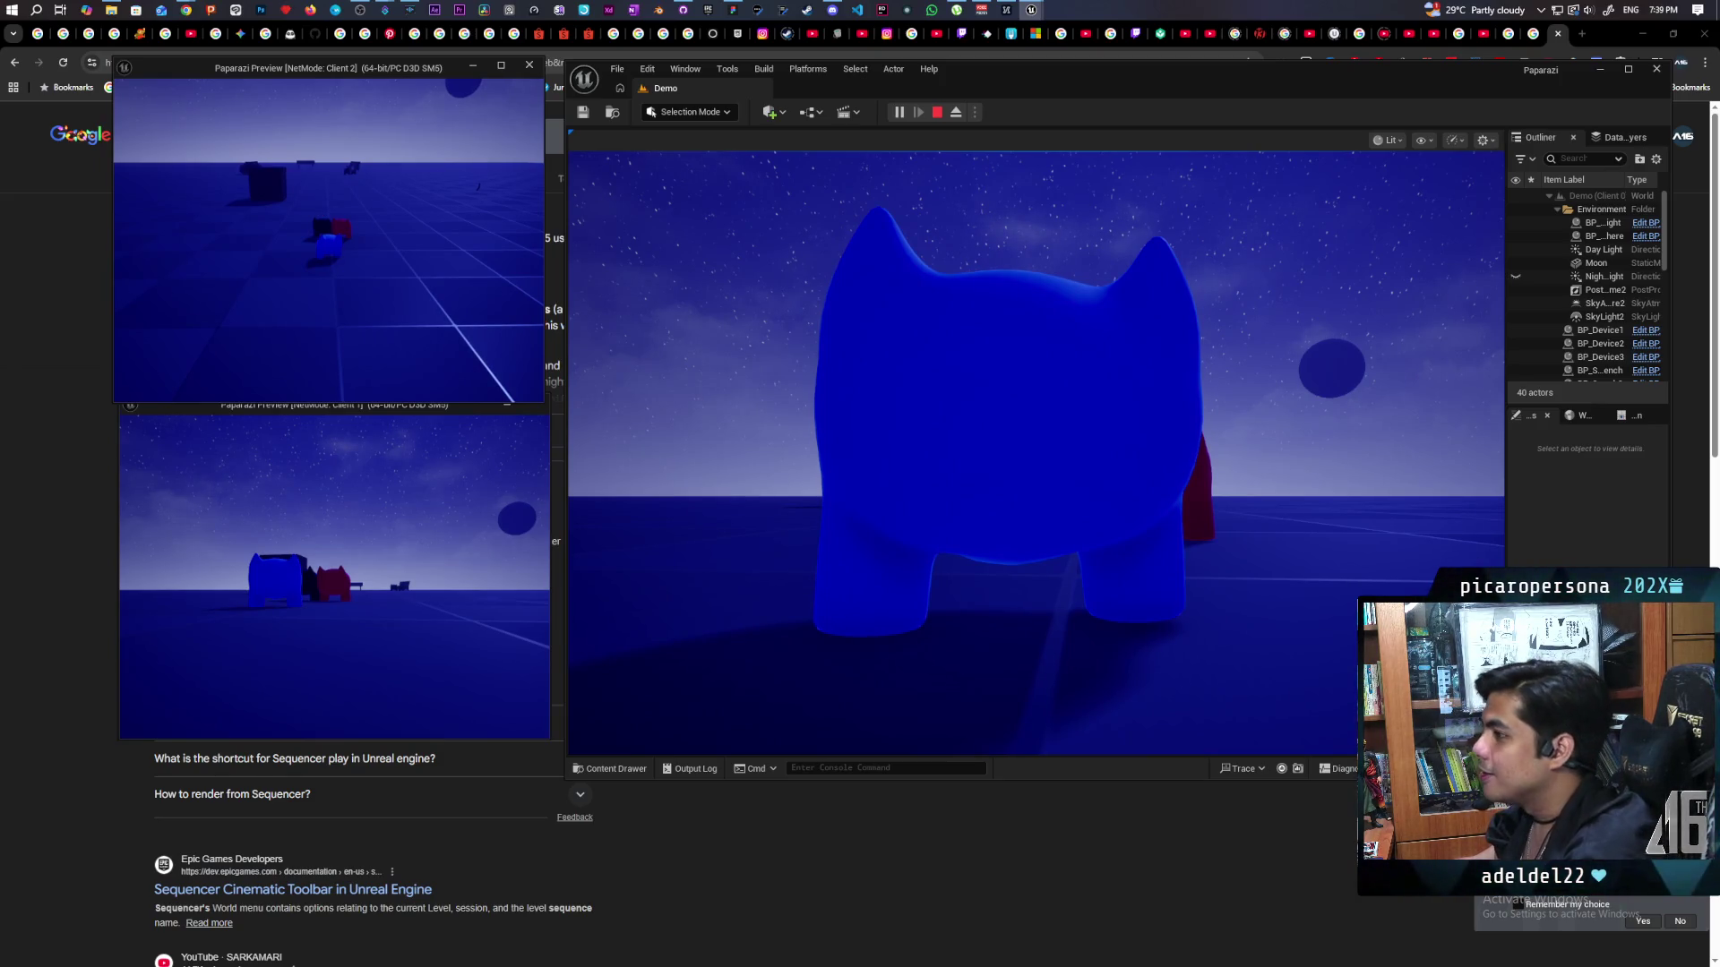
key(Escape)
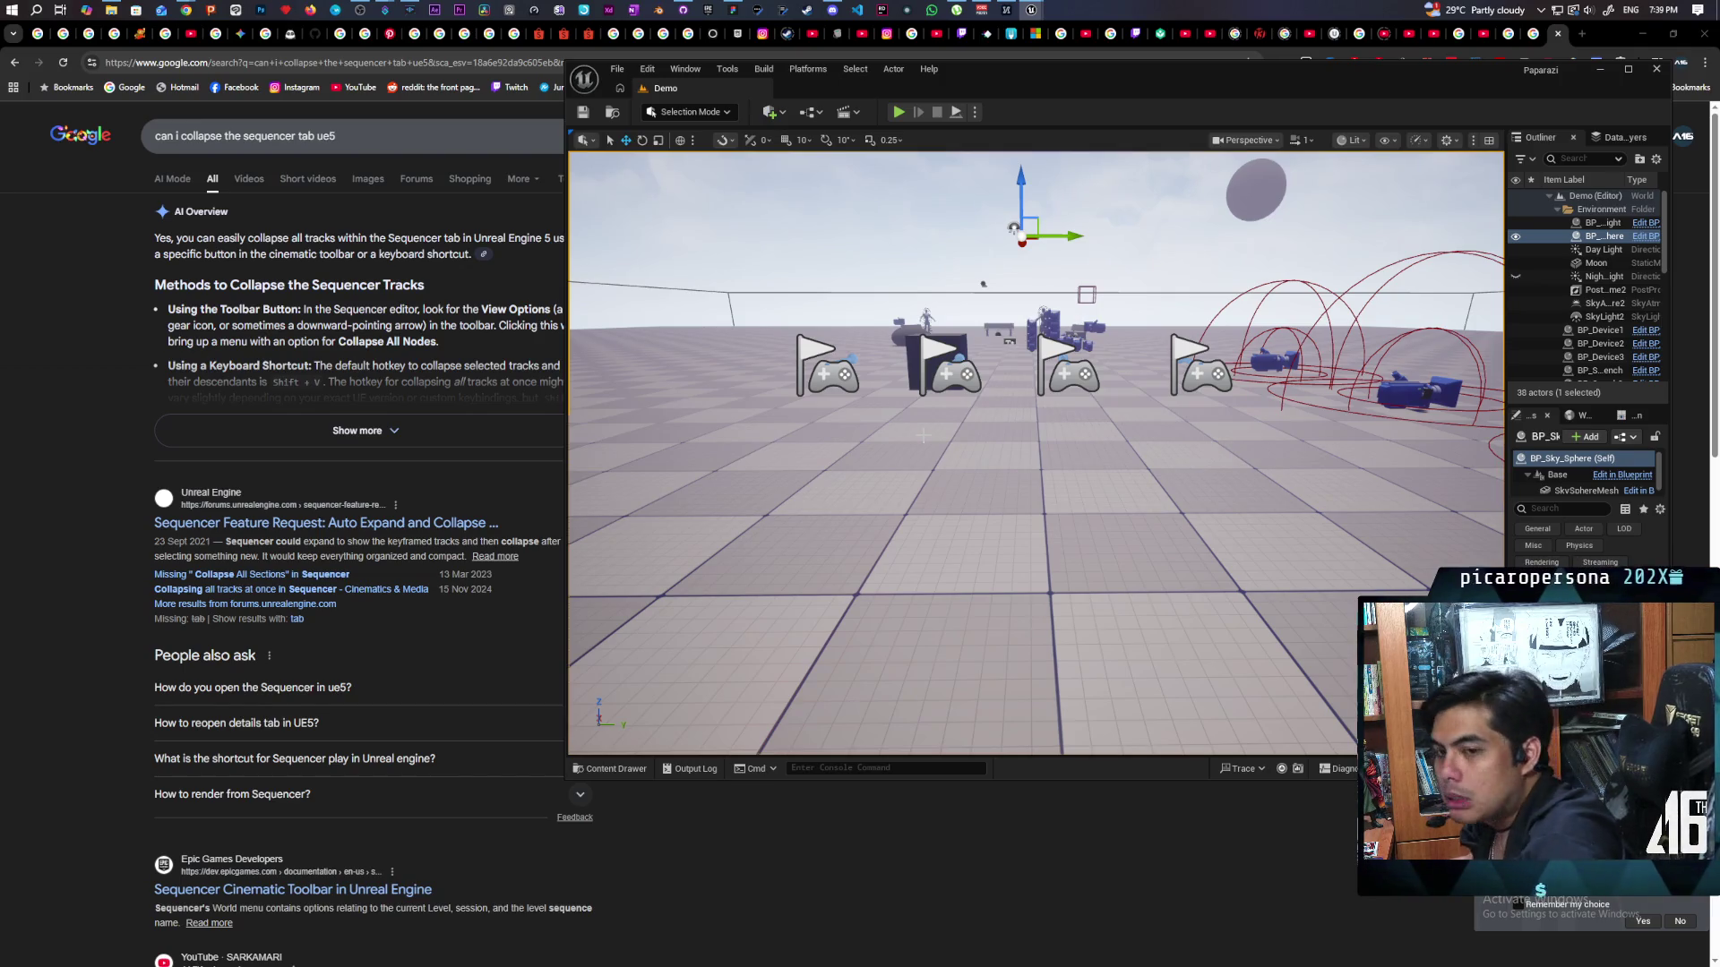
mouse_move(953, 109)
mouse_down()
mouse_move(856, 480)
mouse_move(916, 148)
mouse_move(900, 159)
mouse_up()
Commit the 17 files to main as 'set up climbing with montage' and push to origin.
click(683, 10)
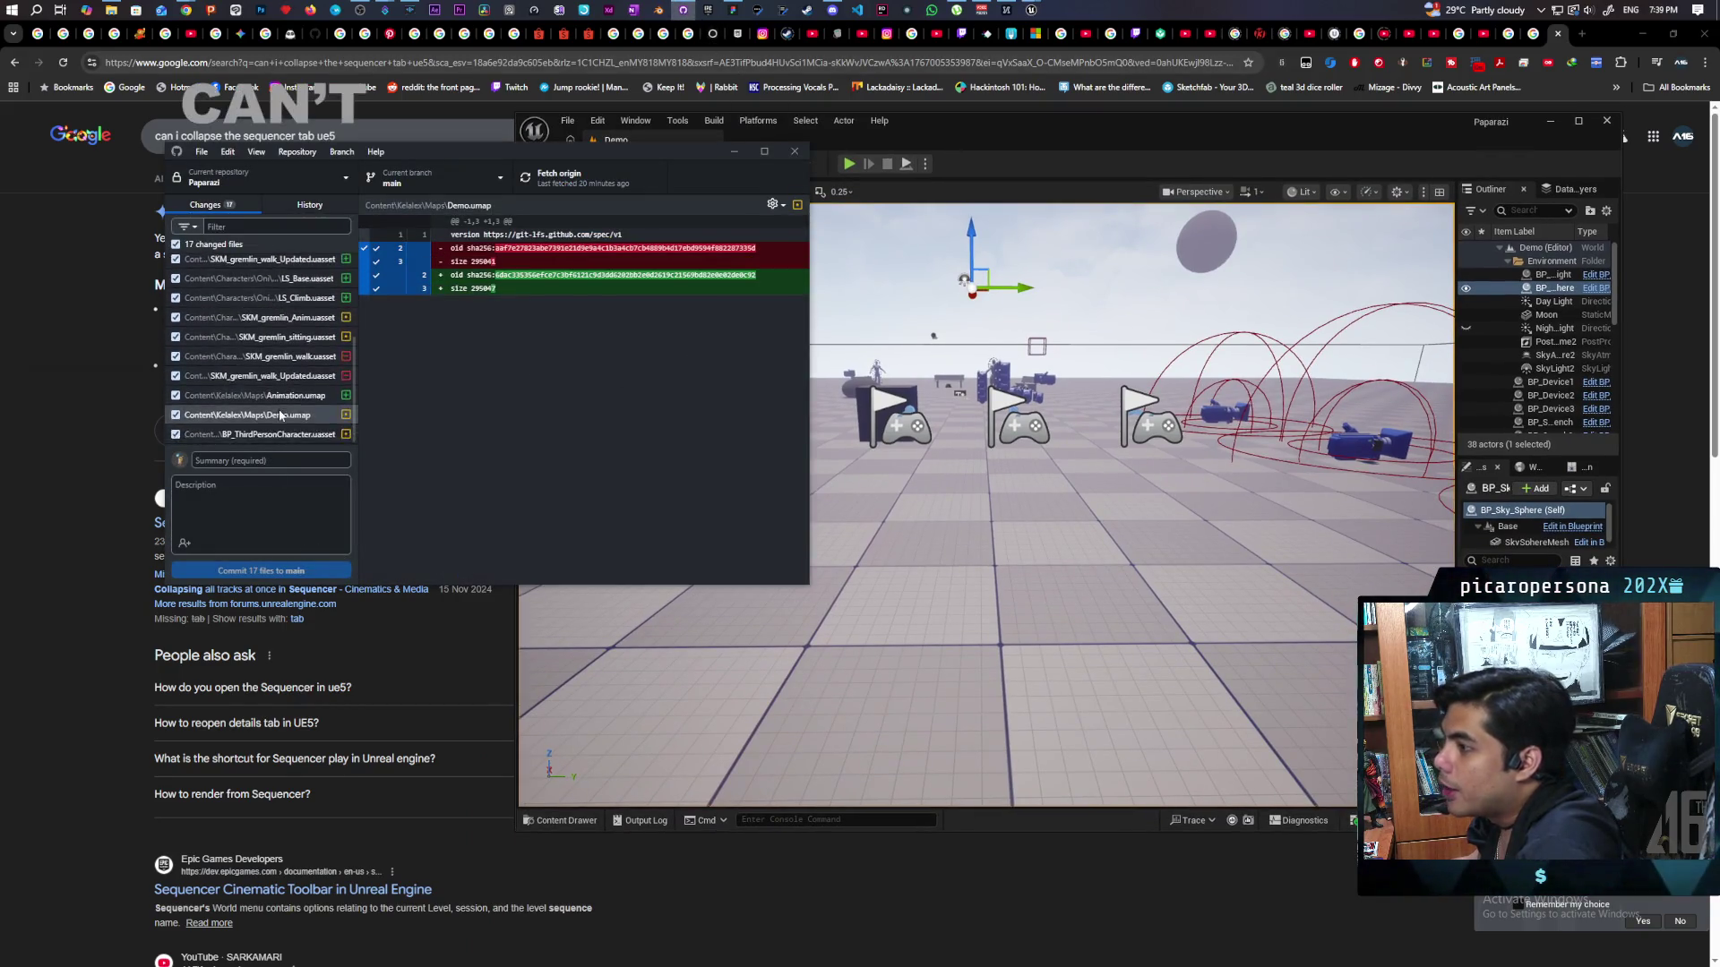
click(265, 459)
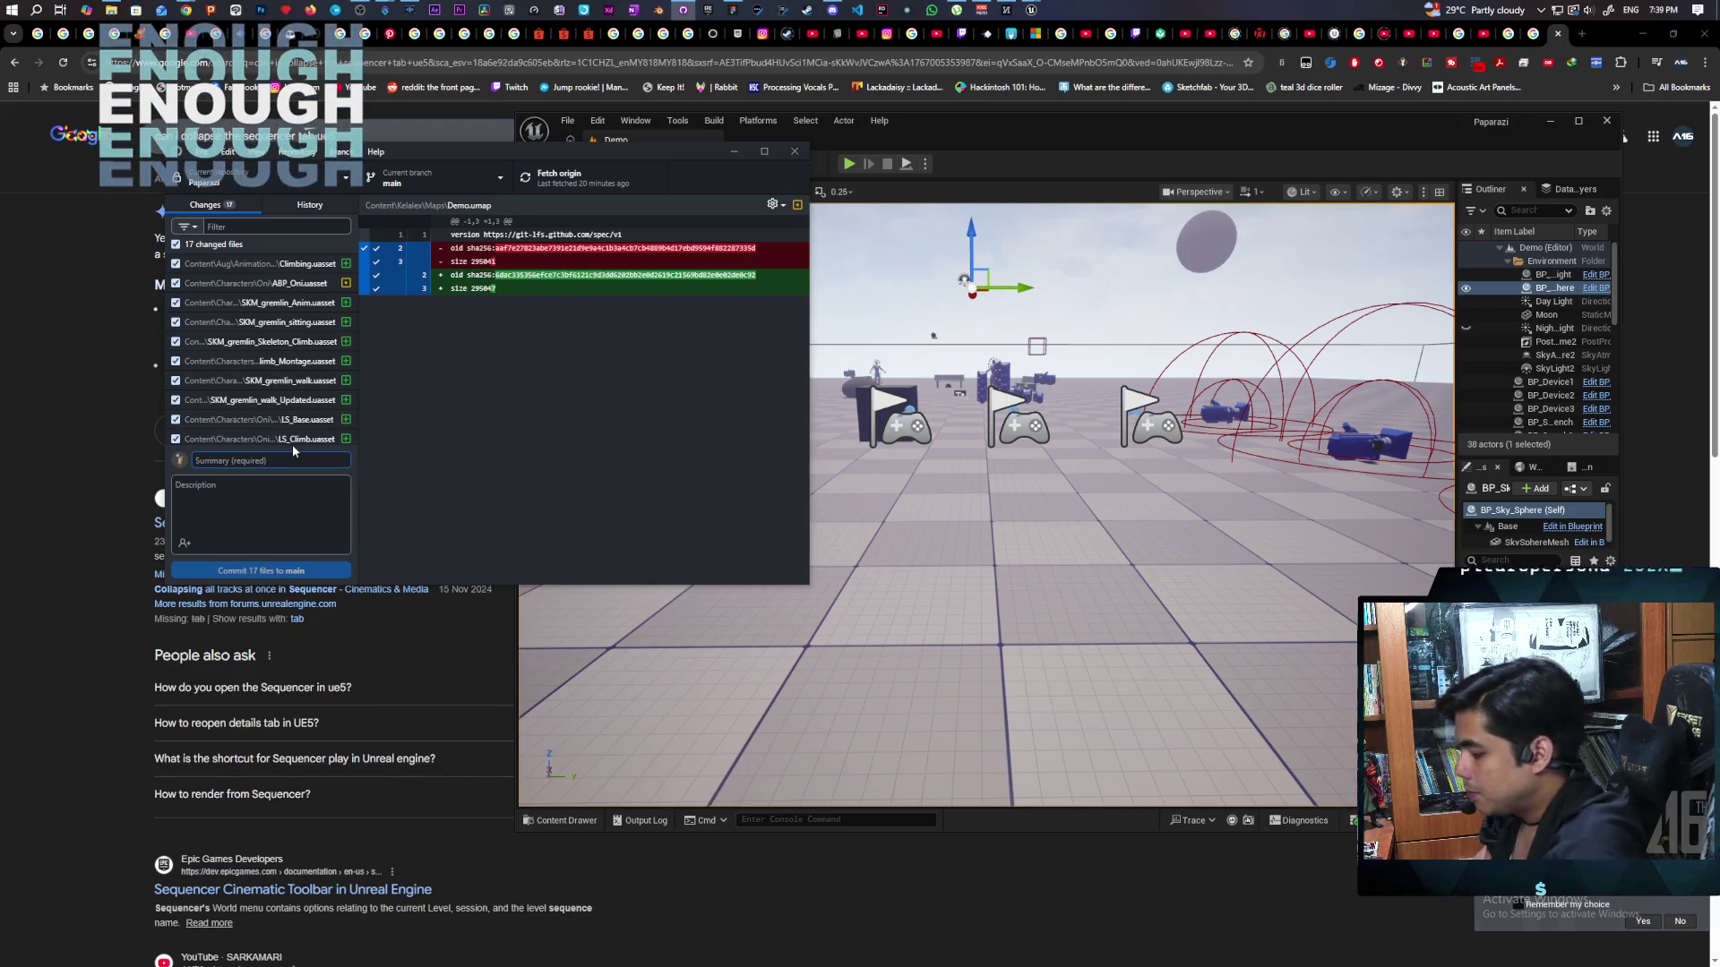
text(set up)
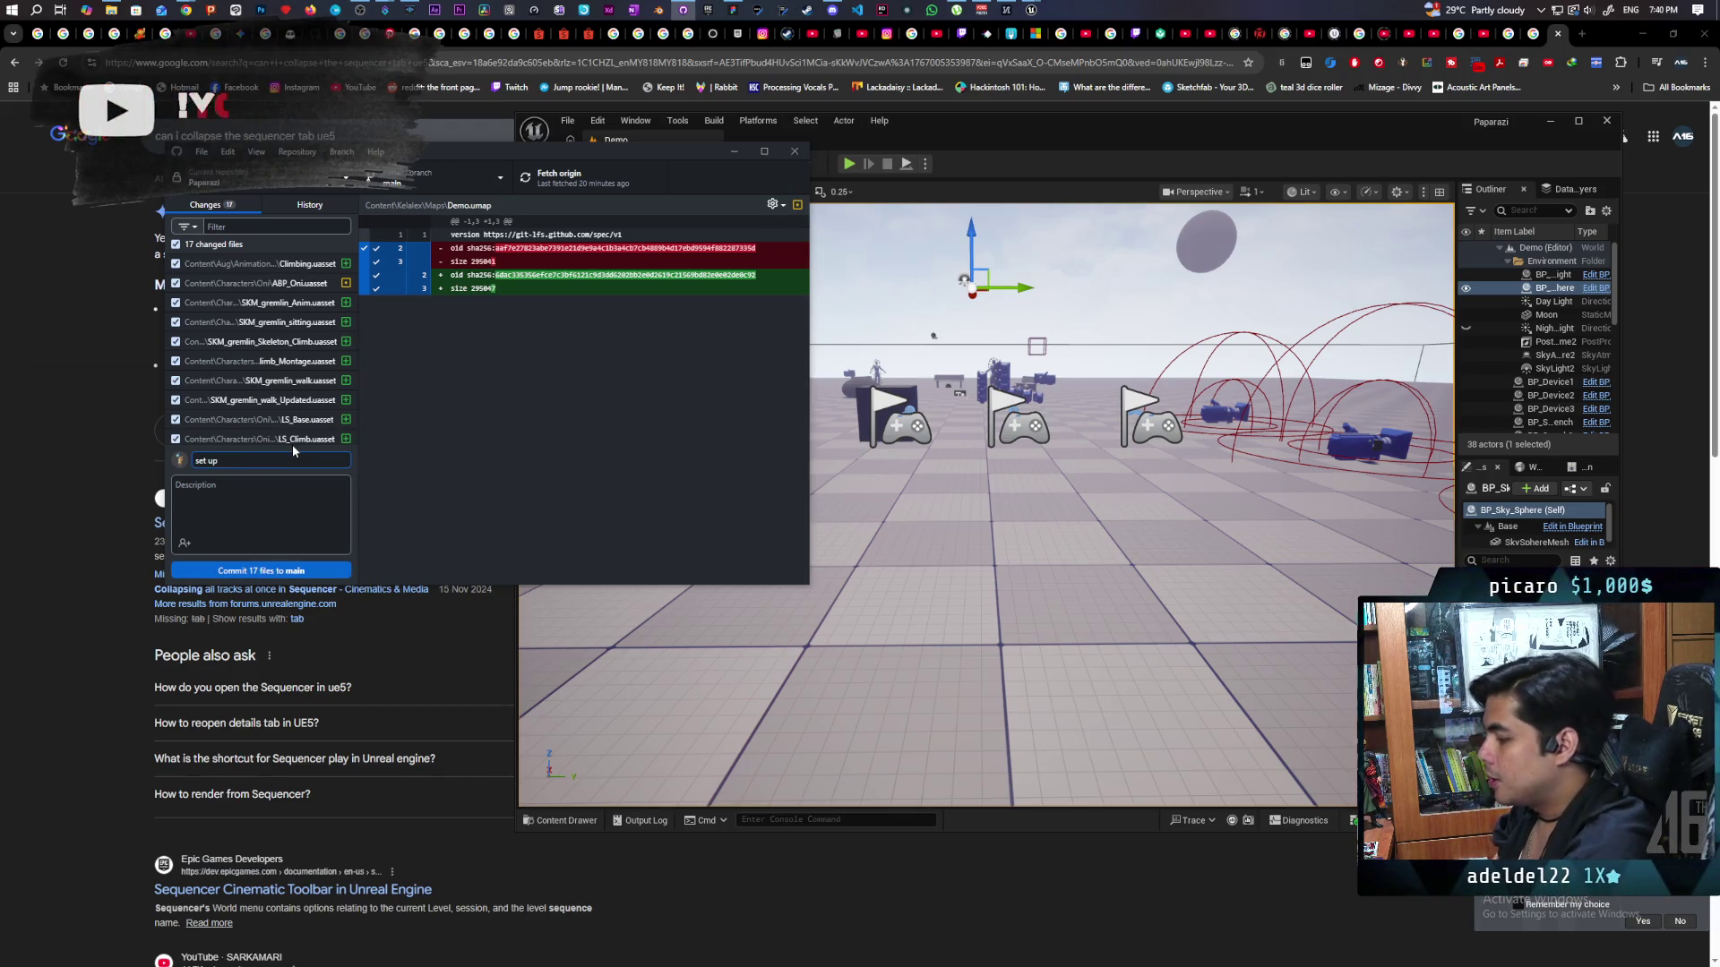
text( climbing)
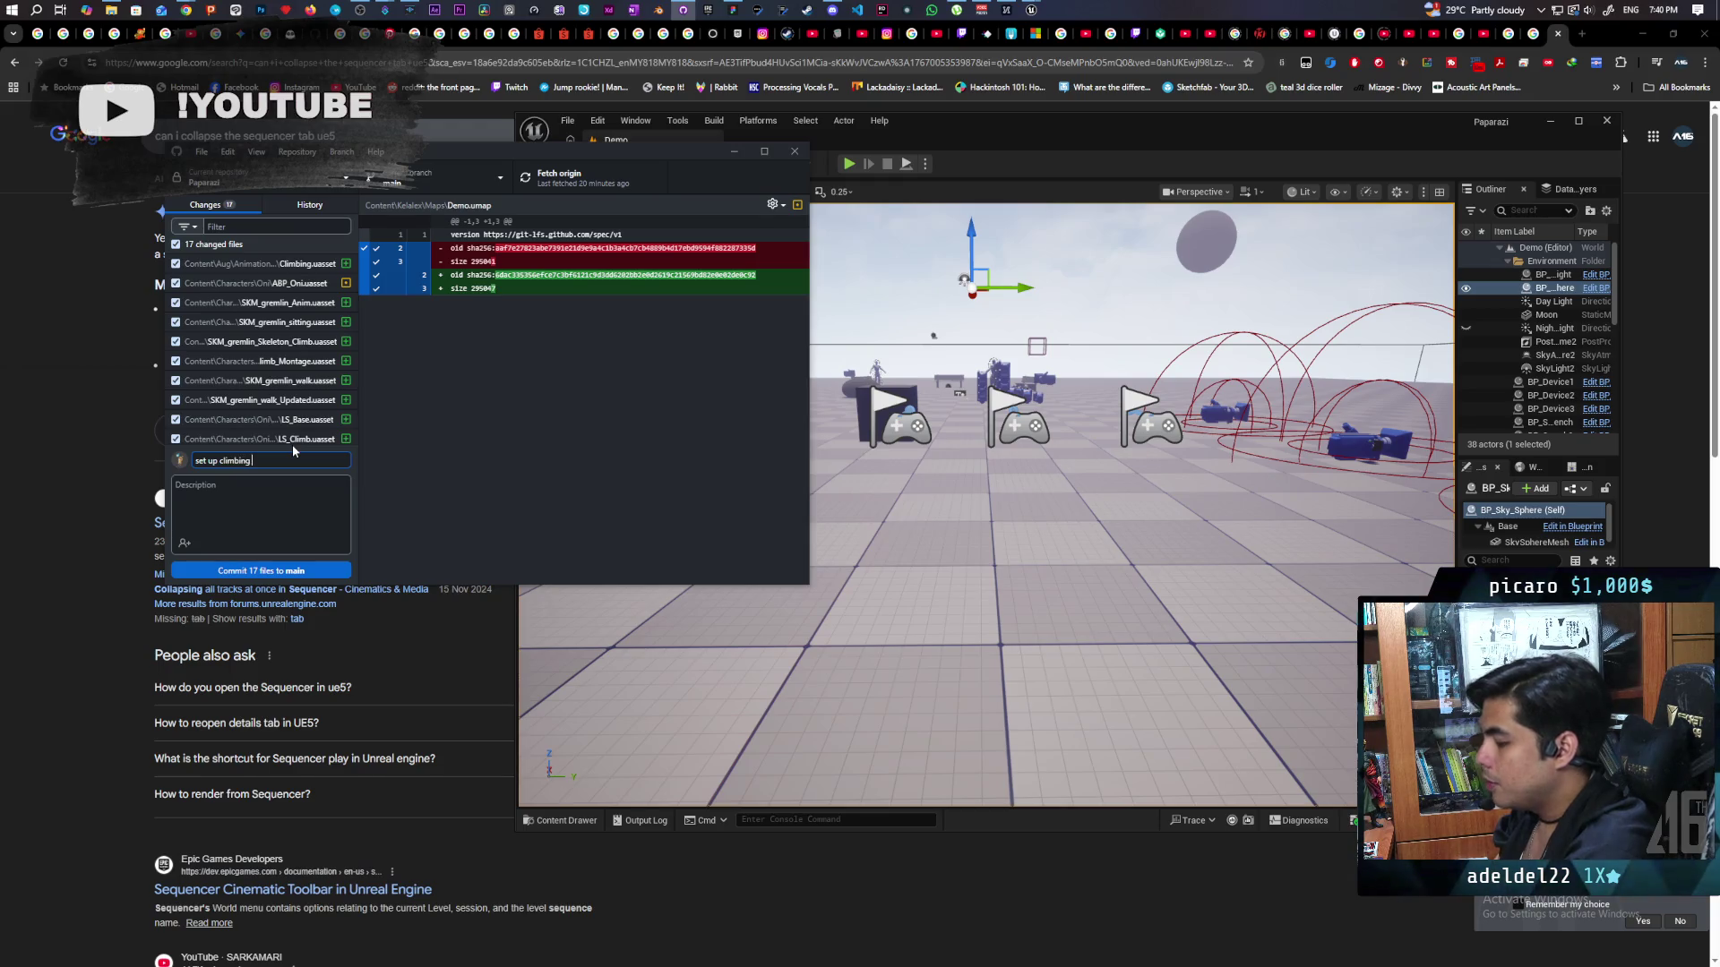
text( with mo)
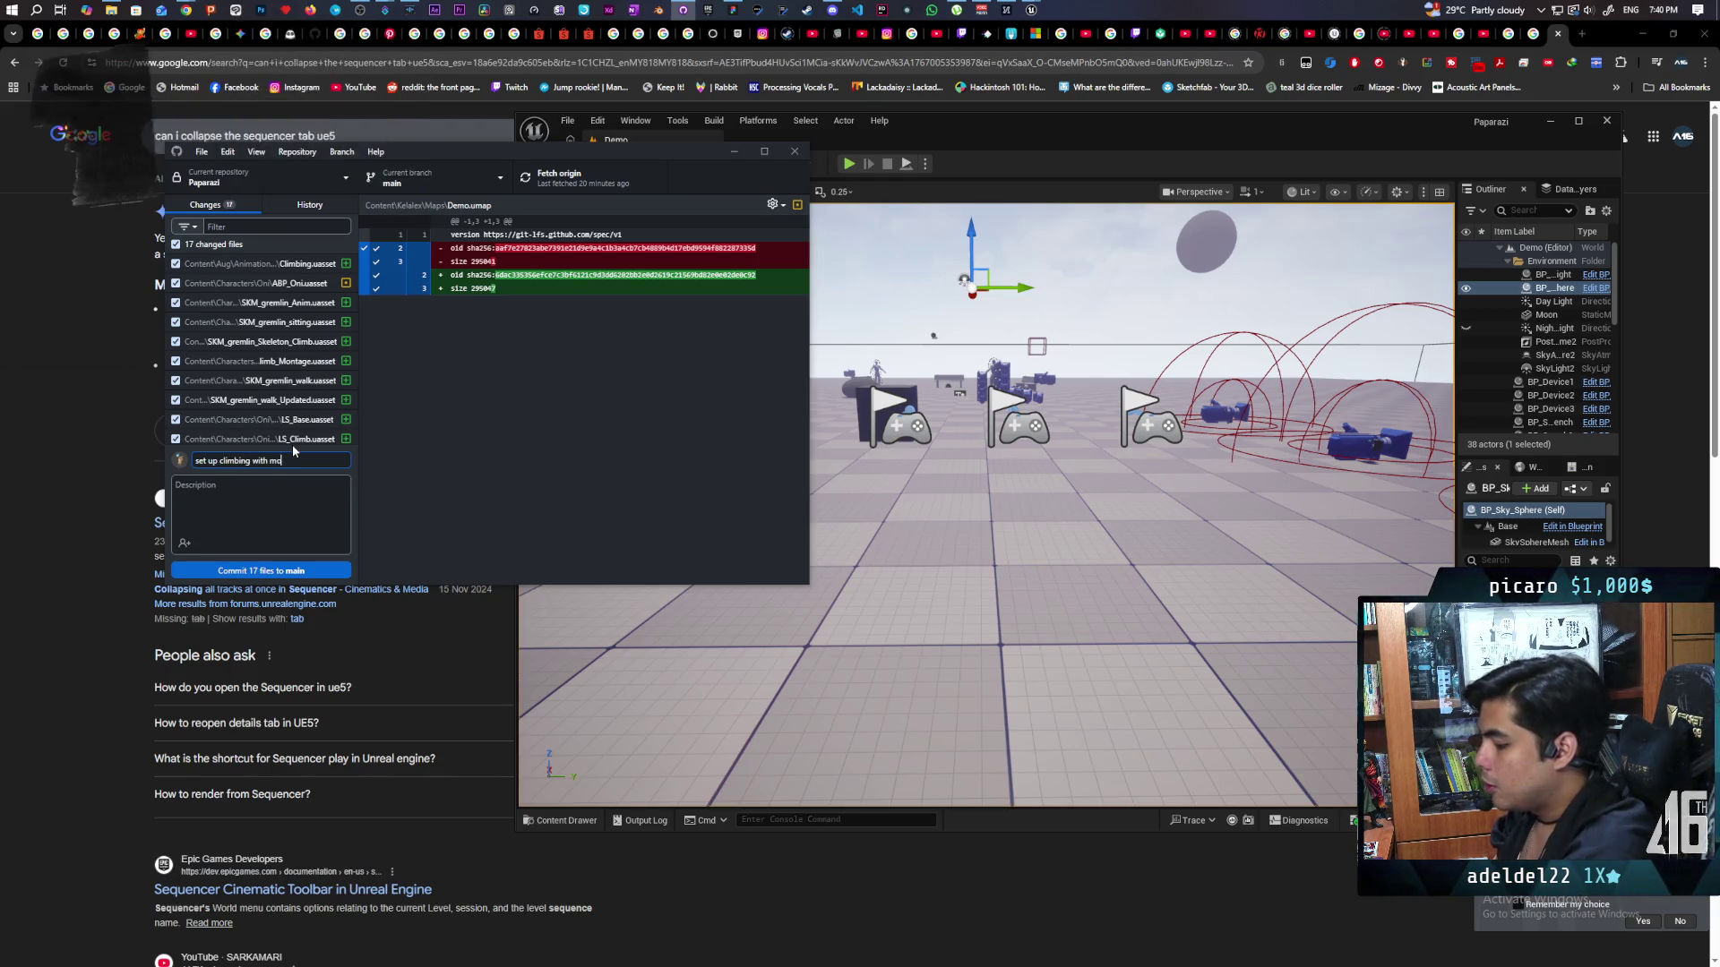
text(ntage instea)
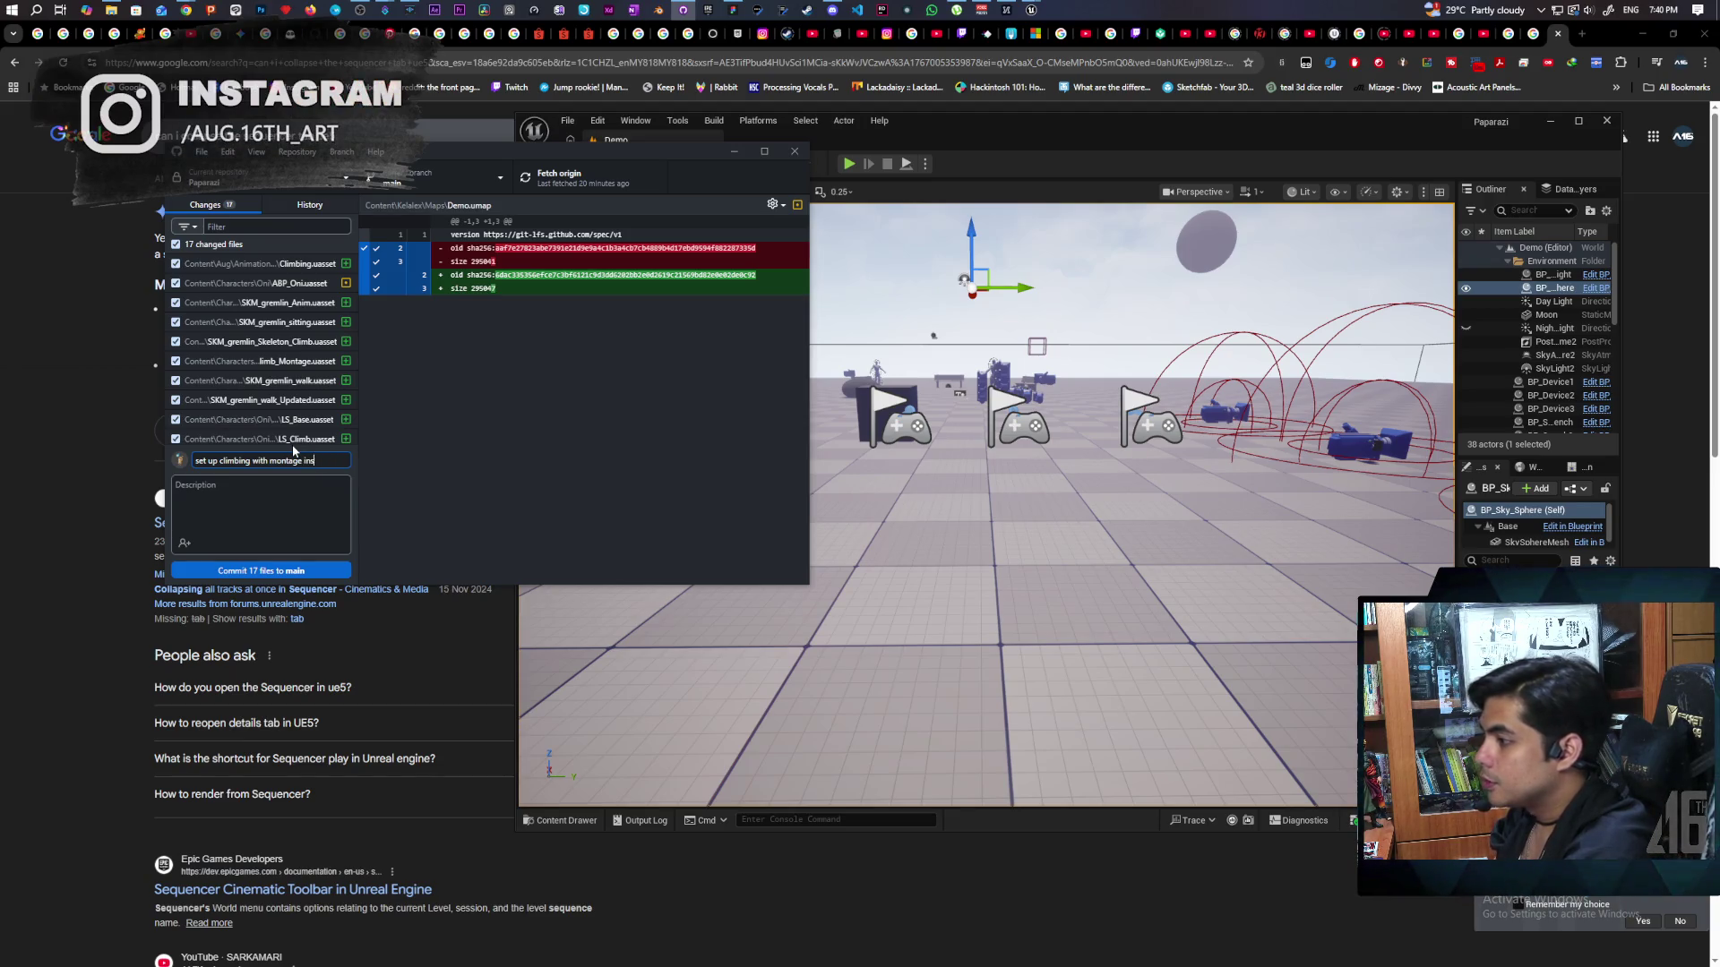
key(BackSpace)
key(BackSpace)
key(BackSpace)
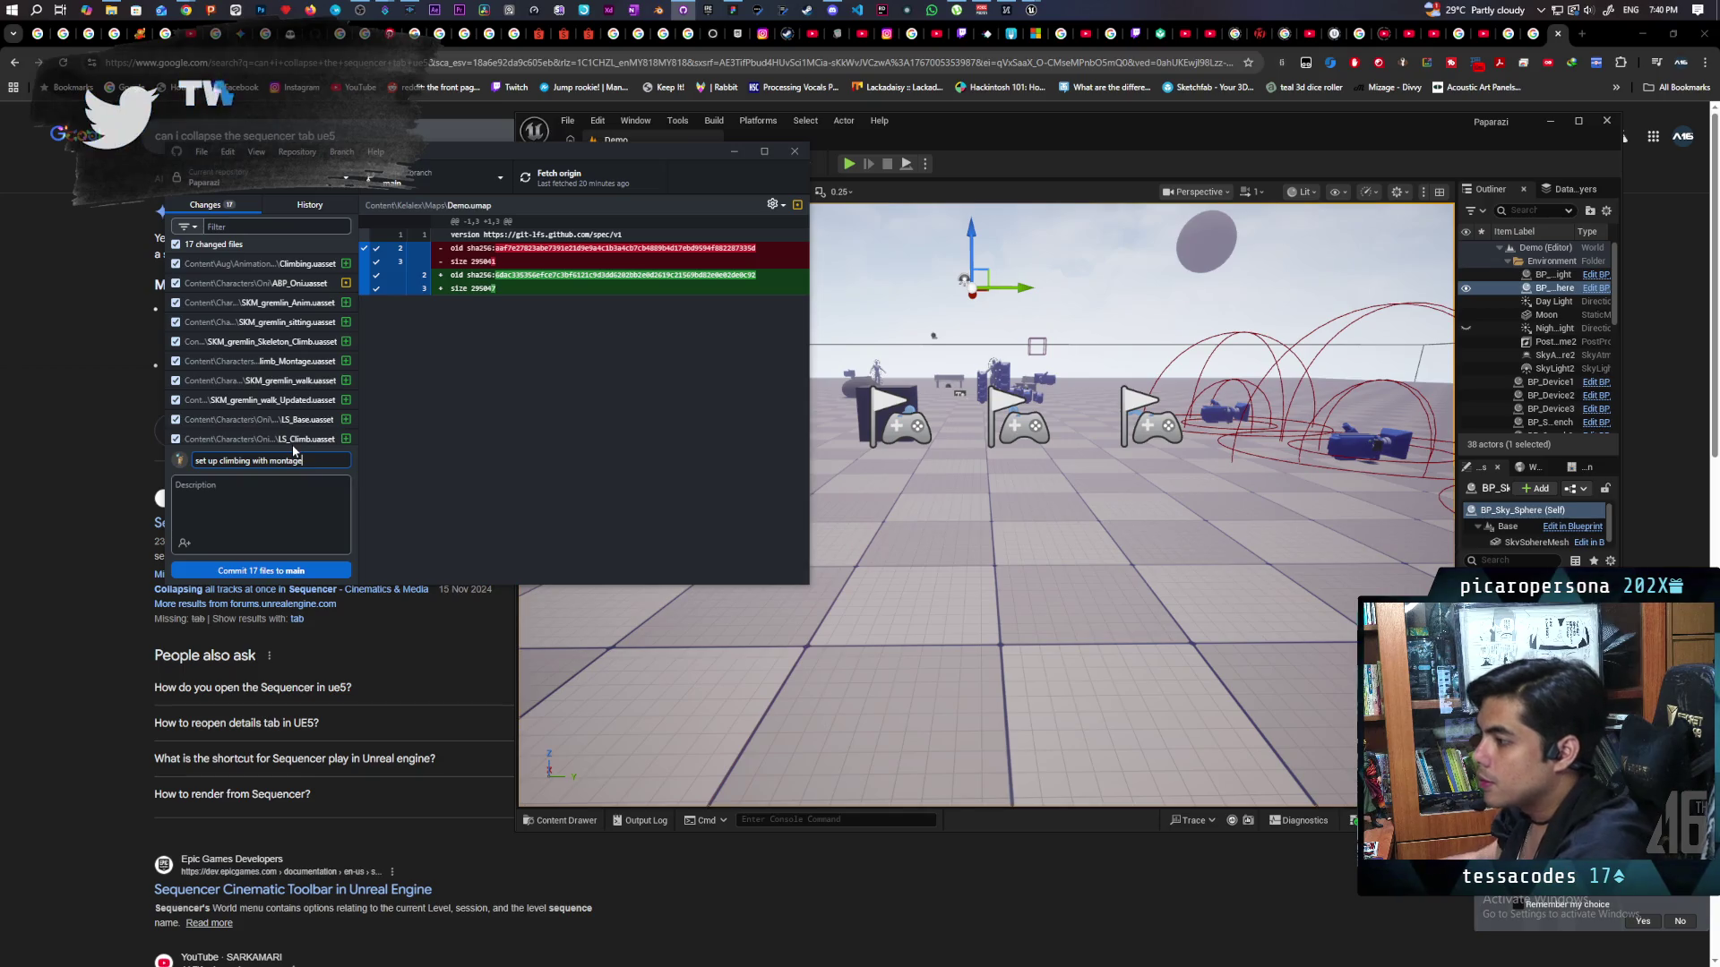
click(316, 573)
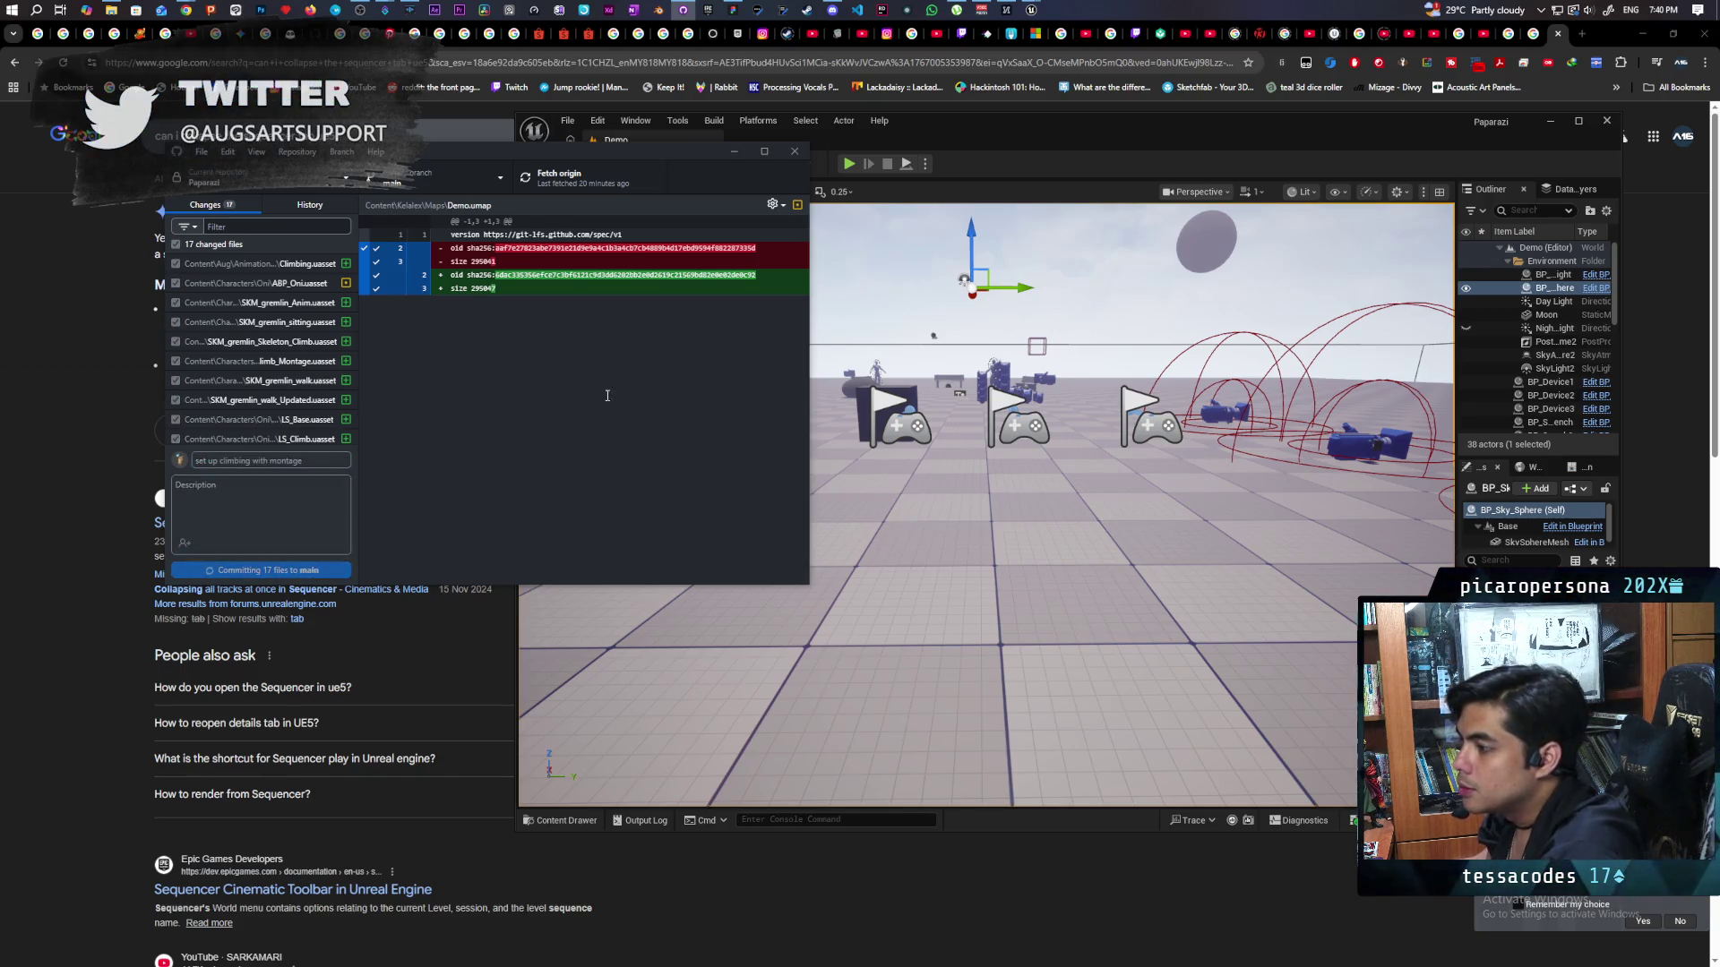
click(565, 177)
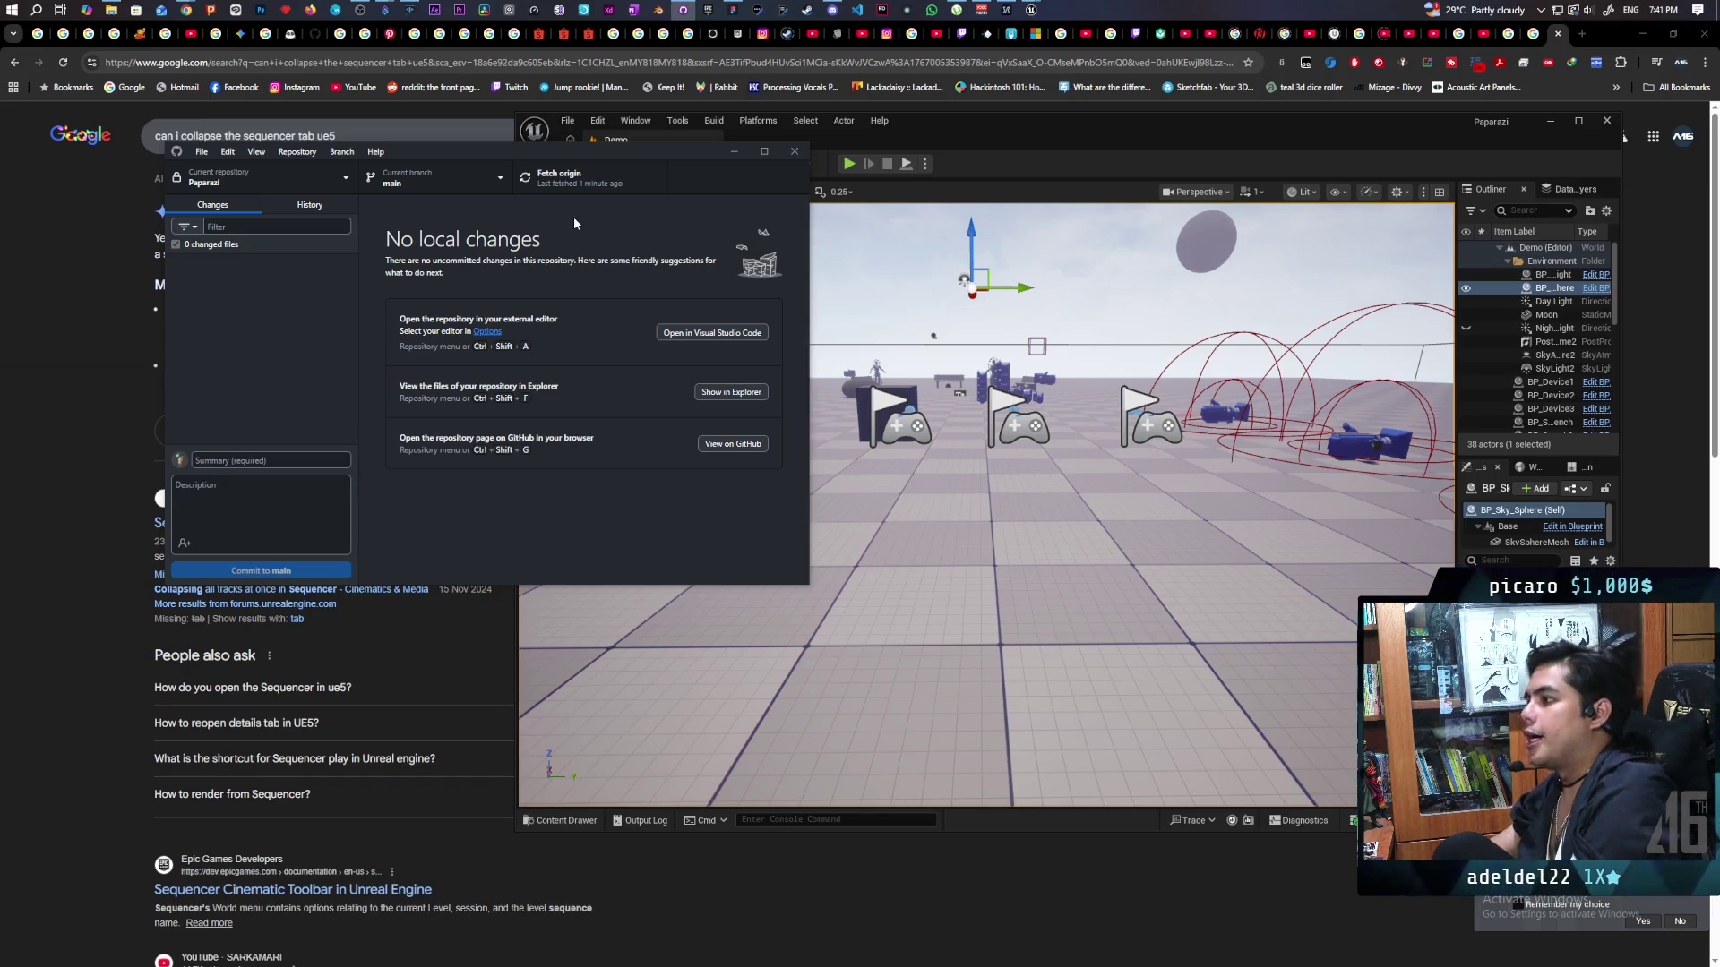
click(1051, 143)
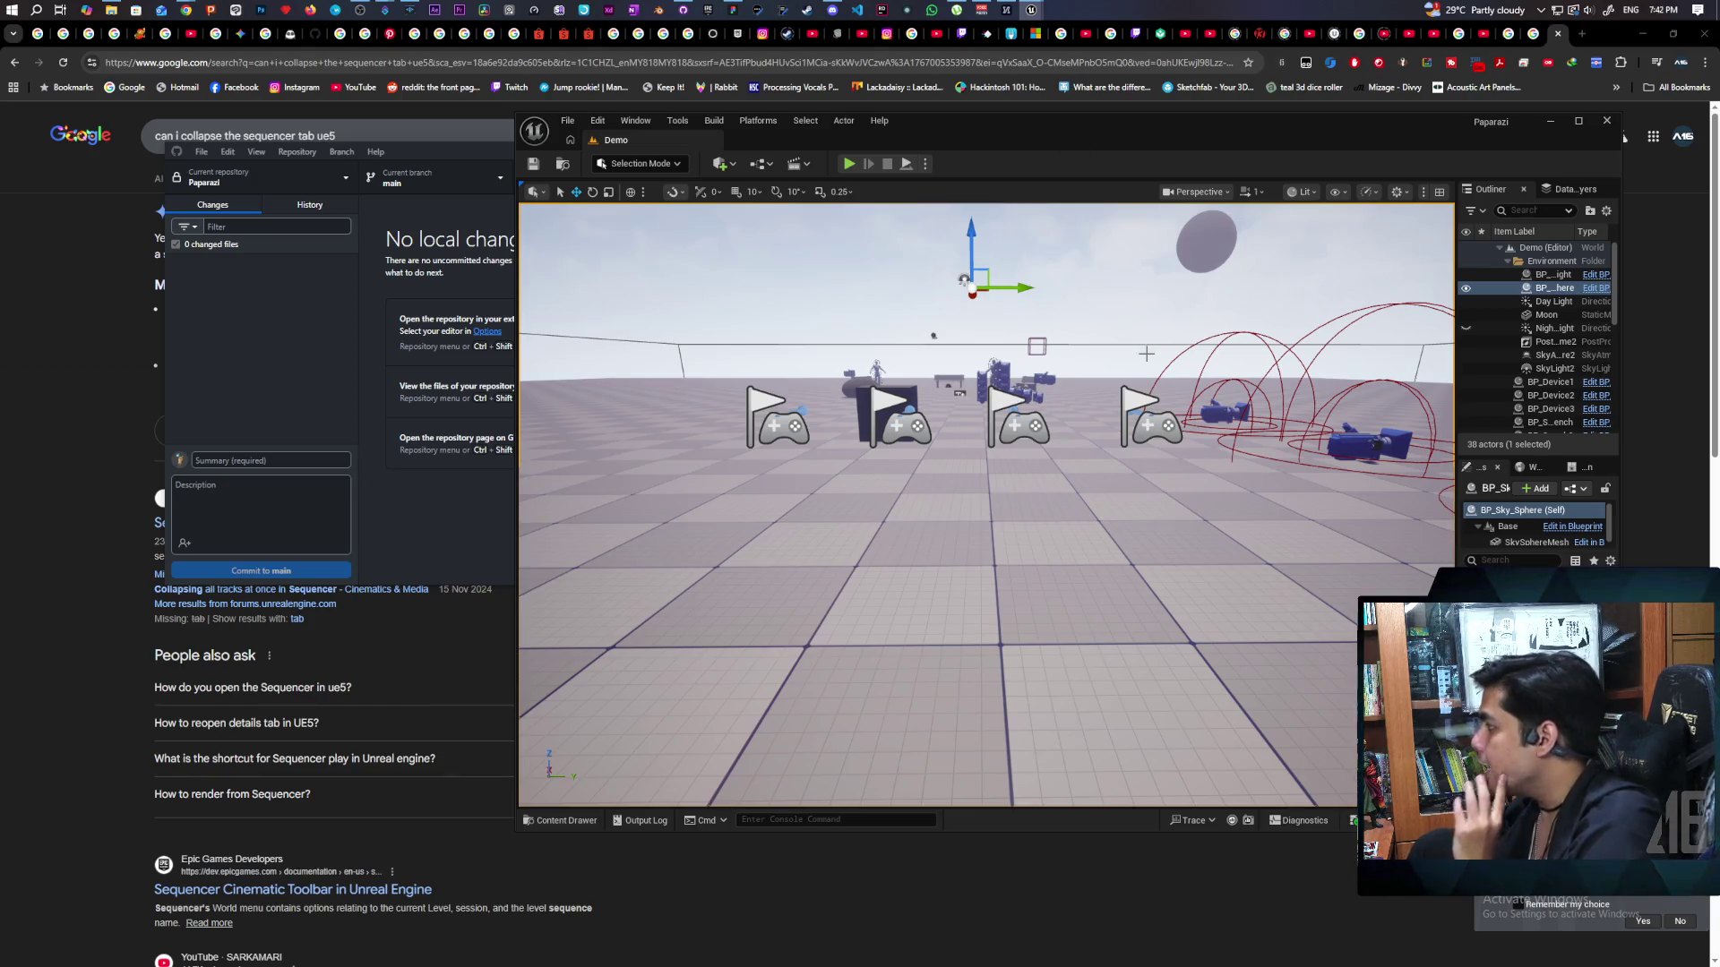
Switch back to the BP_ThirdPersonCharacter Blueprint editor from the taskbar previews.
mouse_move(1031, 10)
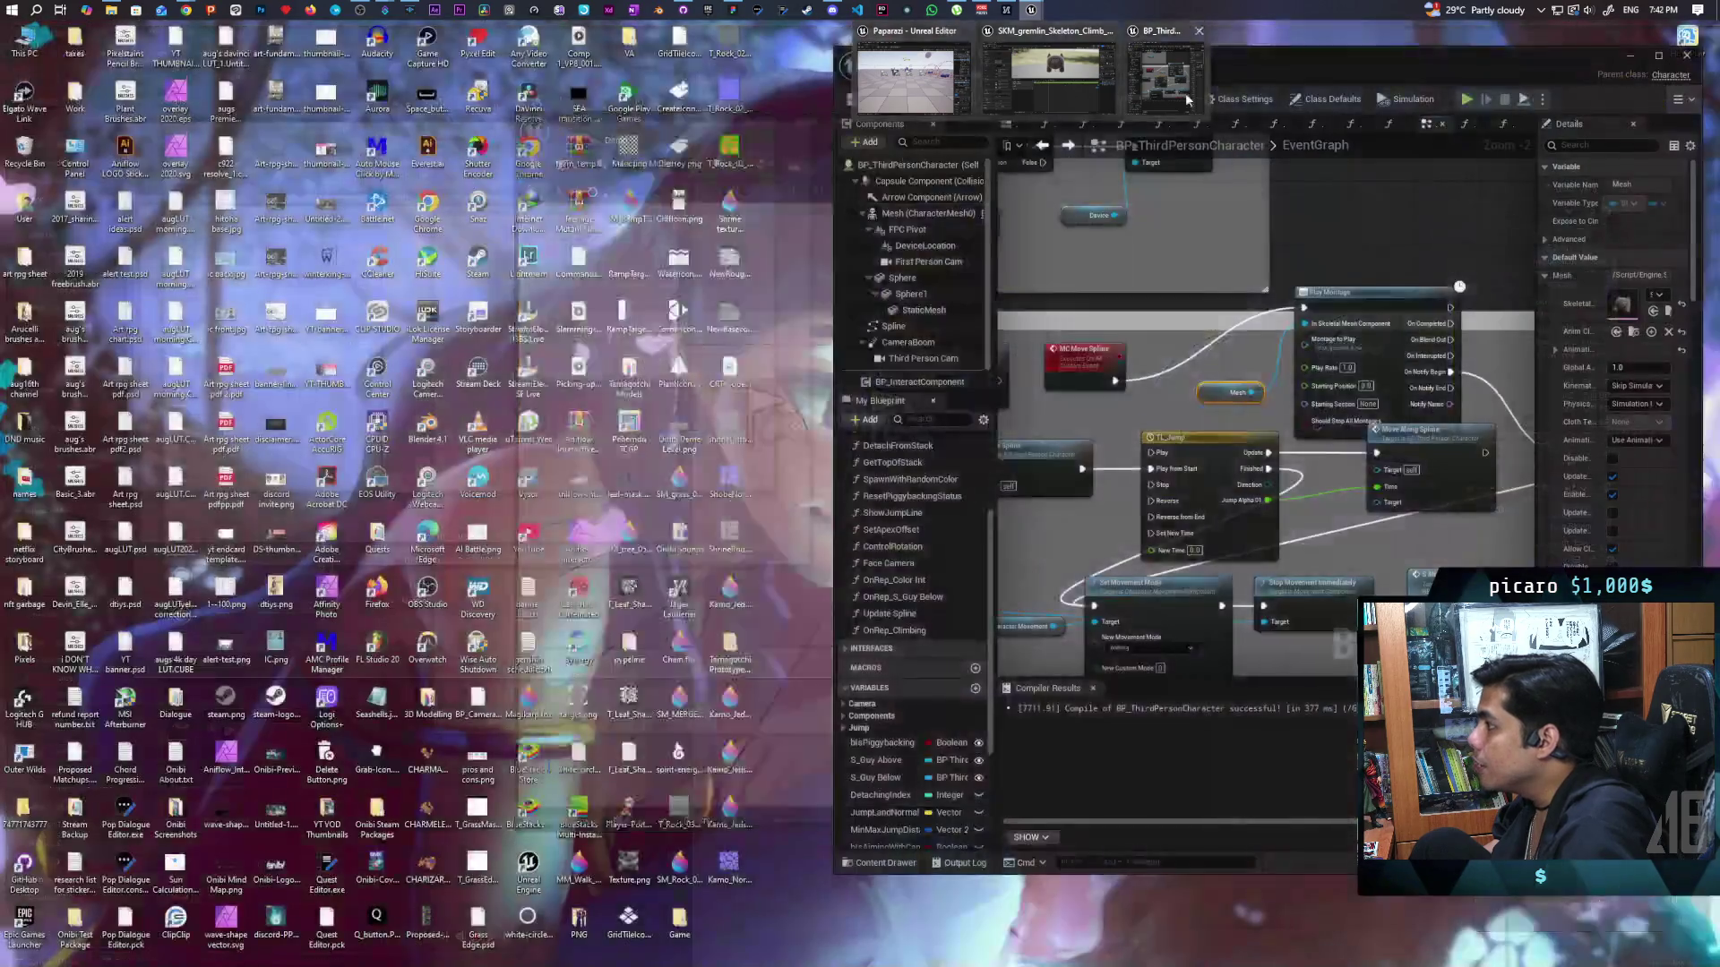
click(1187, 99)
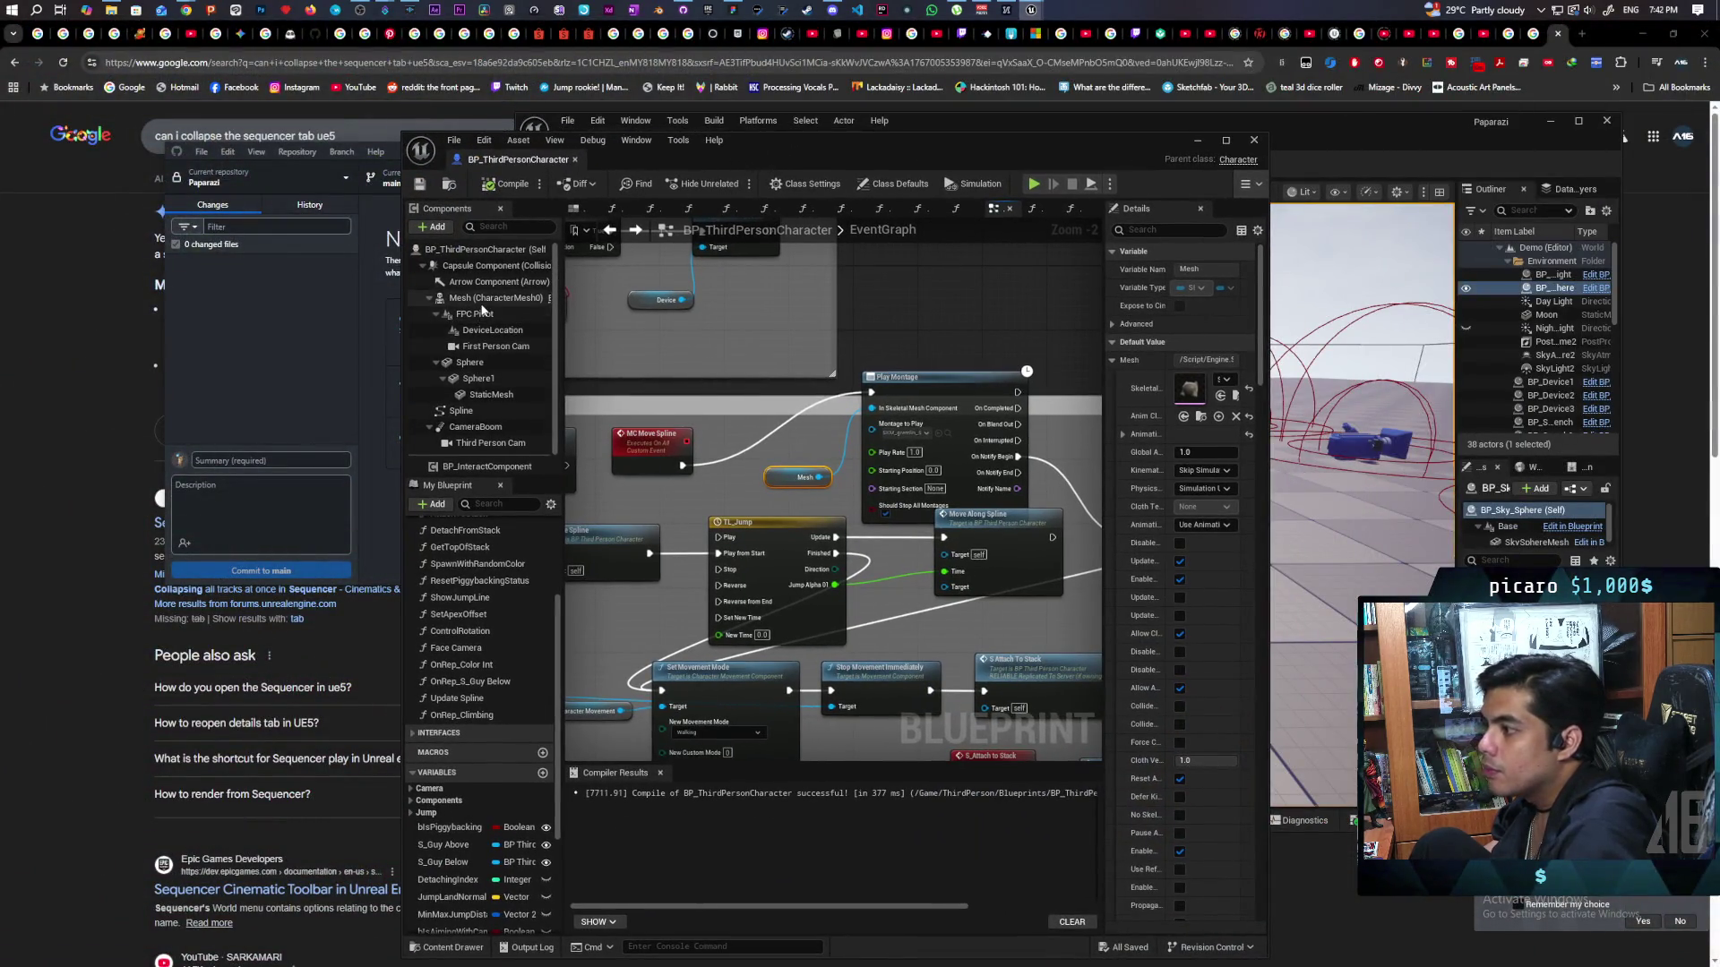
Select the character's Mesh component, browse to its Anim Class, and open ABP_Oni.
click(493, 297)
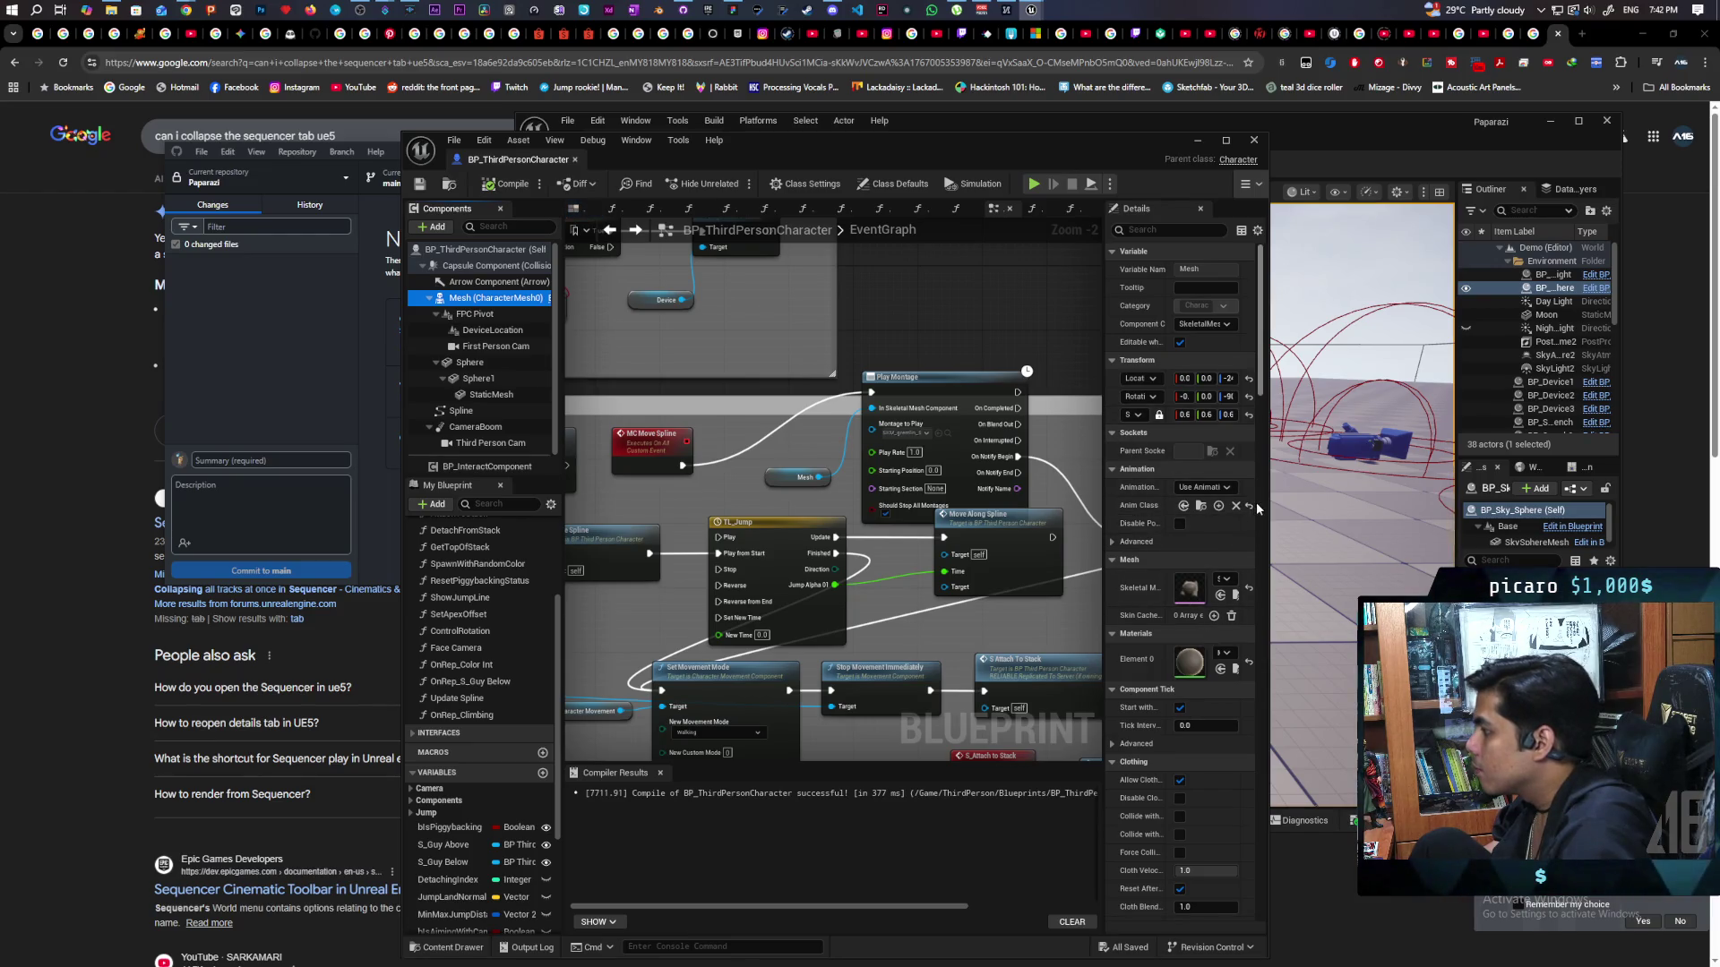
click(1201, 505)
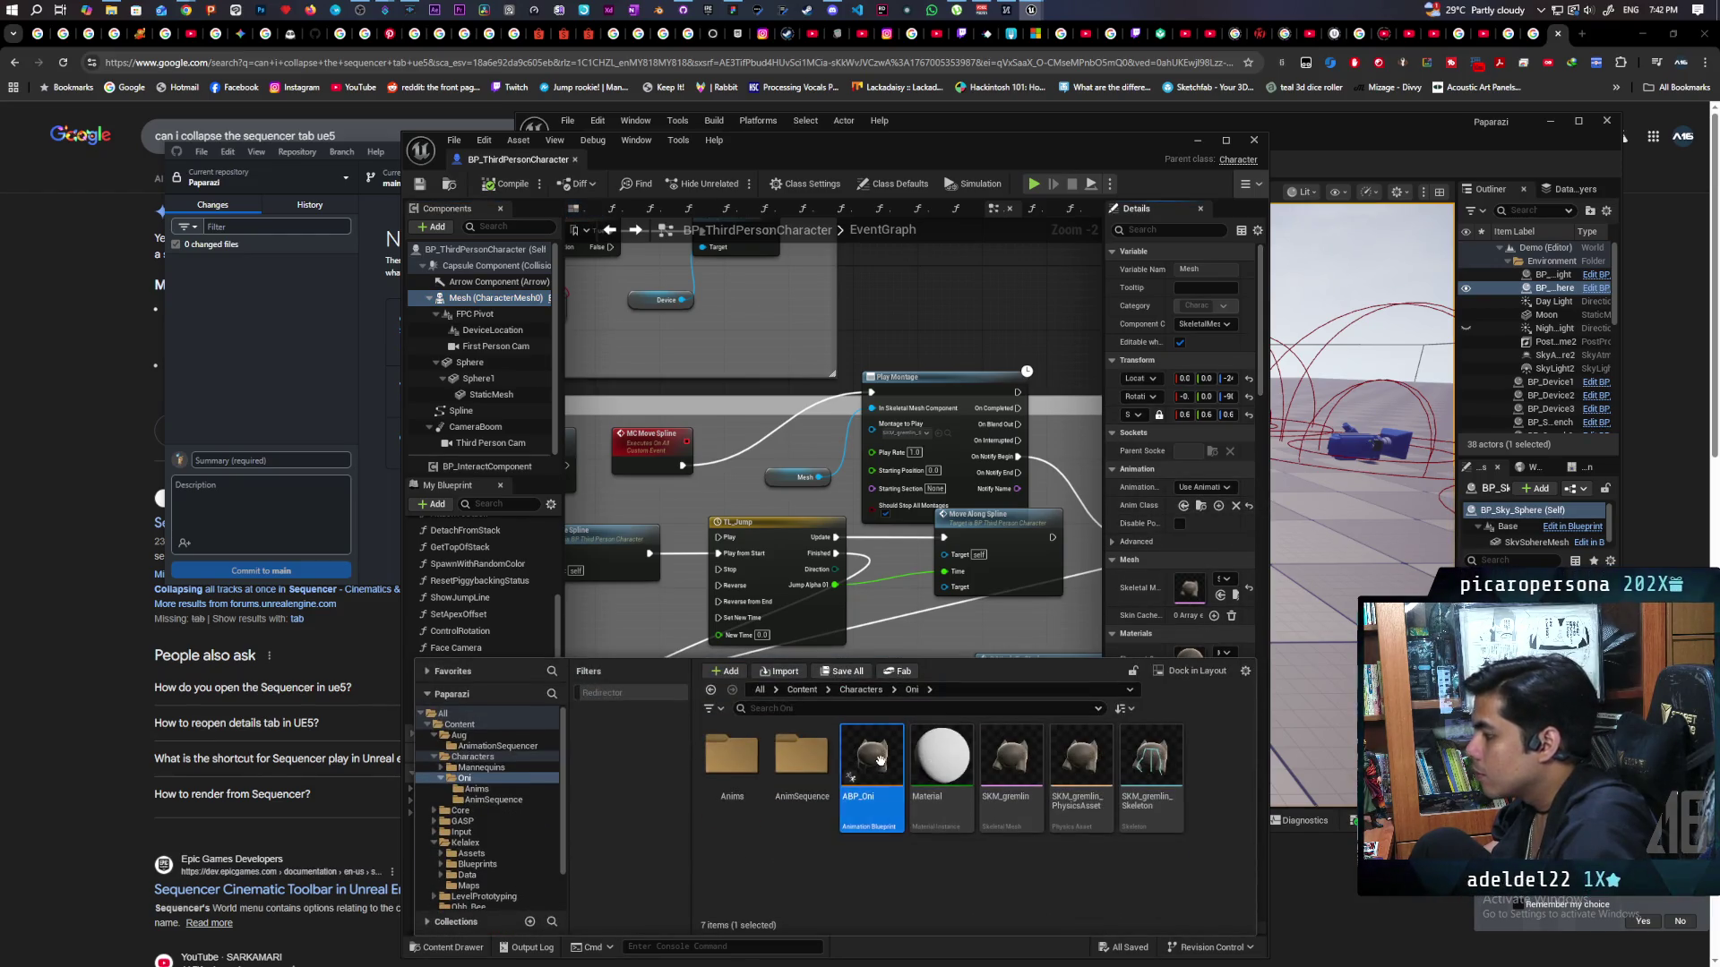
double_click(873, 757)
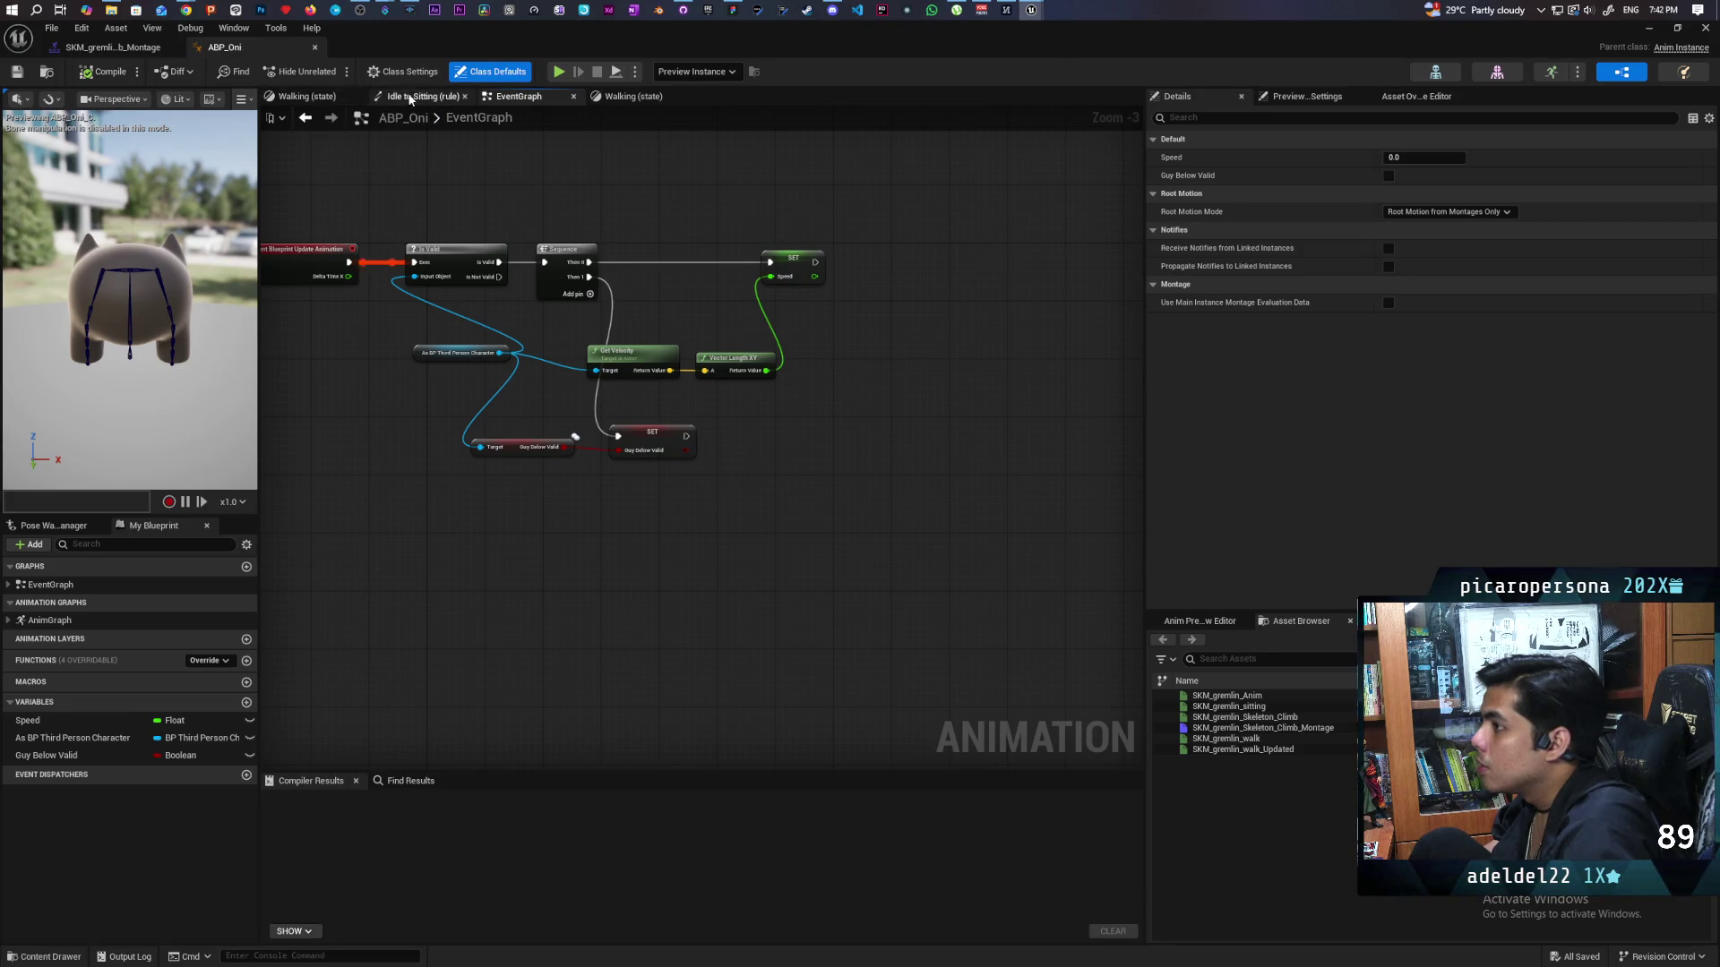
Inspect the Walking state, the Idle-to-Sitting rule and the EventGraph, then open the AnimGraph.
click(333, 98)
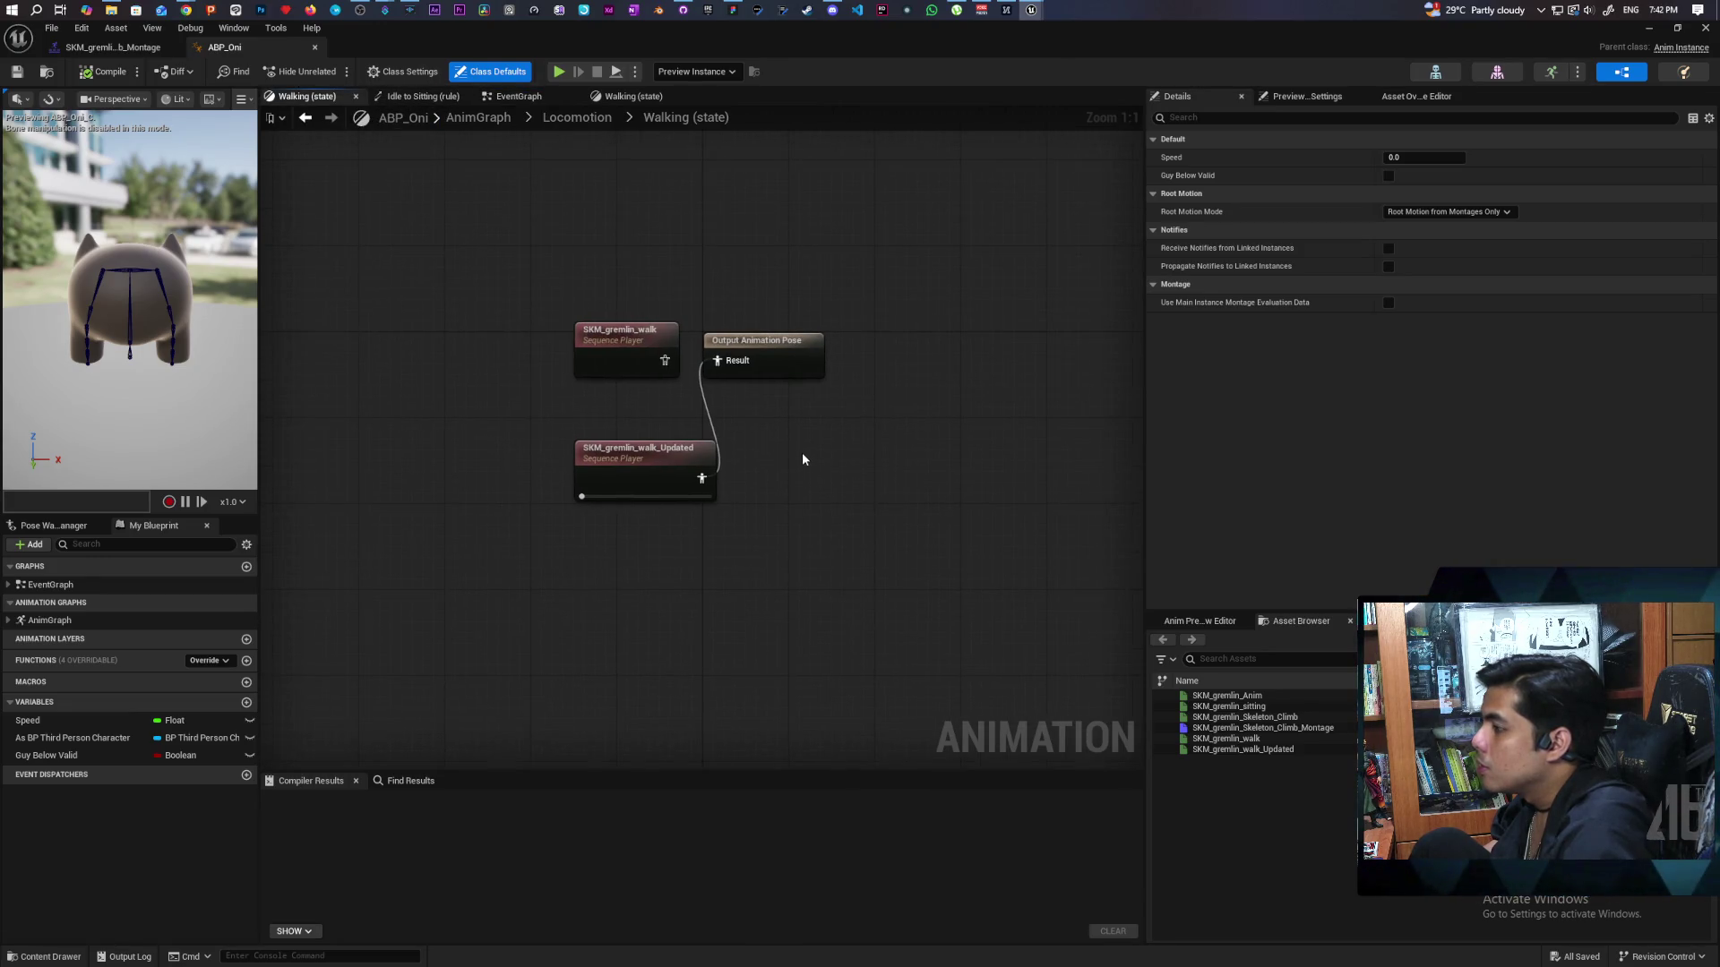
click(432, 97)
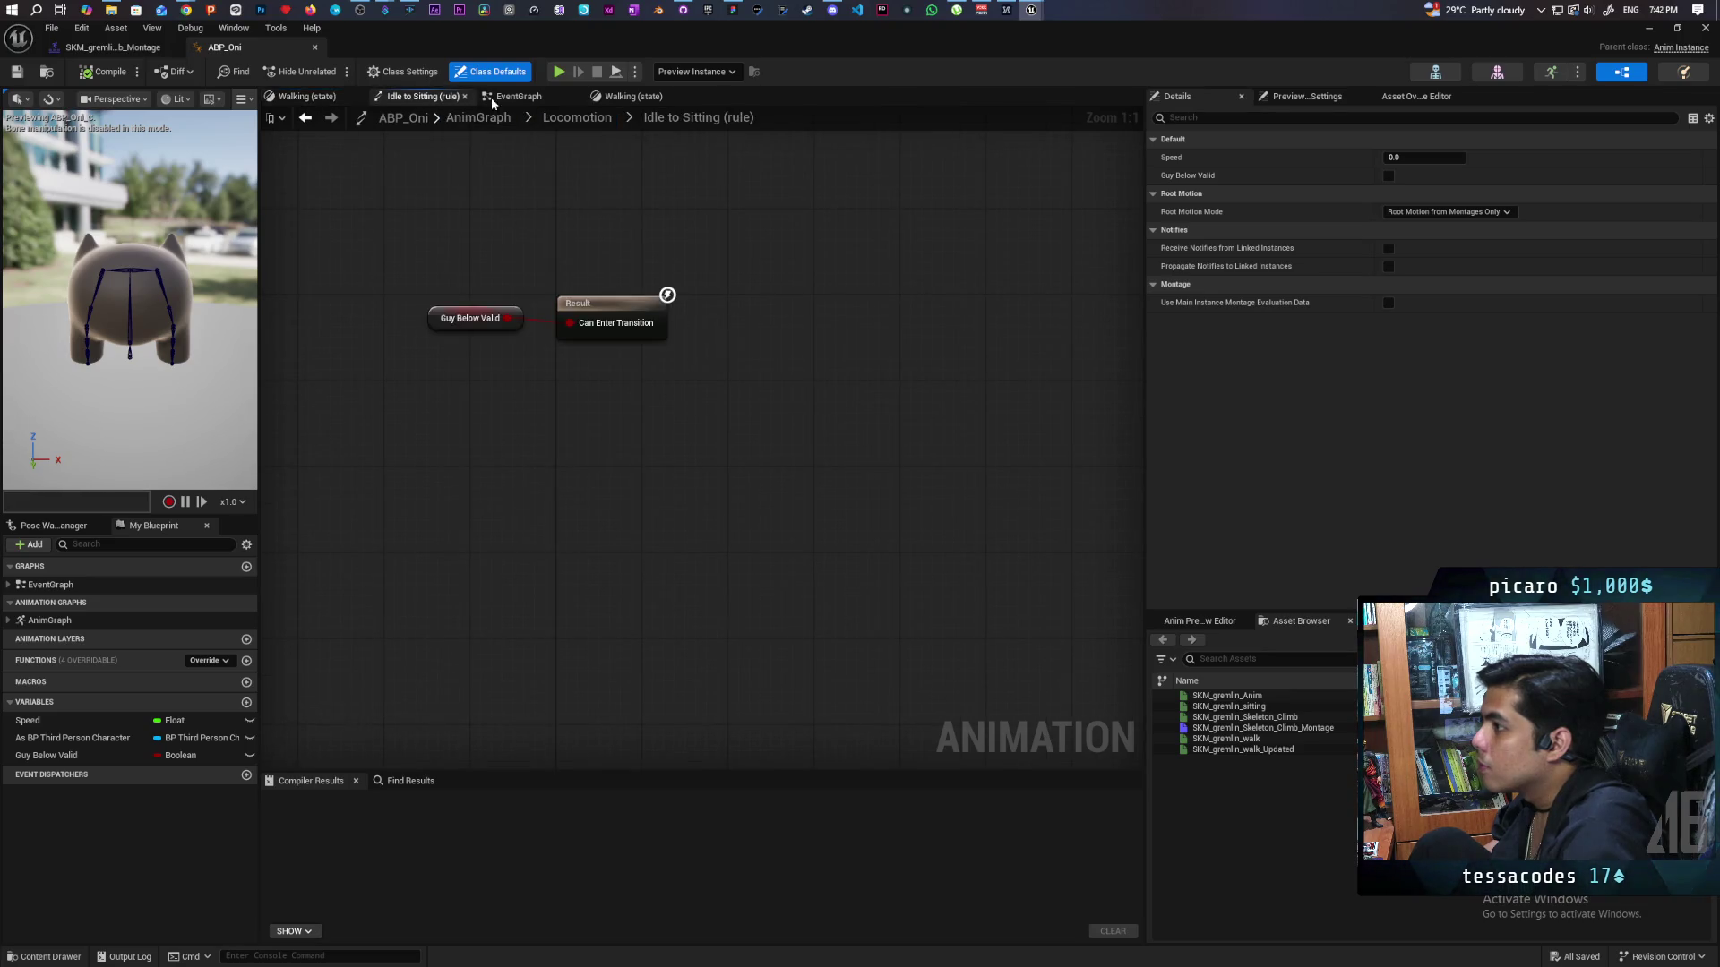
click(506, 98)
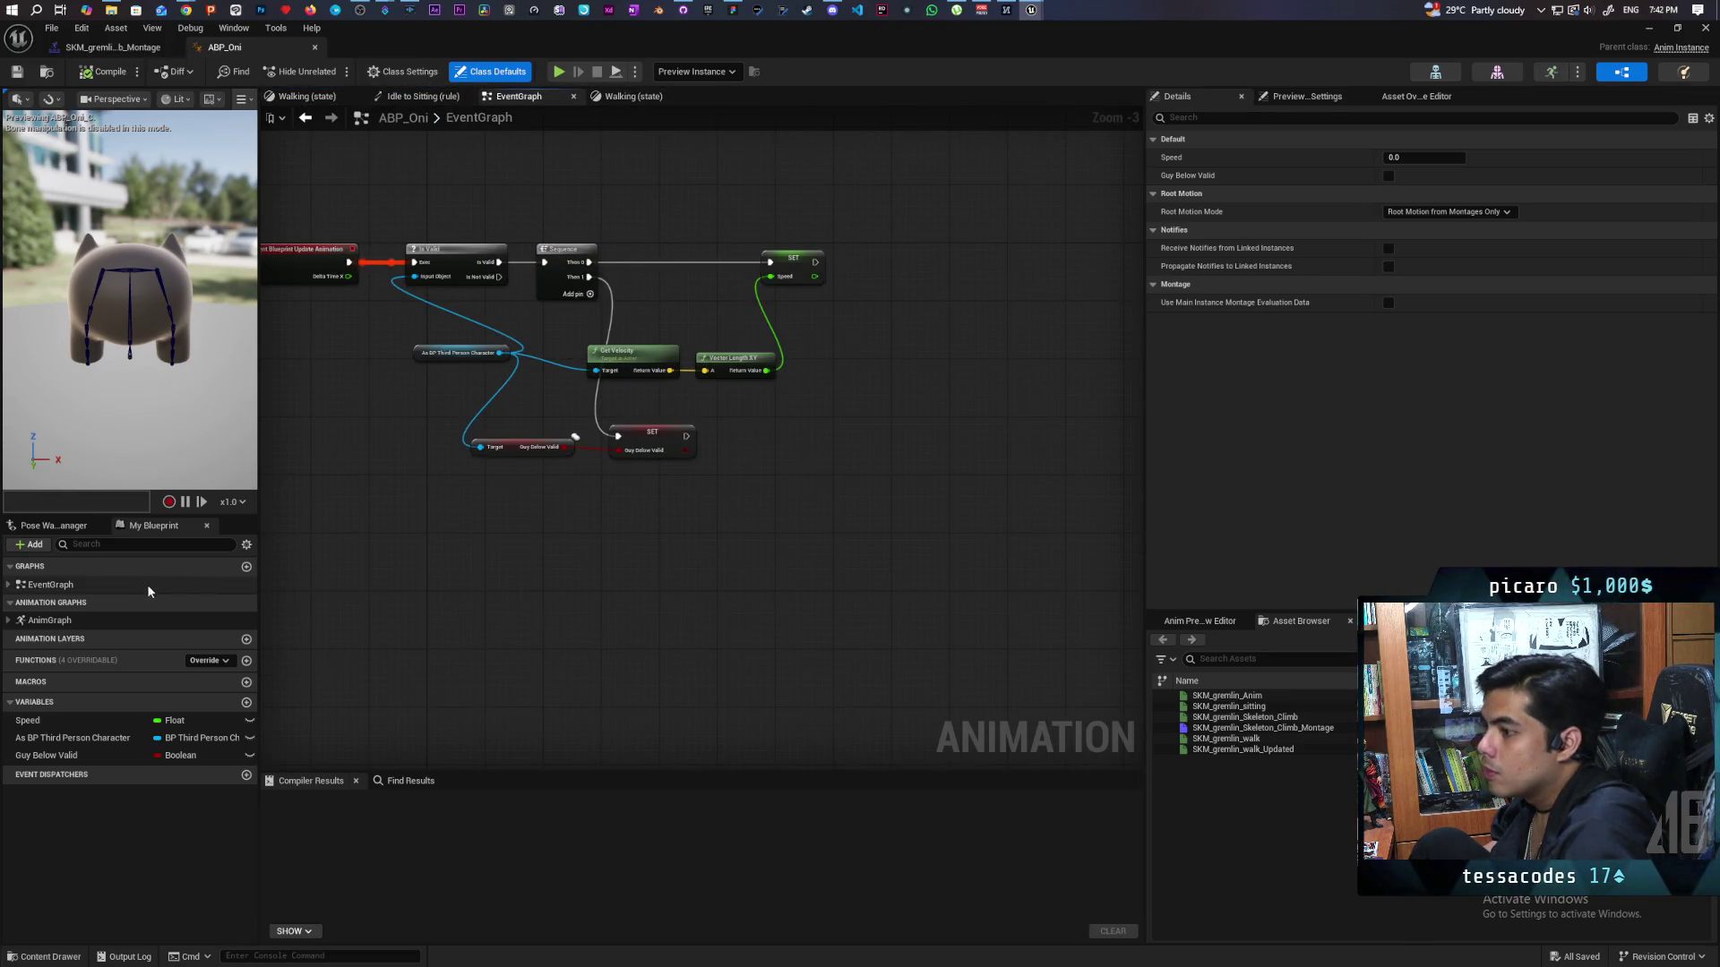
double_click(59, 621)
Select and deselect the Locomotion and Output Pose nodes, then shrink the ABP_Oni window.
mouse_move(503, 318)
mouse_down()
mouse_move(971, 567)
mouse_move(928, 631)
mouse_move(605, 357)
mouse_move(869, 661)
mouse_up()
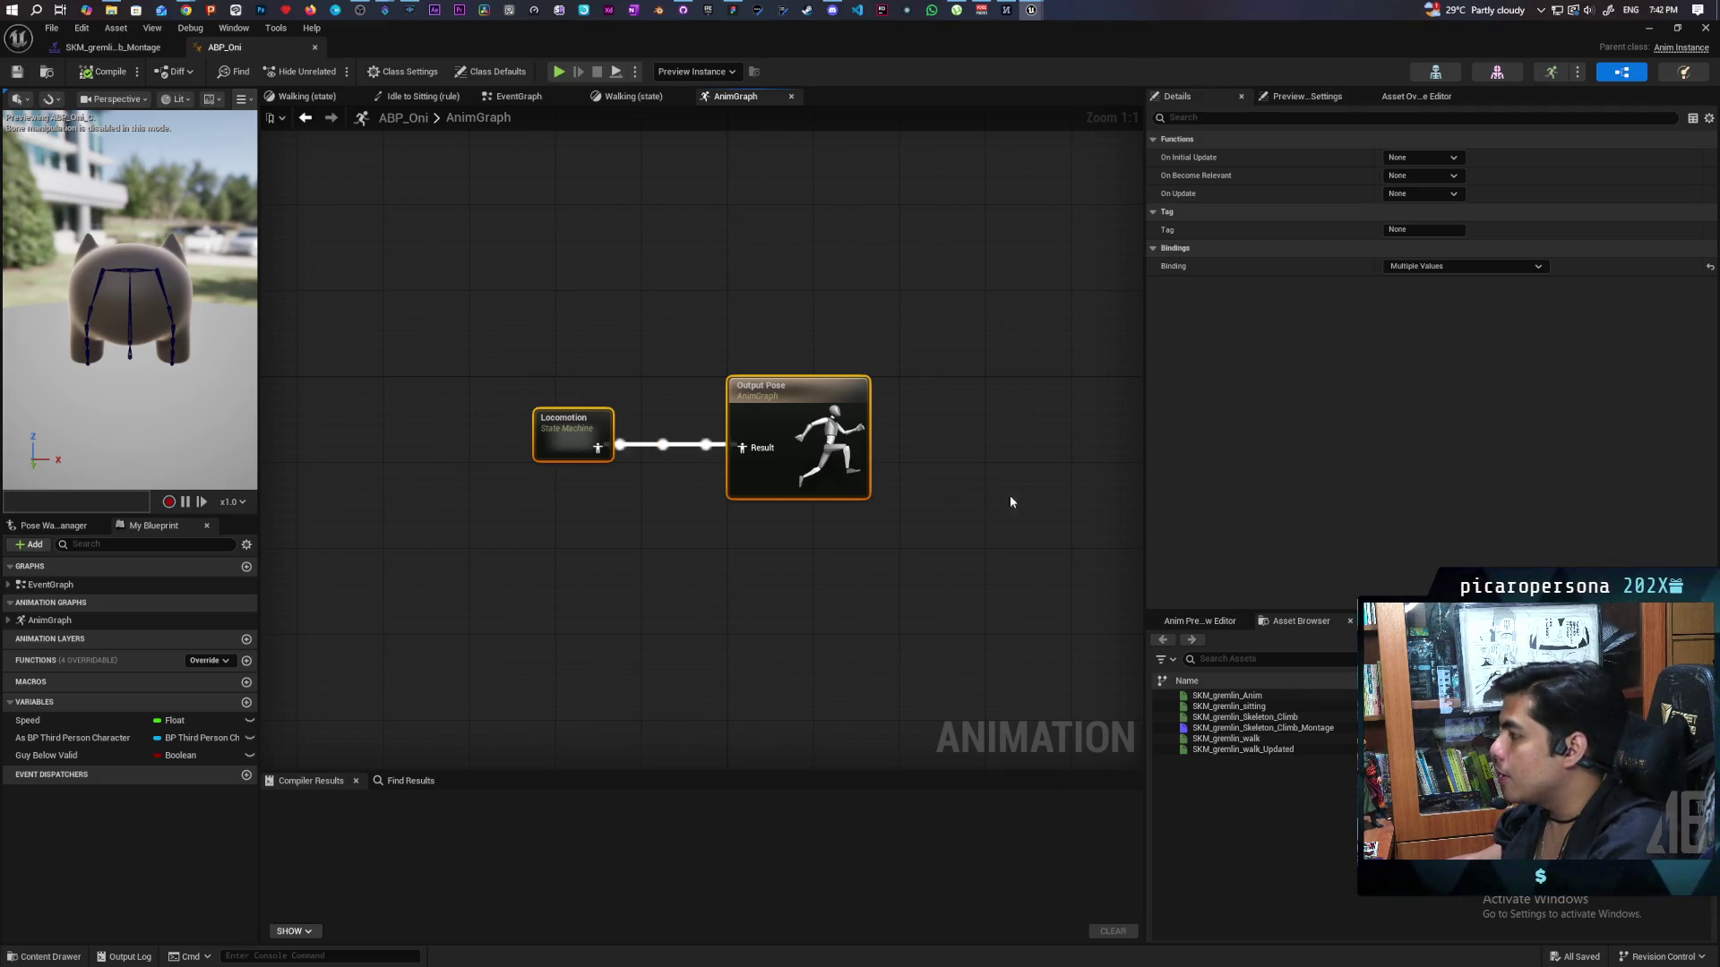
click(669, 406)
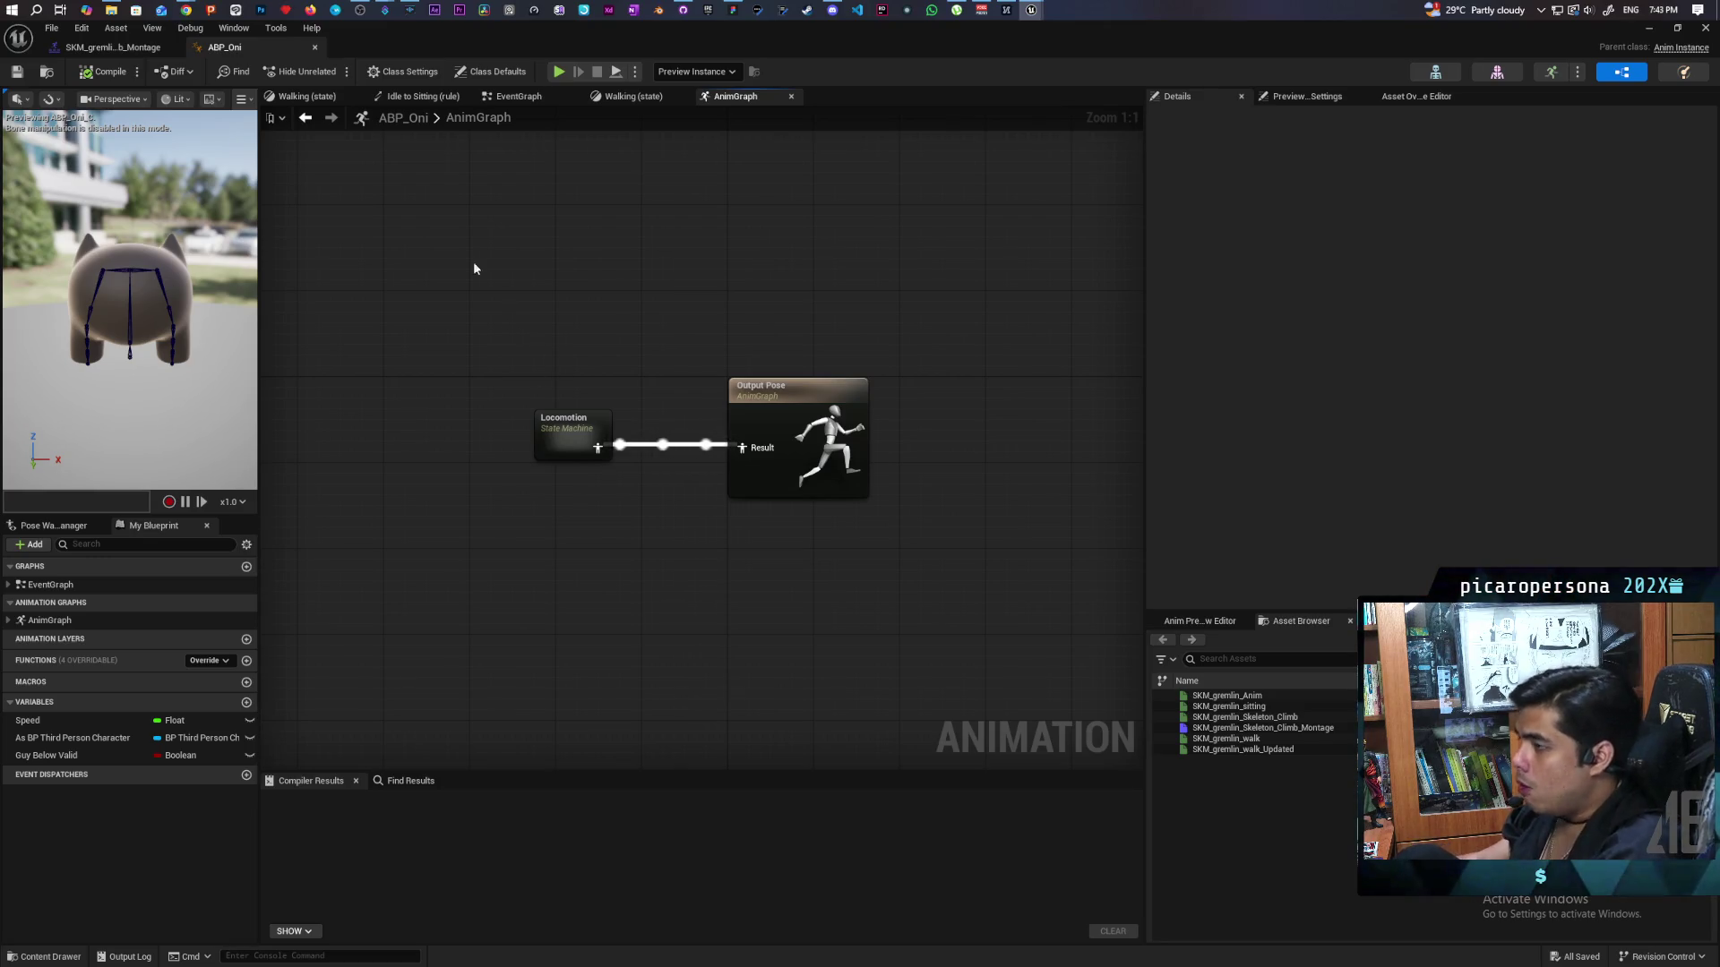
mouse_move(412, 41)
mouse_down()
mouse_move(833, 157)
mouse_move(994, 179)
mouse_move(1093, 244)
mouse_up()
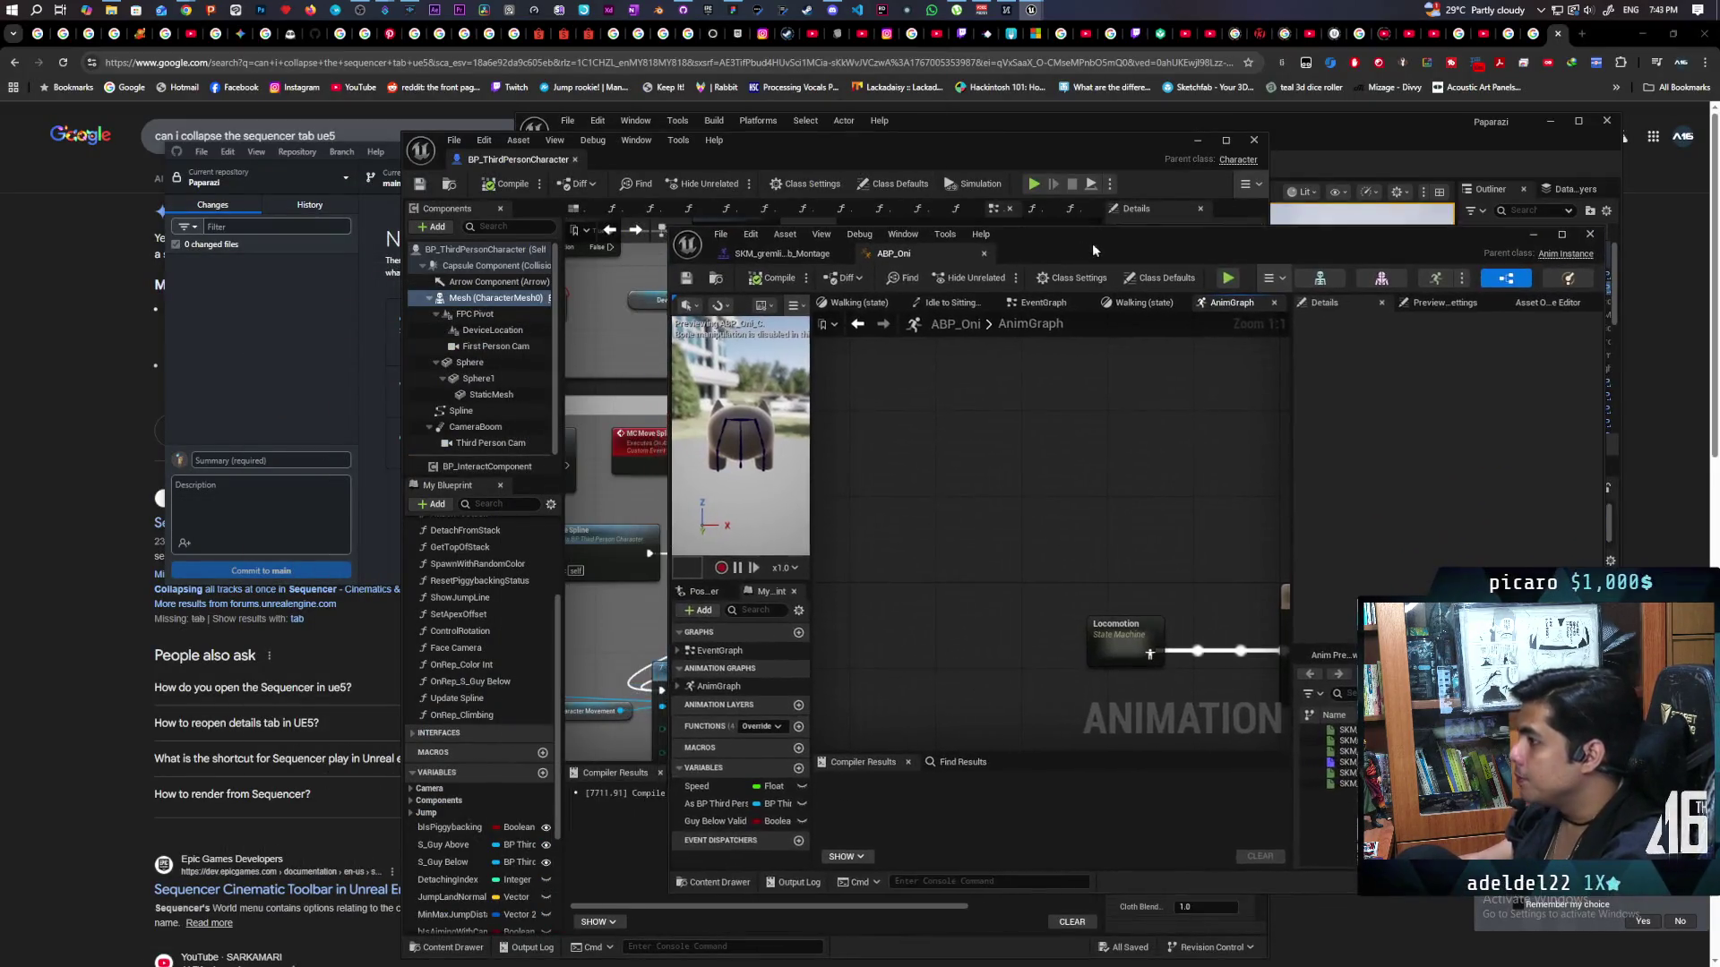
Bring the BP_ThirdPersonCharacter editor to the front and move it to the right.
click(826, 149)
drag(840, 147, 1111, 100)
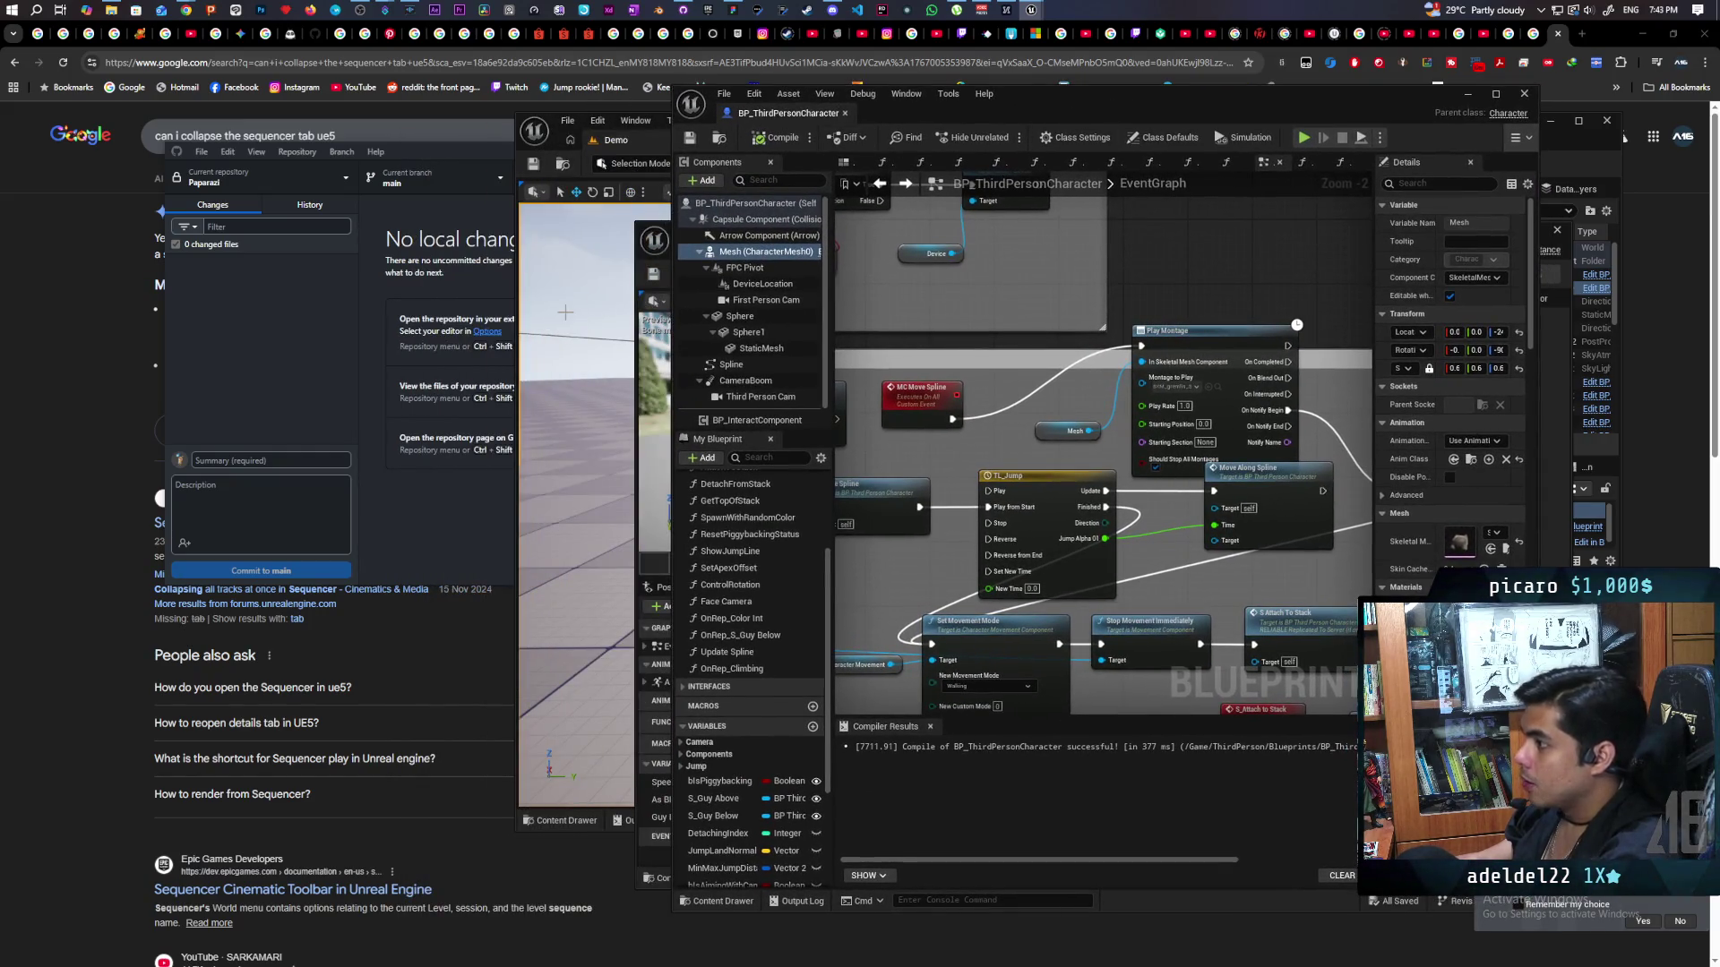
mouse_move(1098, 100)
mouse_down()
mouse_move(1044, 315)
mouse_move(1003, 75)
mouse_move(1002, 95)
mouse_up()
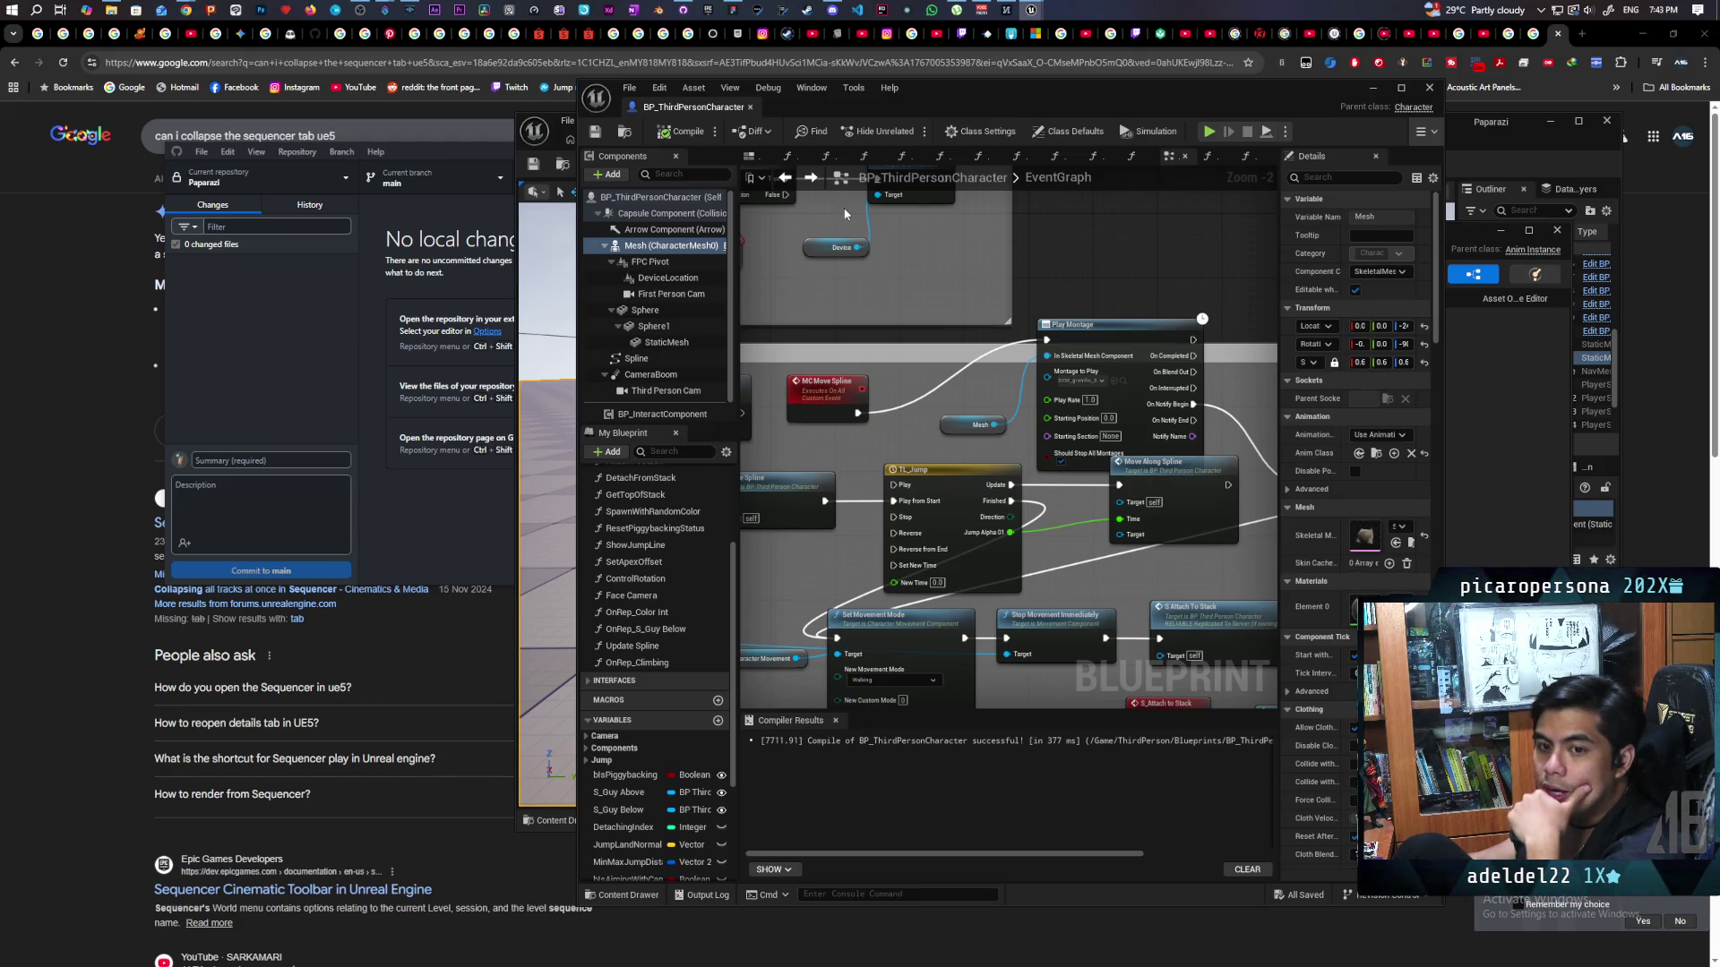
Delete the Print String node that follows Switch Has Authority.
scroll(855, 230, down, 2)
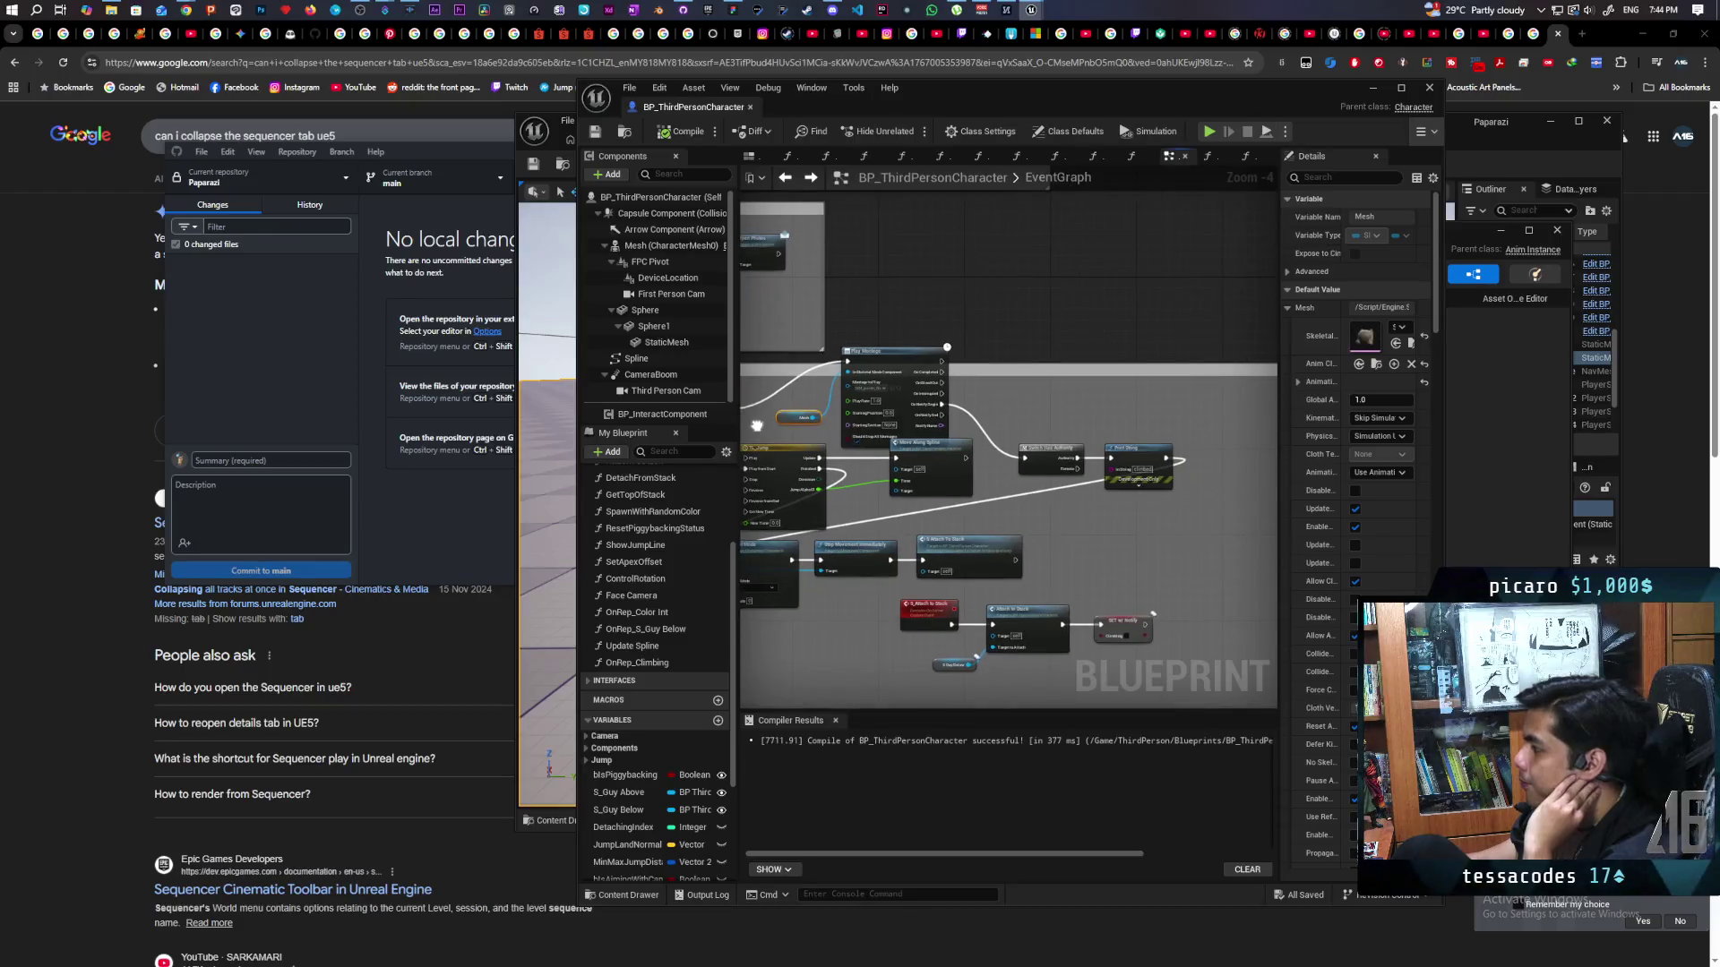
click(856, 403)
scroll(1124, 501, up, 3)
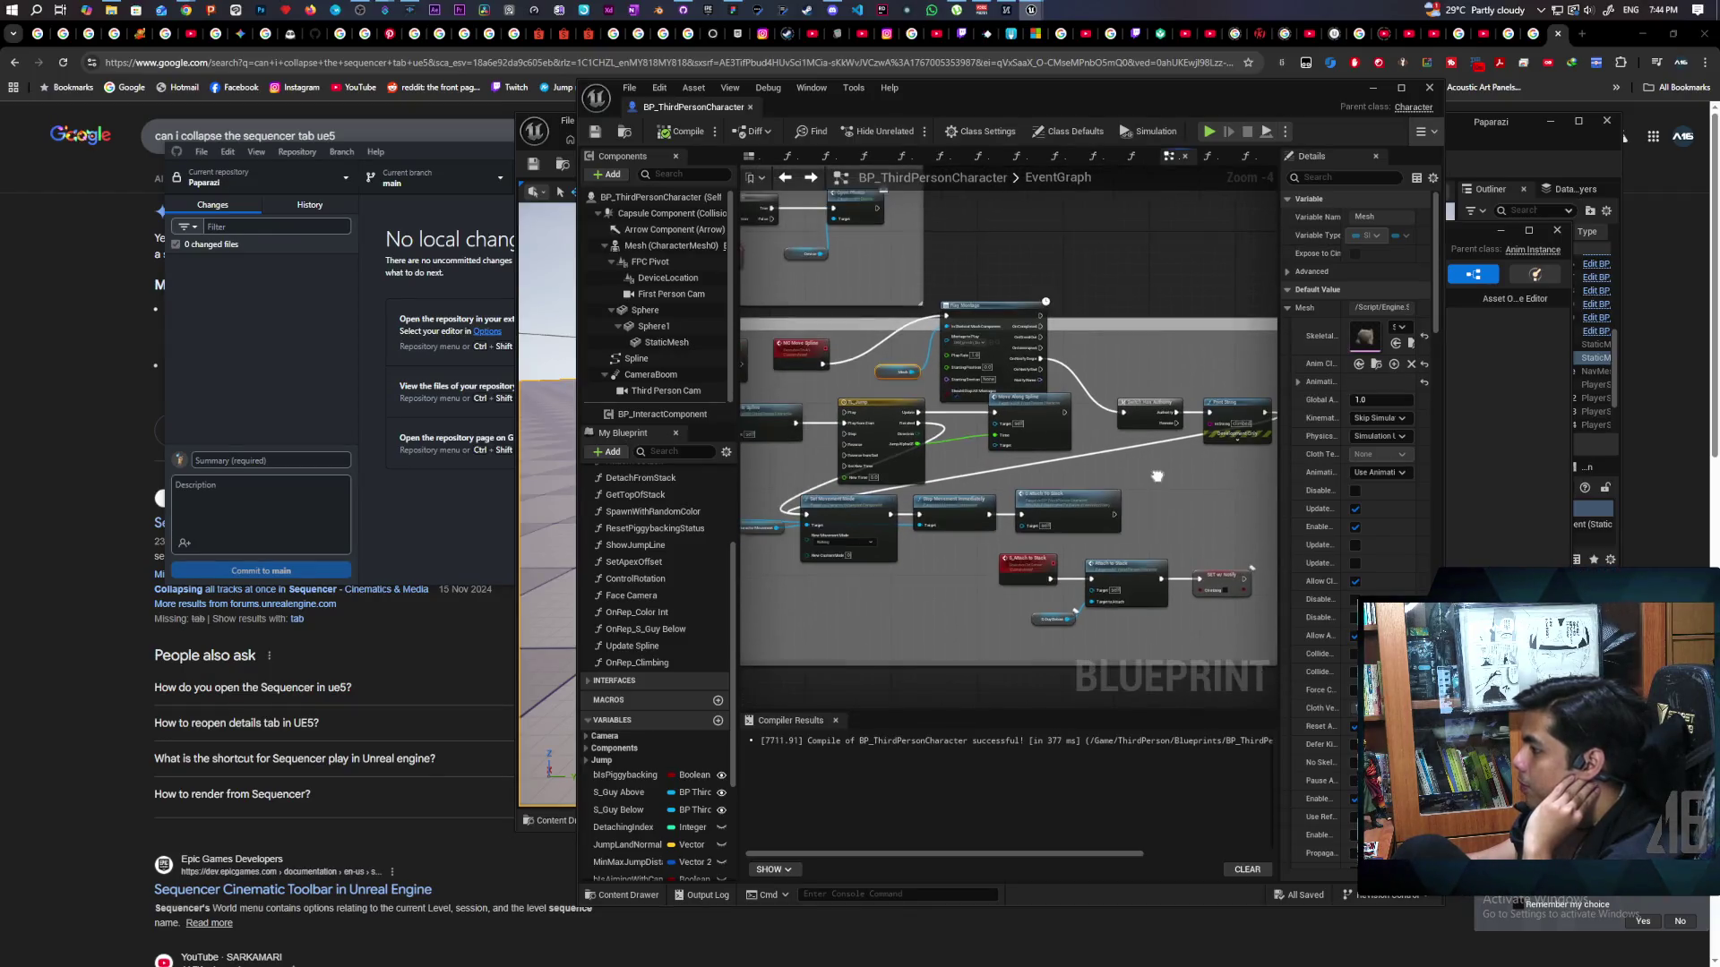
scroll(1129, 504, up, 1)
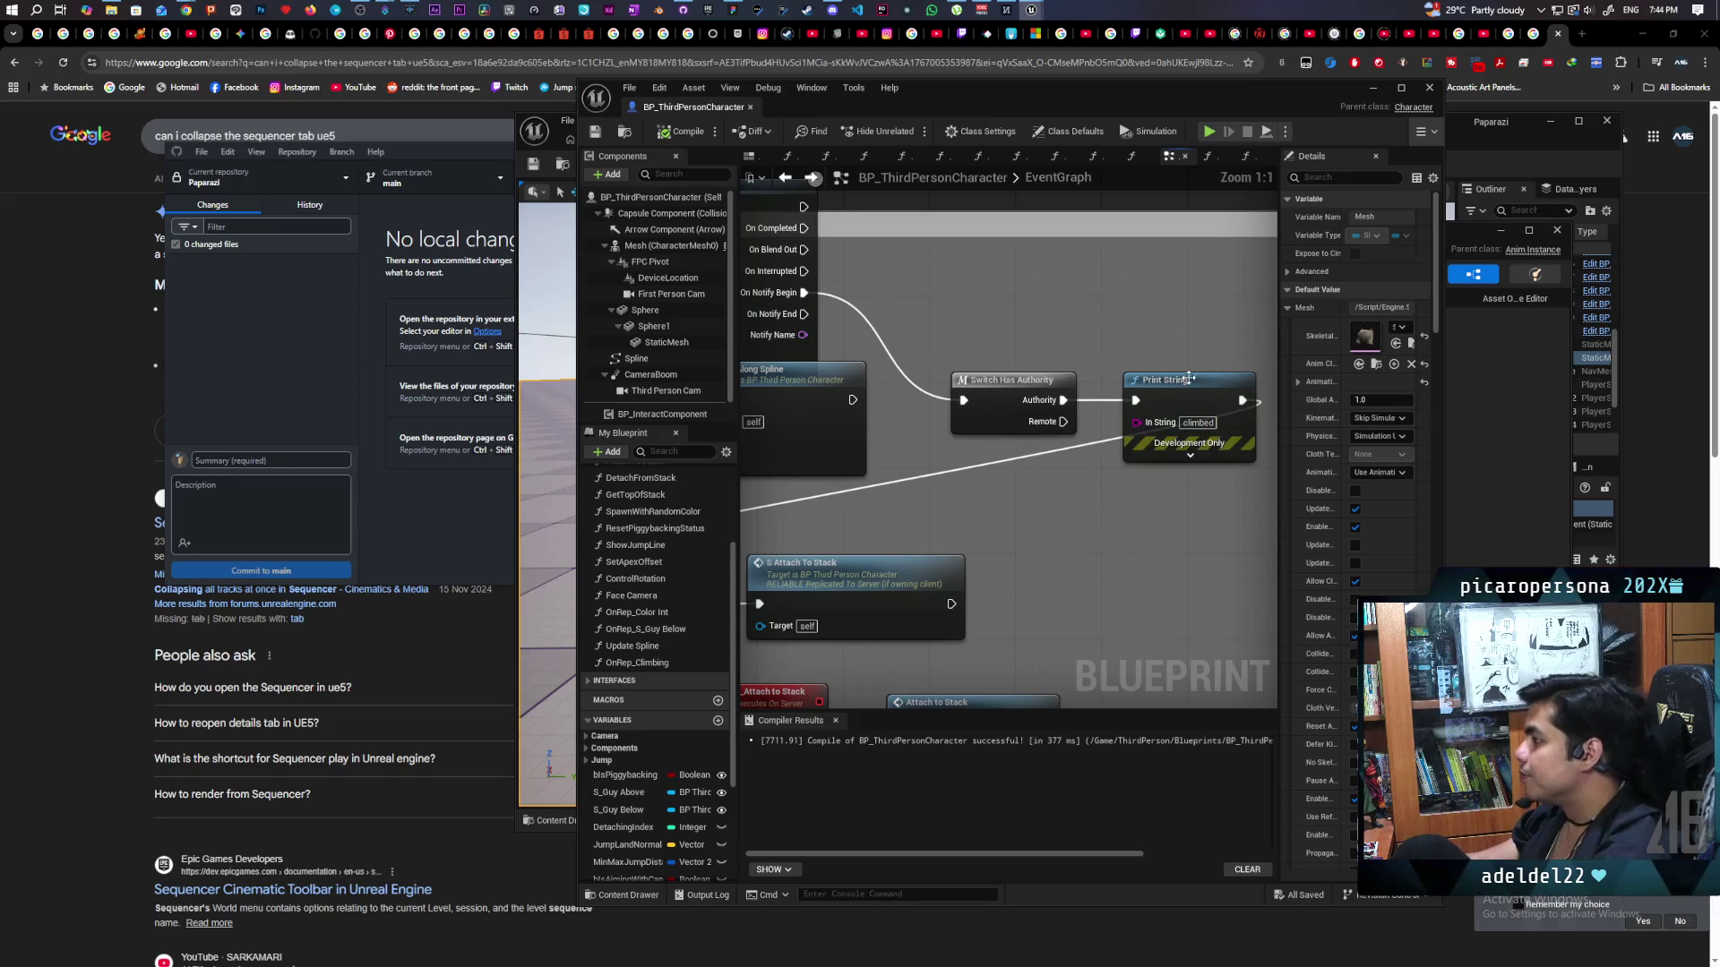
mouse_move(1233, 391)
mouse_down()
mouse_move(1168, 294)
mouse_move(1190, 448)
mouse_move(1066, 400)
mouse_move(1163, 555)
mouse_up()
key(Delete)
Compile and save the character Blueprint, then check the neighbouring EventGraph nodes.
scroll(1174, 539, down, 3)
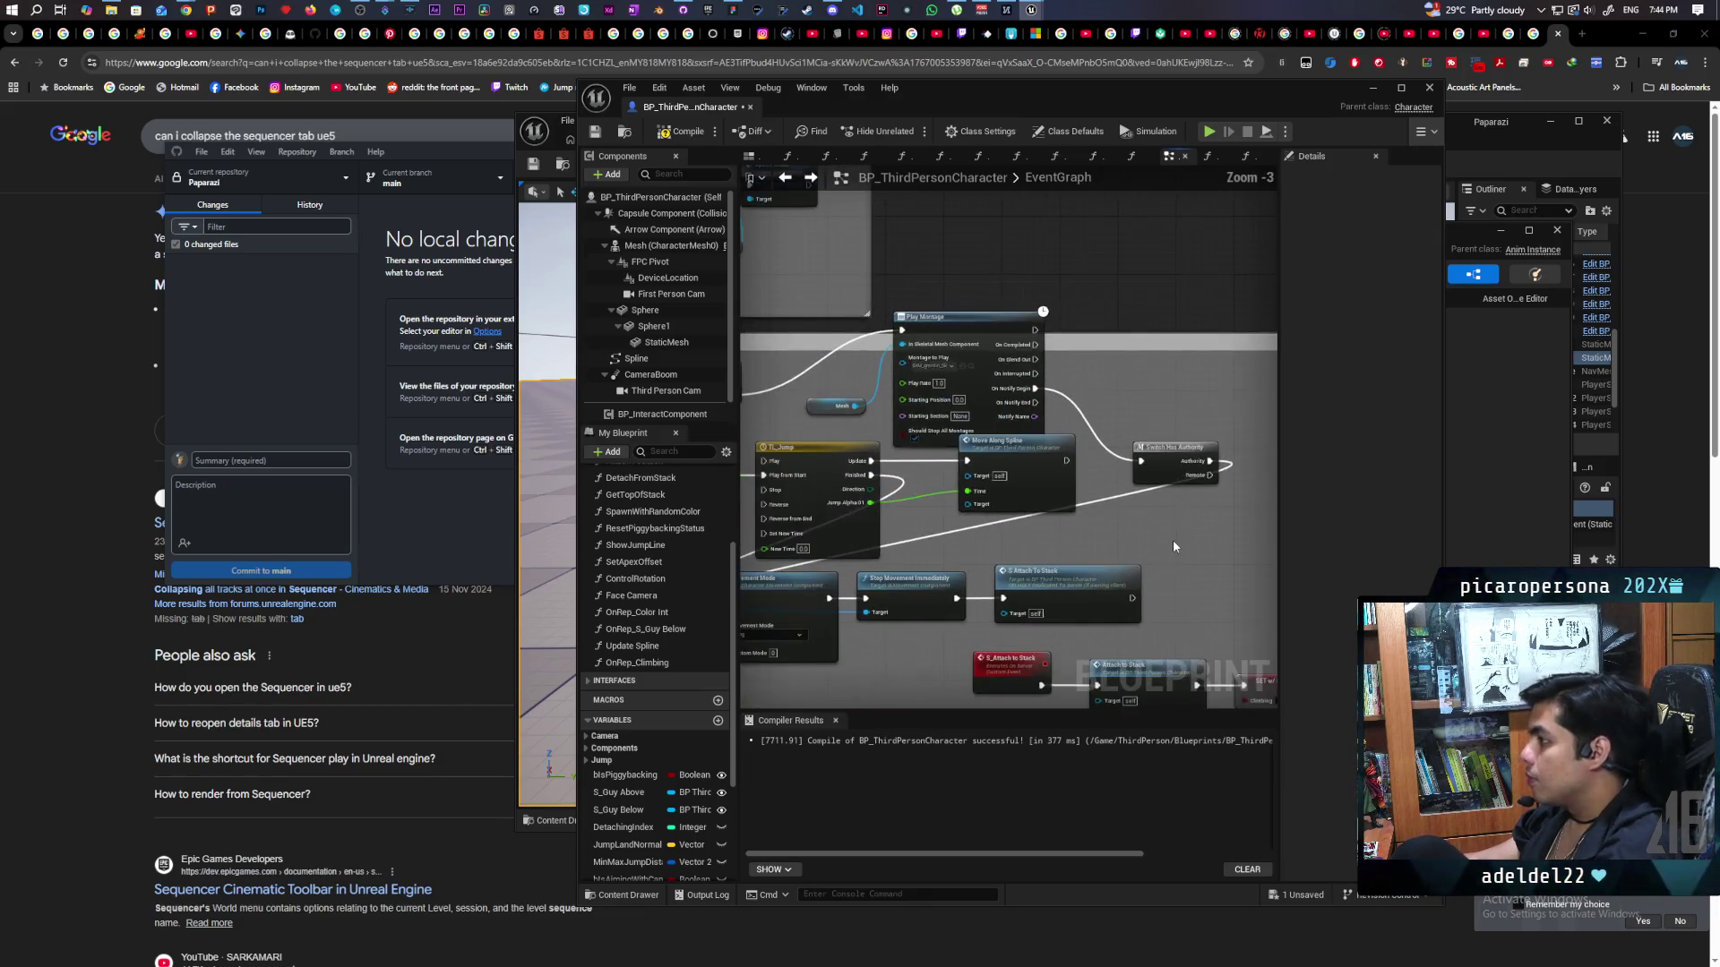
click(603, 137)
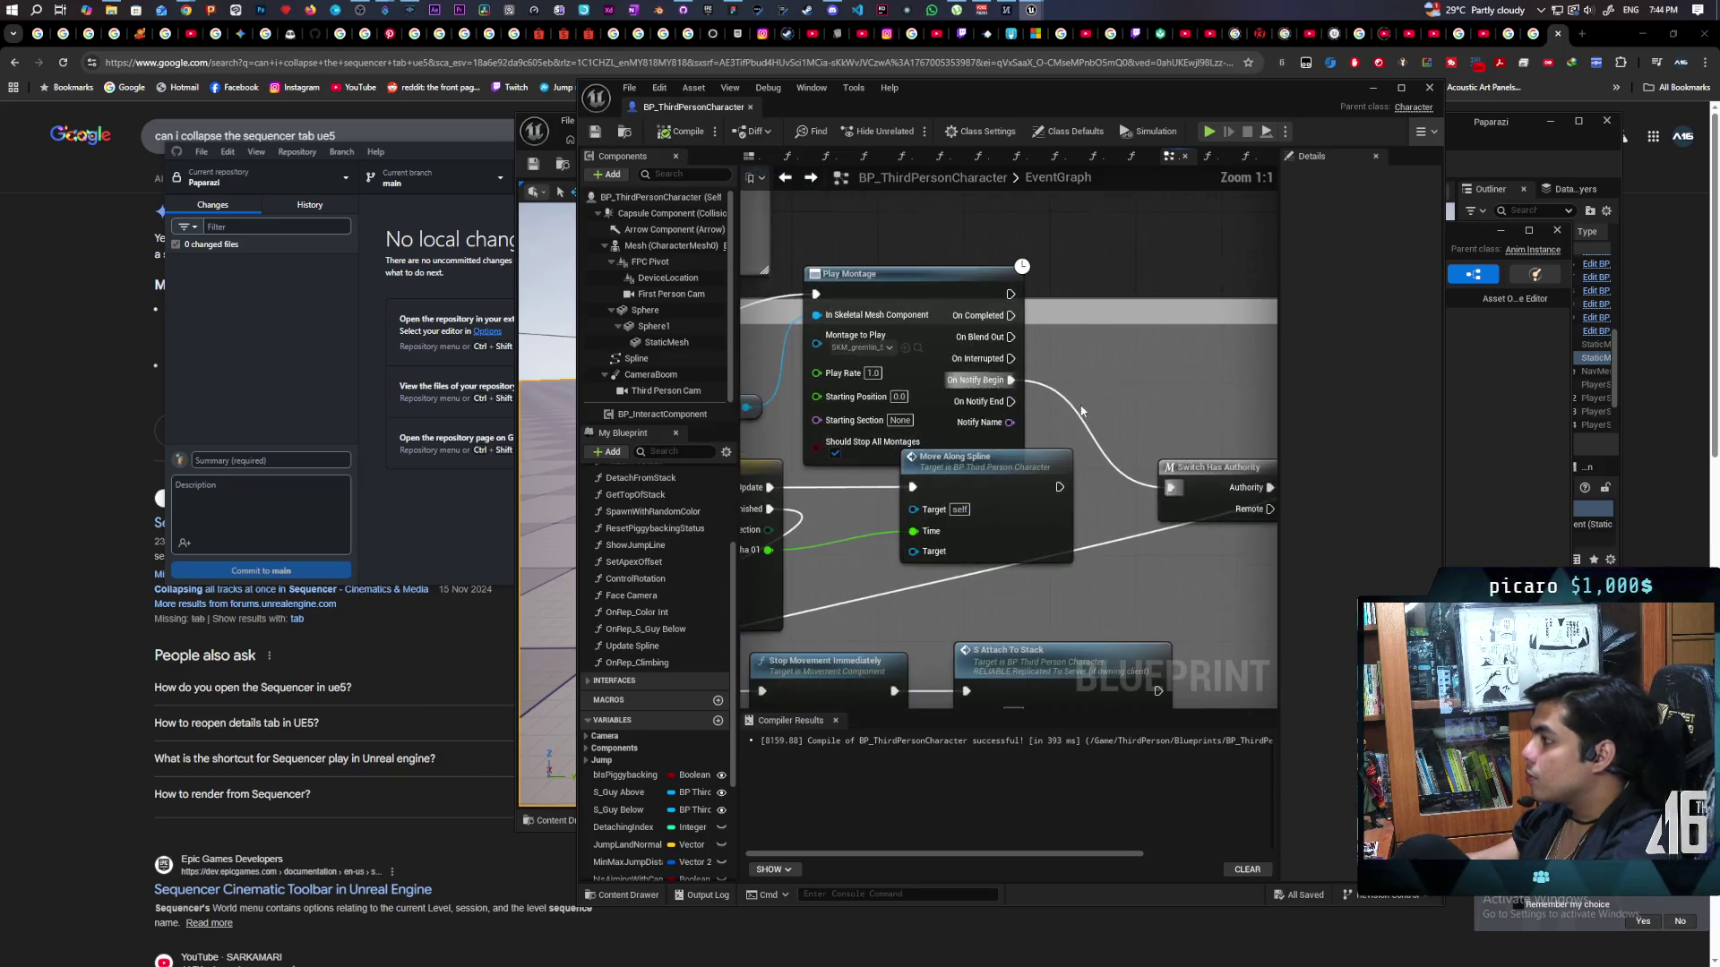
scroll(1030, 466, up, 3)
scroll(954, 392, down, 5)
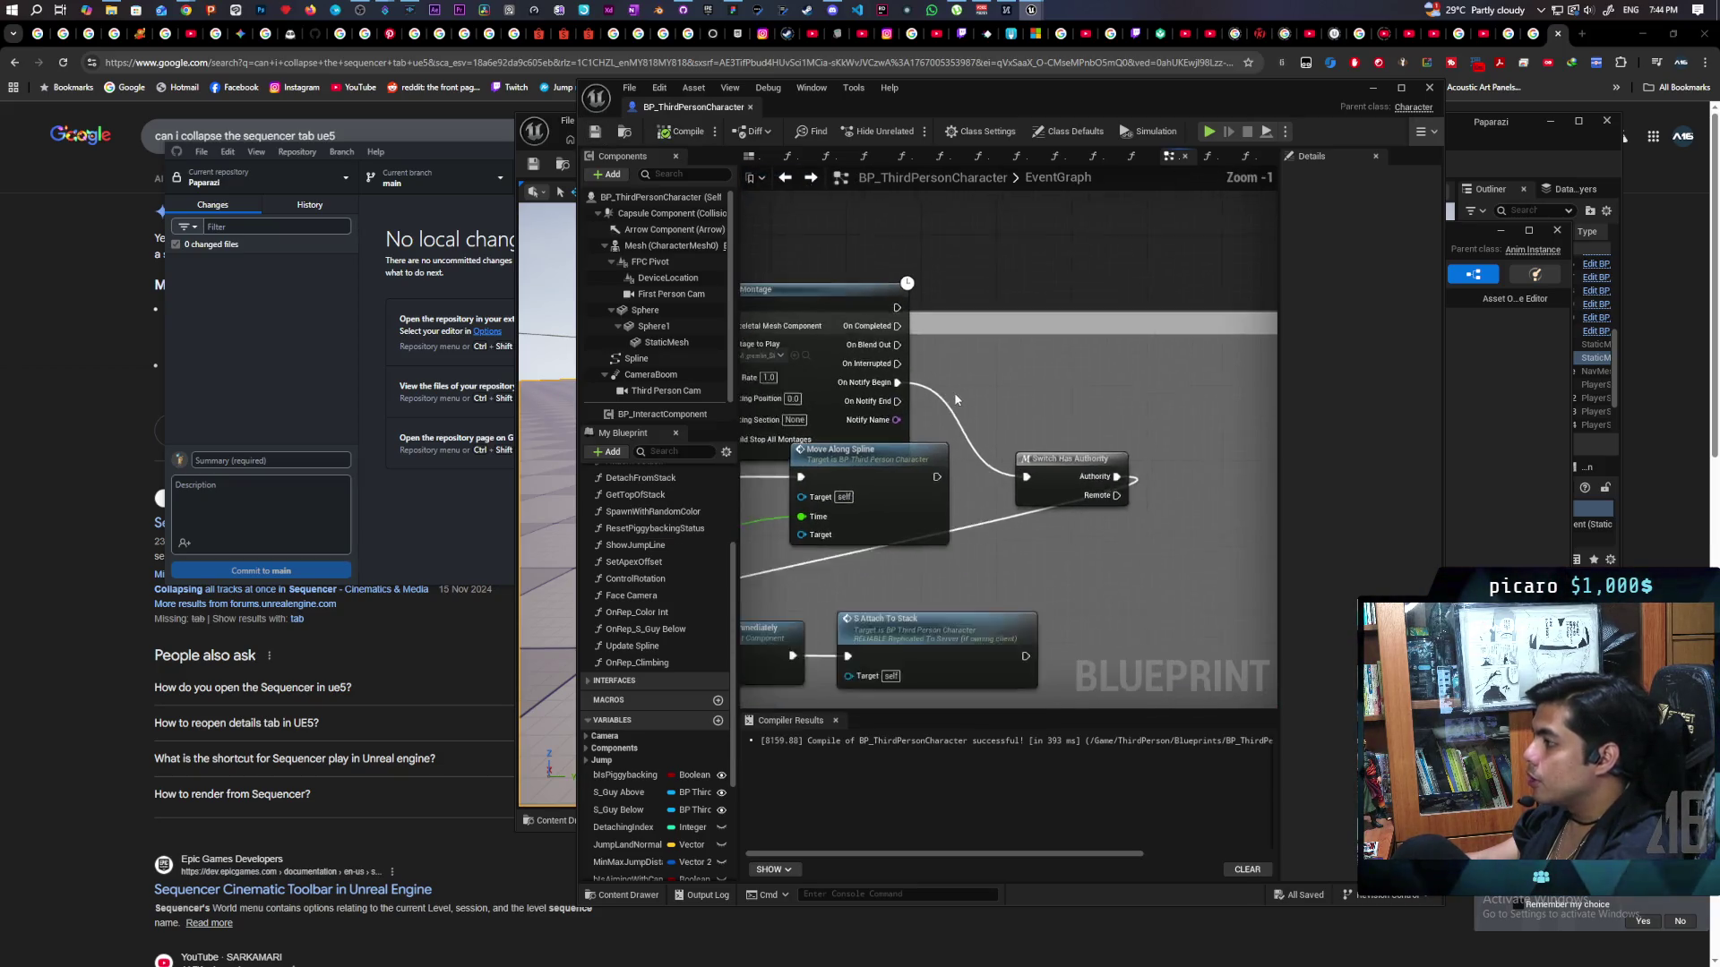
scroll(1039, 387, up, 4)
scroll(1039, 386, down, 1)
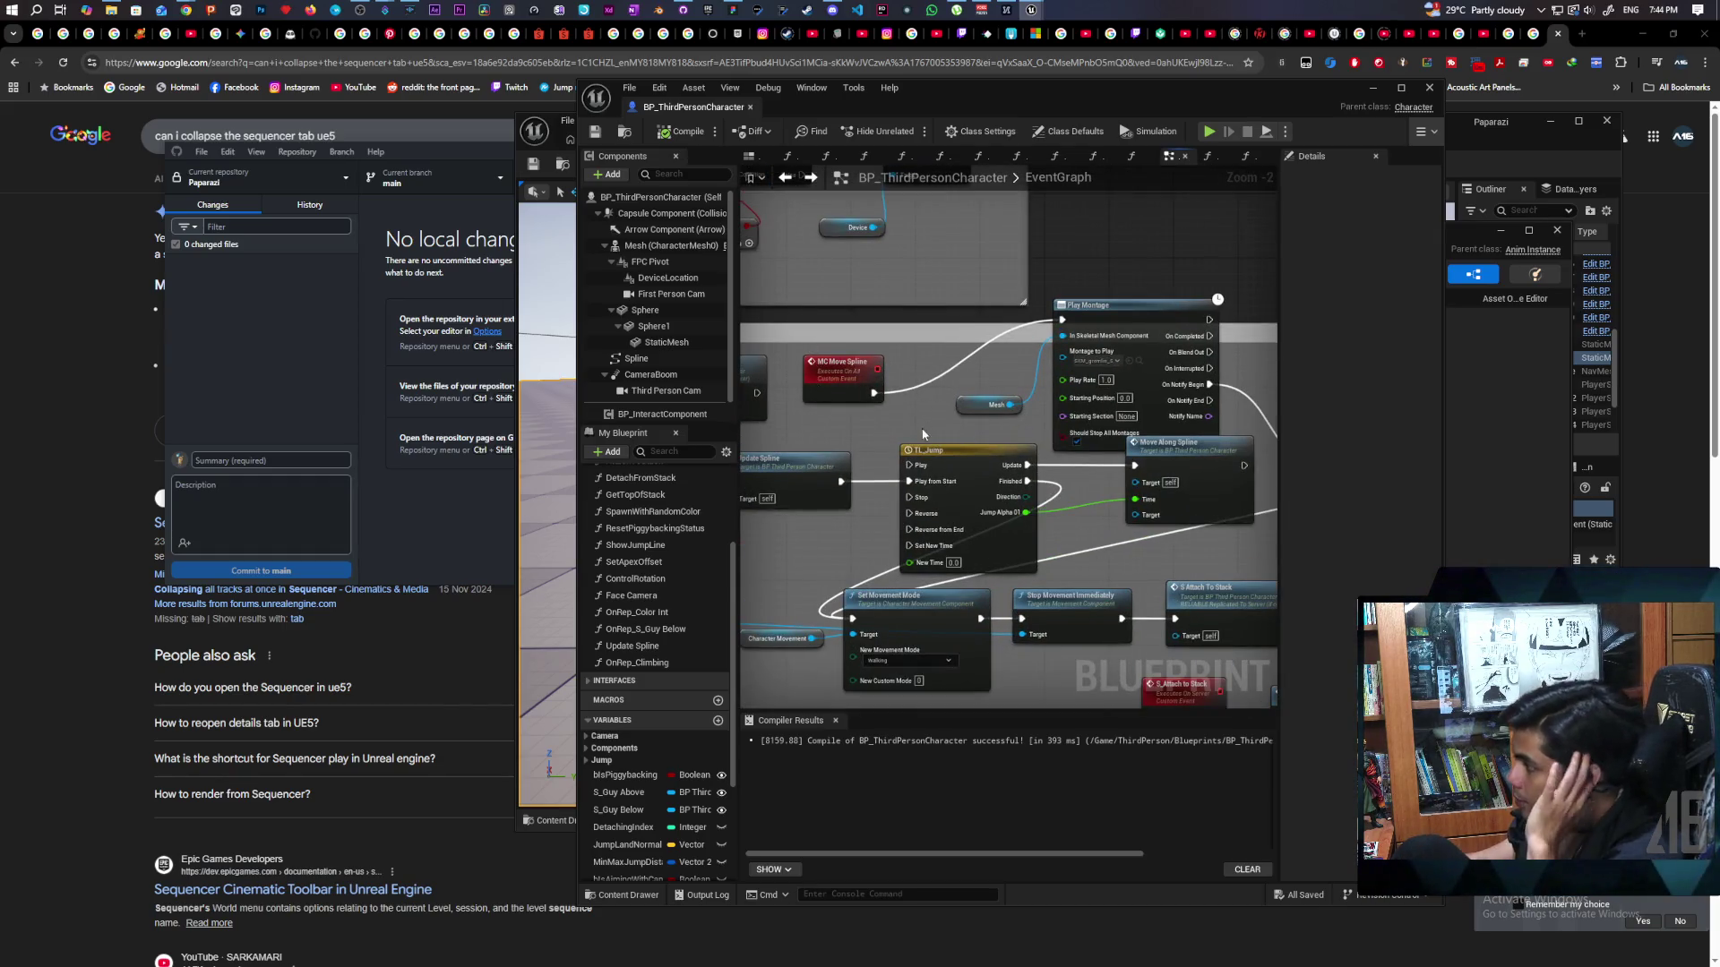
drag(909, 439, 848, 403)
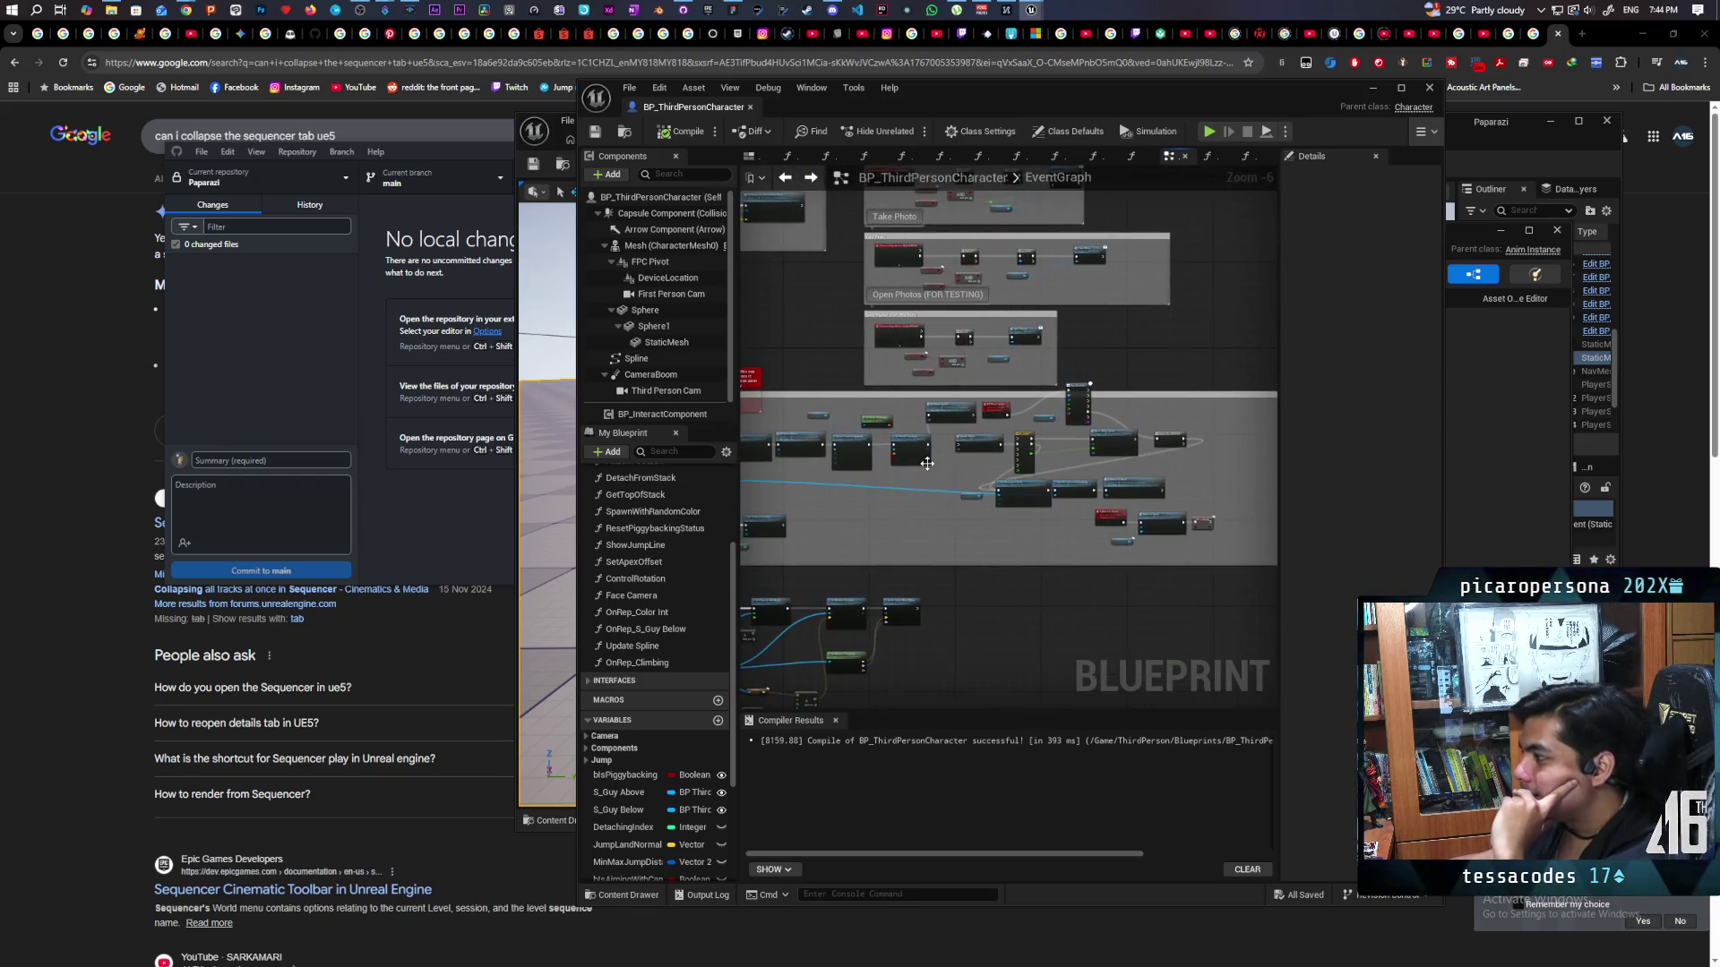
Pan the EventGraph past the AND, Set Collision and Detach nodes toward Get Top Of Stack.
scroll(951, 485, down, 1)
drag(951, 484, 952, 585)
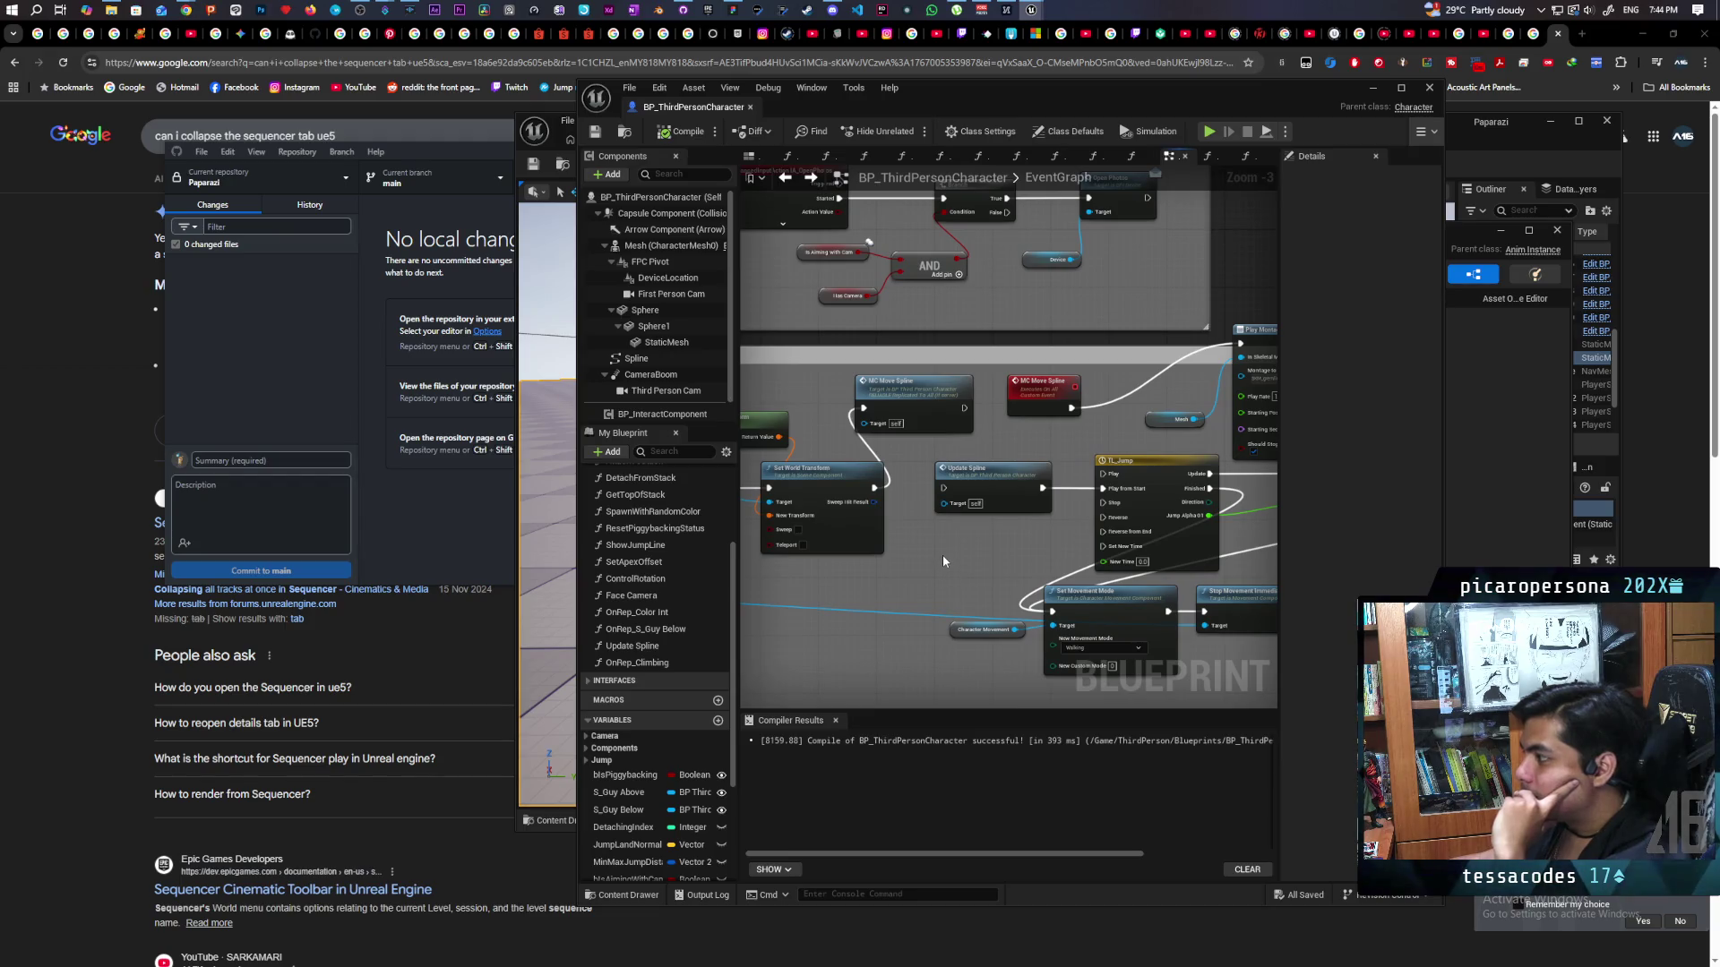
scroll(942, 555, up, 1)
scroll(942, 556, down, 1)
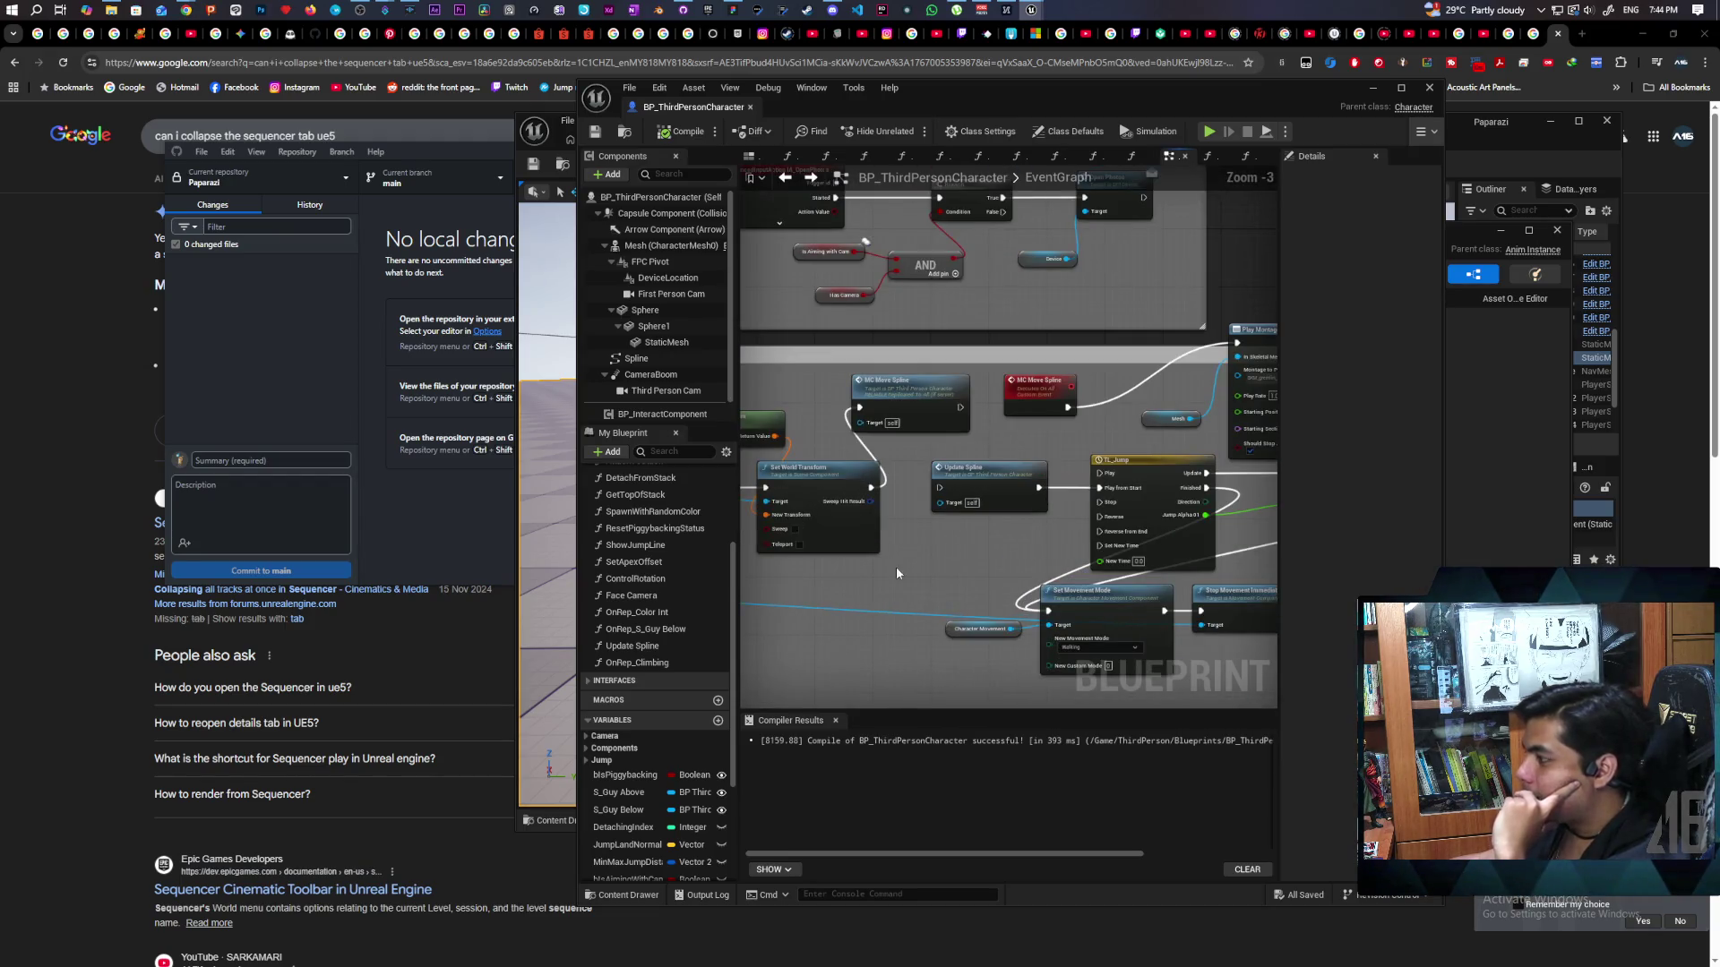
mouse_move(895, 566)
mouse_down()
mouse_move(1028, 554)
mouse_move(1017, 537)
mouse_move(1174, 499)
mouse_move(1203, 509)
mouse_up()
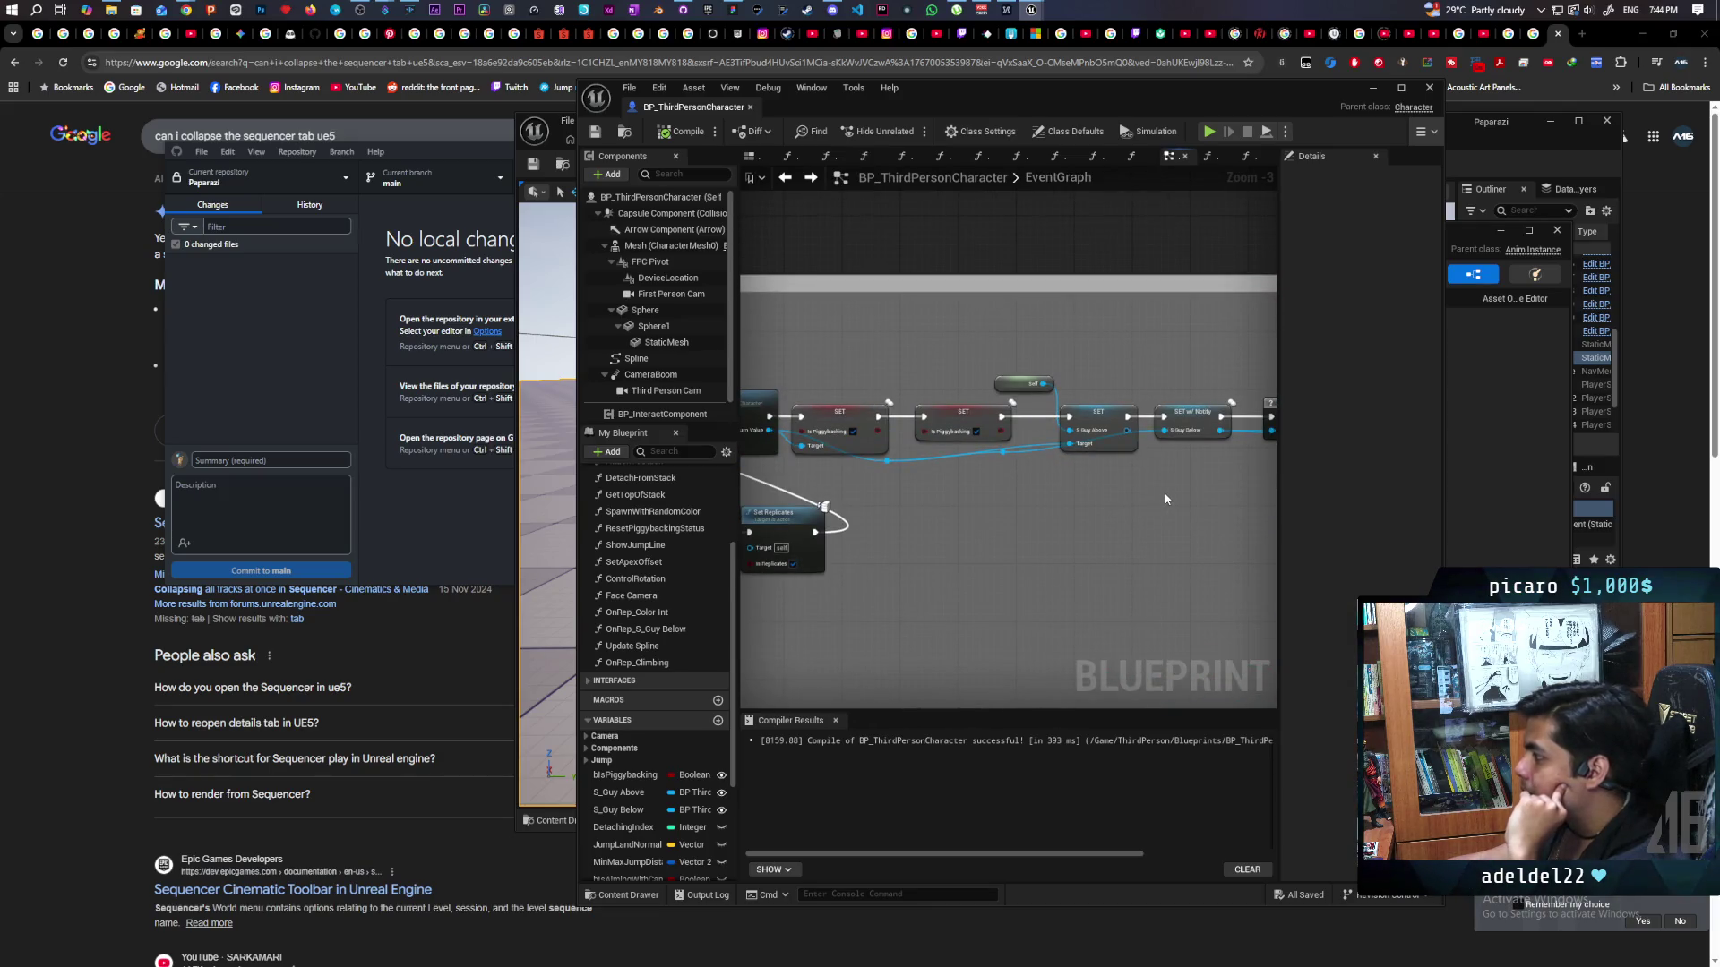
drag(1085, 520, 1230, 487)
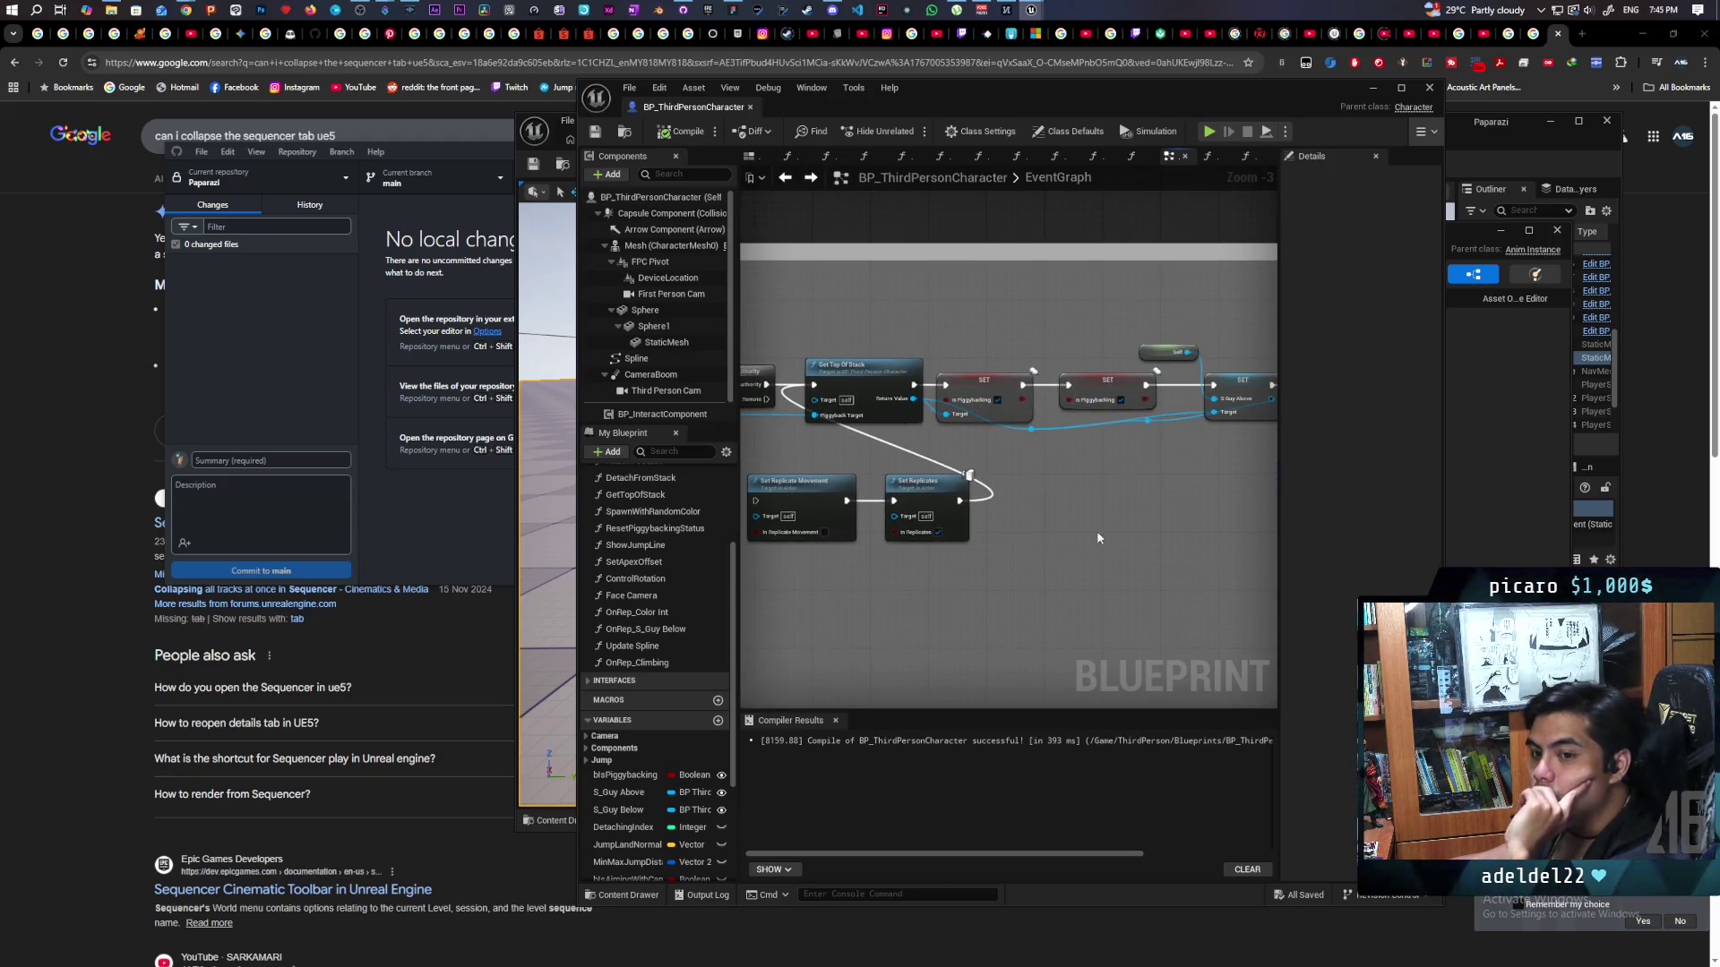
drag(1097, 531, 842, 555)
Zoom in on the Get Top Of Stack node and select it.
scroll(1013, 530, down, 3)
scroll(1014, 523, up, 2)
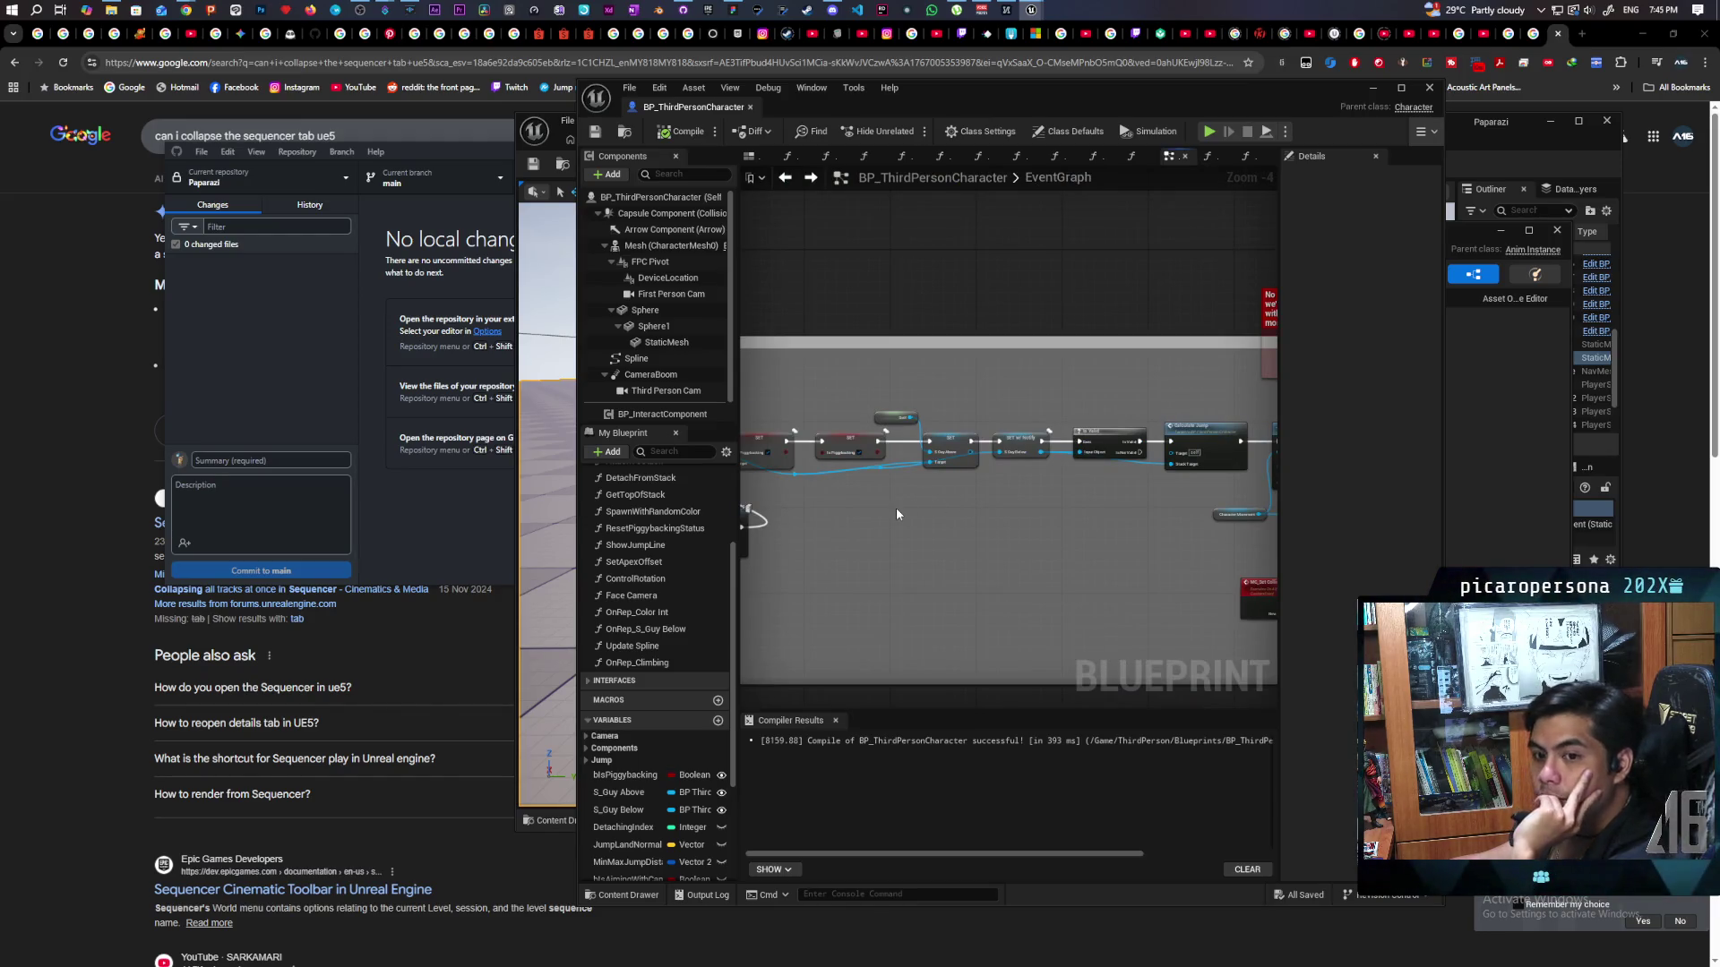
scroll(1028, 507, down, 4)
scroll(1028, 507, up, 4)
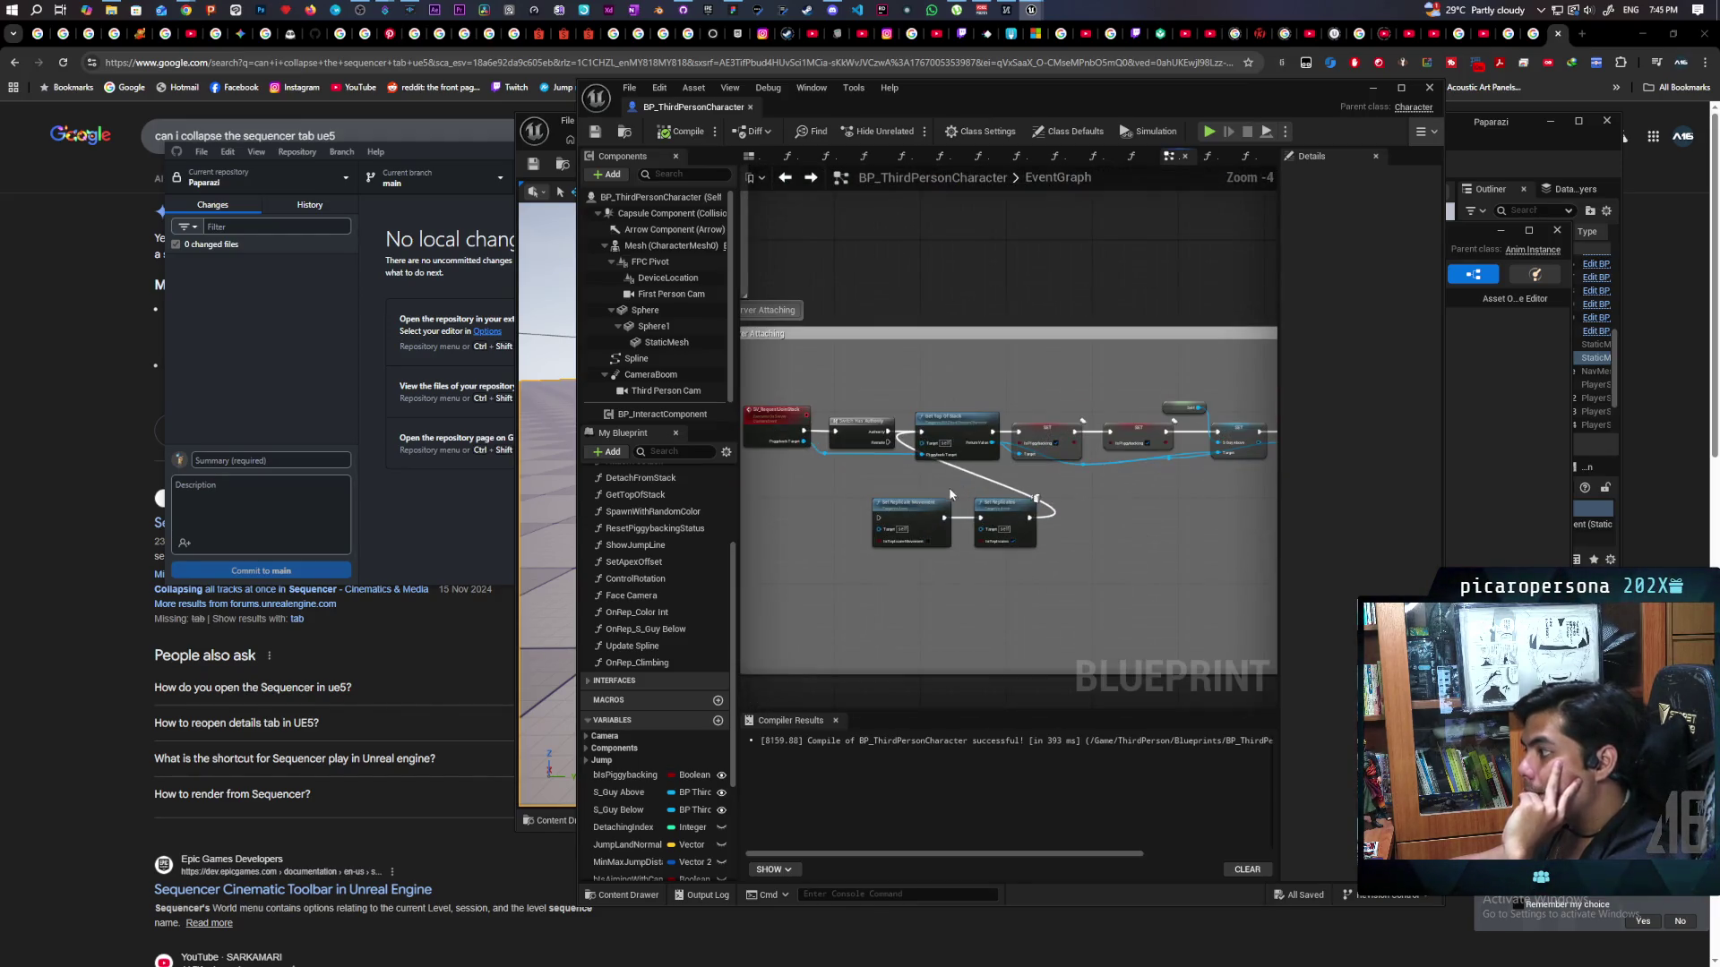
scroll(949, 487, up, 3)
click(959, 422)
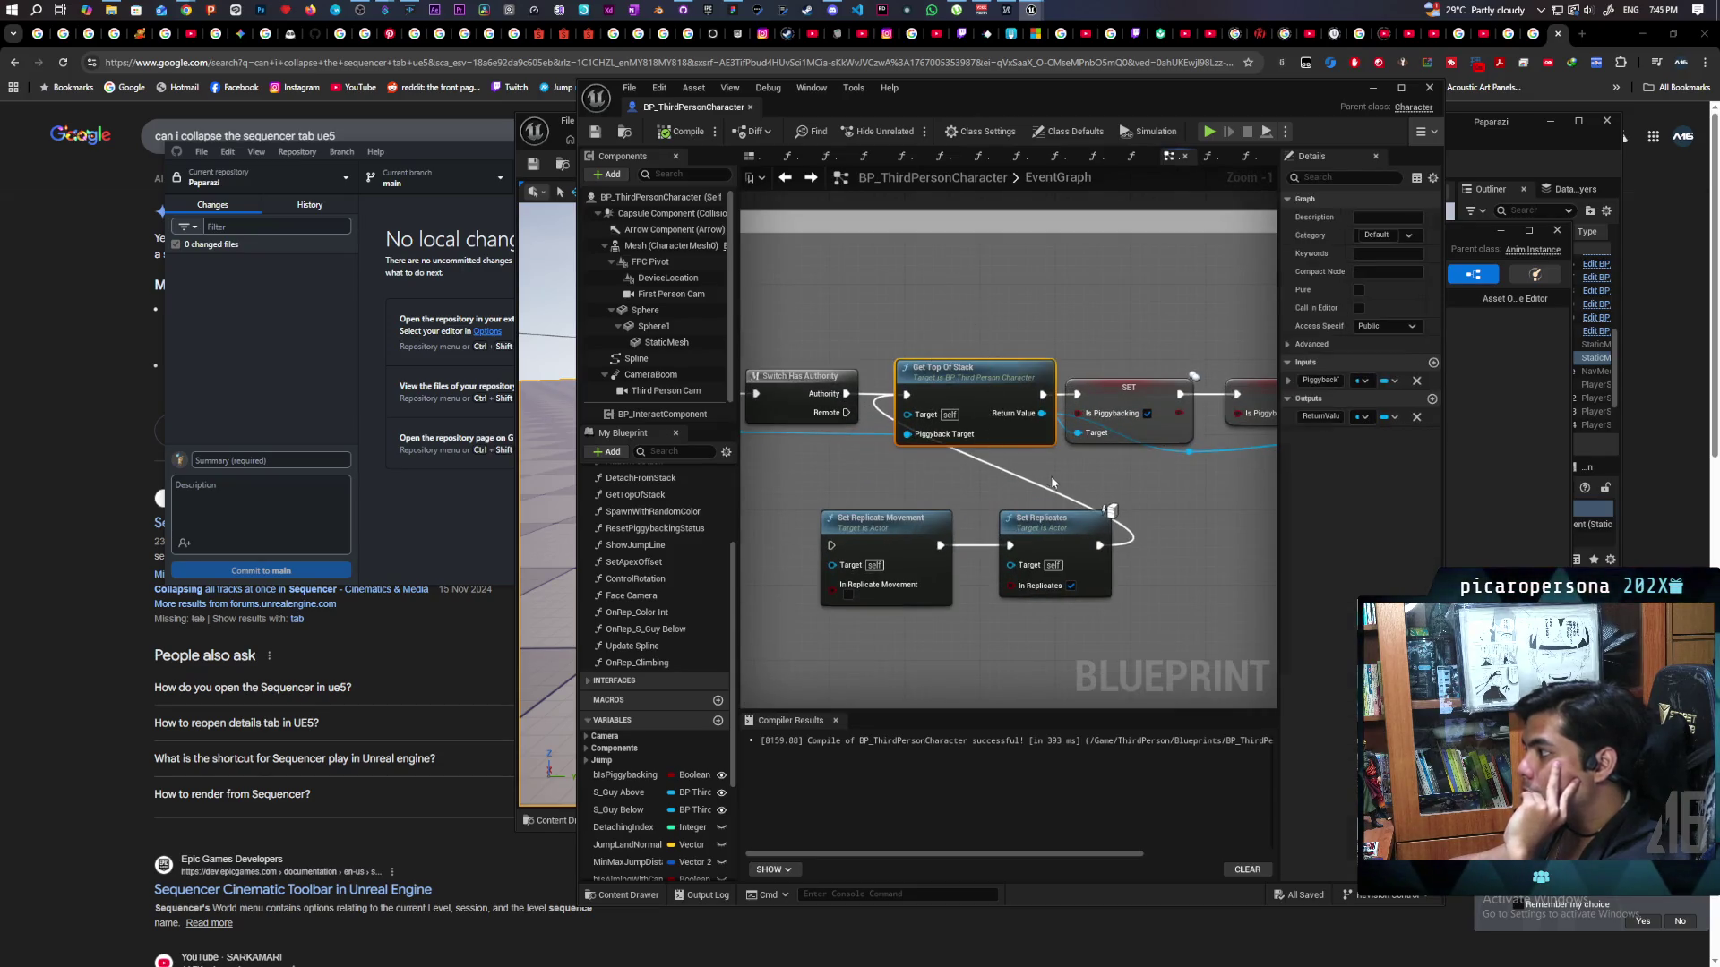
Move the character Blueprint window and close the ABP_Oni animation Blueprint editor.
drag(1234, 460, 1134, 469)
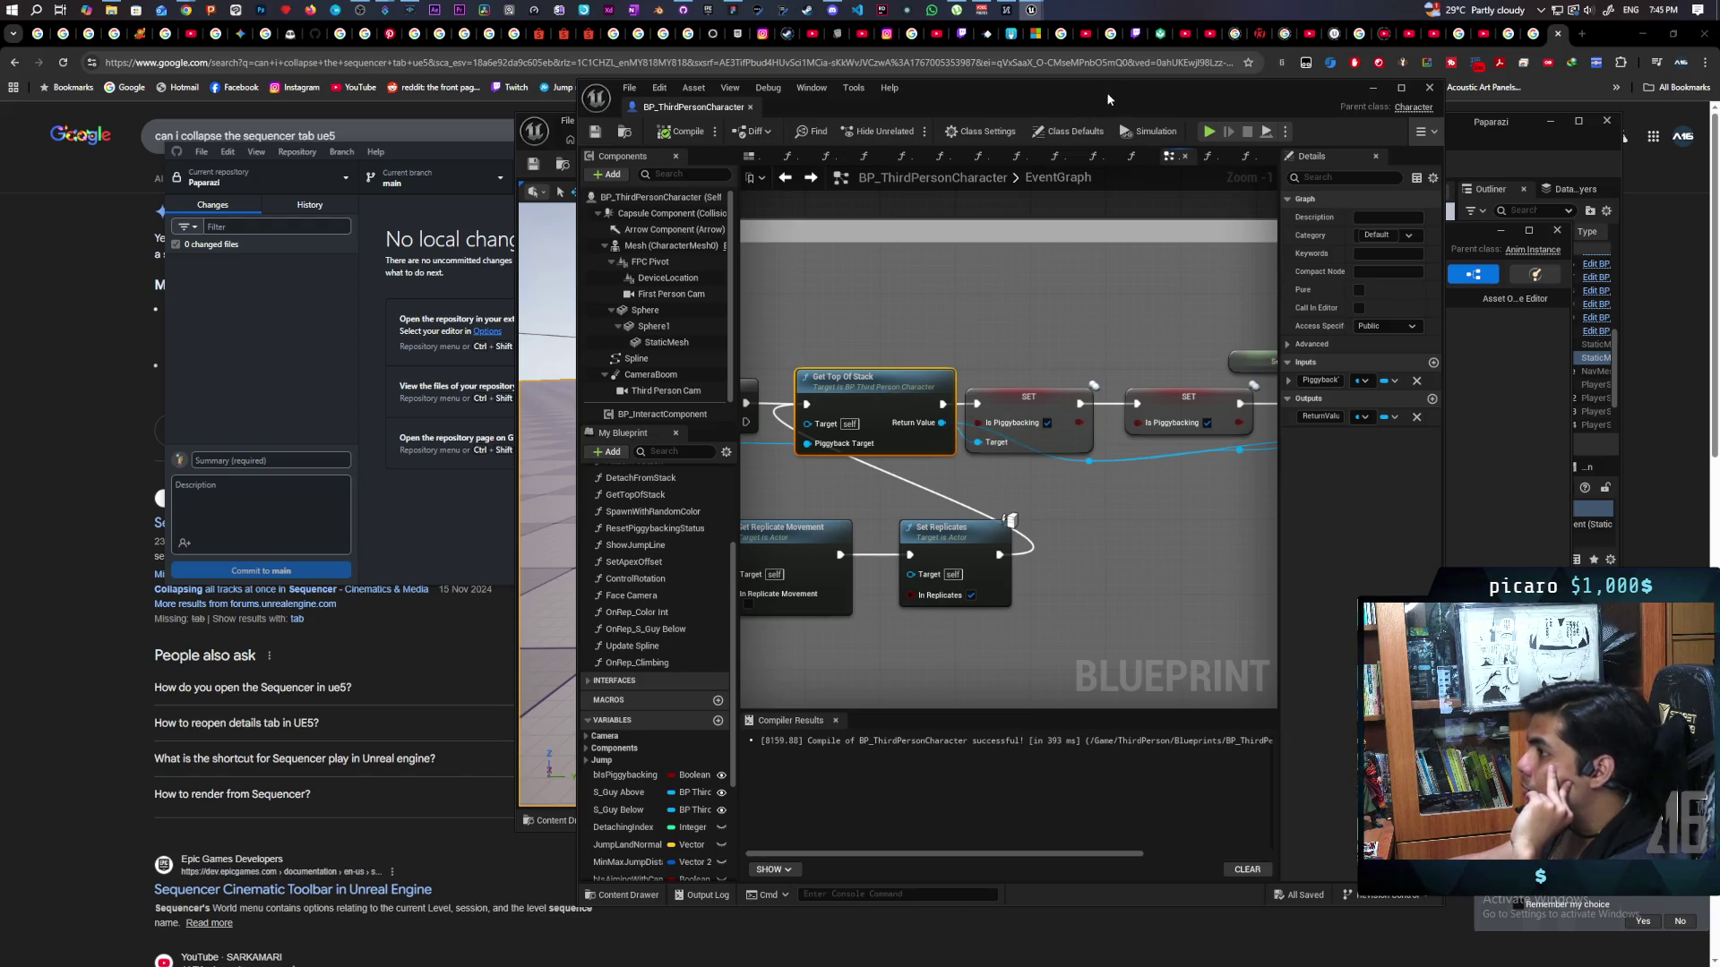
mouse_move(883, 102)
mouse_down()
mouse_move(691, 236)
mouse_move(792, 143)
mouse_up()
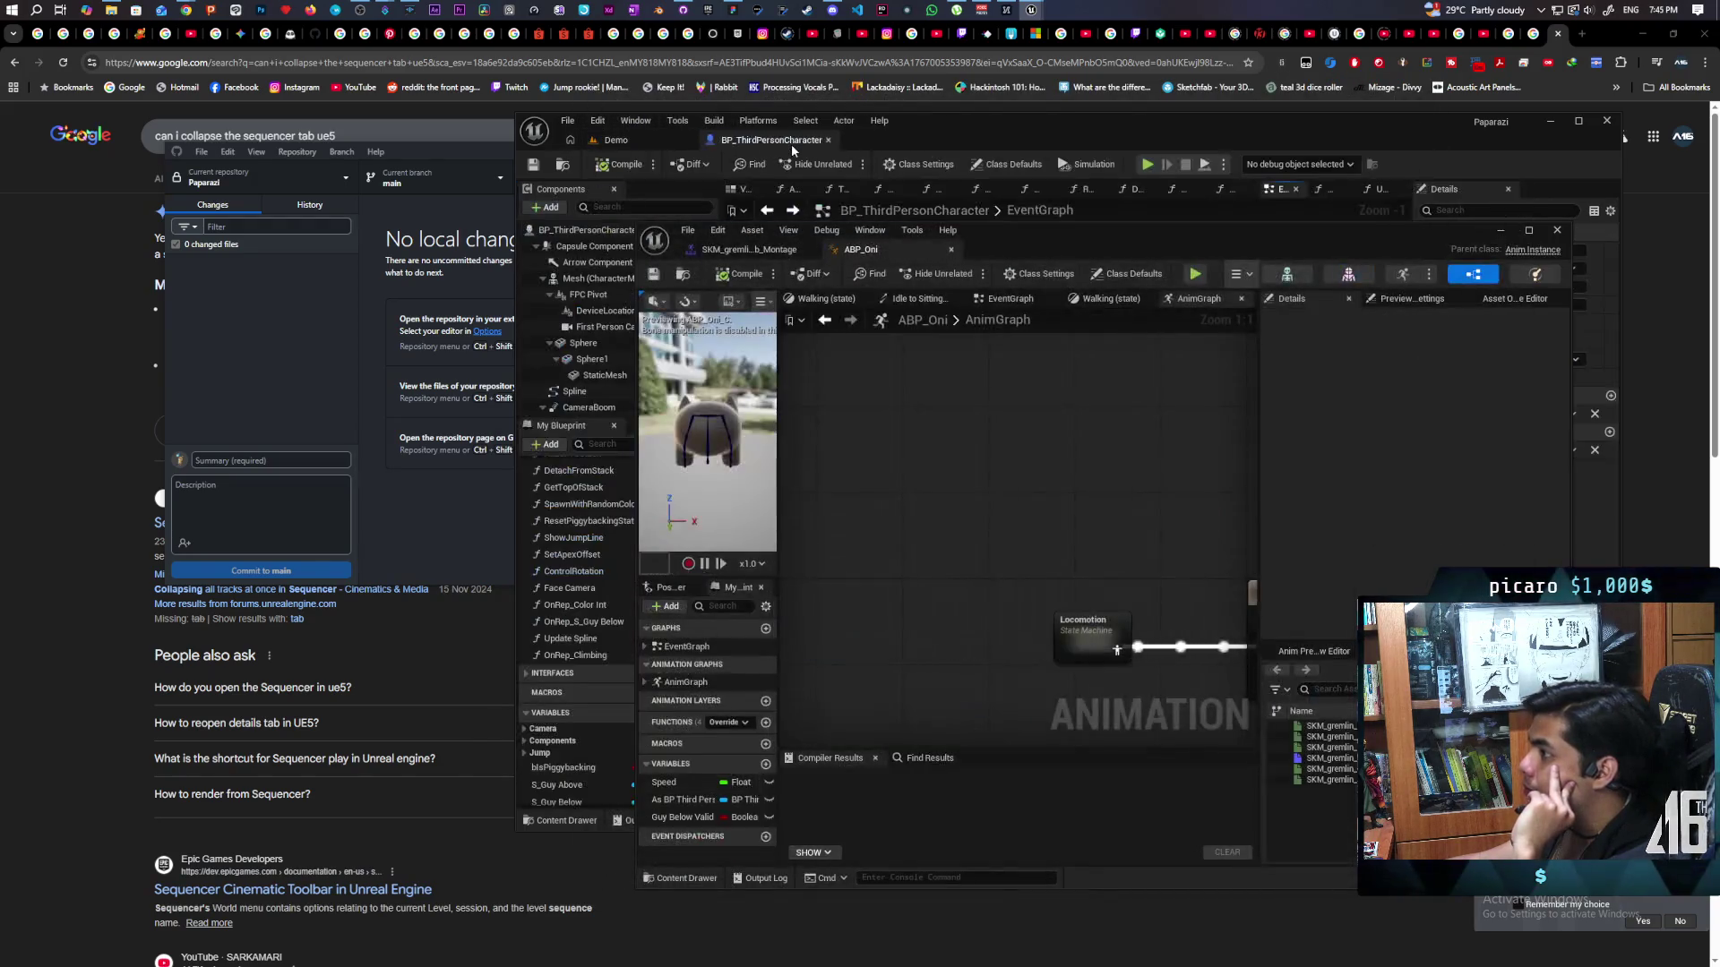
click(1555, 231)
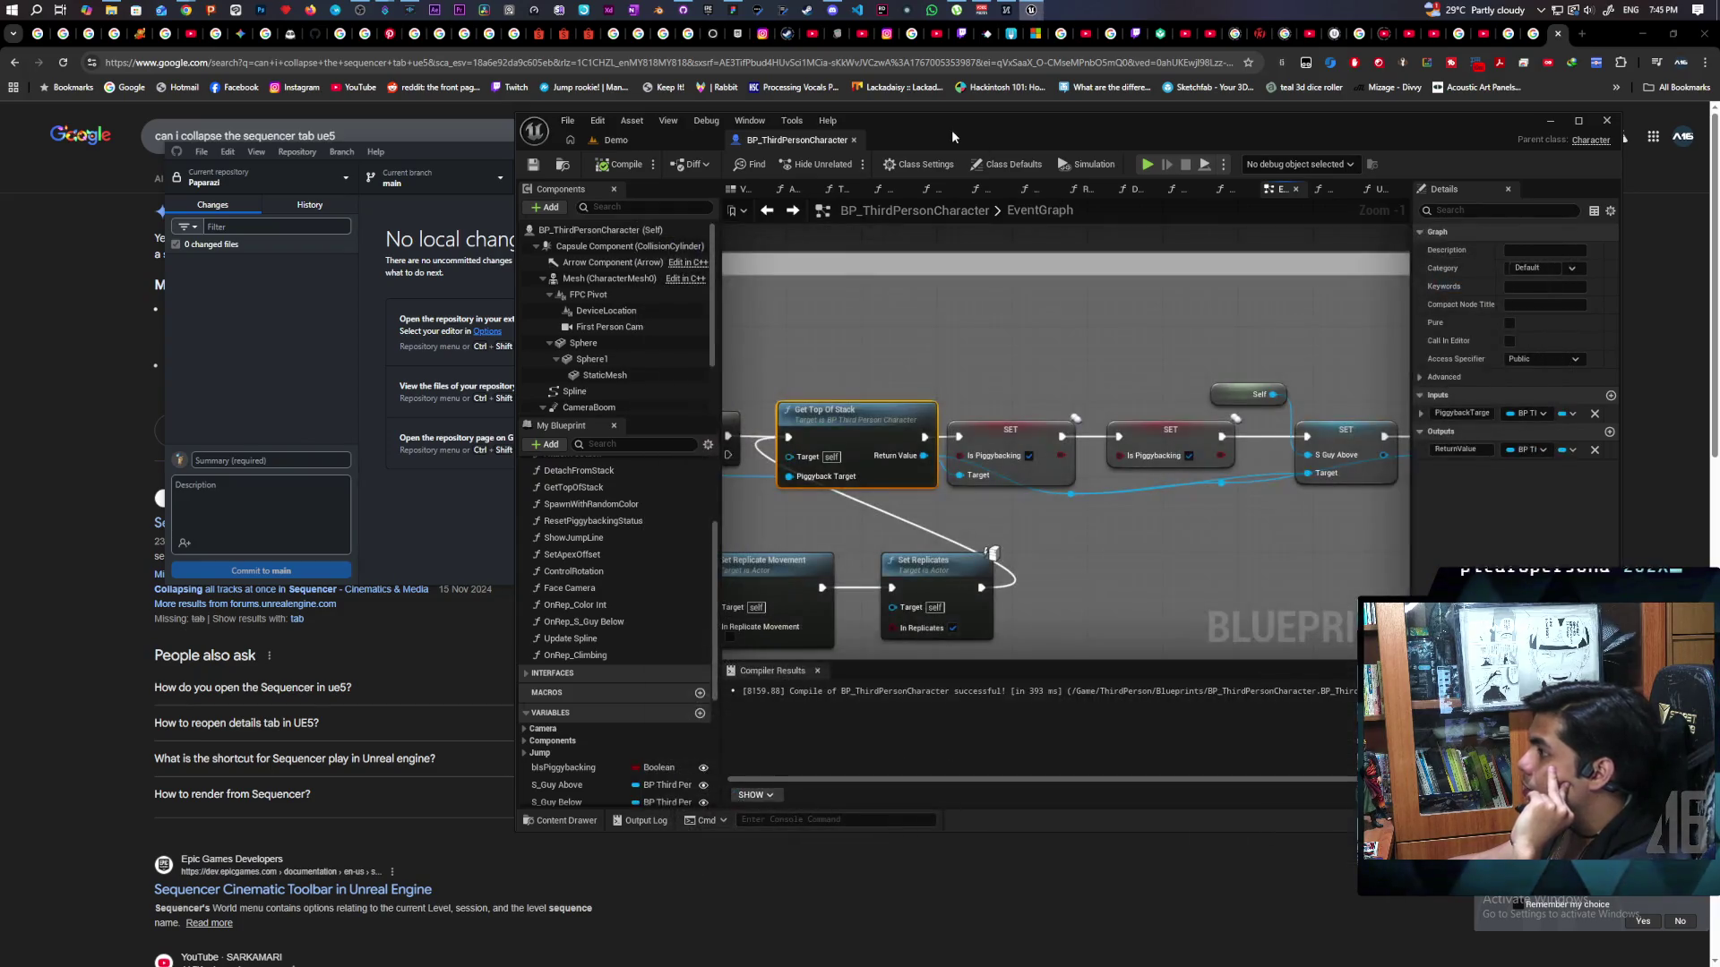
Maximize the character blueprint editor and open the GetTopOfStack function graph.
double_click(952, 128)
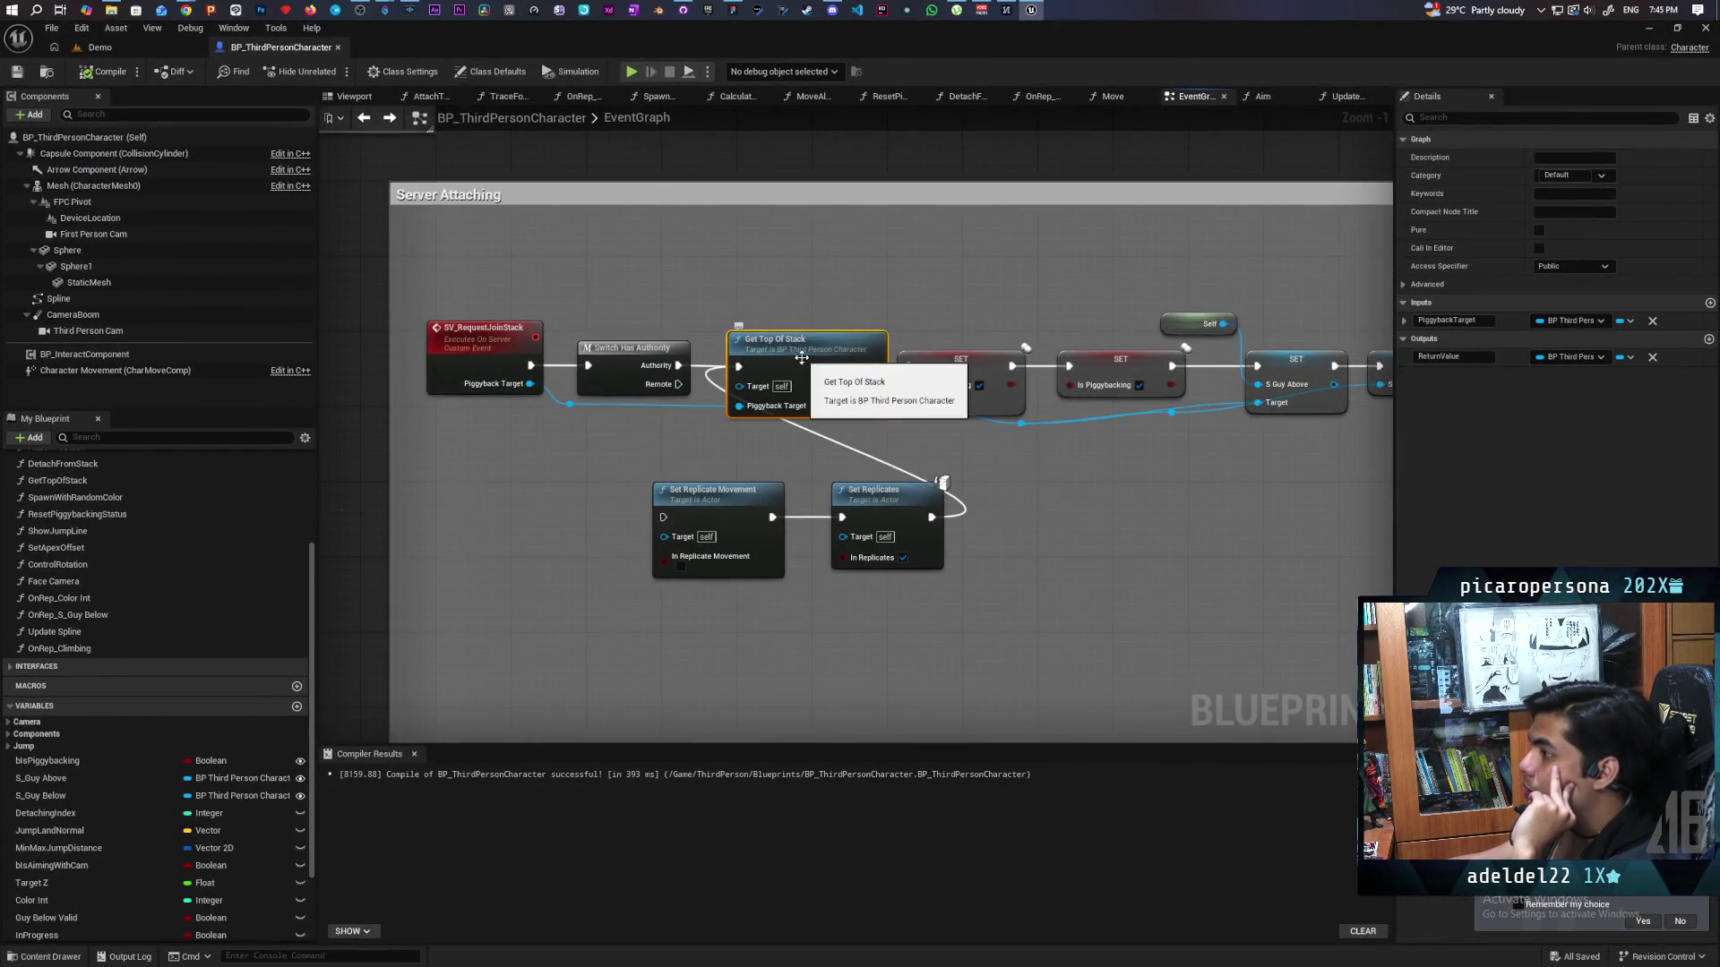
double_click(775, 355)
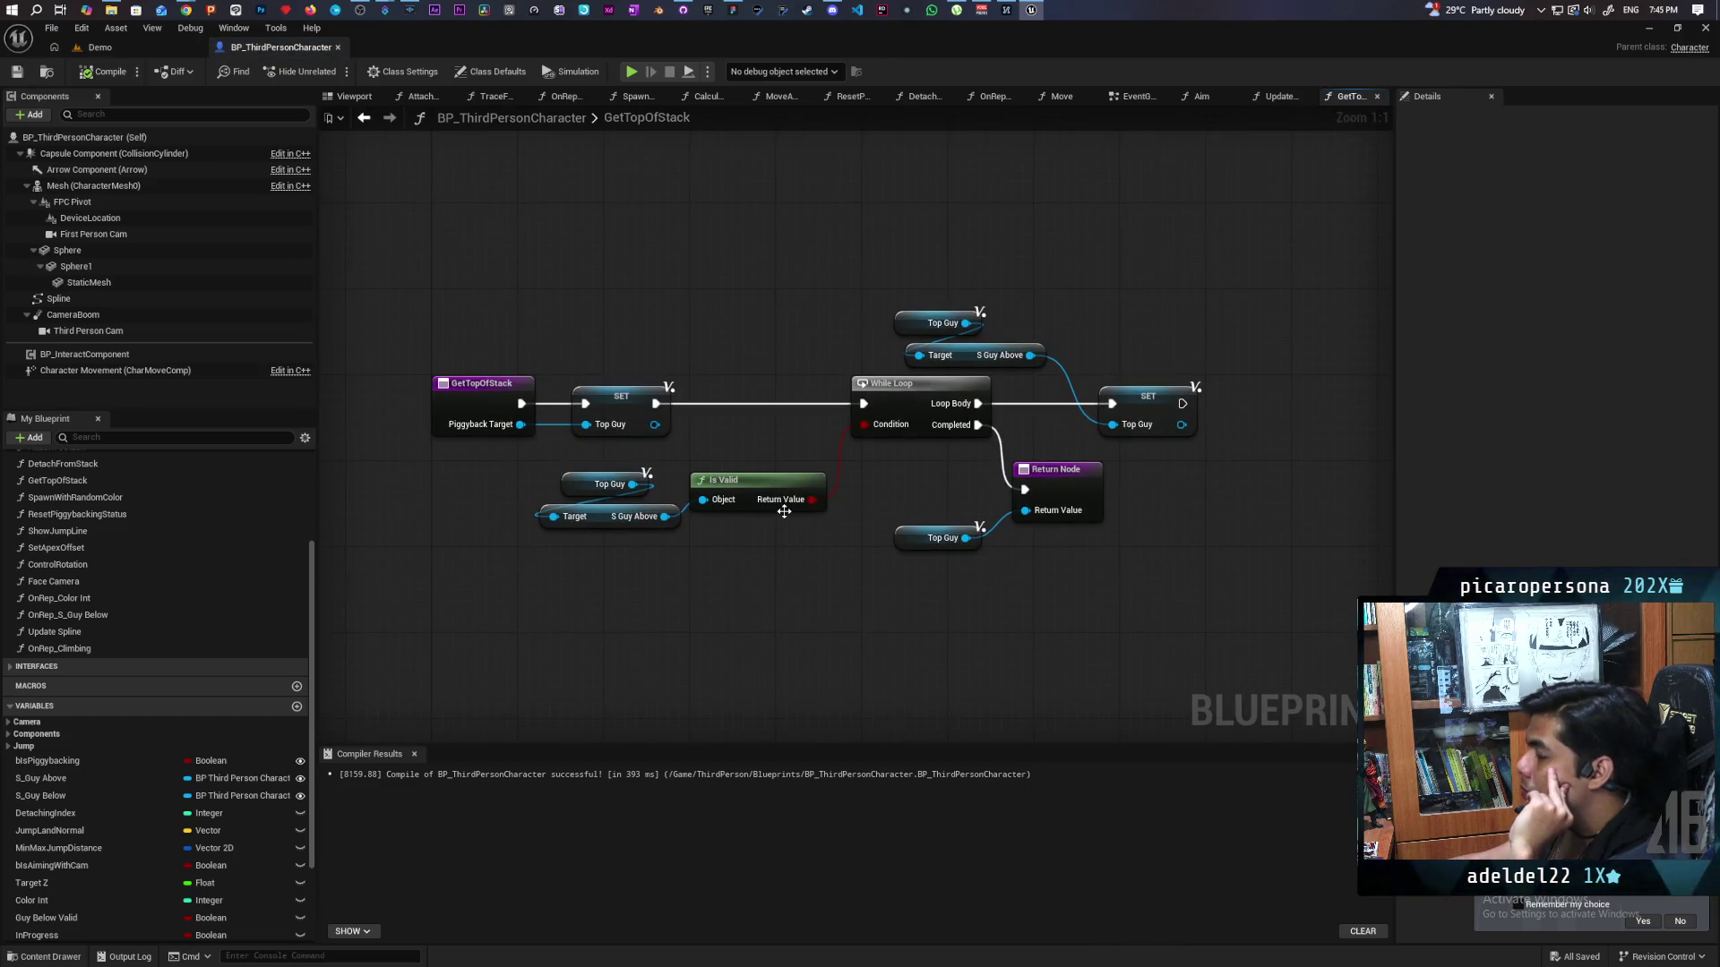
scroll(173, 882, down, 1)
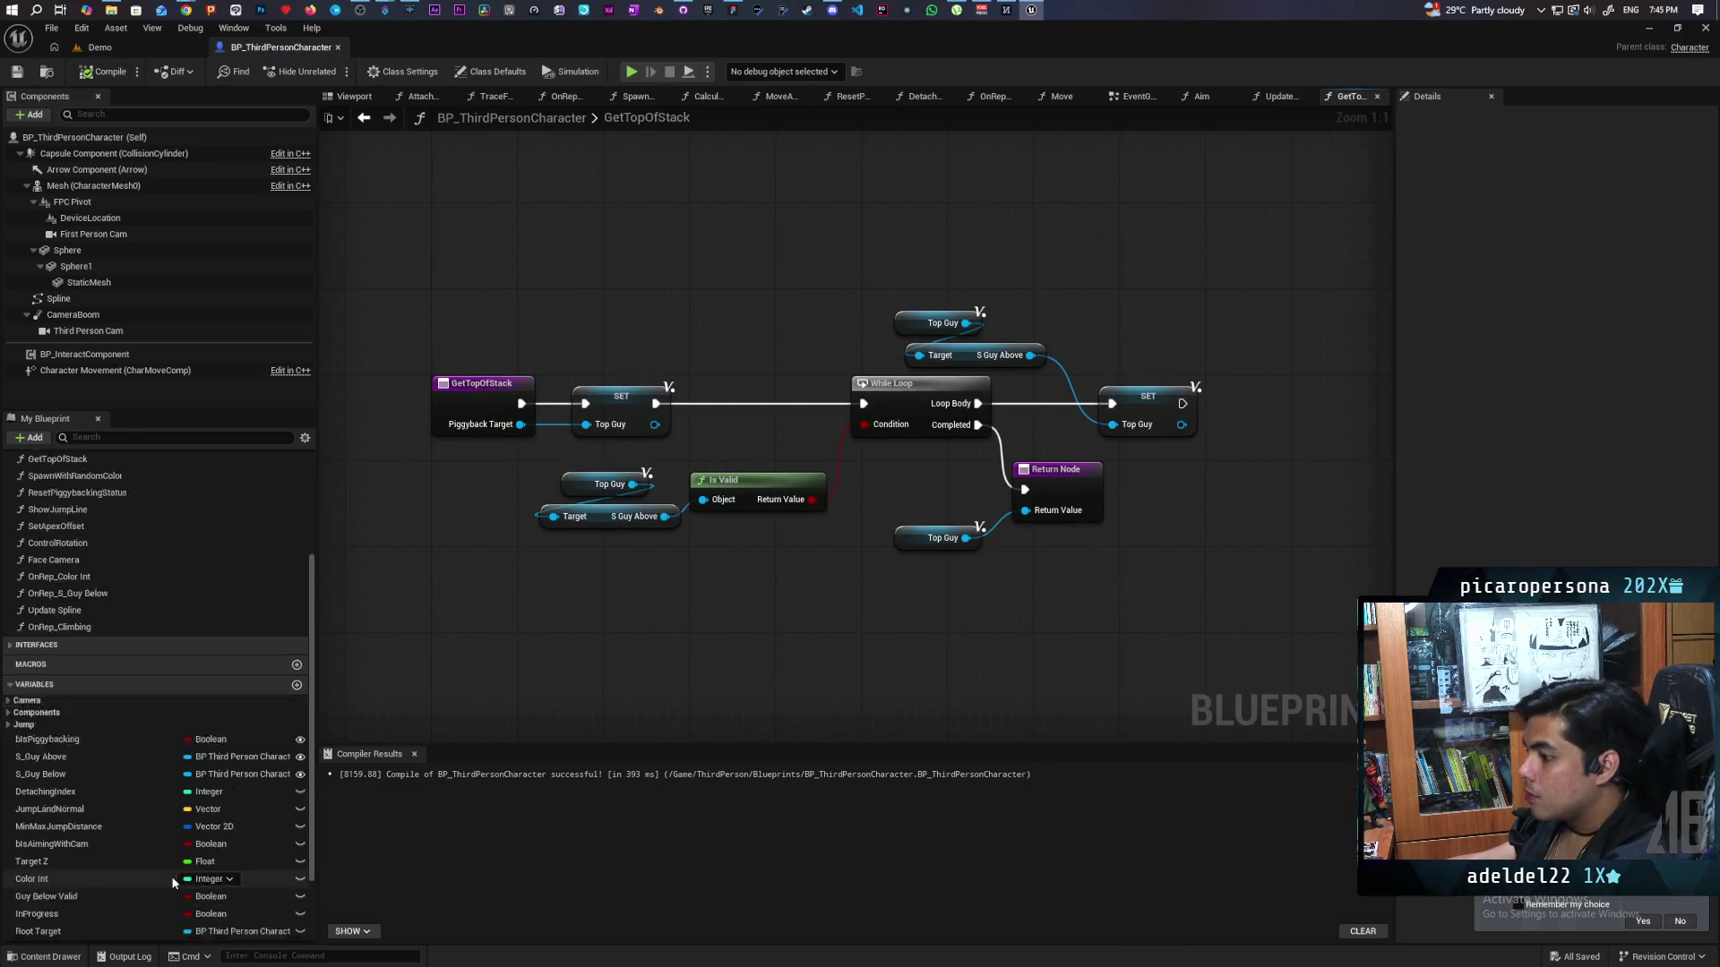
scroll(174, 883, down, 5)
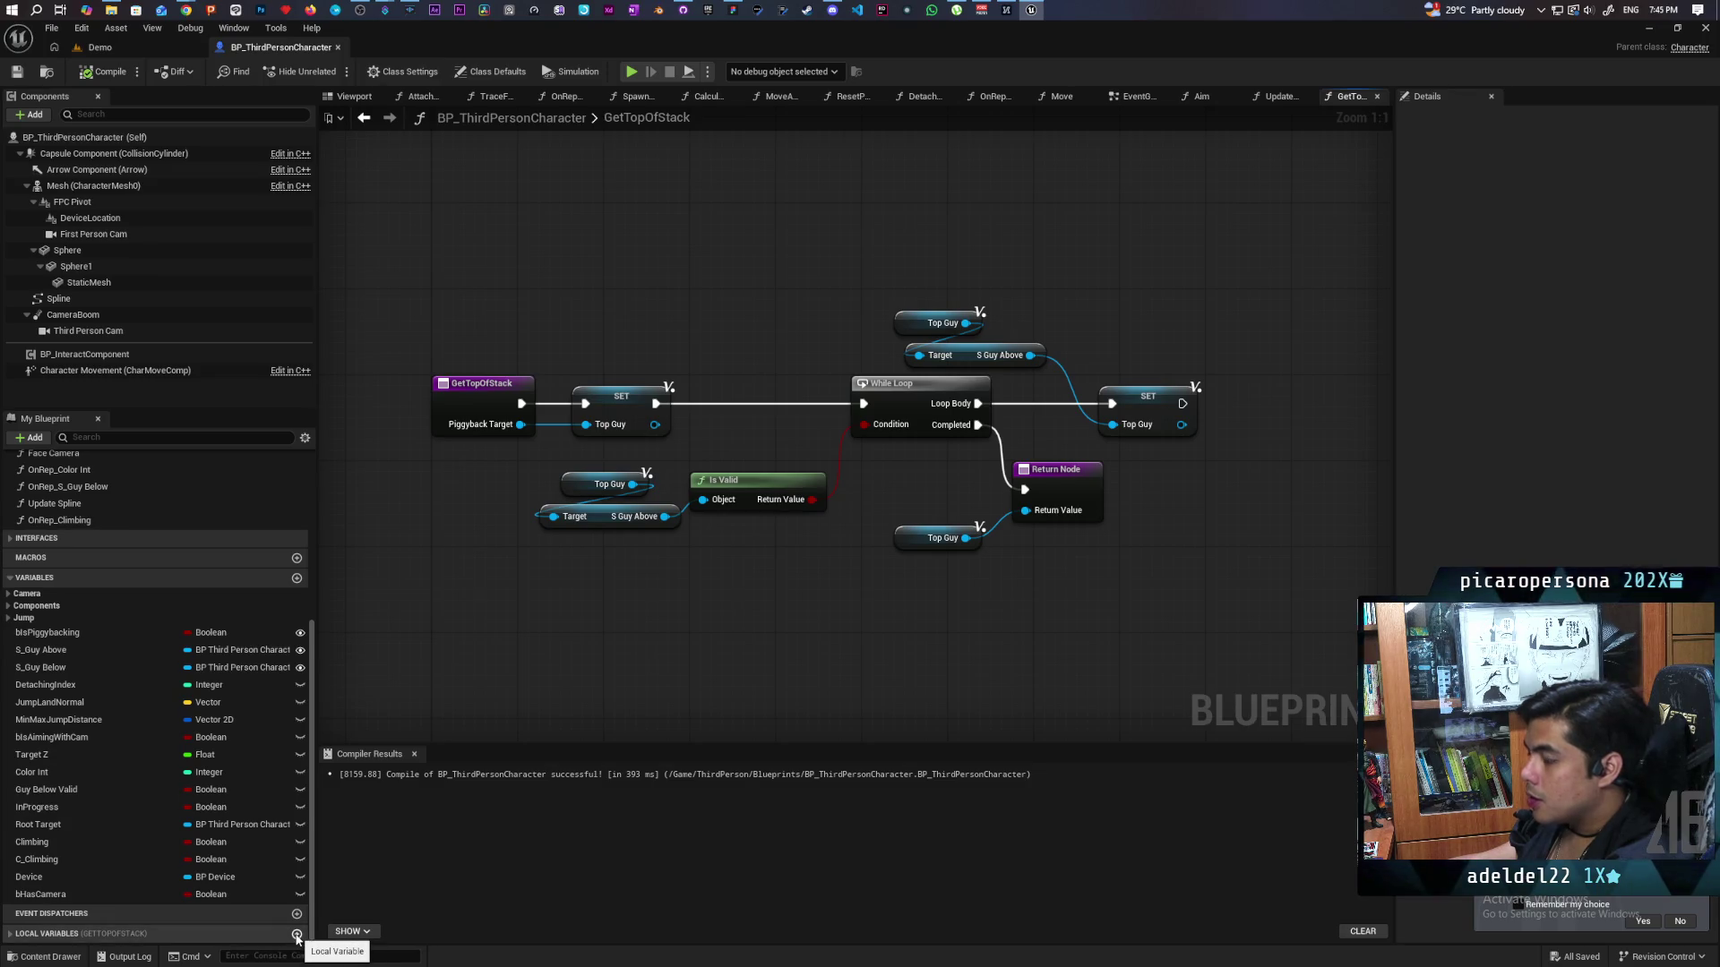
Add a local variable Num, change its type from Boolean to Integer, and compile.
click(296, 936)
text(Num)
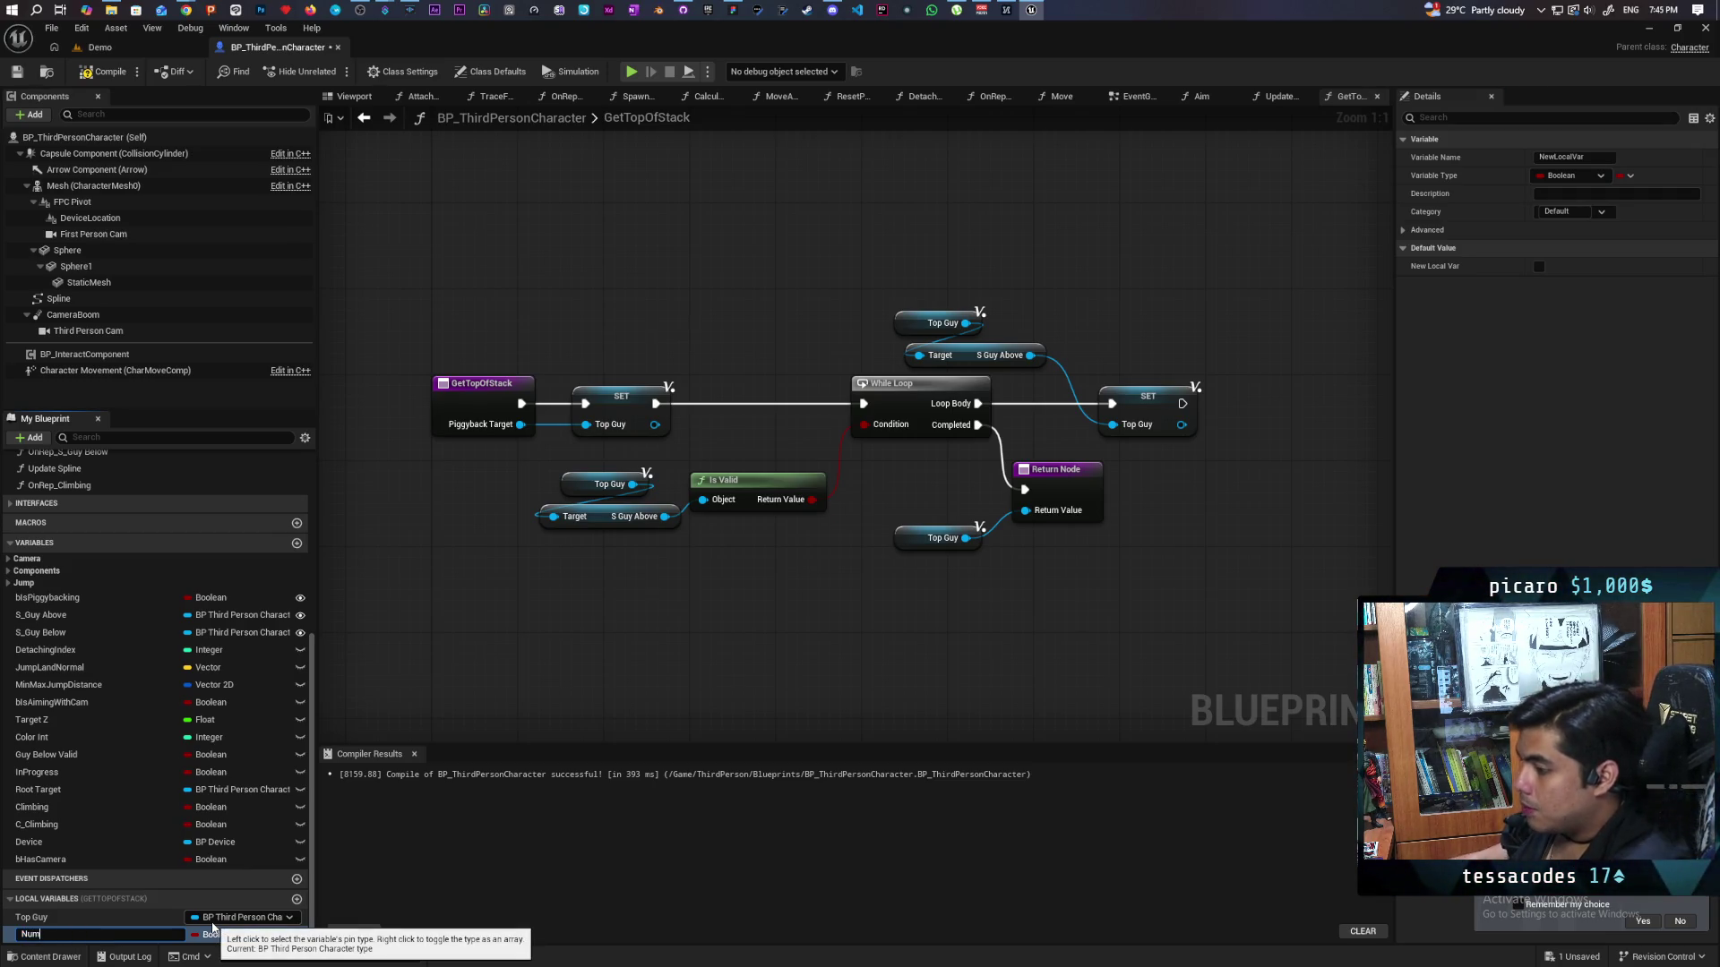
key(Return)
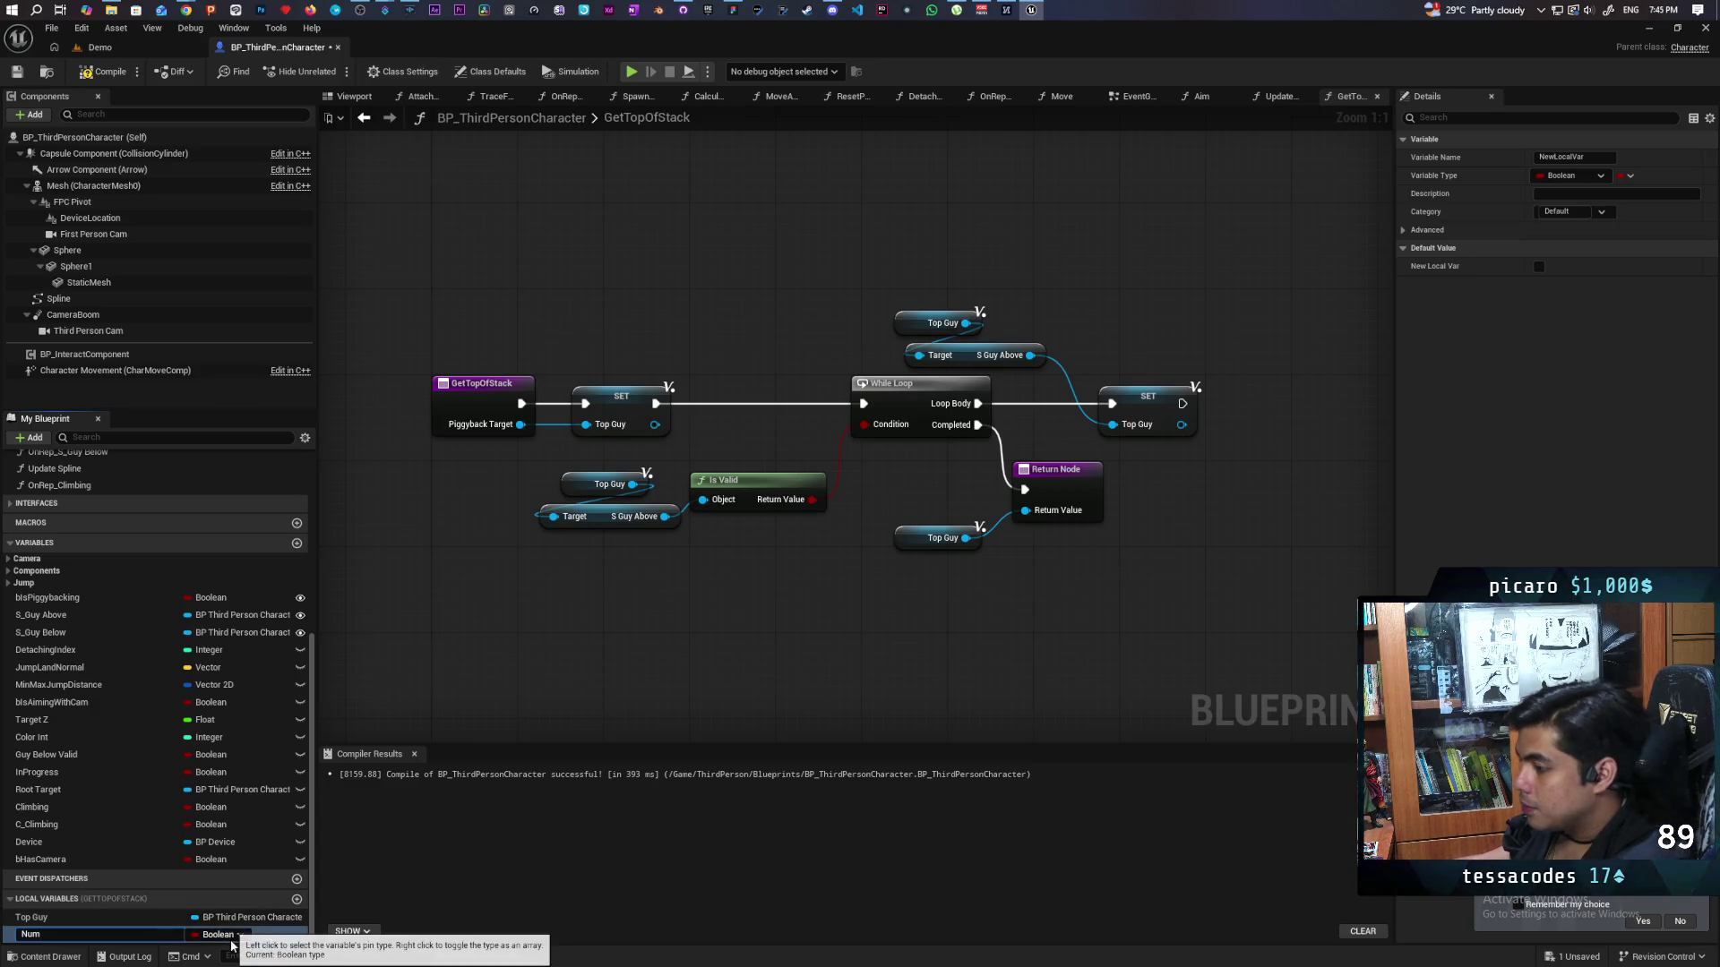
click(215, 934)
click(226, 707)
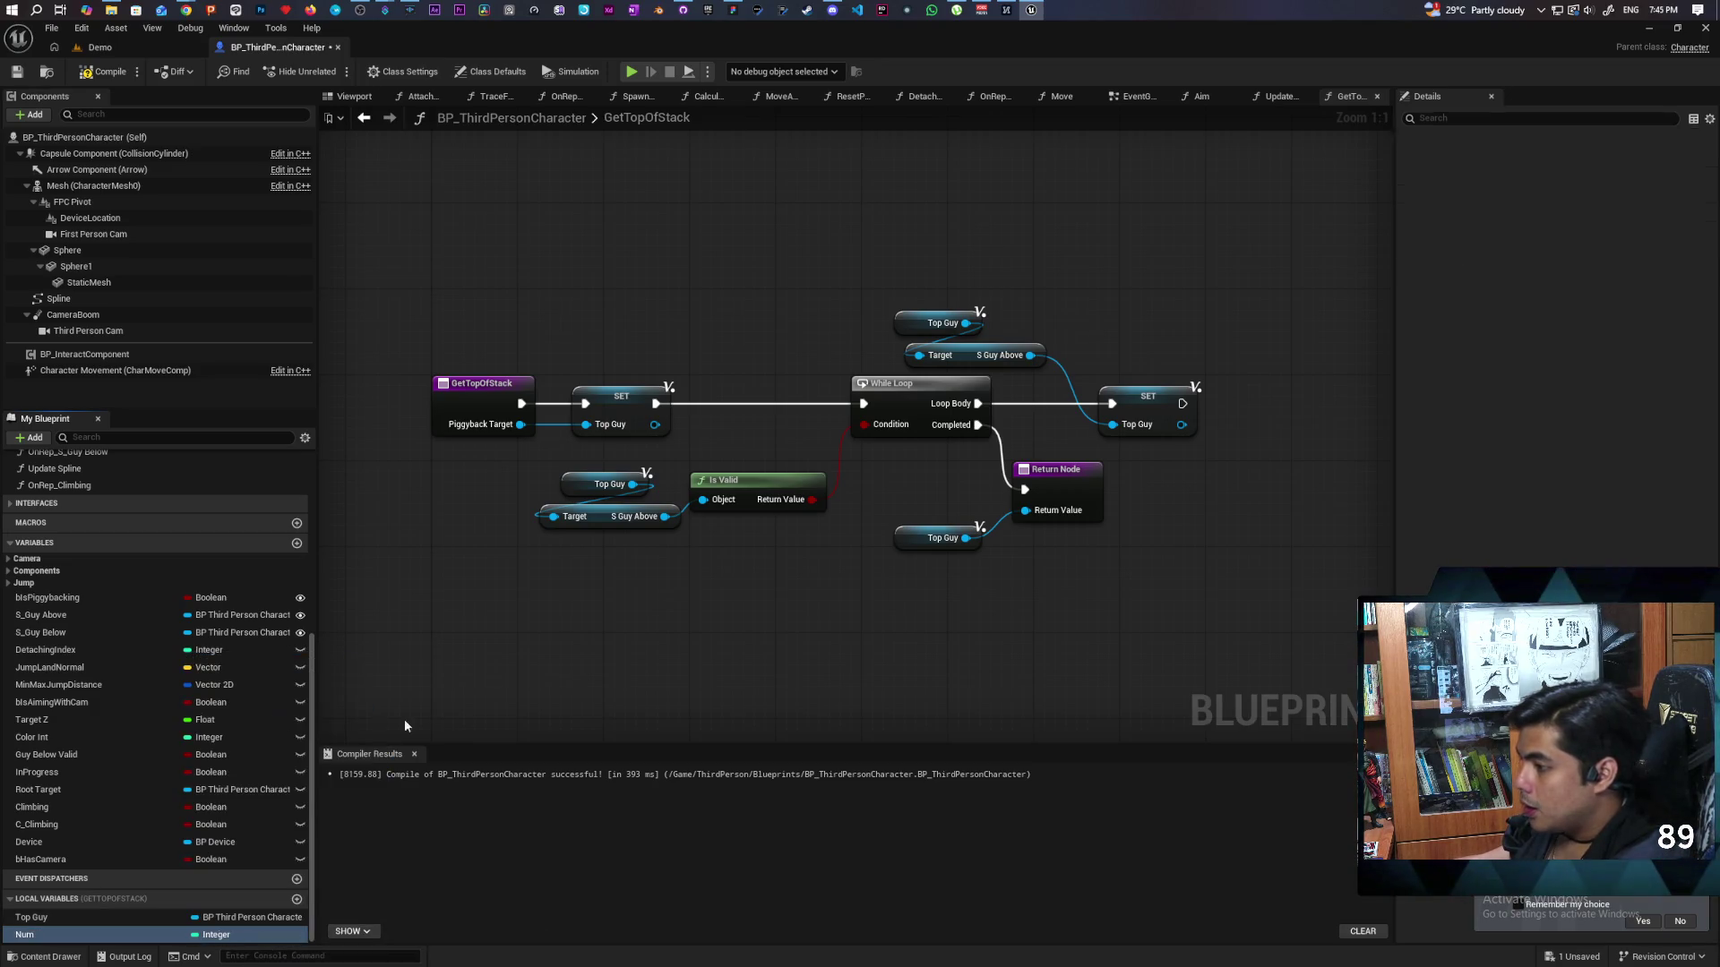
click(87, 72)
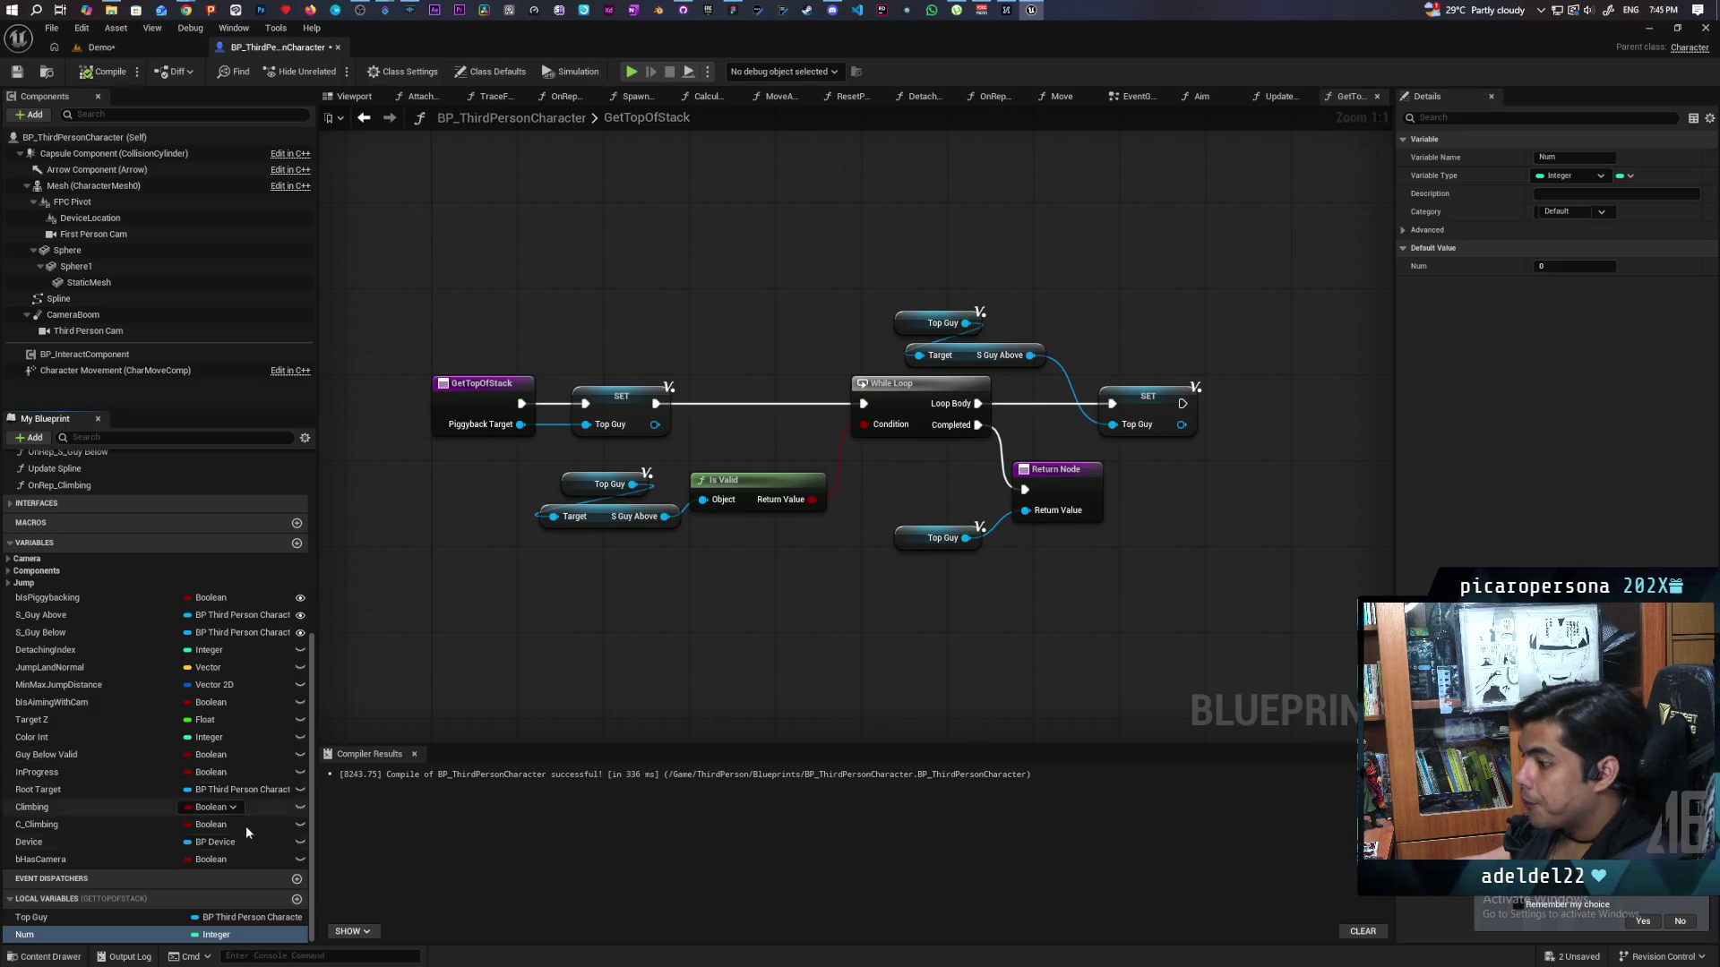
Add a ++ increment node on Num that runs right after SET Top Guy in the loop.
mouse_move(19, 937)
mouse_down()
mouse_move(1170, 484)
mouse_move(1234, 415)
mouse_up()
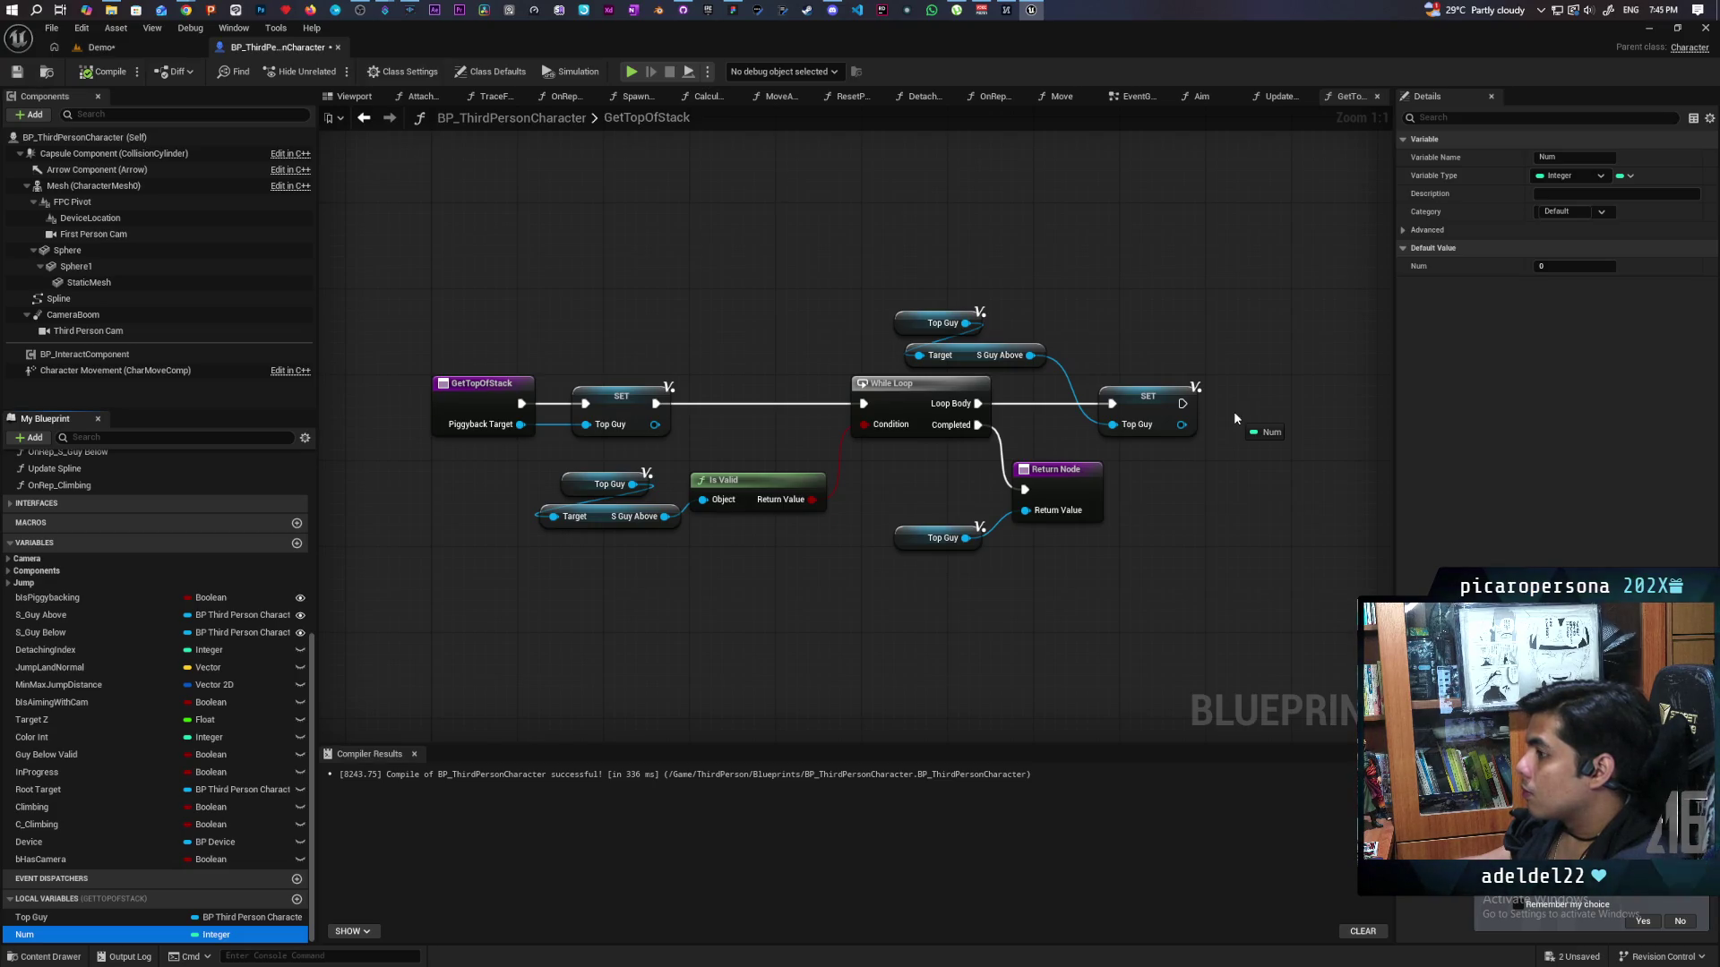
drag(1233, 411, 1184, 406)
drag(1301, 420, 1278, 420)
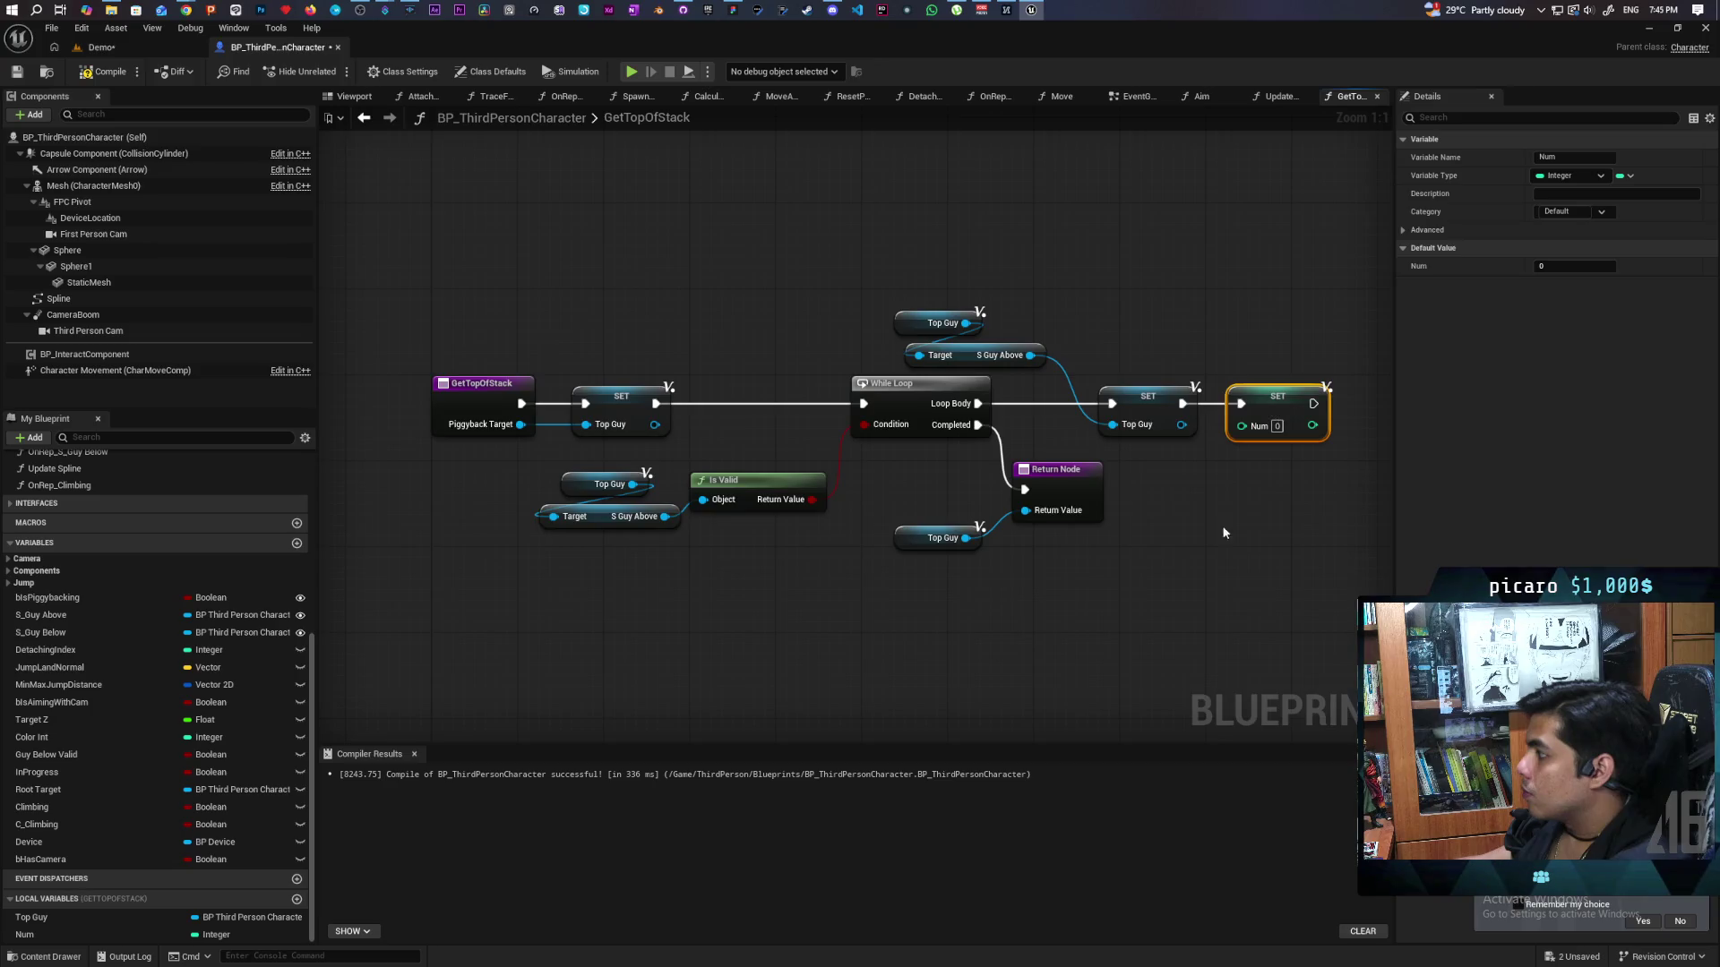
mouse_move(36, 935)
mouse_down()
mouse_move(767, 624)
mouse_move(836, 530)
mouse_up()
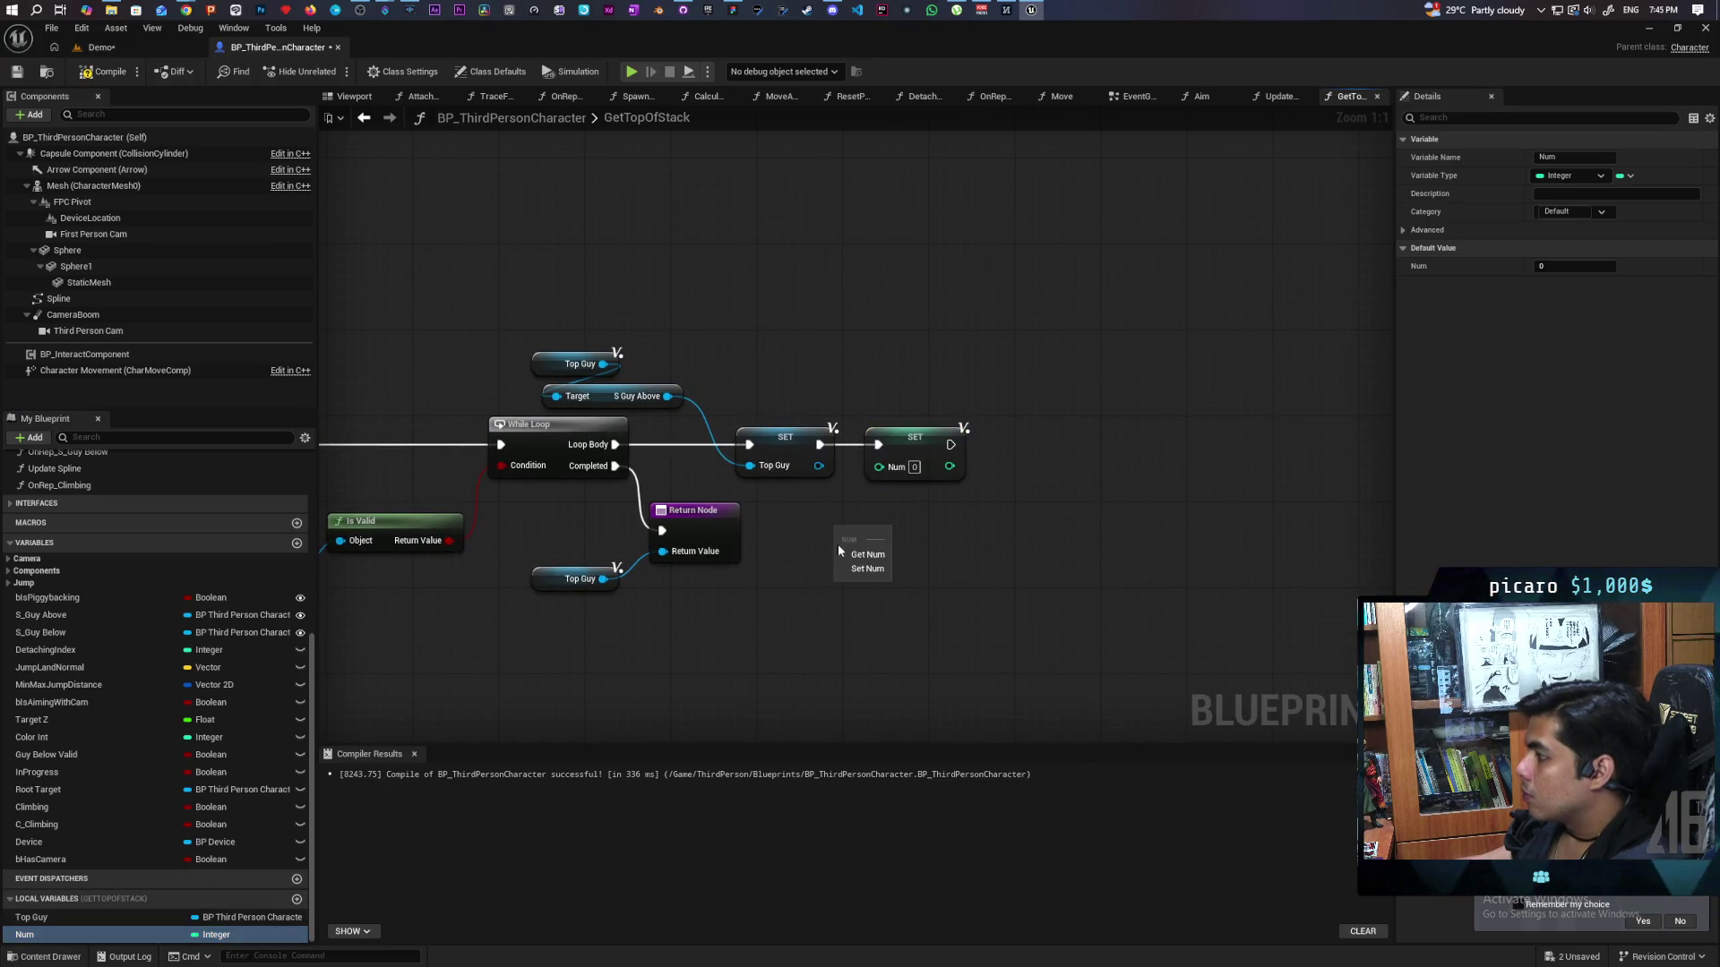
click(866, 559)
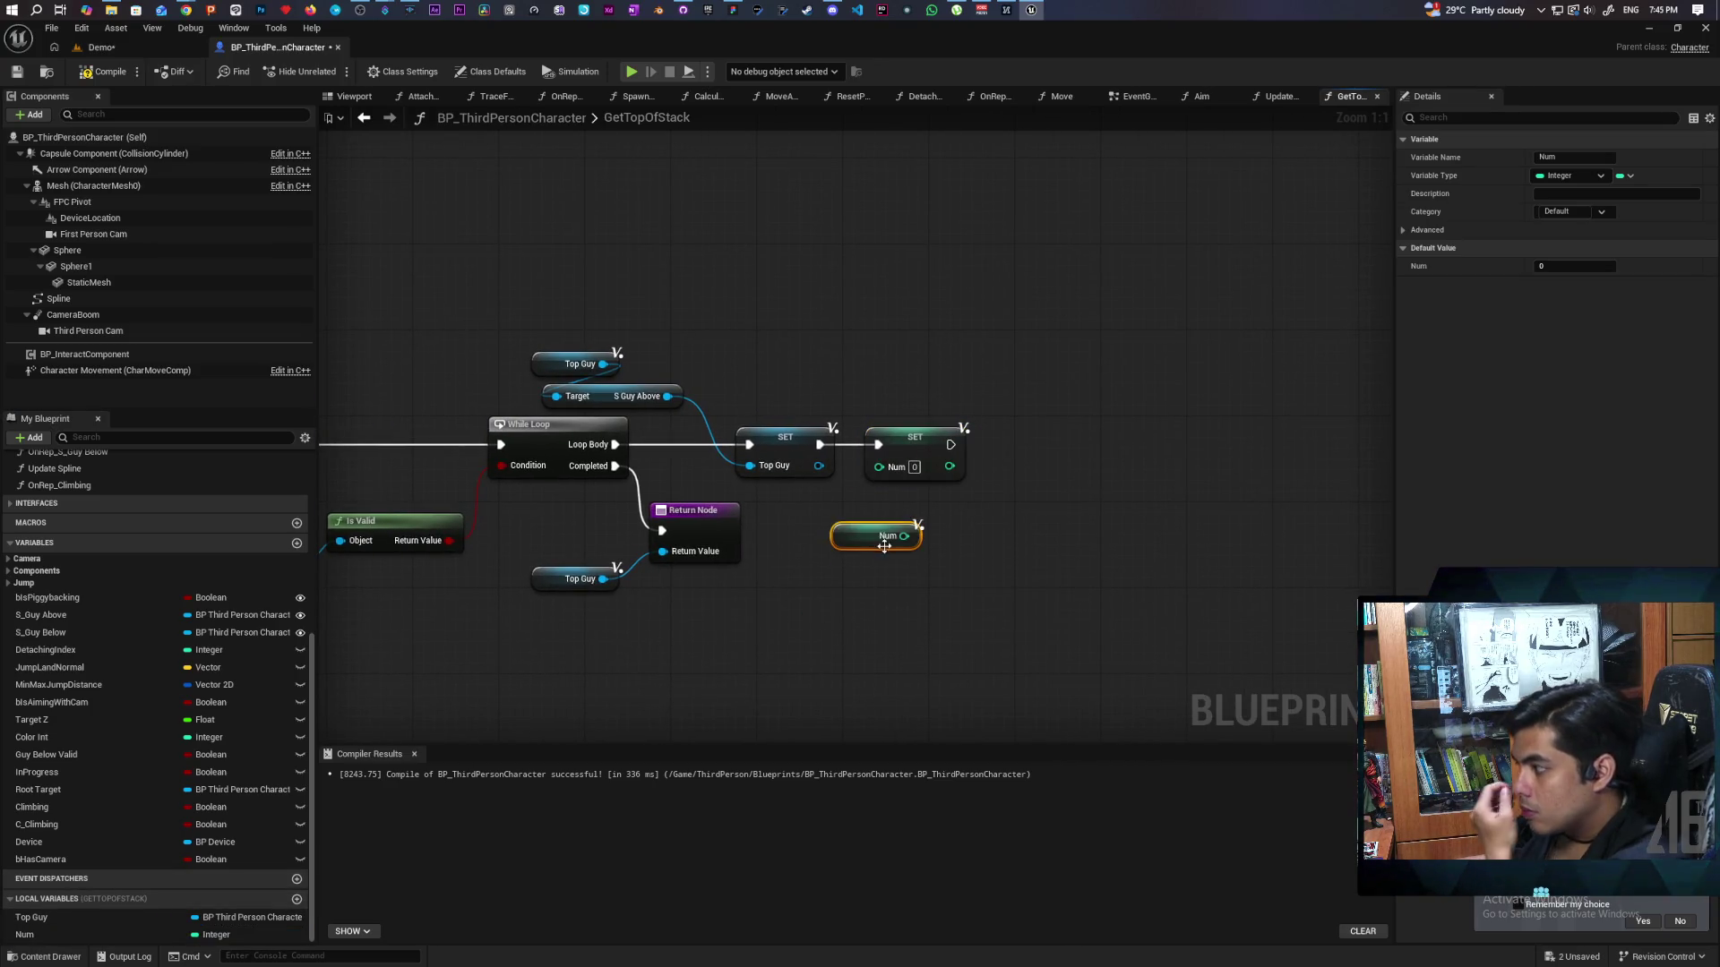
drag(905, 536, 977, 521)
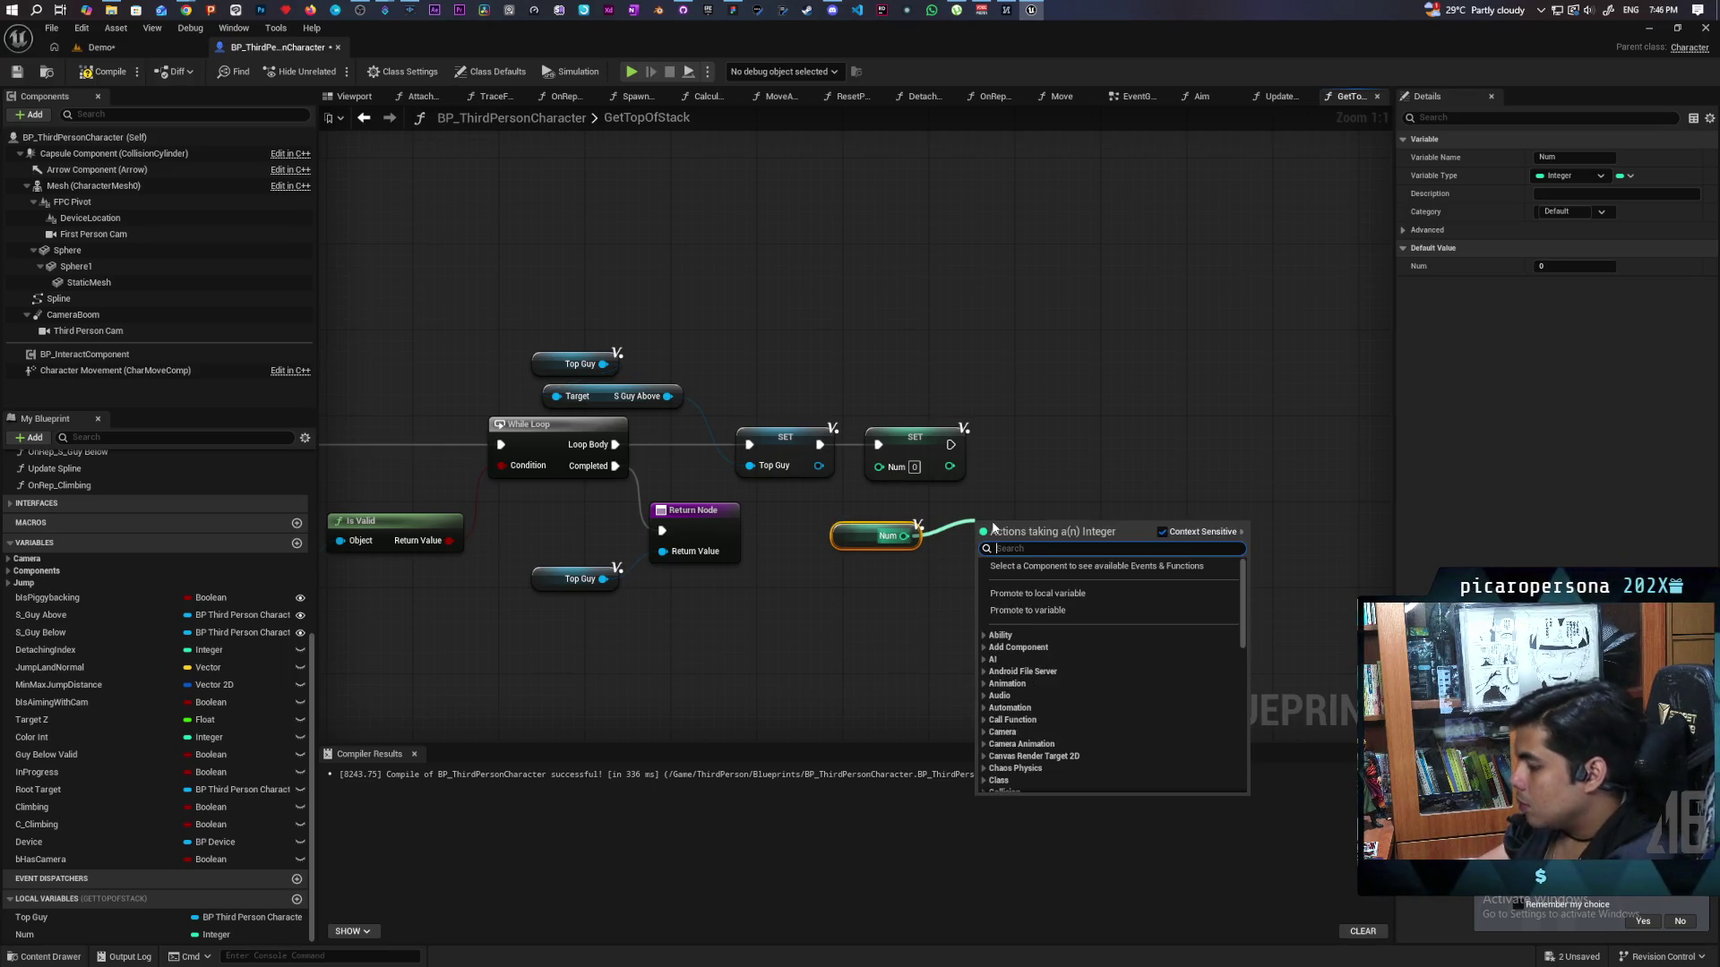
text(++)
key(Return)
click(913, 437)
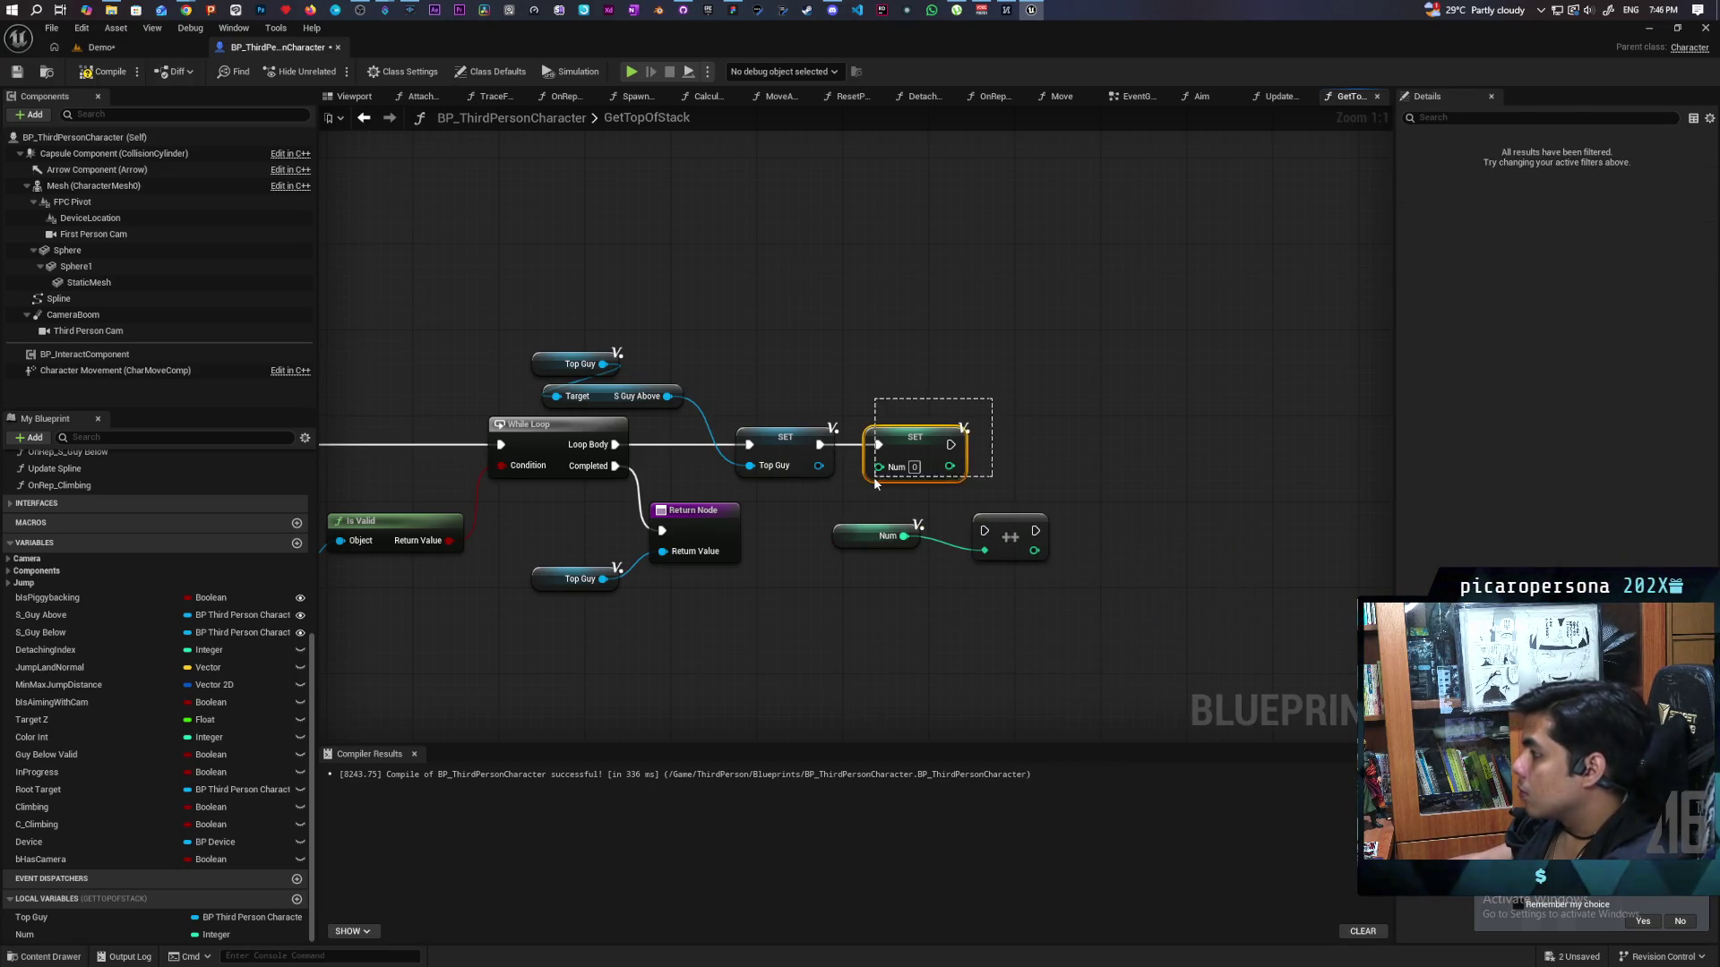
key(Delete)
drag(1011, 530, 887, 455)
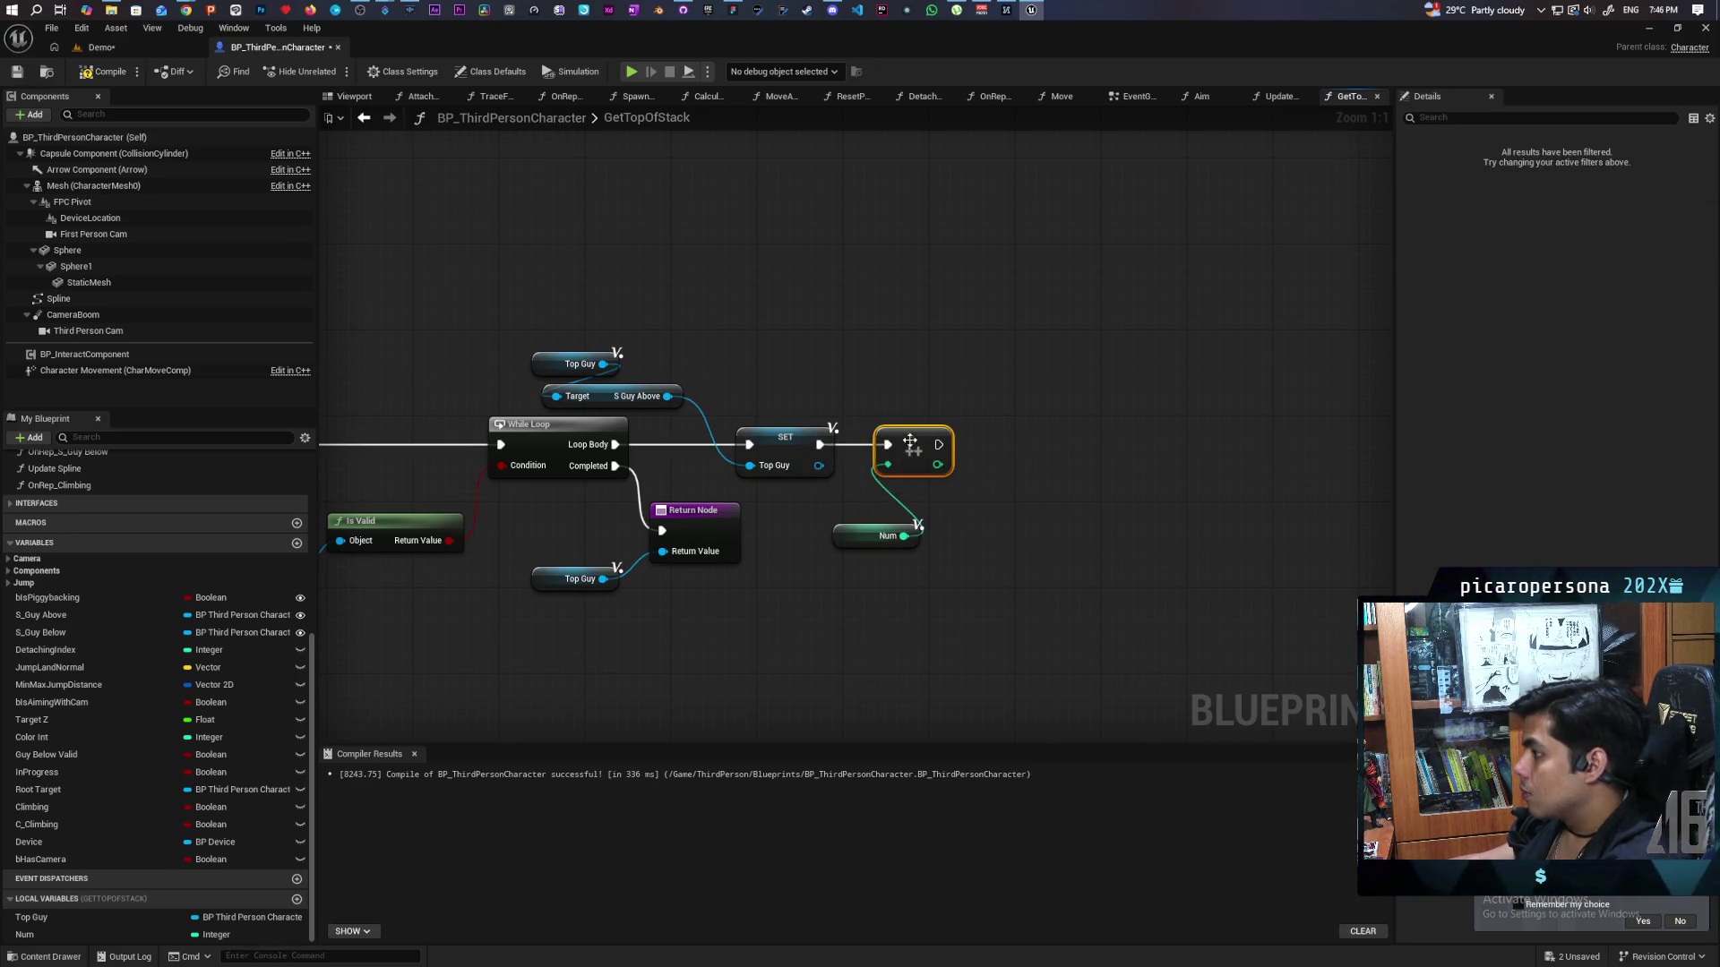
drag(917, 568, 1090, 532)
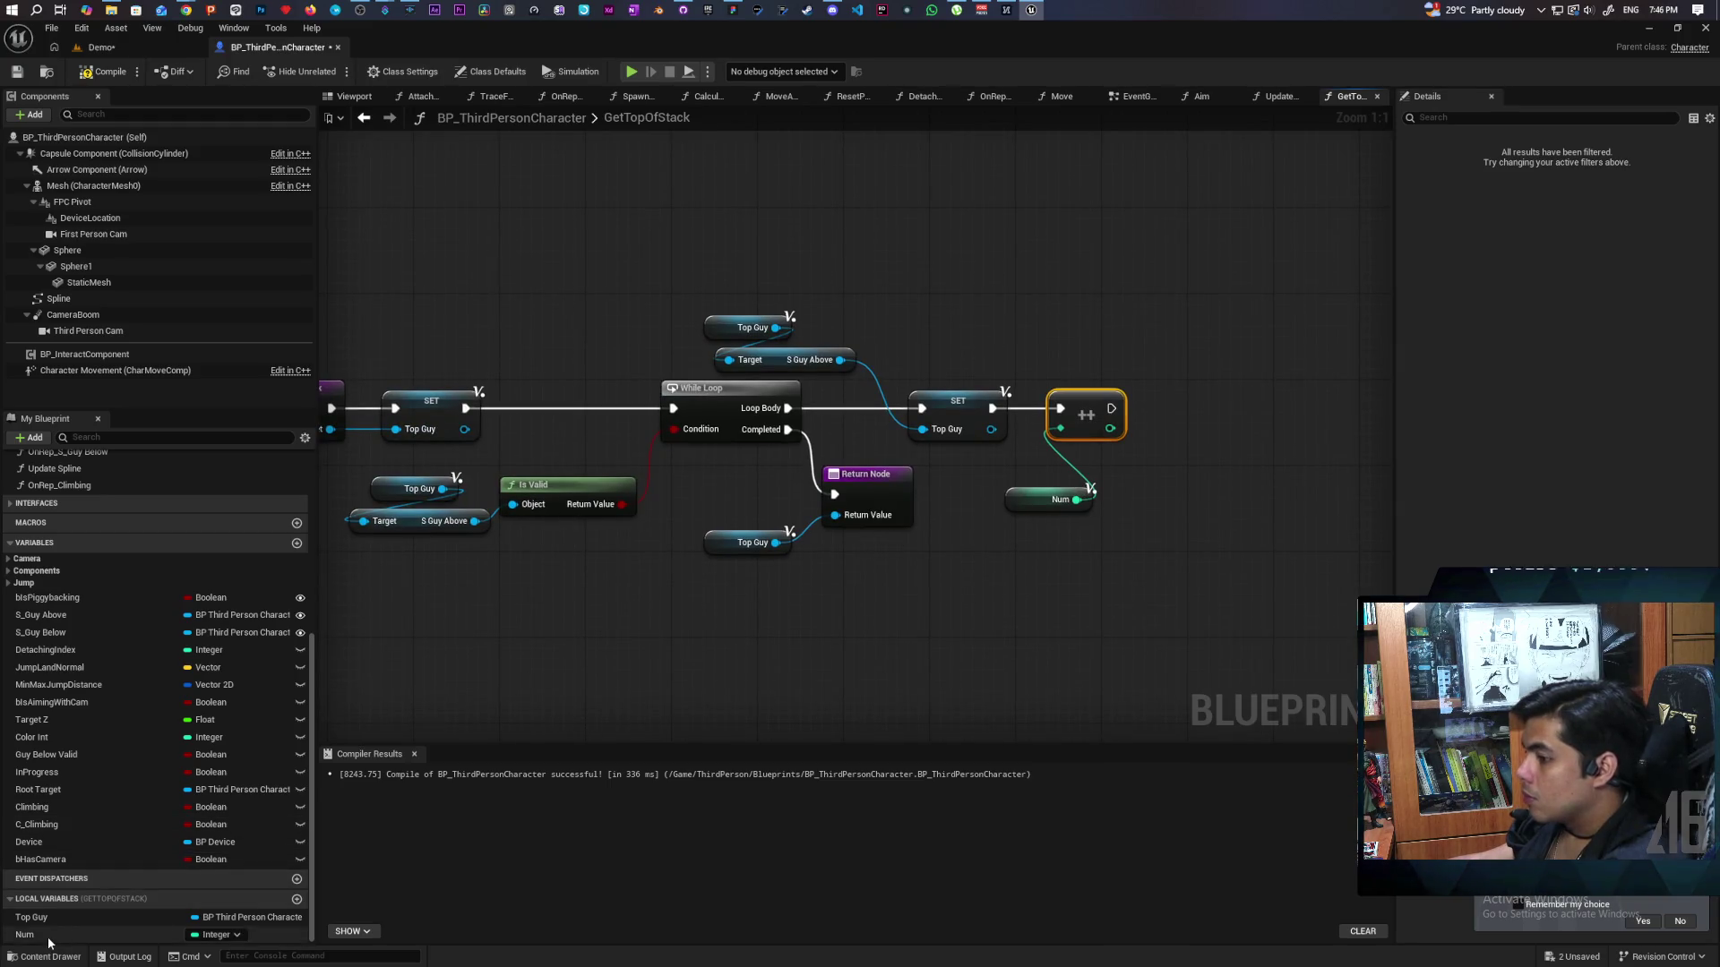
Wire a Num getter into the Return Node below Top Guy.
mouse_move(47, 935)
mouse_down()
mouse_move(832, 607)
mouse_move(730, 577)
mouse_move(885, 537)
mouse_move(866, 520)
mouse_up()
click(752, 595)
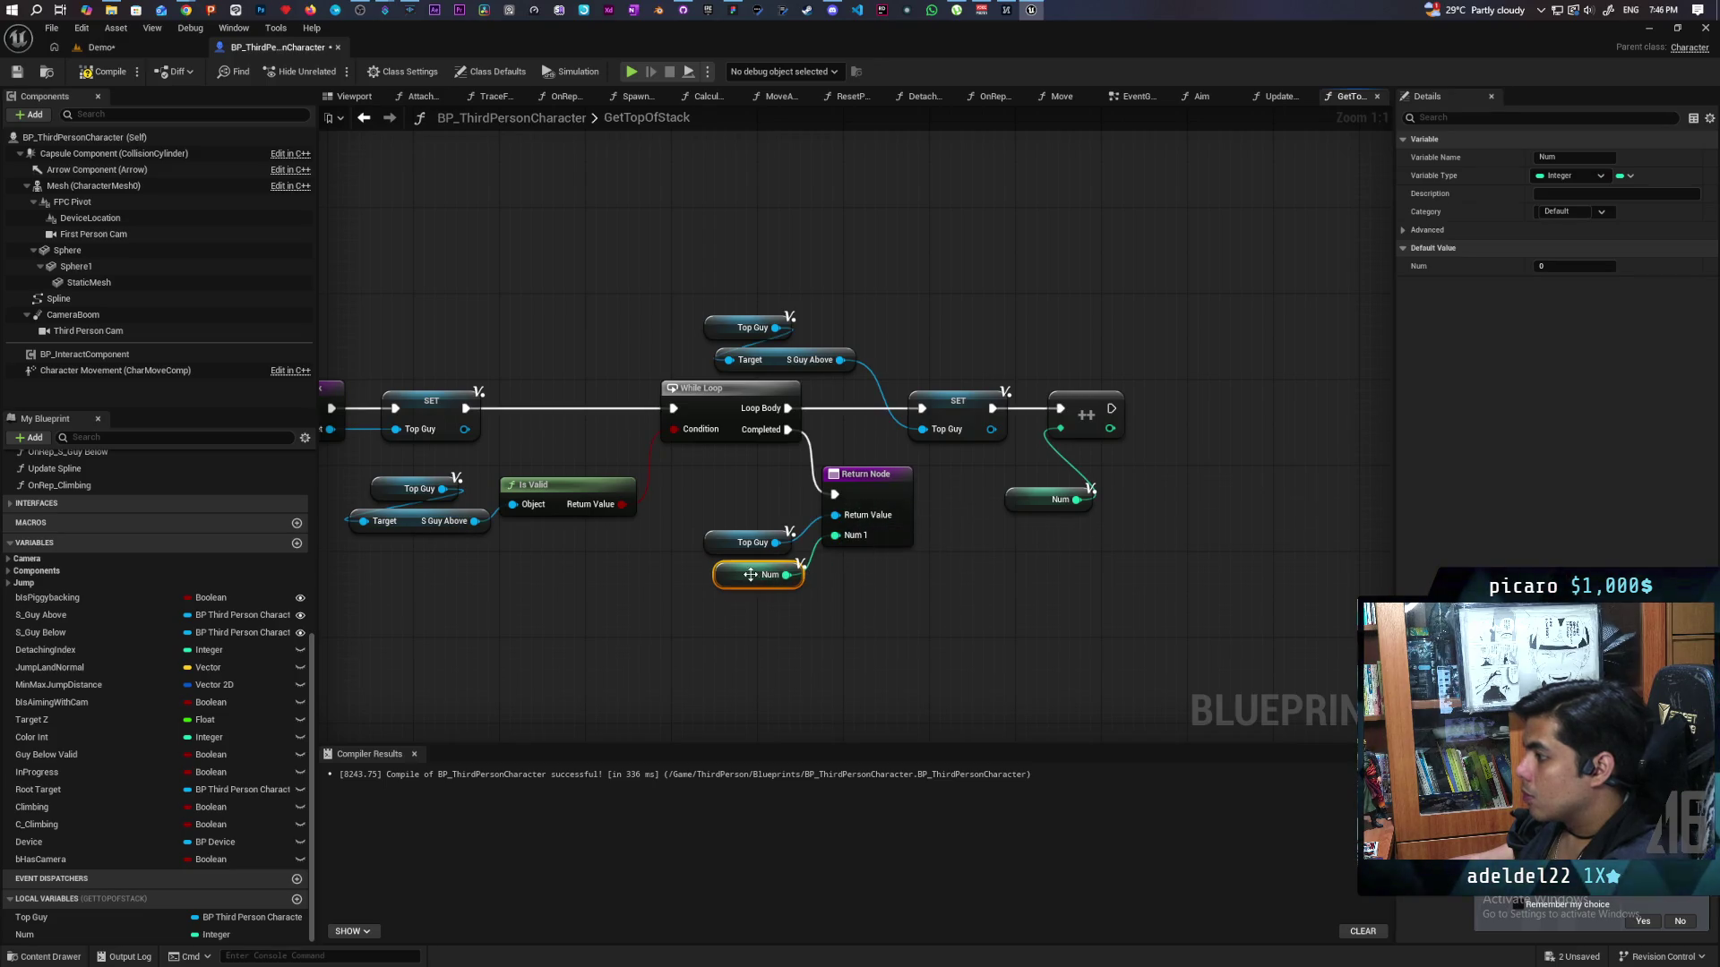
drag(751, 574, 730, 596)
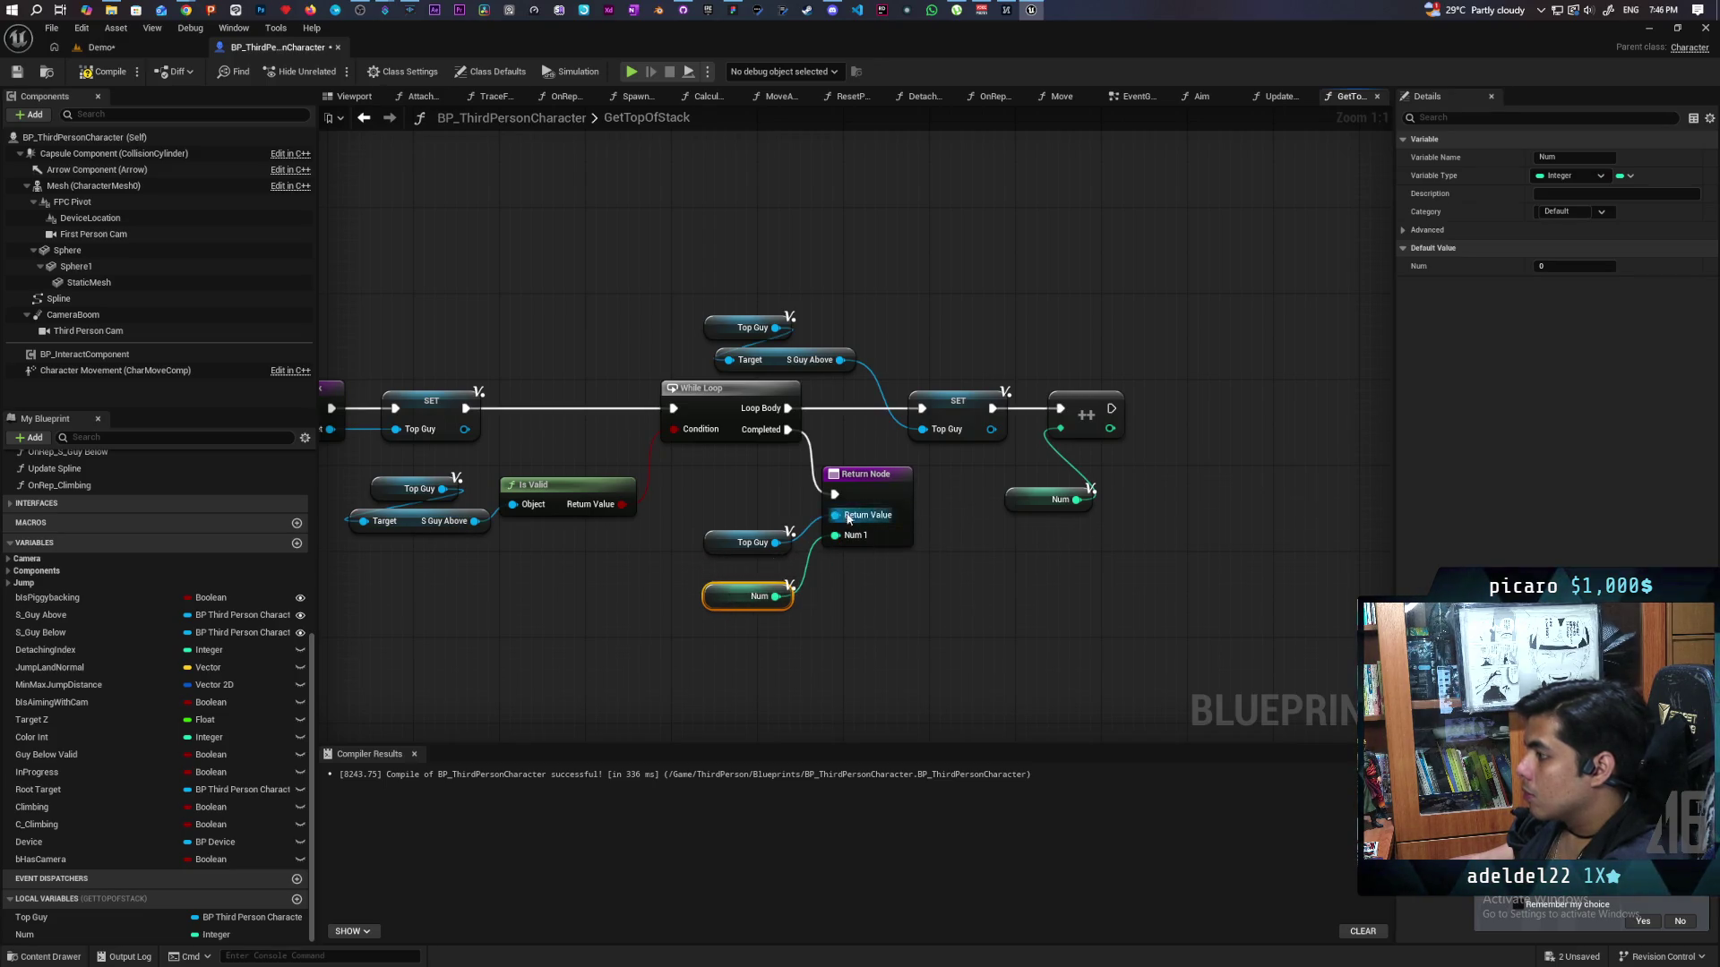
Rename the function output to Number, compile, and save all.
click(848, 519)
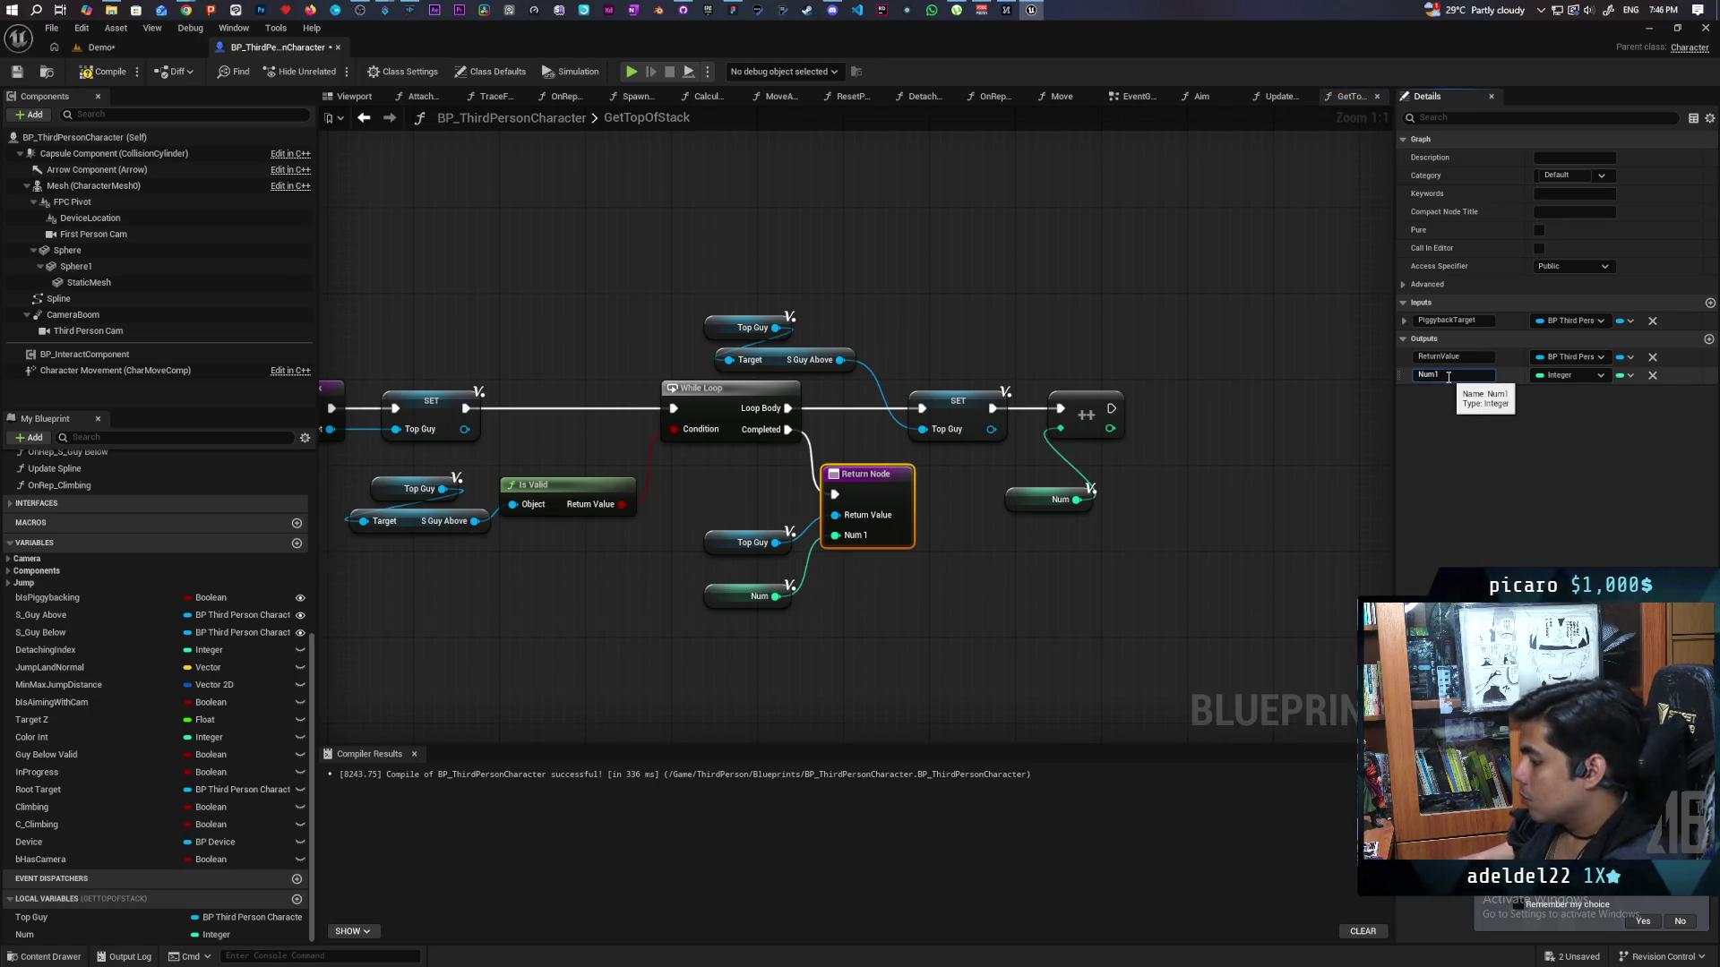
key(Return)
click(1218, 609)
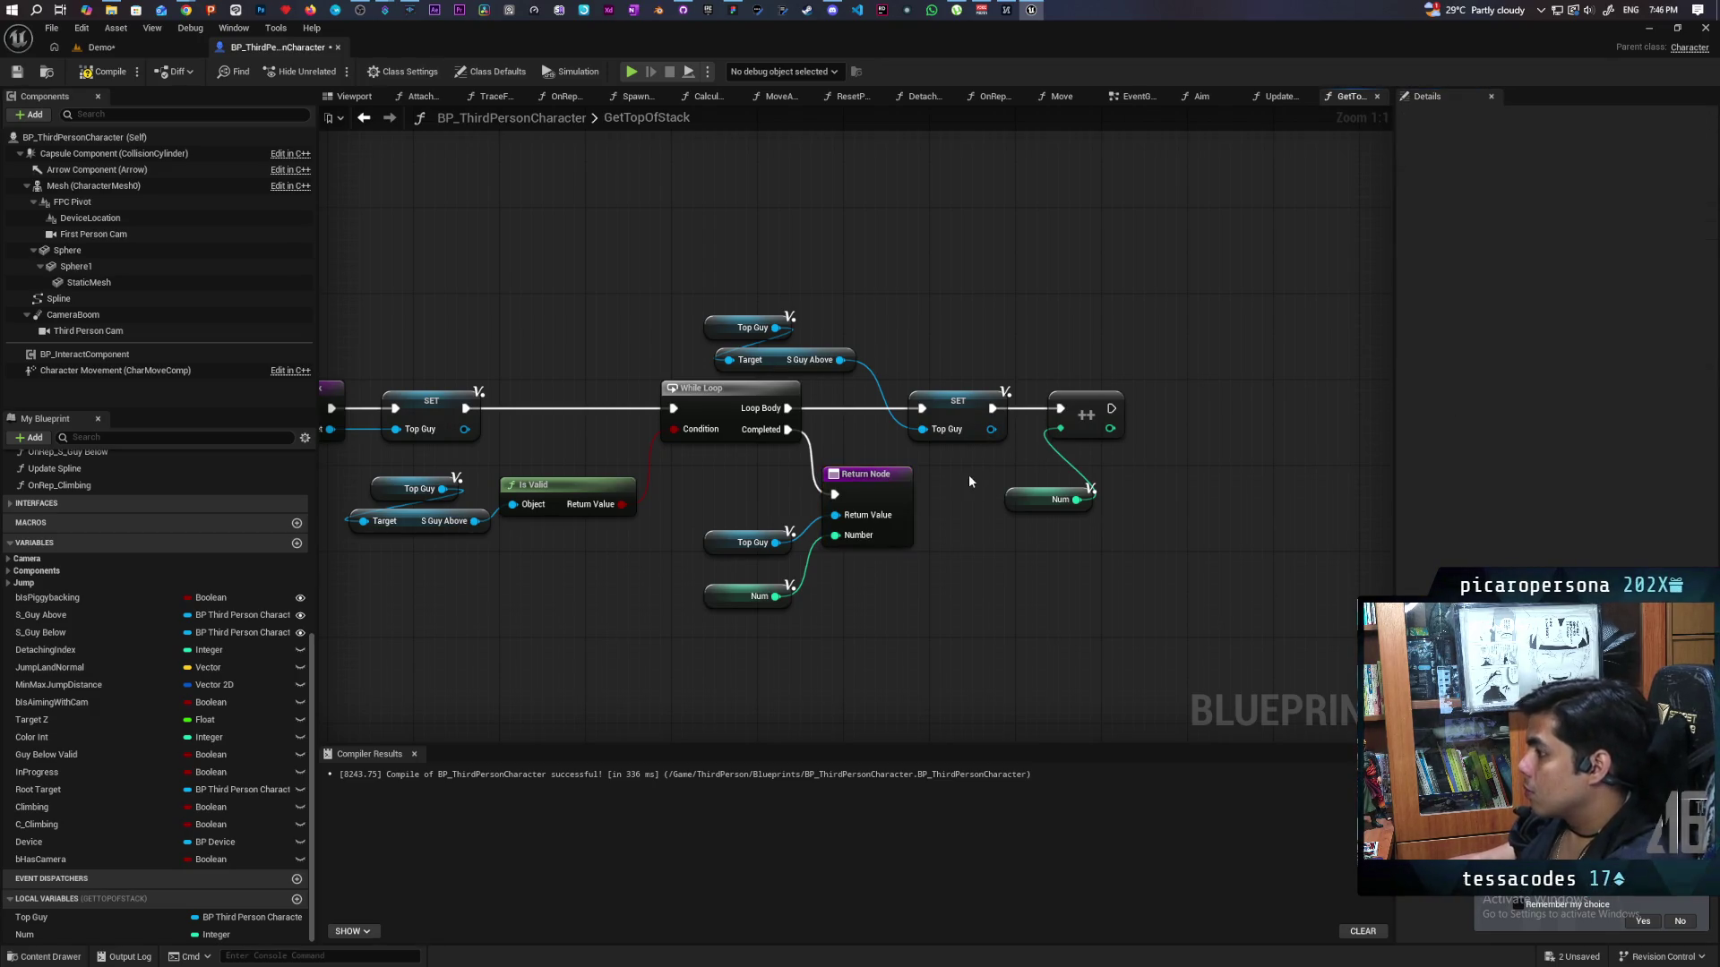
click(83, 86)
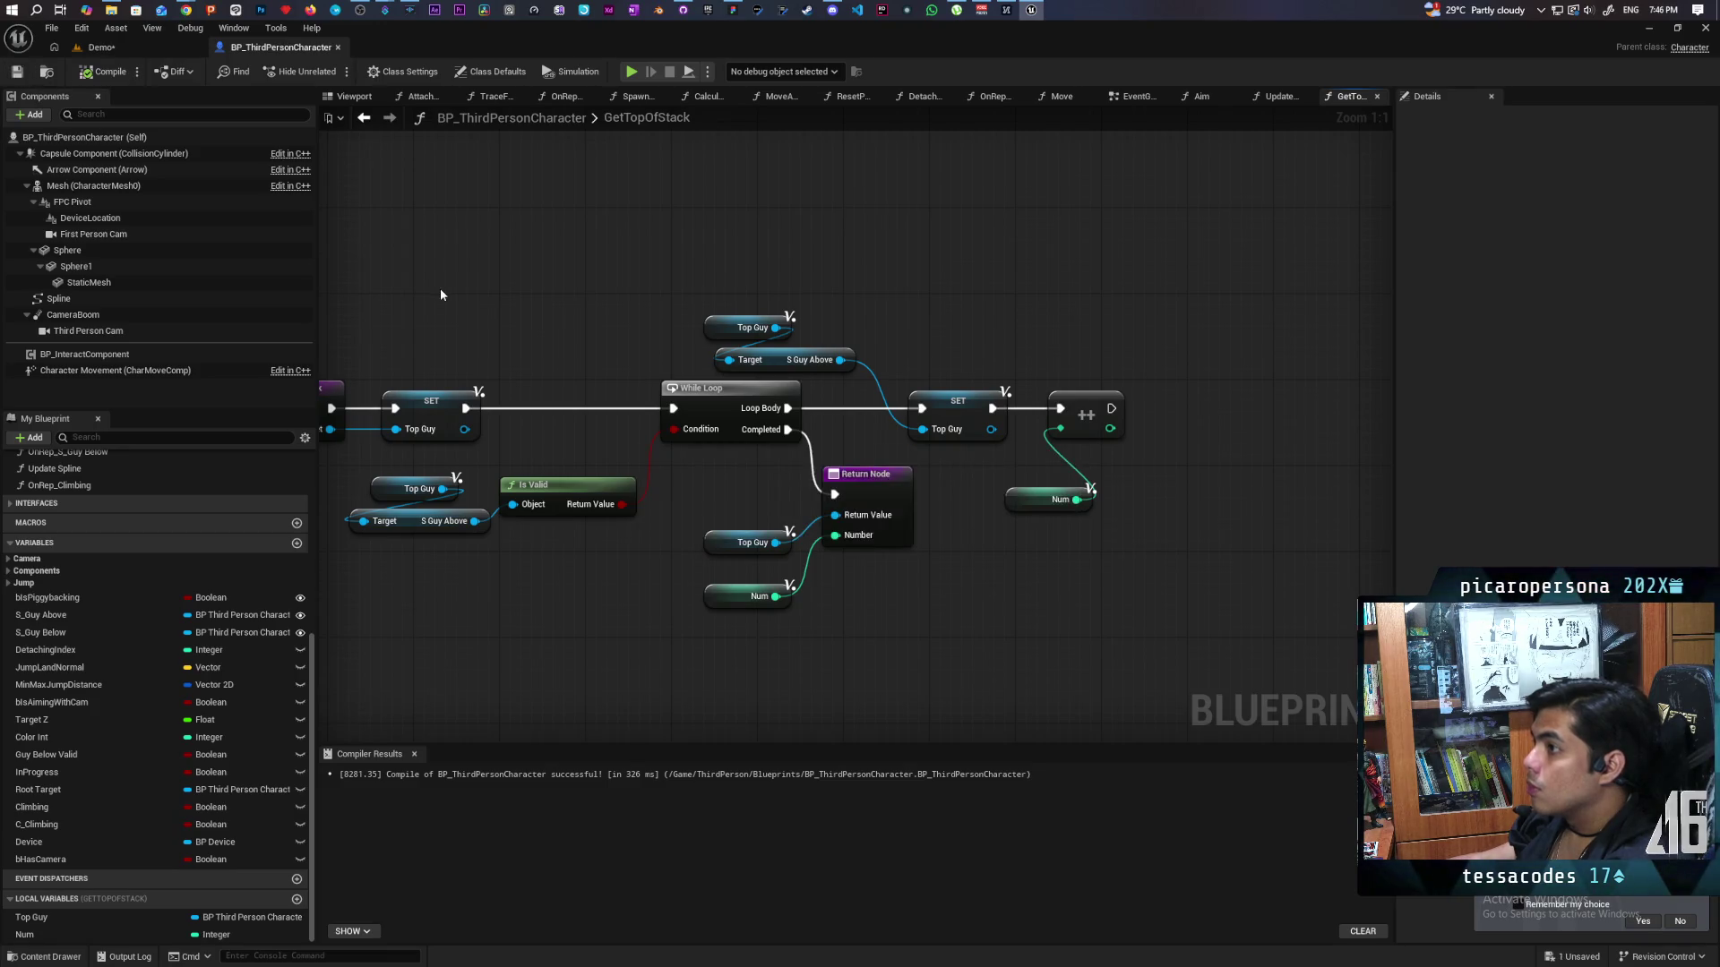
key(ctrl+shift+s)
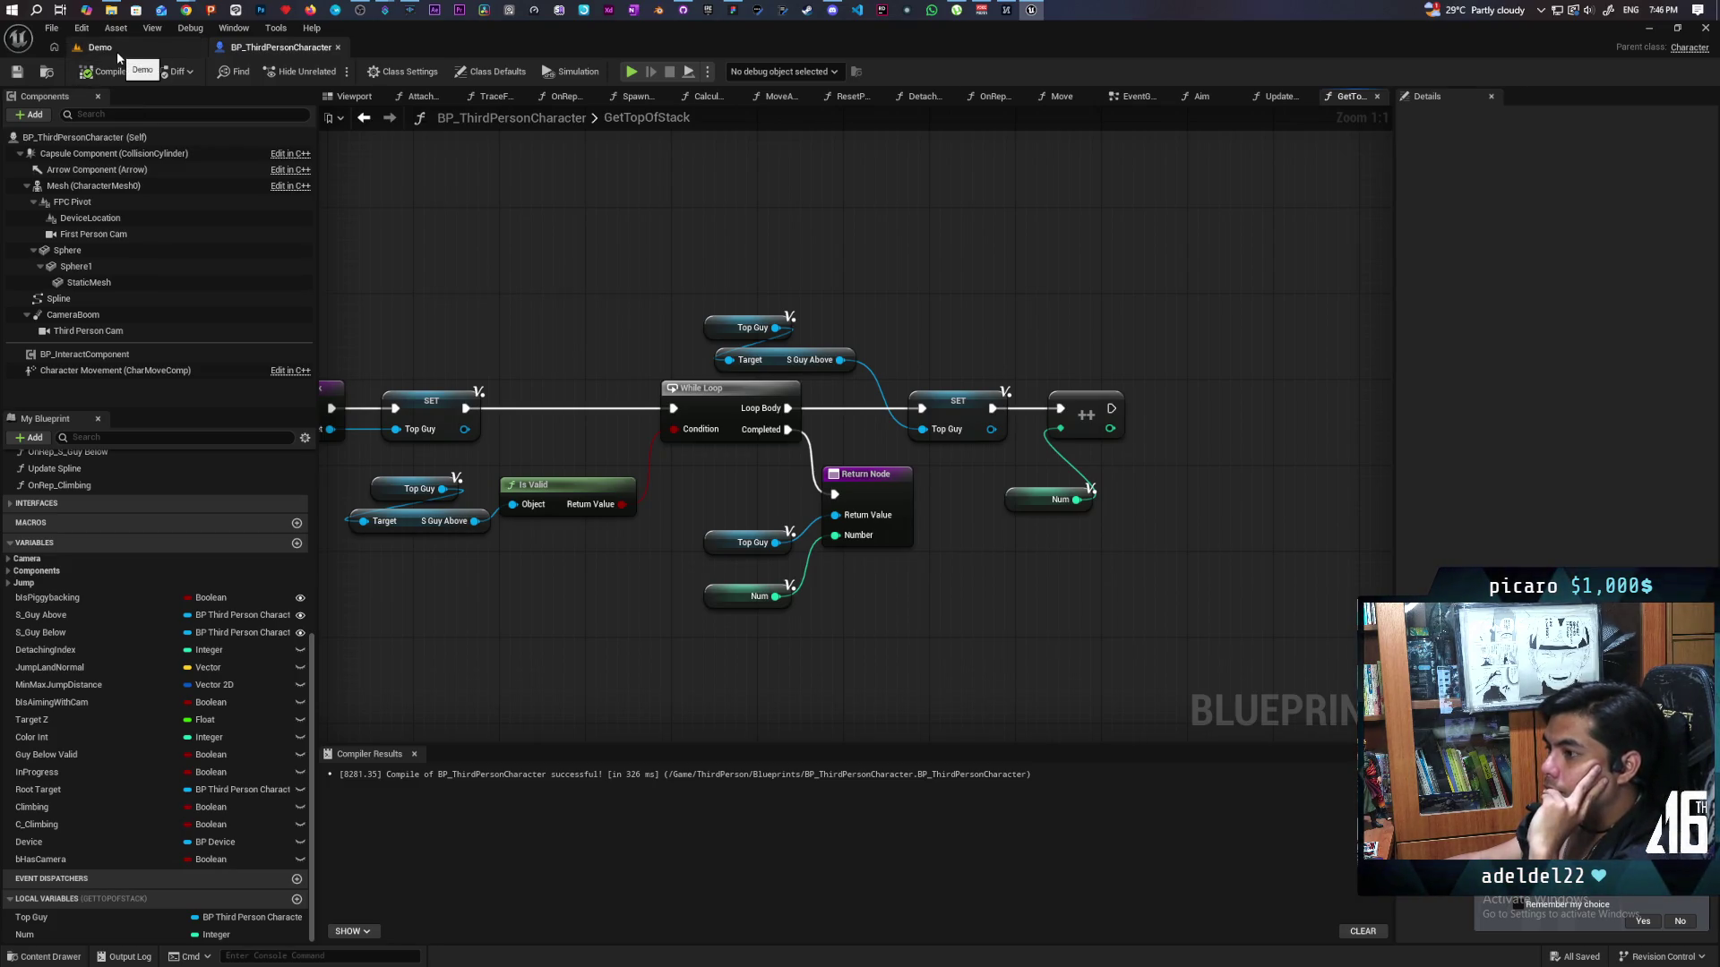
Switch back to the Demo level and browse to Kelalex/Maps, opening the Animation level.
click(117, 52)
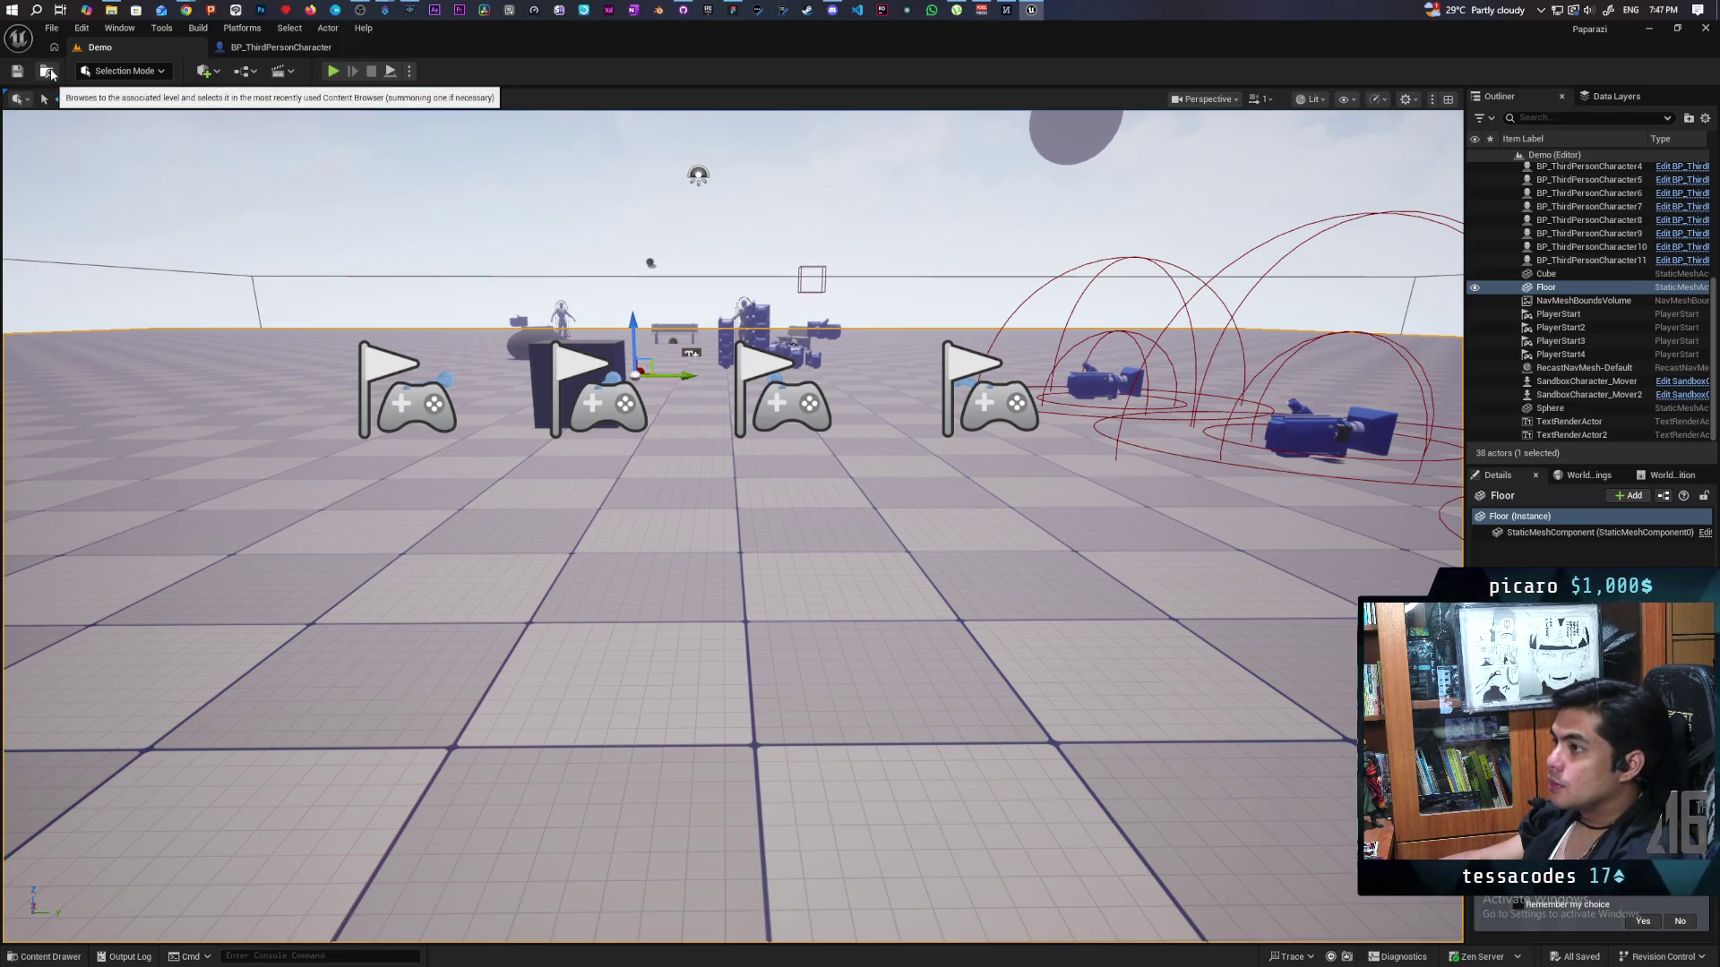
click(48, 71)
double_click(326, 703)
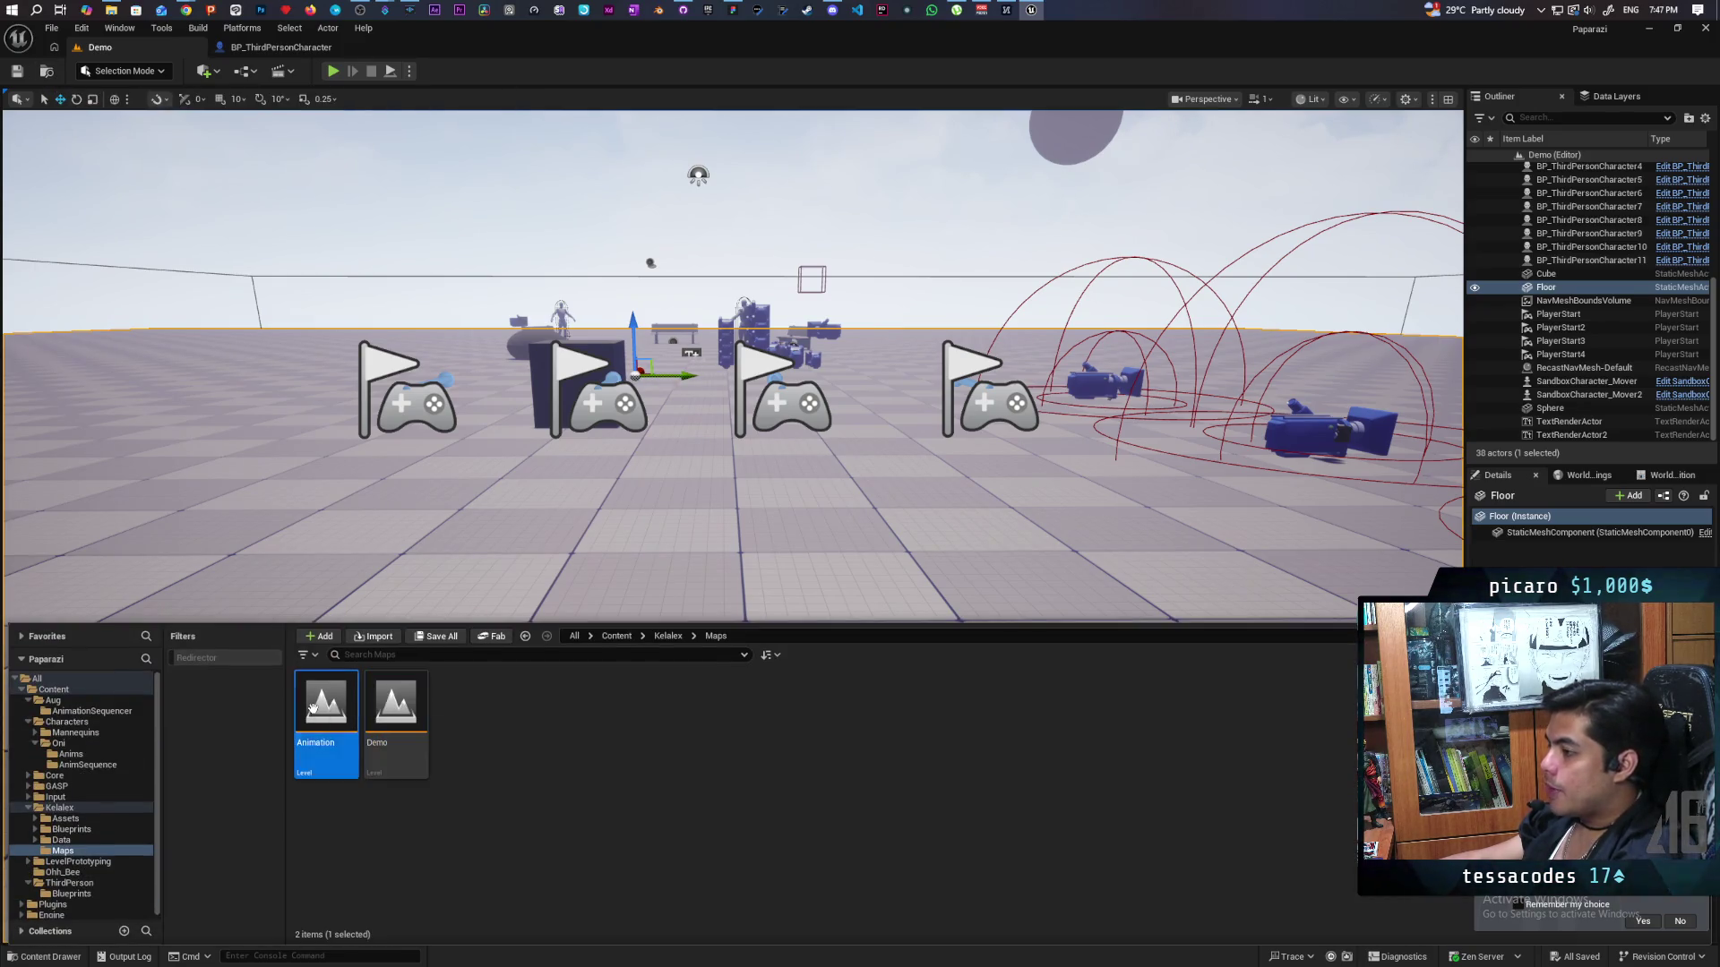
Browse to Content/Characters/Oni/AnimSequence and open LS_Climb in Sequencer.
key(s)
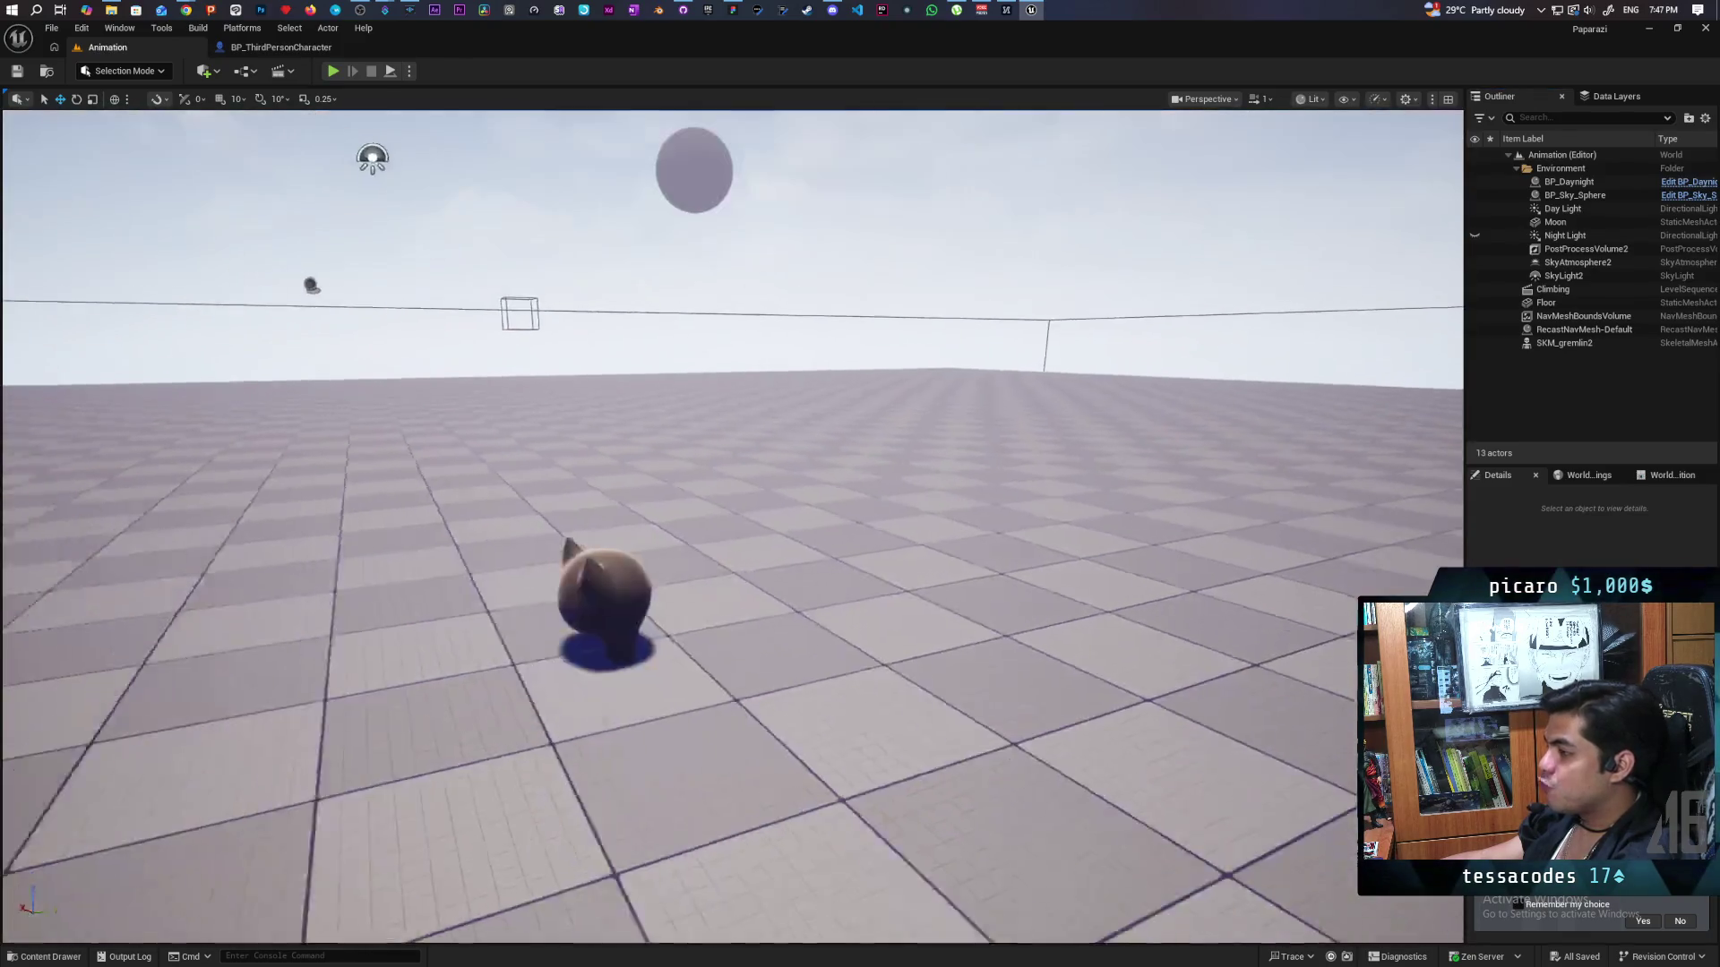
key(w)
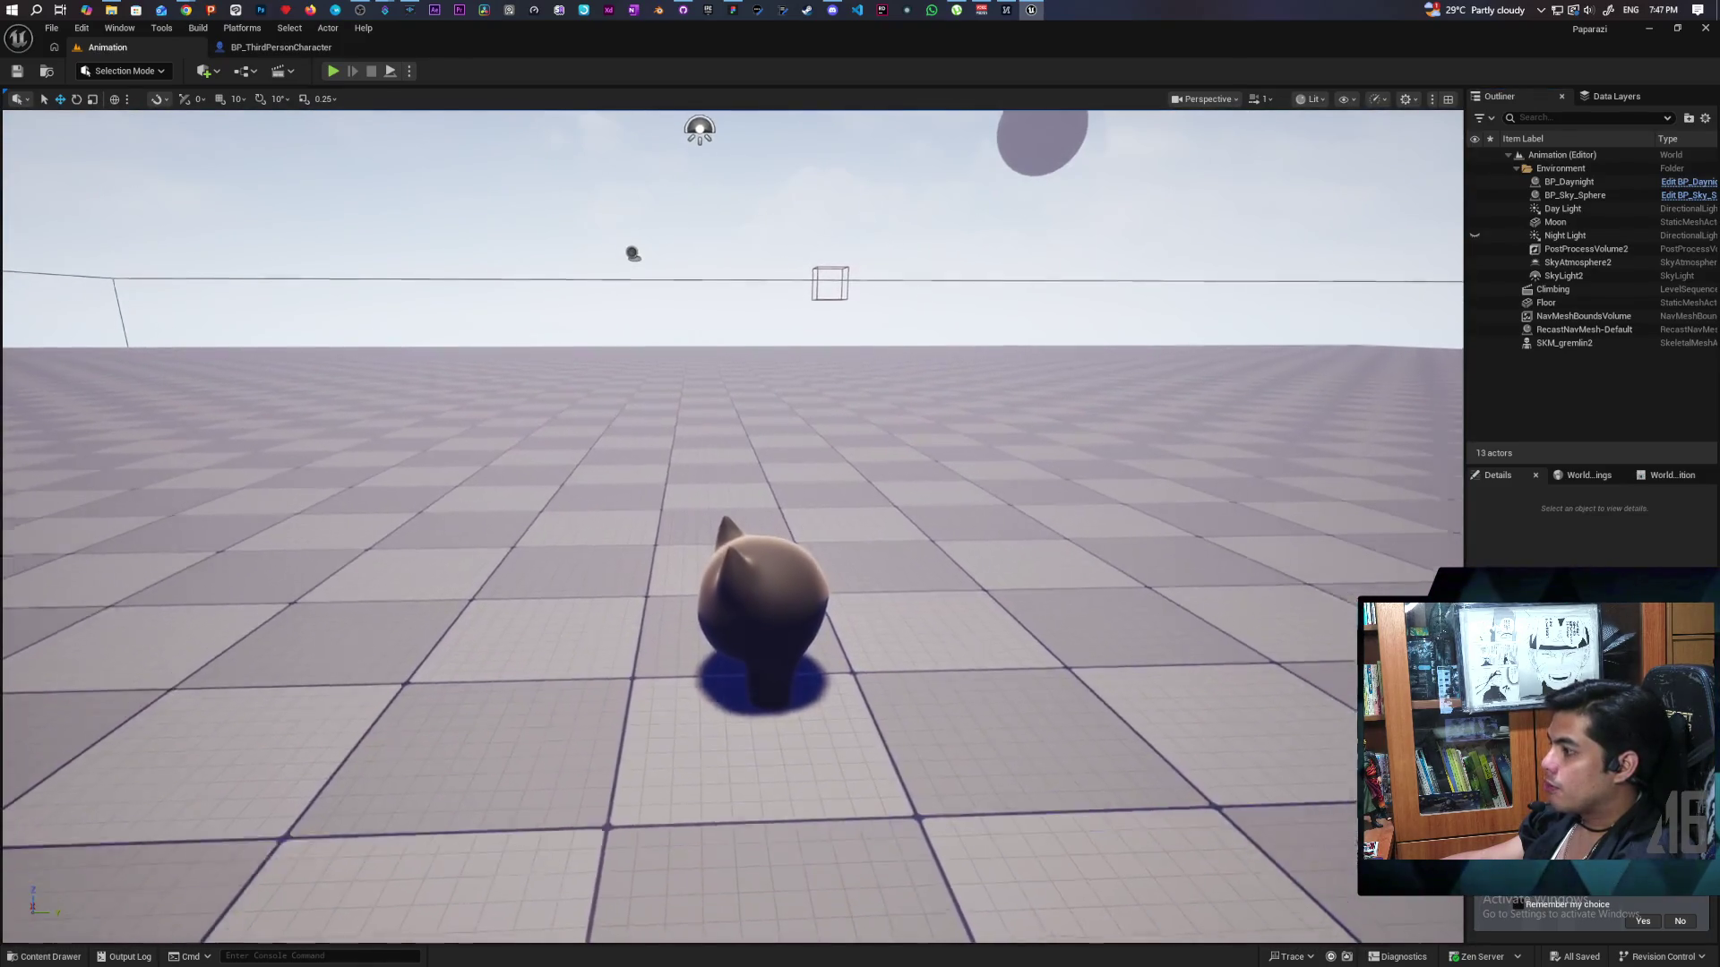
key(s)
key(w)
key(w)
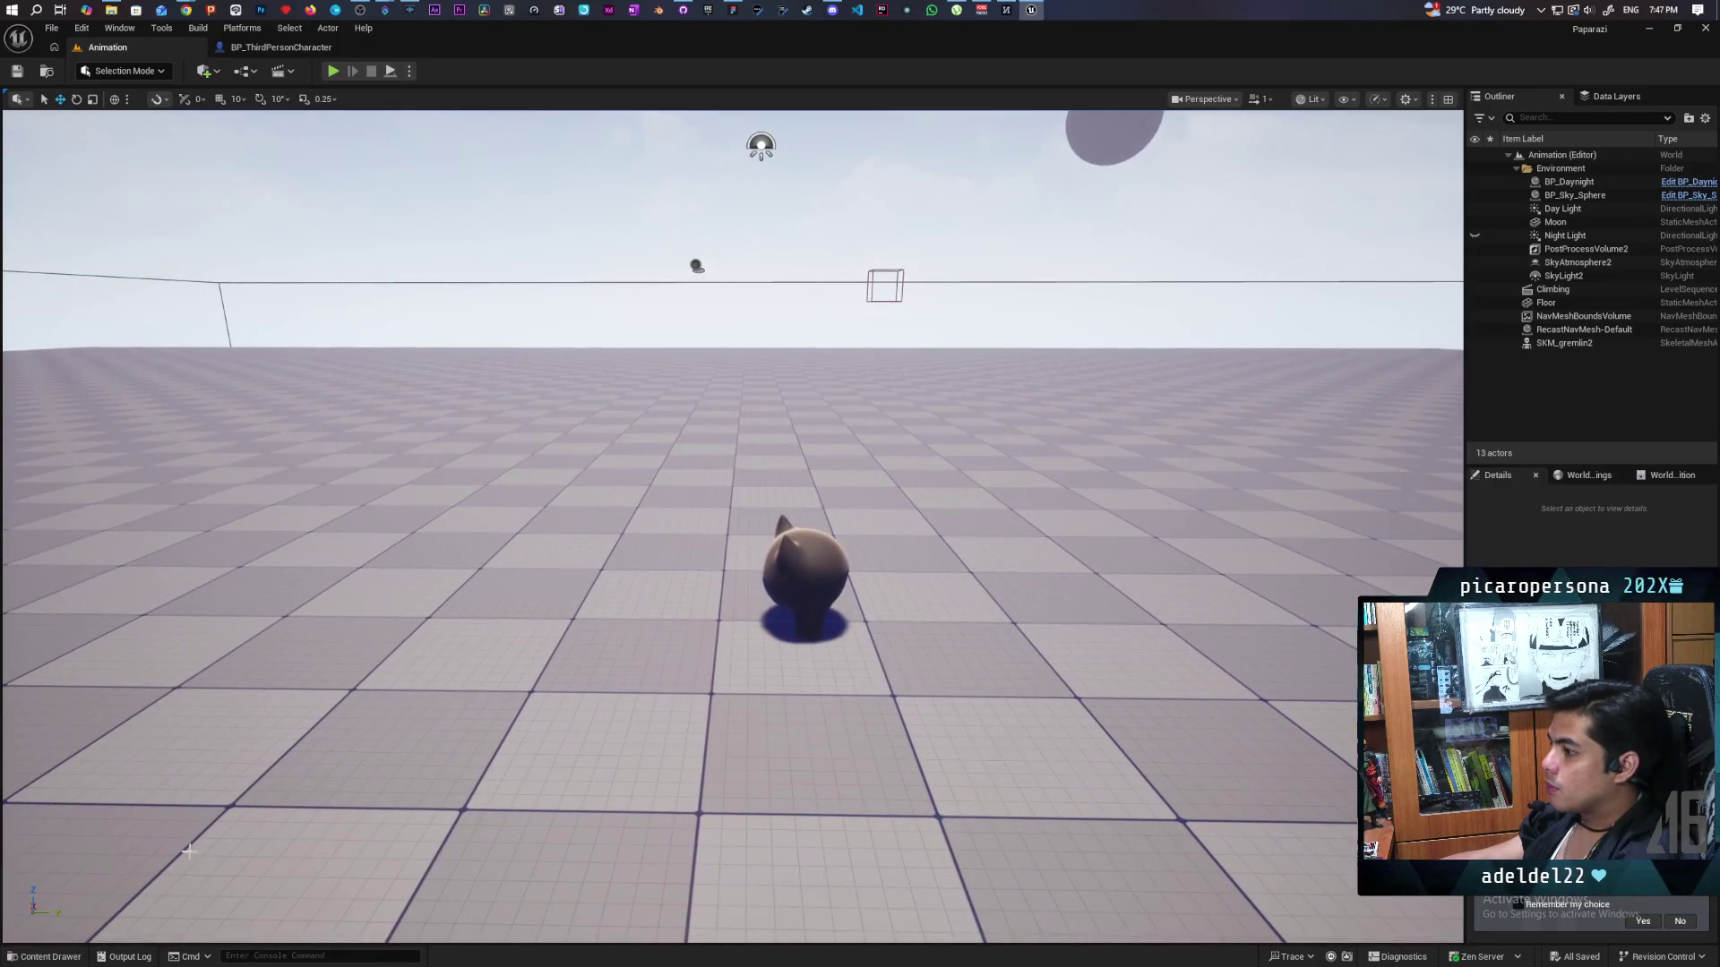
click(45, 956)
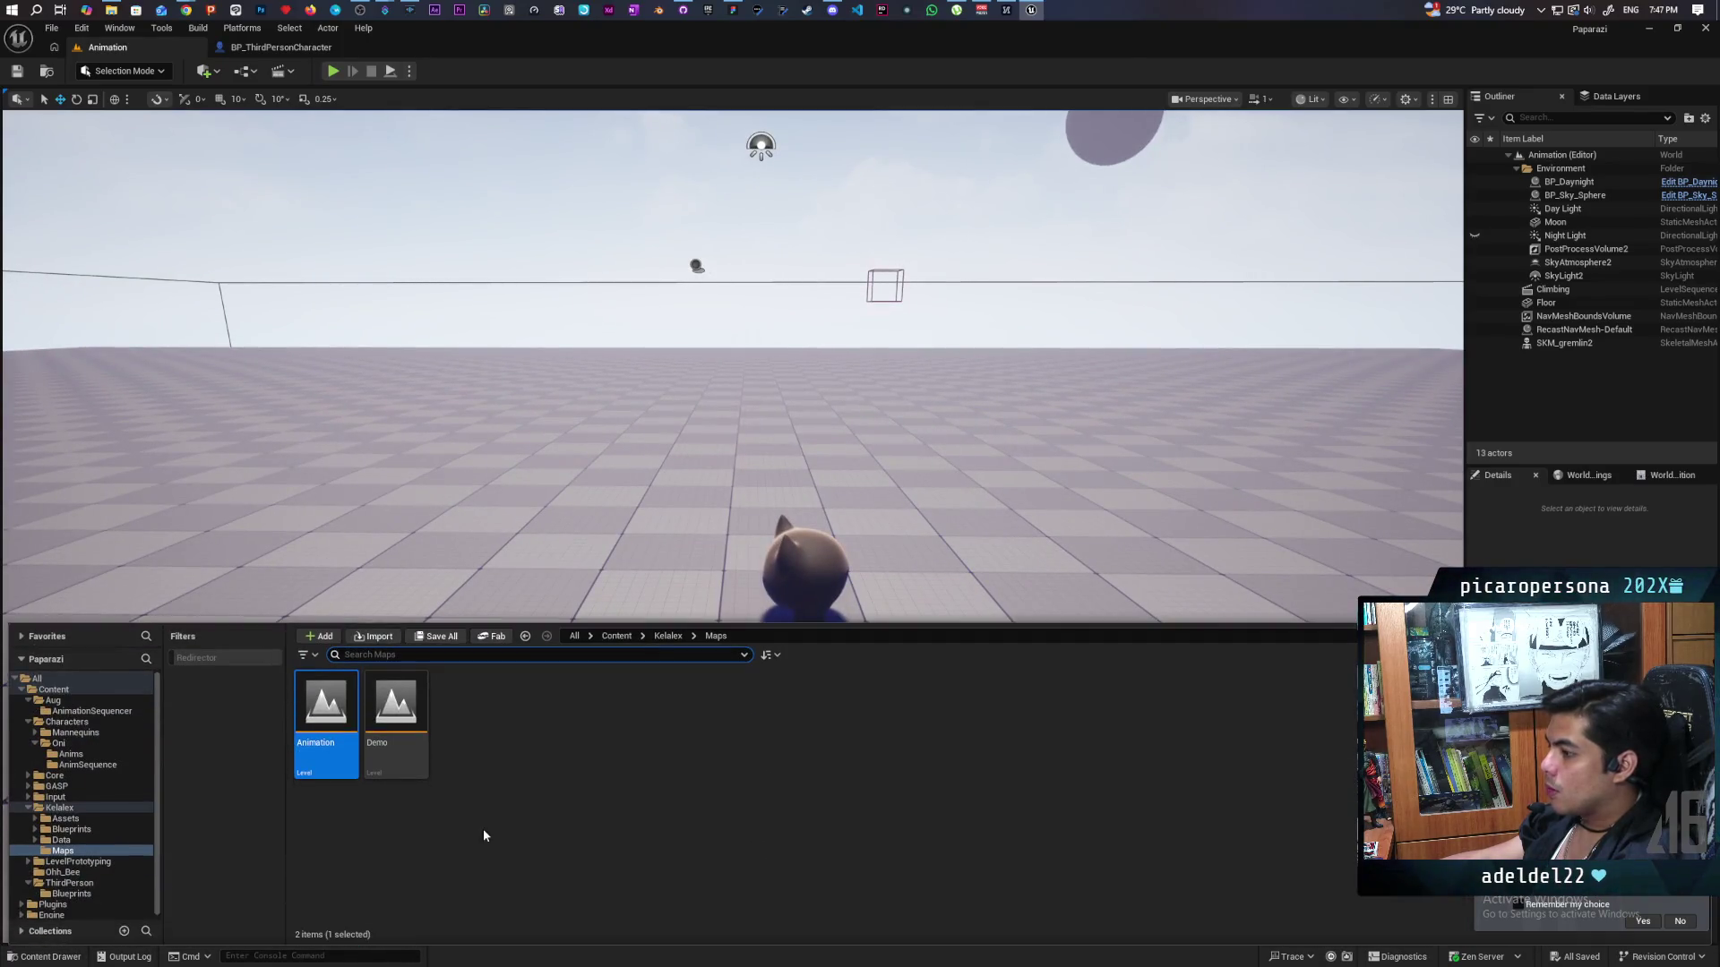
click(617, 636)
double_click(395, 716)
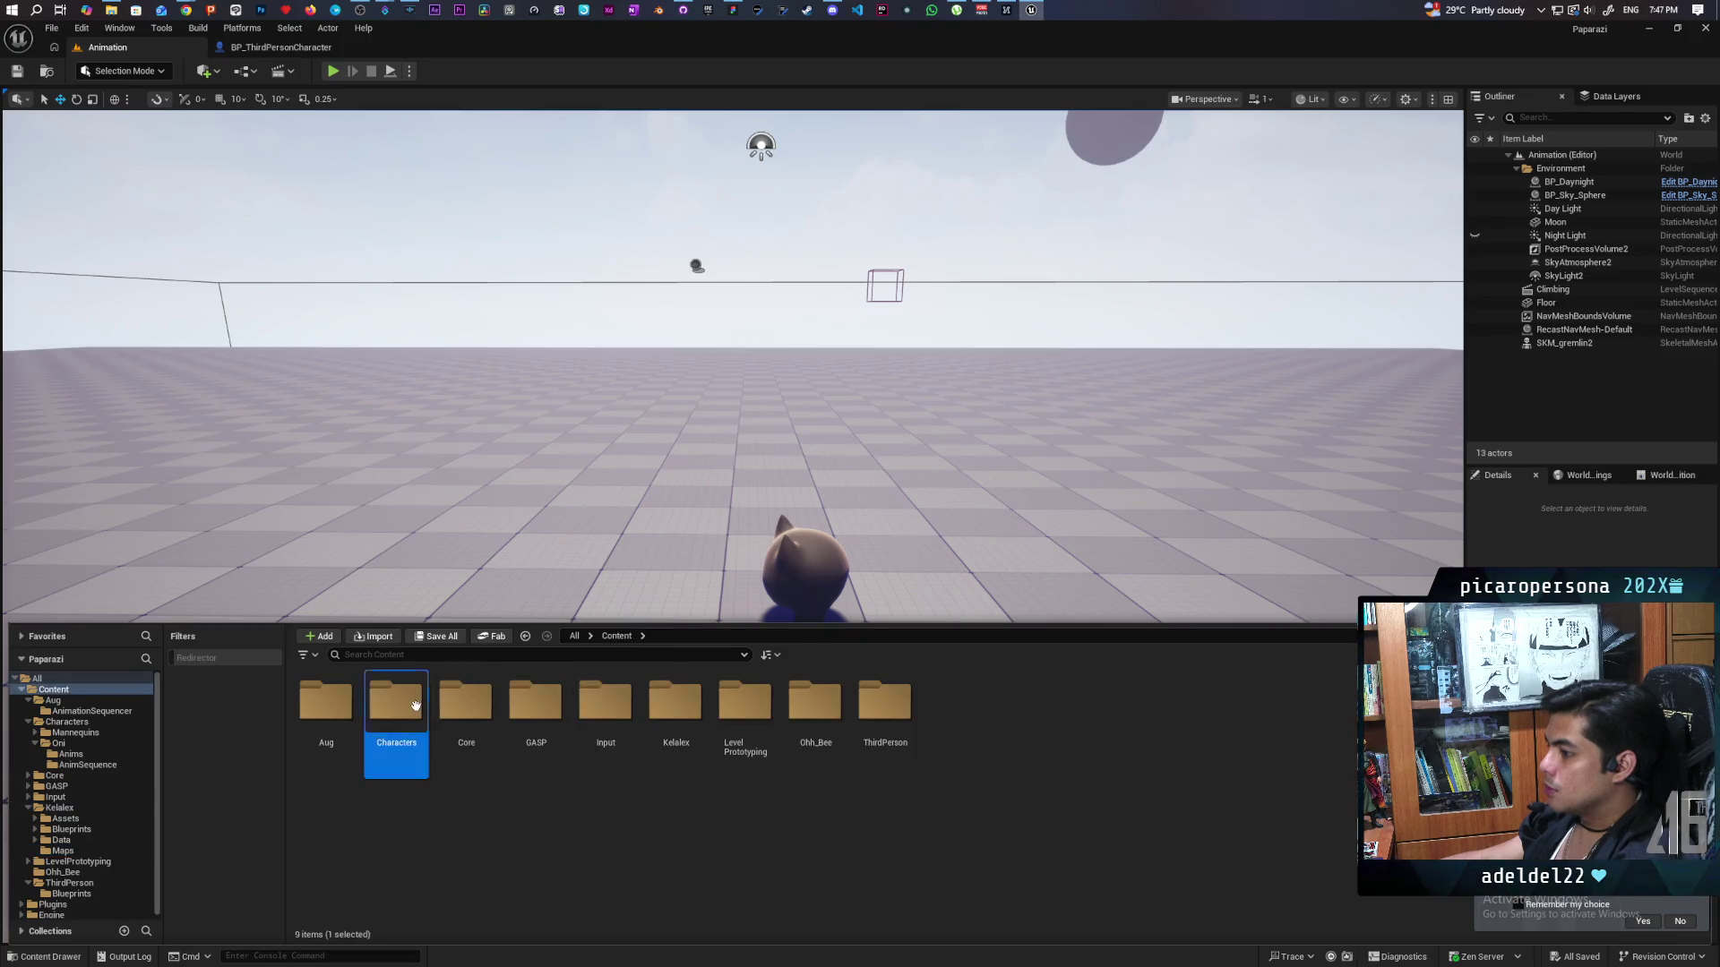
click(395, 716)
double_click(395, 717)
double_click(395, 717)
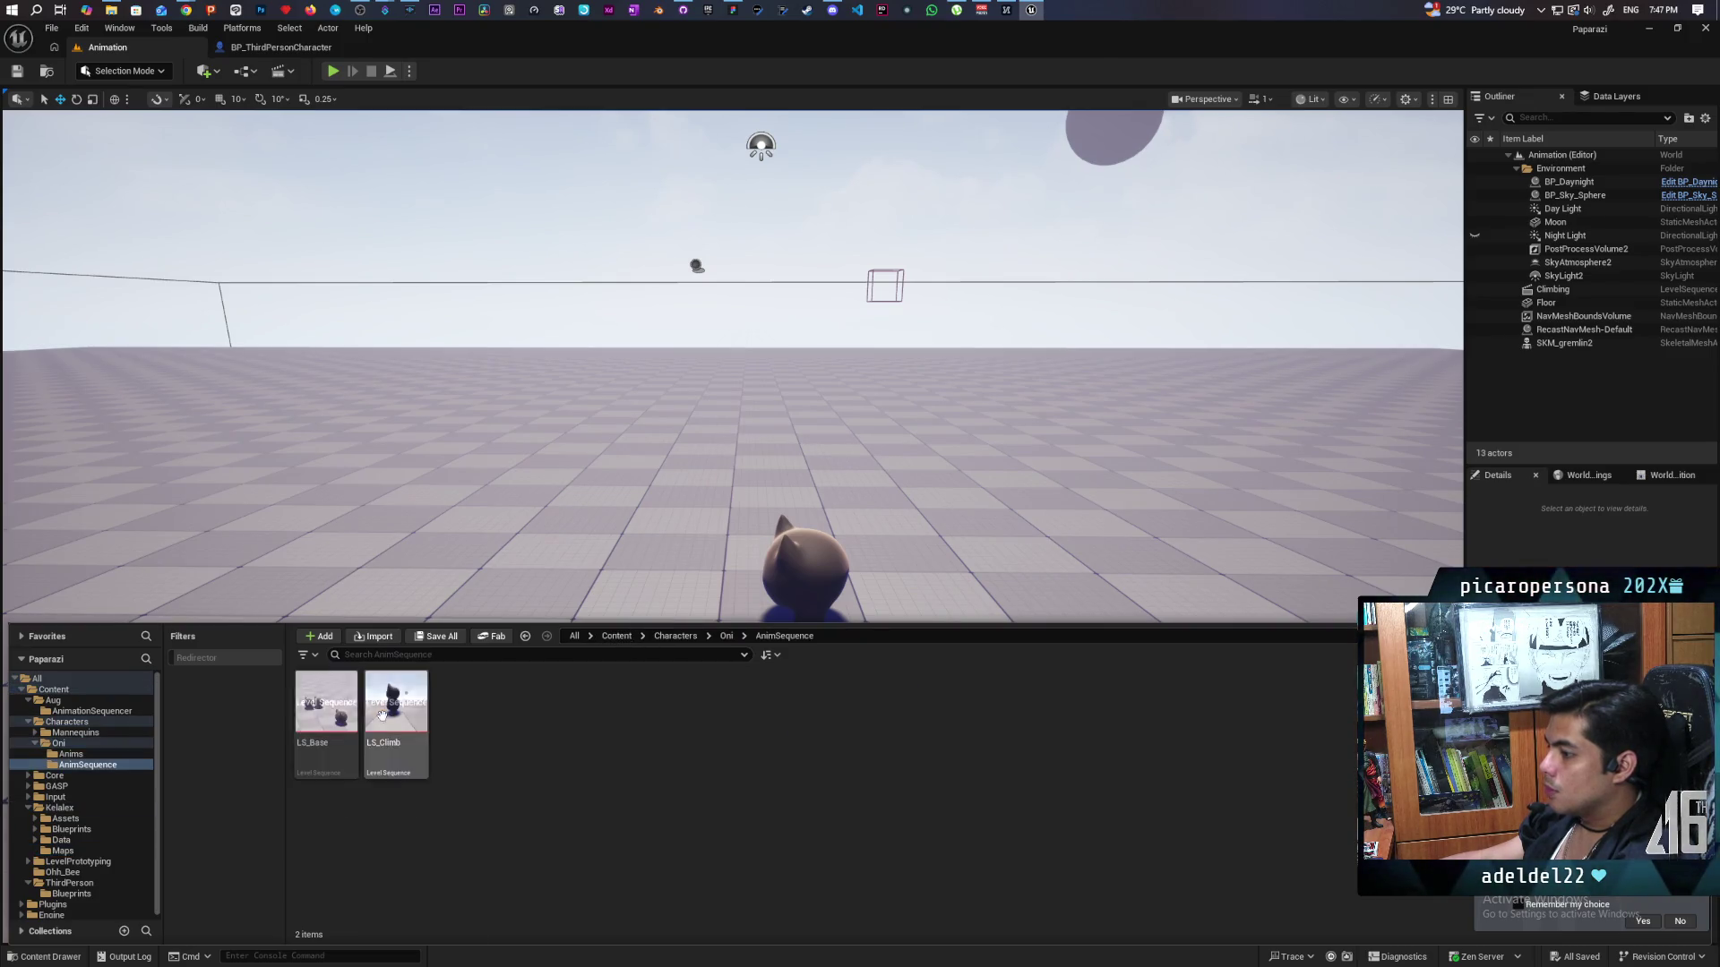
double_click(406, 712)
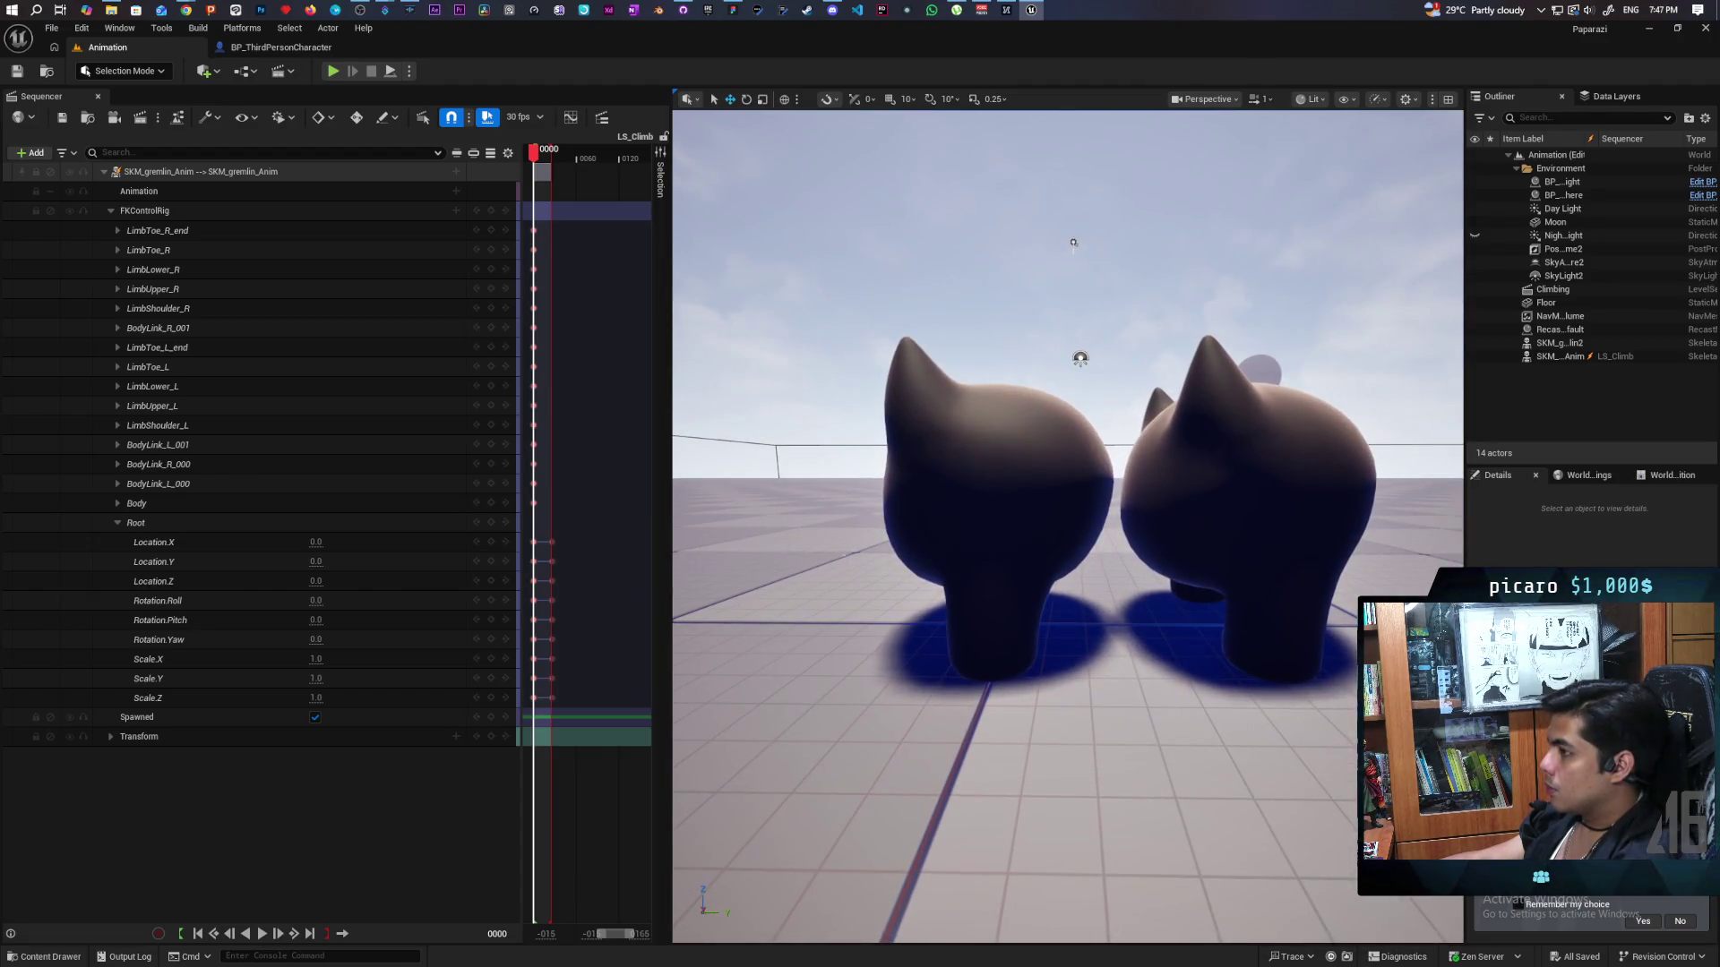
Key the gremlin's Root Location.Y -46 and Z about 32.5 at frame 24, then return to frame 0.
click(548, 154)
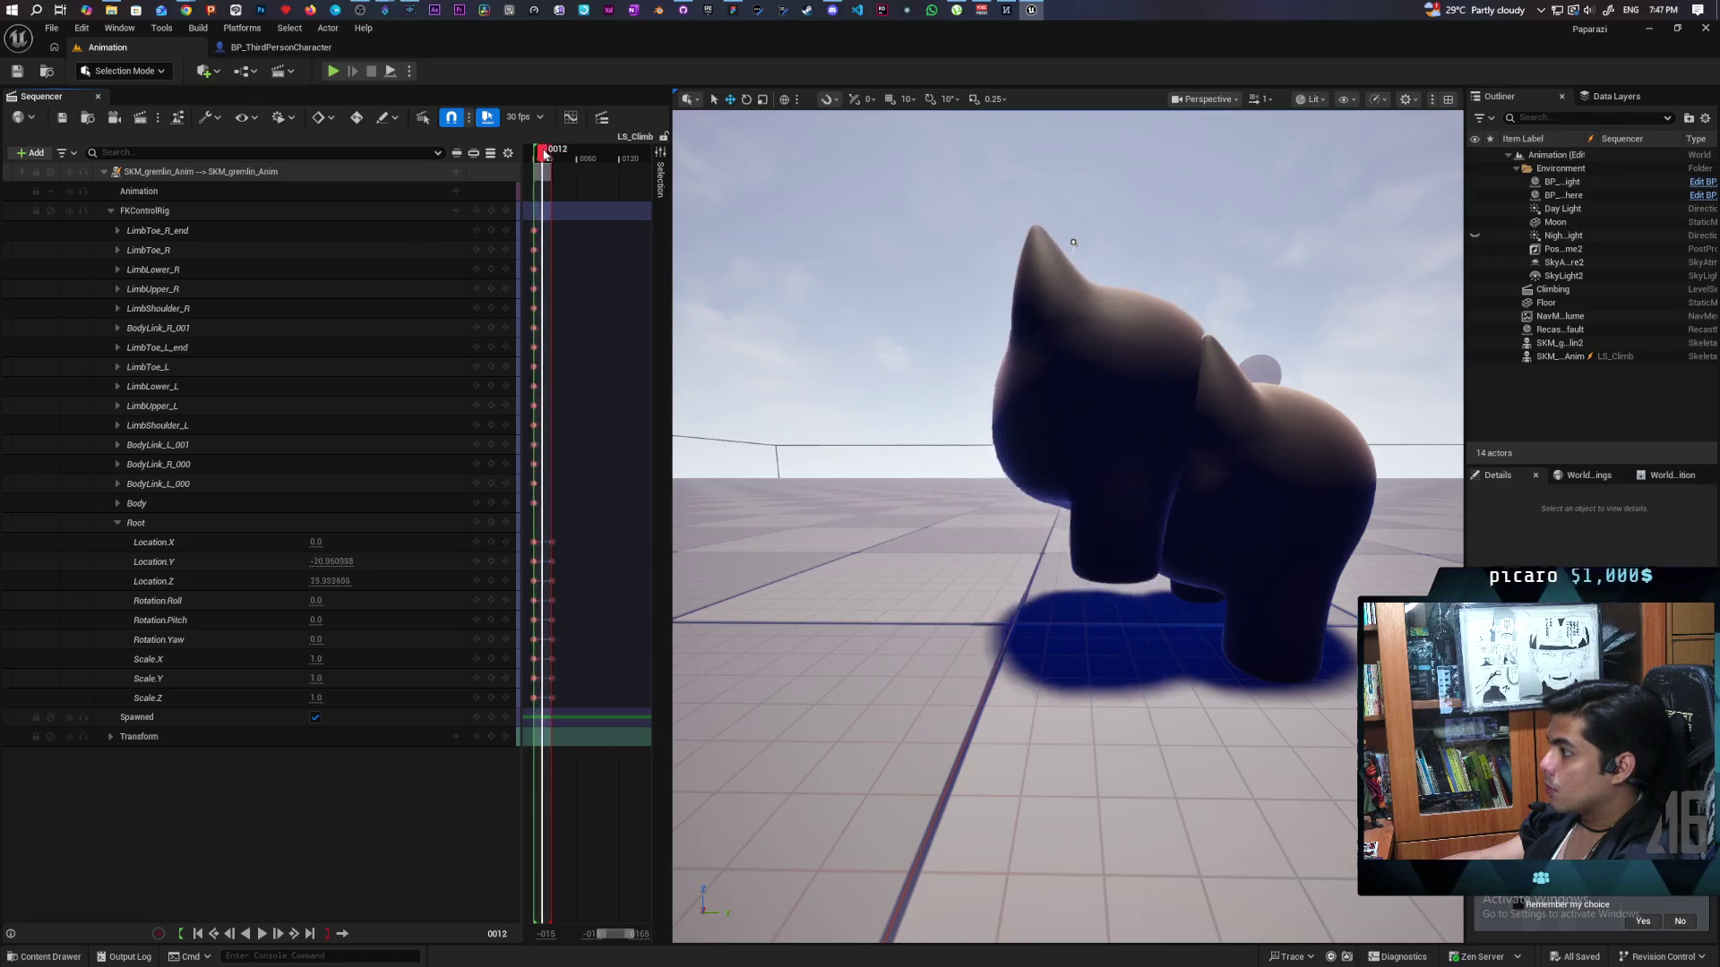
mouse_move(550, 154)
mouse_down()
mouse_move(535, 154)
mouse_move(552, 165)
mouse_up()
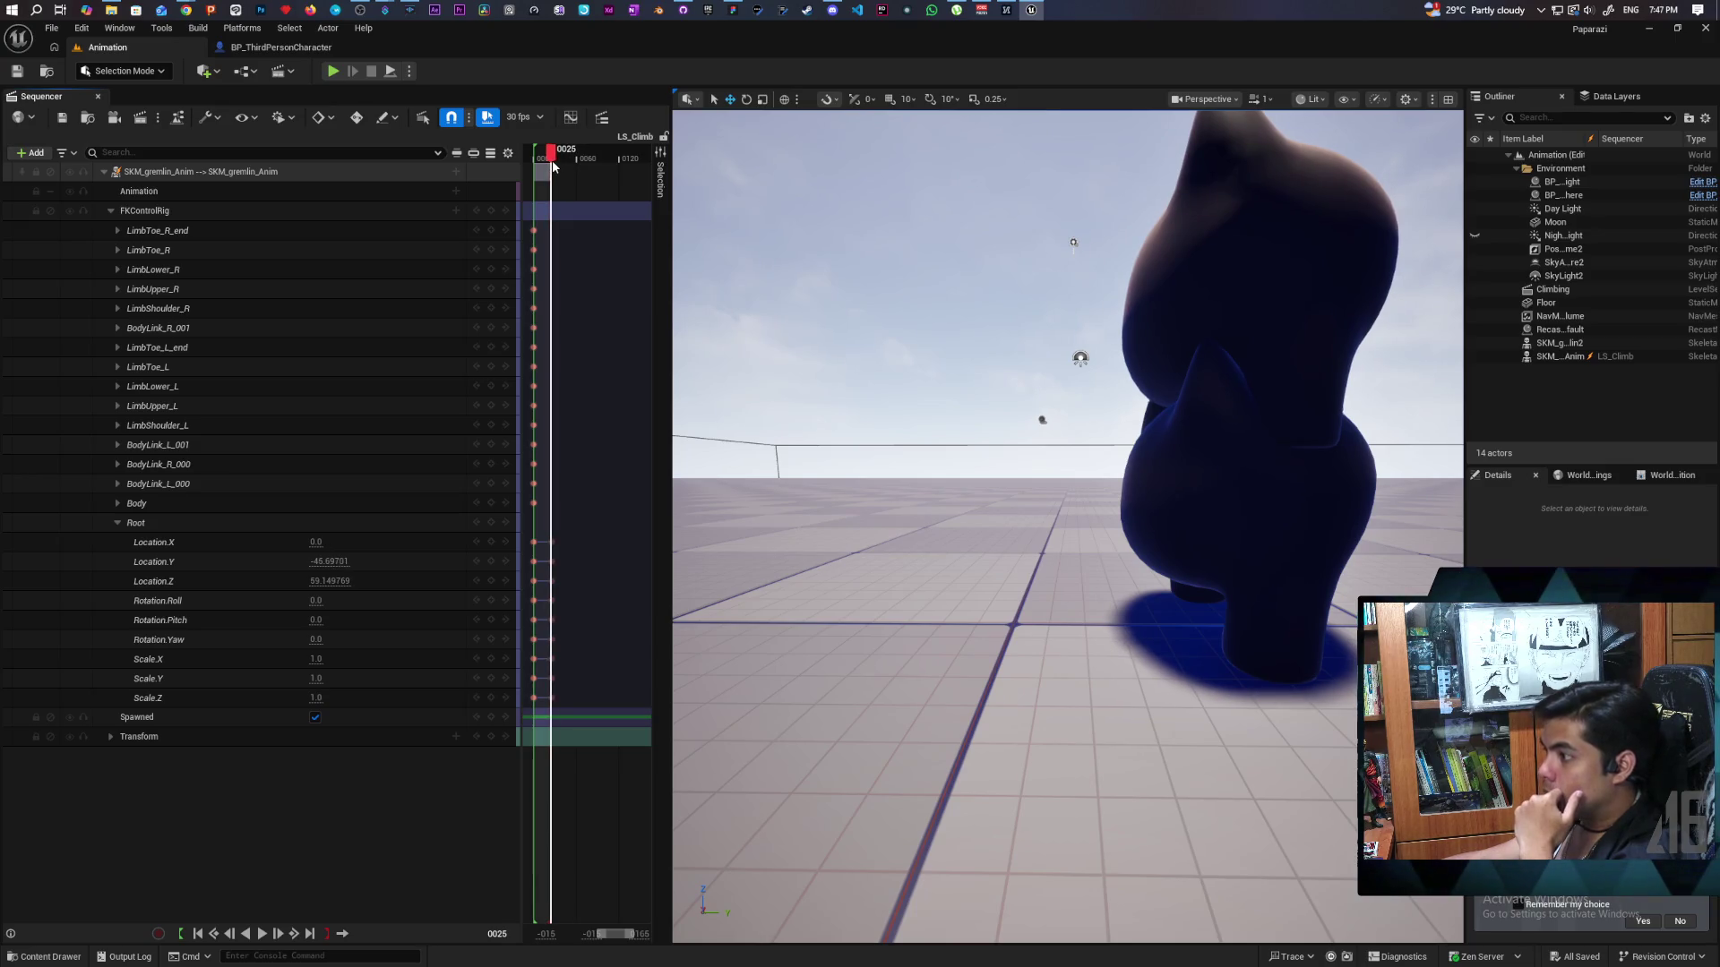
mouse_move(553, 165)
mouse_down()
mouse_move(537, 167)
mouse_move(553, 165)
mouse_up()
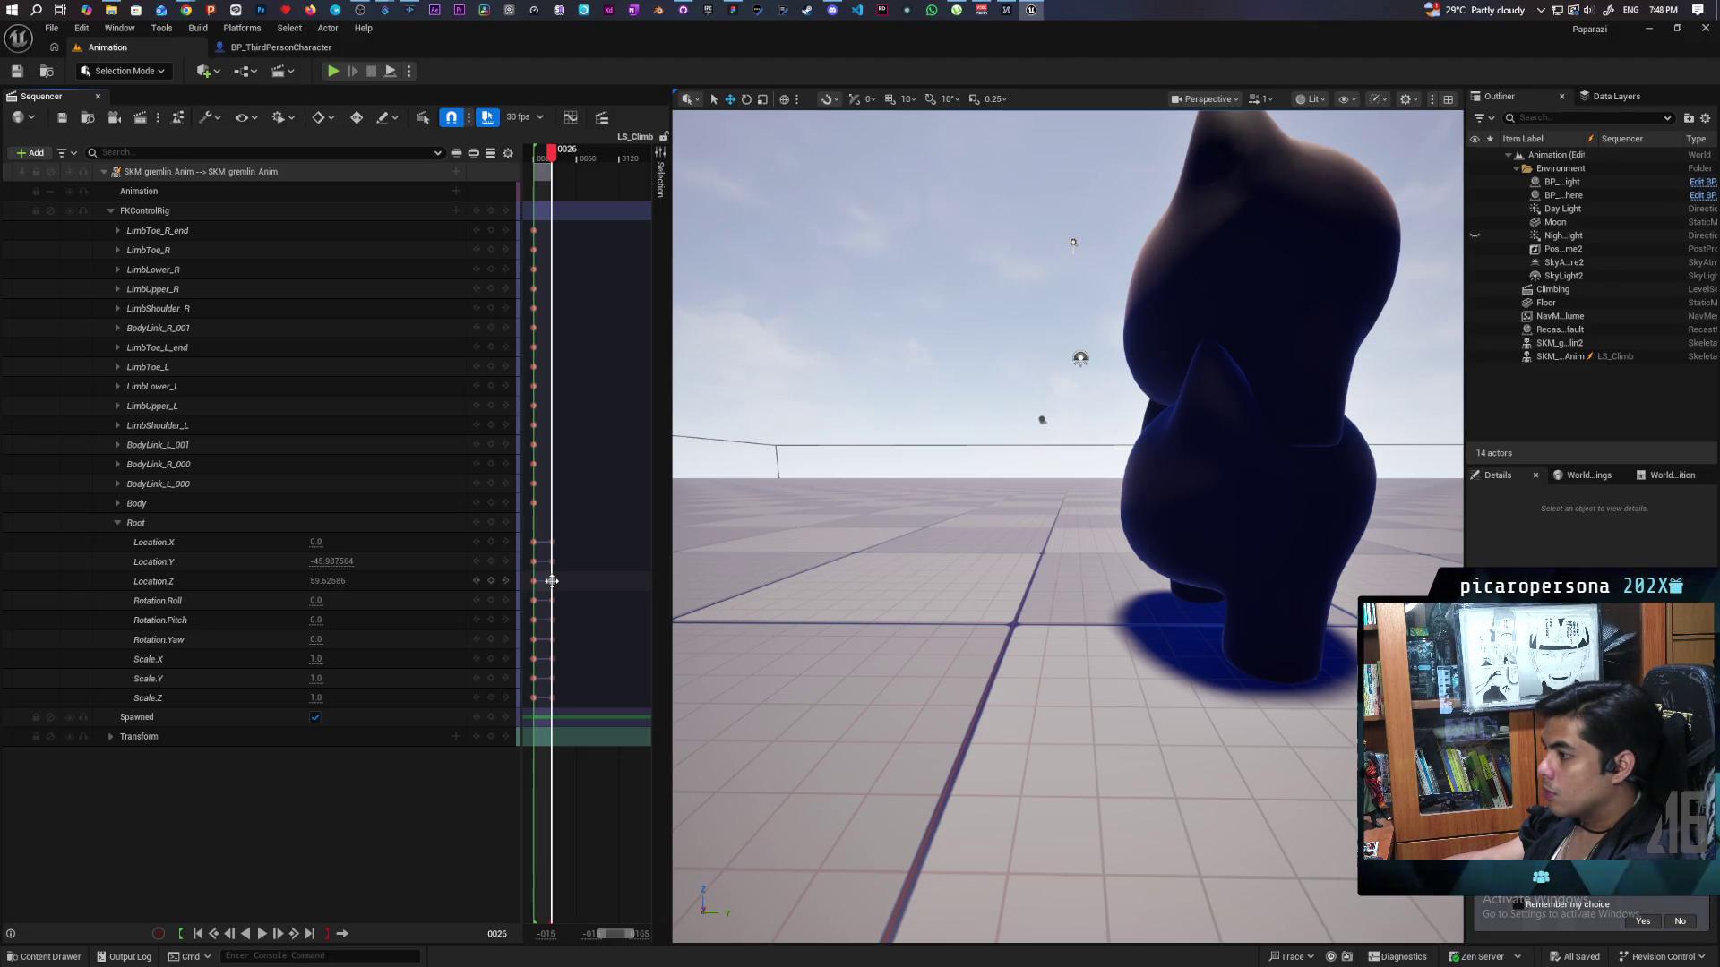
drag(552, 582, 592, 593)
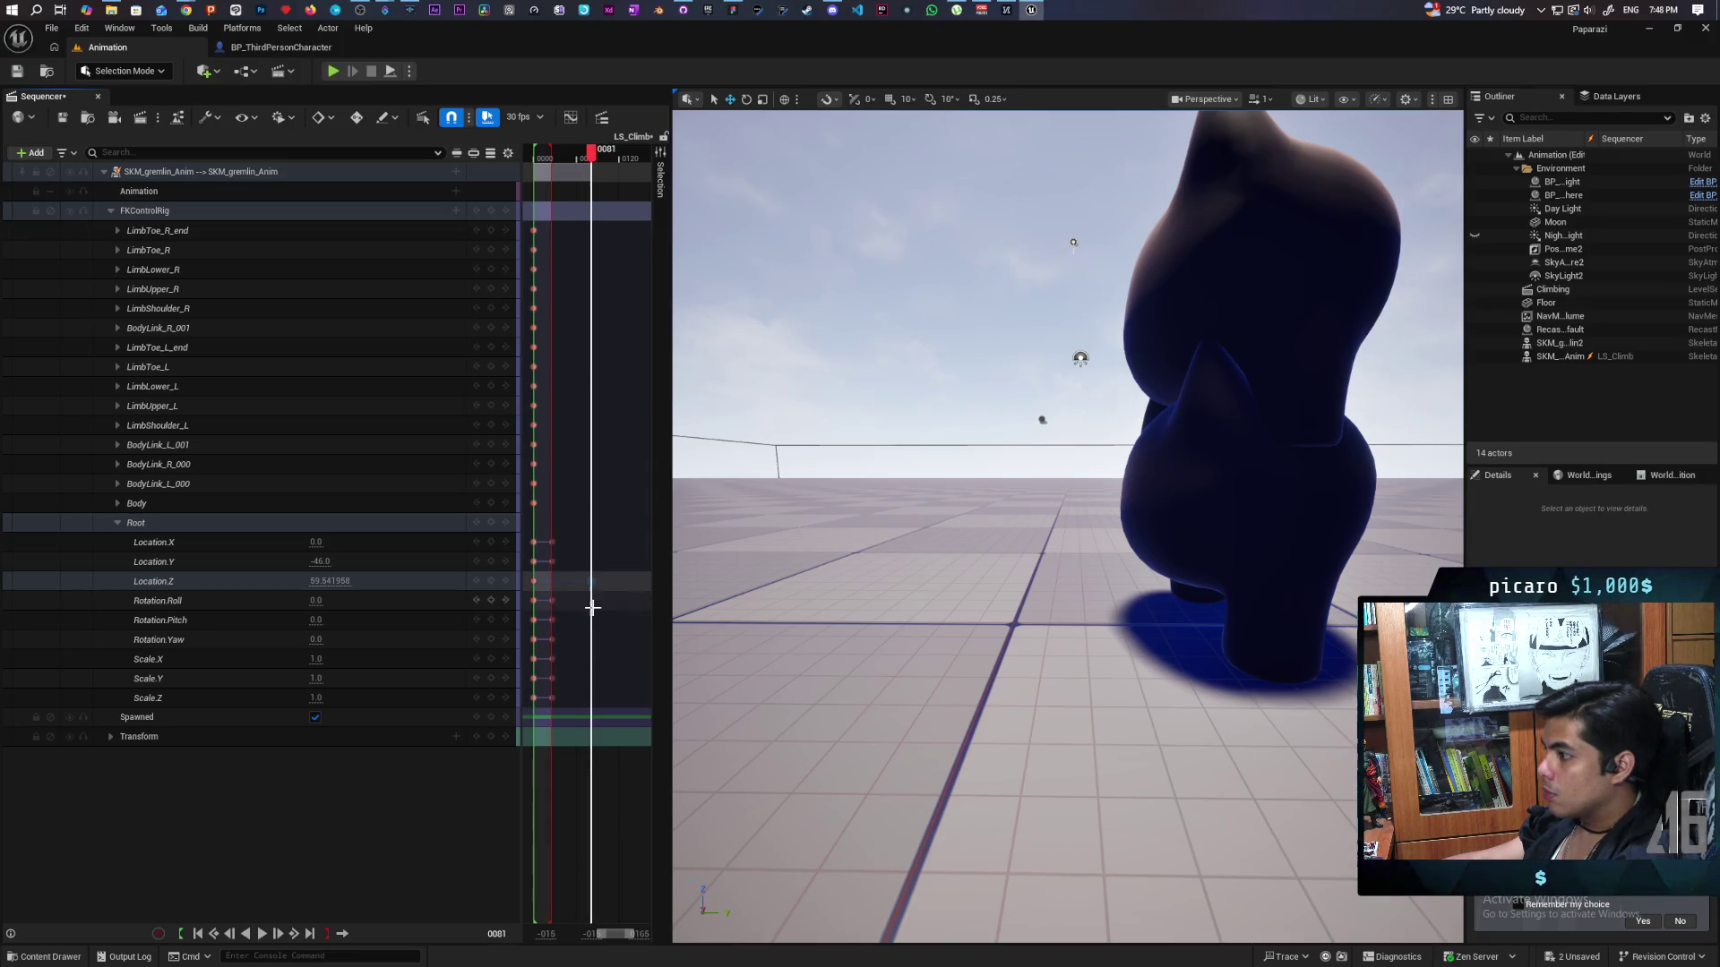
mouse_move(592, 161)
mouse_down()
mouse_move(534, 170)
mouse_move(549, 199)
mouse_up()
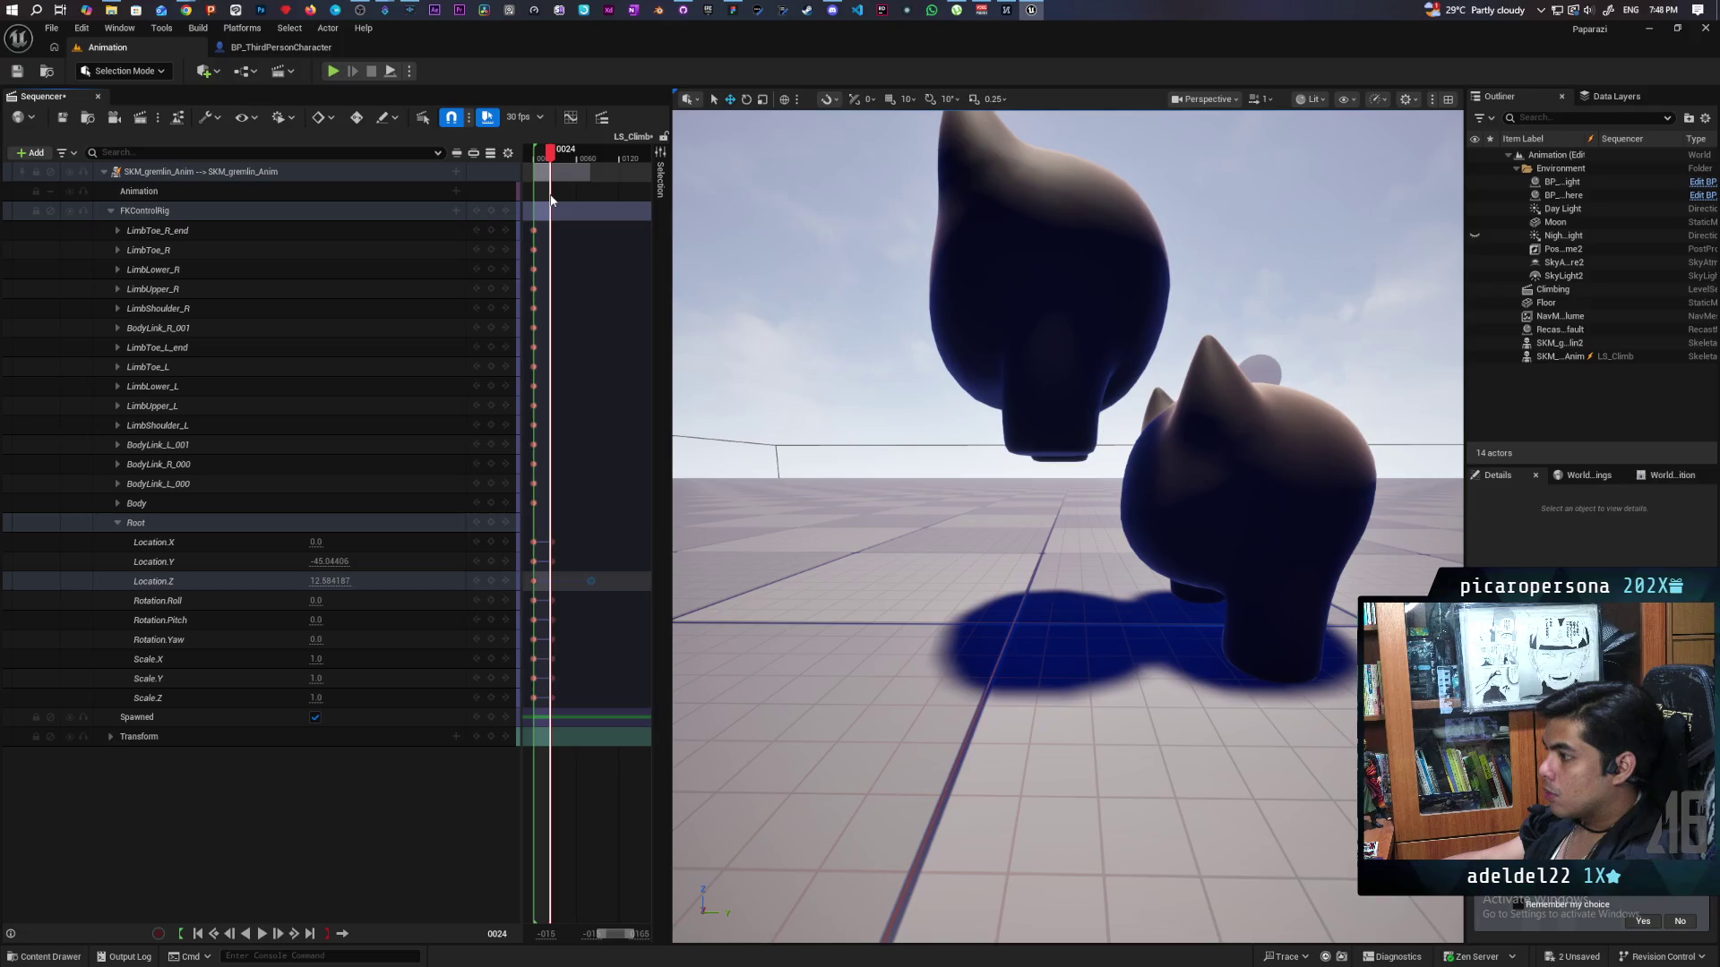
click(534, 580)
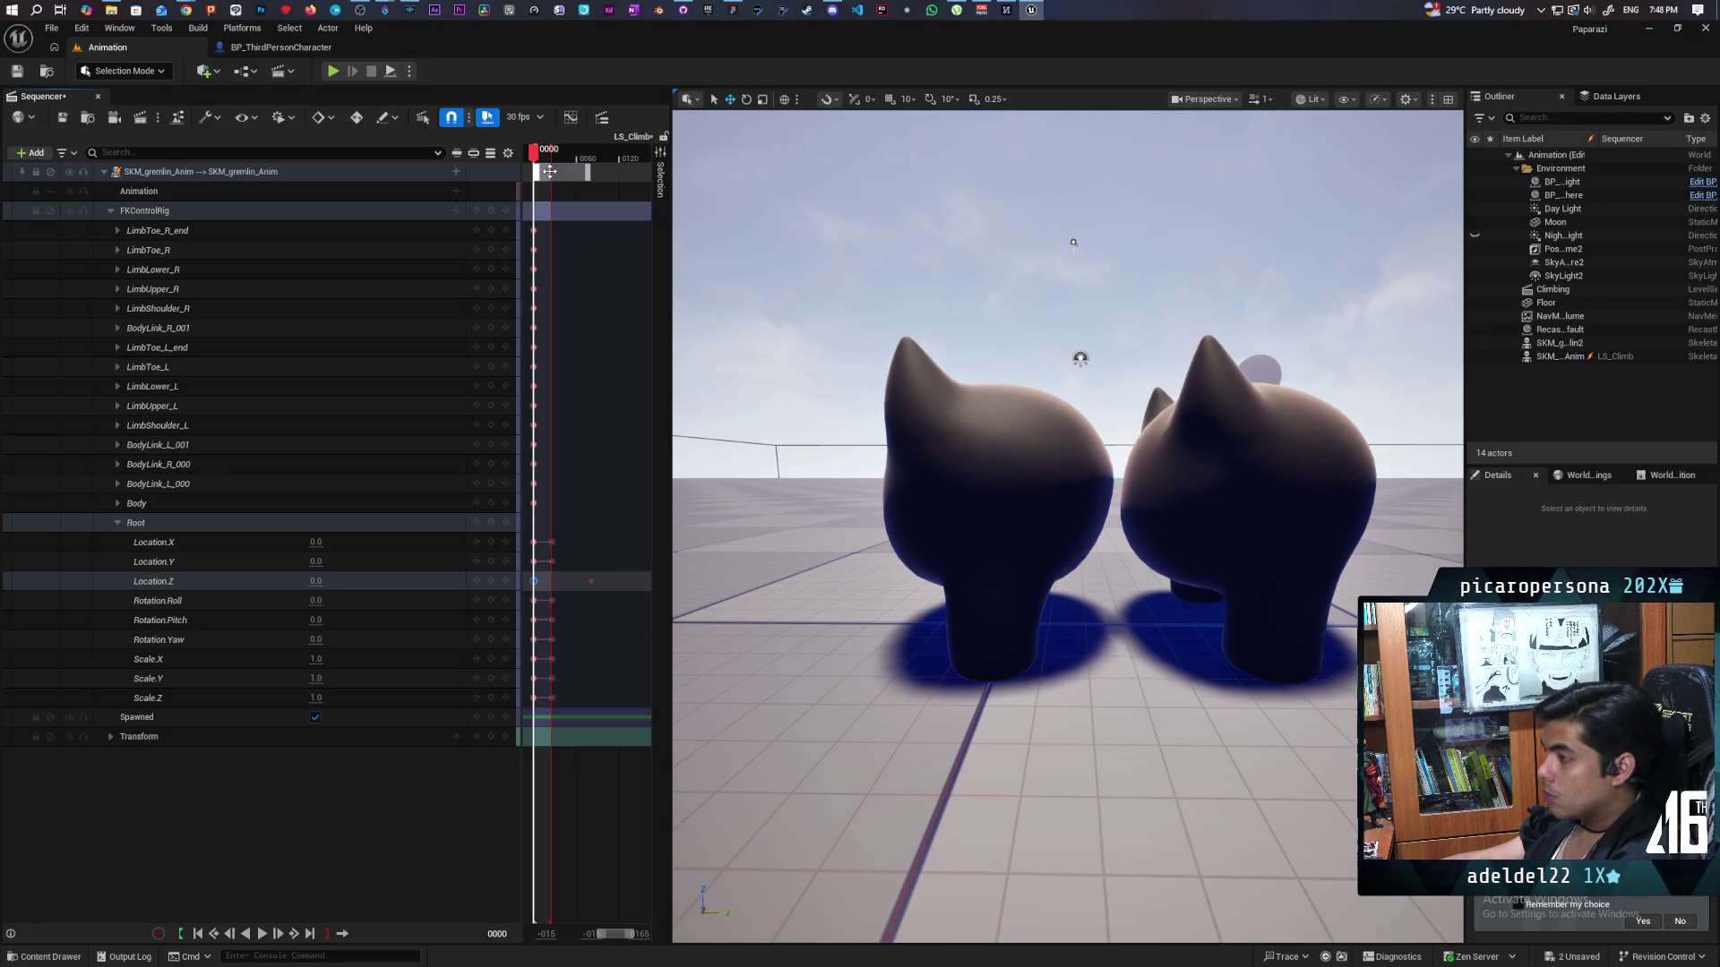
Key the Root Location.Z to 0.0 at frame 26 and scrub to review the climb.
click(549, 171)
drag(533, 156, 554, 165)
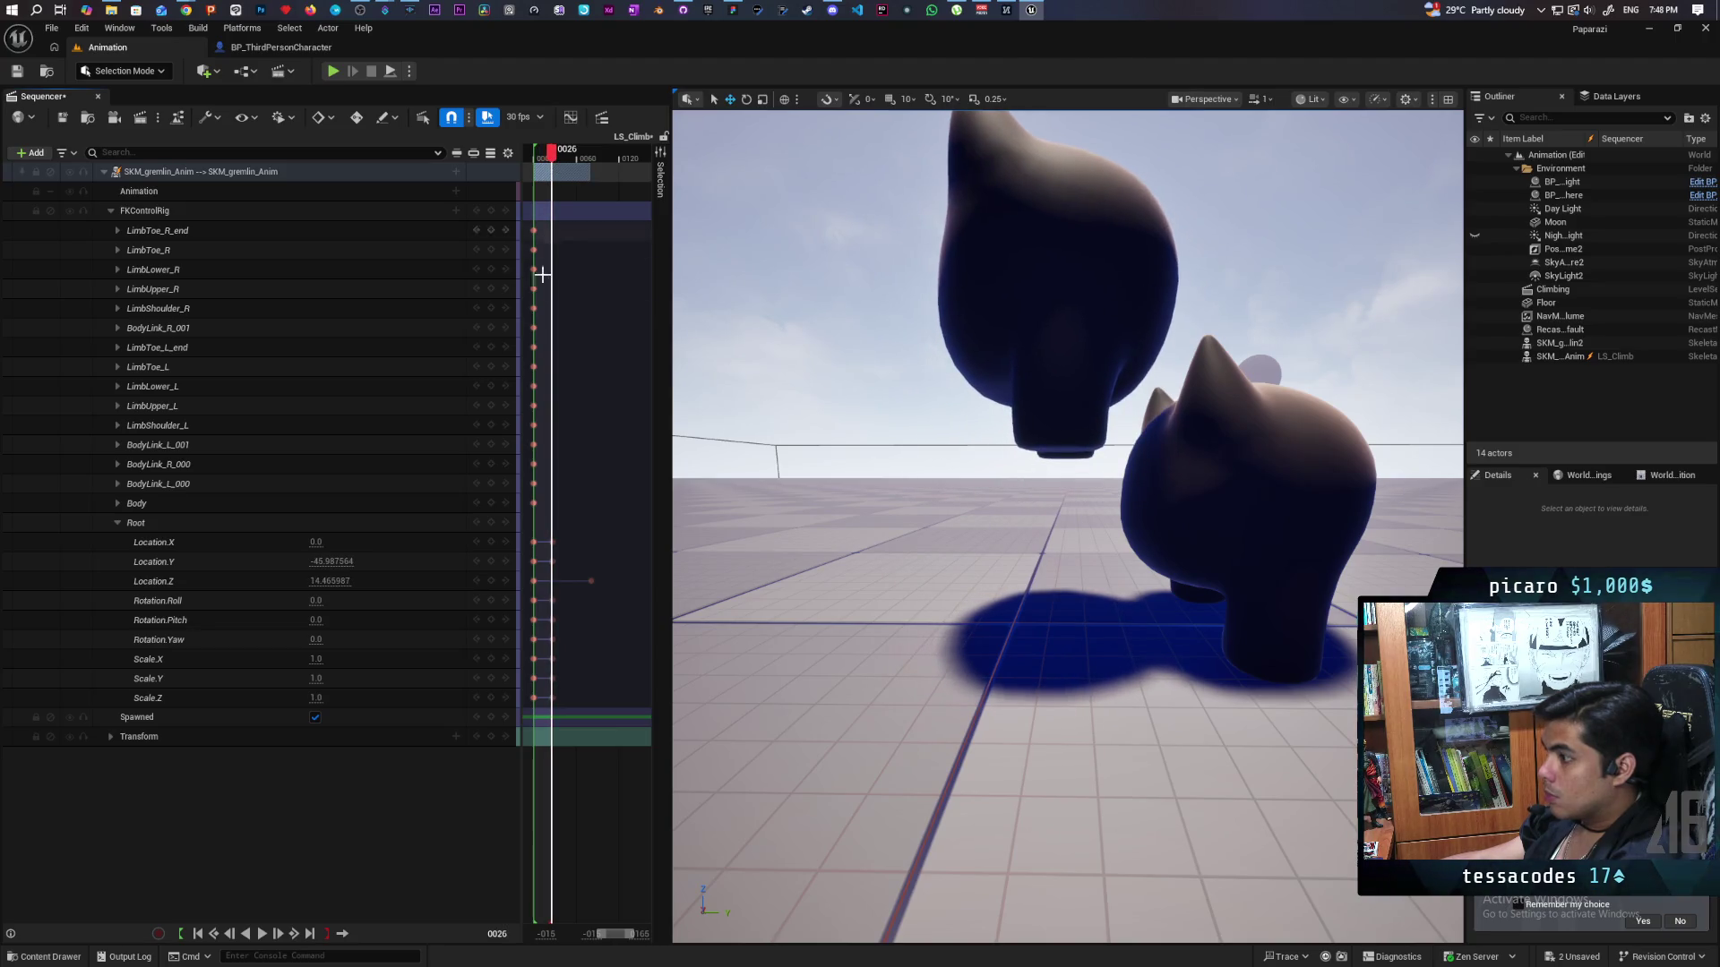
click(563, 578)
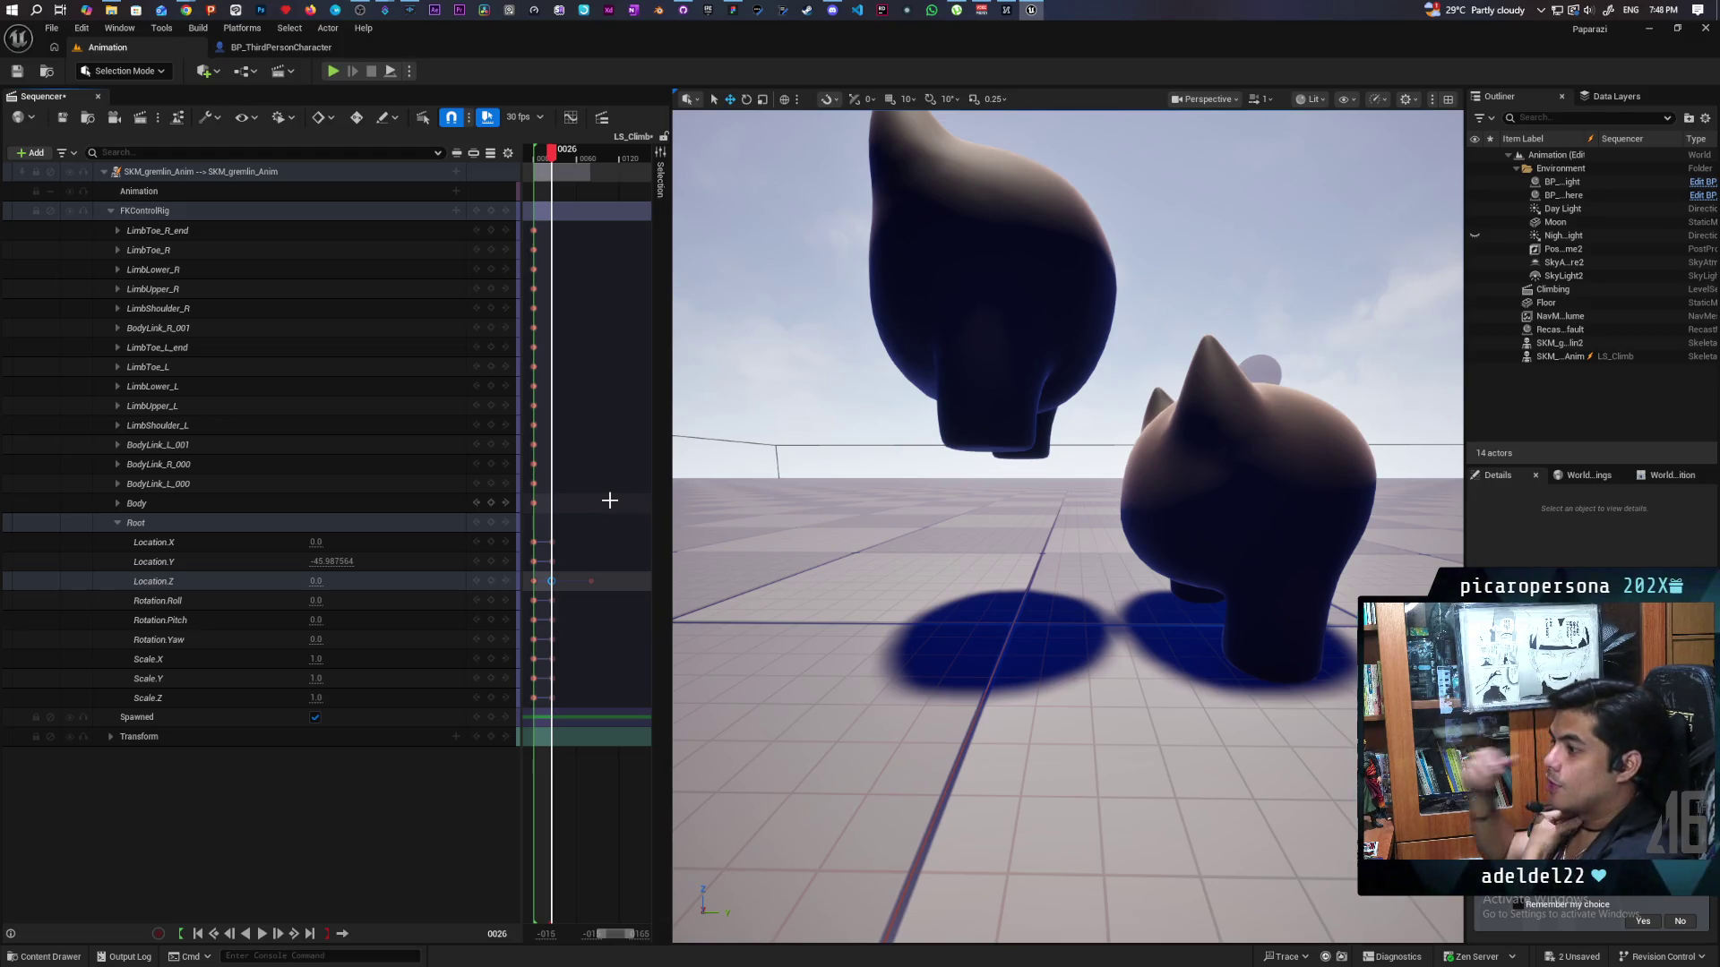
mouse_move(550, 153)
mouse_down()
mouse_move(530, 157)
mouse_move(573, 166)
mouse_move(551, 168)
mouse_up()
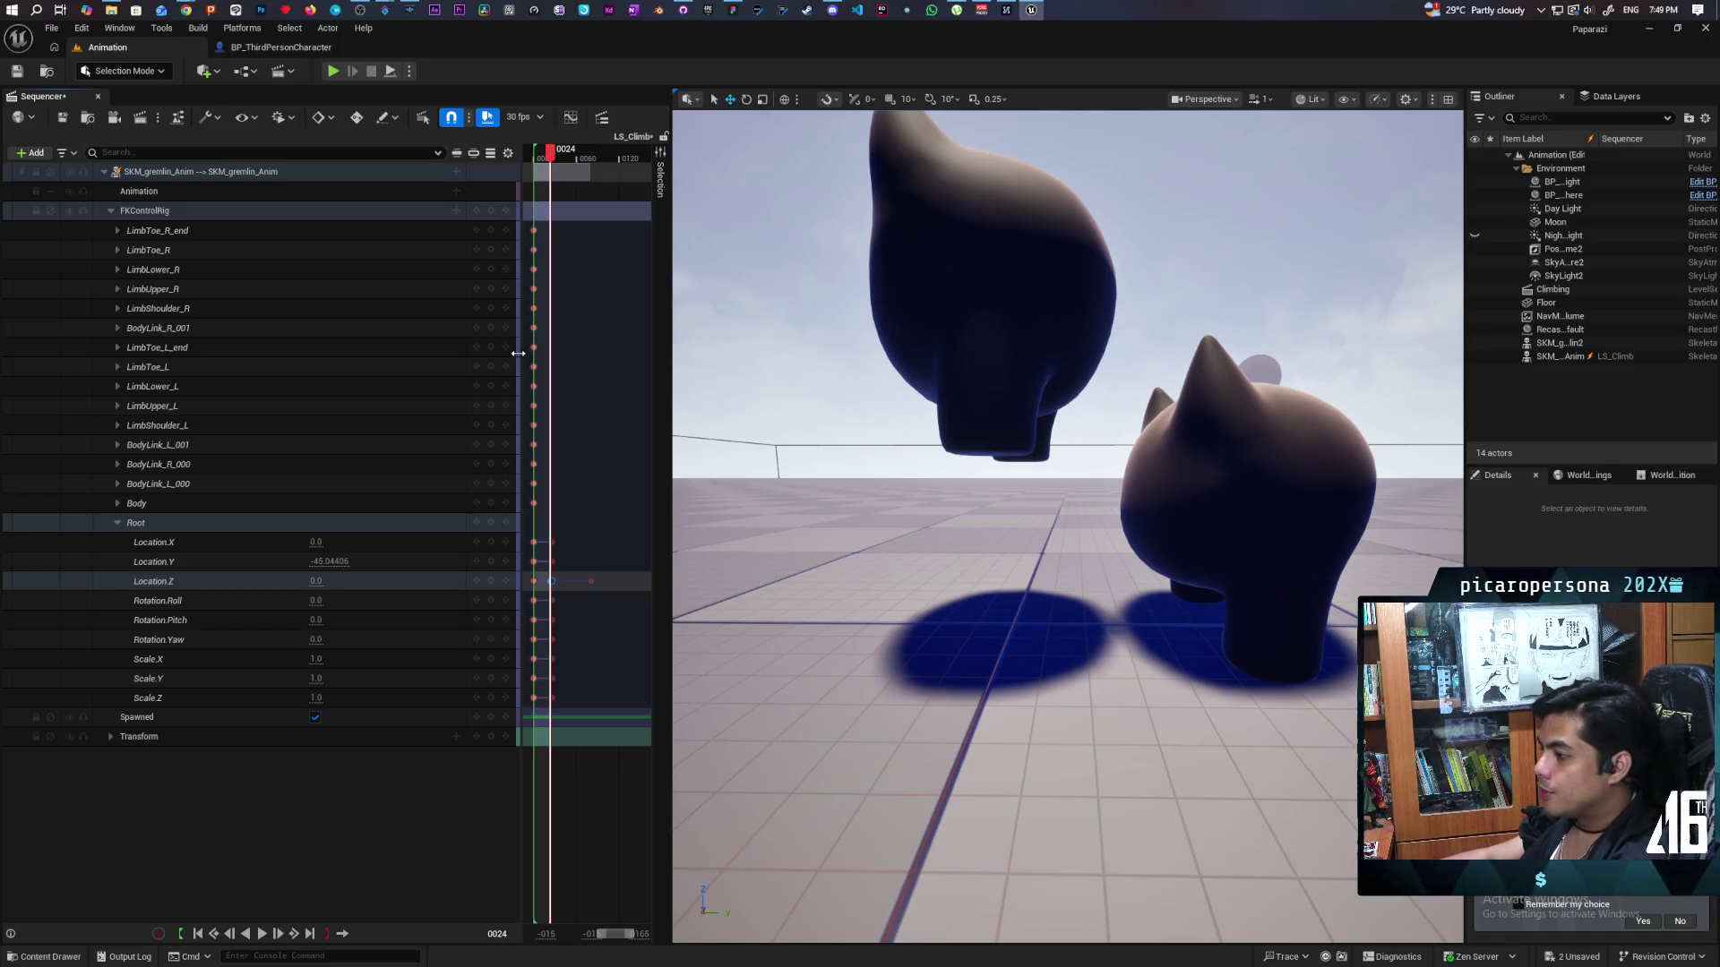
Save the level and LS_Climb sequence, then step the playhead to frame 26.
key(ctrl+s)
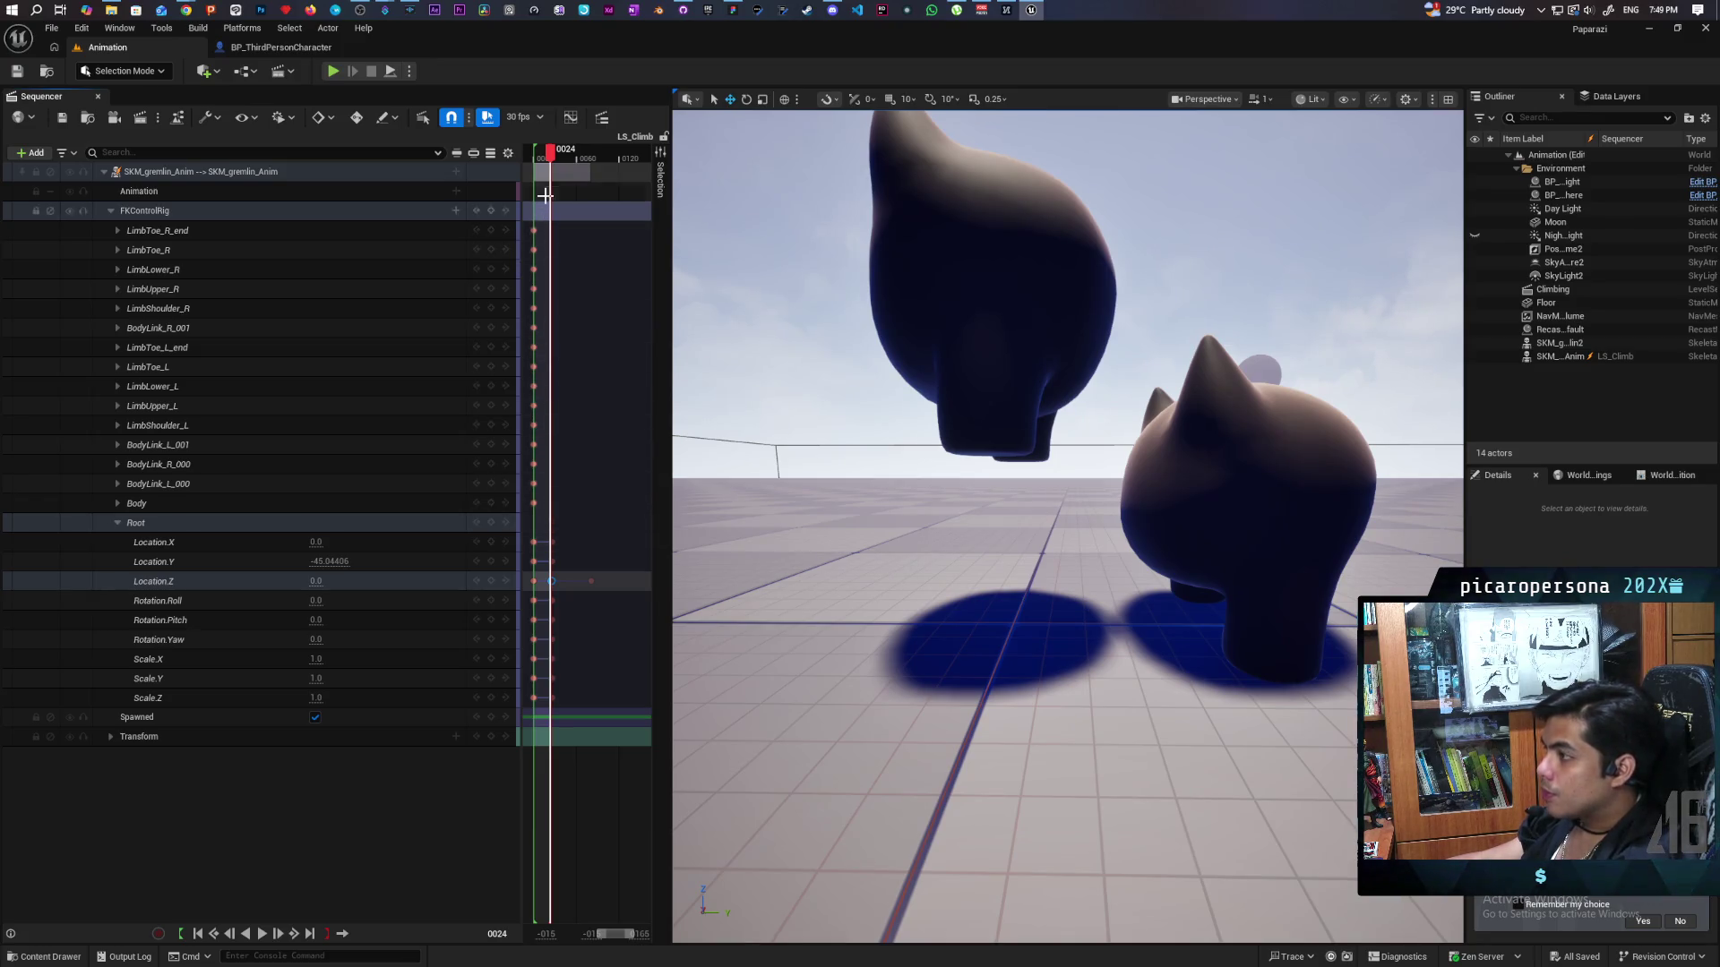
drag(550, 156, 553, 165)
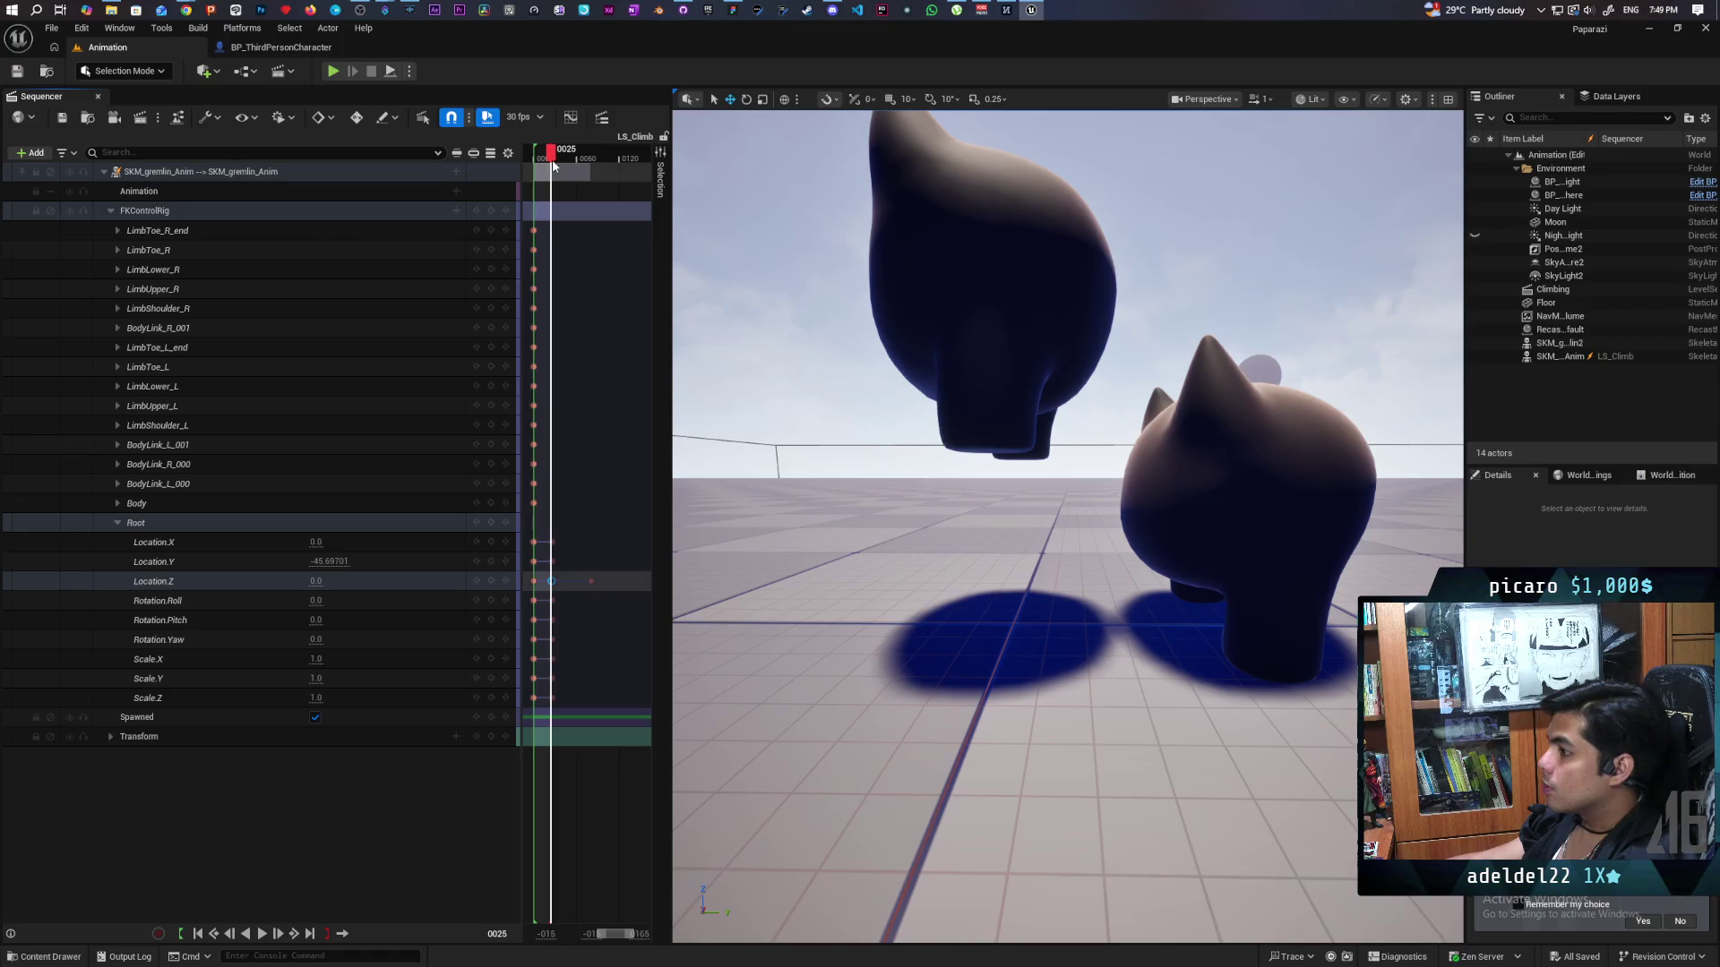
key(Right)
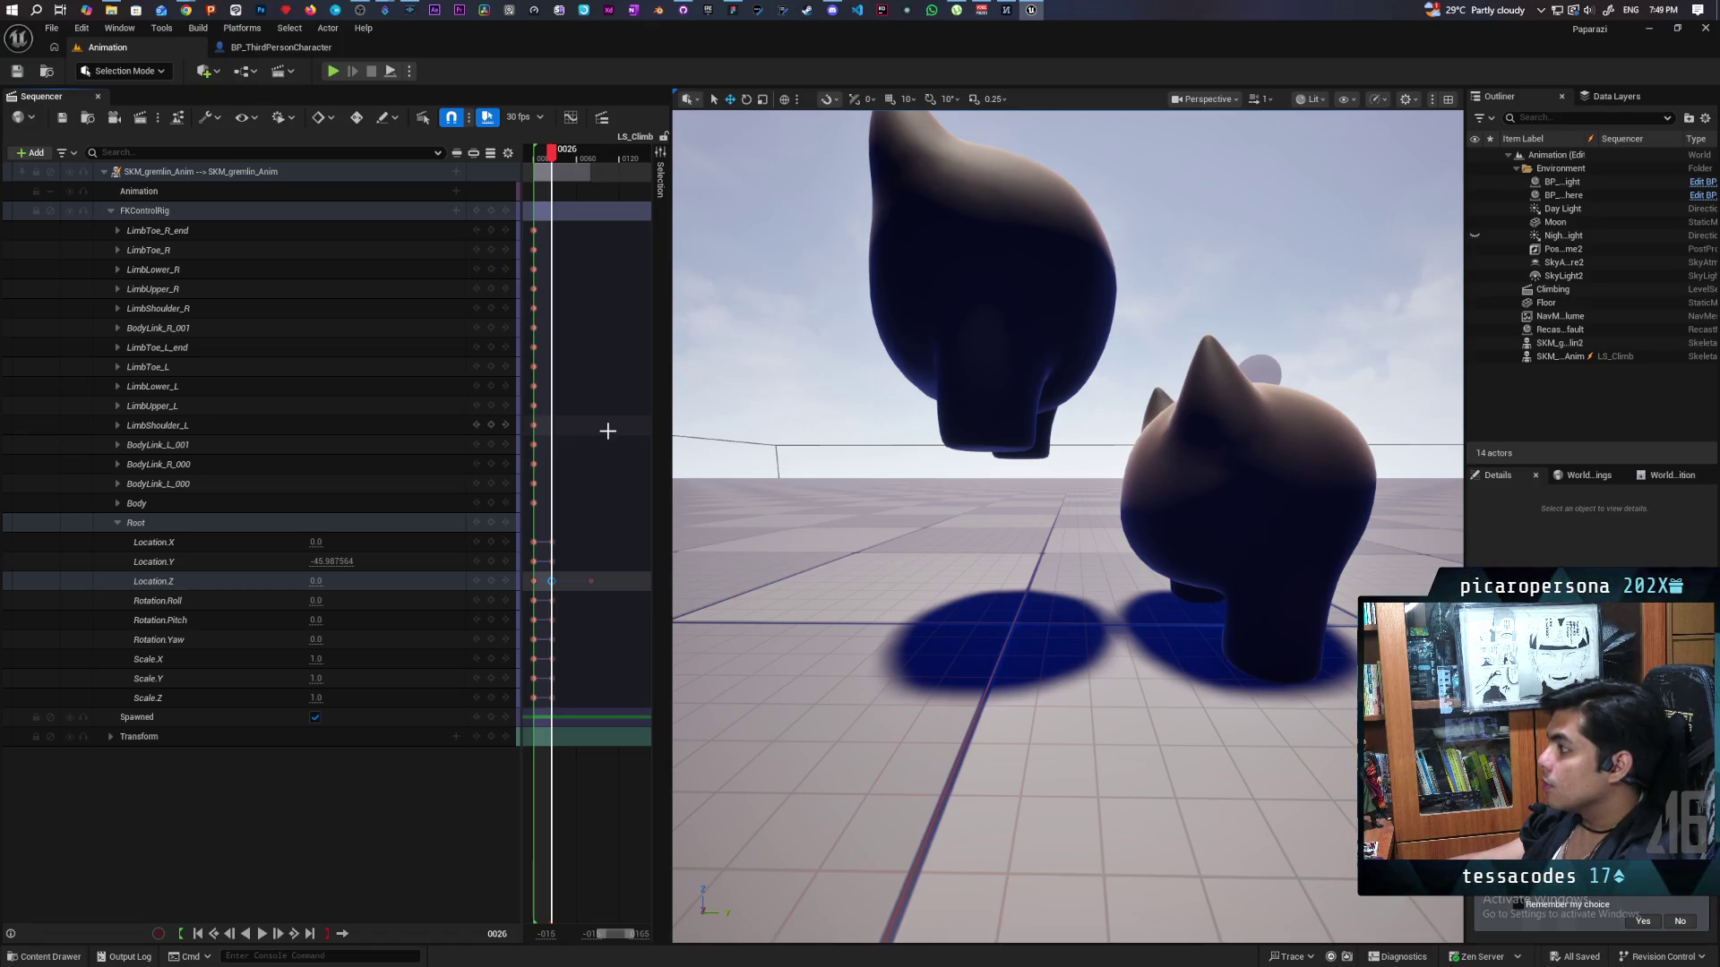
Alt-drag SKM_gremlin2 upward to create SKM_gremlin3 riding piggyback, and frame it.
click(1182, 492)
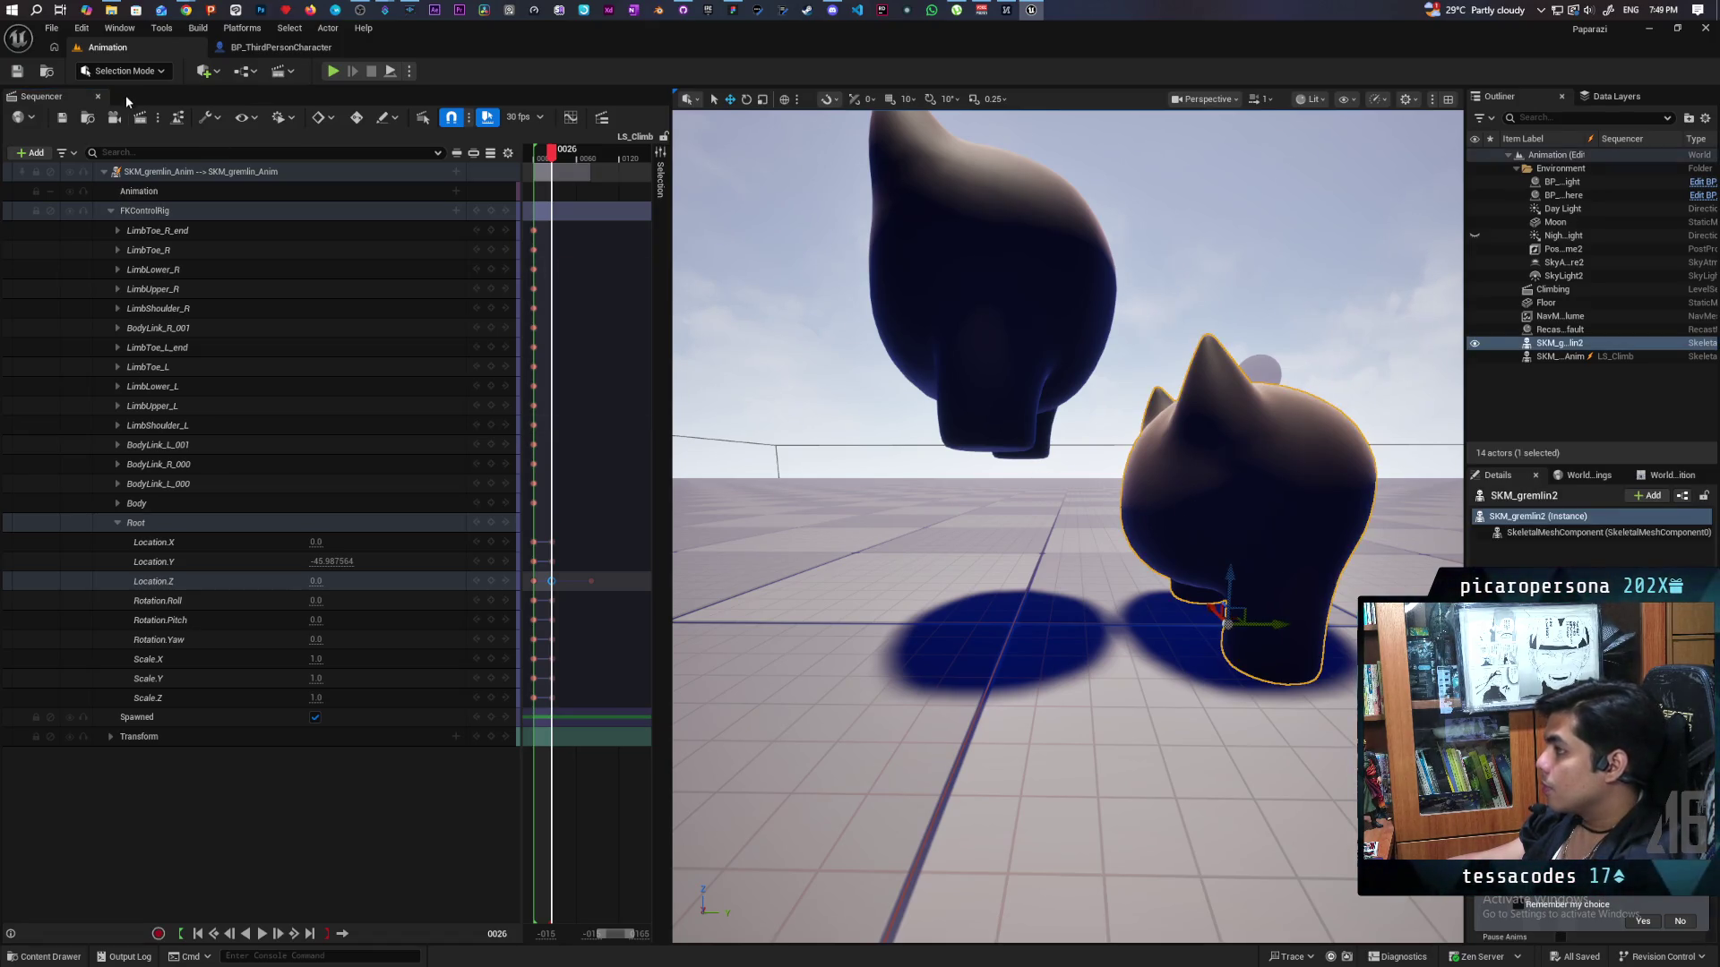
click(123, 71)
click(1291, 476)
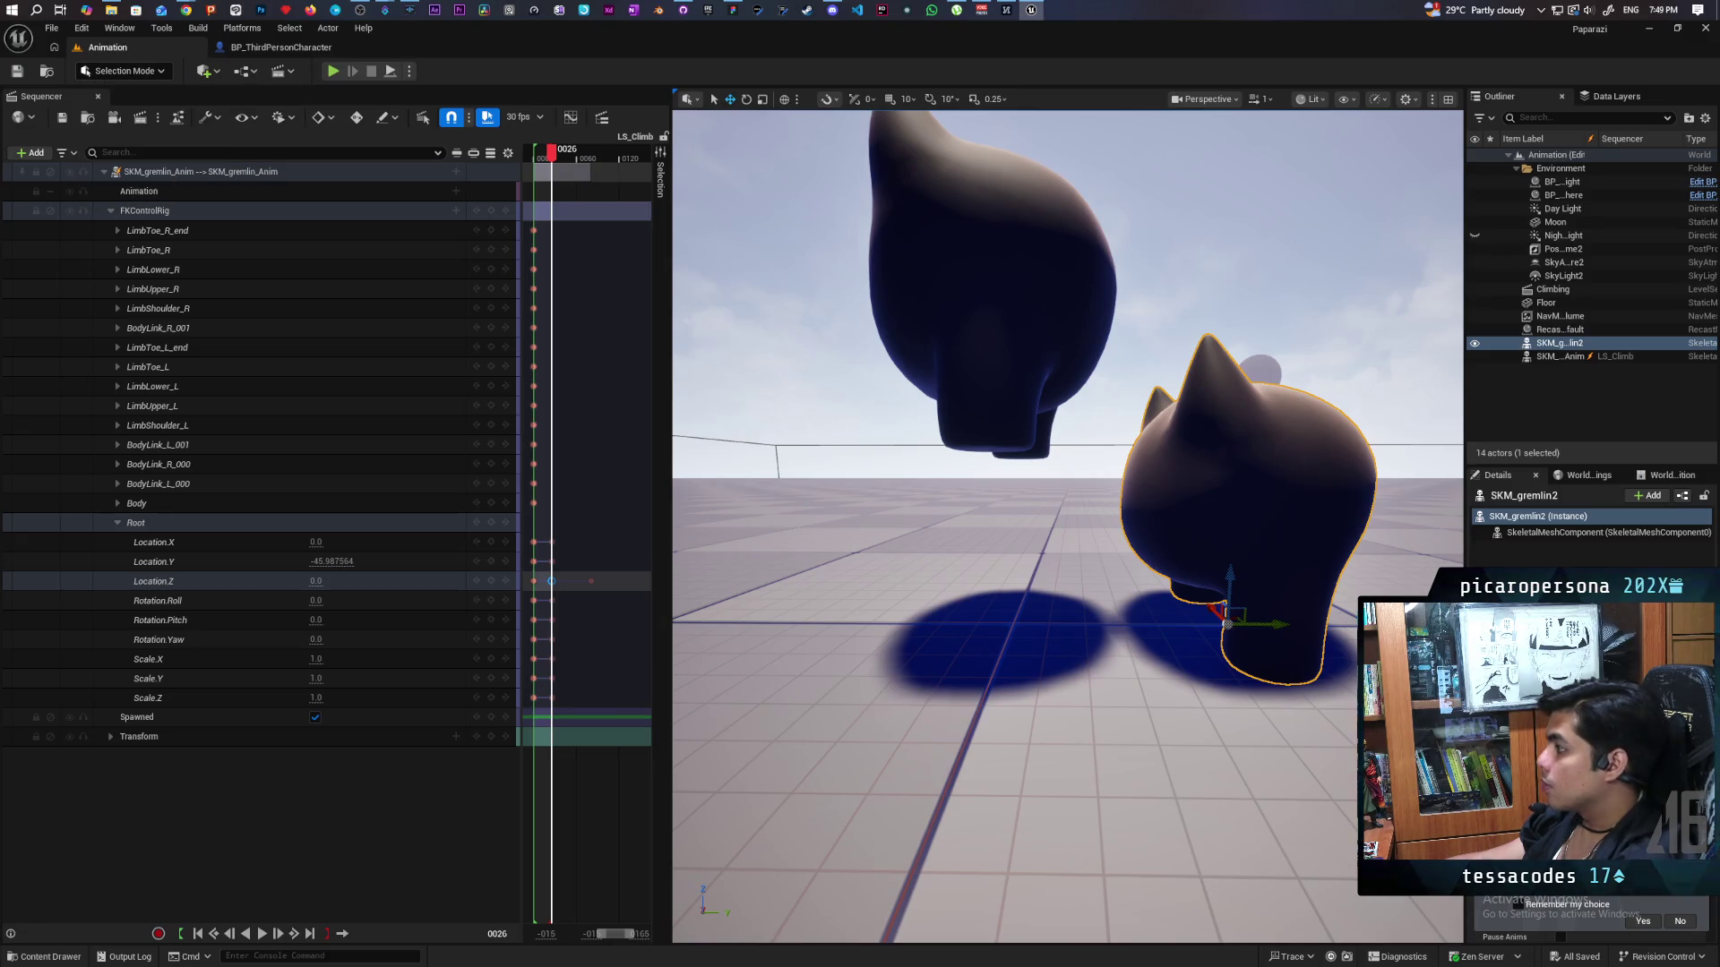
drag(1230, 575, 1245, 459)
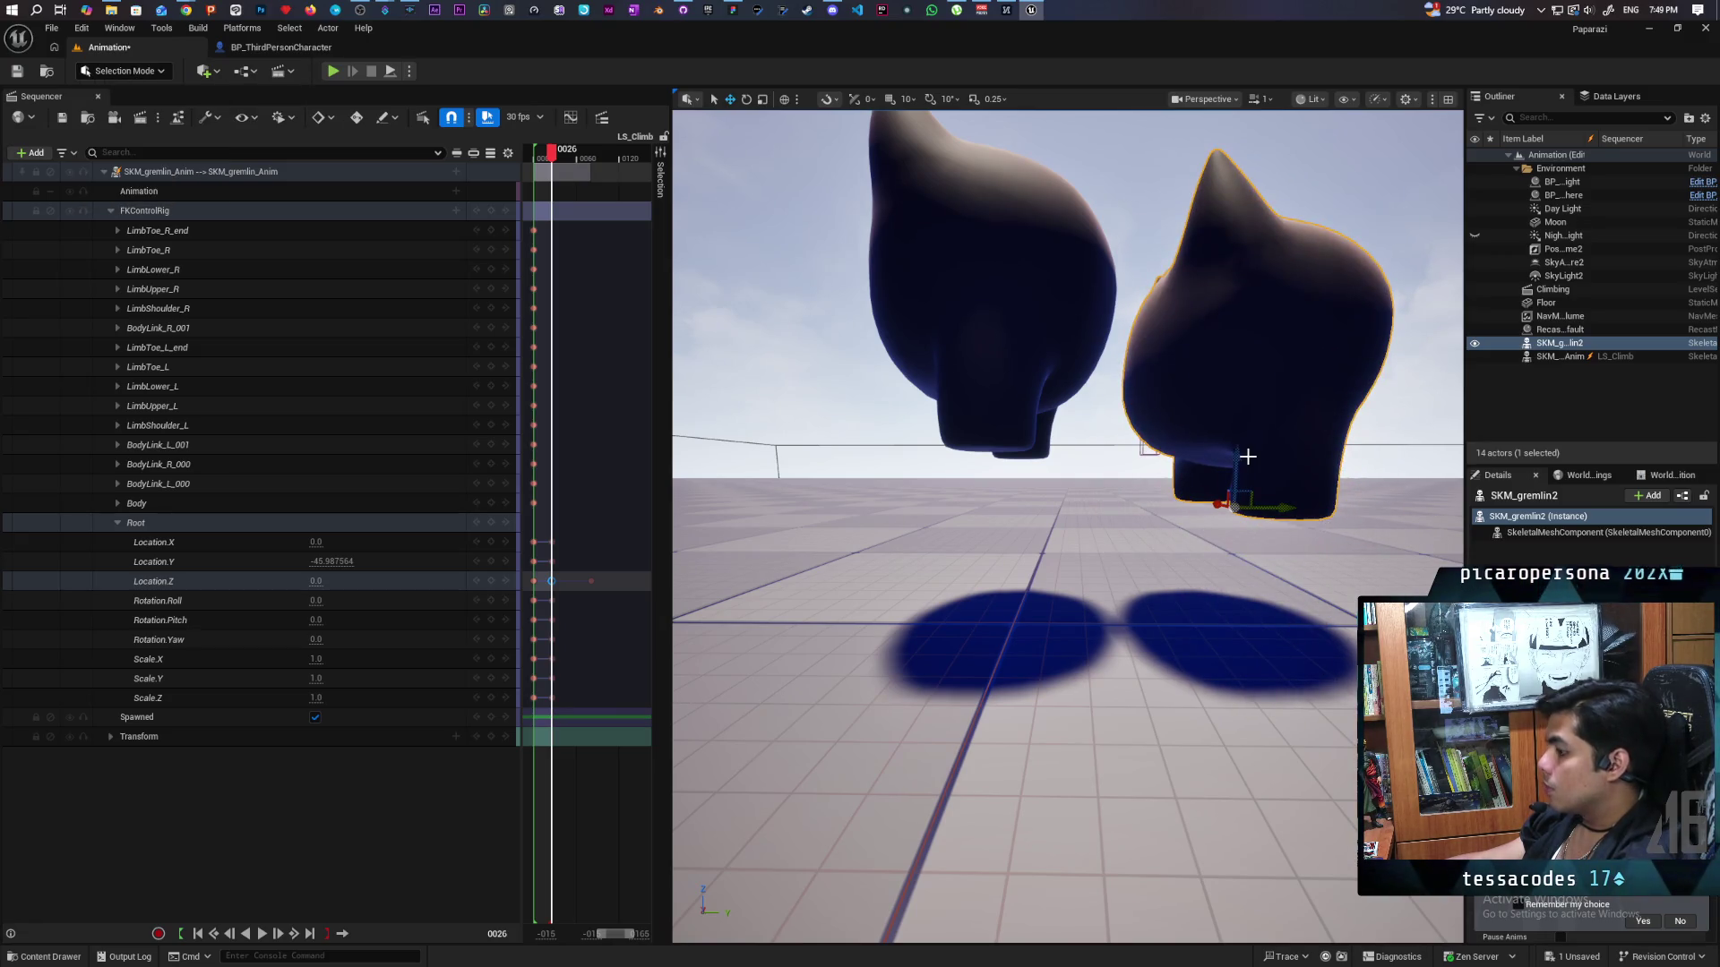
key(ctrl+z)
mouse_move(1233, 583)
mouse_down()
mouse_move(1254, 414)
mouse_move(1286, 391)
mouse_up()
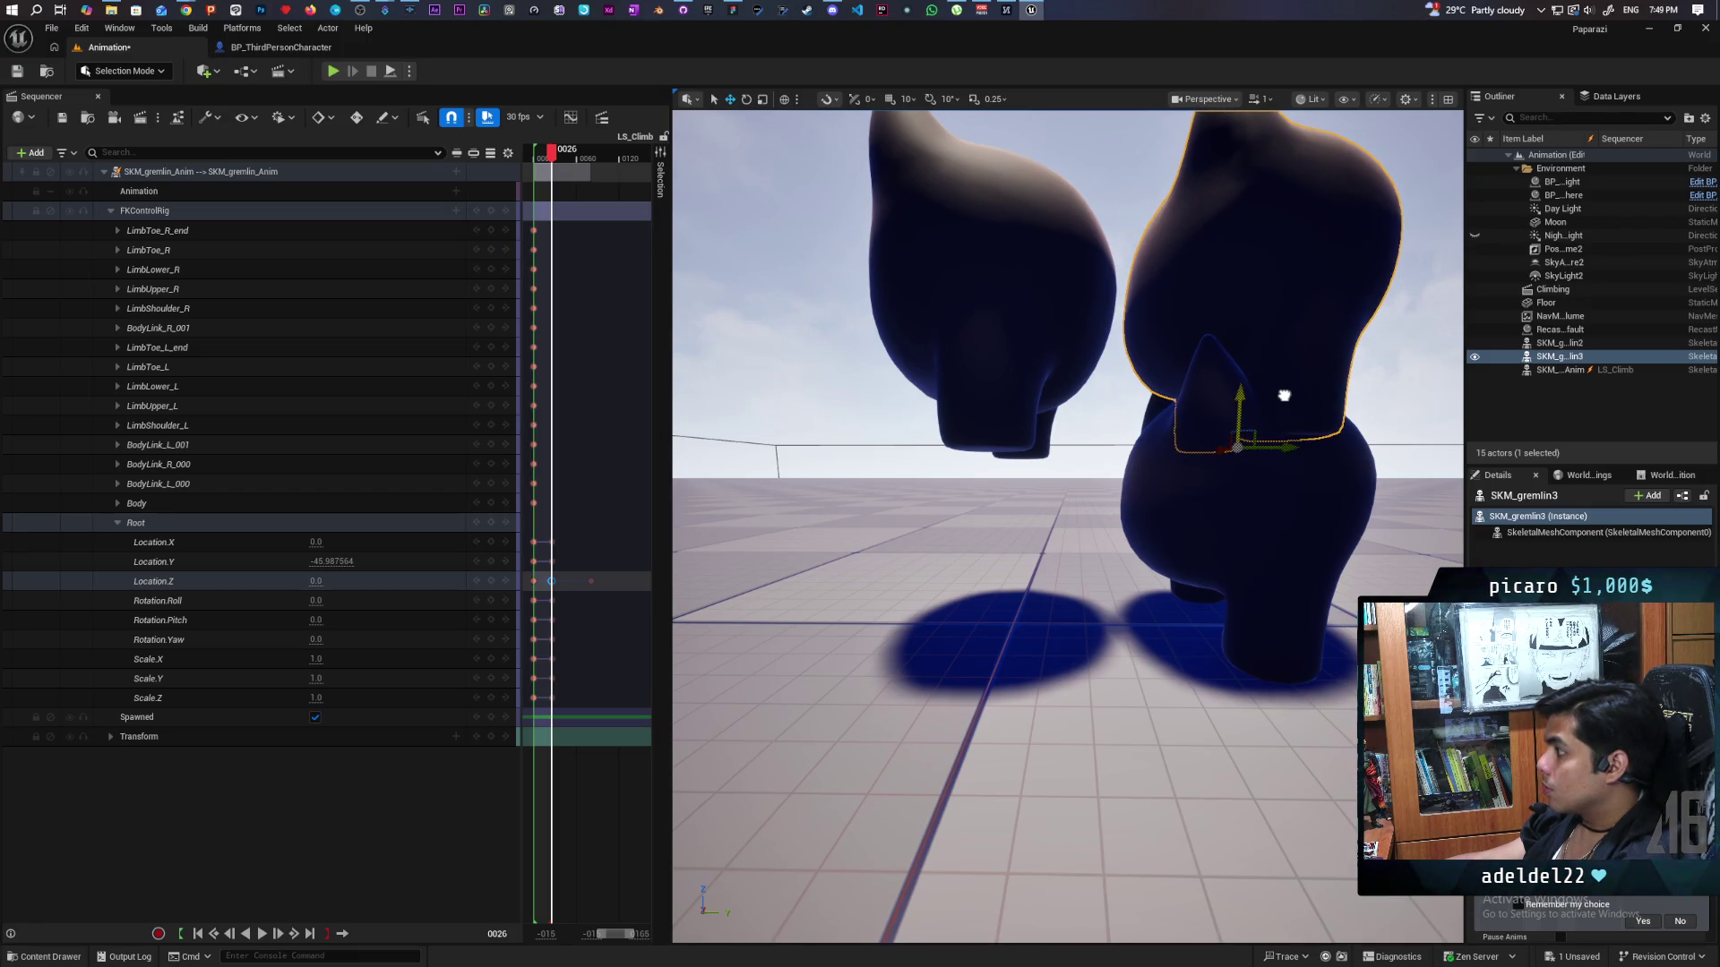
key(f)
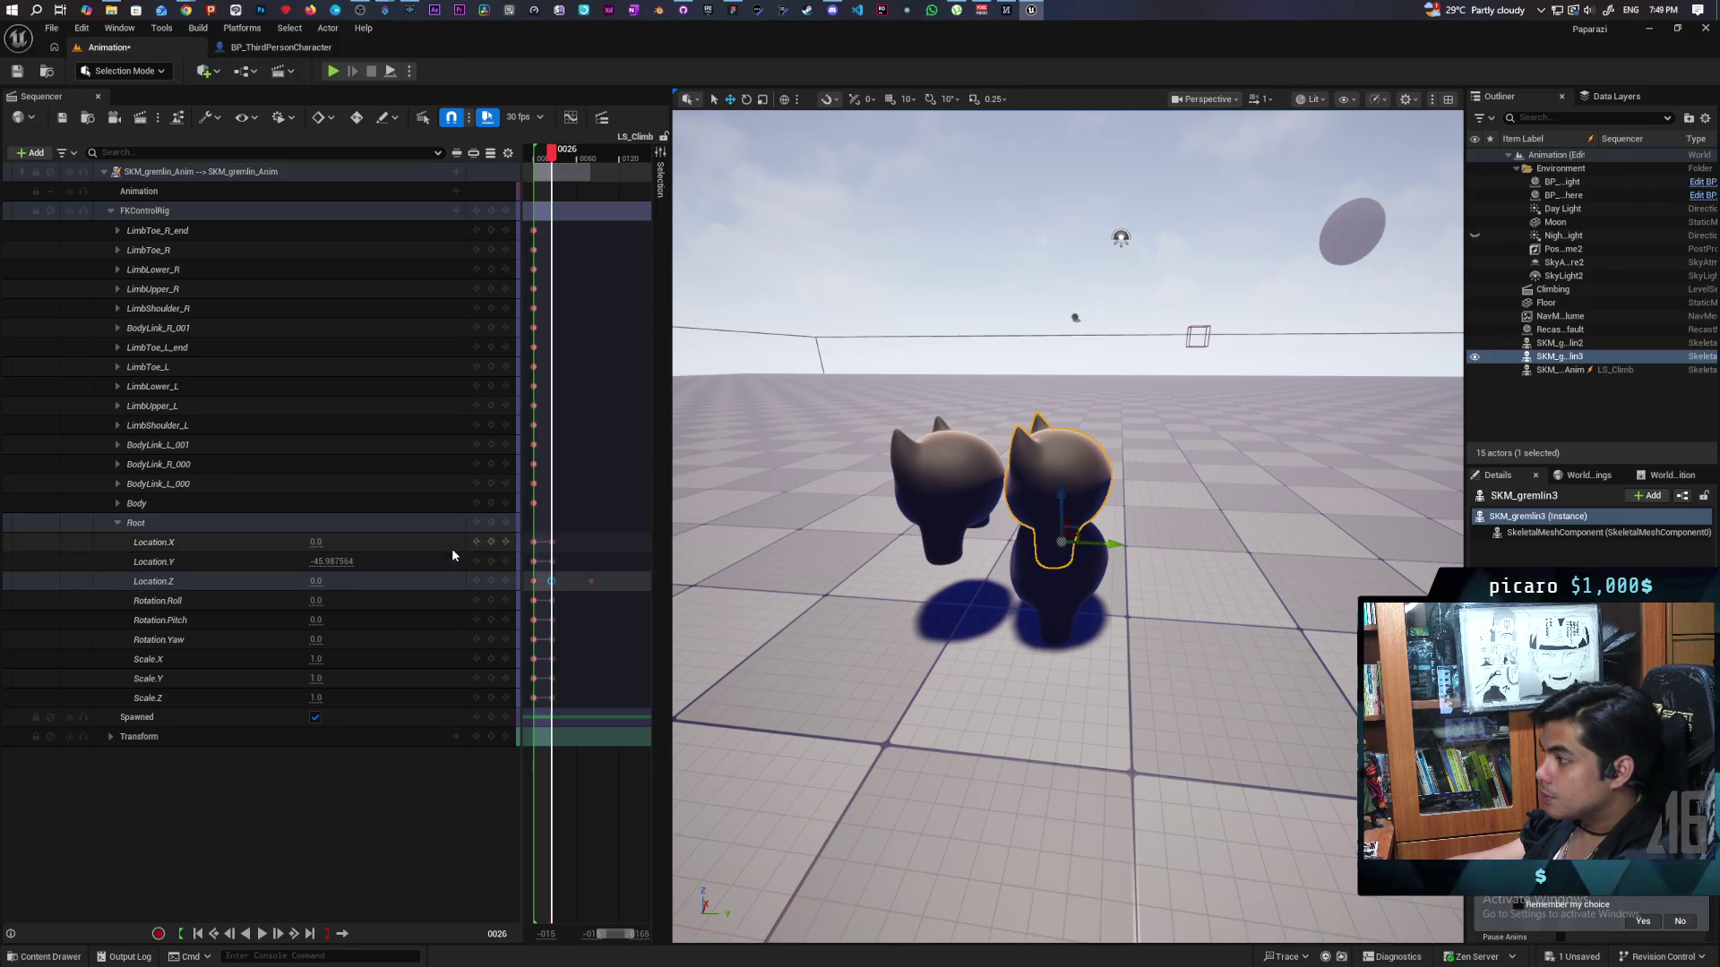
Commit the Root Location.Y value, then select the sky sphere to deselect.
click(341, 561)
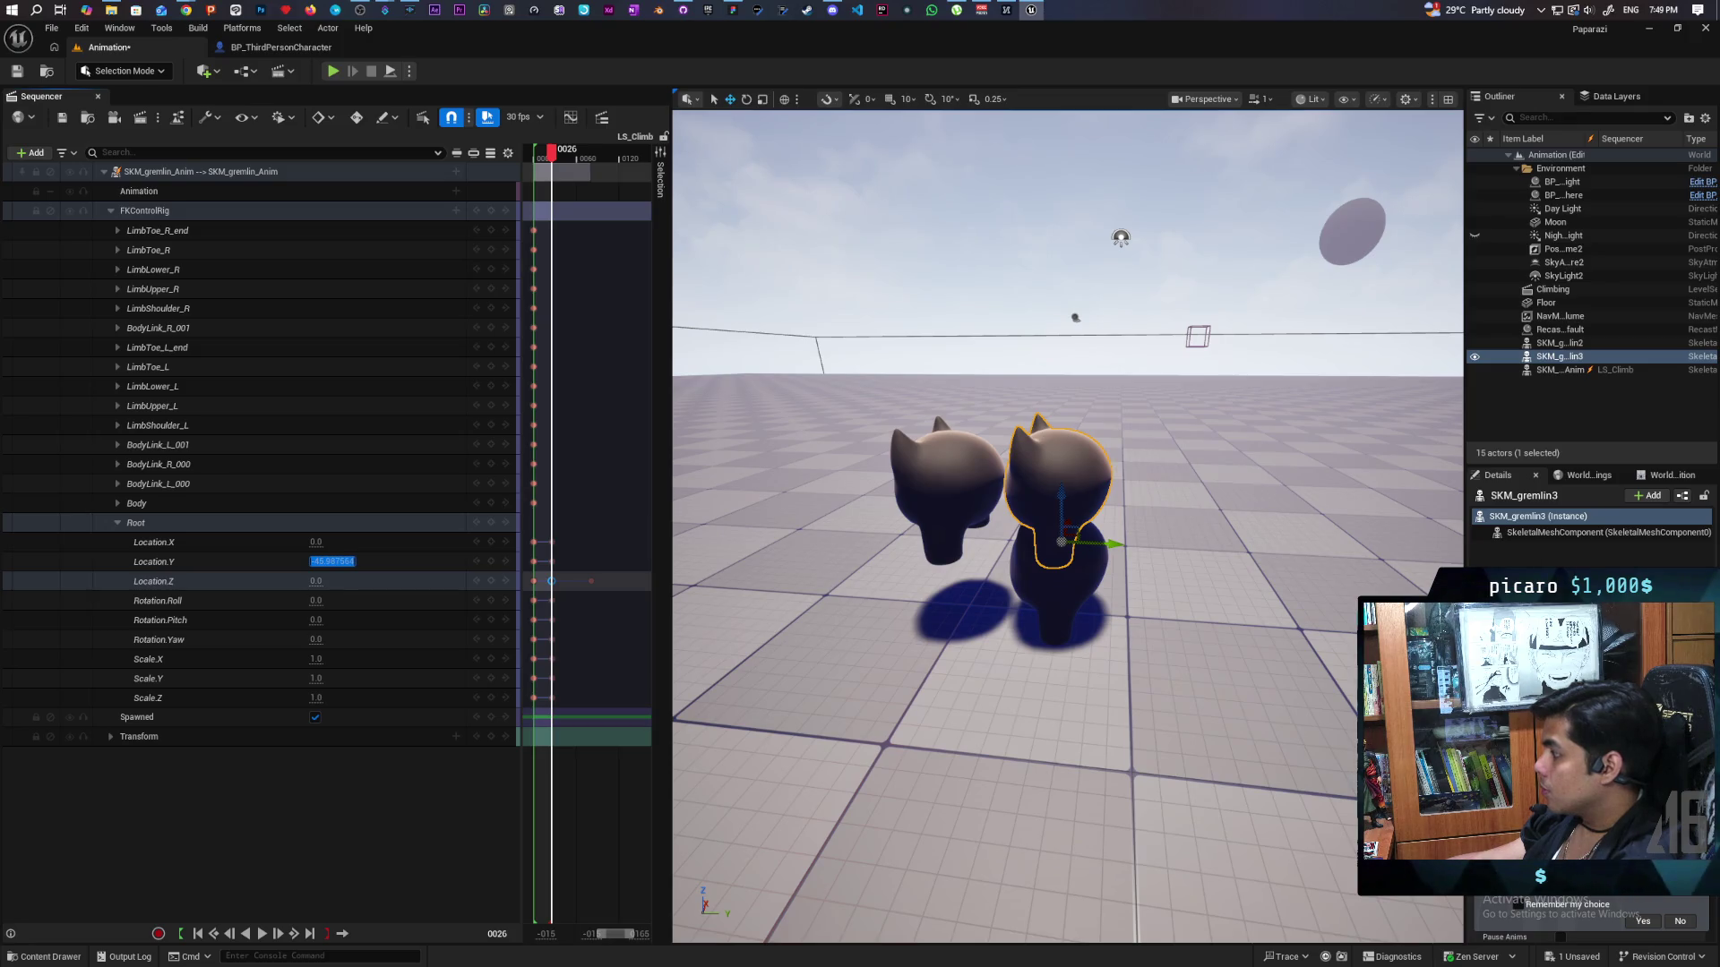
key(Return)
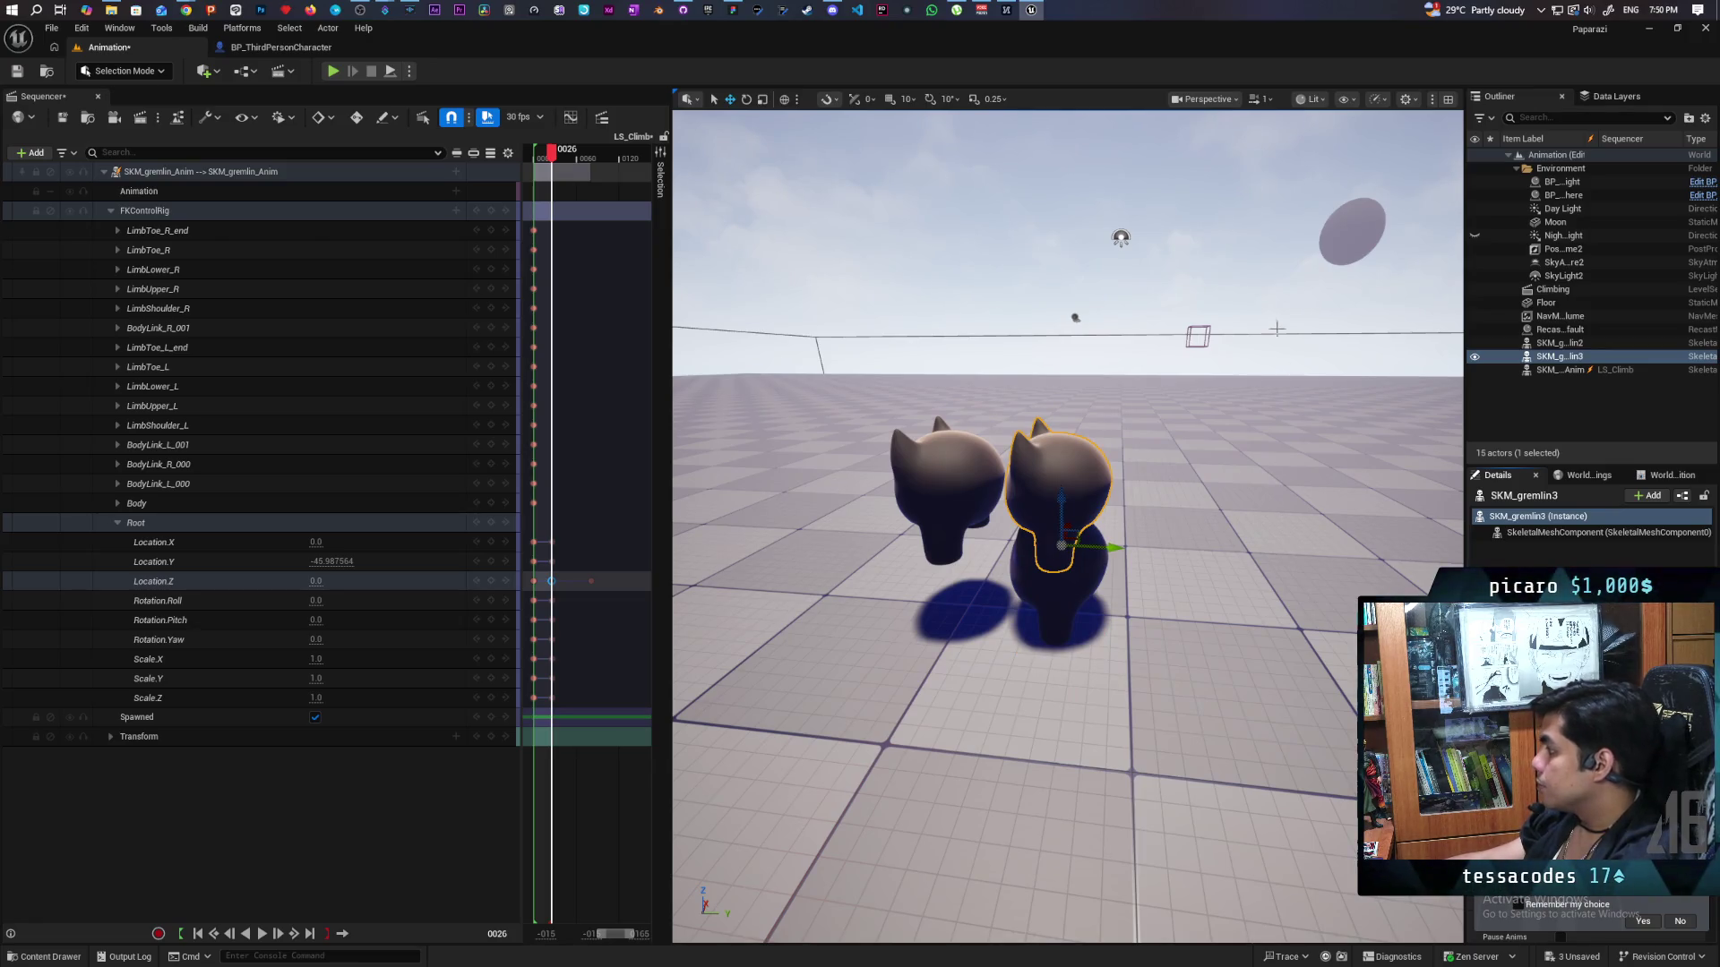
click(1120, 238)
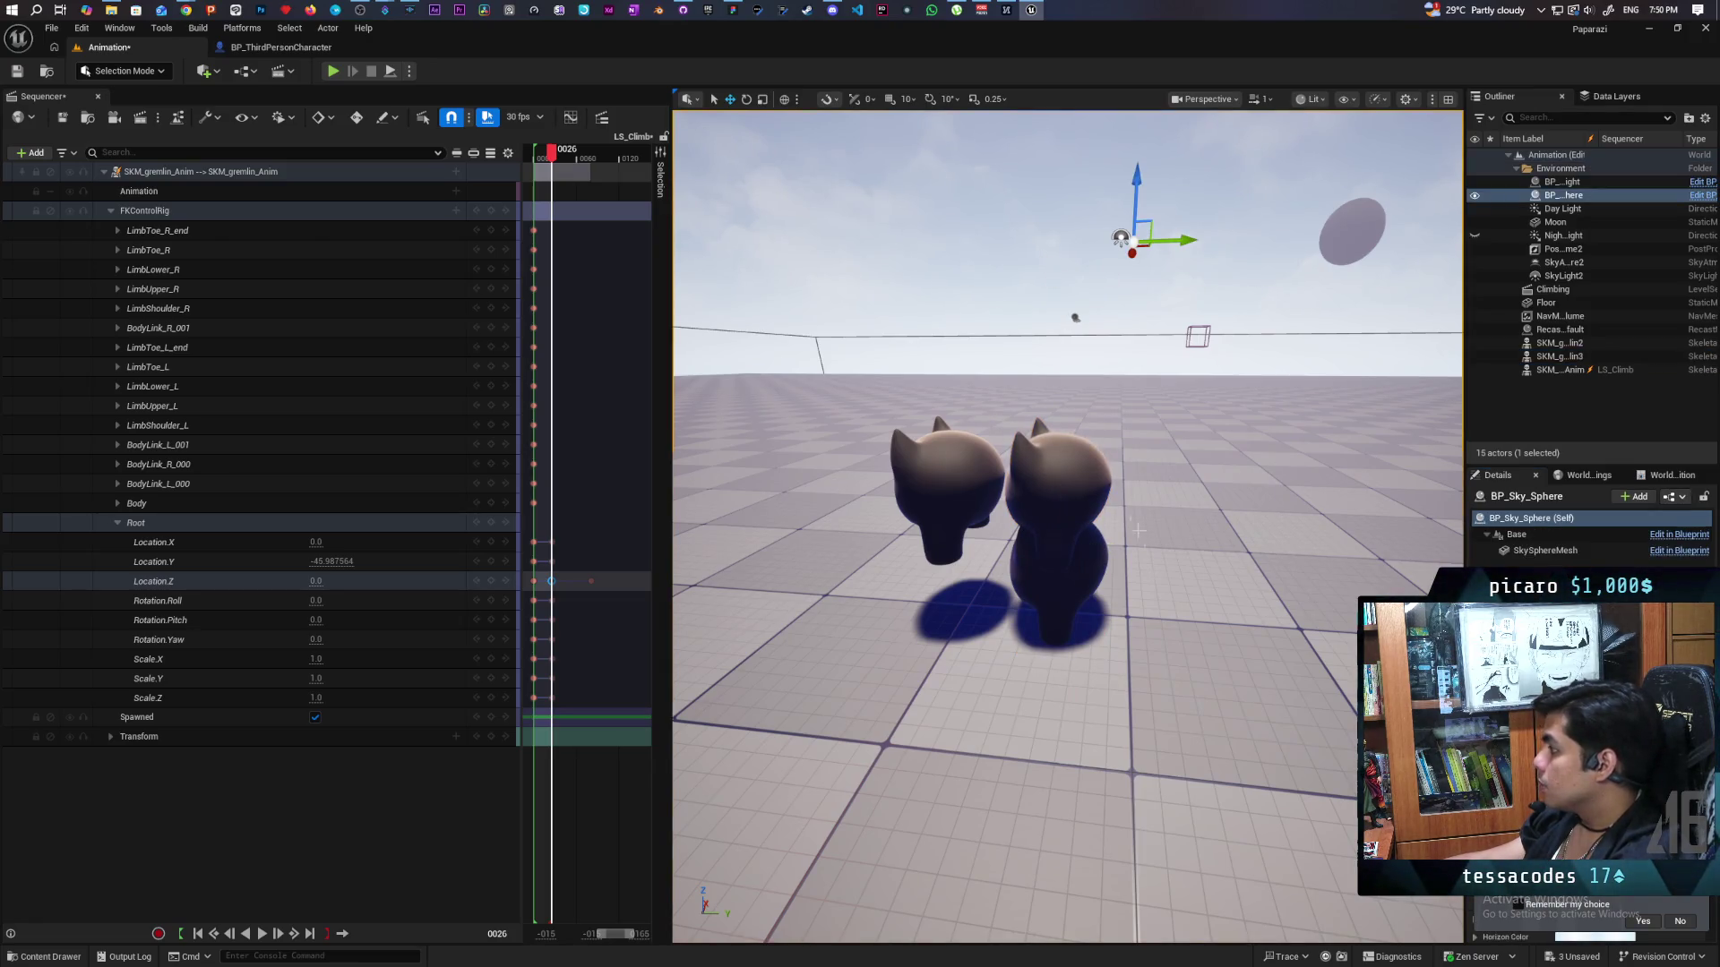
Select the top gremlin and orbit the view around the gremlin stack.
click(1061, 484)
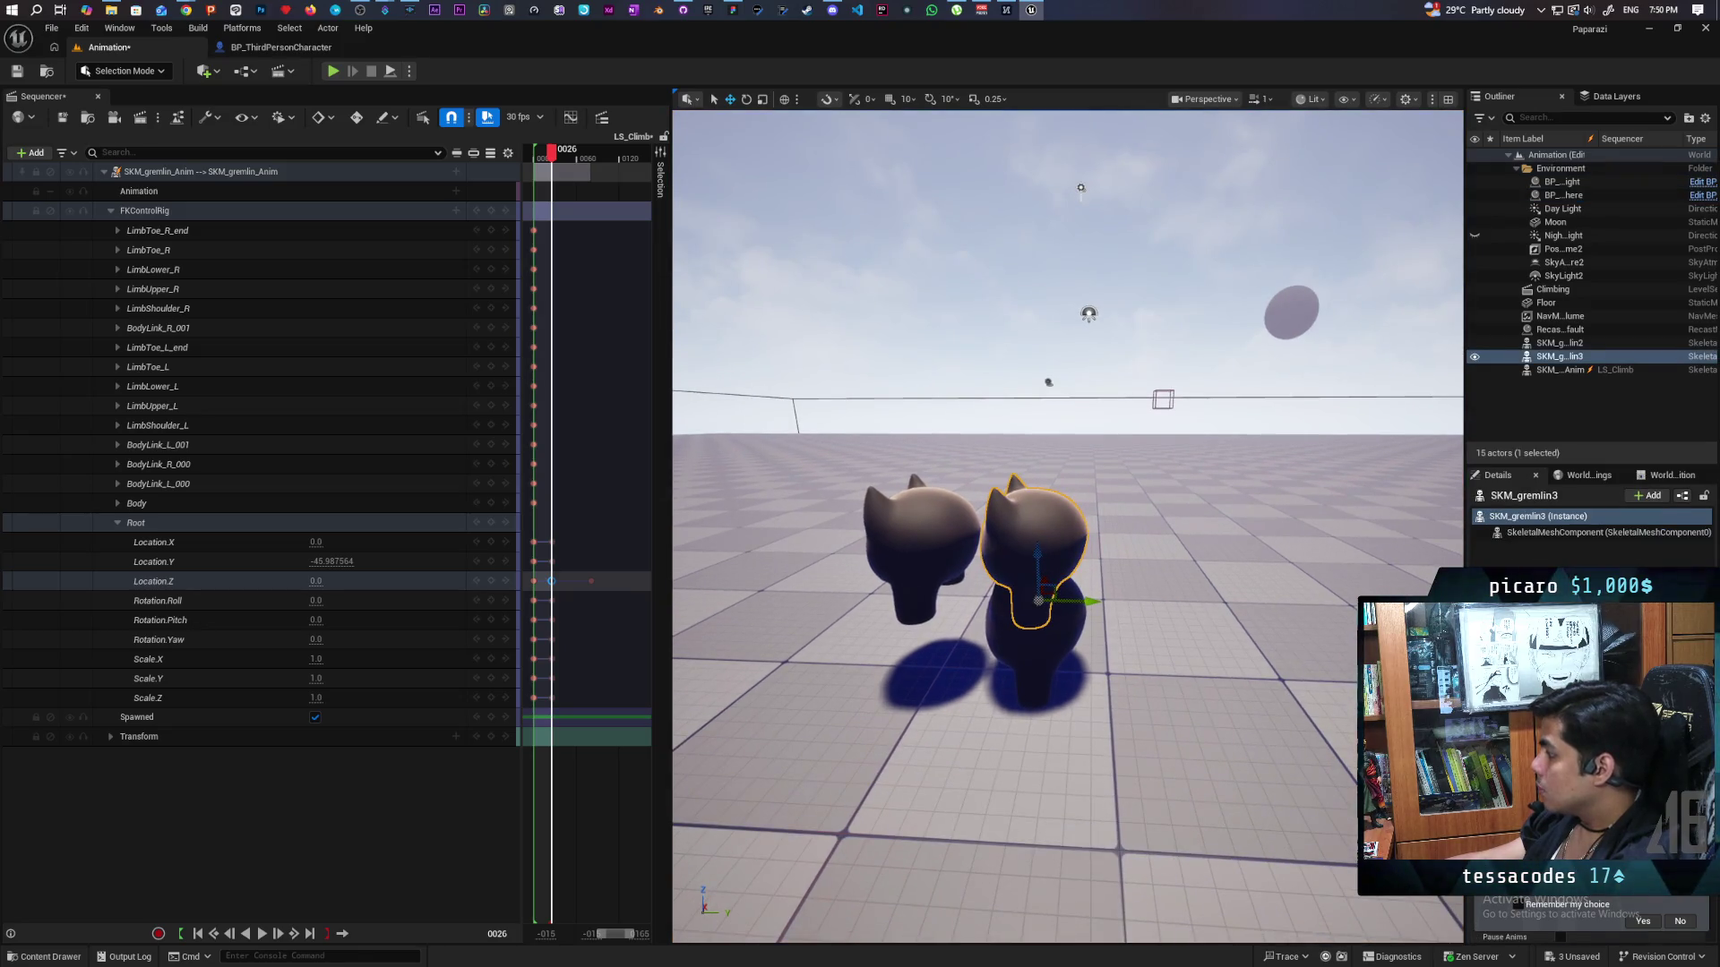
click(1612, 581)
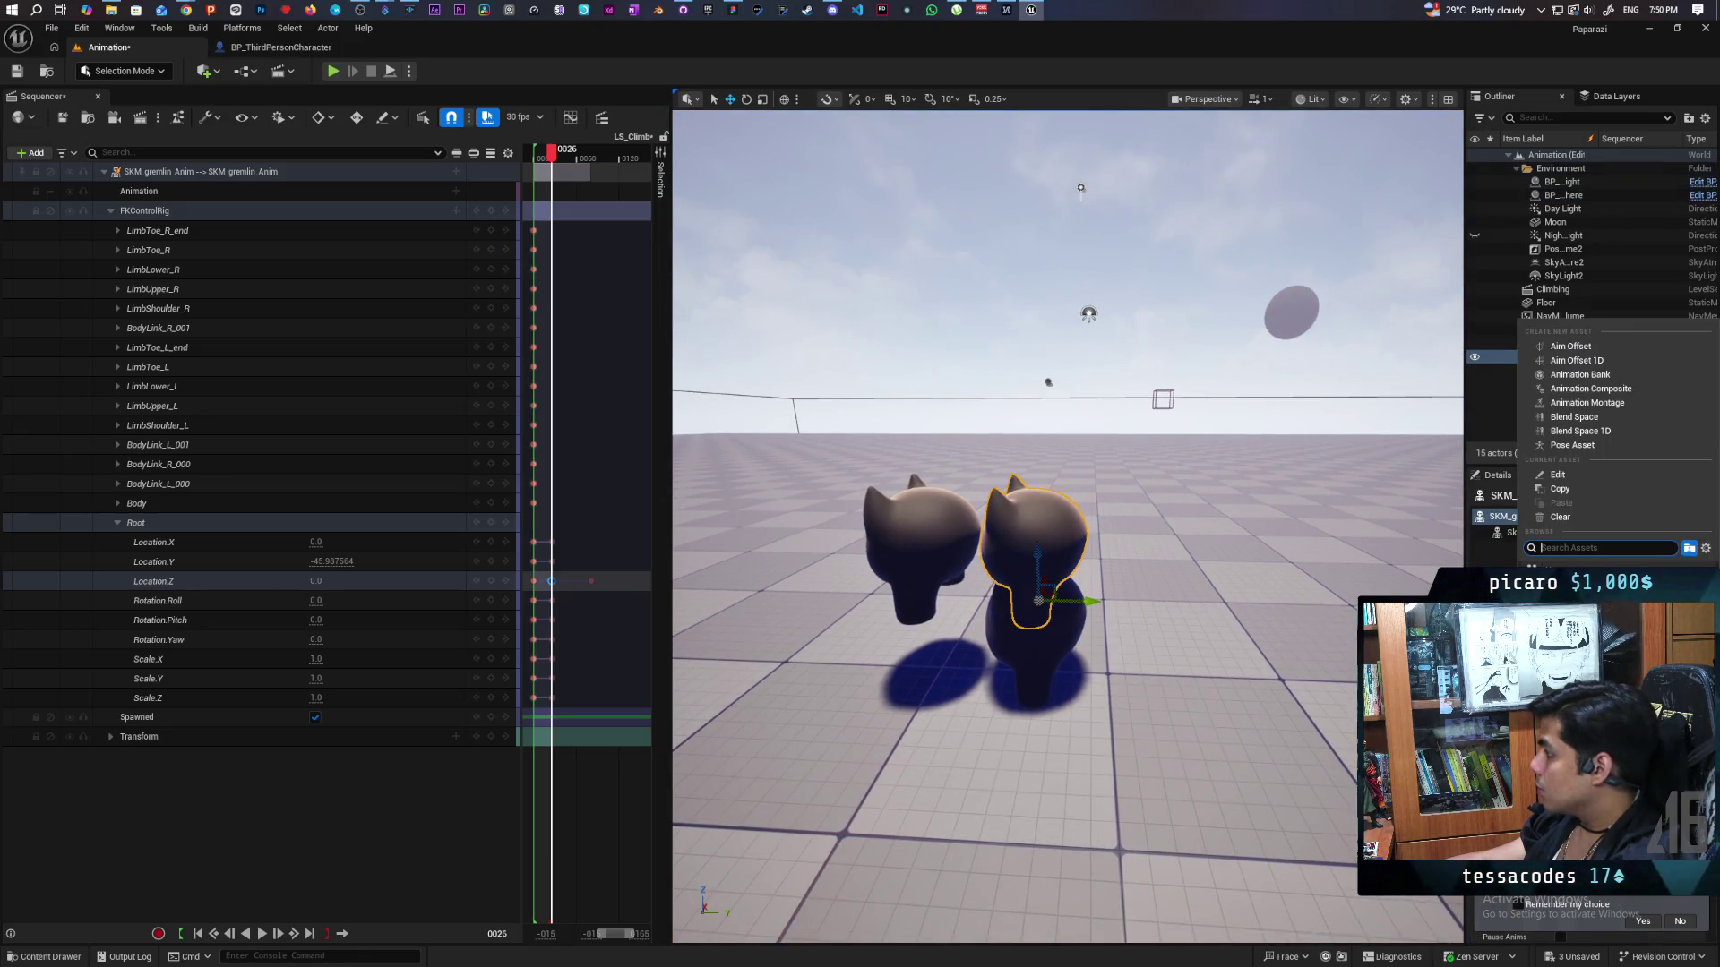
click(1136, 729)
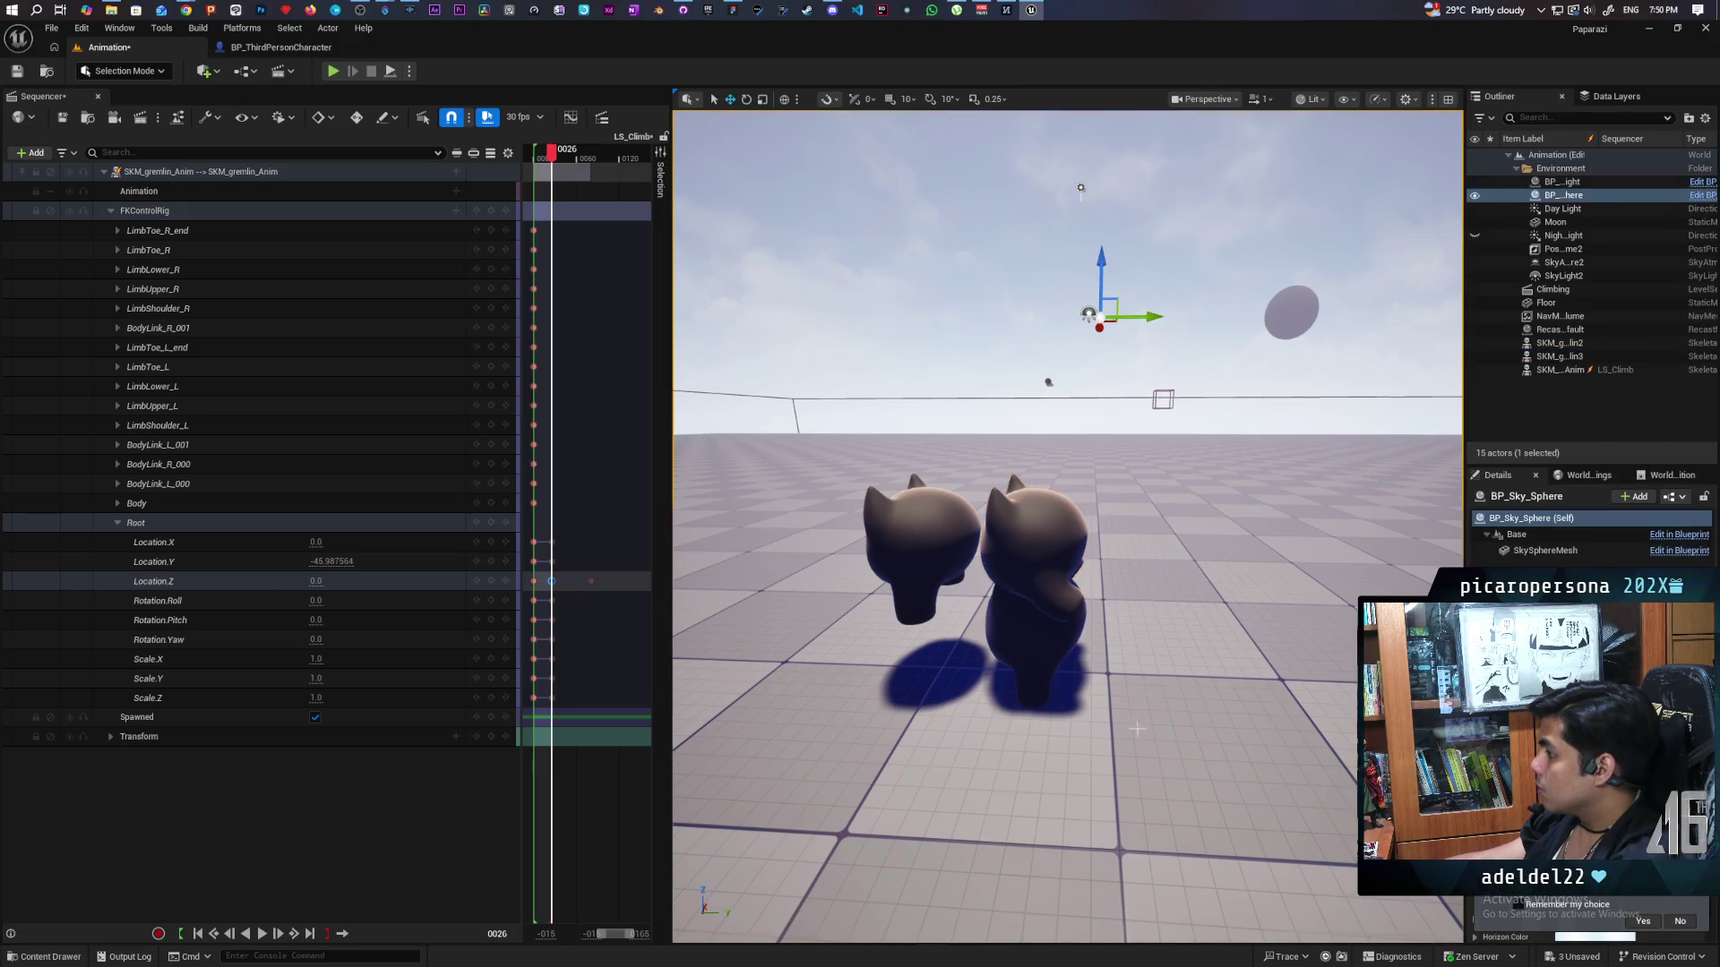
scroll(1135, 729, up, 5)
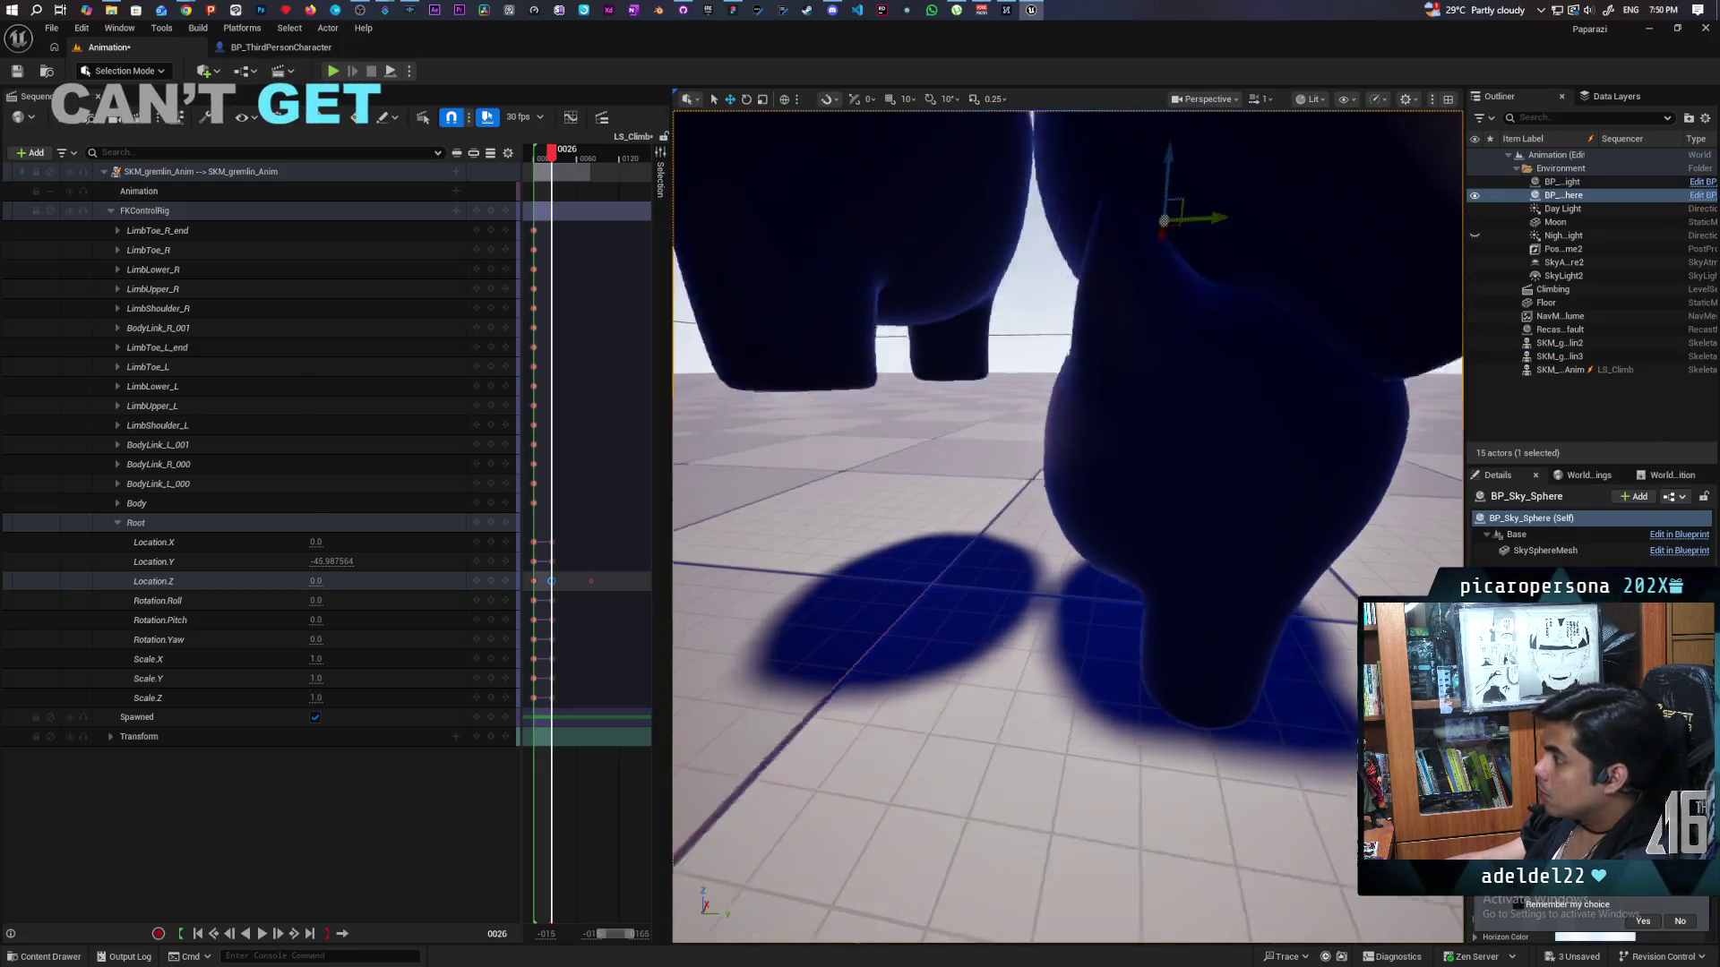
mouse_move(1136, 729)
mouse_down()
mouse_move(1065, 690)
mouse_move(1065, 833)
mouse_move(1066, 798)
mouse_up()
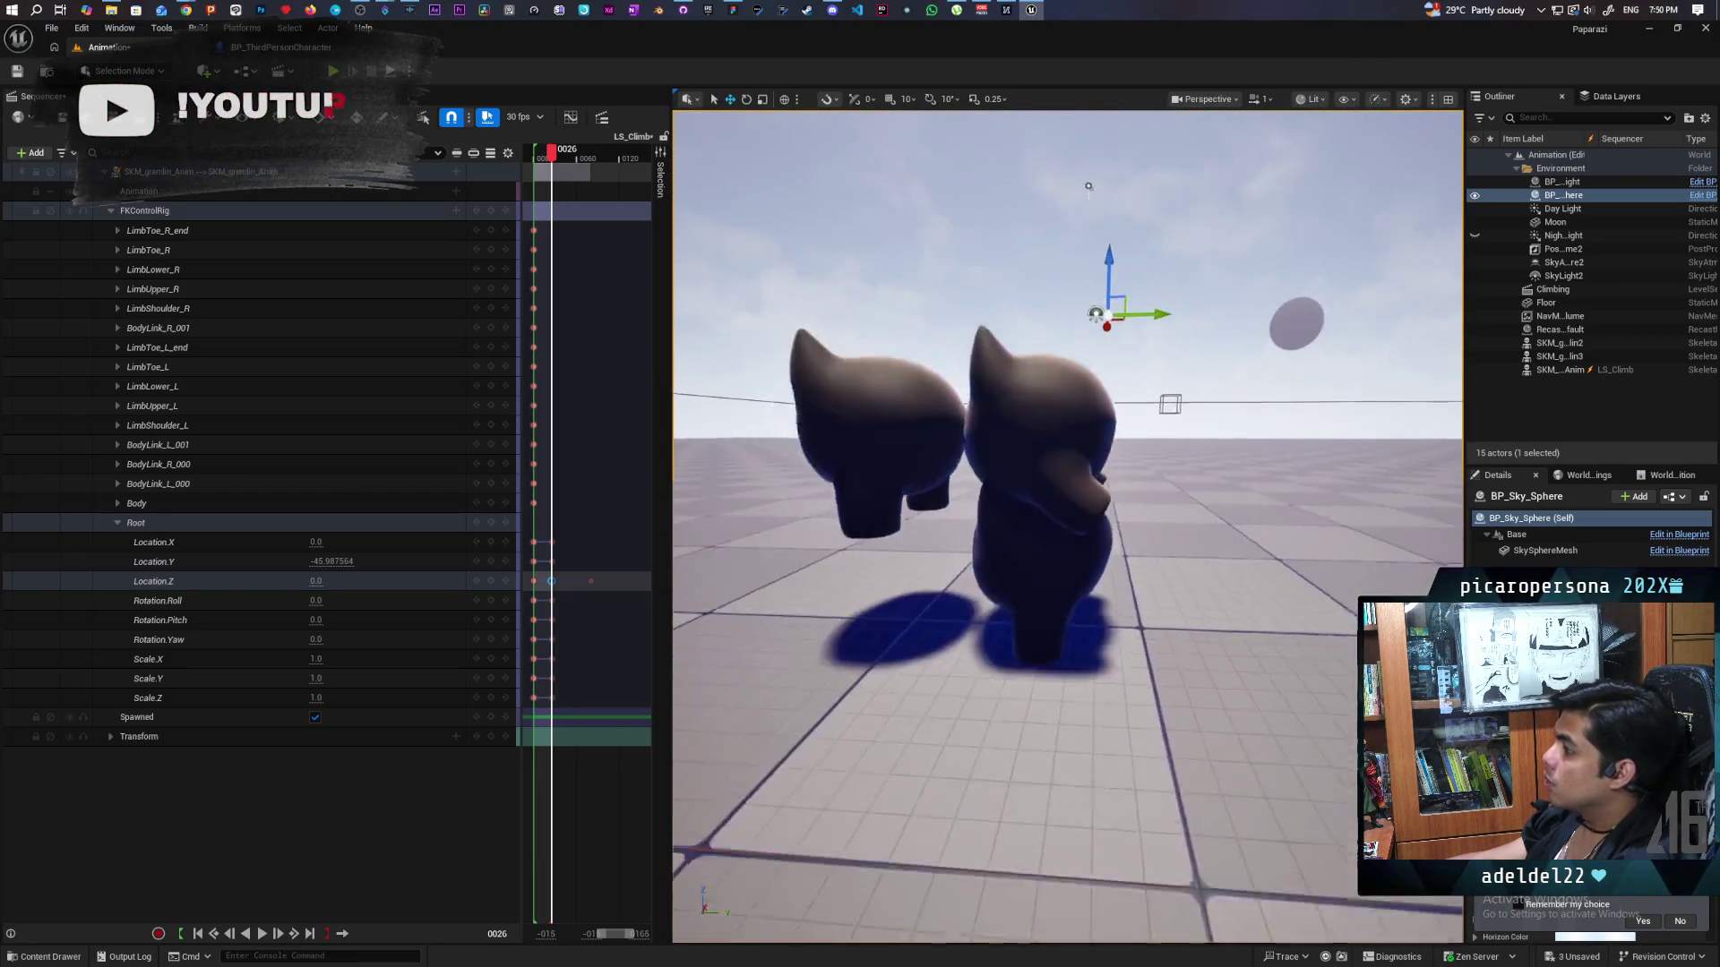
scroll(1065, 529, up, 5)
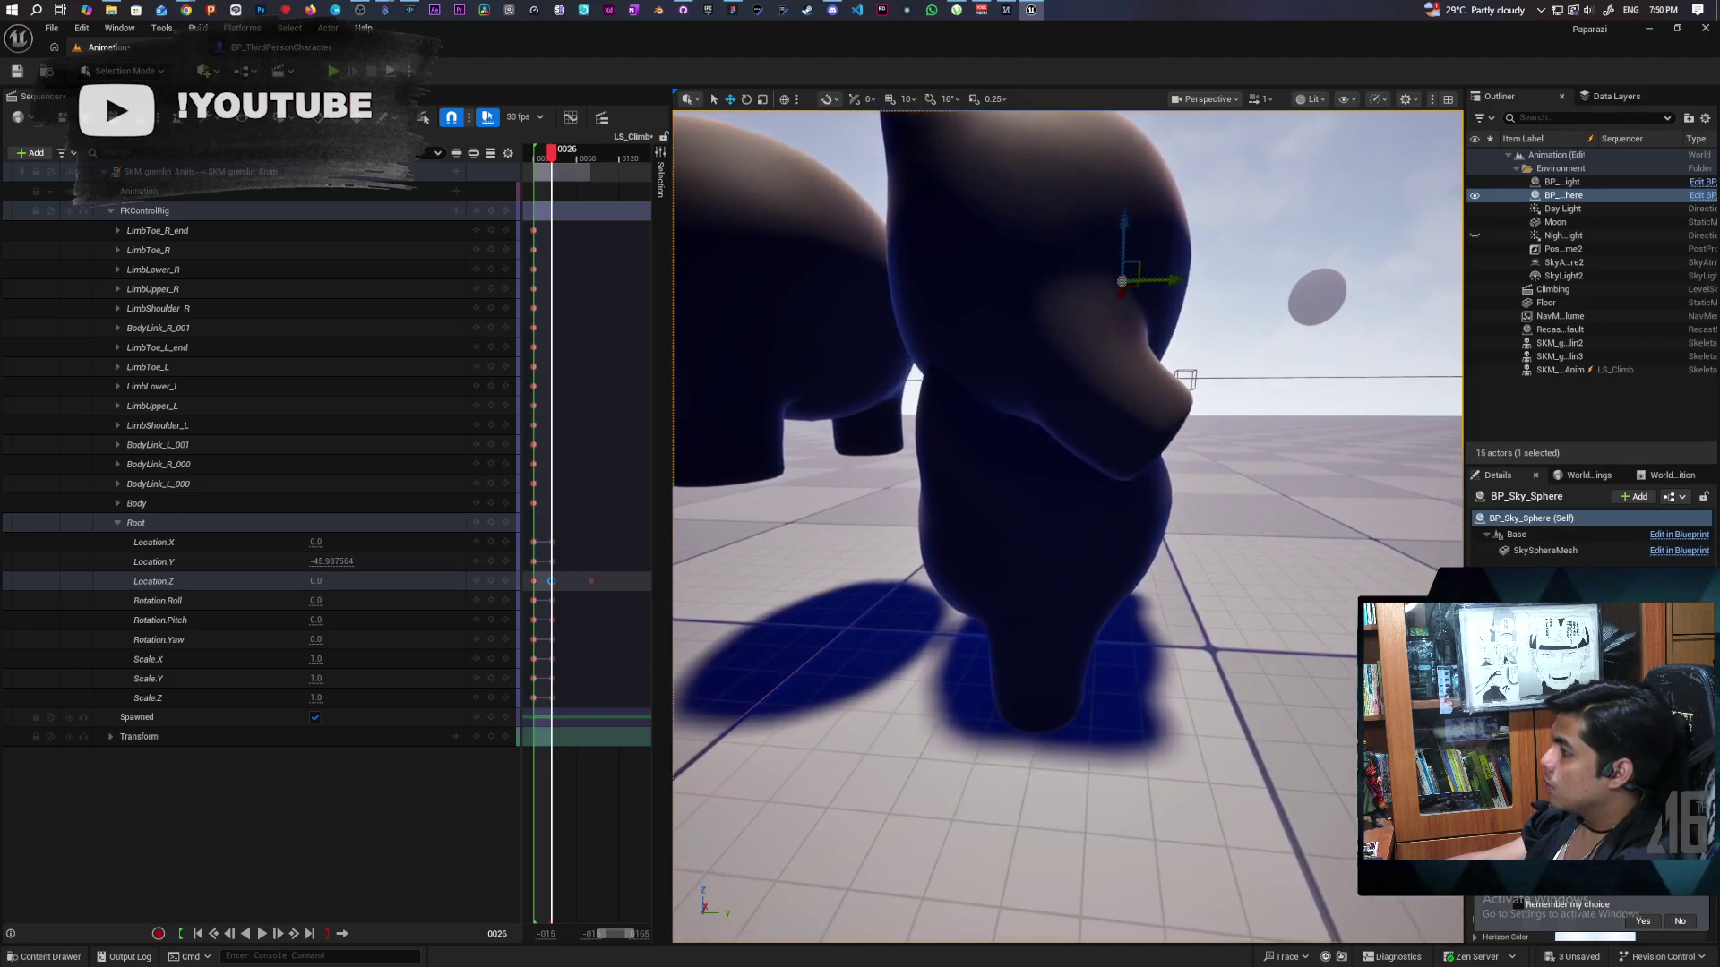
scroll(1101, 141, down, 5)
scroll(1102, 141, up, 5)
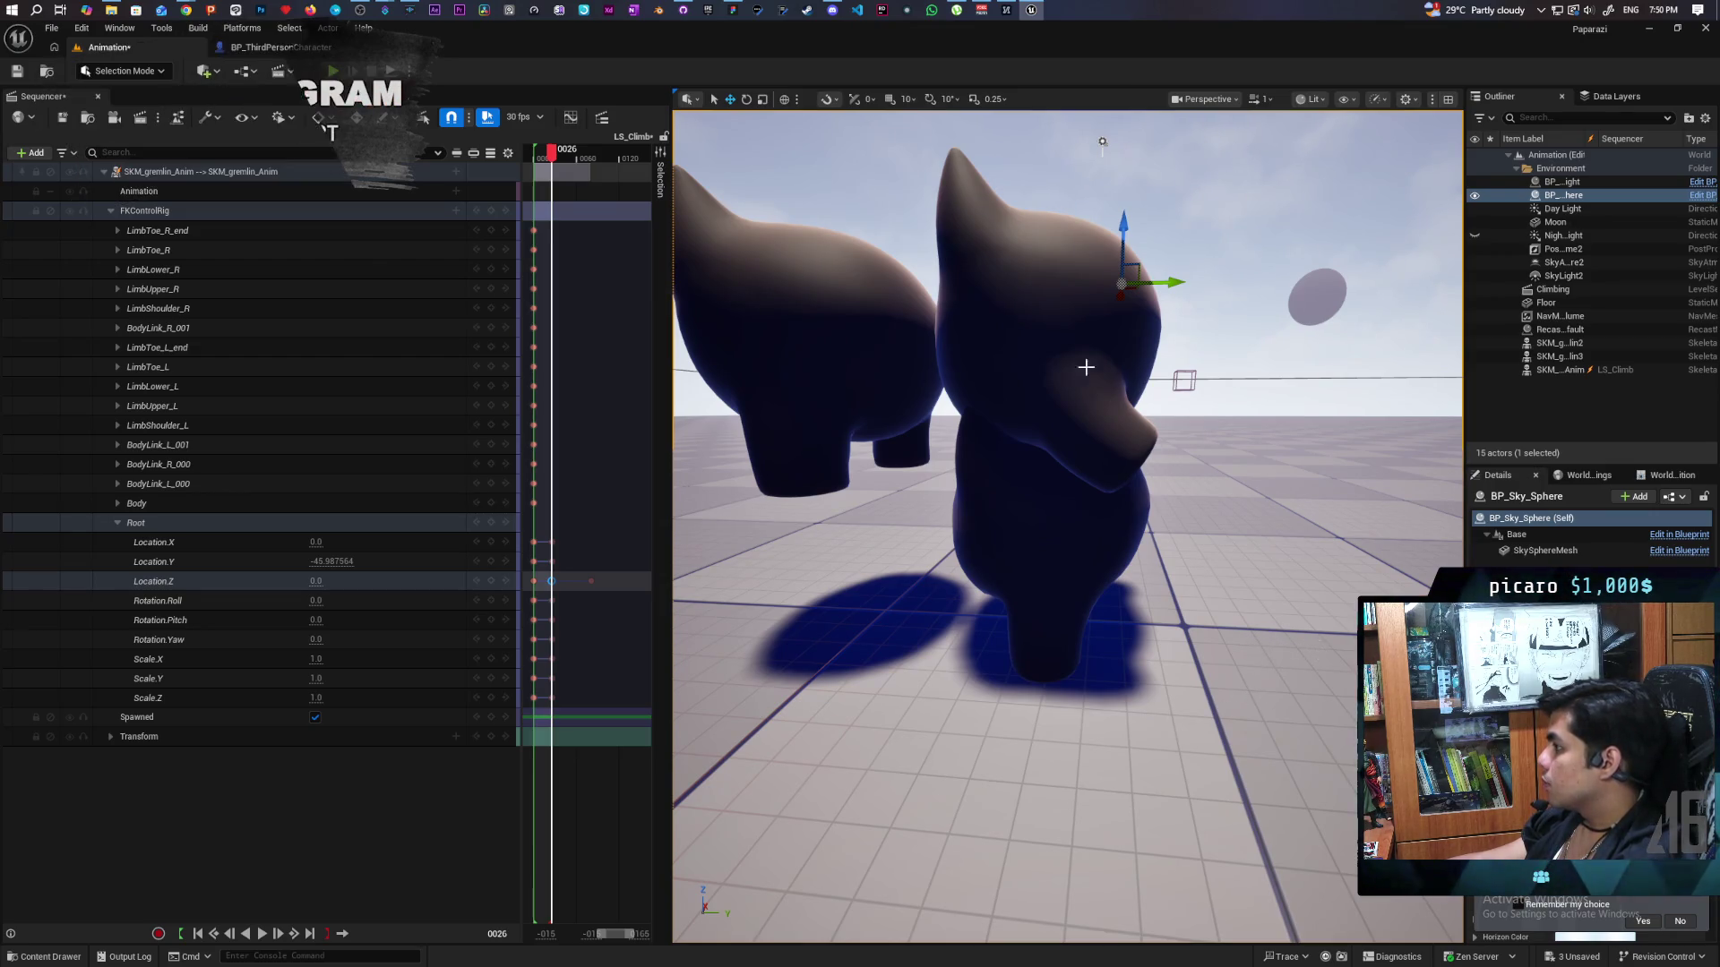
Alt-drag SKM_gremlin3 upward to stack SKM_gremlin4 above it.
click(1066, 345)
scroll(1122, 420, down, 5)
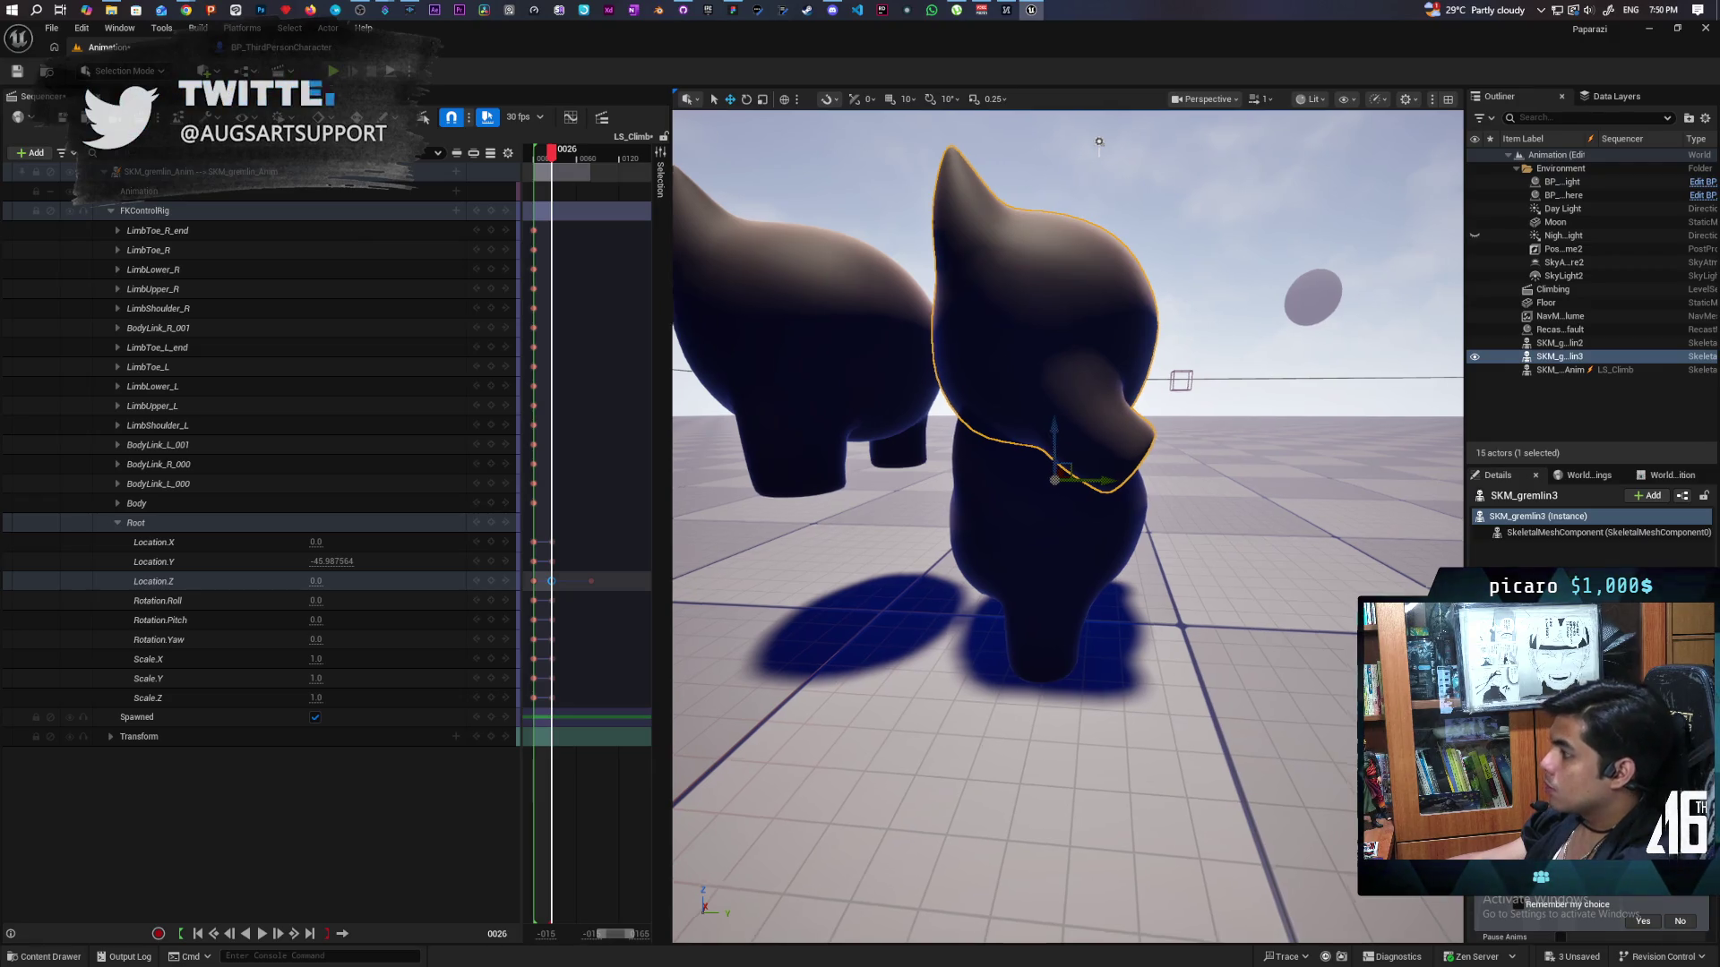
scroll(1122, 421, up, 4)
scroll(1122, 420, up, 2)
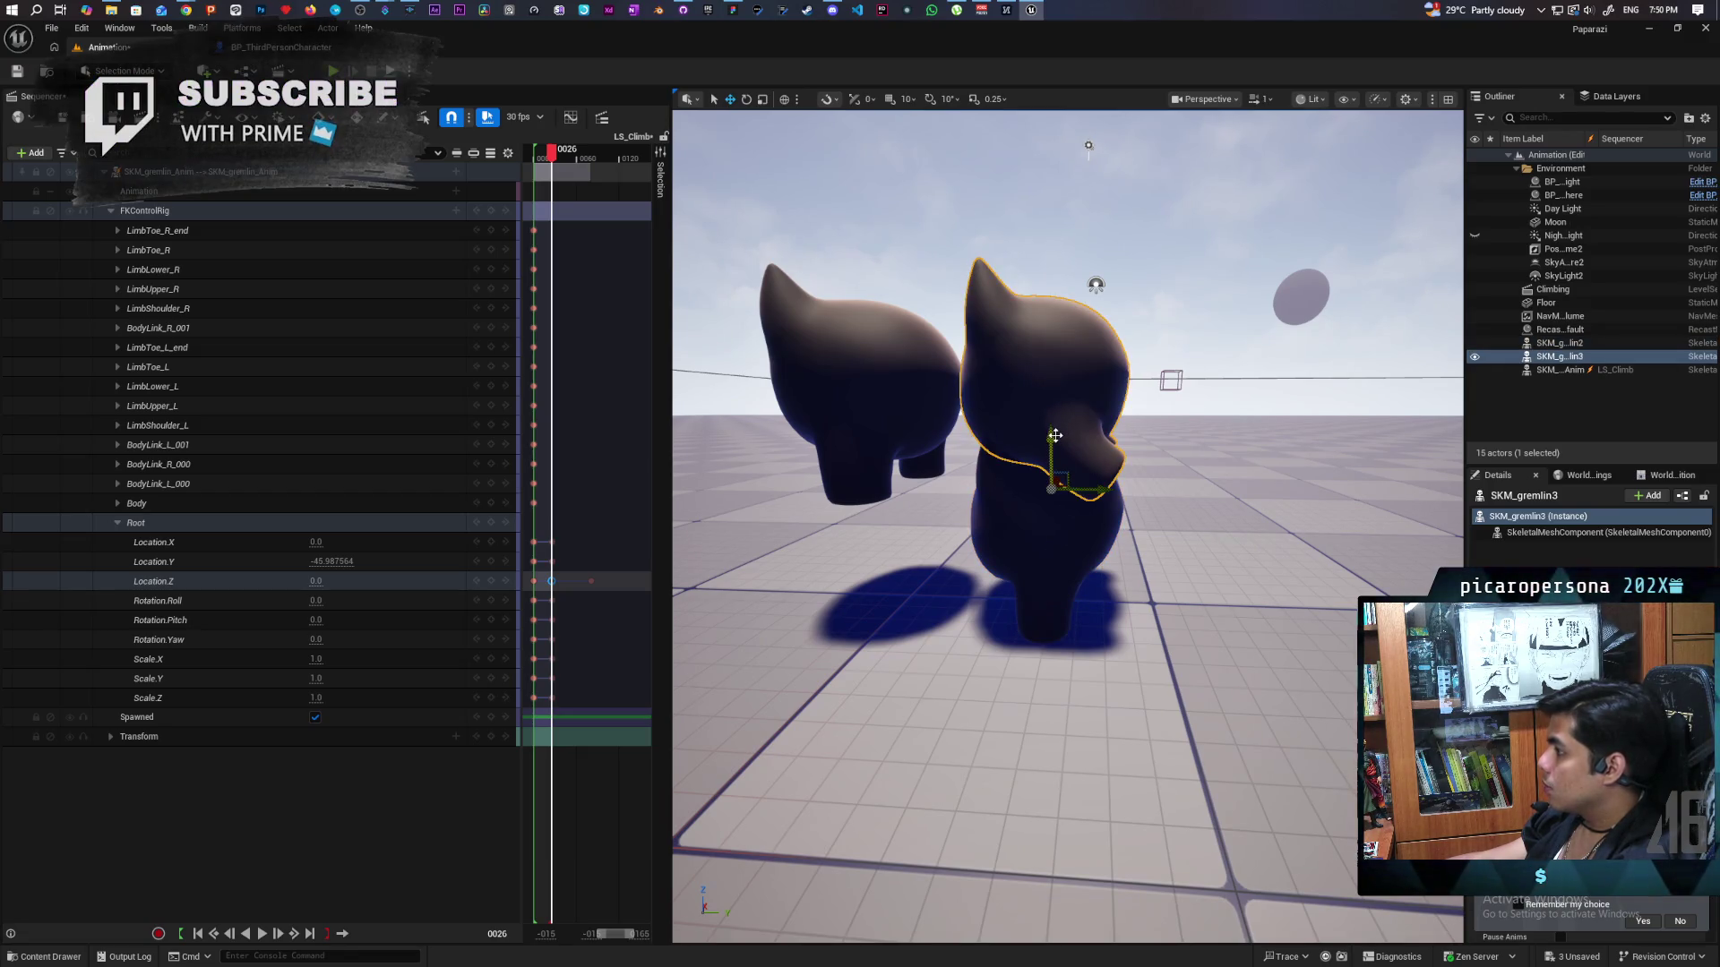
drag(1052, 438, 1069, 269)
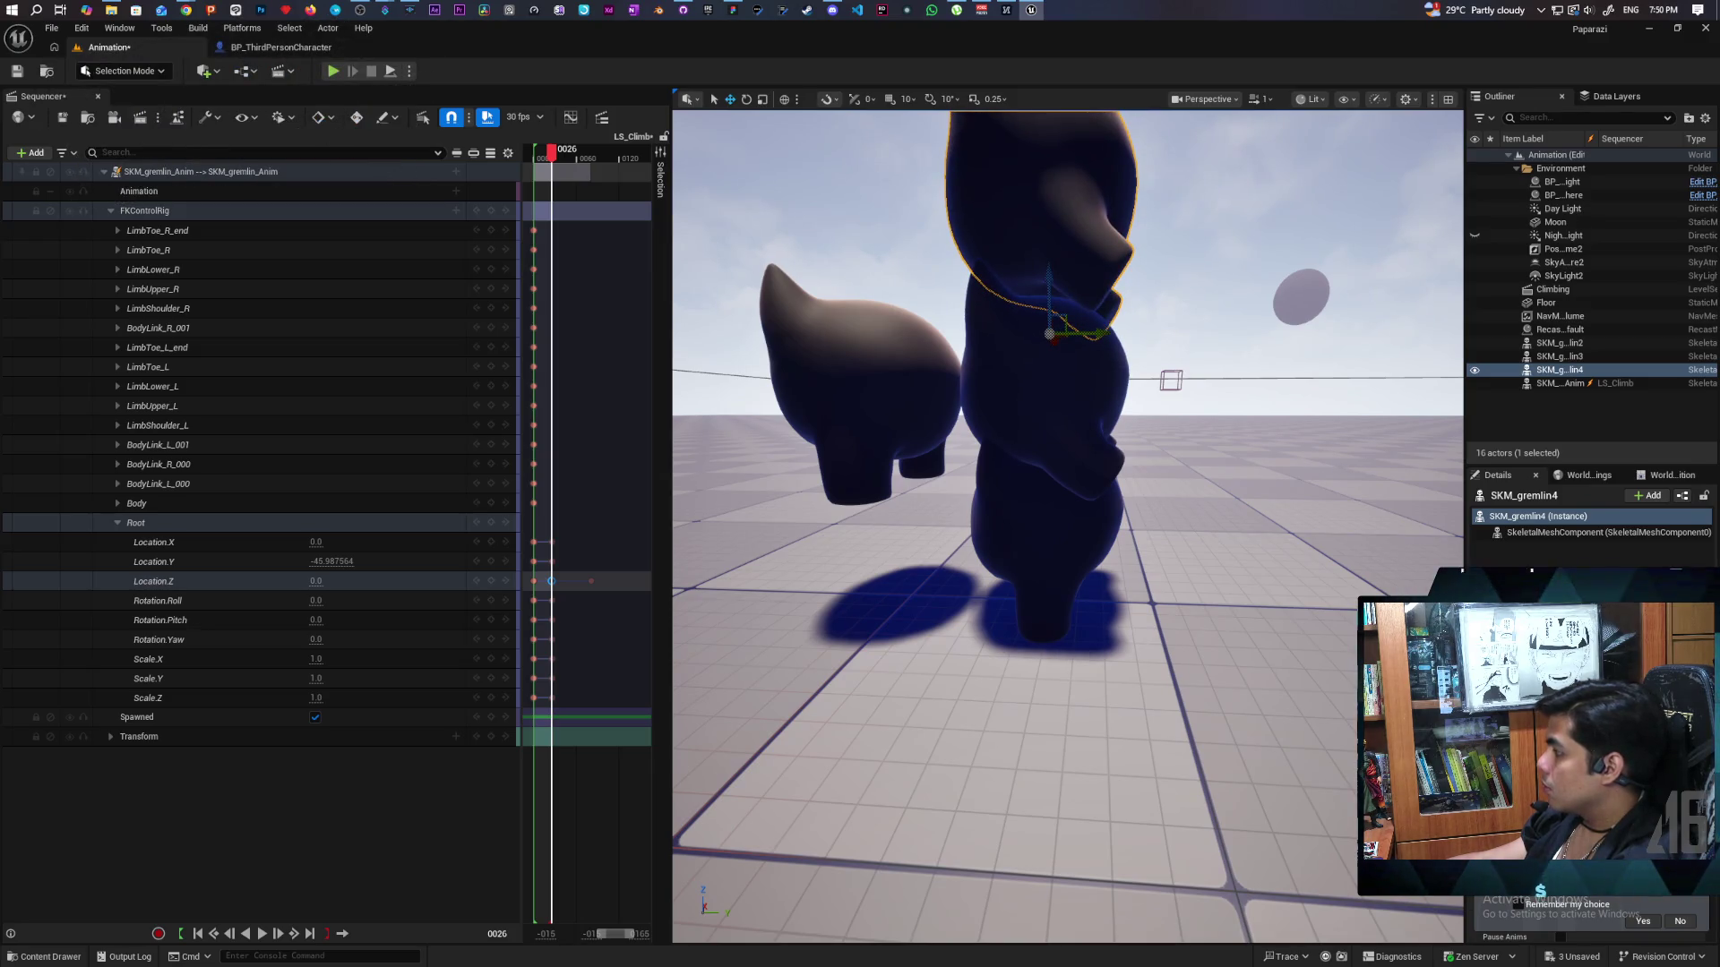
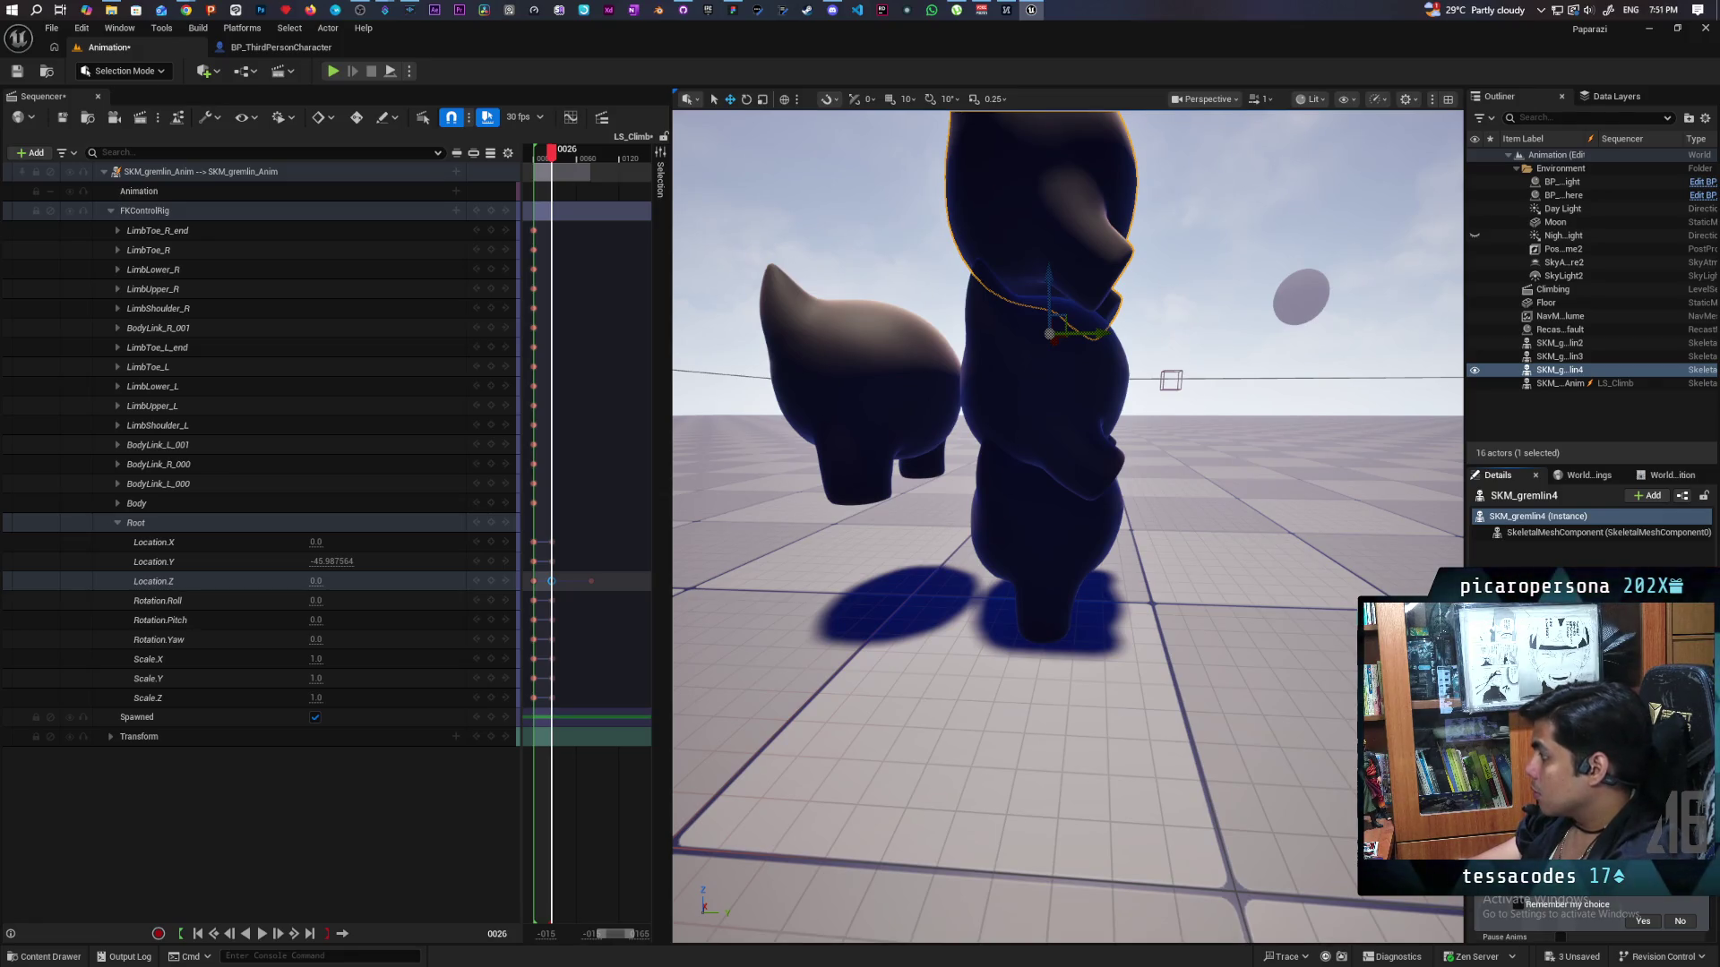
Undo and redo the gremlin's stretched climb pose, then view its torso up close.
key(ctrl+z)
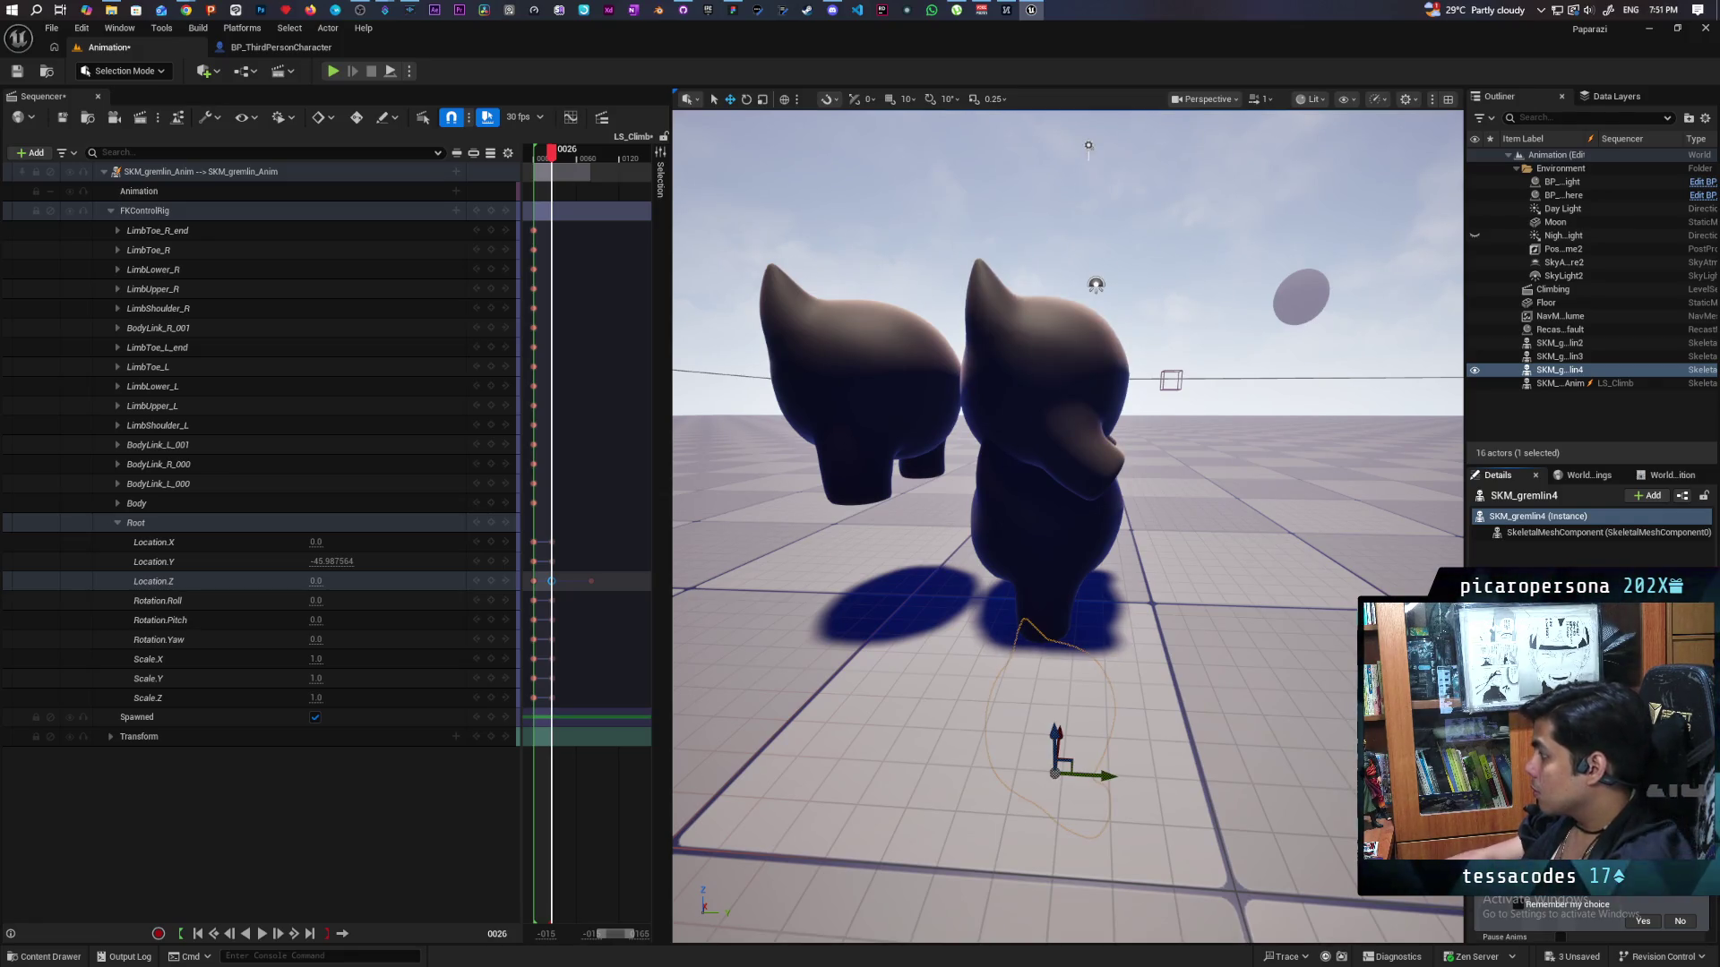
key(ctrl+y)
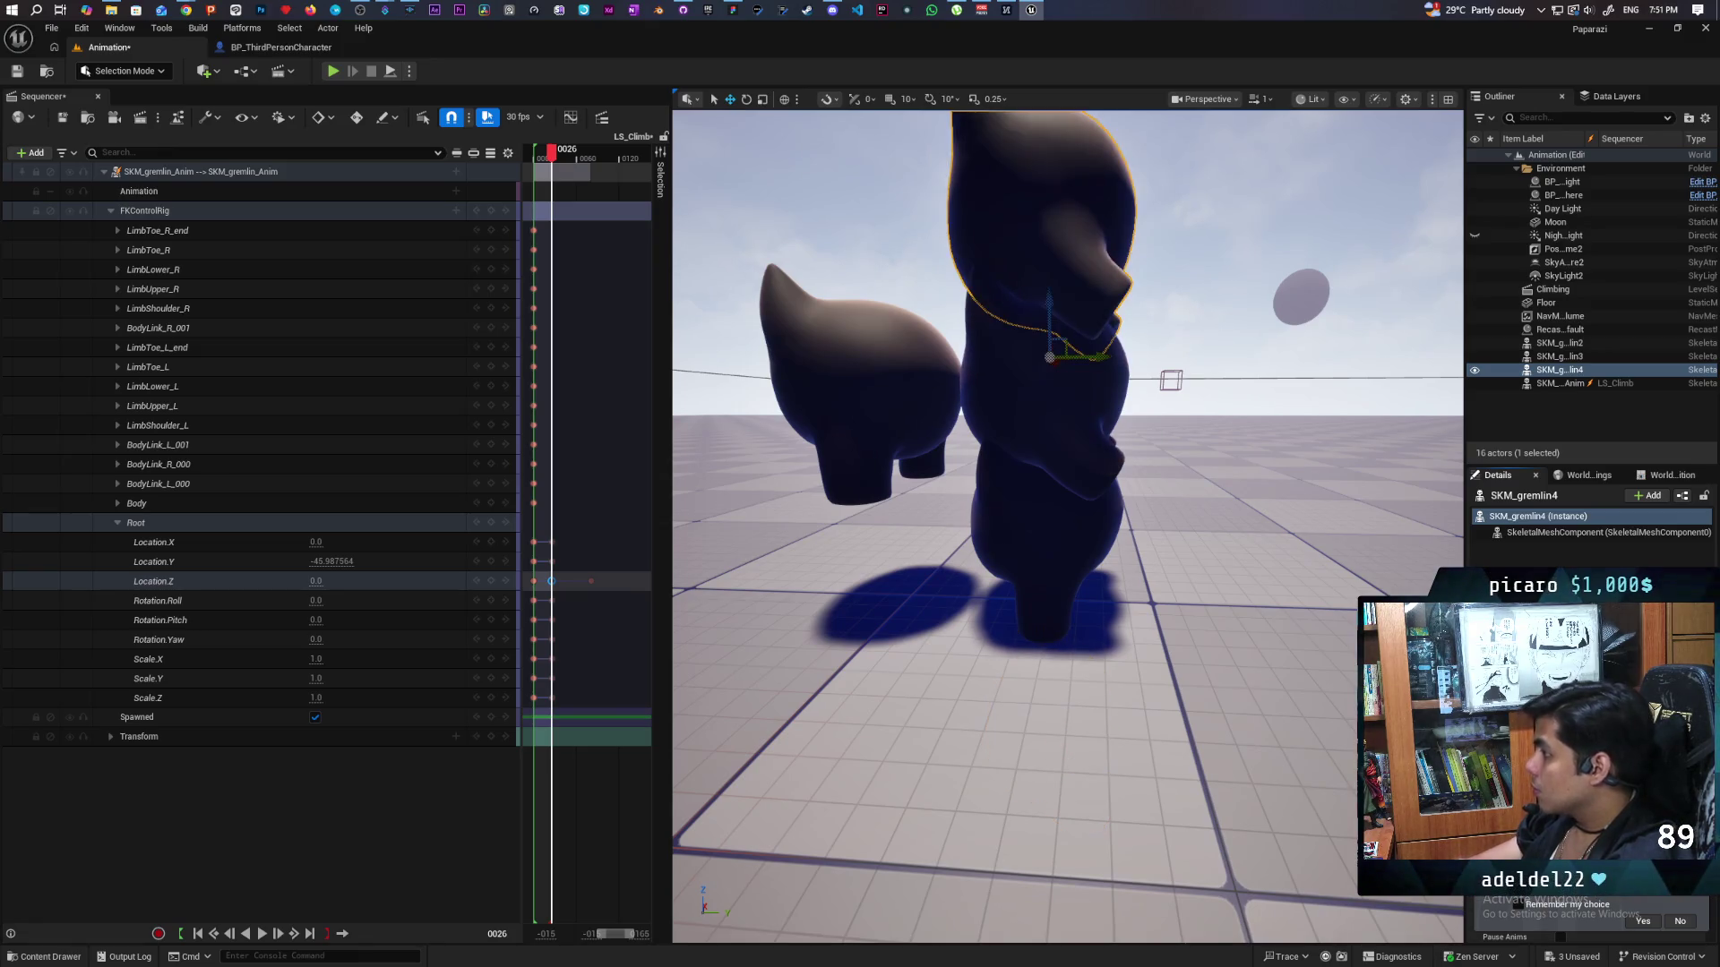
mouse_move(1175, 626)
mouse_down()
mouse_move(990, 403)
mouse_move(788, 384)
mouse_move(829, 485)
mouse_move(788, 501)
mouse_move(757, 684)
mouse_move(788, 609)
mouse_move(729, 509)
mouse_move(1150, 573)
mouse_move(1152, 603)
mouse_up()
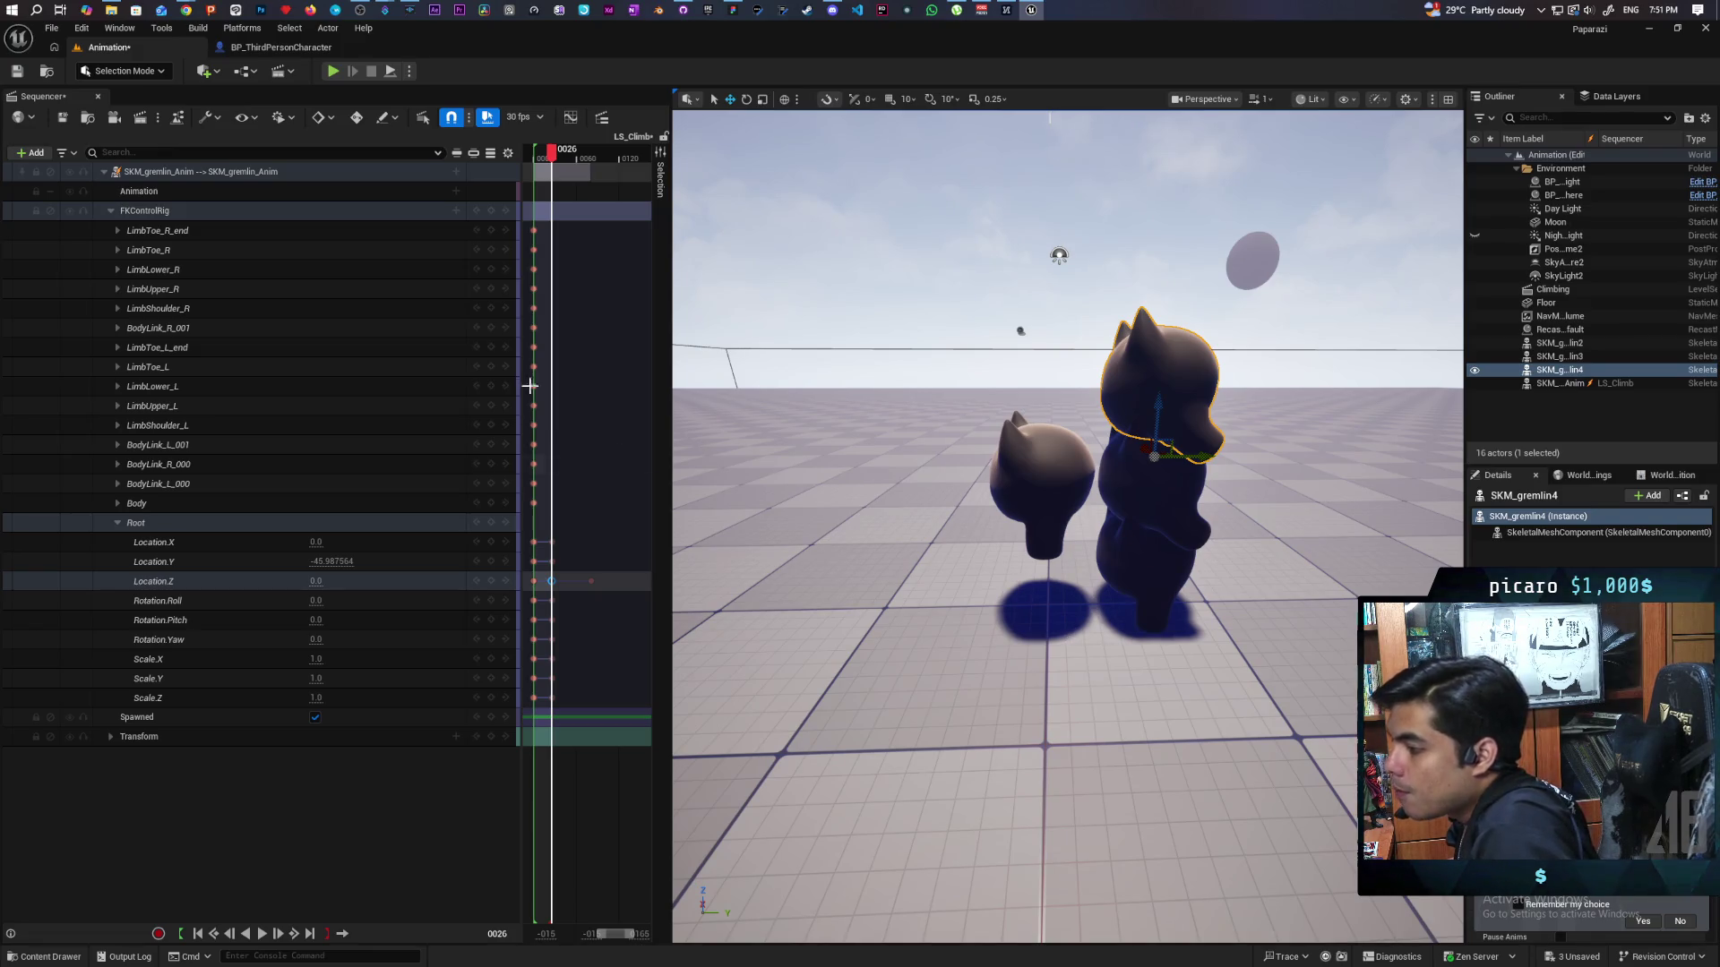
Save the Animation level, scrub the climb between frames 9 and 26, and locate LS_Climb.
click(21, 74)
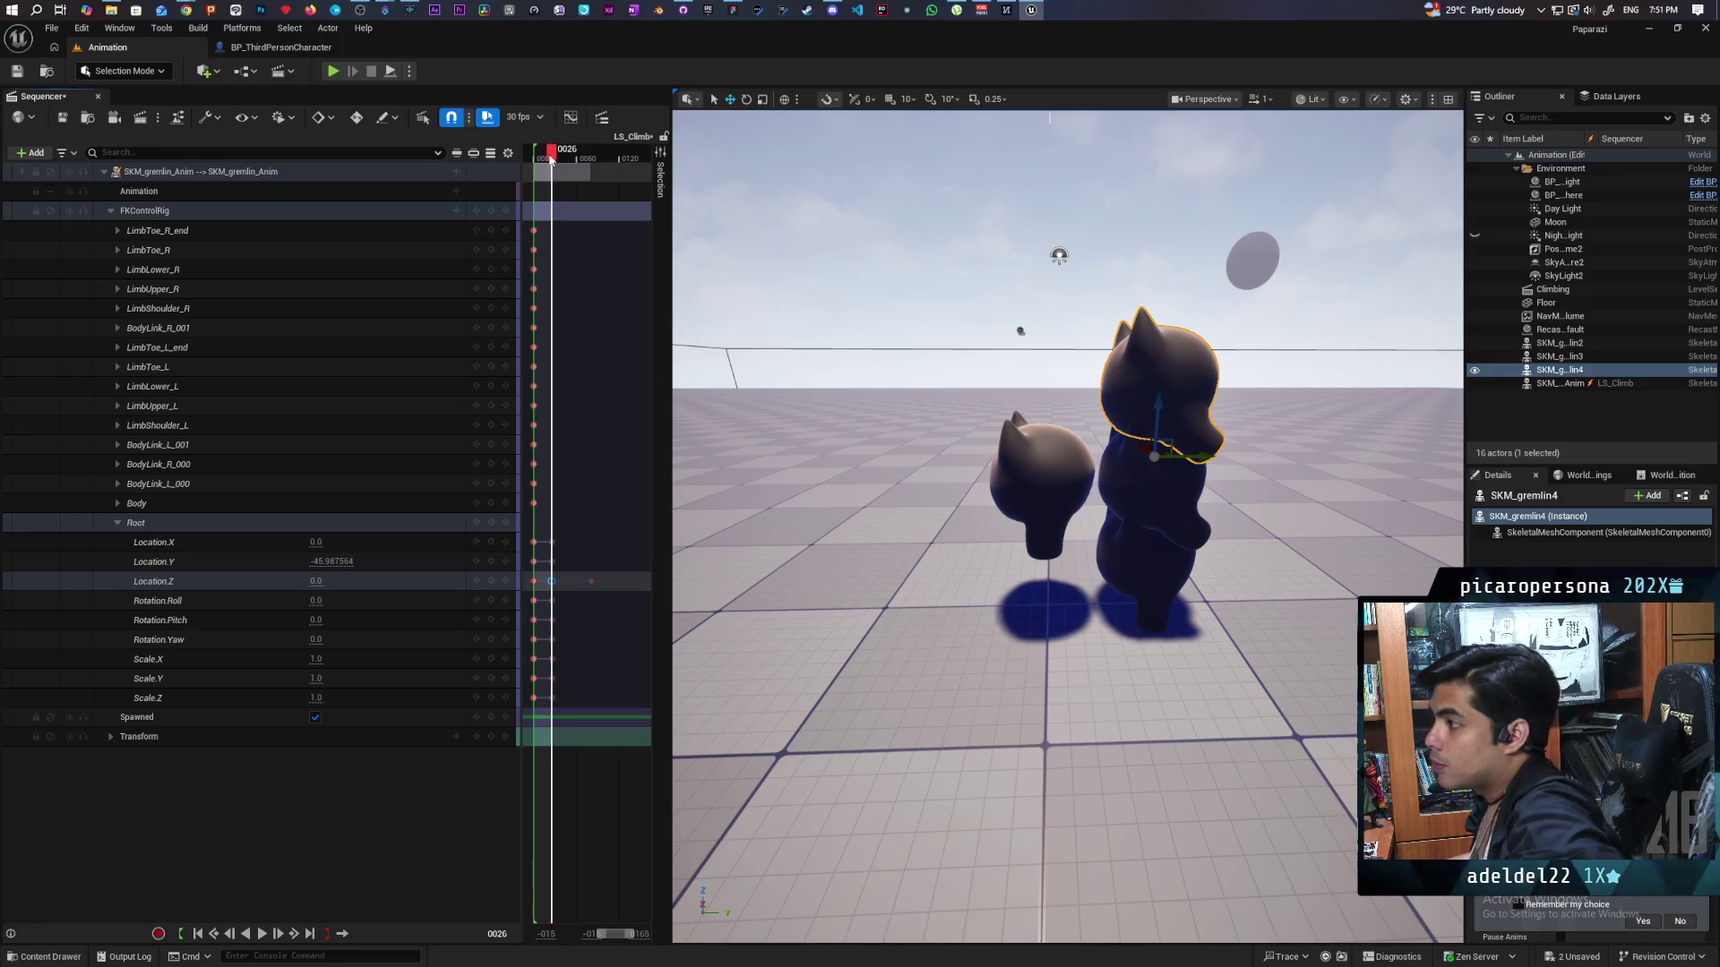
mouse_move(550, 152)
mouse_down()
mouse_move(536, 156)
mouse_move(552, 165)
mouse_up()
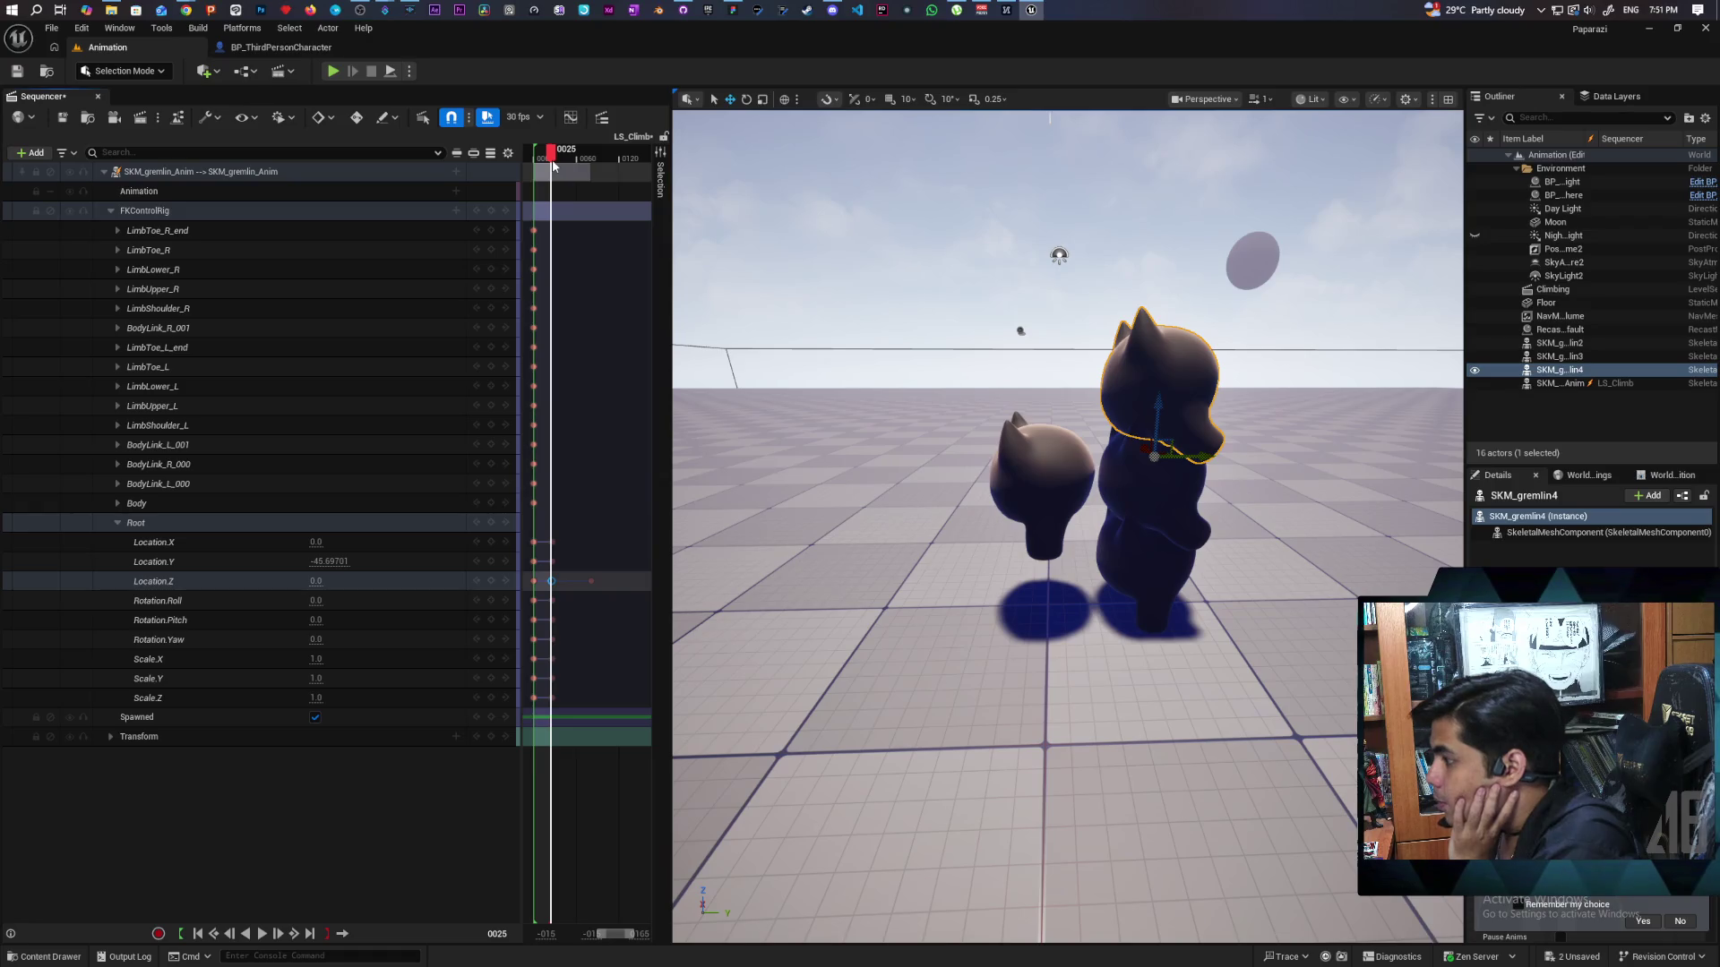
click(553, 165)
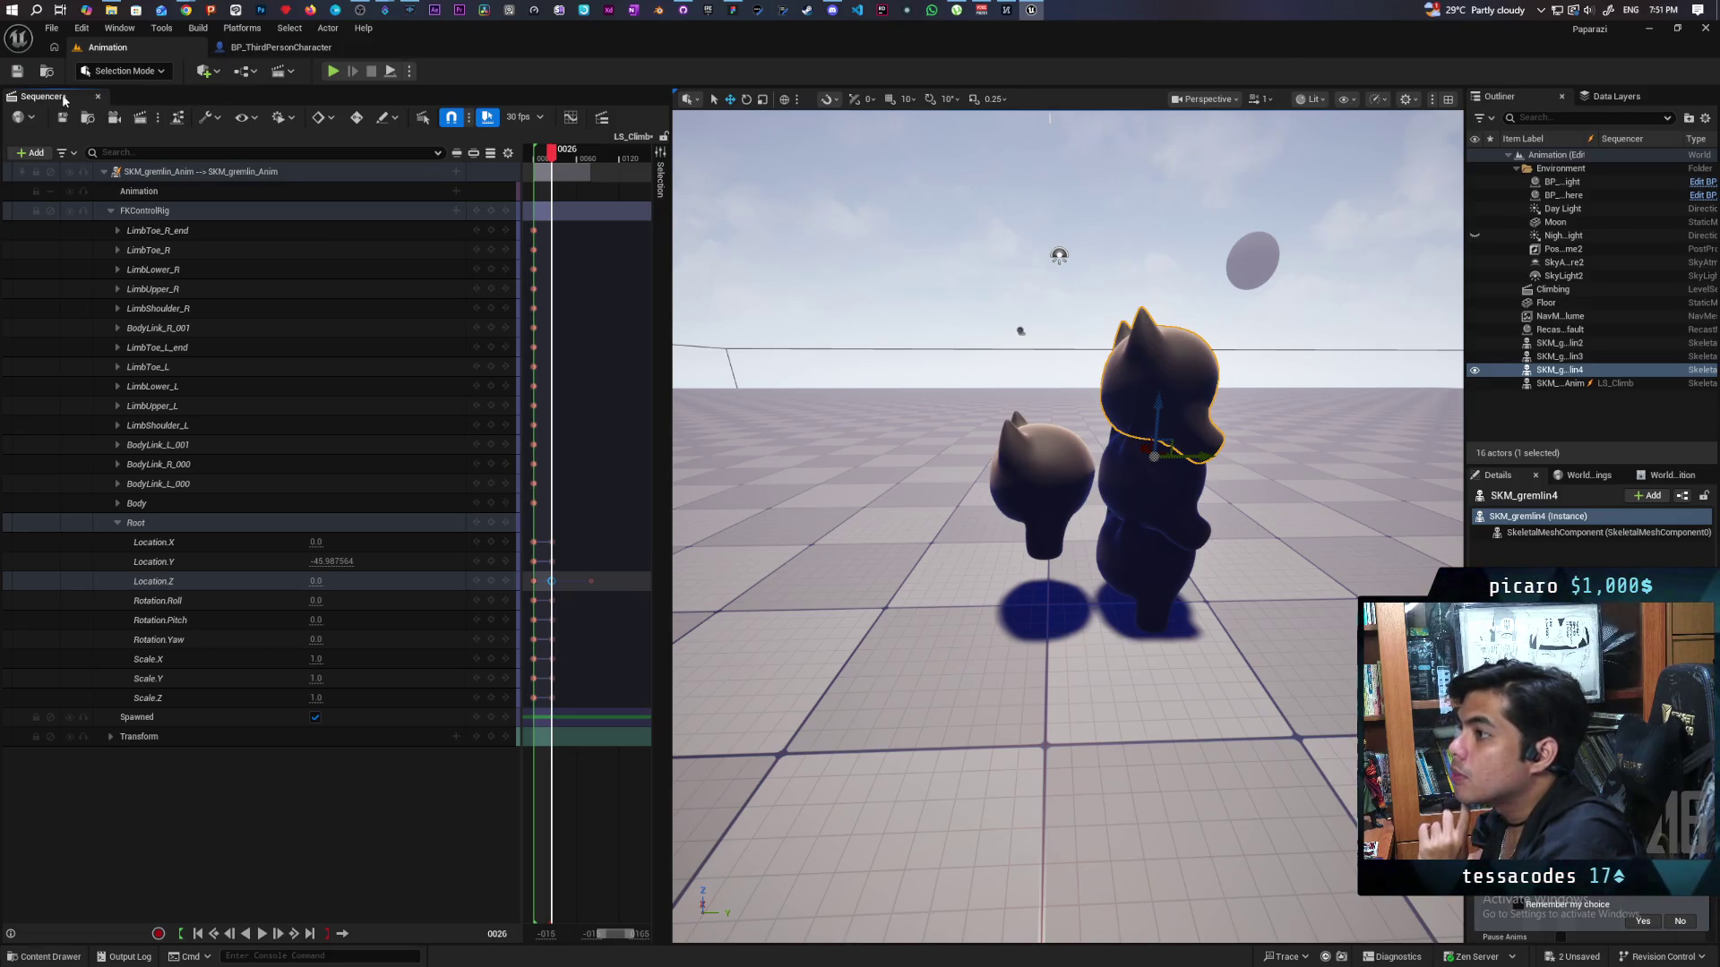
click(86, 120)
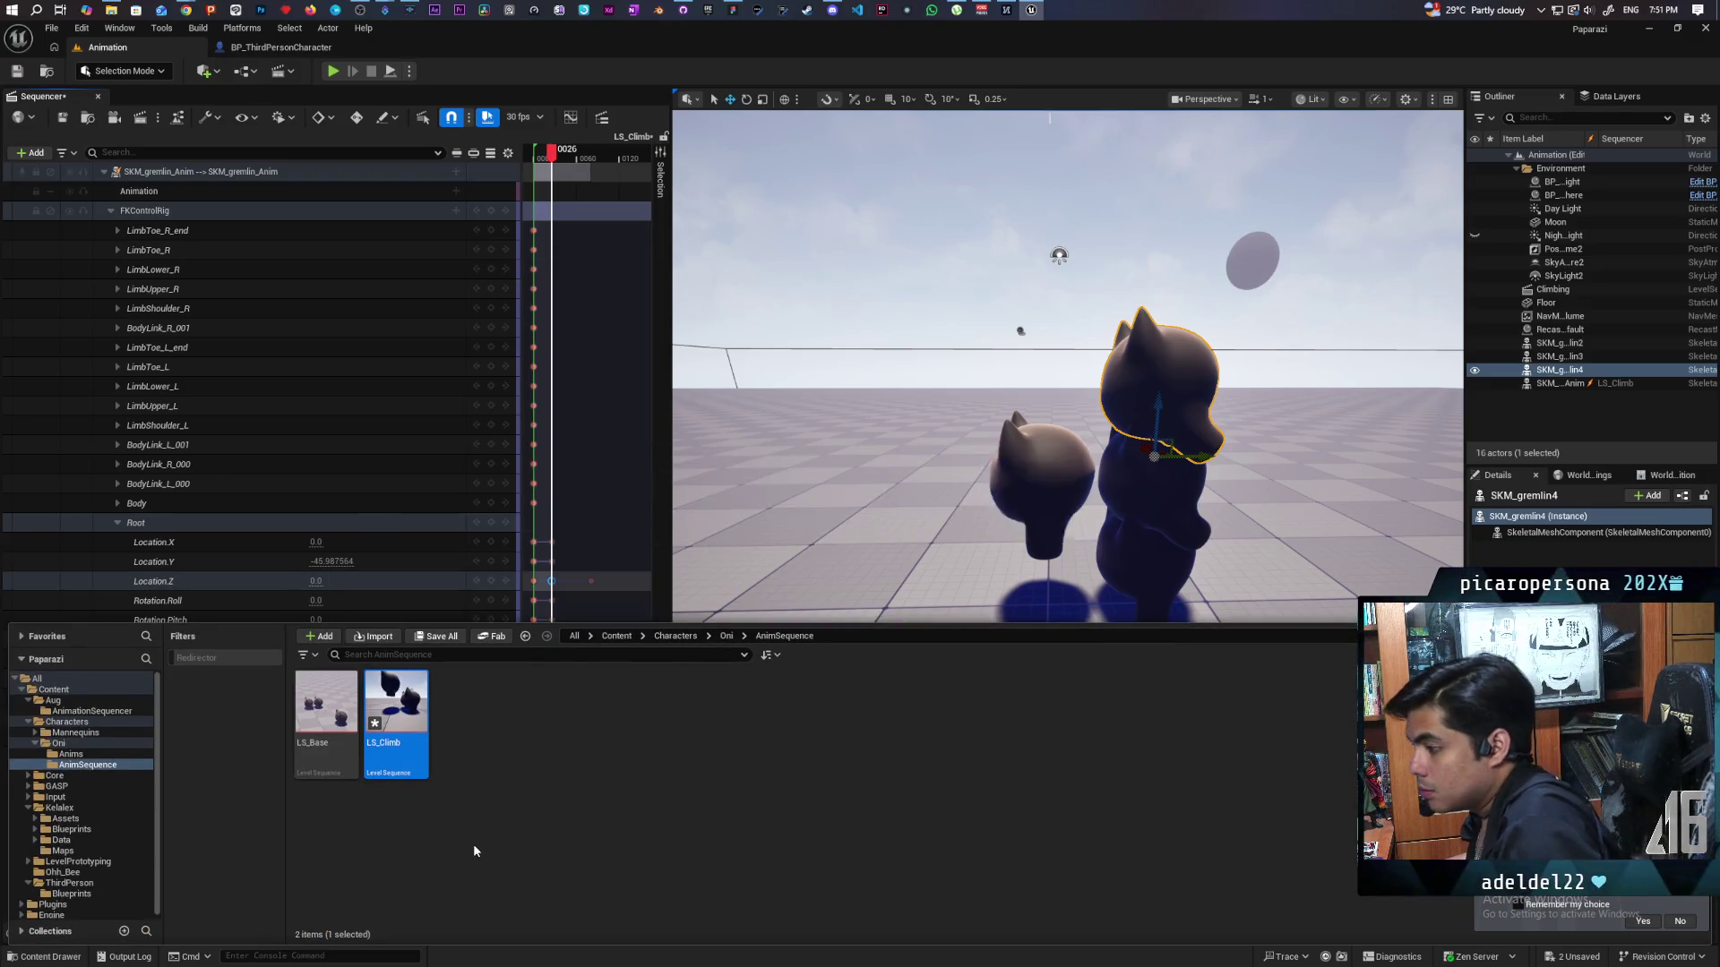
Save the LS_Climb sequence and rename it to LS_Climb_Up.
key(ctrl+s)
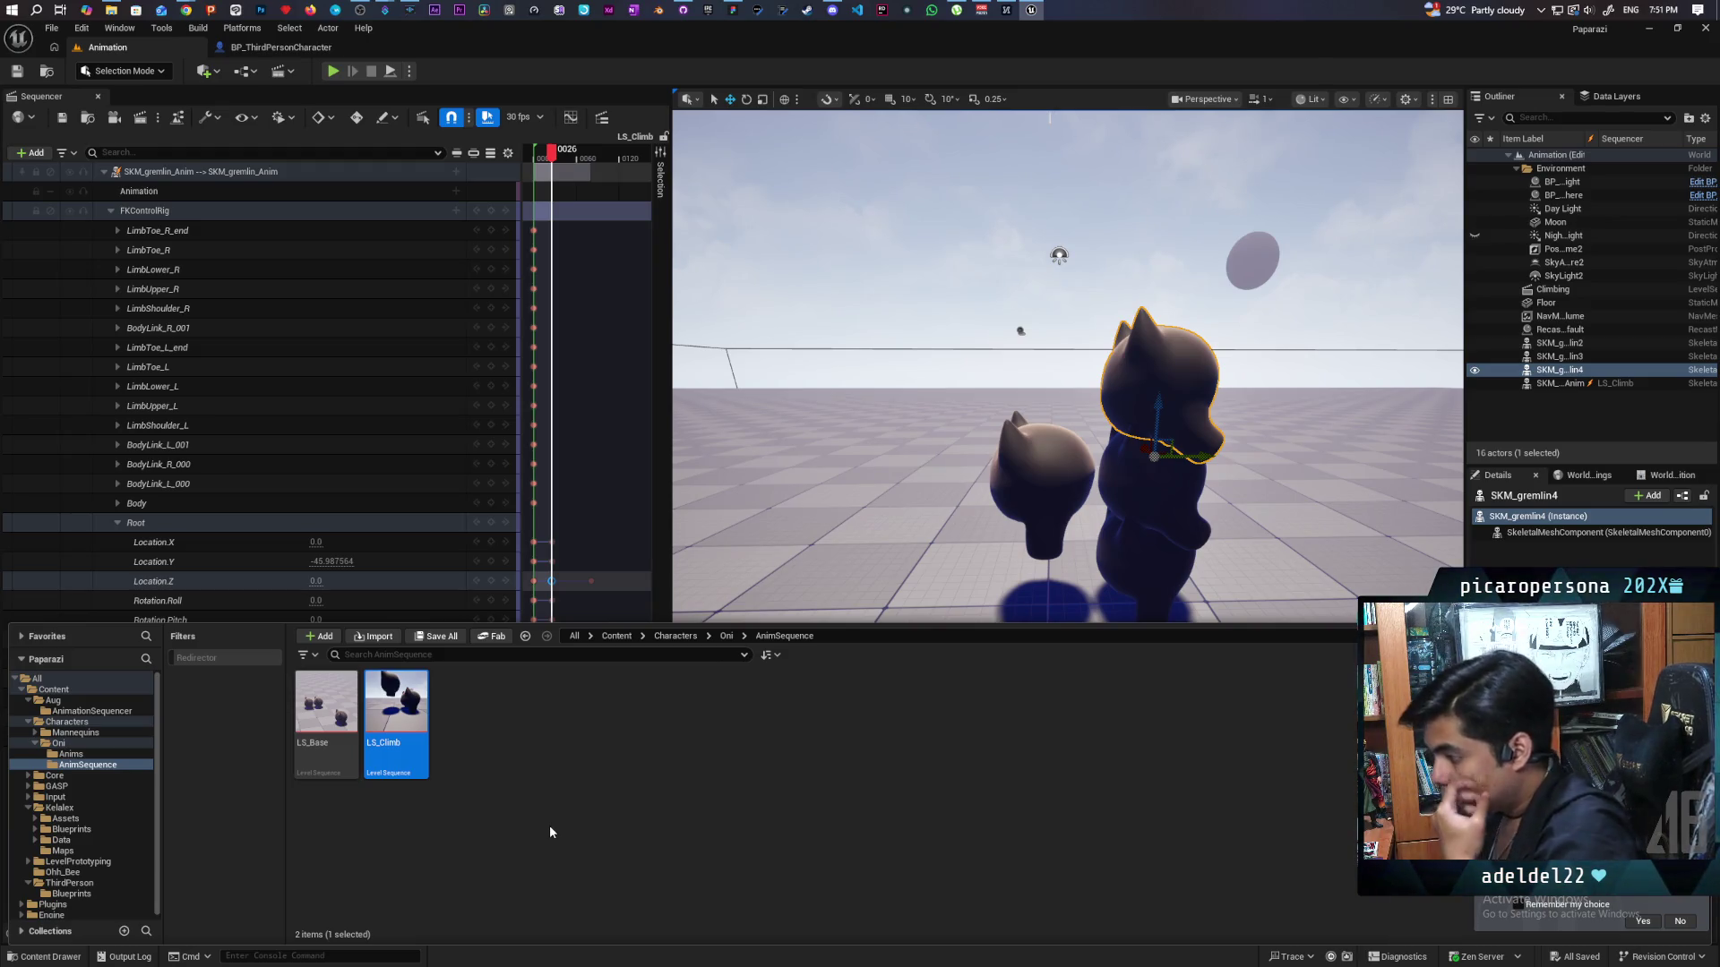
key(F2)
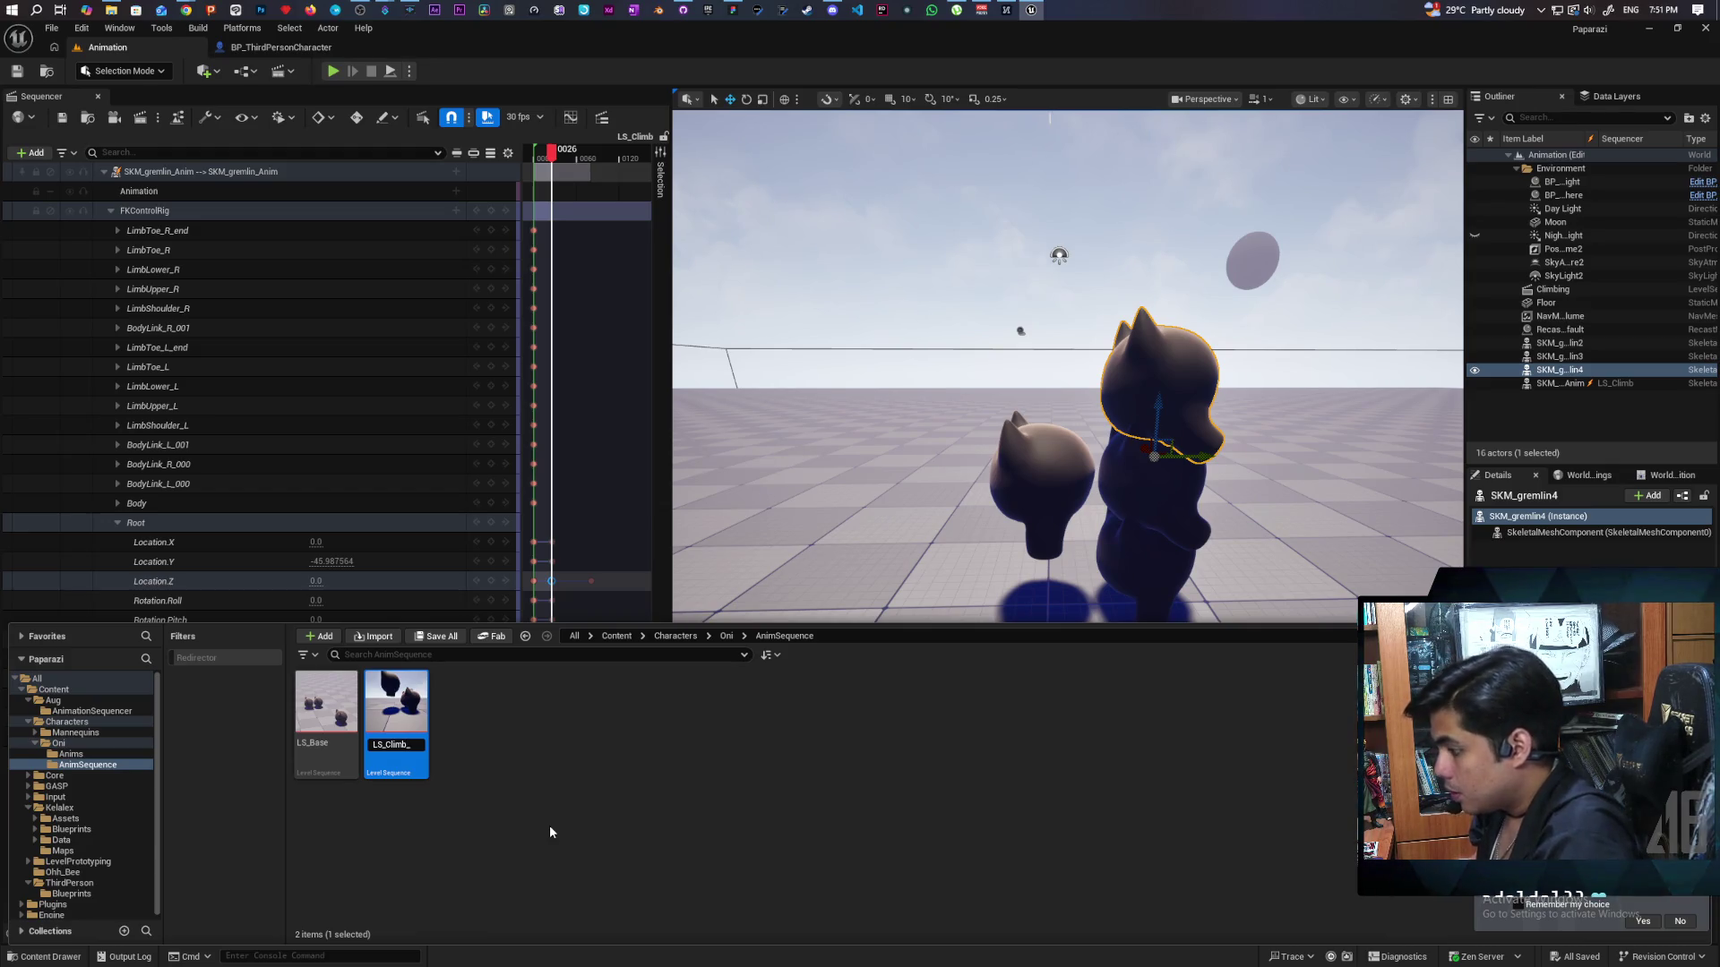
text(_Up)
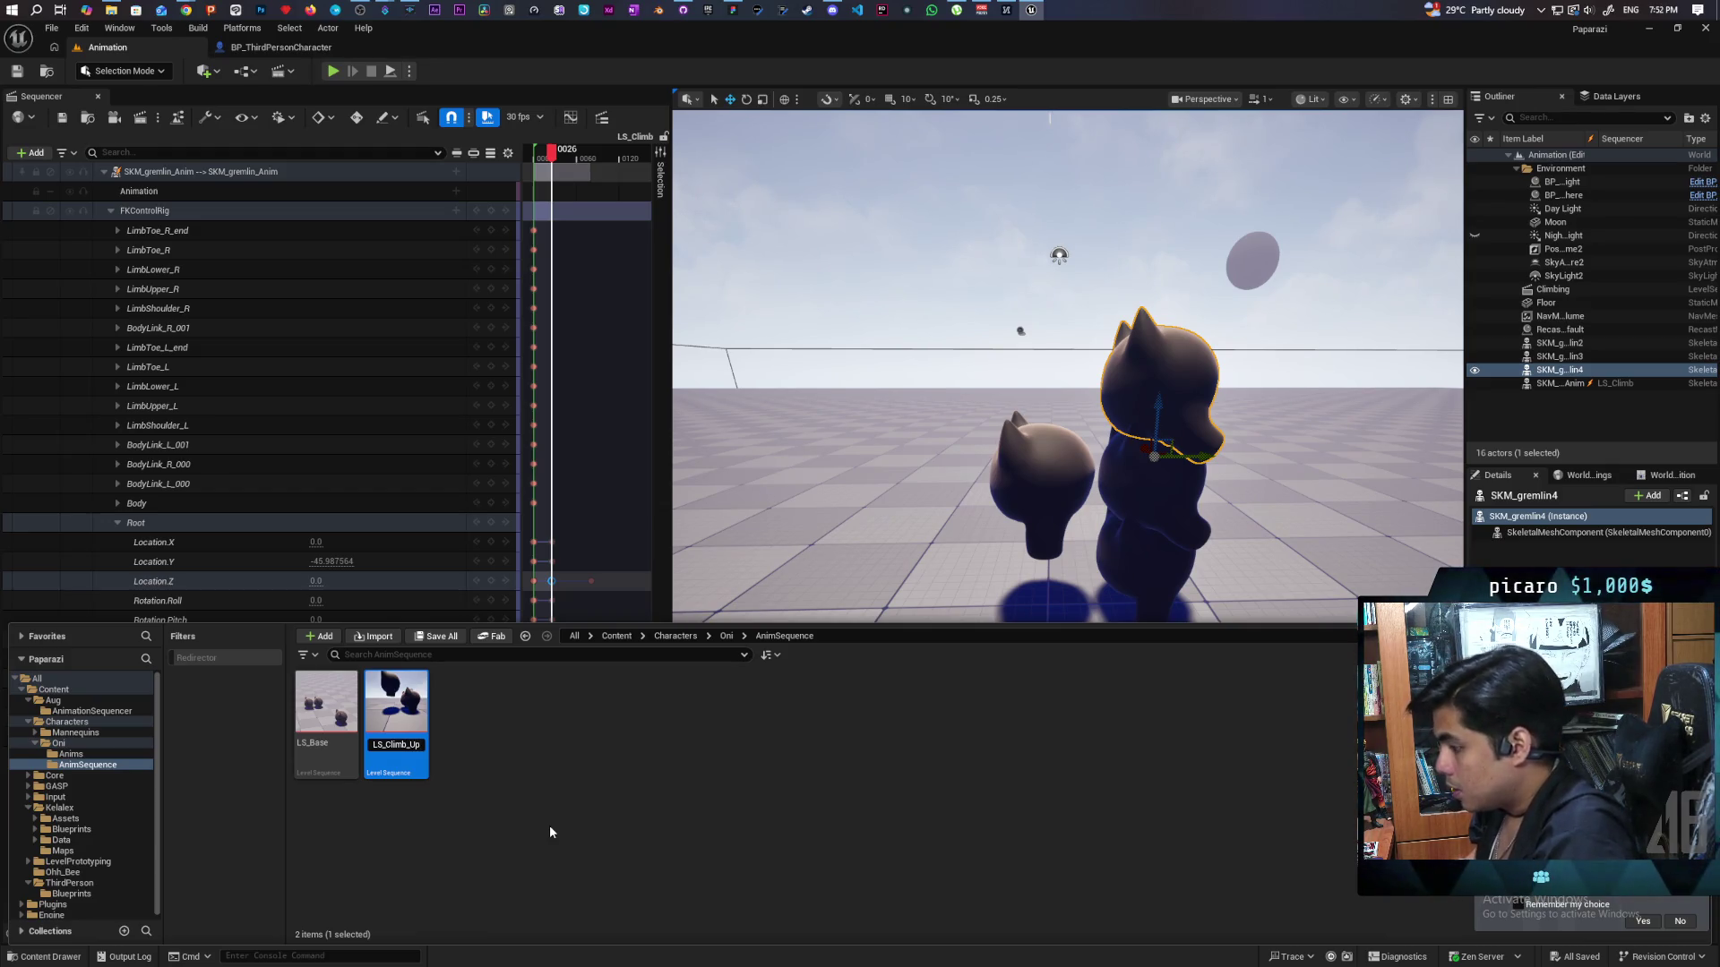
key(Return)
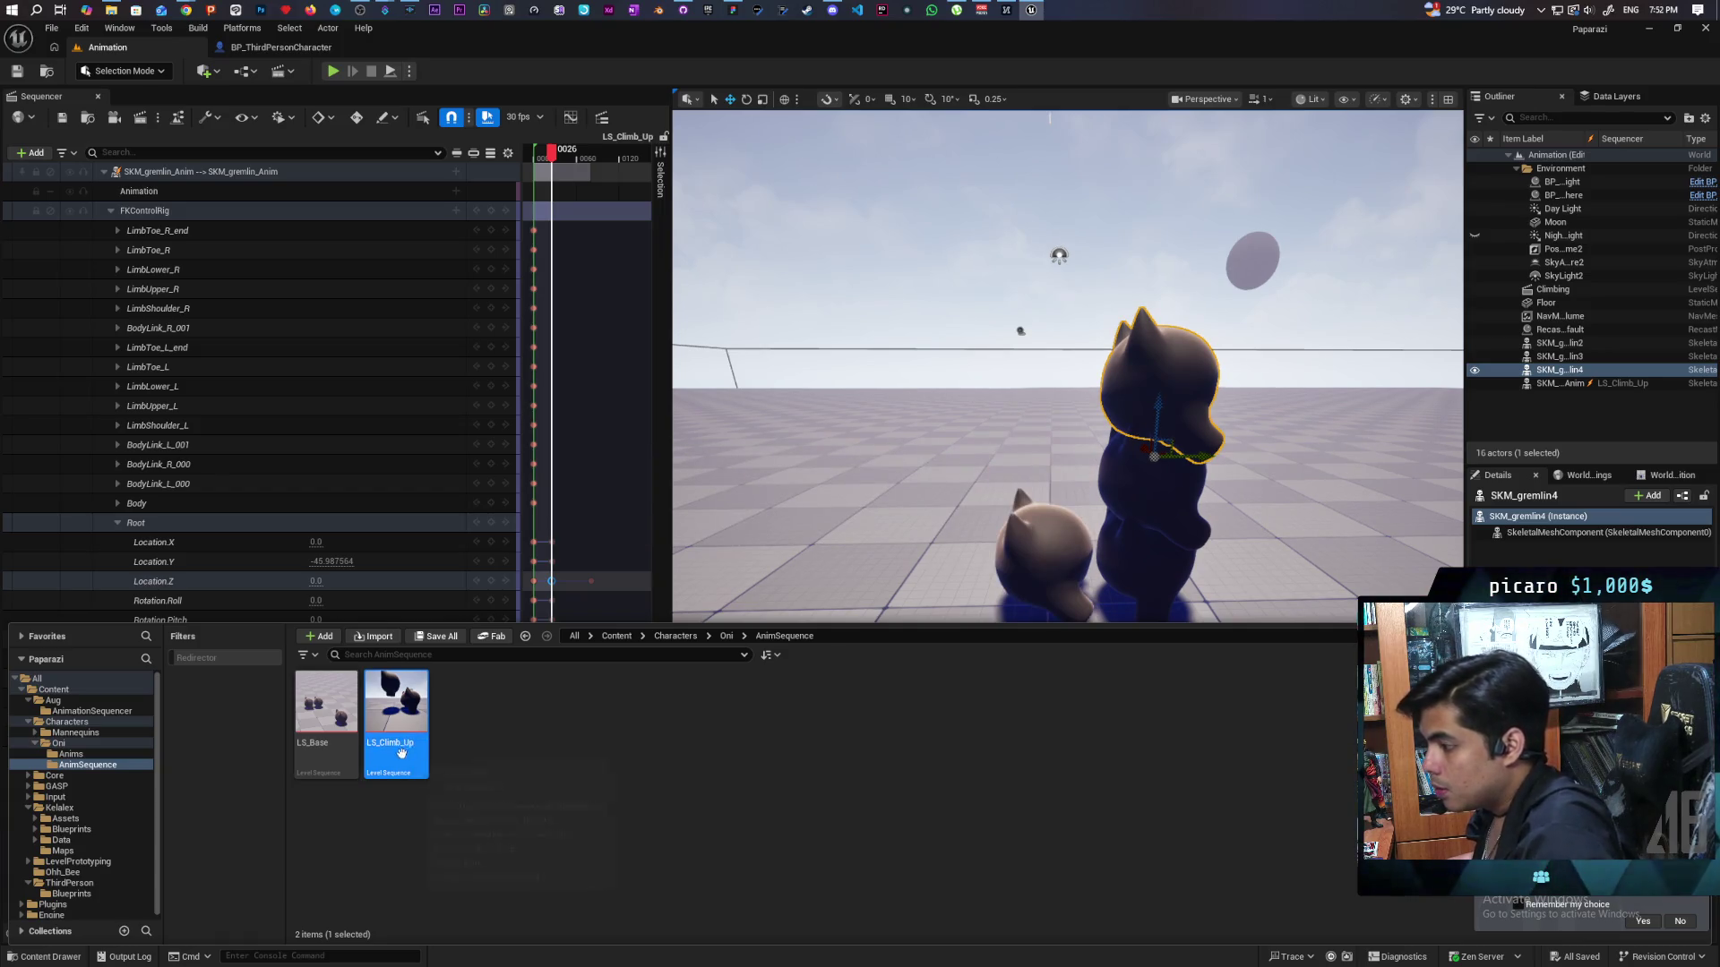
Duplicate LS_Climb_Up as LS_Climb_Forward and save the new sequence.
key(ctrl+d)
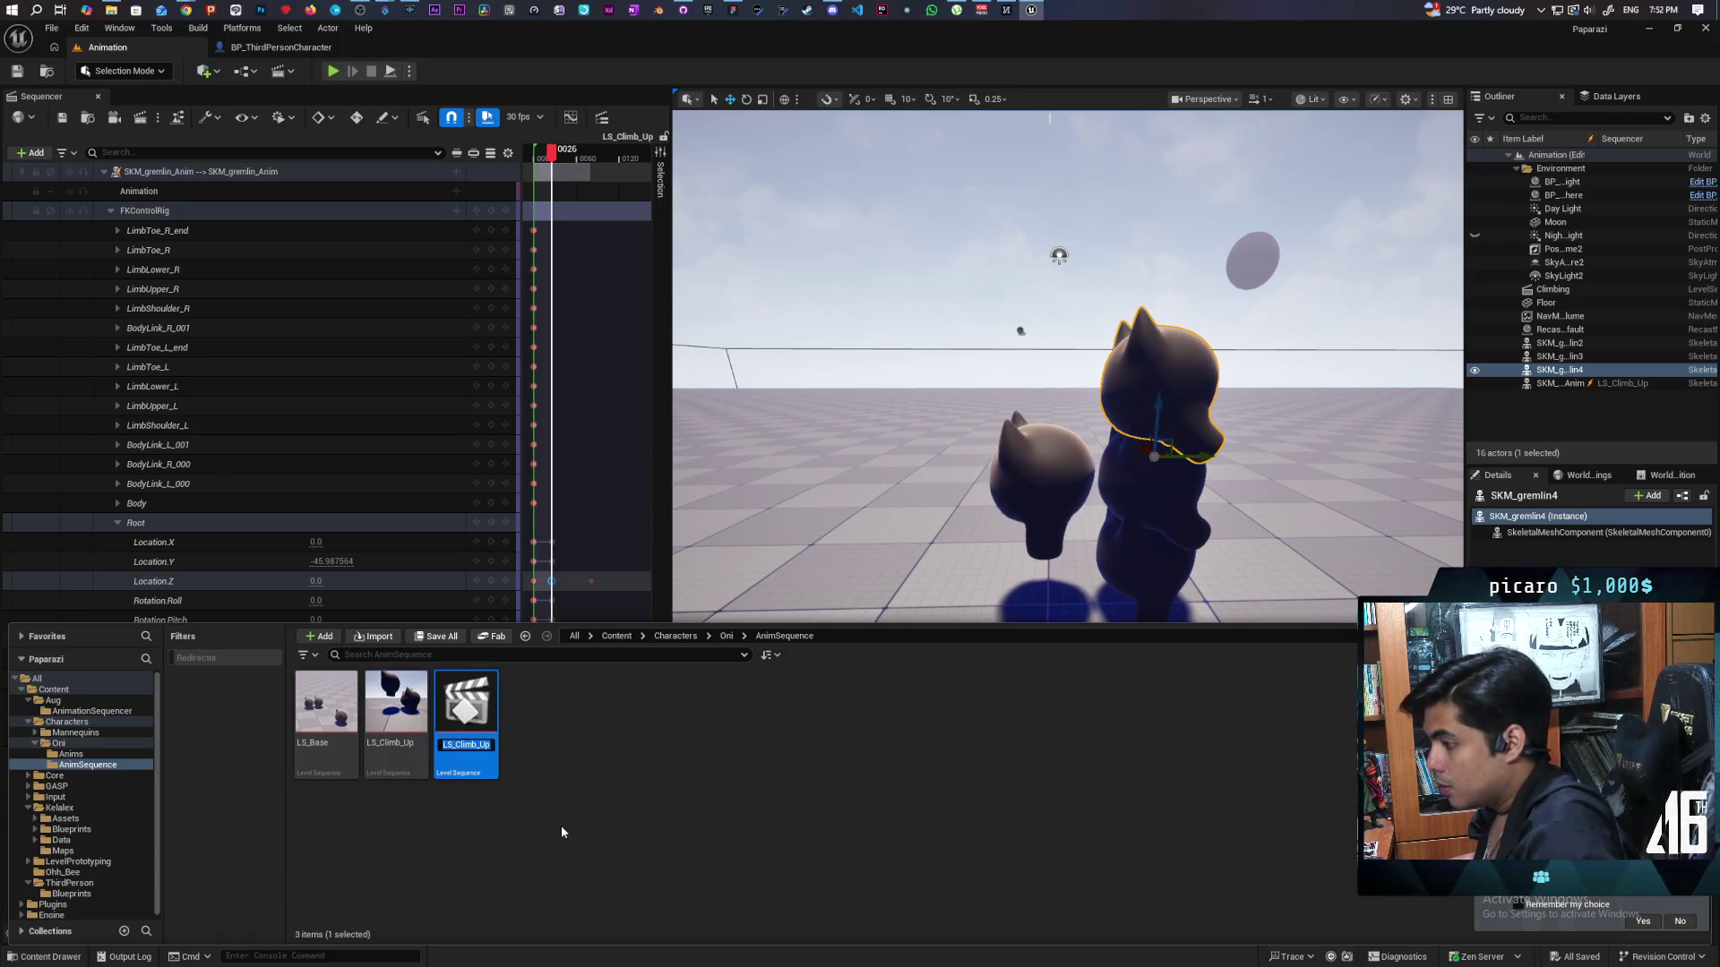
key(BackSpace)
key(BackSpace)
key(BackSpace)
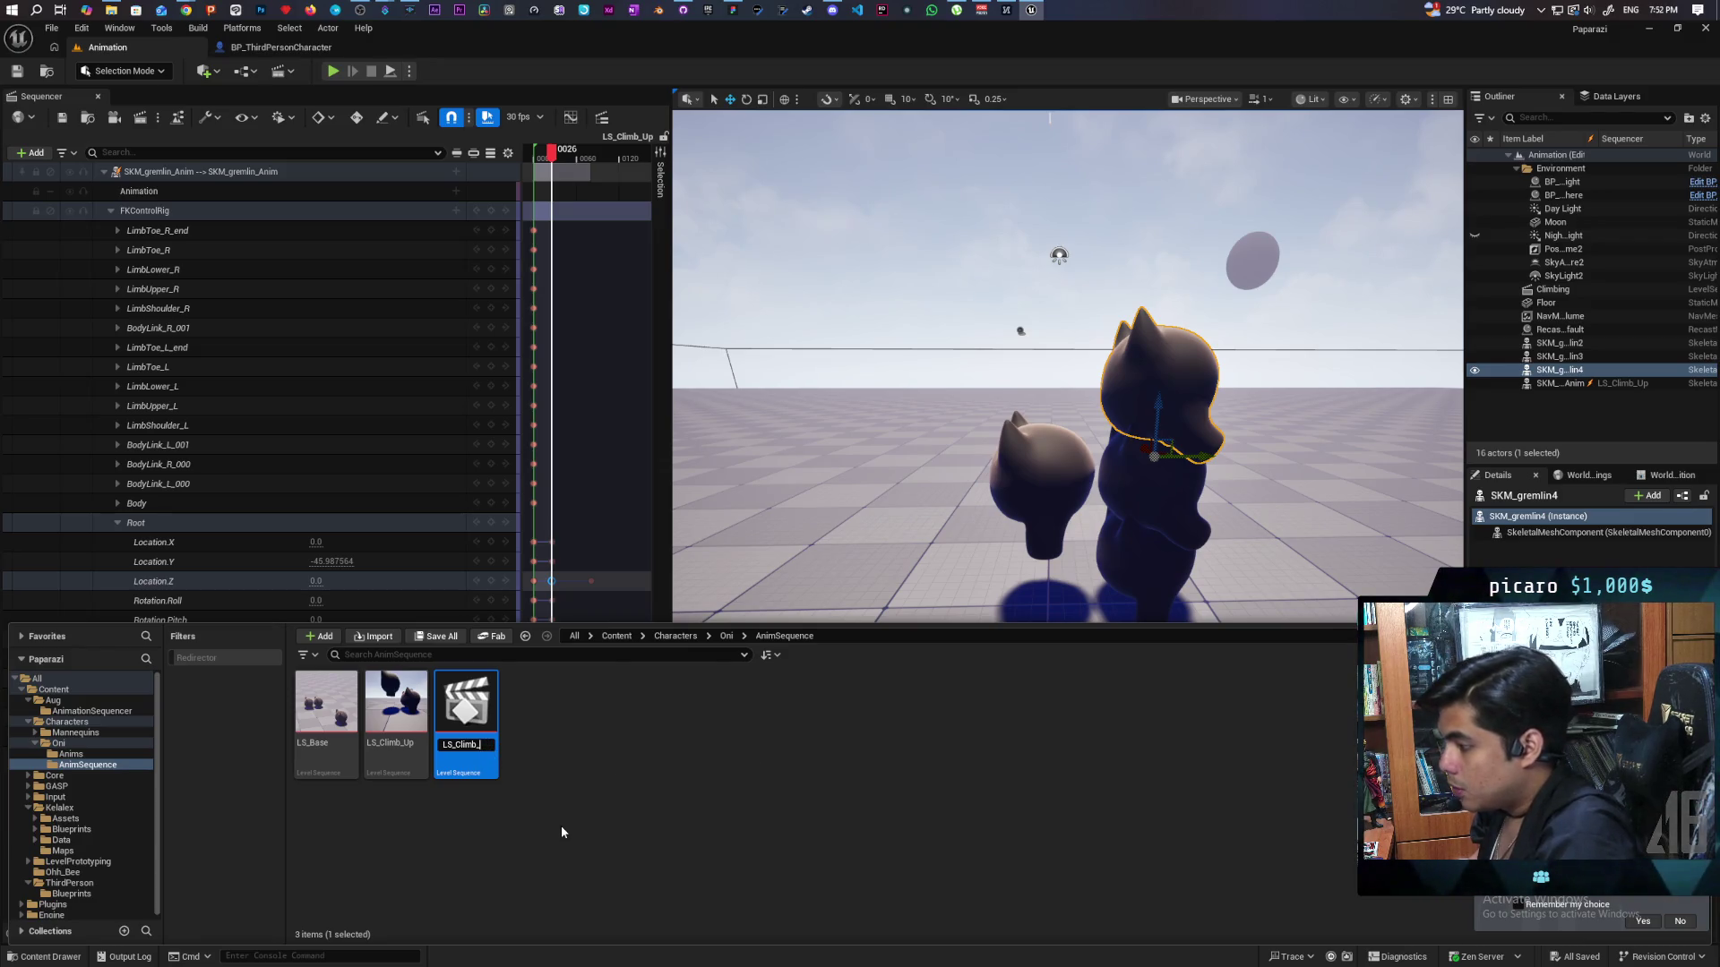
text(Forward)
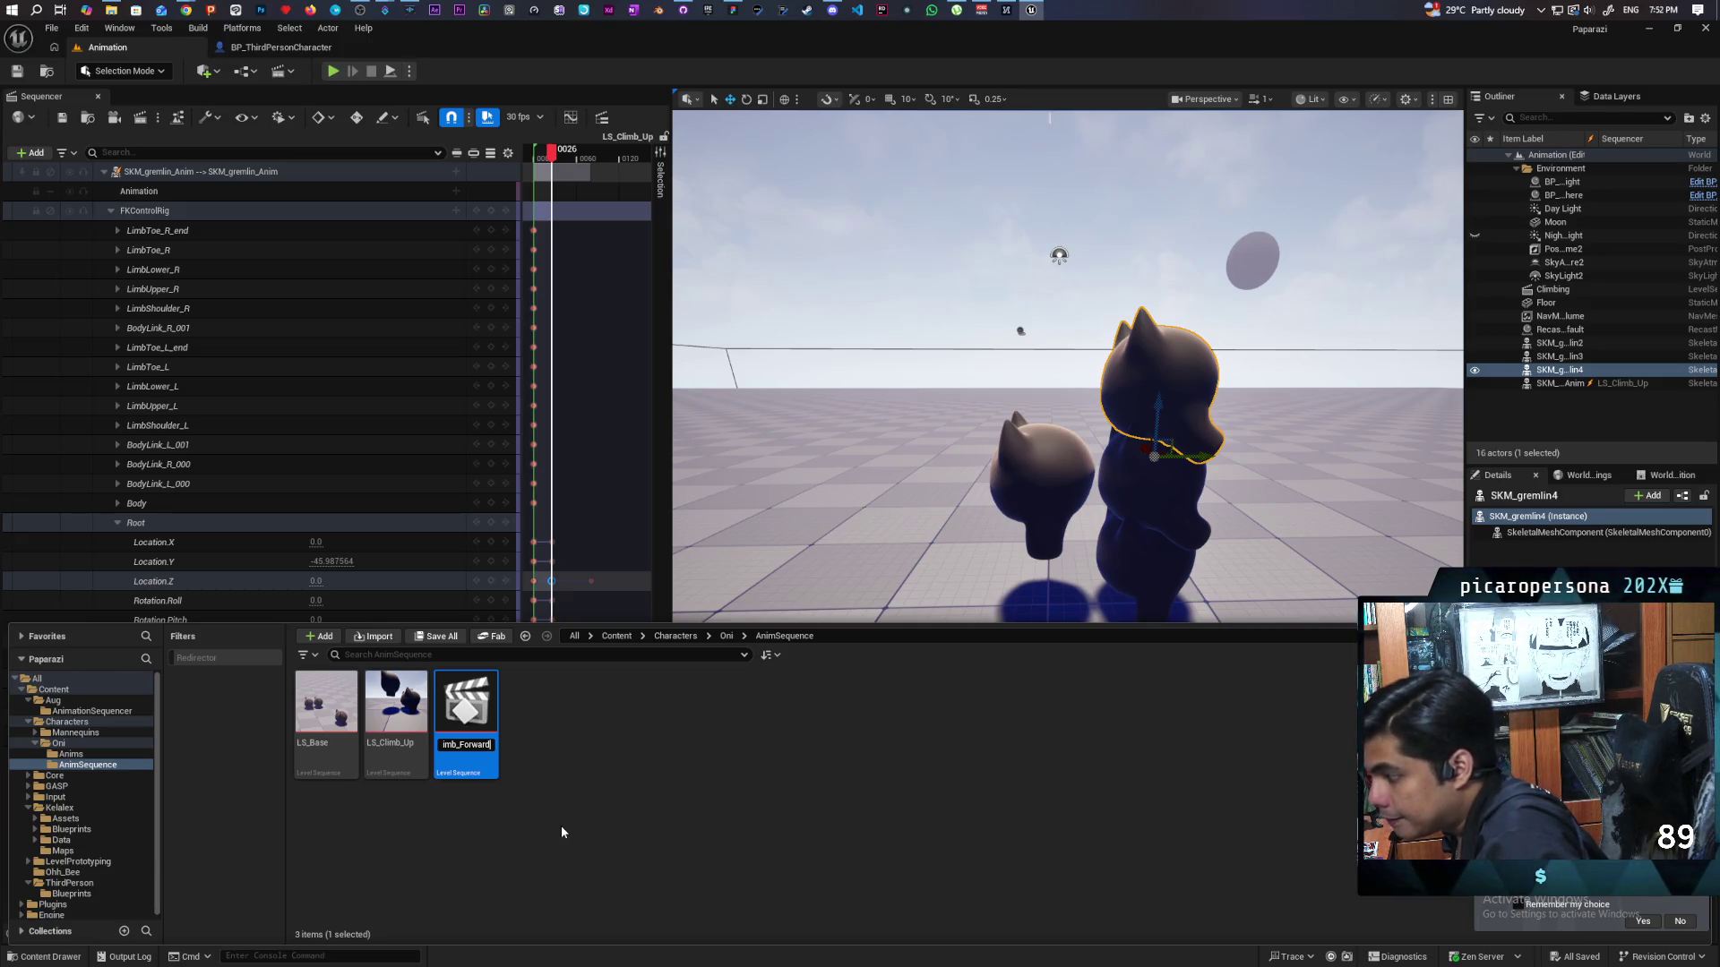
key(Return)
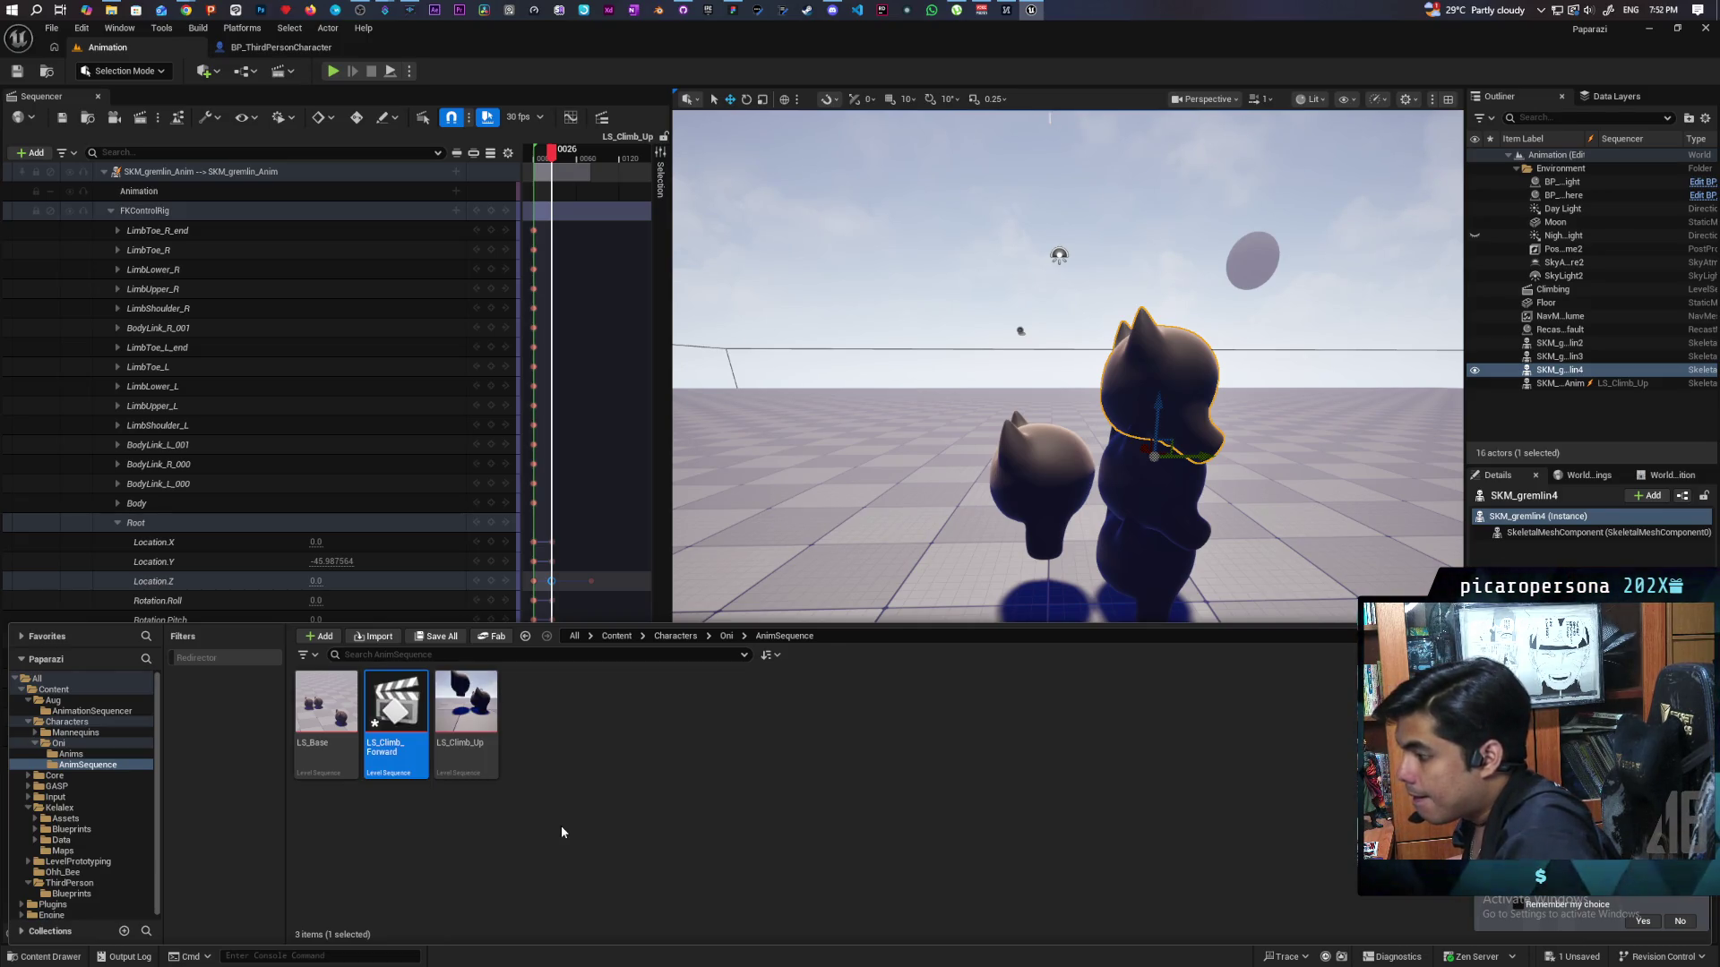
key(ctrl+s)
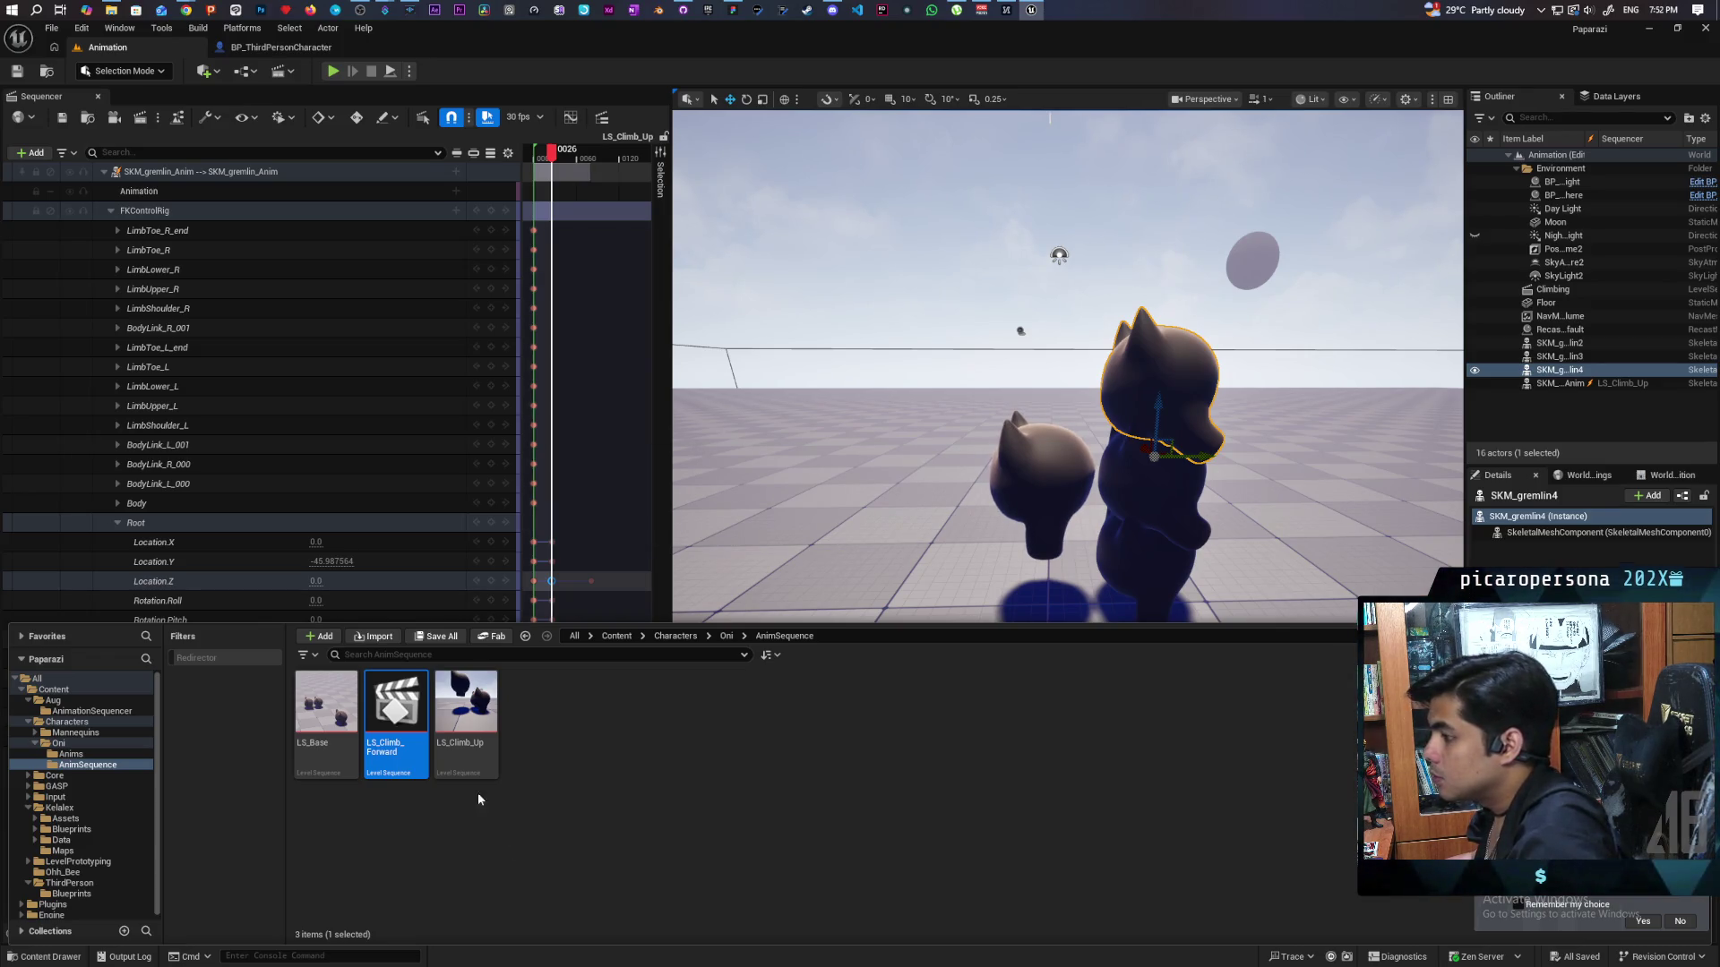
Open LS_Climb_Forward in Sequencer and widen the track and keyframe panels.
double_click(399, 760)
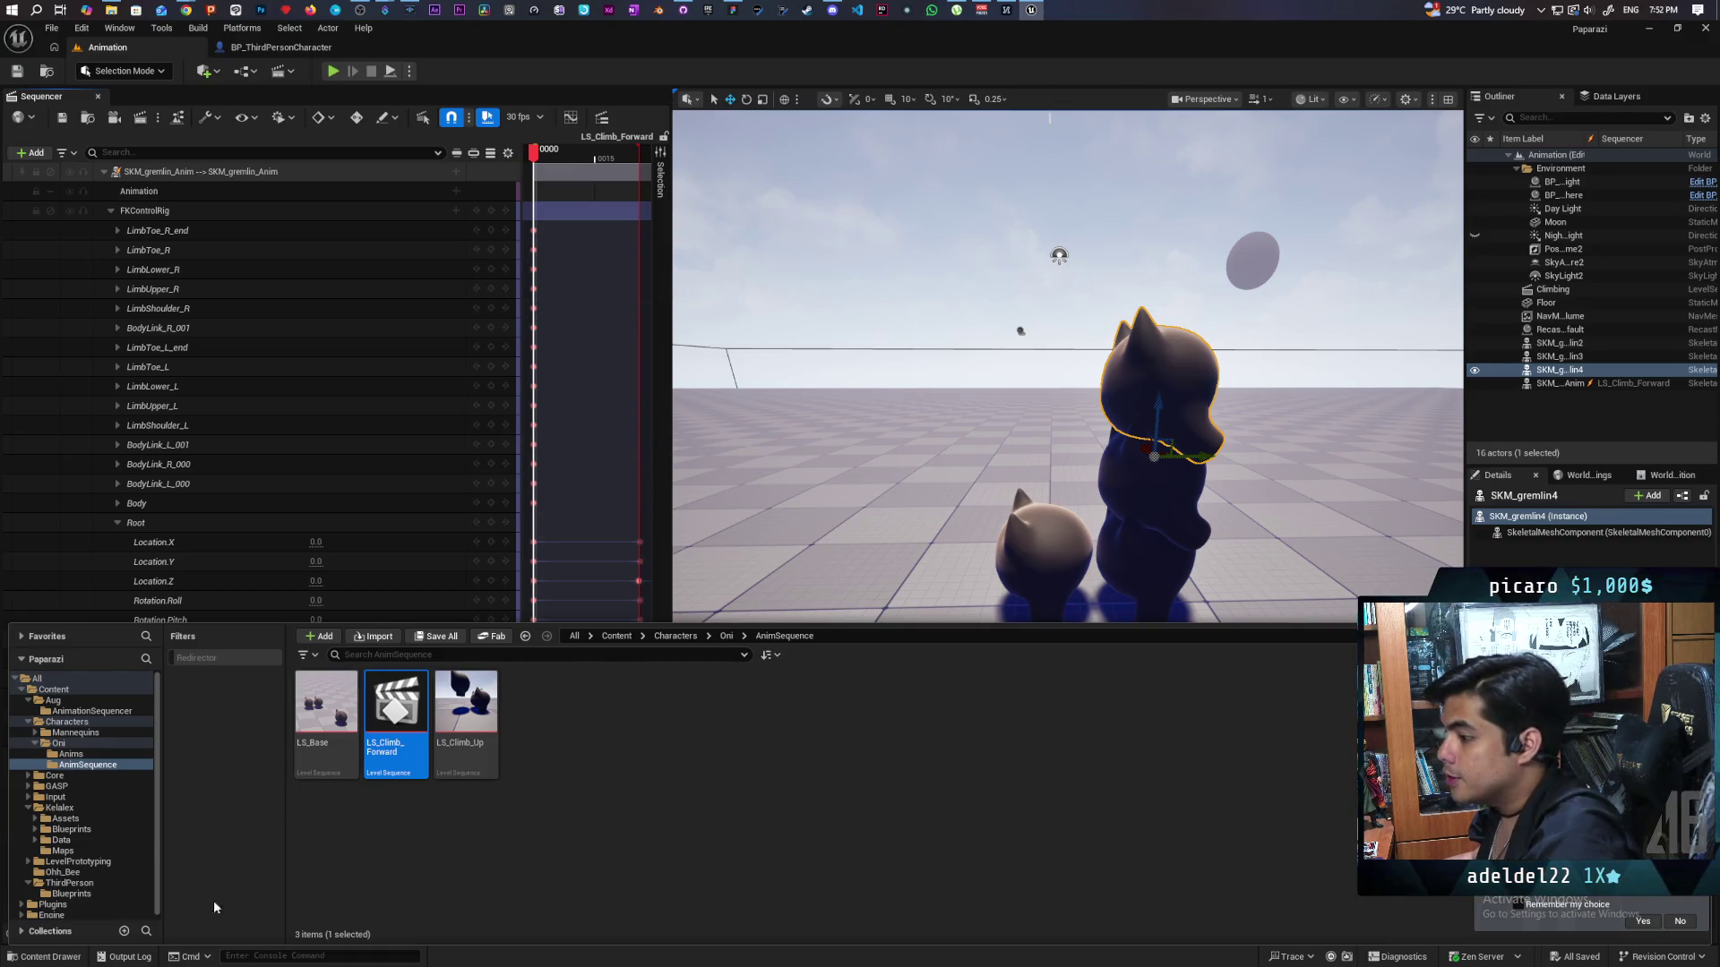
click(56, 961)
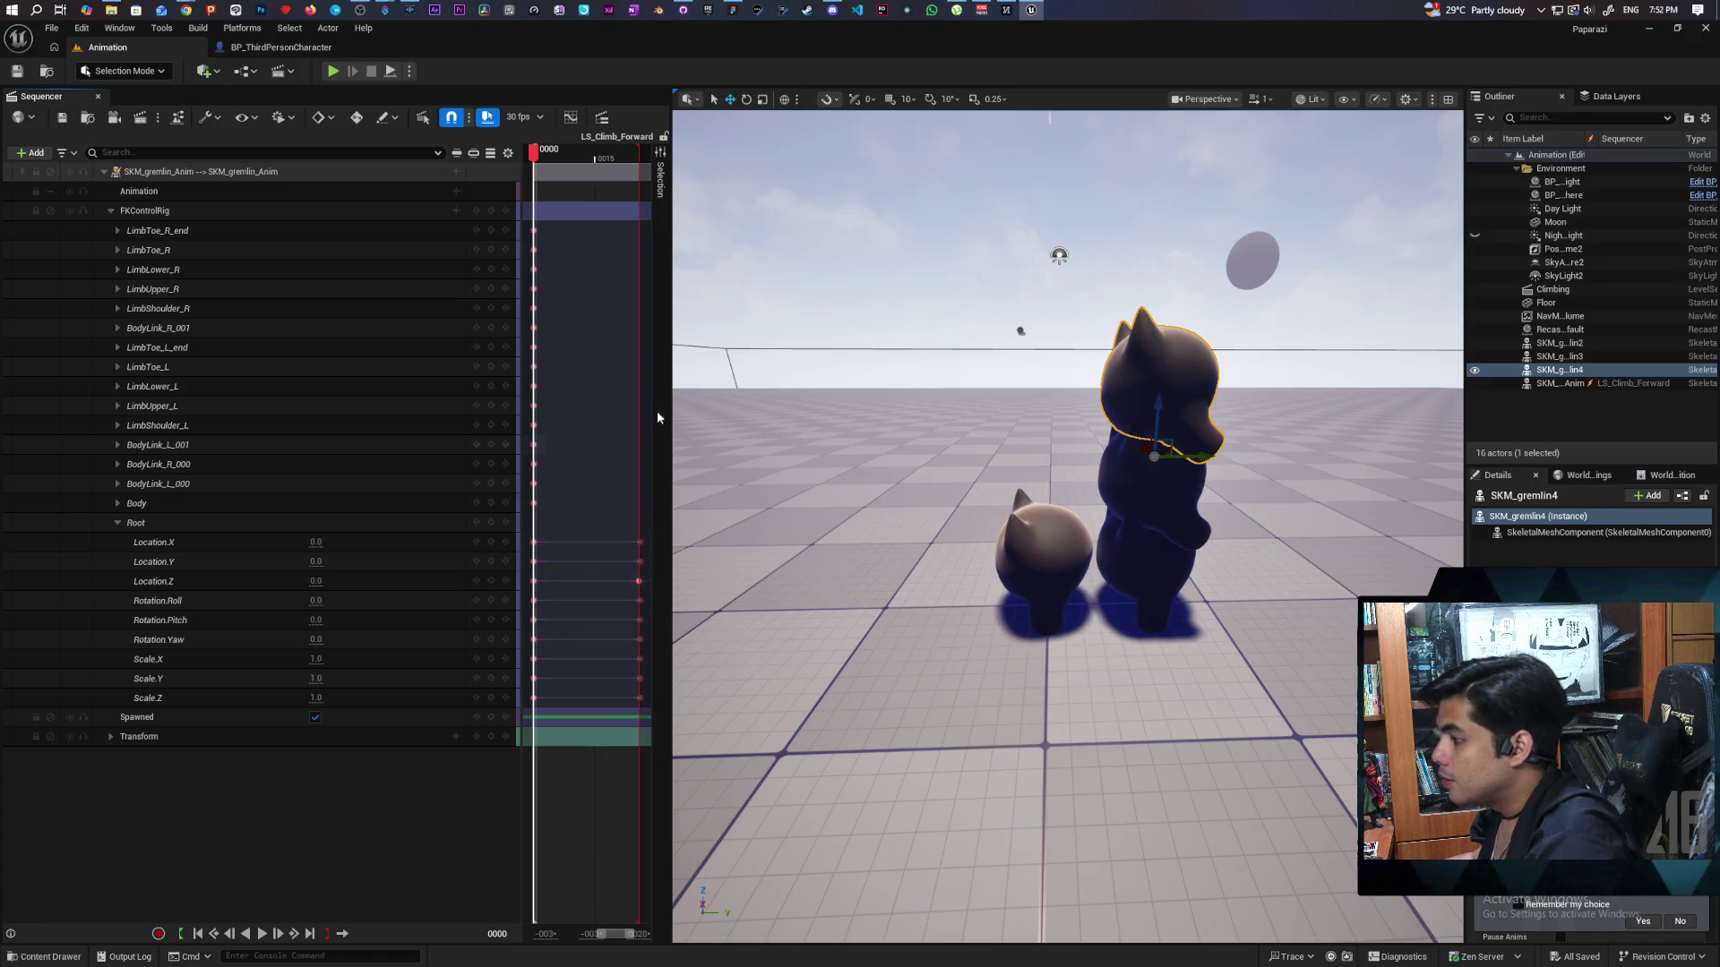
drag(669, 394, 914, 389)
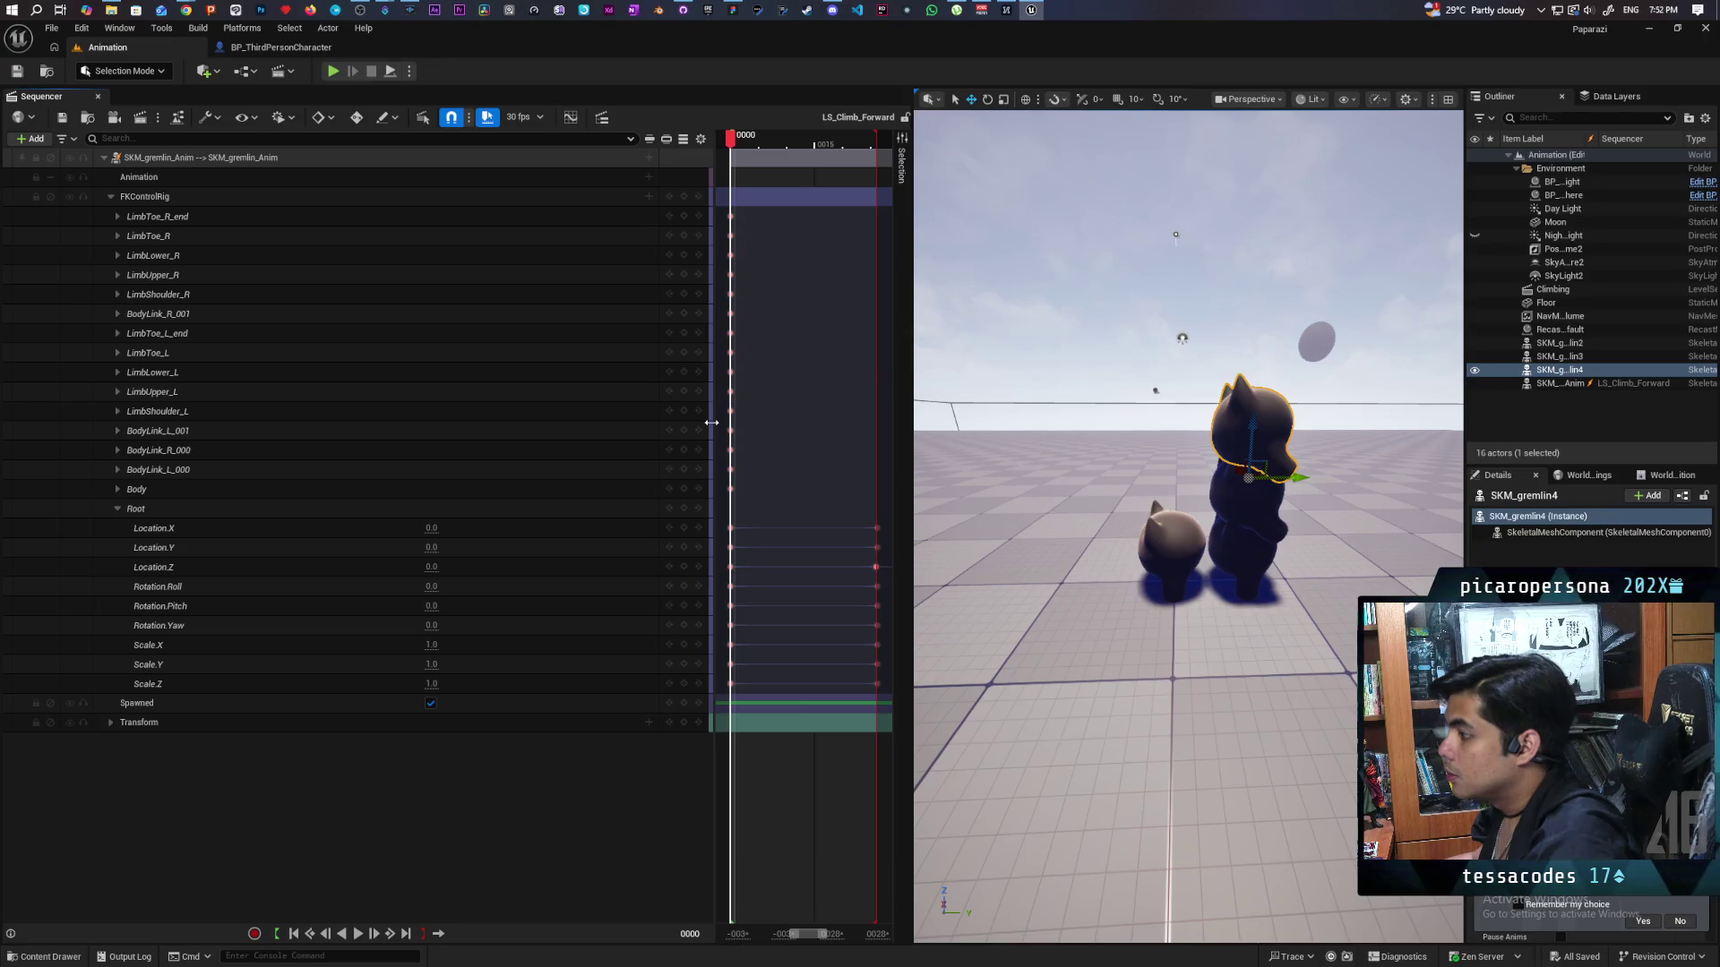
drag(713, 408, 391, 466)
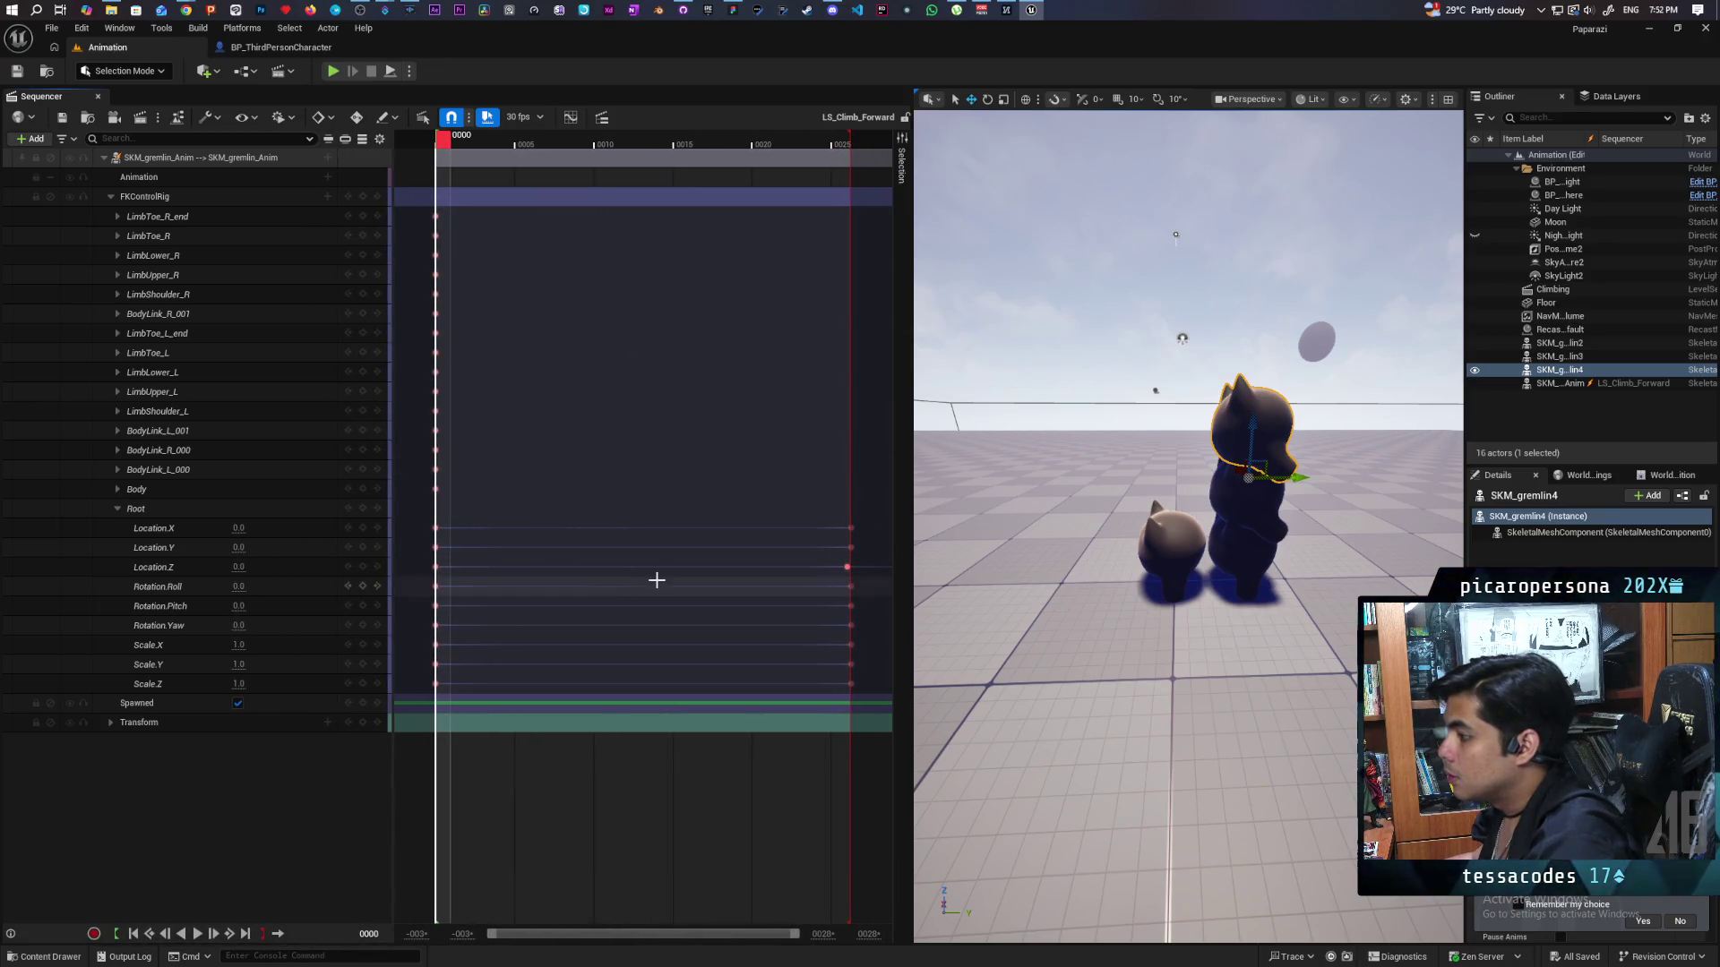
Zoom the timeline range so it ends around frame 27, widening the editing area further.
mouse_move(796, 934)
mouse_down()
mouse_move(778, 937)
mouse_move(794, 937)
mouse_up()
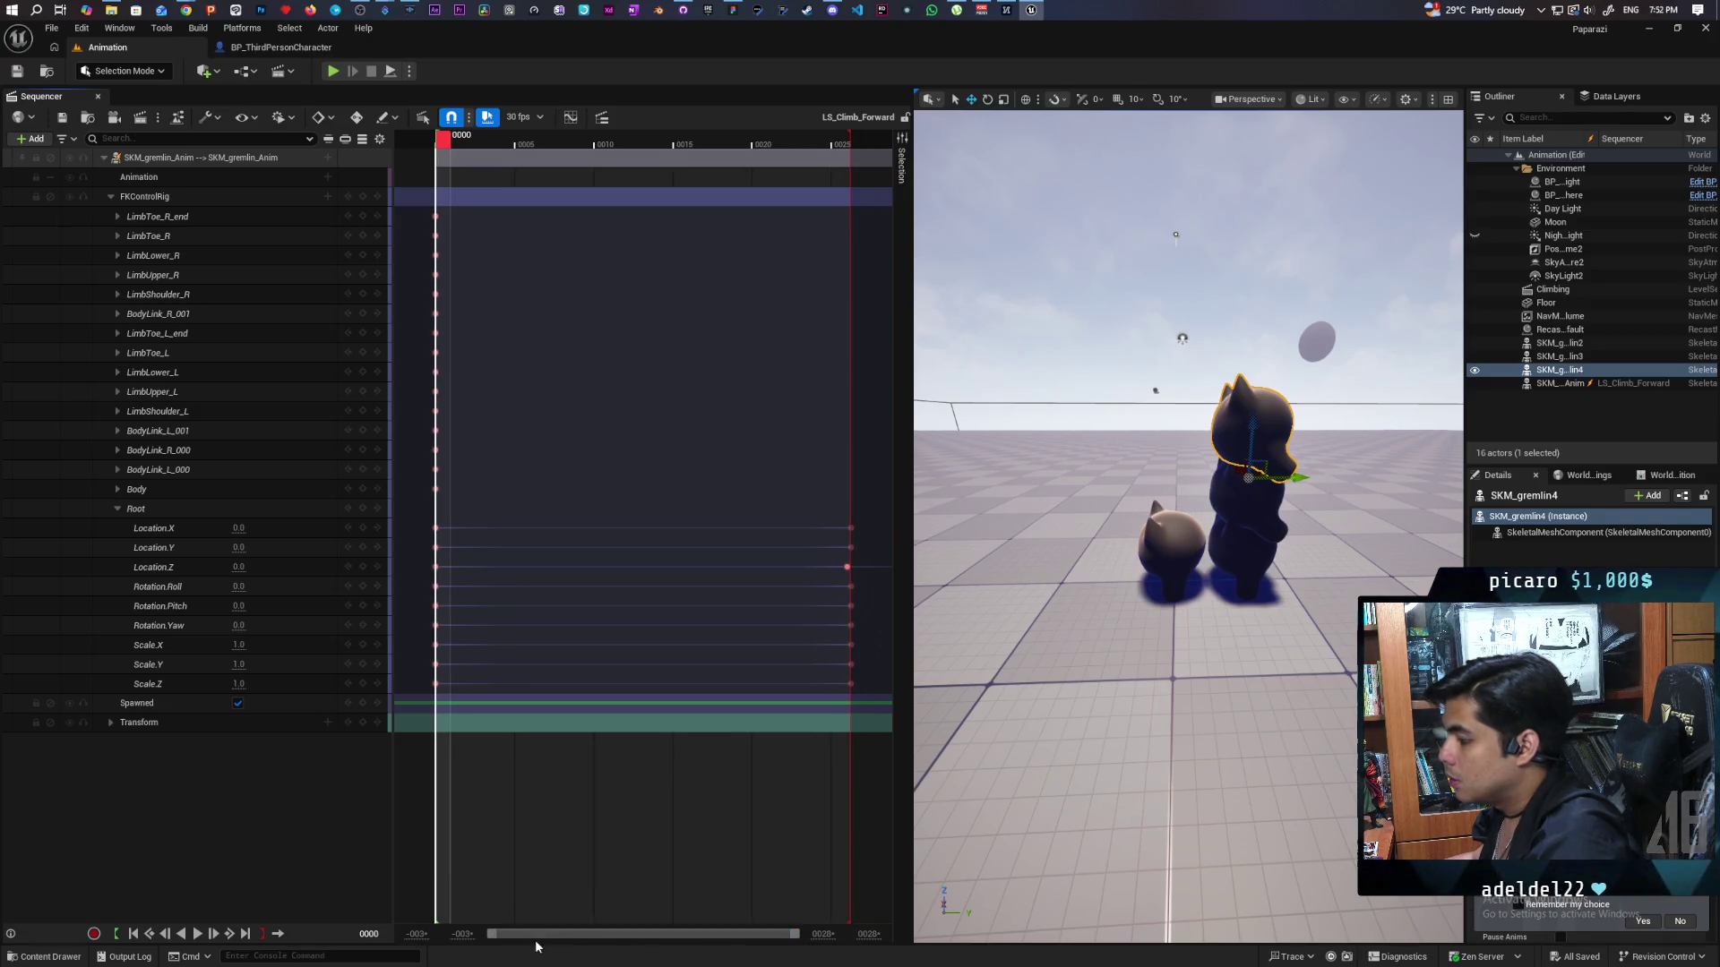
mouse_move(491, 938)
mouse_down()
mouse_move(518, 934)
mouse_move(491, 935)
mouse_up()
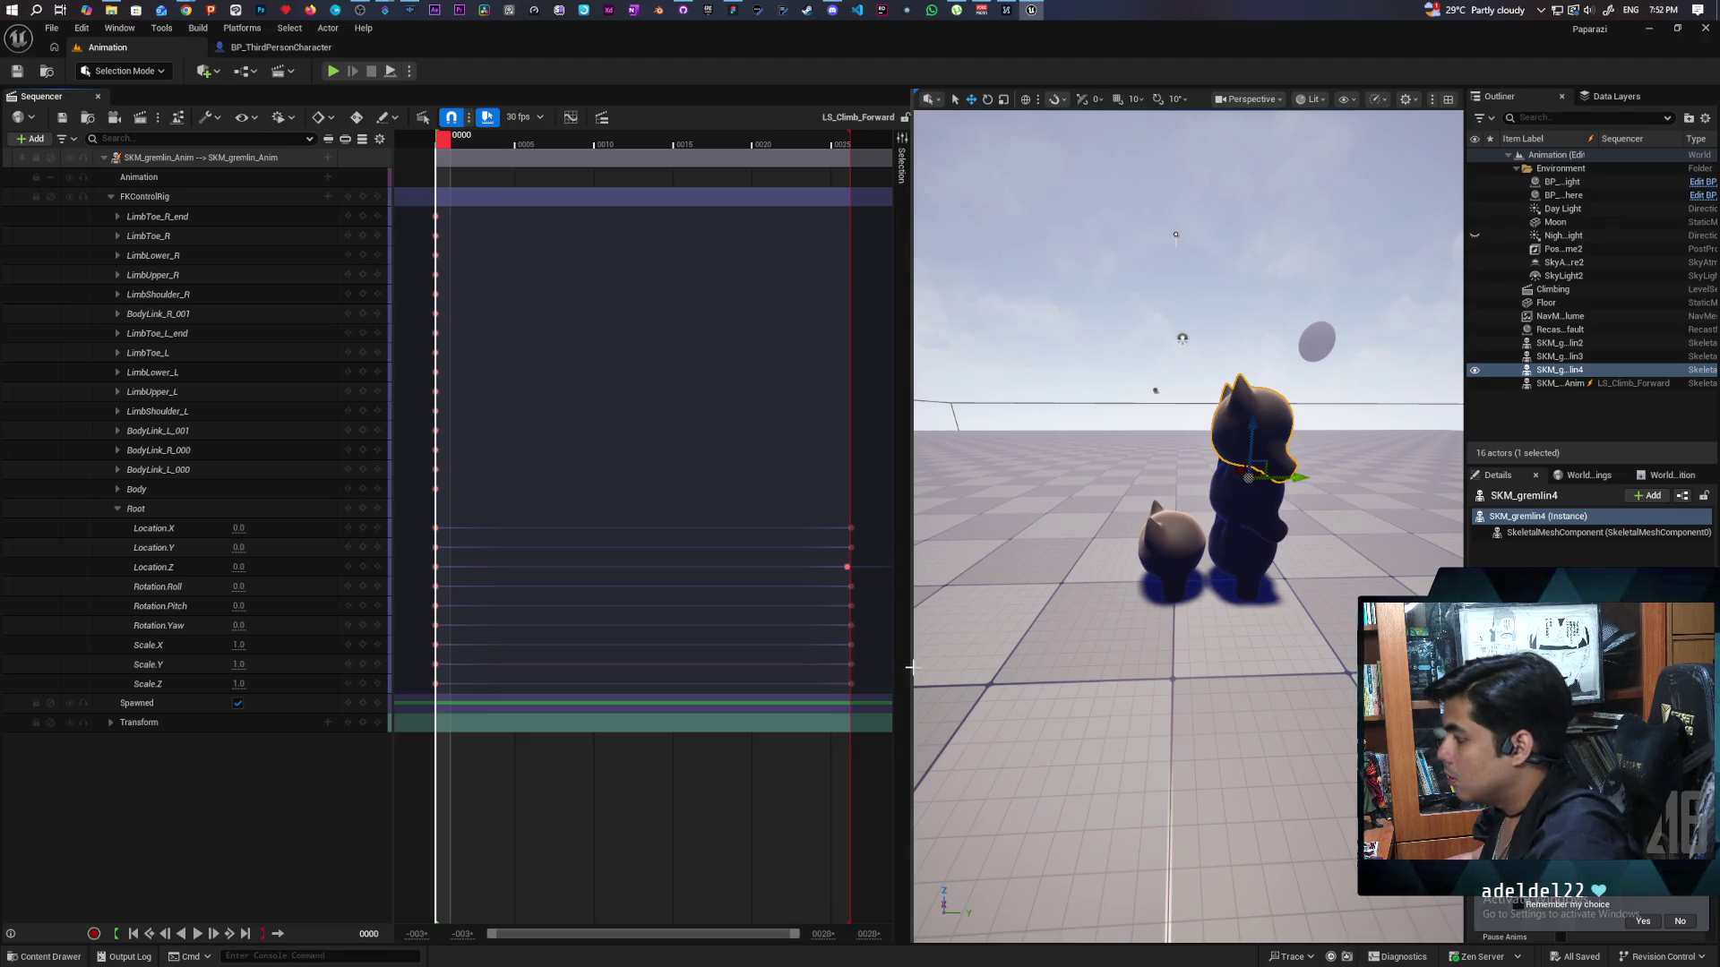
drag(916, 713, 1030, 662)
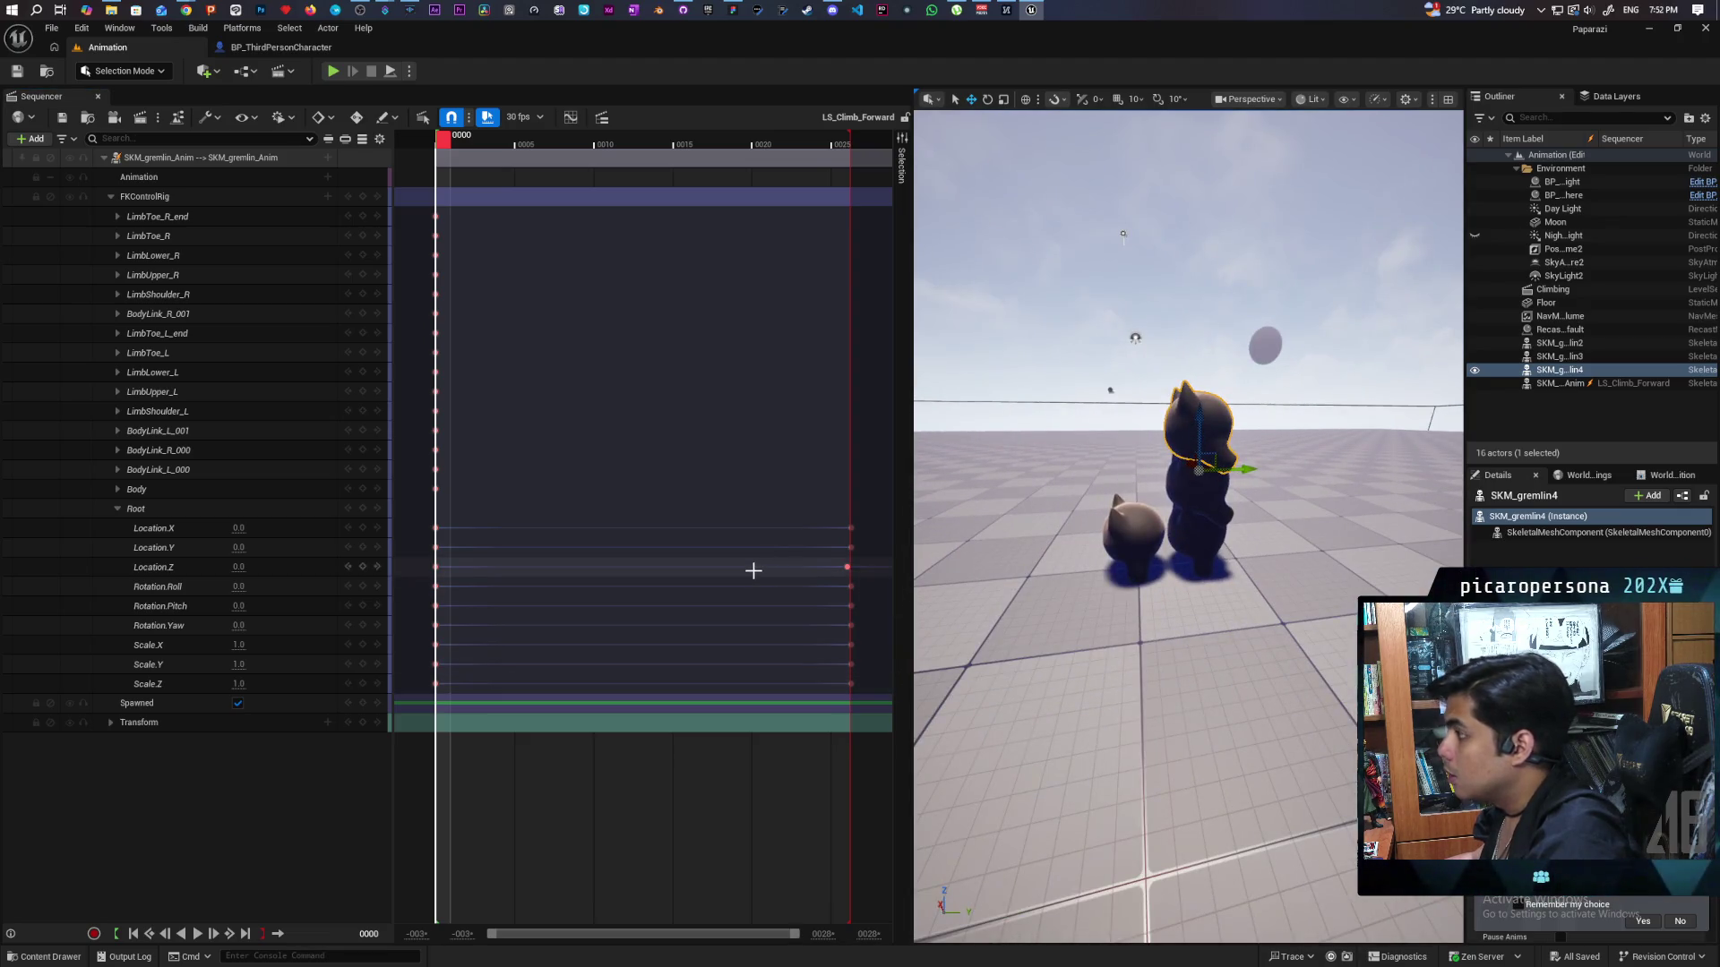
drag(907, 627, 1217, 641)
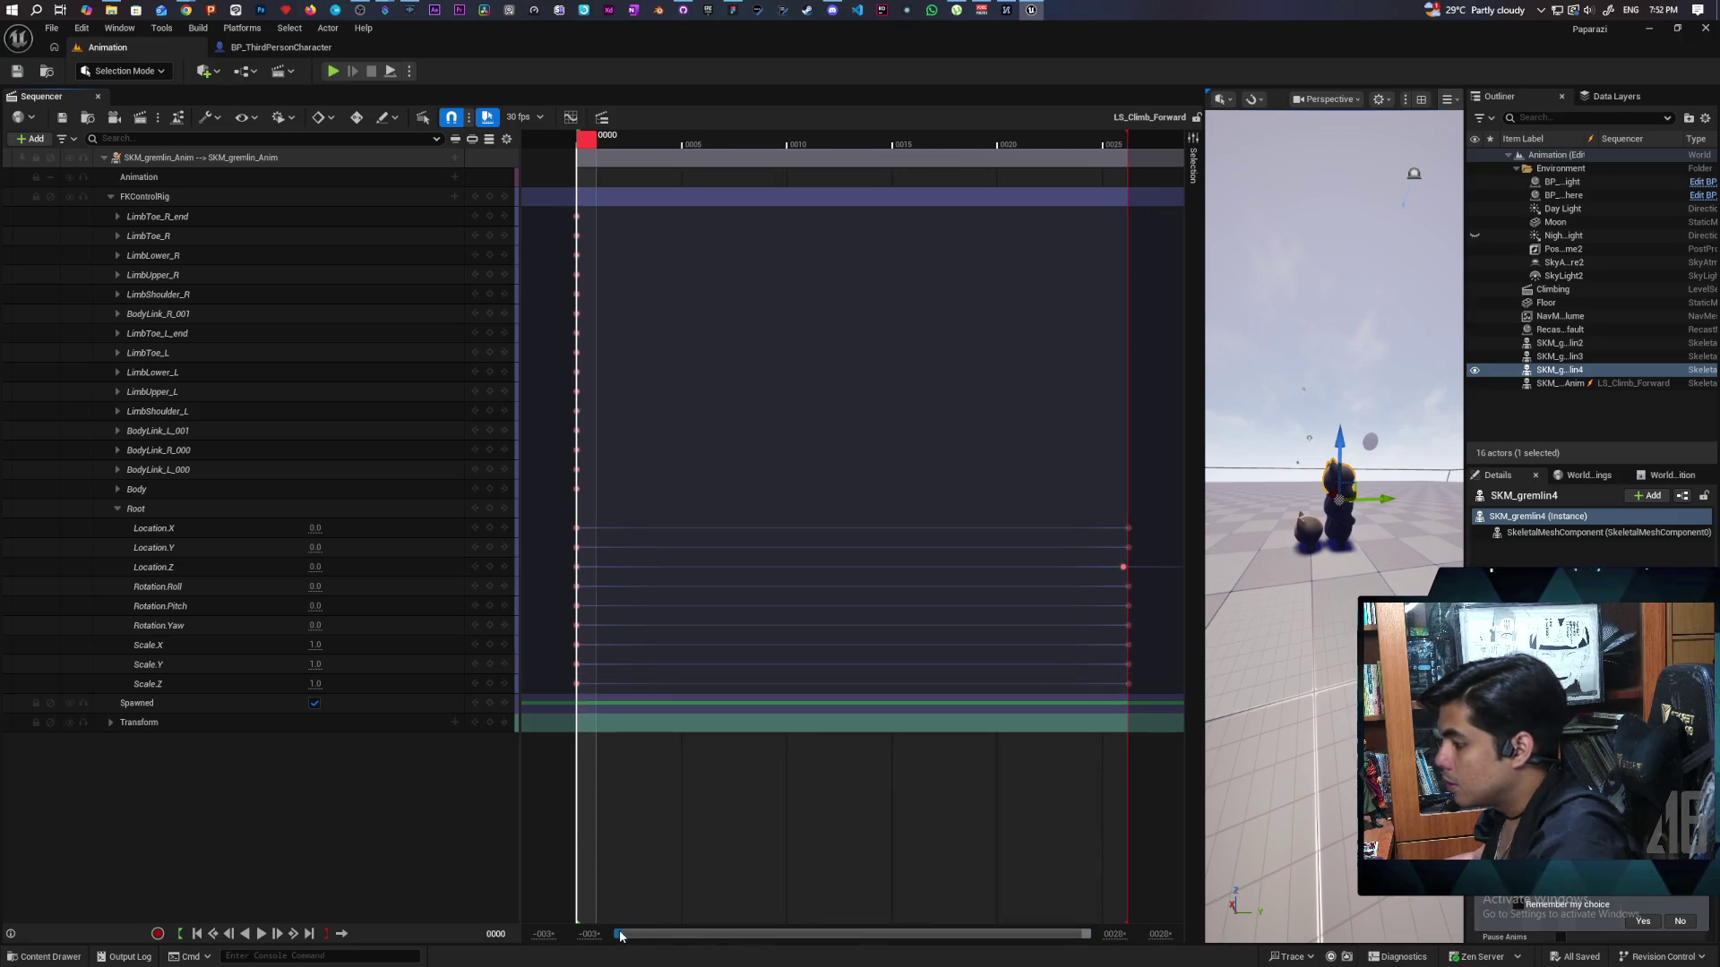
mouse_move(623, 933)
mouse_down()
mouse_move(1064, 933)
mouse_move(574, 927)
mouse_up()
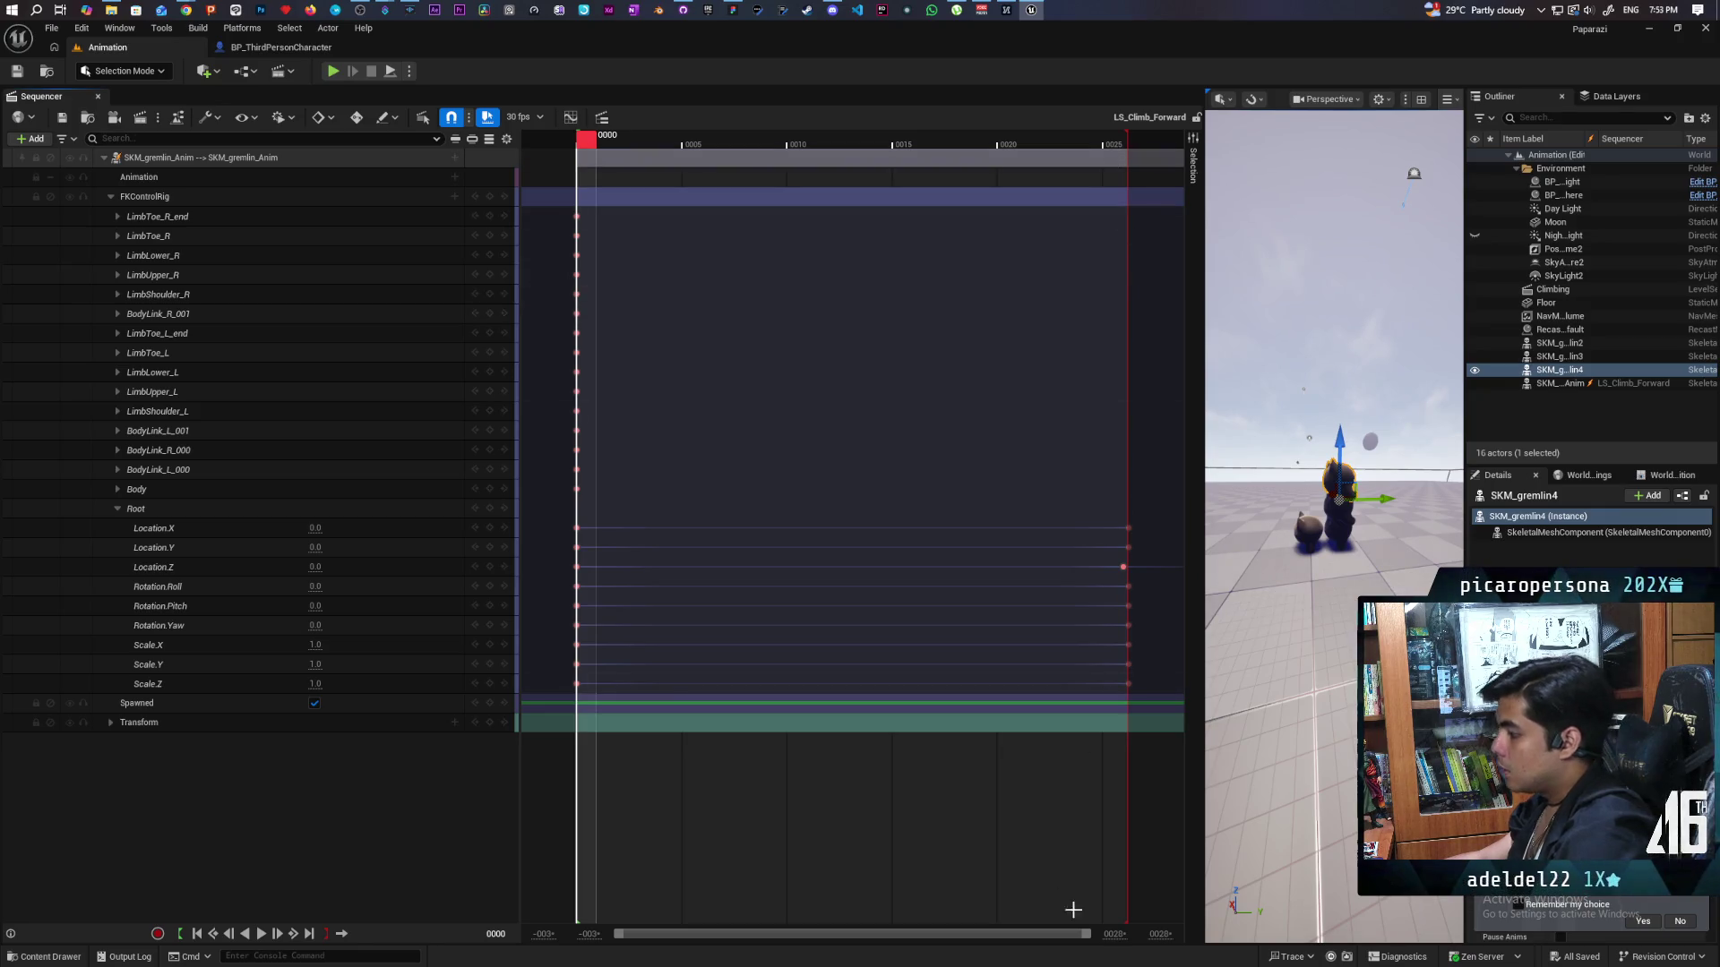
scroll(785, 778, down, 3)
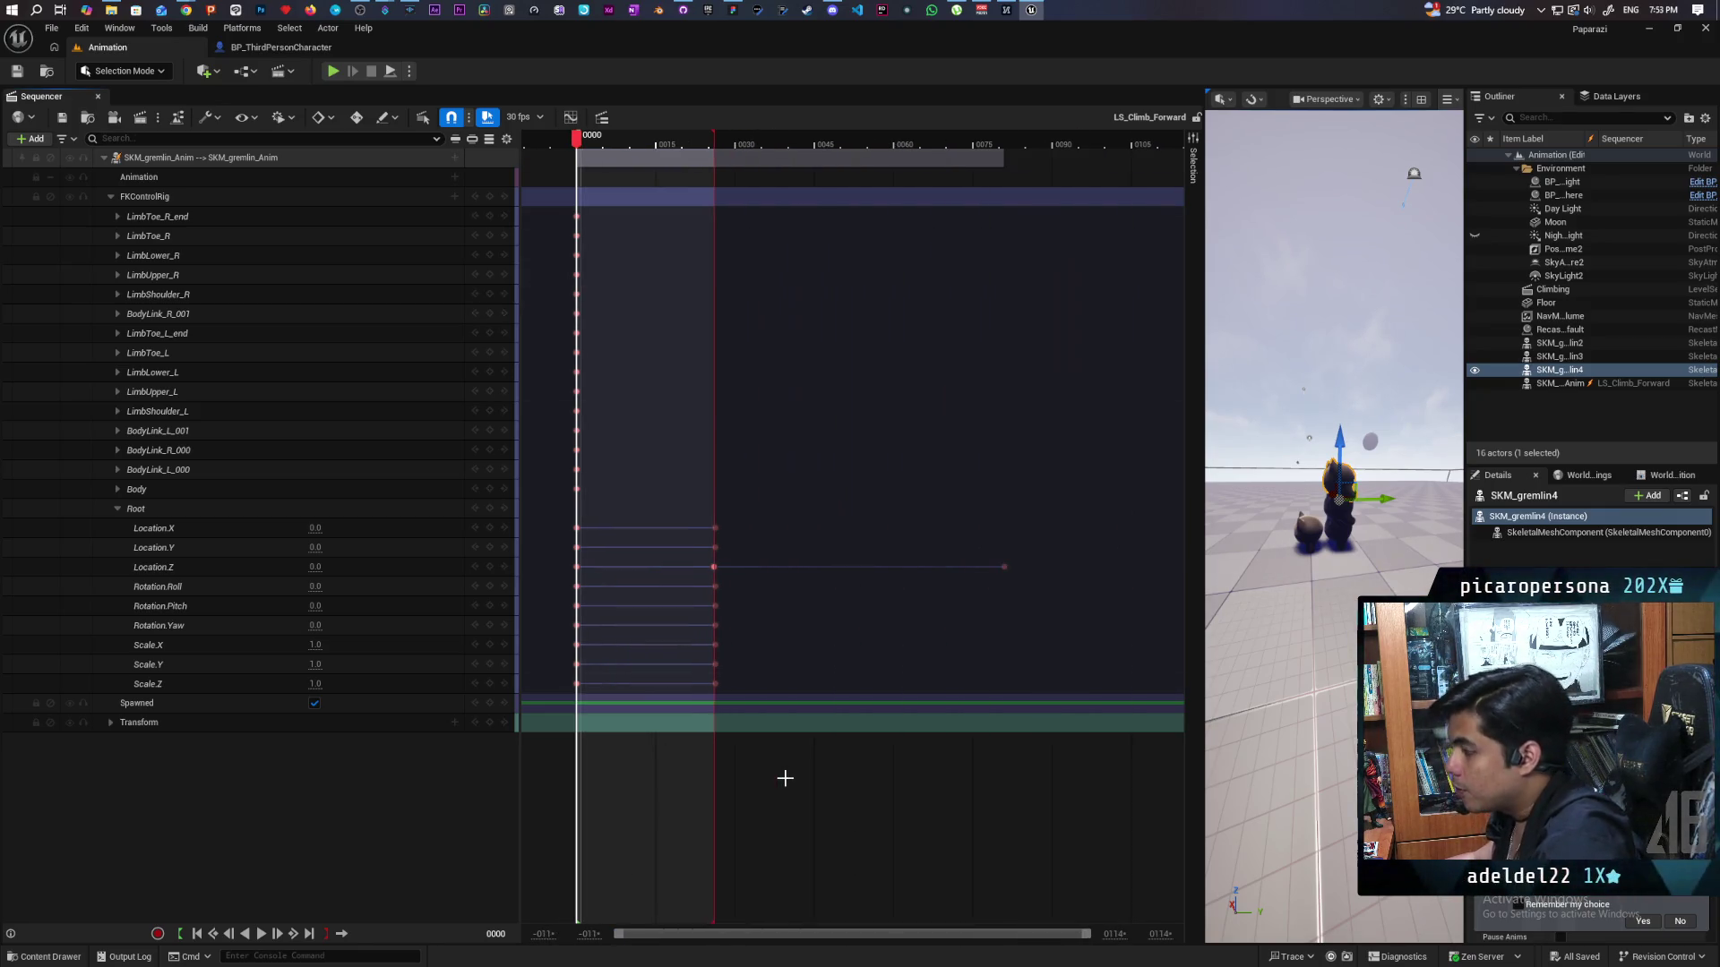
Delete the Location.Z key at frame 26 and move the frame-81 Location.Z key to frame 26.
scroll(785, 778, down, 1)
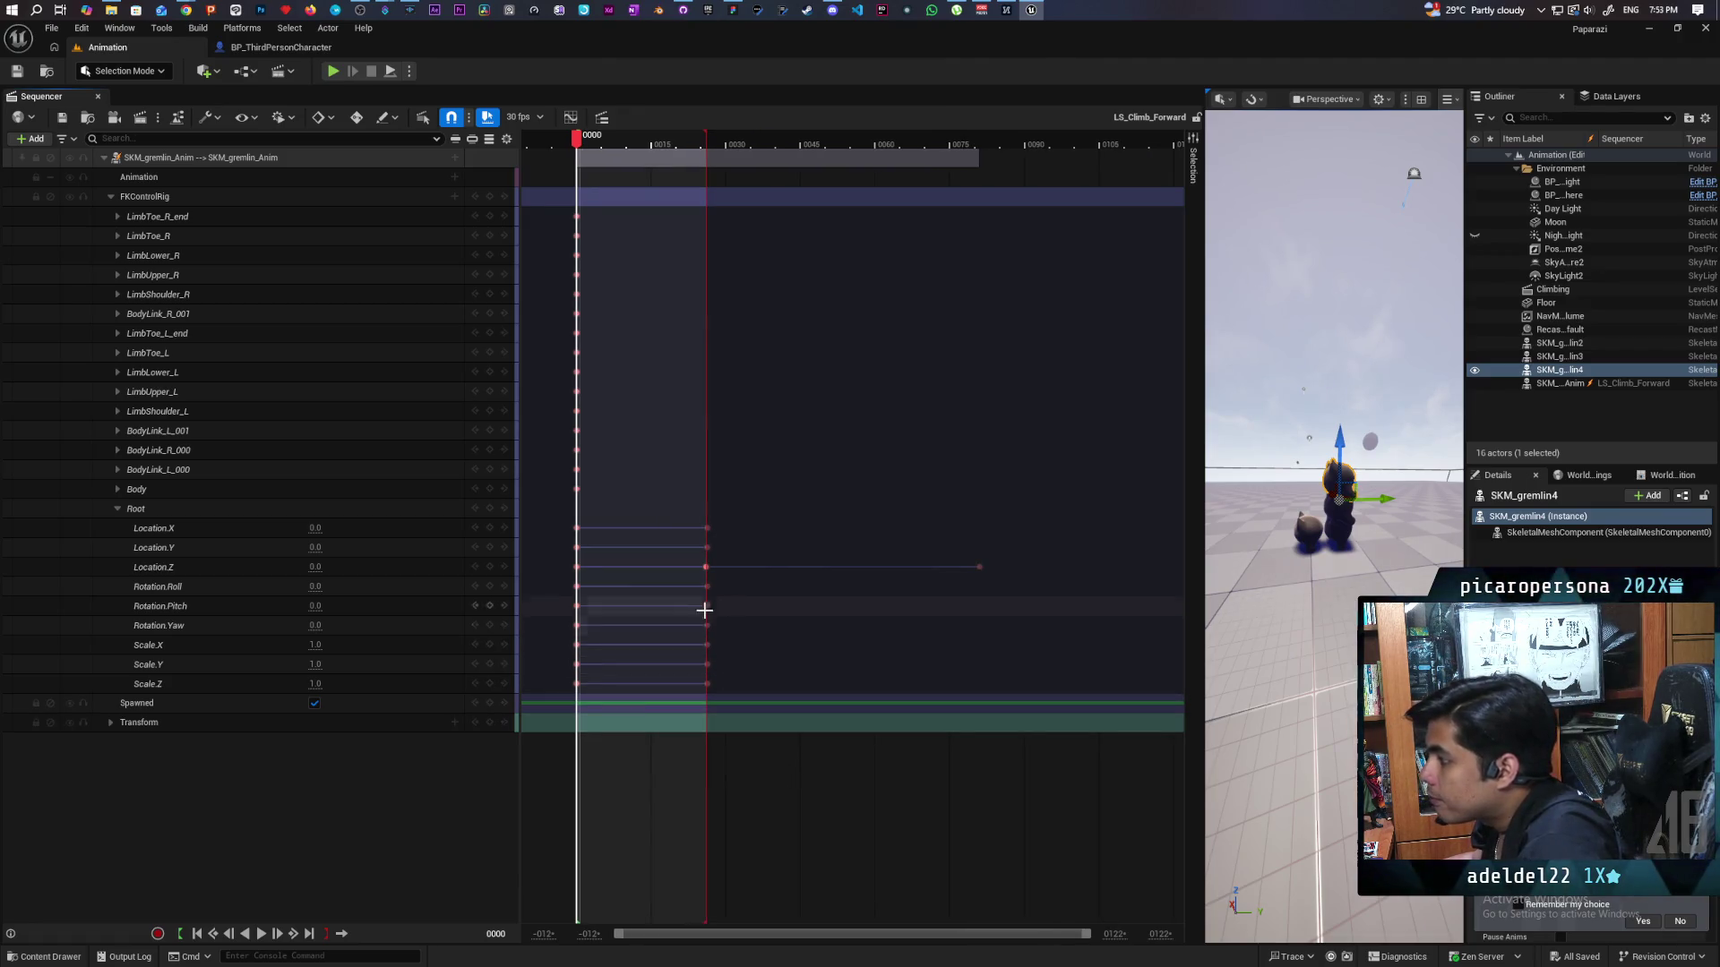
click(704, 567)
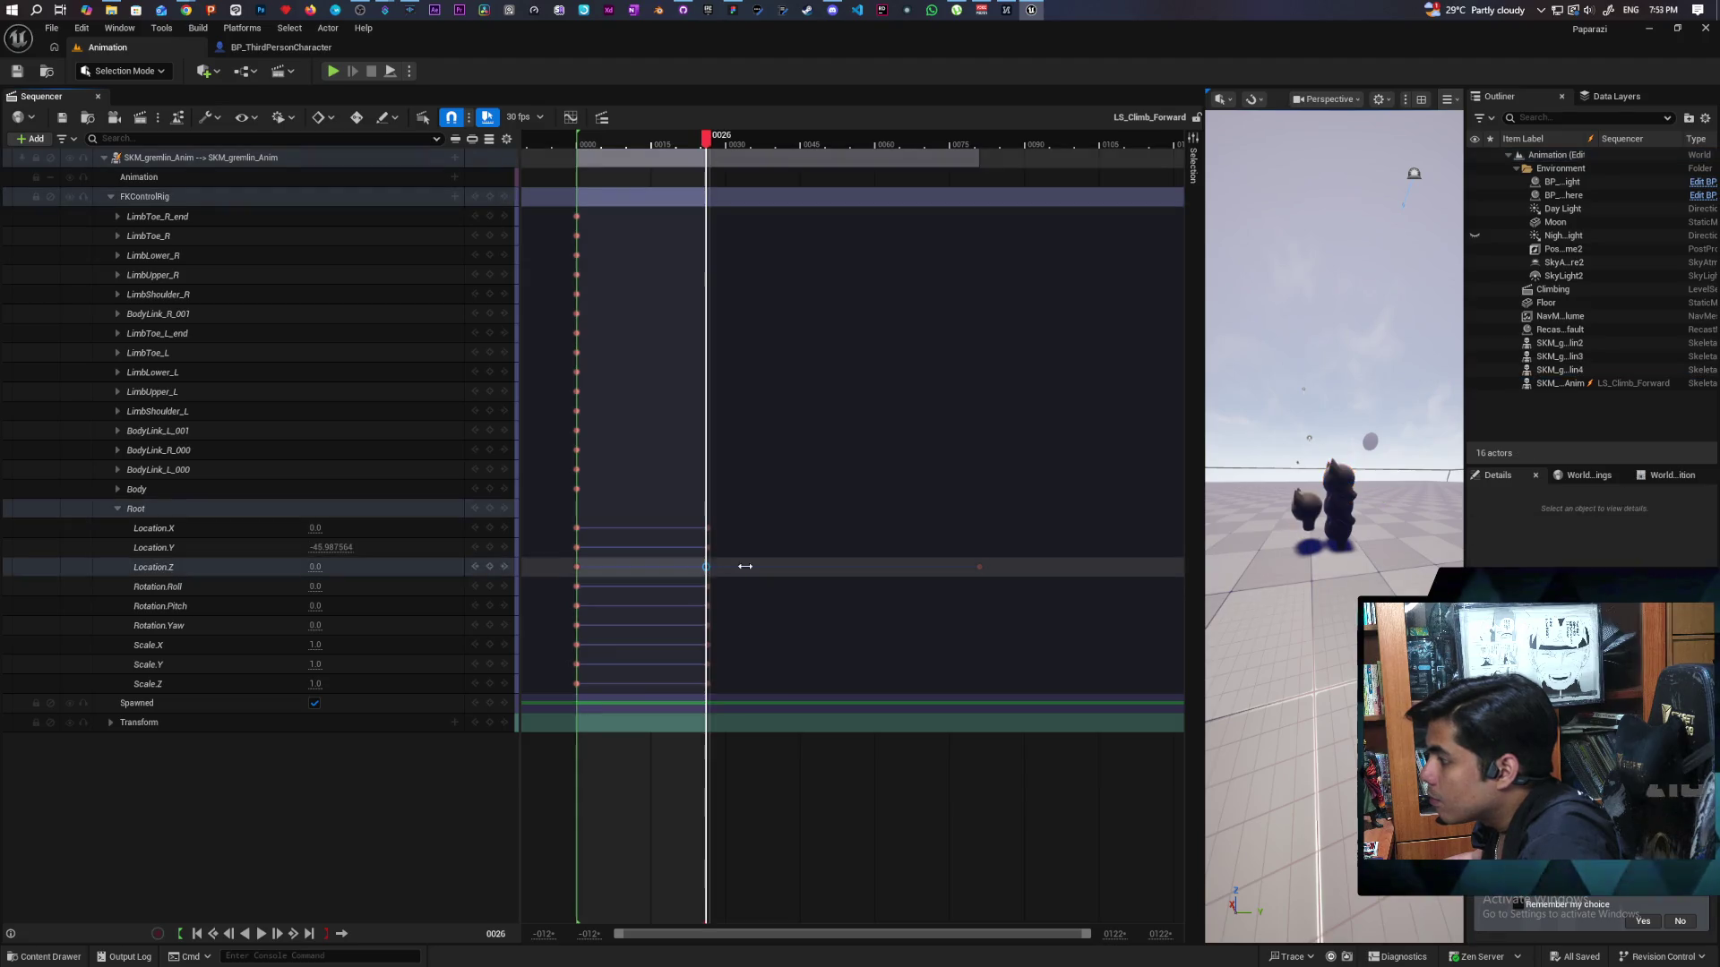
key(Delete)
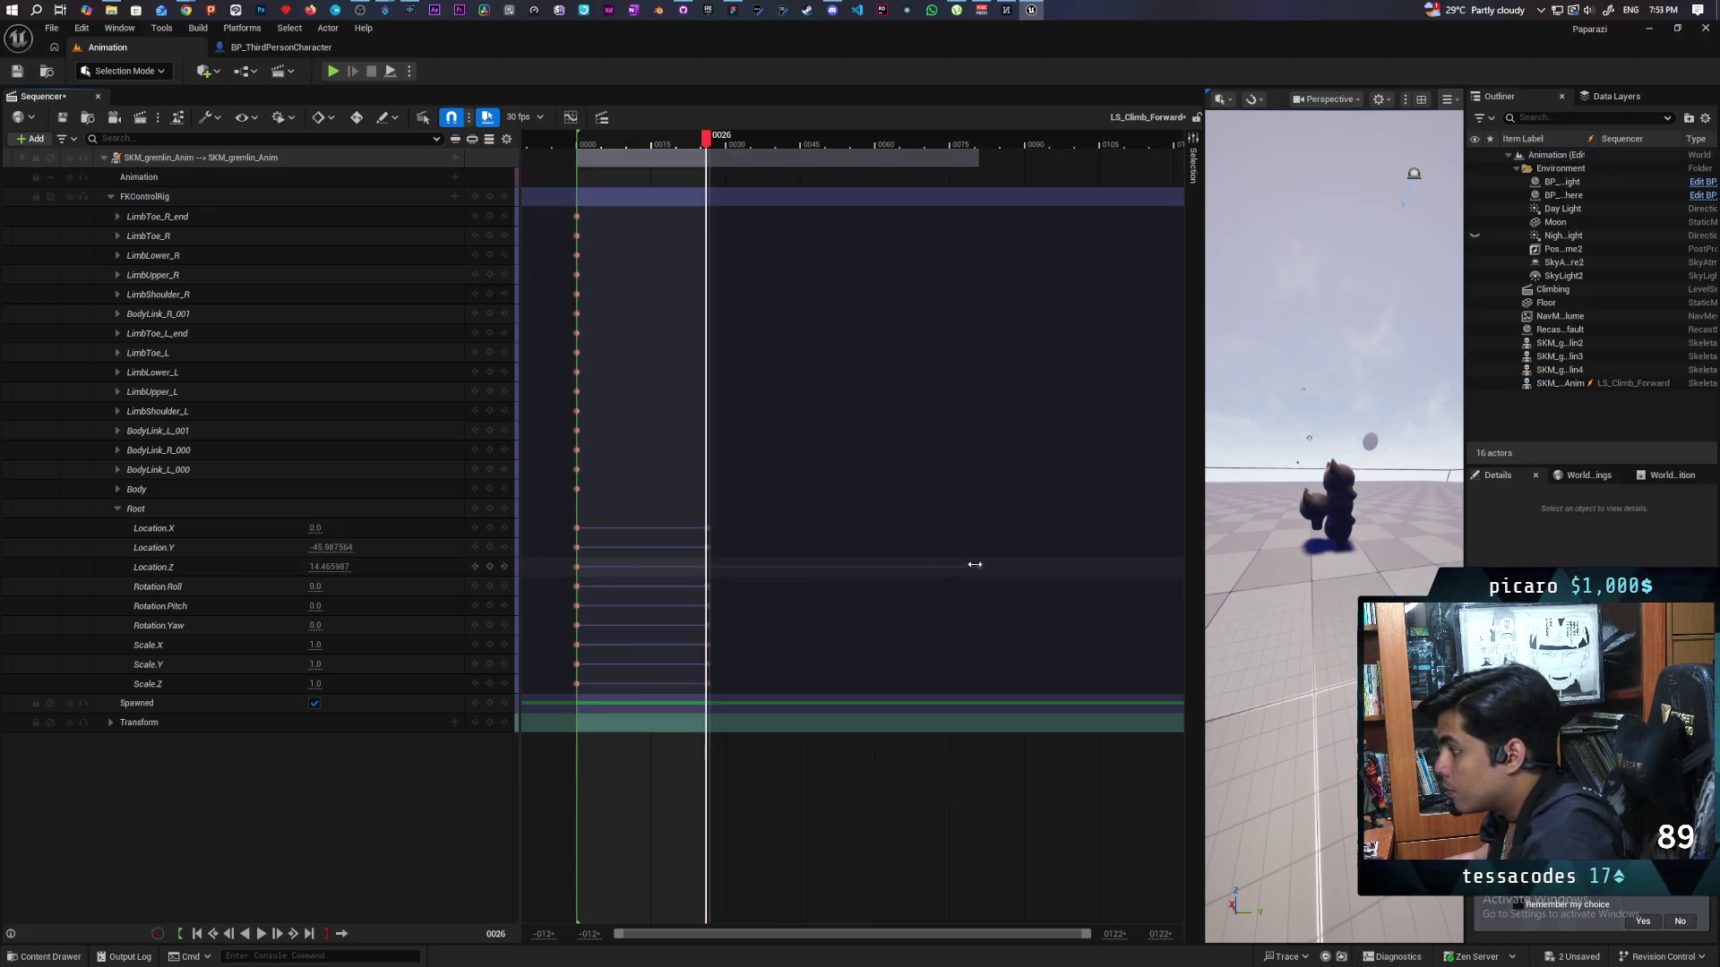
click(979, 566)
click(978, 567)
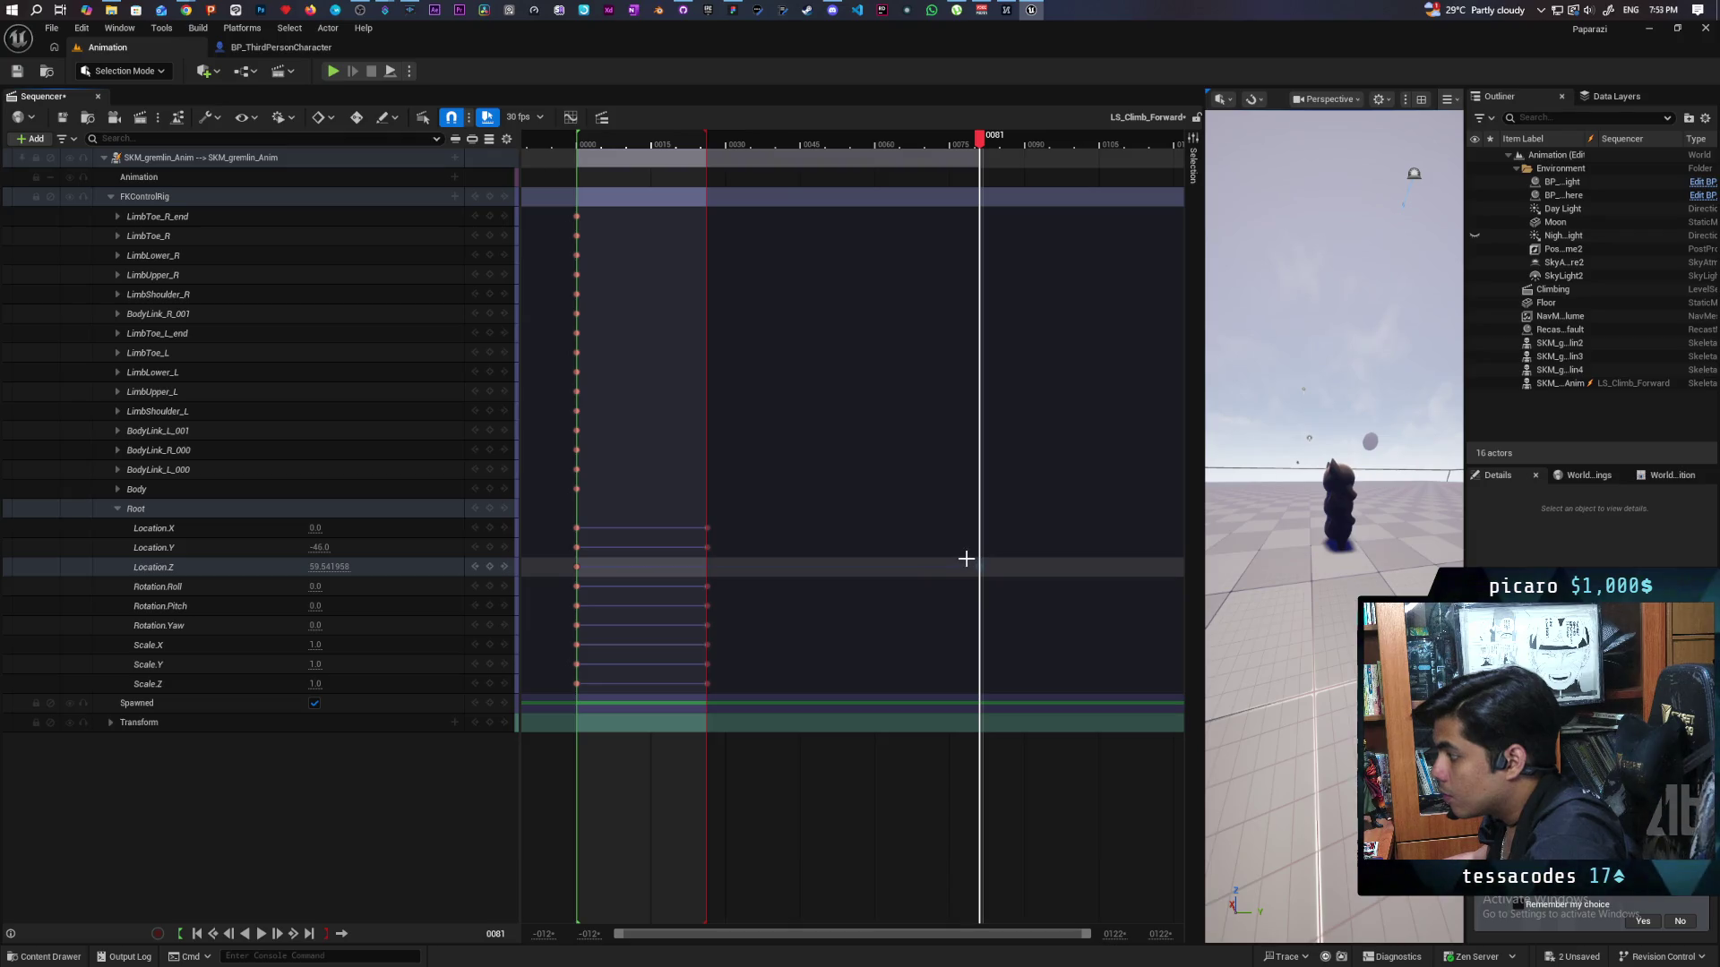
mouse_move(965, 558)
mouse_down()
mouse_move(981, 578)
mouse_move(707, 570)
mouse_up()
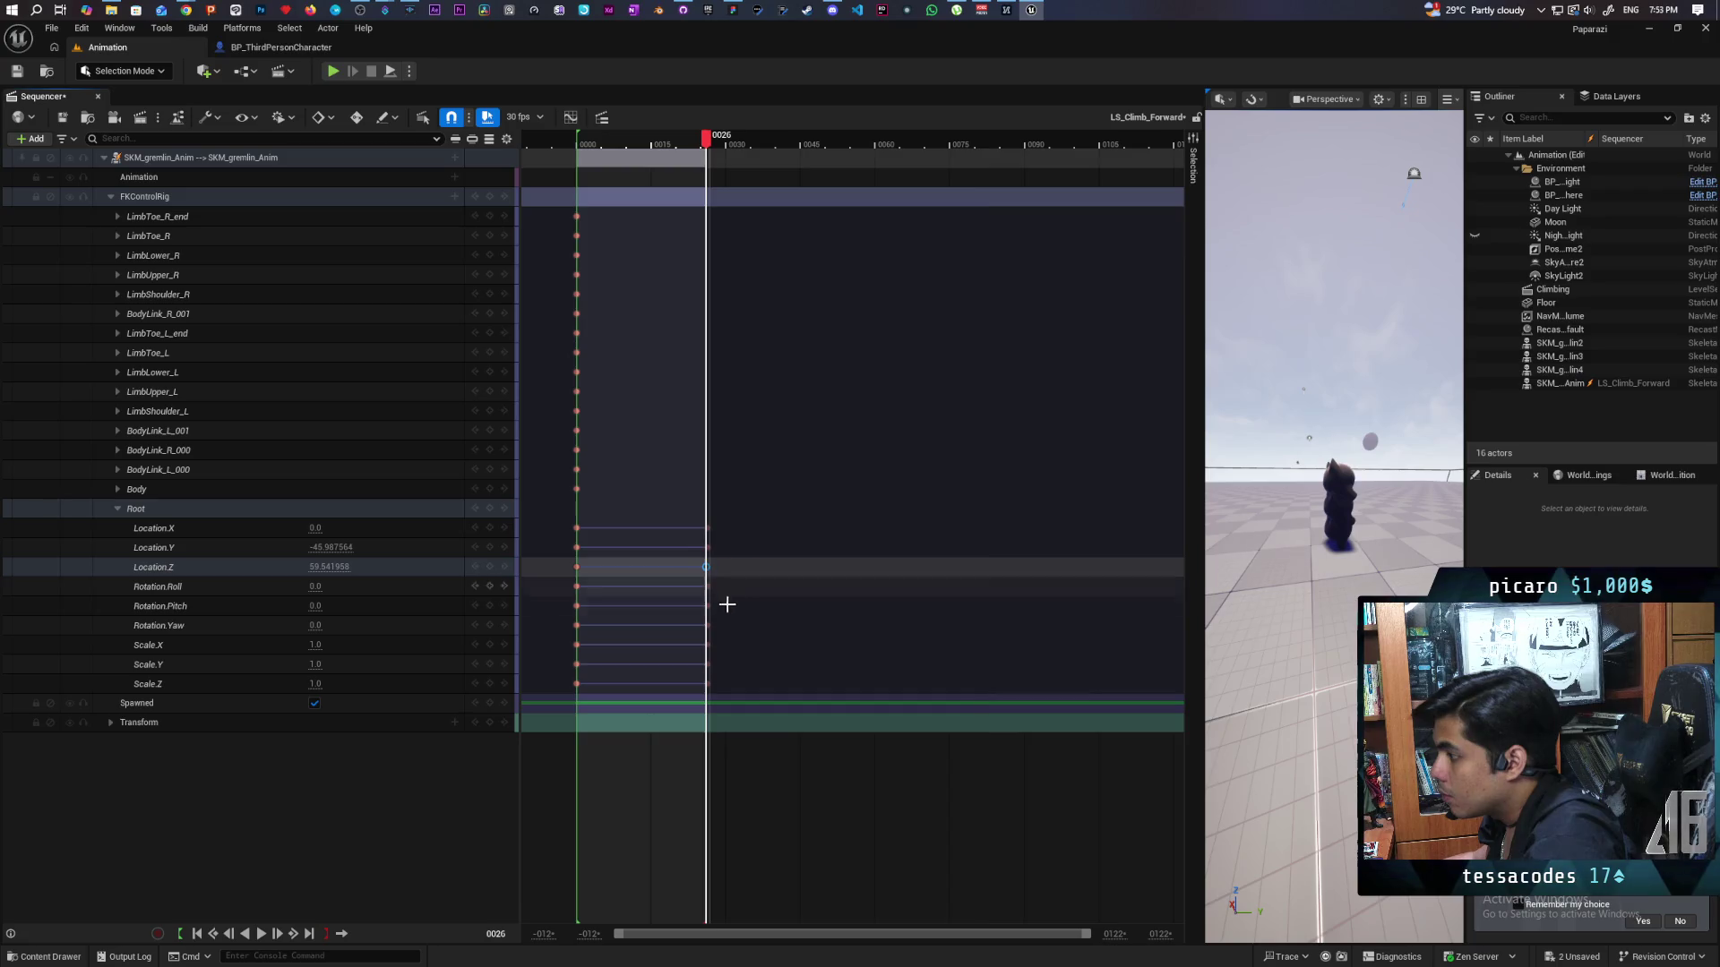
click(762, 650)
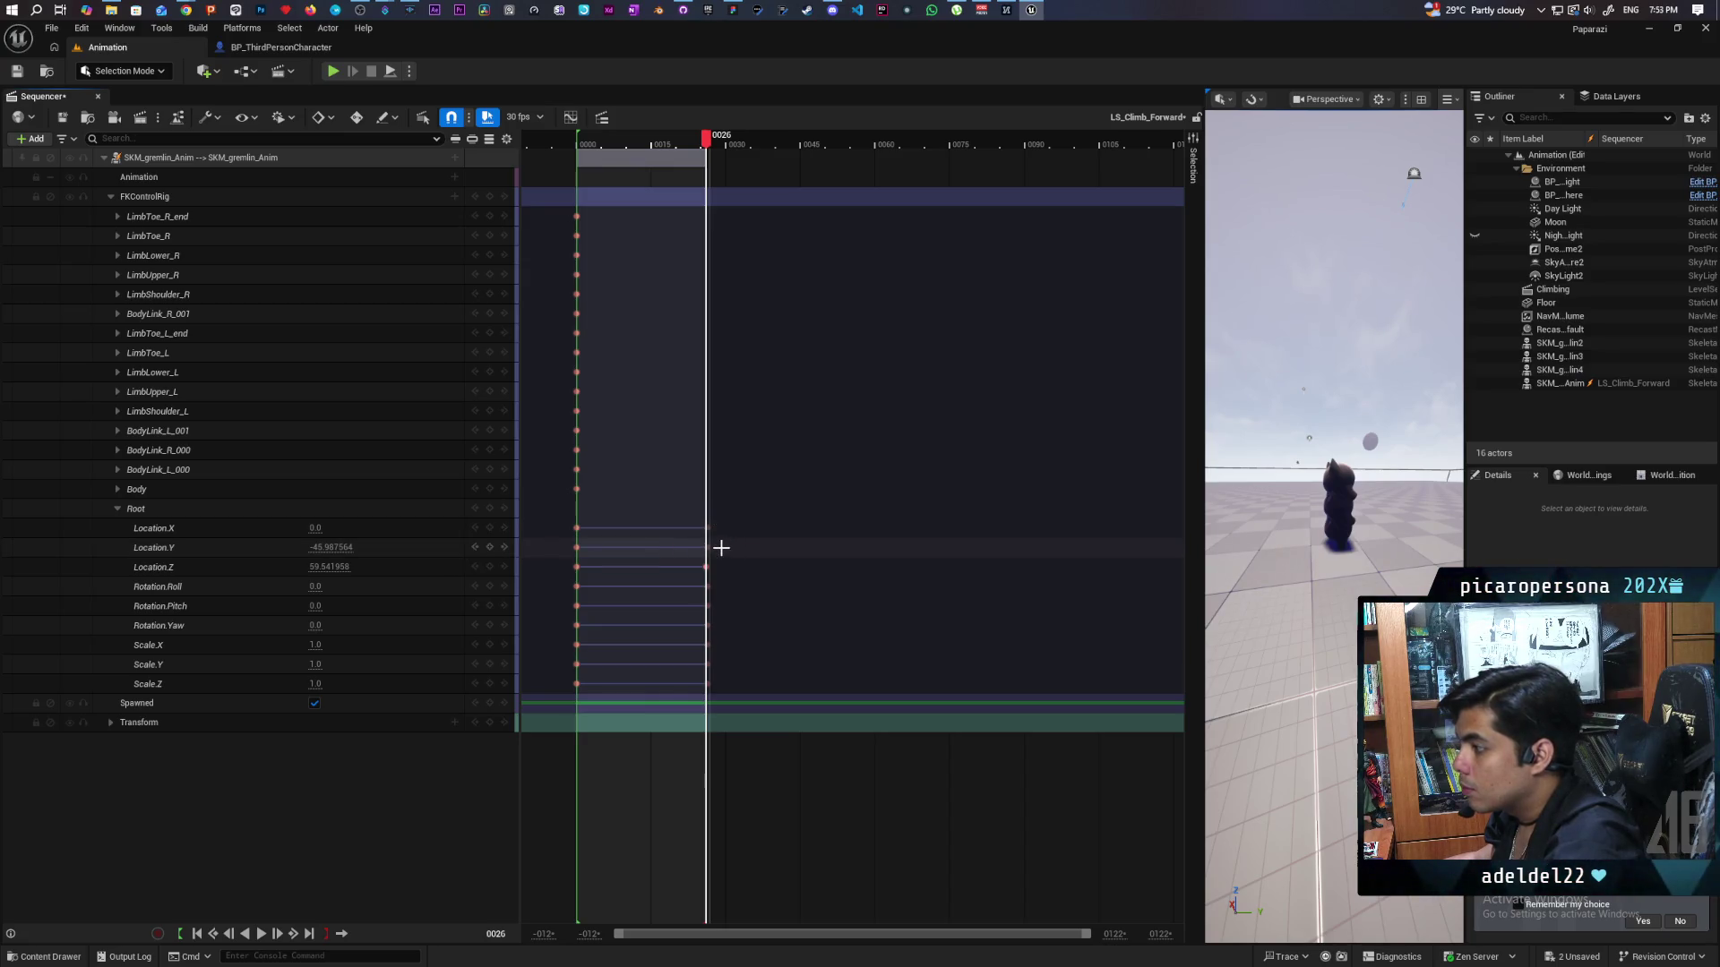
Delete the Location.Y key at frame 26, scrub to check, and keep Location.Z at frame 26.
click(689, 553)
key(Delete)
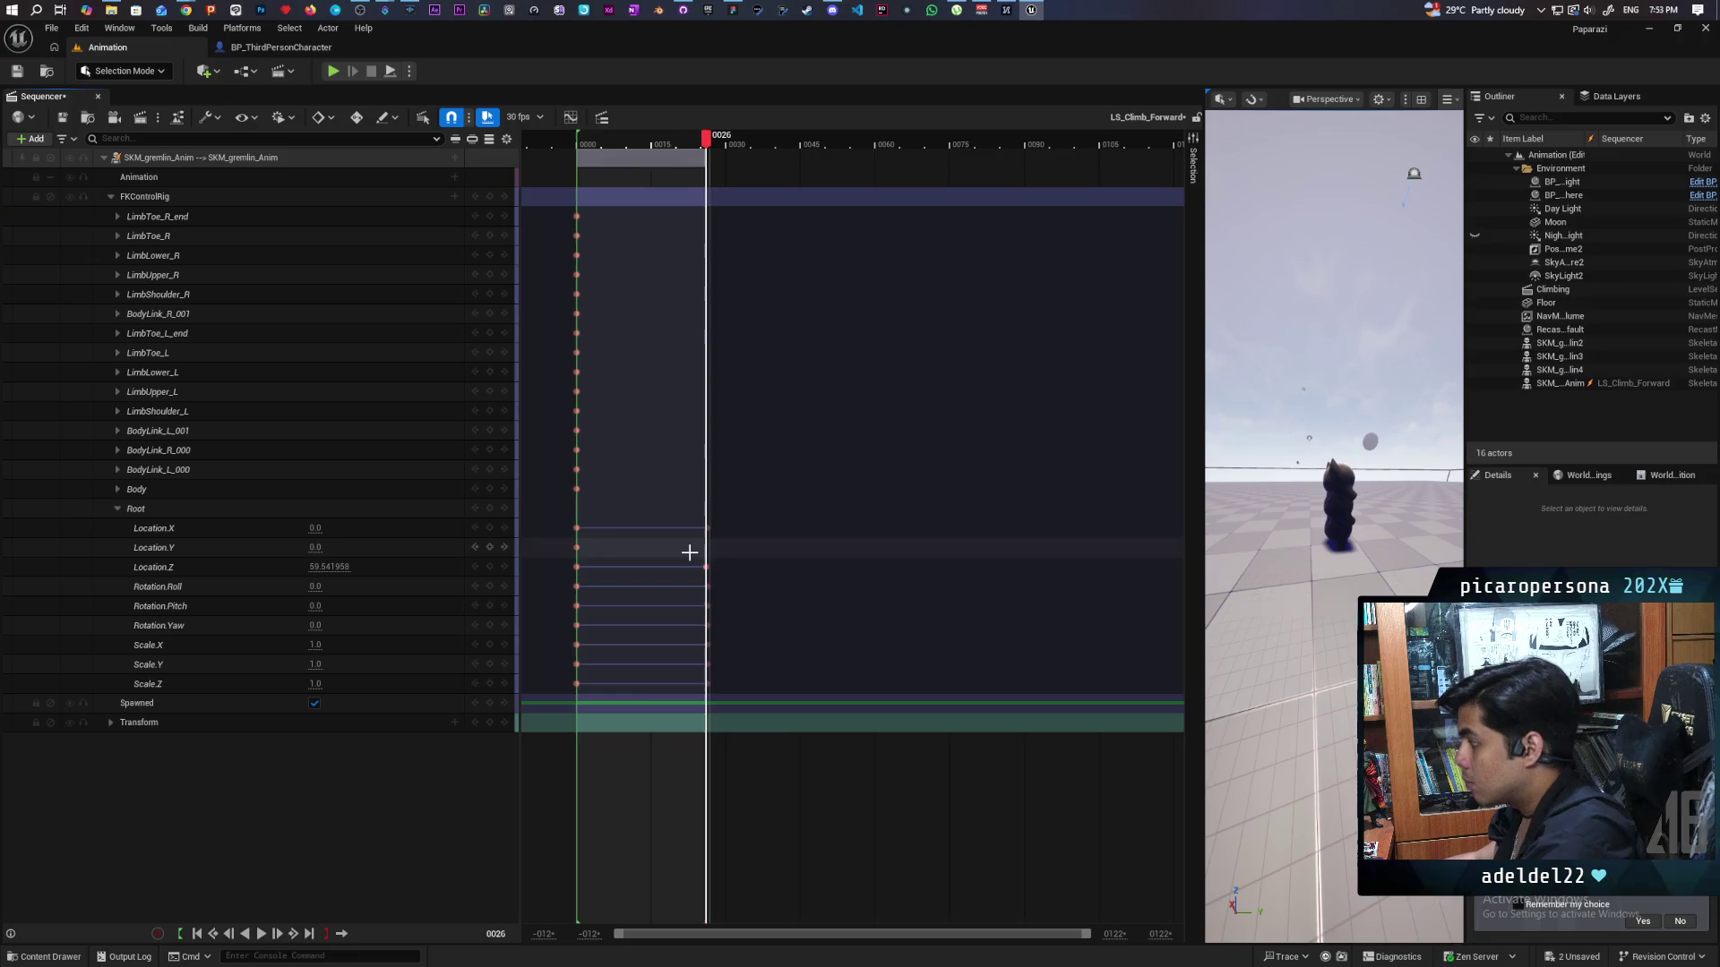
mouse_move(705, 141)
mouse_down()
mouse_move(568, 141)
mouse_move(715, 142)
mouse_move(576, 195)
mouse_move(707, 223)
mouse_move(576, 225)
mouse_move(707, 243)
mouse_up()
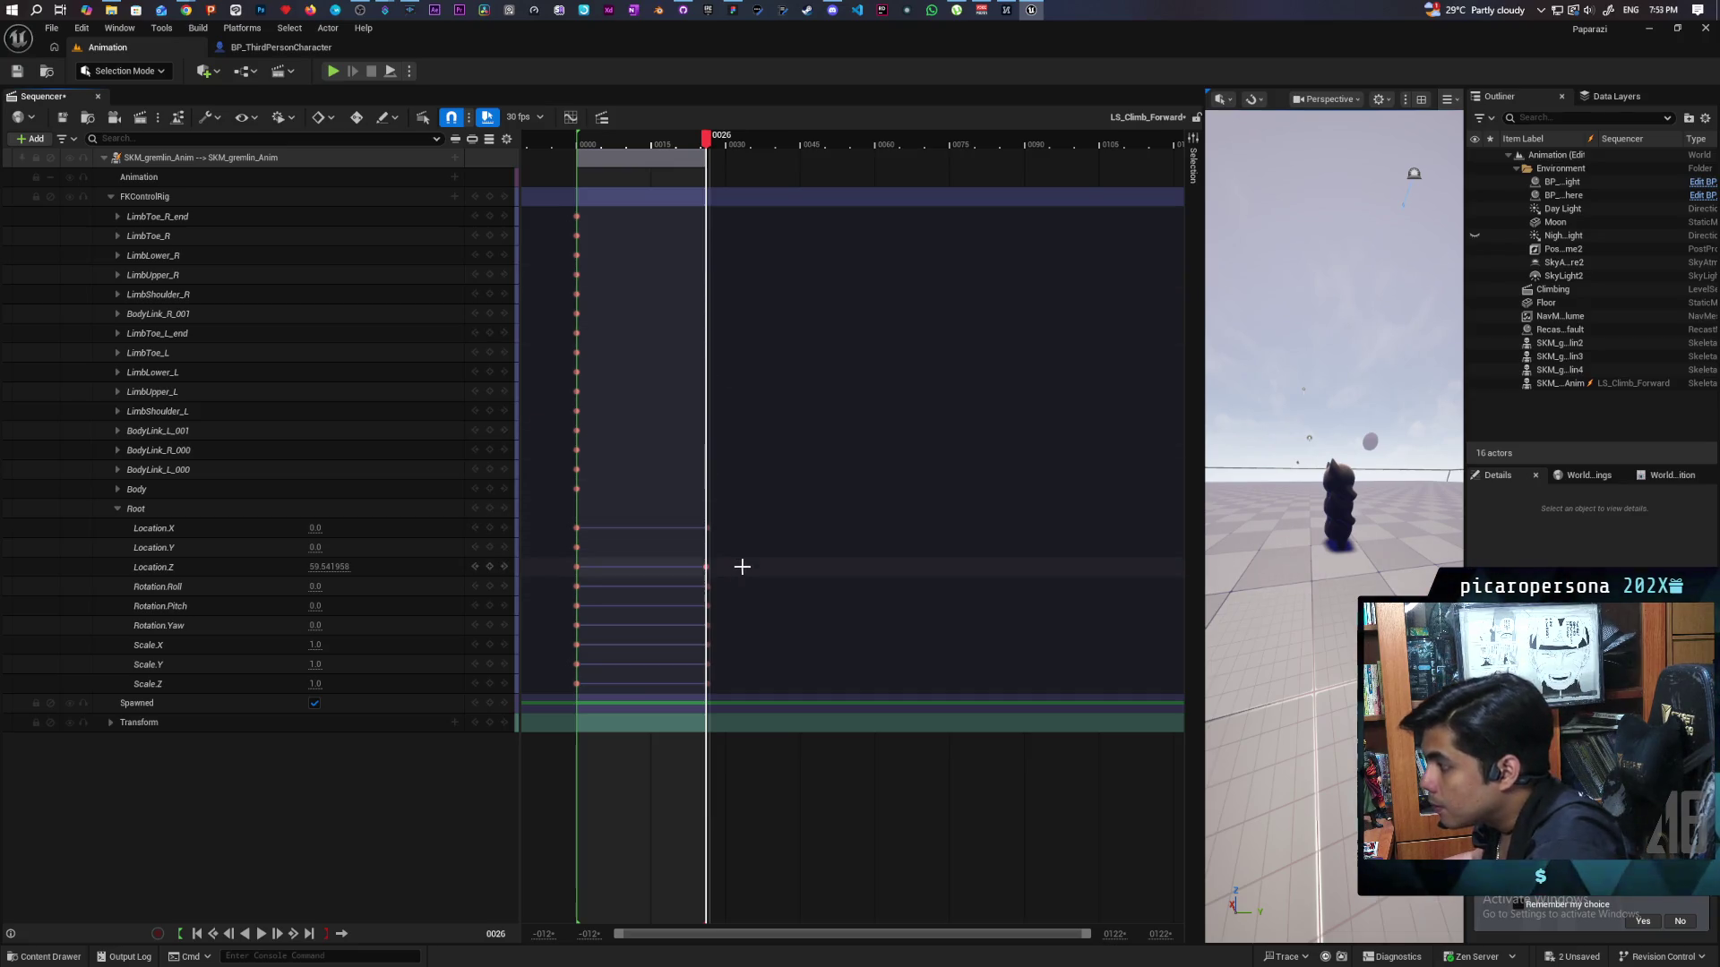
click(708, 569)
drag(706, 567, 710, 568)
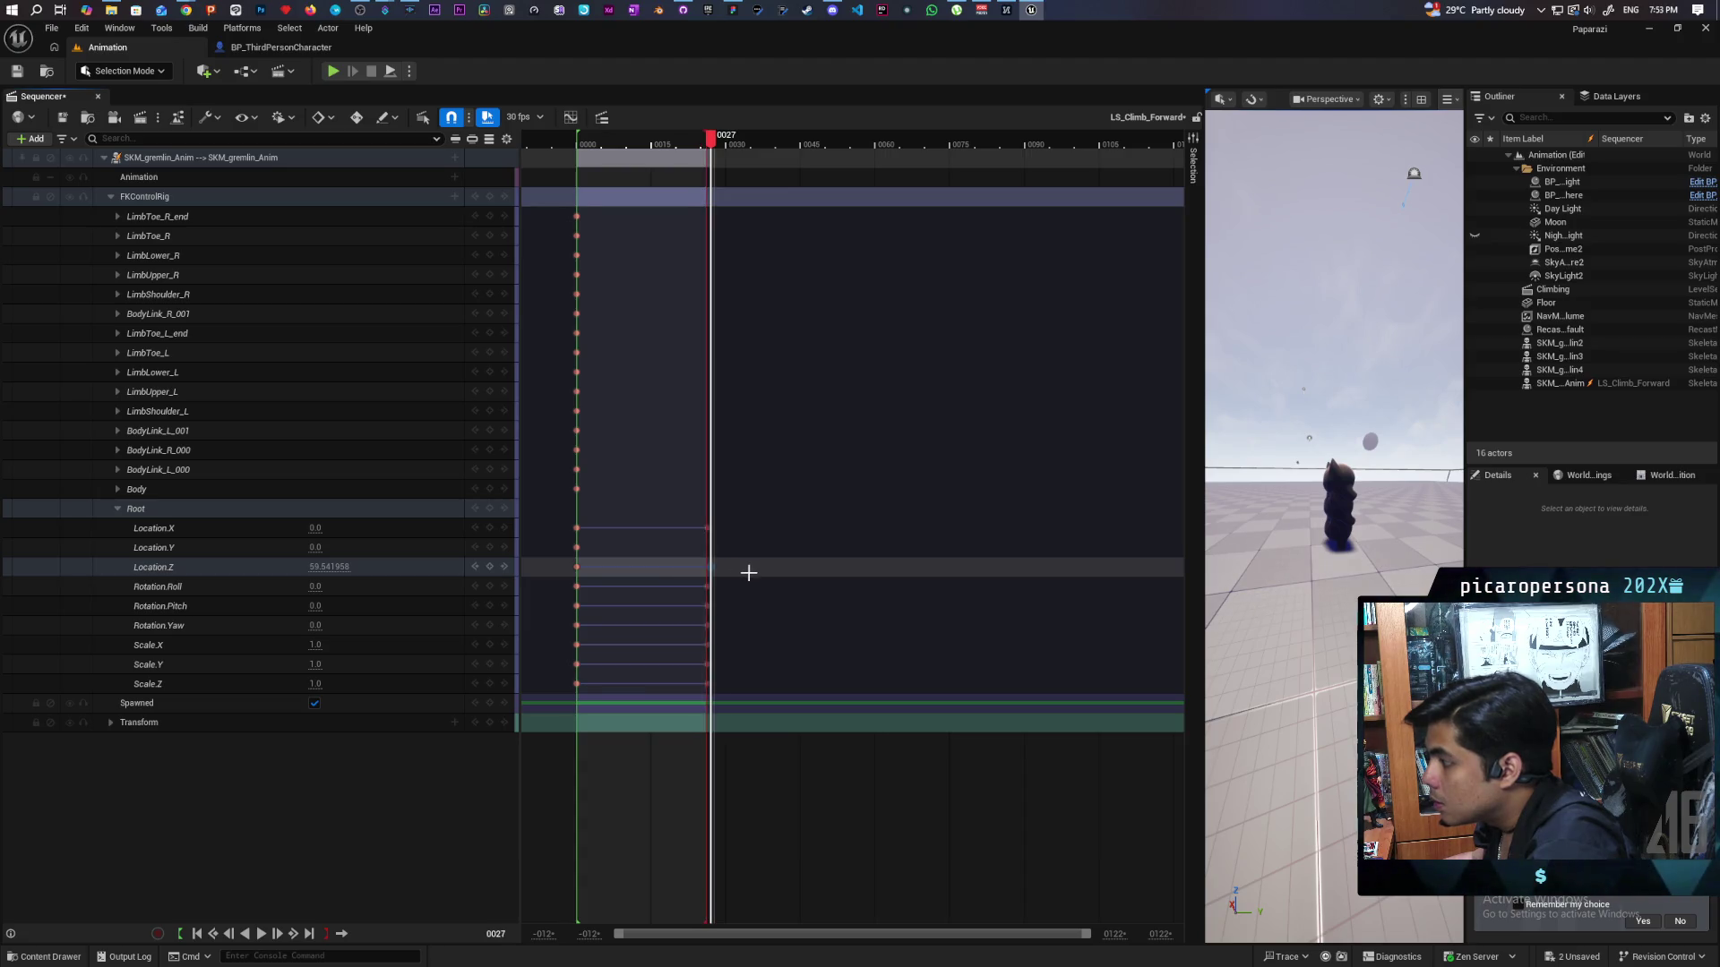
drag(711, 567, 706, 566)
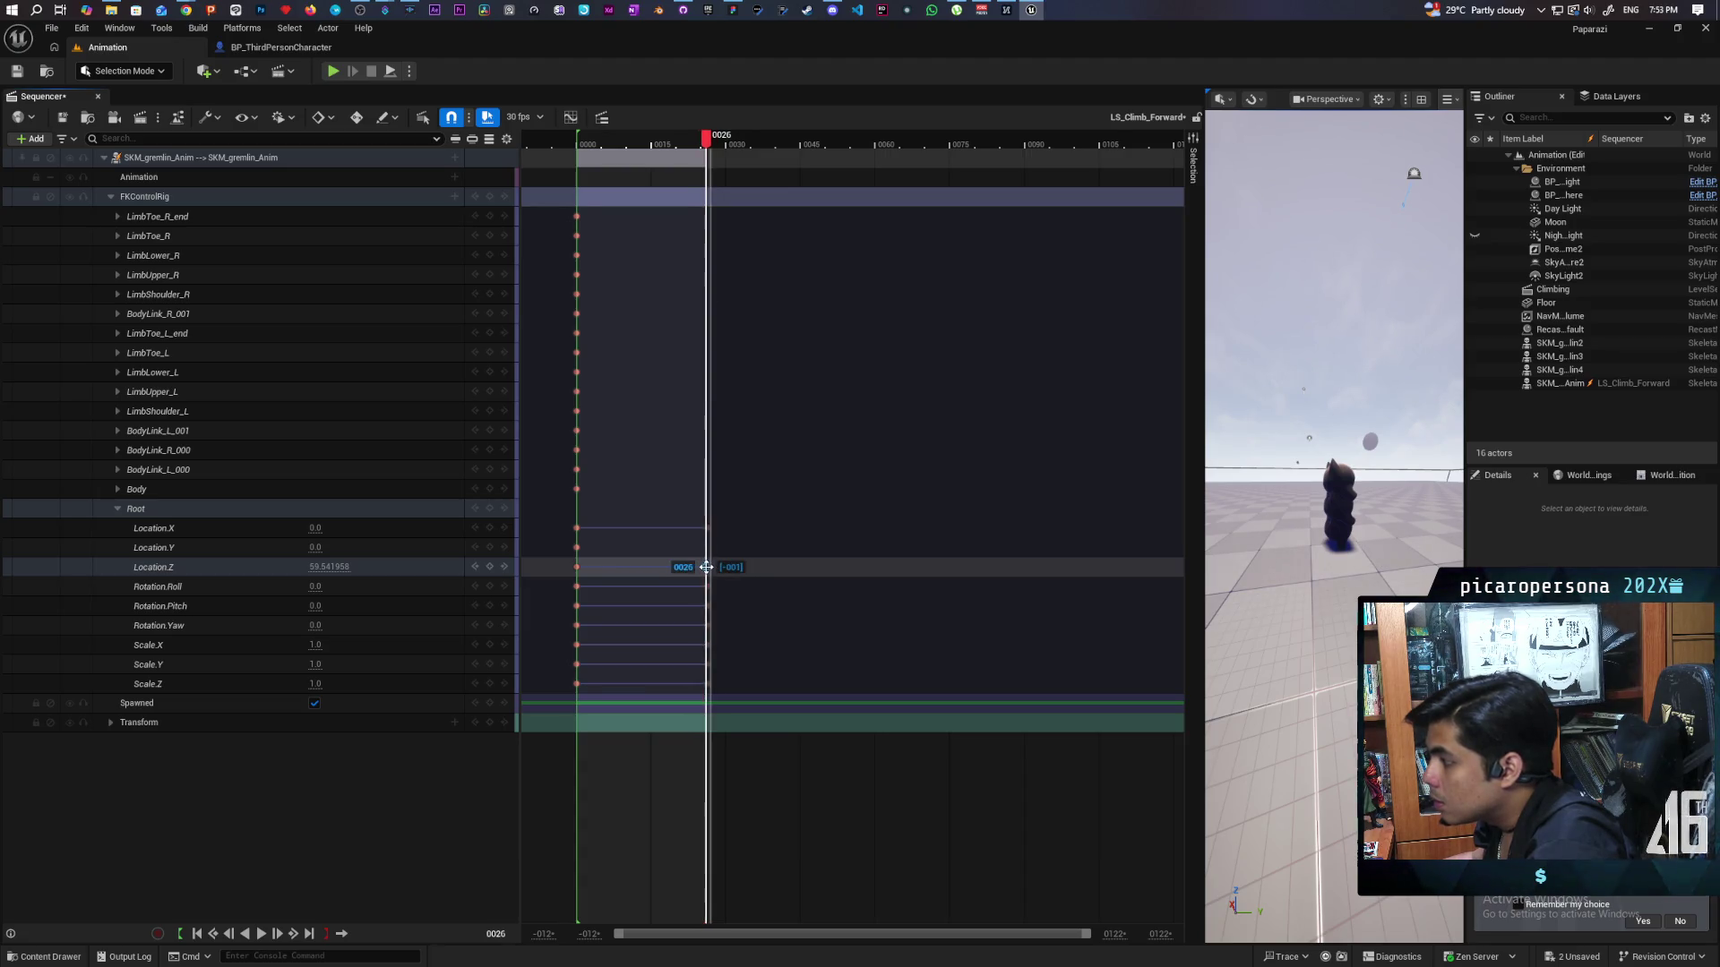
scroll(699, 576, up, 5)
scroll(703, 582, up, 4)
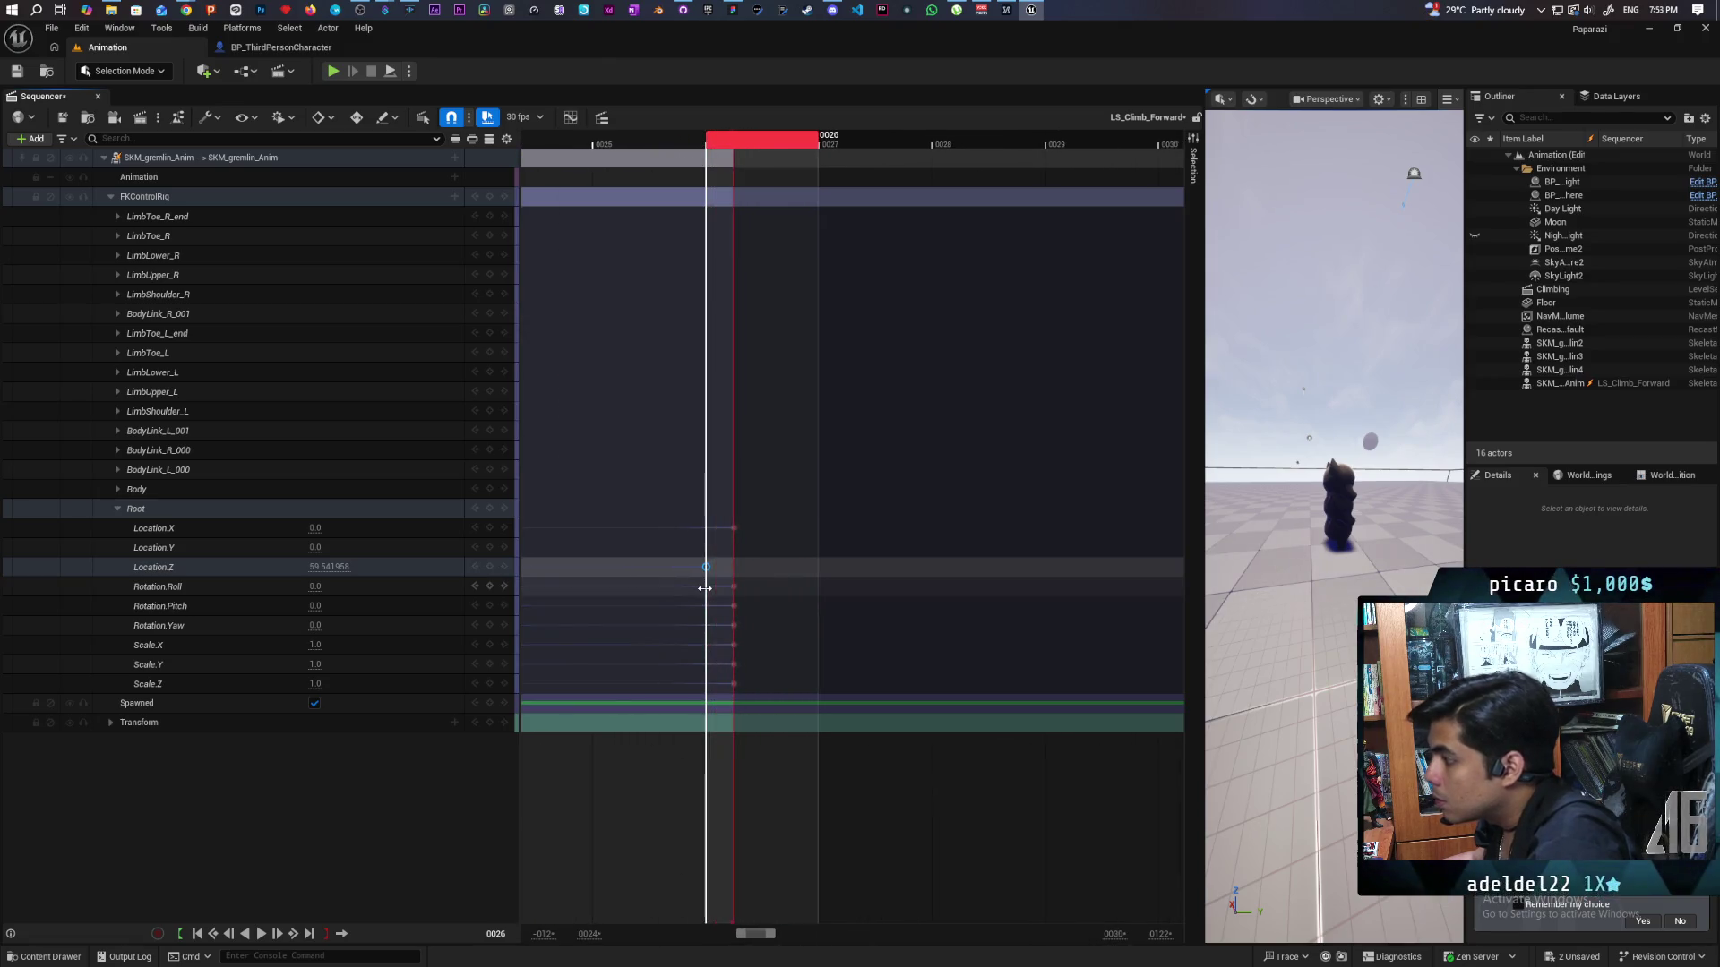
mouse_move(703, 567)
mouse_down()
mouse_move(1006, 573)
mouse_move(744, 572)
mouse_move(910, 579)
mouse_move(772, 575)
mouse_up()
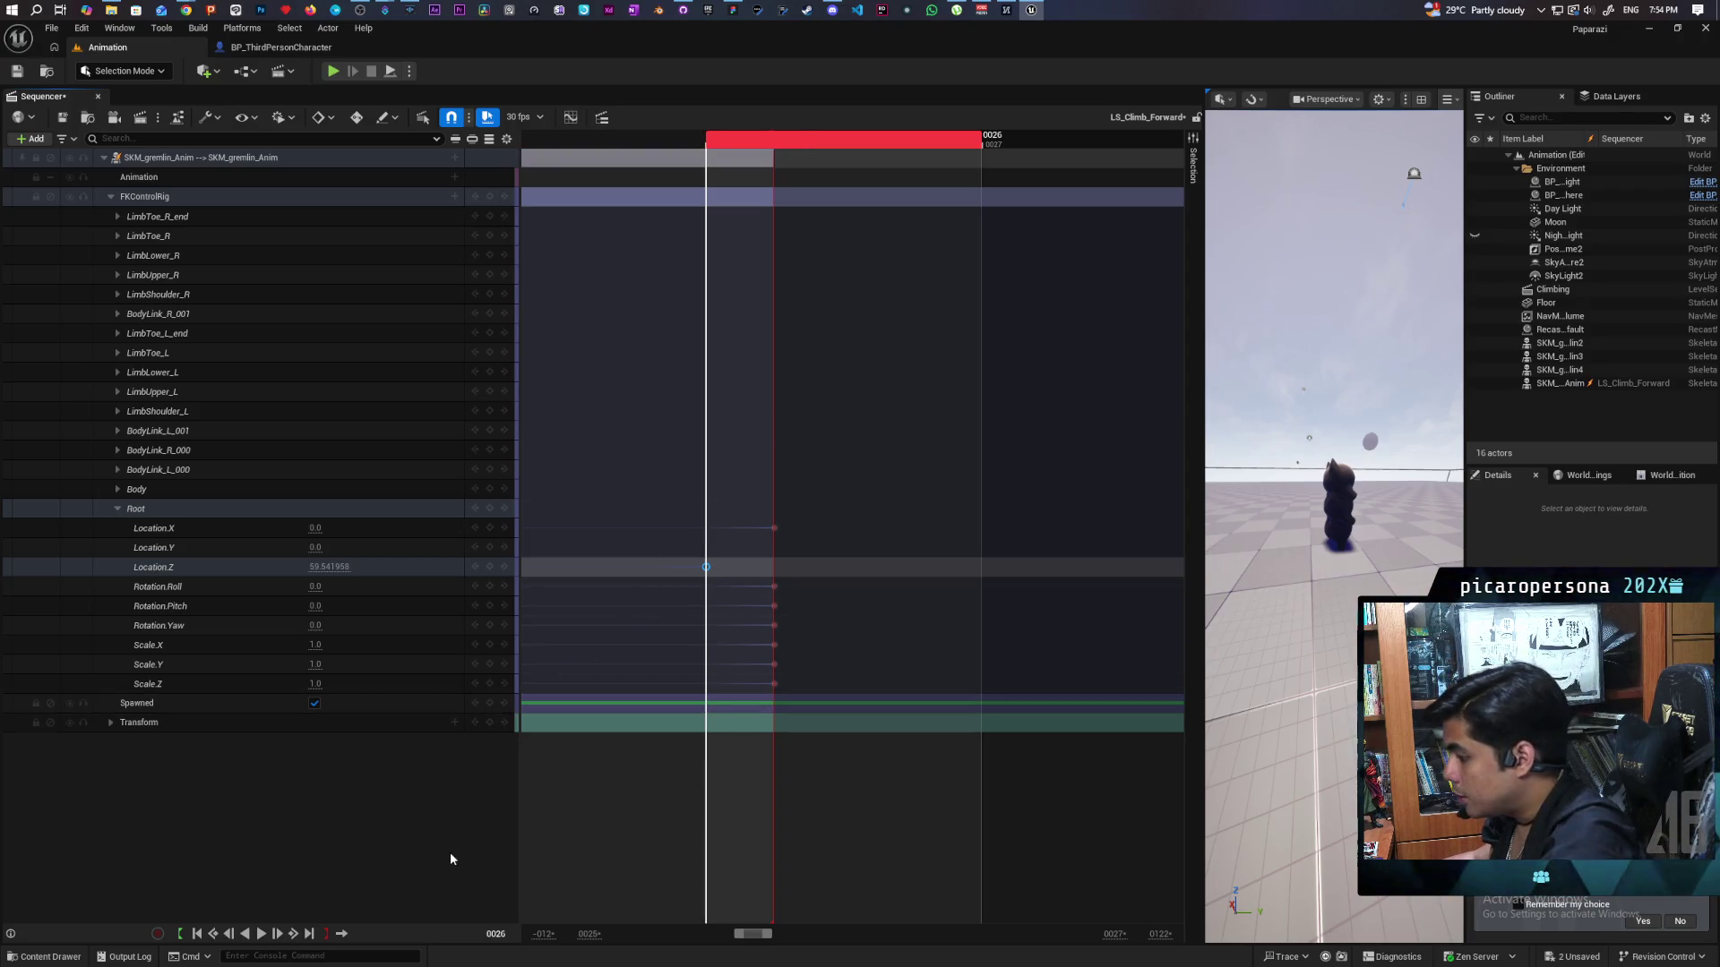
click(450, 118)
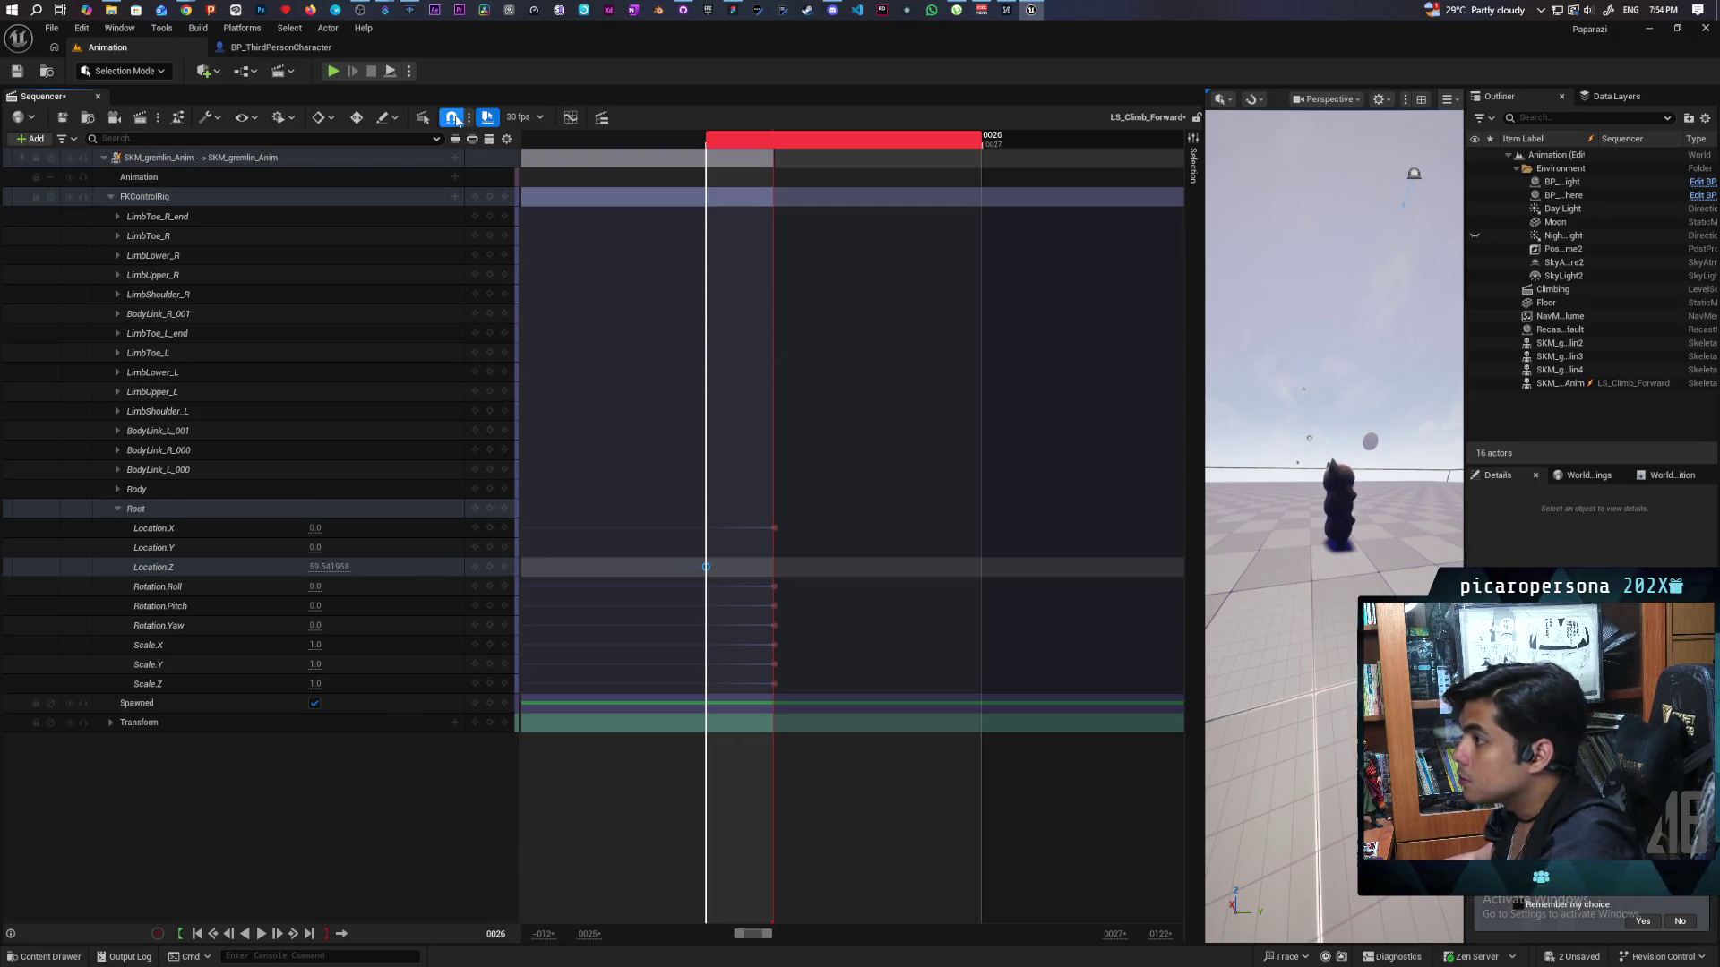
mouse_move(706, 567)
mouse_down()
mouse_move(988, 550)
mouse_move(712, 571)
mouse_up()
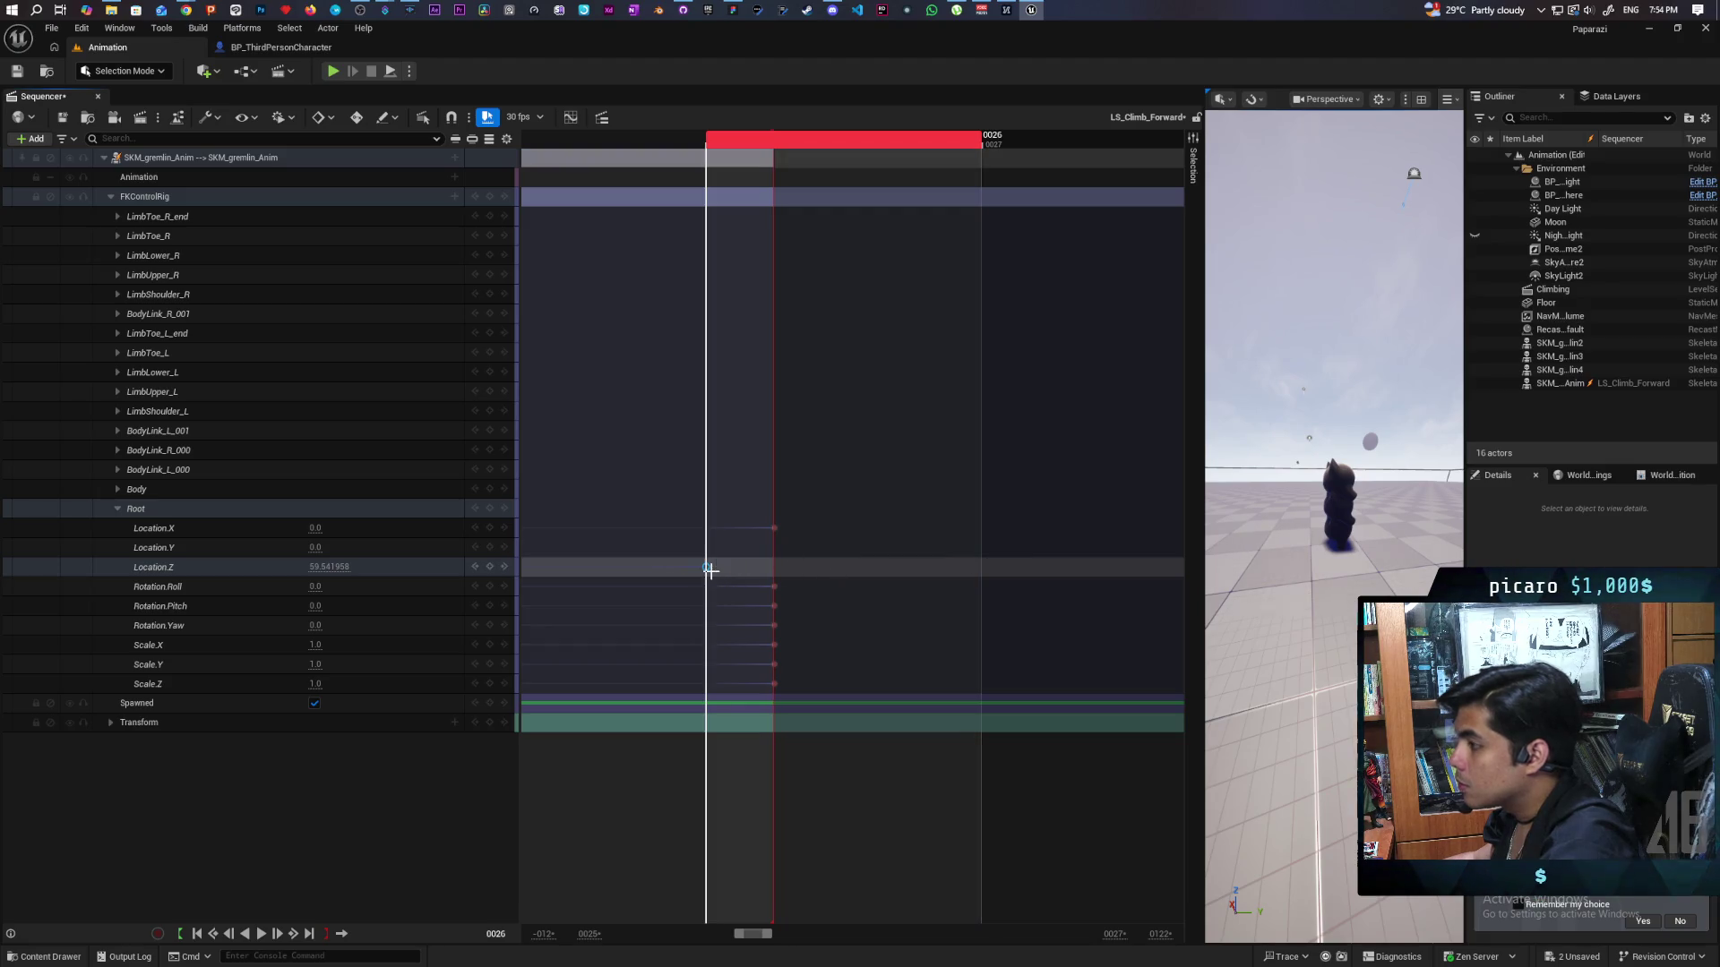
click(452, 119)
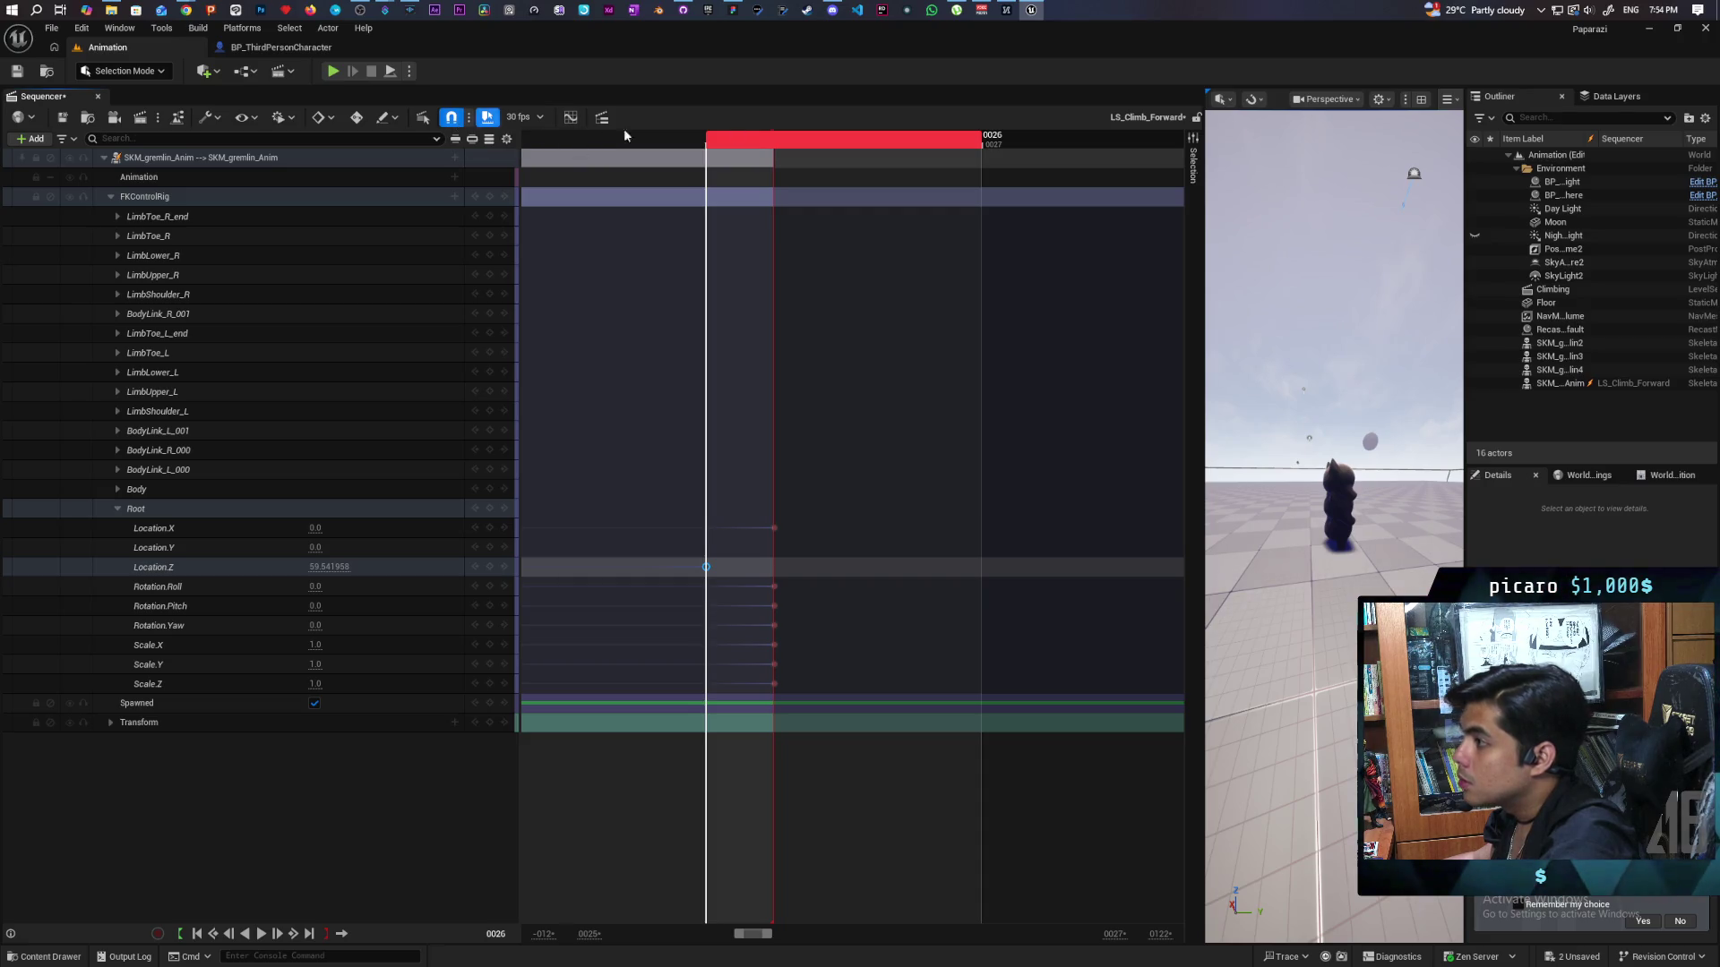
click(616, 293)
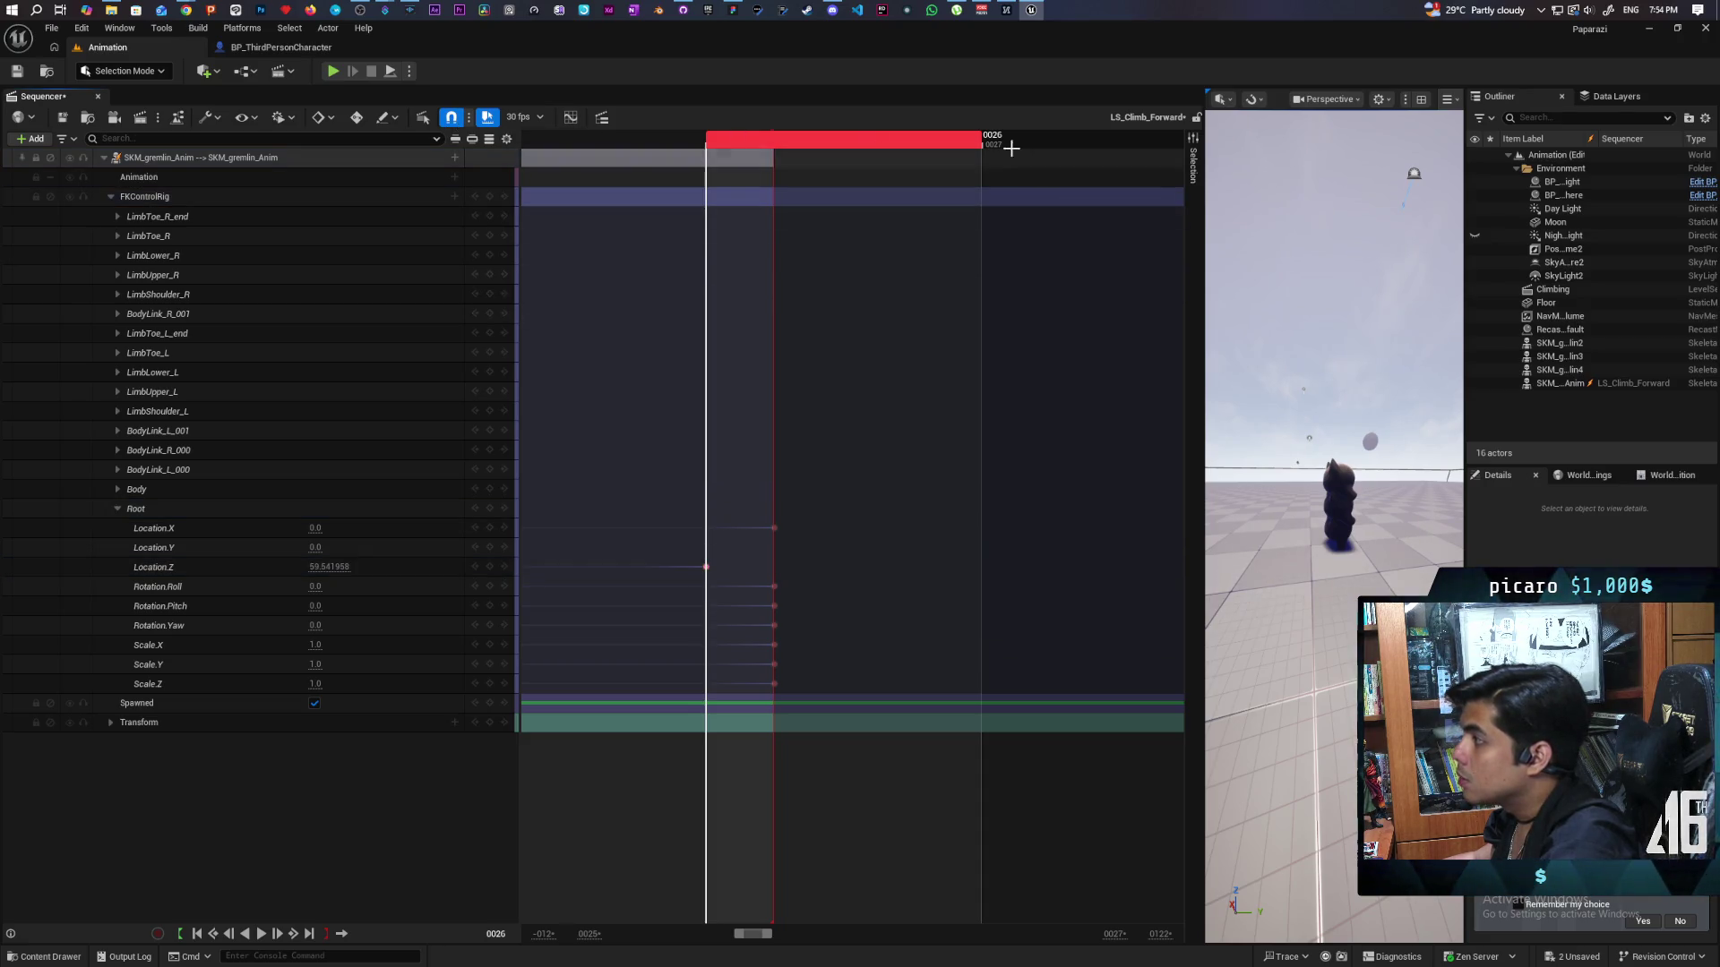
click(986, 140)
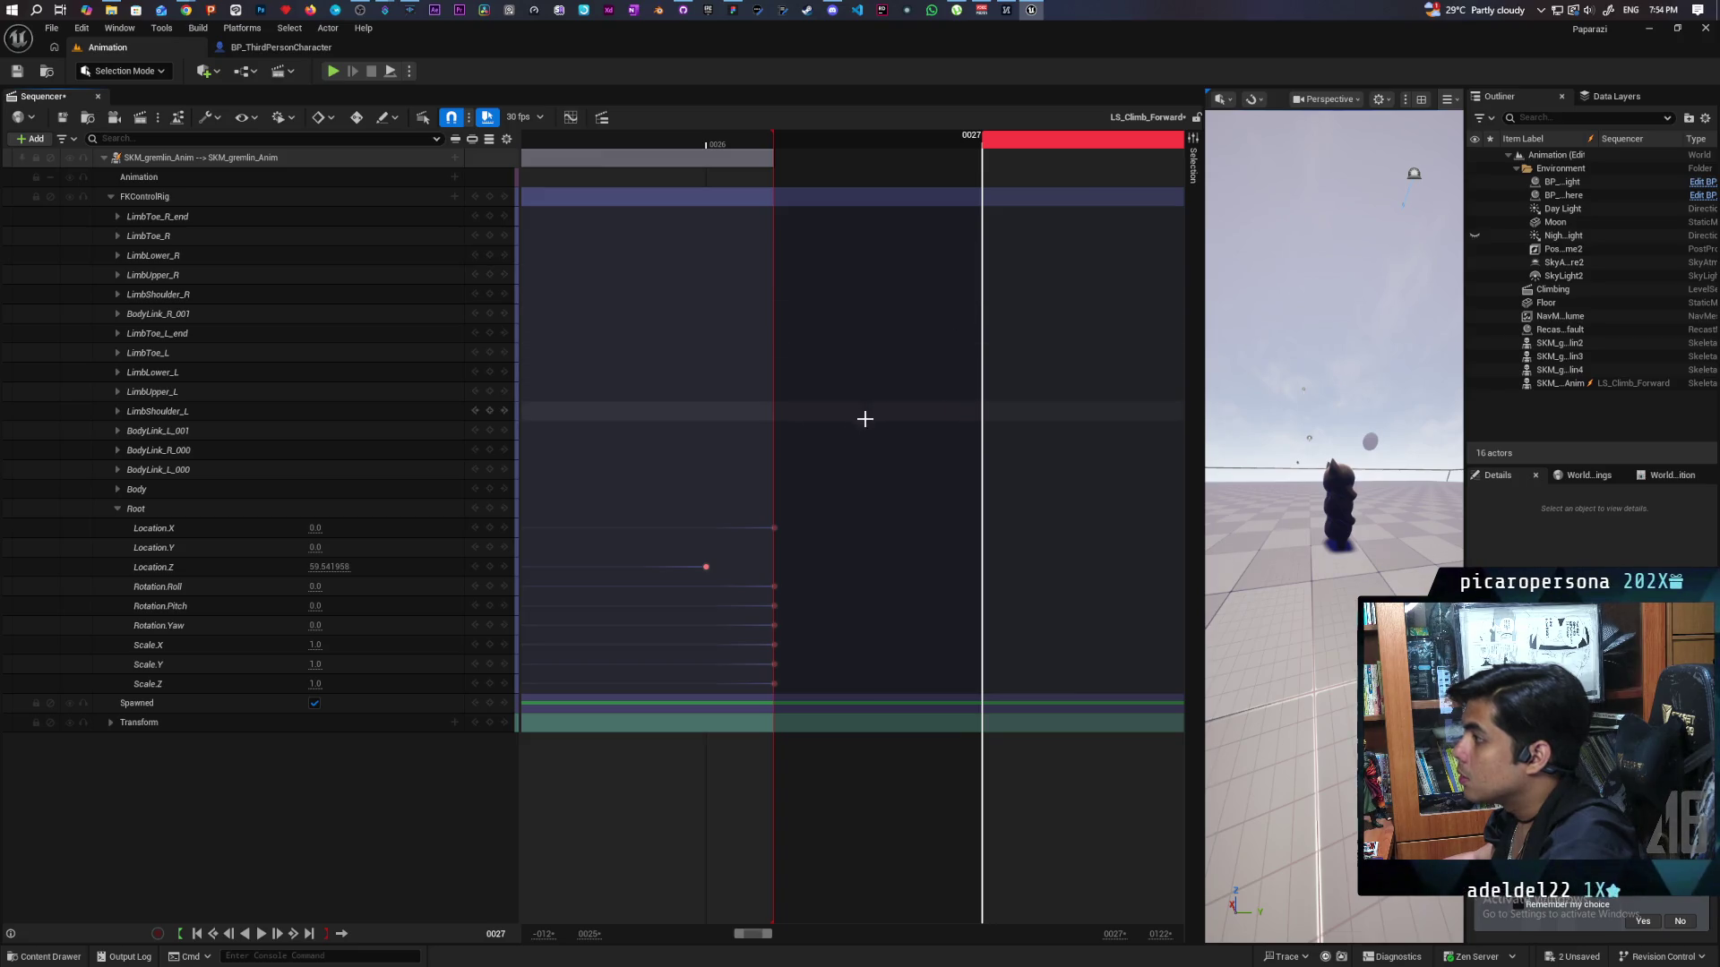
click(705, 567)
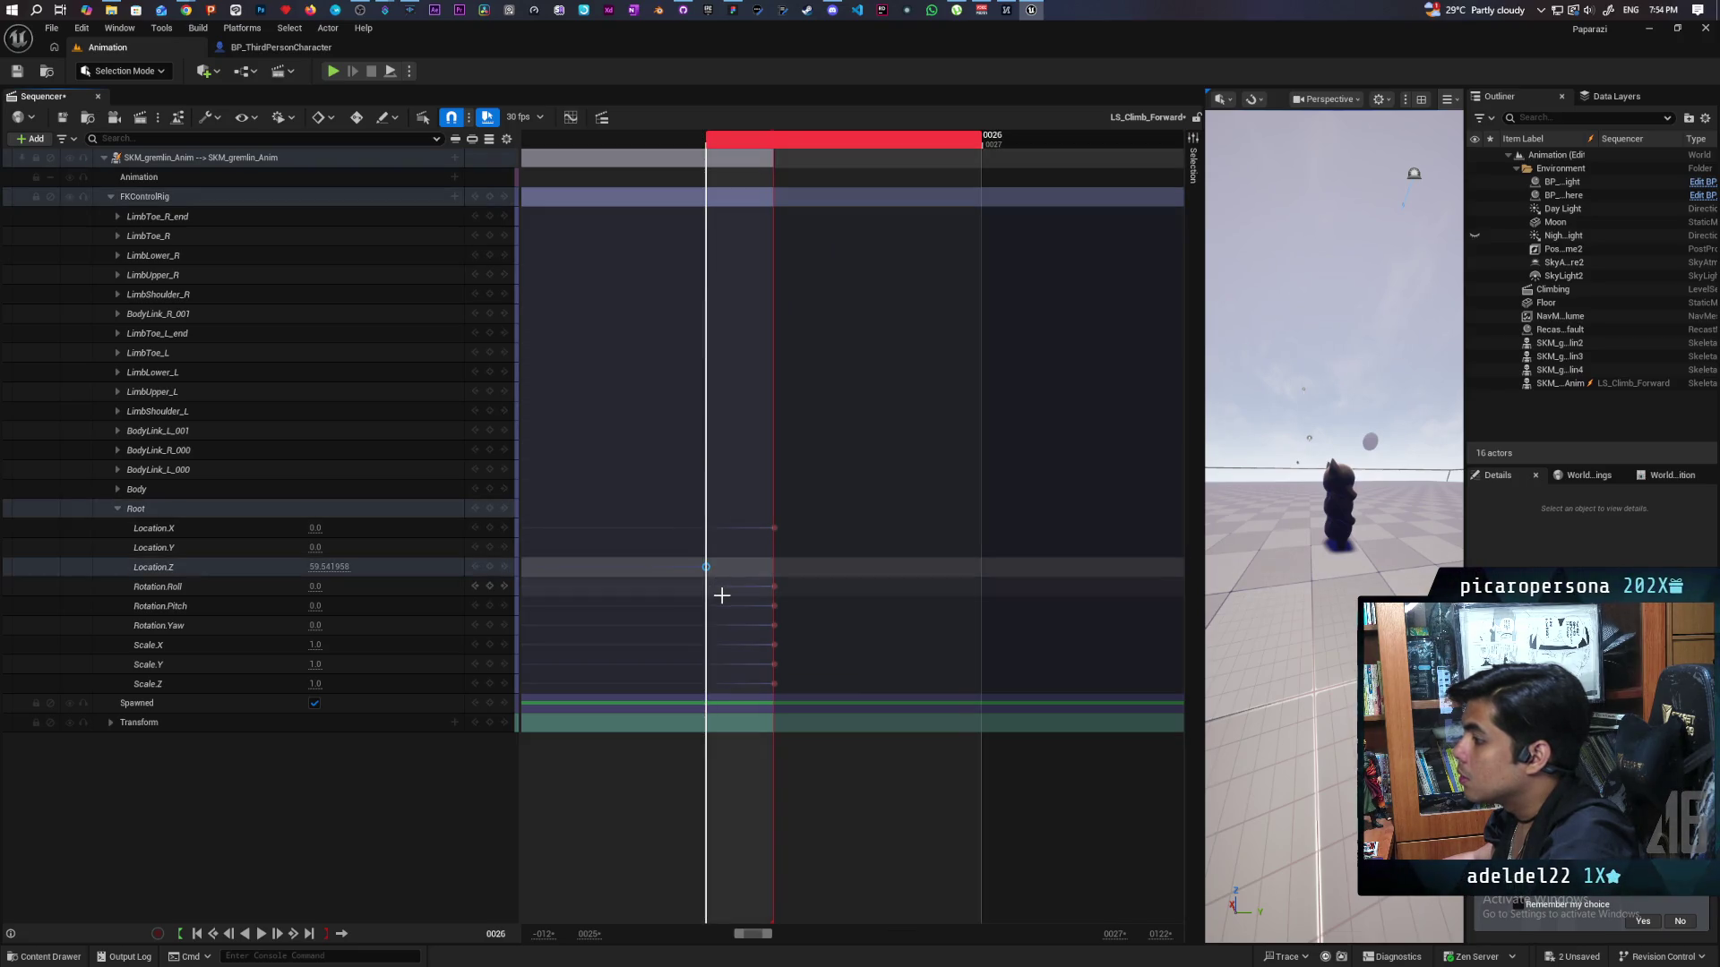
drag(791, 143, 688, 146)
click(812, 139)
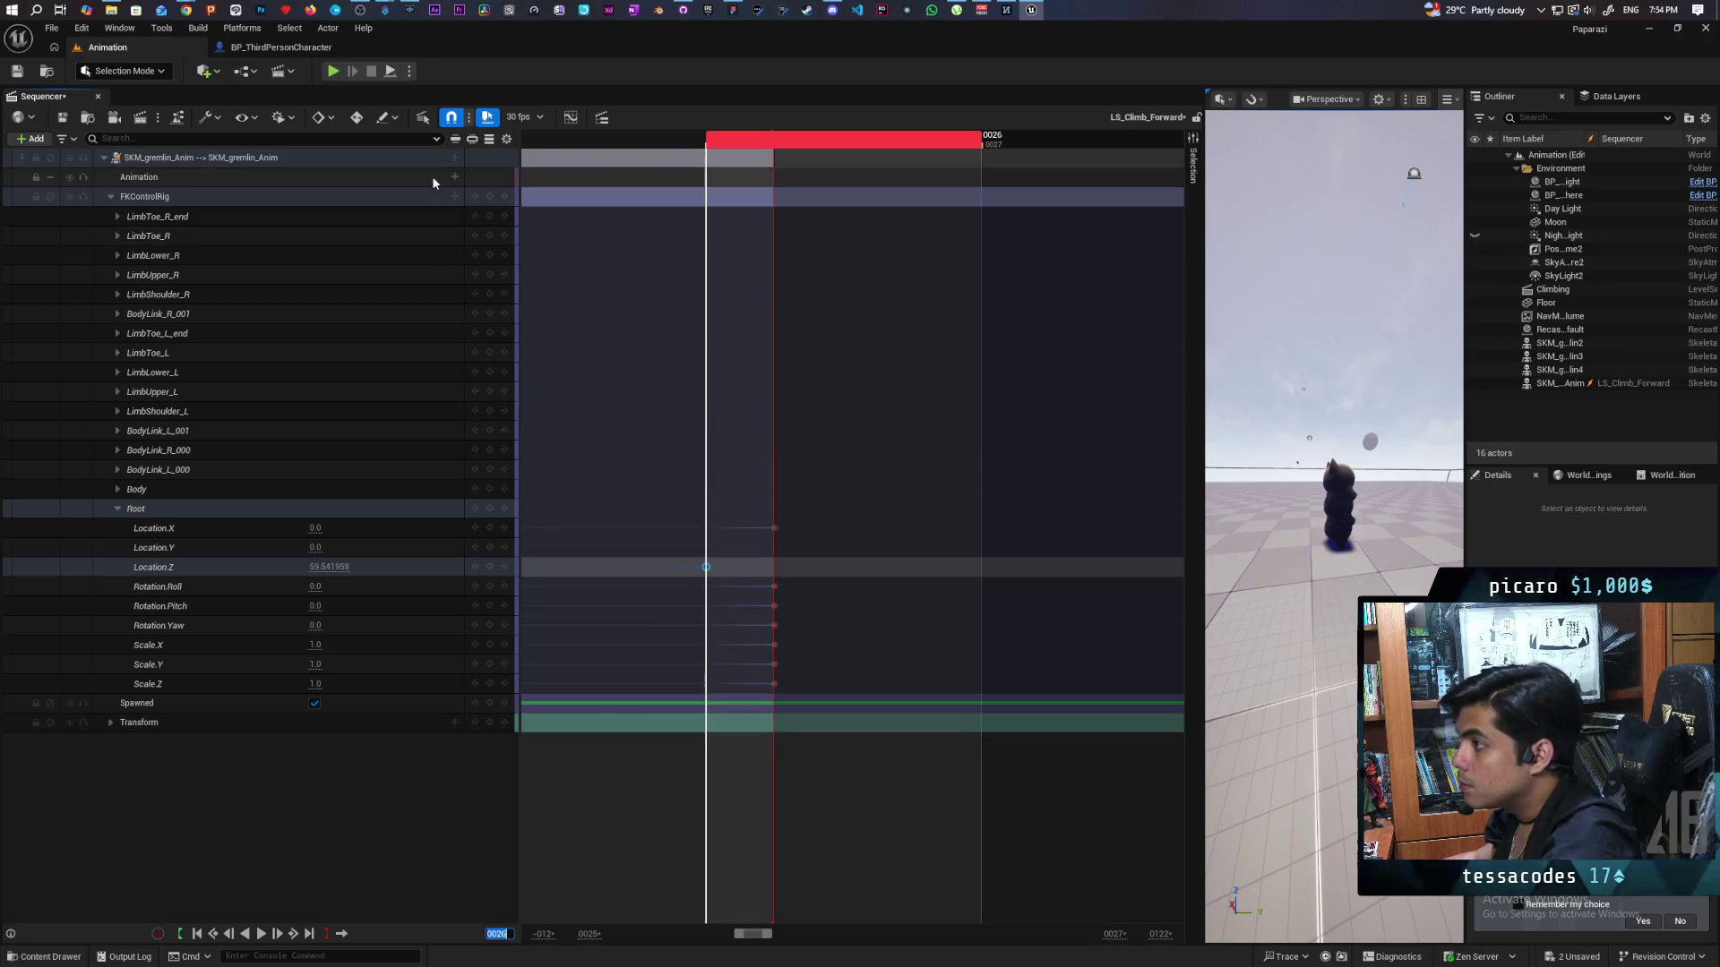
click(546, 118)
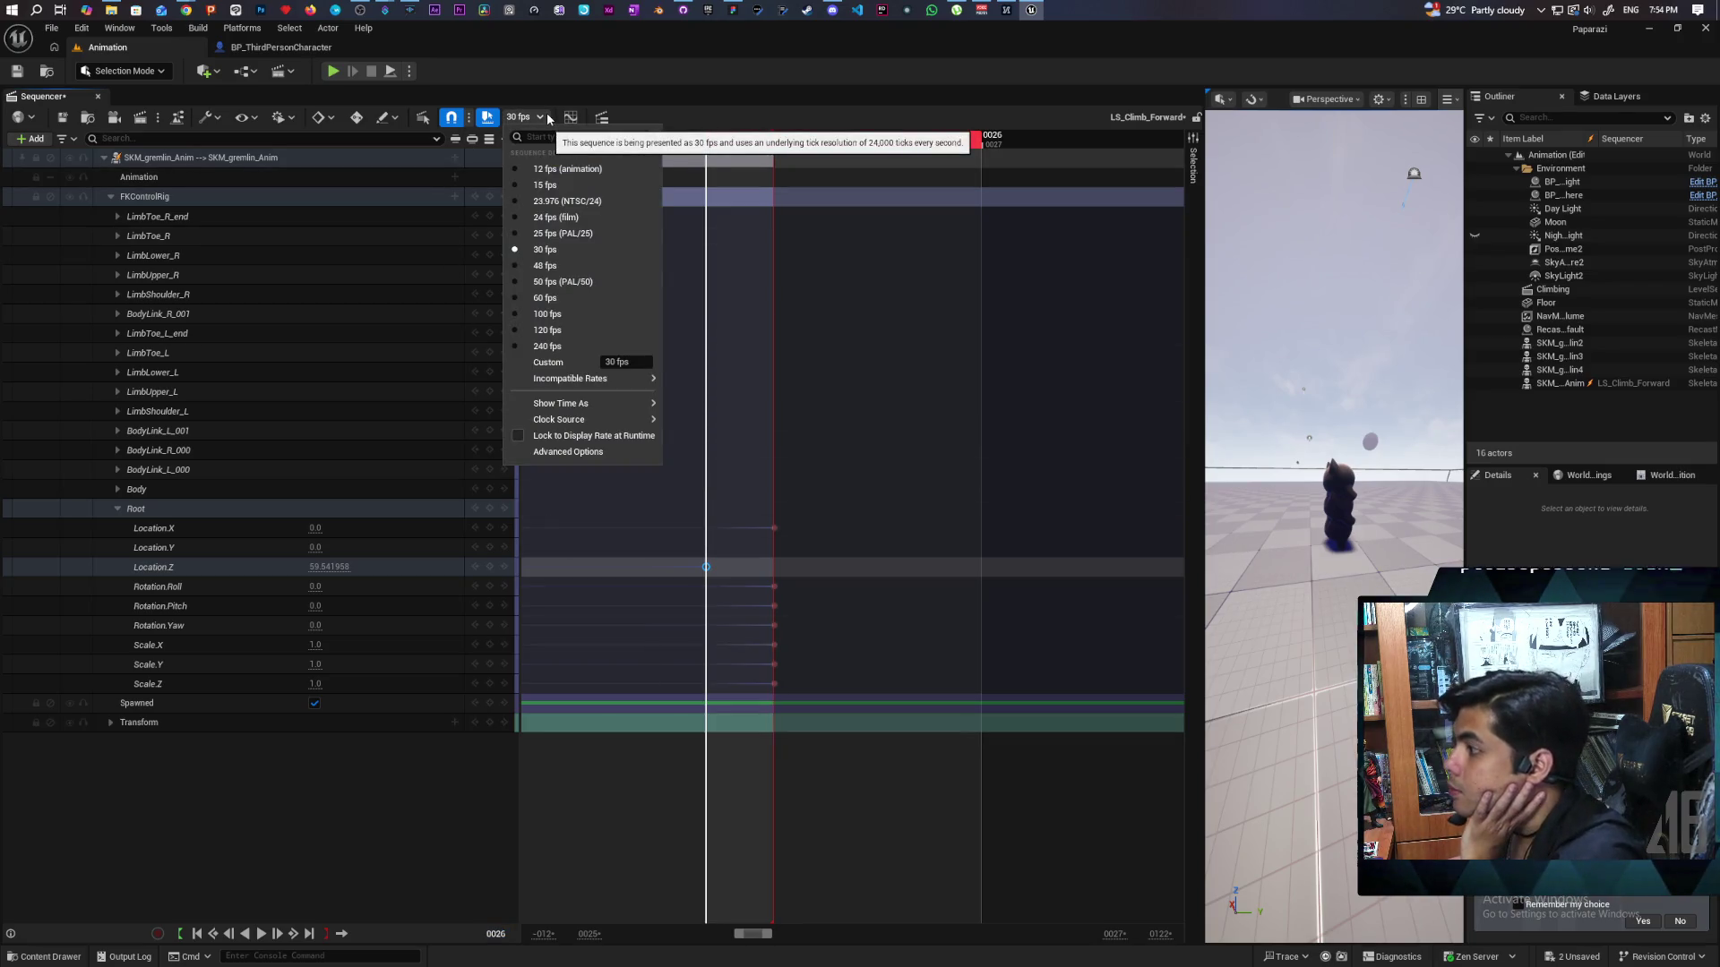
Show Sequencer time in seconds, shift the Location.Z key, and set the current time to 0.8667.
mouse_move(598, 405)
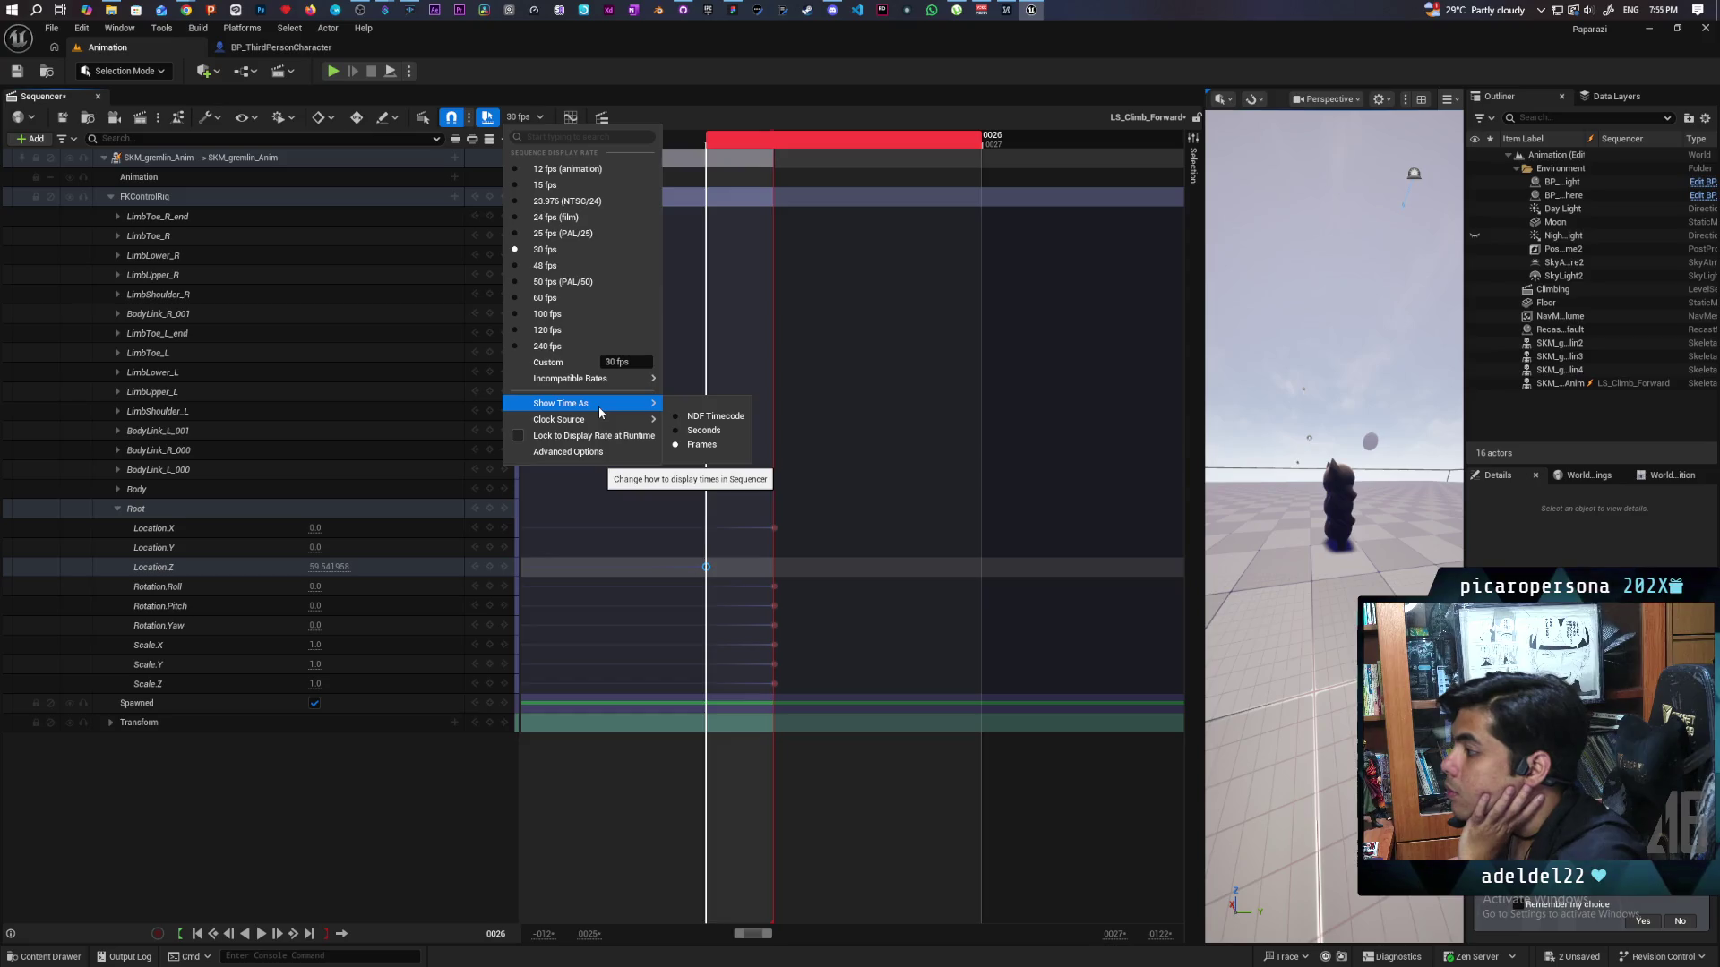
click(698, 431)
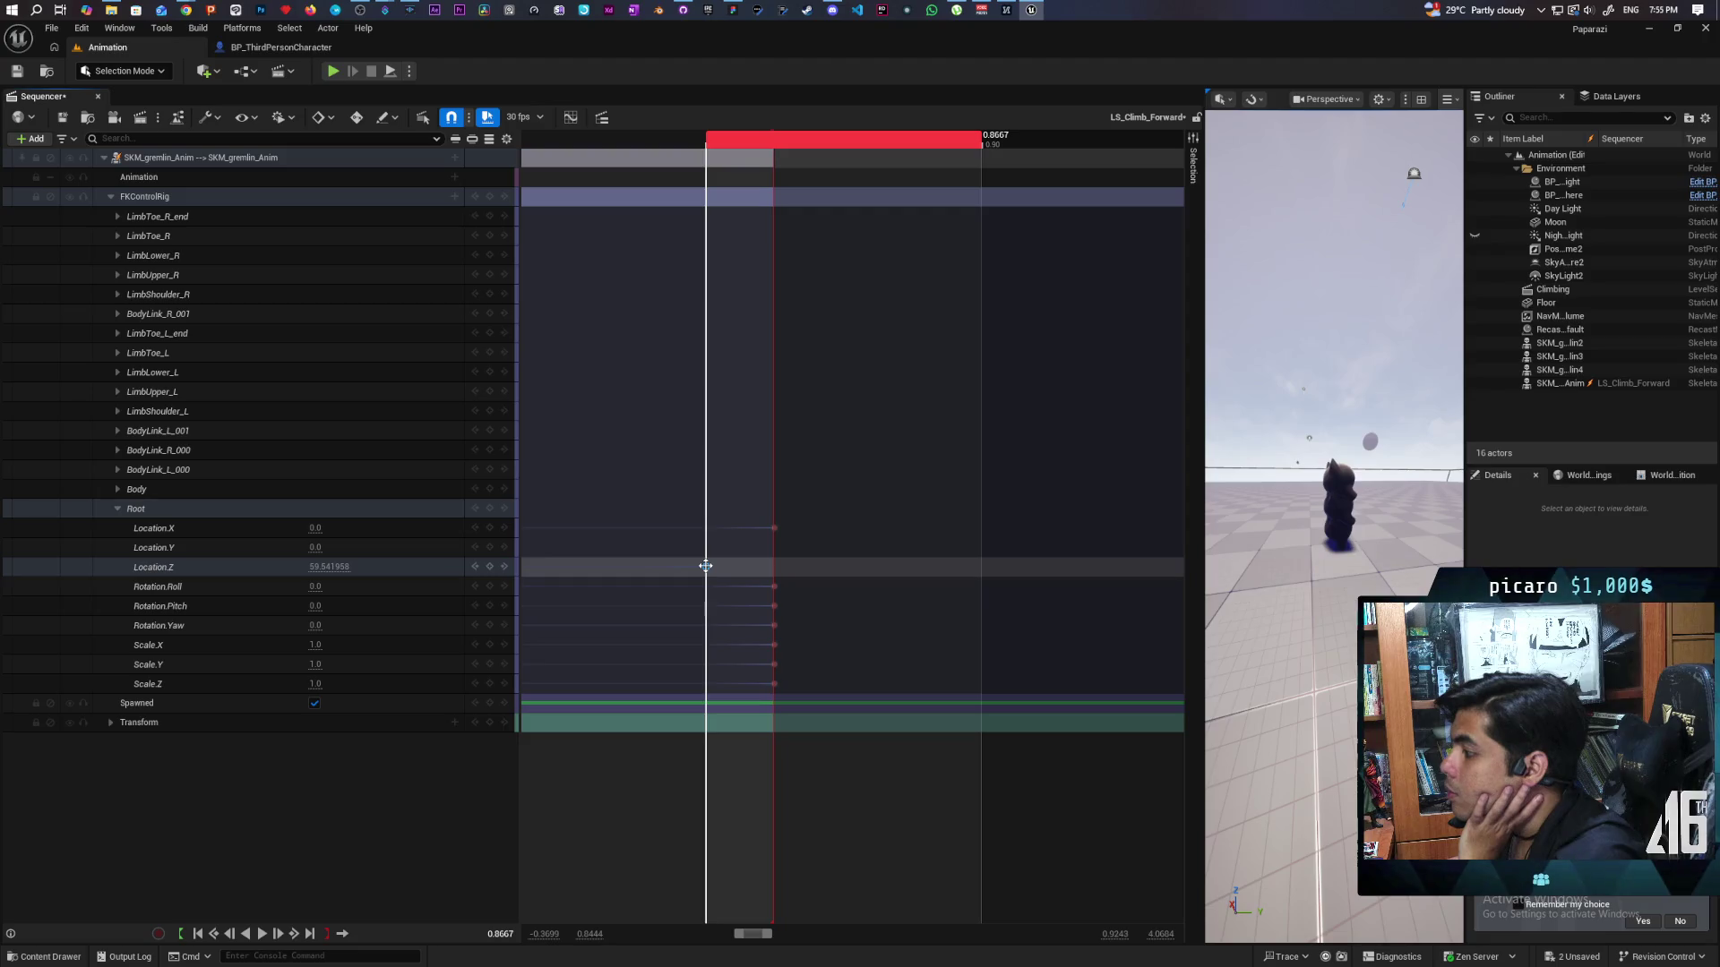
mouse_move(706, 567)
mouse_down()
mouse_move(963, 564)
mouse_move(756, 569)
mouse_up()
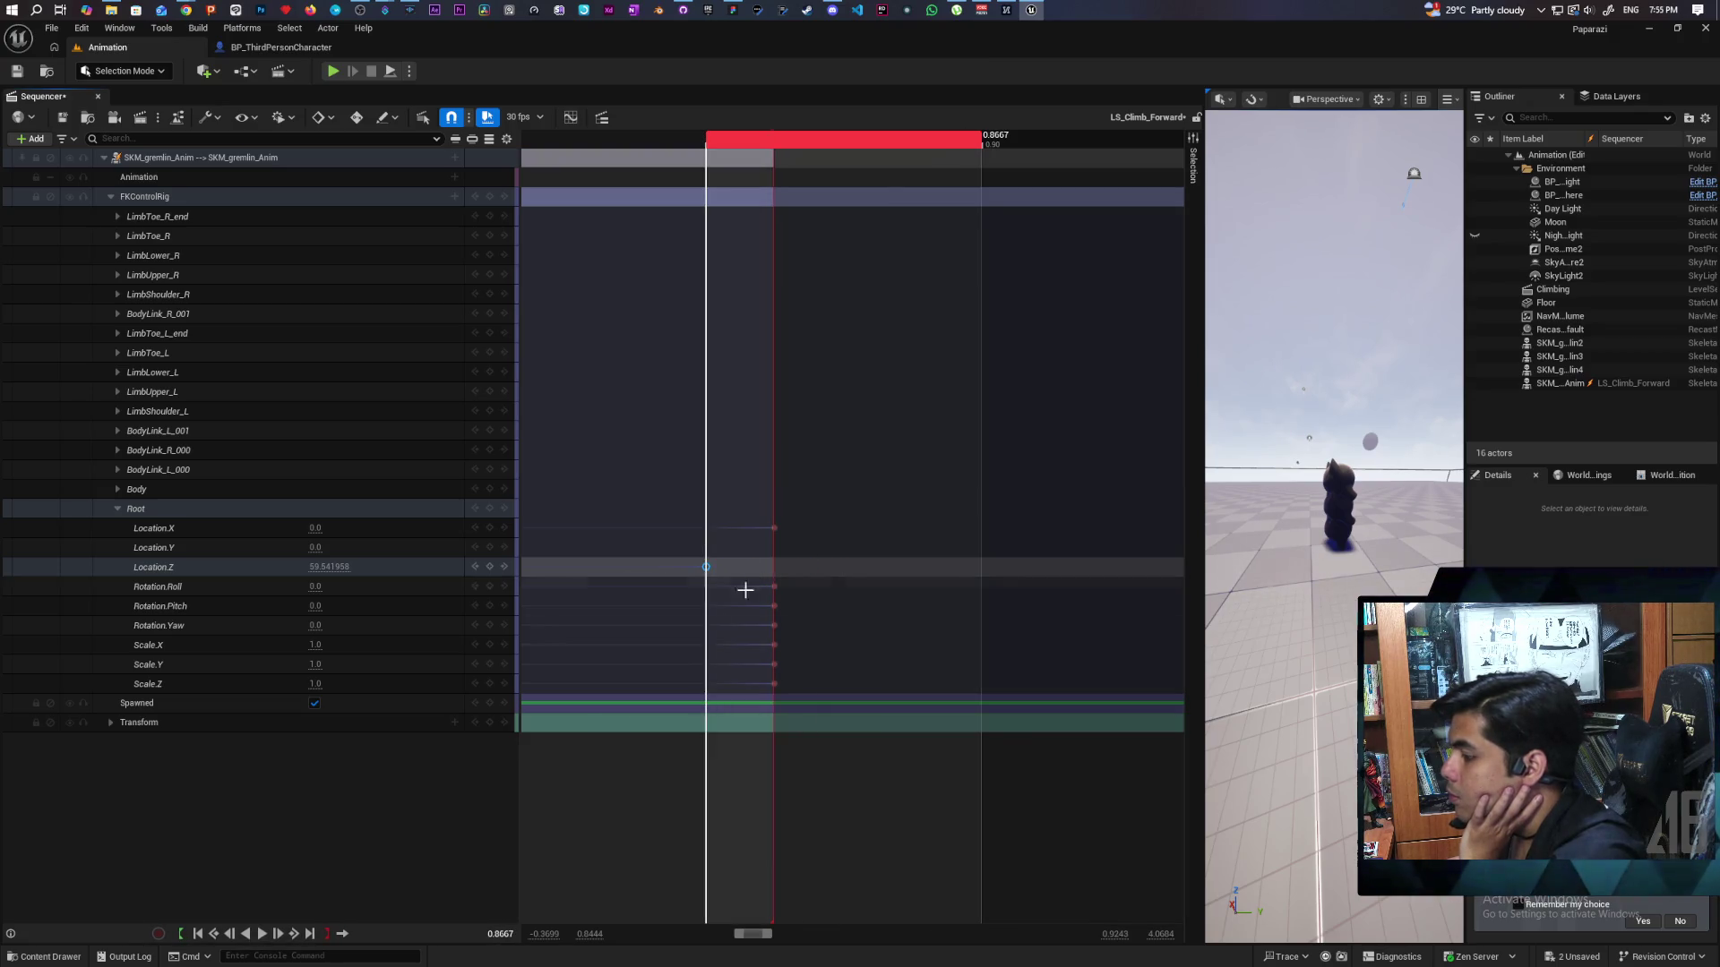
click(494, 934)
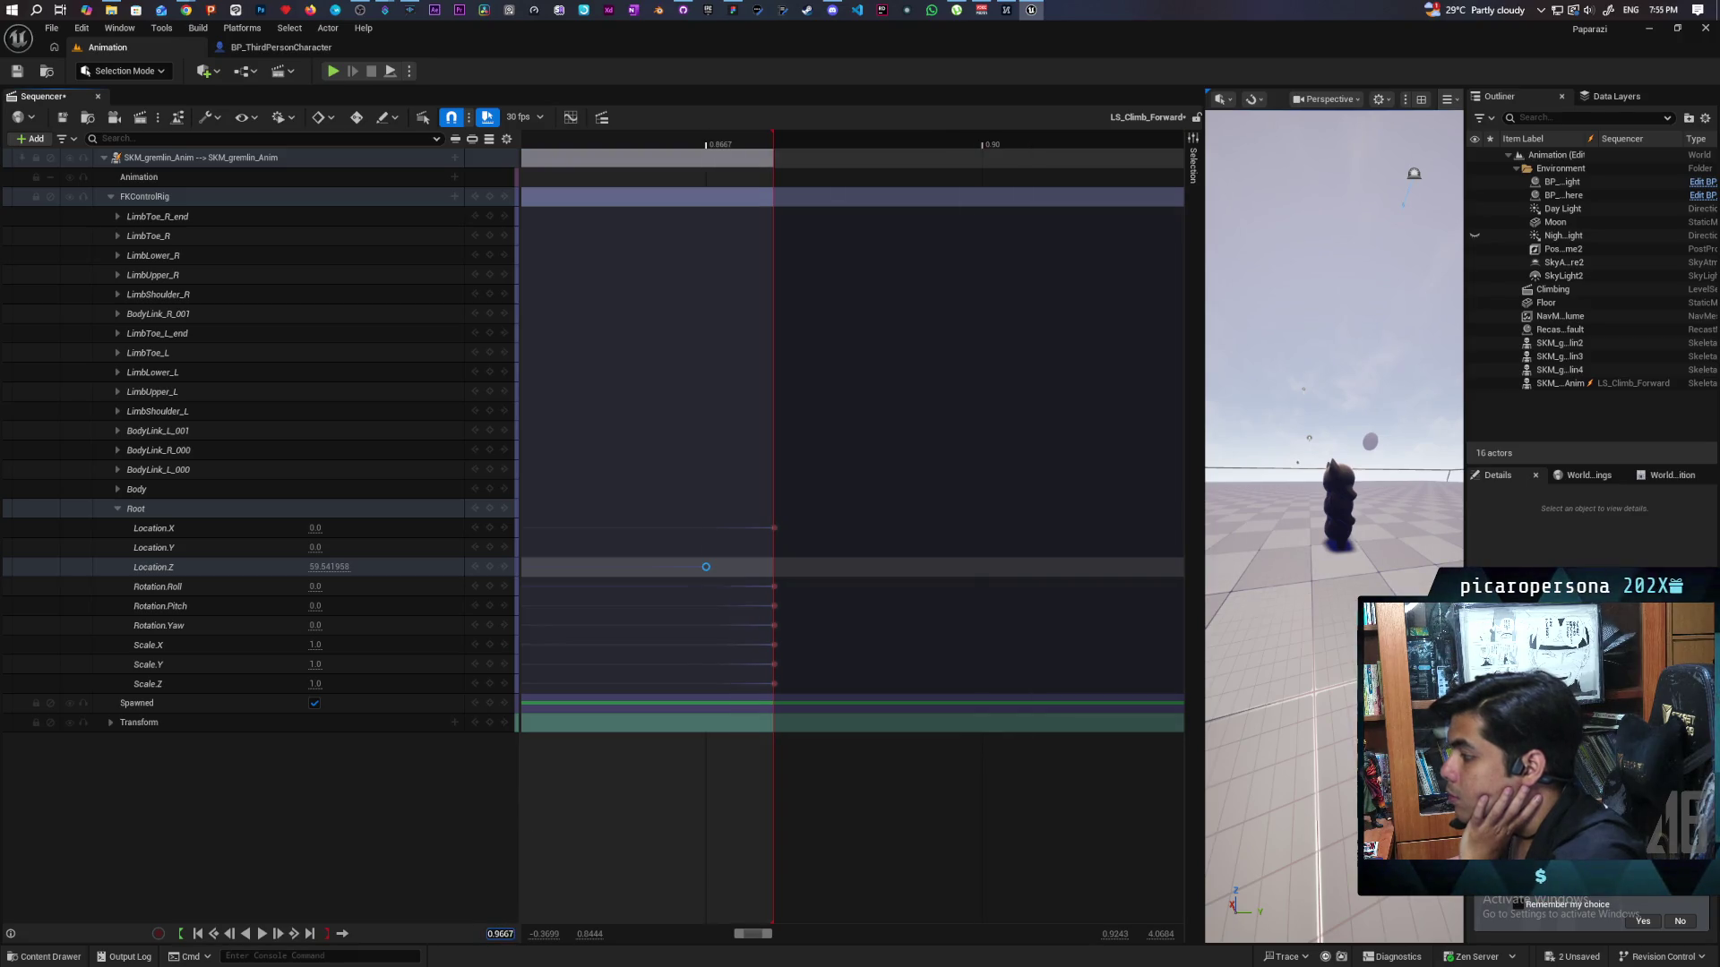
text(0.53330.8667)
key(Return)
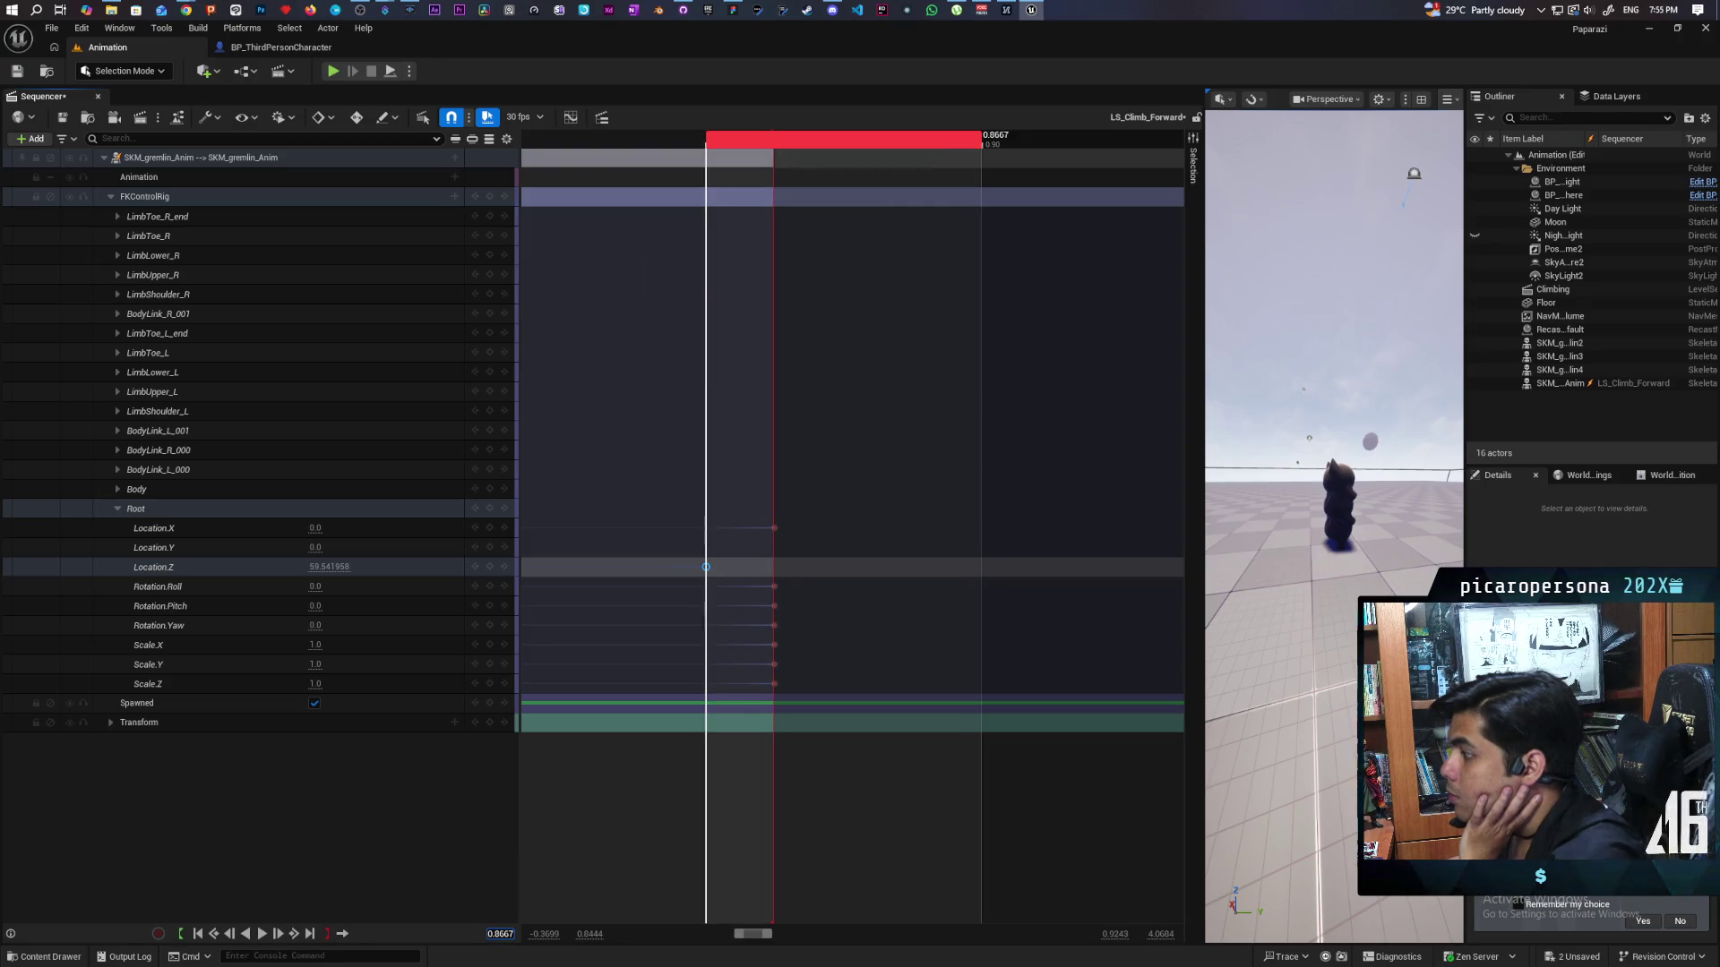
click(772, 683)
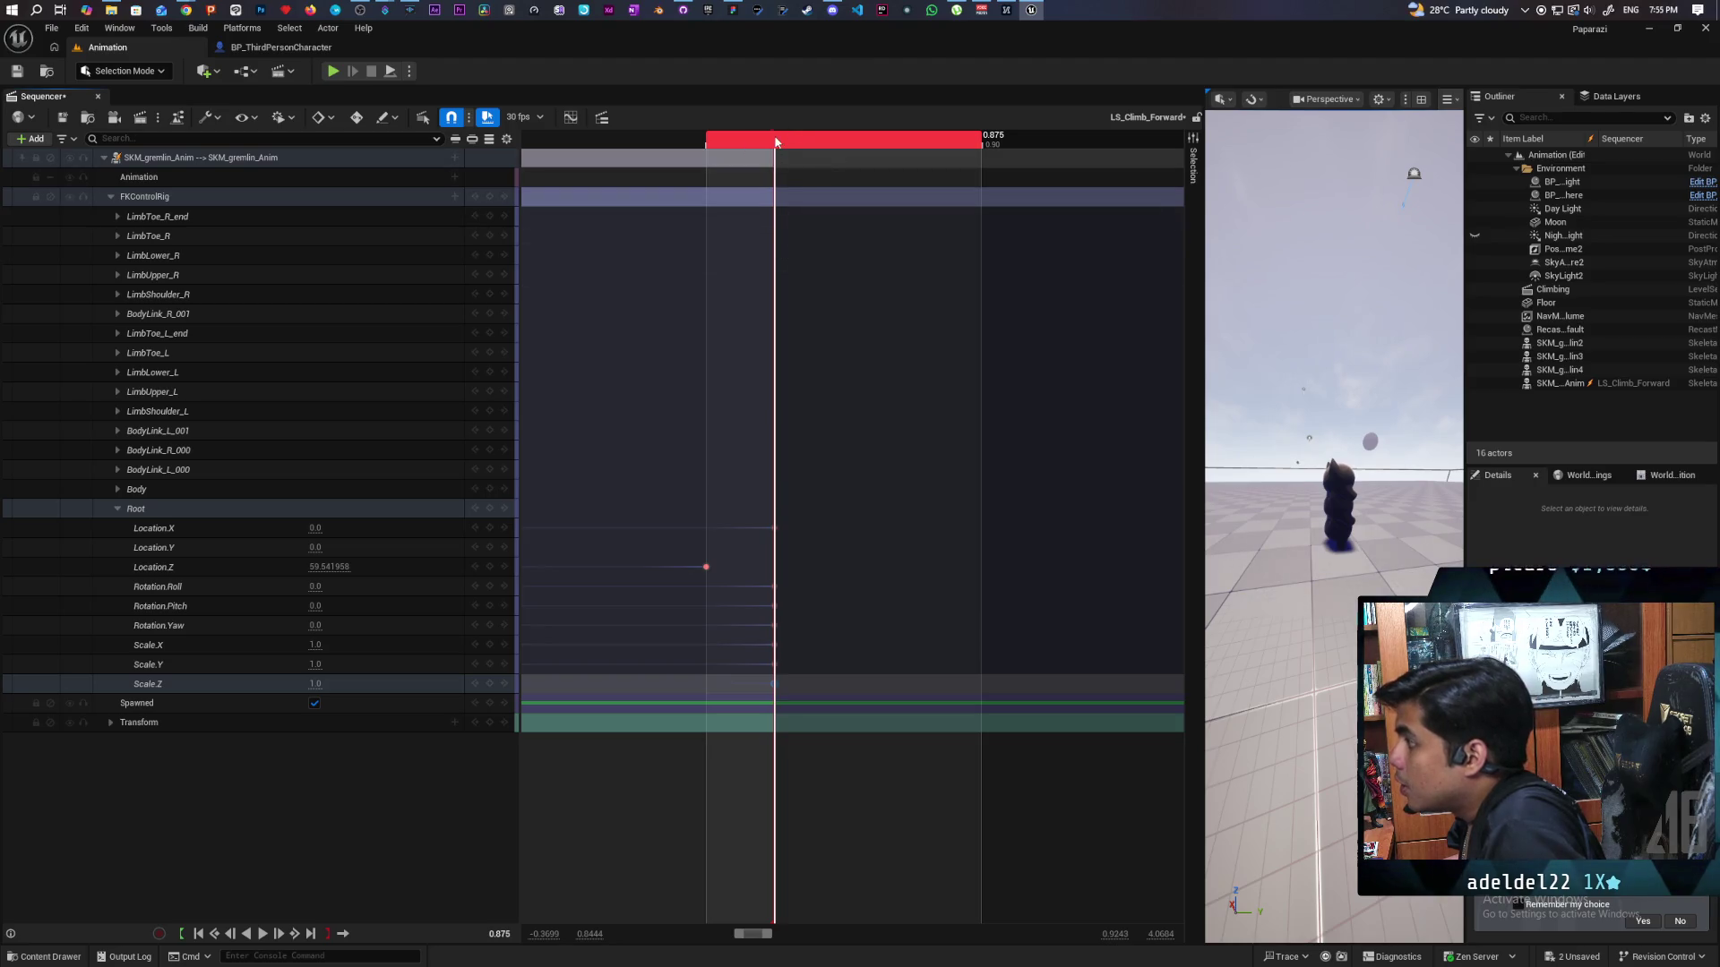
scroll(675, 147, down, 3)
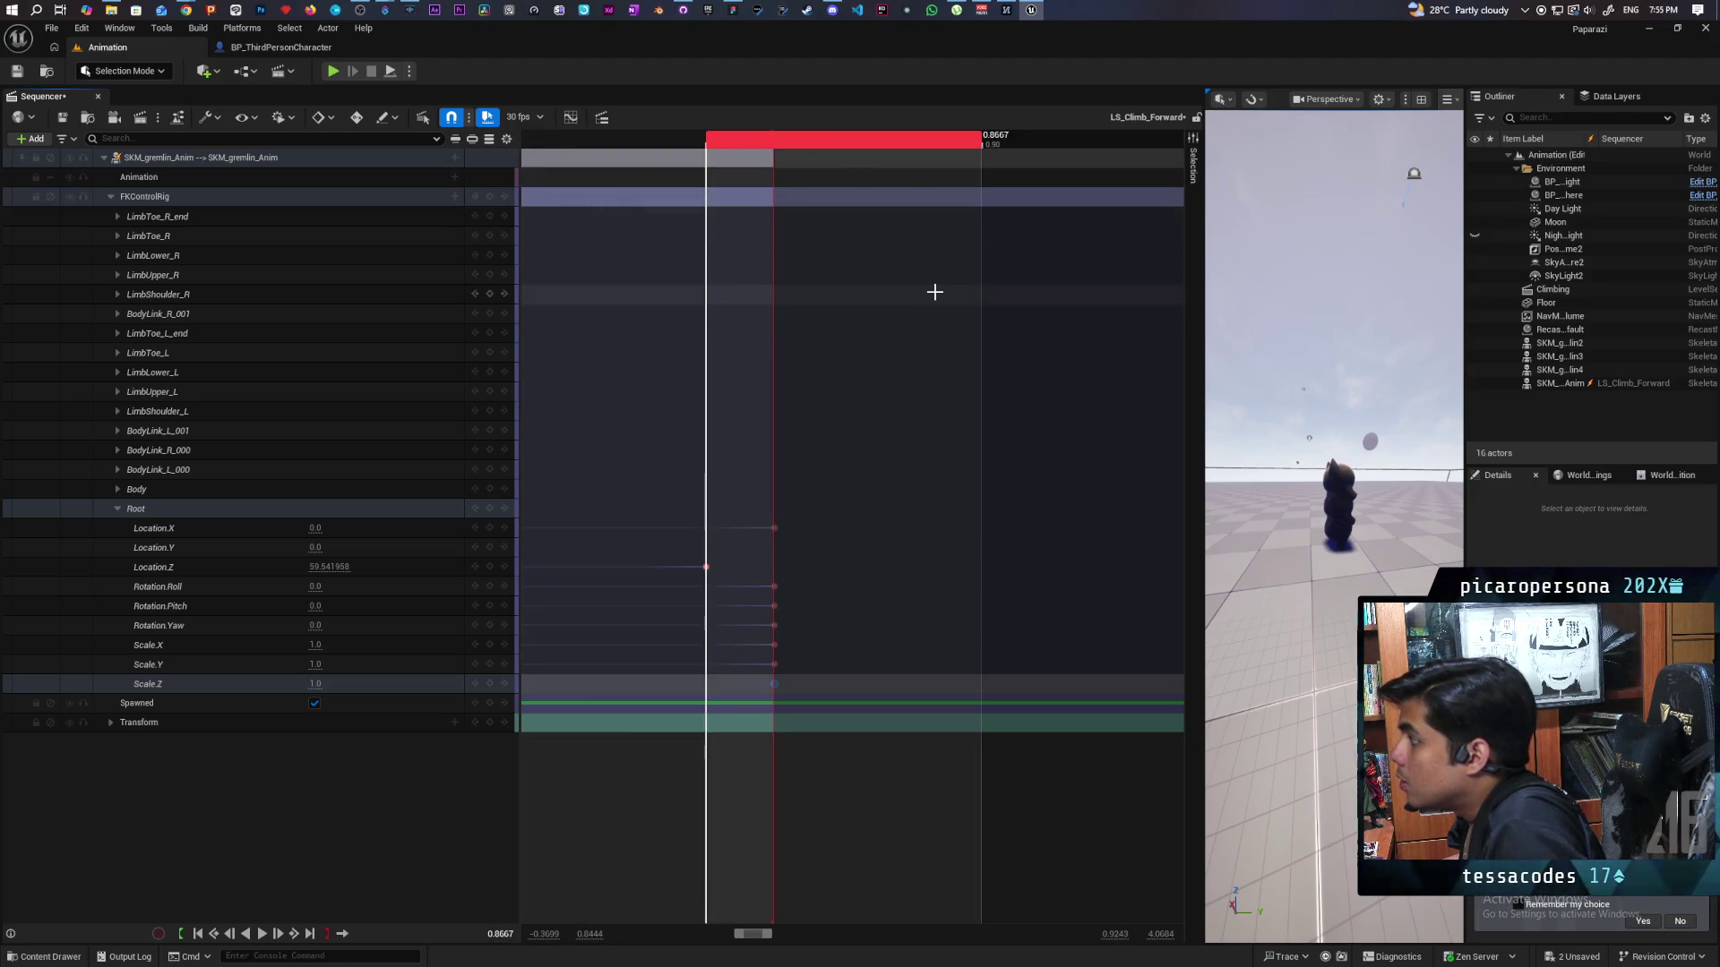
key(Left)
scroll(829, 288, down, 10)
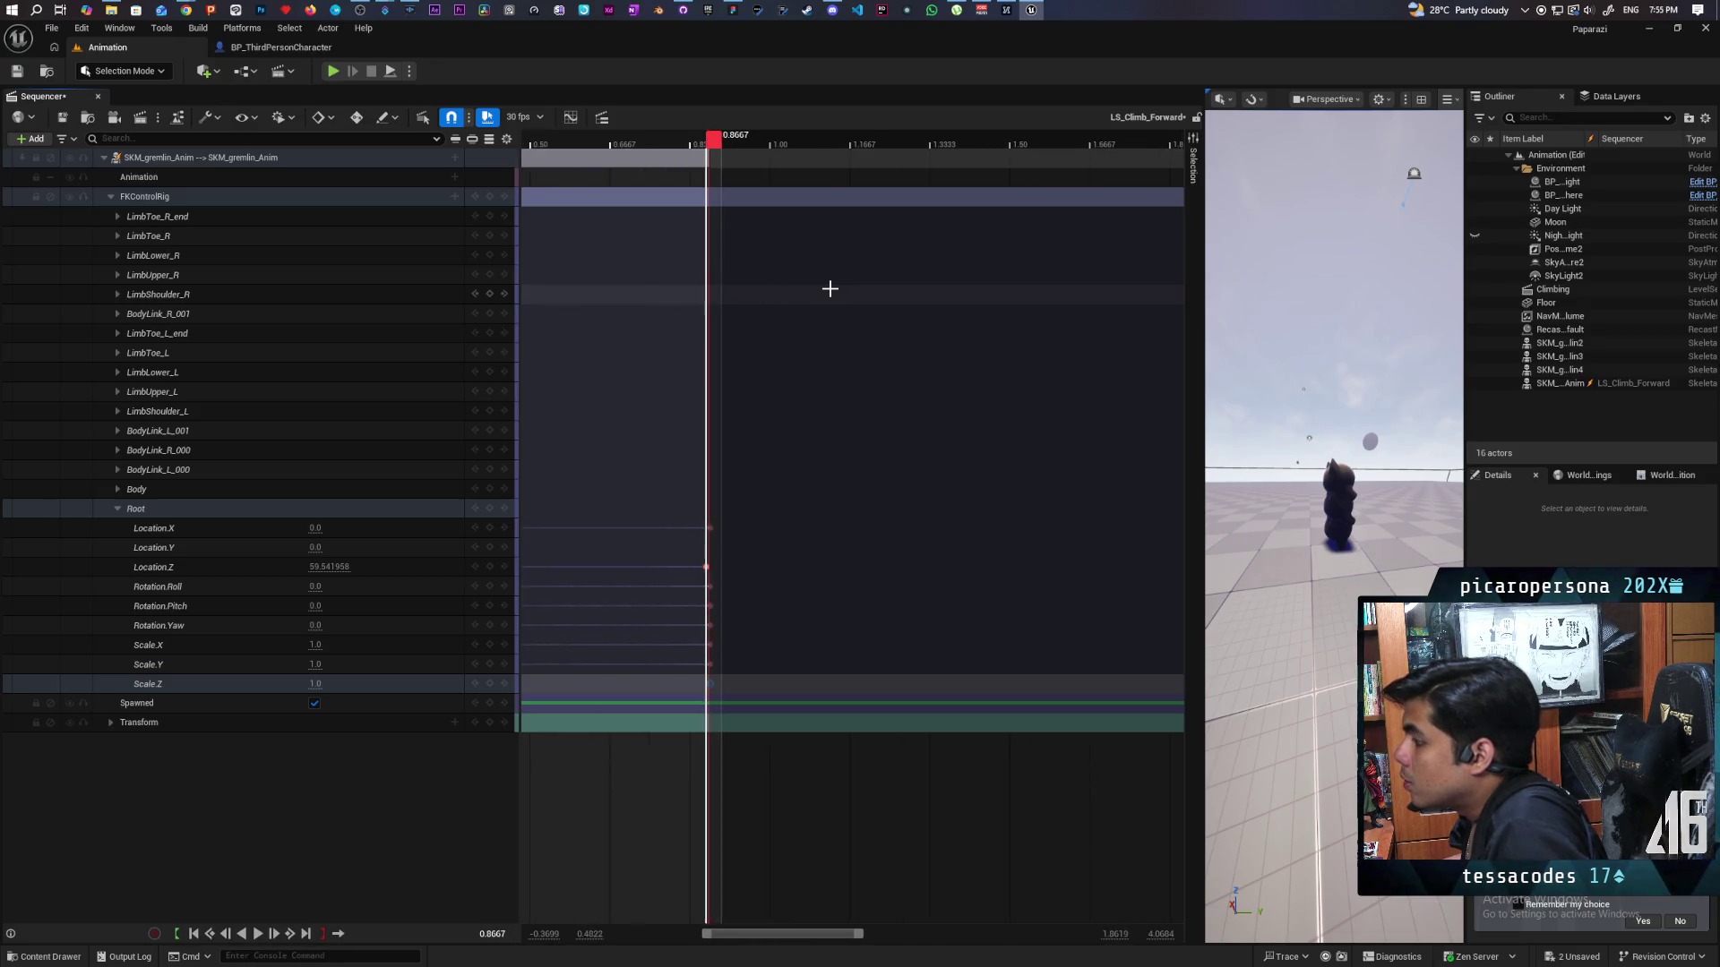
scroll(742, 453, up, 20)
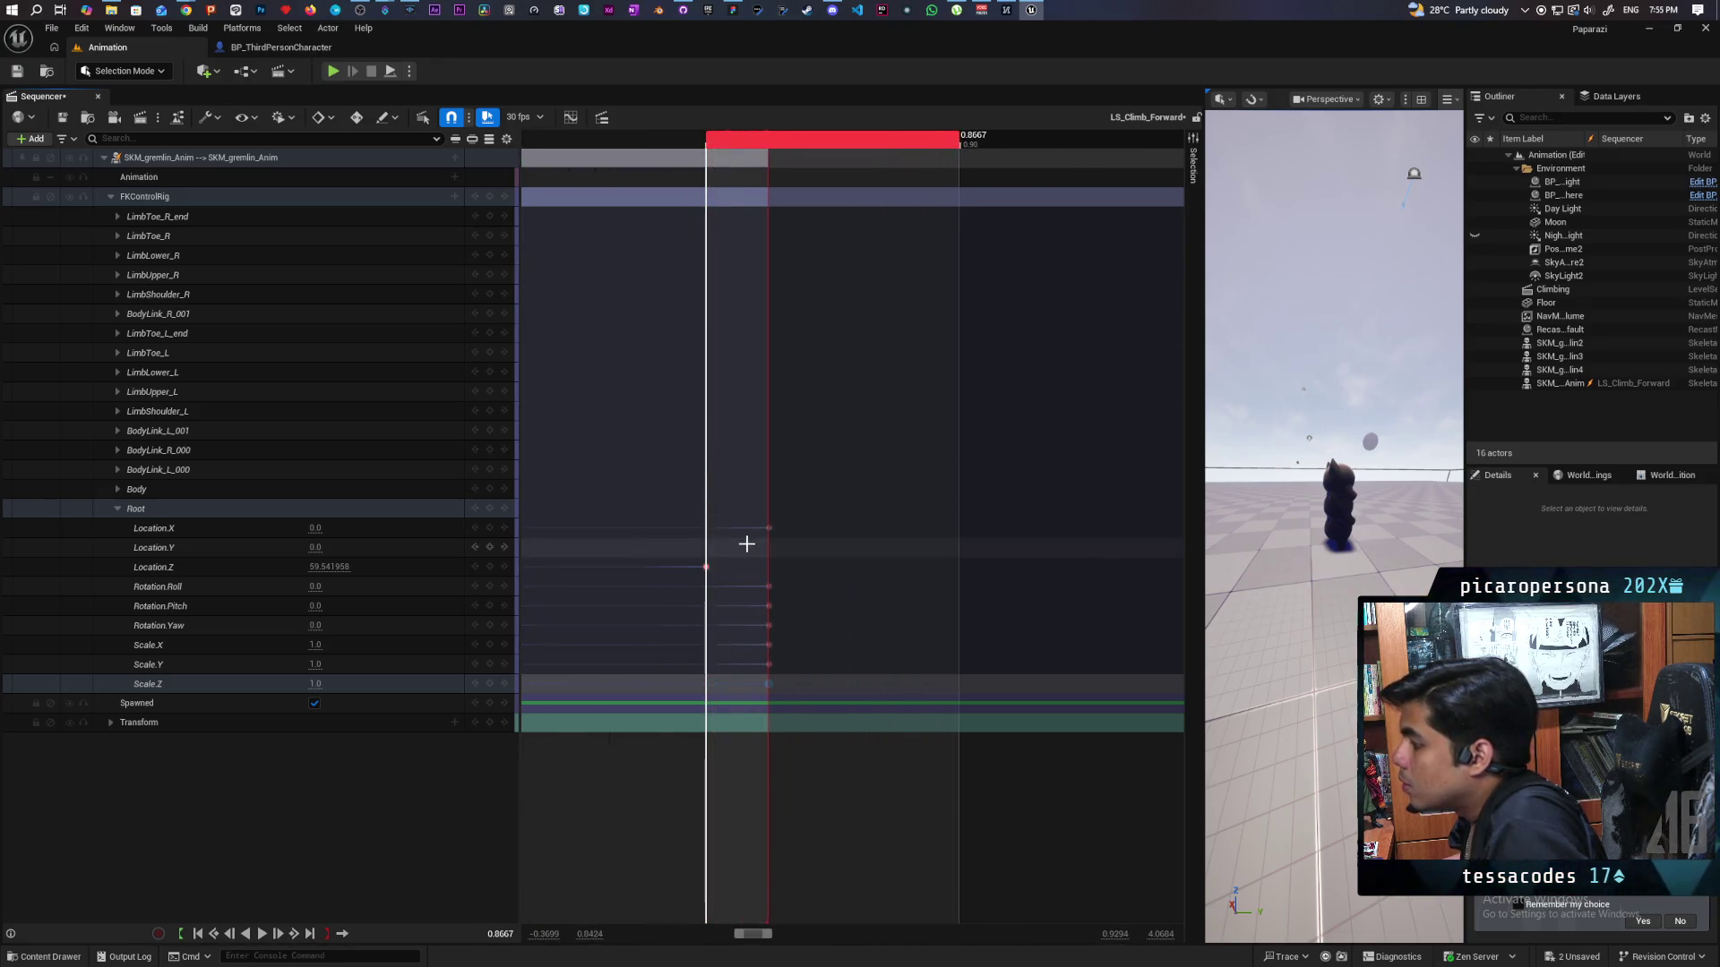
scroll(751, 549, down, 6)
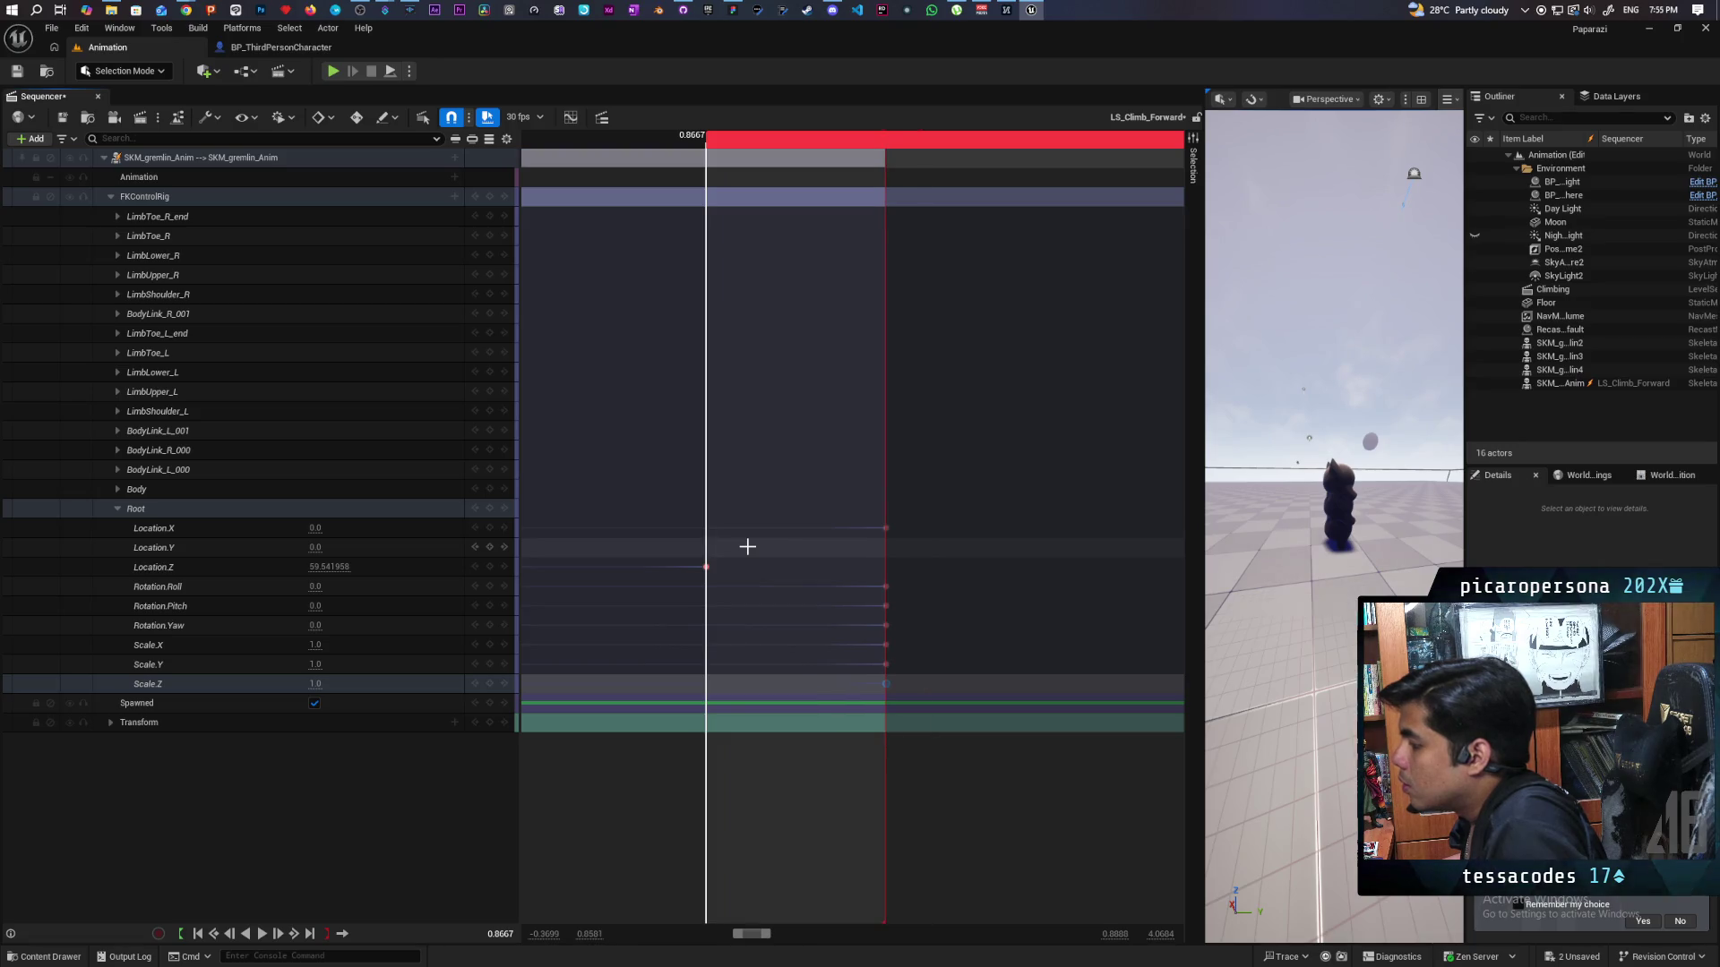
mouse_move(706, 567)
mouse_down()
mouse_move(891, 564)
mouse_move(873, 565)
mouse_up()
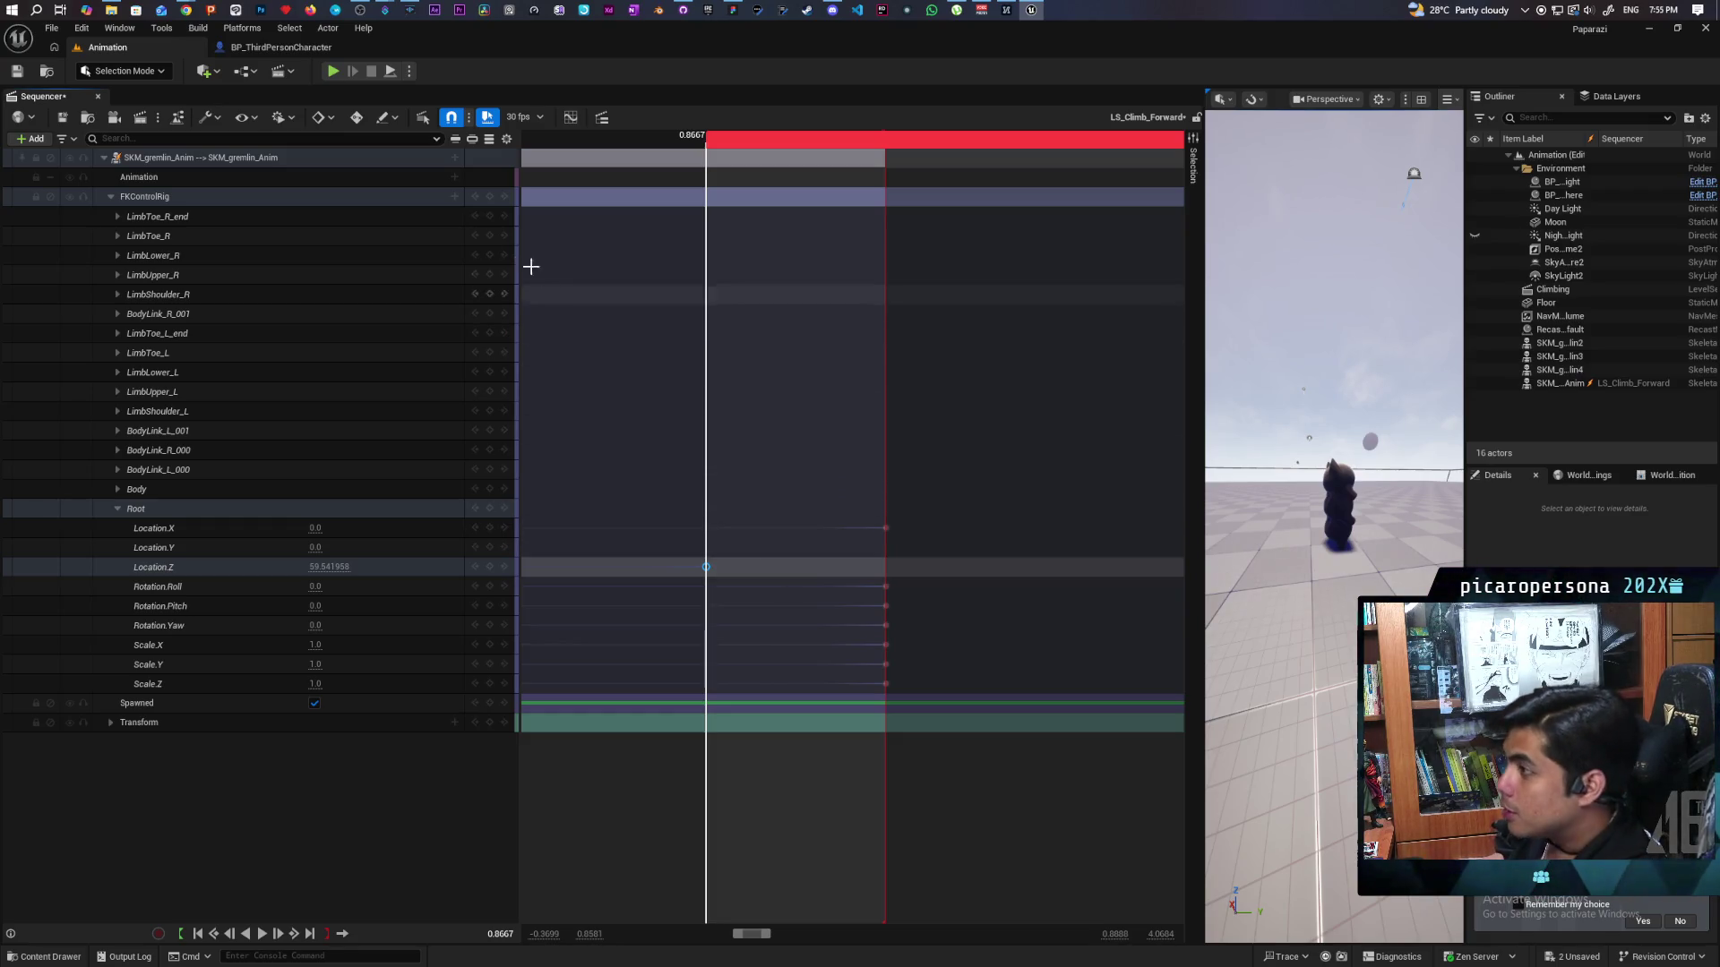
click(404, 161)
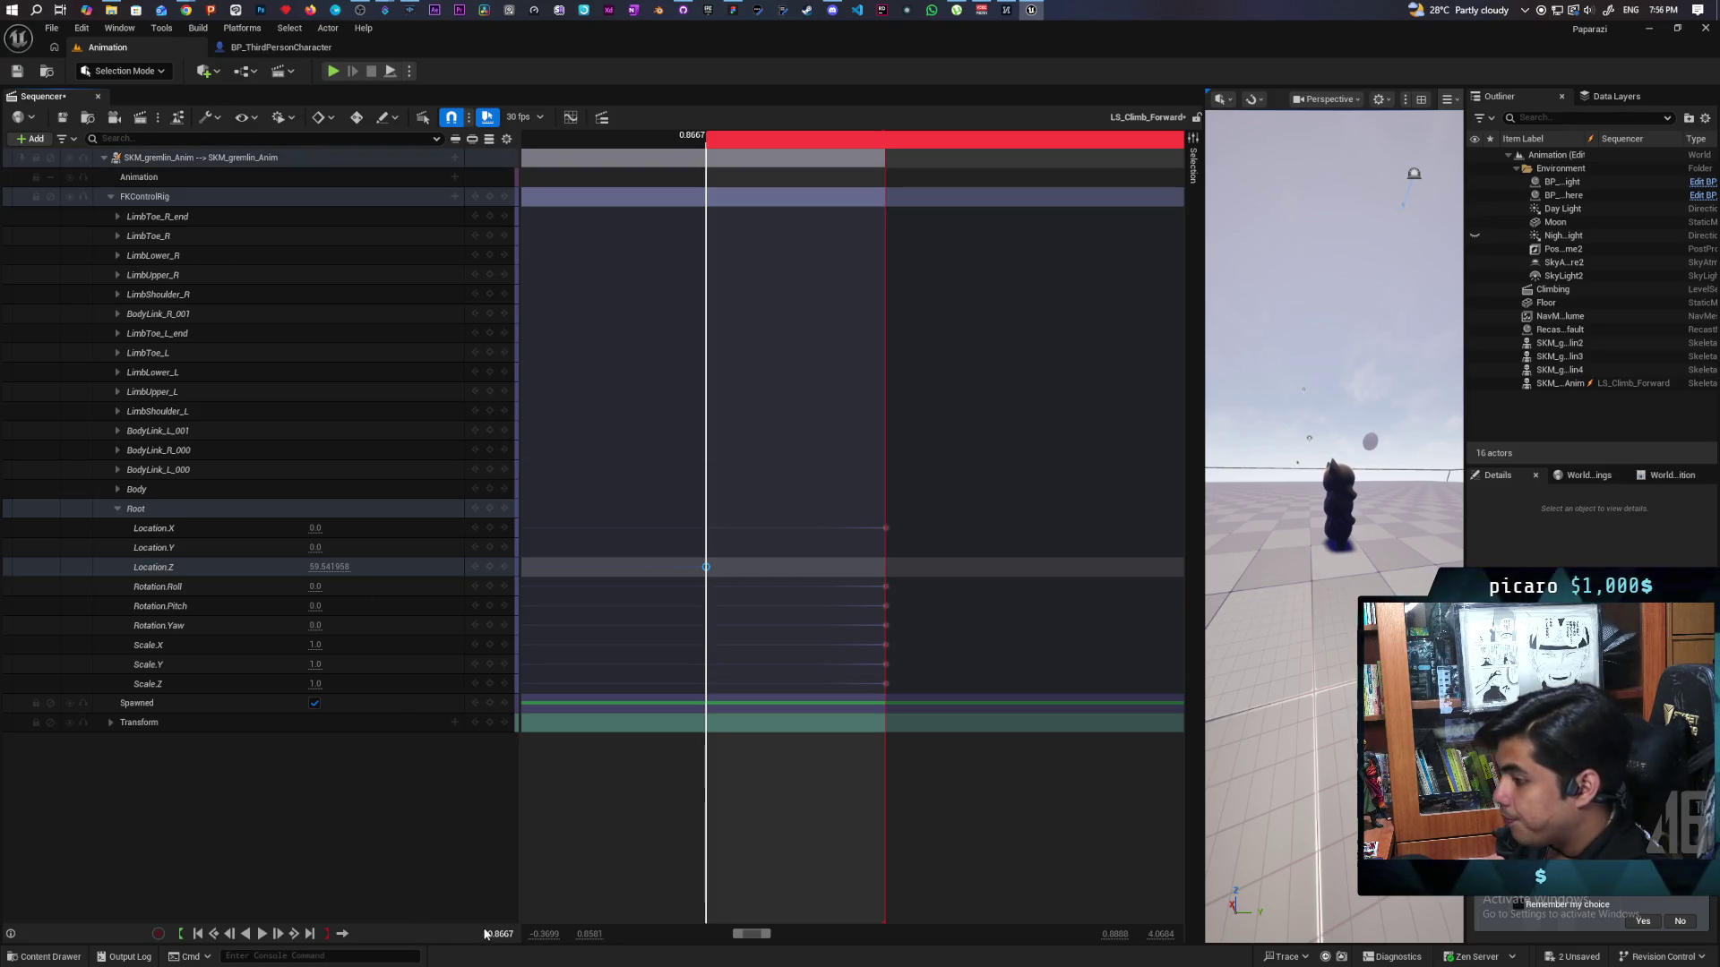
drag(492, 934, 499, 934)
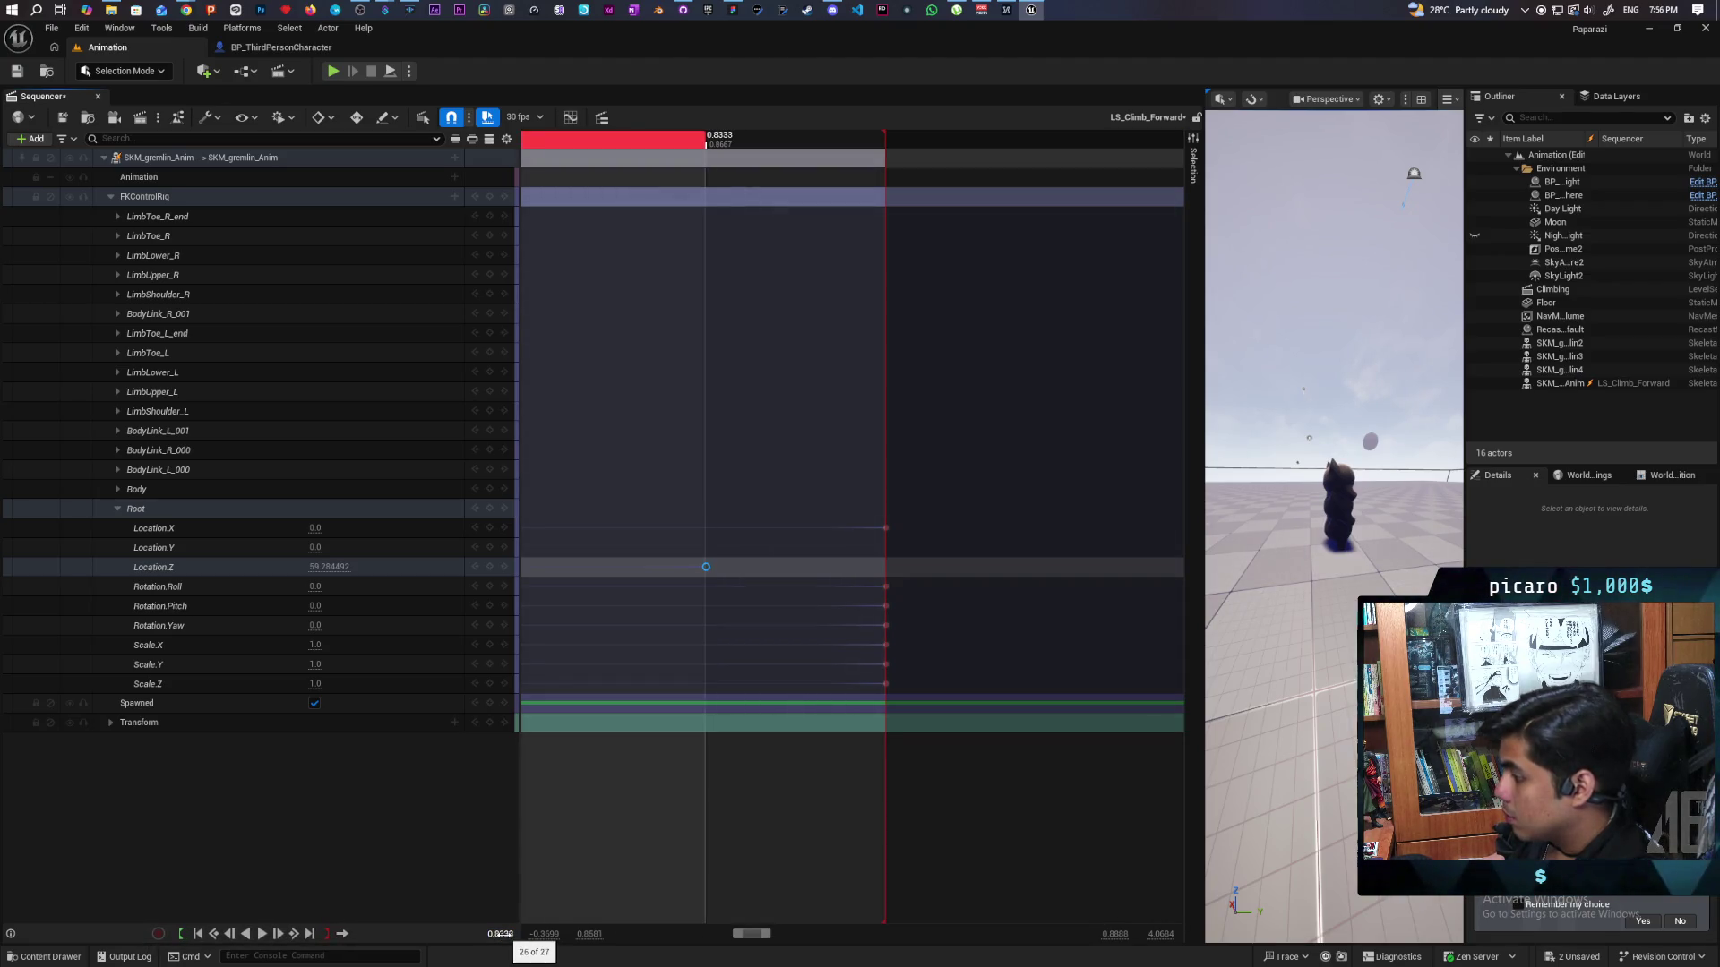
click(706, 567)
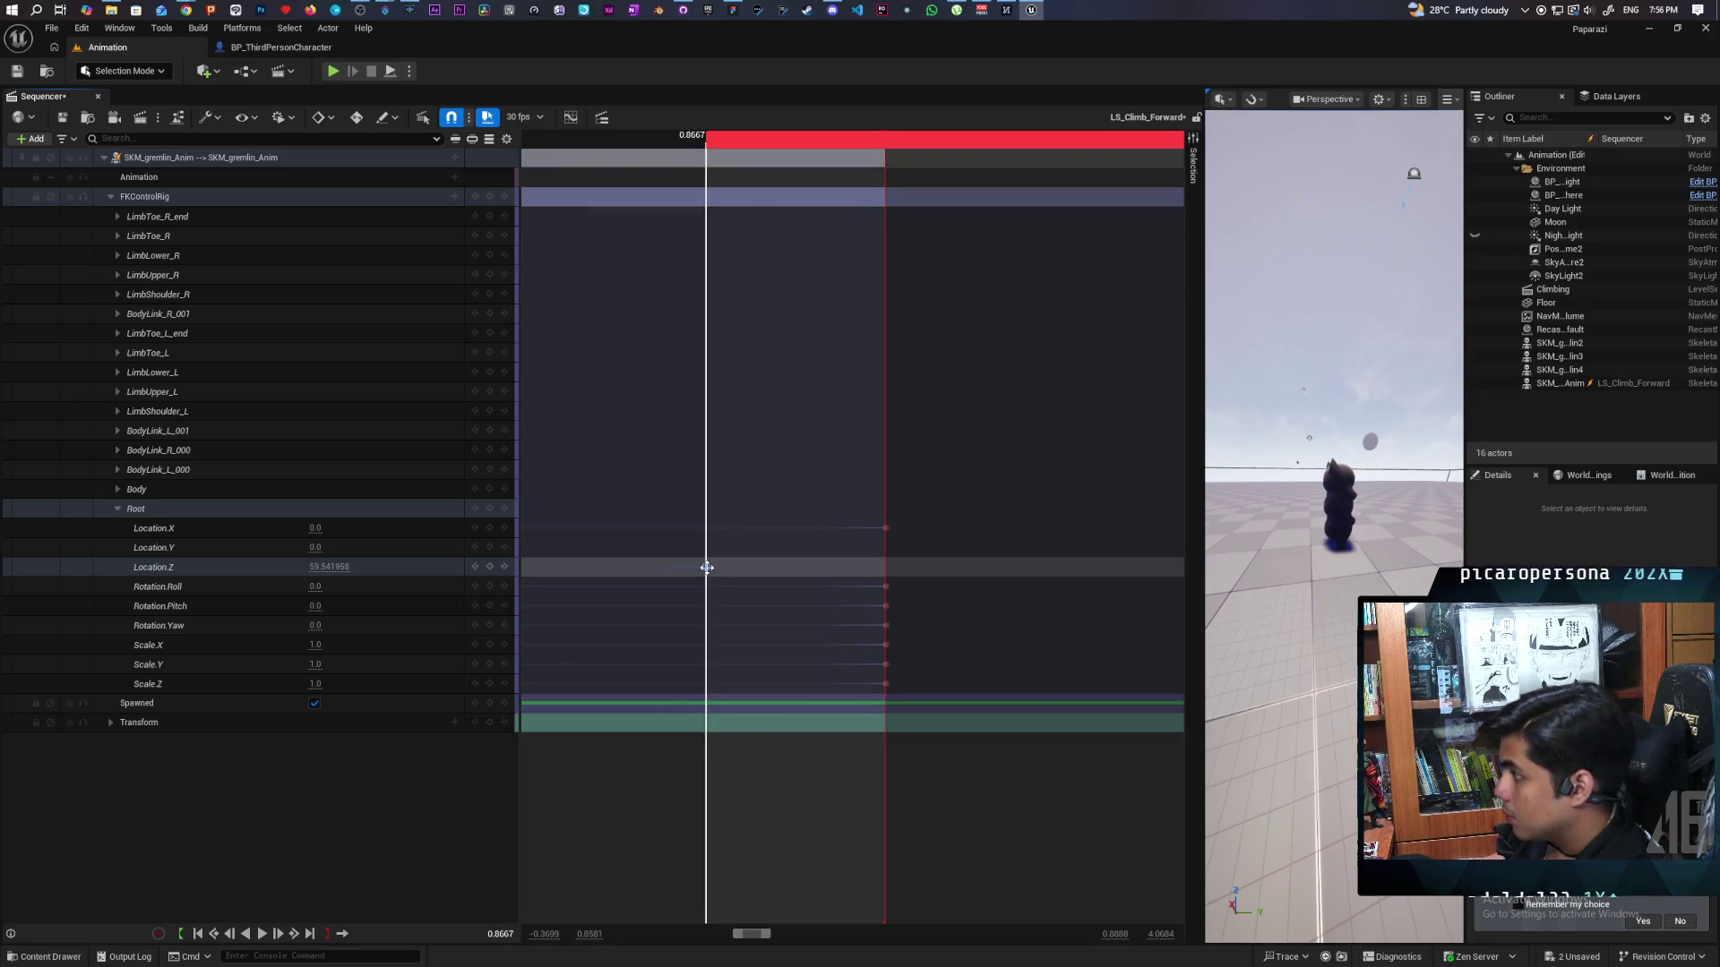
right_click(706, 566)
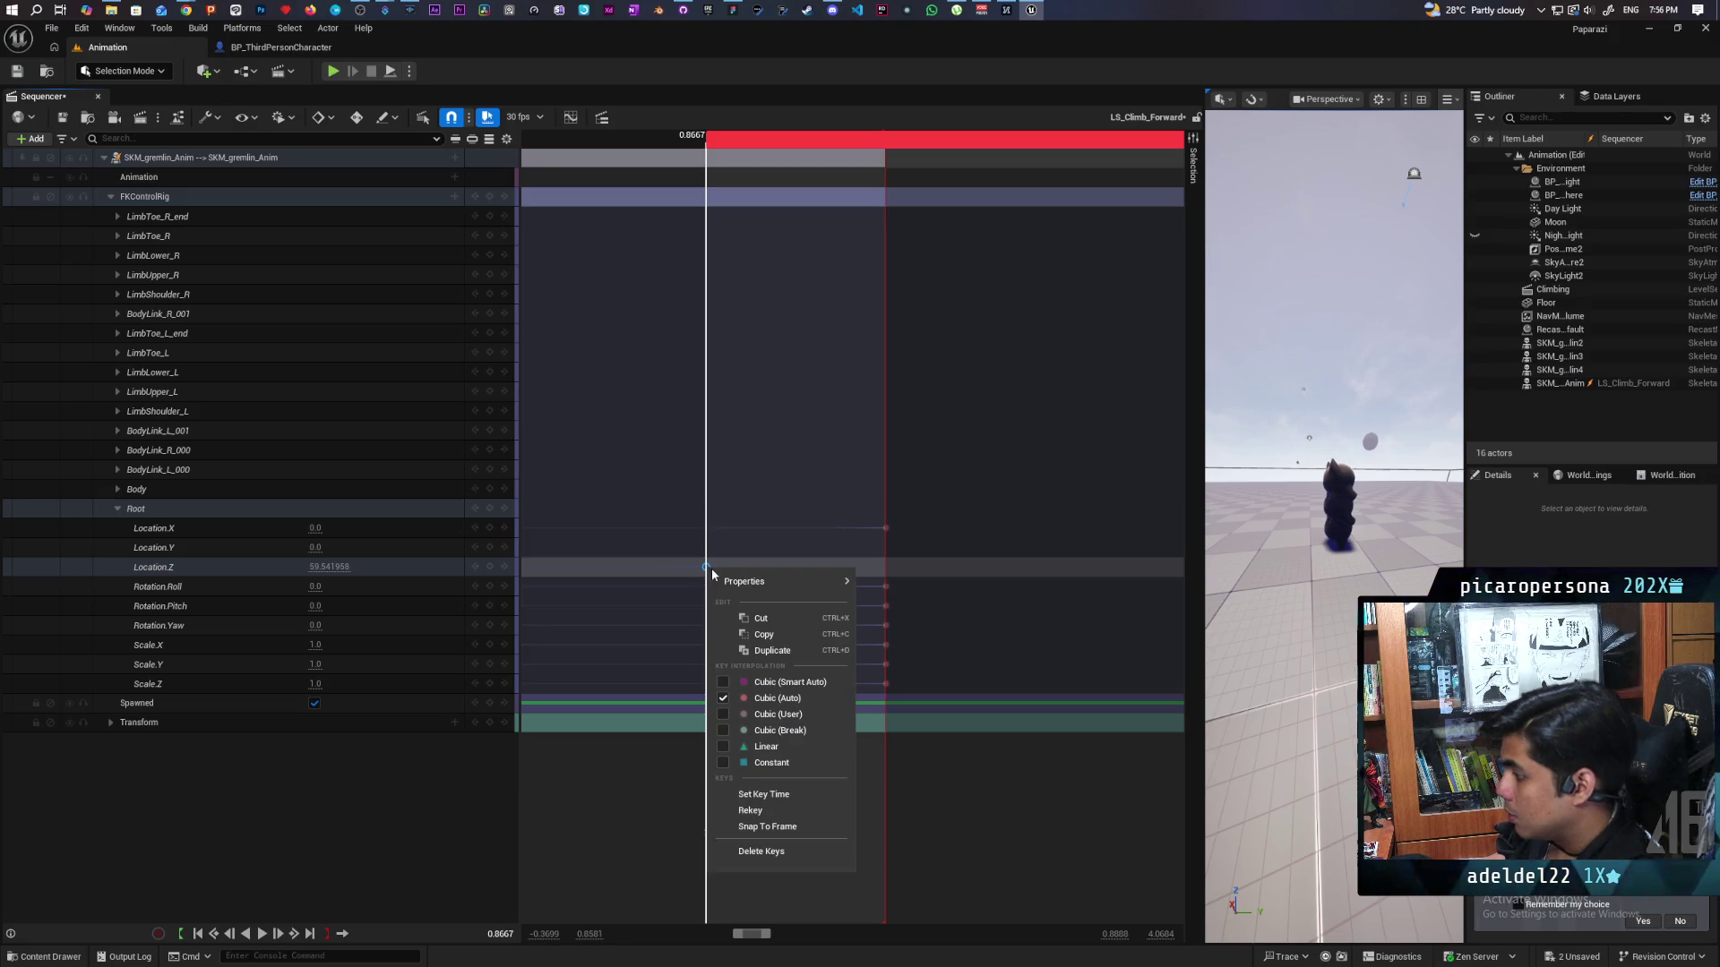
Undo the Set Key Time change so the Location.Z key returns to 0.8667.
click(771, 796)
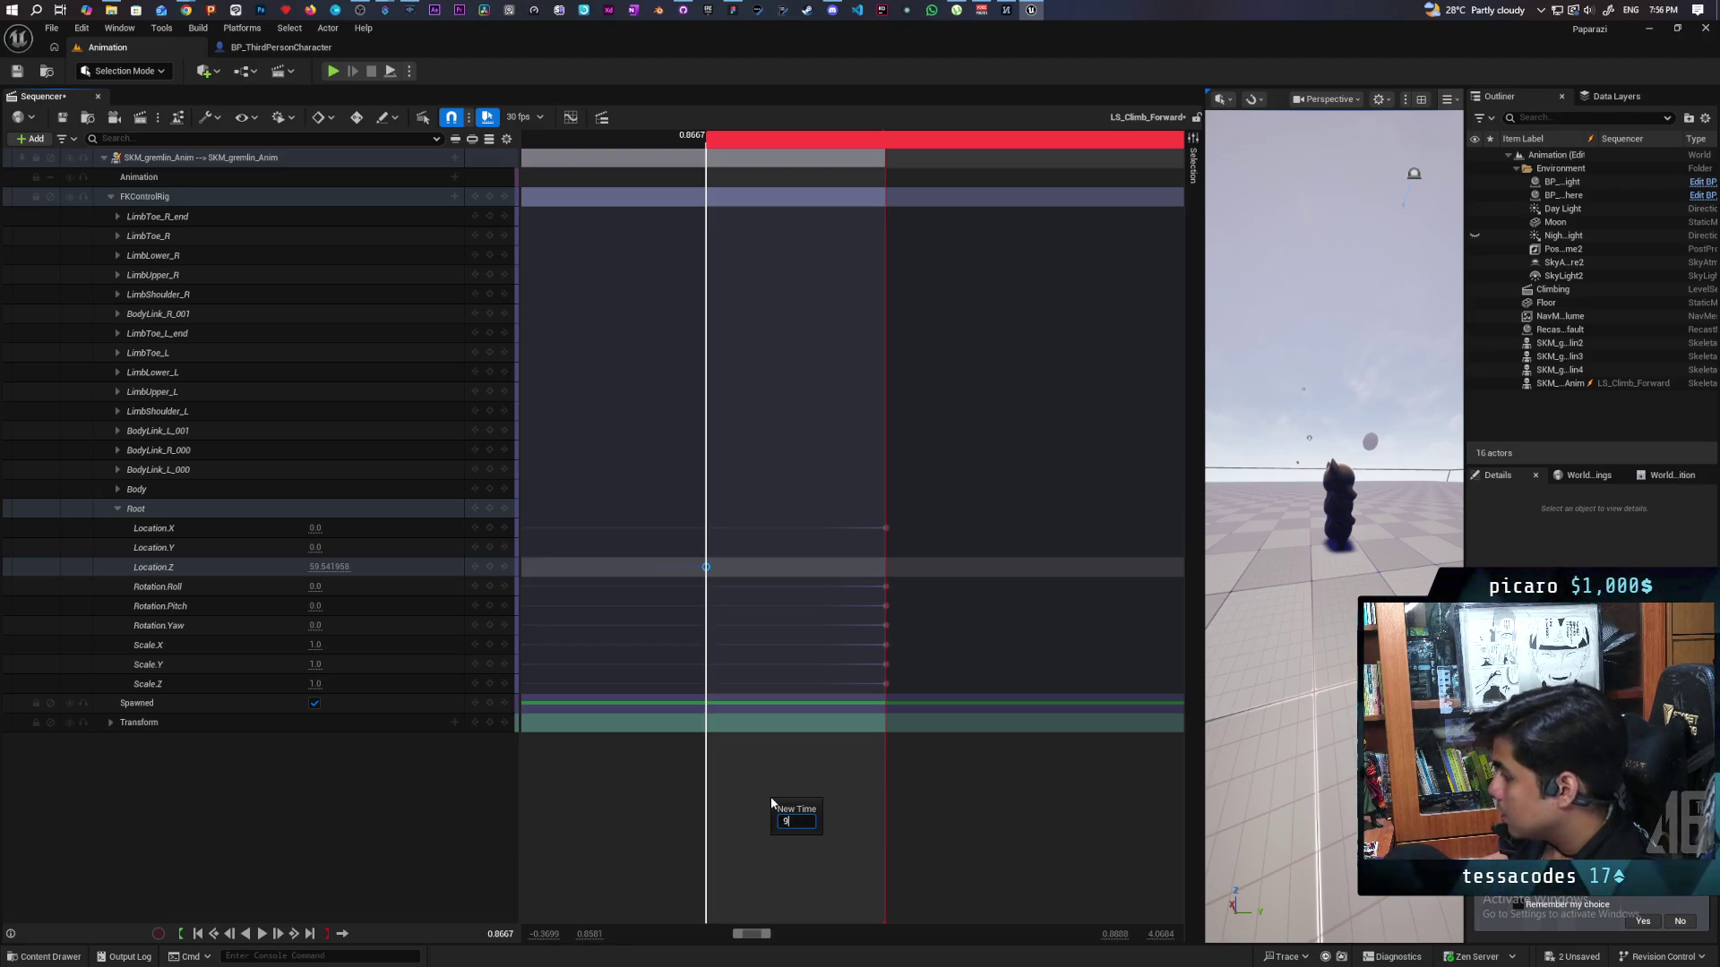
key(Return)
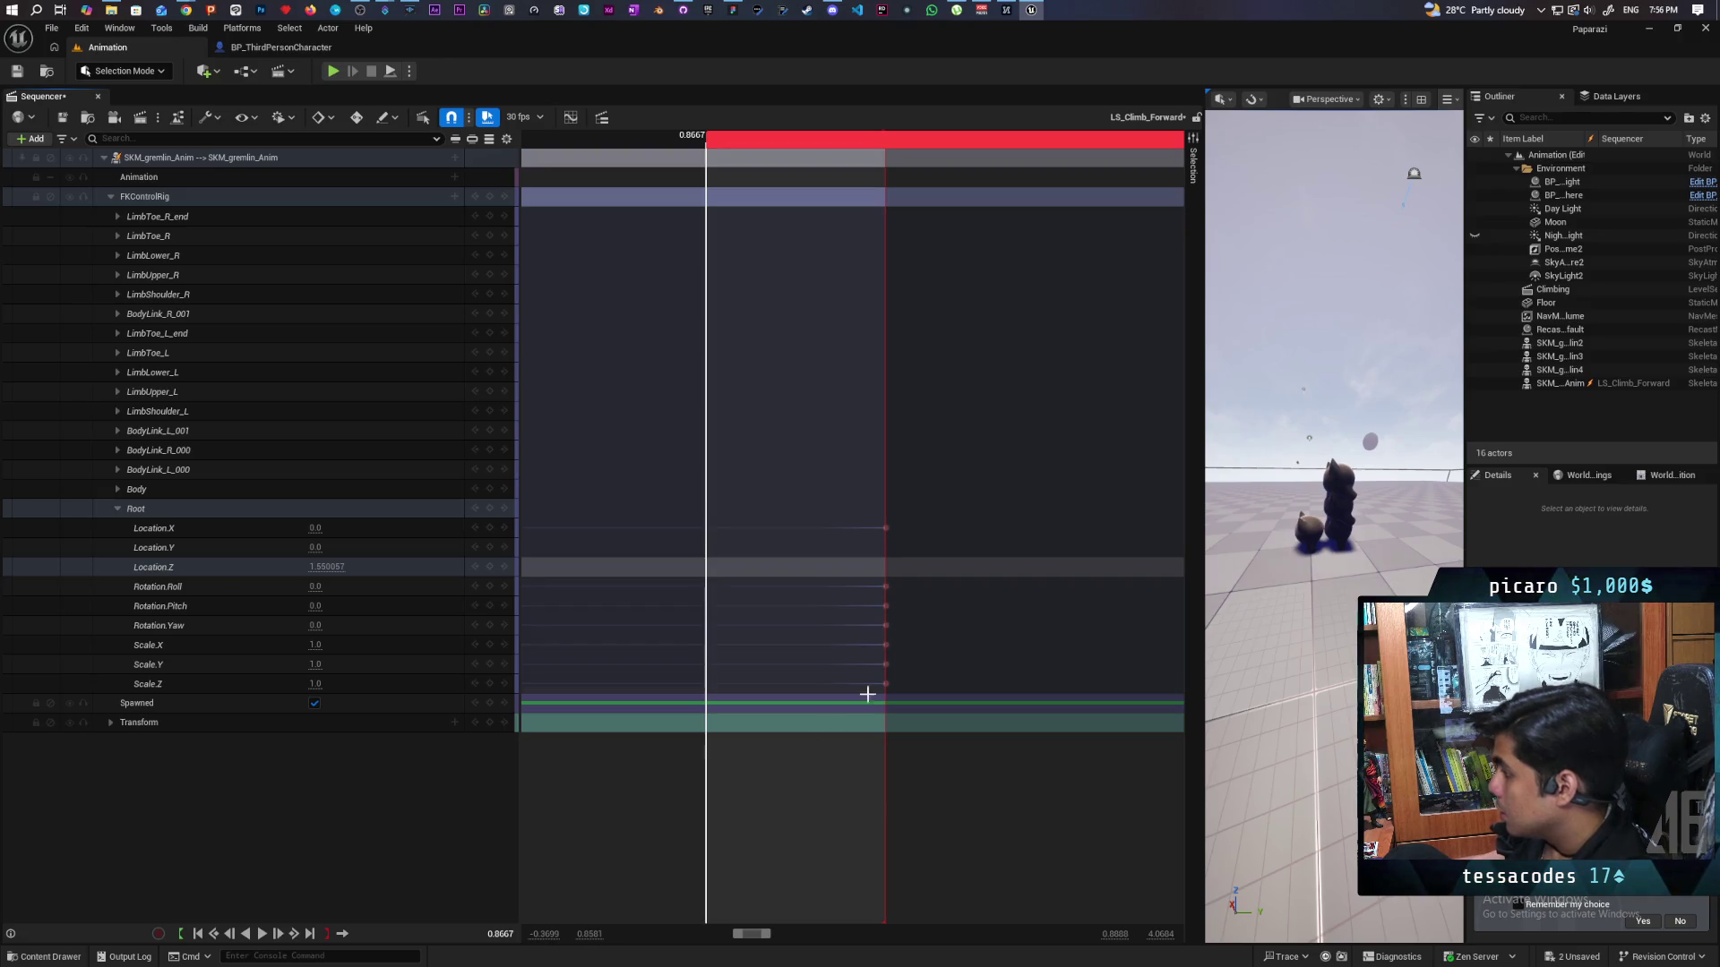
scroll(974, 637, down, 5)
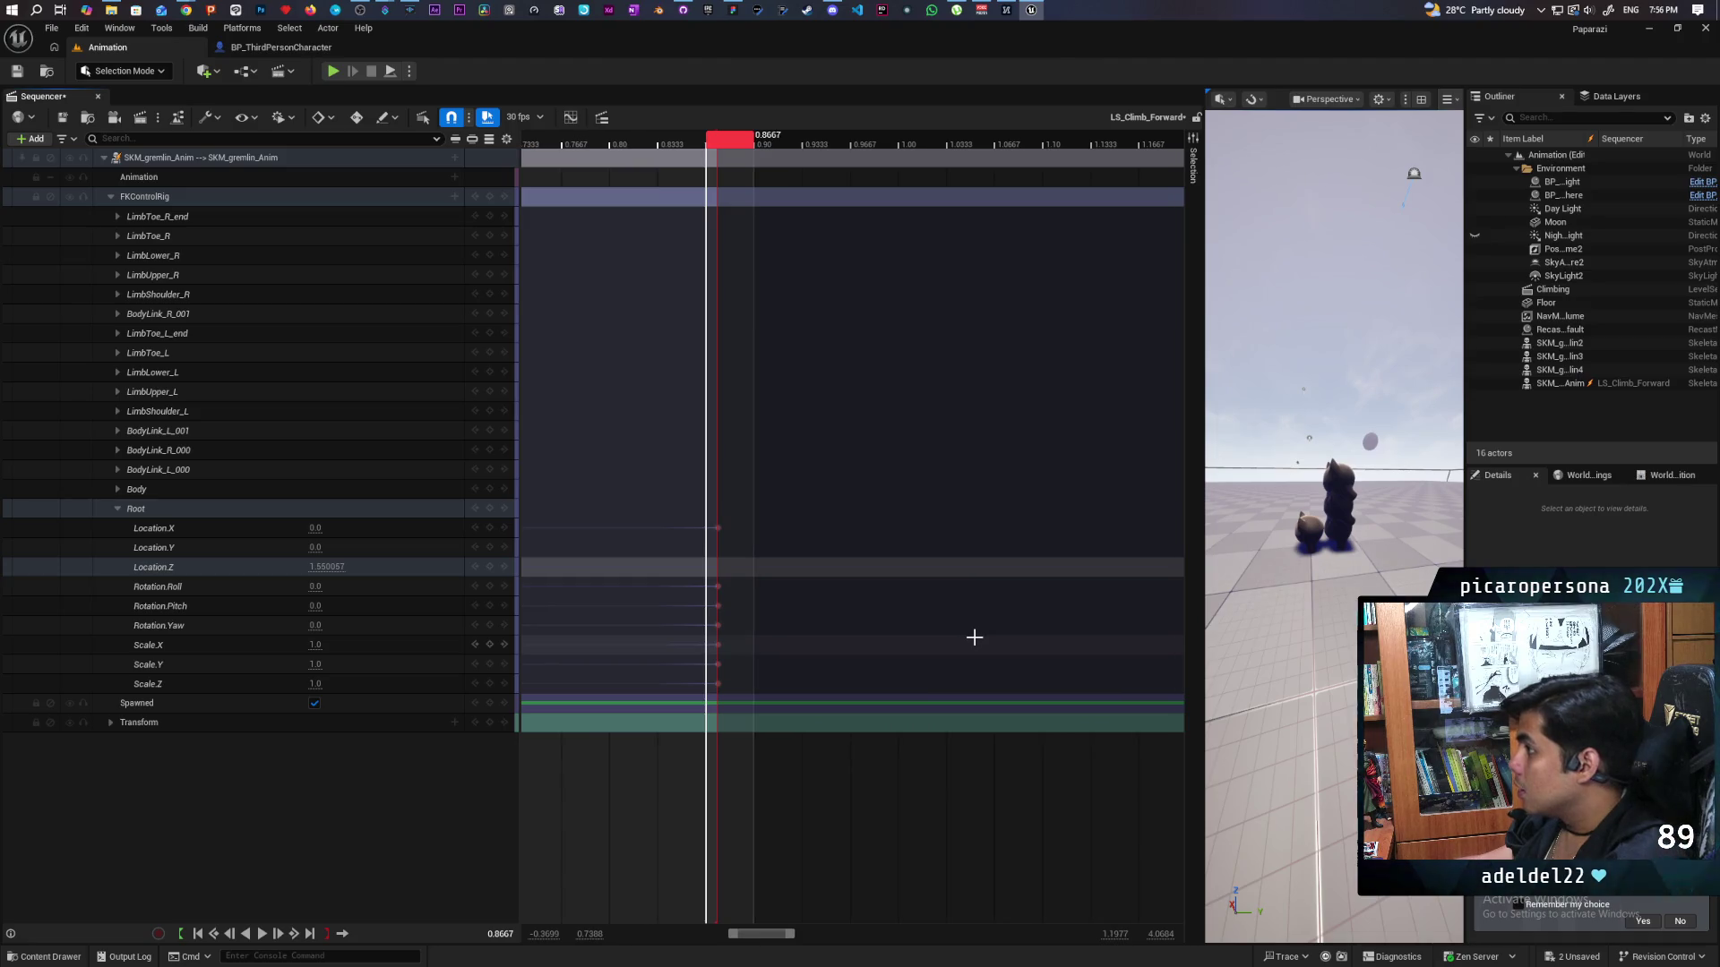
scroll(974, 638, up, 3)
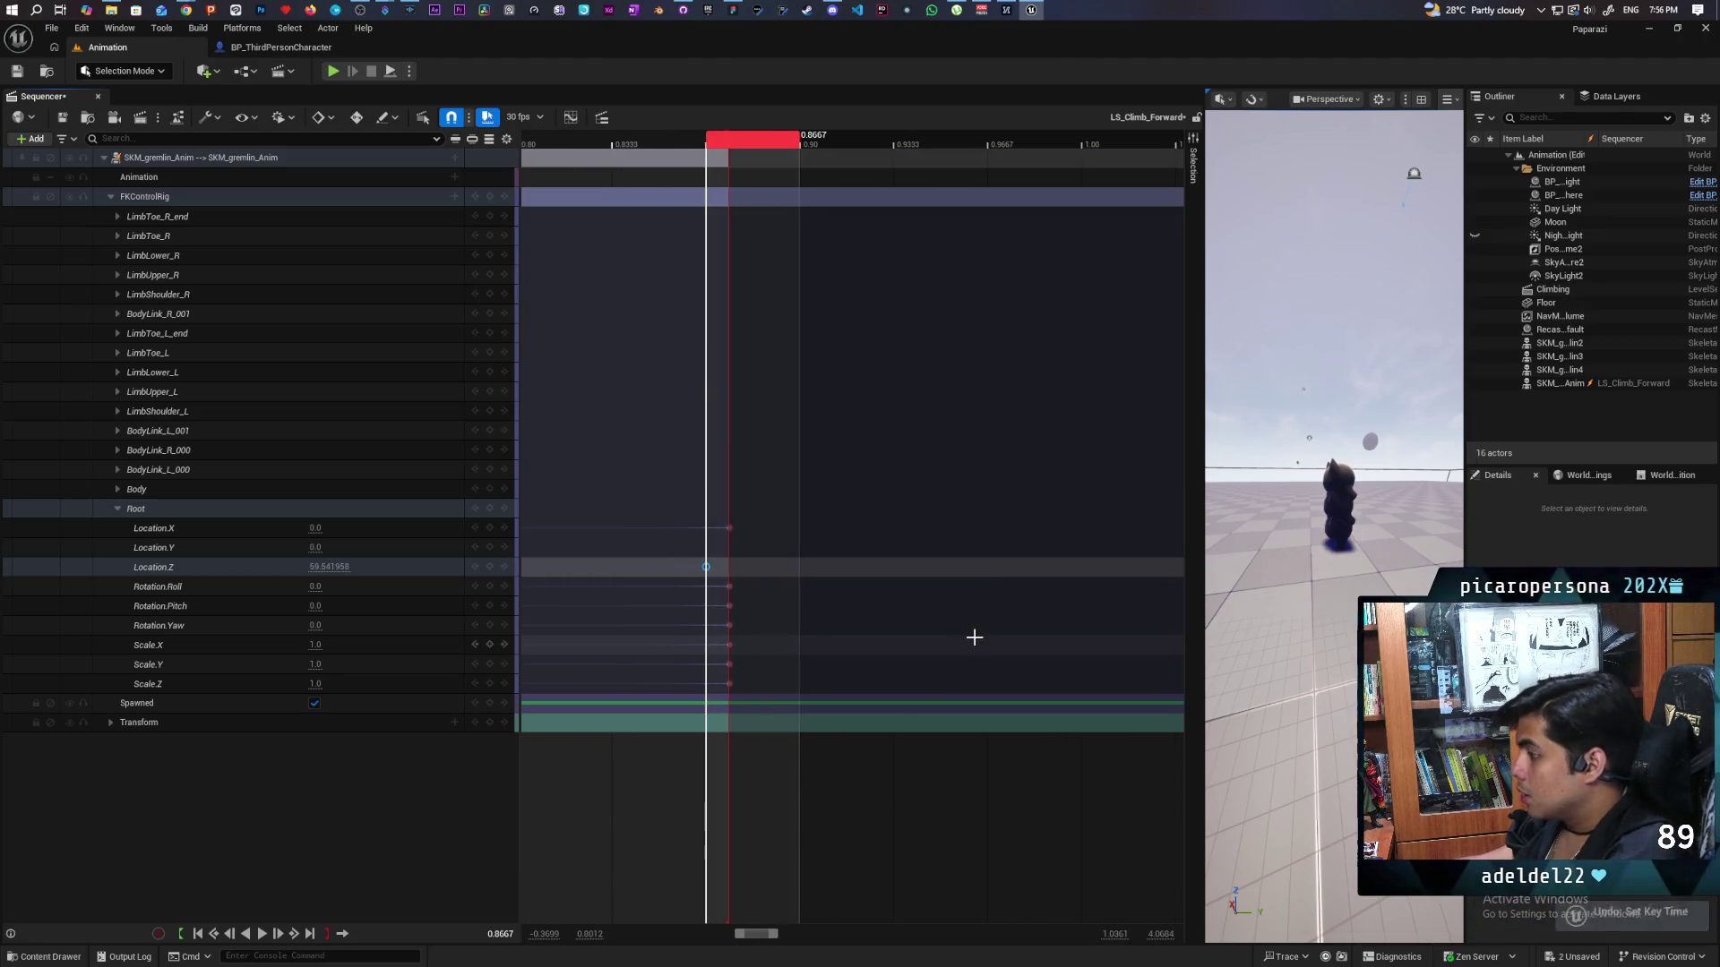
key(ctrl+z)
Put the playhead on the Root keys at 0.875 and bring up the Location.Z key's options.
scroll(699, 591, up, 2)
scroll(702, 593, up, 2)
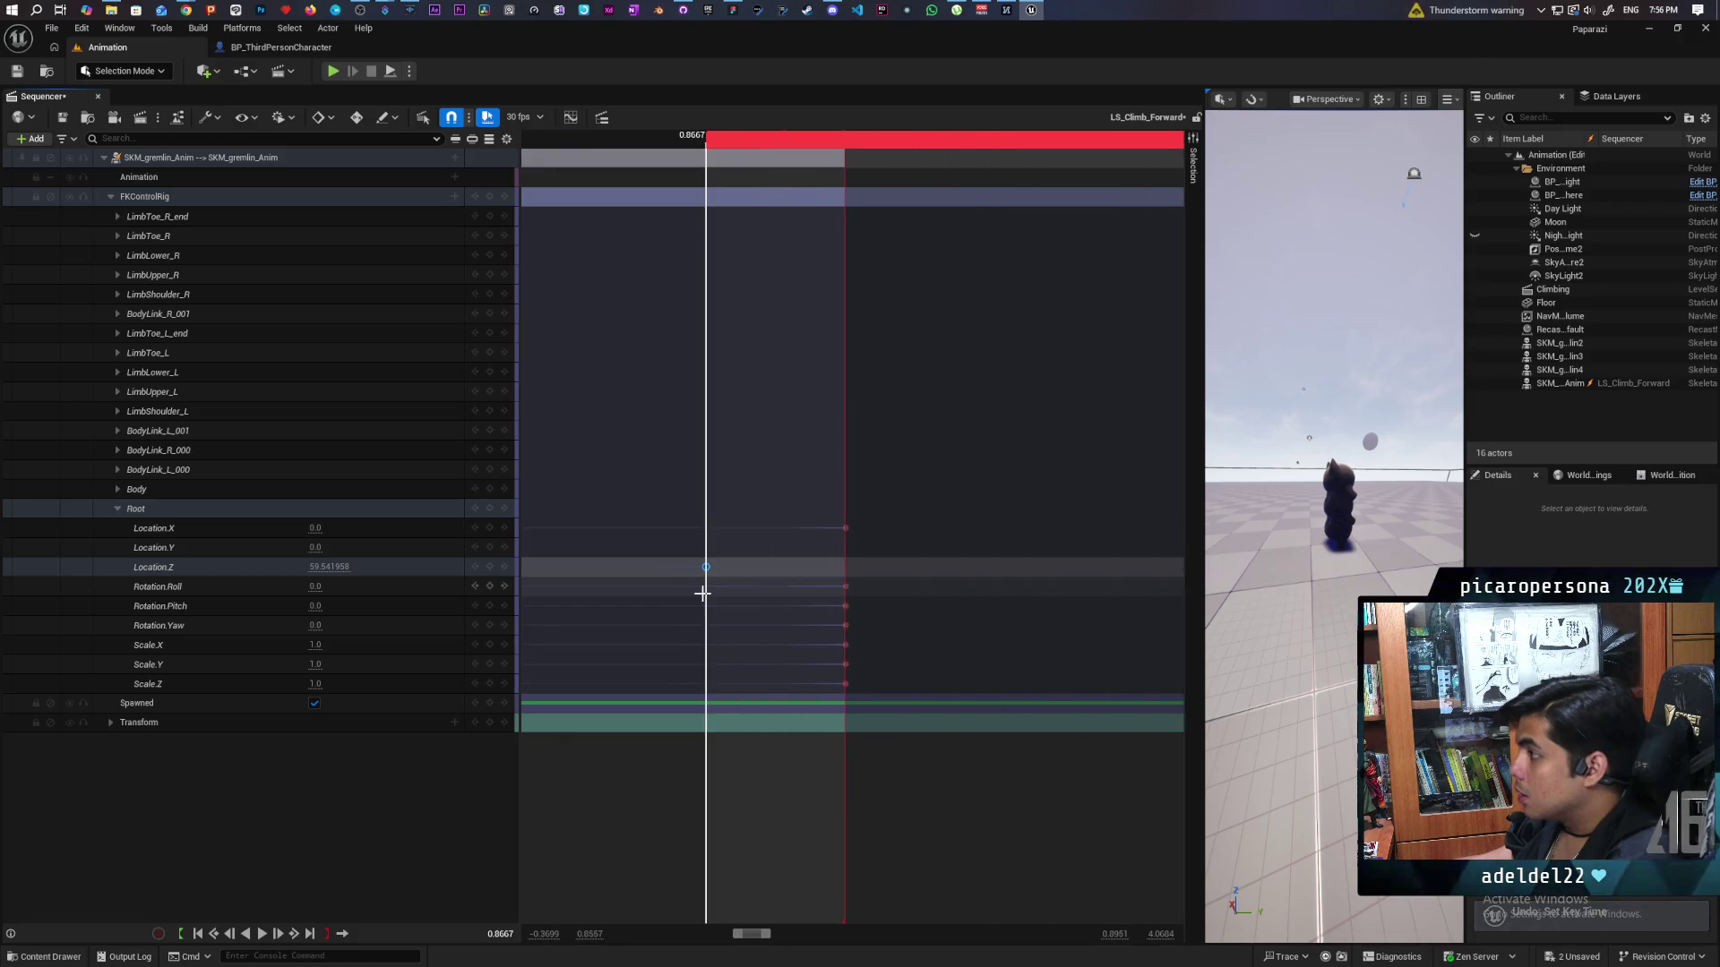
scroll(786, 402, up, 2)
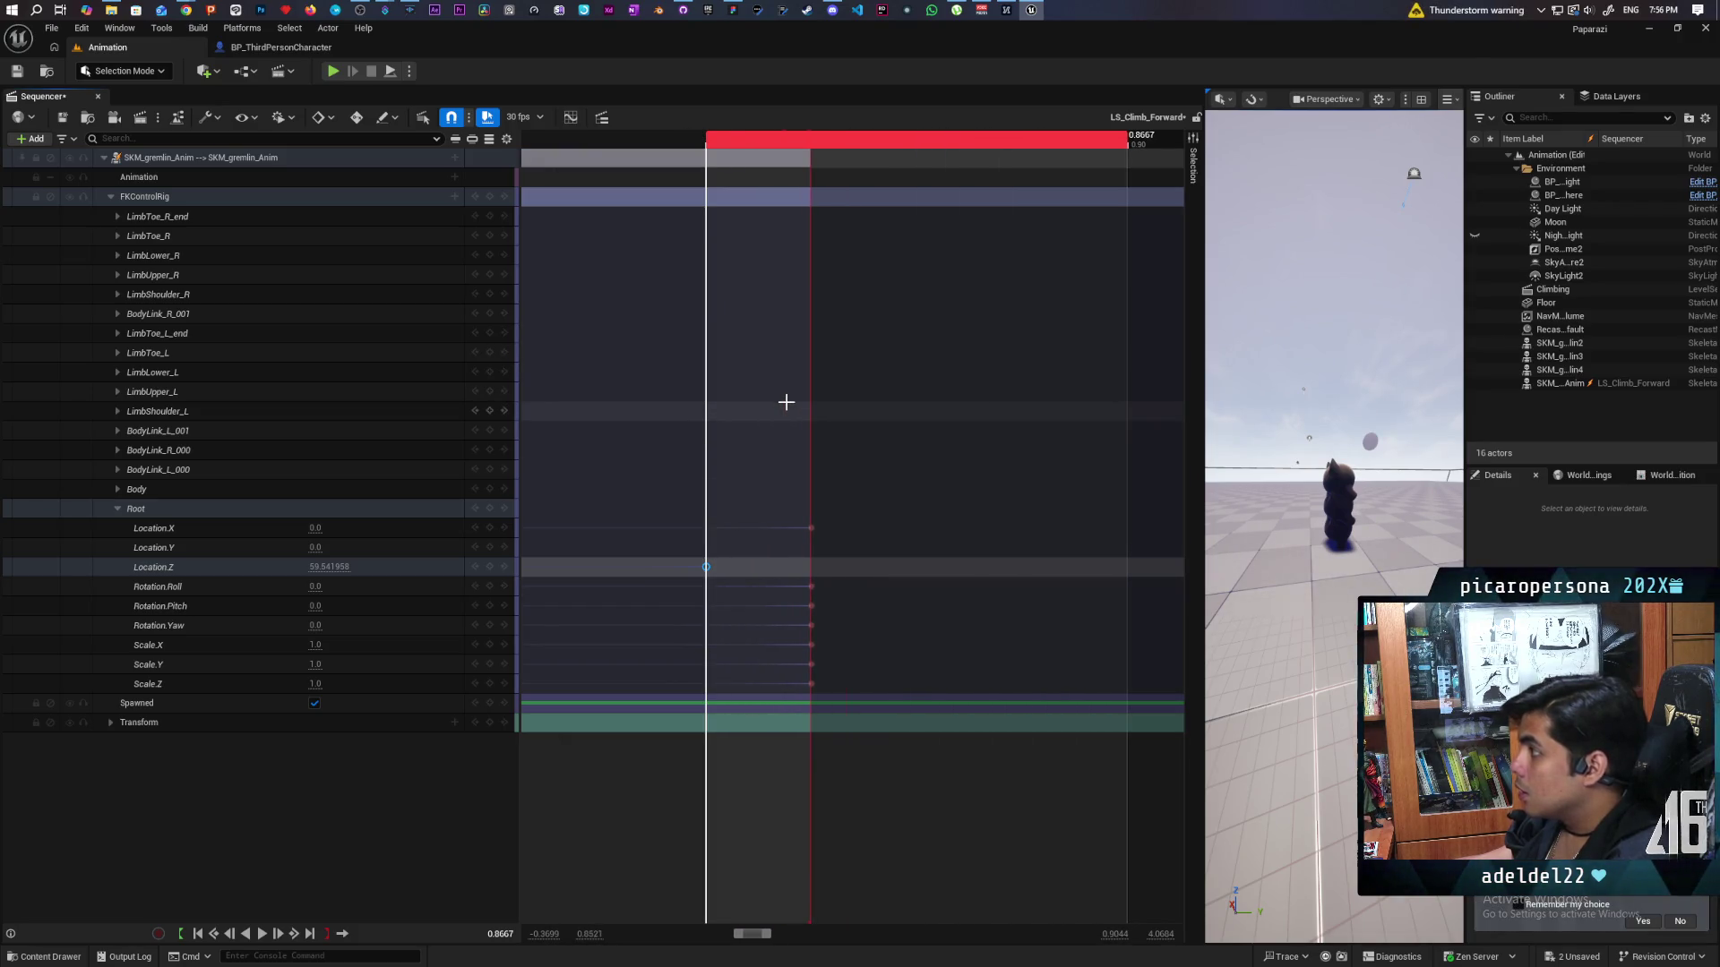
scroll(786, 402, down, 4)
scroll(765, 552, up, 3)
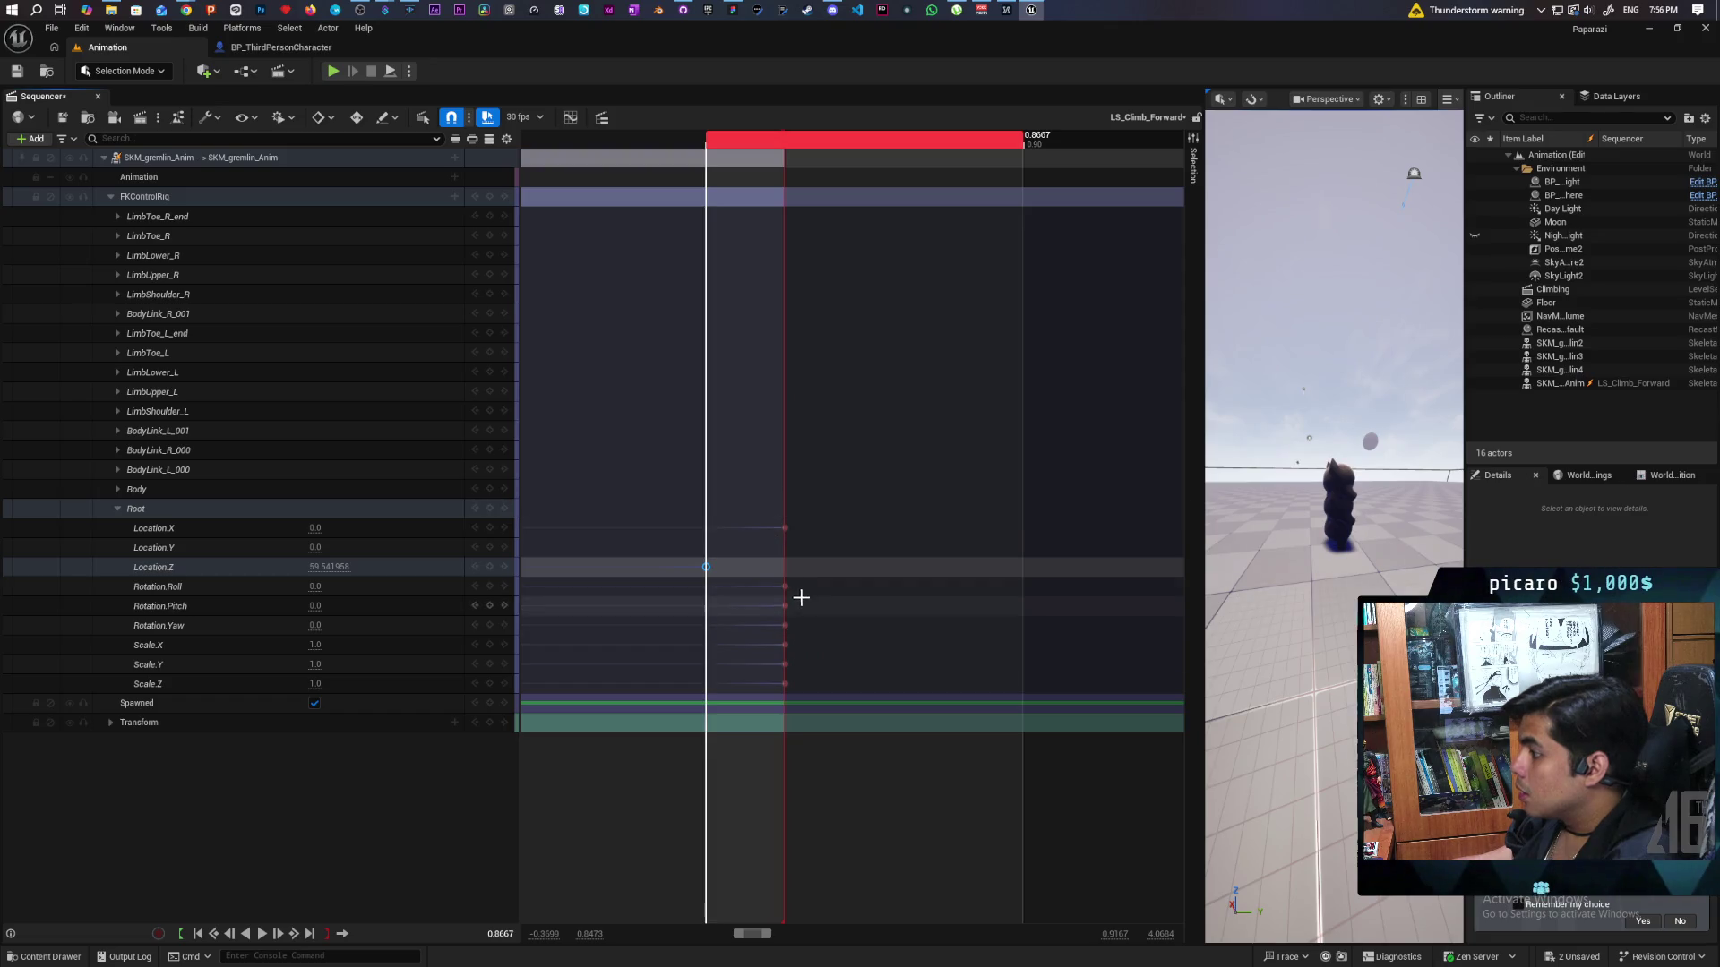
click(785, 587)
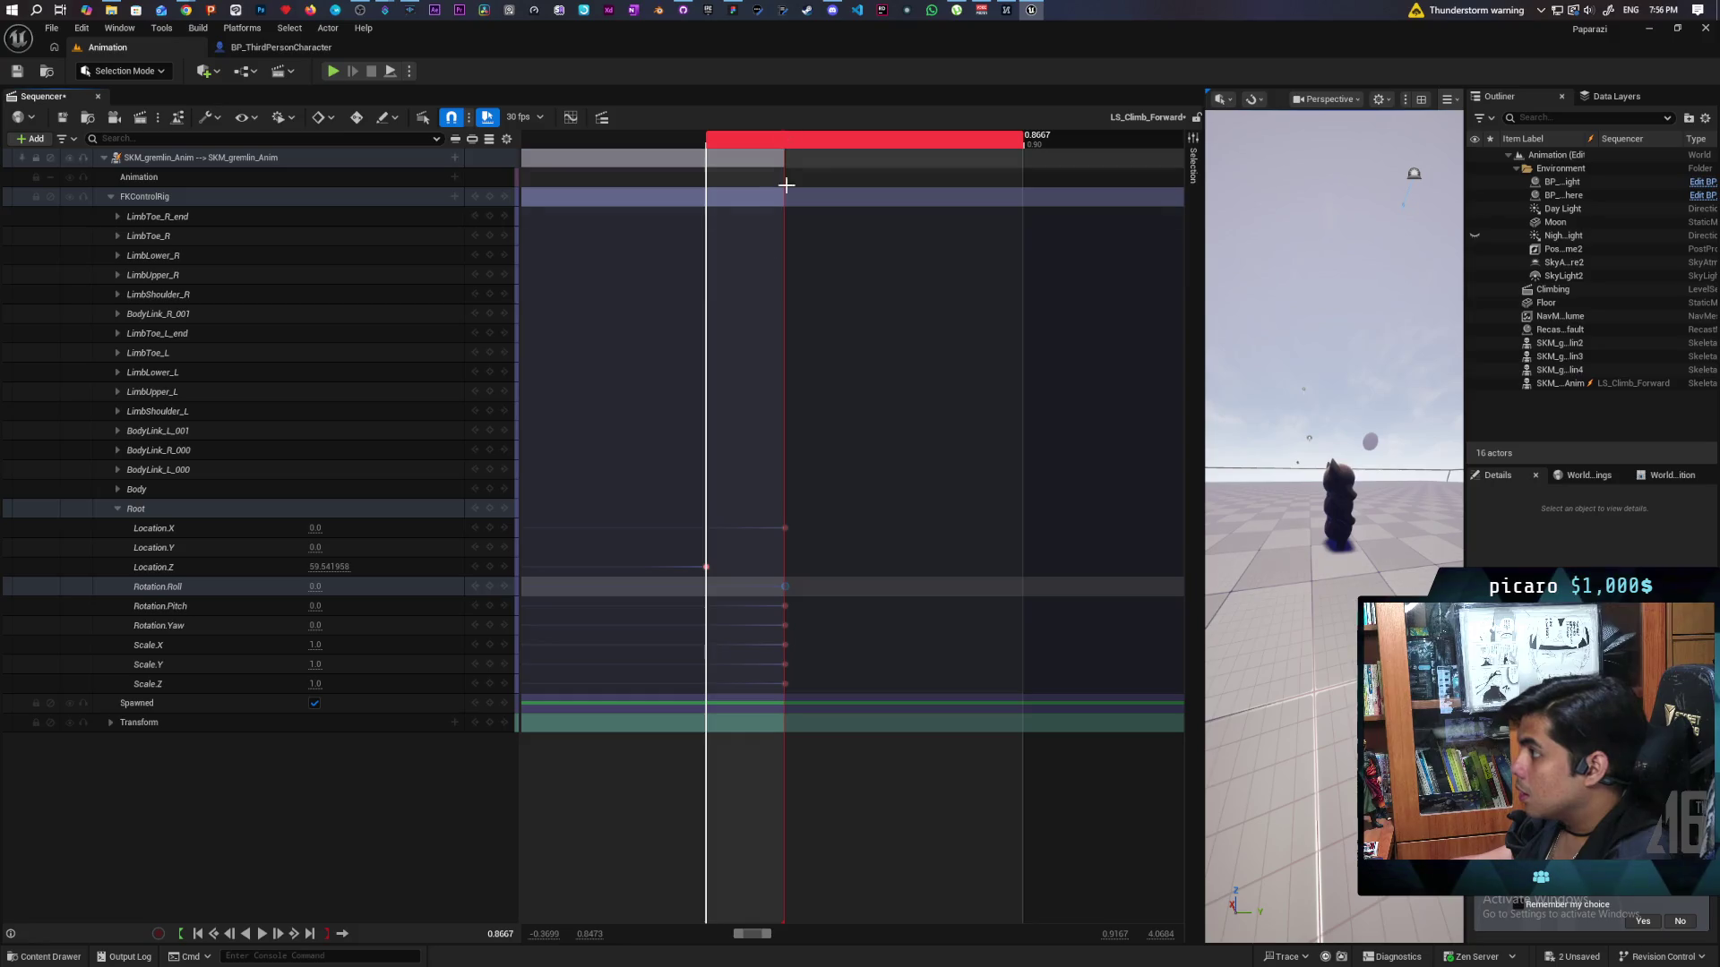
click(785, 585)
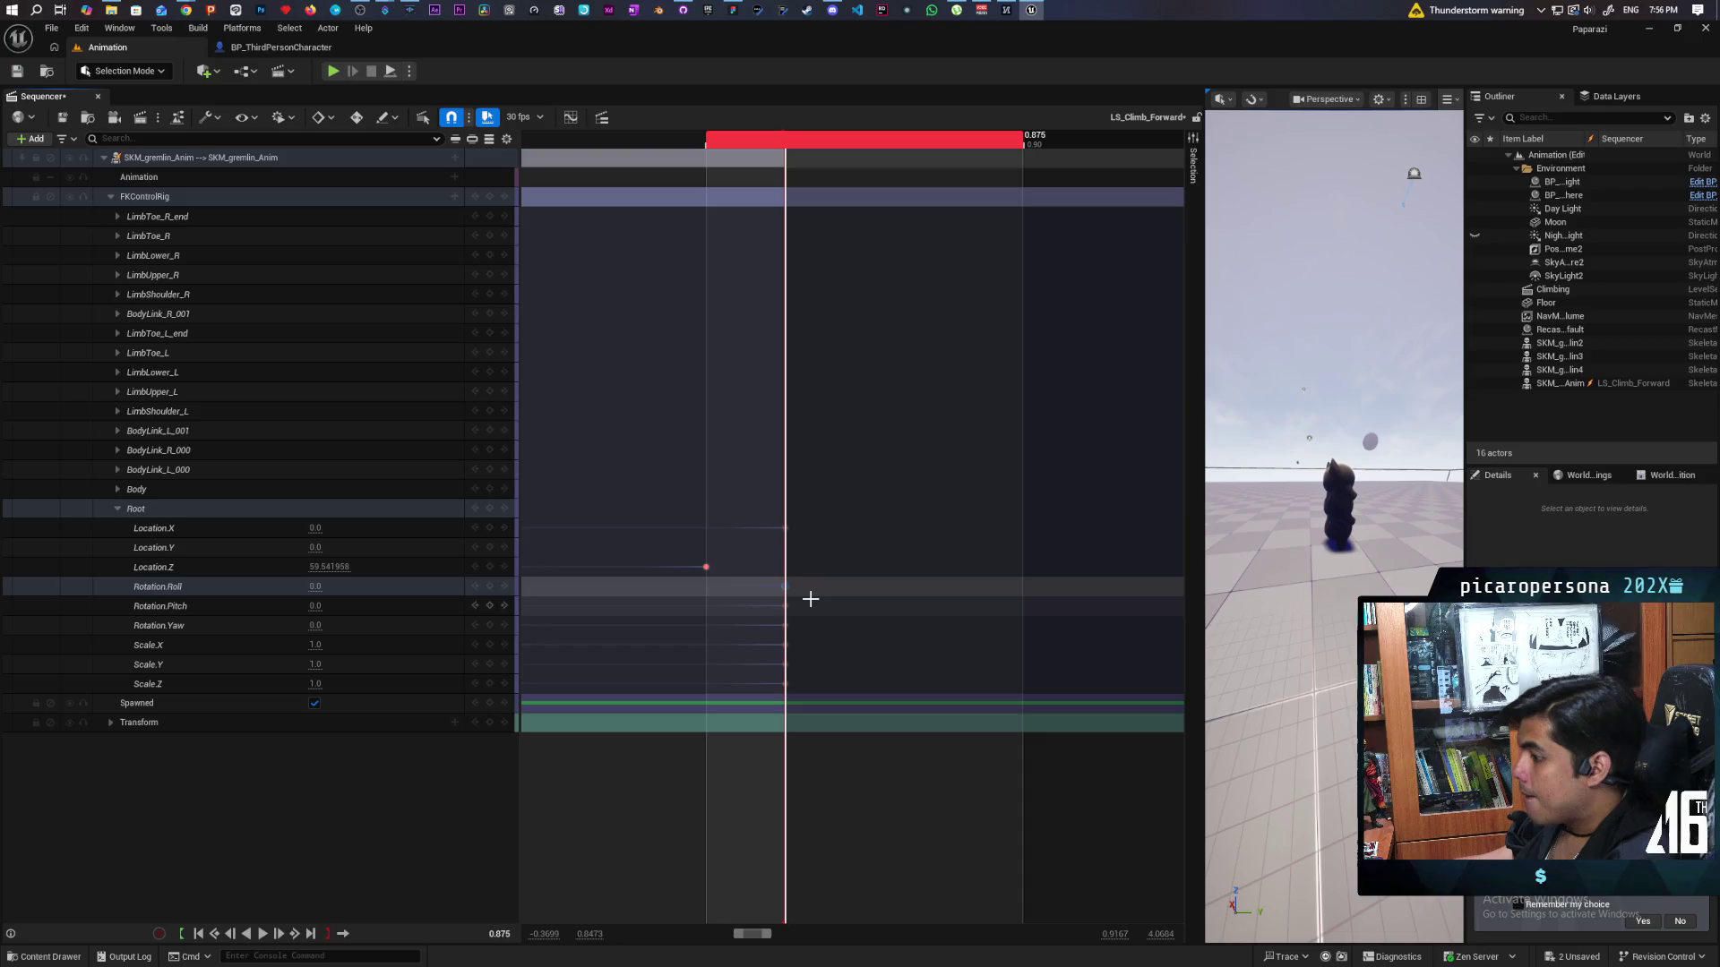
click(704, 566)
right_click(704, 566)
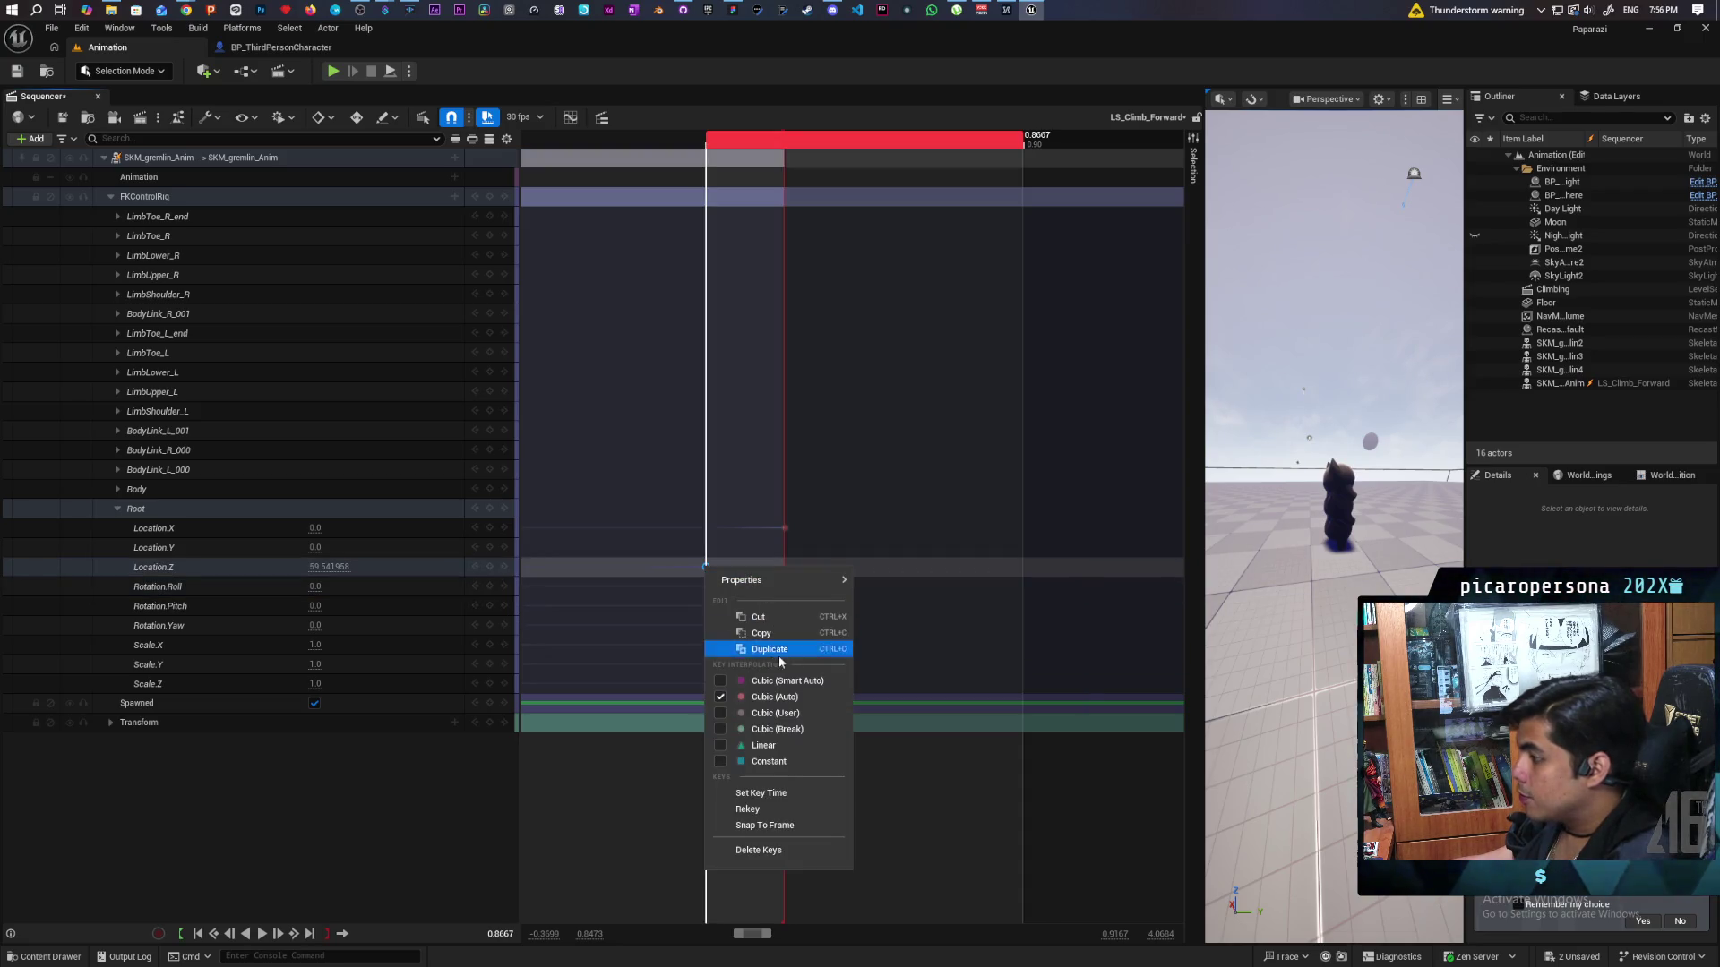
Enter 0.875 as the Location.Z key's time and play the sequence to preview it.
click(787, 794)
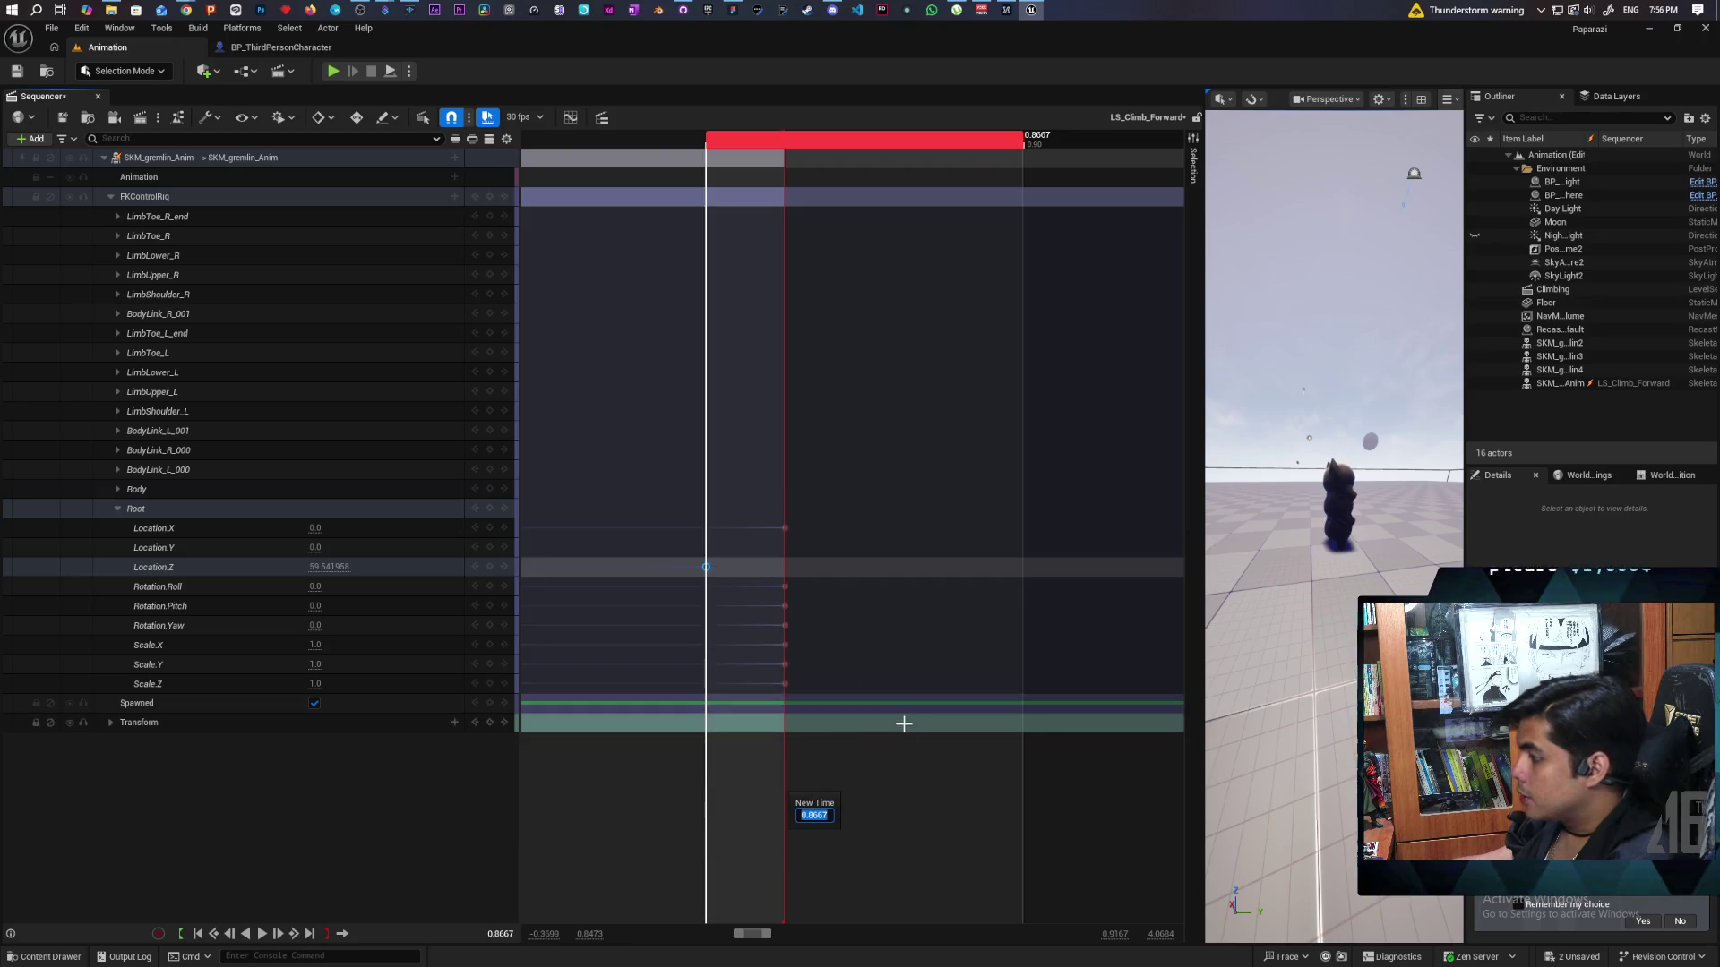
key(End)
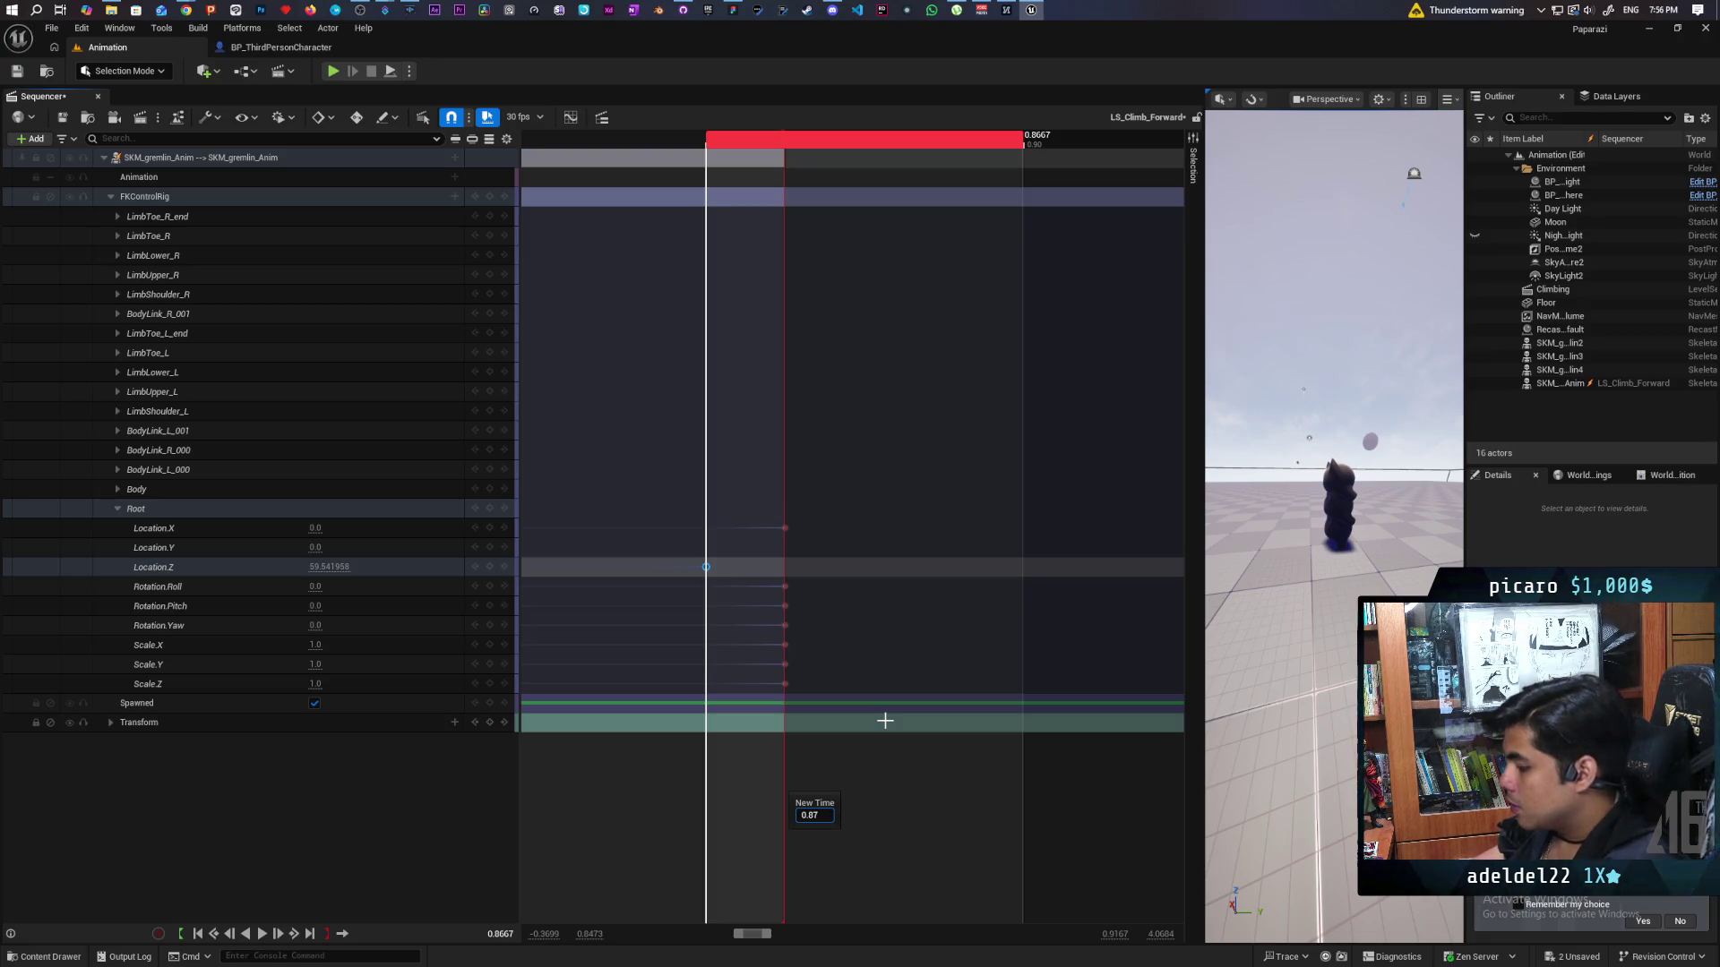
text(5)
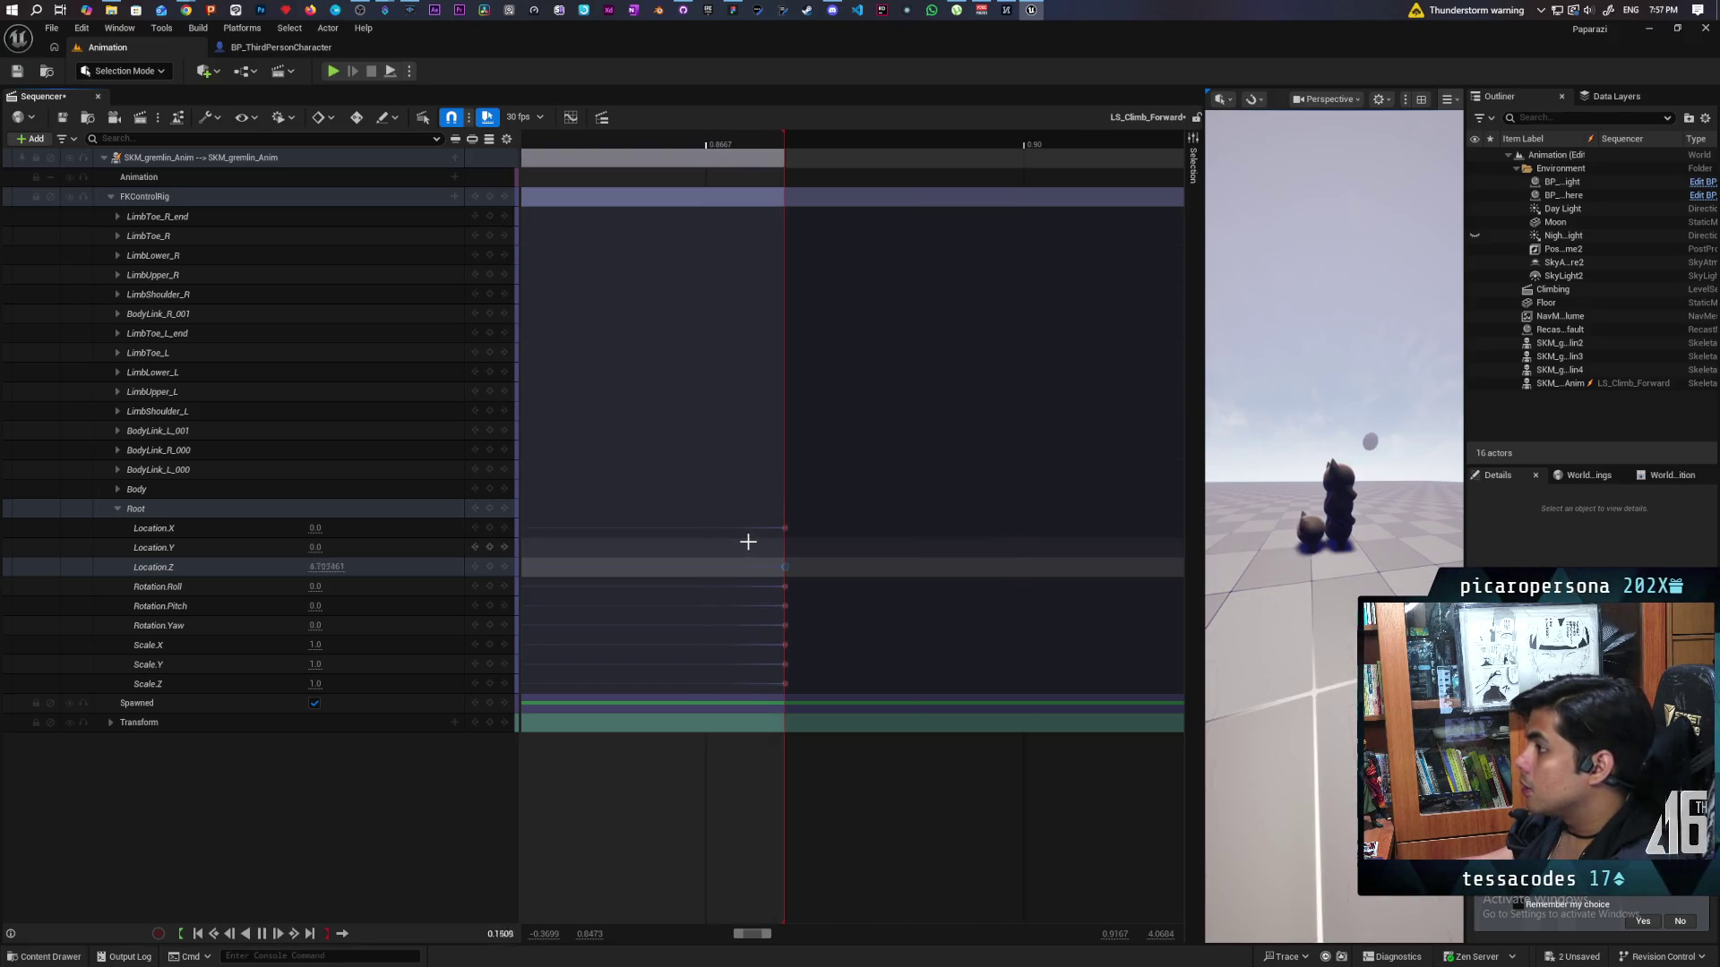
key(space)
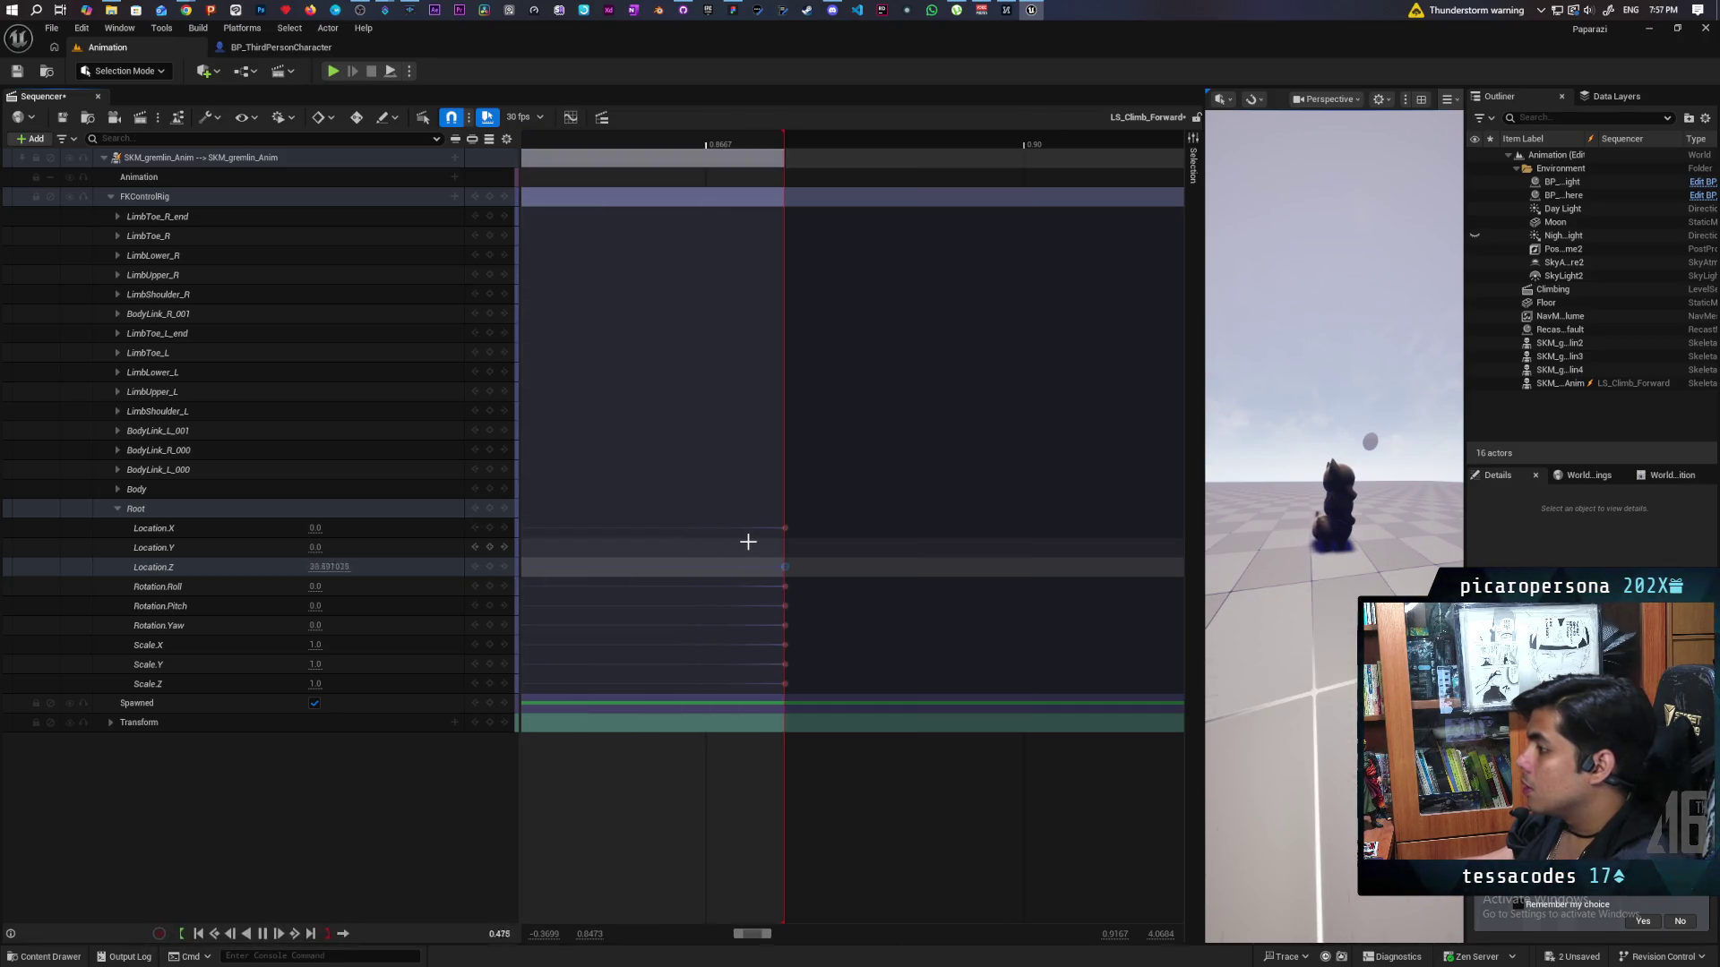
key(Left)
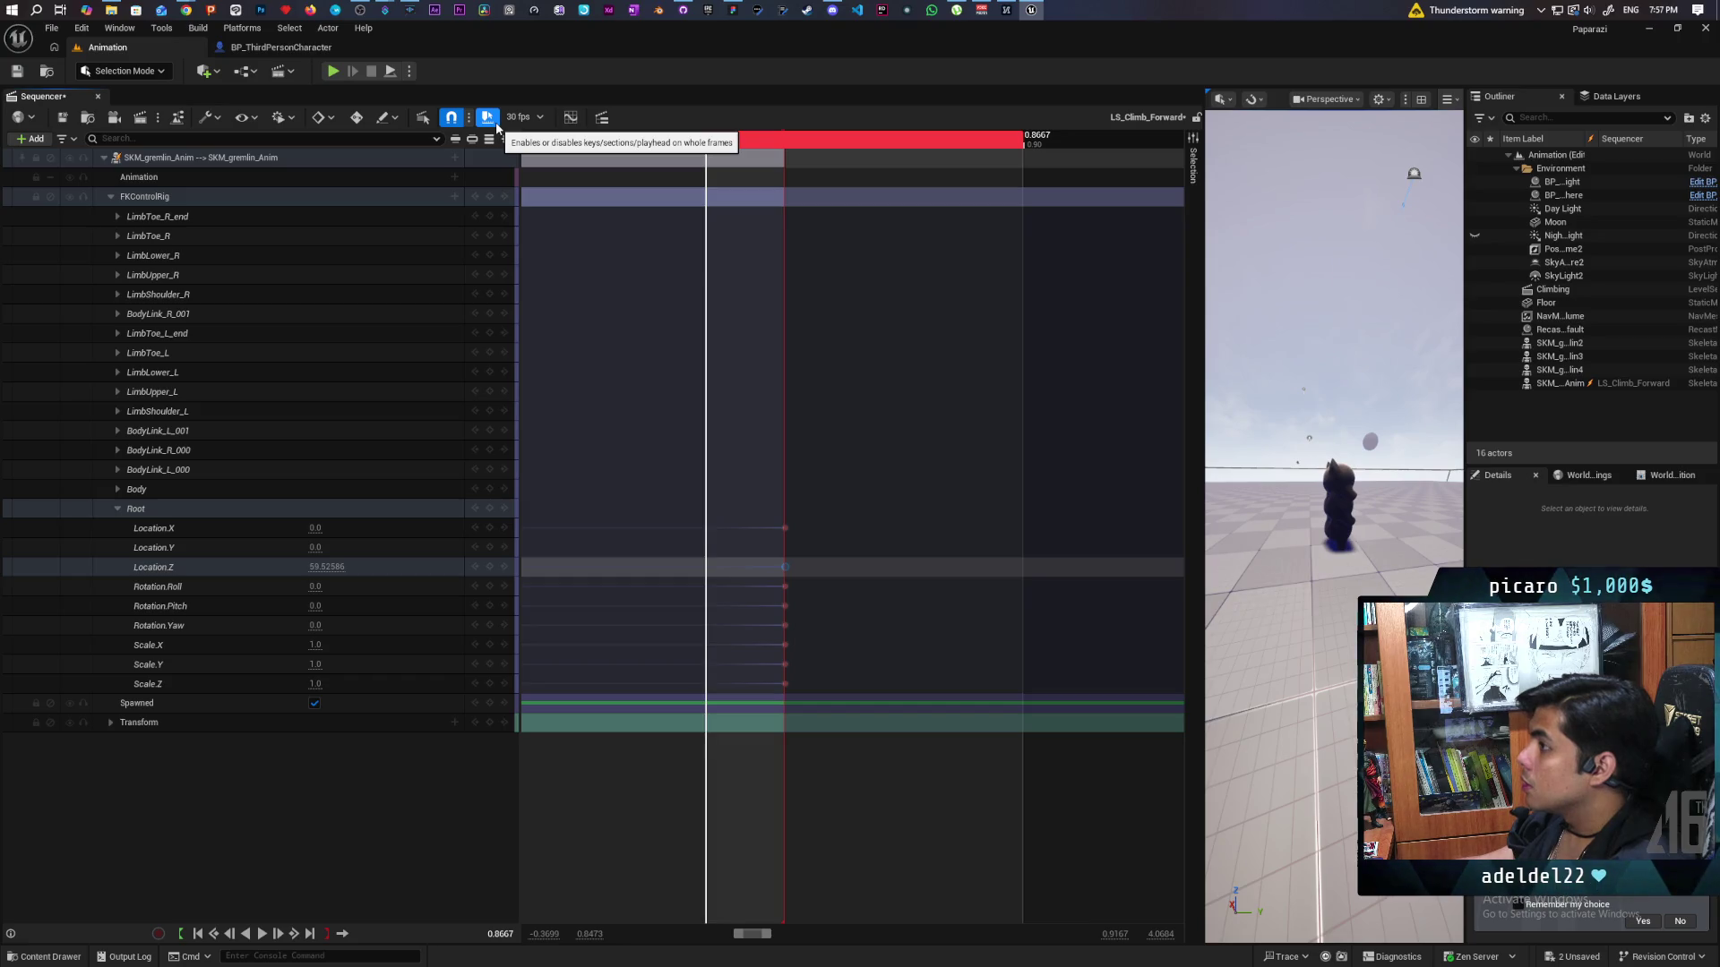
Toggle whole-frame snapping off and back on while scrubbing through the climb poses.
click(488, 119)
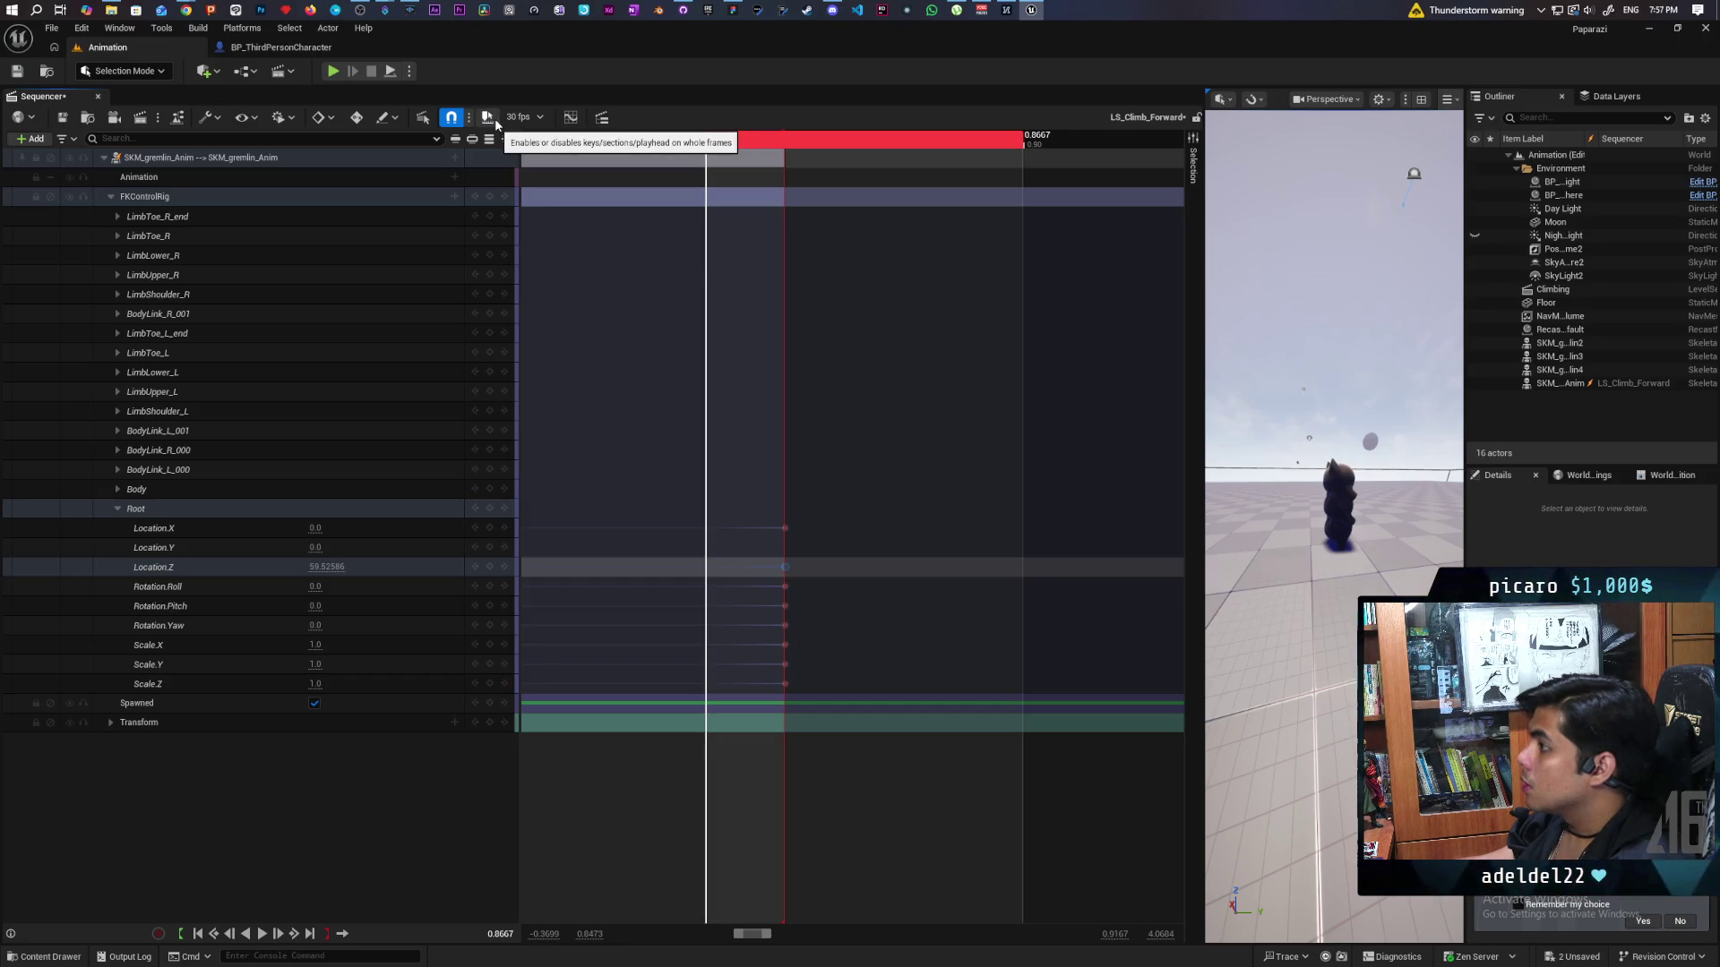
drag(706, 143, 649, 144)
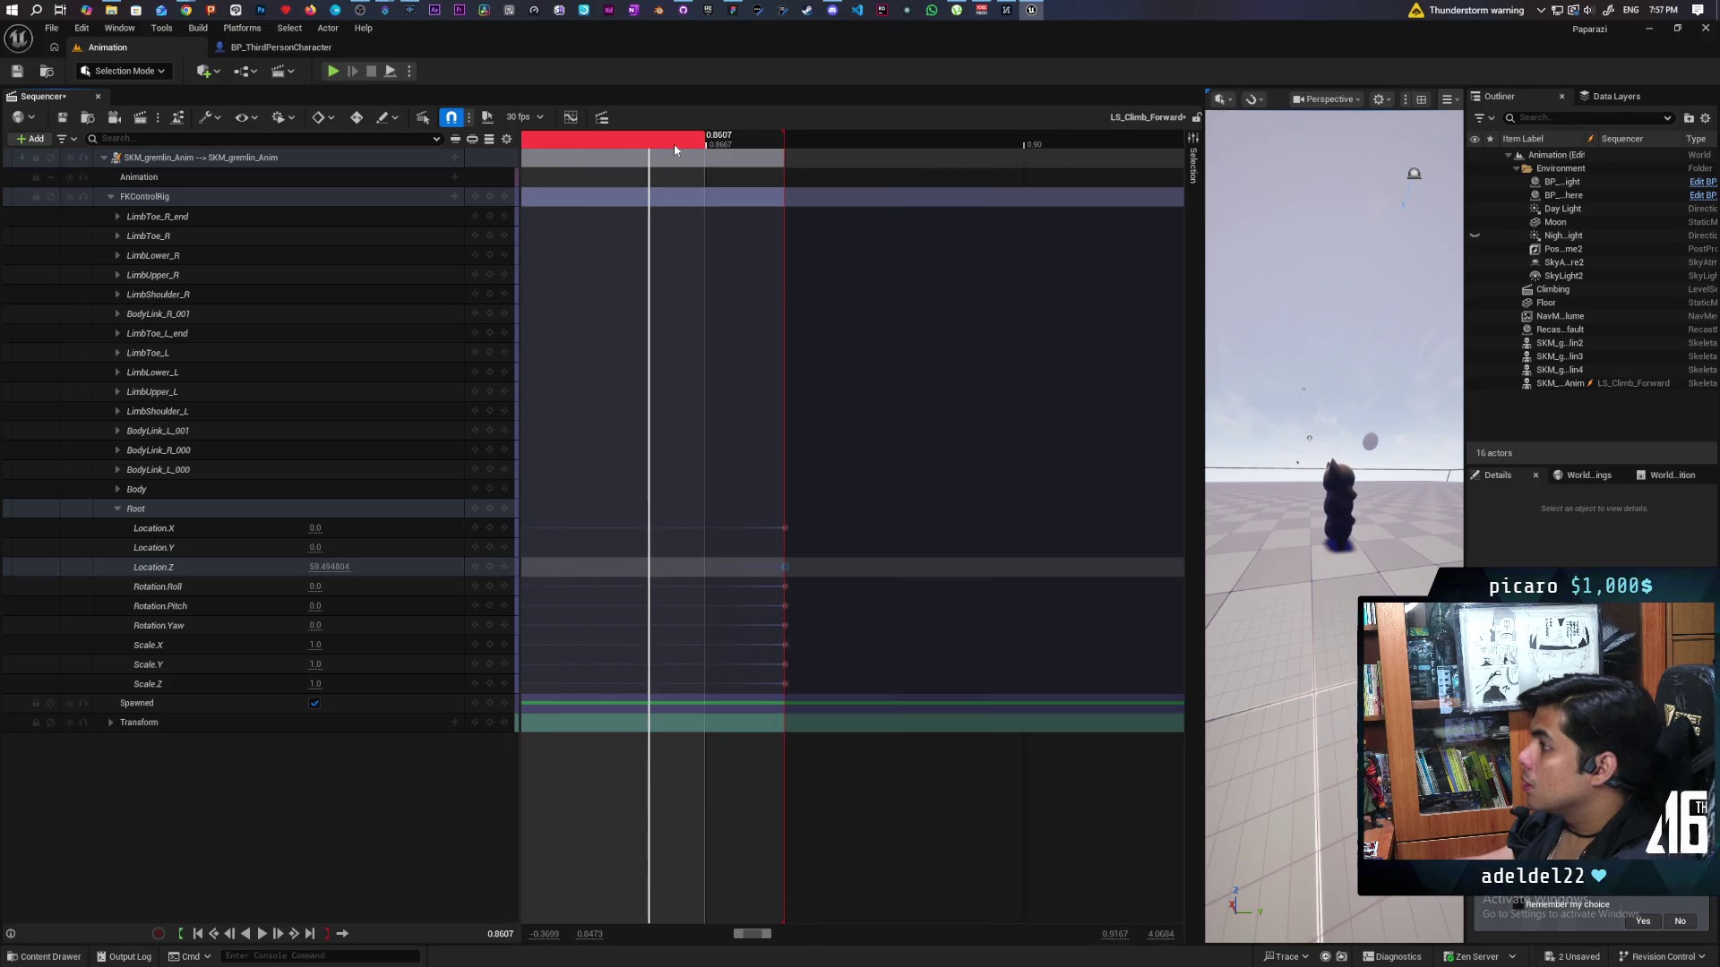
click(488, 121)
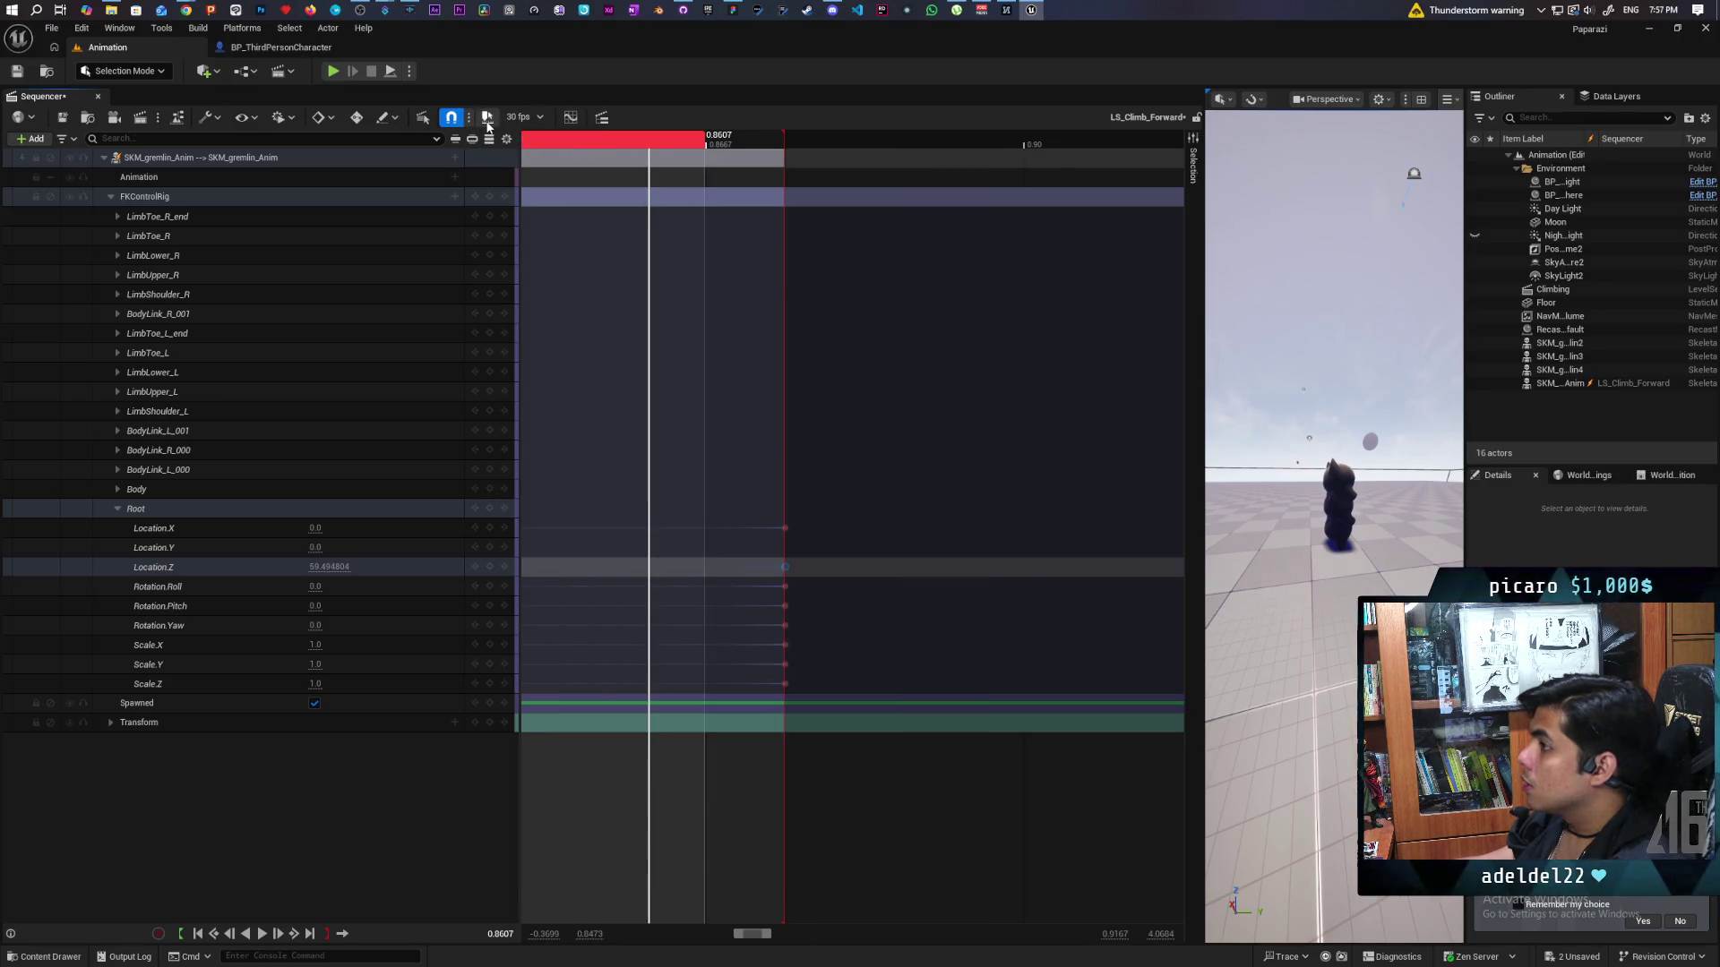
scroll(741, 358, down, 1)
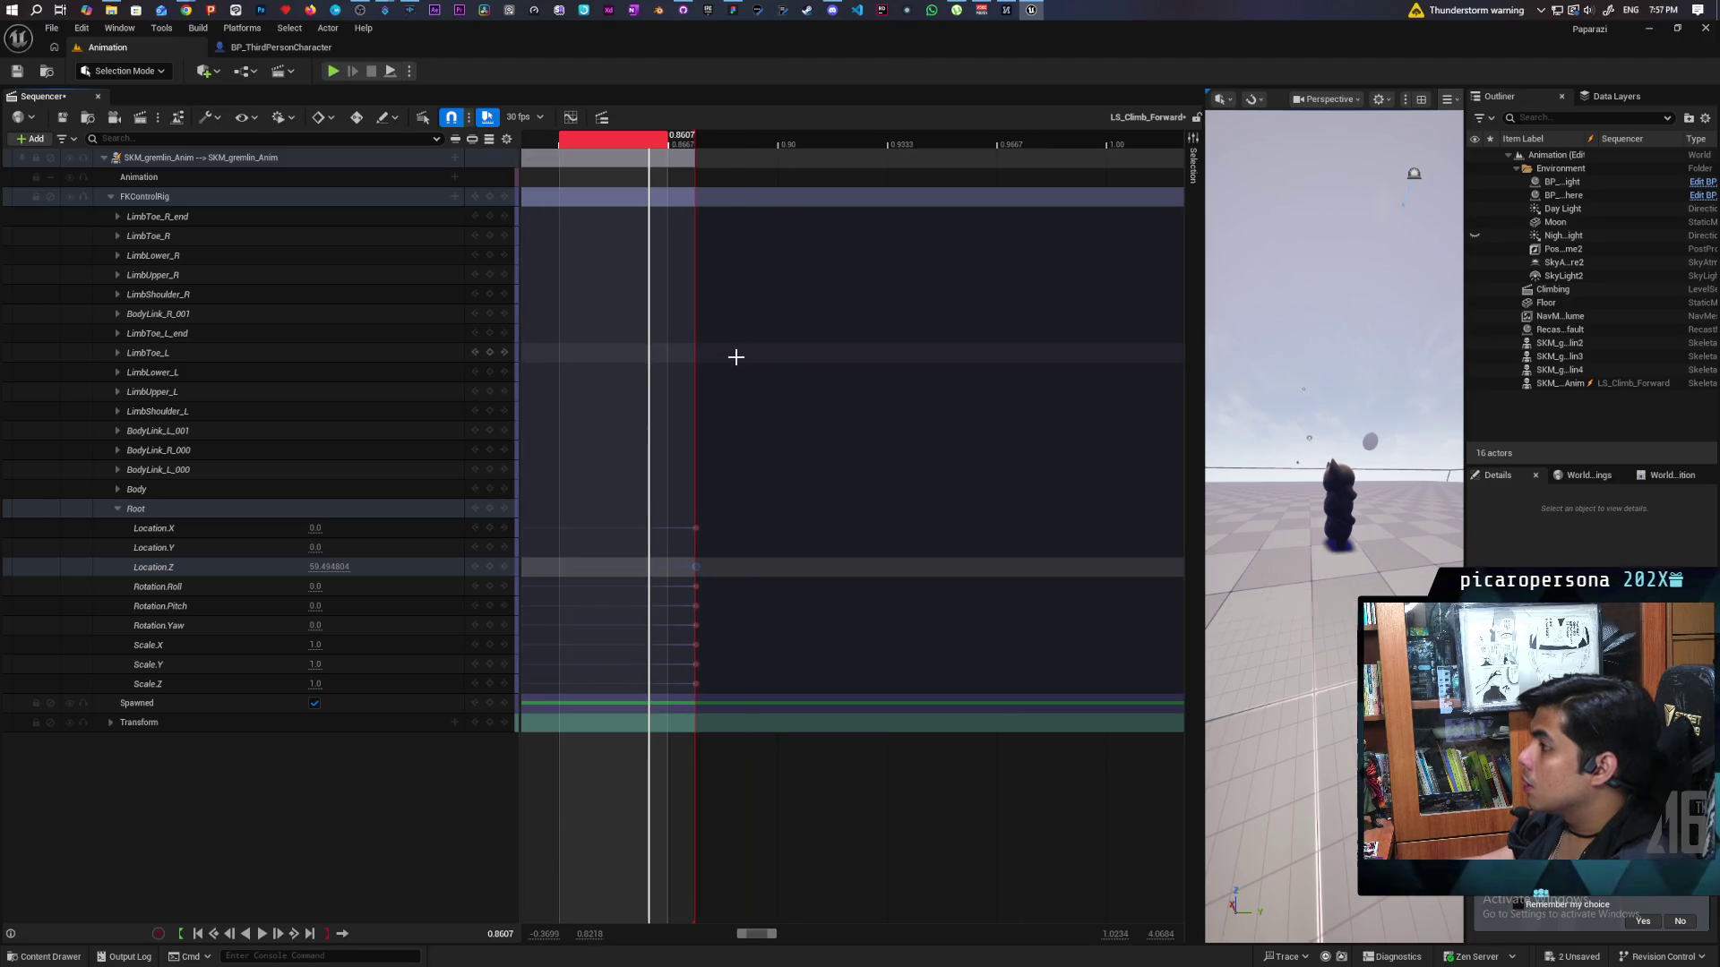
scroll(734, 358, up, 2)
scroll(733, 355, down, 5)
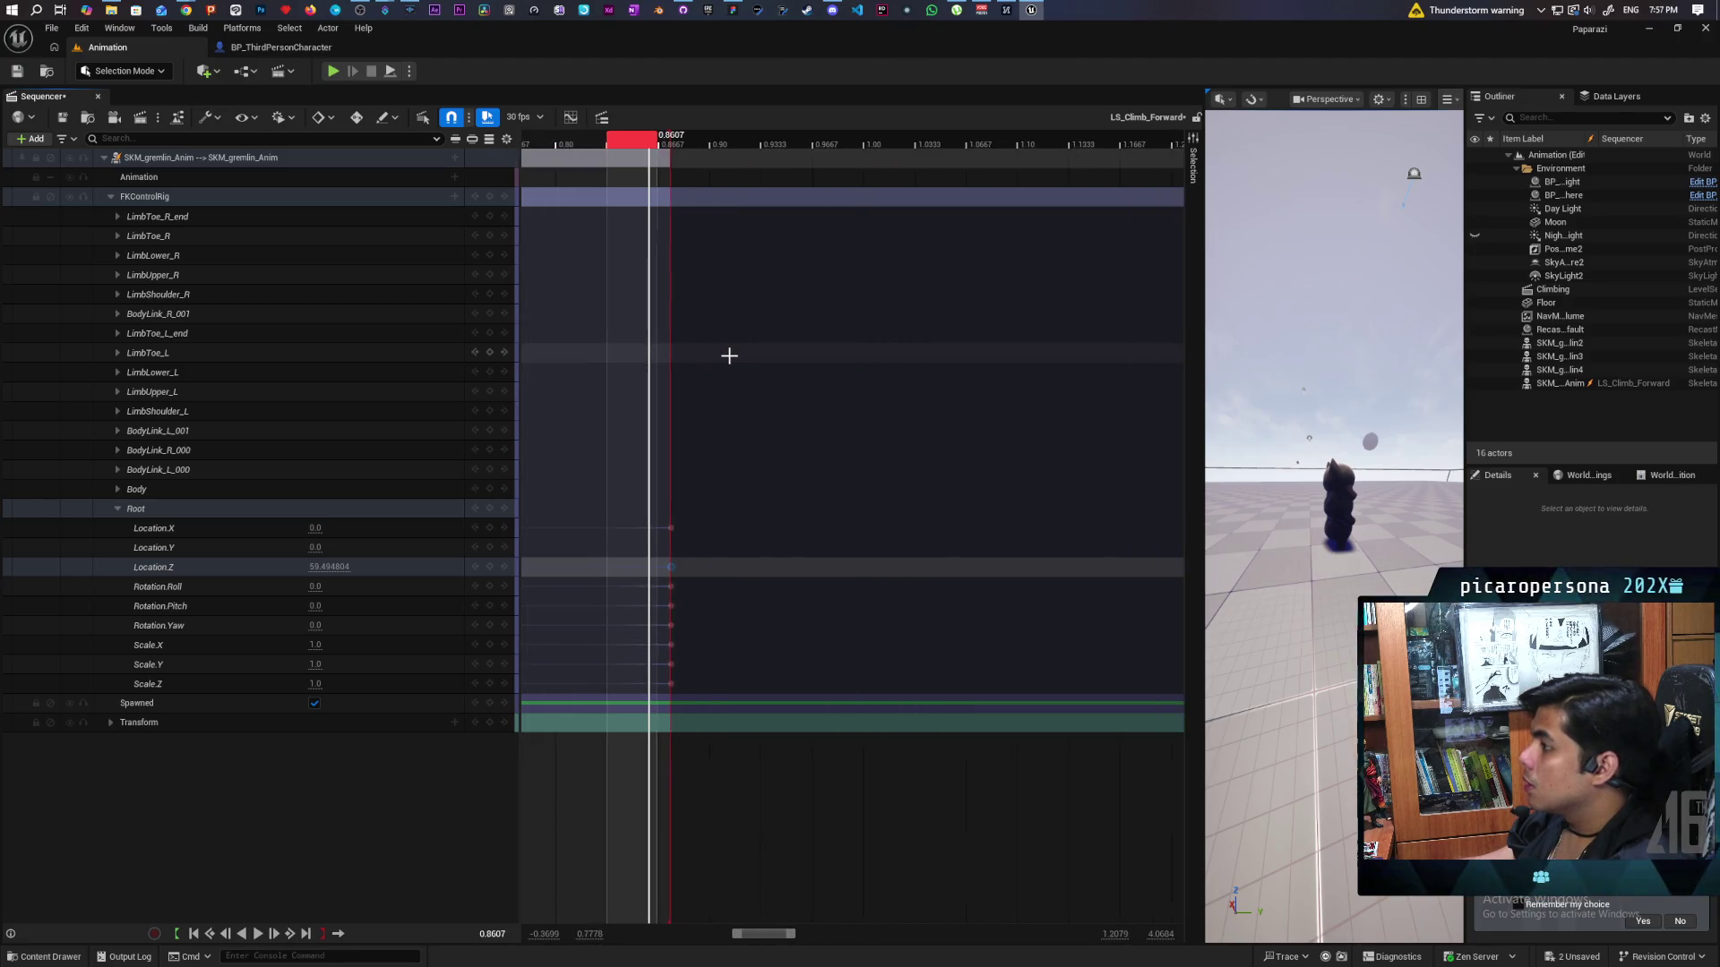
scroll(729, 356, down, 3)
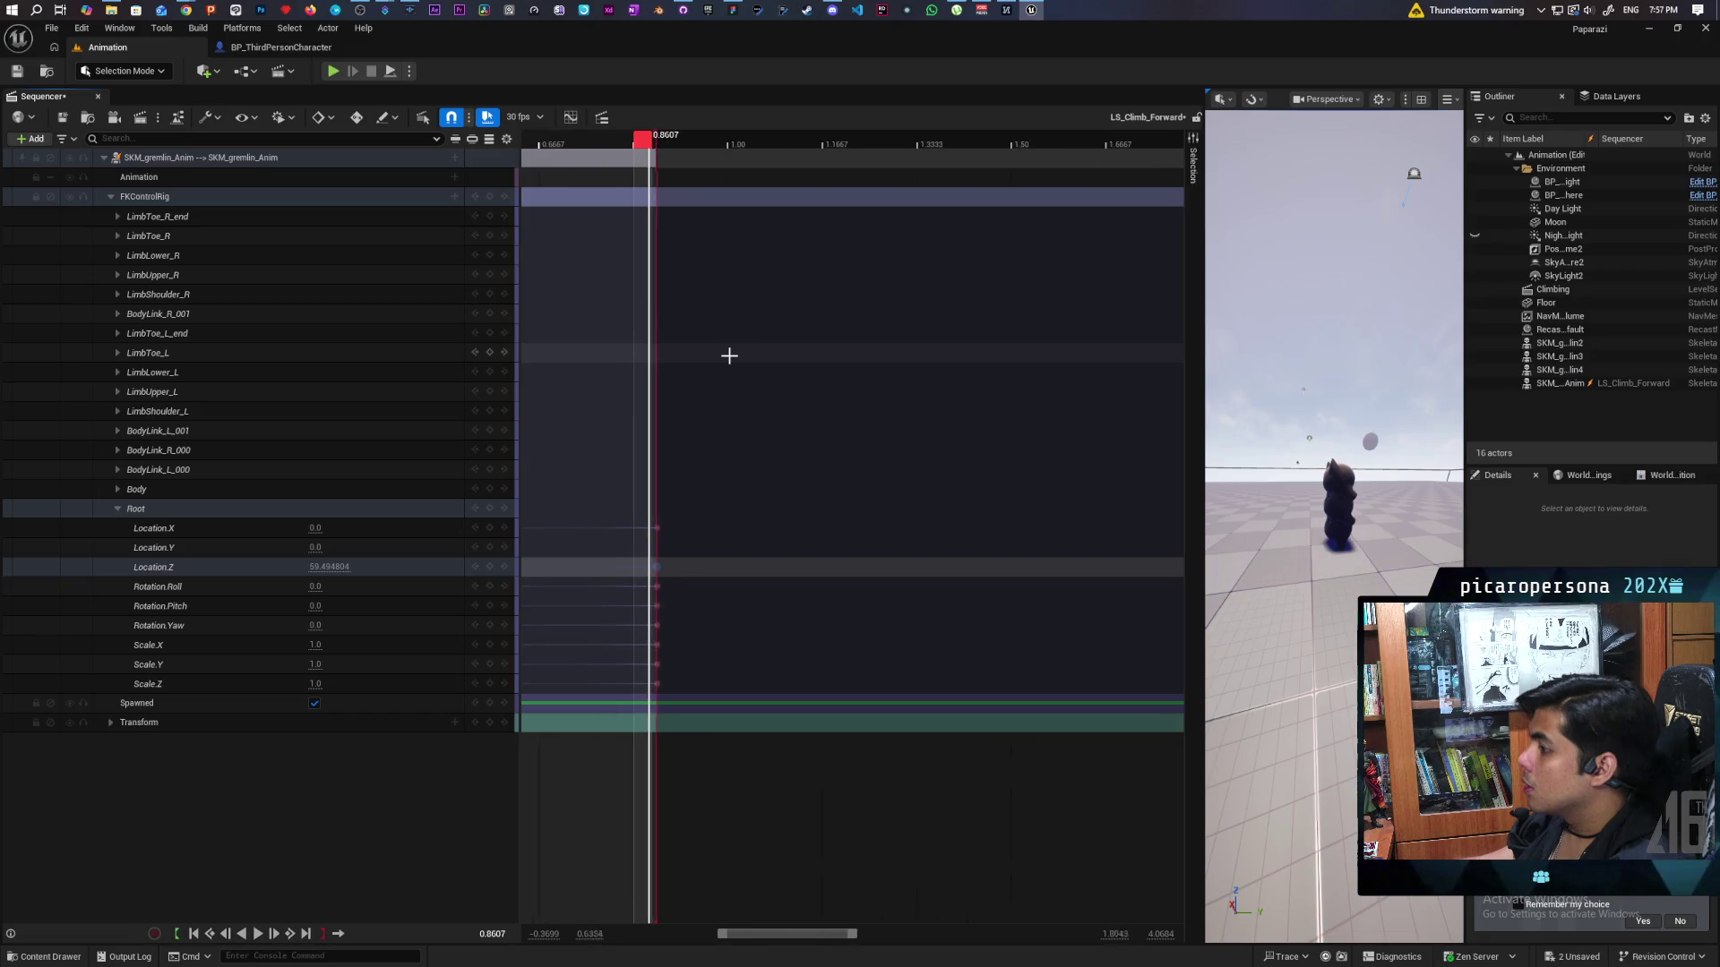
scroll(727, 355, down, 4)
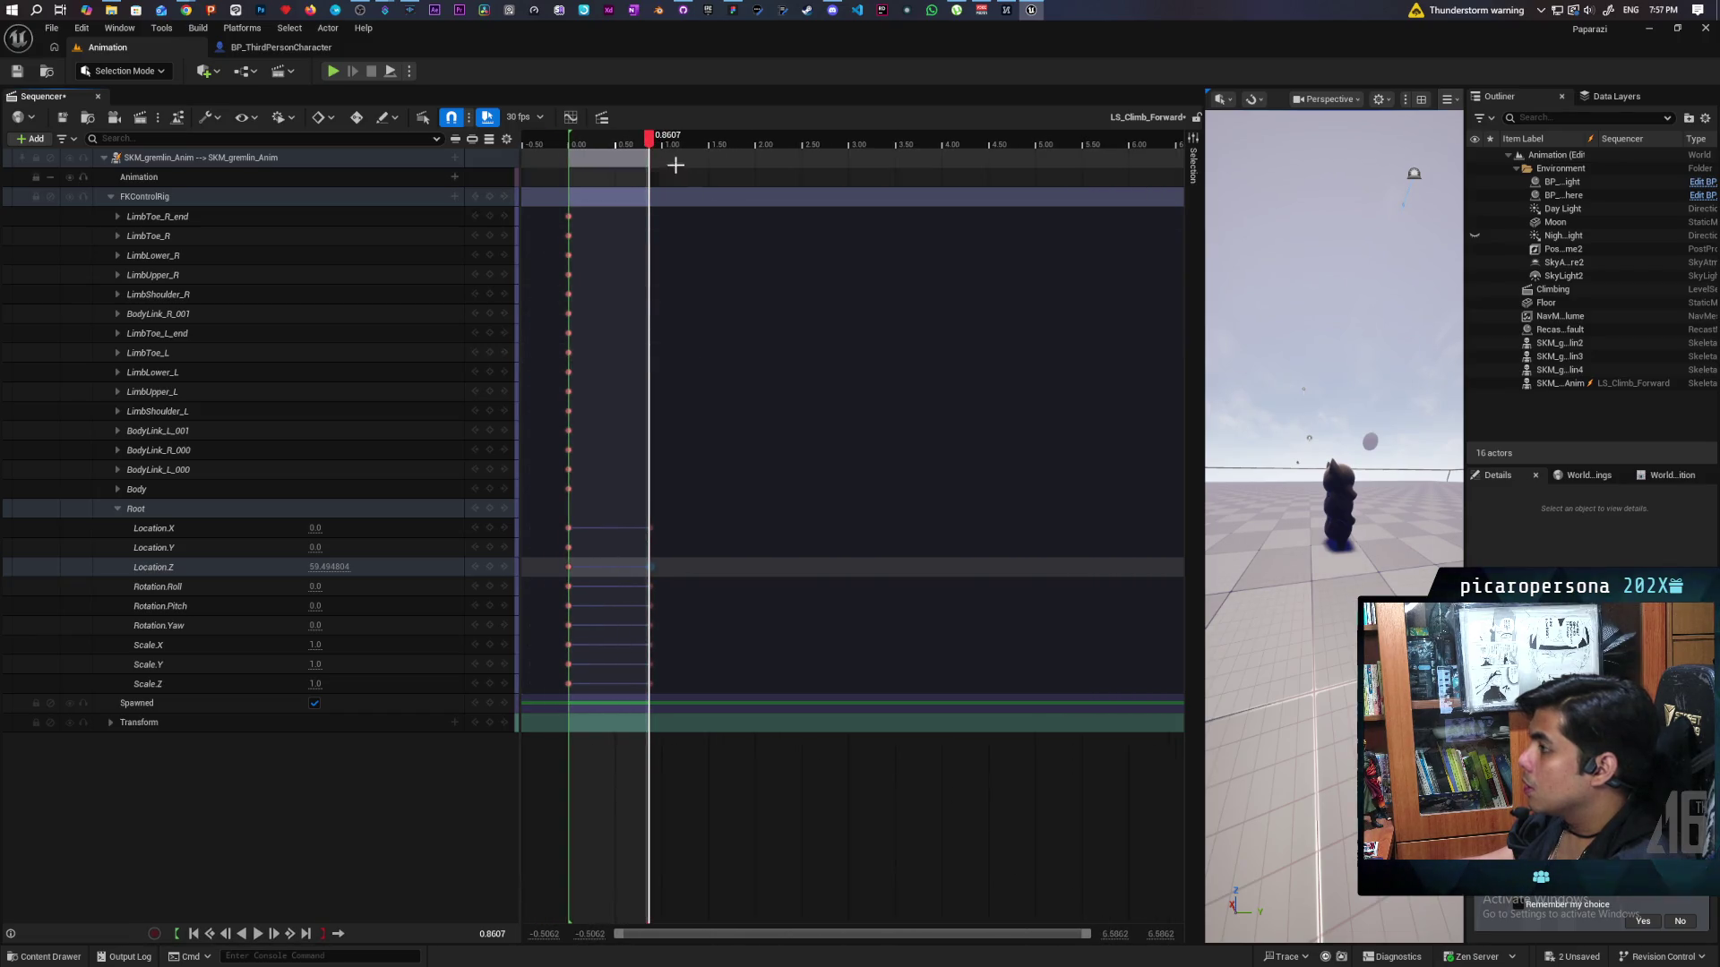
mouse_move(652, 143)
mouse_down()
mouse_move(560, 148)
mouse_move(685, 164)
mouse_move(553, 181)
mouse_up()
Move the Root end keys from 0.875 to 0.30 and play the shortened loop.
key(space)
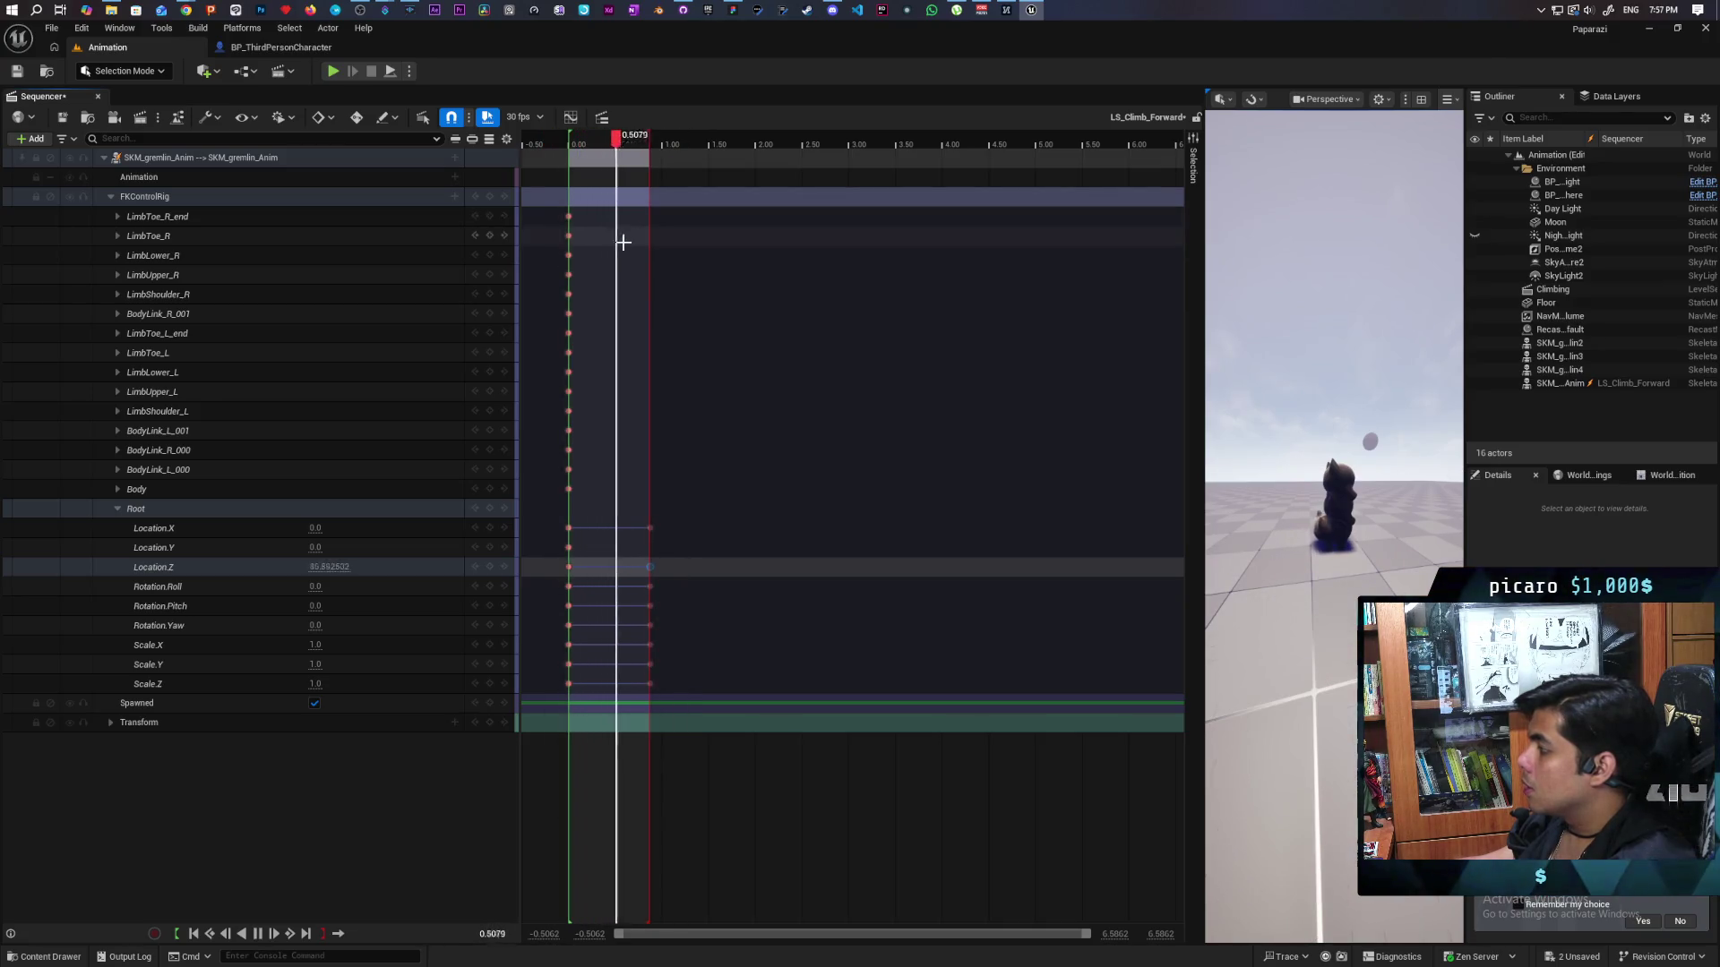
key(space)
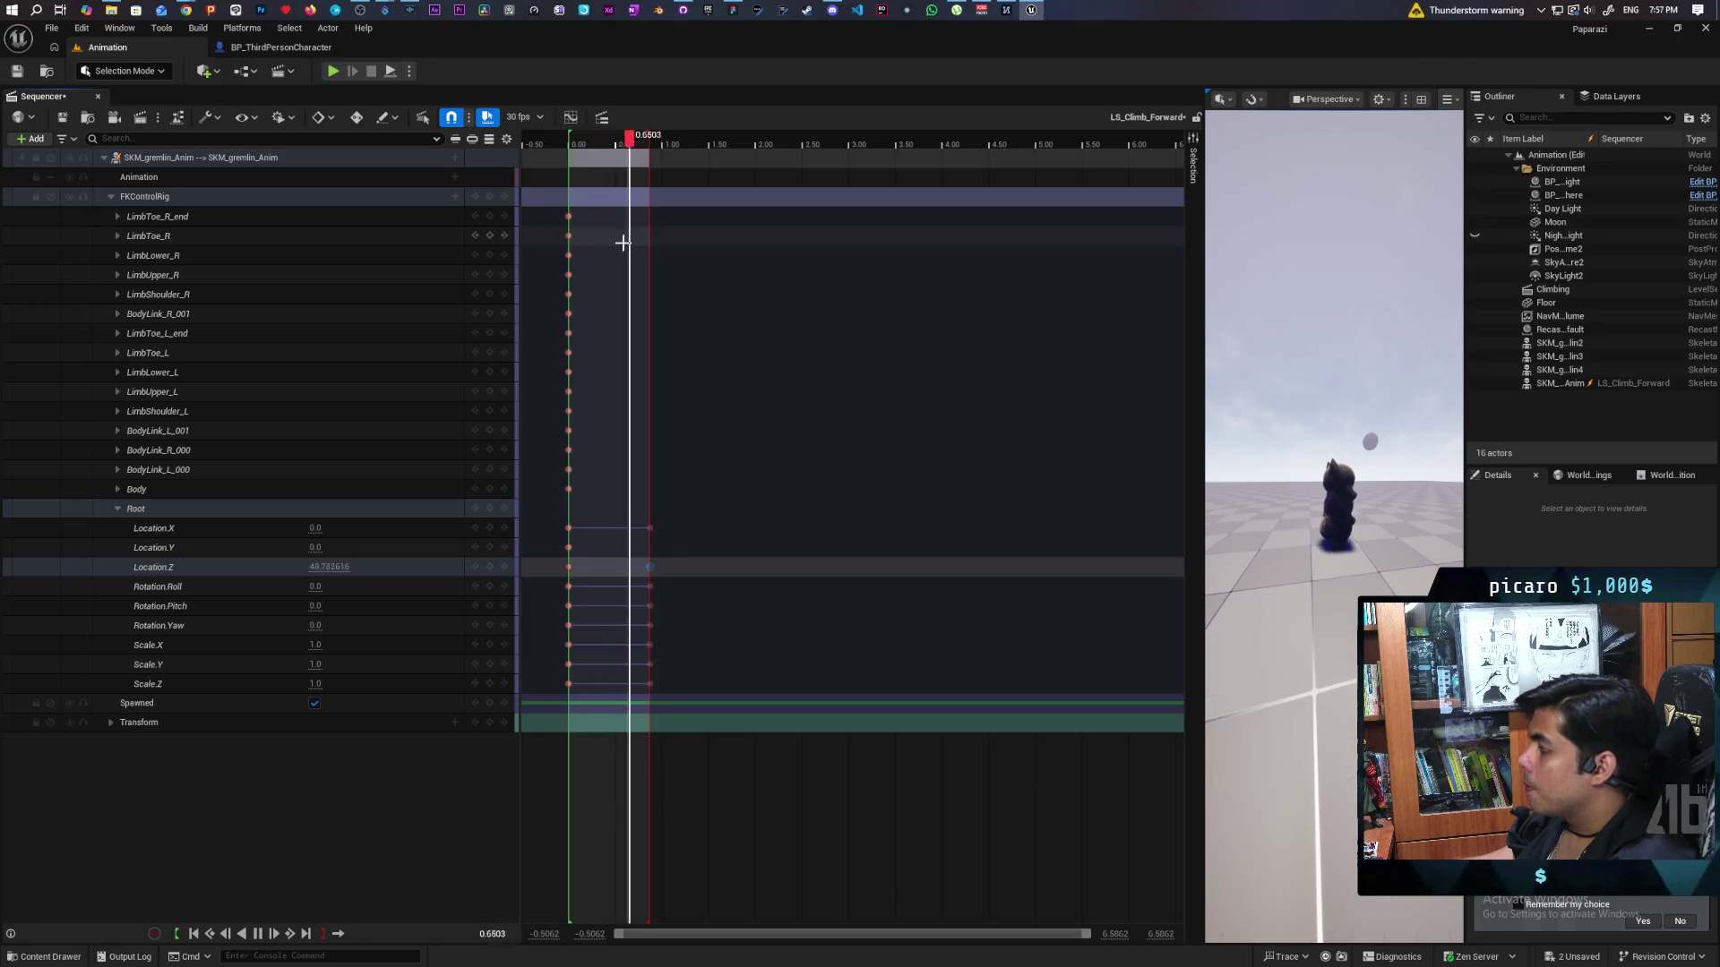
key(space)
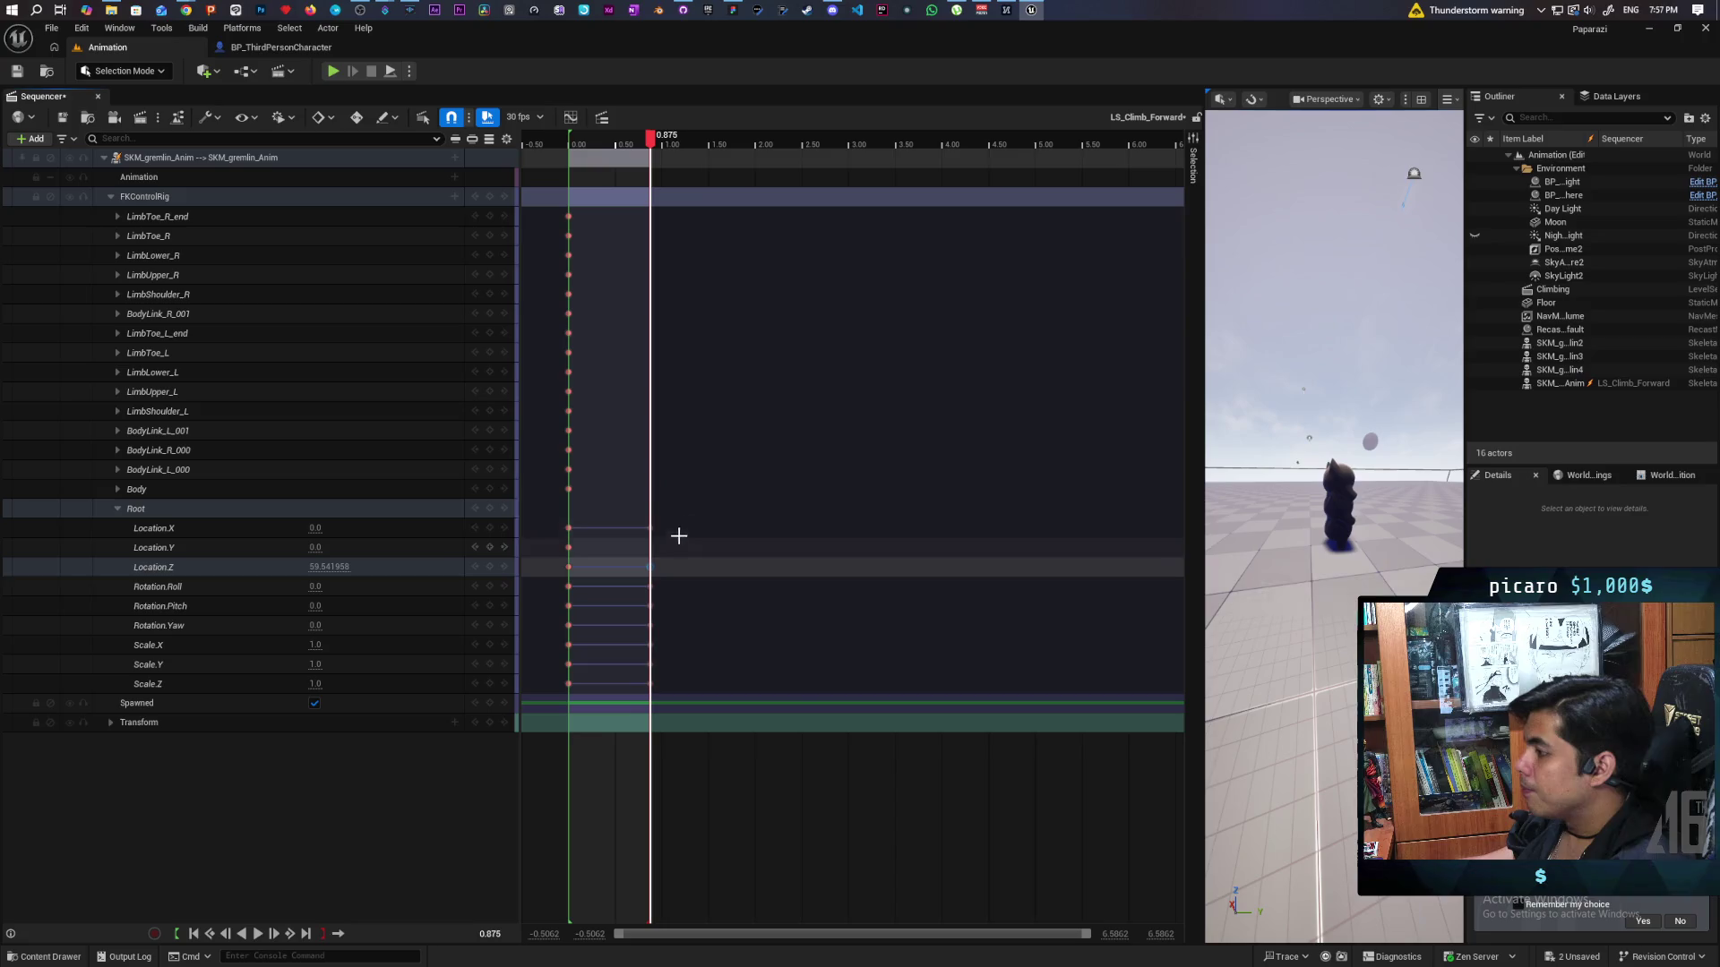
mouse_move(687, 500)
mouse_down()
mouse_move(631, 703)
mouse_move(621, 663)
mouse_move(596, 668)
mouse_up()
key(space)
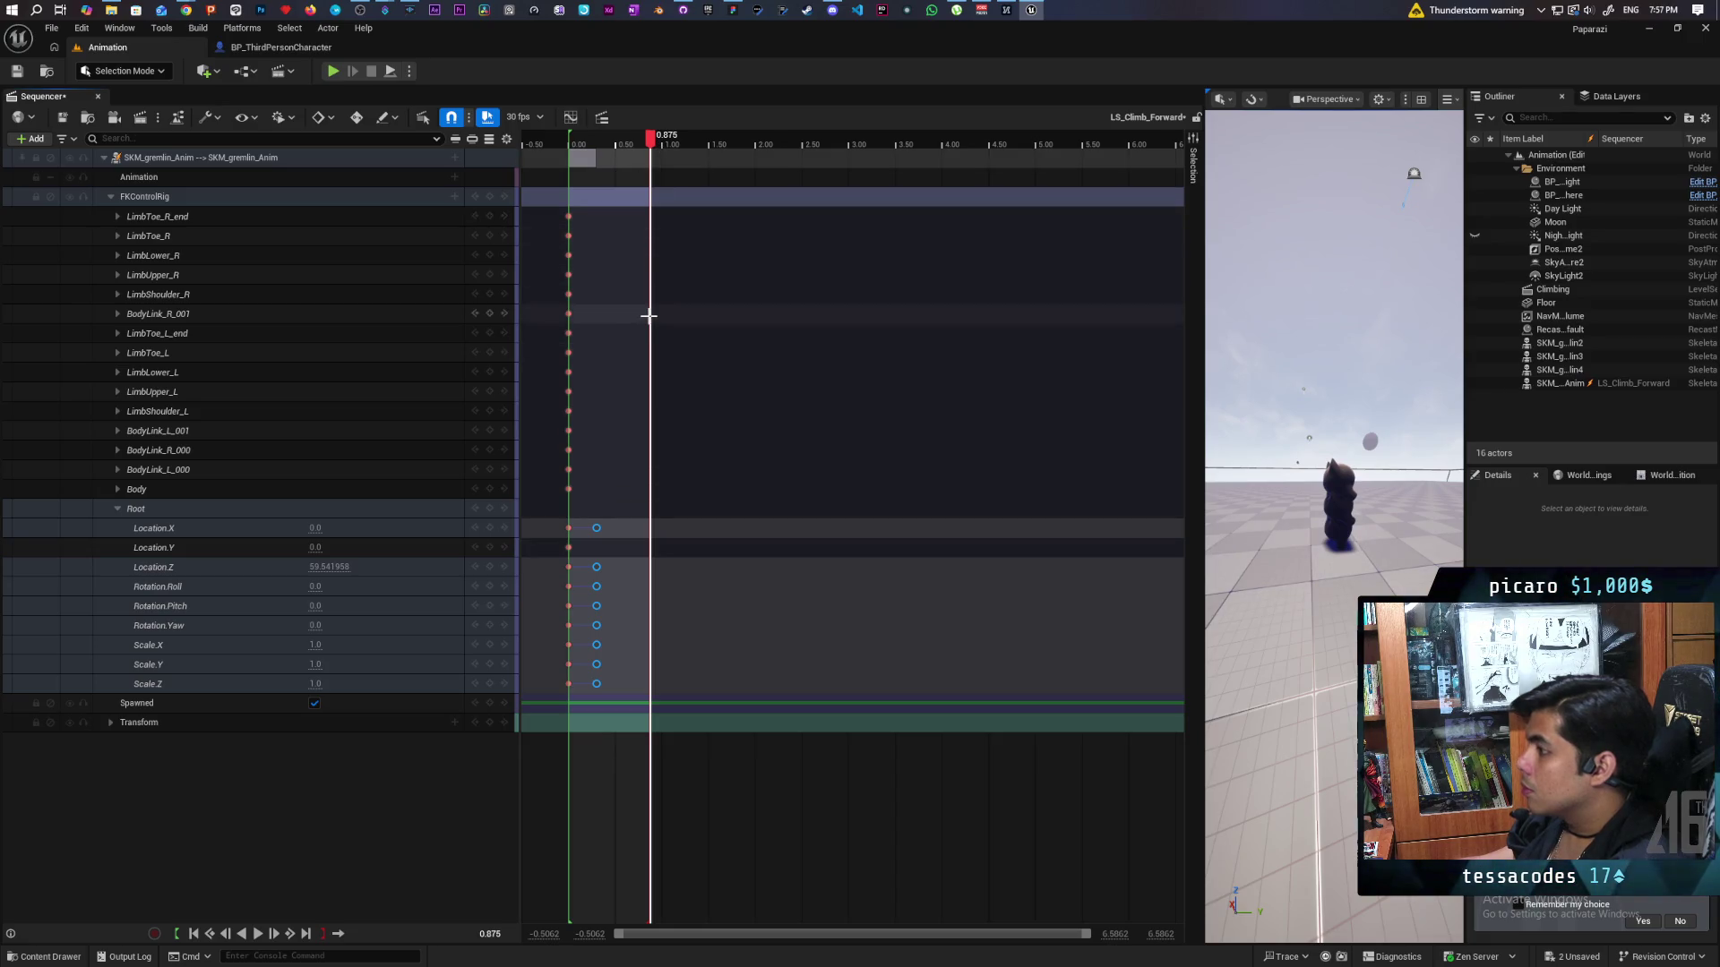
click(648, 662)
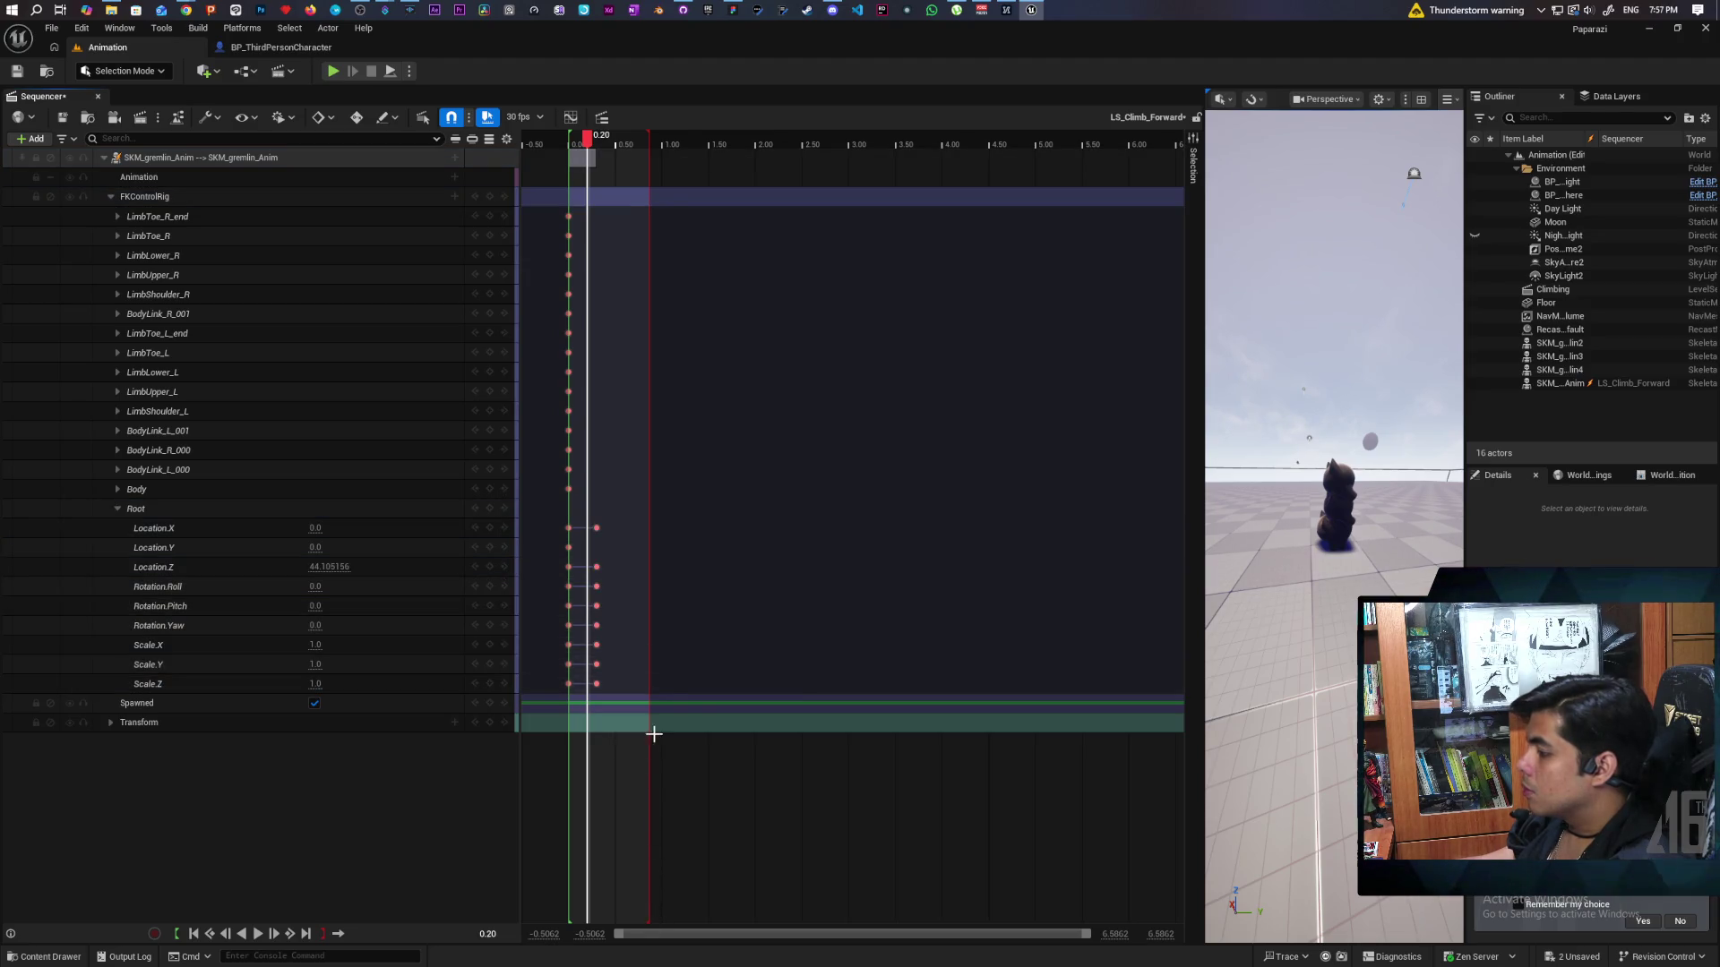
Drag the playback range end to 0.30 and play the shortened climb range.
scroll(653, 726, up, 5)
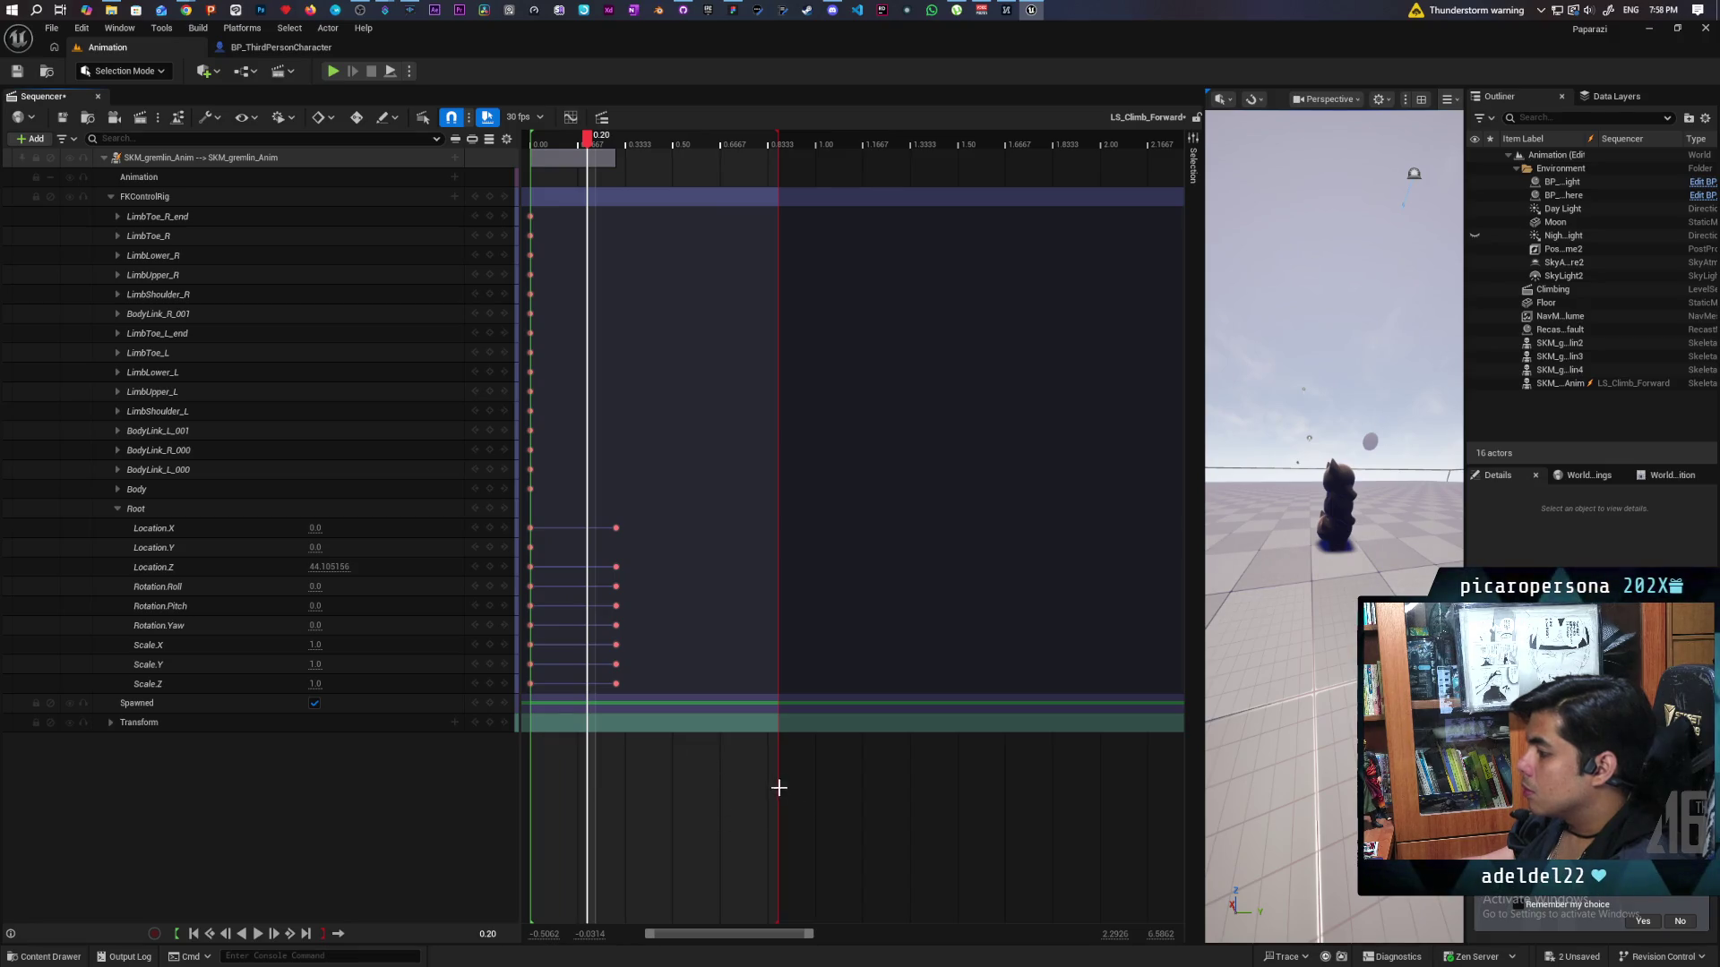
drag(777, 144, 622, 148)
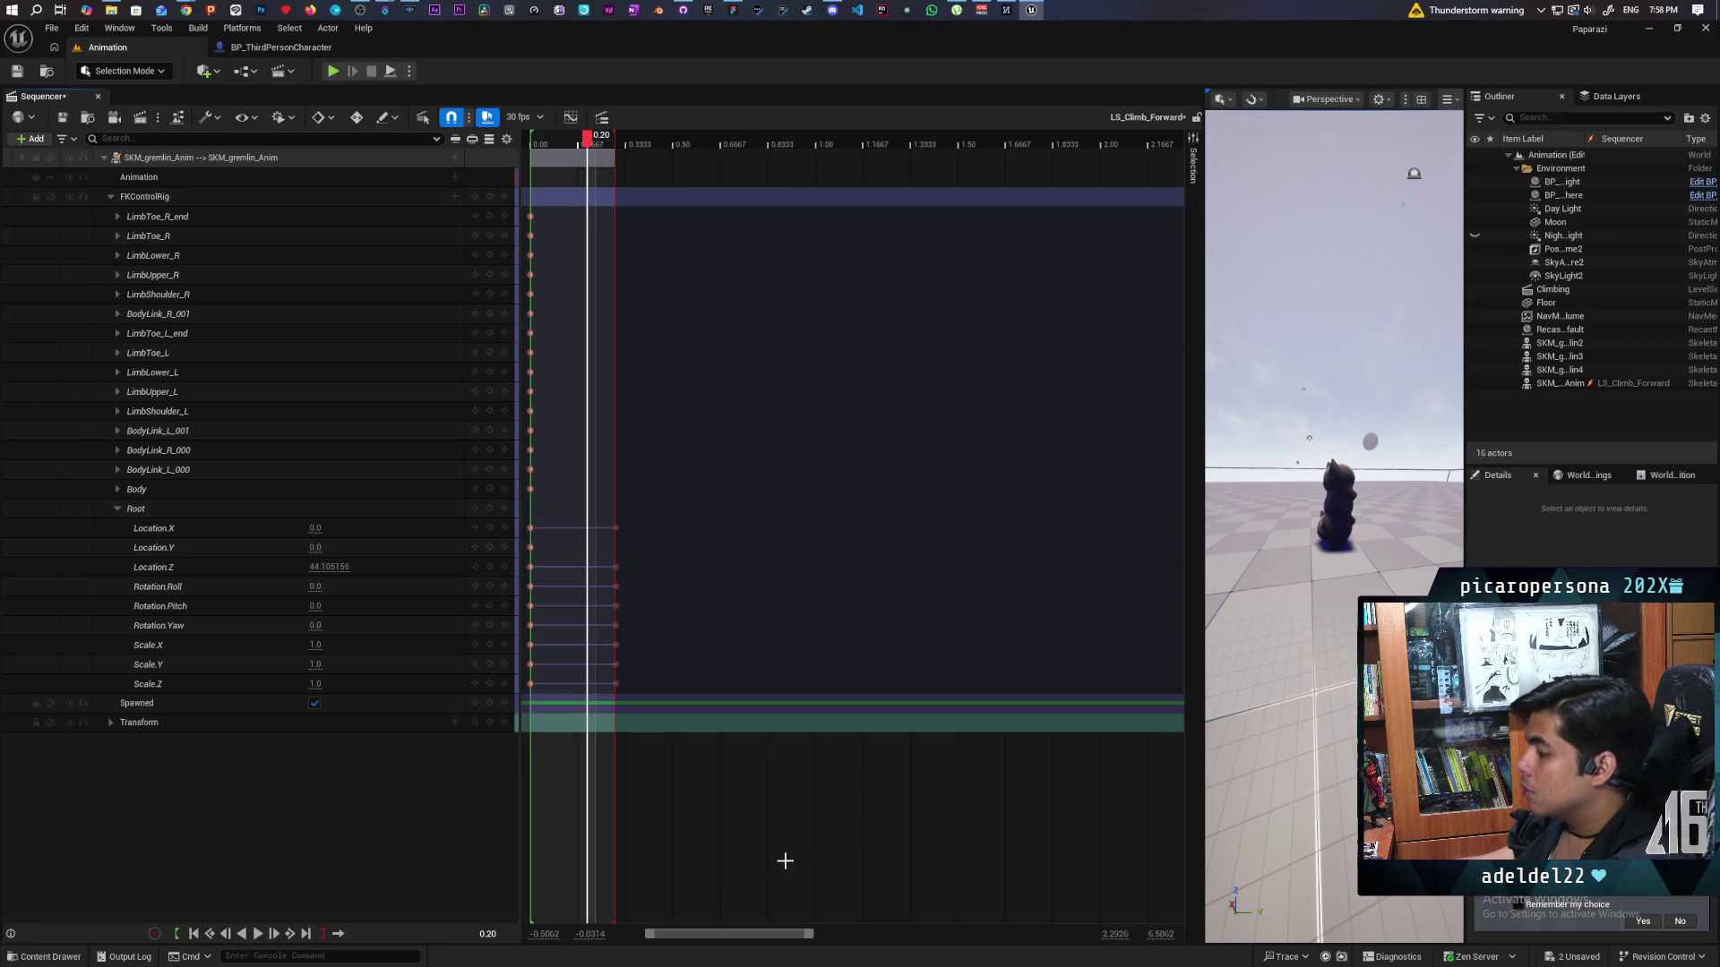
key(Right)
key(Right)
key(Right)
key(space)
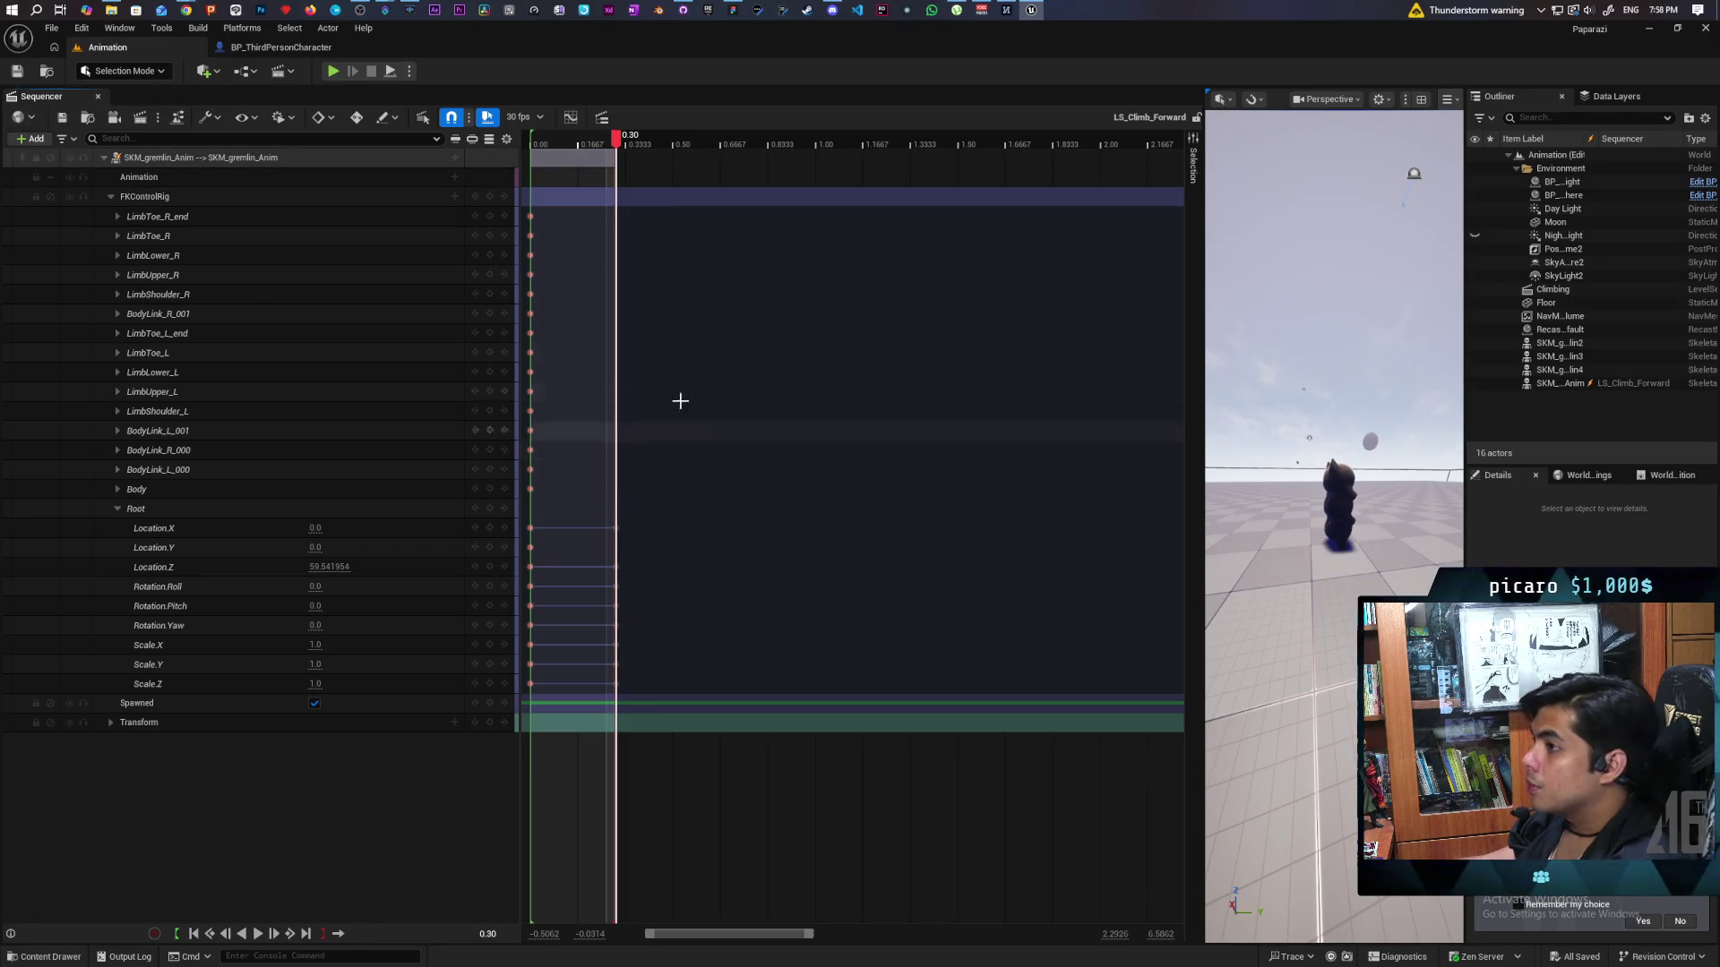
Save all changes and bake the SKM_gremlin_Anim track to a new animation in Characters > Oni.
click(61, 117)
click(87, 117)
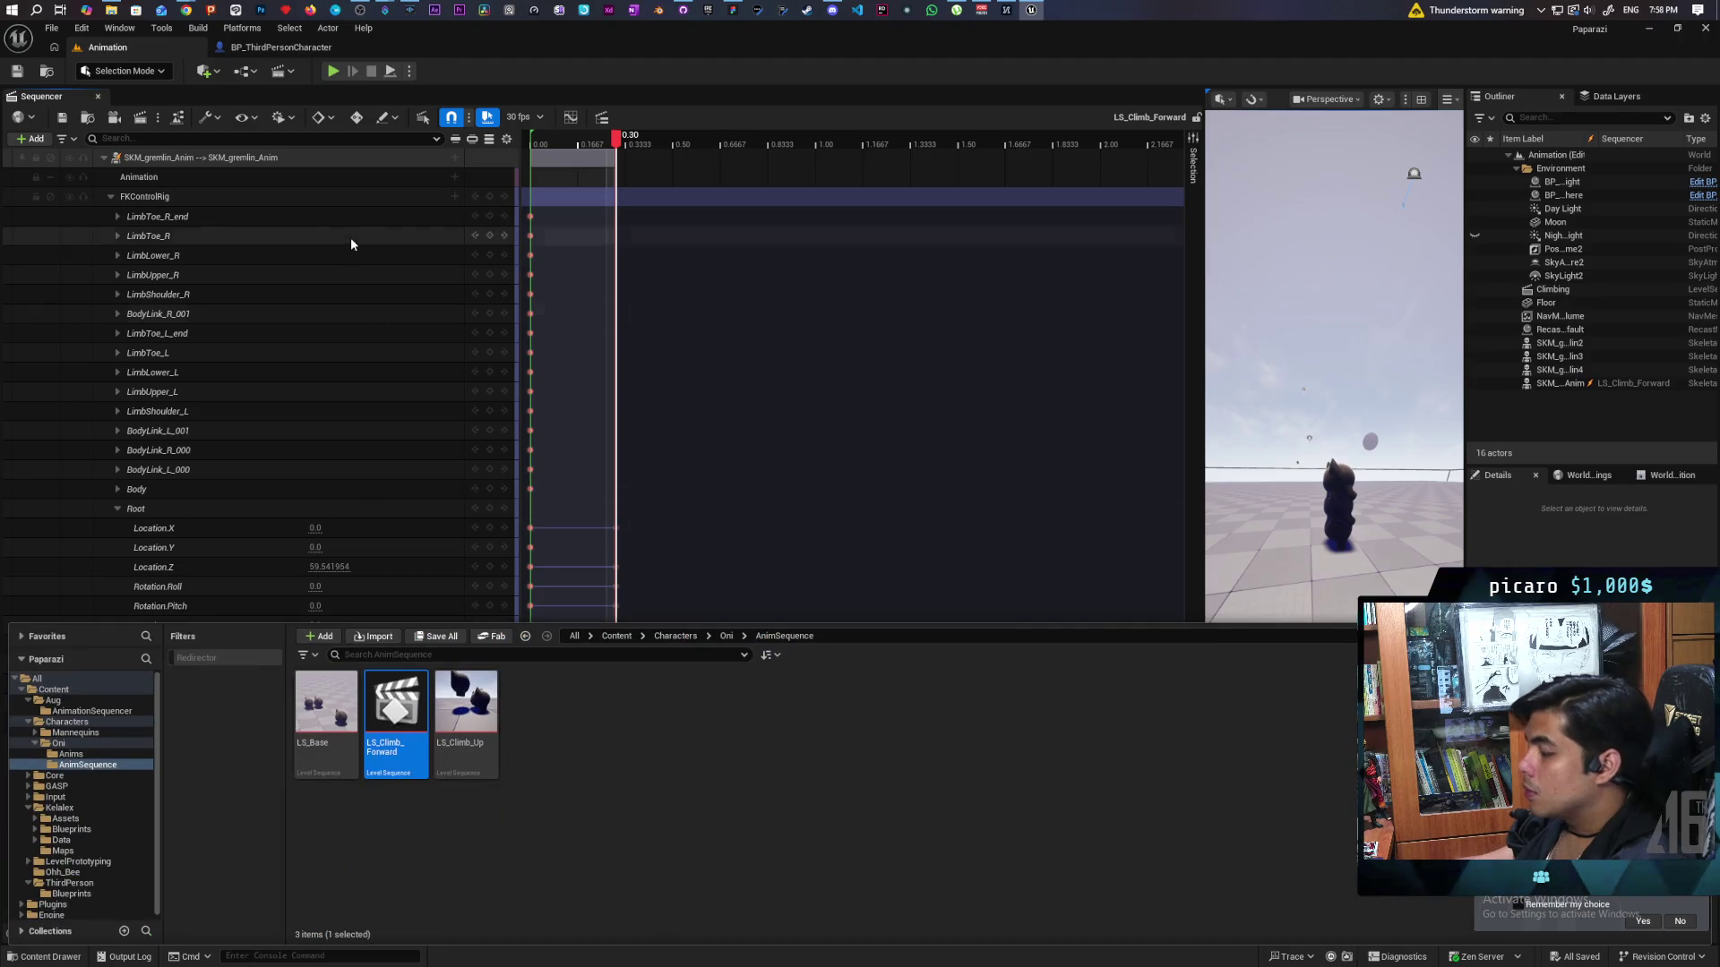
right_click(300, 162)
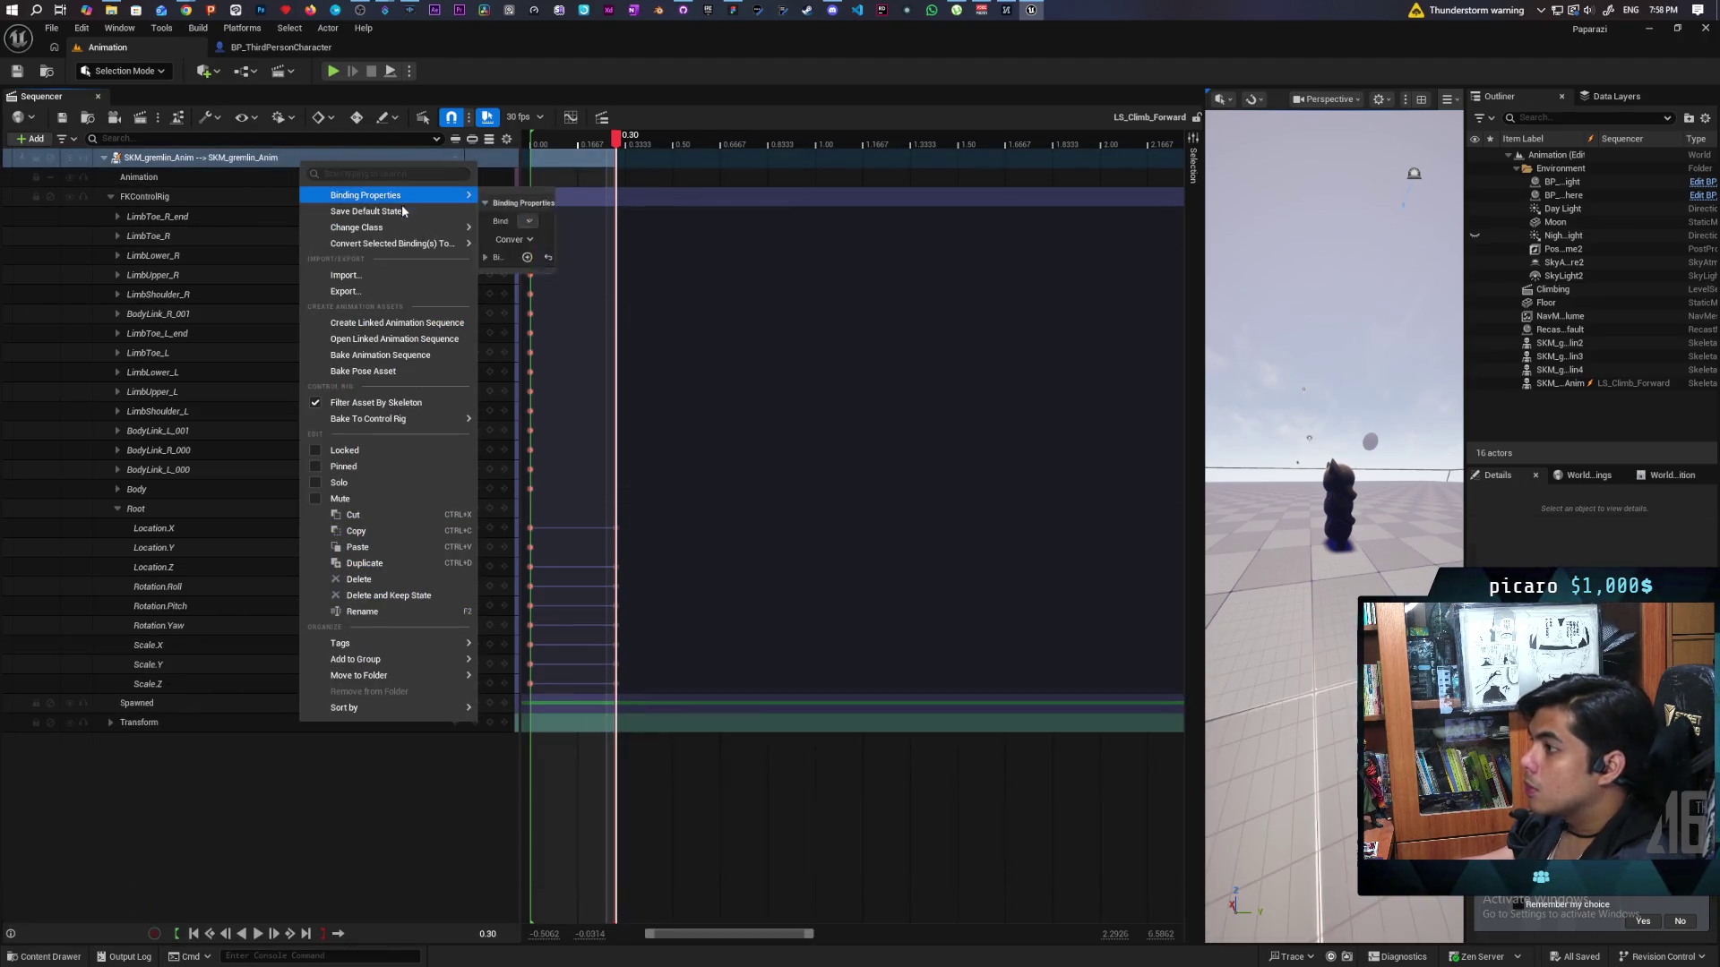
click(417, 357)
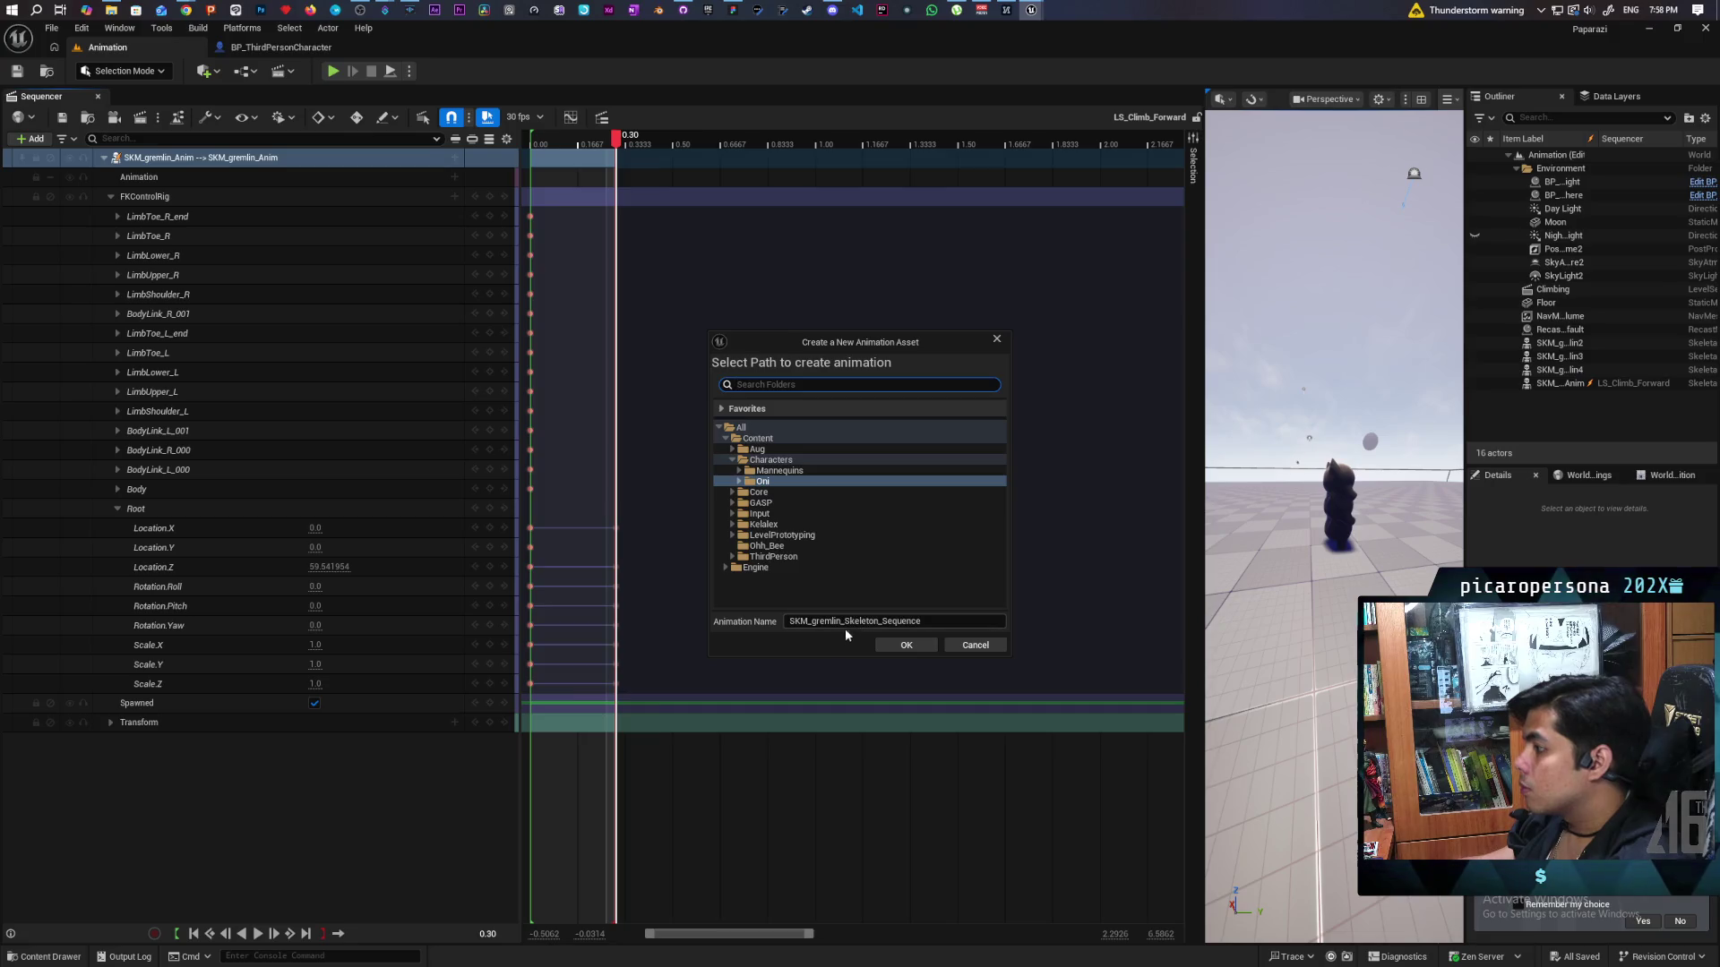
click(740, 483)
Save the baked climb as SKM_gremlin_Skeleton_Climb_Forward in the Anims folder and export it.
click(774, 492)
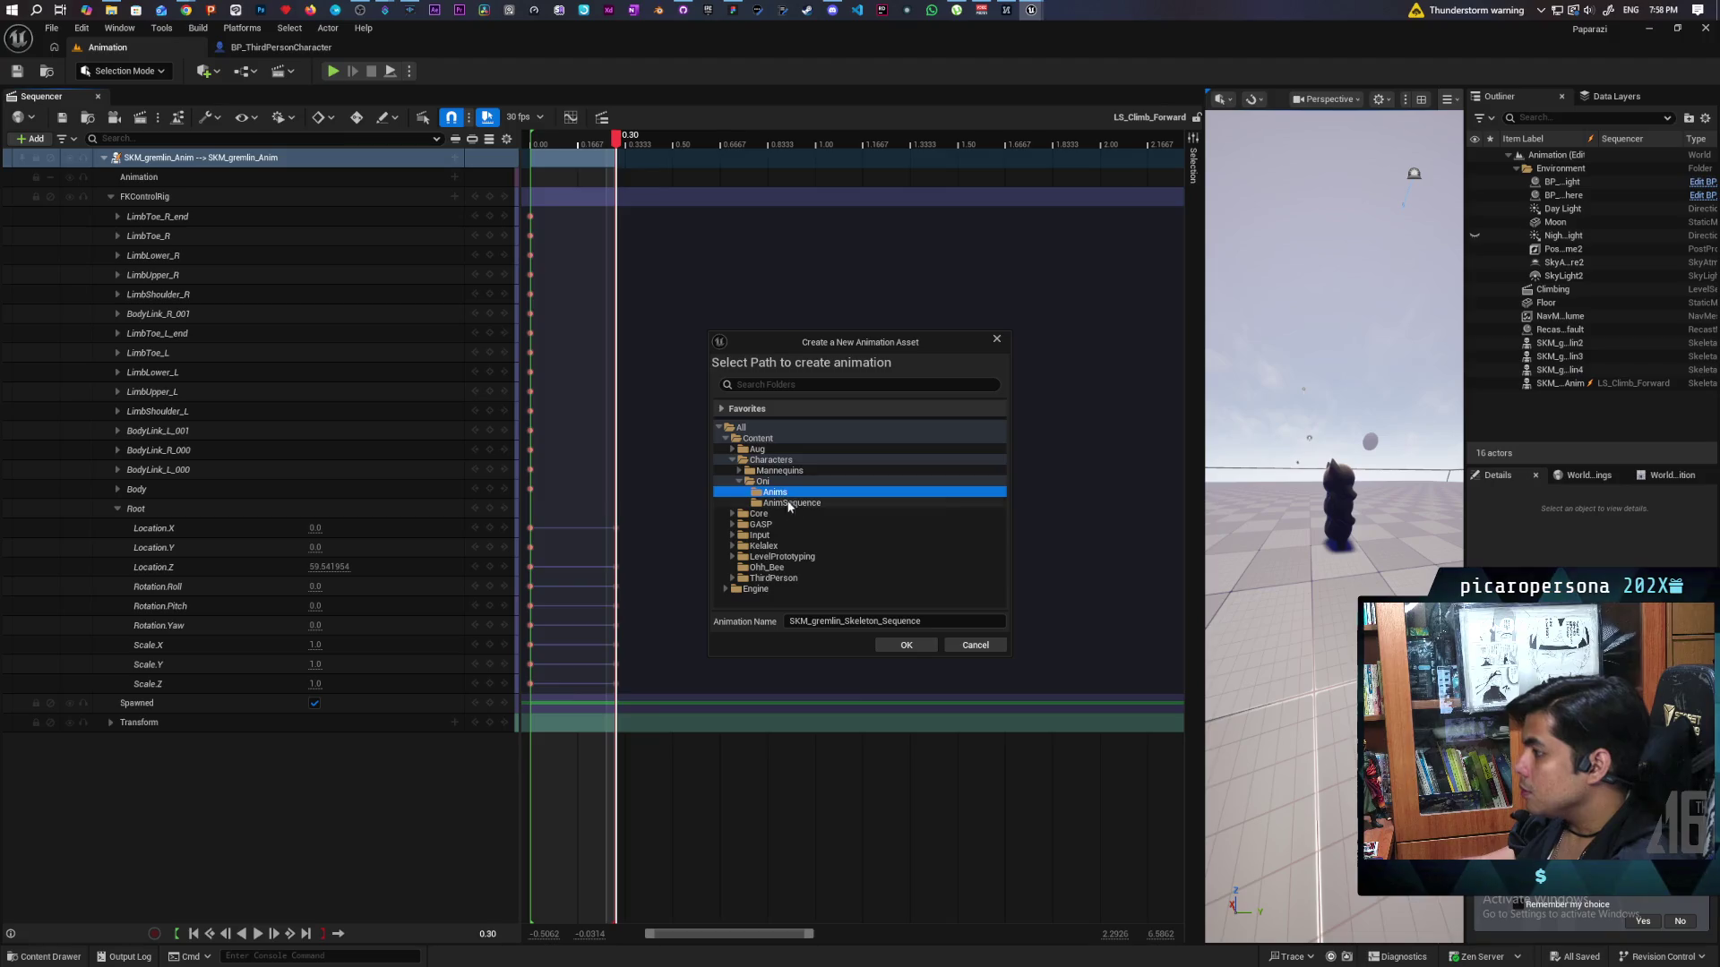
click(922, 620)
text(Climb_Forward)
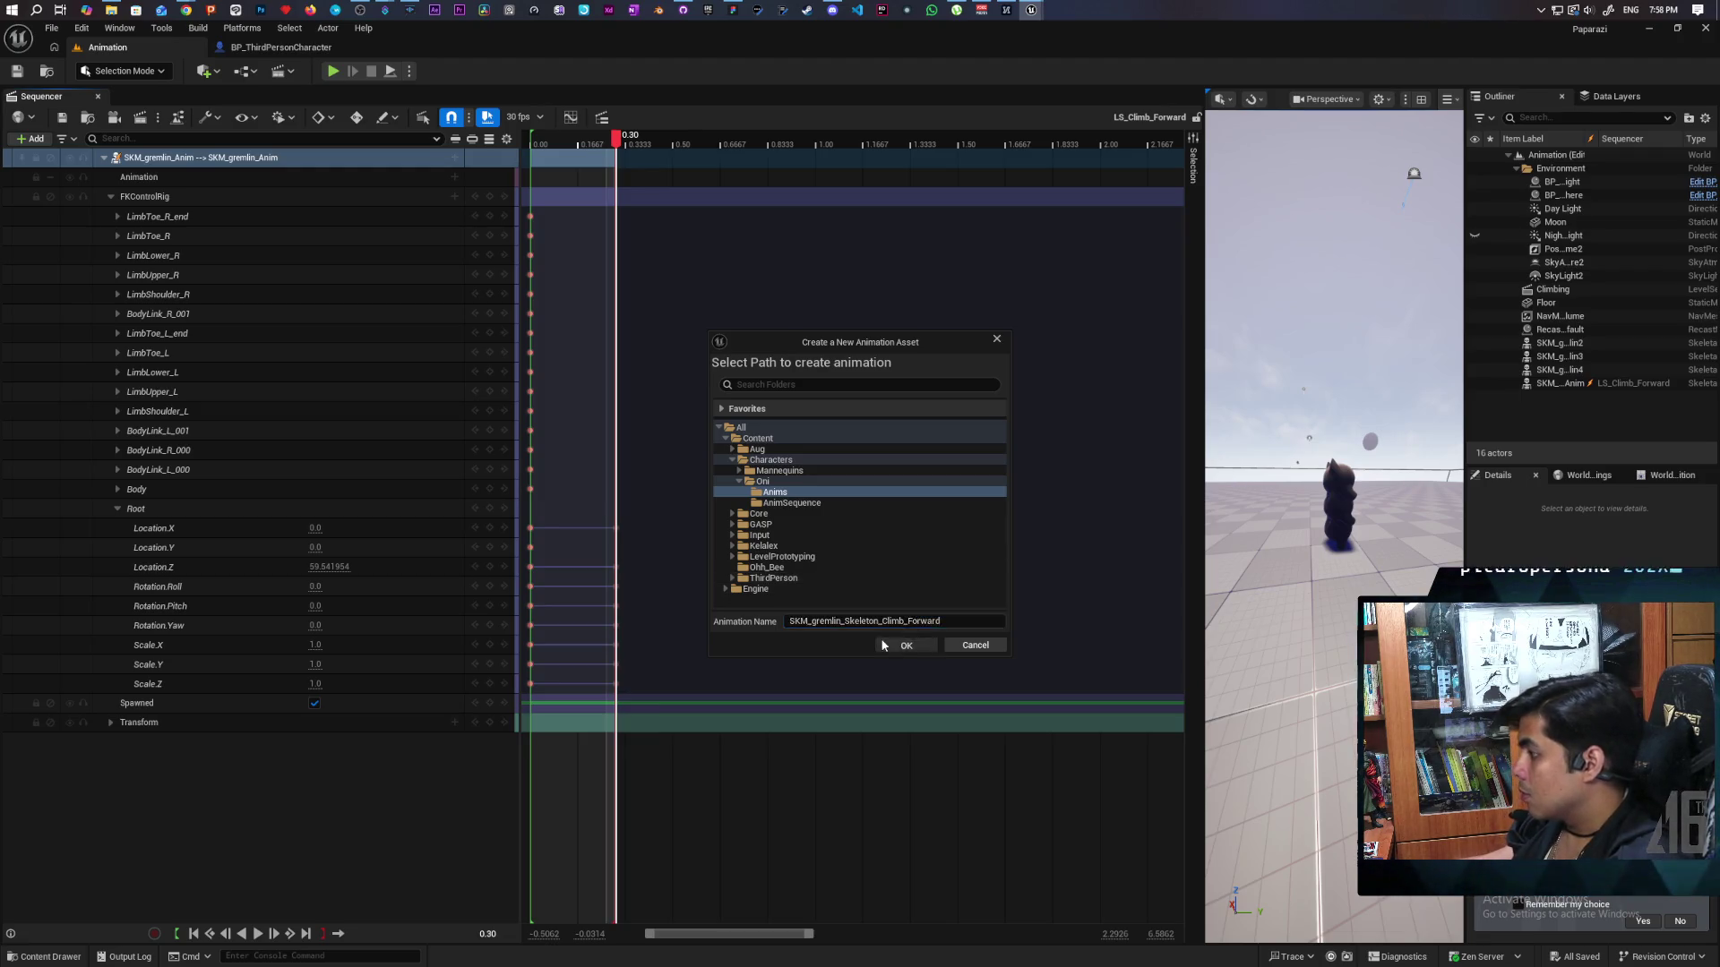
click(882, 640)
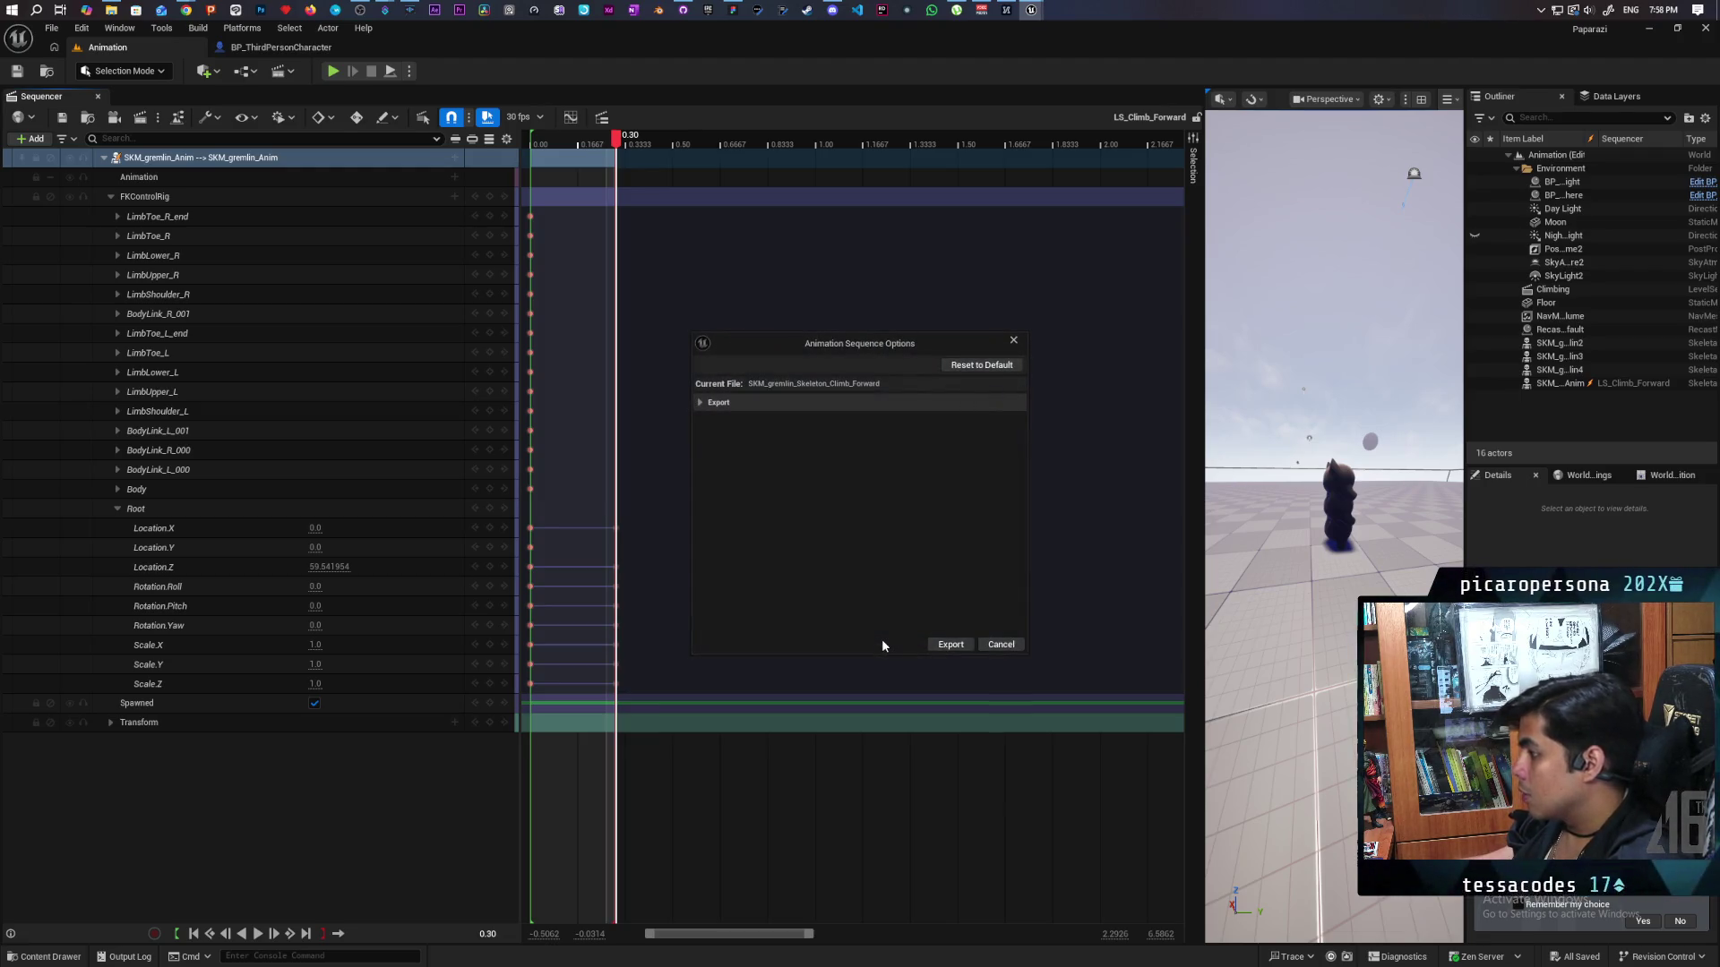
click(949, 644)
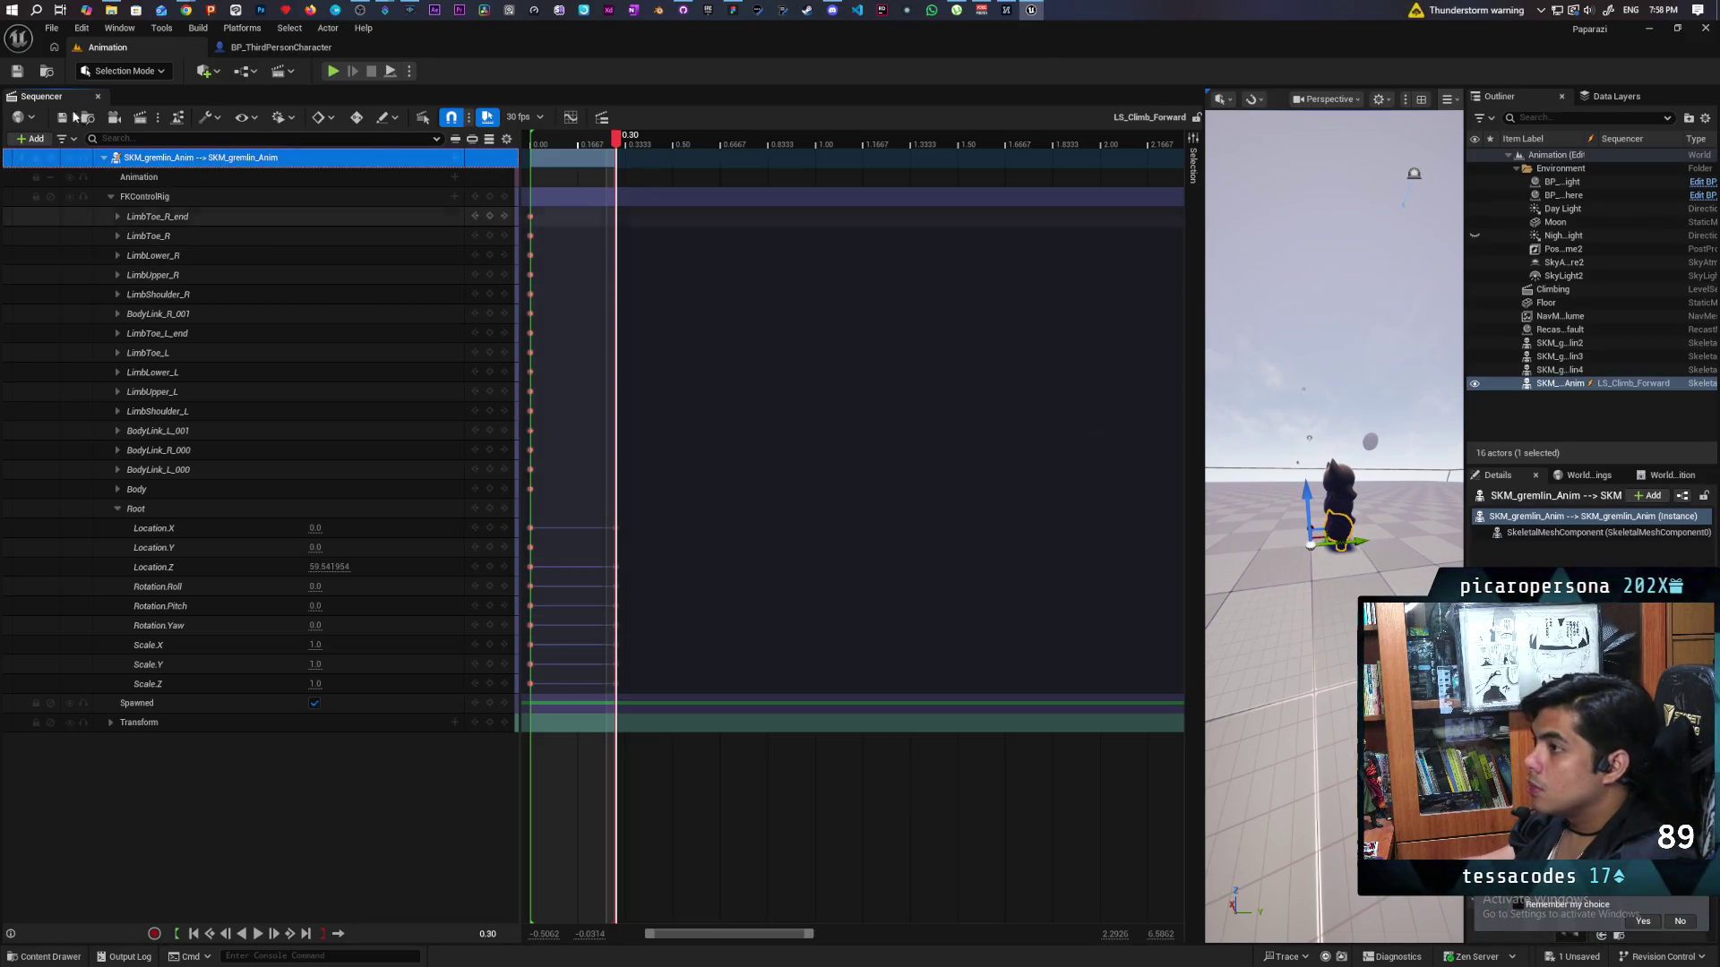
Load LS_Climb_Up from the AnimSequence folder into Sequencer.
click(97, 118)
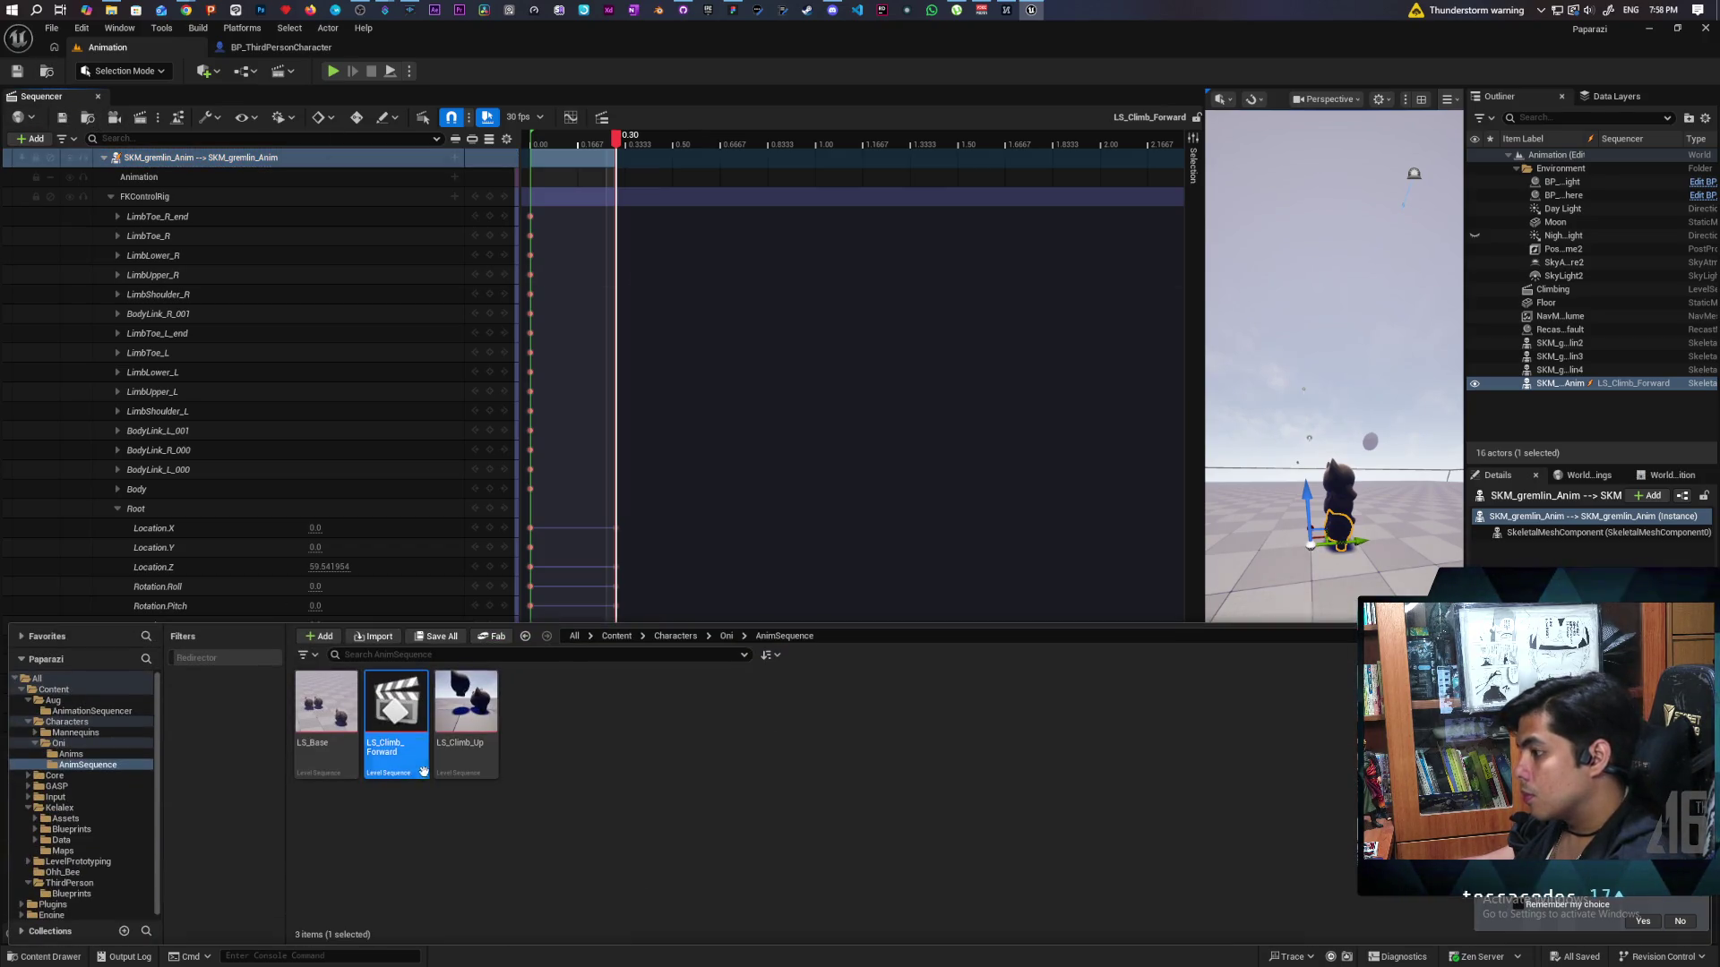
click(477, 759)
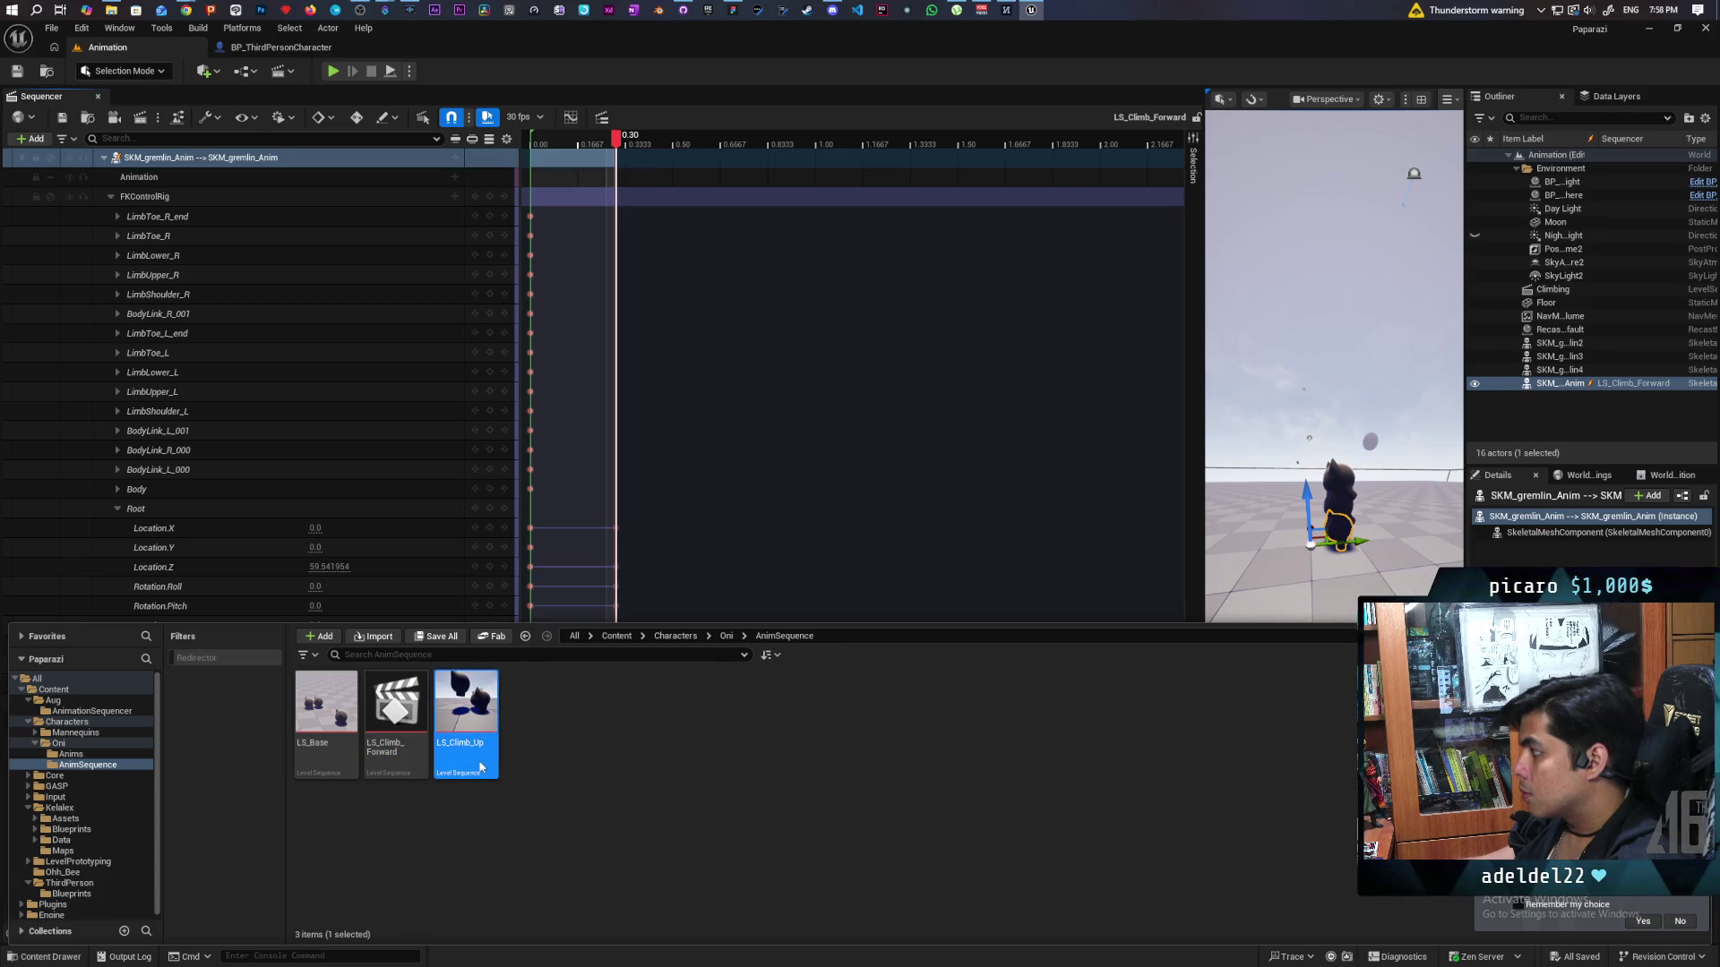
double_click(481, 768)
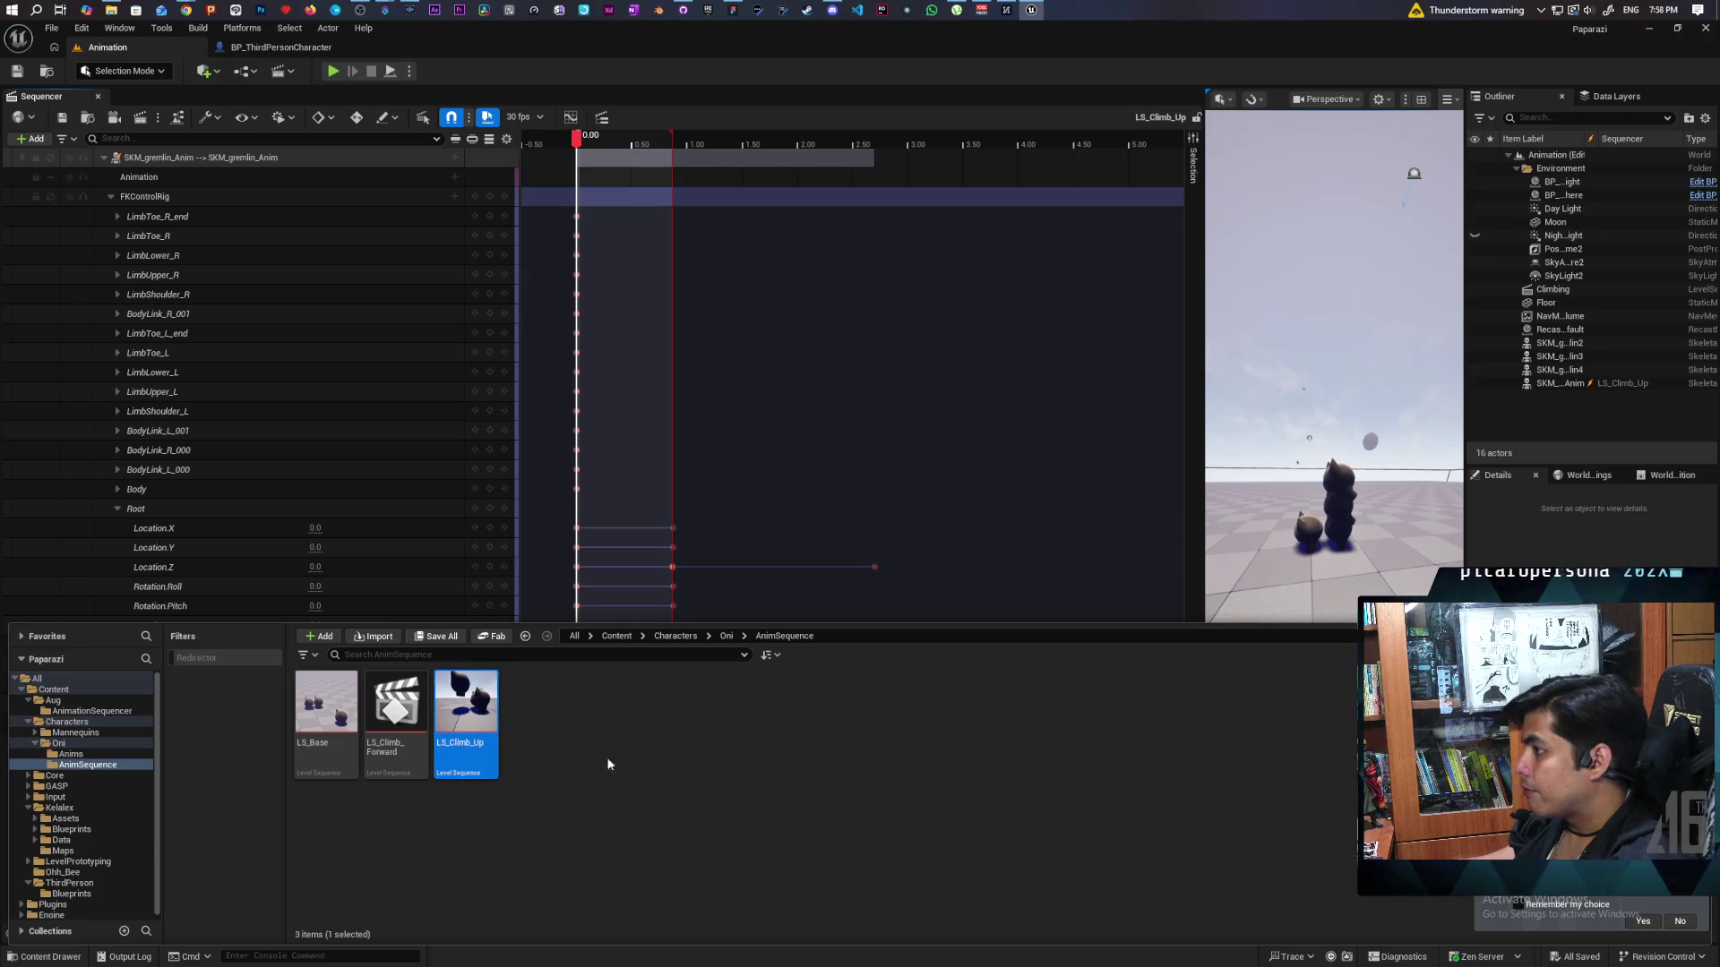
Bake the LS_Climb_Up gremlin track as SKM_gremlin_Skeleton_Climb_Forward, replacing the existing asset, and export.
right_click(325, 157)
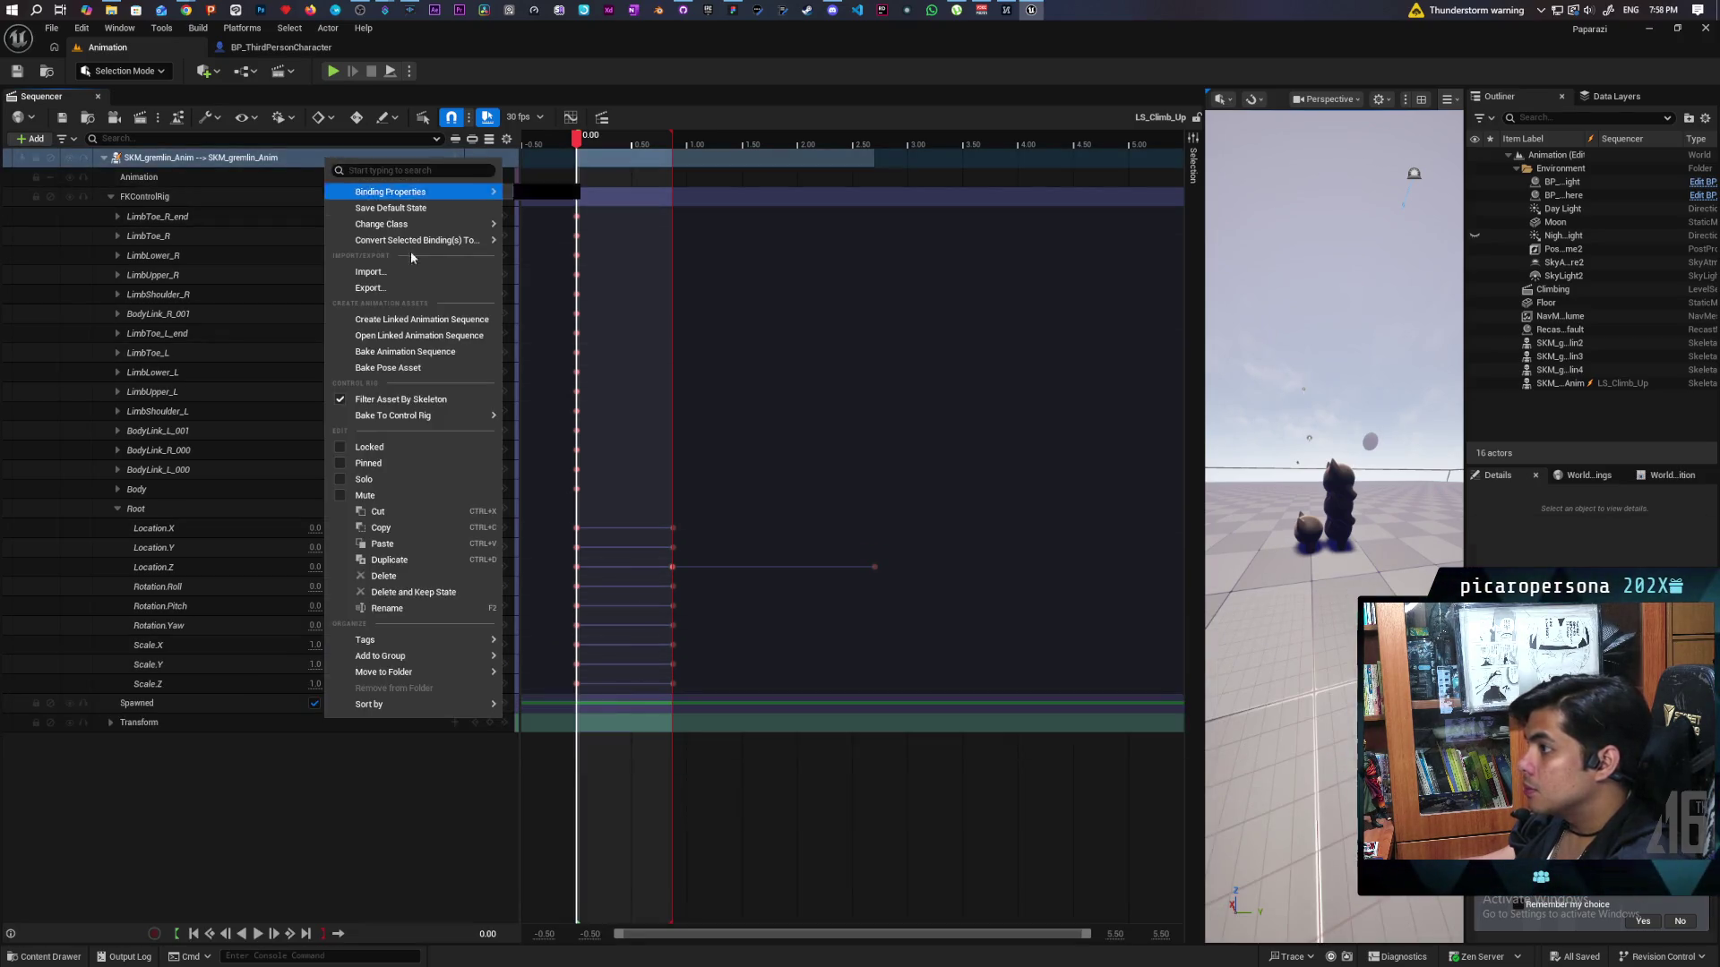
click(426, 352)
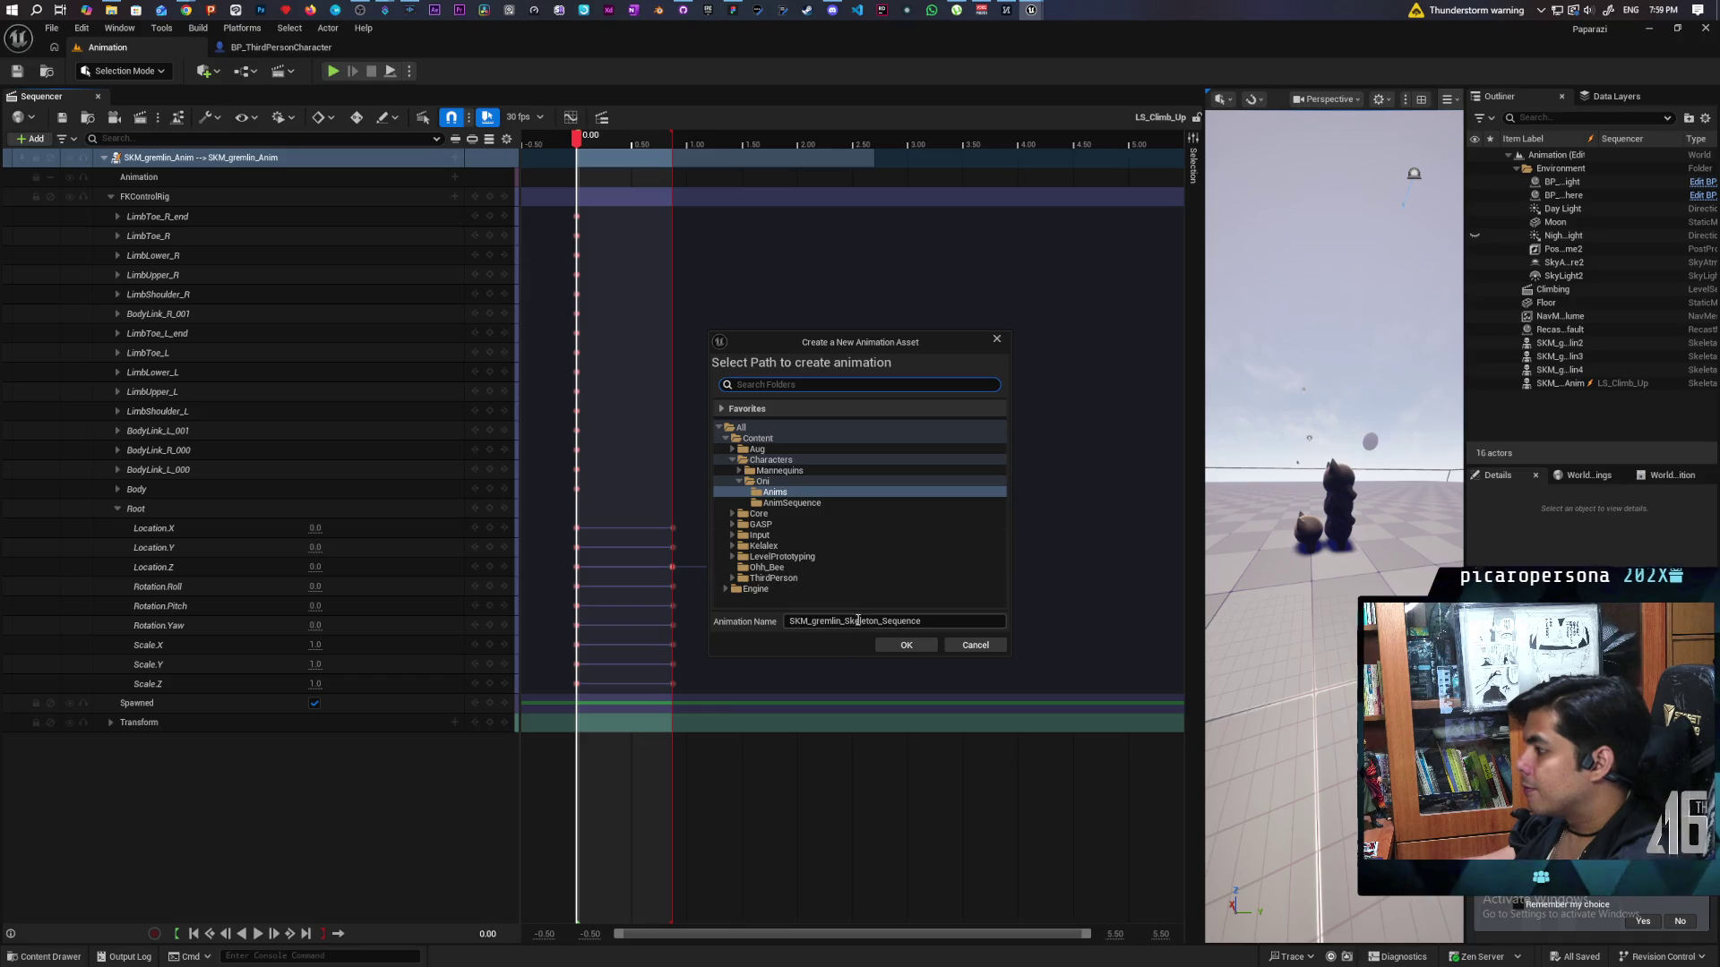
click(904, 621)
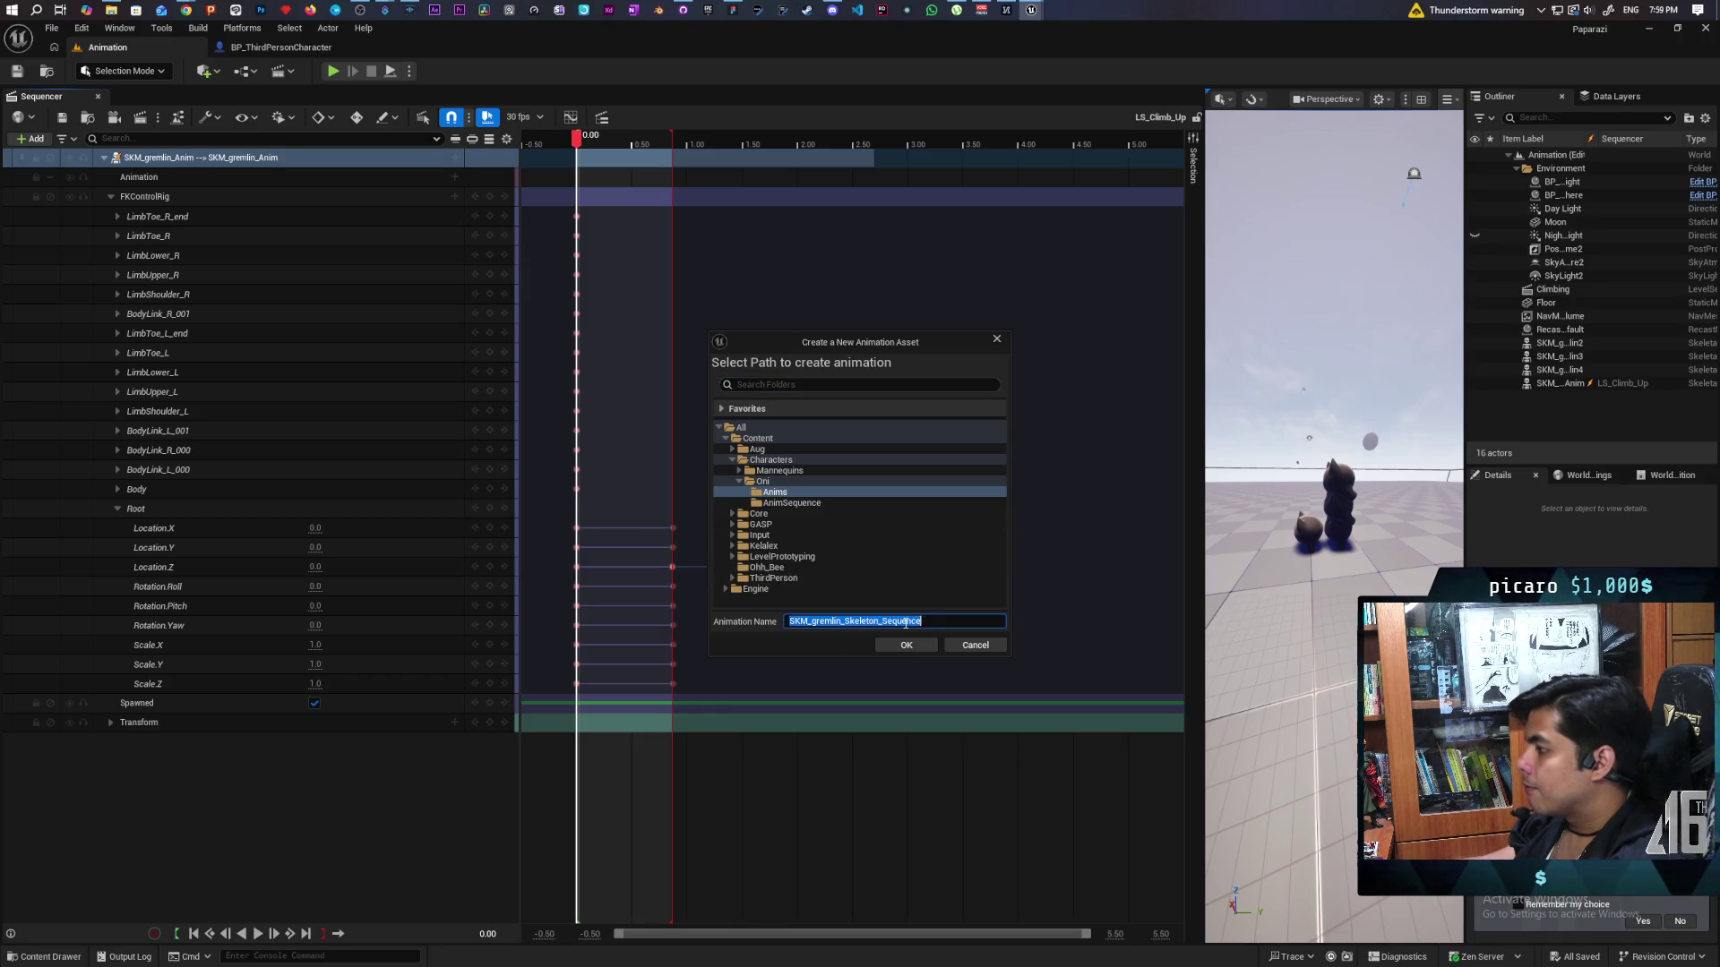
click(910, 621)
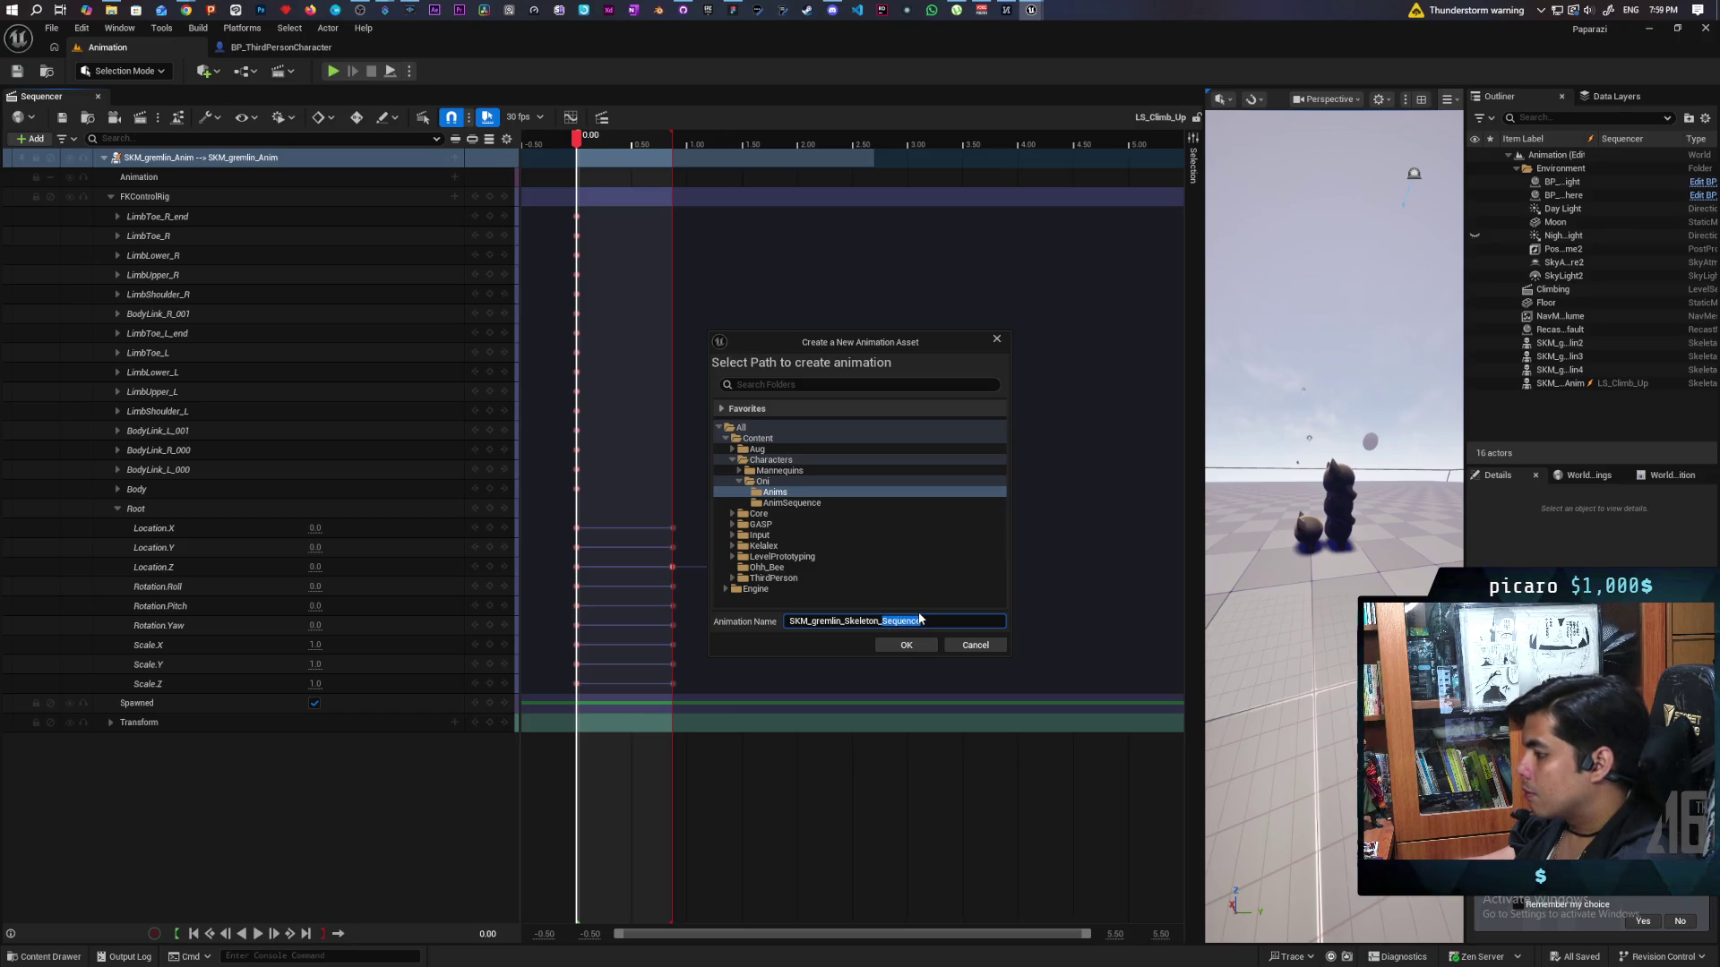
text(Climb-)
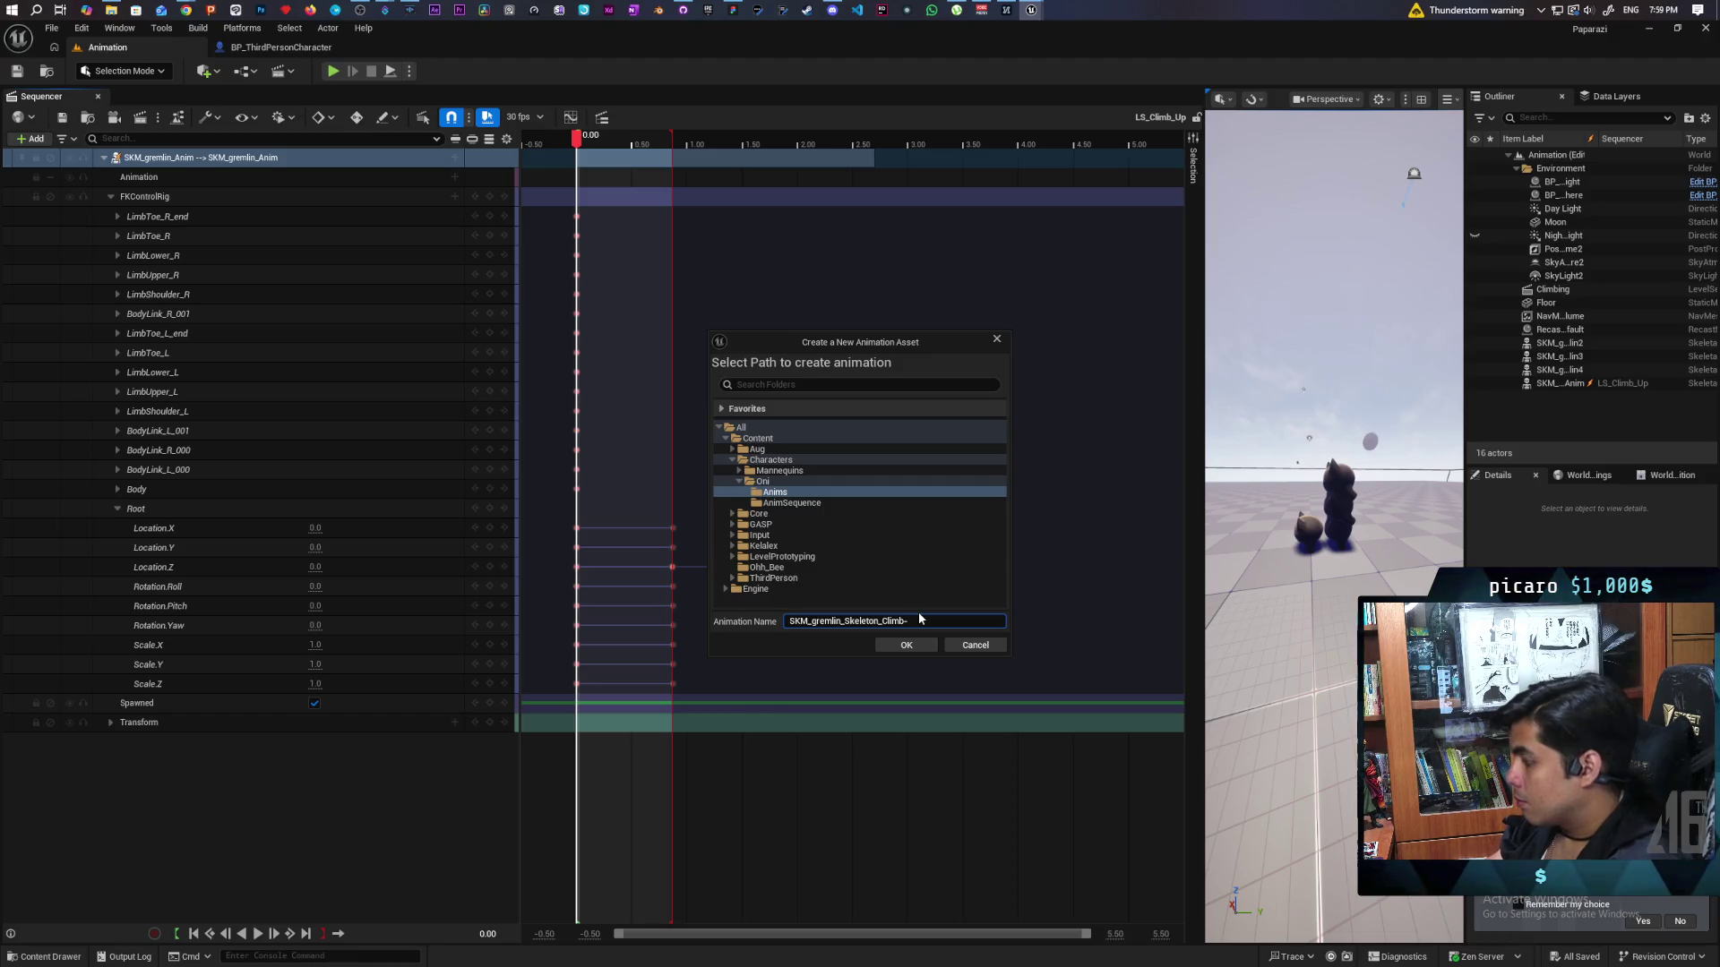
key(BackSpace)
text(_For)
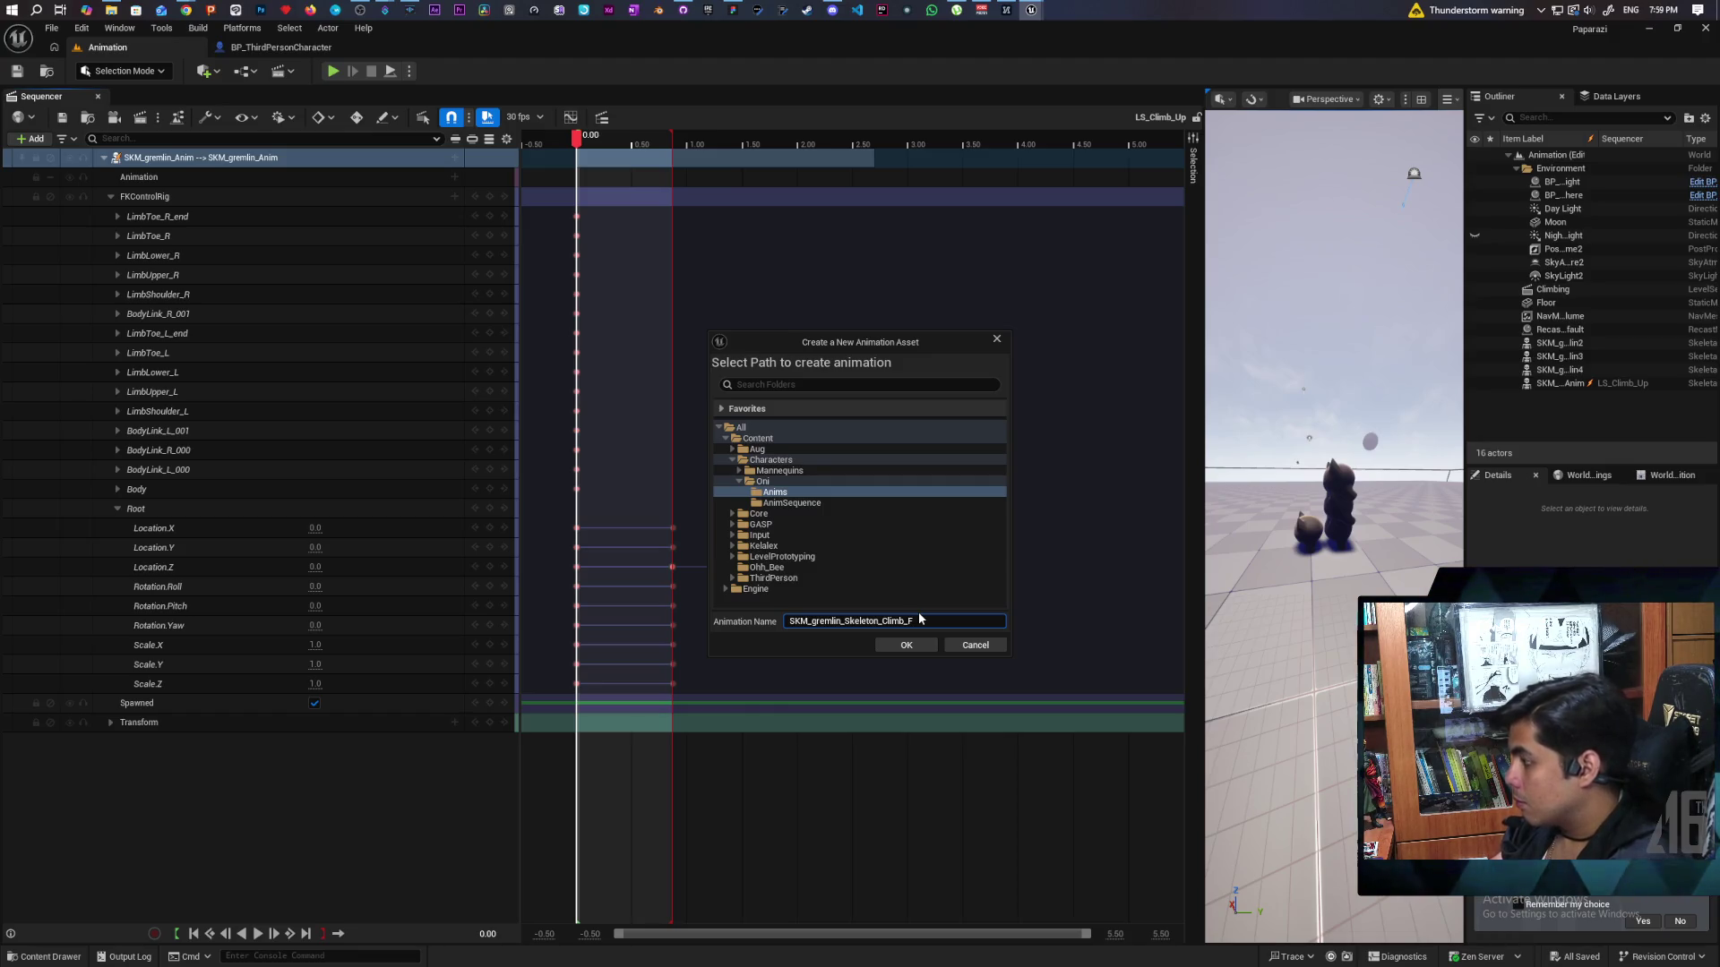
text(ward)
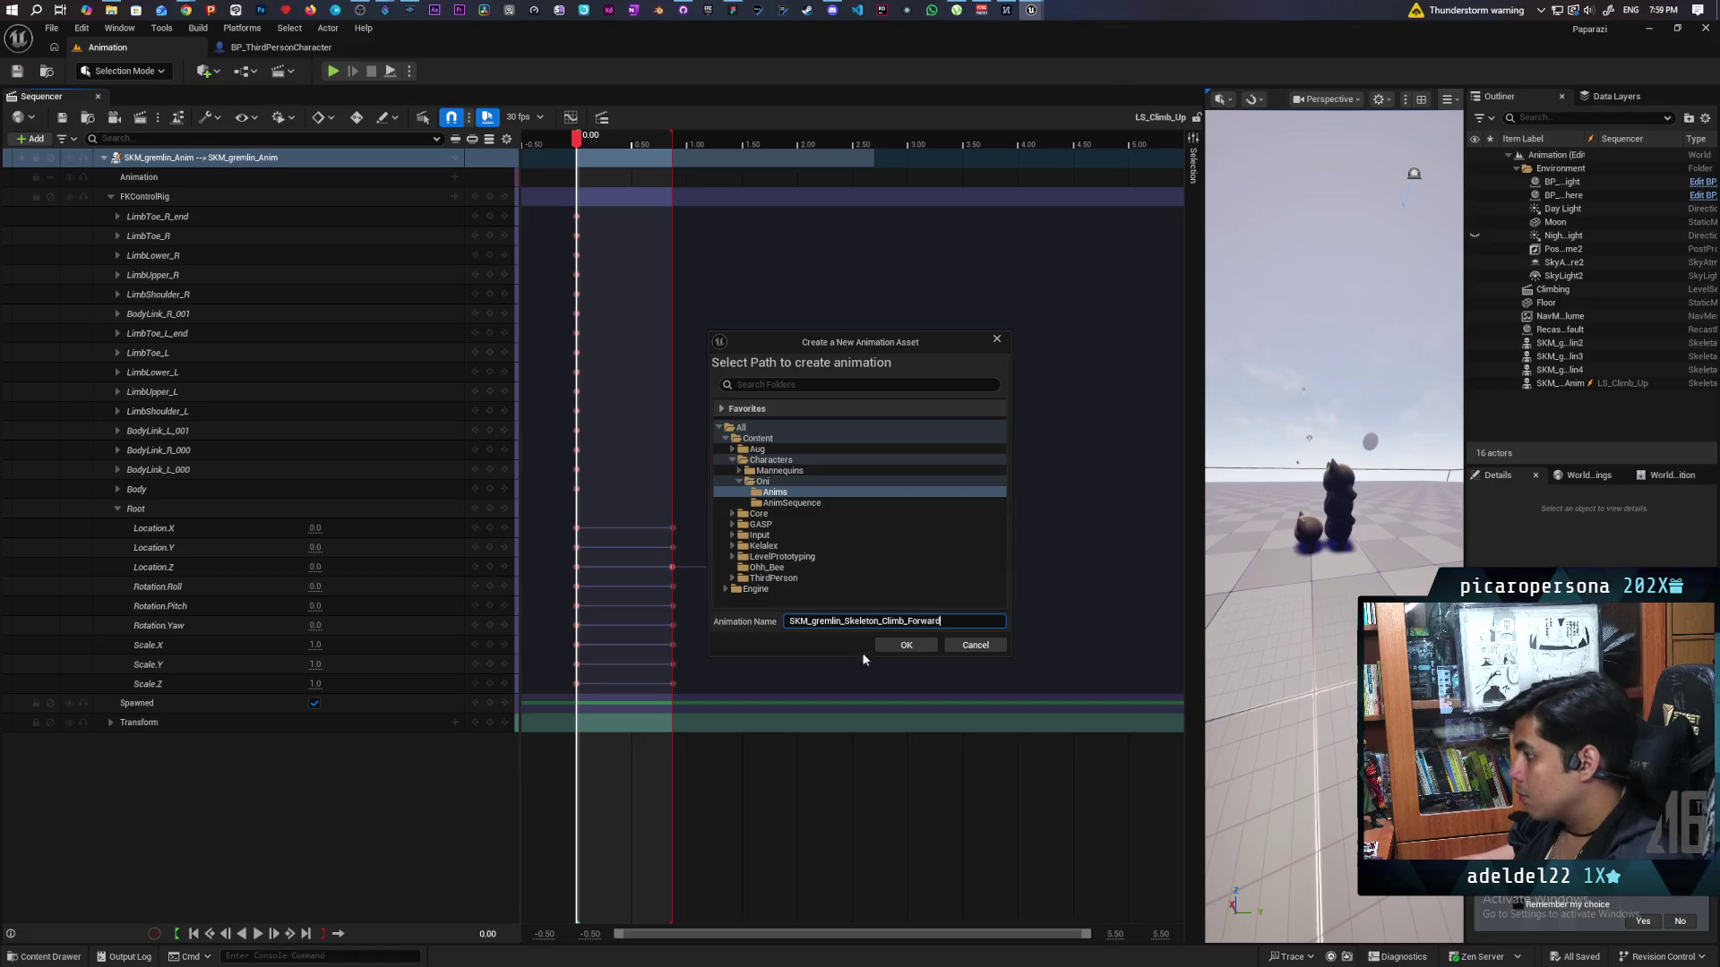
click(903, 654)
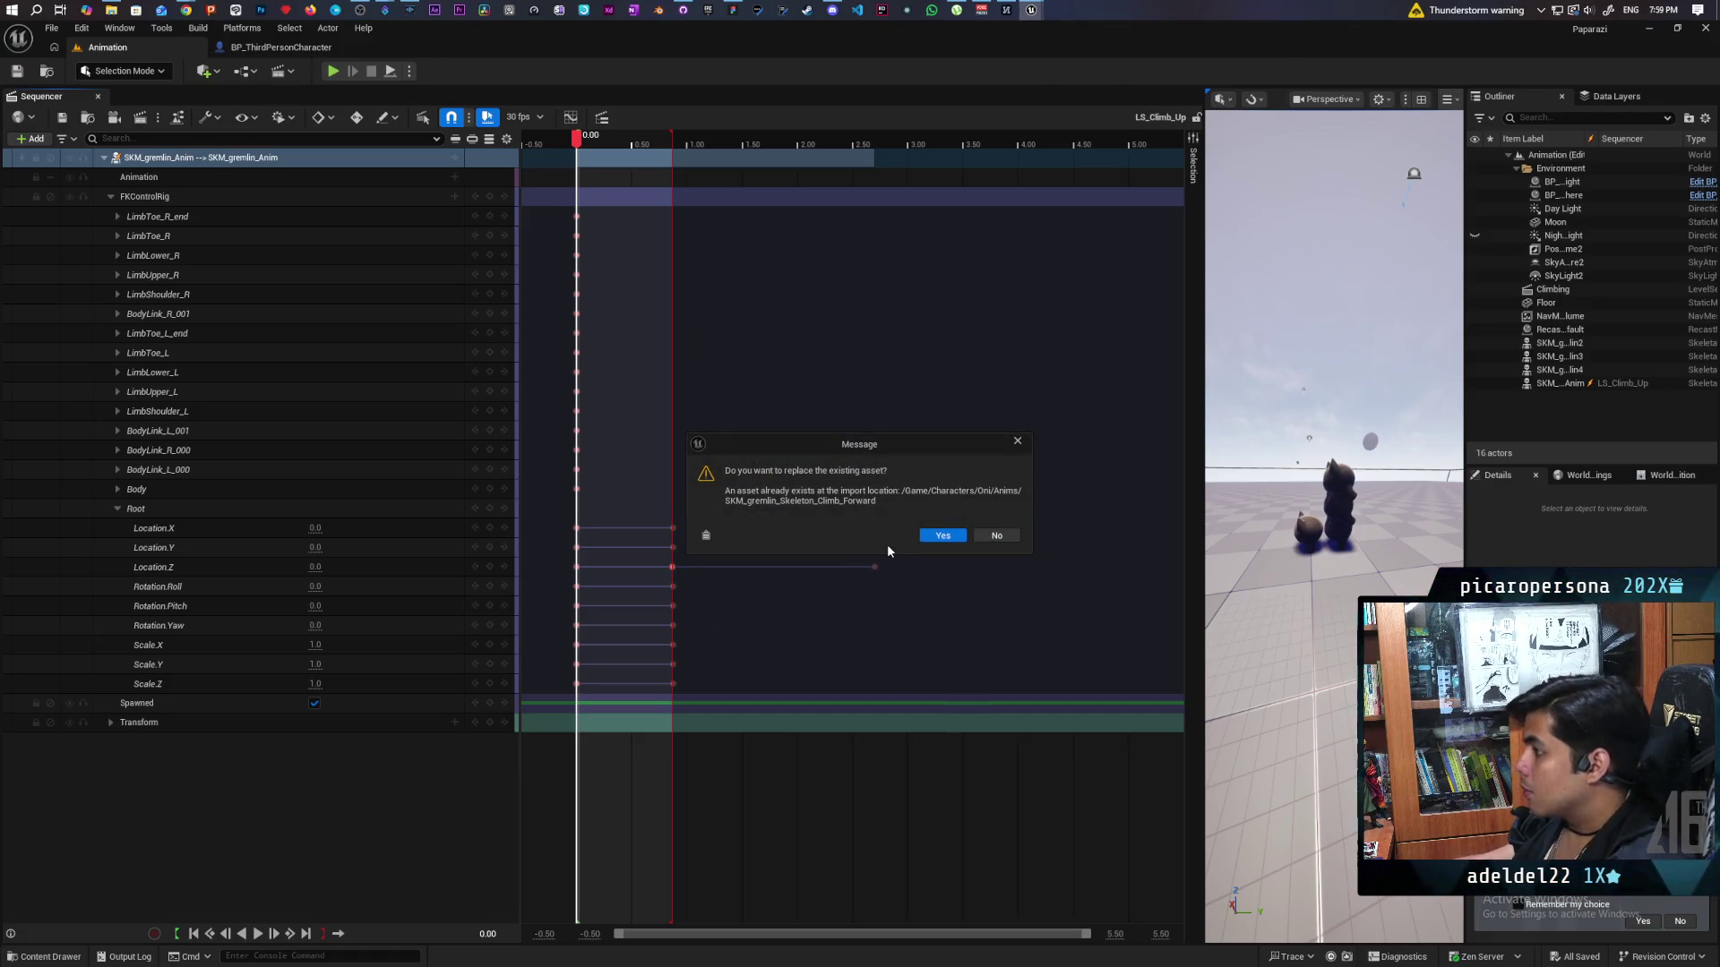
click(946, 536)
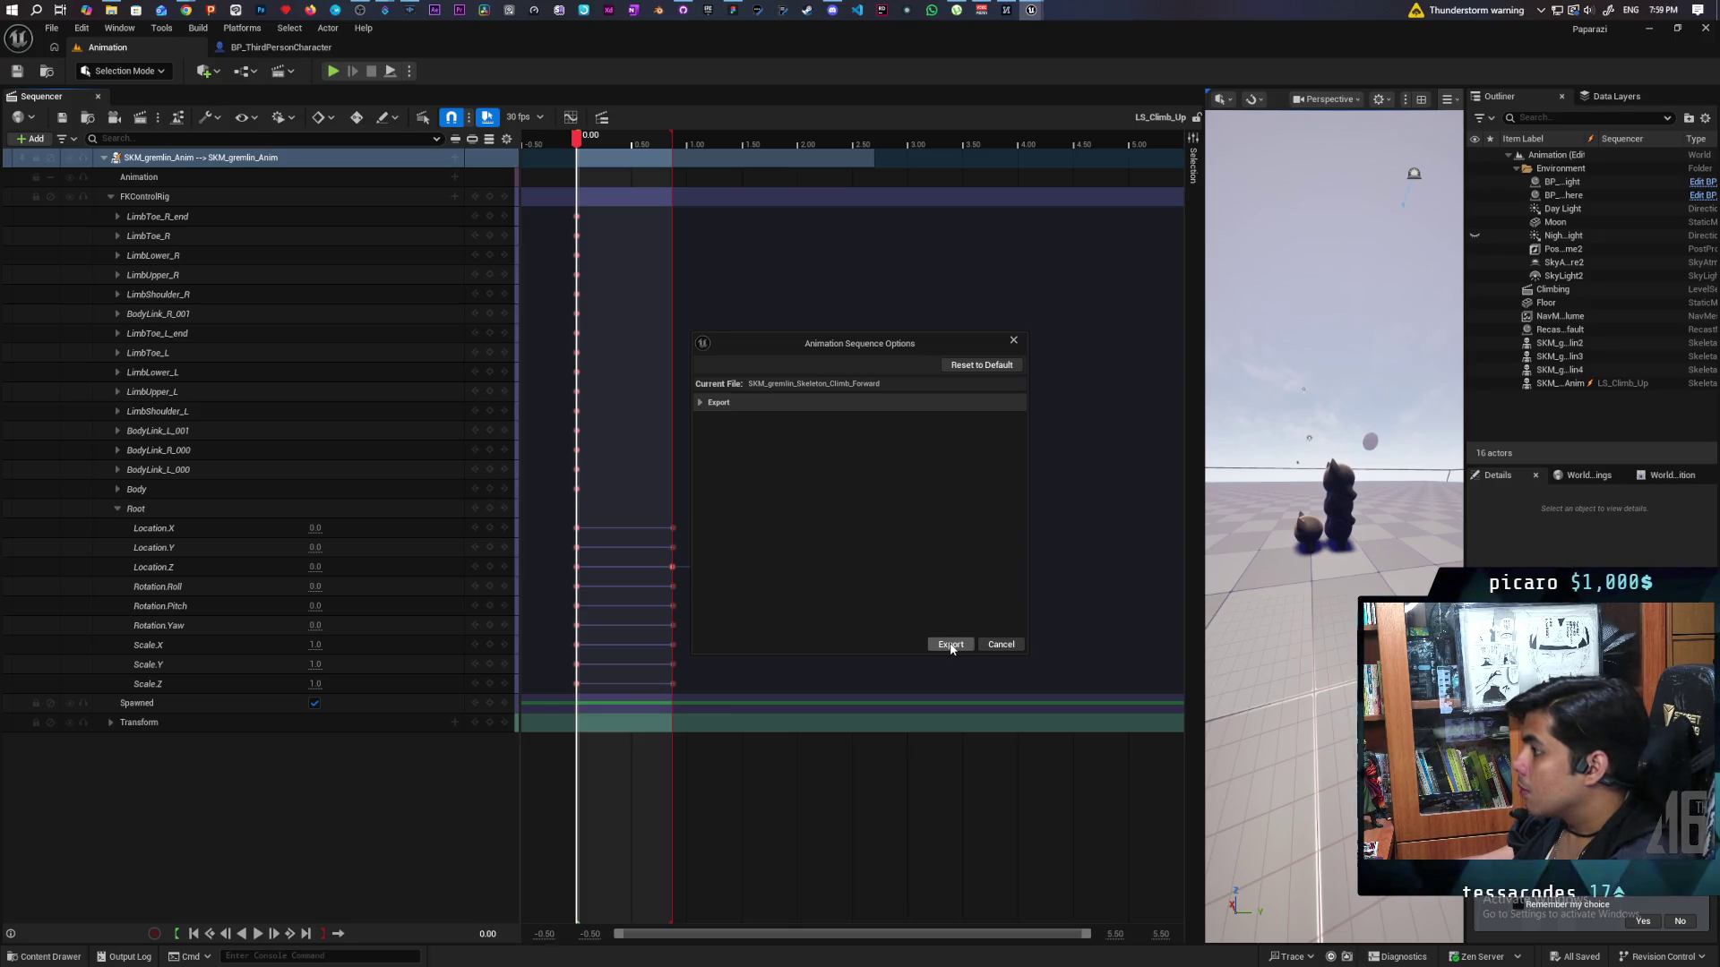
click(950, 644)
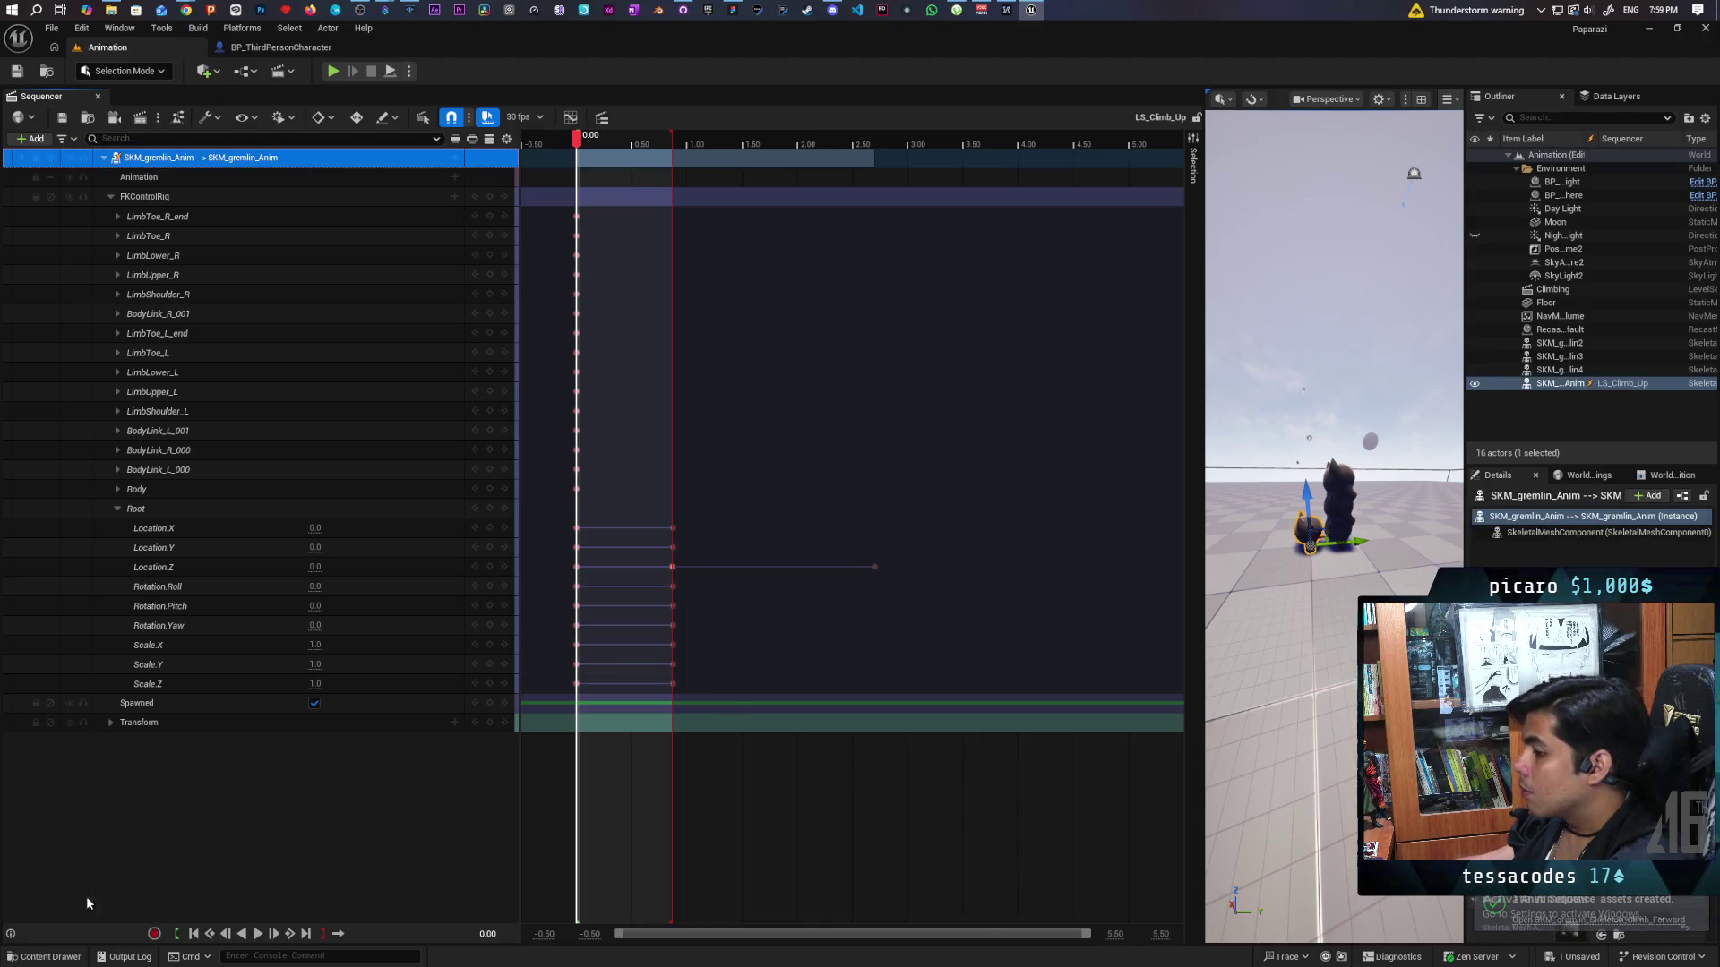
click(42, 957)
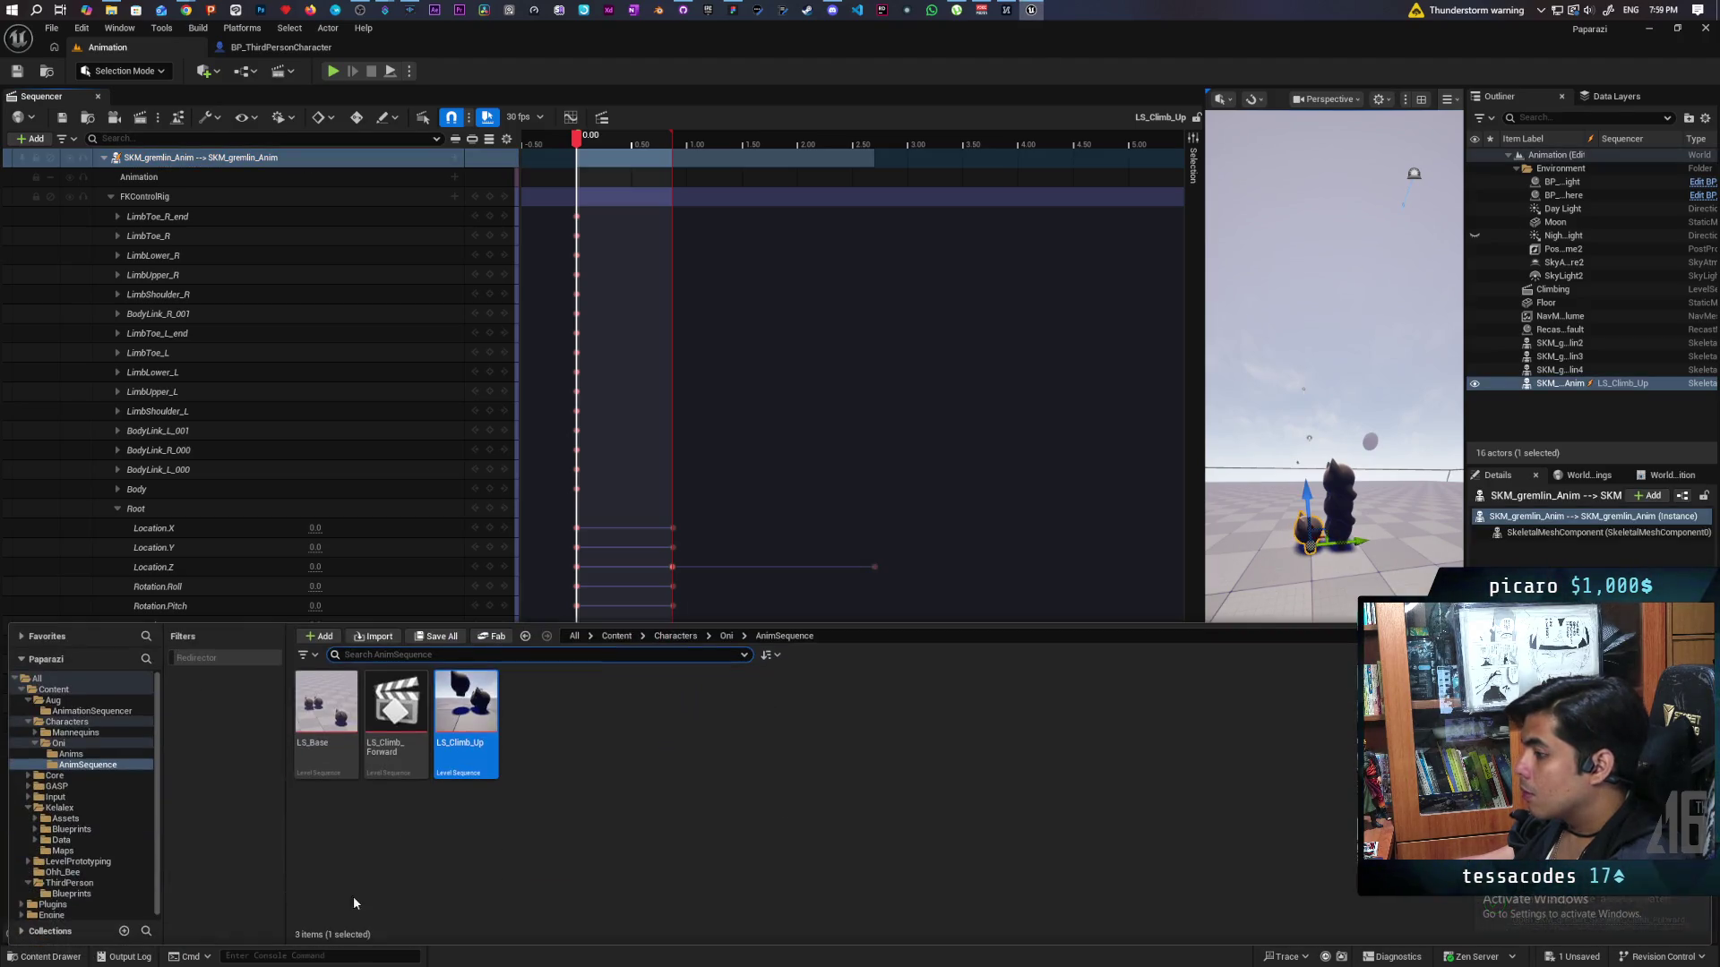
In Oni > Anims, rename the climb montage to SKM_gremlin_Skeleton_Climb_Forward_Montage.
click(727, 637)
double_click(326, 703)
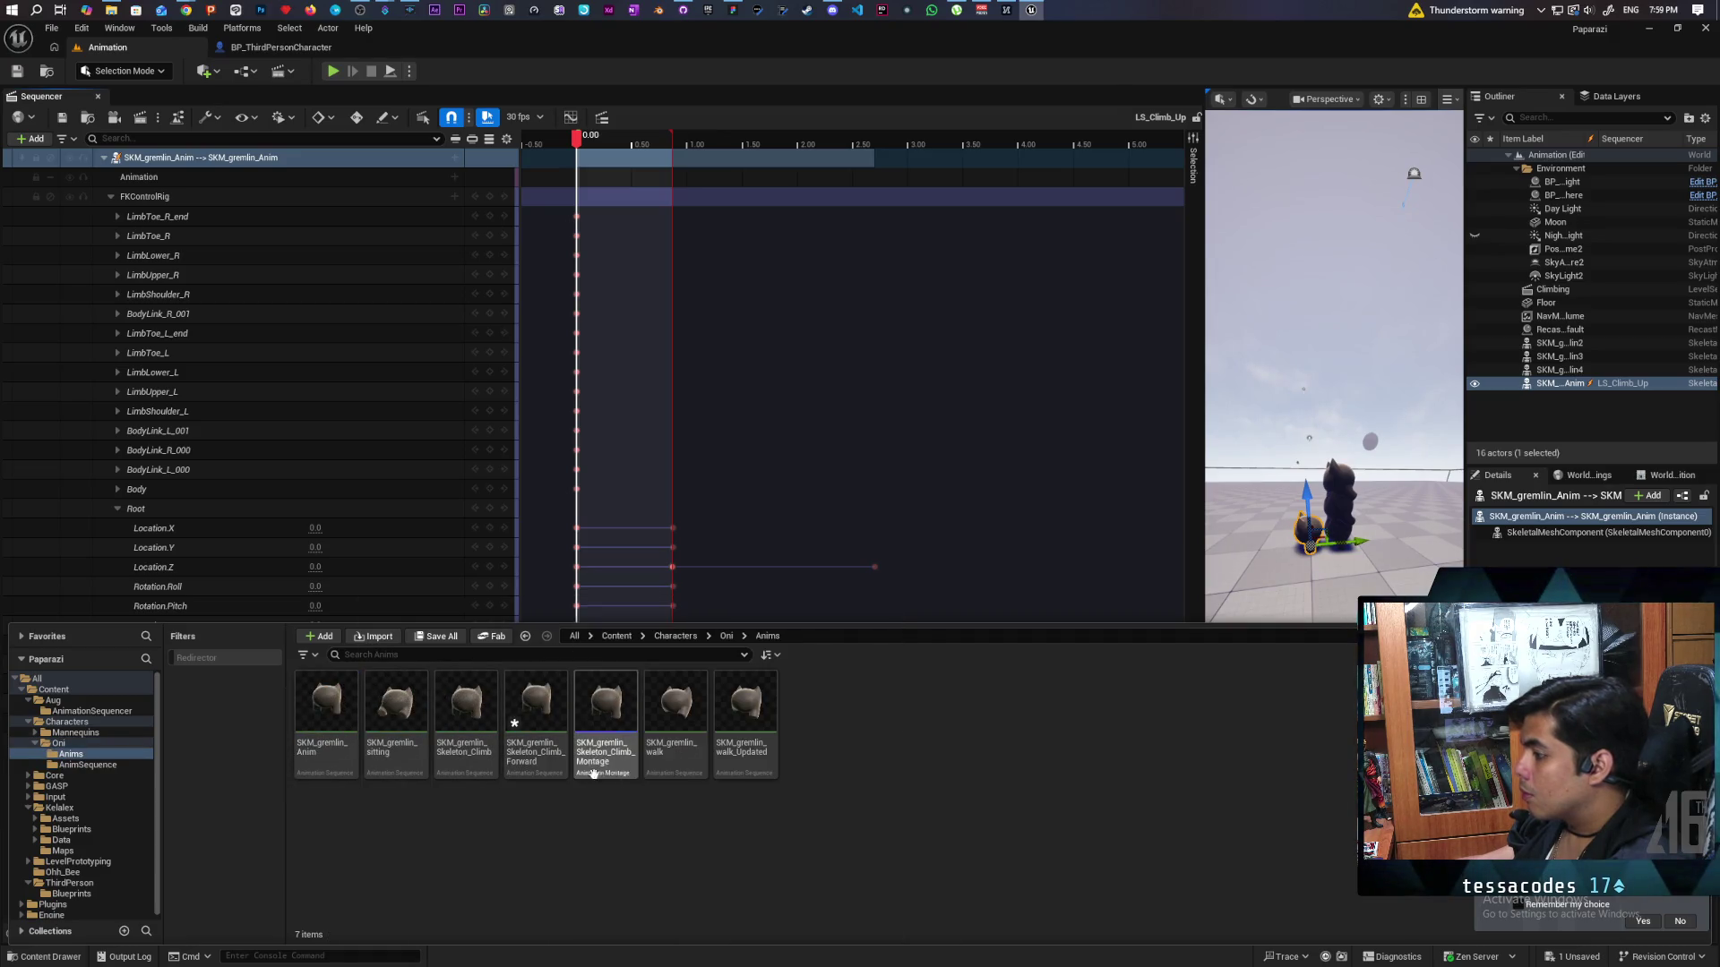
mouse_move(689, 770)
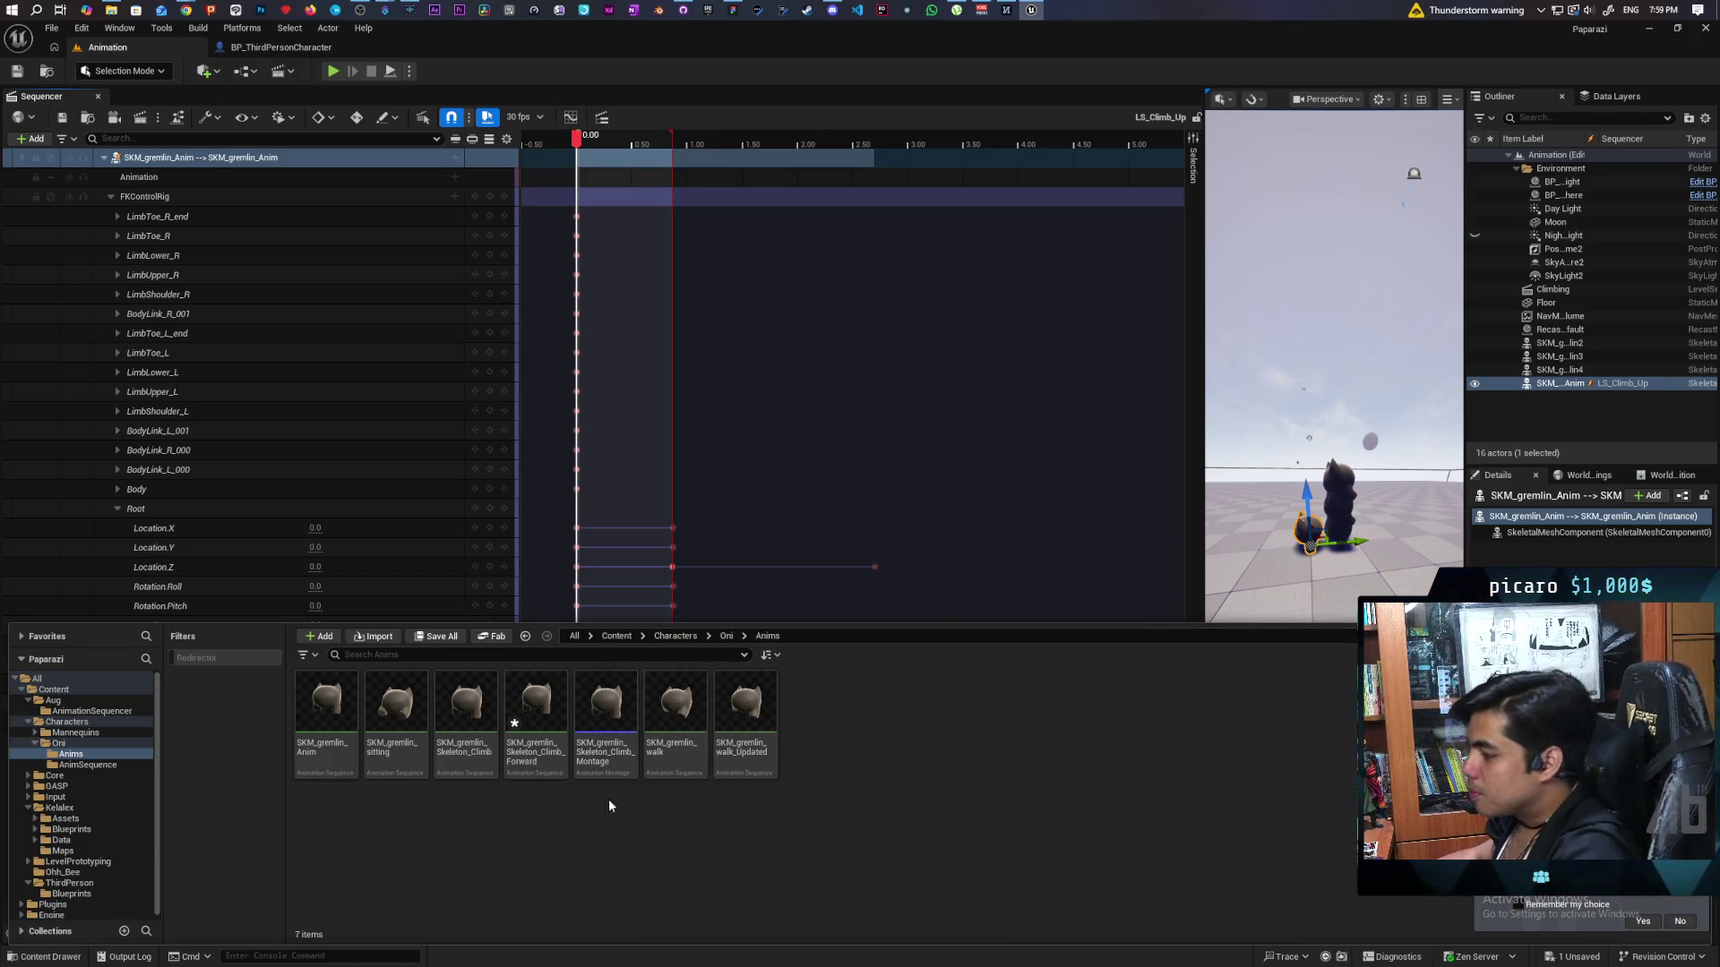
click(605, 708)
key(F2)
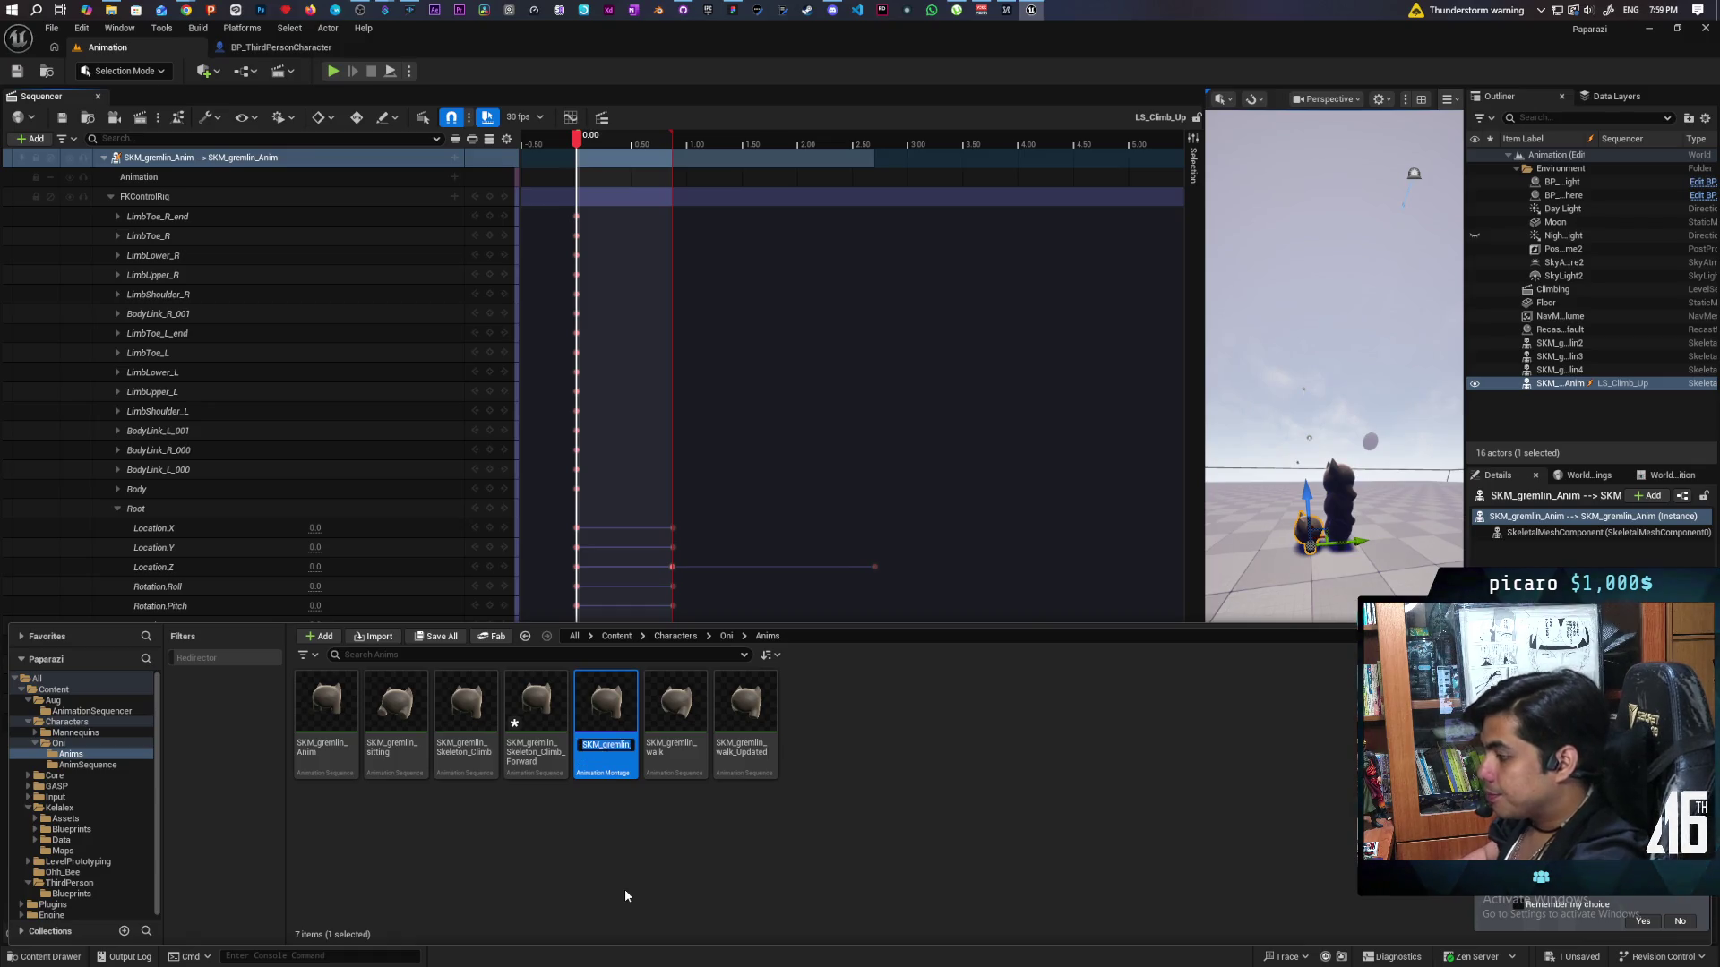
key(End)
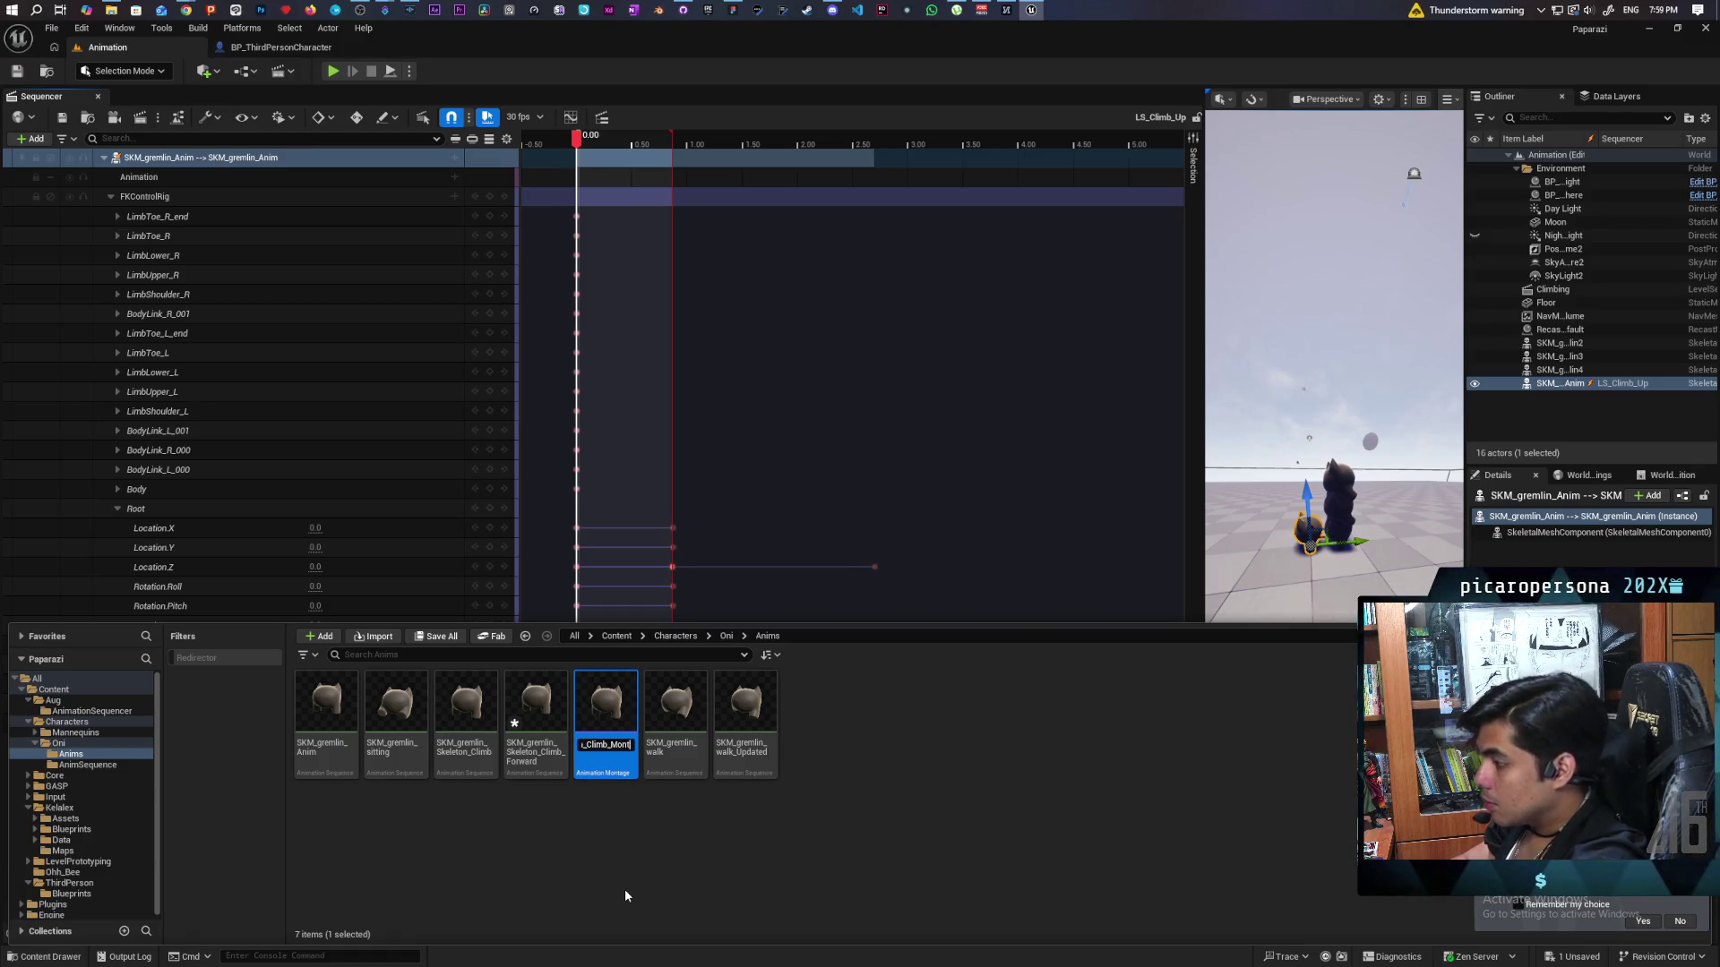
key(BackSpace)
key(BackSpace)
key(BackSpace)
text(Forward)
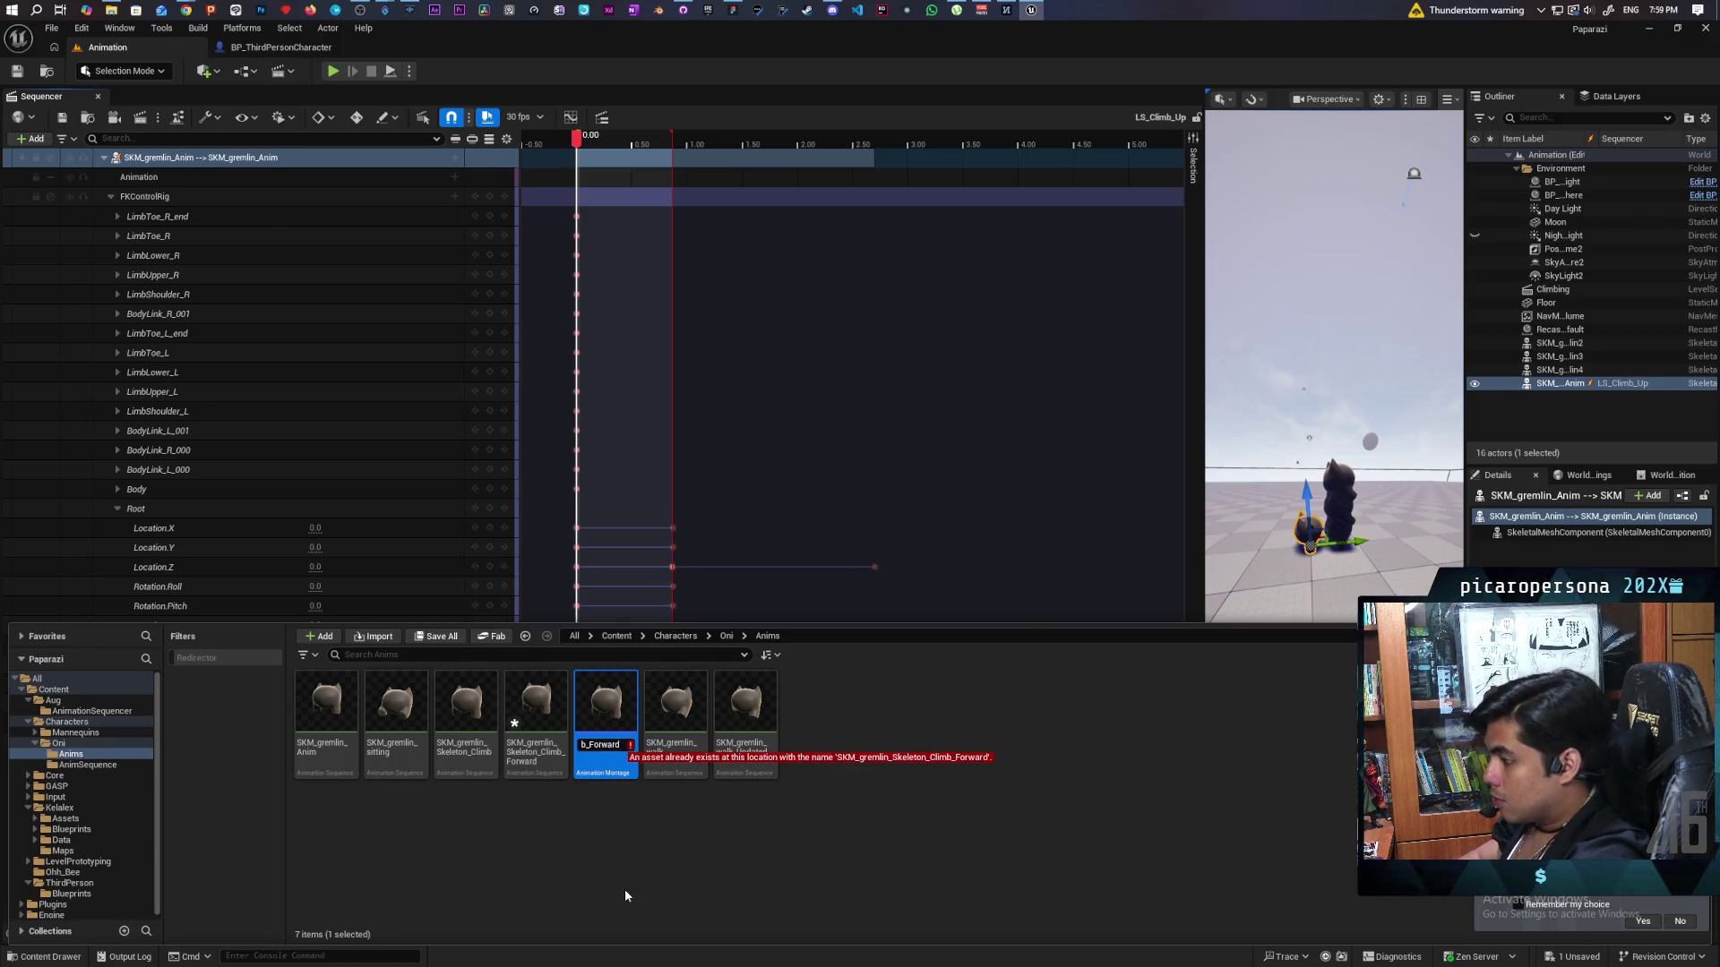
text(_Montage)
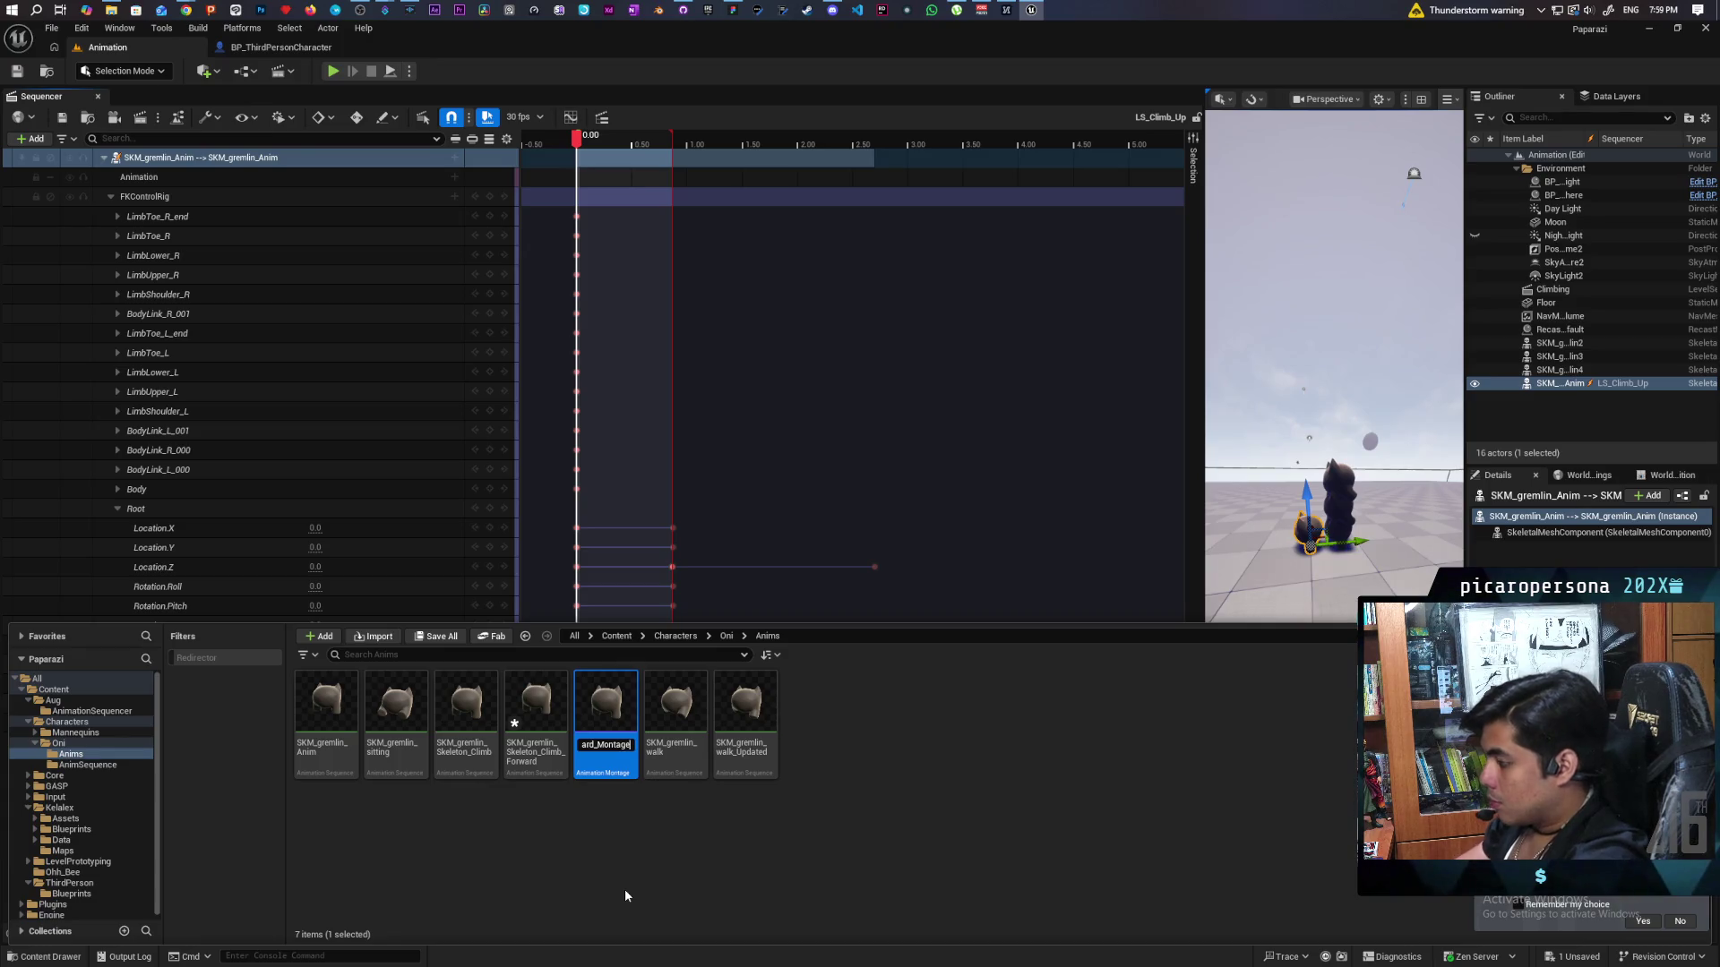
key(Return)
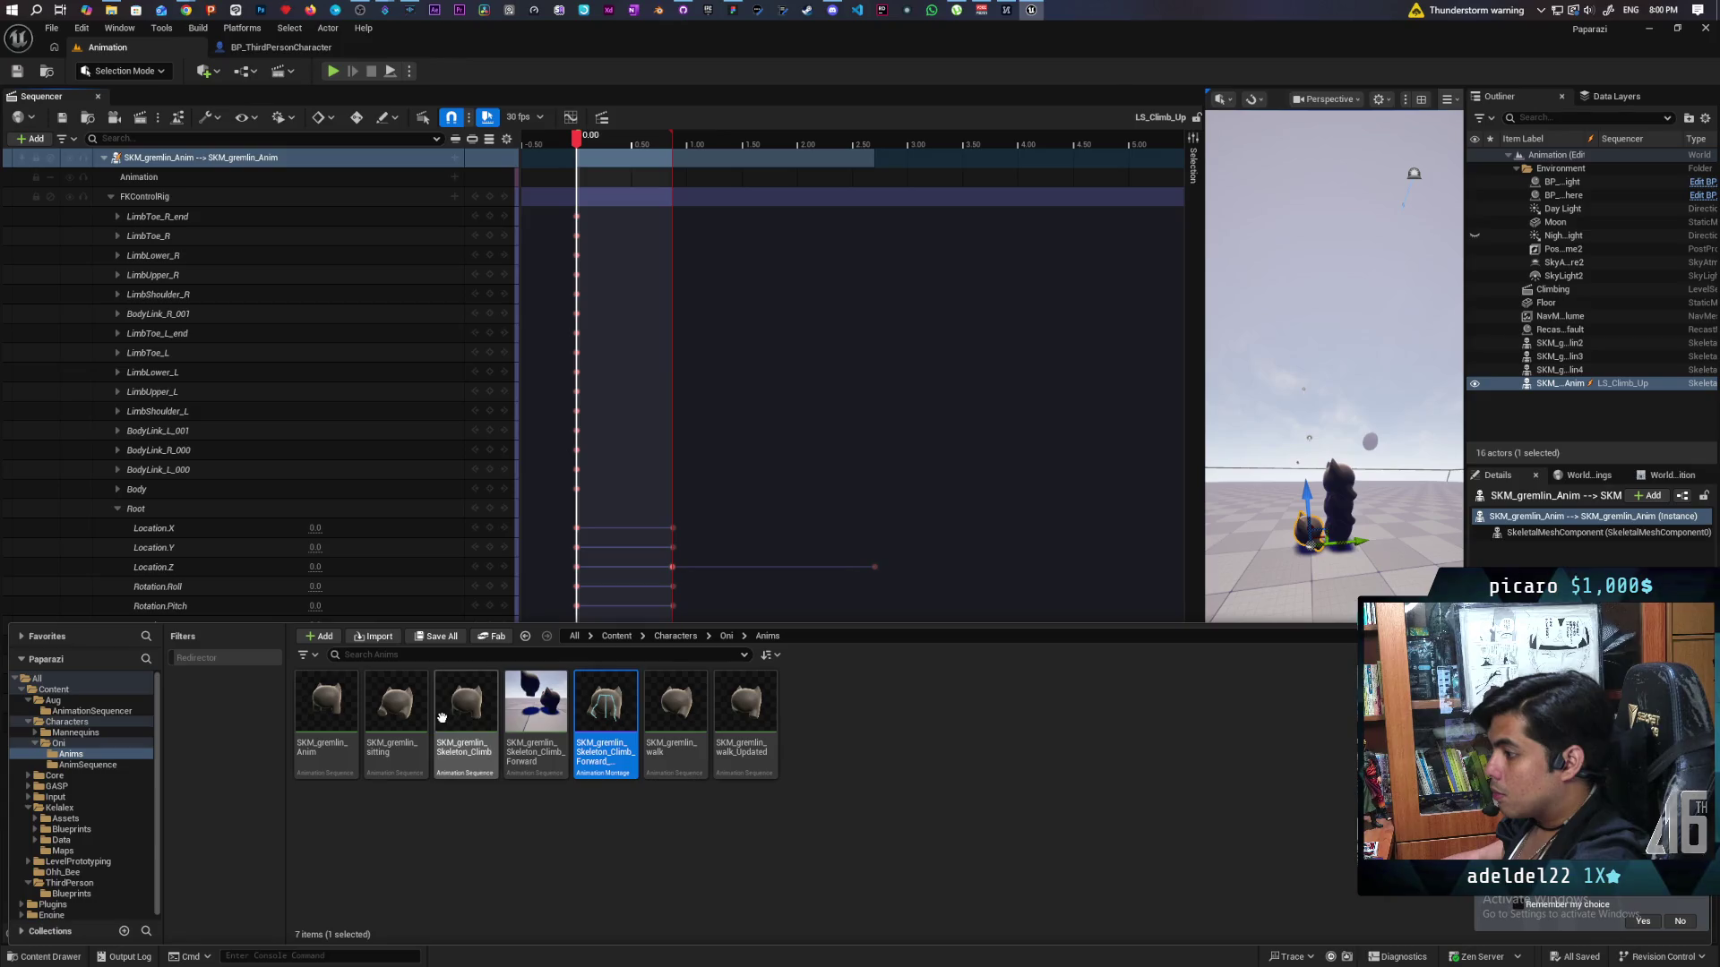
Locate LS_Climb_Up in the content browser and bring up the gremlin track's actions.
mouse_move(672, 716)
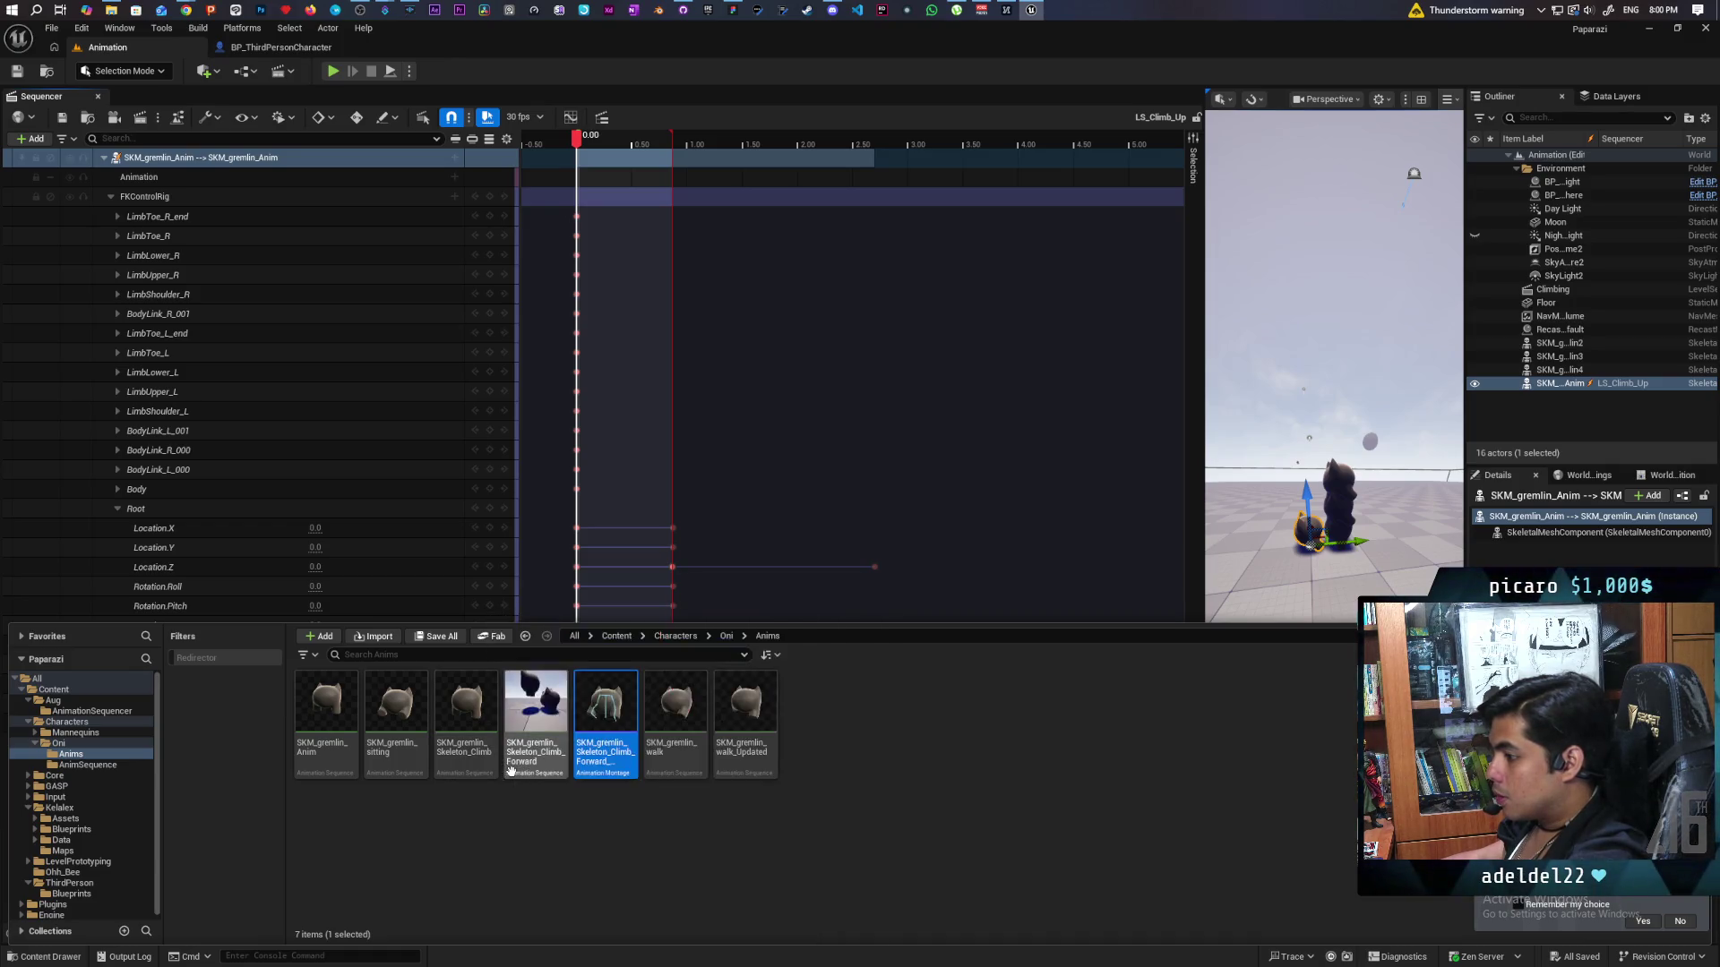
mouse_move(561, 770)
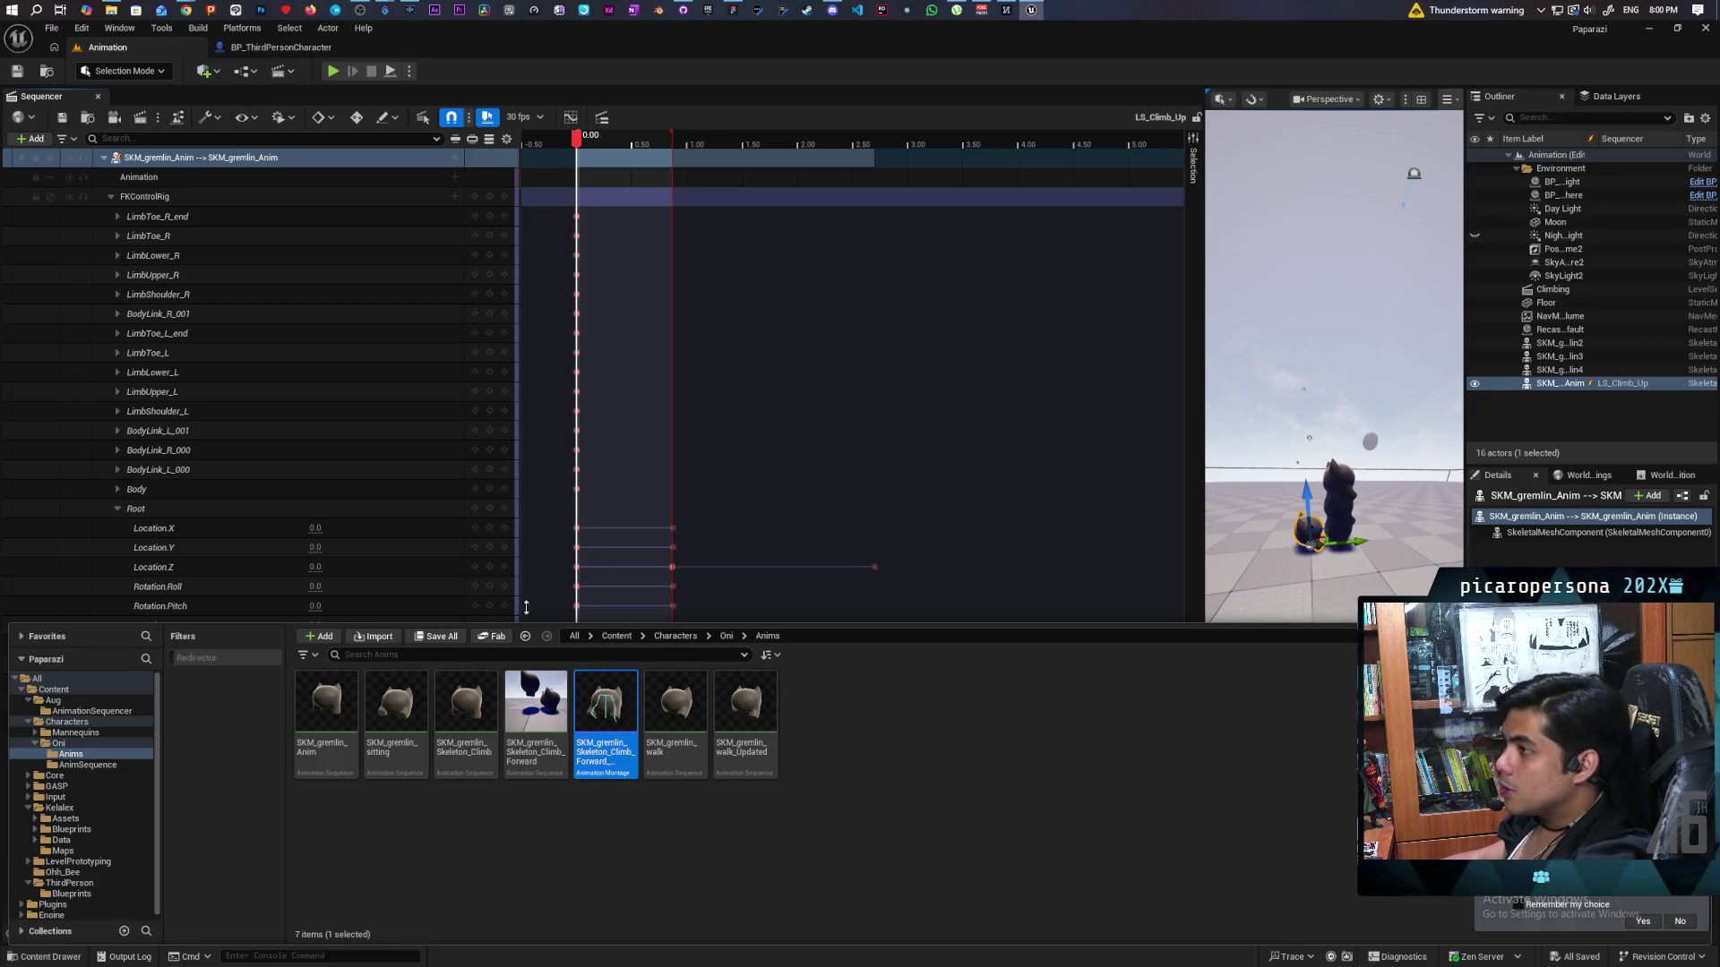
click(91, 121)
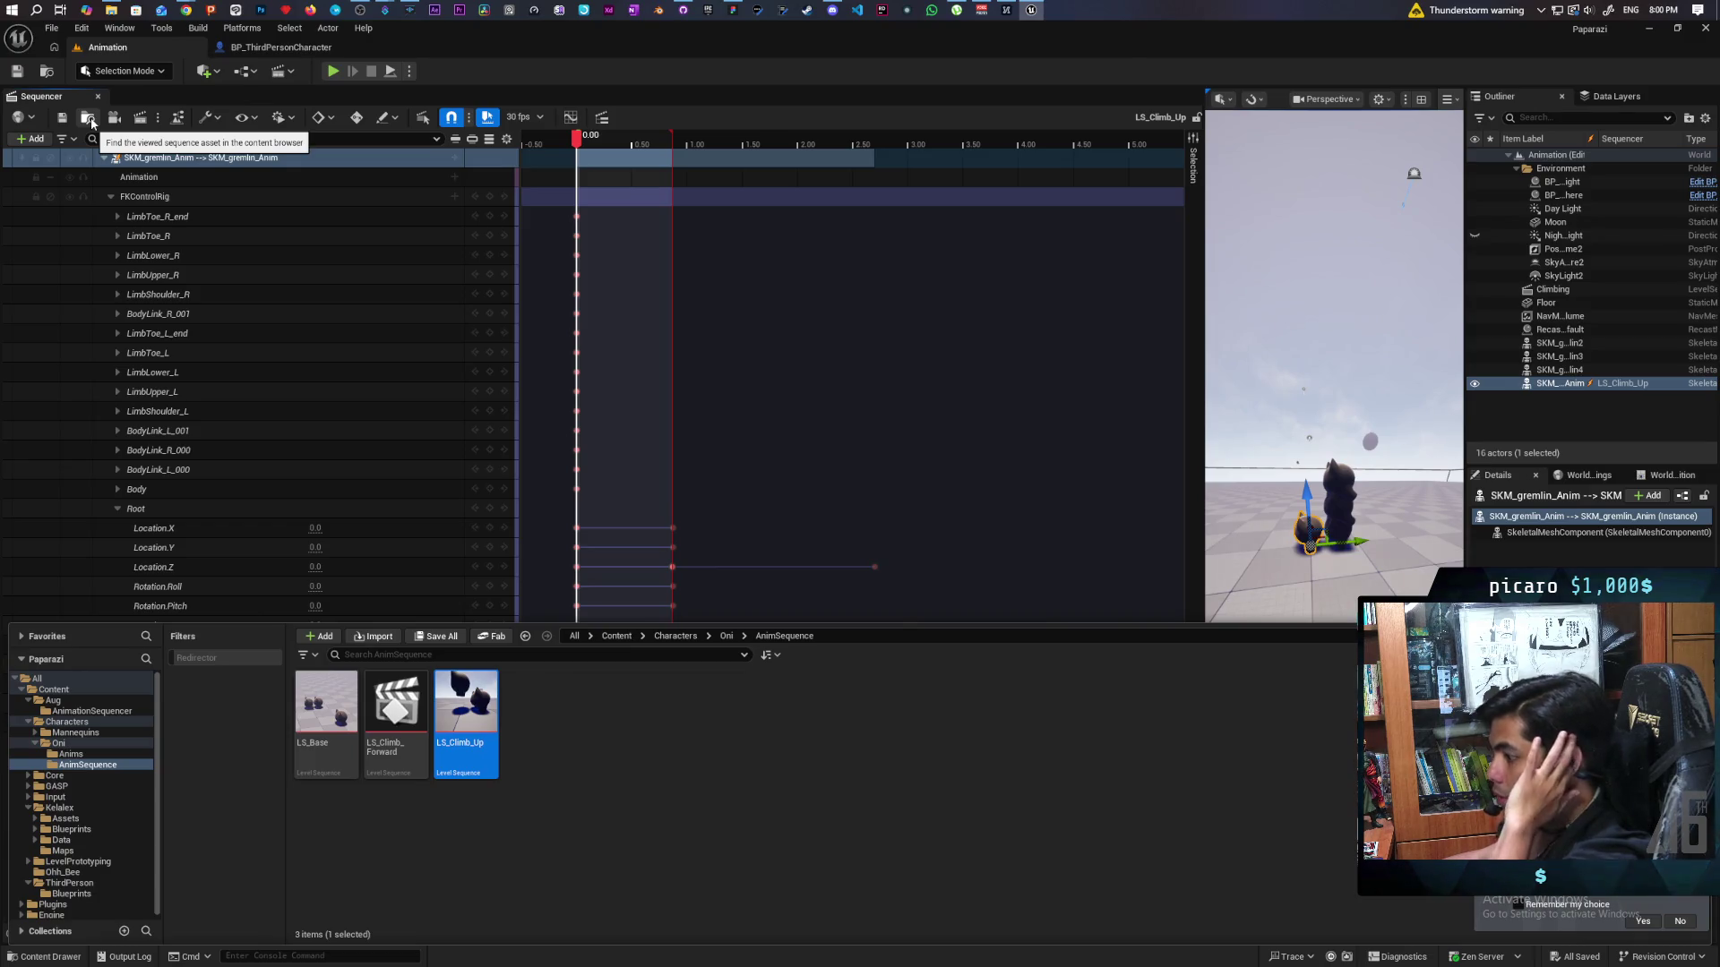
click(287, 158)
right_click(291, 159)
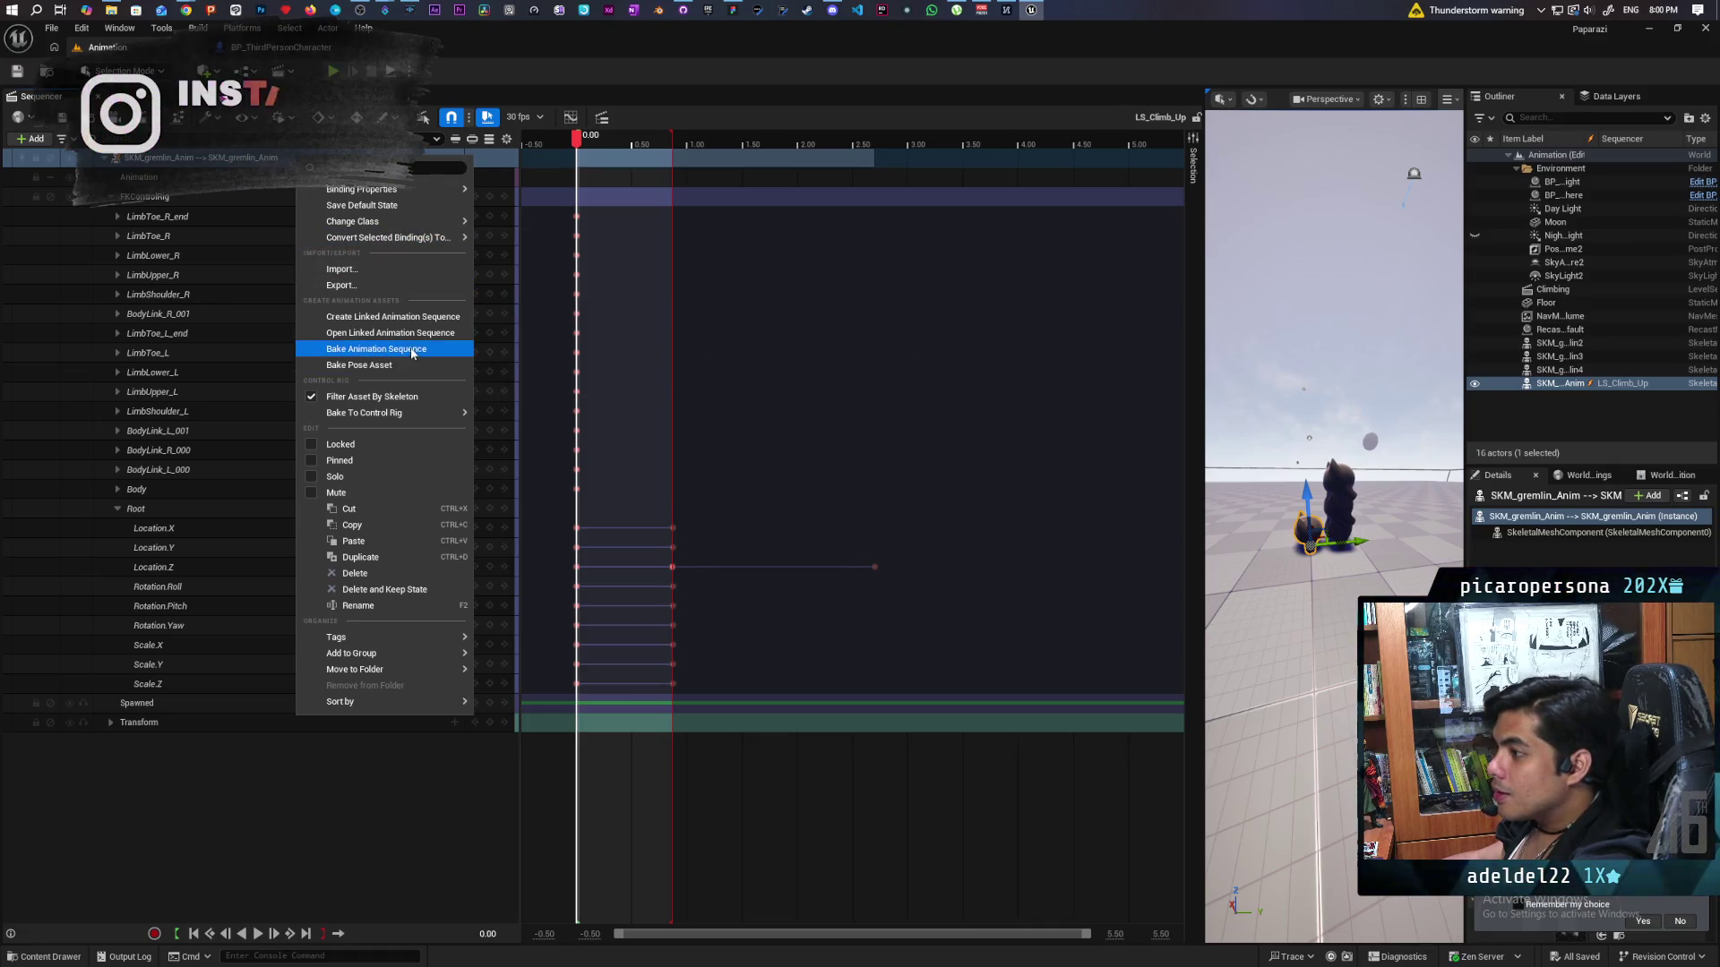
Bake and export LS_Climb_Up as SKM_gremlin_Skeleton_Climb_Up, then select LS_Climb_Forward in the Content Drawer.
click(365, 350)
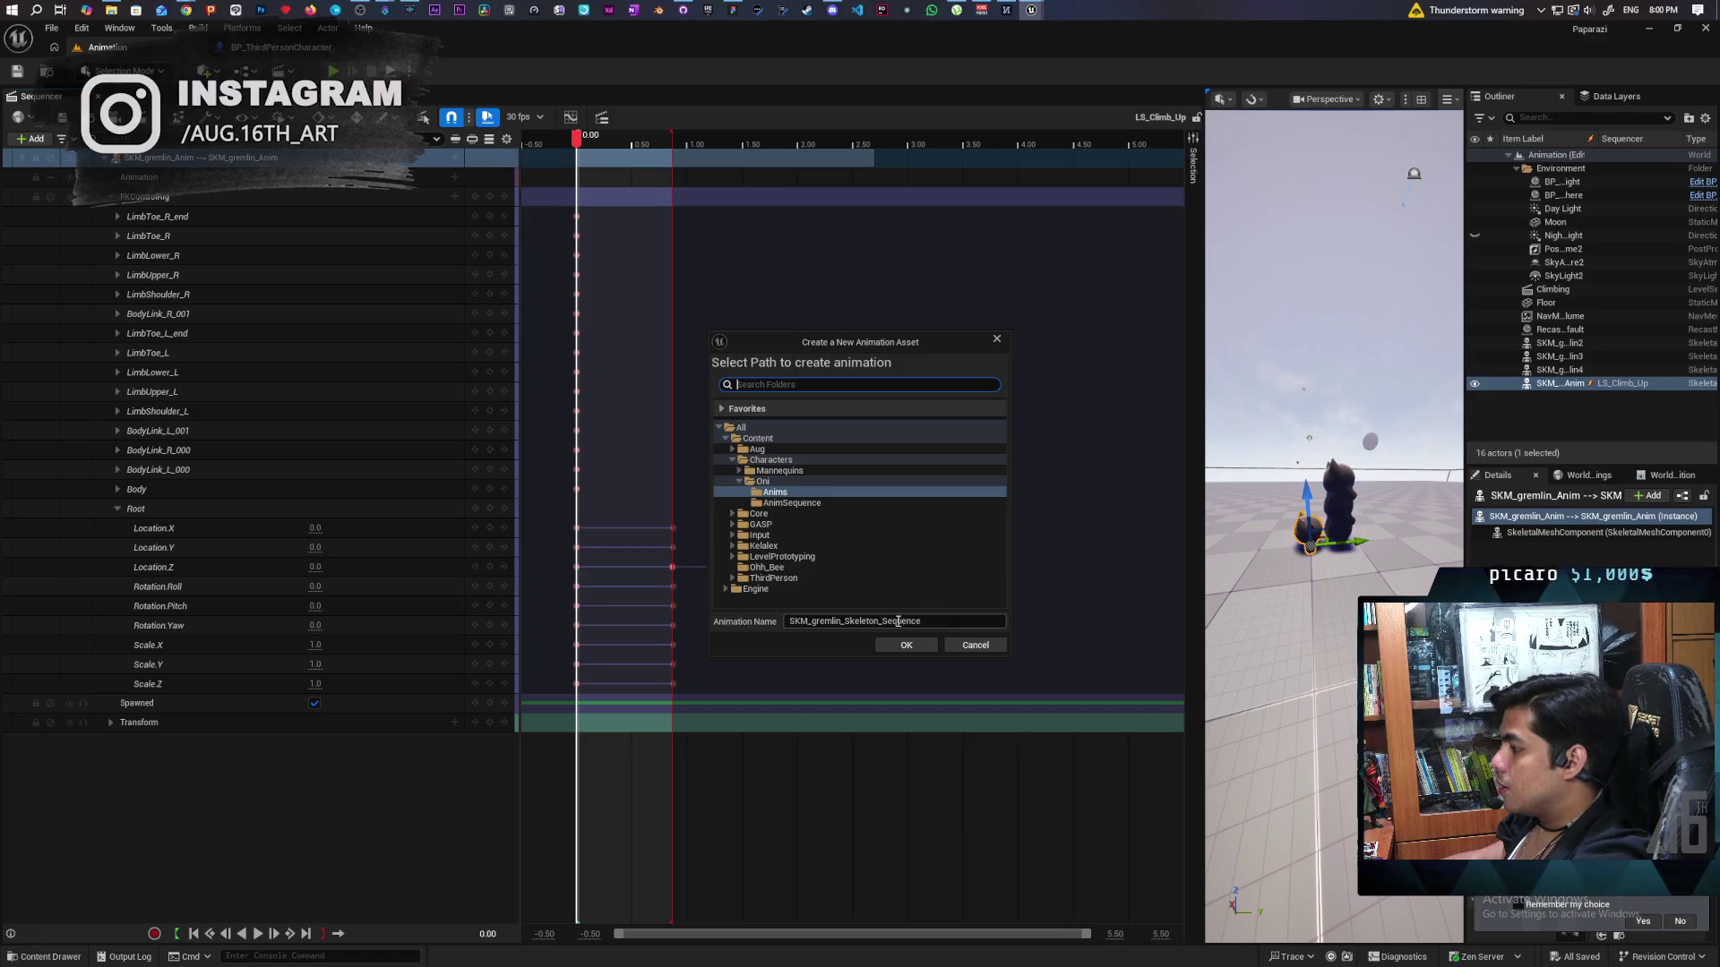
click(898, 619)
key(End)
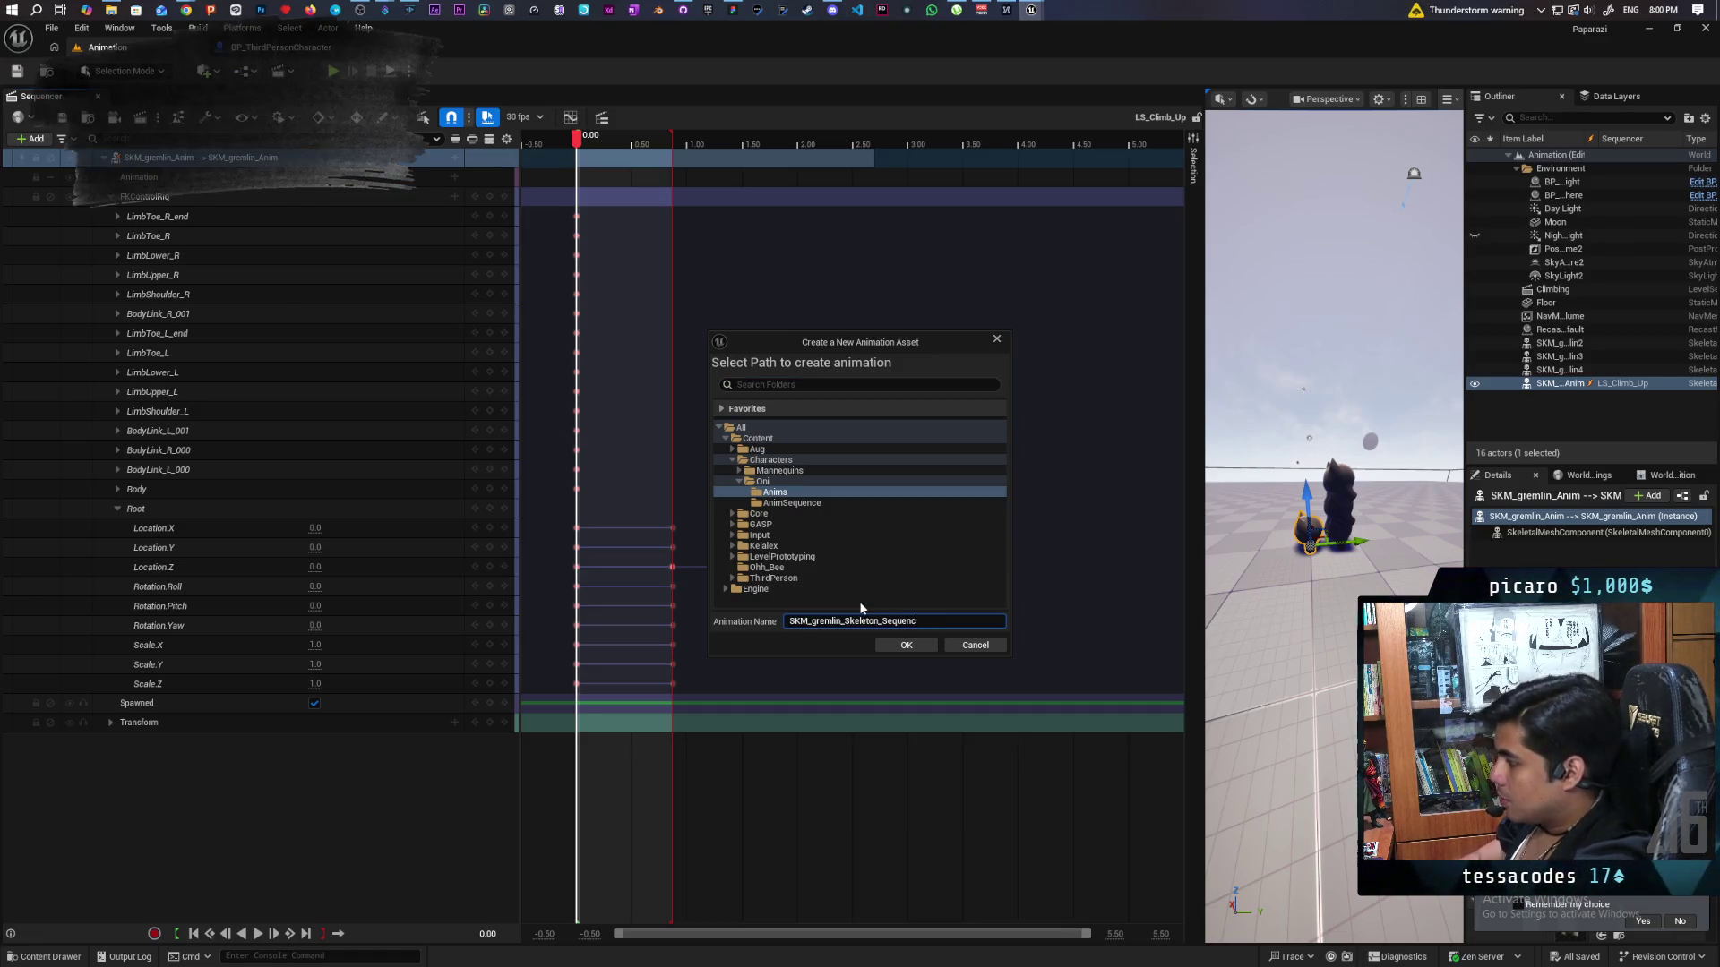
key(BackSpace)
key(BackSpace)
key(BackSpace)
text(Climb)
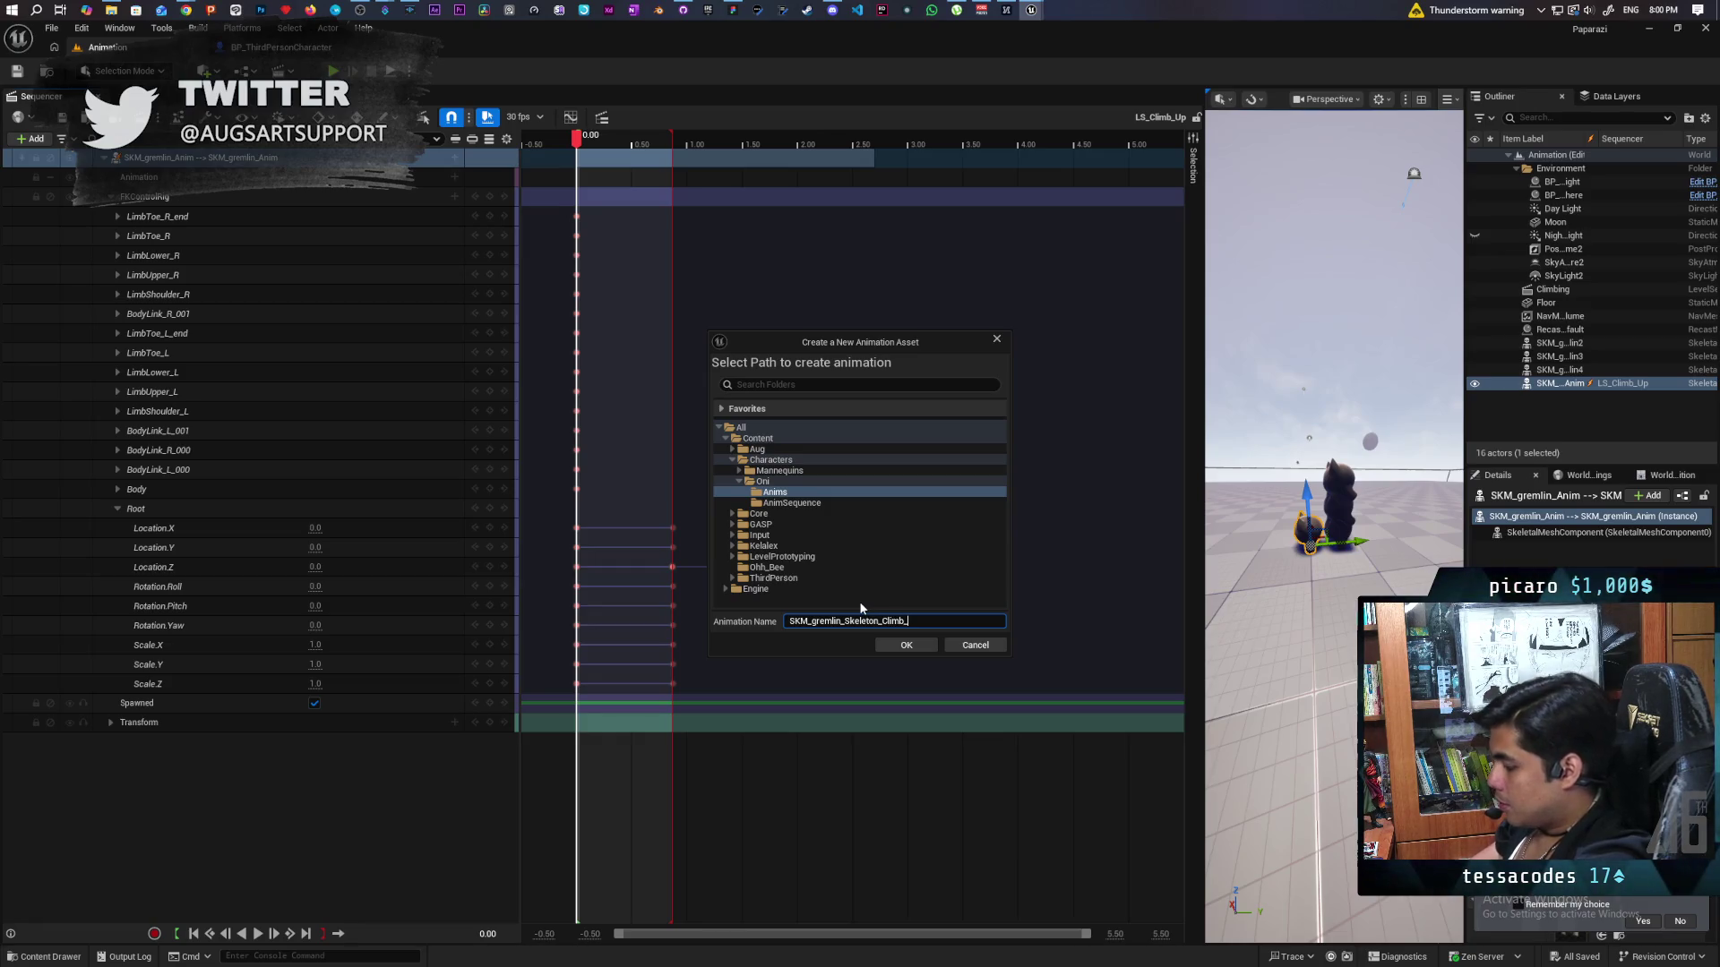
text(_Up)
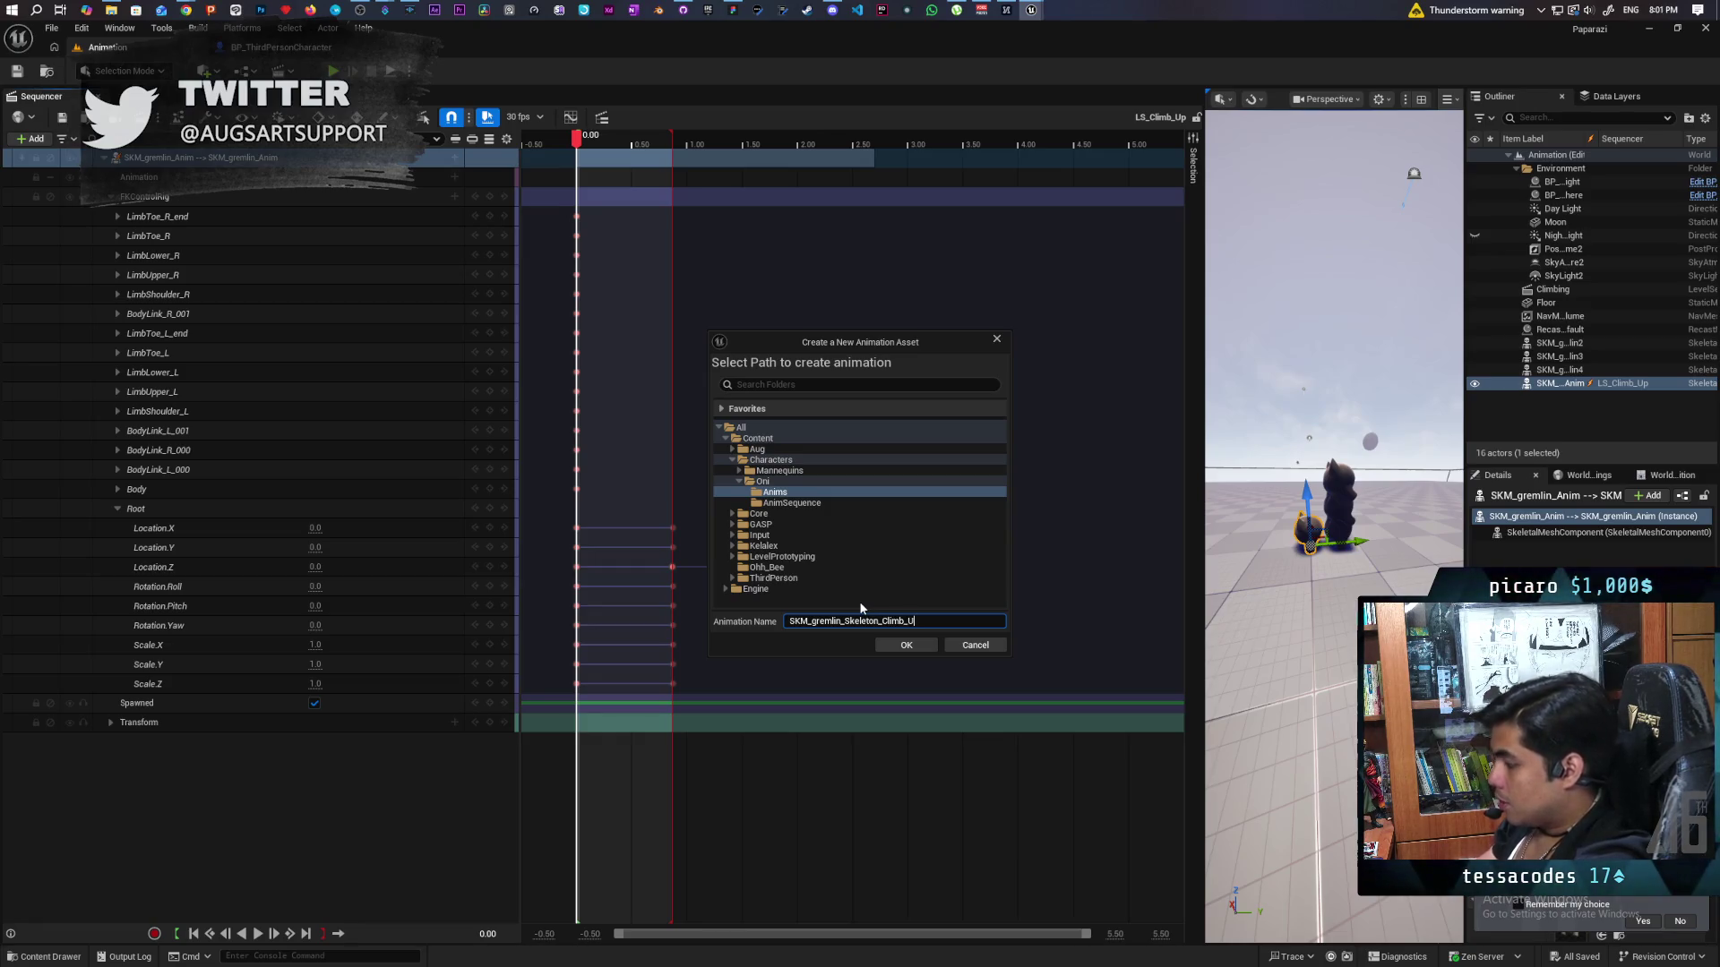
click(906, 644)
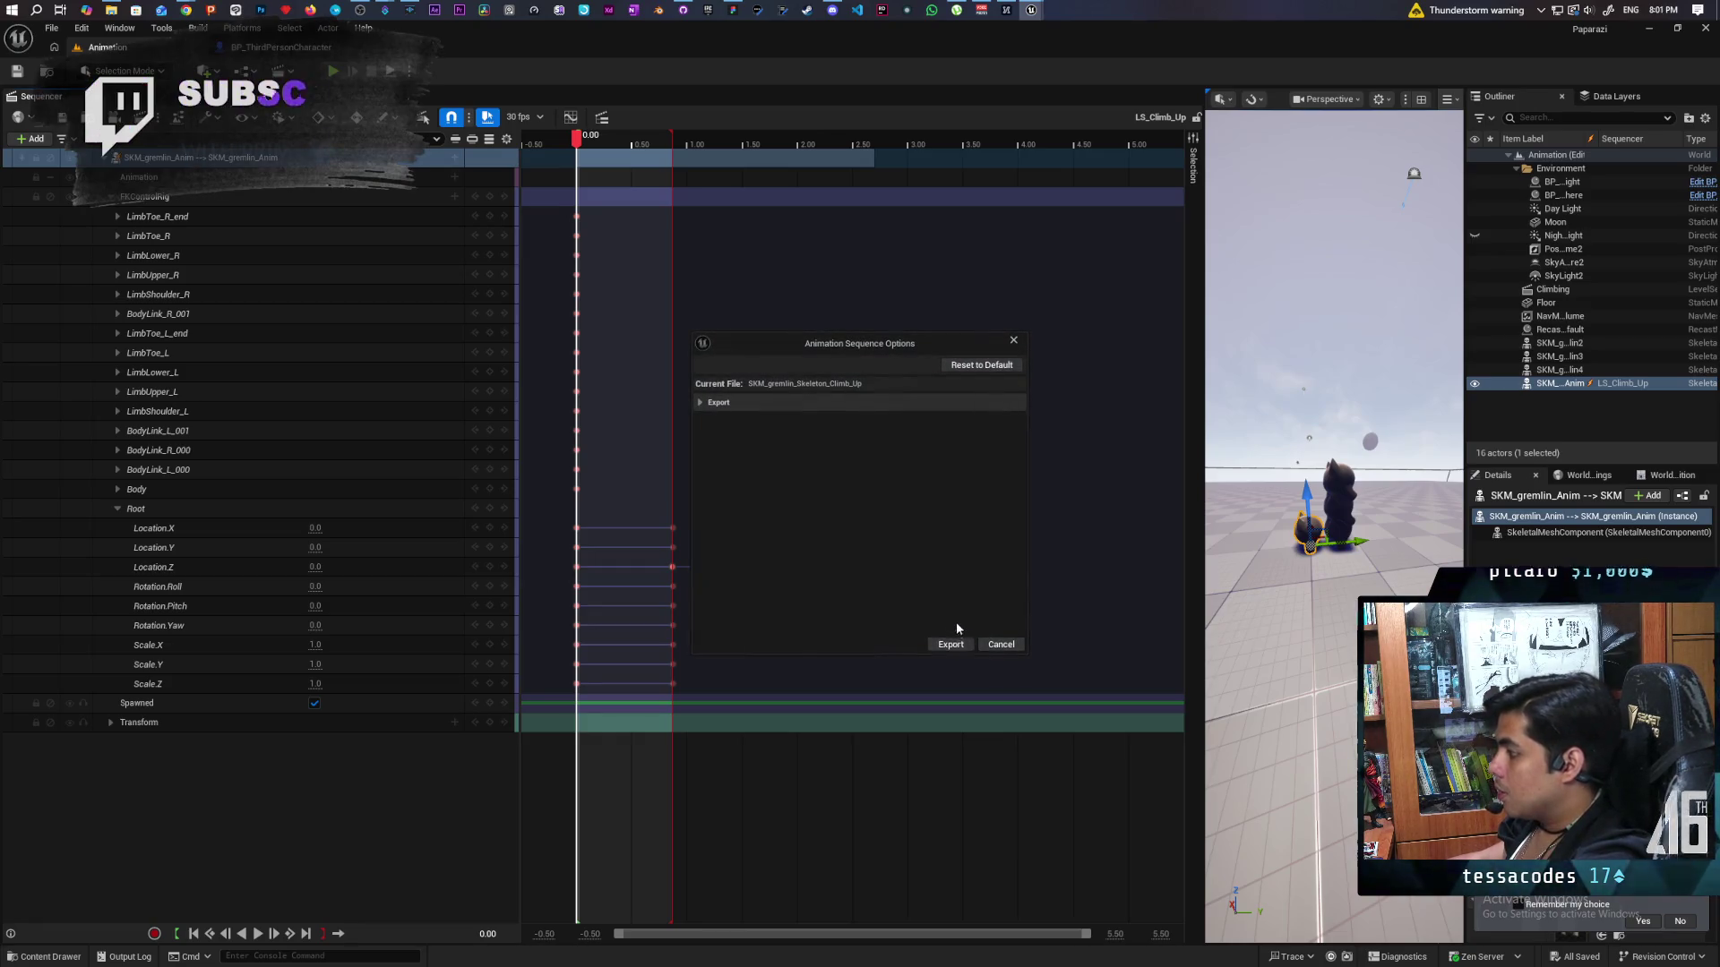
click(945, 643)
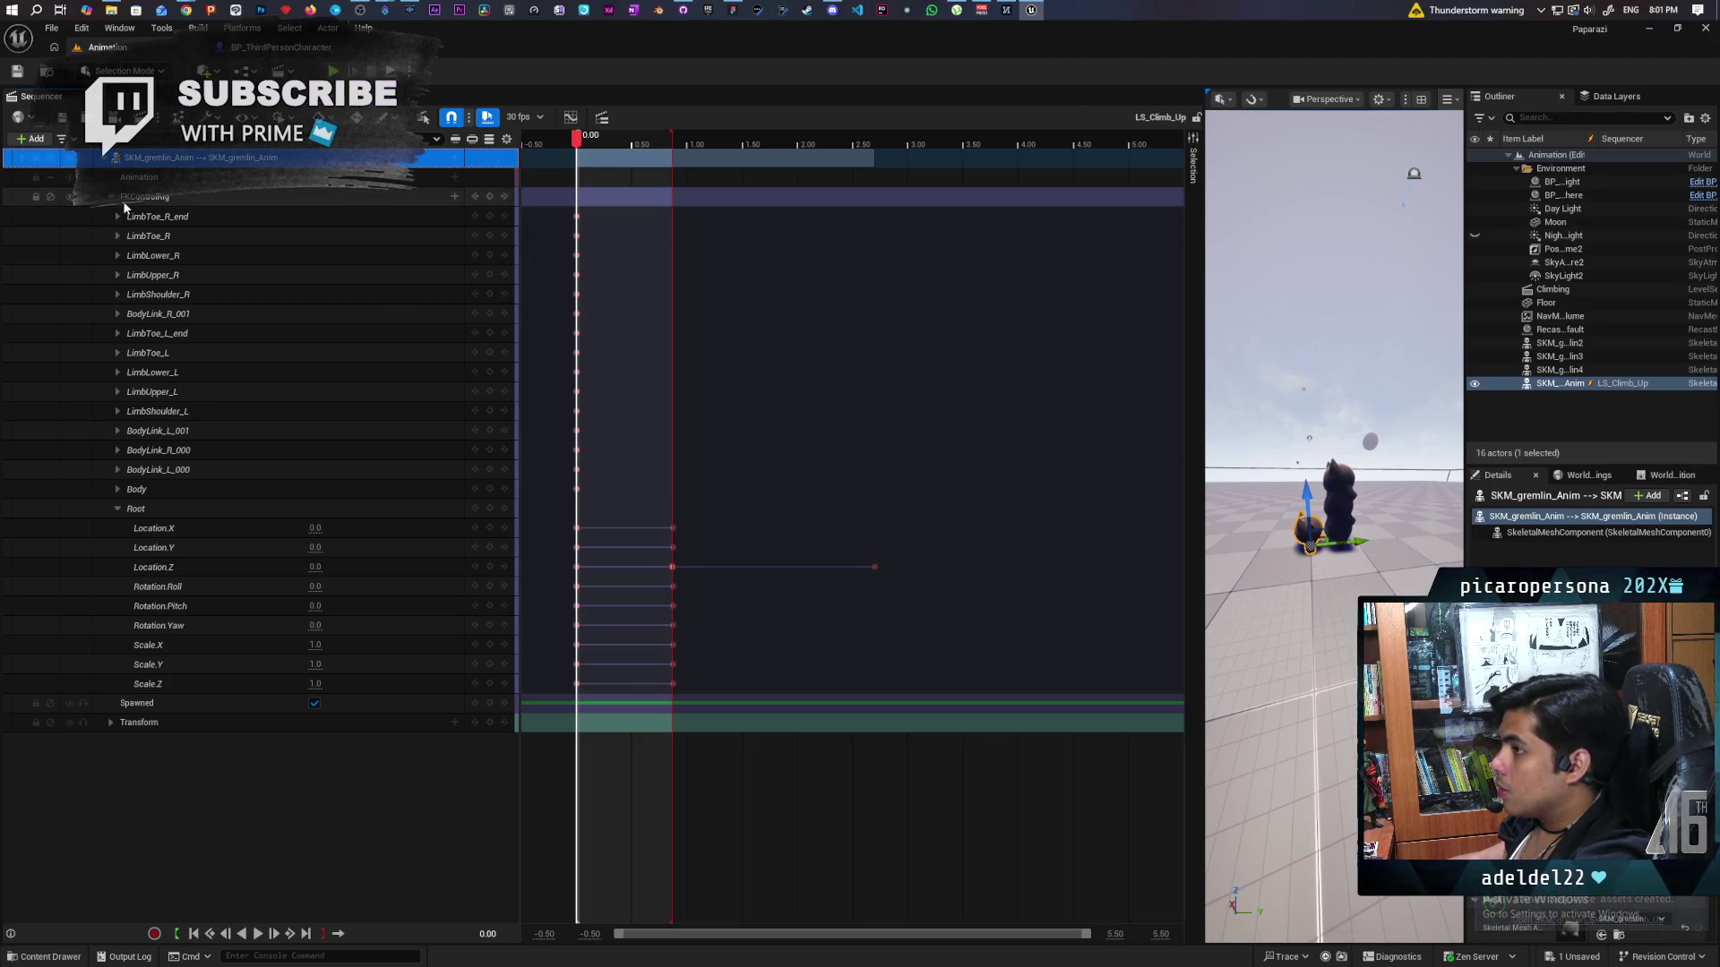
key(ctrl+space)
click(403, 766)
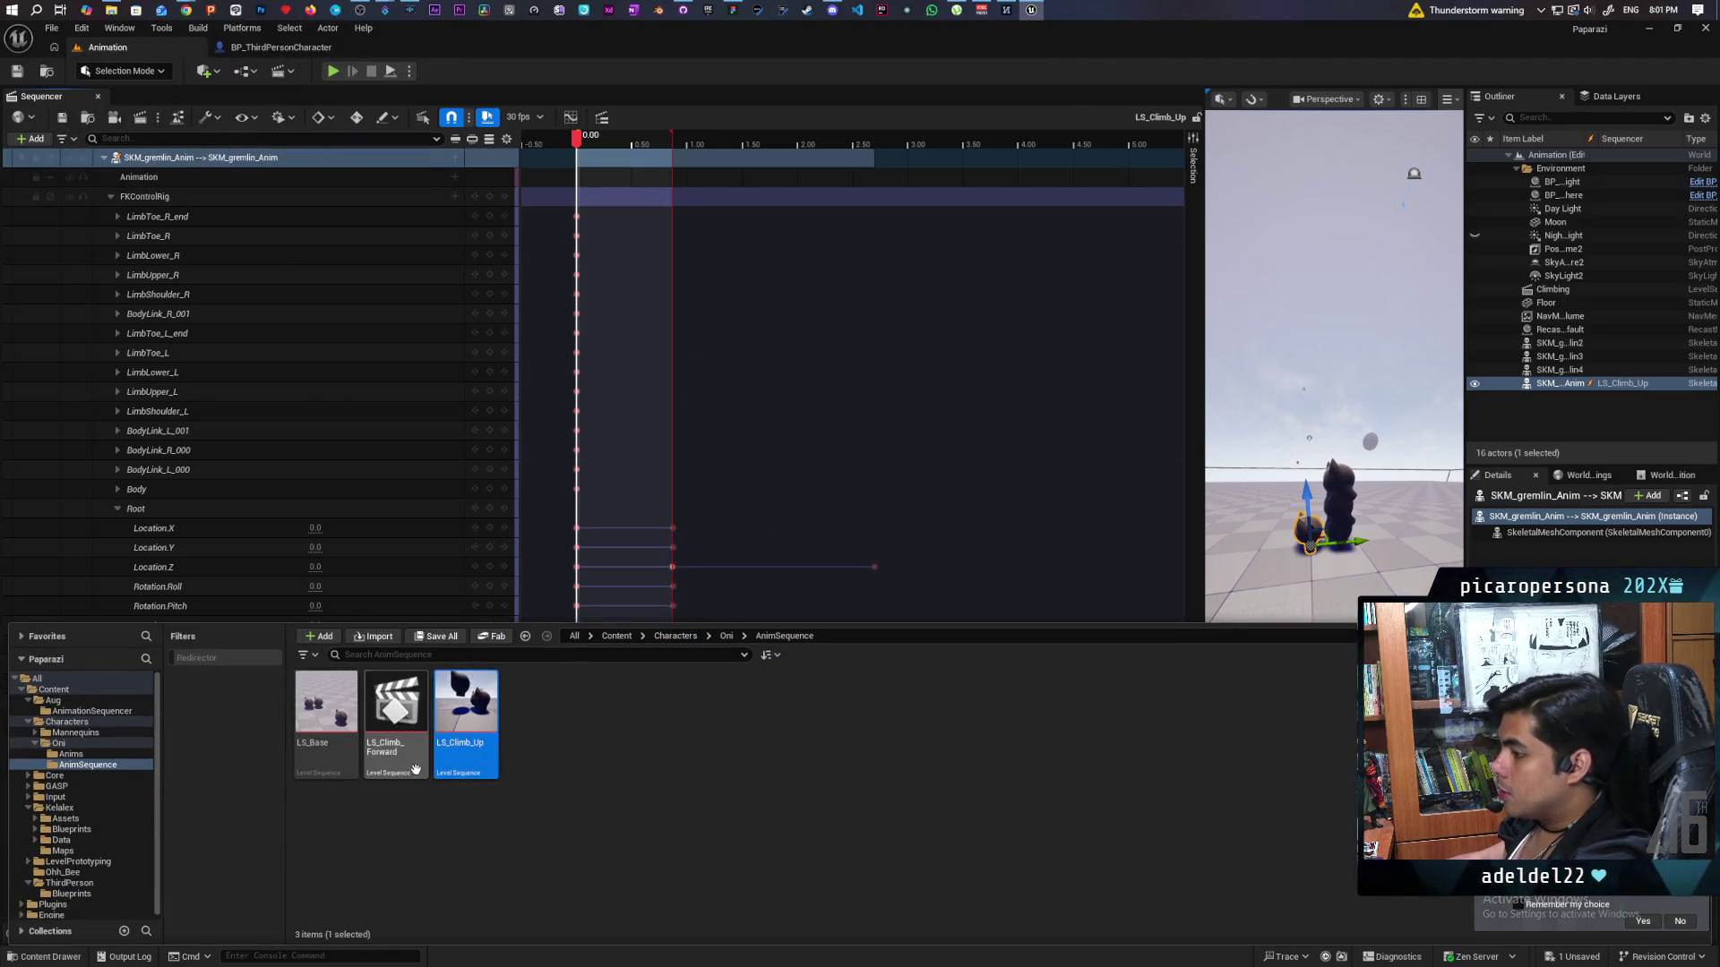
Open LS_Climb_Forward and create a linked animation sequence from the SKM_gremlin_Anim track.
double_click(404, 764)
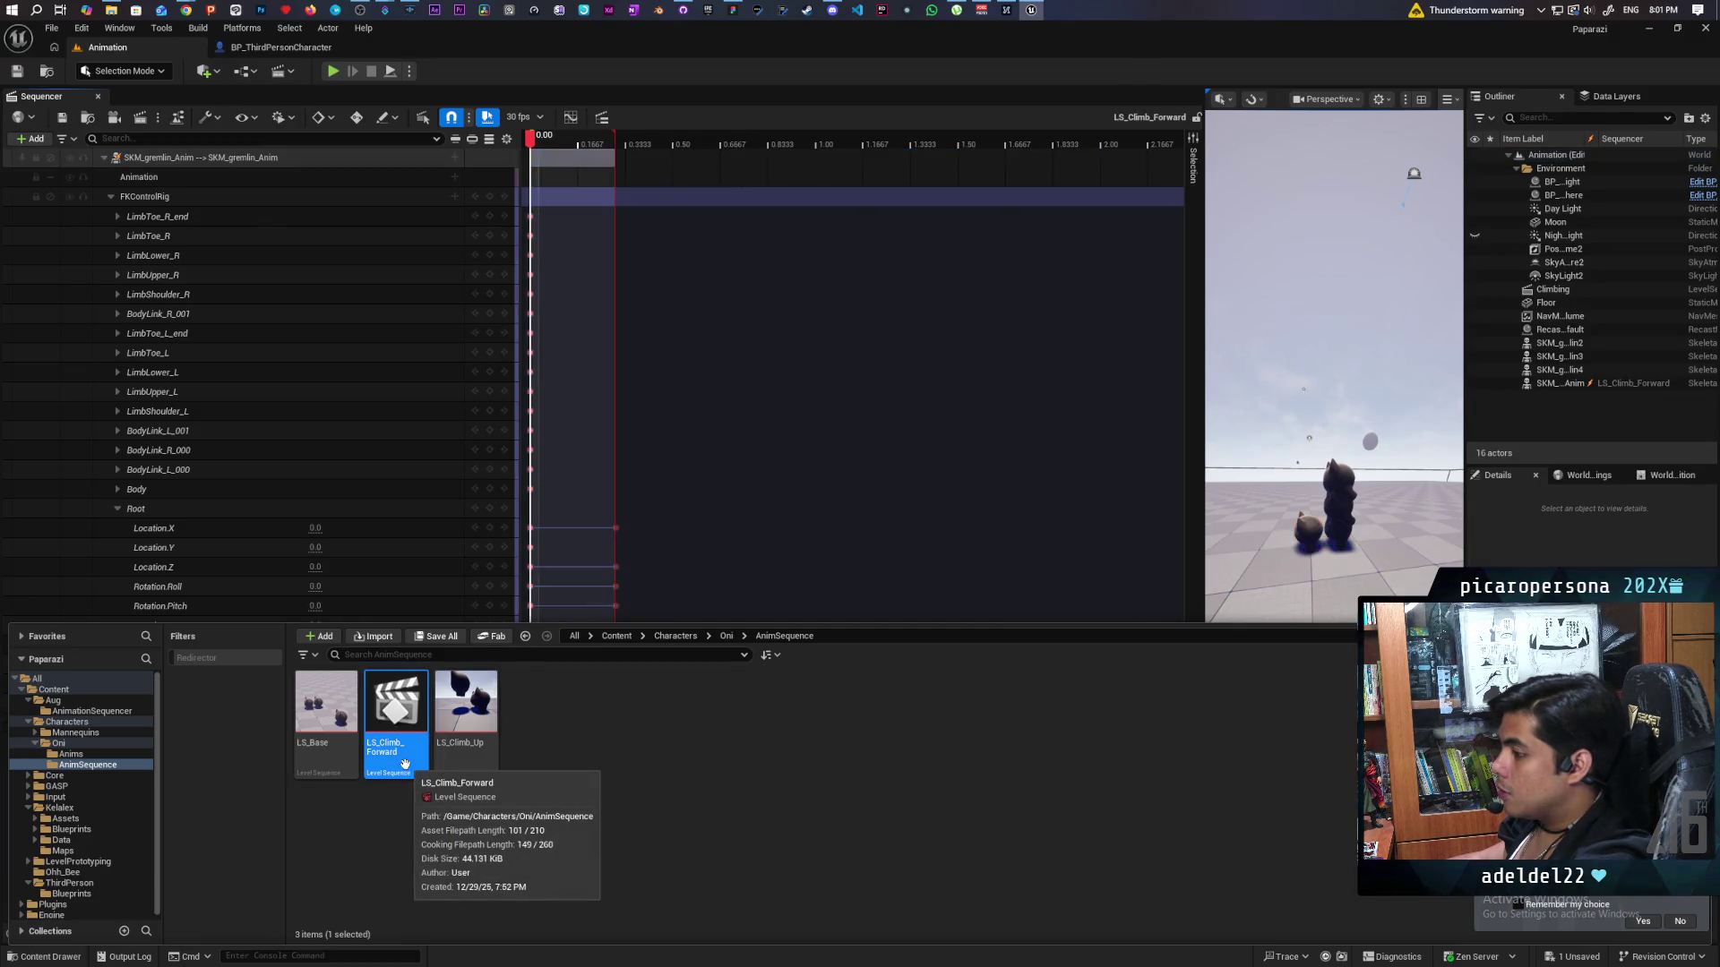
key(ctrl+space)
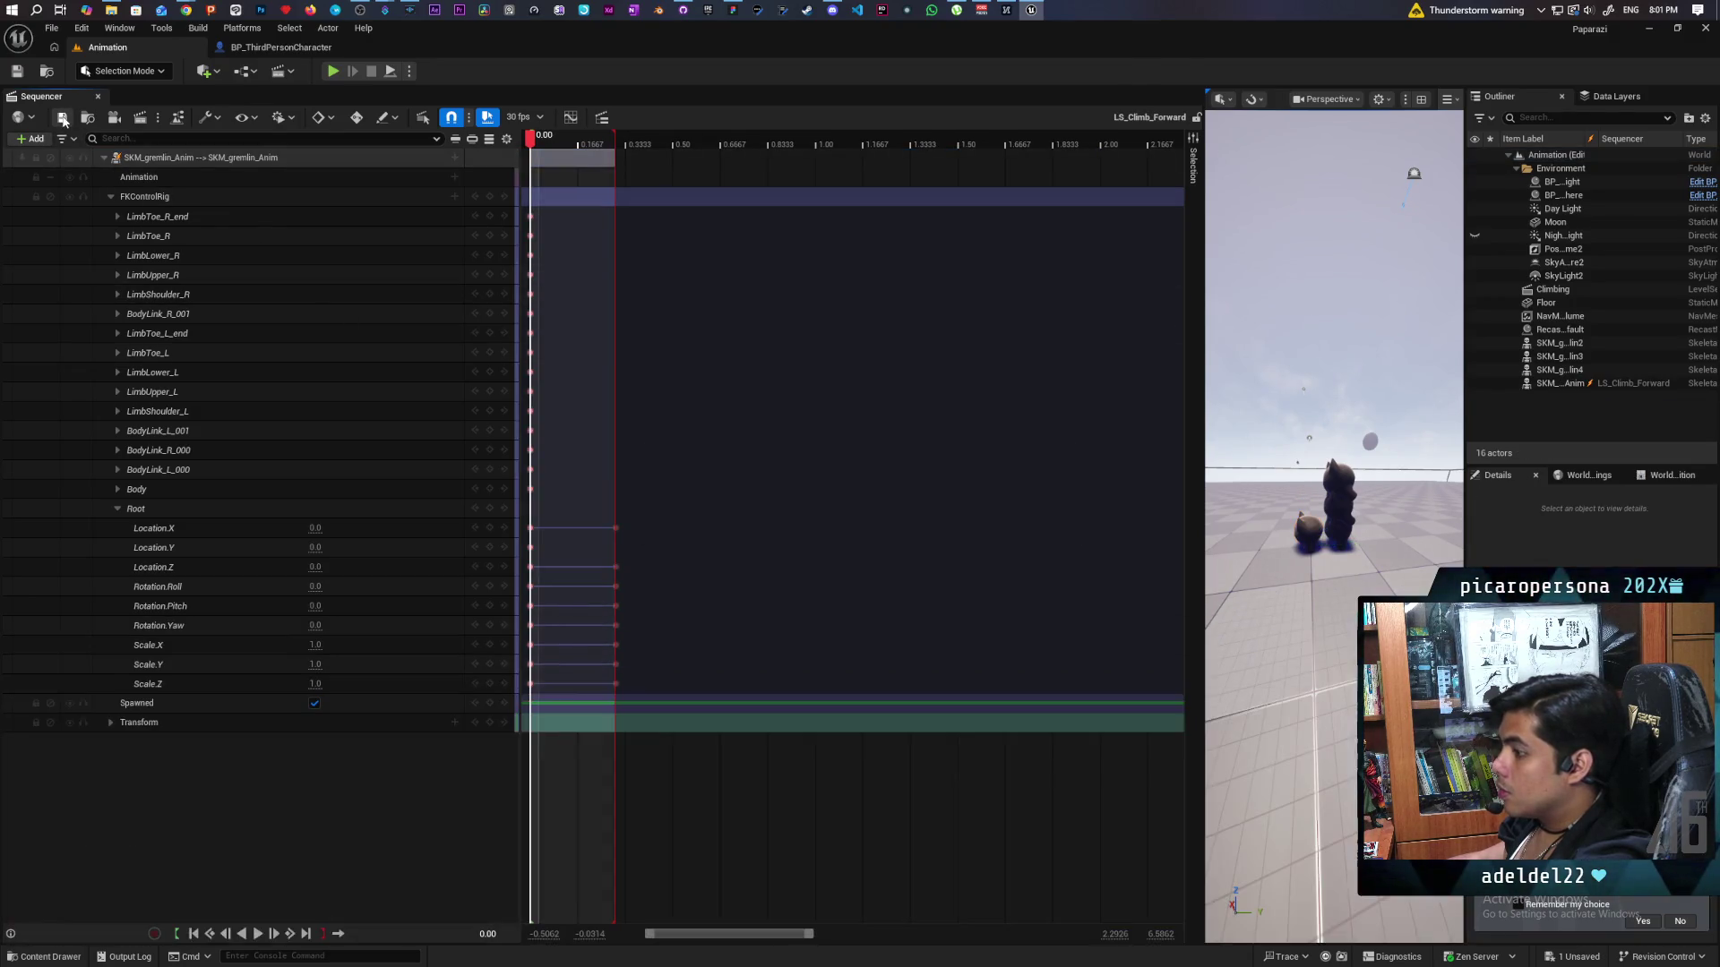
right_click(257, 167)
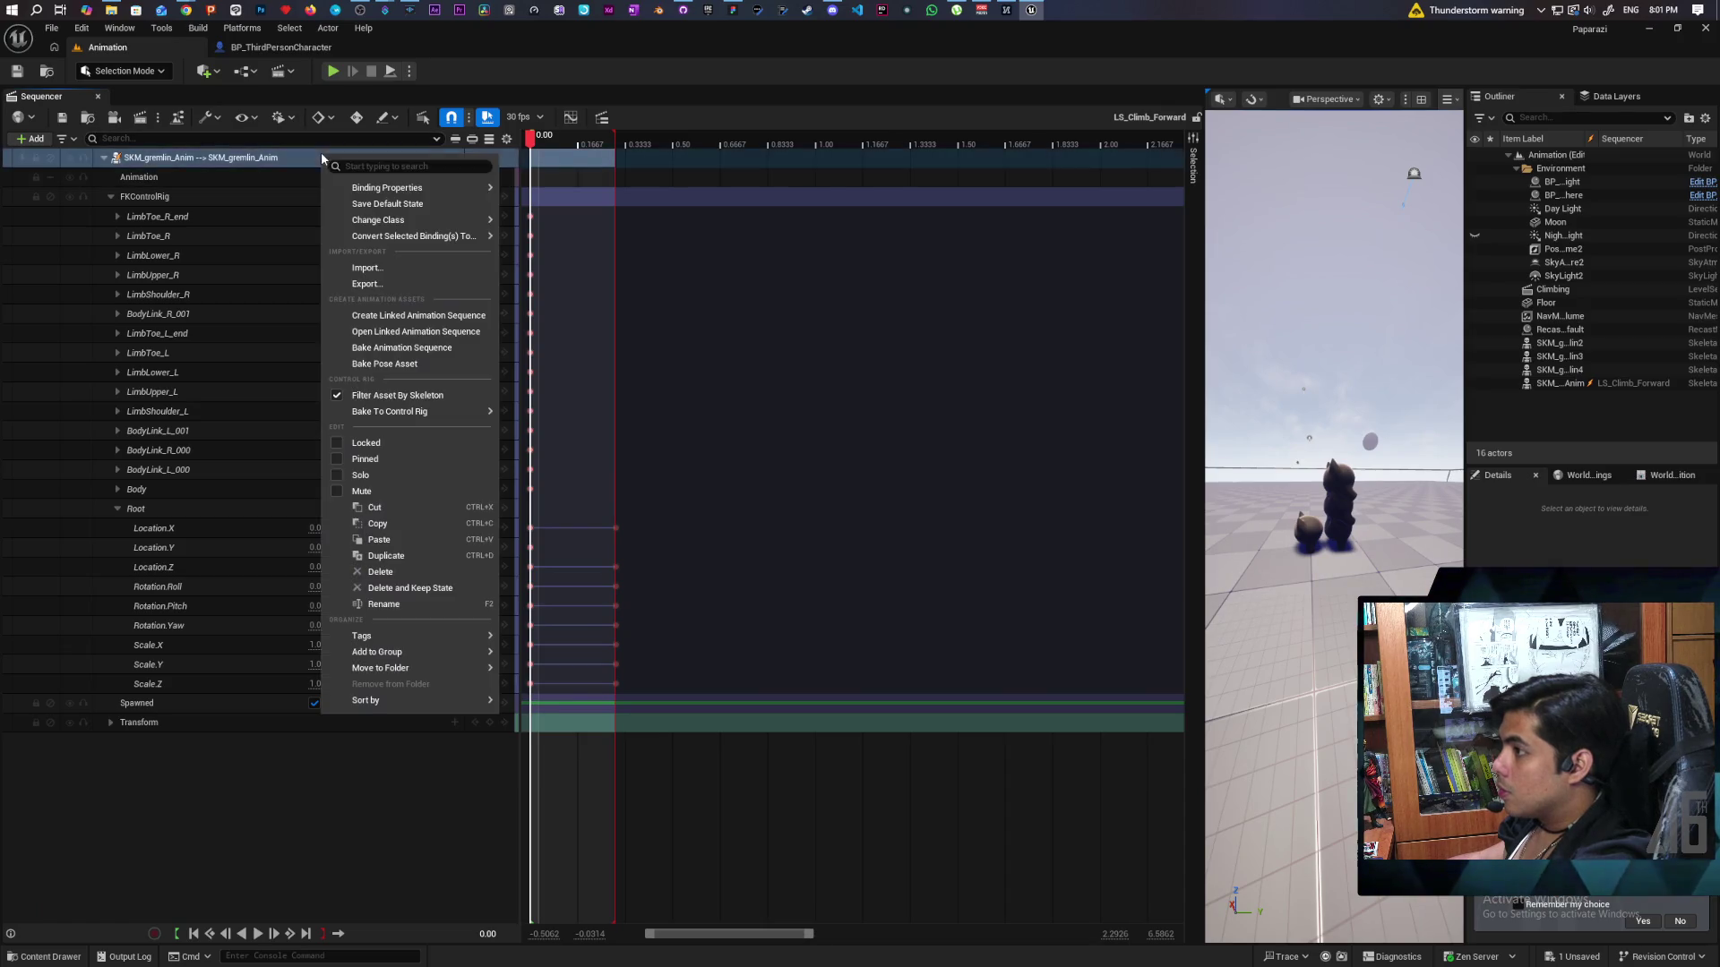
mouse_move(421, 219)
click(421, 349)
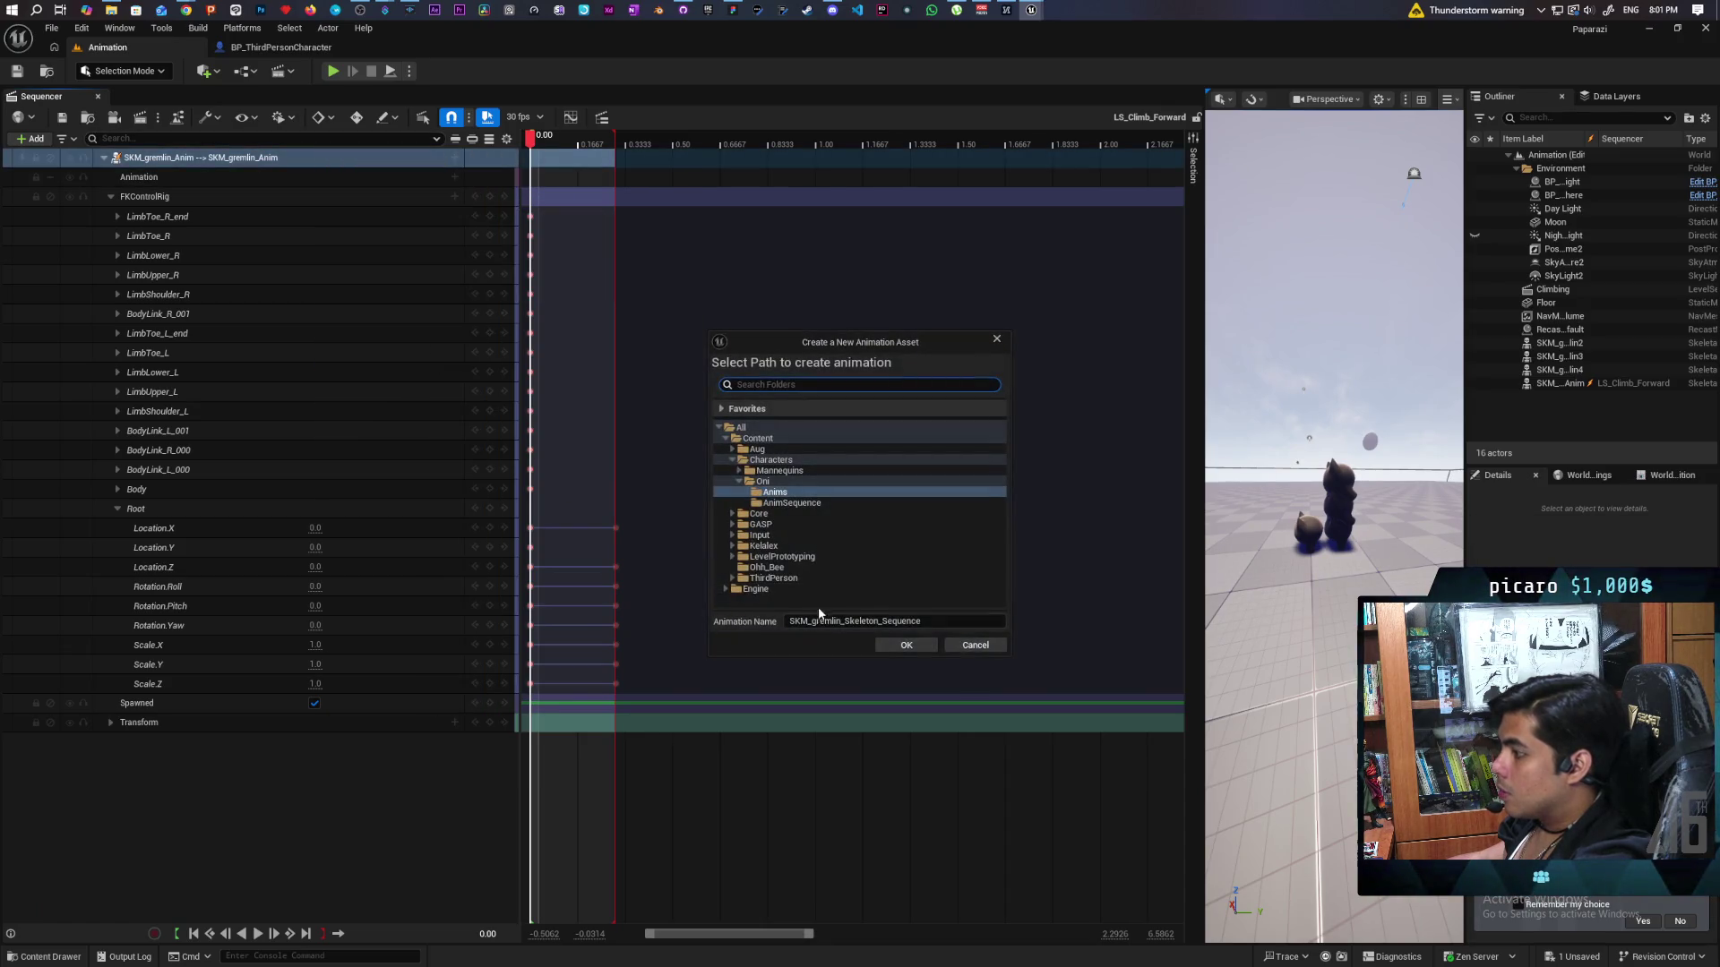
Name it SKM_gremlin_Skeleton_Climb_Forward, replace the existing animation and export.
click(913, 622)
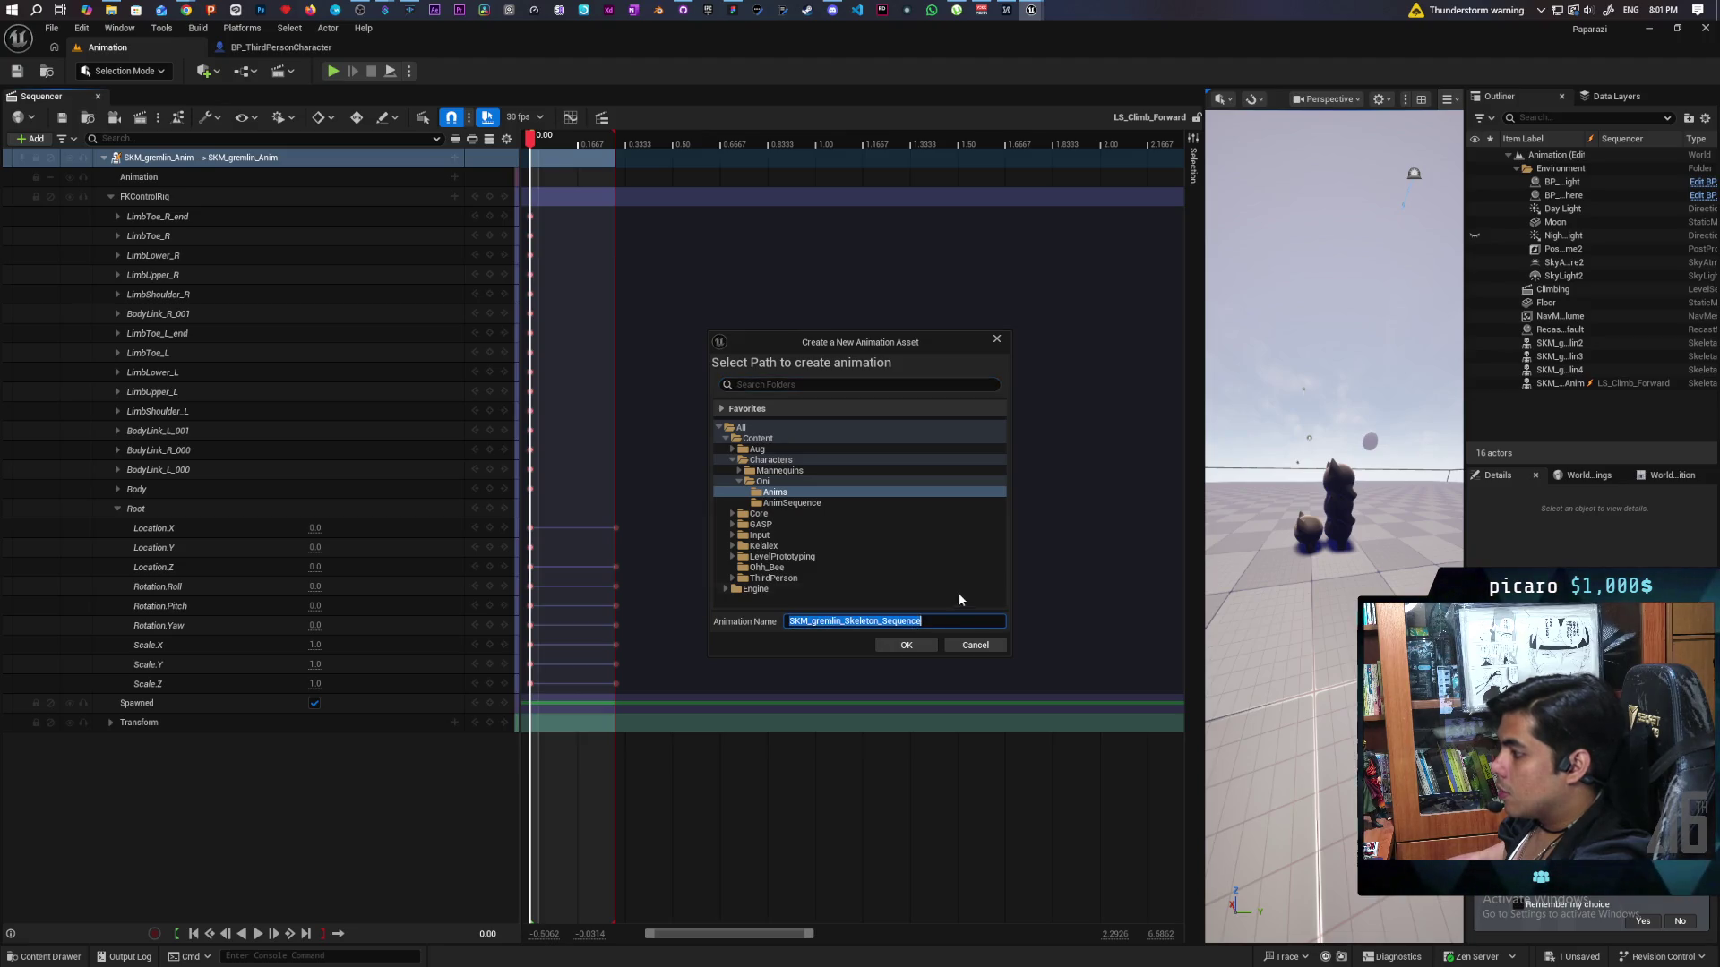
click(939, 619)
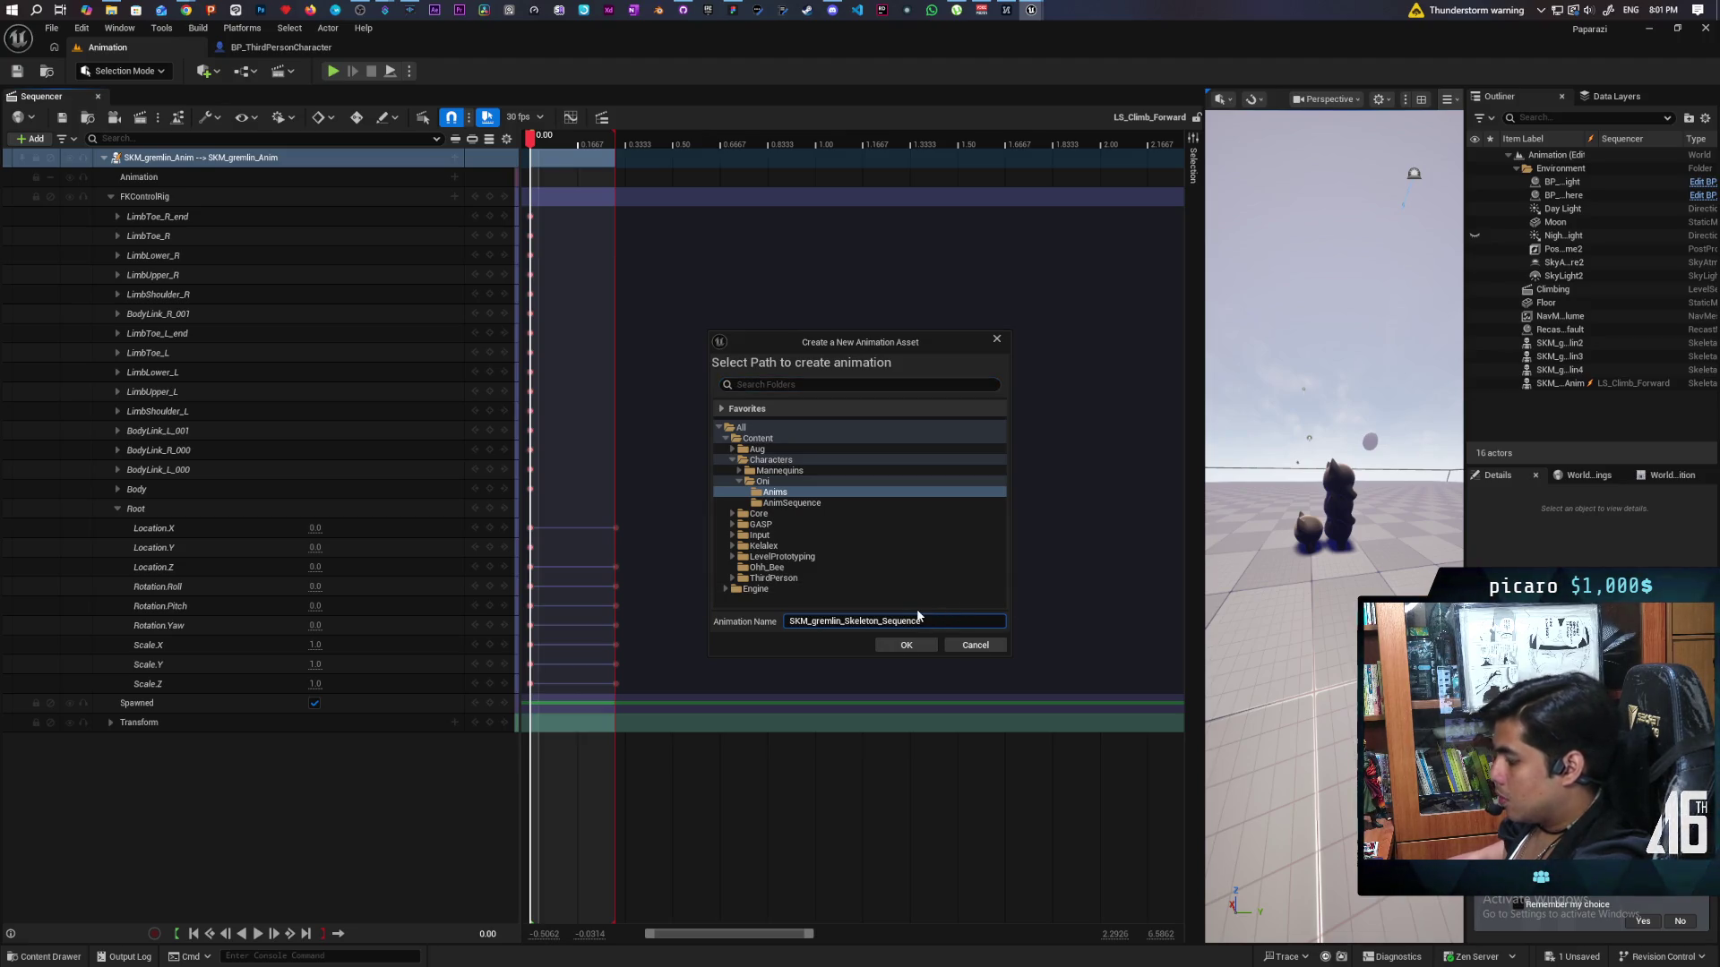
key(BackSpace)
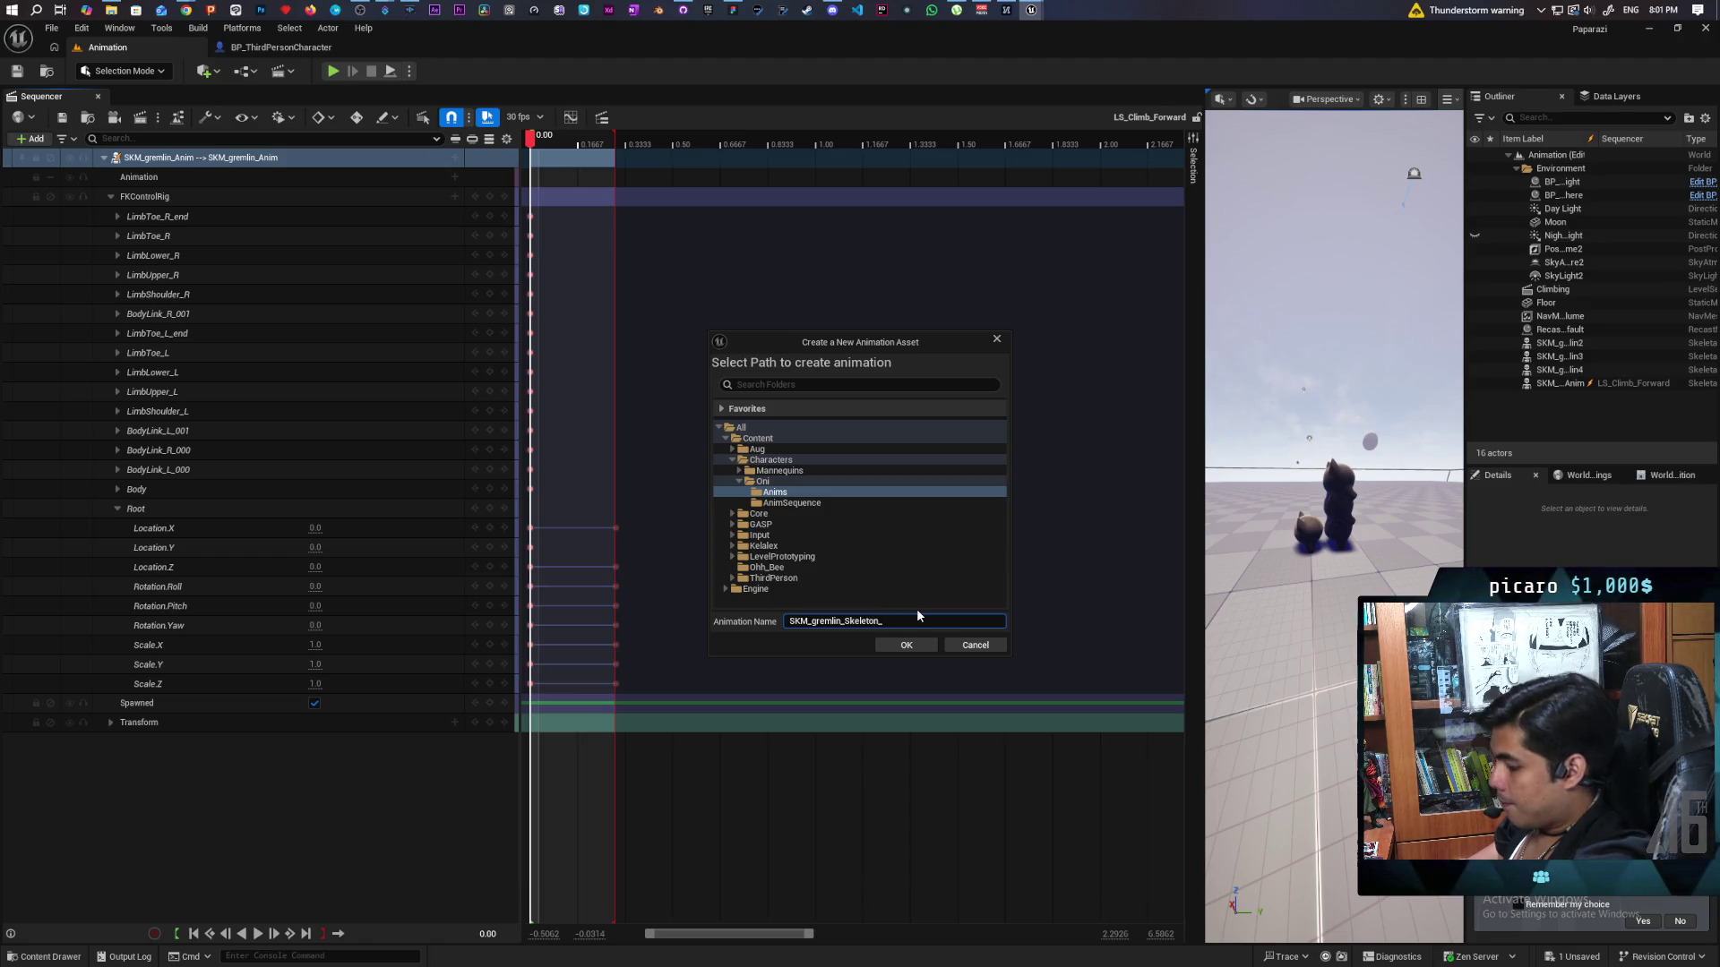
text(Climb_)
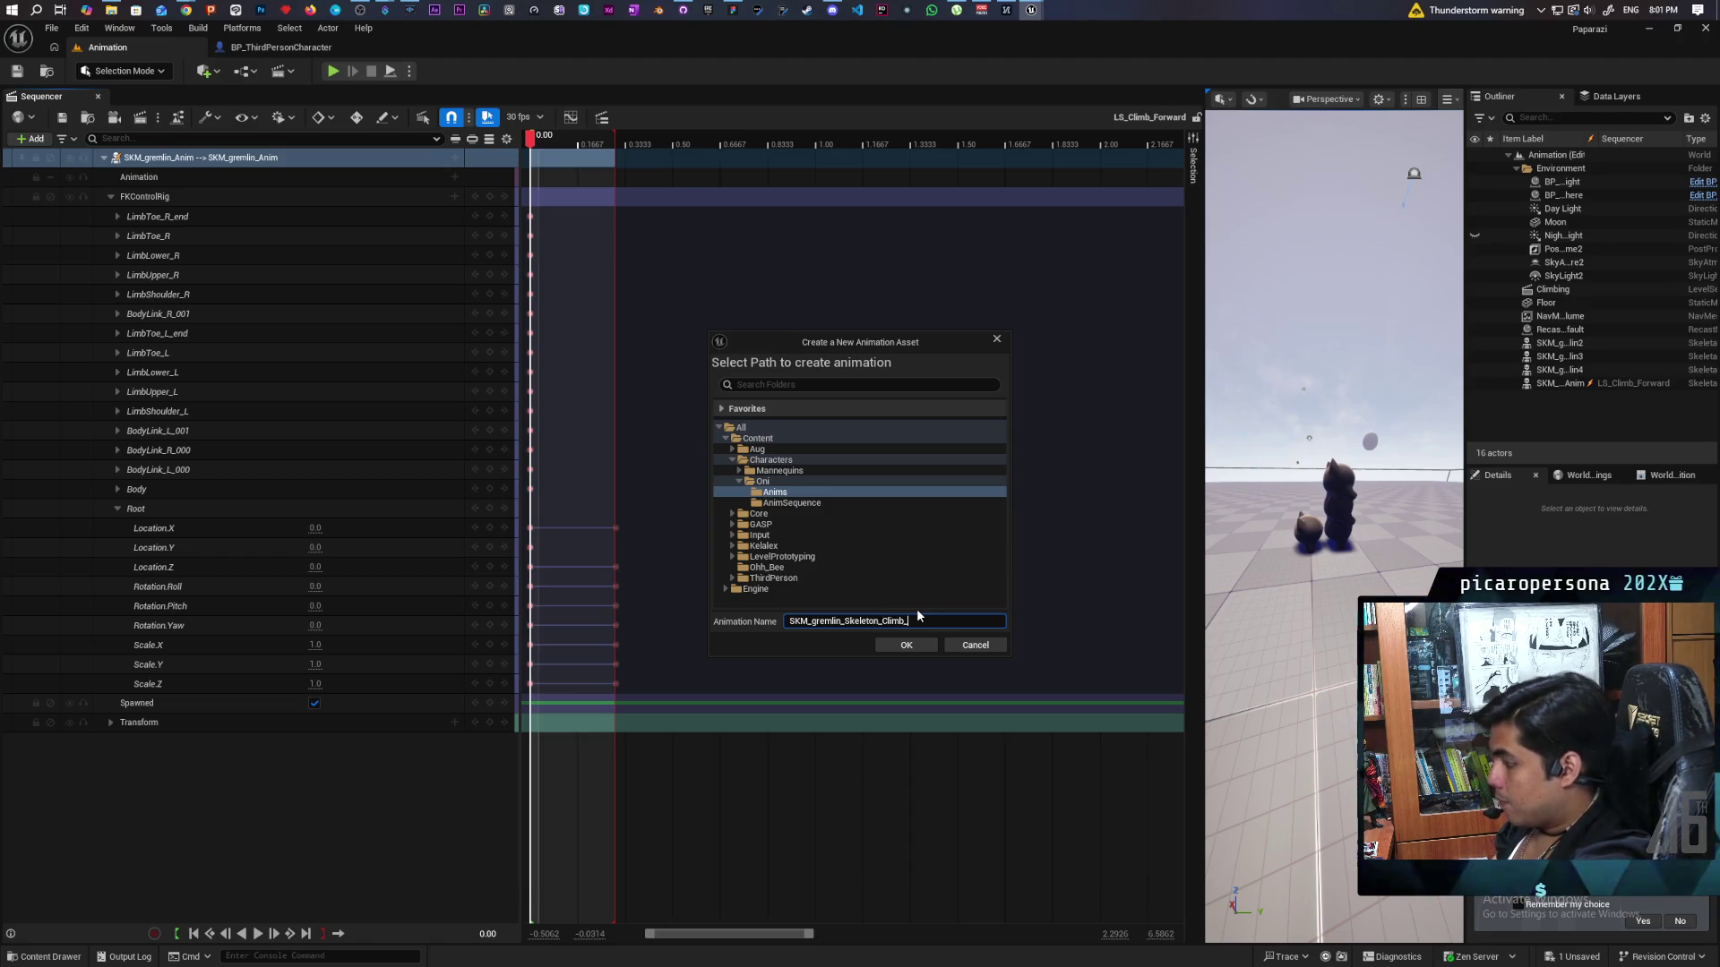
text(Forward)
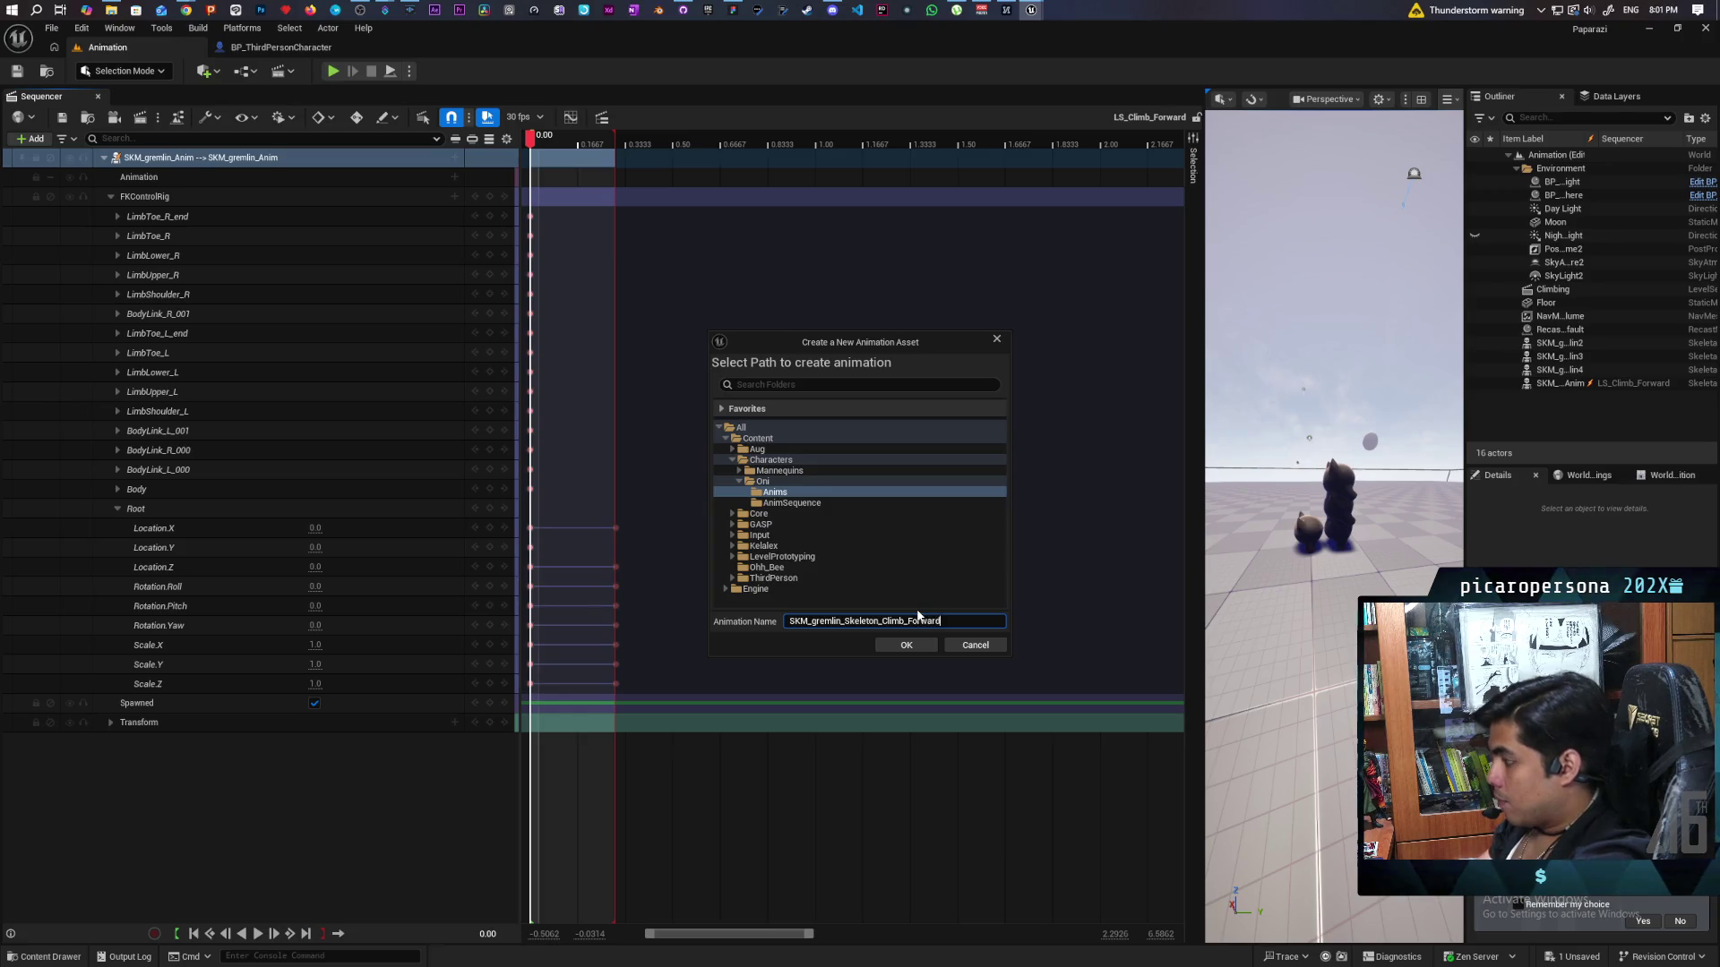
click(898, 644)
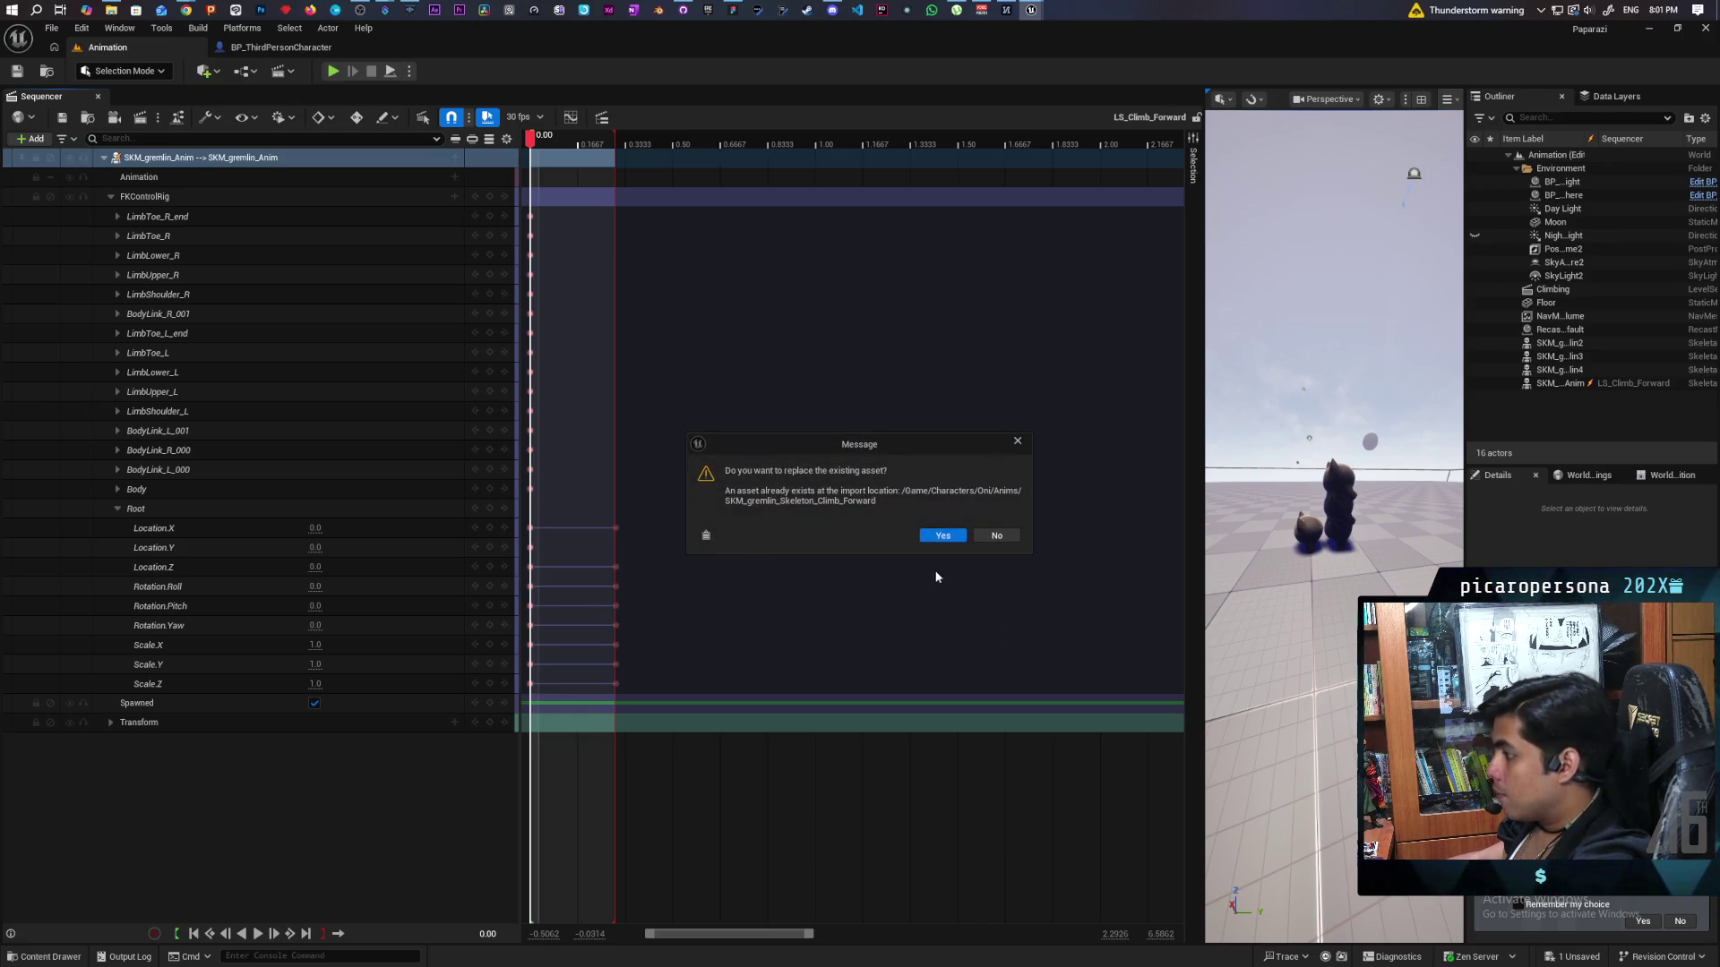
click(943, 537)
click(949, 646)
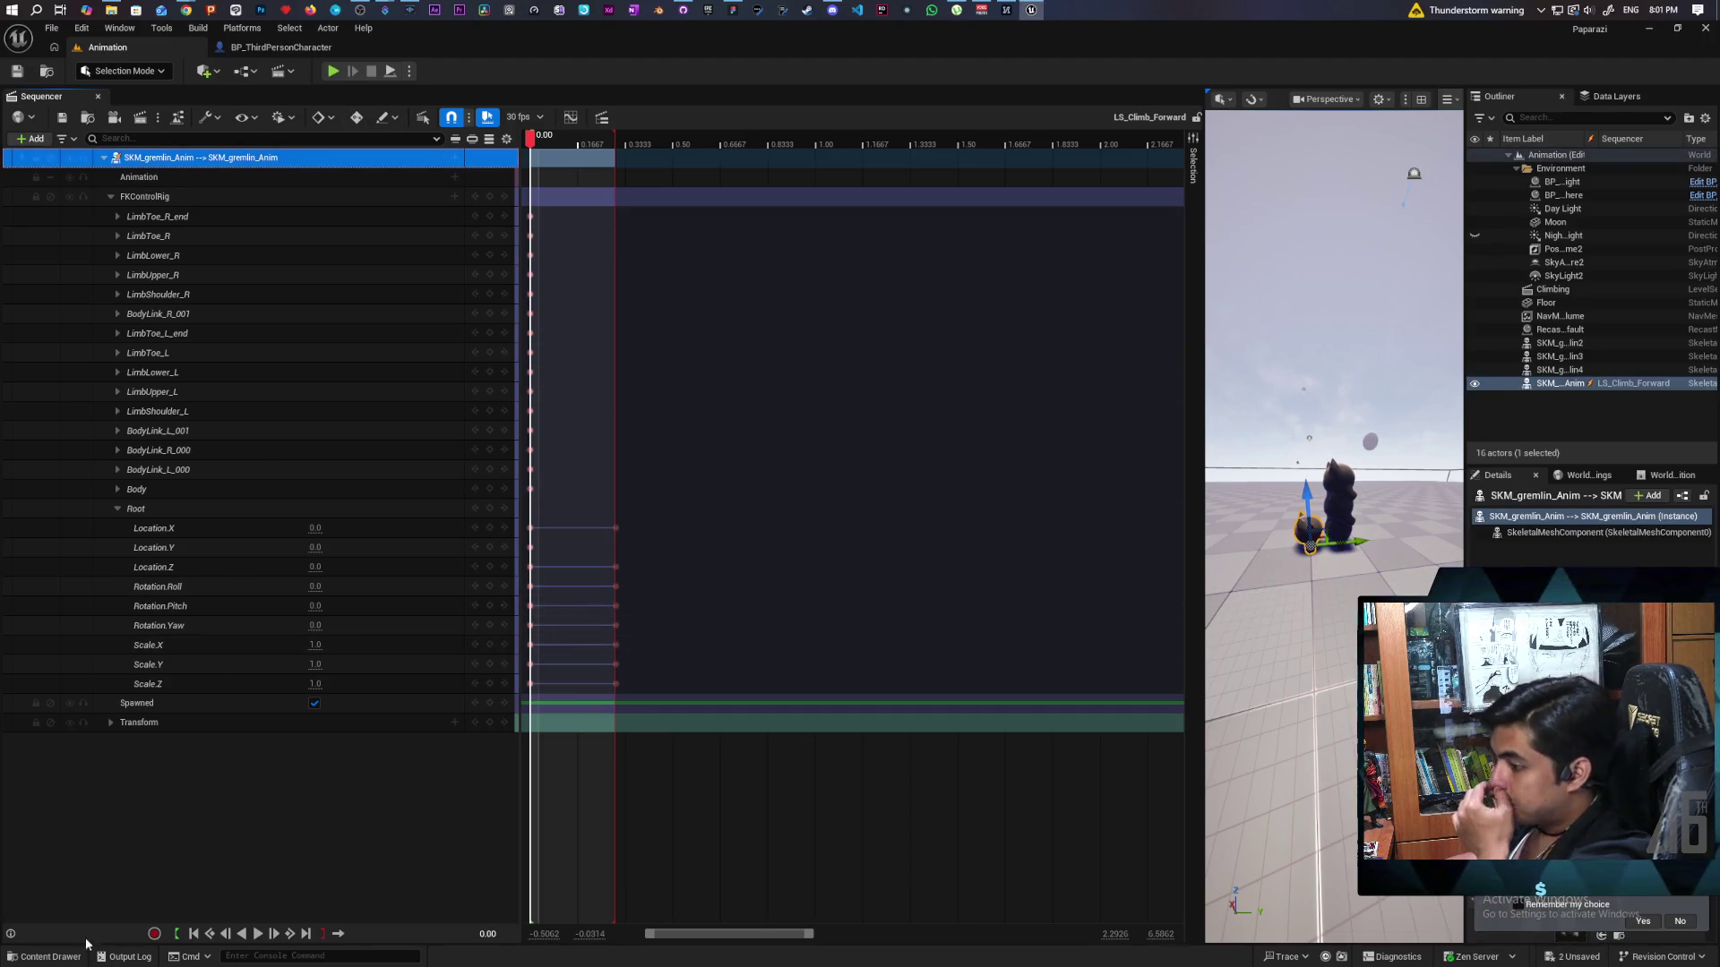
Go to Oni/Anims in the Content Drawer and save all assets.
key(ctrl+space)
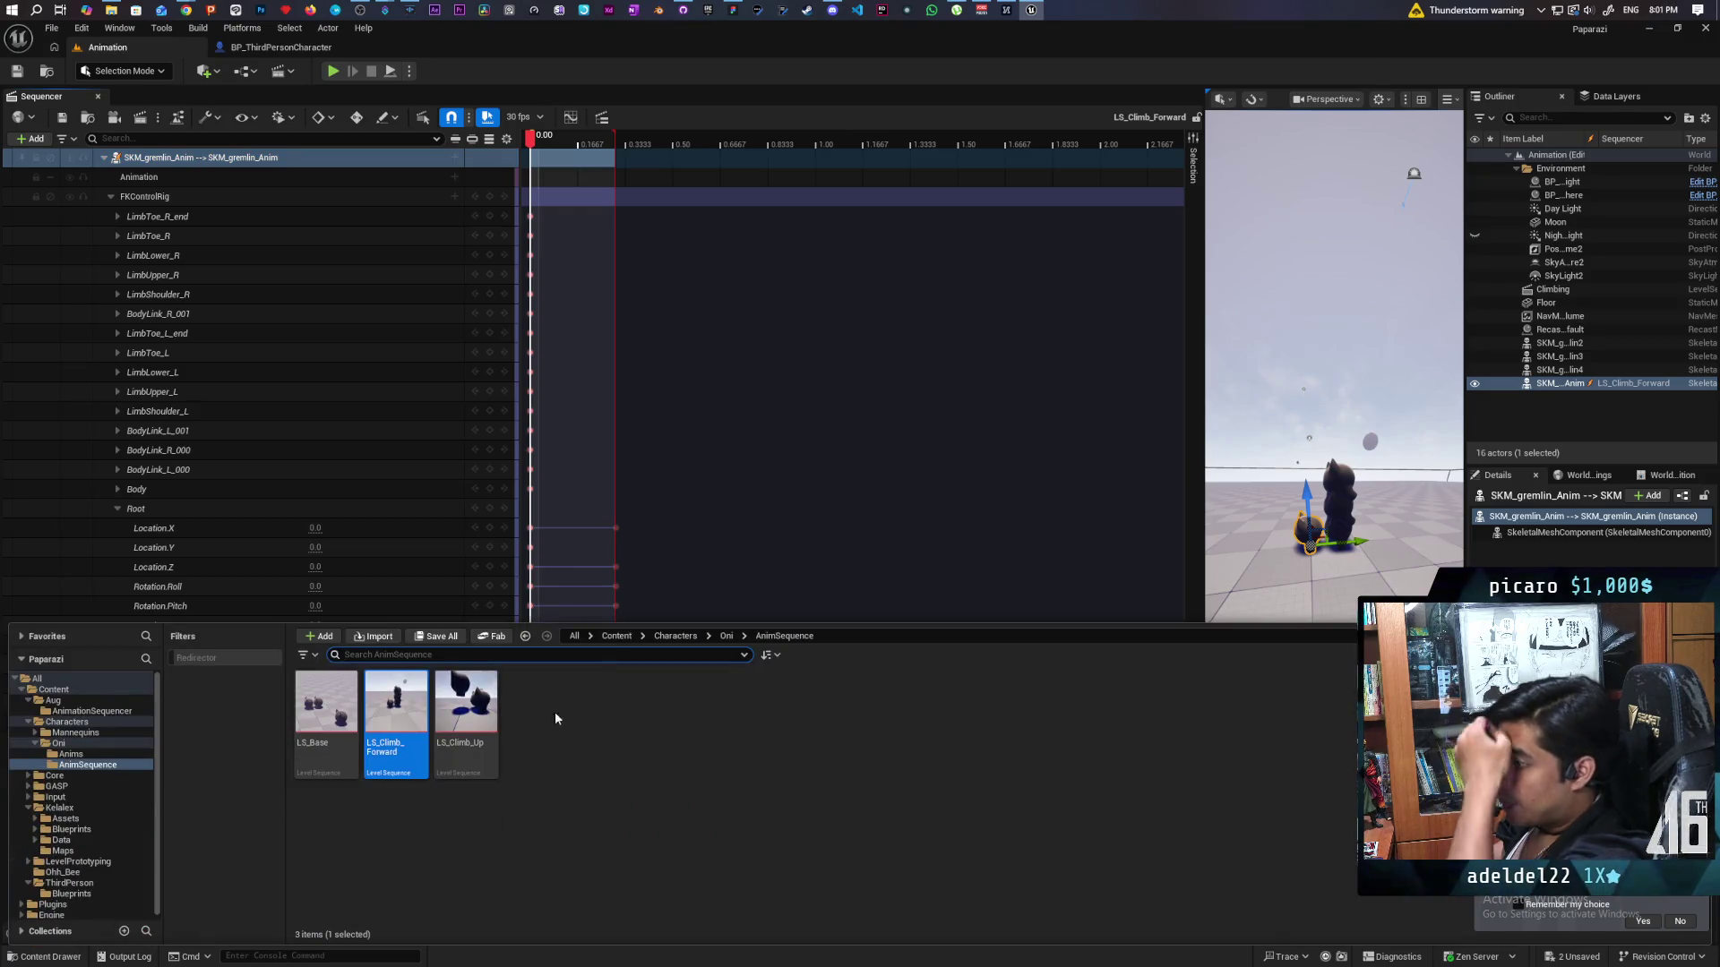
click(726, 636)
double_click(325, 701)
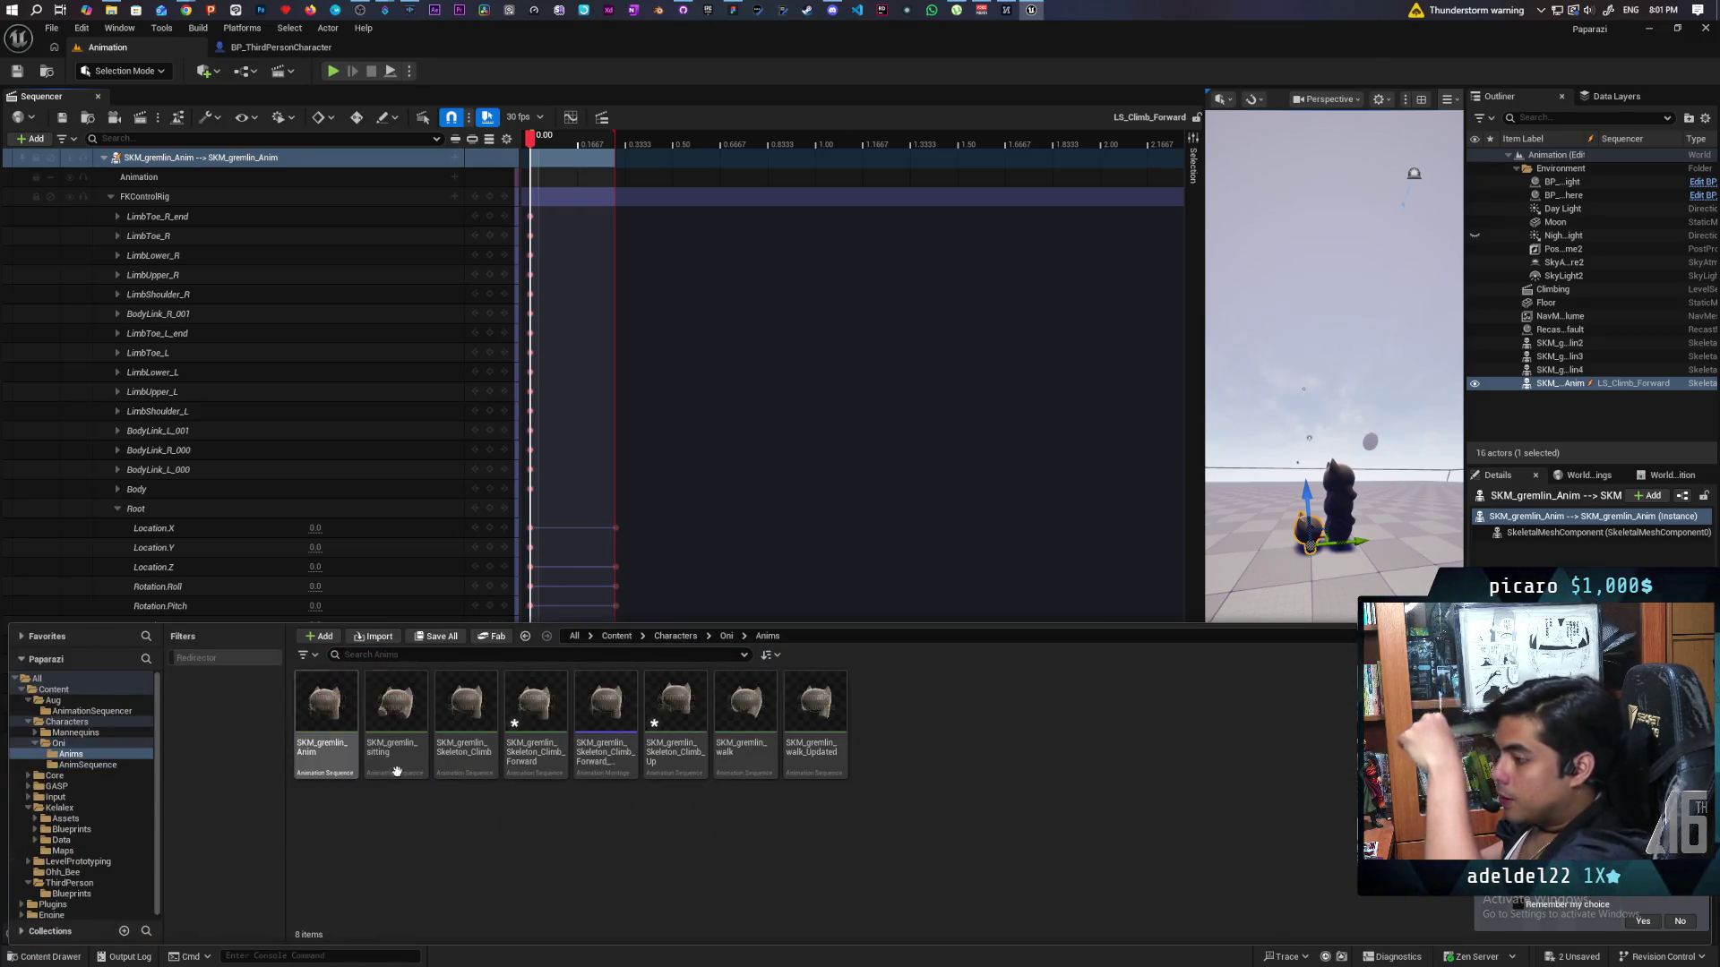
key(ctrl+shift+s)
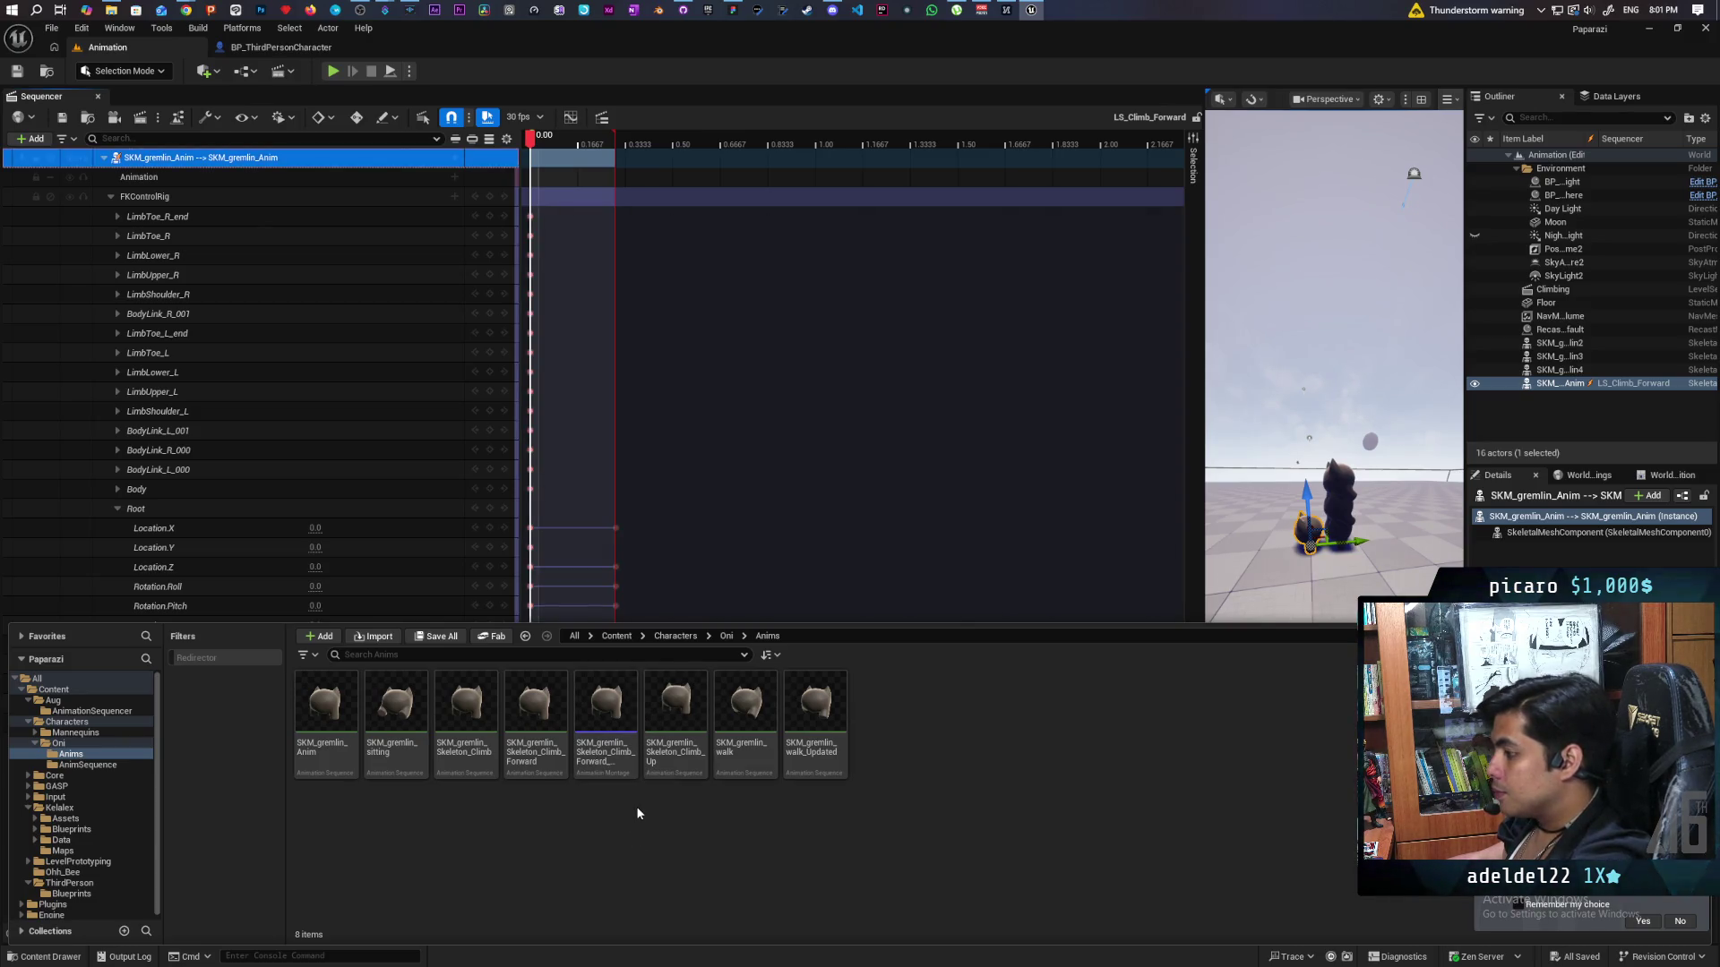
Force delete the old Climb_Forward montage and the unused SKM_gremlin_Skeleton_Climb animation.
click(608, 778)
key(Delete)
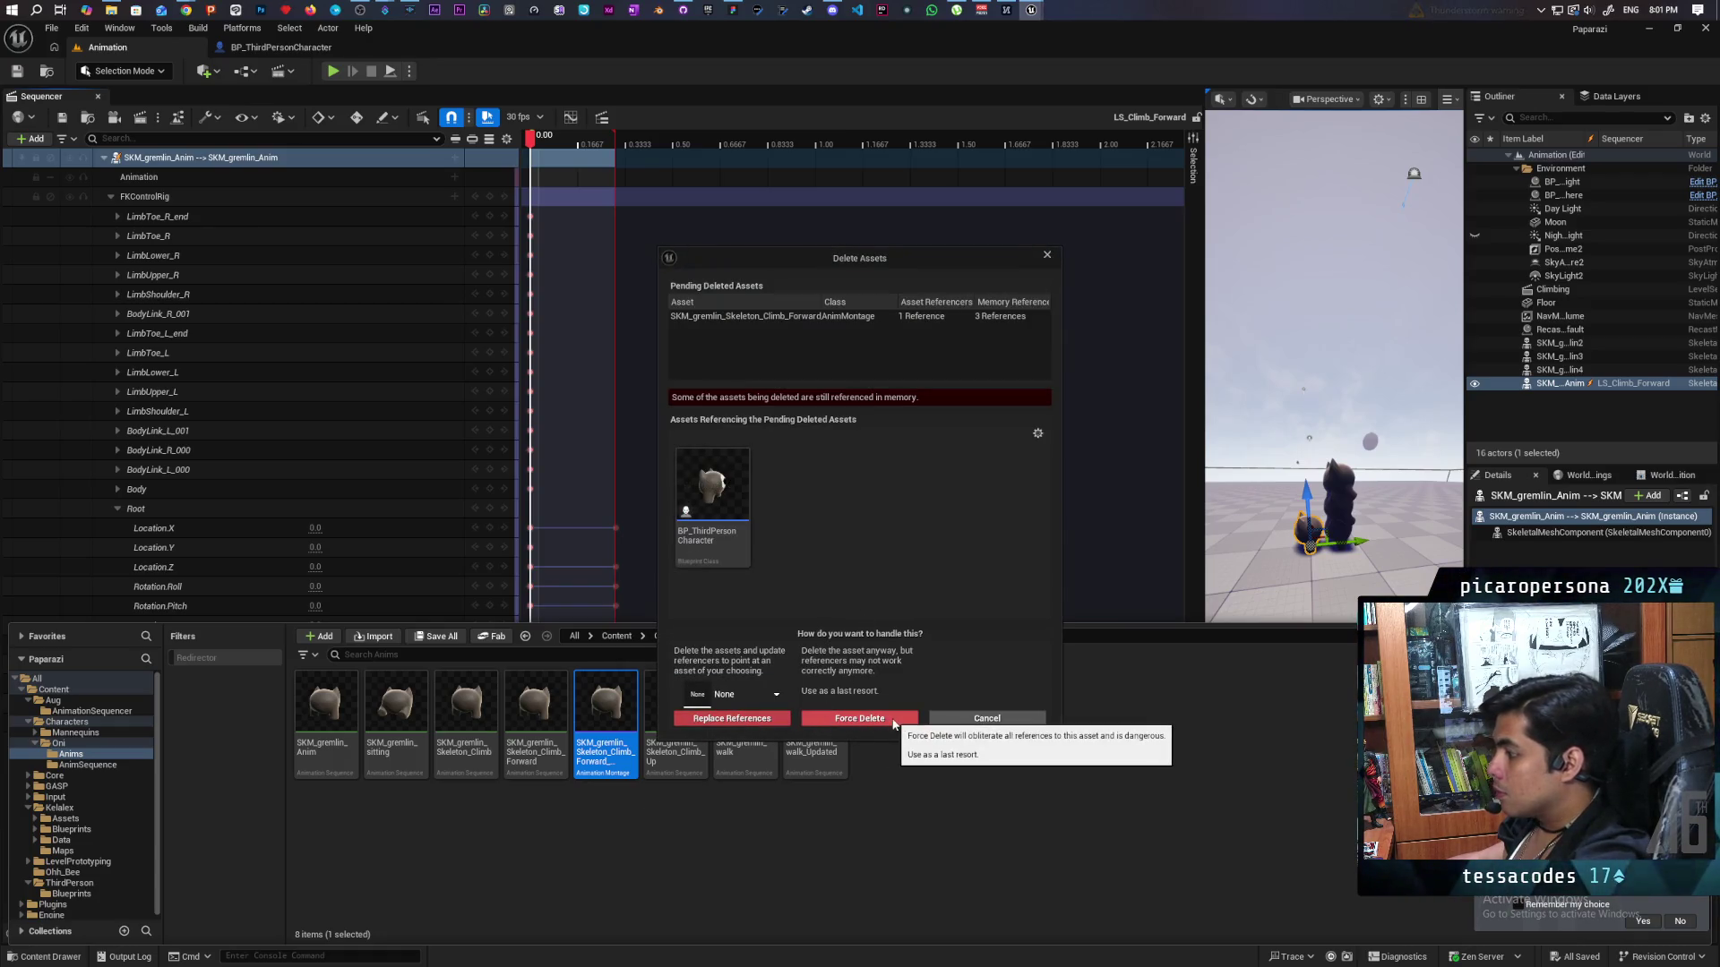
click(820, 719)
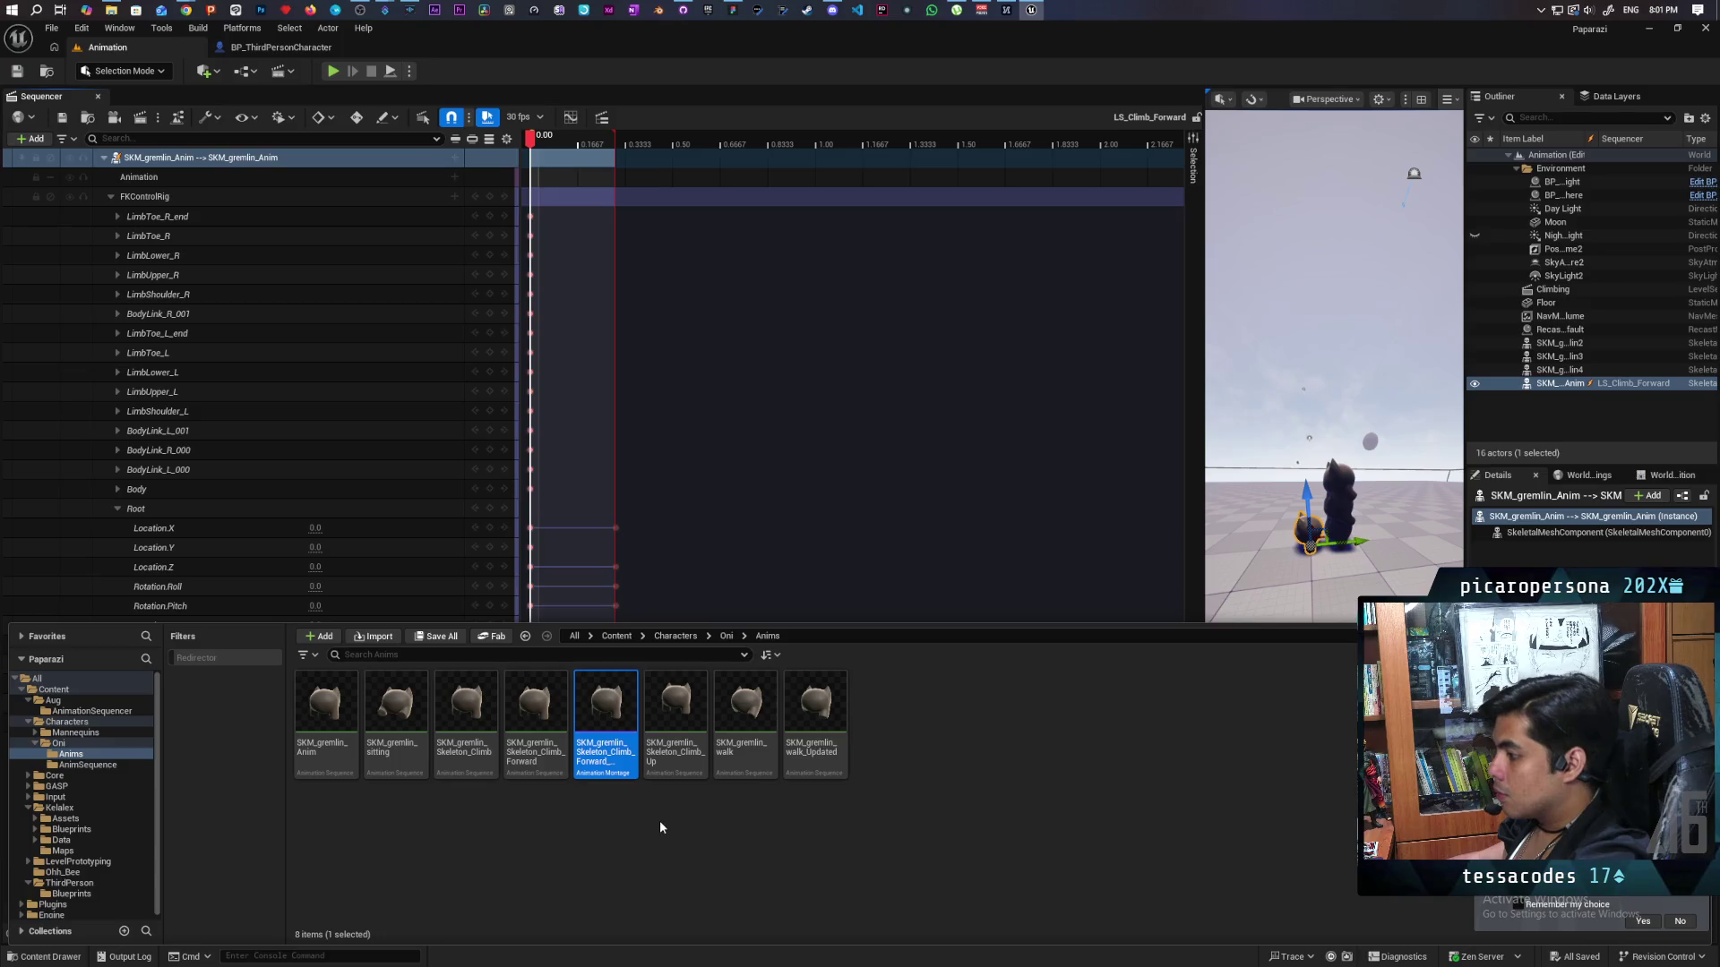
key(ctrl+space)
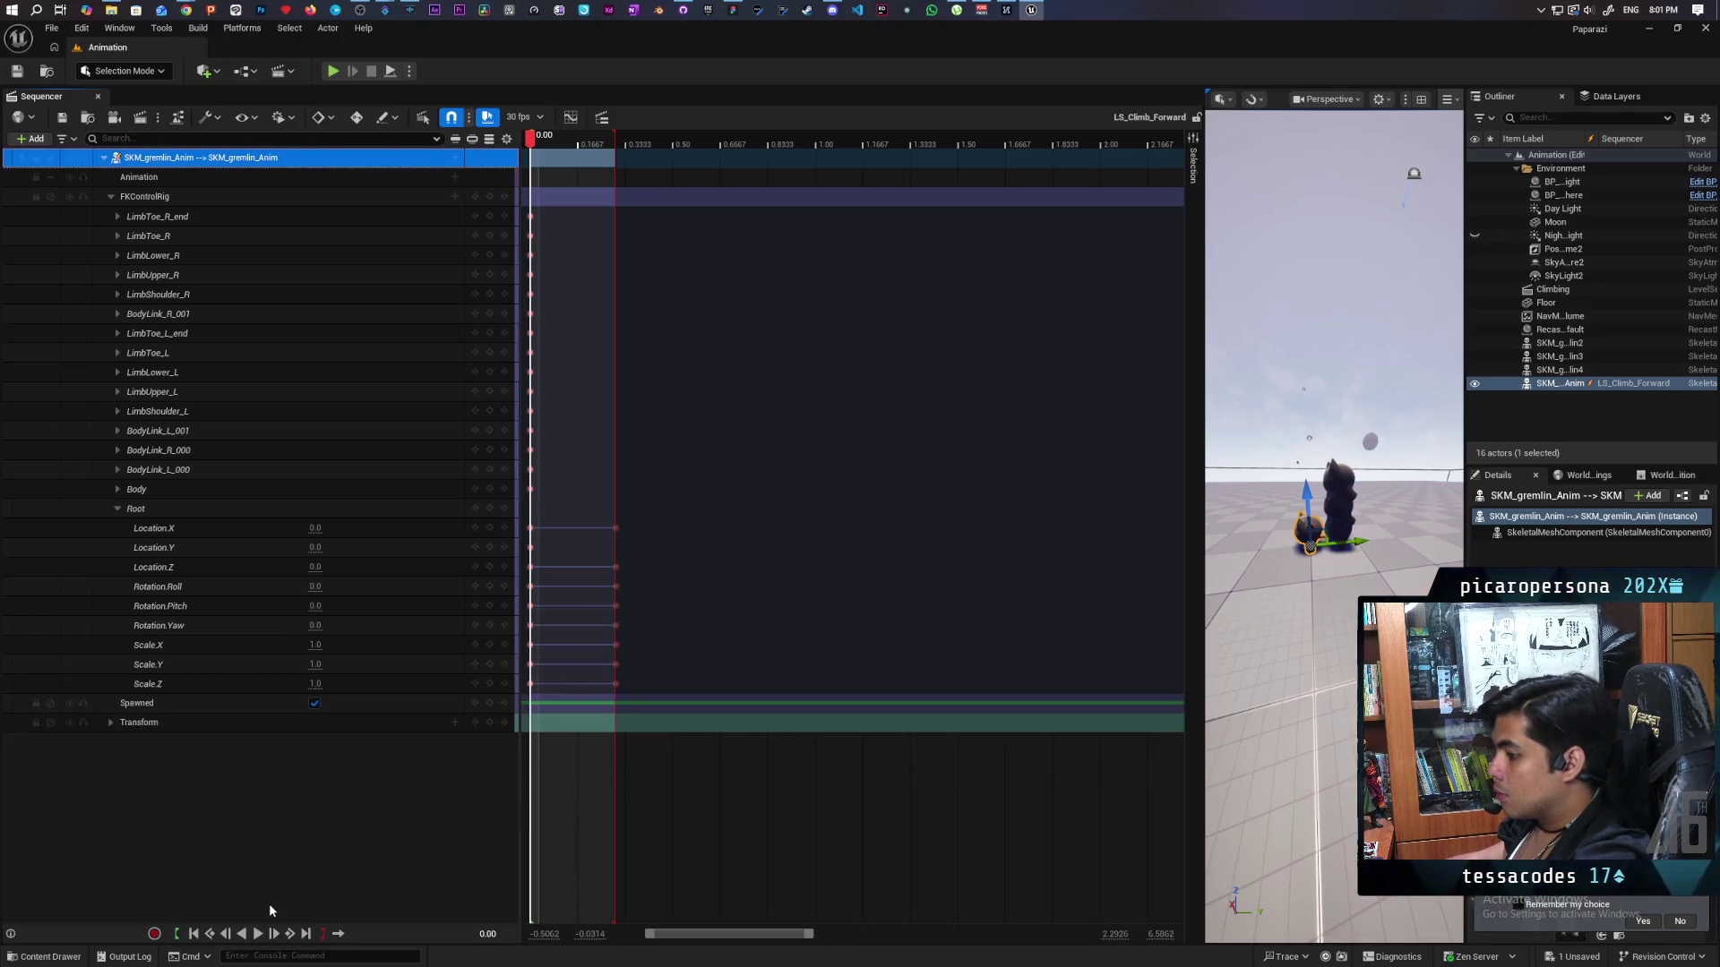
click(51, 956)
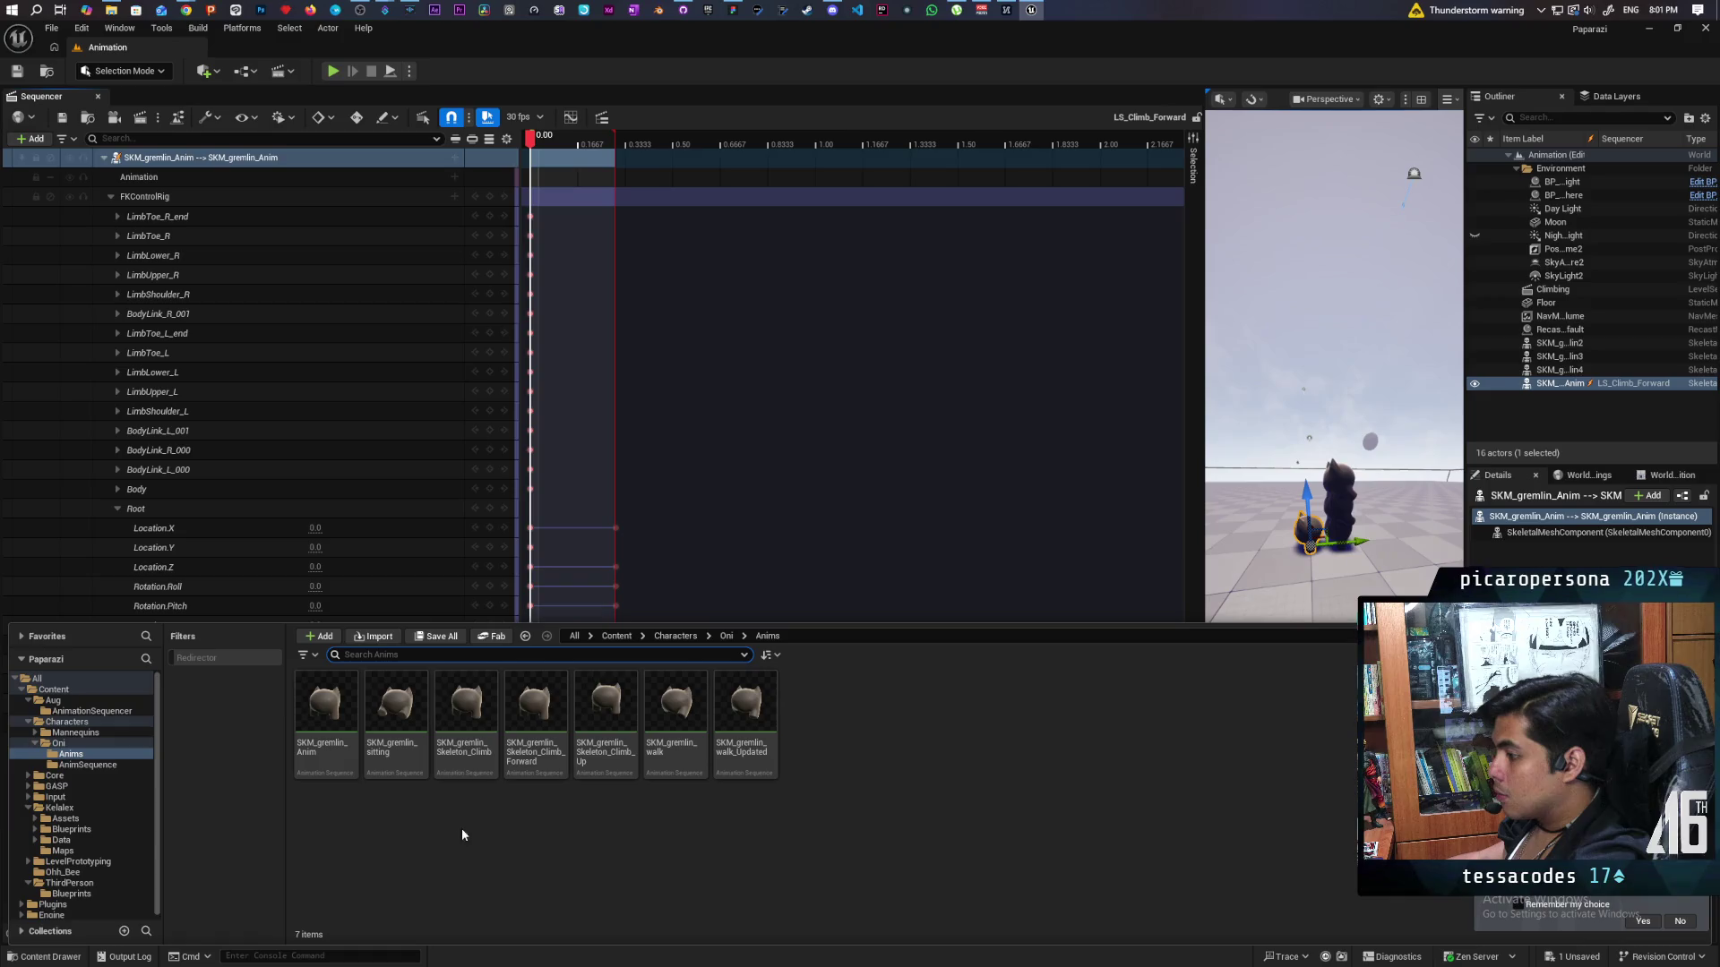
click(464, 717)
key(Delete)
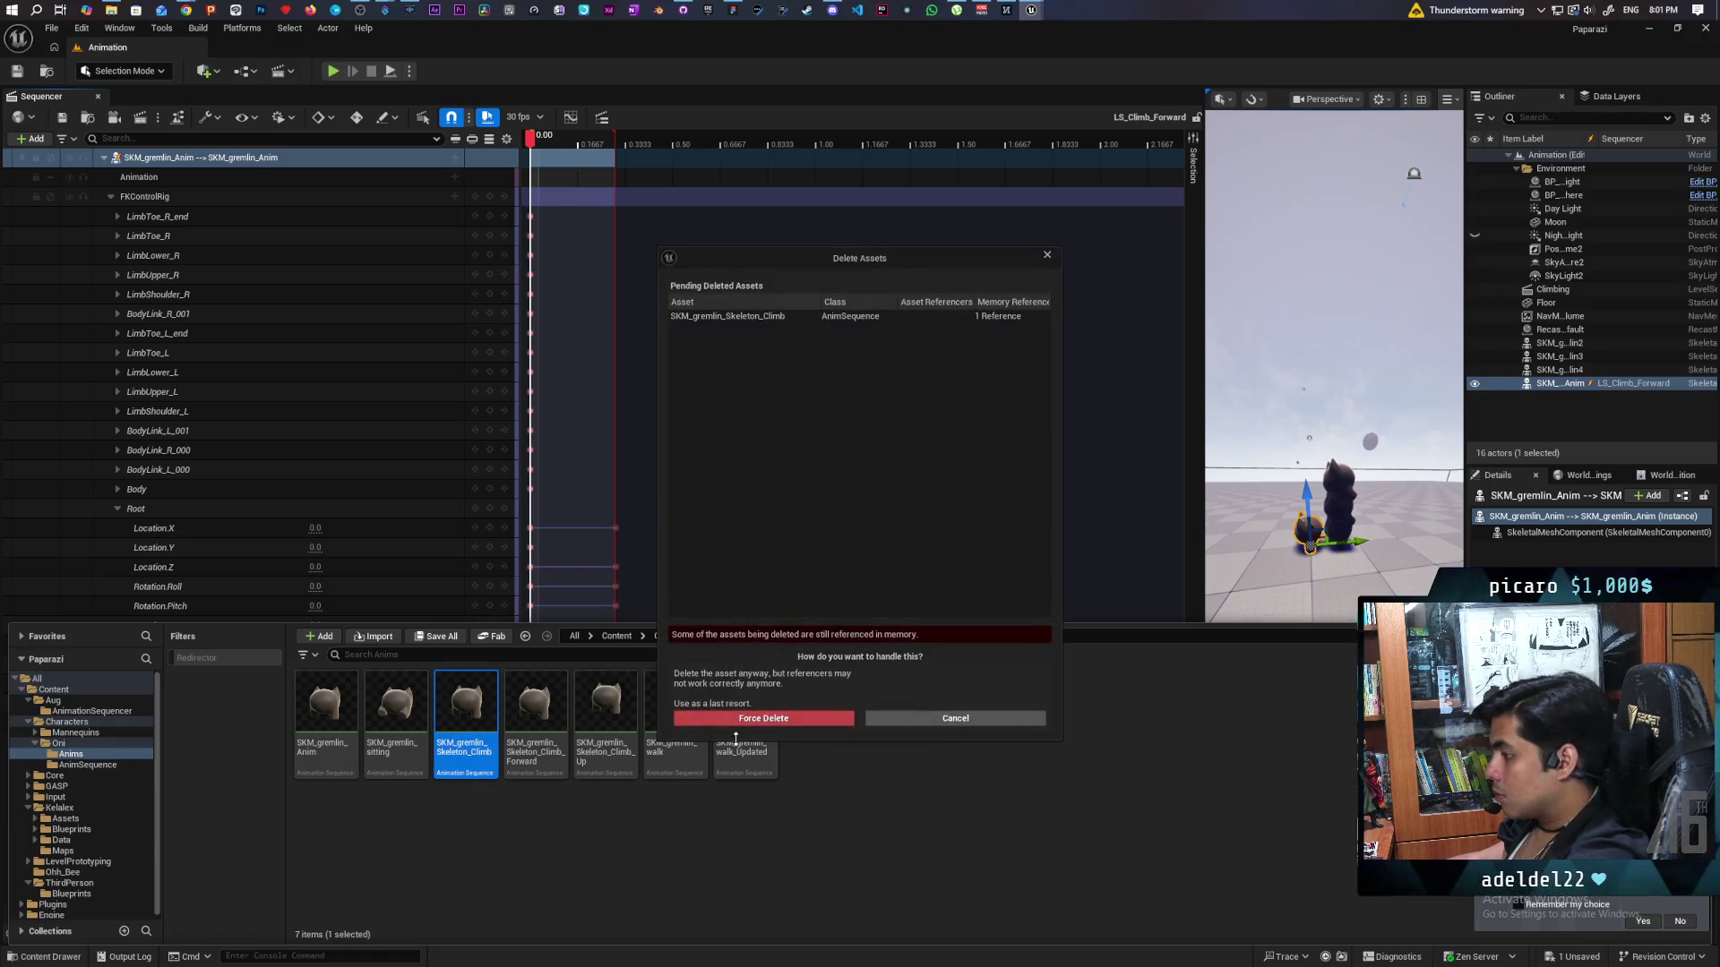
click(768, 716)
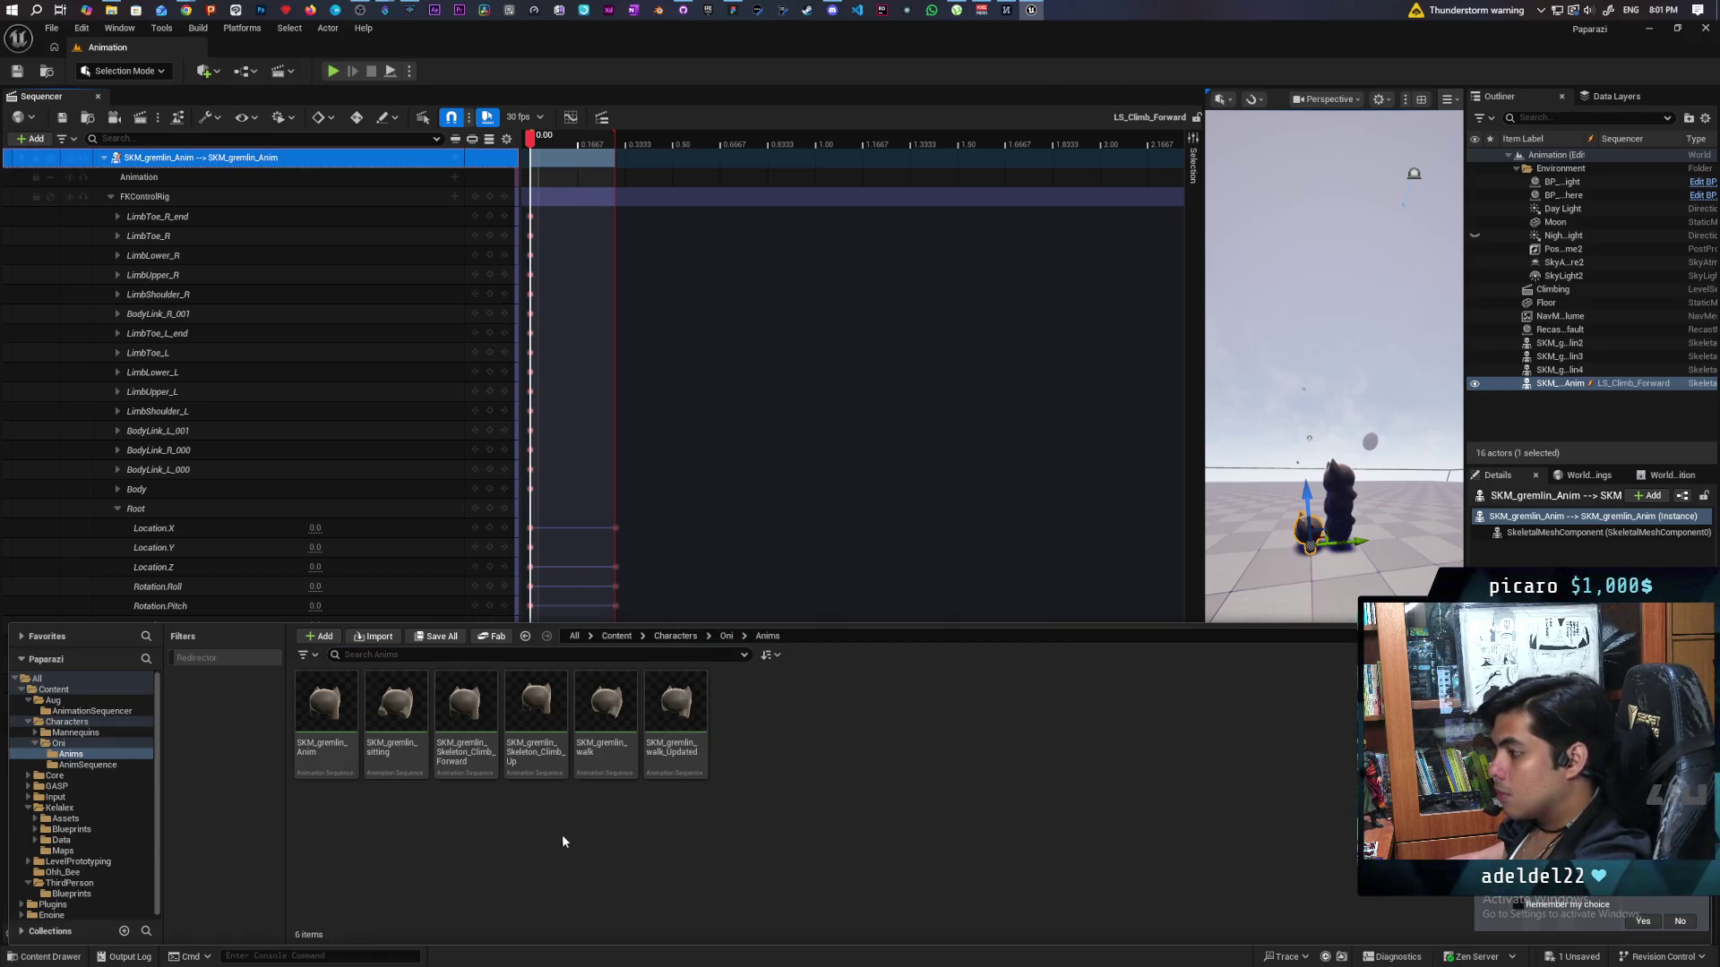
click(526, 753)
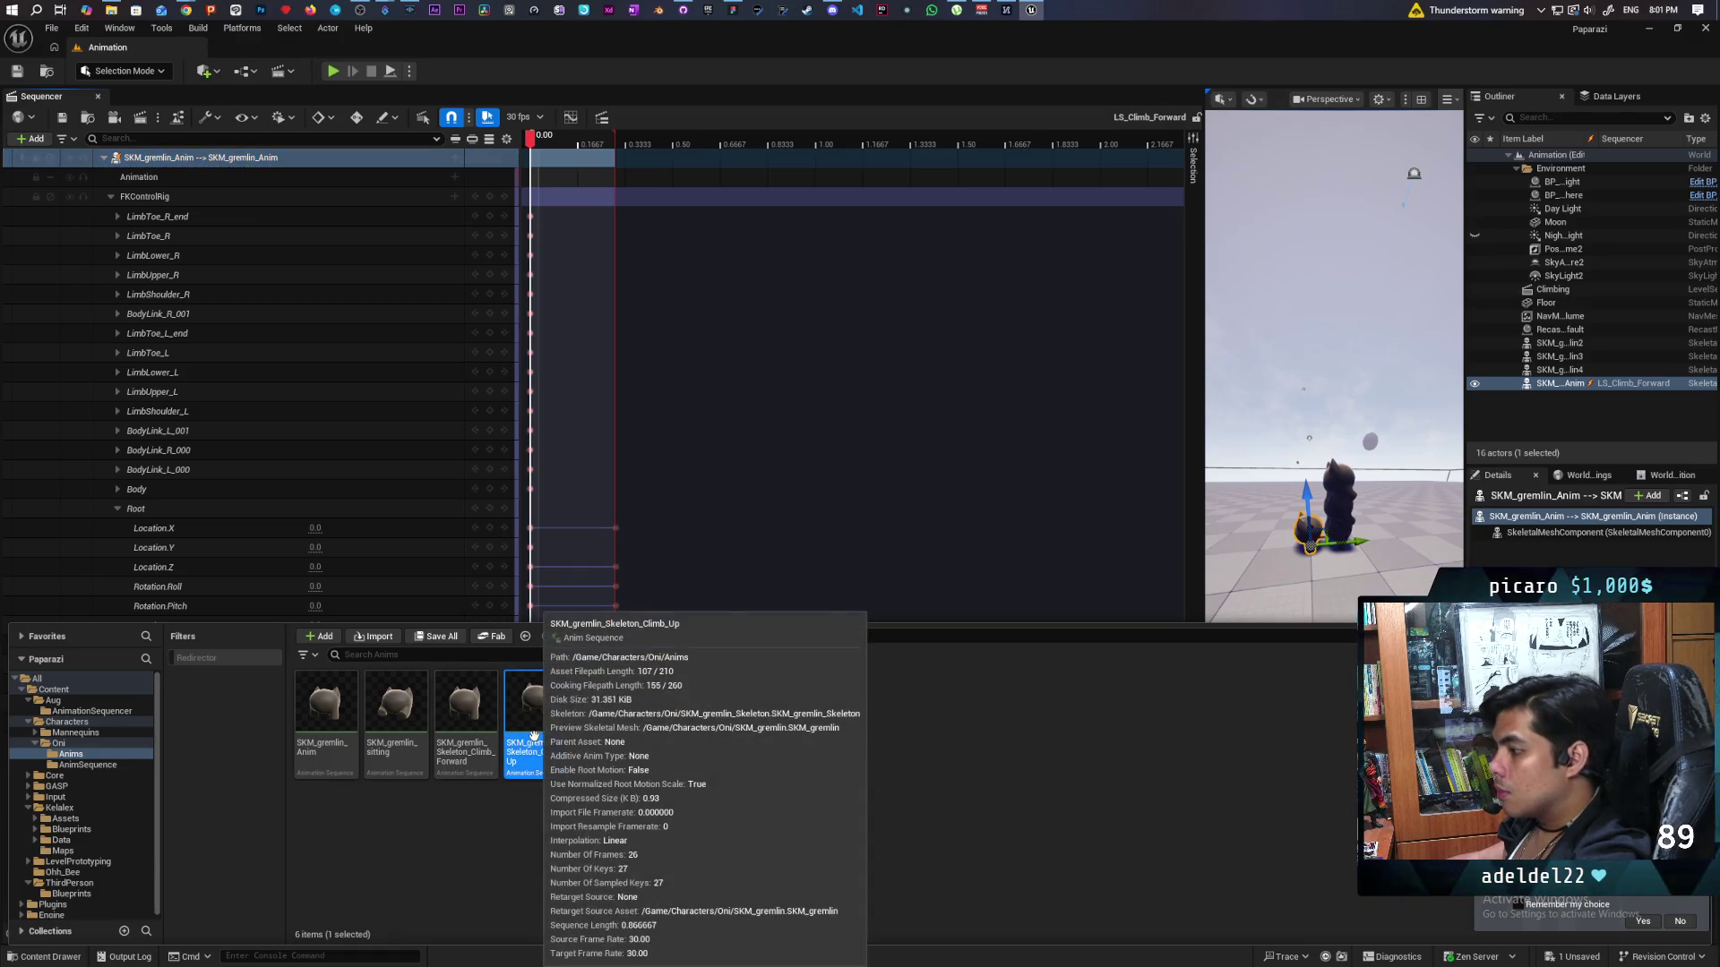
Create SKM_gremlin_Skeleton_Climb_Up_Montage from the Climb_Up animation.
right_click(527, 752)
mouse_move(654, 239)
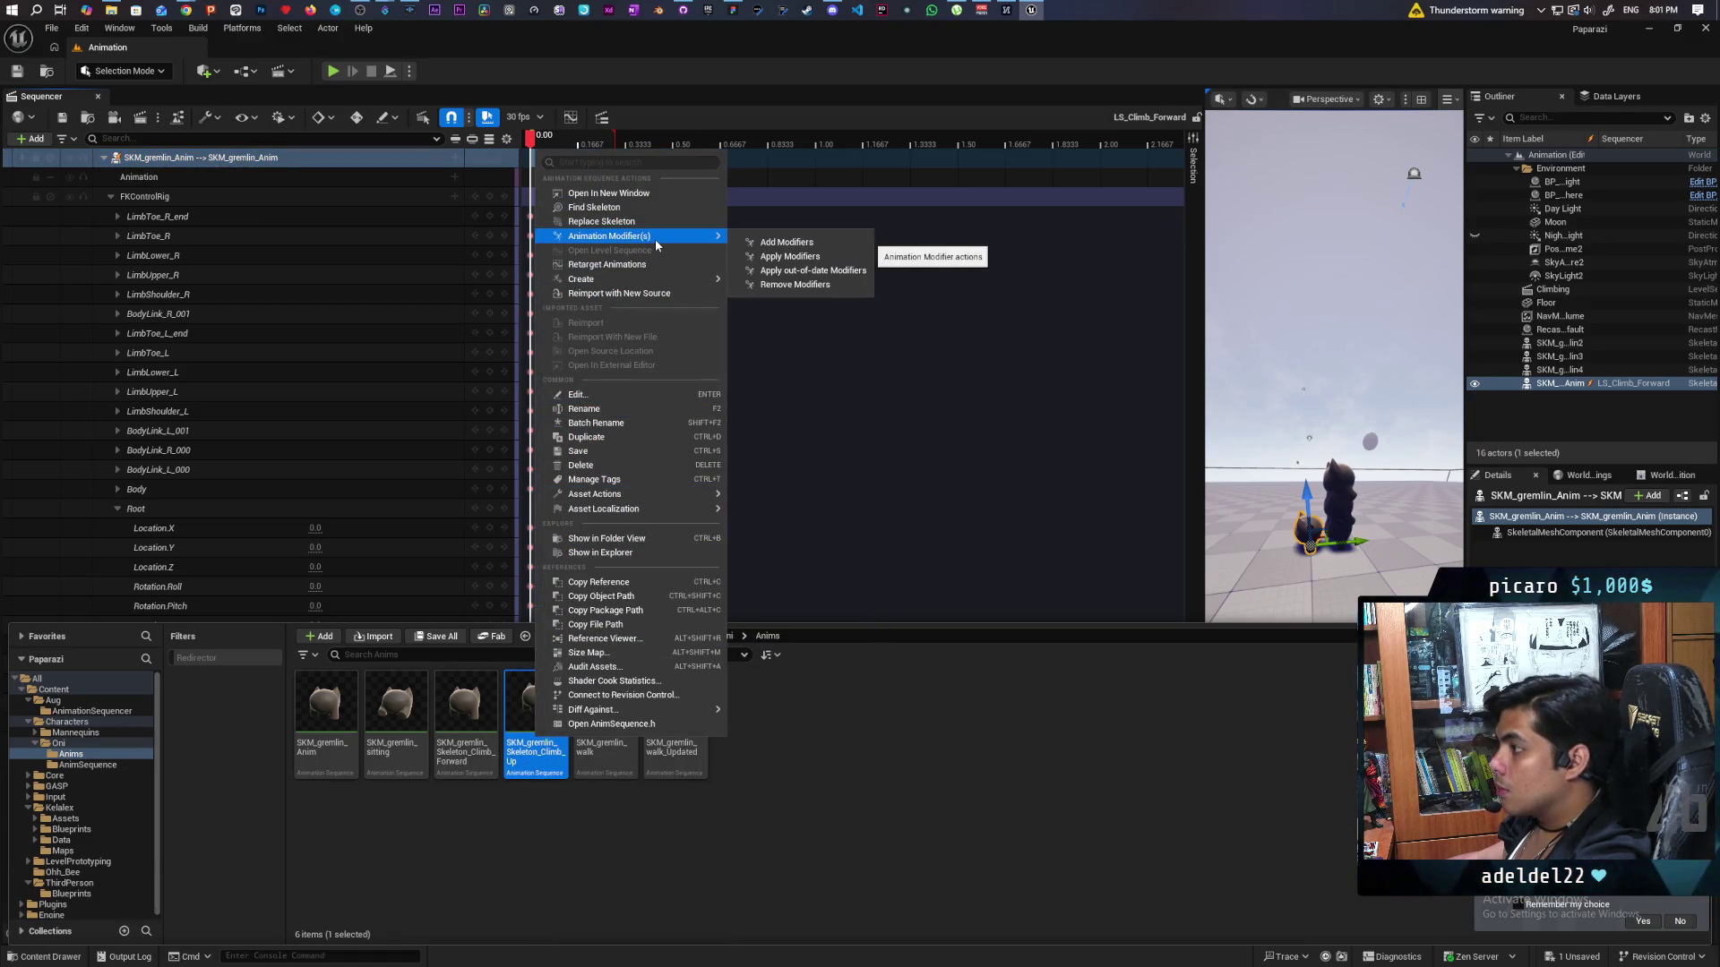
mouse_move(655, 284)
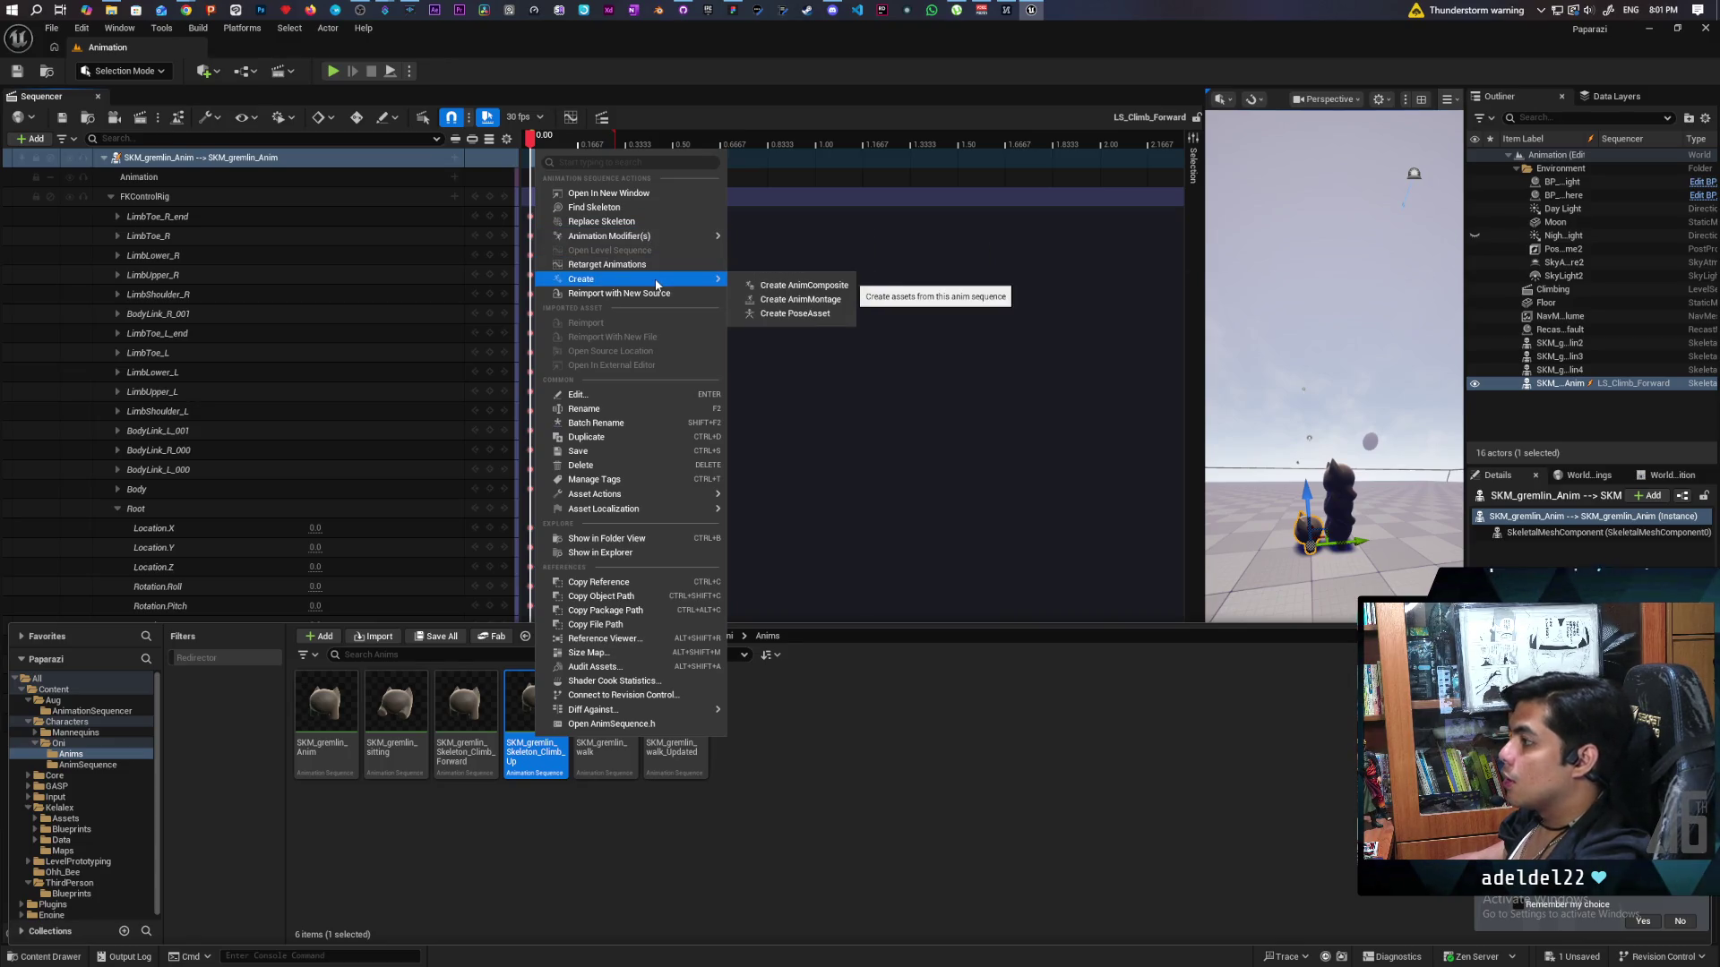
click(788, 294)
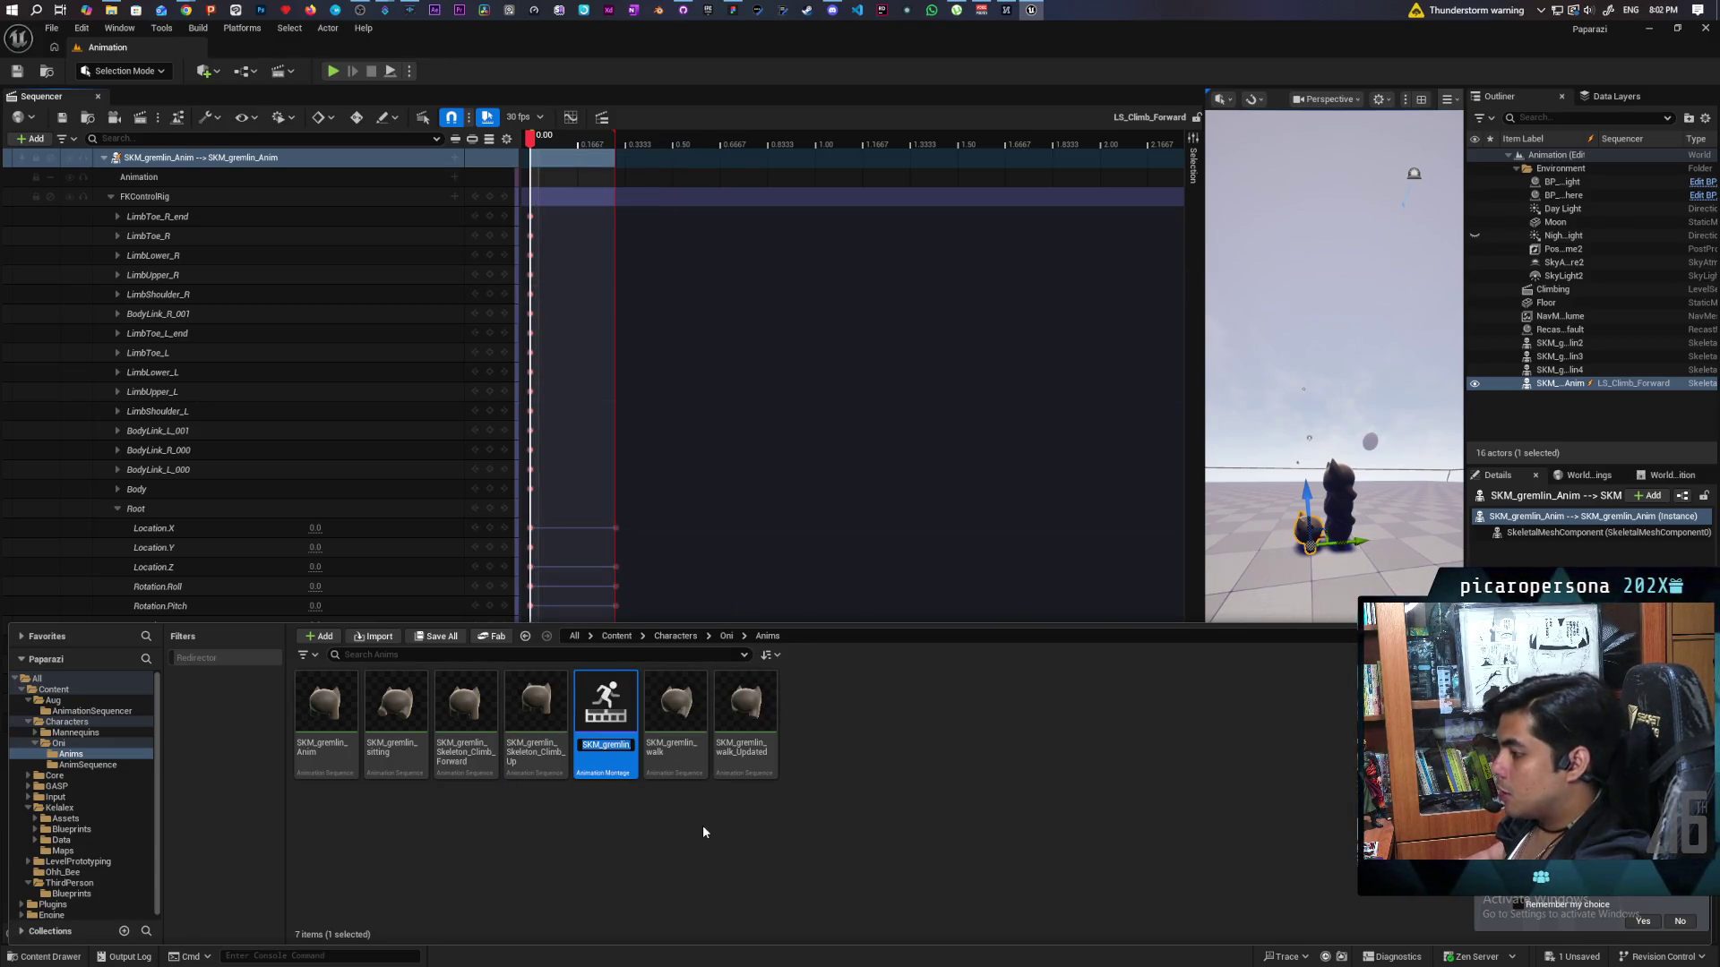
key(End)
key(Return)
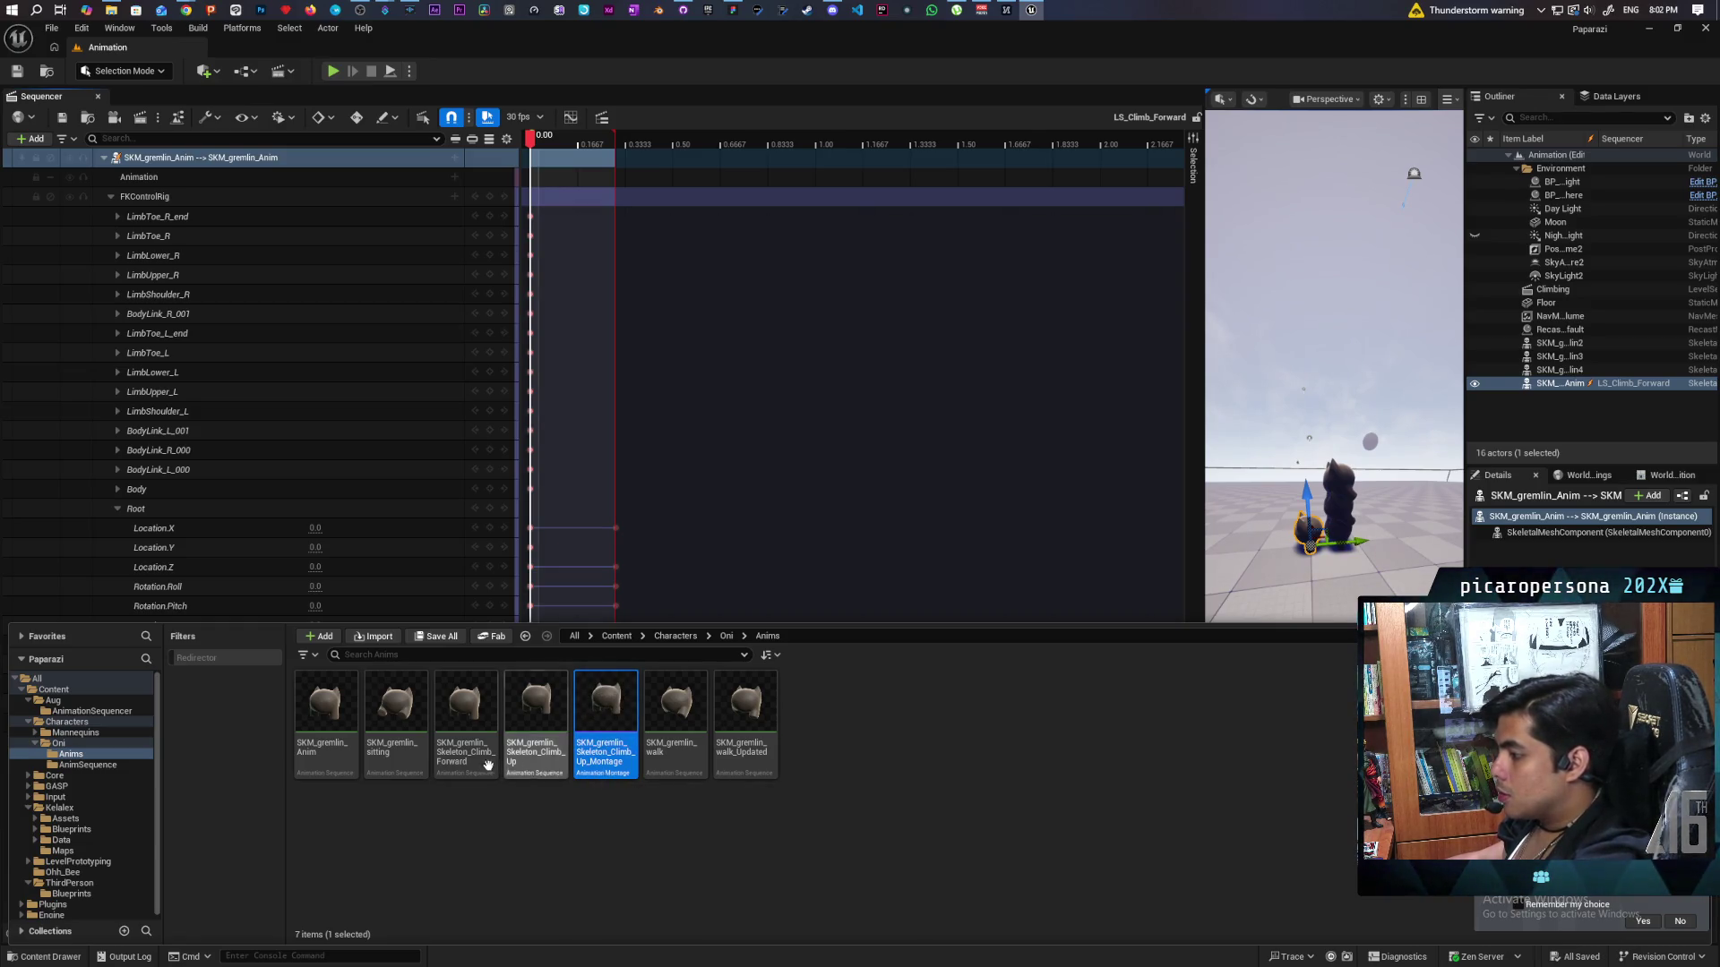
Create SKM_gremlin_Skeleton_Climb_Forward_Montage from the Climb_Forward animation.
right_click(480, 716)
mouse_move(600, 303)
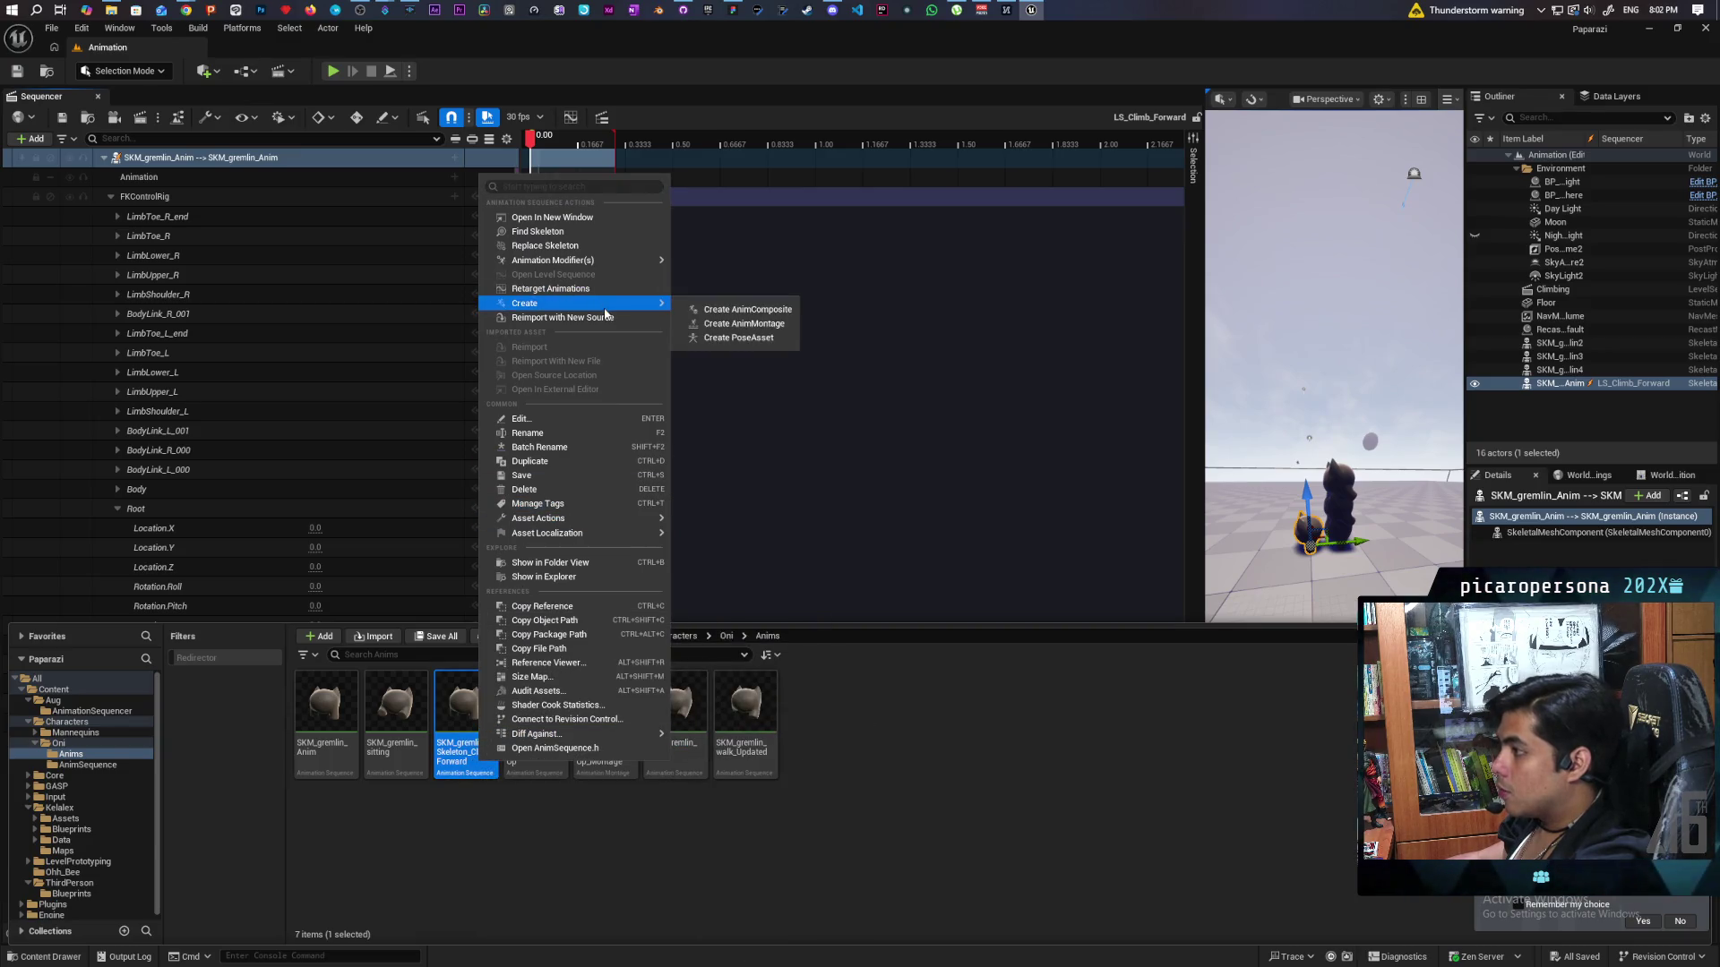
click(766, 327)
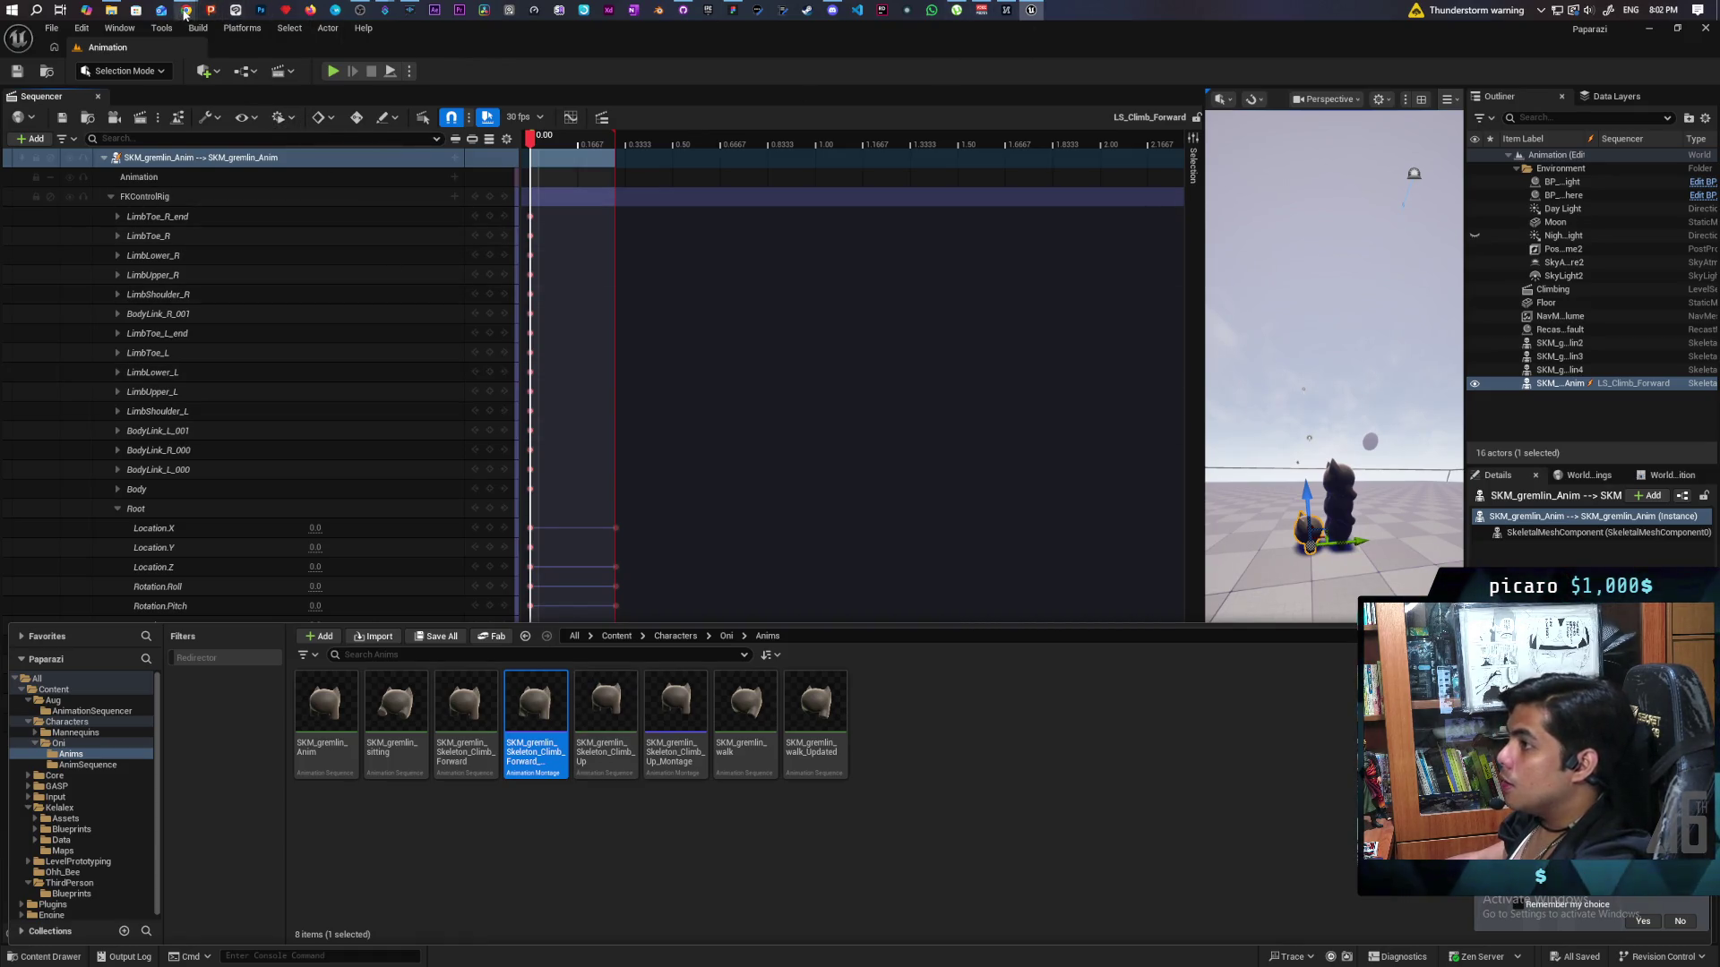
mouse_move(186, 9)
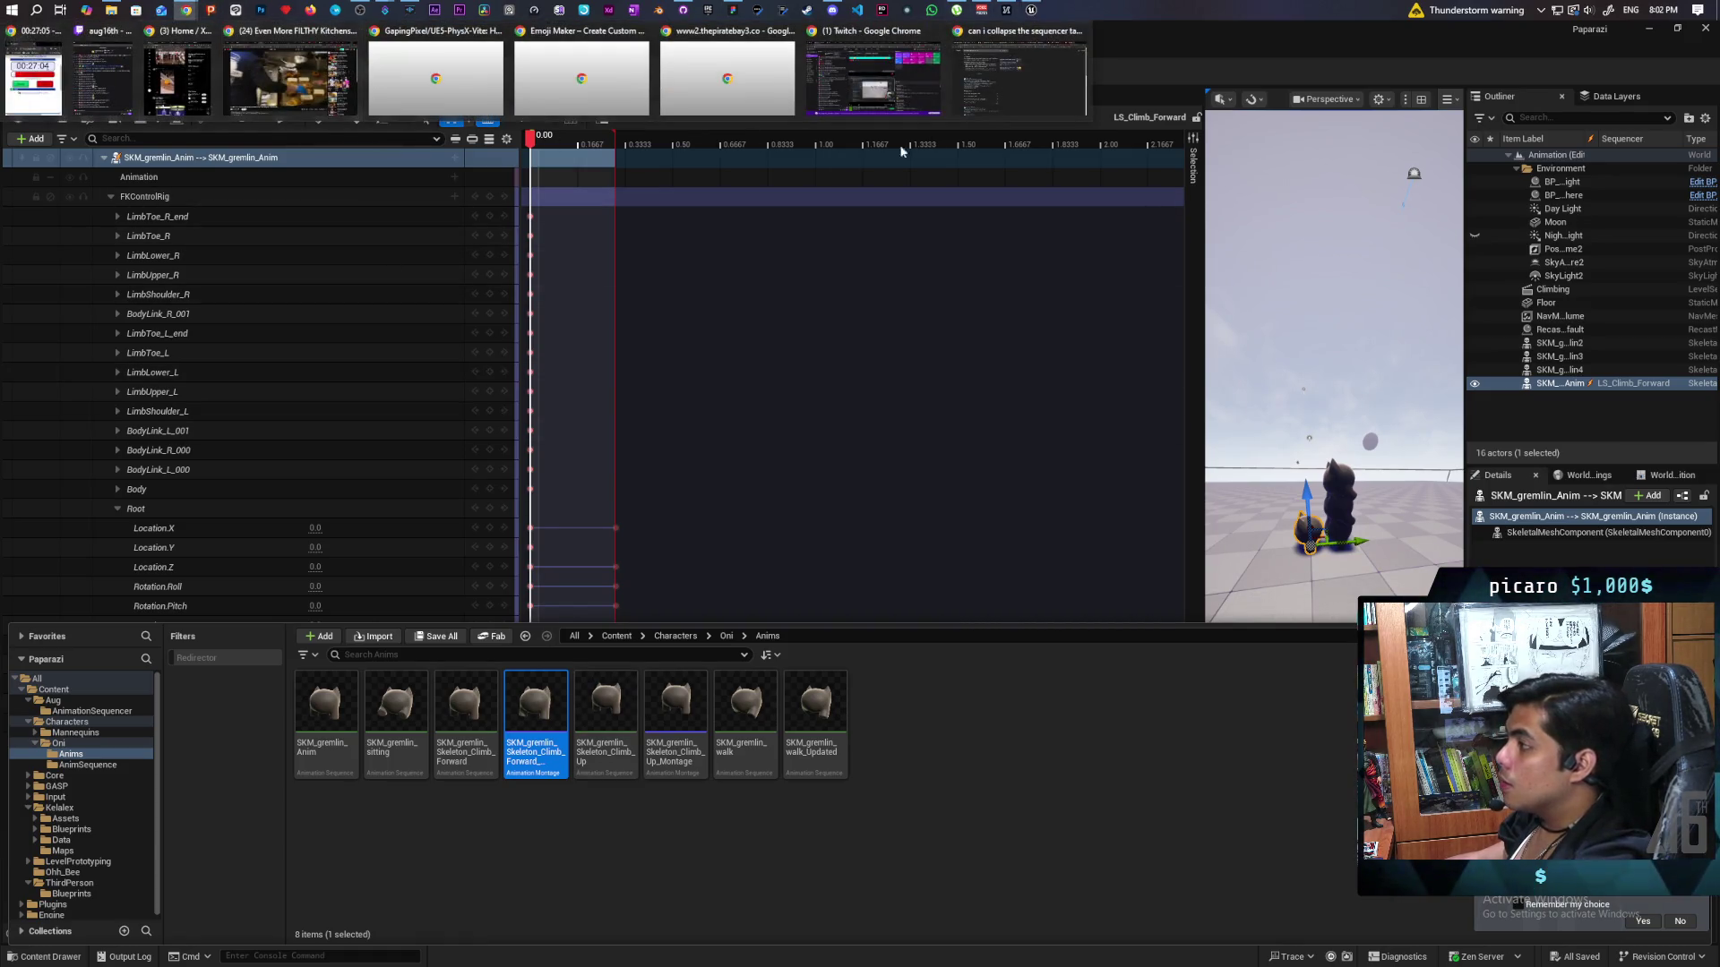
click(1031, 10)
click(1032, 10)
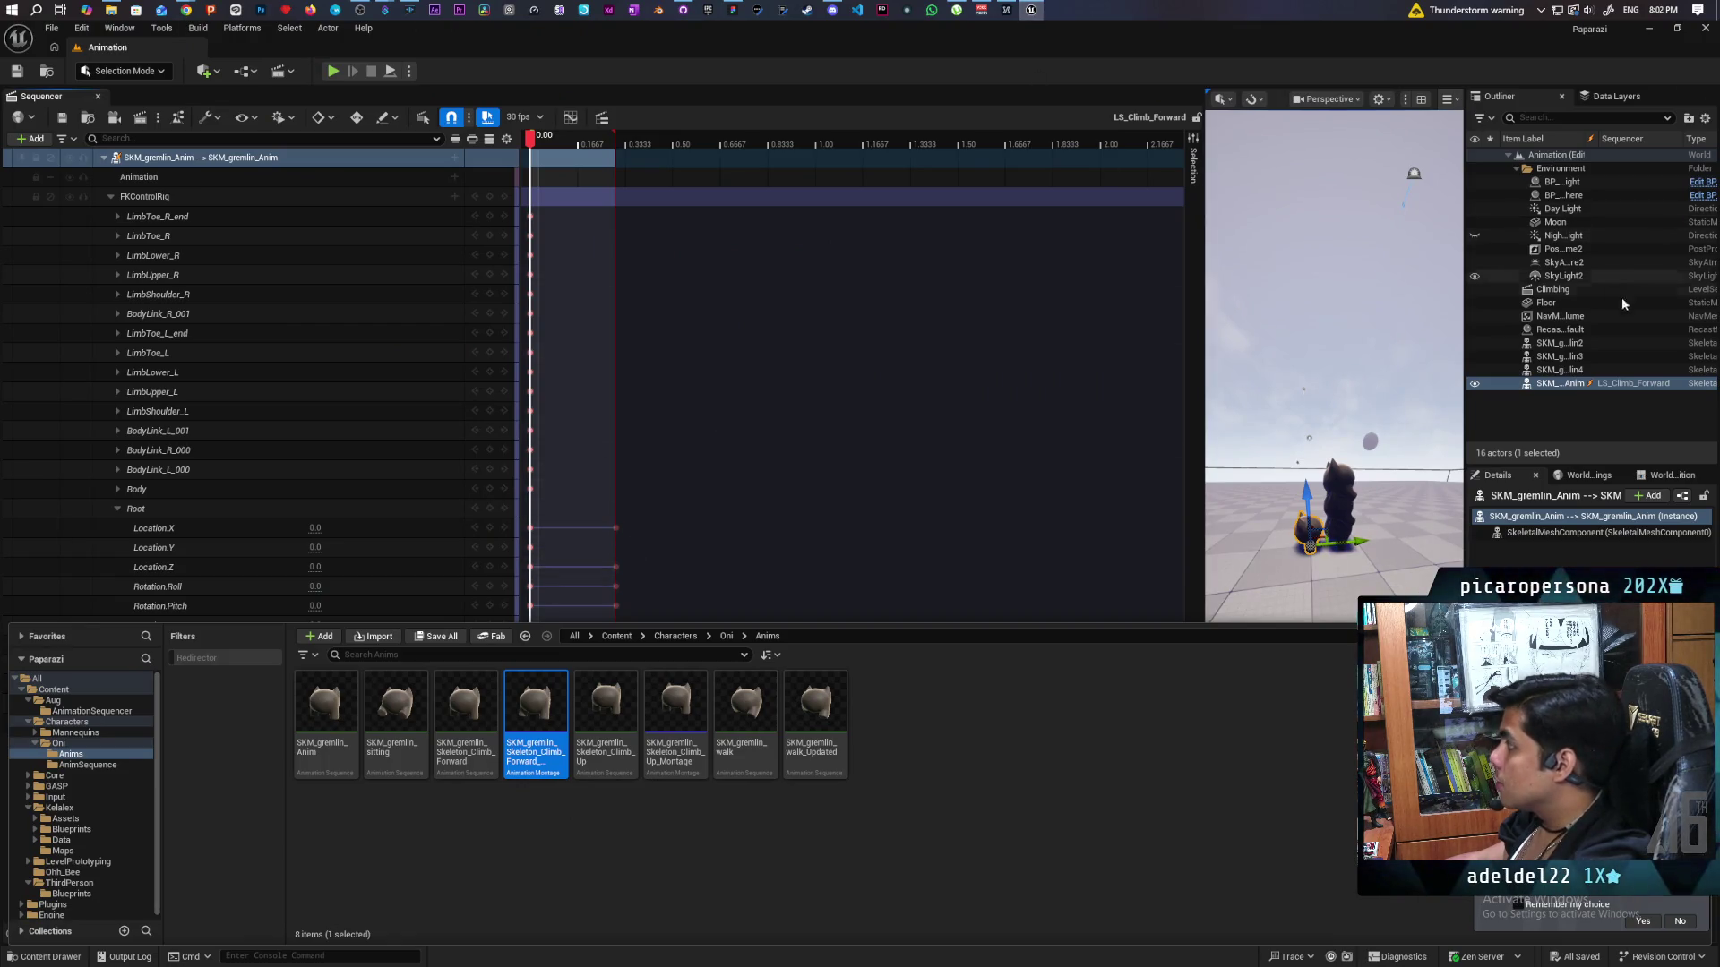
Open BP_ThirdPersonCharacter from ThirdPerson/Blueprints and go to its EventGraph.
click(617, 637)
double_click(904, 717)
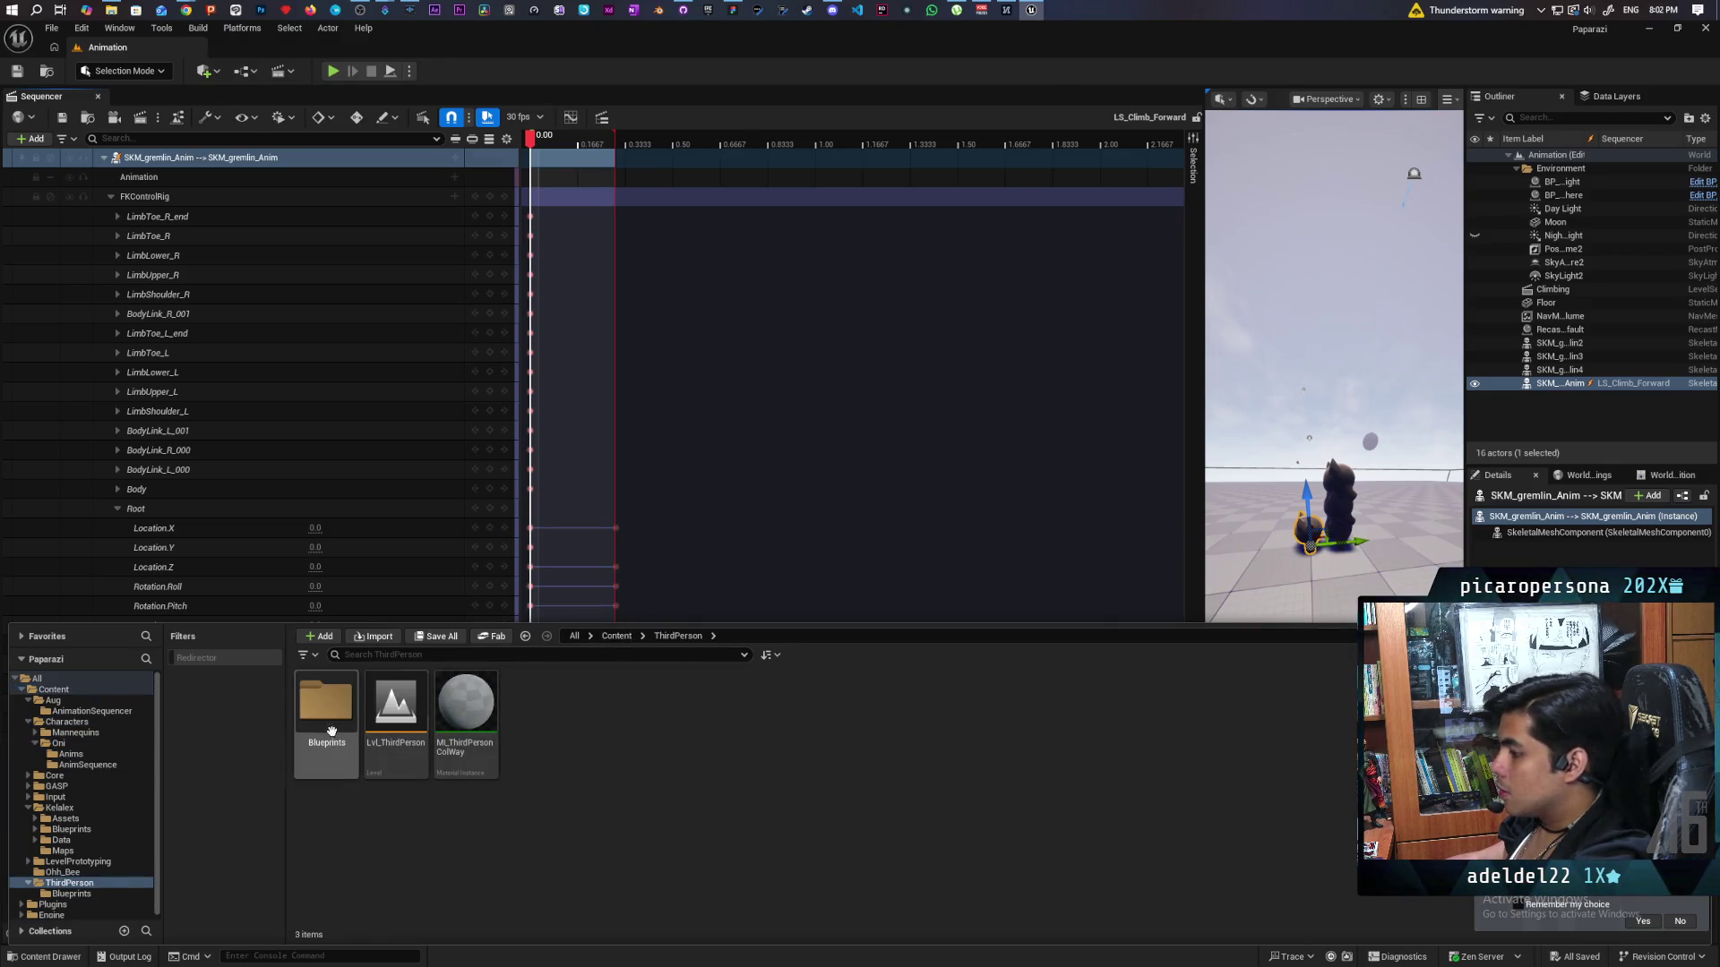
double_click(330, 707)
double_click(334, 713)
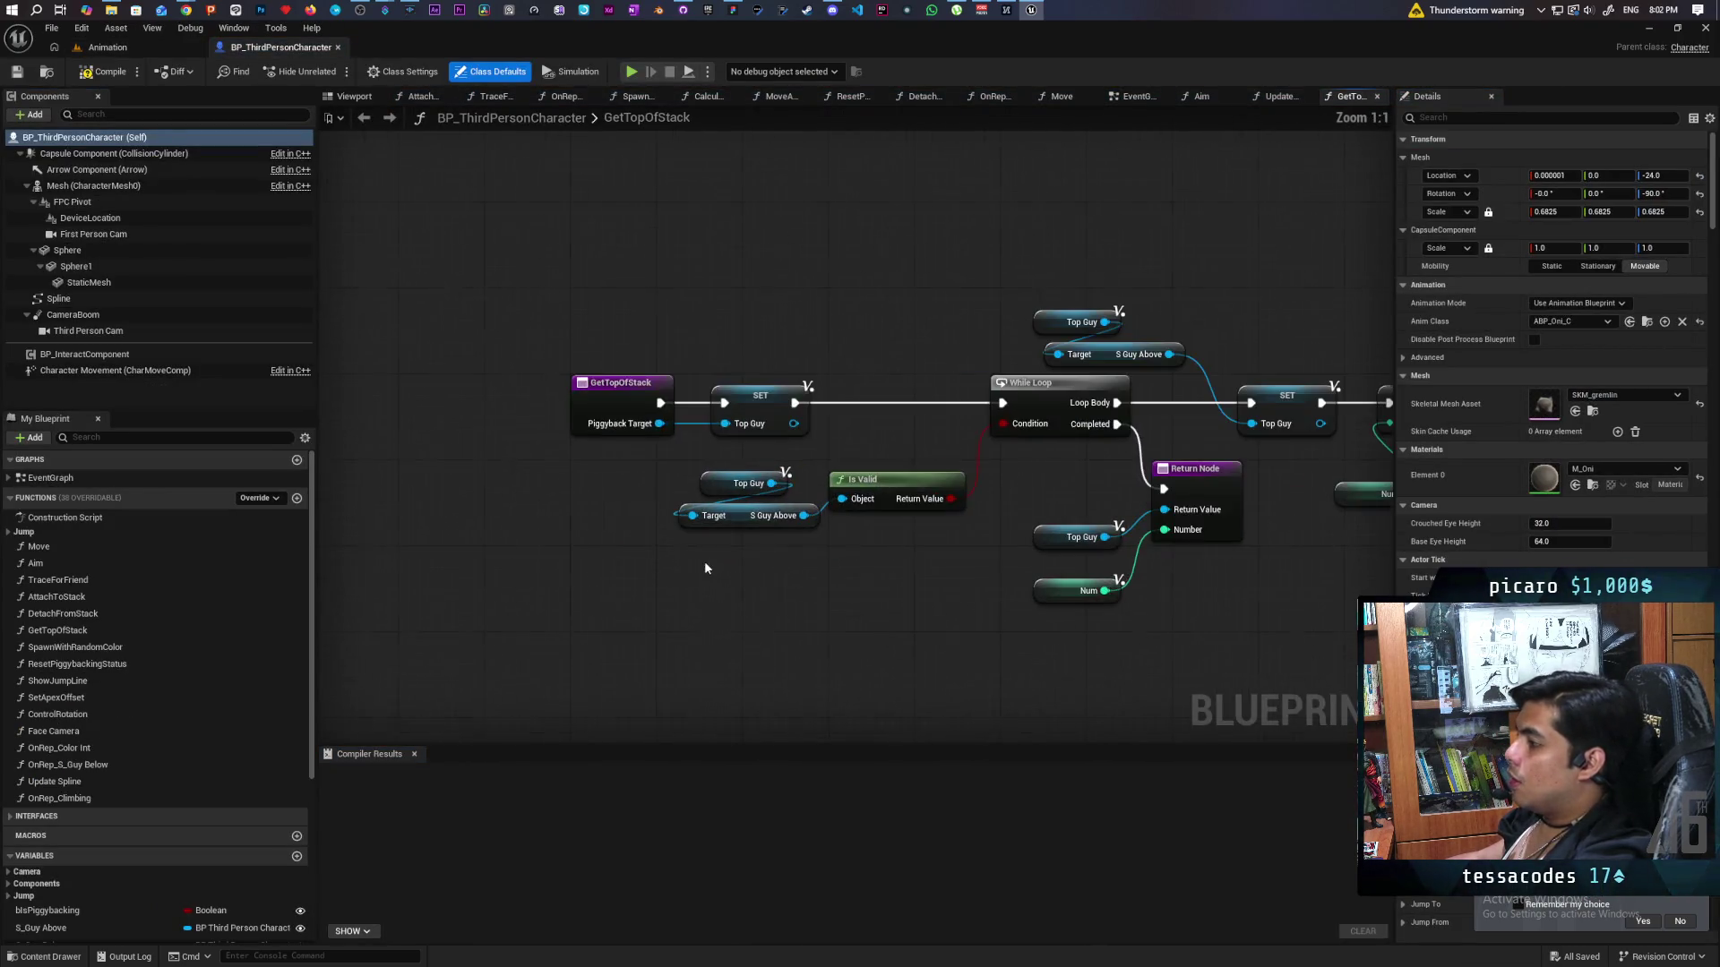
click(1133, 97)
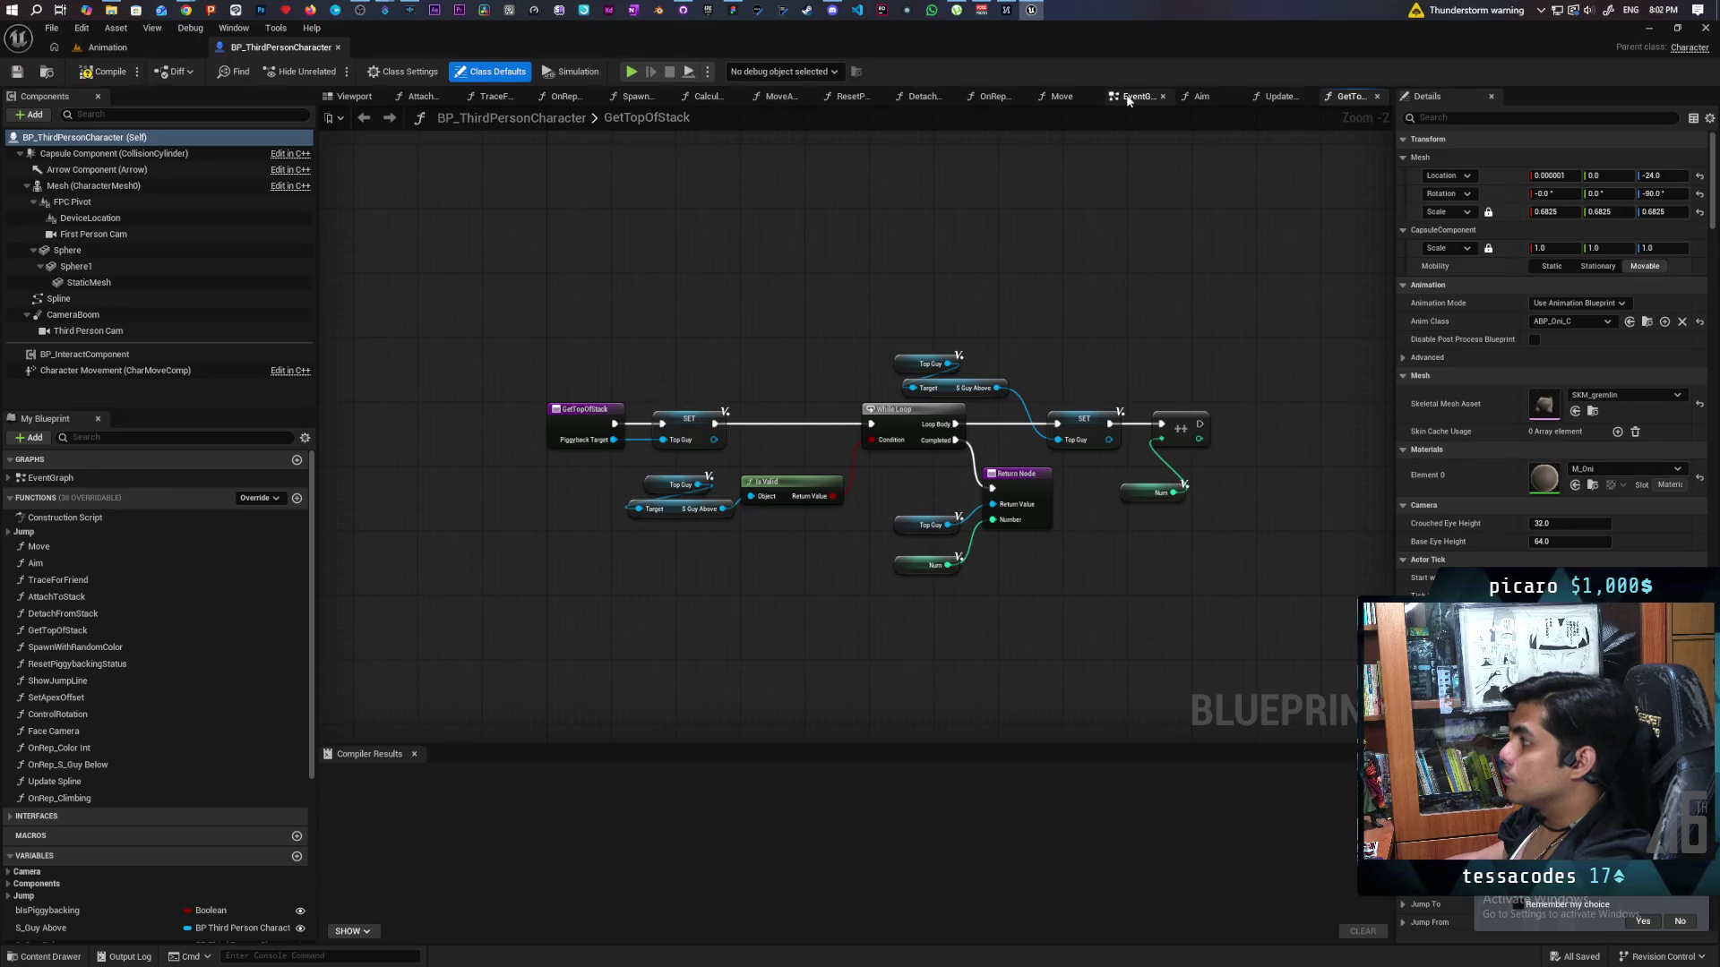
Move MC Move Spline up, with Play Montage and the Mesh getter beside it.
scroll(1081, 302, down, 3)
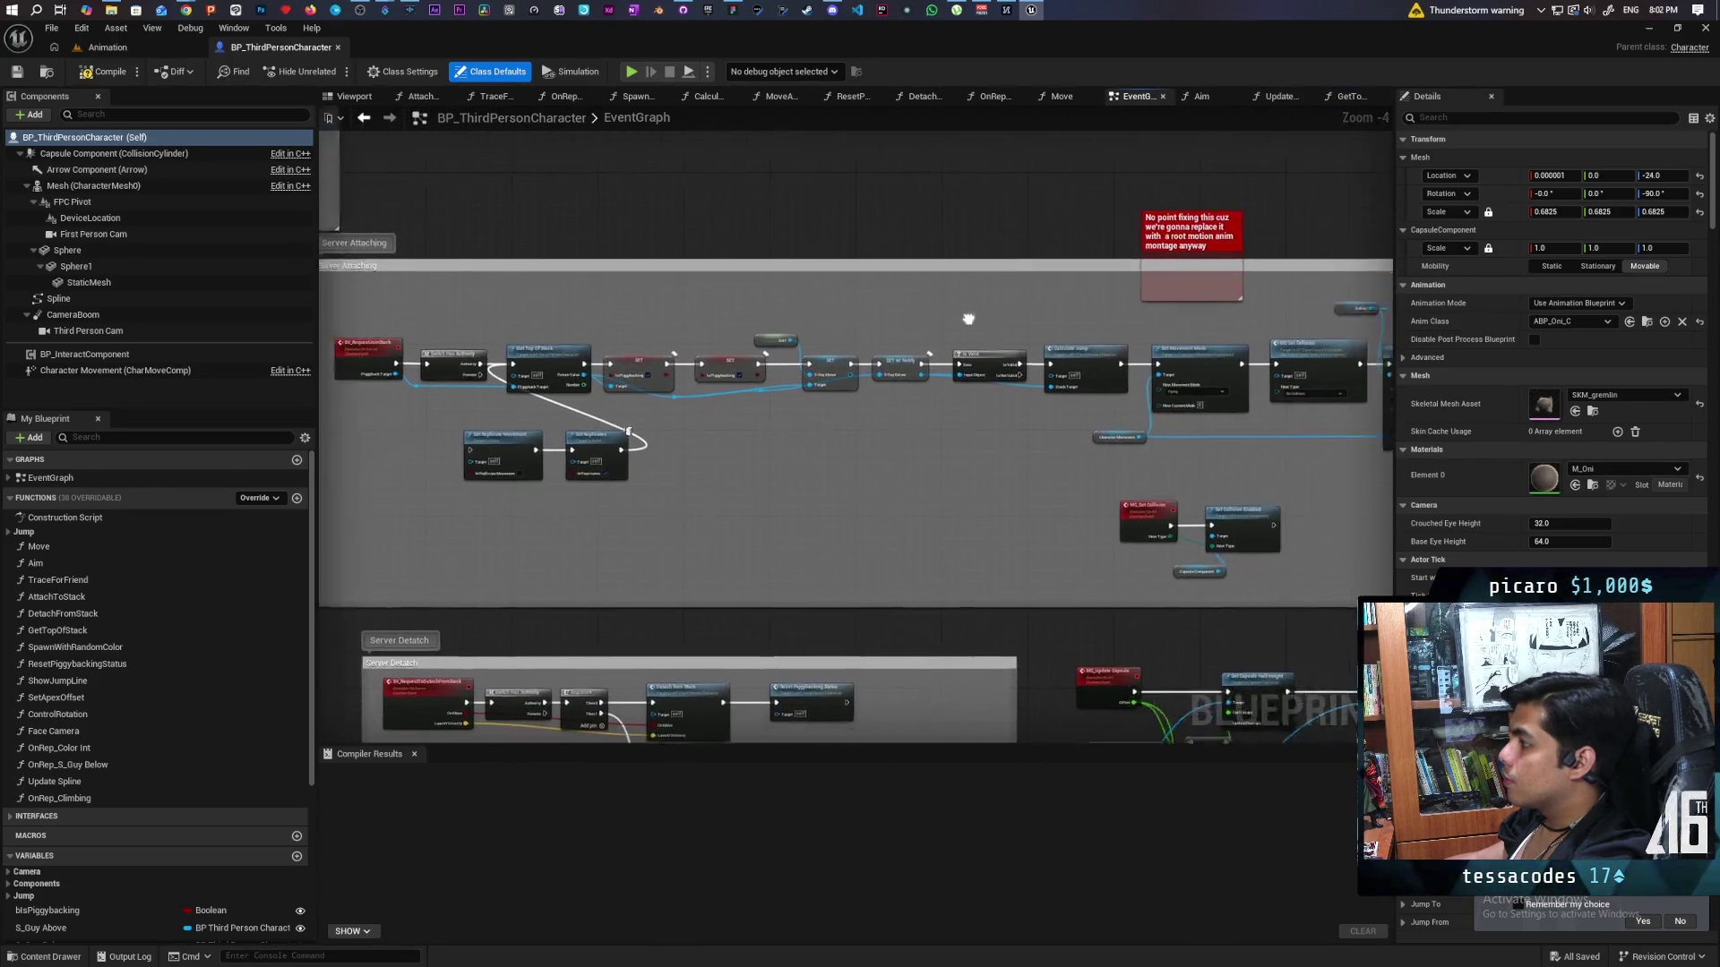
drag(967, 319, 613, 326)
scroll(974, 464, up, 2)
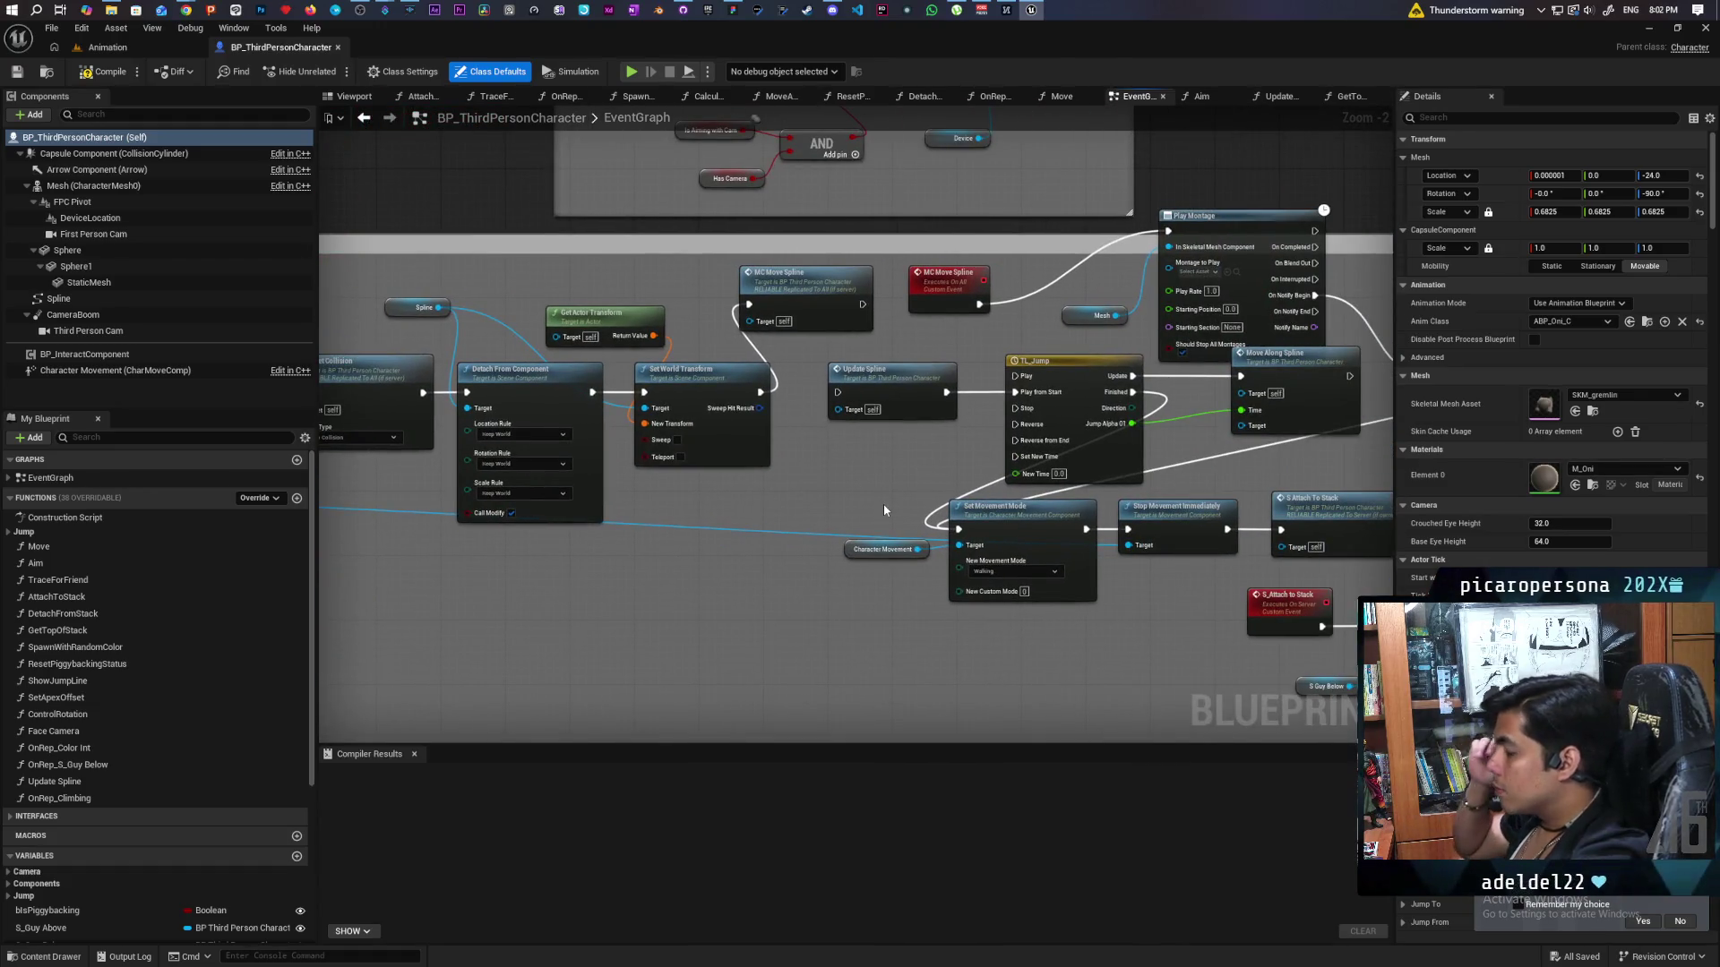
mouse_move(884, 503)
mouse_down()
mouse_move(560, 568)
mouse_move(532, 643)
mouse_up()
drag(852, 448, 801, 445)
drag(546, 421, 813, 235)
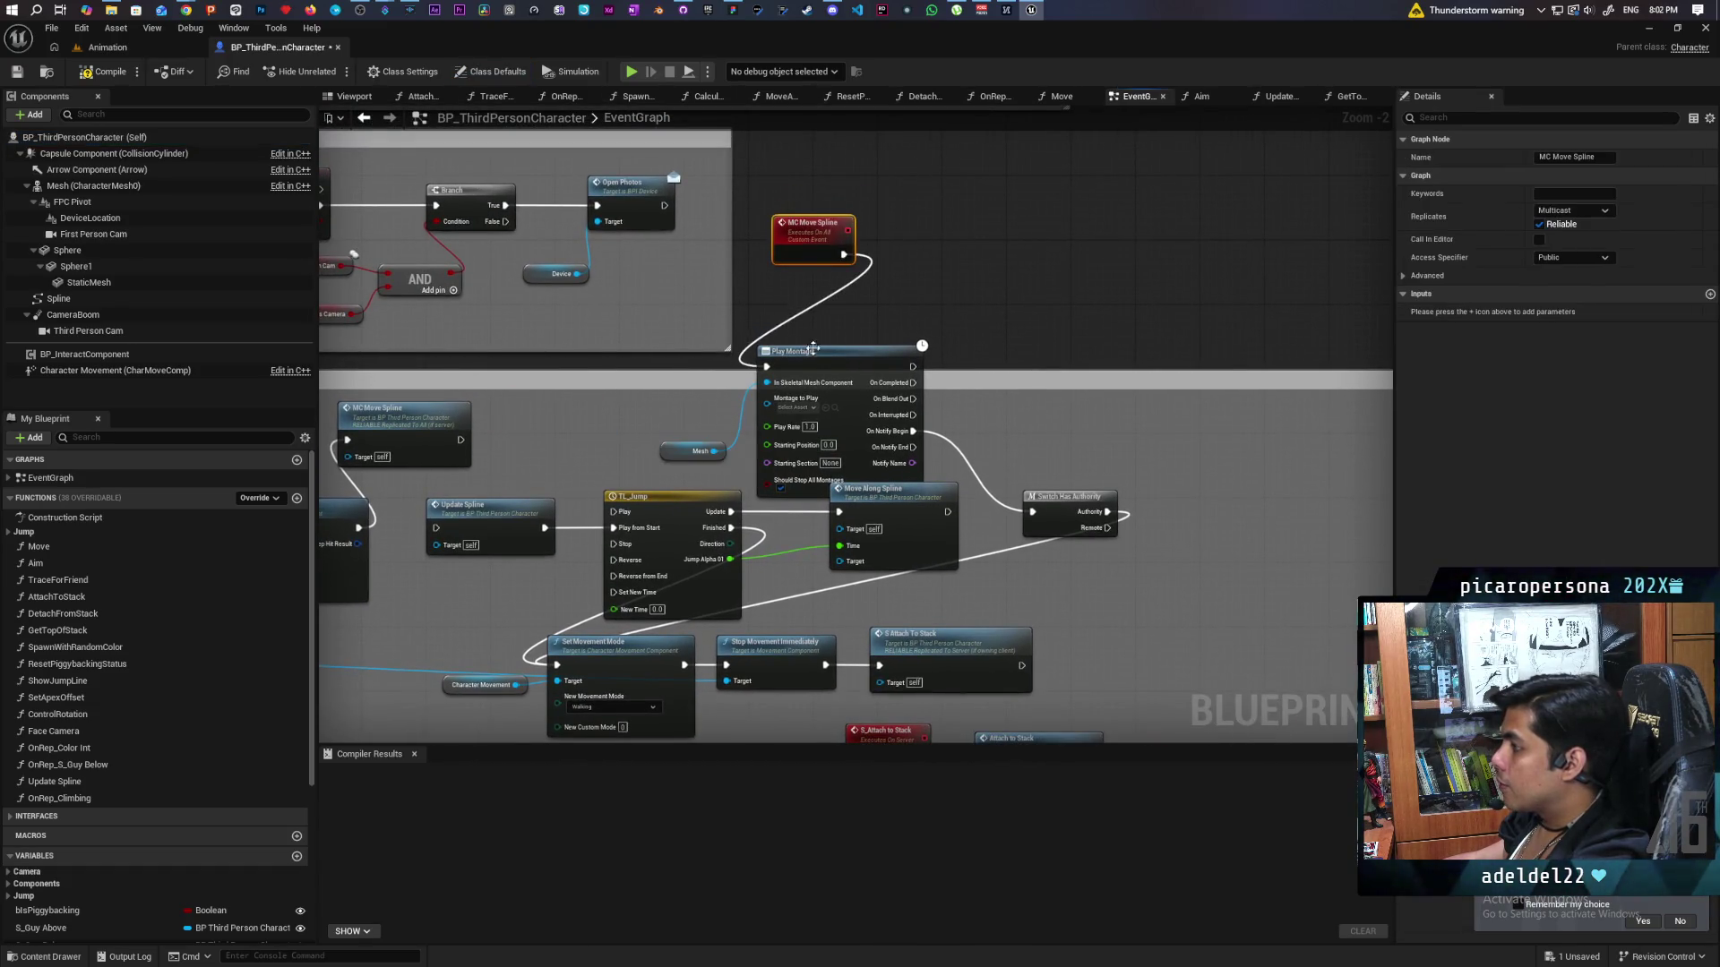
drag(820, 373, 1028, 229)
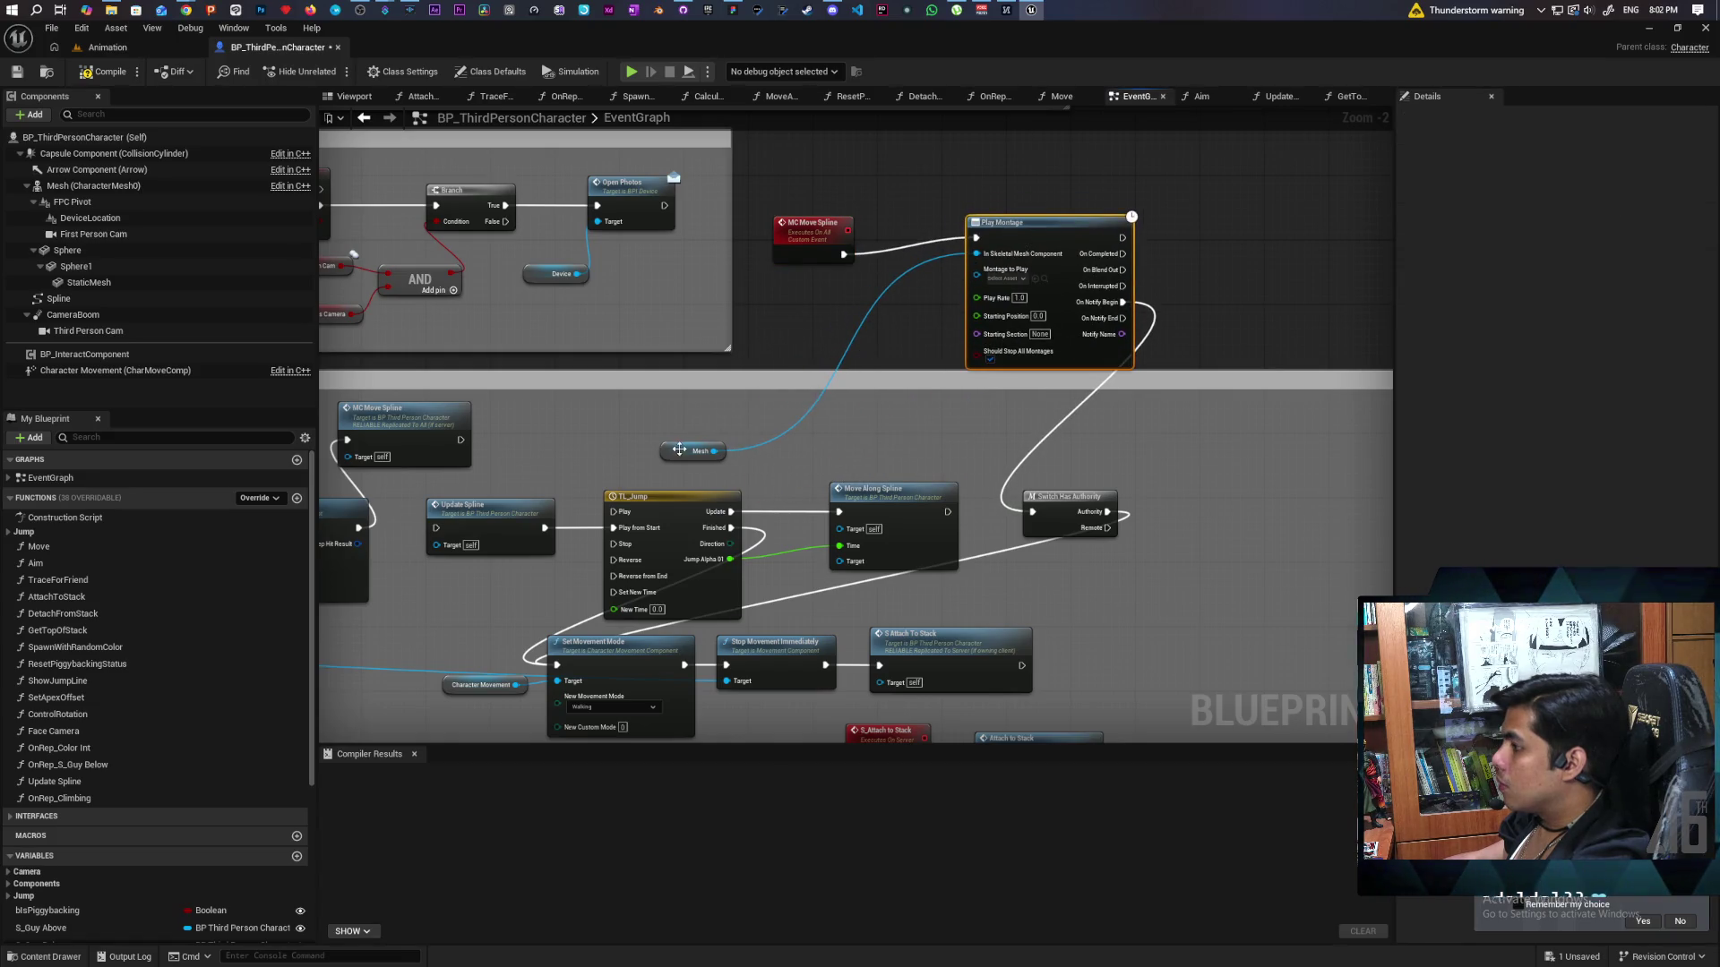
mouse_move(699, 451)
mouse_down()
mouse_move(878, 308)
mouse_move(712, 368)
mouse_move(766, 326)
mouse_up()
Shift the MC Move Spline, Play Montage and Mesh nodes up, align them, and save.
scroll(925, 231, up, 2)
click(785, 235)
drag(895, 266, 917, 233)
drag(641, 279, 621, 239)
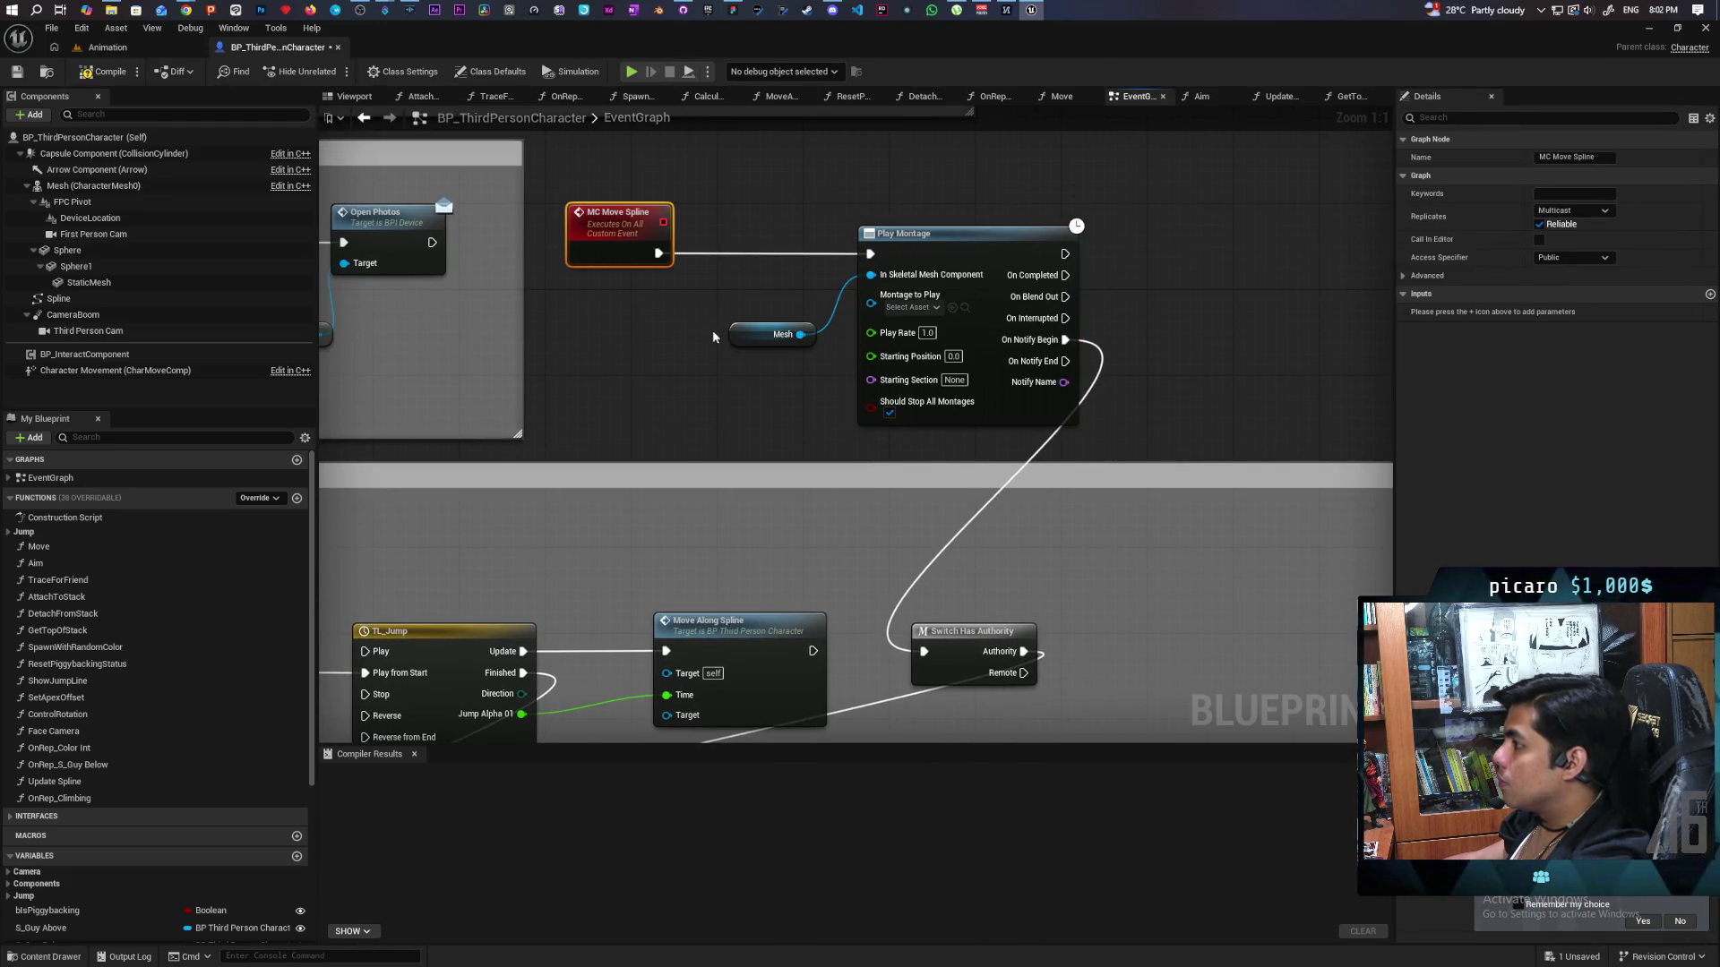
drag(751, 331, 761, 310)
click(691, 370)
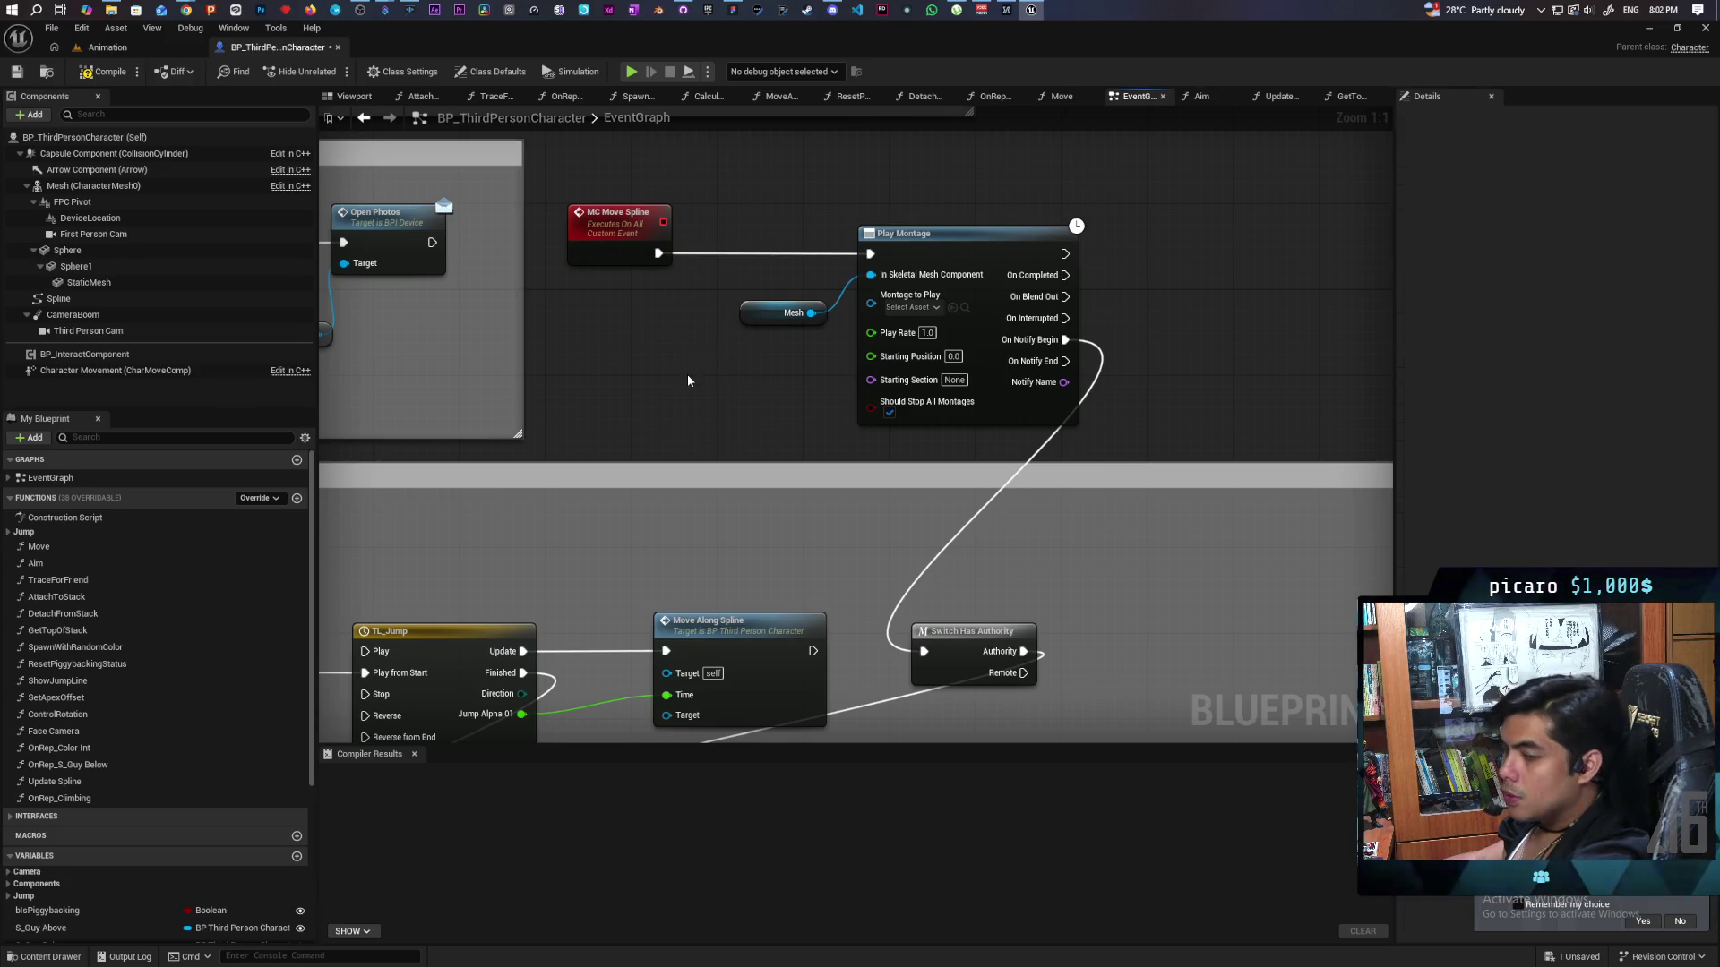
key(ctrl+s)
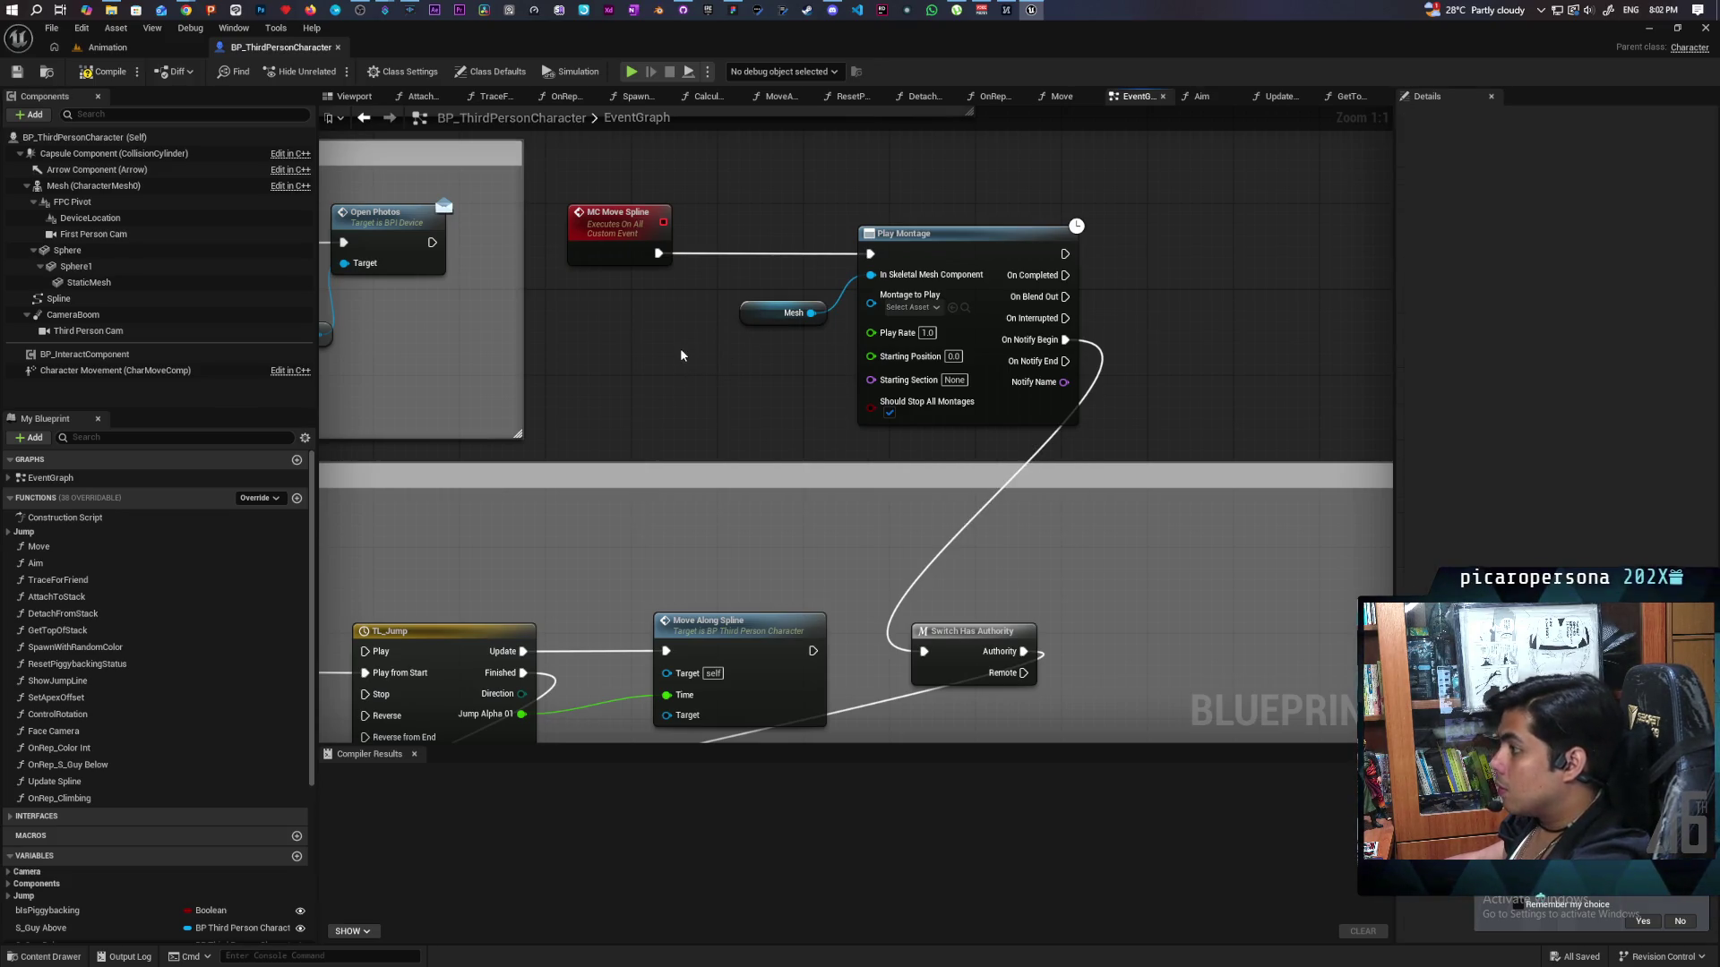
Place a Do N node, start wiring its N input, then compile and save.
click(671, 344)
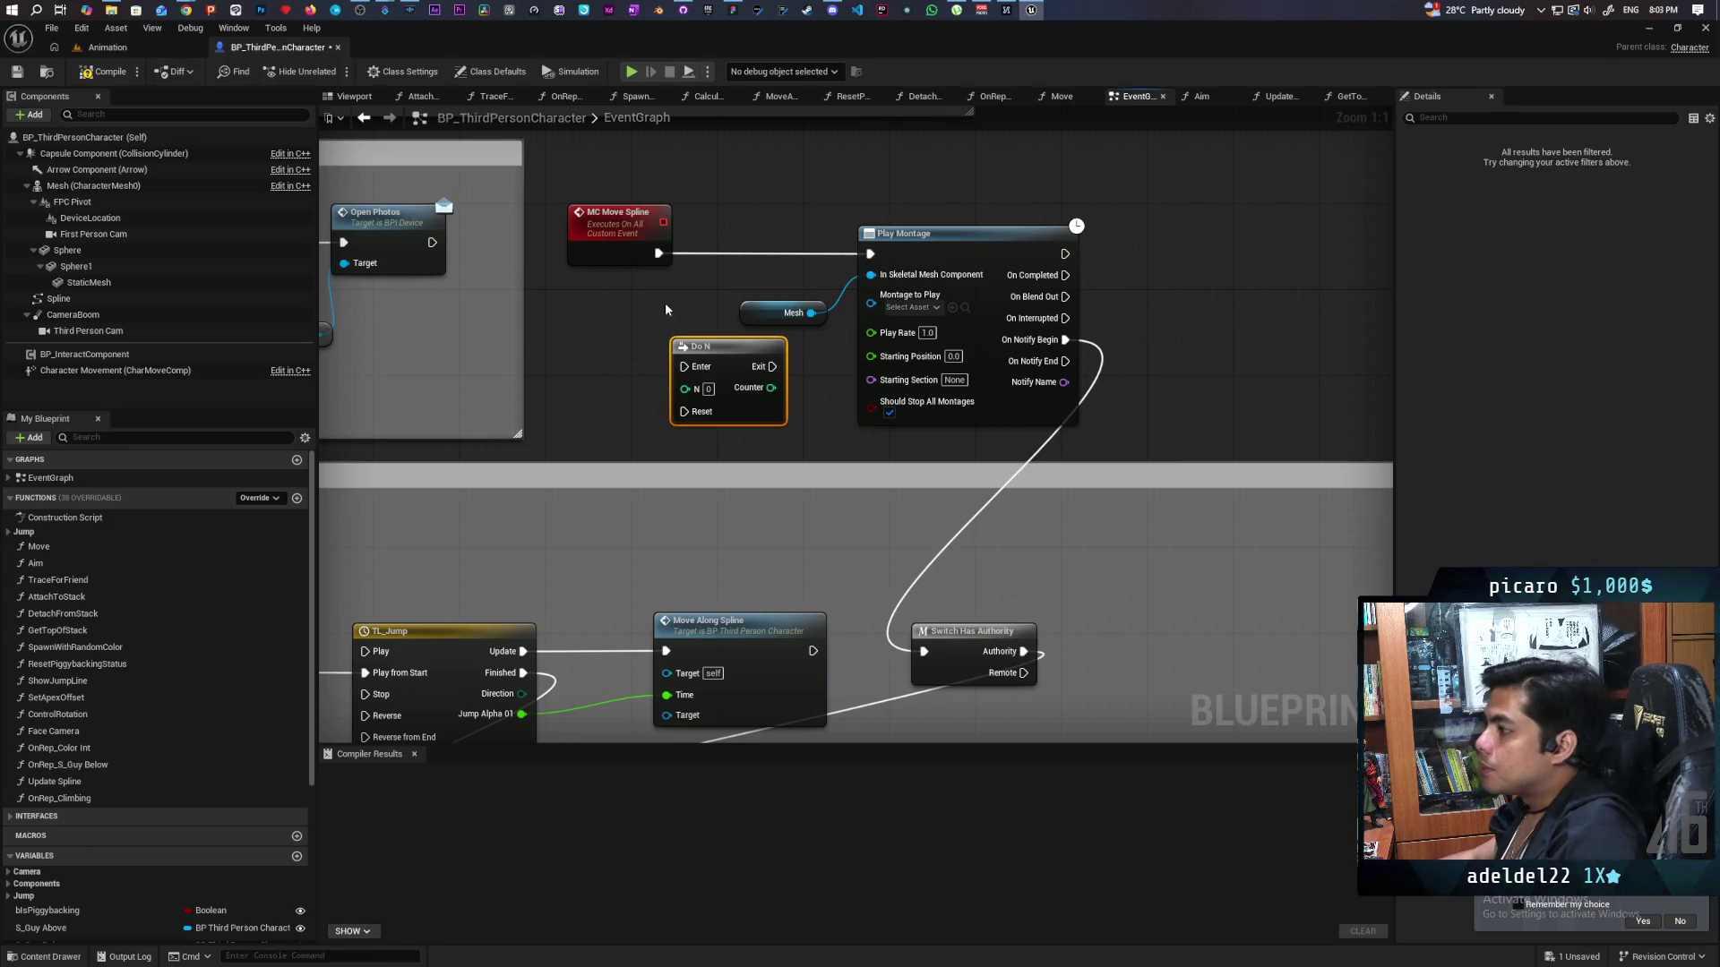
drag(686, 388, 638, 255)
scroll(717, 419, down, 3)
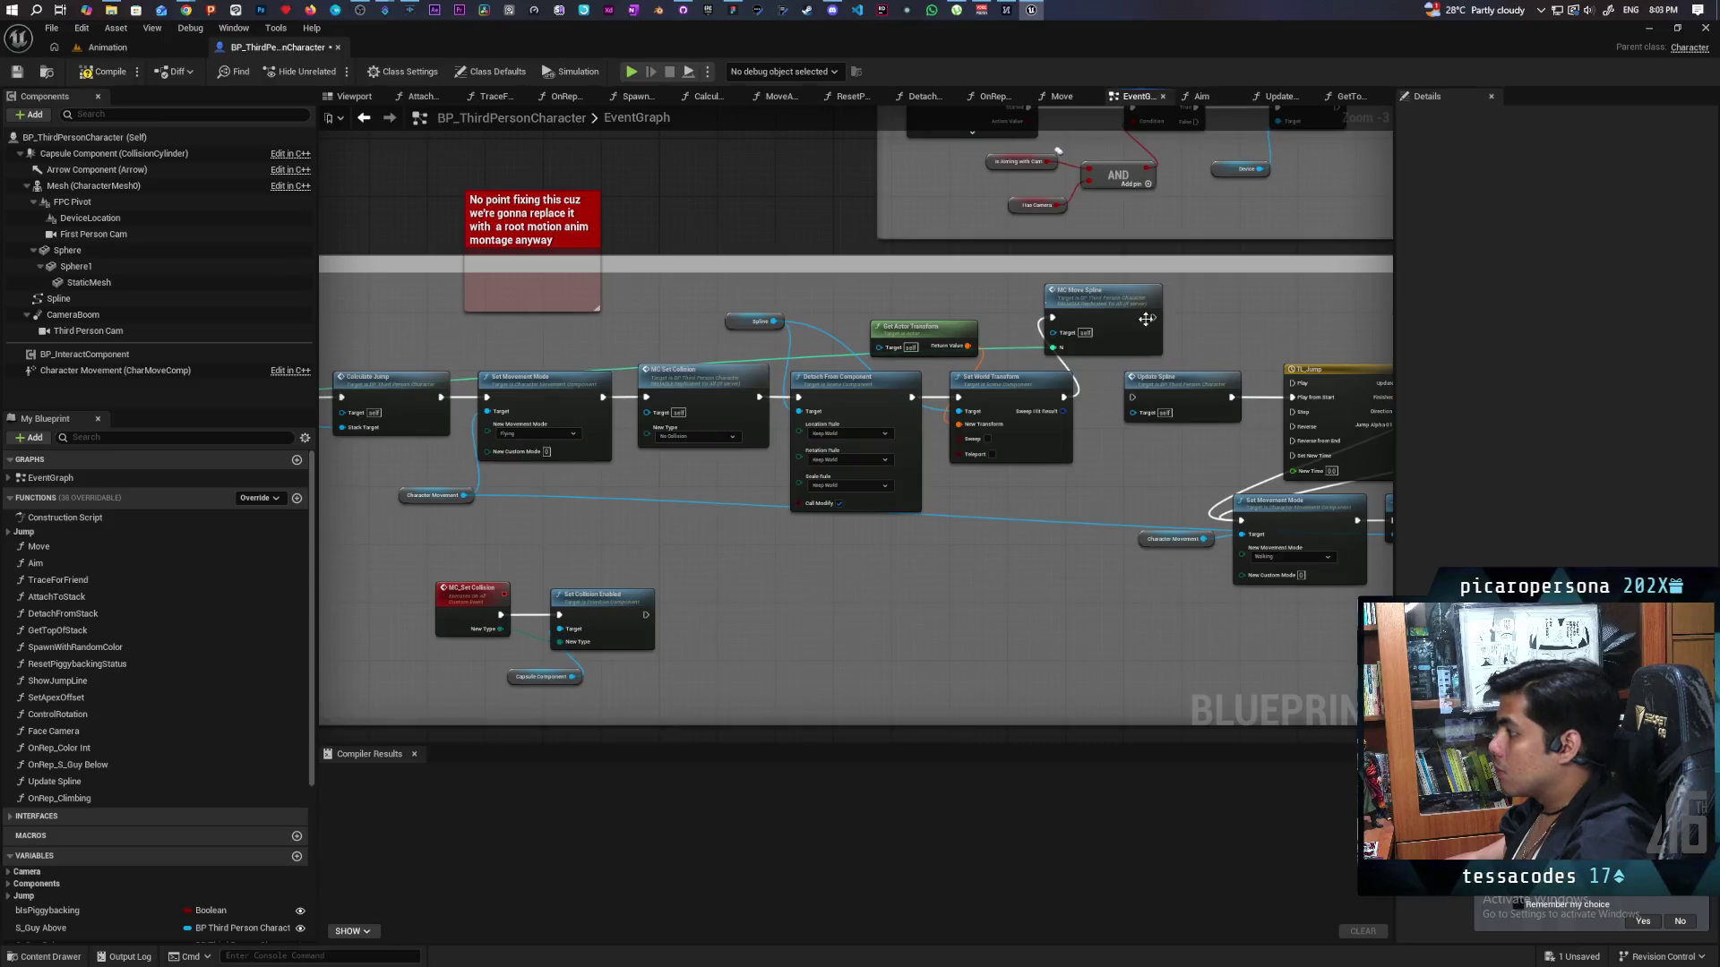
key(F7)
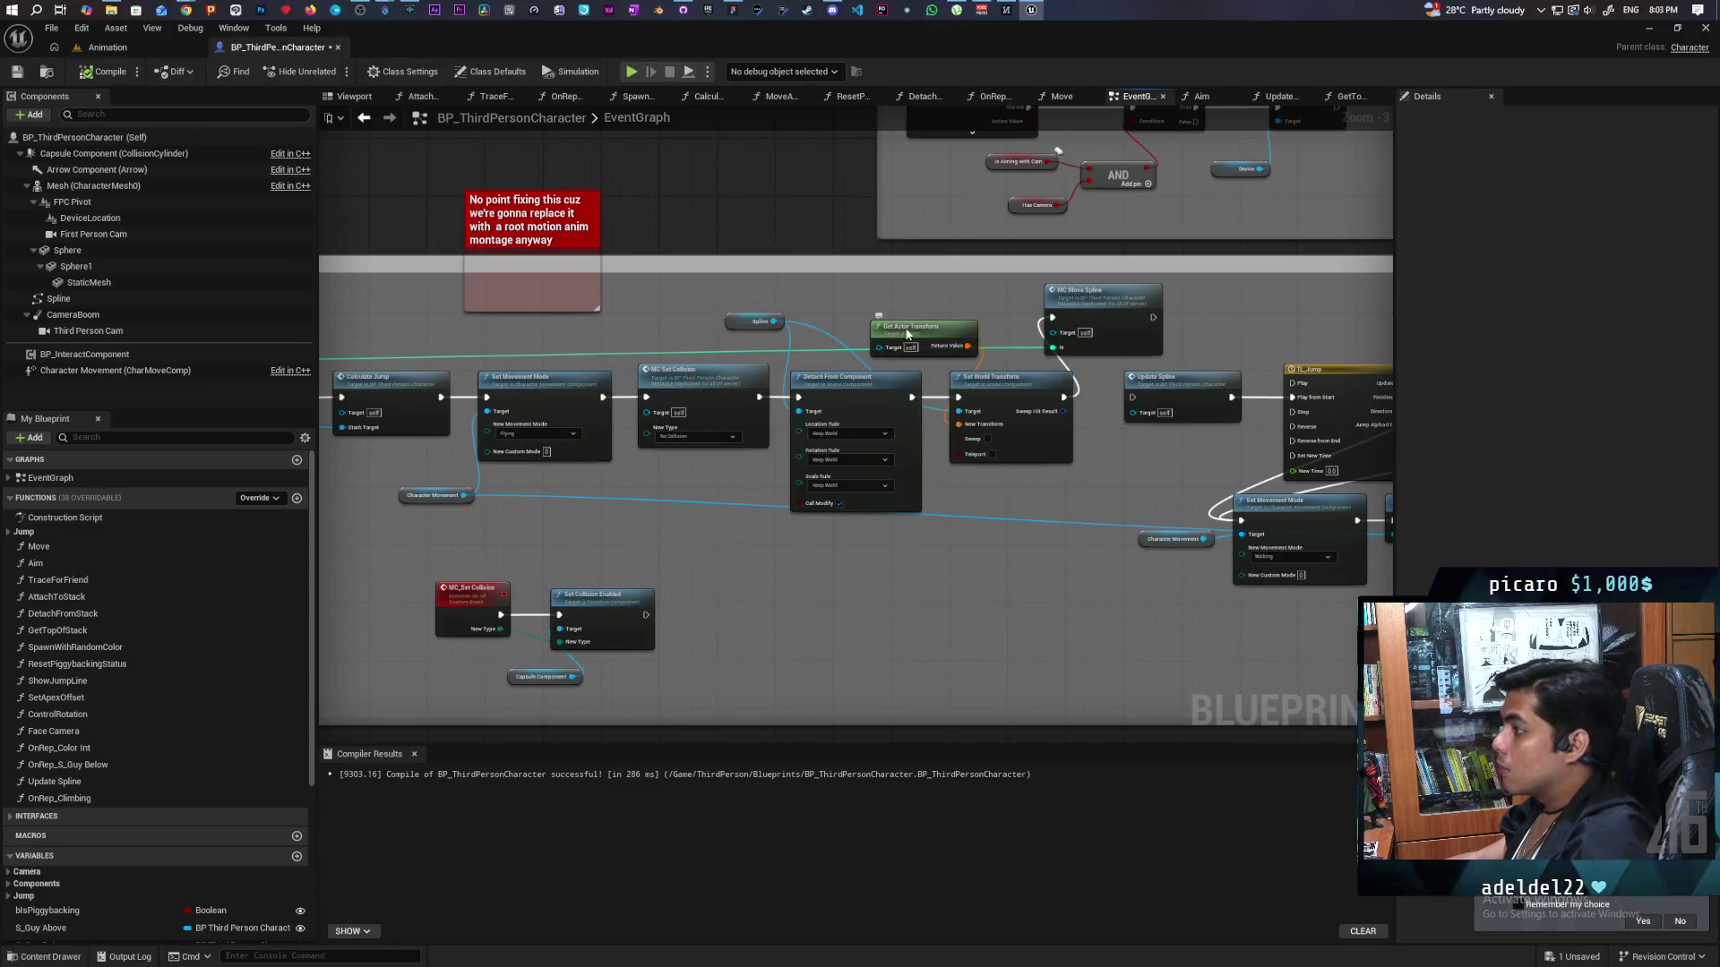
key(ctrl+s)
Add a Branch node to the right of Play Montage near Switch Has Authority.
double_click(1149, 324)
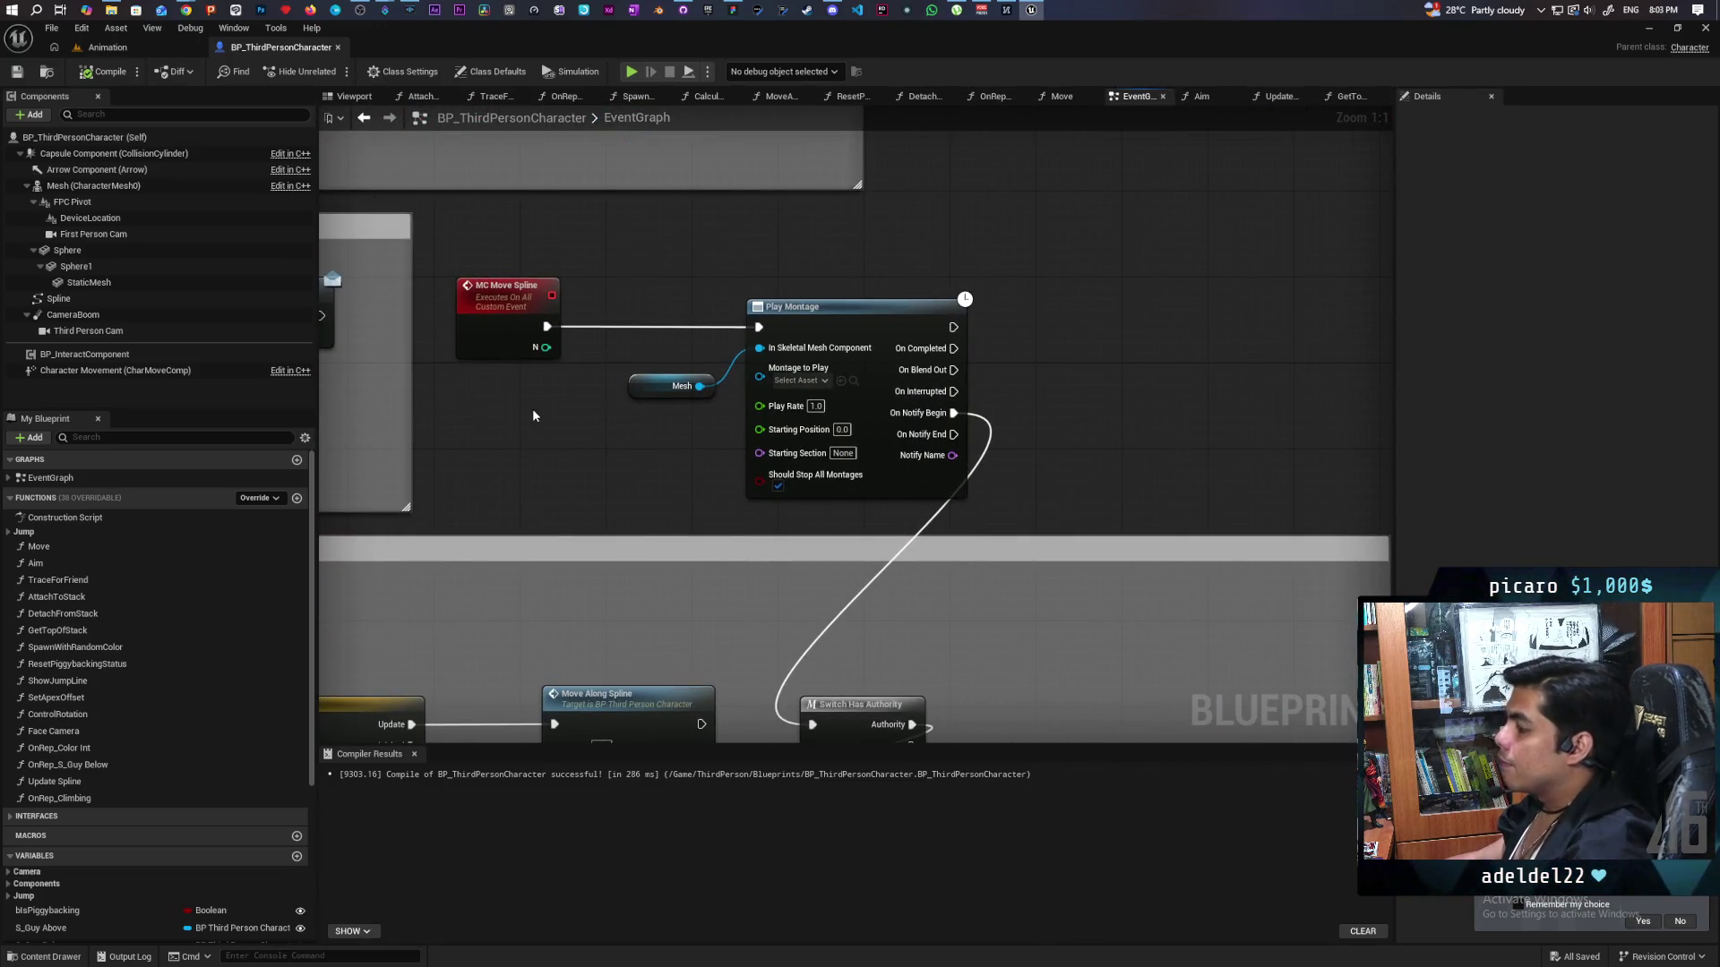
drag(532, 408, 377, 434)
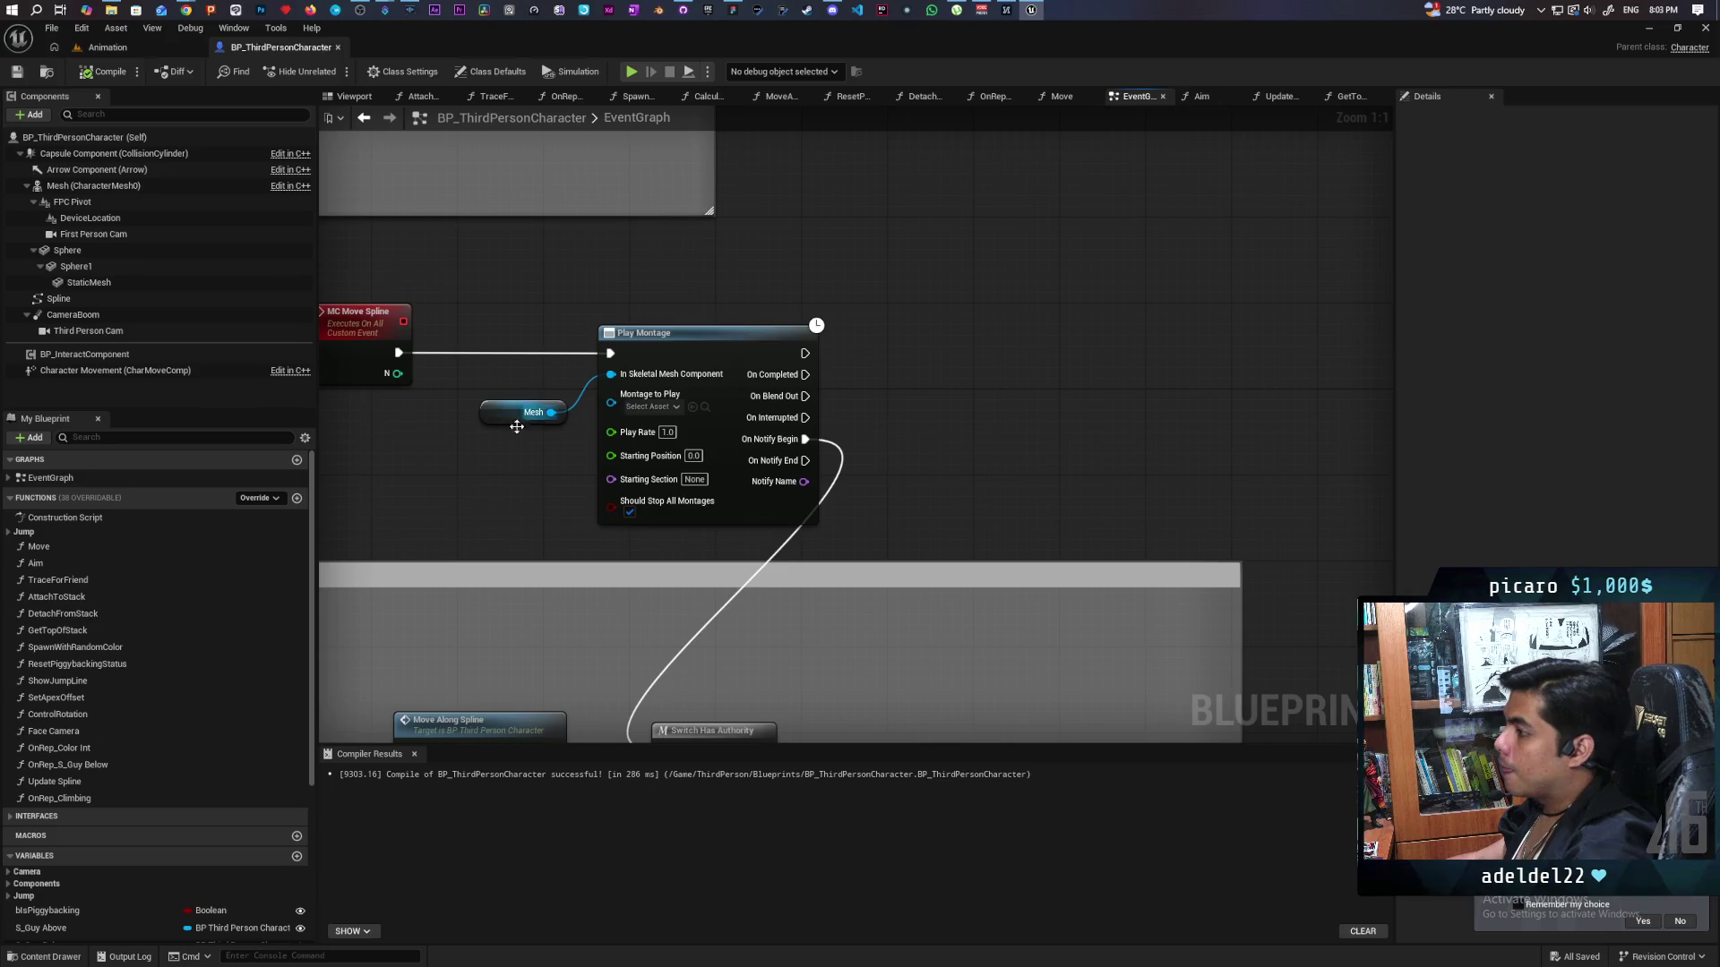
drag(930, 469, 888, 412)
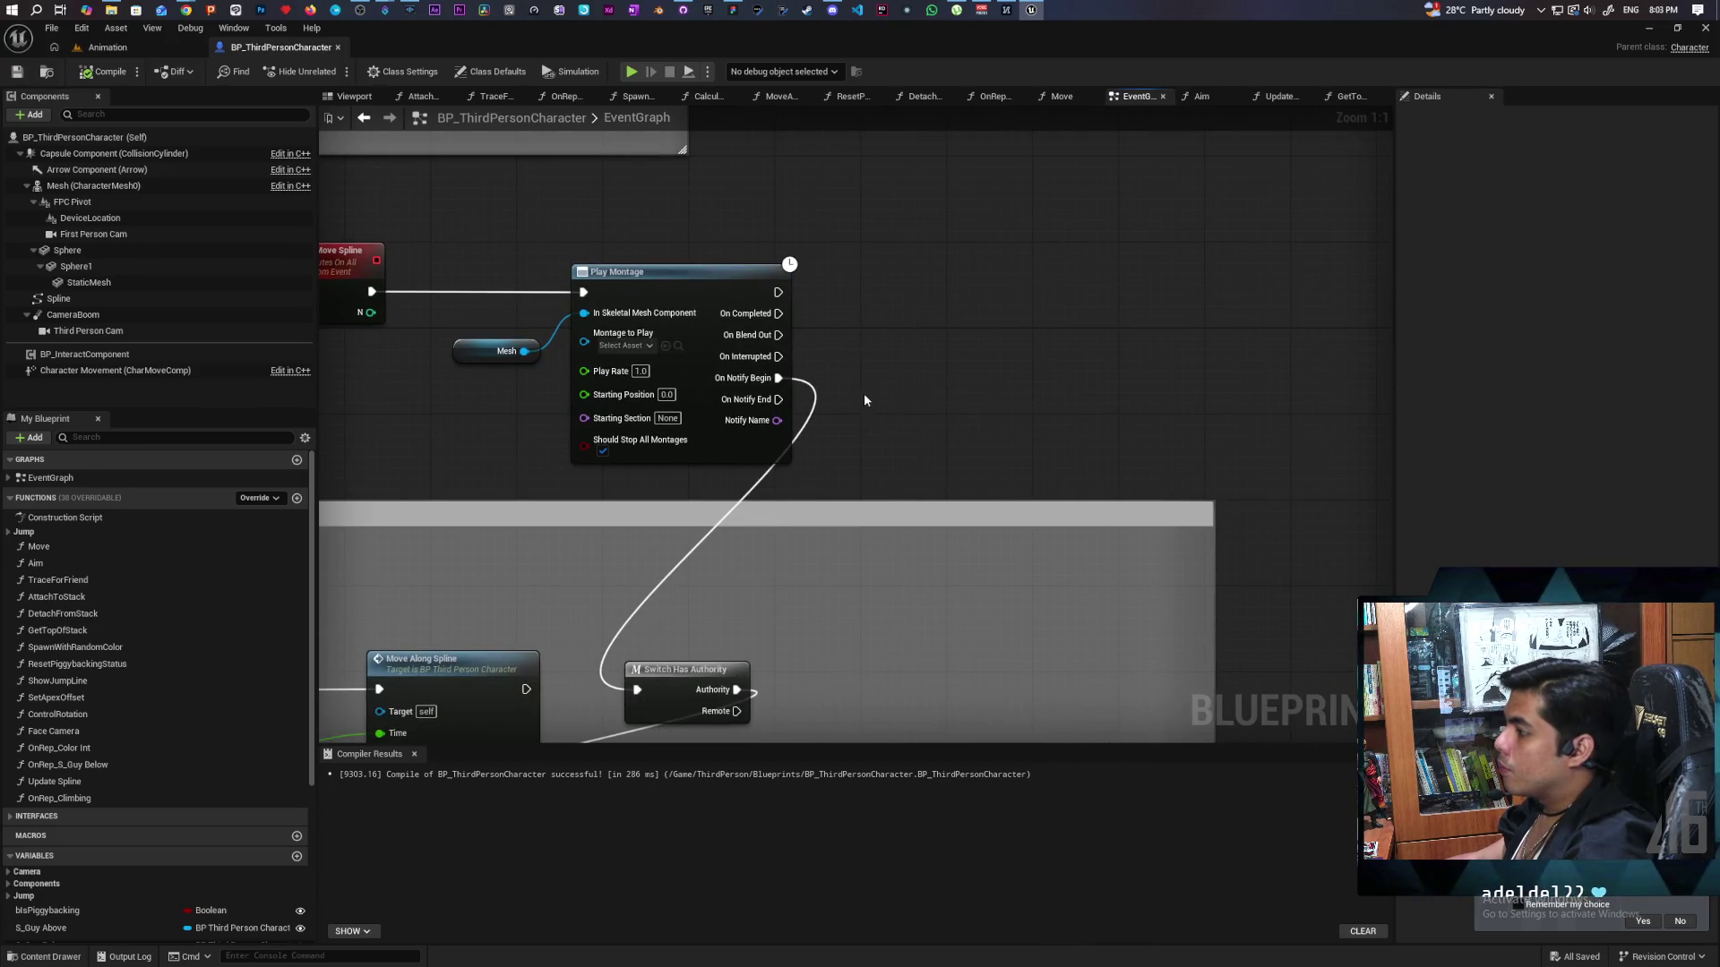
click(857, 390)
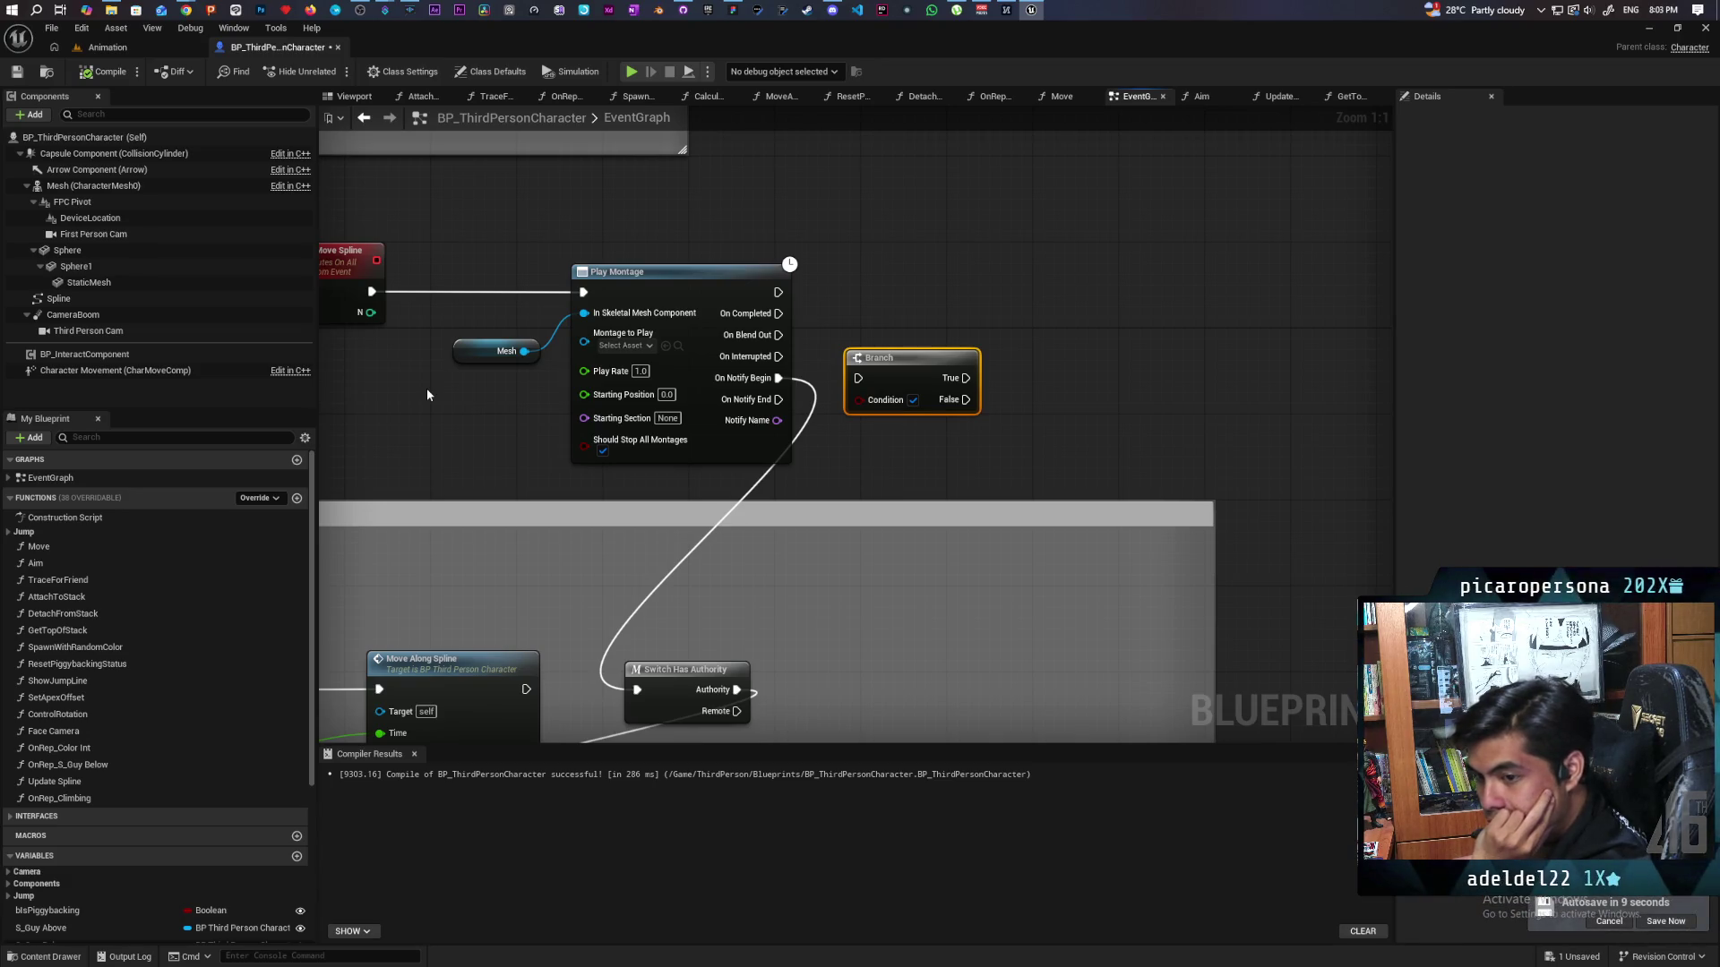
Place a Do N node after MC Move Spline, wire its exec and N into Do N, and compile.
mouse_move(426, 389)
mouse_down()
mouse_move(544, 439)
mouse_move(543, 308)
mouse_up()
click(539, 379)
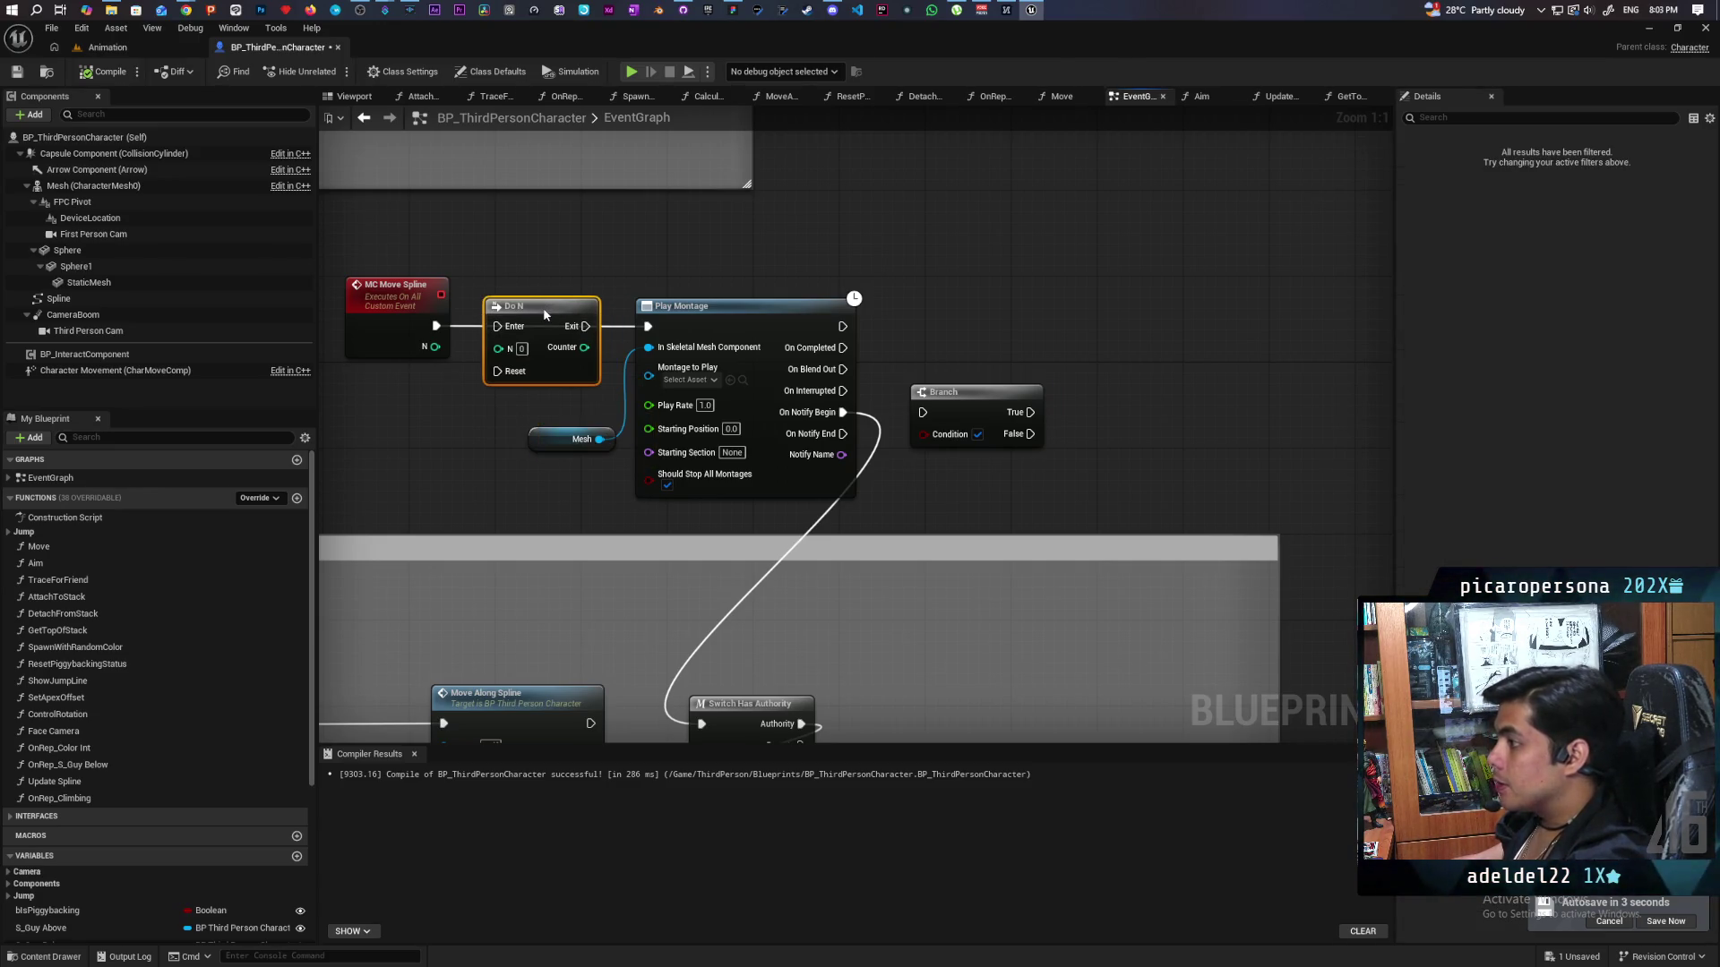
mouse_move(436, 325)
mouse_down()
mouse_move(499, 327)
mouse_move(466, 352)
mouse_move(525, 355)
mouse_up()
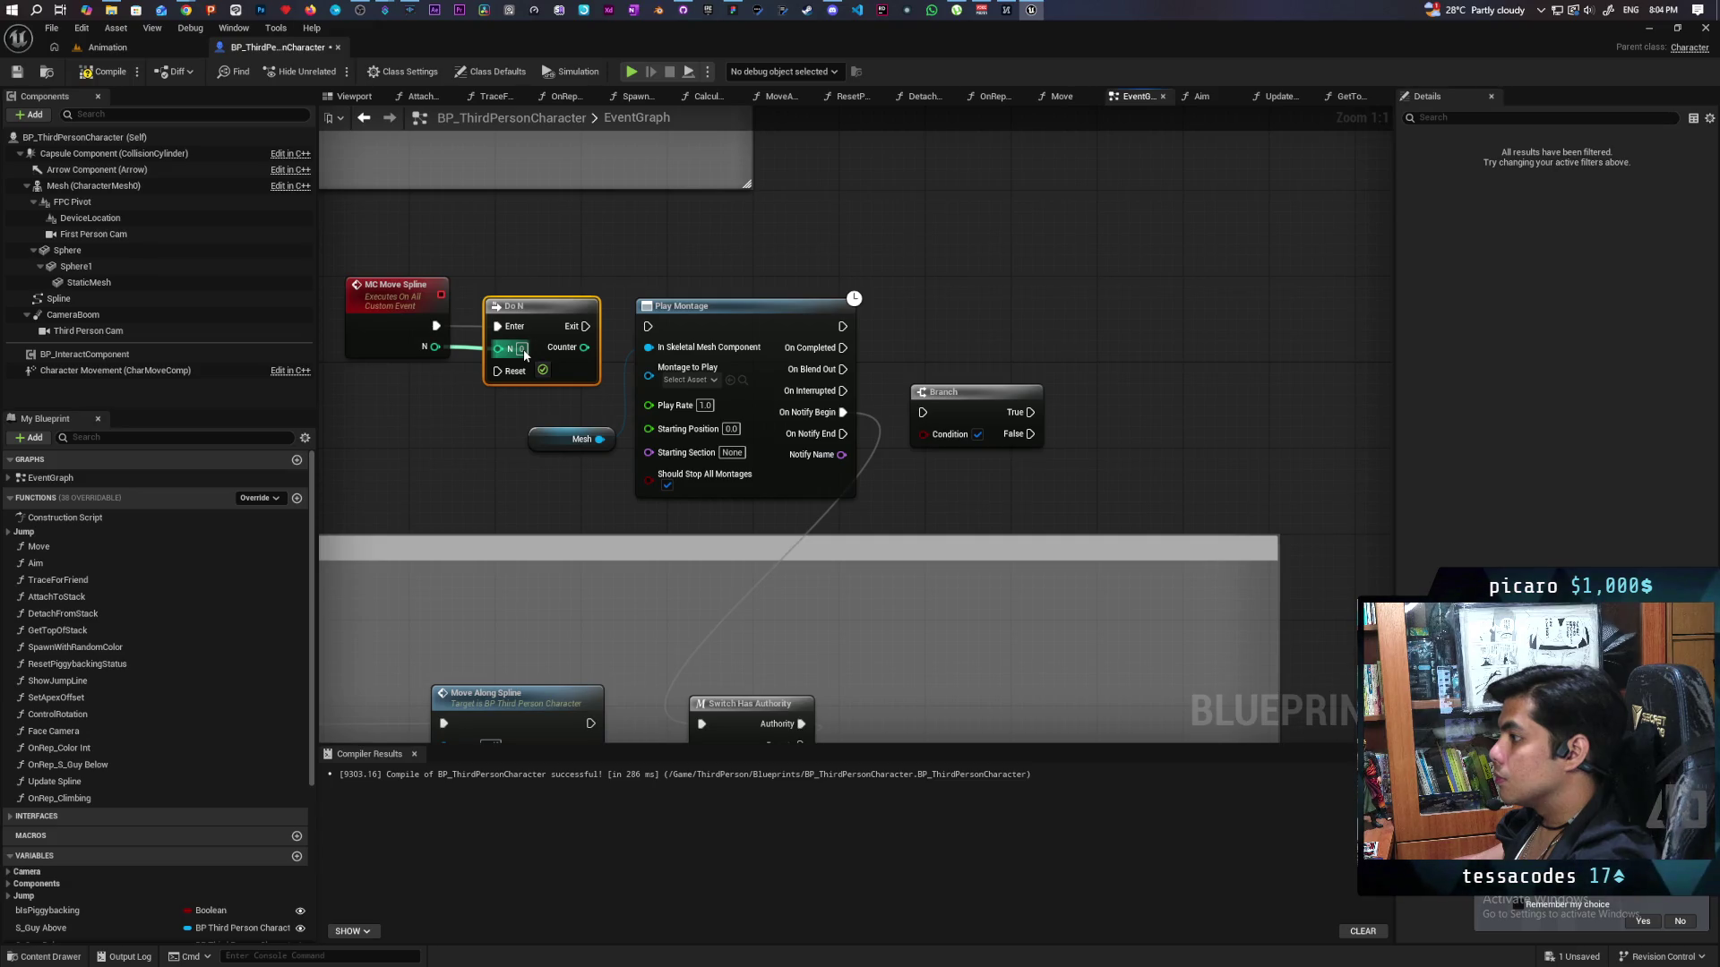
drag(526, 354, 526, 355)
click(114, 73)
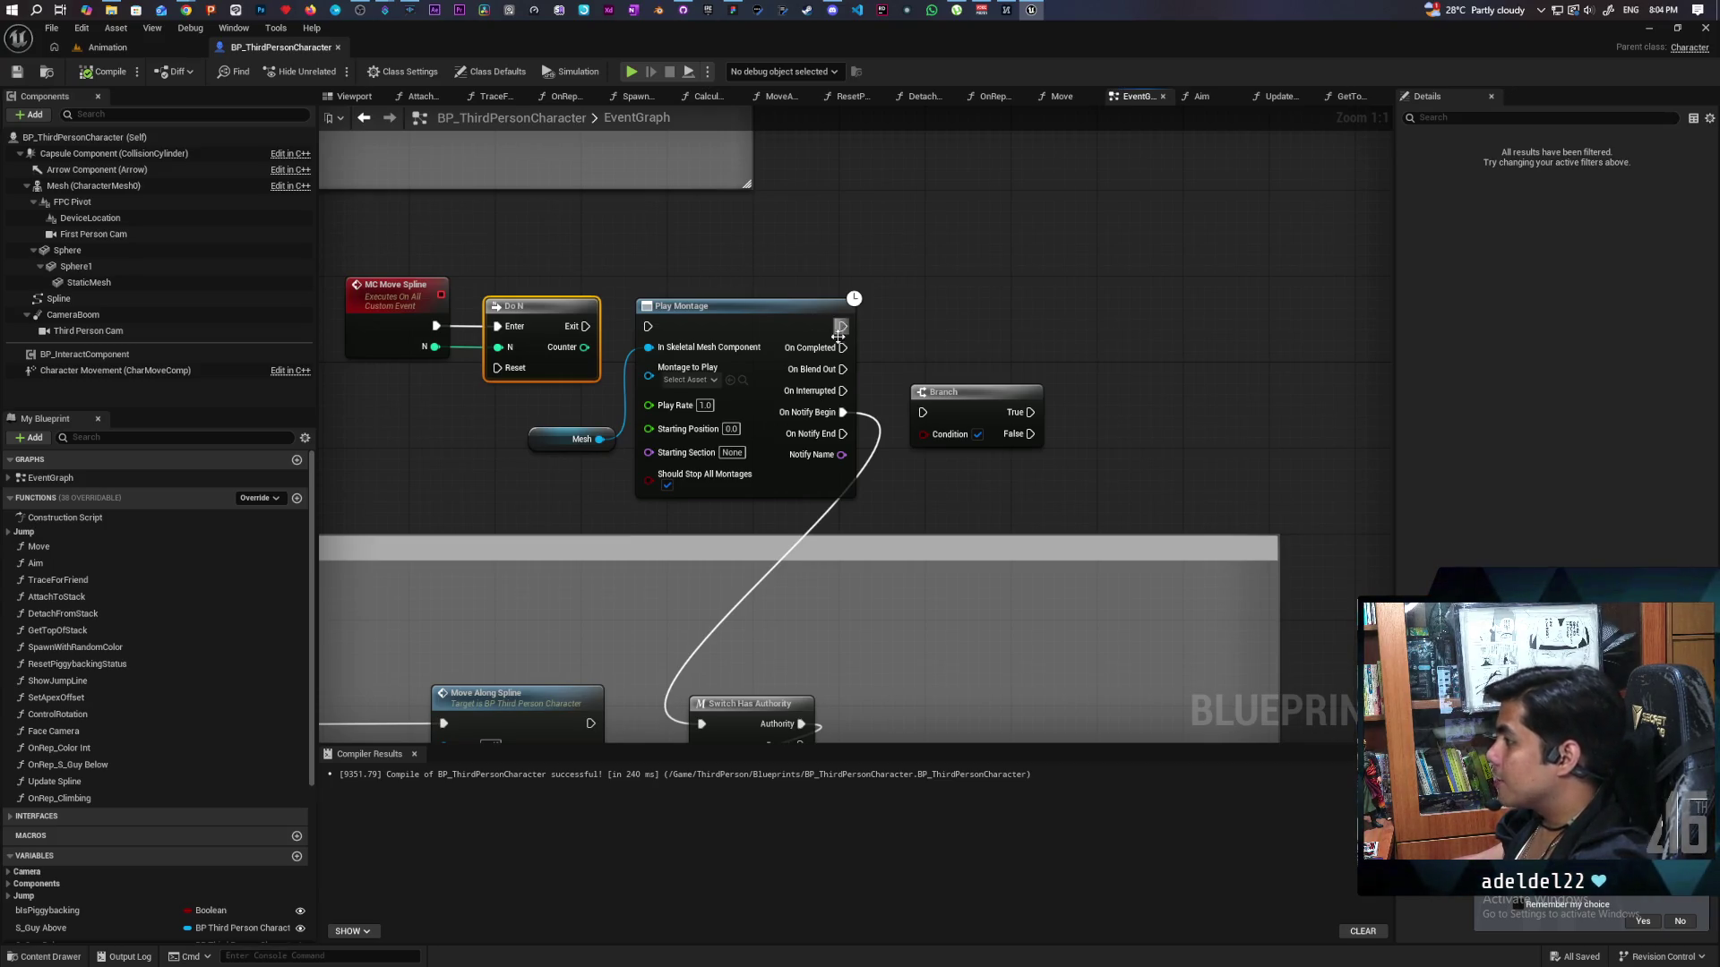
drag(986, 418, 1022, 337)
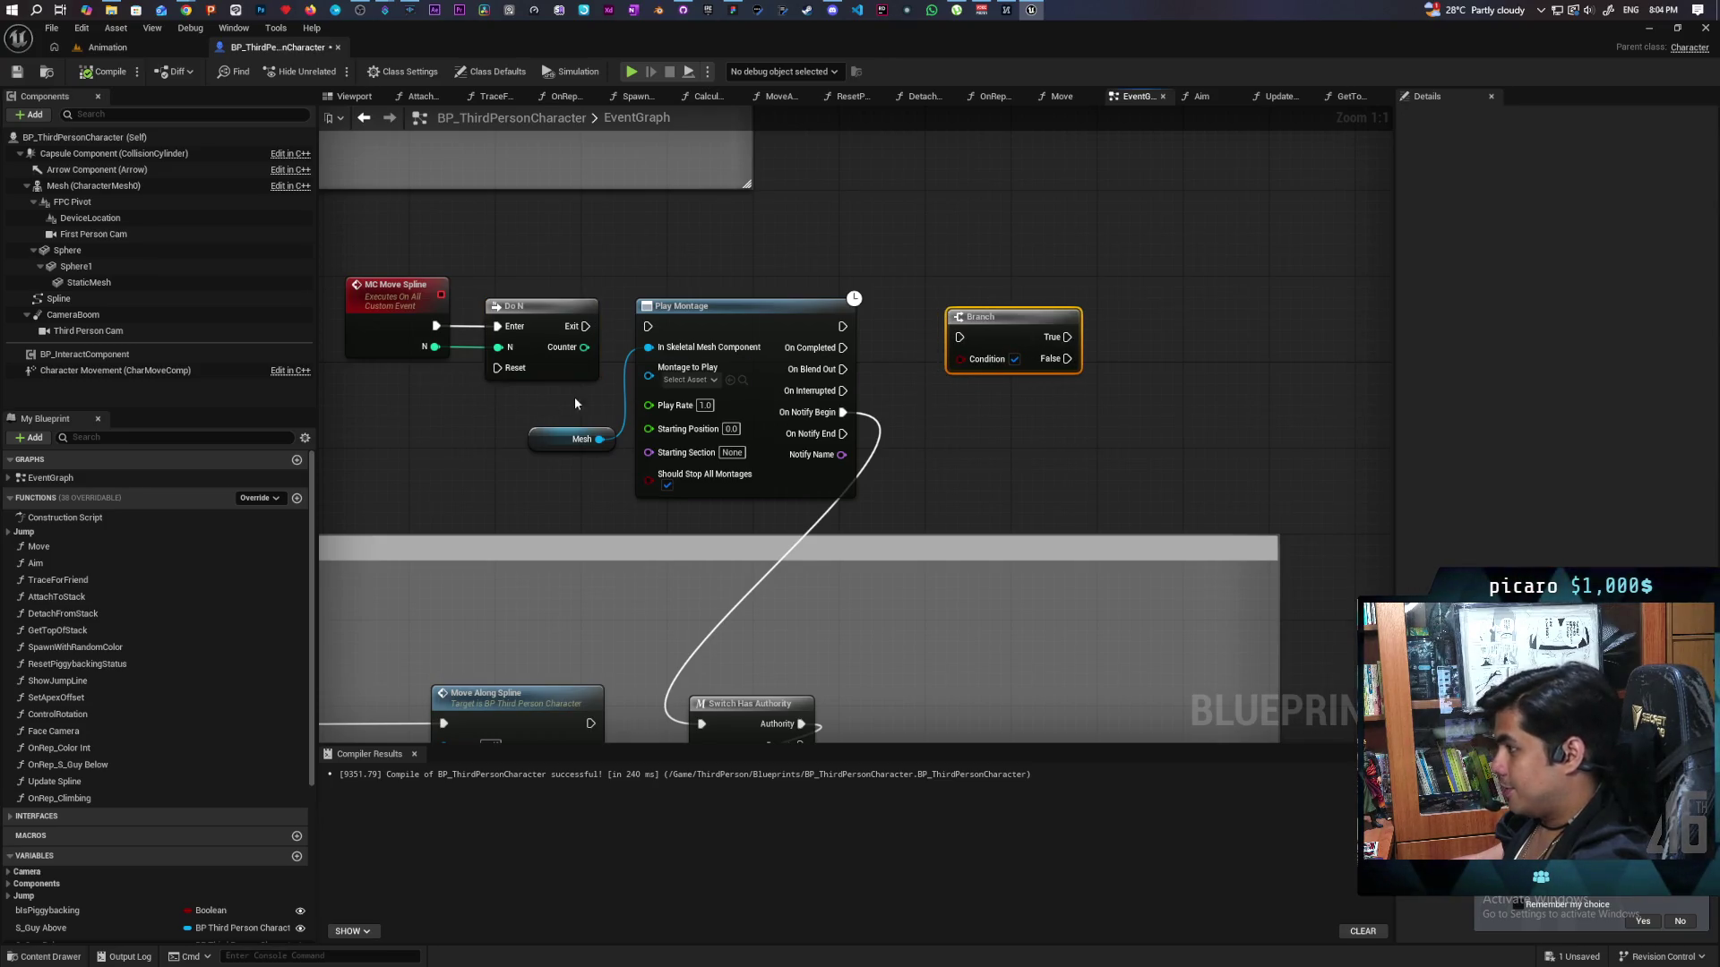
Add a >= node comparing Do N's Counter with MC Move Spline's N.
mouse_move(584, 348)
mouse_down()
mouse_move(961, 412)
mouse_move(912, 411)
mouse_up()
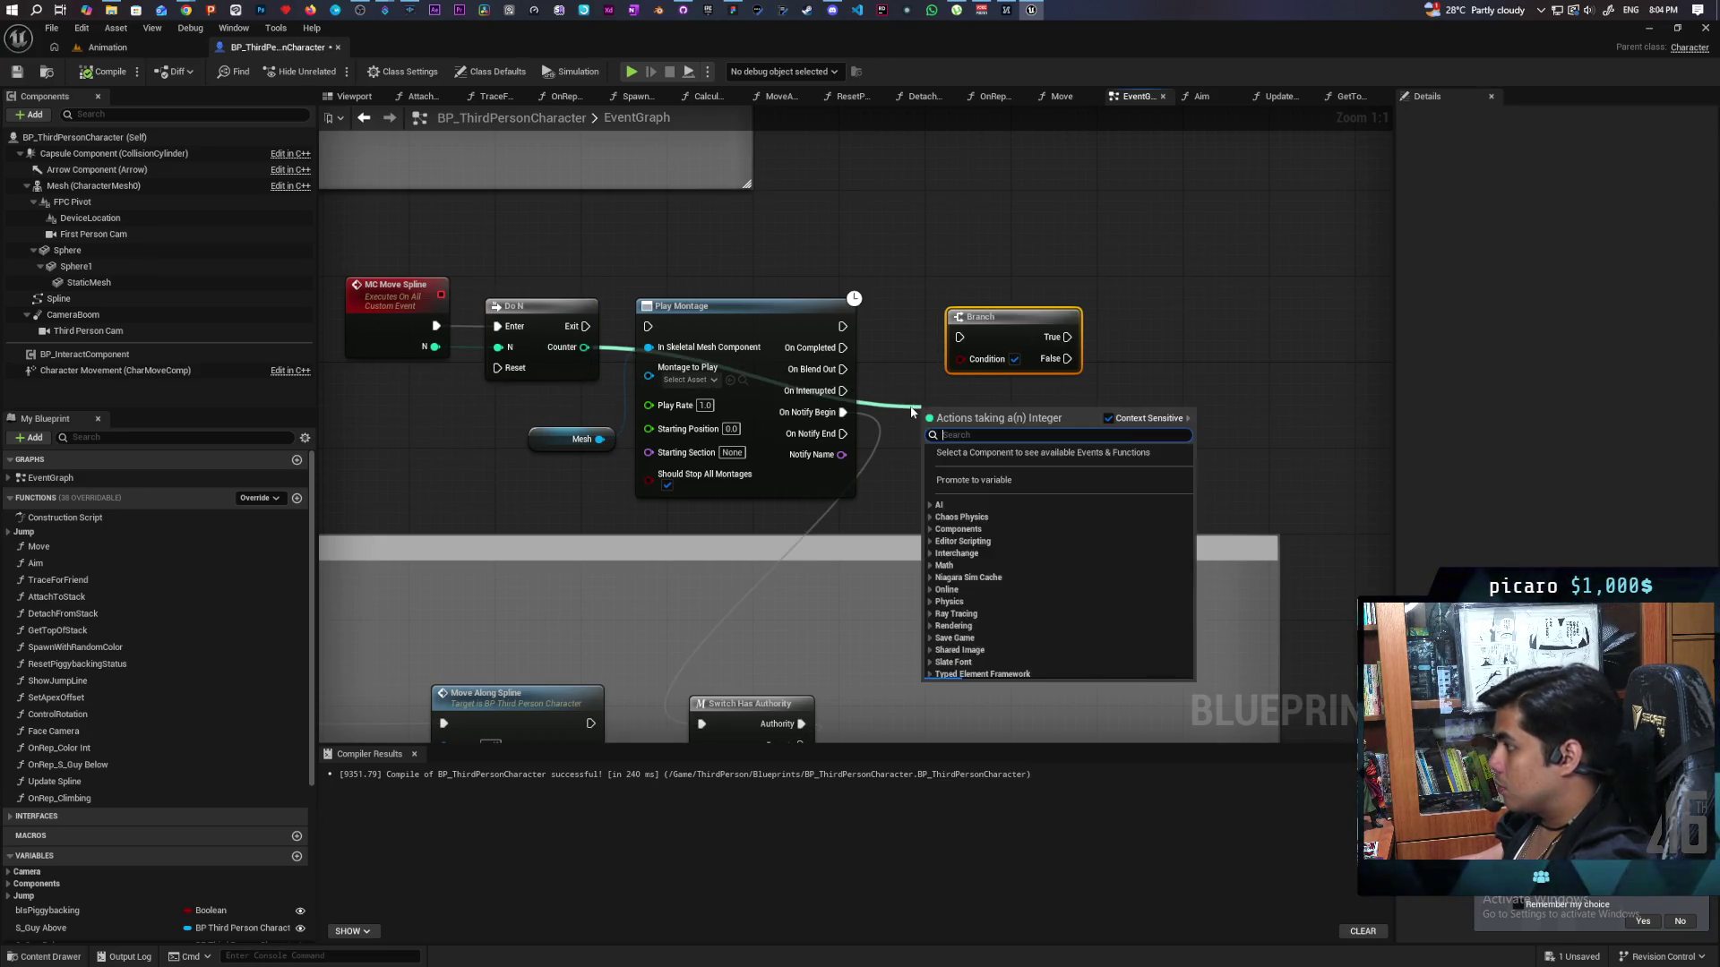
text(>=)
key(Down)
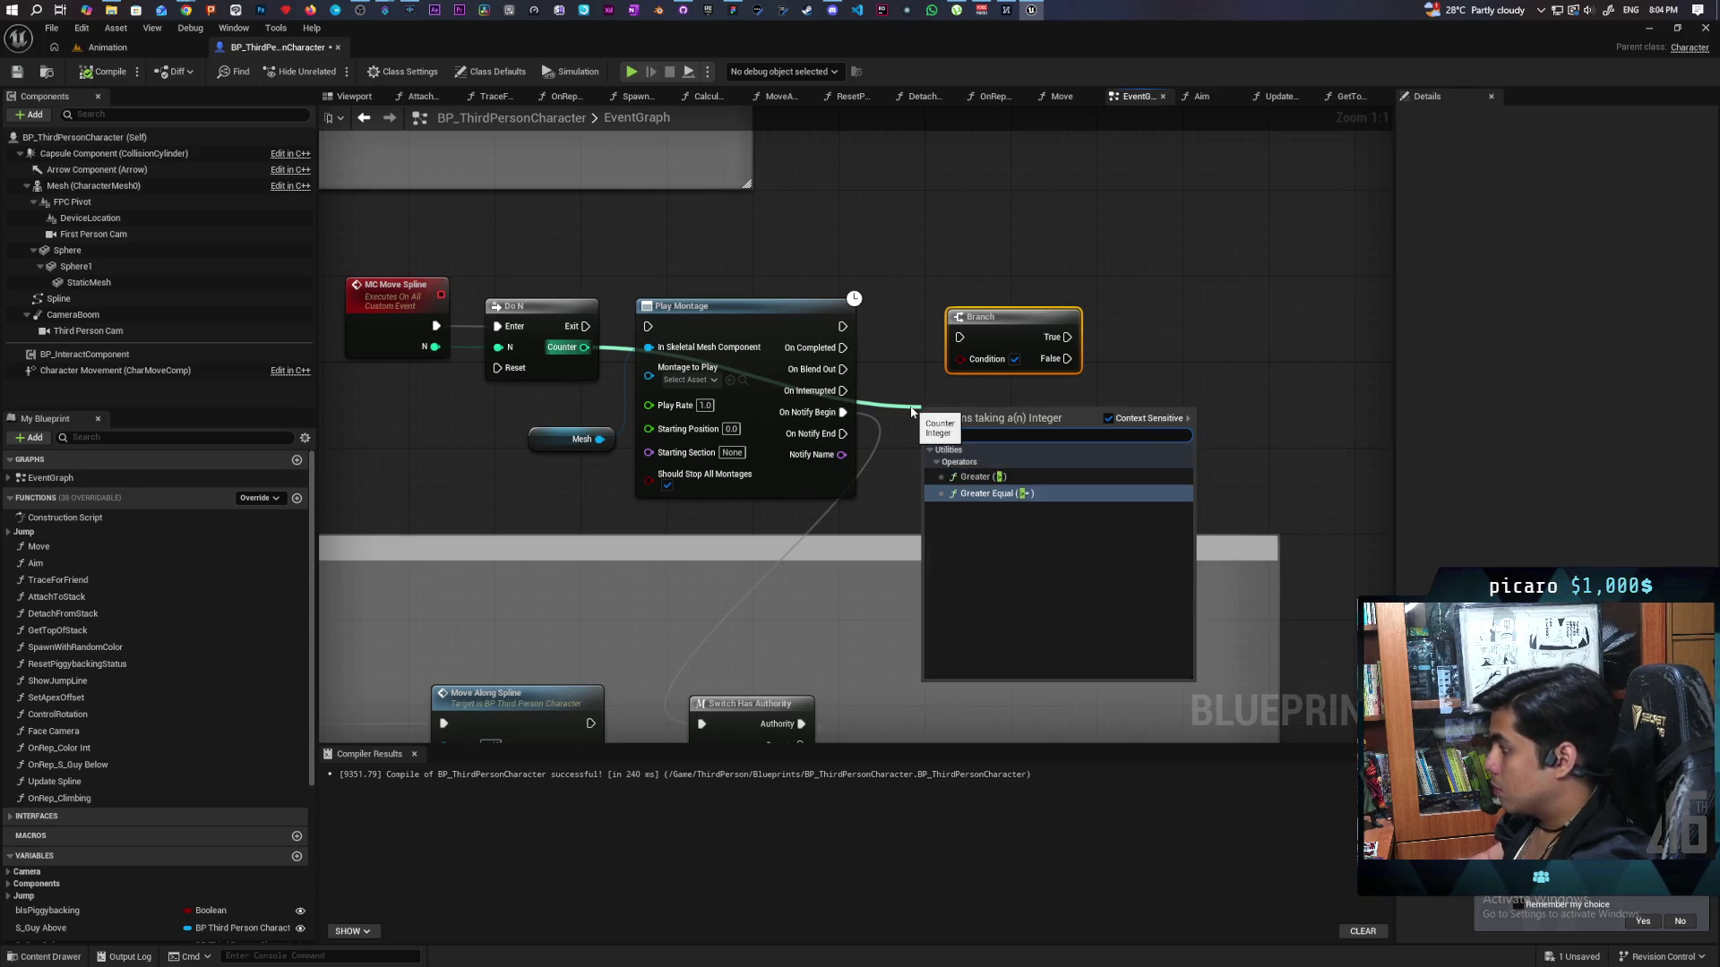
key(Return)
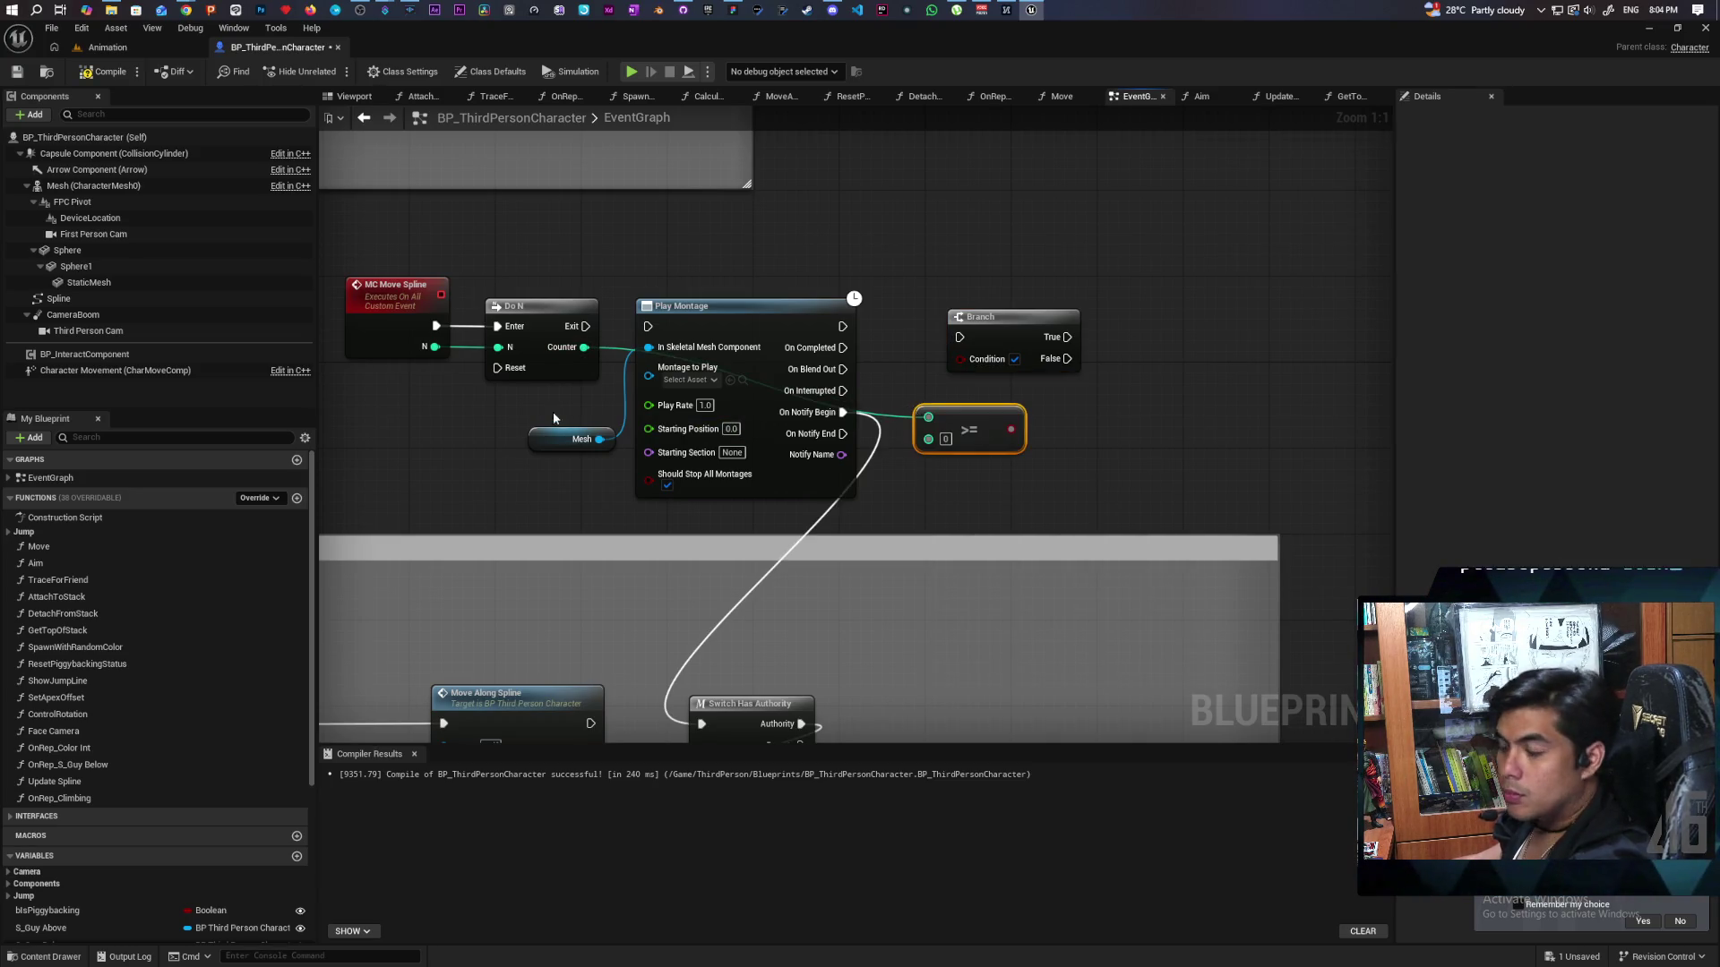
mouse_move(437, 349)
mouse_down()
mouse_move(931, 456)
mouse_move(928, 438)
mouse_move(1066, 459)
mouse_move(960, 358)
mouse_up()
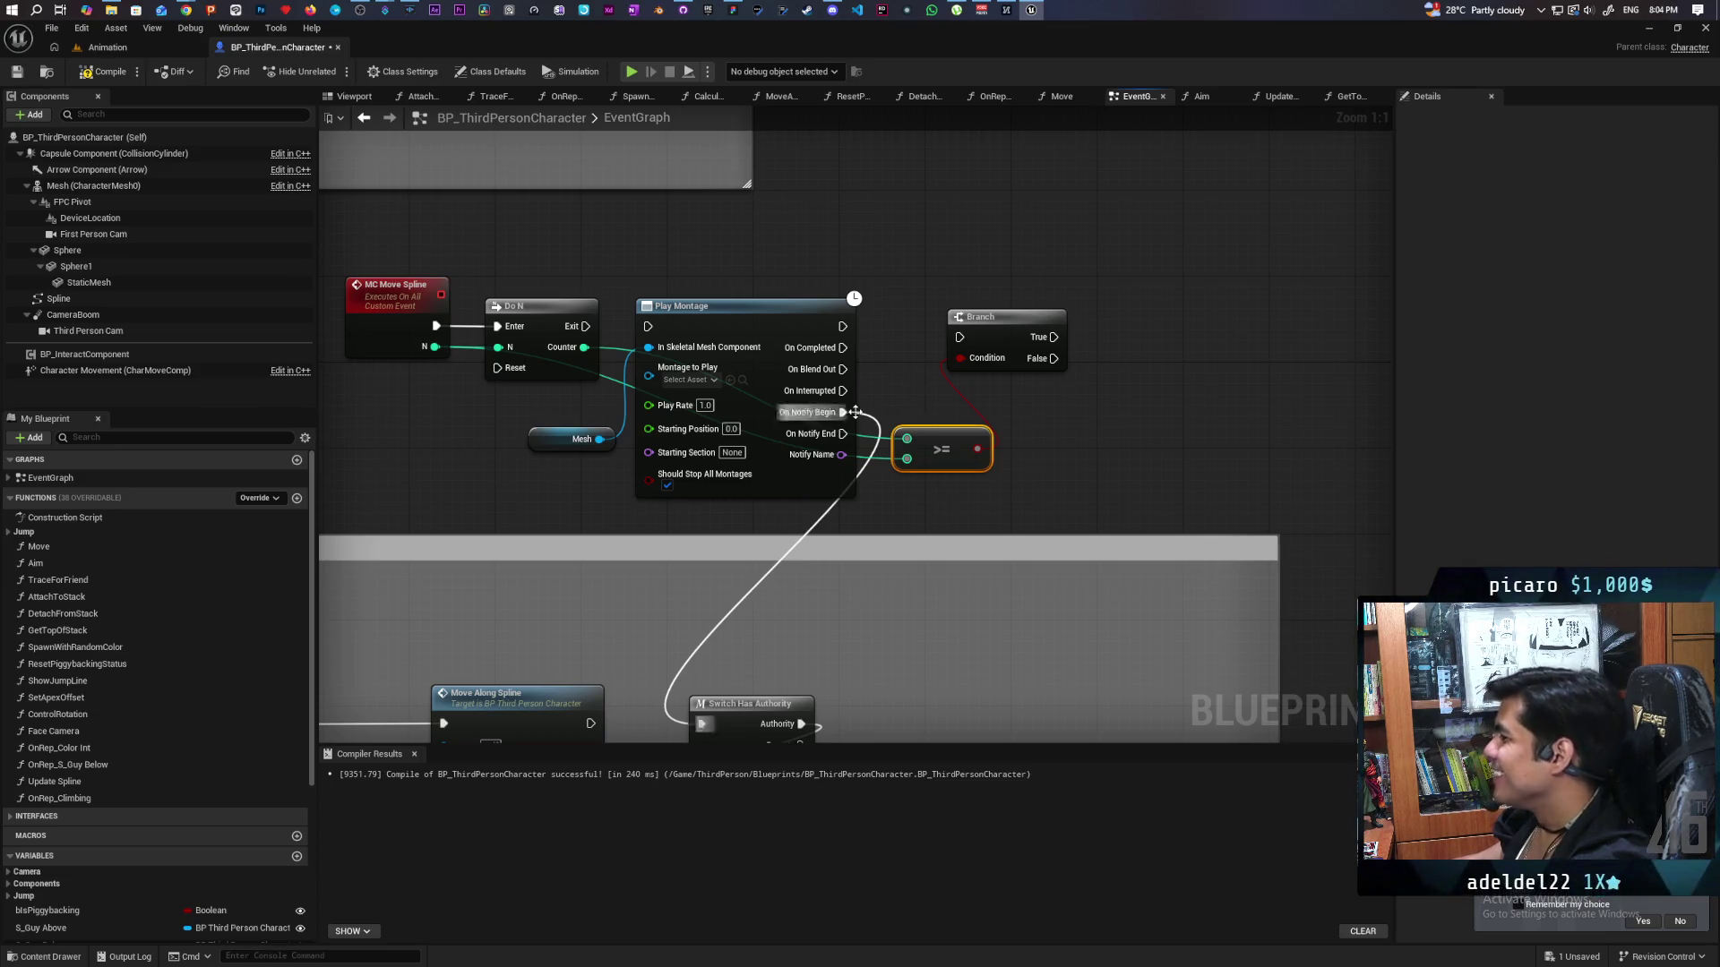
Fire the Branch from Play Montage's On Completed instead of On Notify Begin, and save.
mouse_move(843, 412)
mouse_down()
mouse_move(926, 377)
mouse_move(959, 337)
mouse_up()
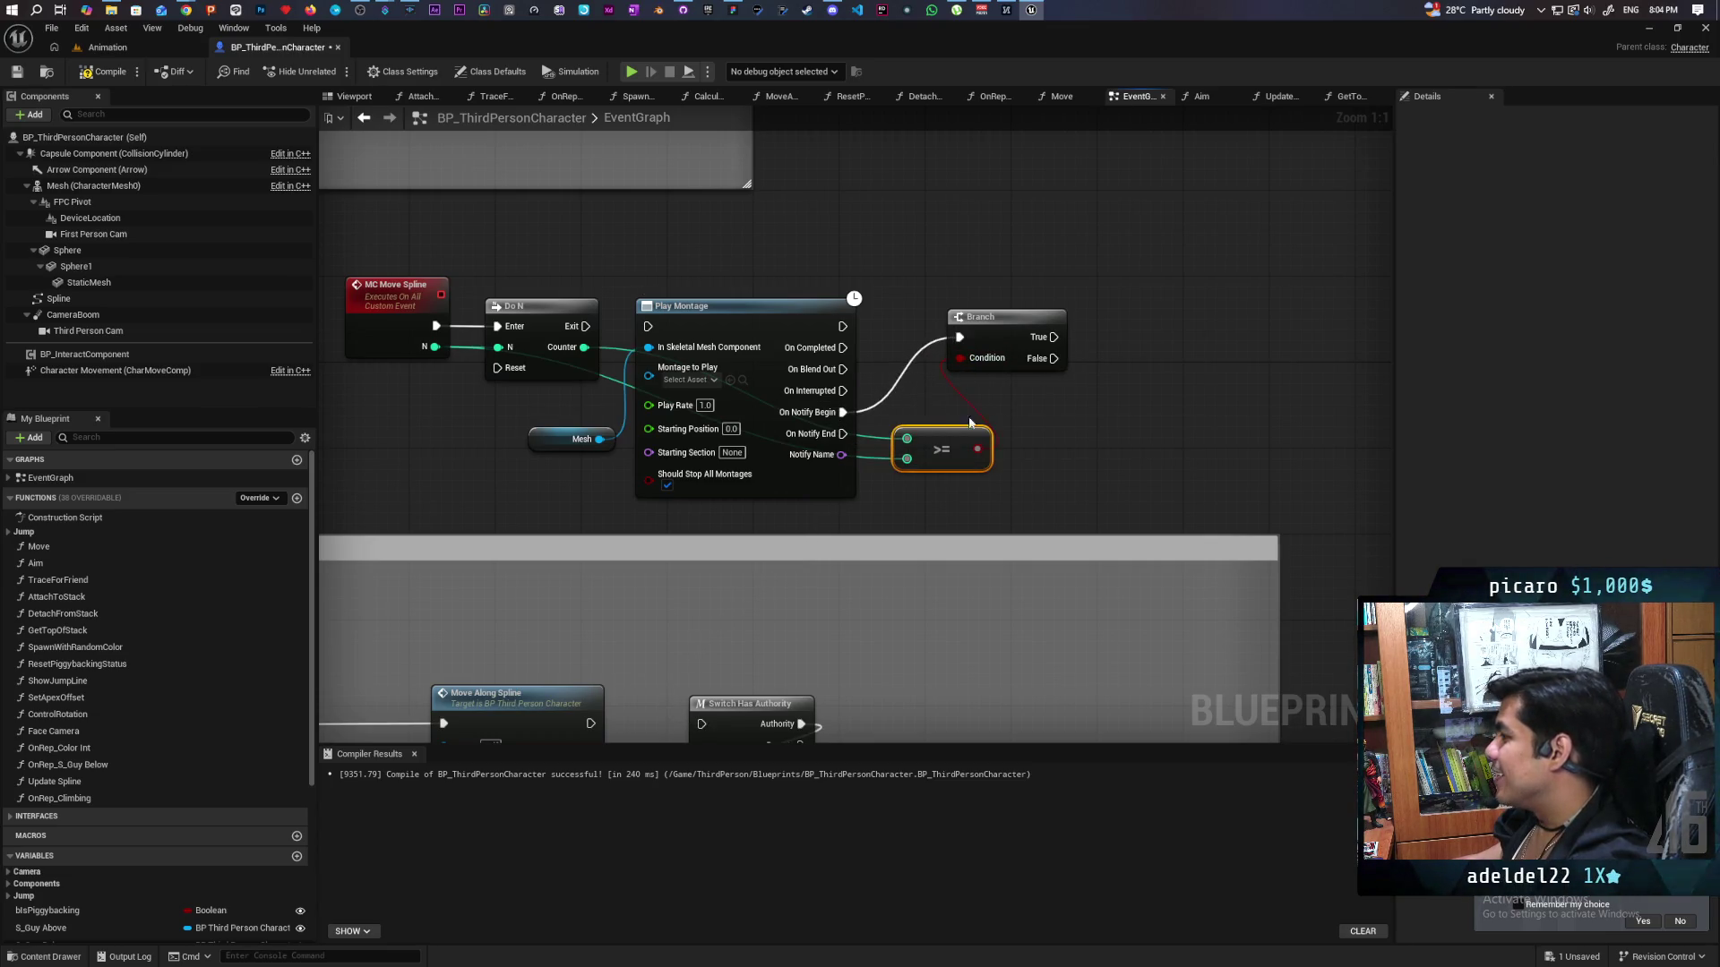
drag(843, 348, 981, 337)
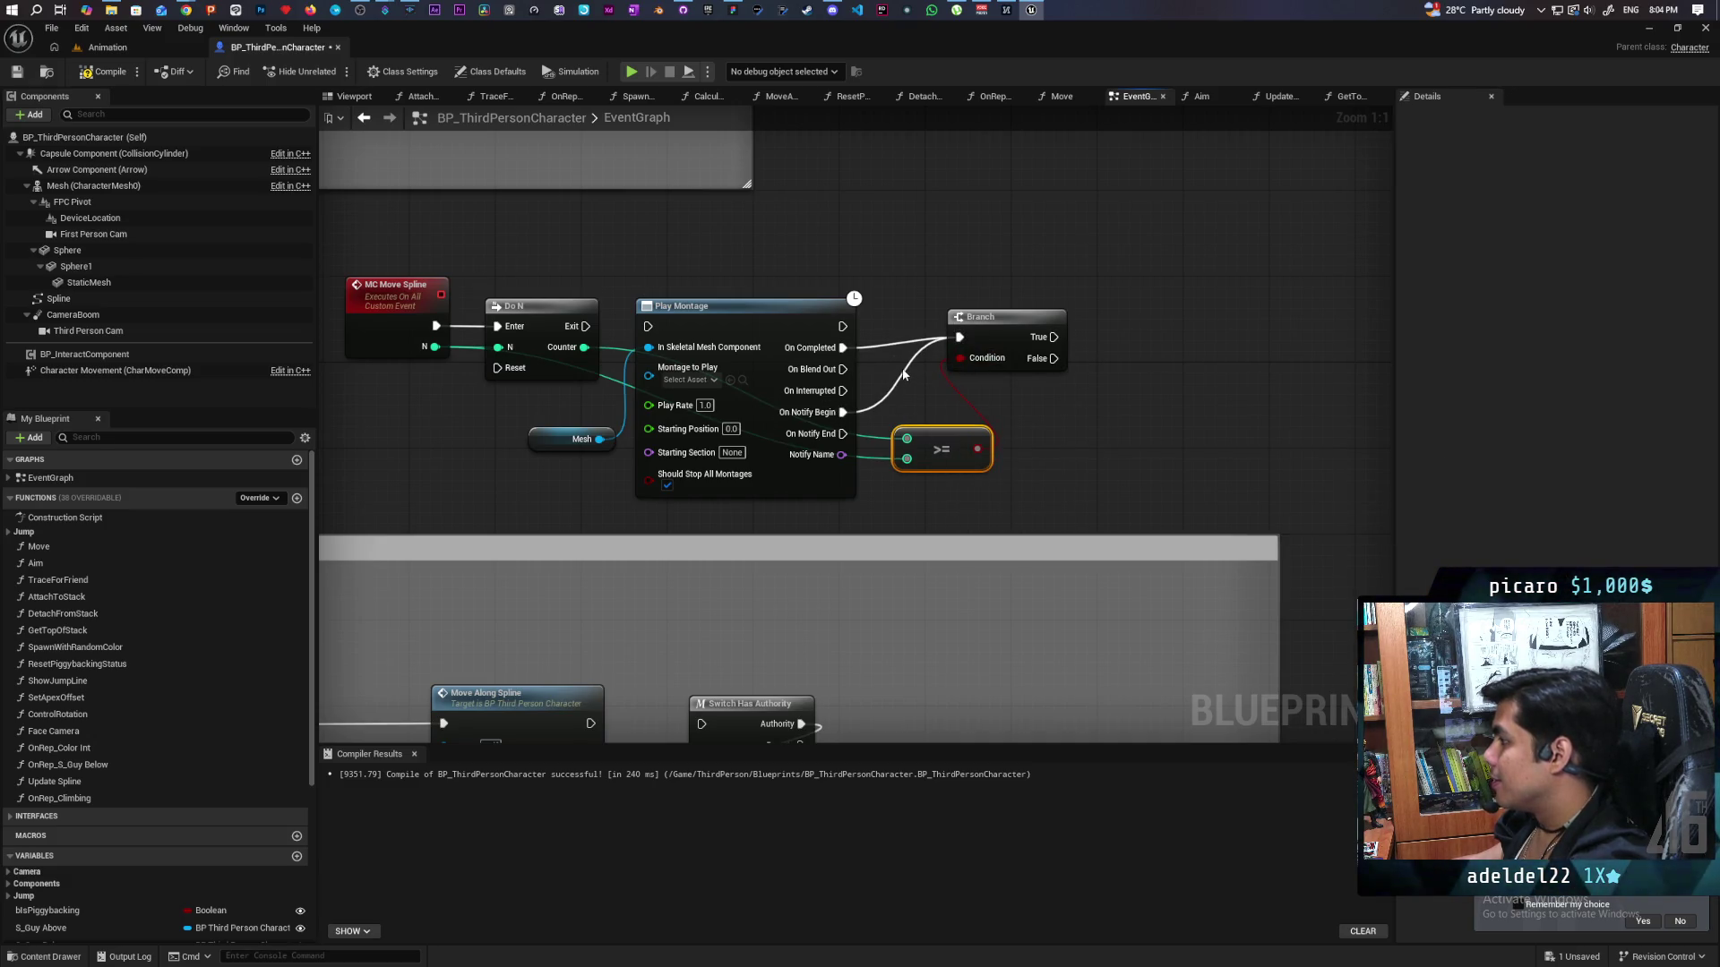
click(905, 376)
alt+click(904, 376)
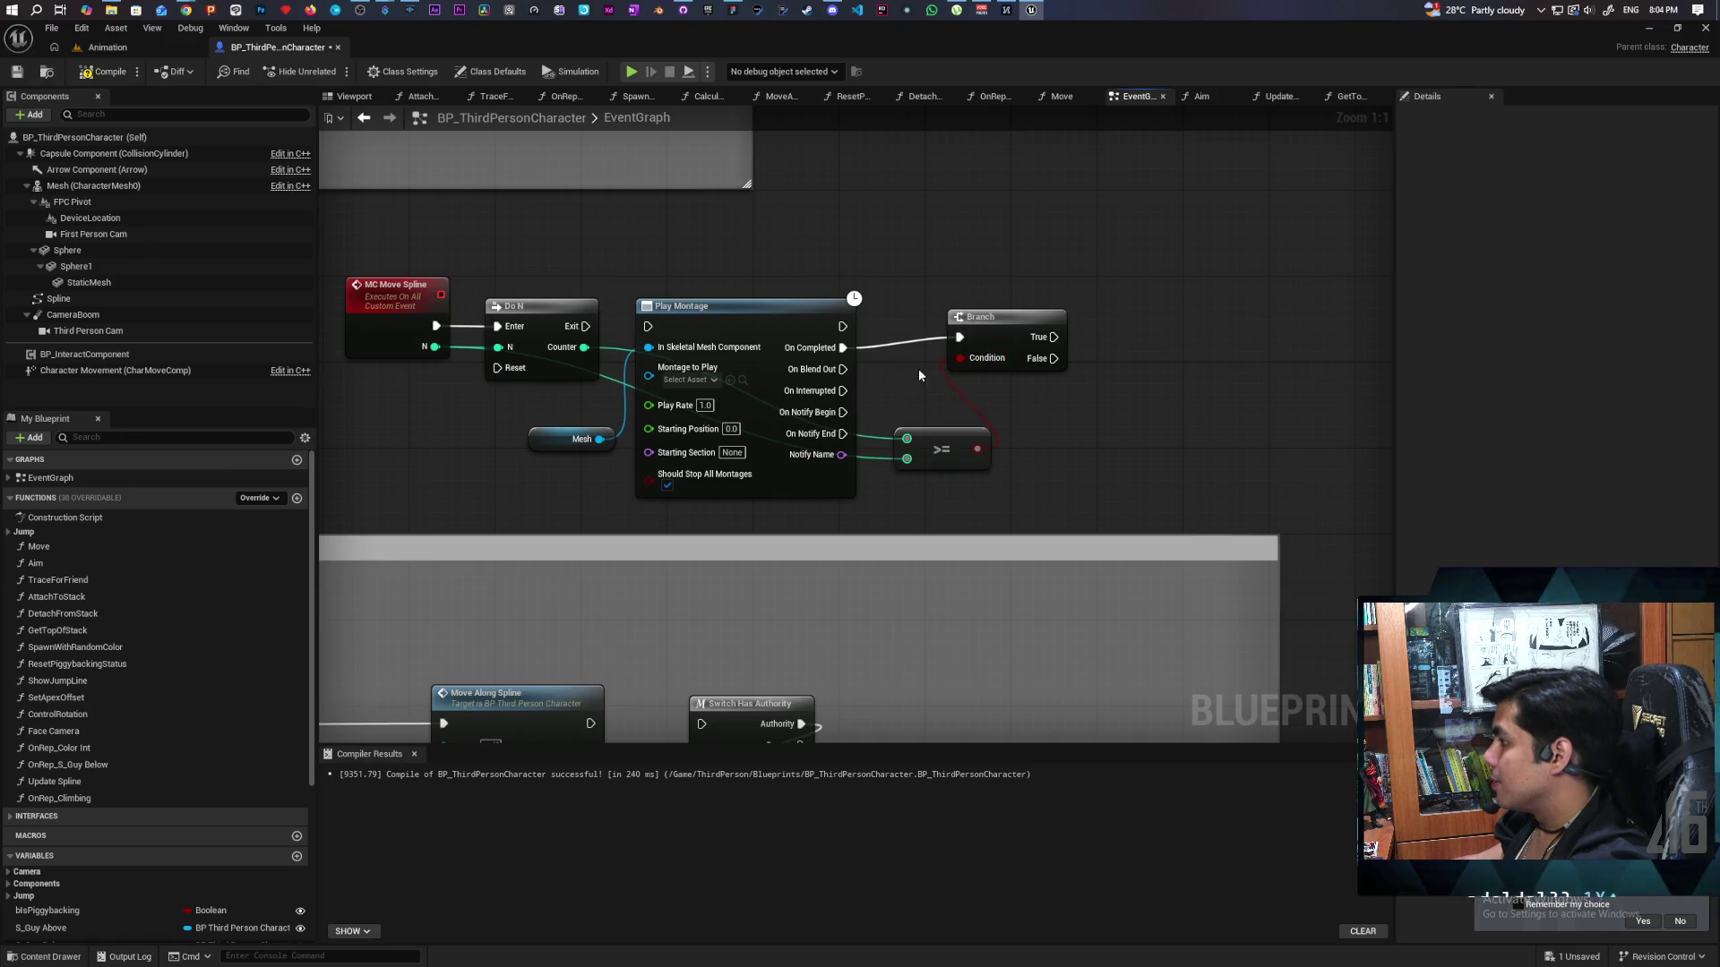
drag(989, 329, 986, 341)
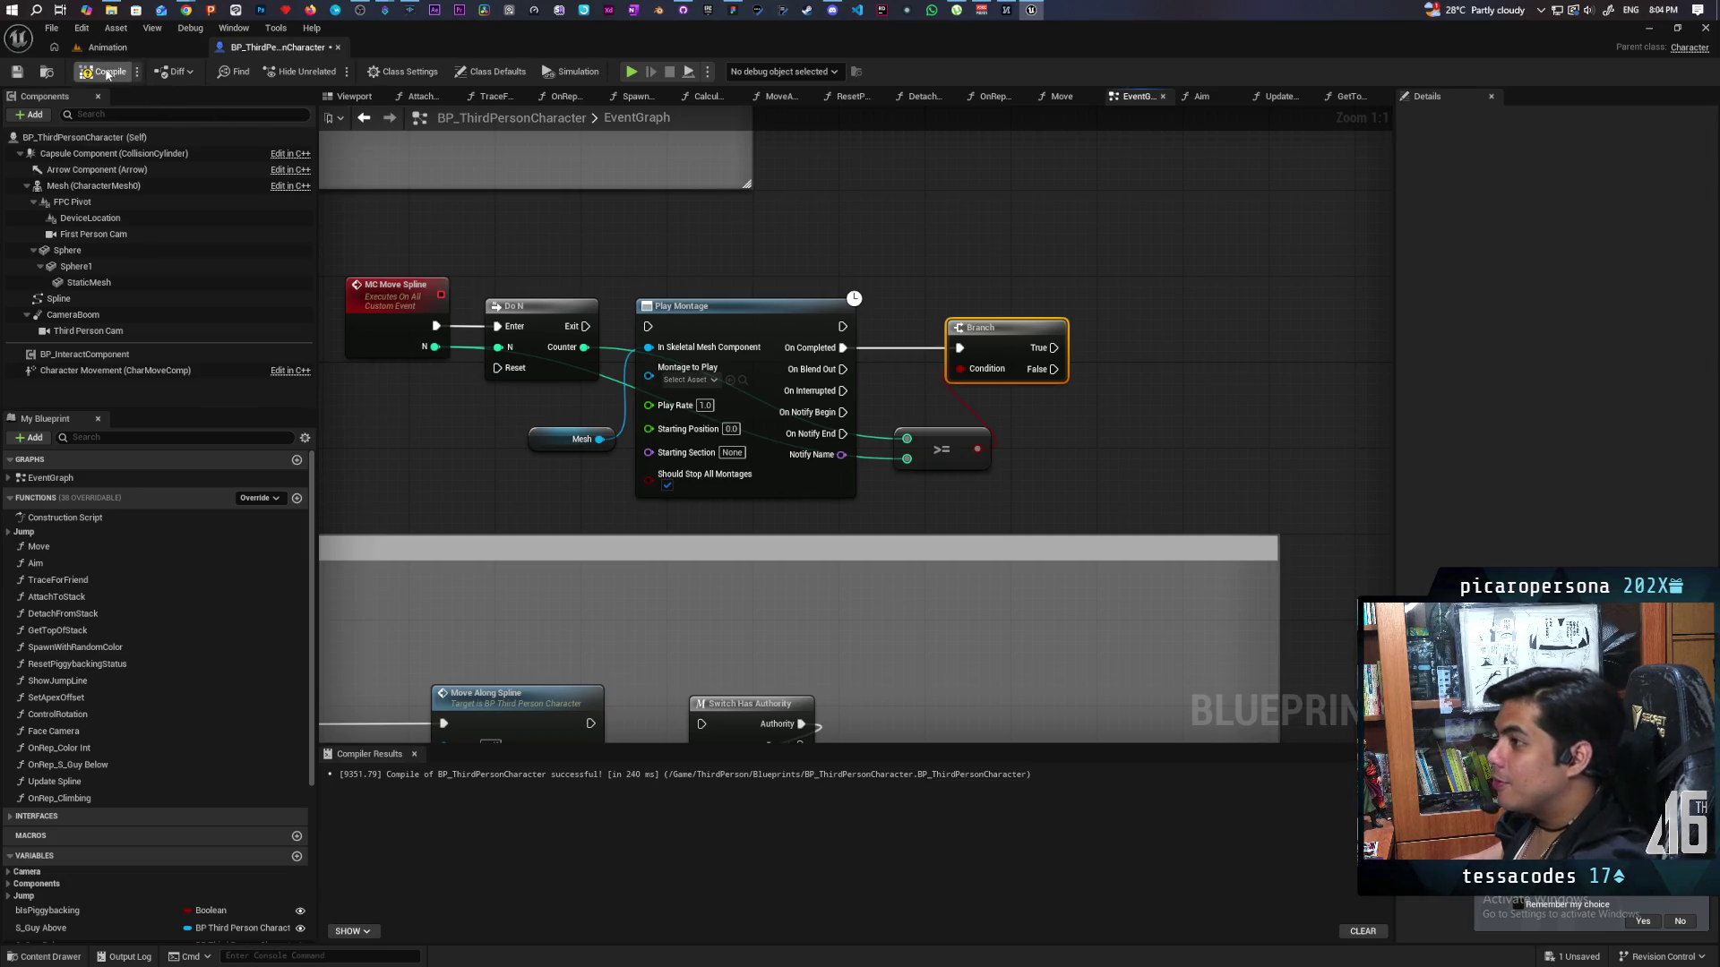
key(ctrl+s)
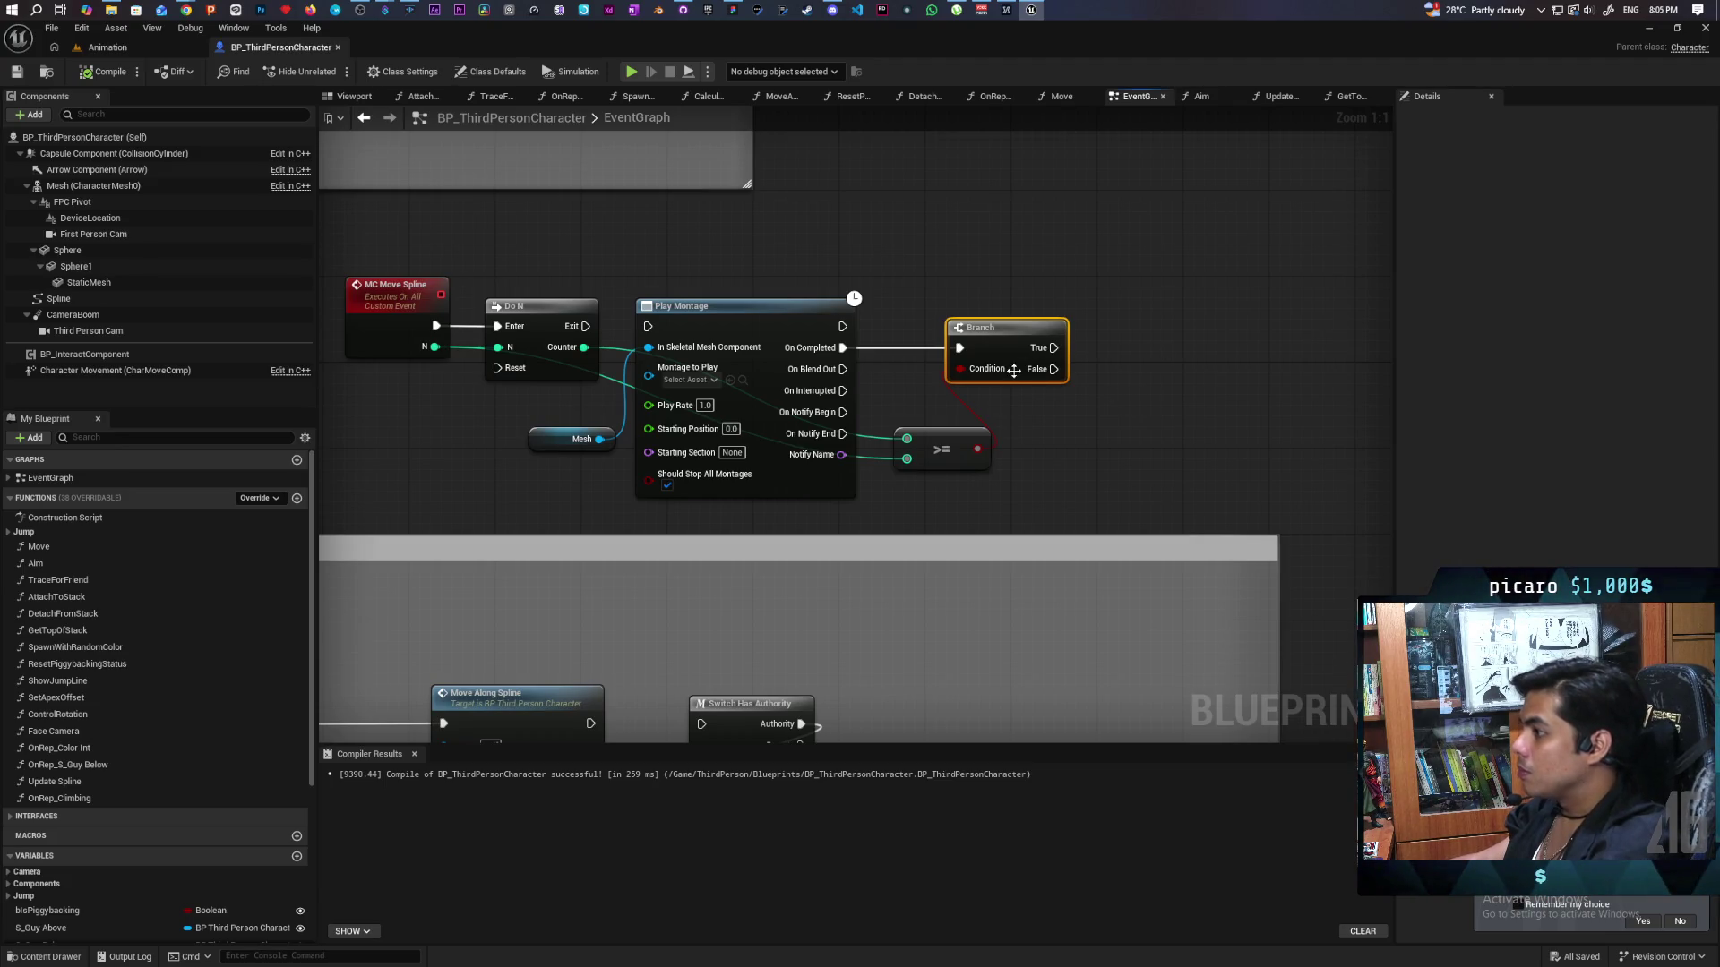
Connect Do N's Exit to Play Montage and save the blueprint.
drag(585, 326, 649, 326)
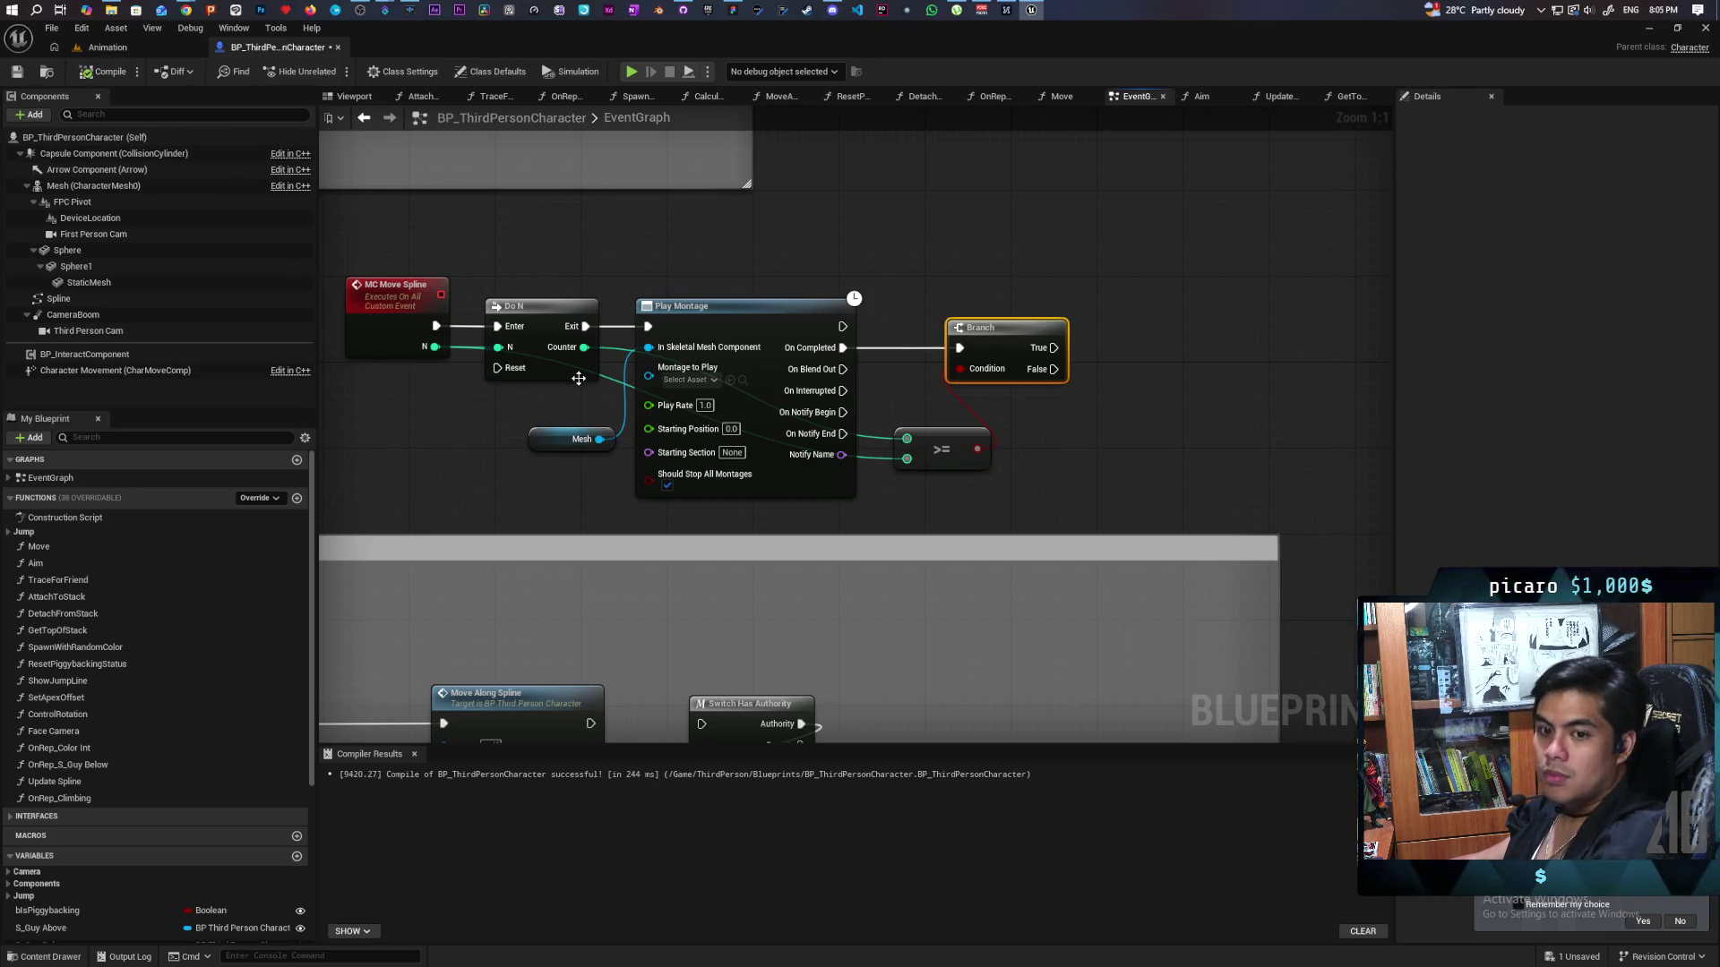
key(ctrl+s)
mouse_move(475, 434)
mouse_down()
mouse_move(641, 429)
mouse_move(661, 402)
mouse_move(621, 433)
mouse_up()
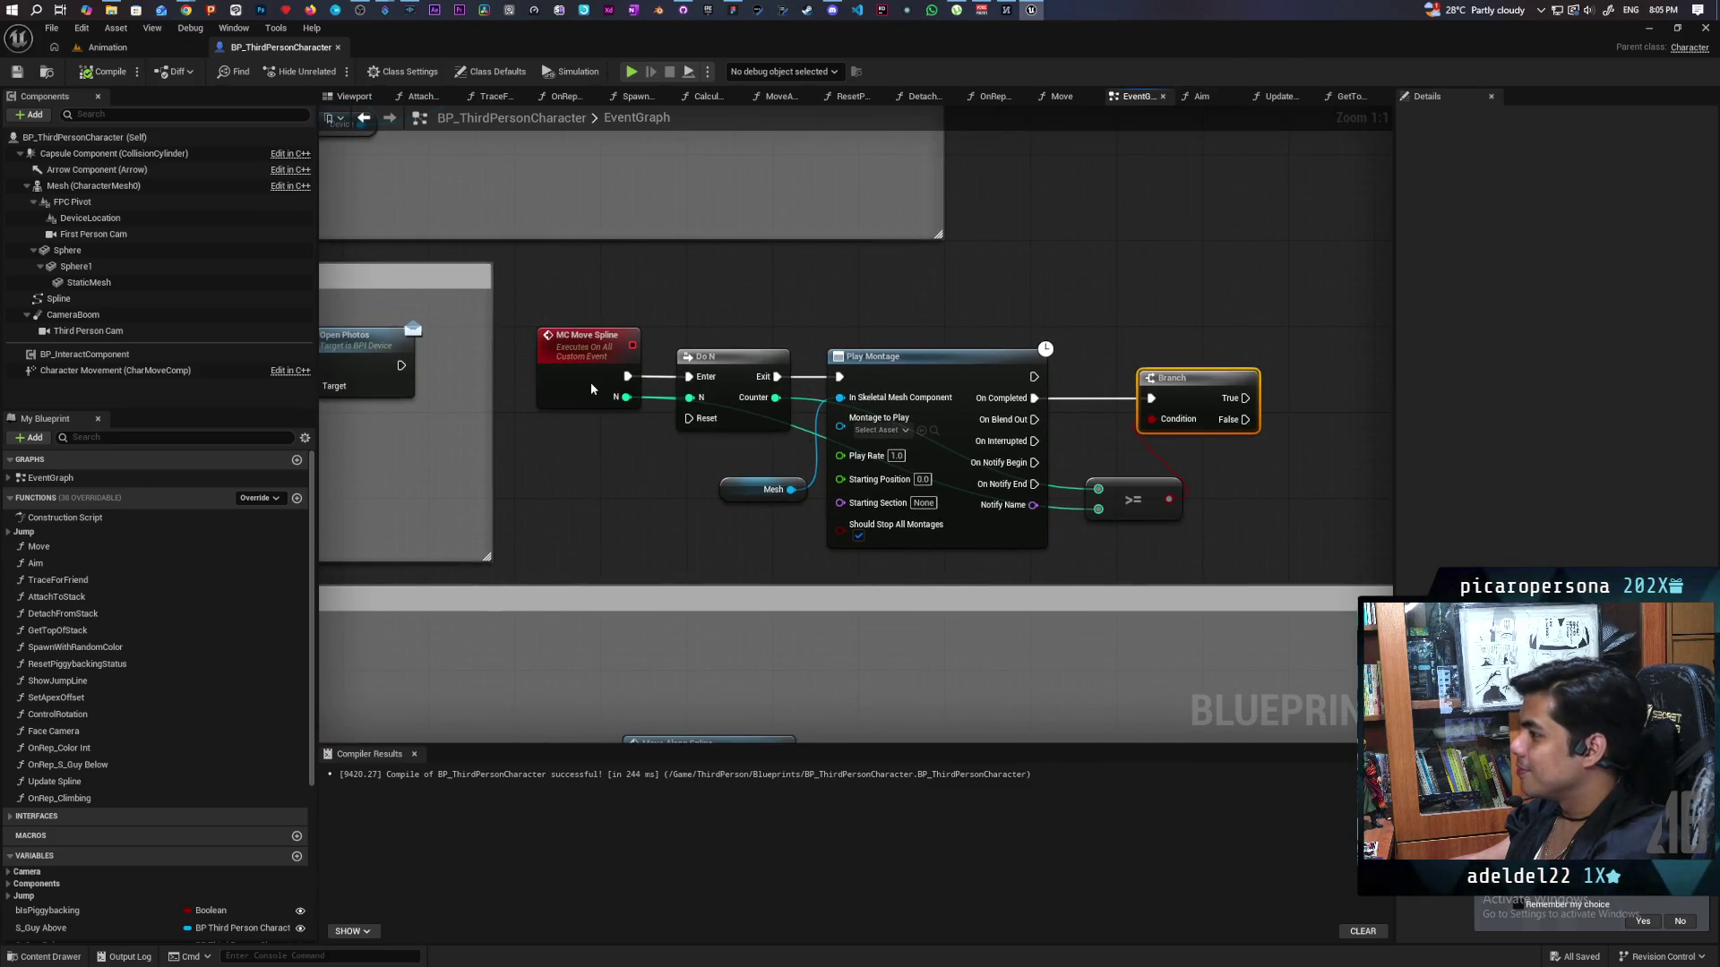
Shift the Do N chain right and insert a Sequence node between MC Move Spline and Do N.
click(564, 388)
mouse_move(663, 331)
mouse_down()
mouse_move(1164, 448)
mouse_move(1182, 528)
mouse_up()
drag(977, 388, 1063, 388)
click(661, 458)
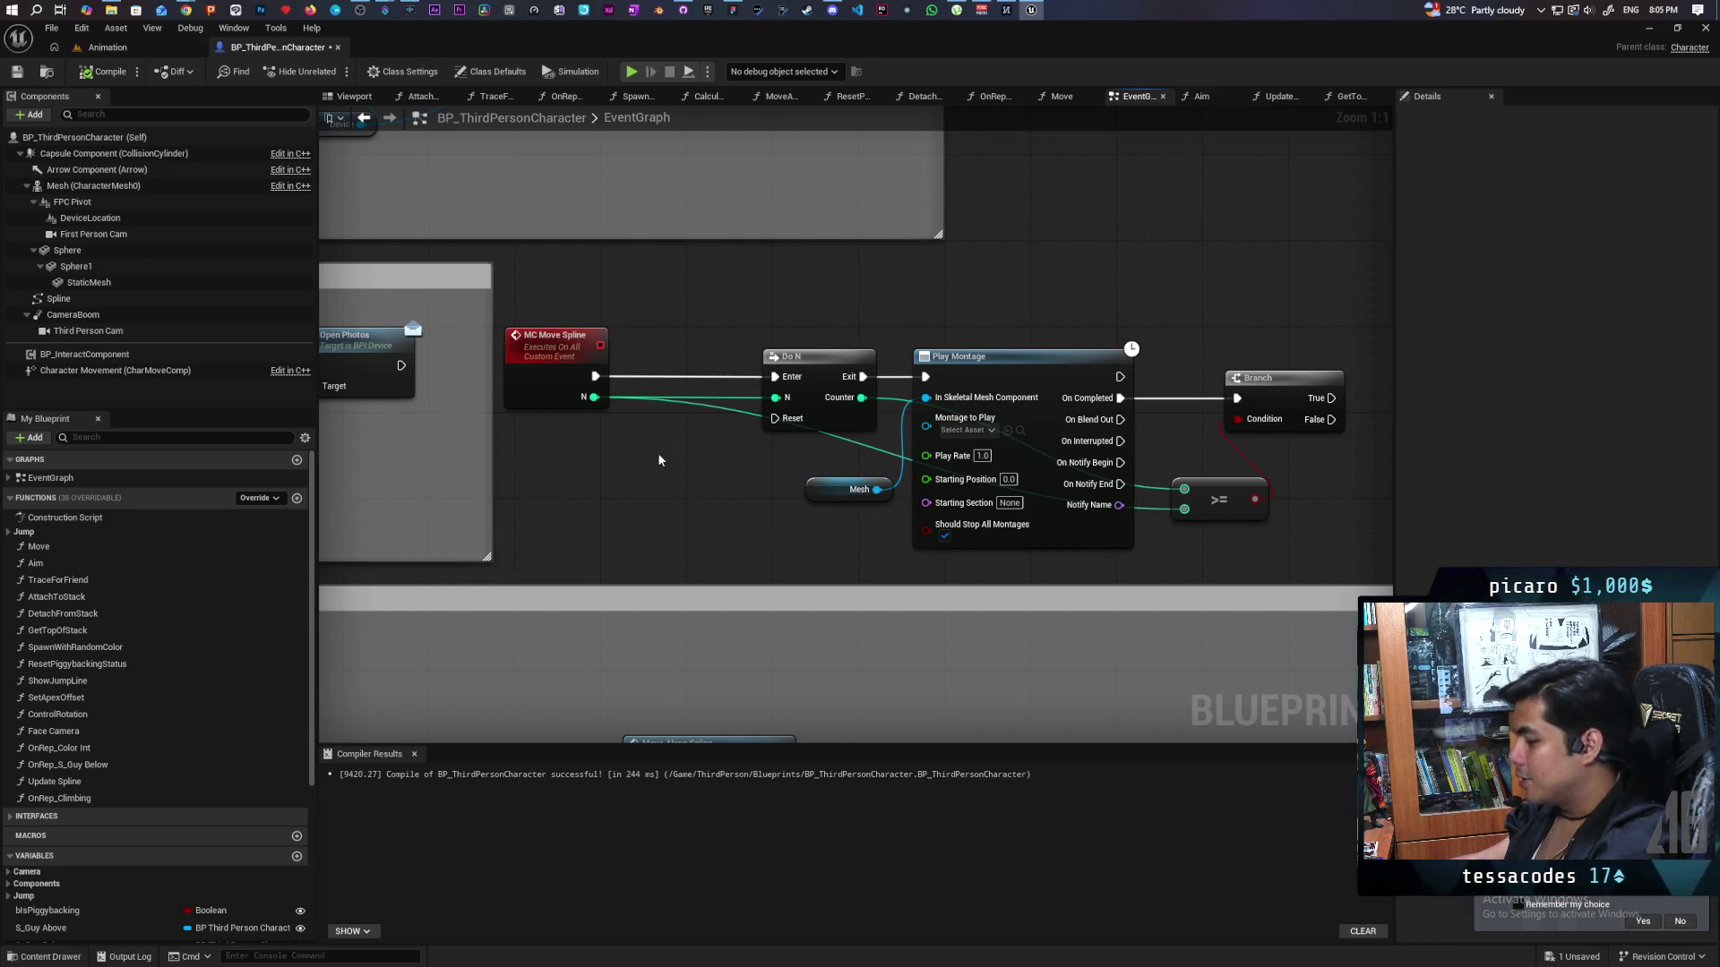
click(633, 448)
mouse_move(633, 448)
mouse_down()
mouse_move(638, 367)
mouse_move(775, 377)
mouse_move(708, 398)
mouse_move(775, 376)
mouse_up()
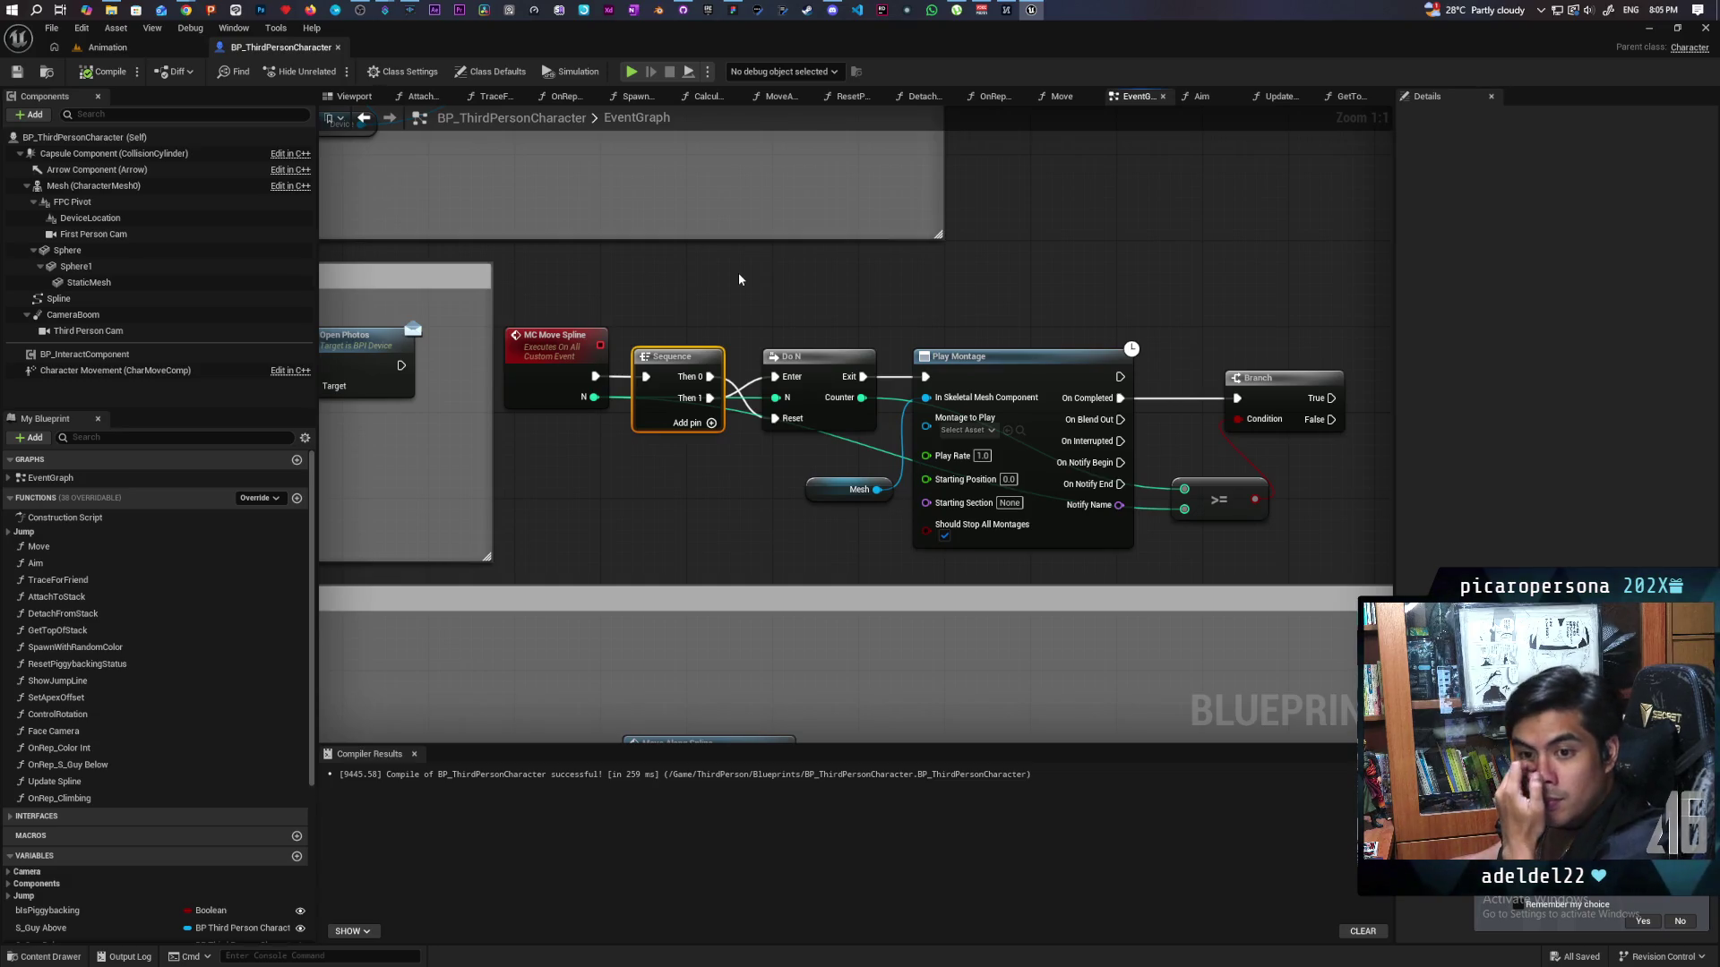
drag(739, 279, 615, 288)
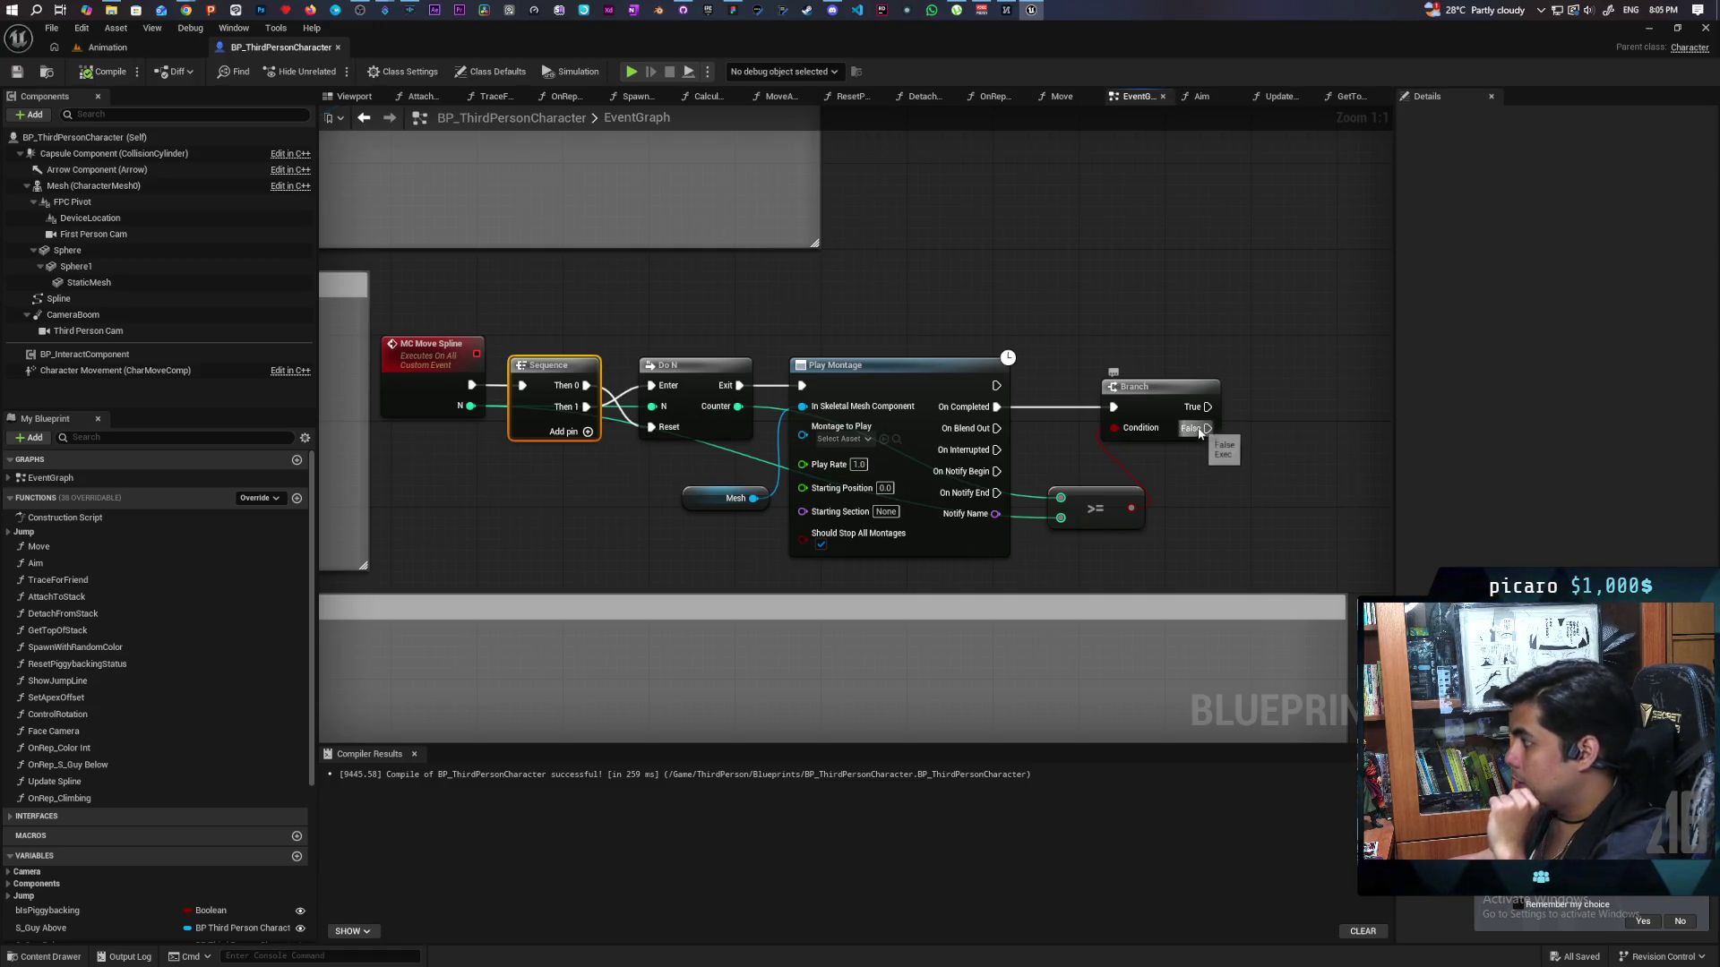
Loop Branch's False output back into Do N's Enter via two reroute points, then save.
mouse_move(1203, 429)
mouse_down()
mouse_move(1332, 372)
mouse_move(725, 347)
mouse_move(802, 386)
mouse_up()
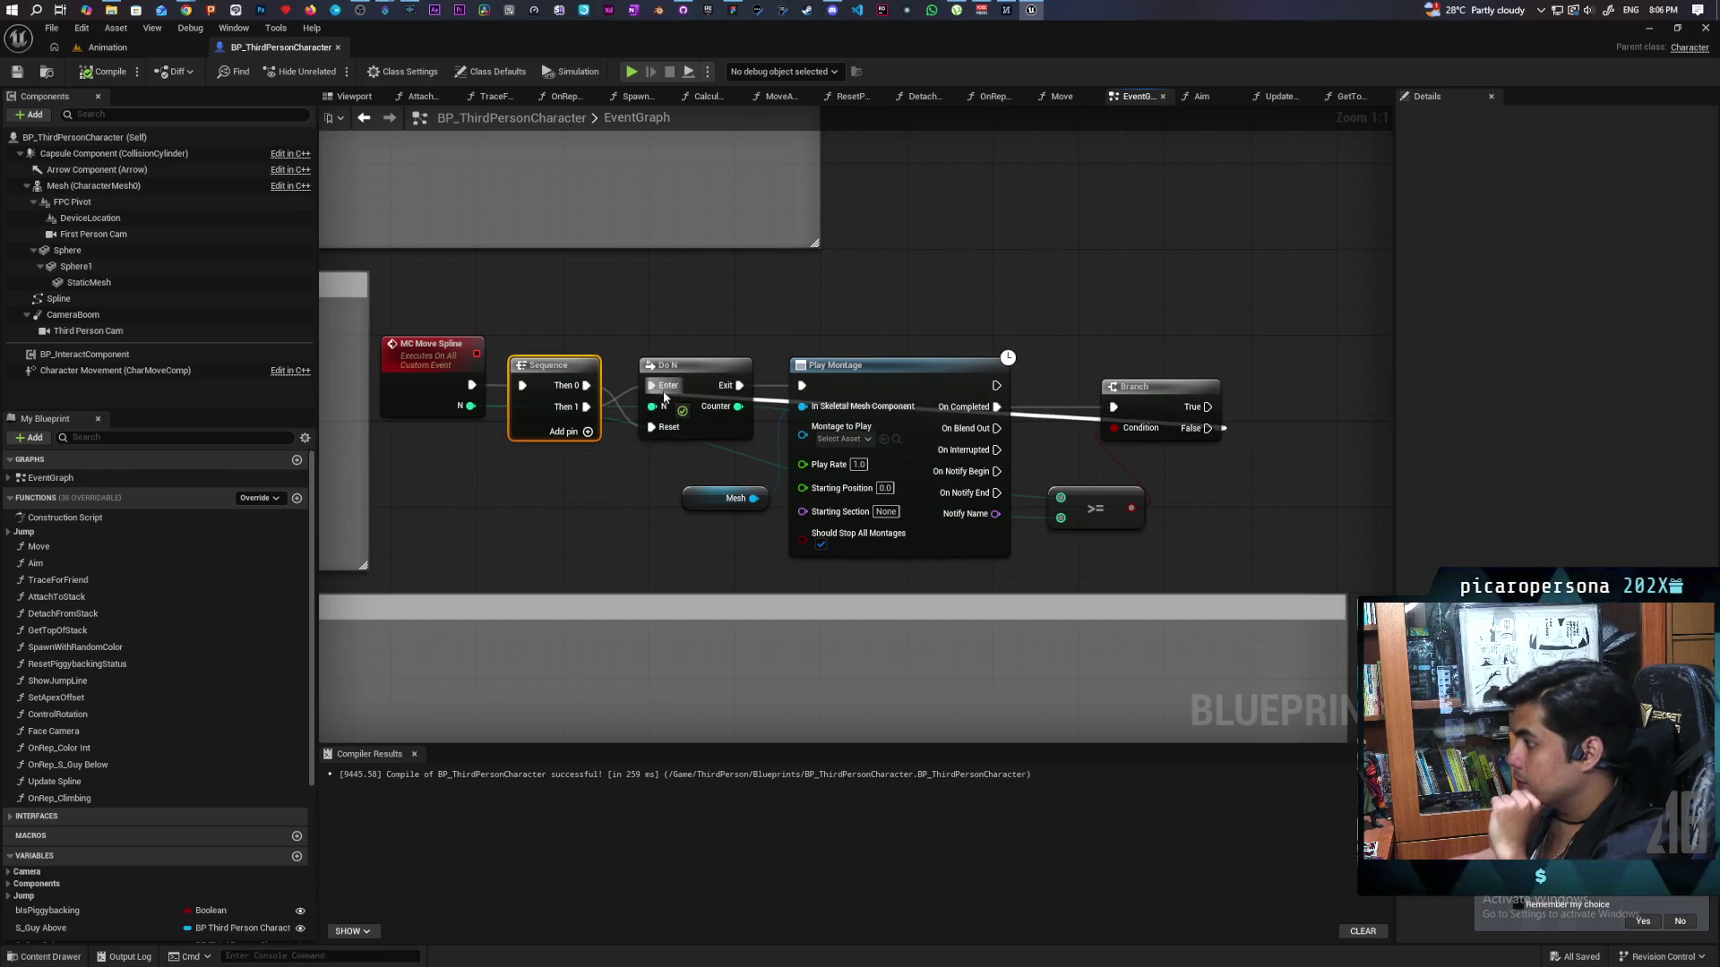
double_click(1130, 396)
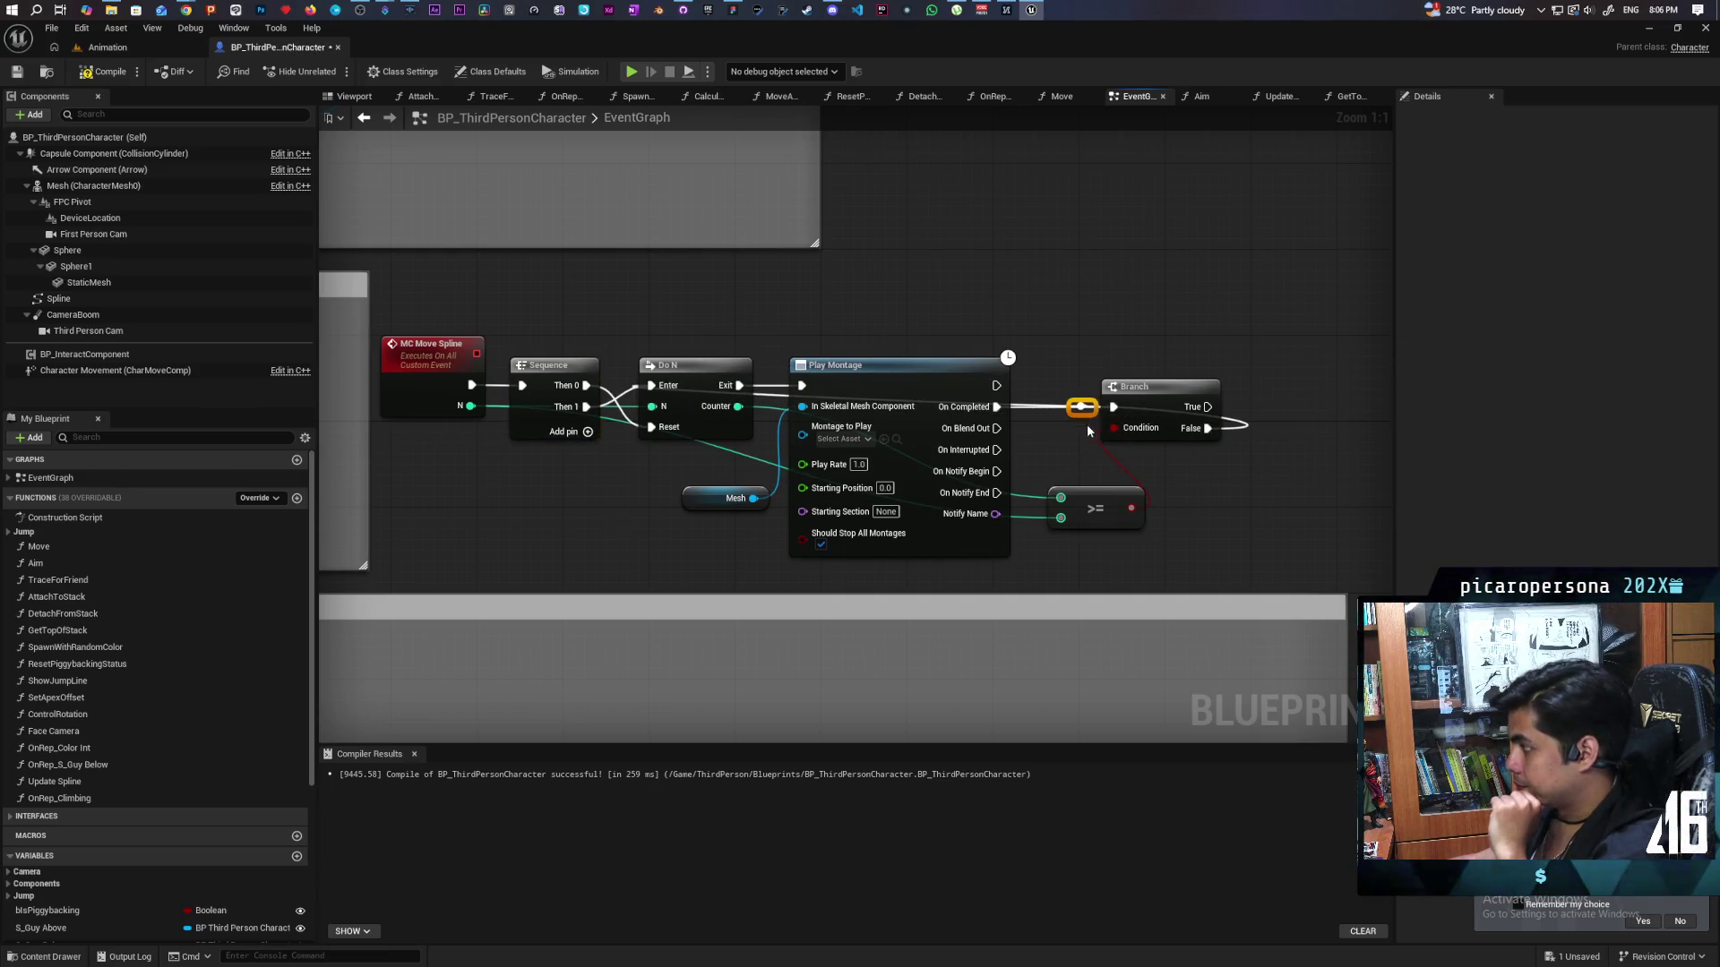
mouse_move(1130, 397)
mouse_down()
mouse_move(1193, 318)
mouse_move(1246, 327)
mouse_up()
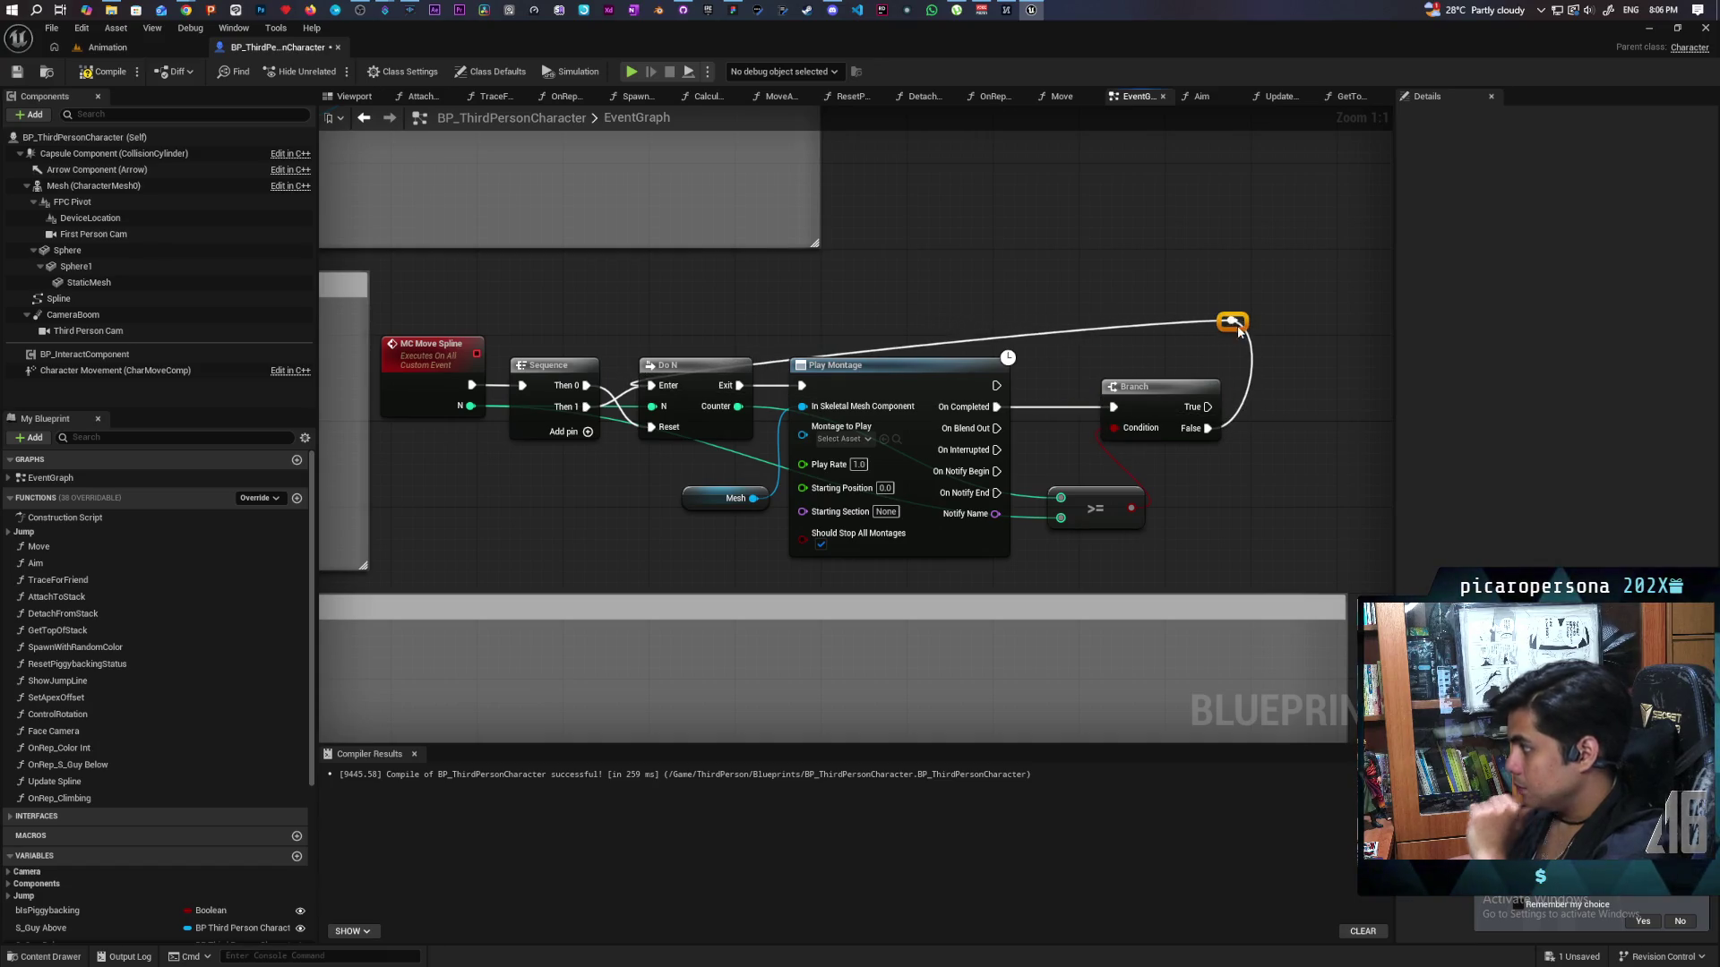
double_click(1027, 331)
mouse_move(1037, 332)
mouse_down()
mouse_move(598, 338)
mouse_move(665, 333)
mouse_up()
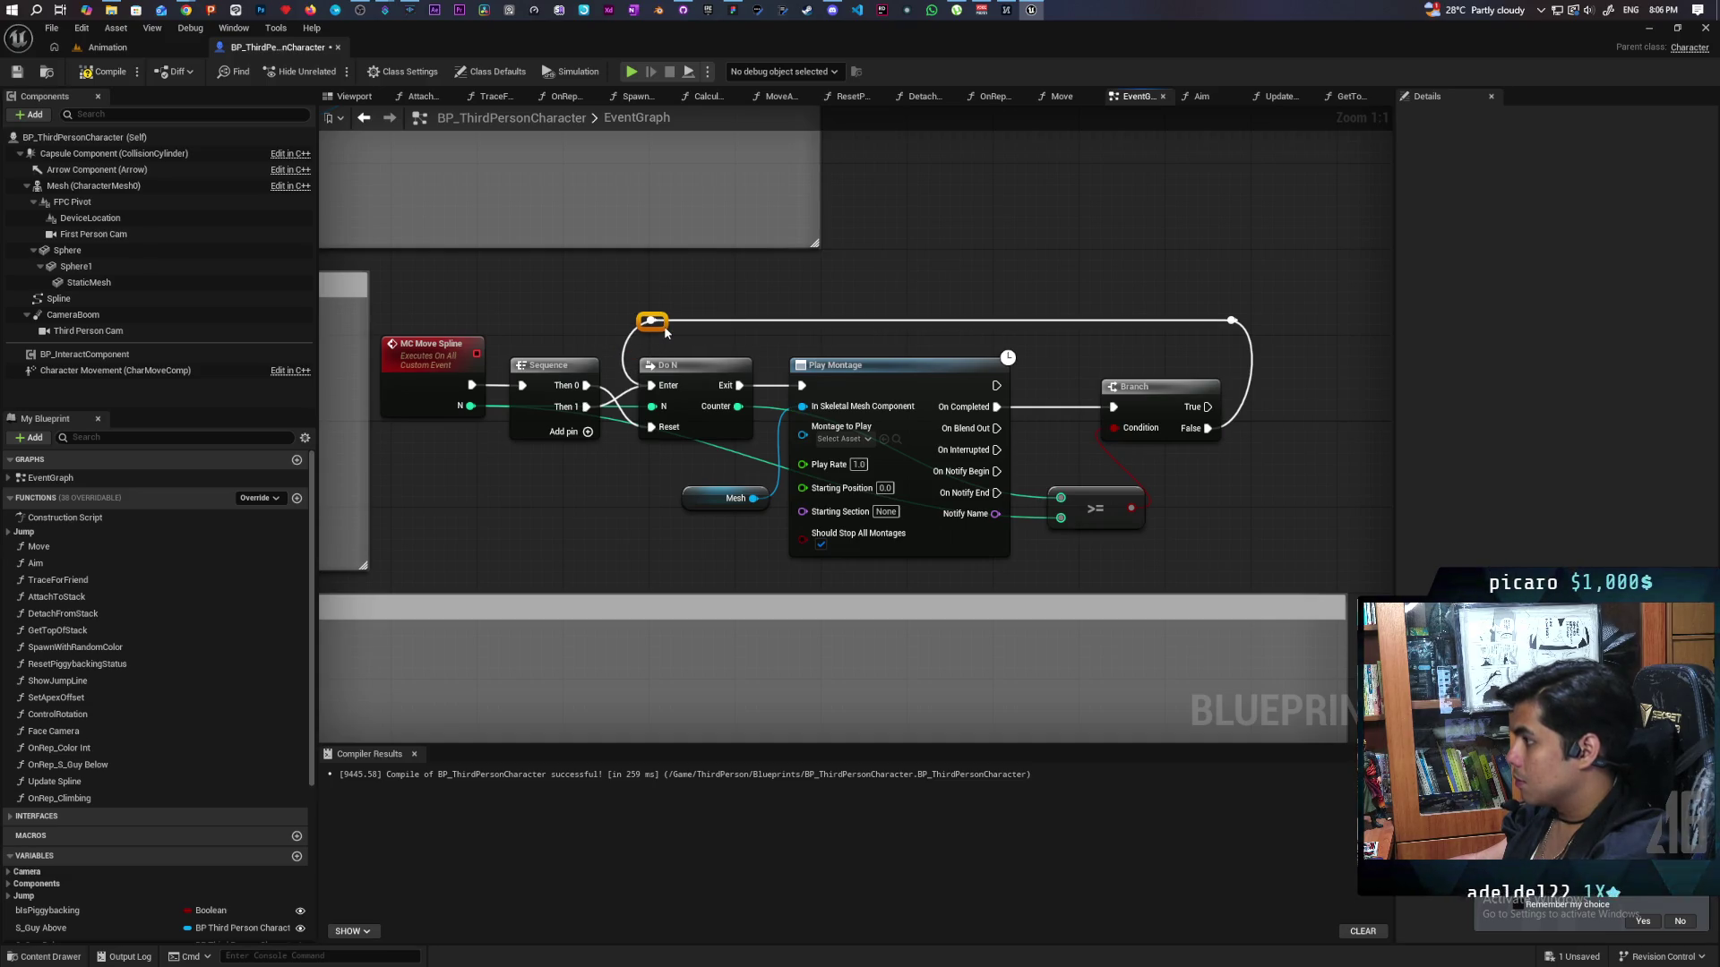
drag(1268, 330, 1290, 330)
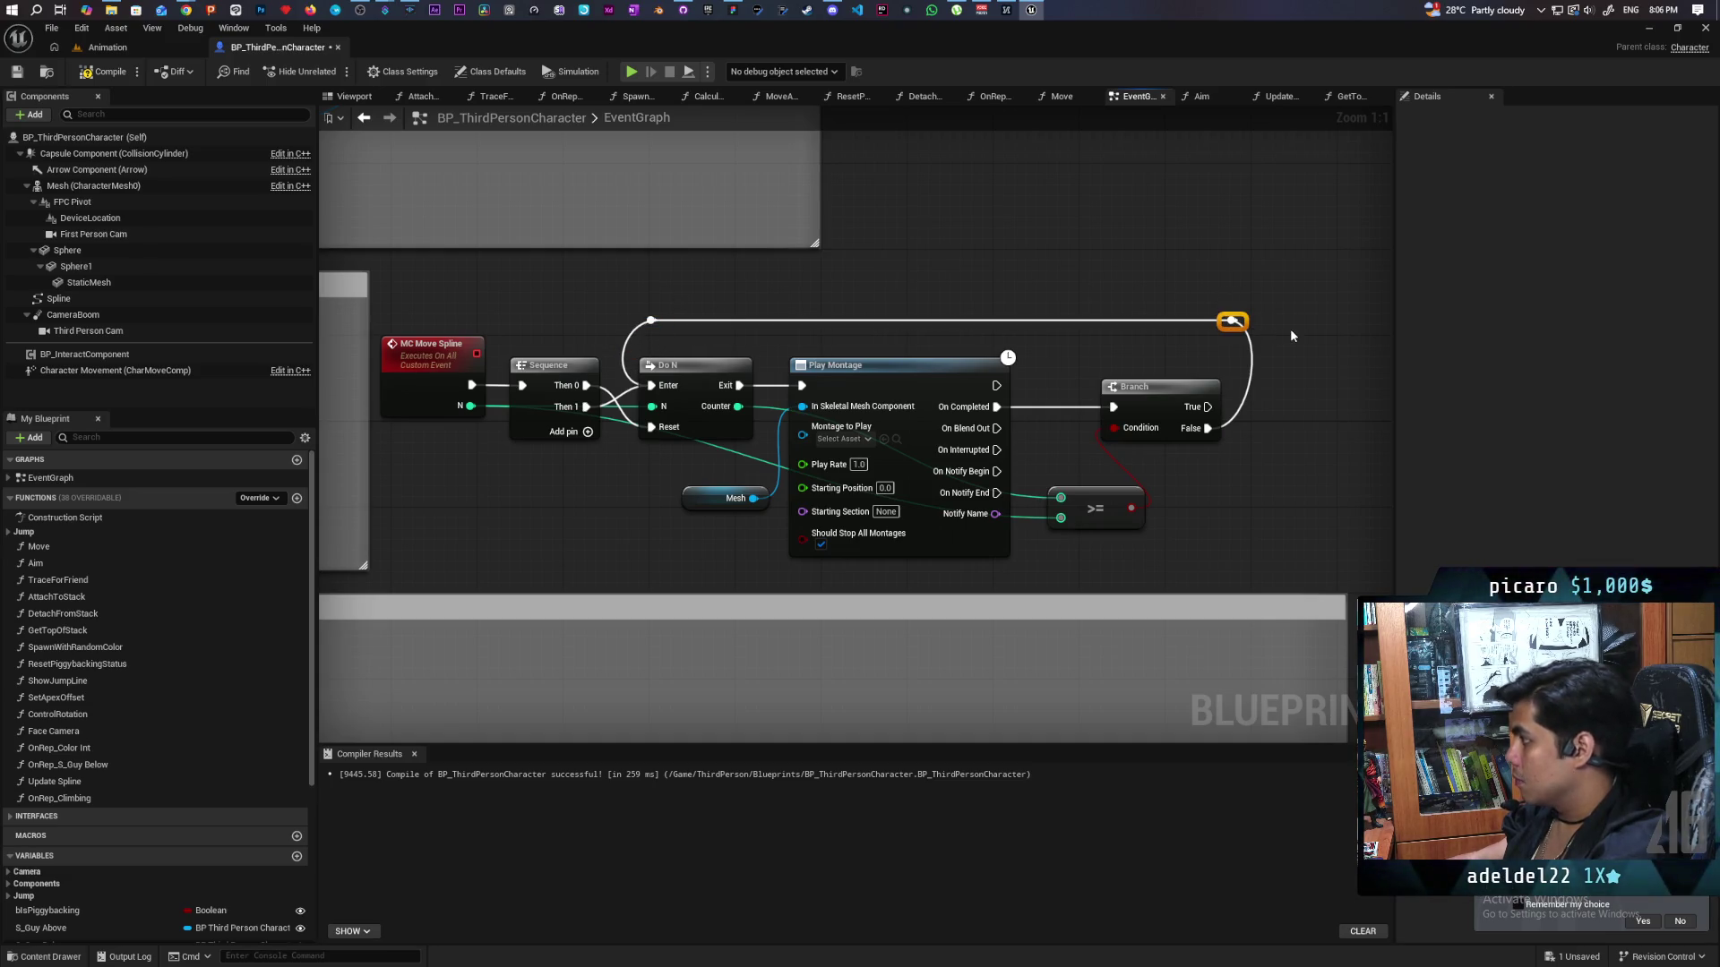
click(1290, 331)
key(ctrl+s)
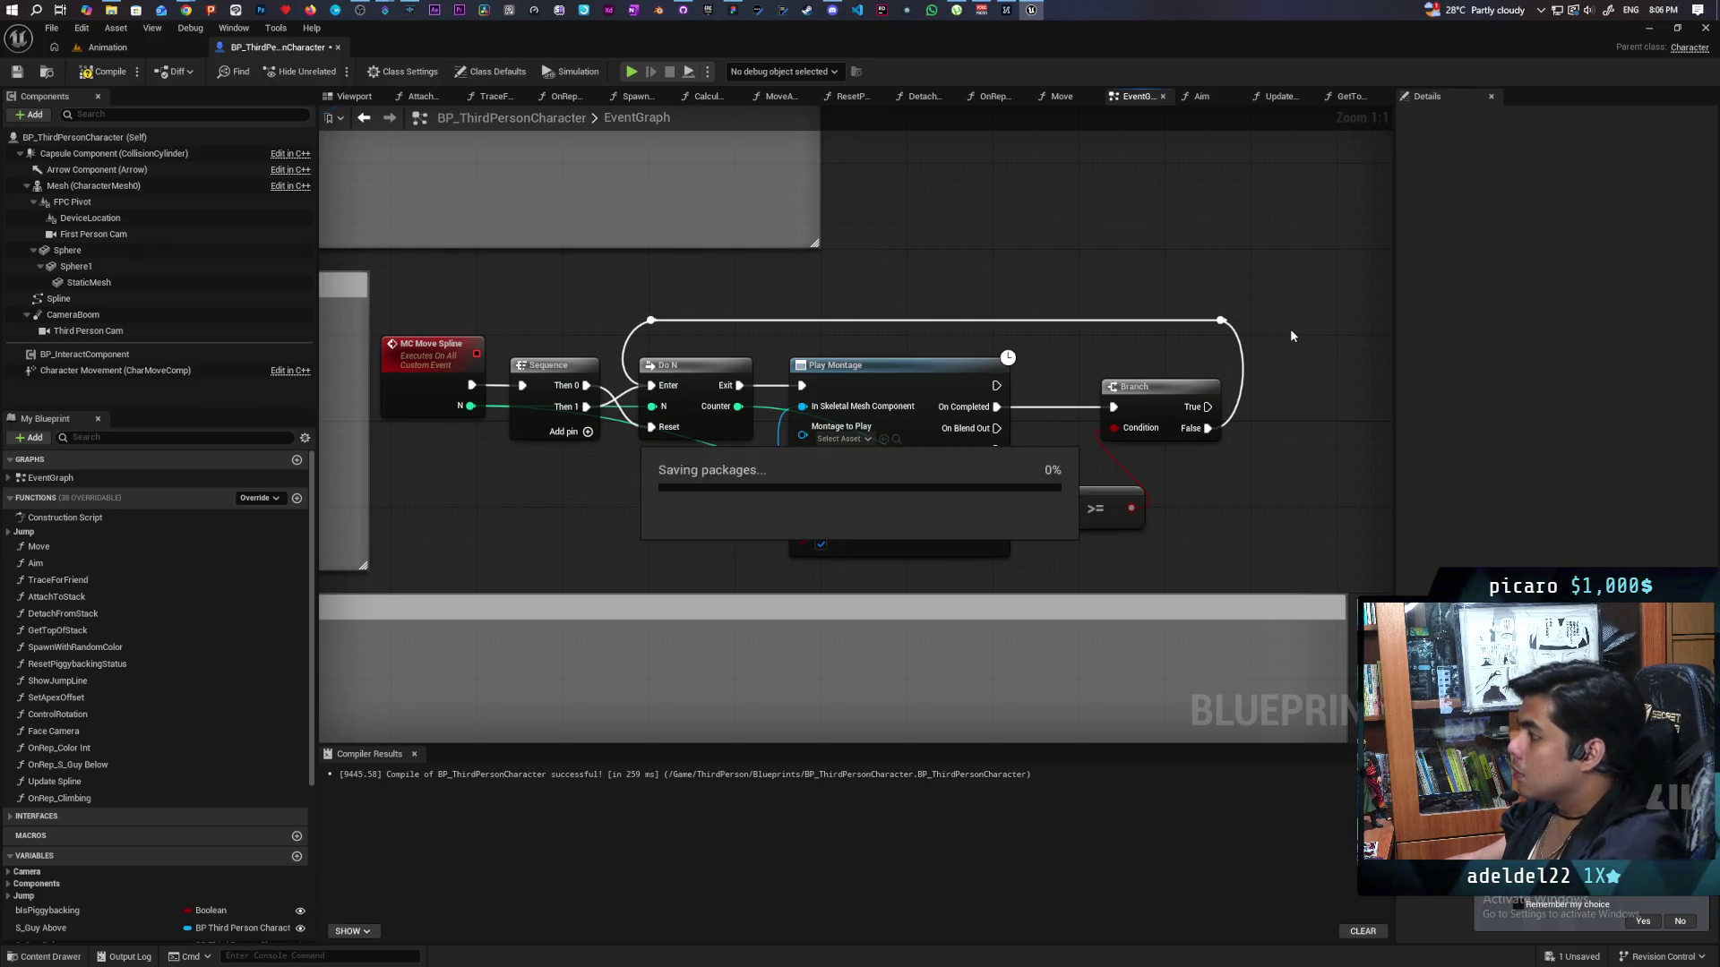
Duplicate the Play Montage and Mesh nodes and wire Branch's True output into the copy.
drag(1051, 358, 1024, 343)
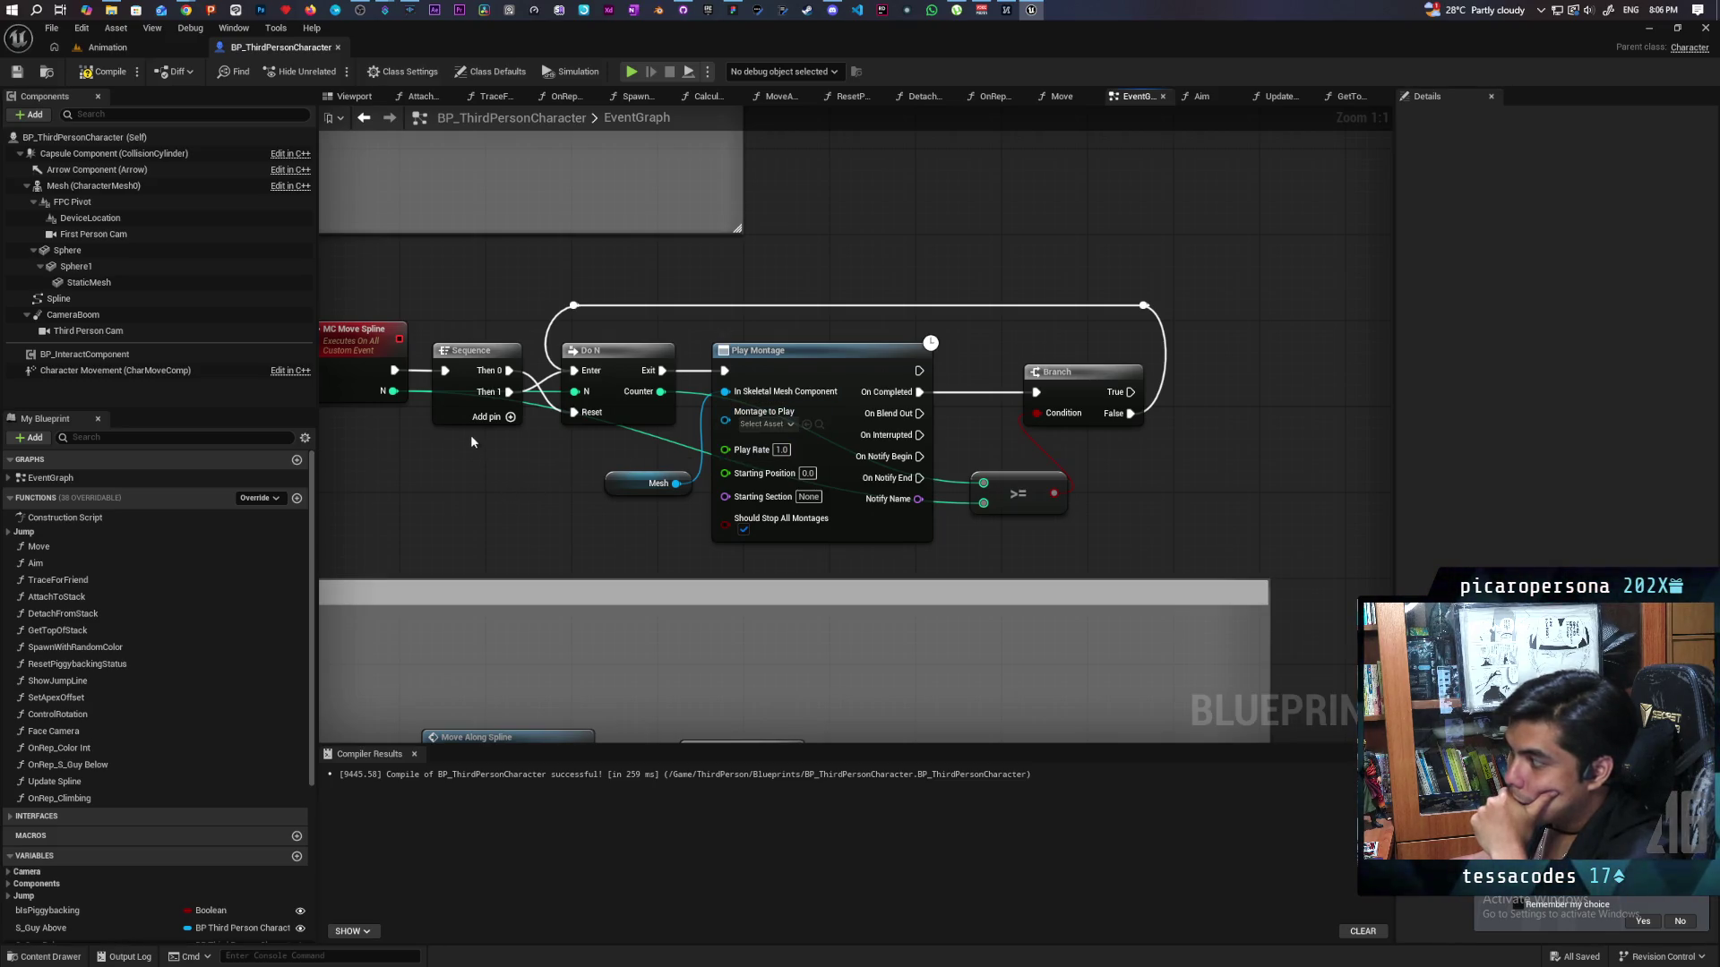
mouse_move(389, 391)
mouse_down()
mouse_move(682, 571)
mouse_move(667, 557)
mouse_up()
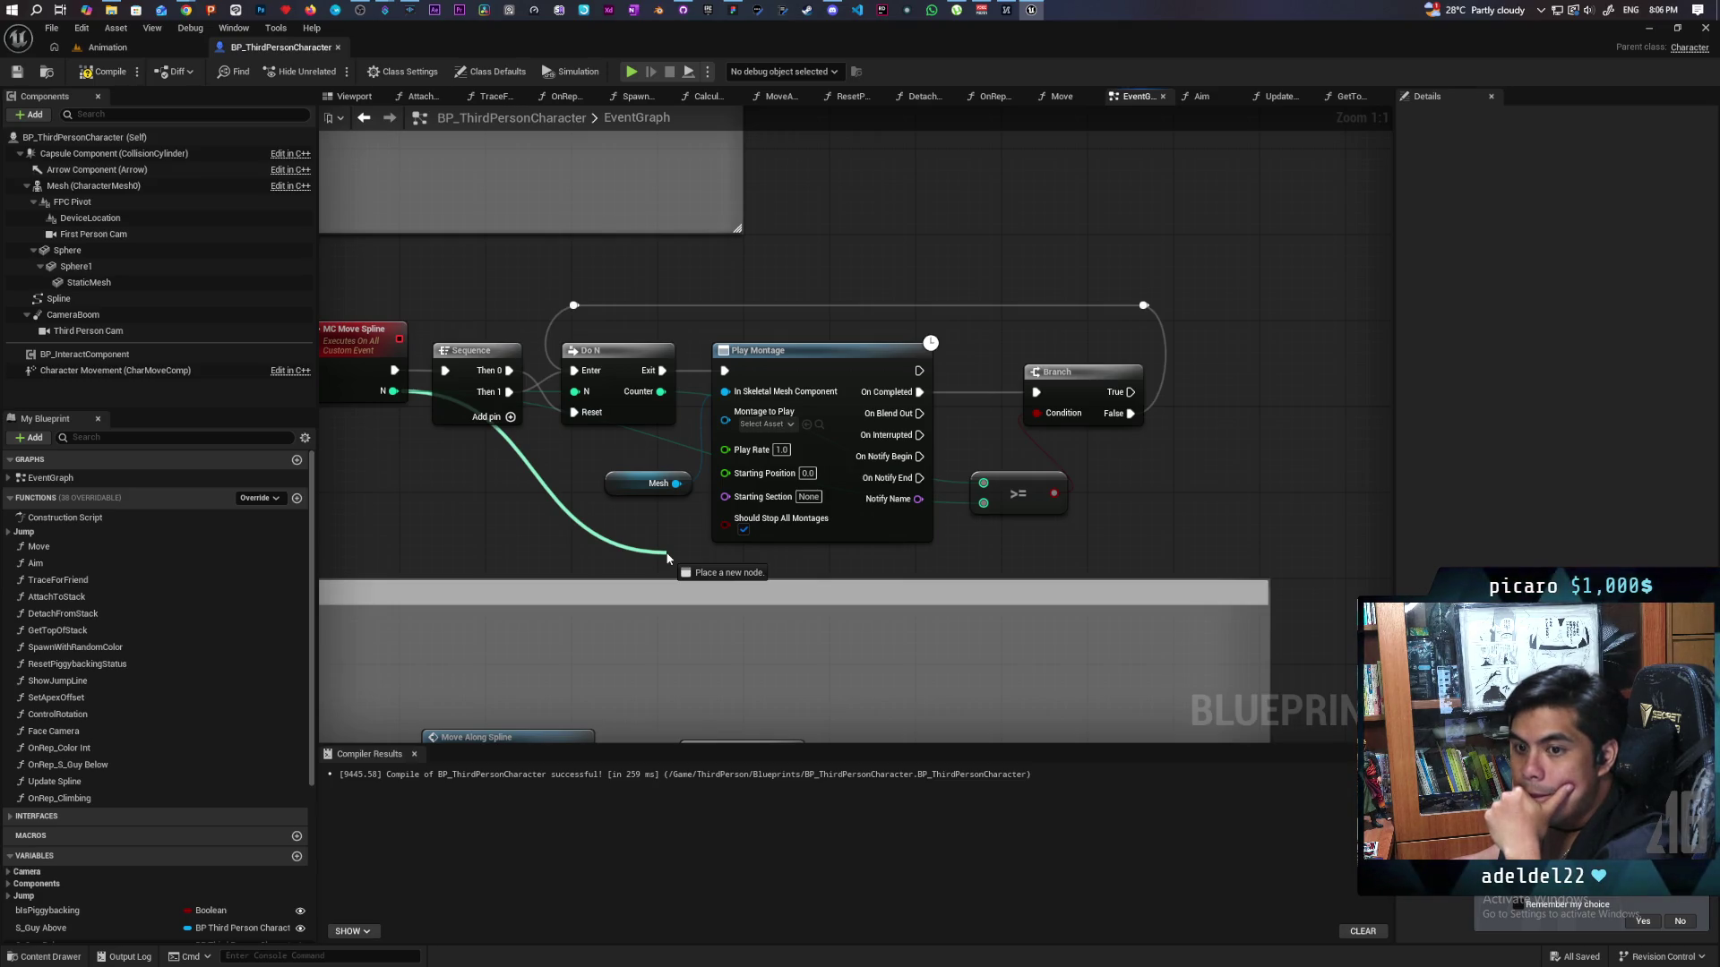
drag(667, 558, 665, 550)
click(517, 519)
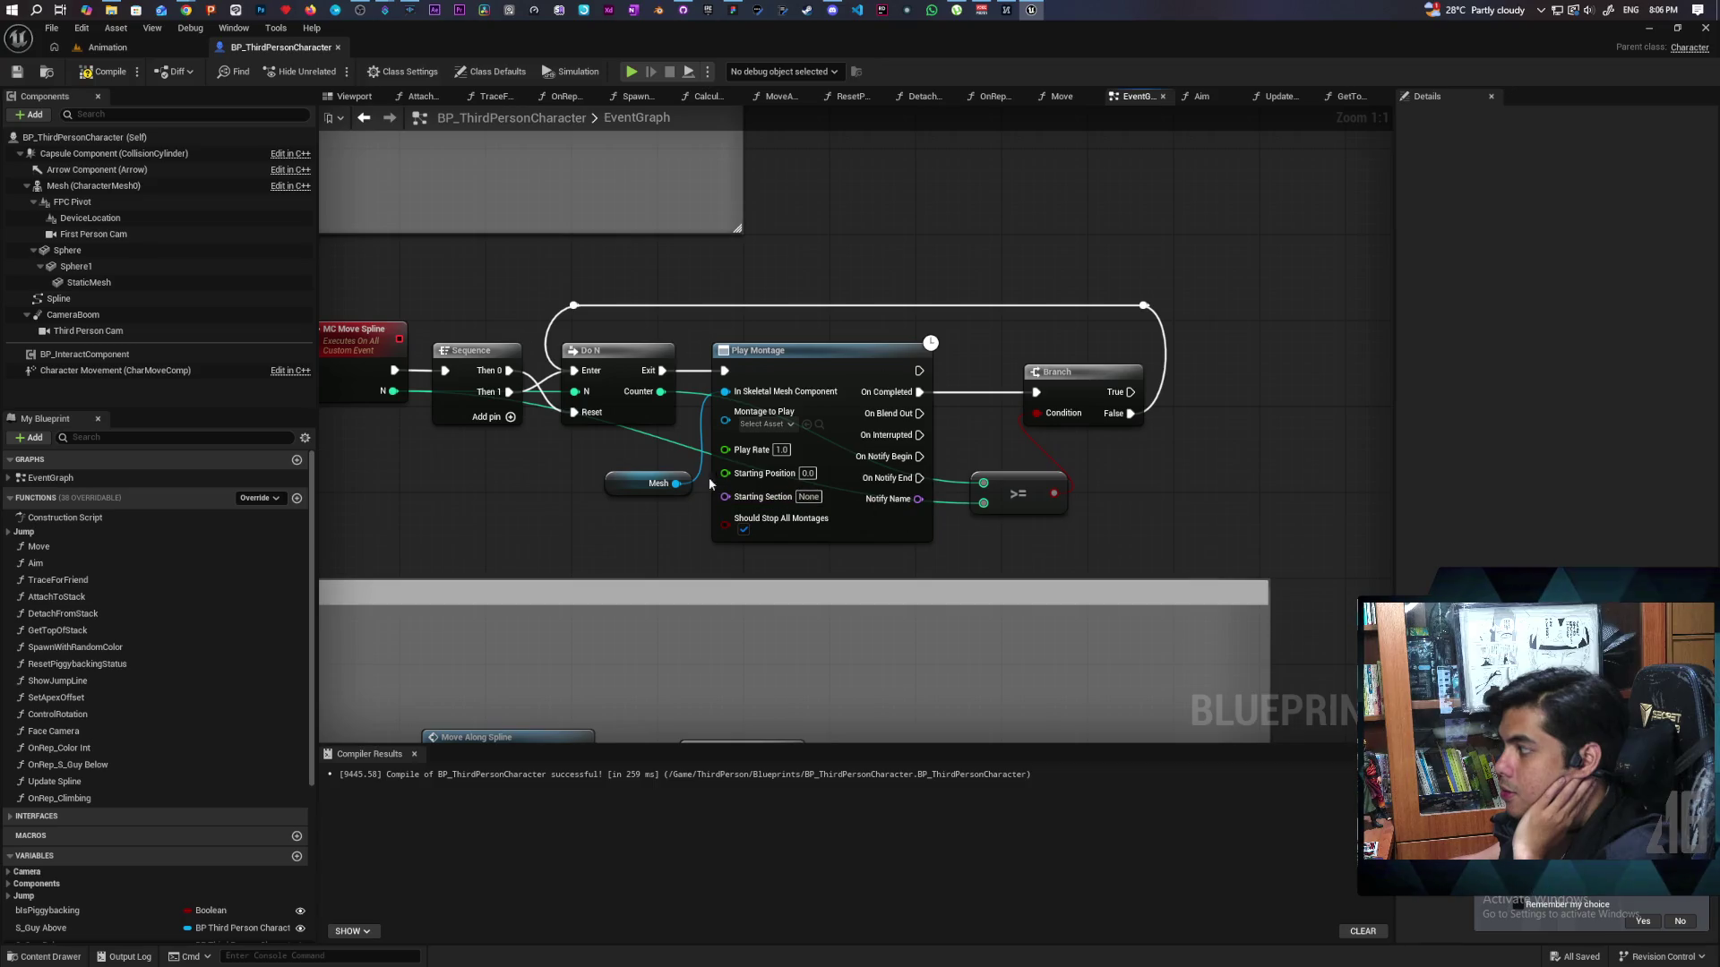
drag(1251, 392, 1052, 419)
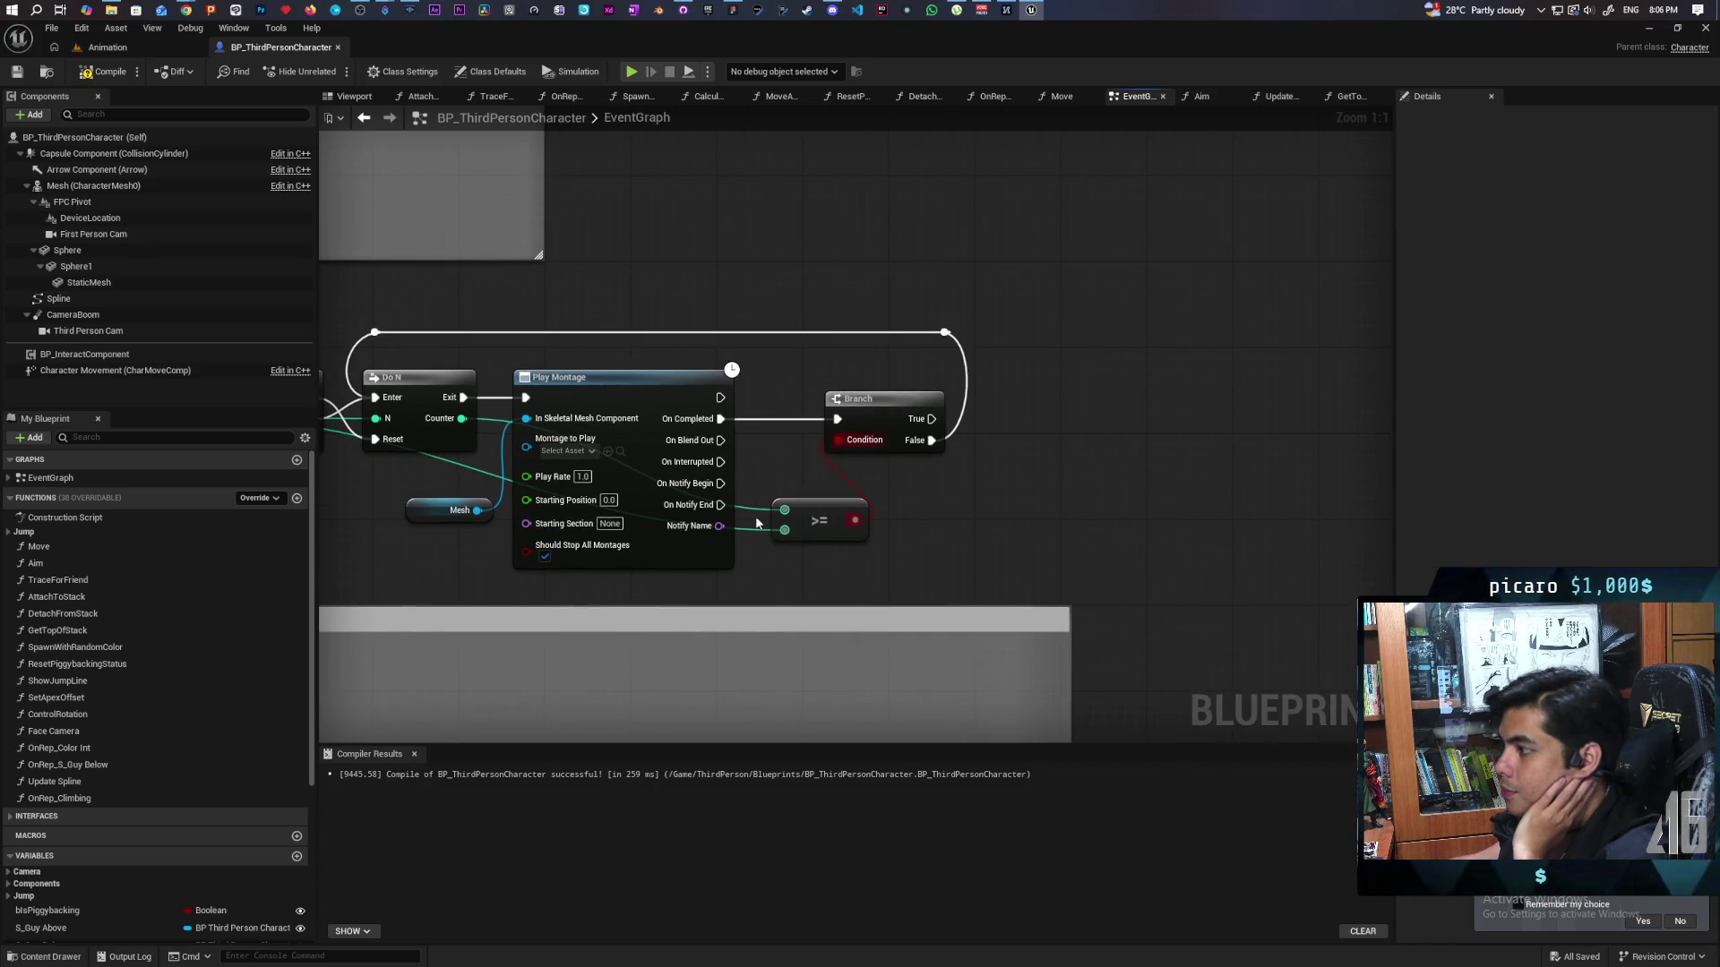
drag(458, 566, 555, 484)
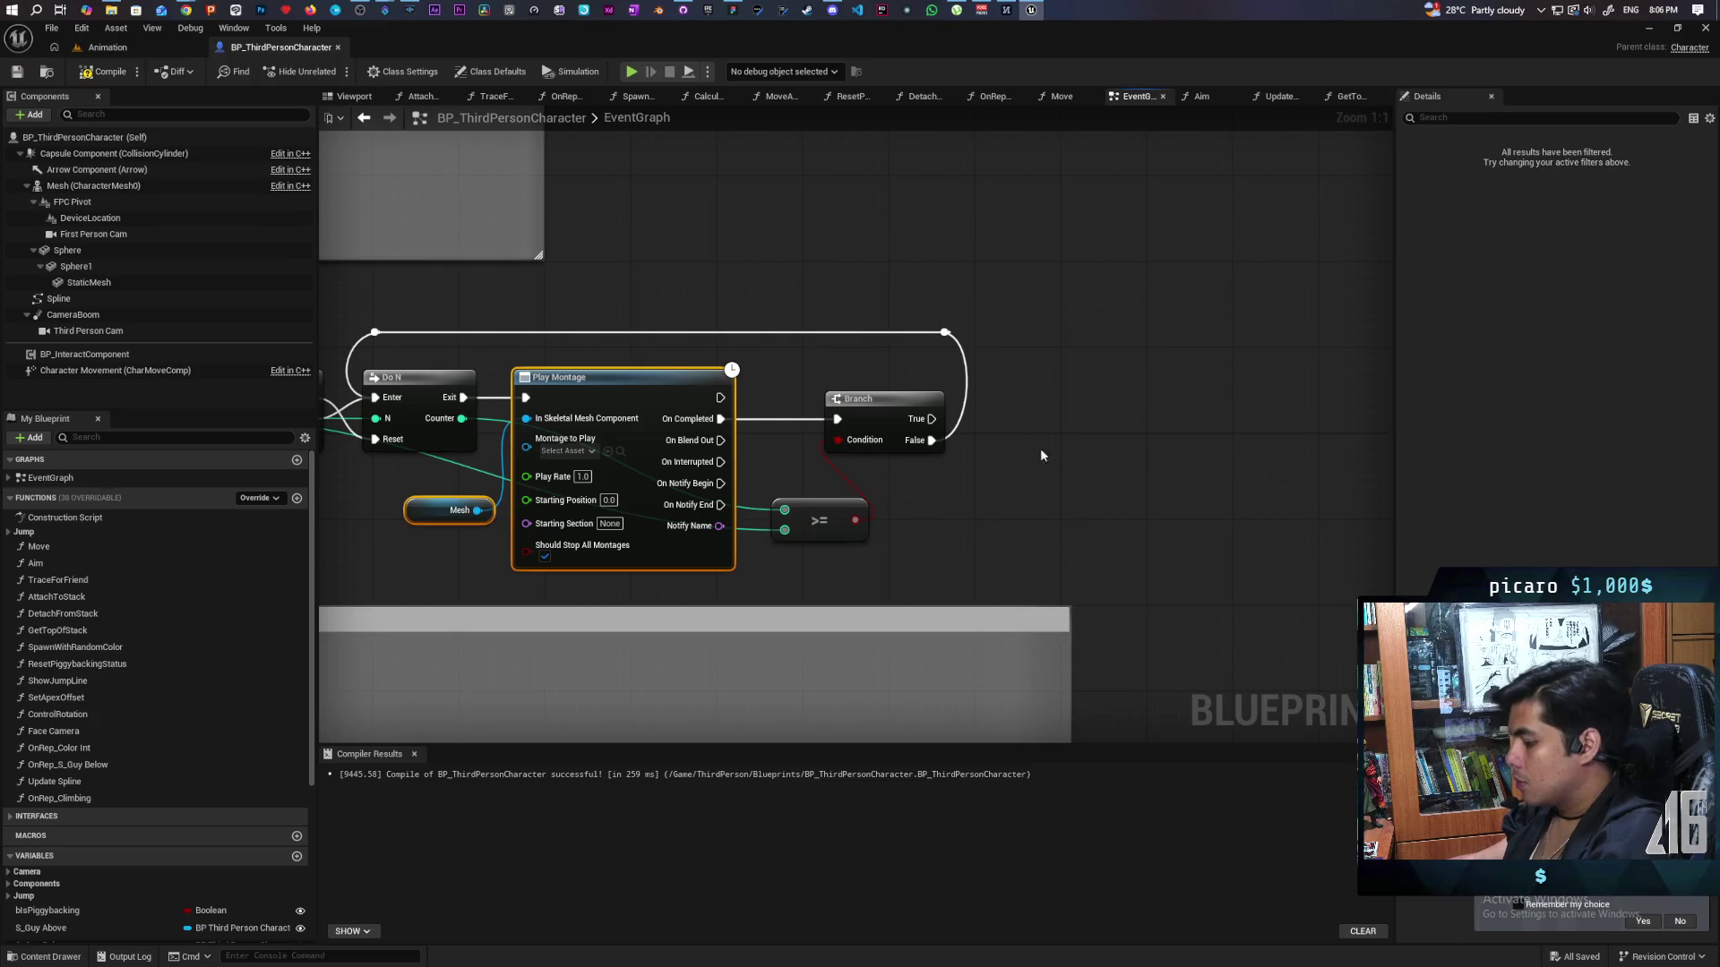
key(ctrl+c)
key(ctrl+v)
mouse_move(929, 418)
mouse_down()
mouse_move(1138, 387)
mouse_move(1133, 401)
mouse_up()
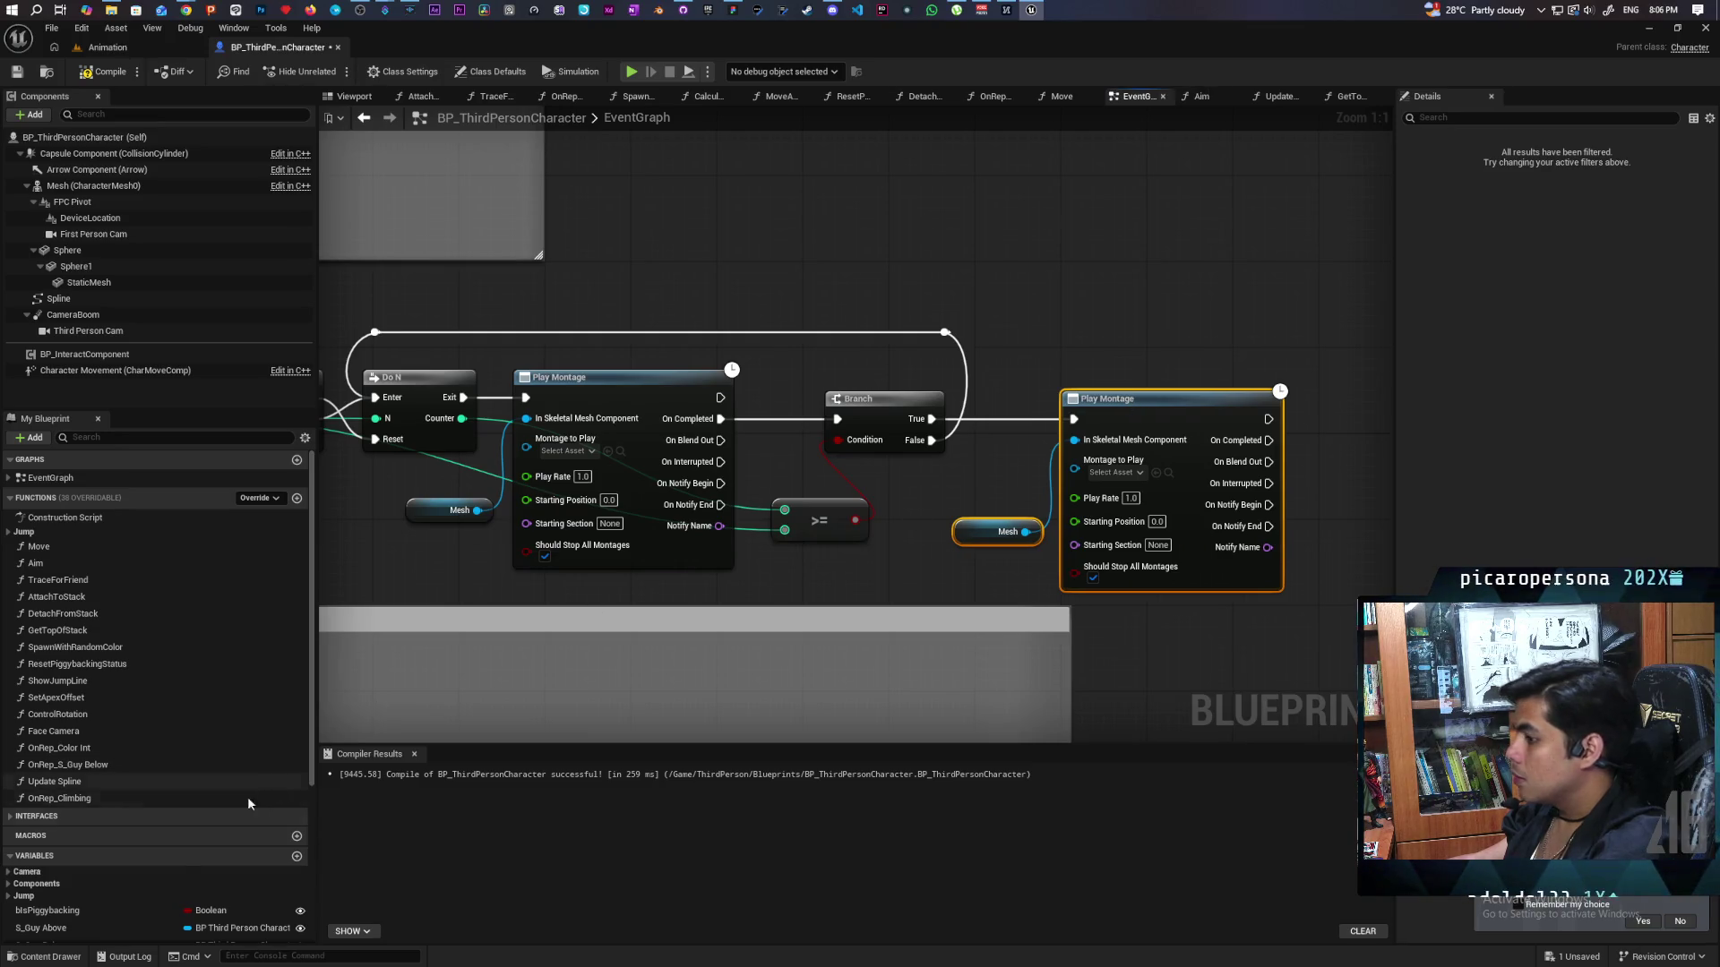
Assign climb montages from Content > Characters > Oni > Anims to both Play Montage nodes.
click(45, 956)
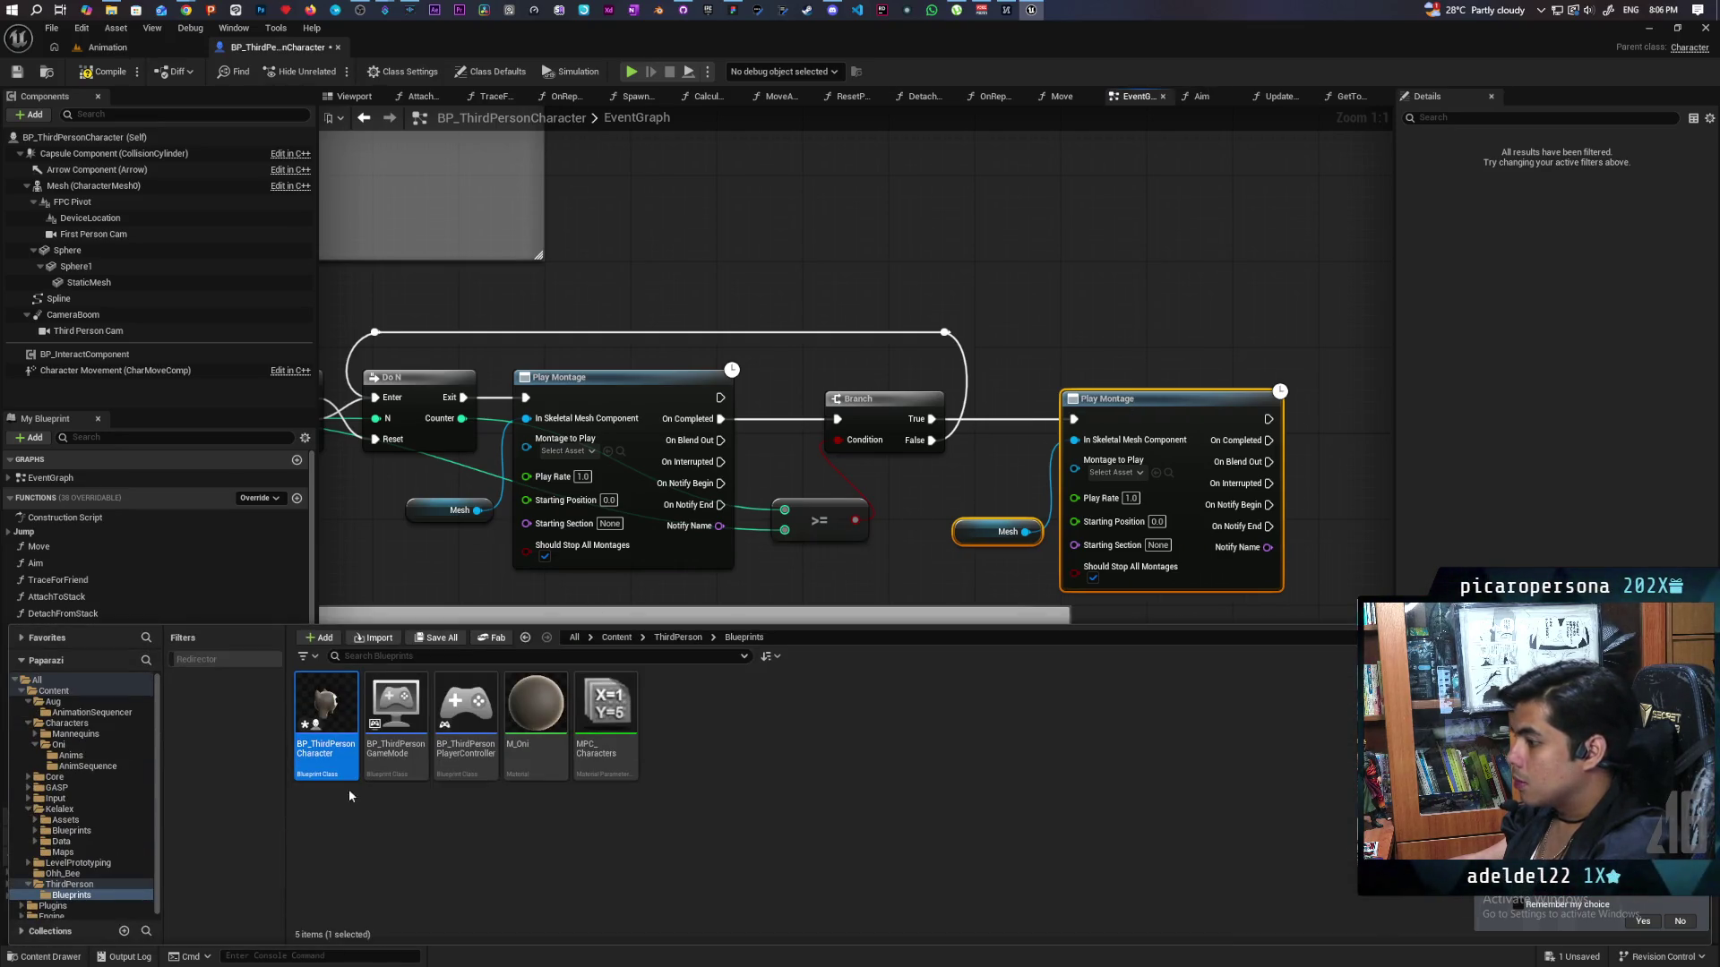
key(ctrl+s)
click(616, 637)
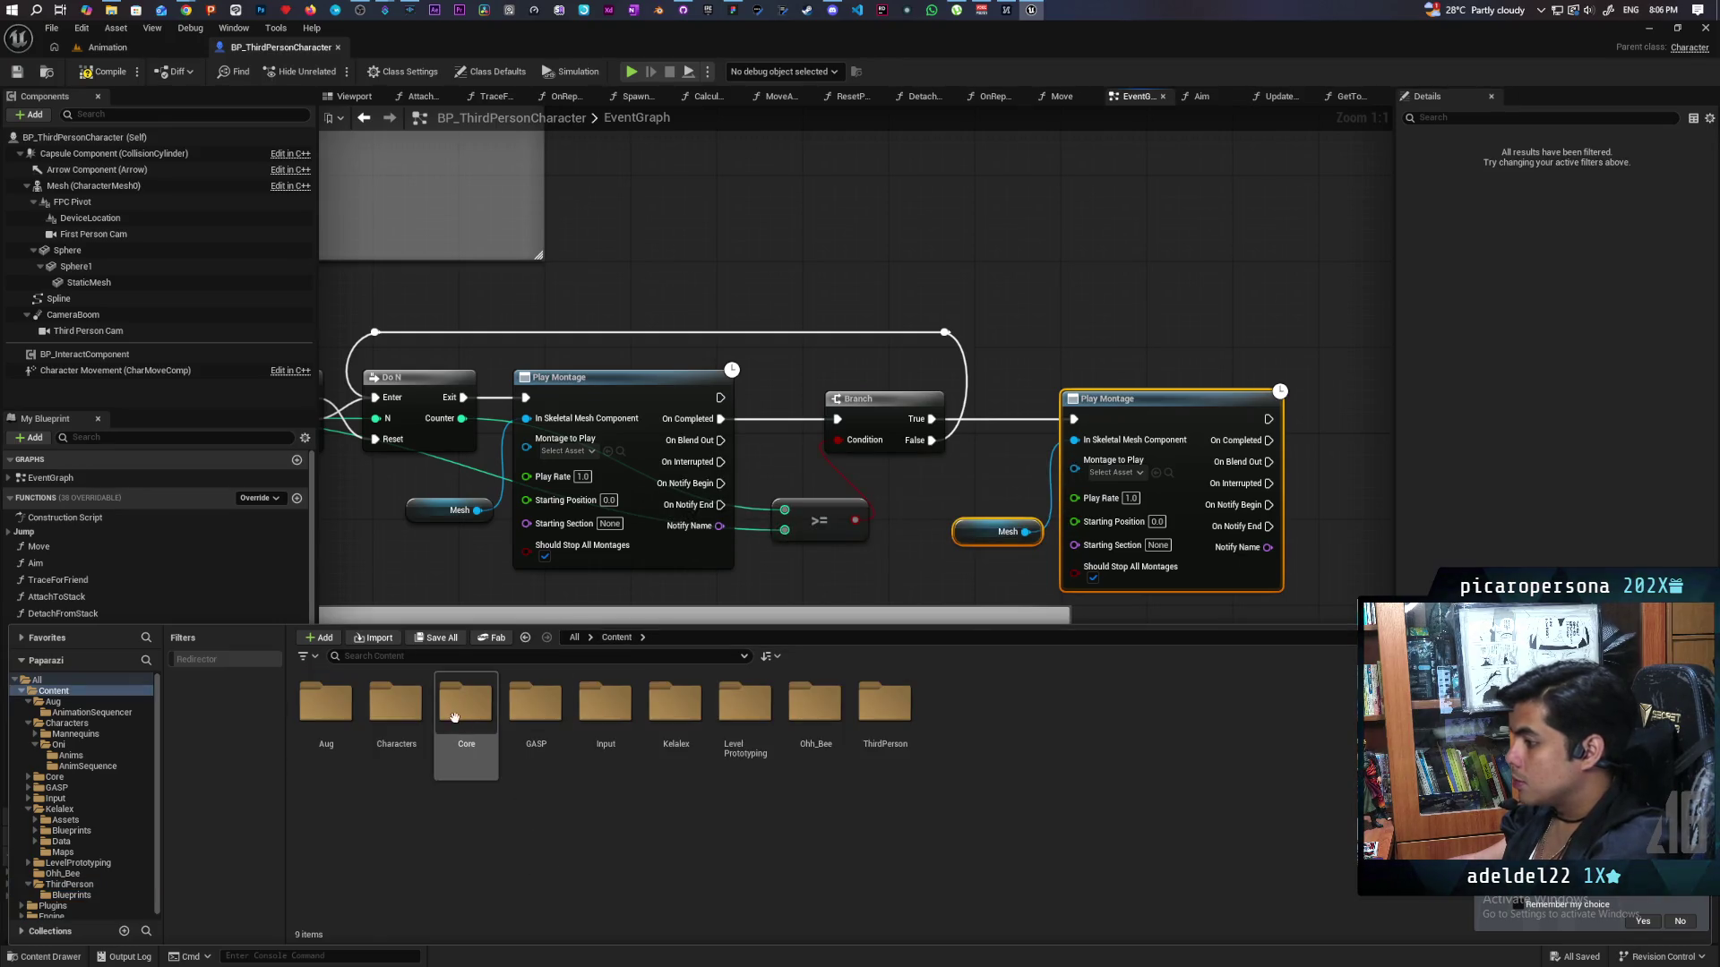
click(393, 713)
double_click(393, 714)
double_click(395, 707)
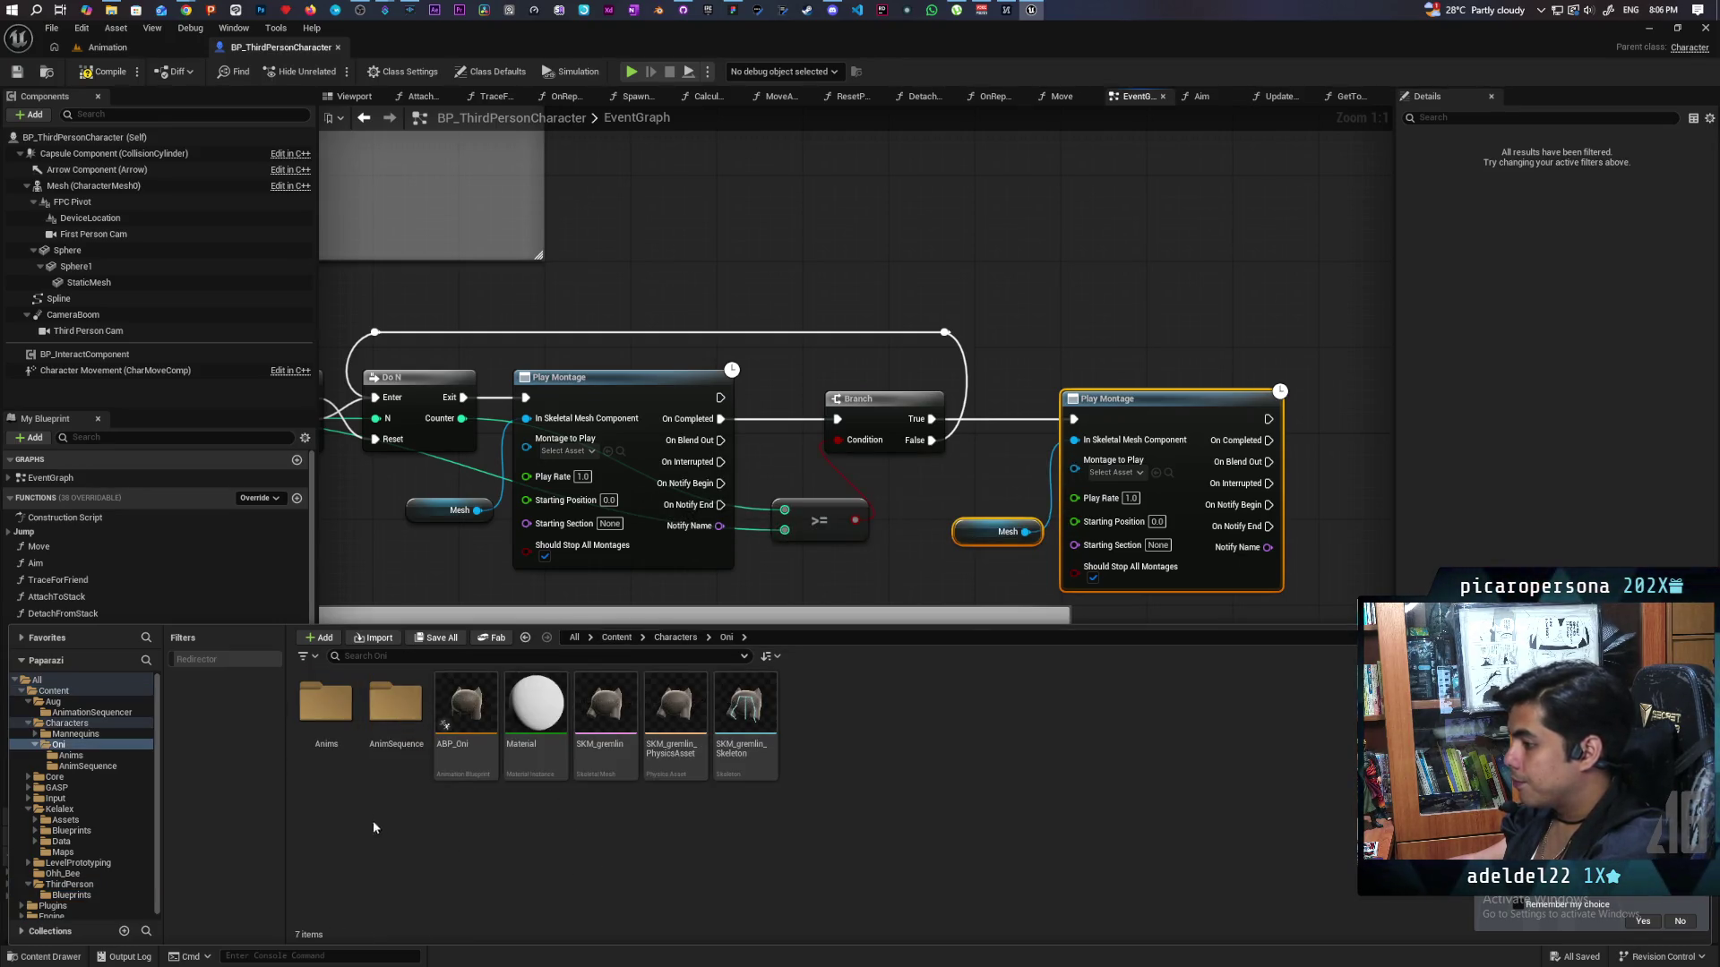
double_click(349, 717)
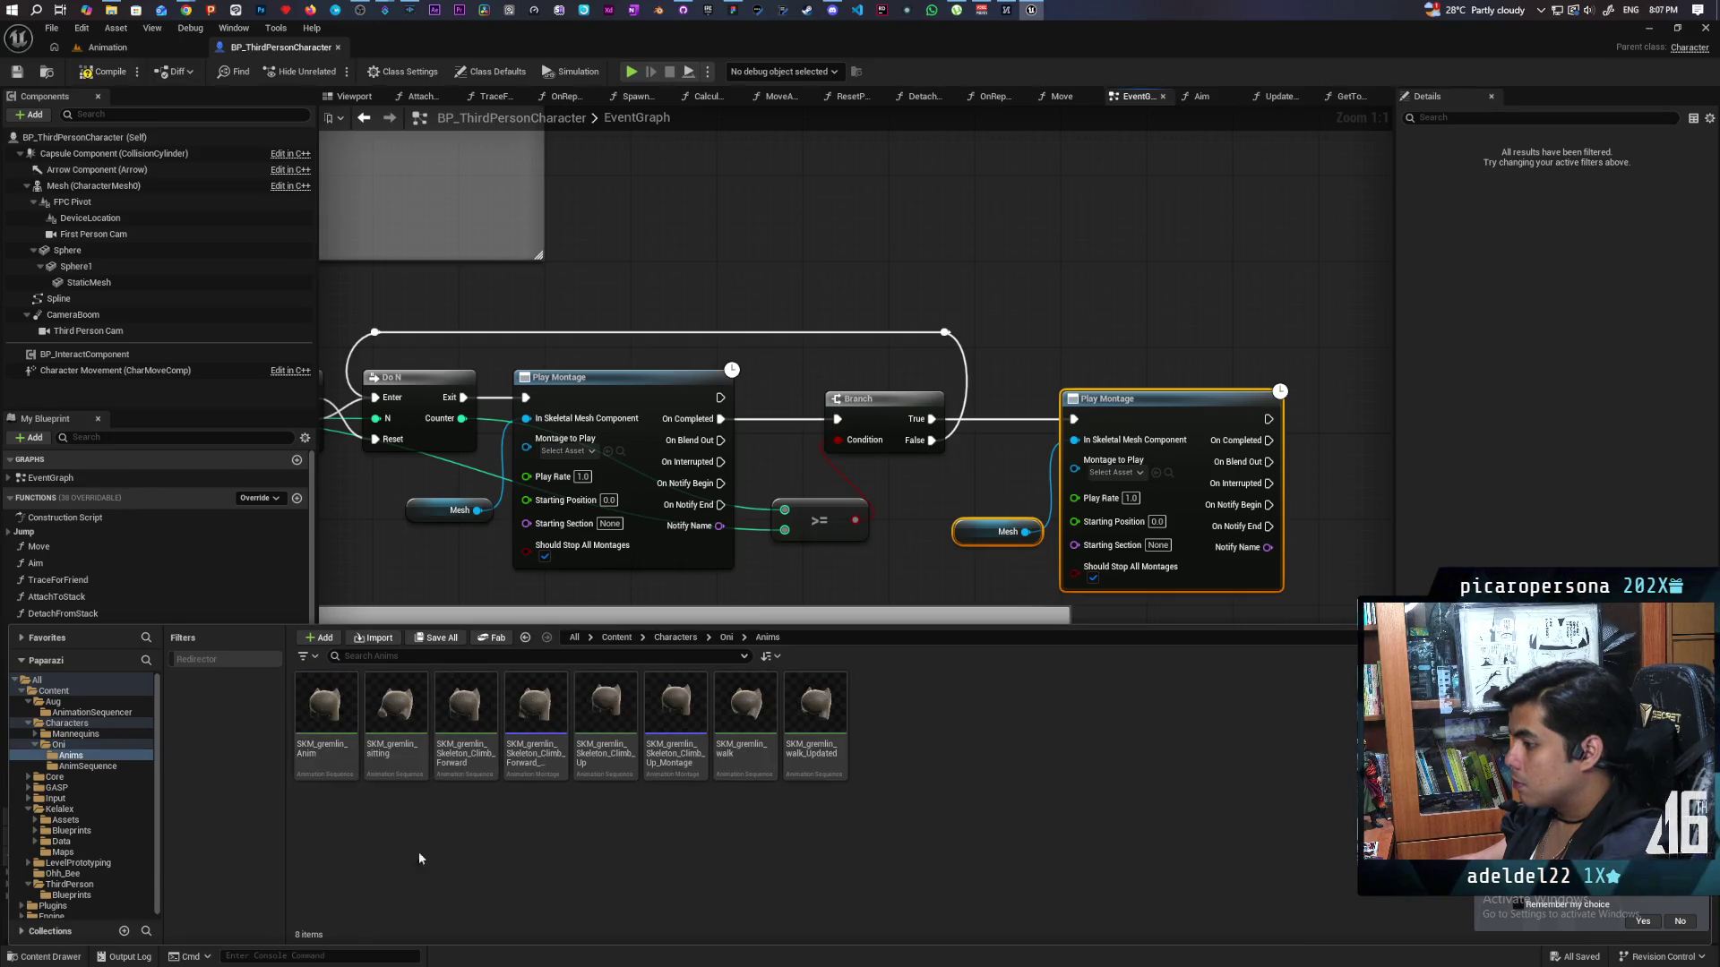
click(535, 716)
drag(679, 744, 571, 447)
click(86, 959)
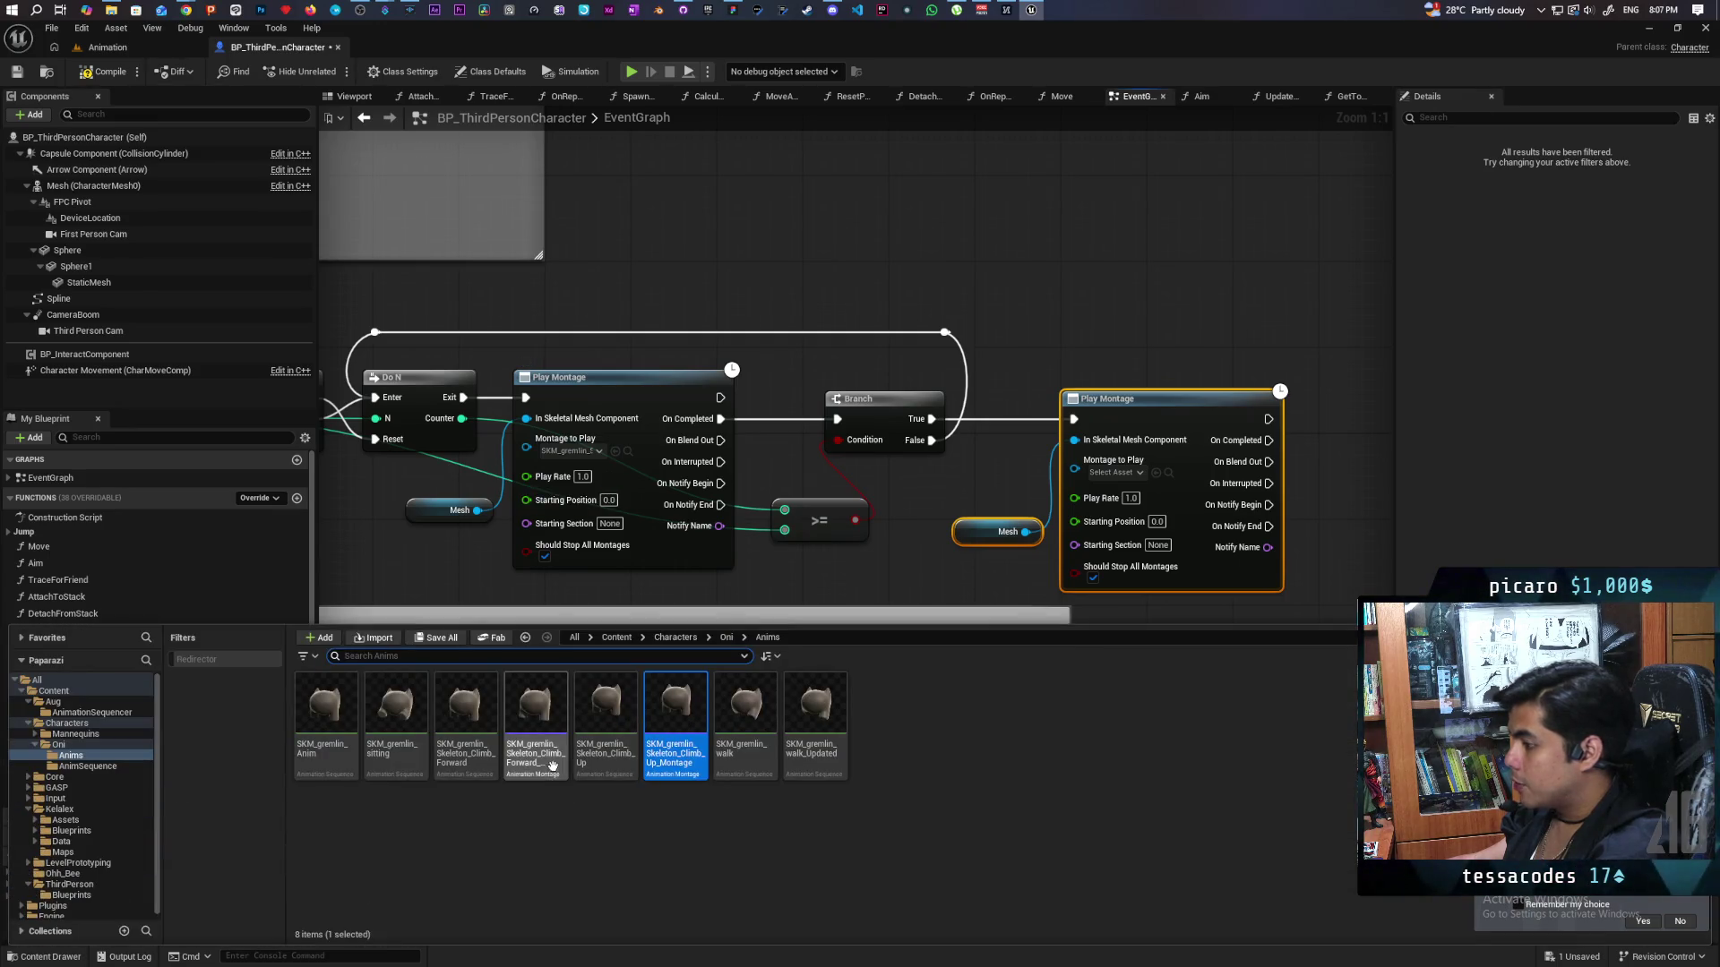
click(1156, 473)
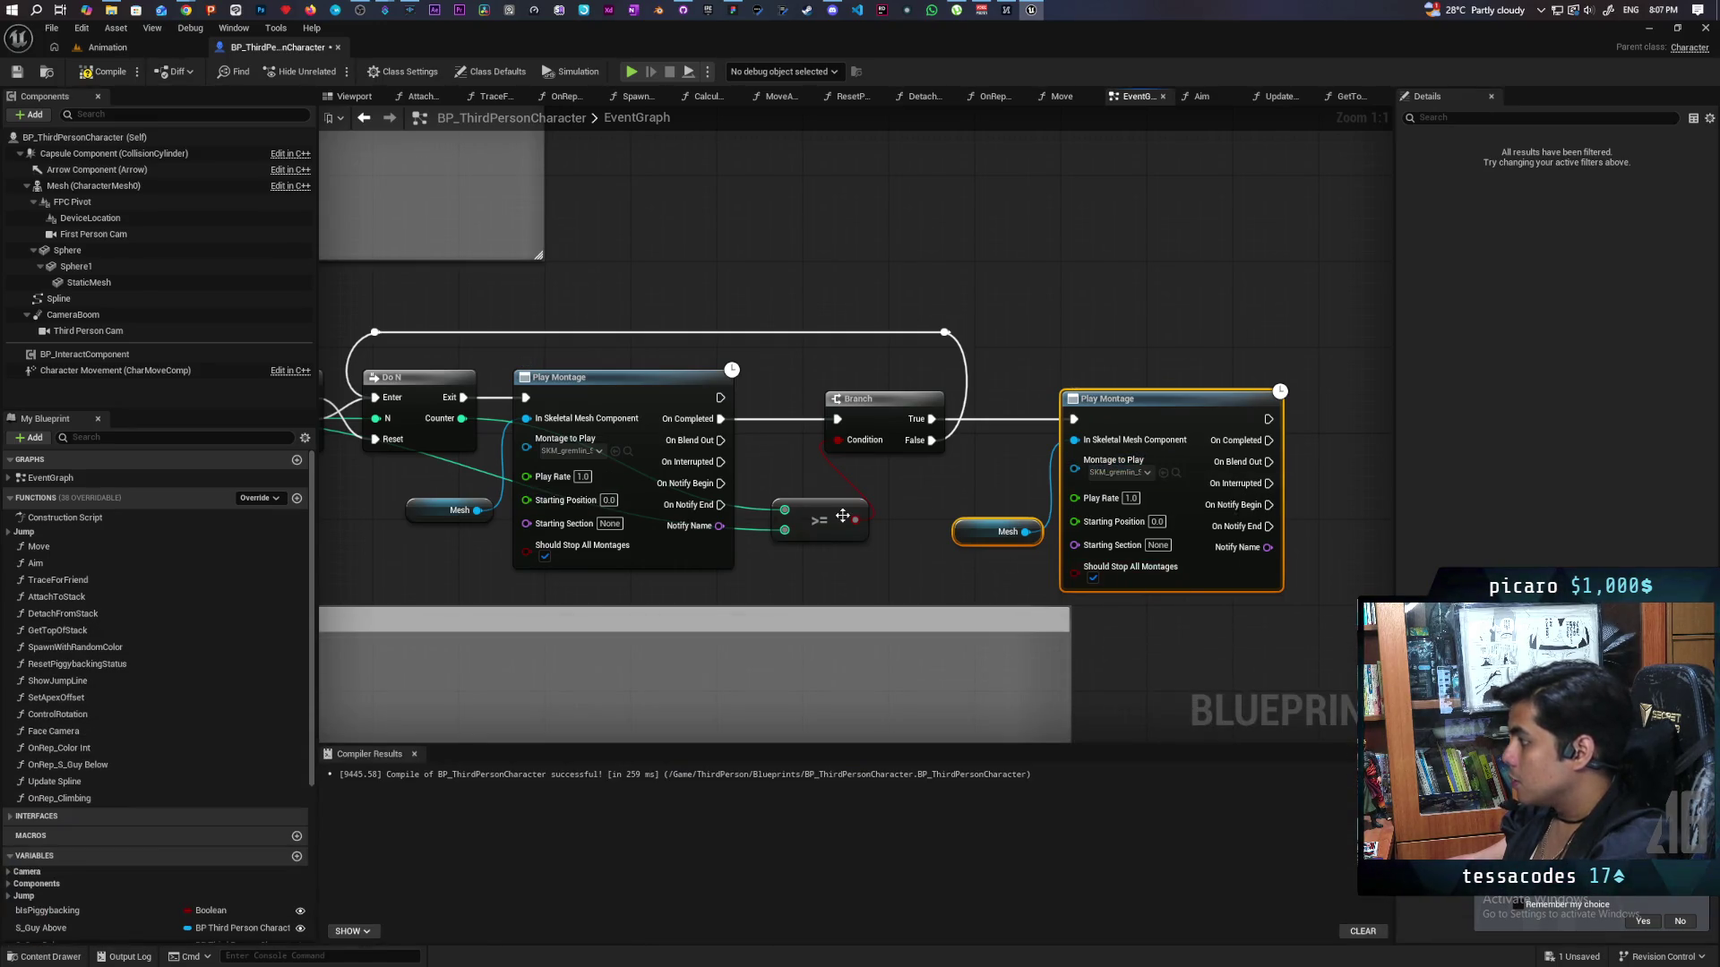
Compile, connect the second Play Montage's completion to Switch Has Authority, and save.
click(107, 70)
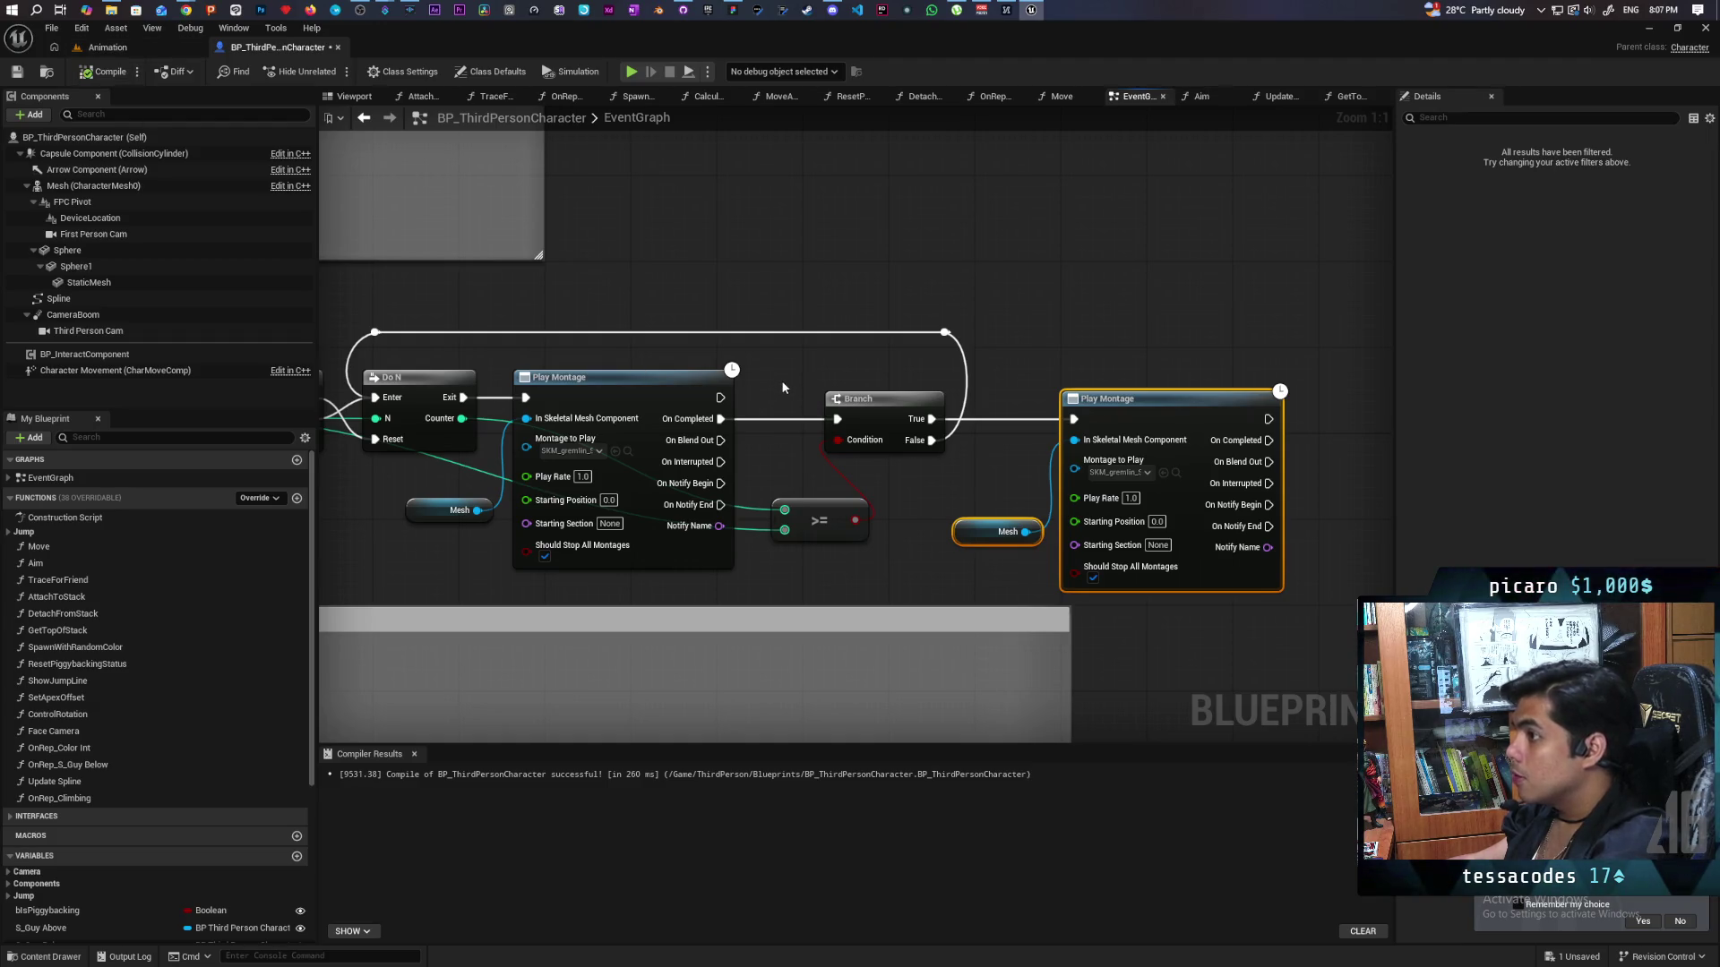
scroll(1021, 352, down, 3)
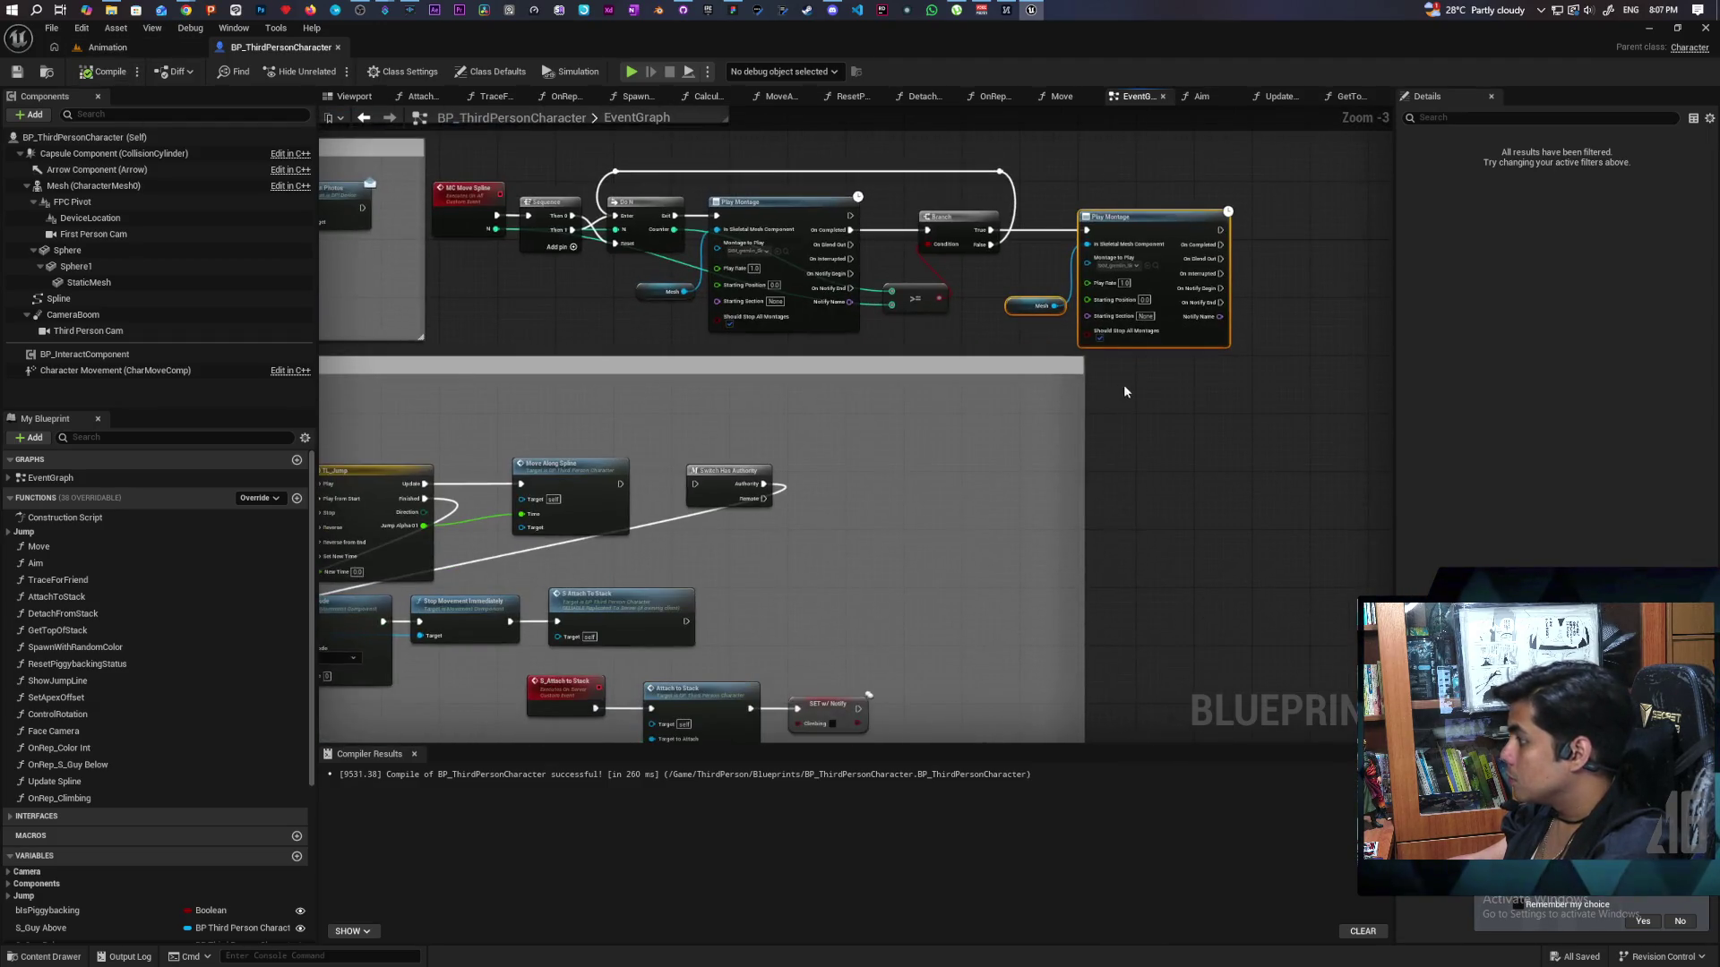
mouse_move(1219, 243)
mouse_down()
mouse_move(1155, 332)
mouse_move(692, 481)
mouse_move(981, 486)
mouse_up()
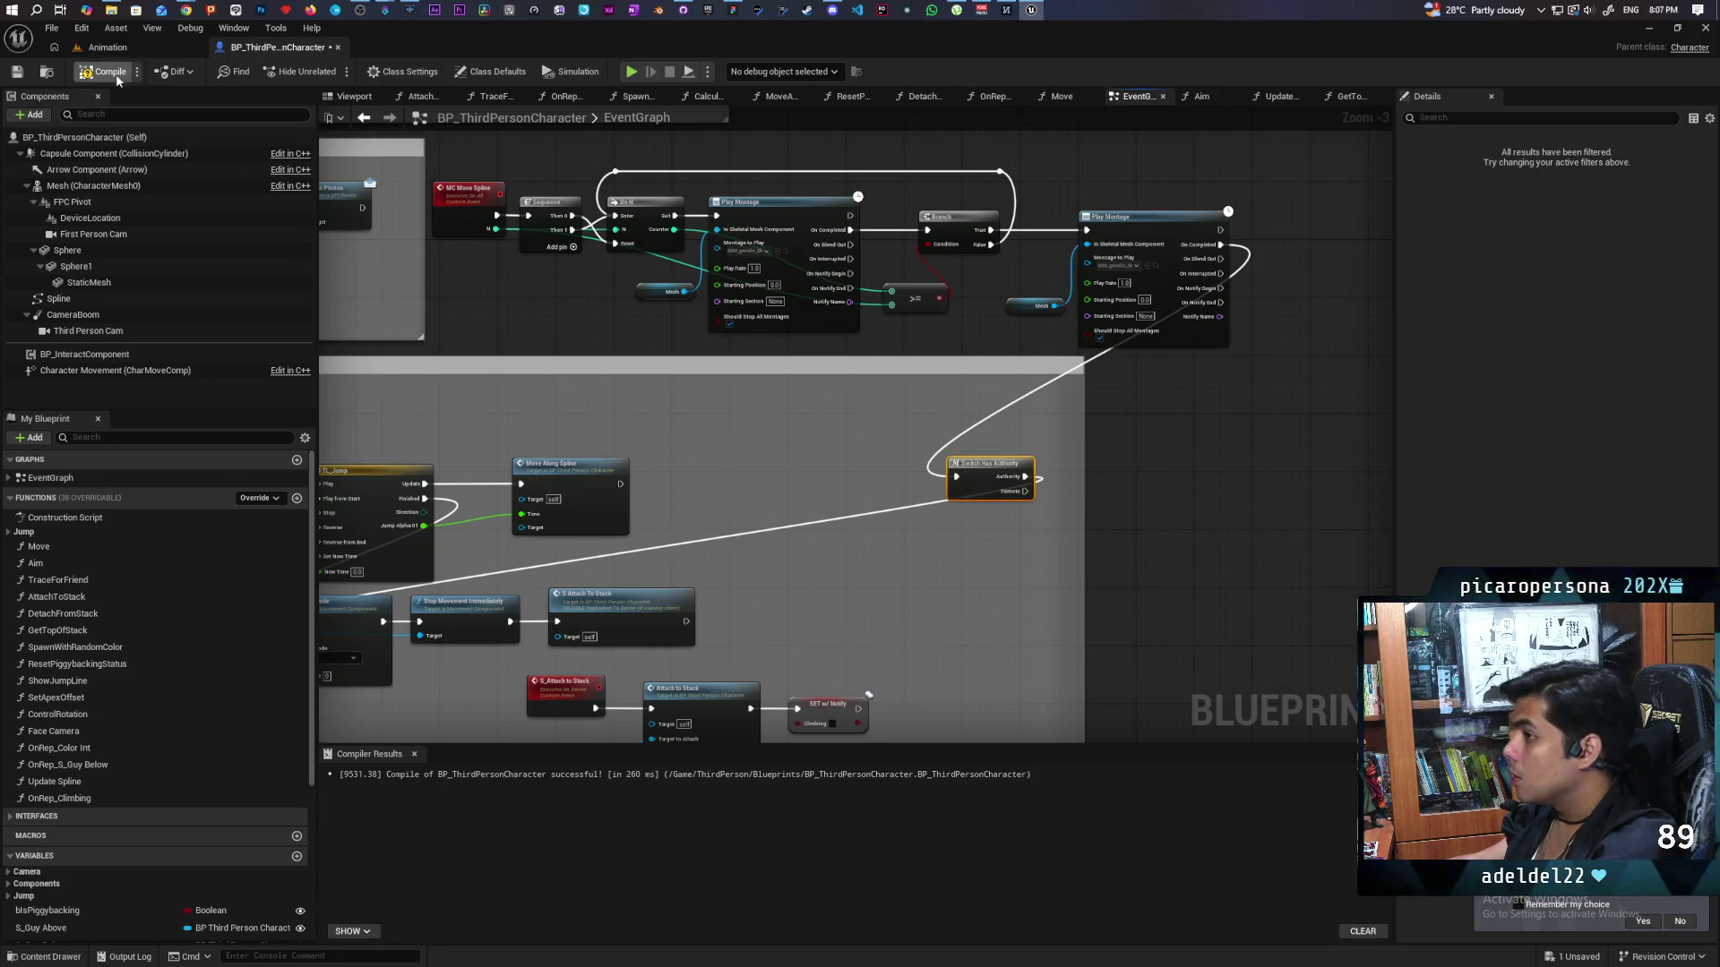
key(ctrl+s)
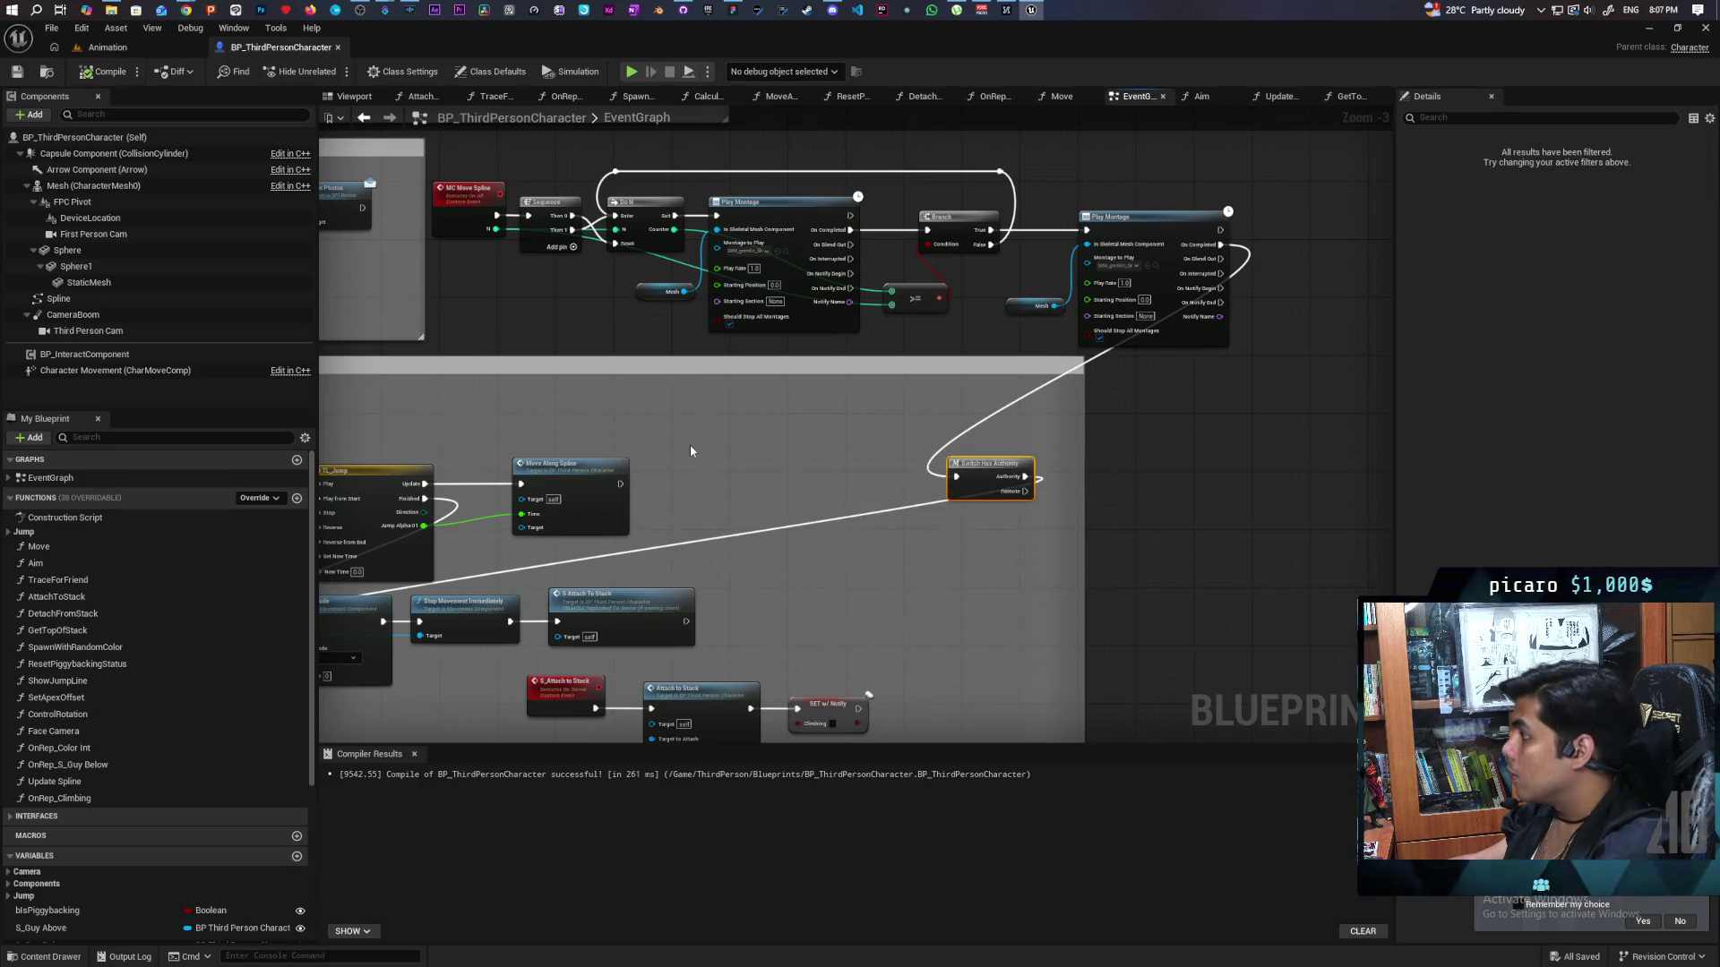
scroll(689, 444, down, 3)
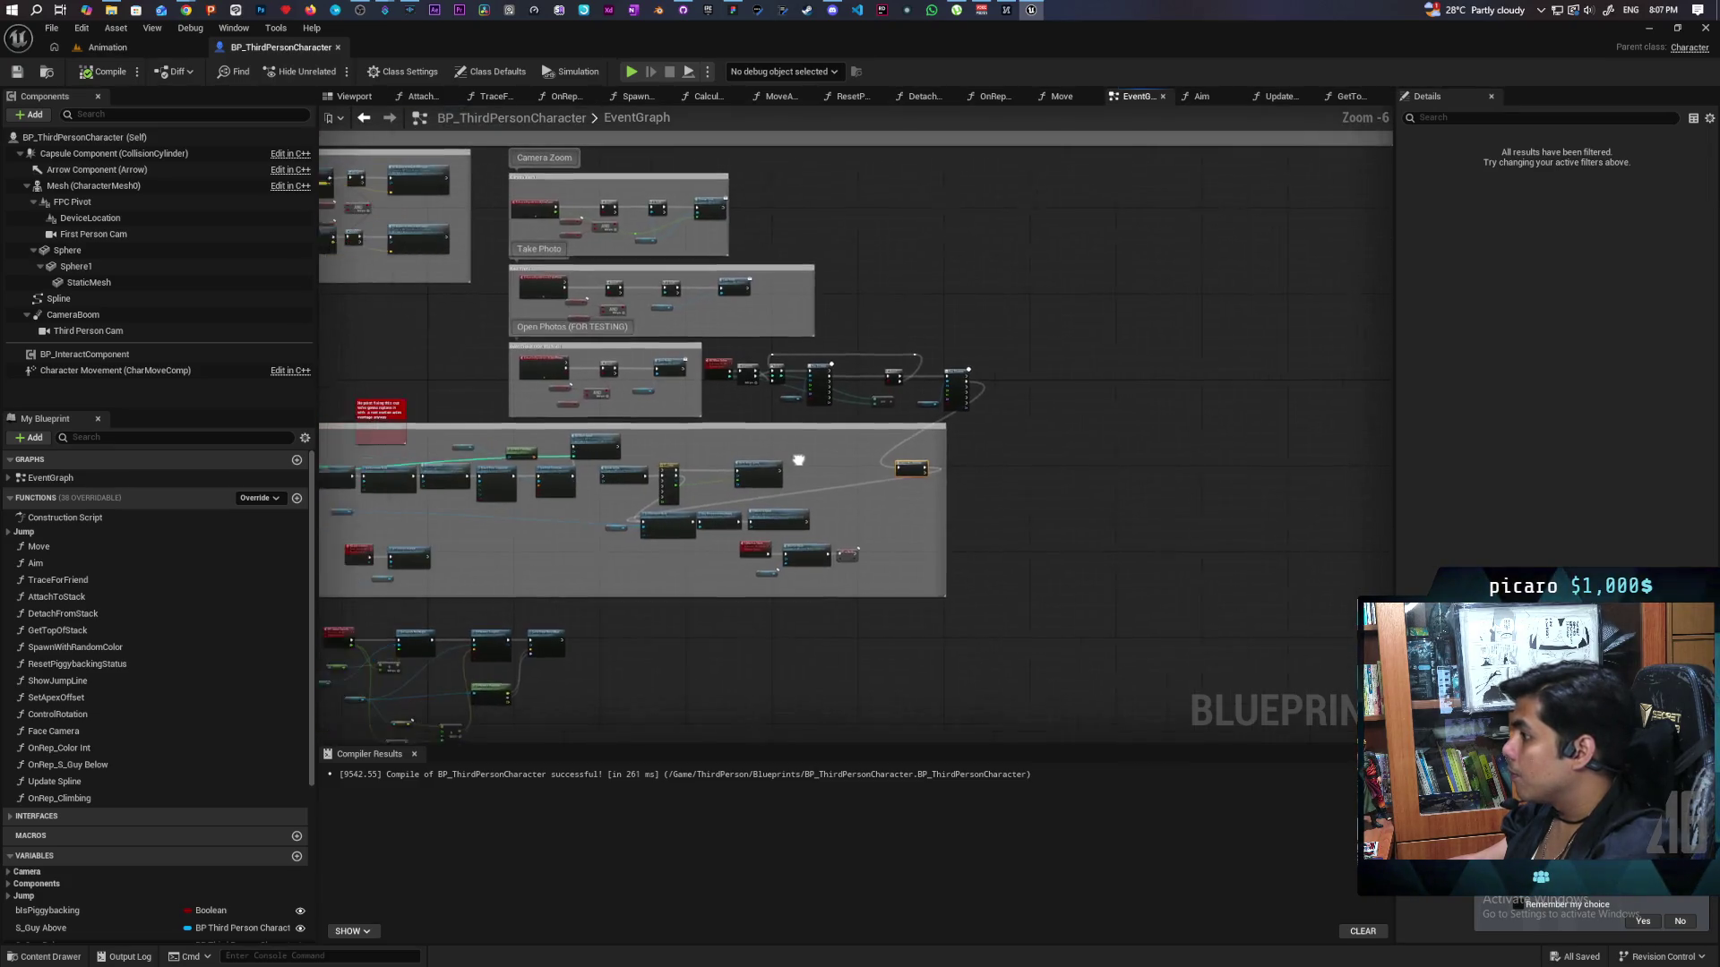
Open the Demo map from the Animation level editor's content browser.
click(124, 52)
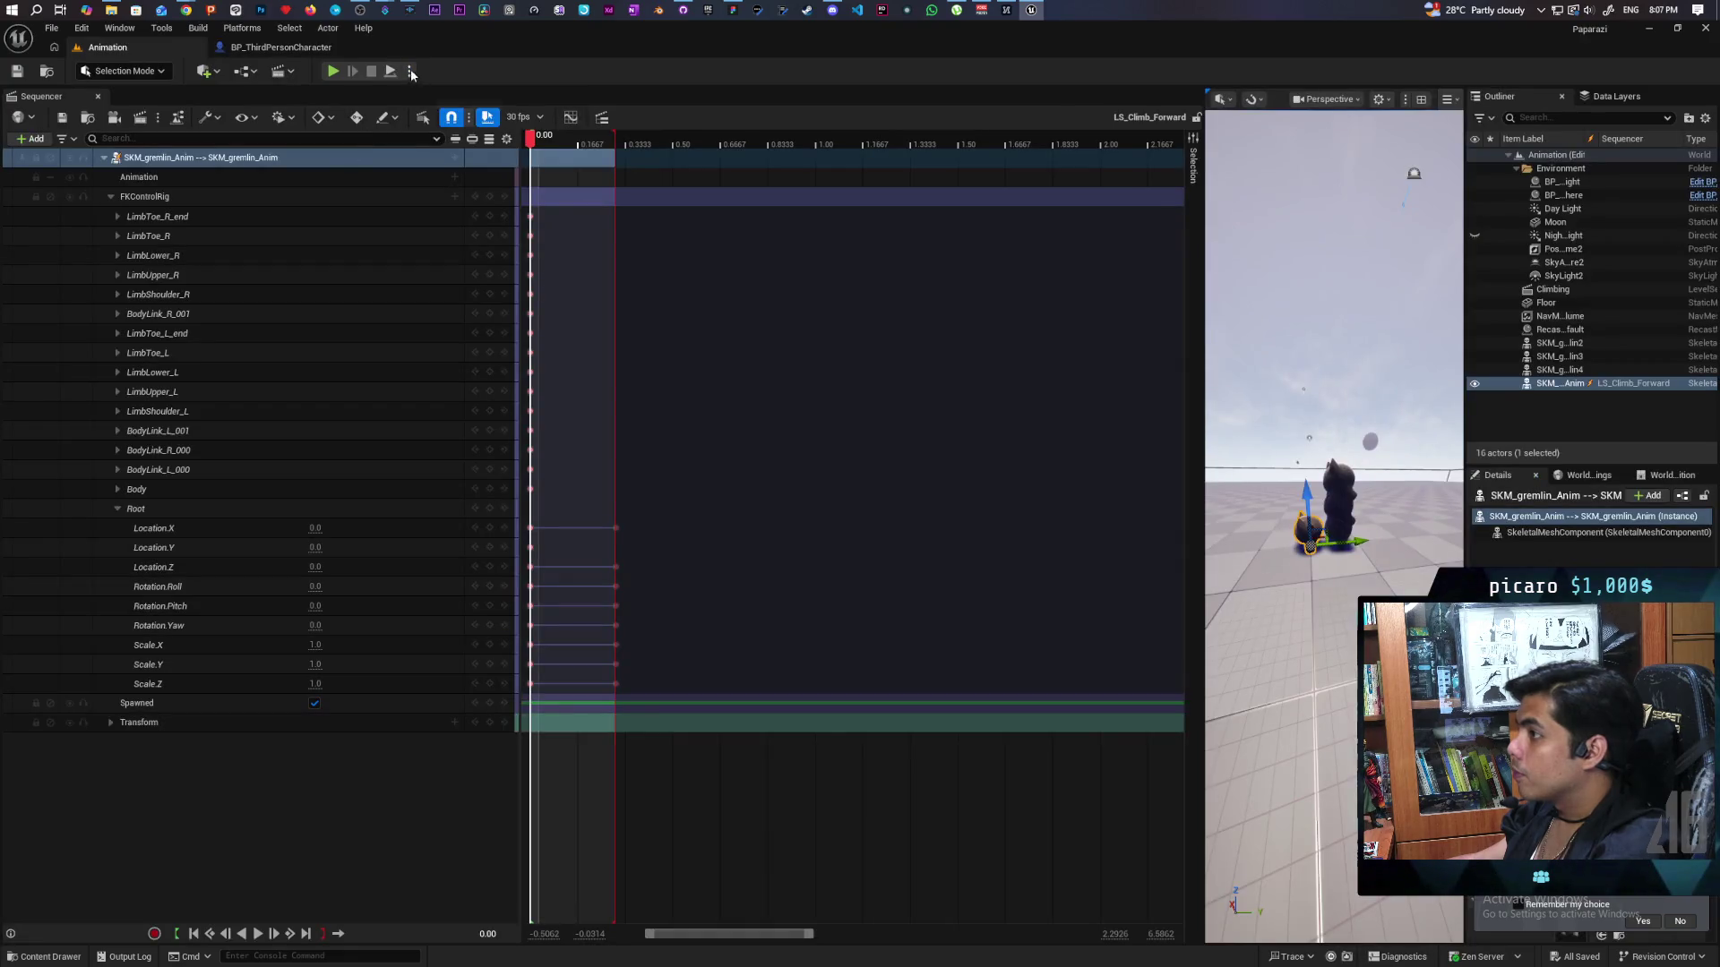
key(ctrl+space)
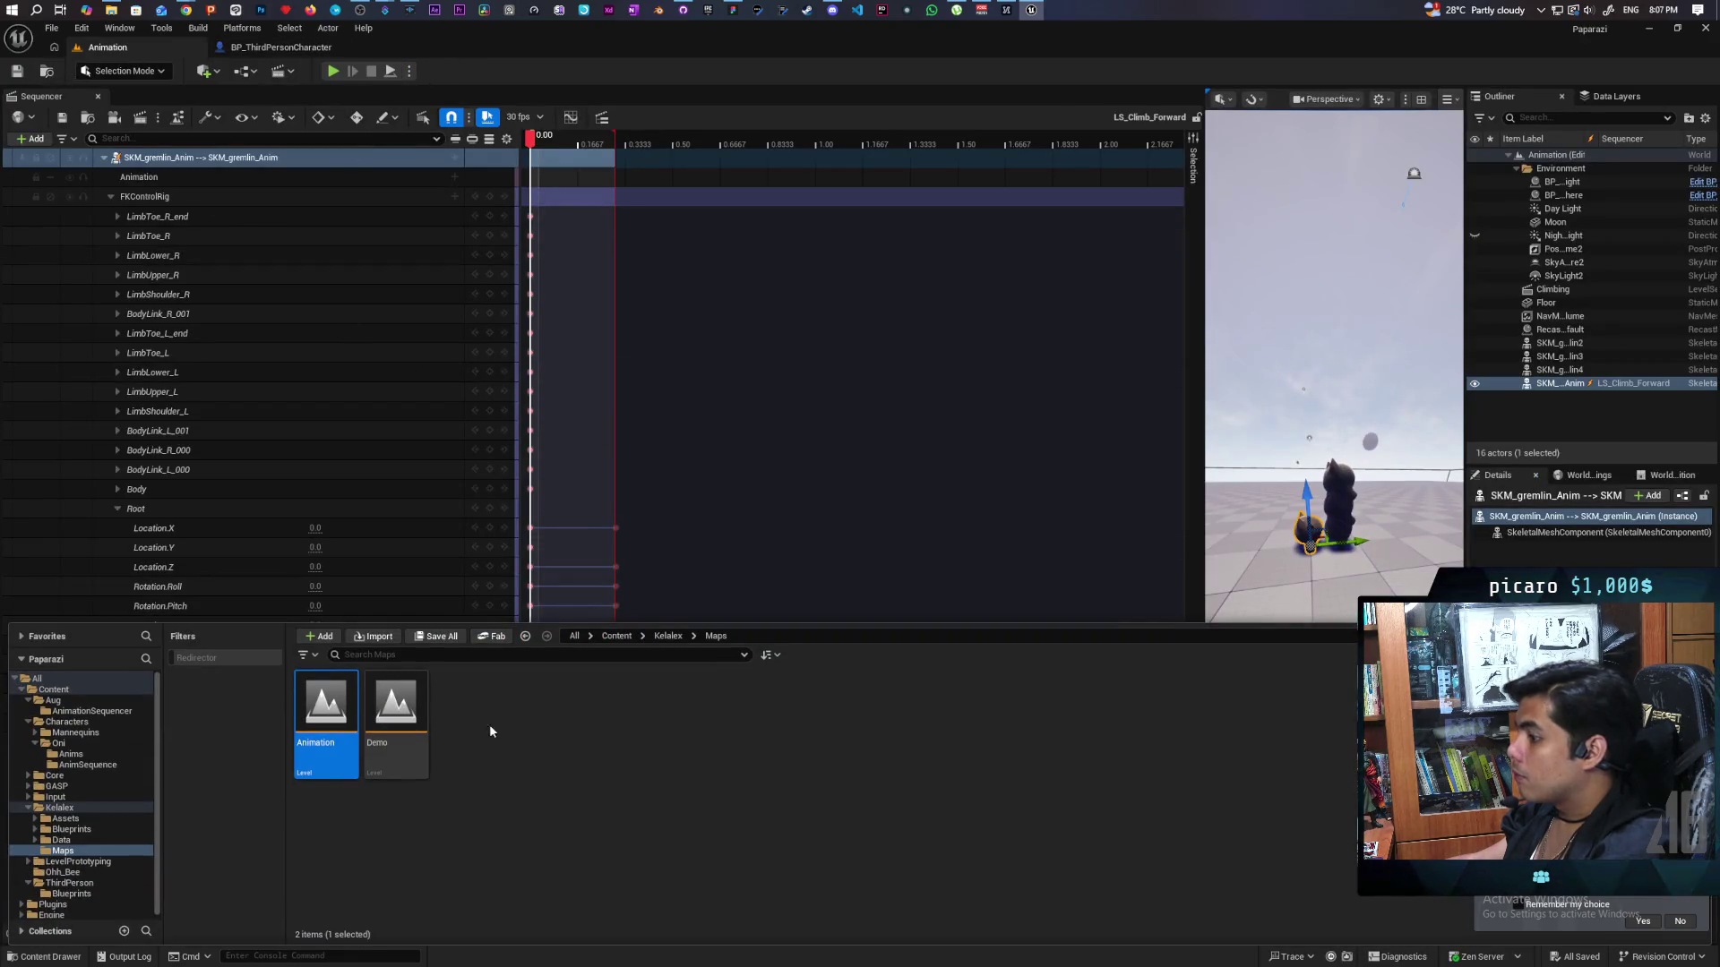
double_click(395, 712)
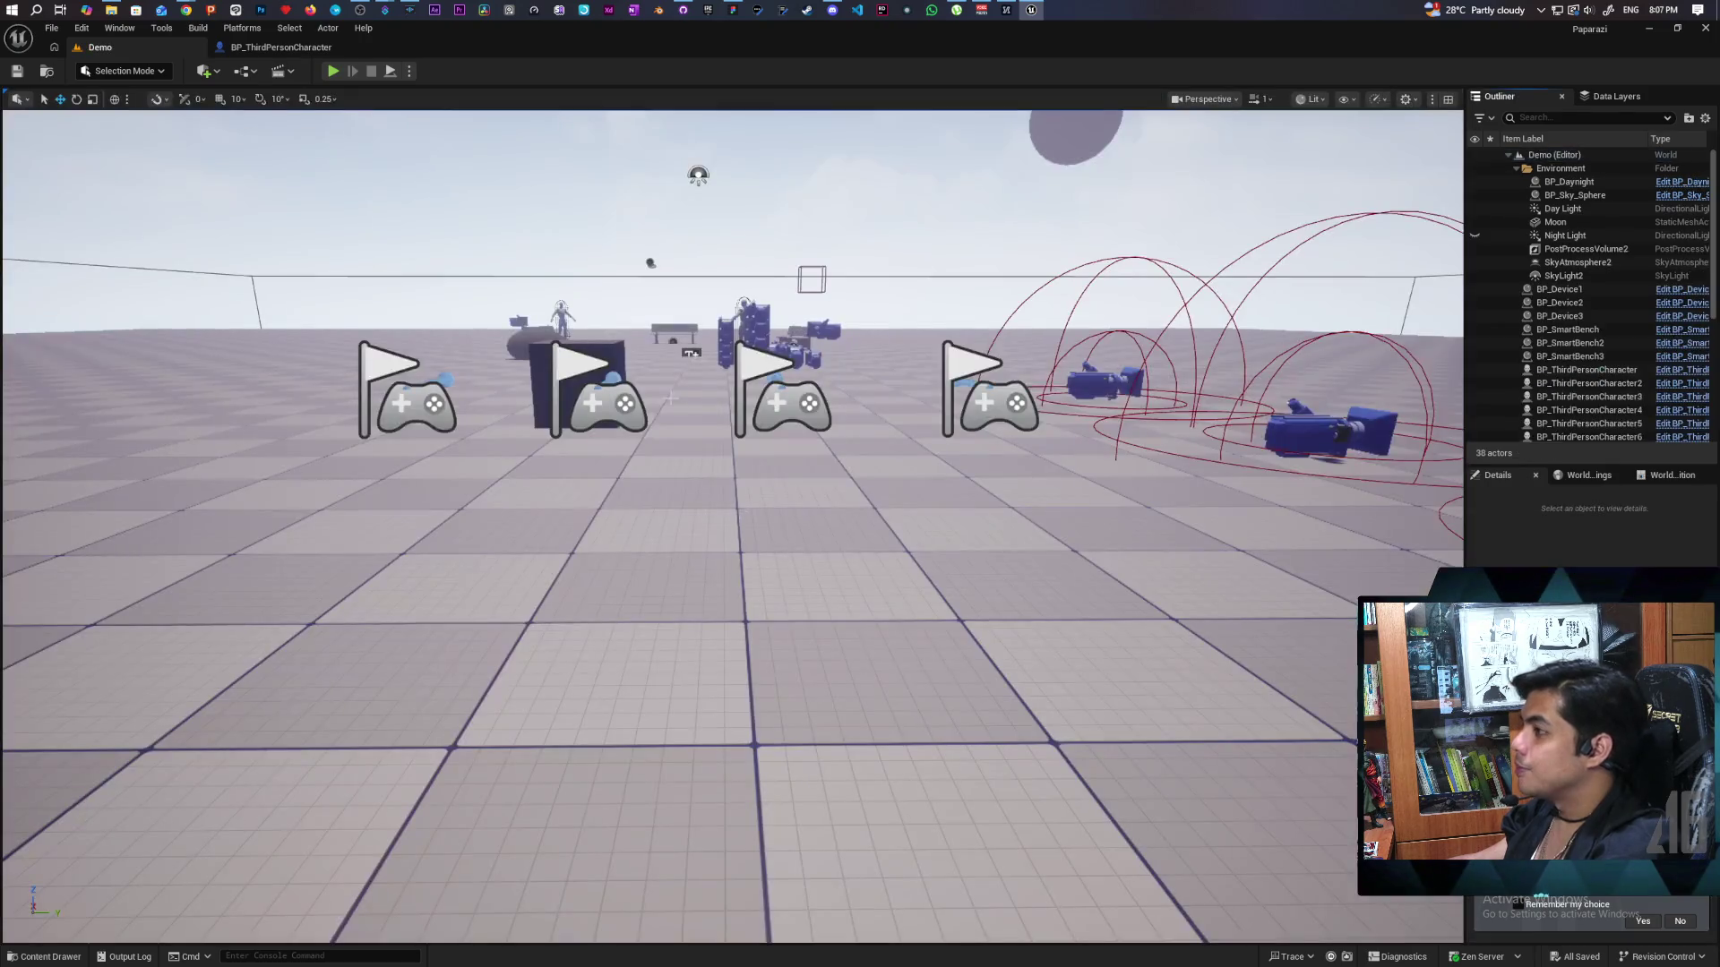
mouse_move(425, 47)
mouse_down()
mouse_move(430, 134)
mouse_move(891, 80)
mouse_move(895, 111)
mouse_up()
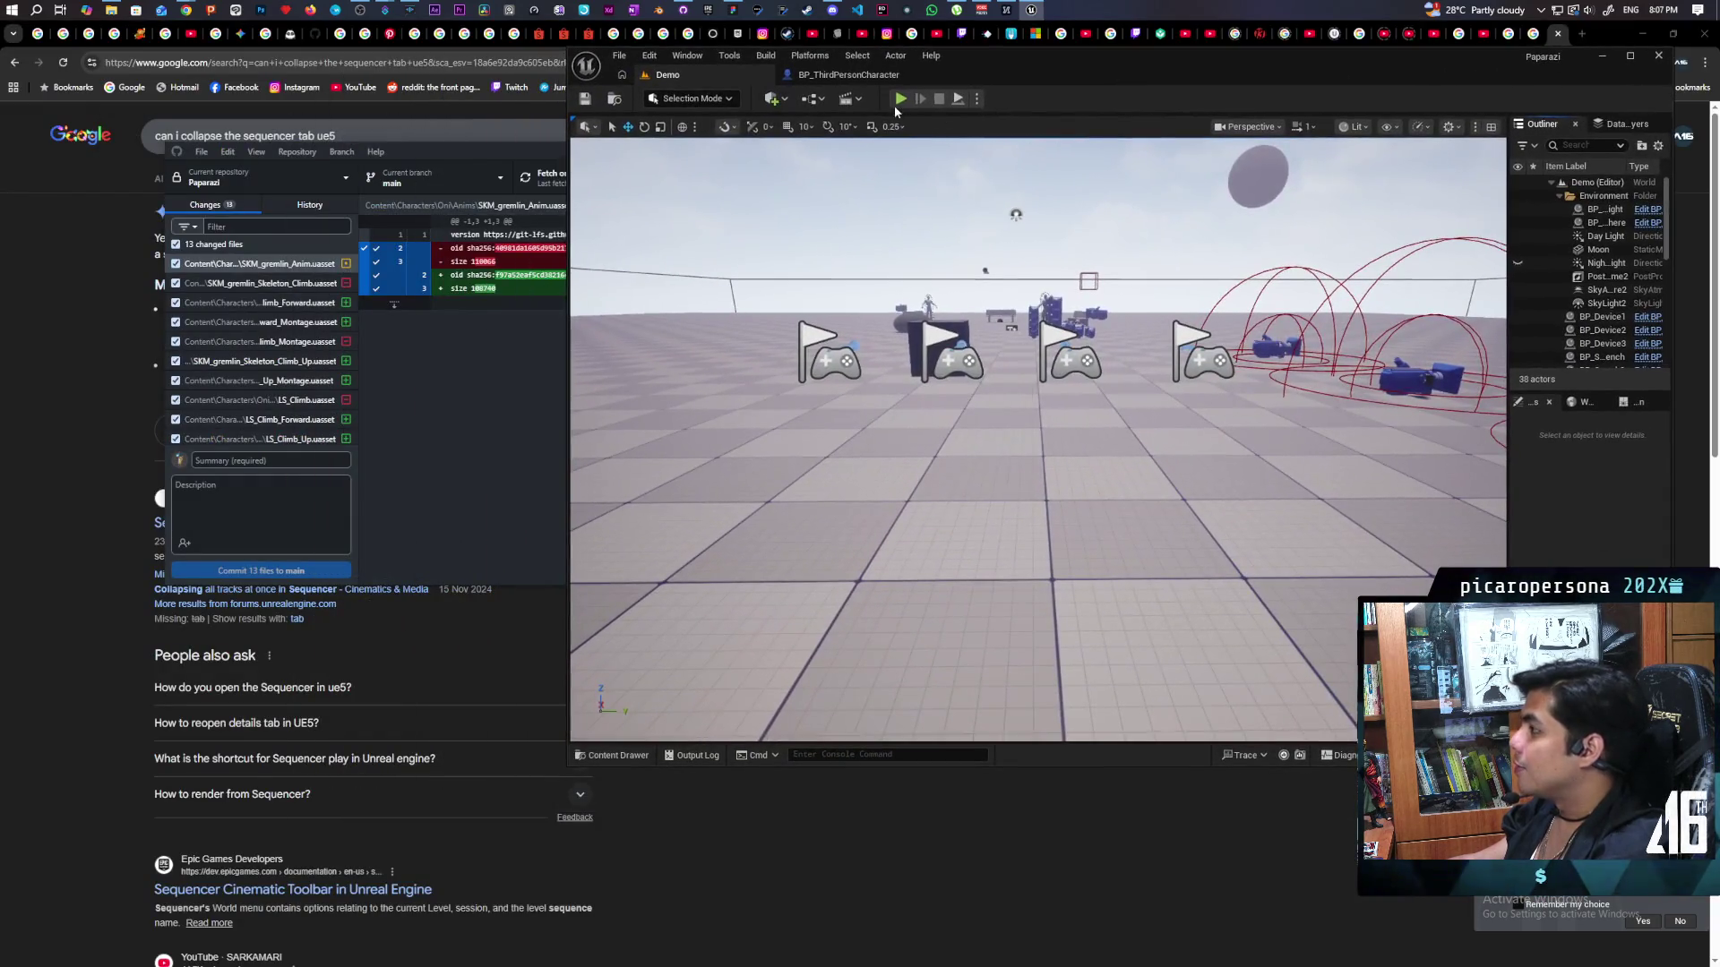
Play-test in a two-client multiplayer session, walking the player with A and W, then stop.
click(899, 100)
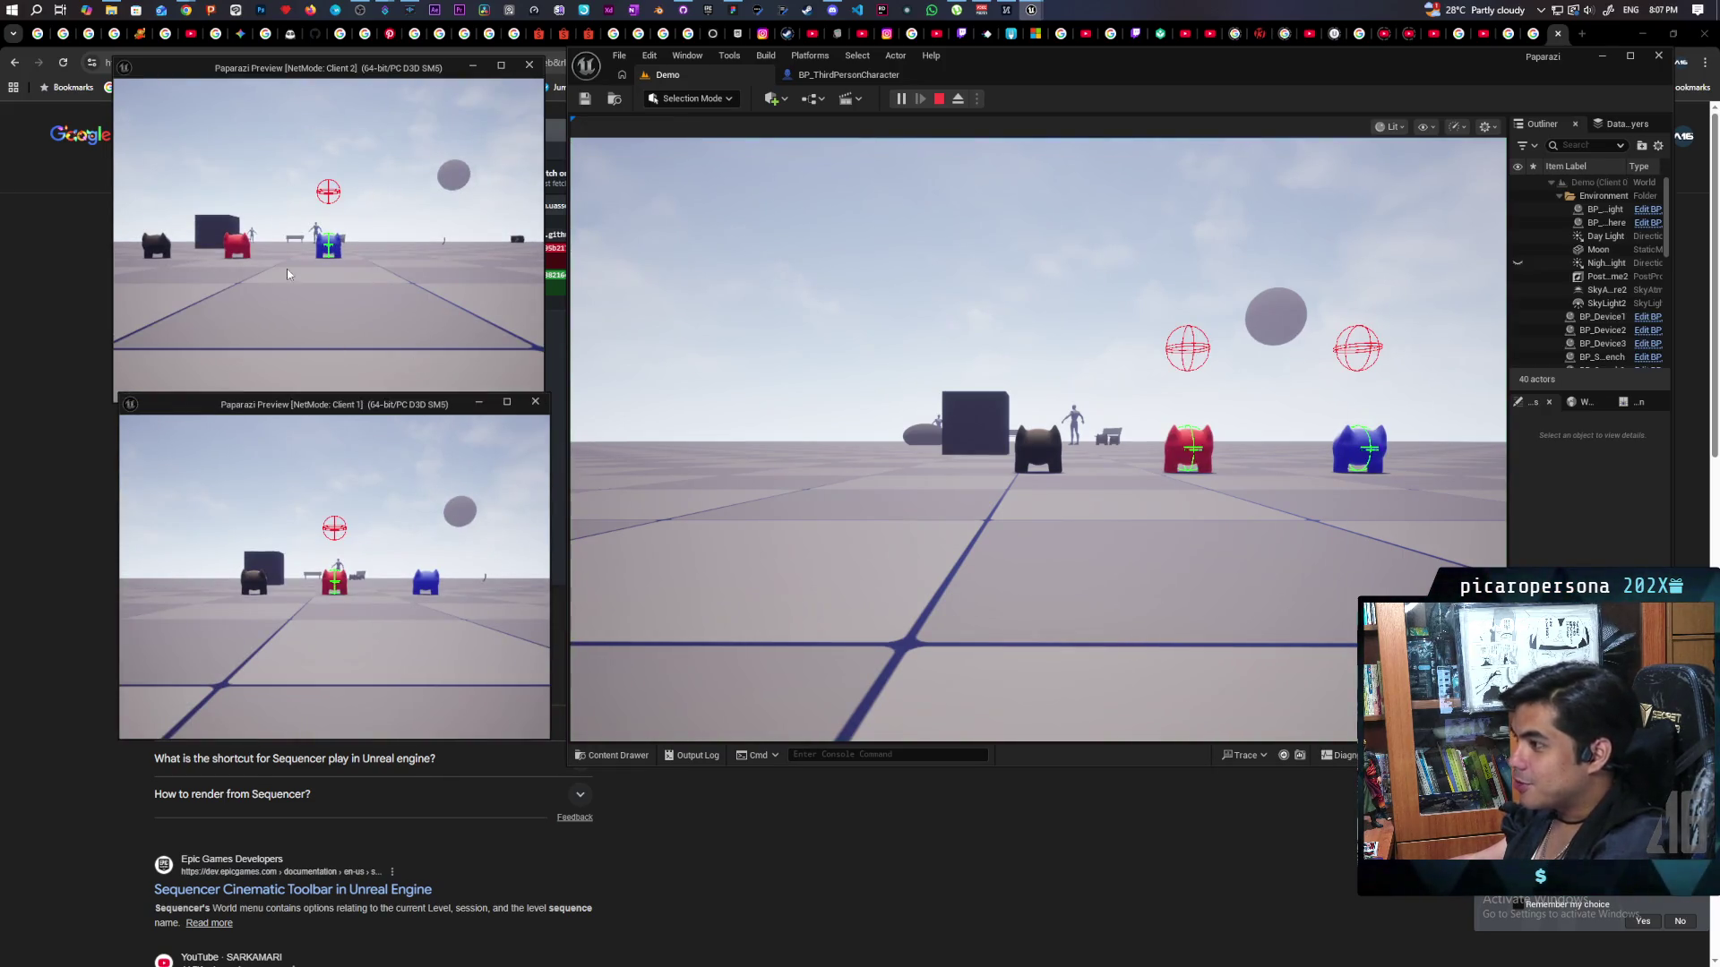
key(a)
key(w)
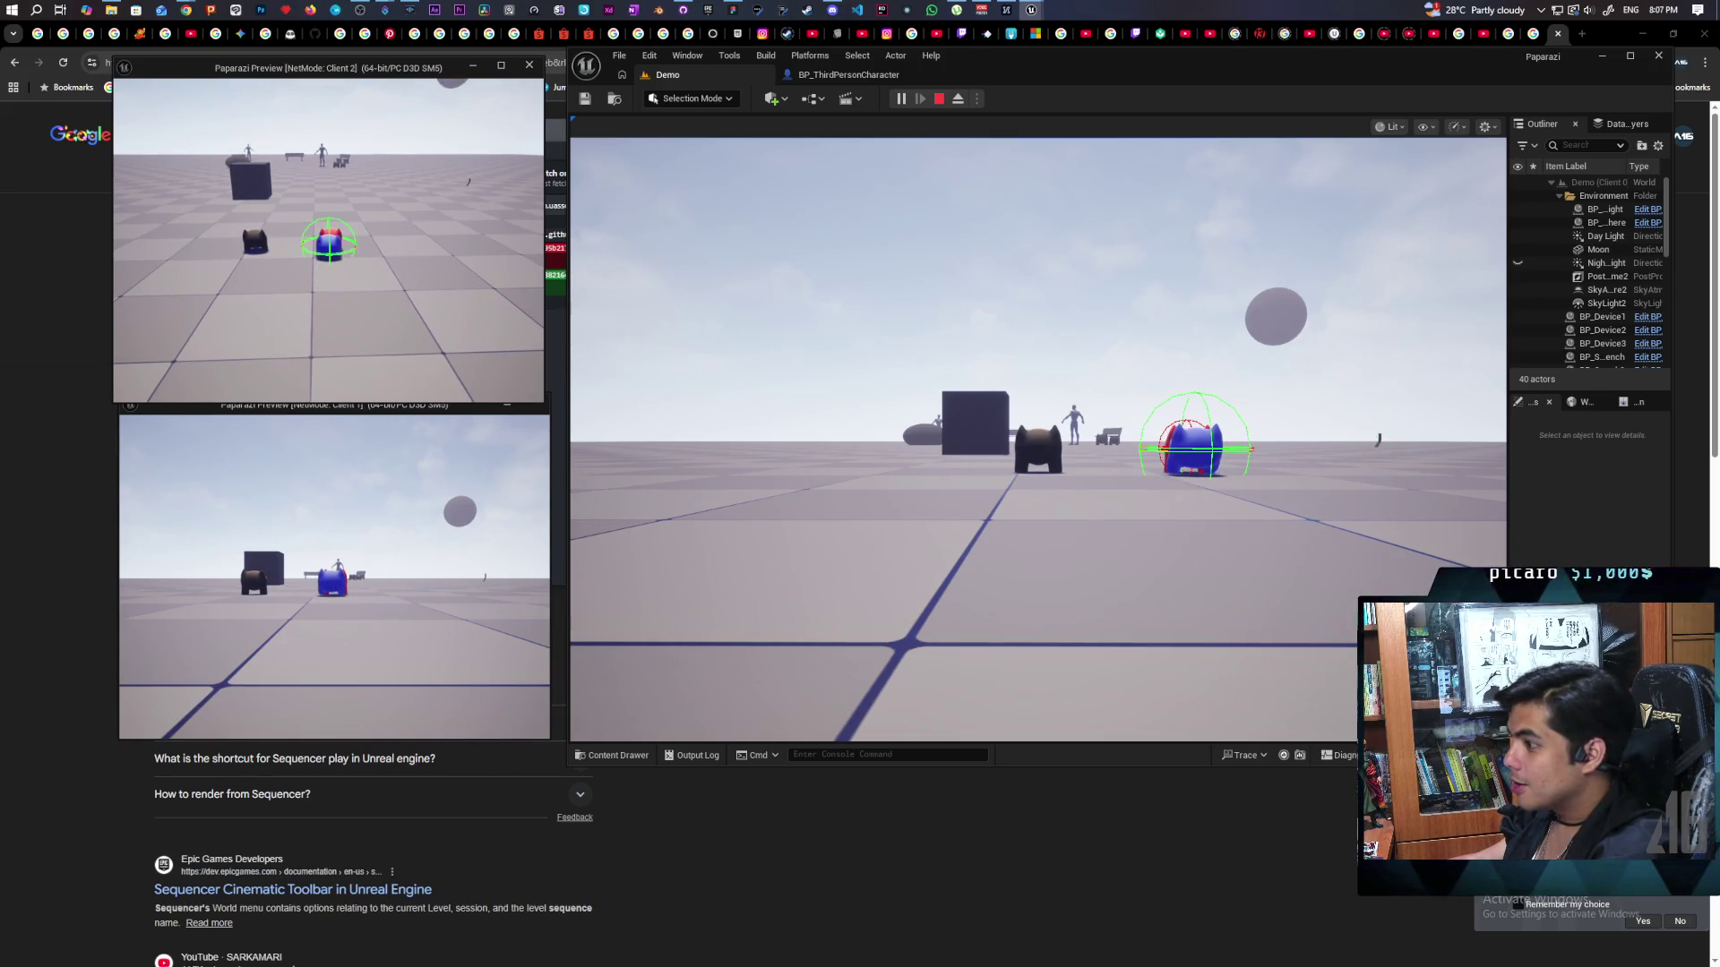
key(Escape)
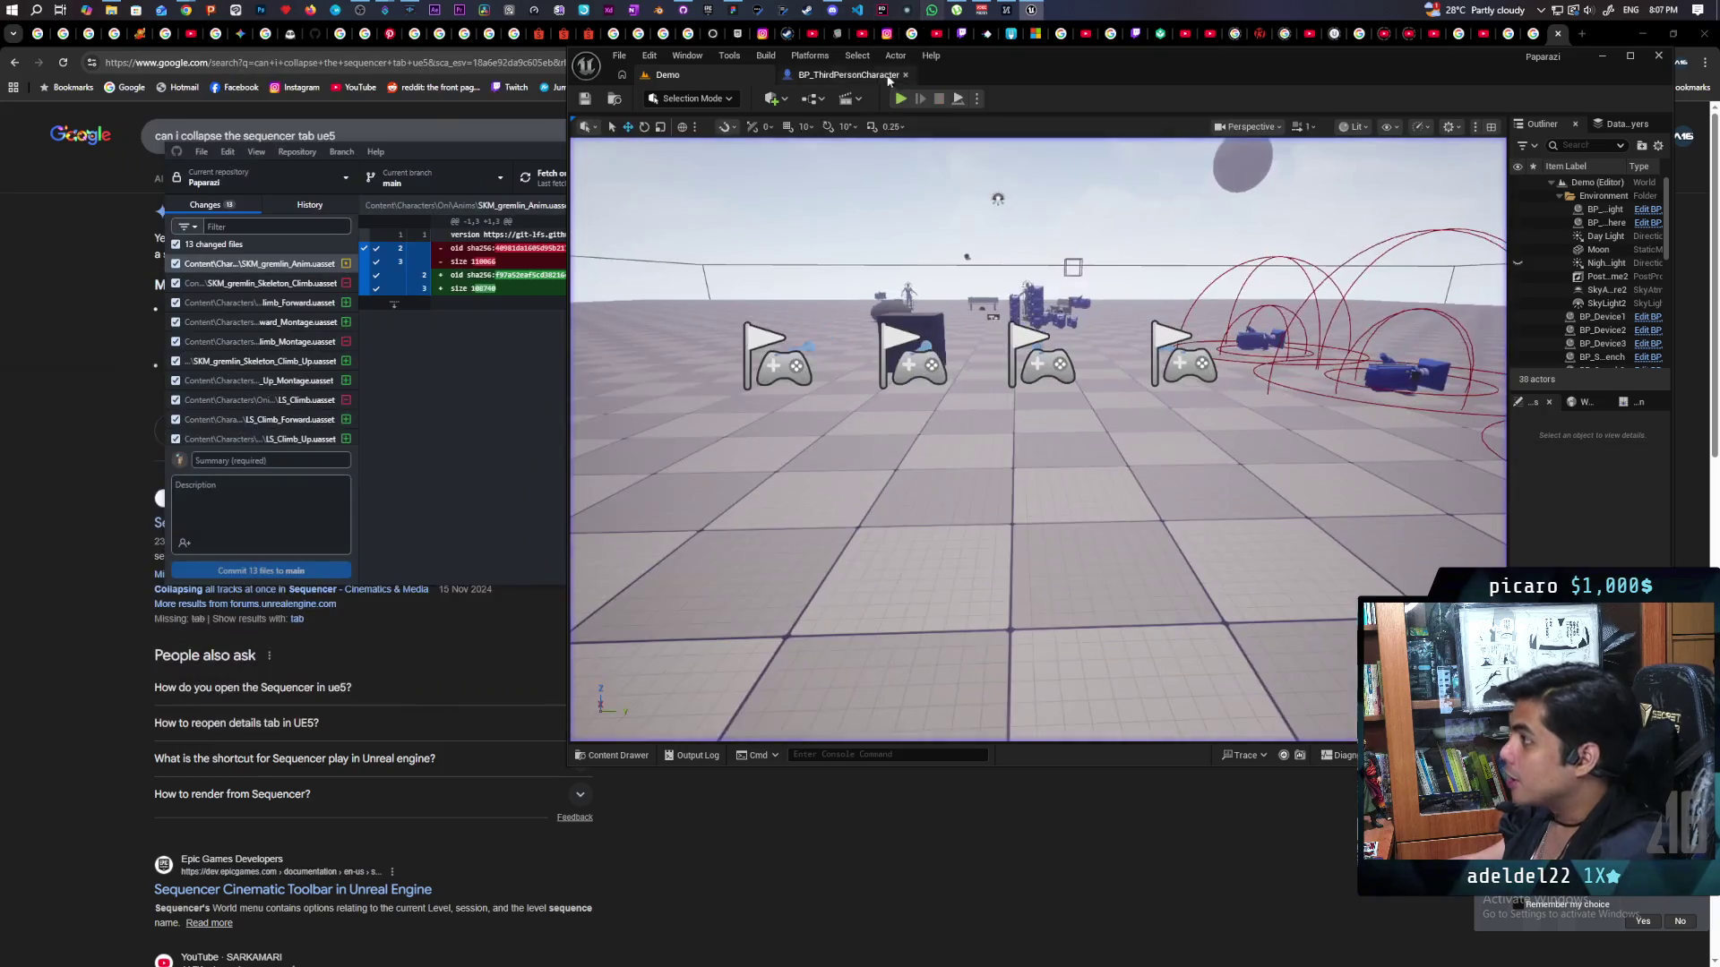
Open the SKM_gremlin_Skeleton_Climb_Up animation from Content > Characters > Oni > Anims.
scroll(1072, 349, up, 3)
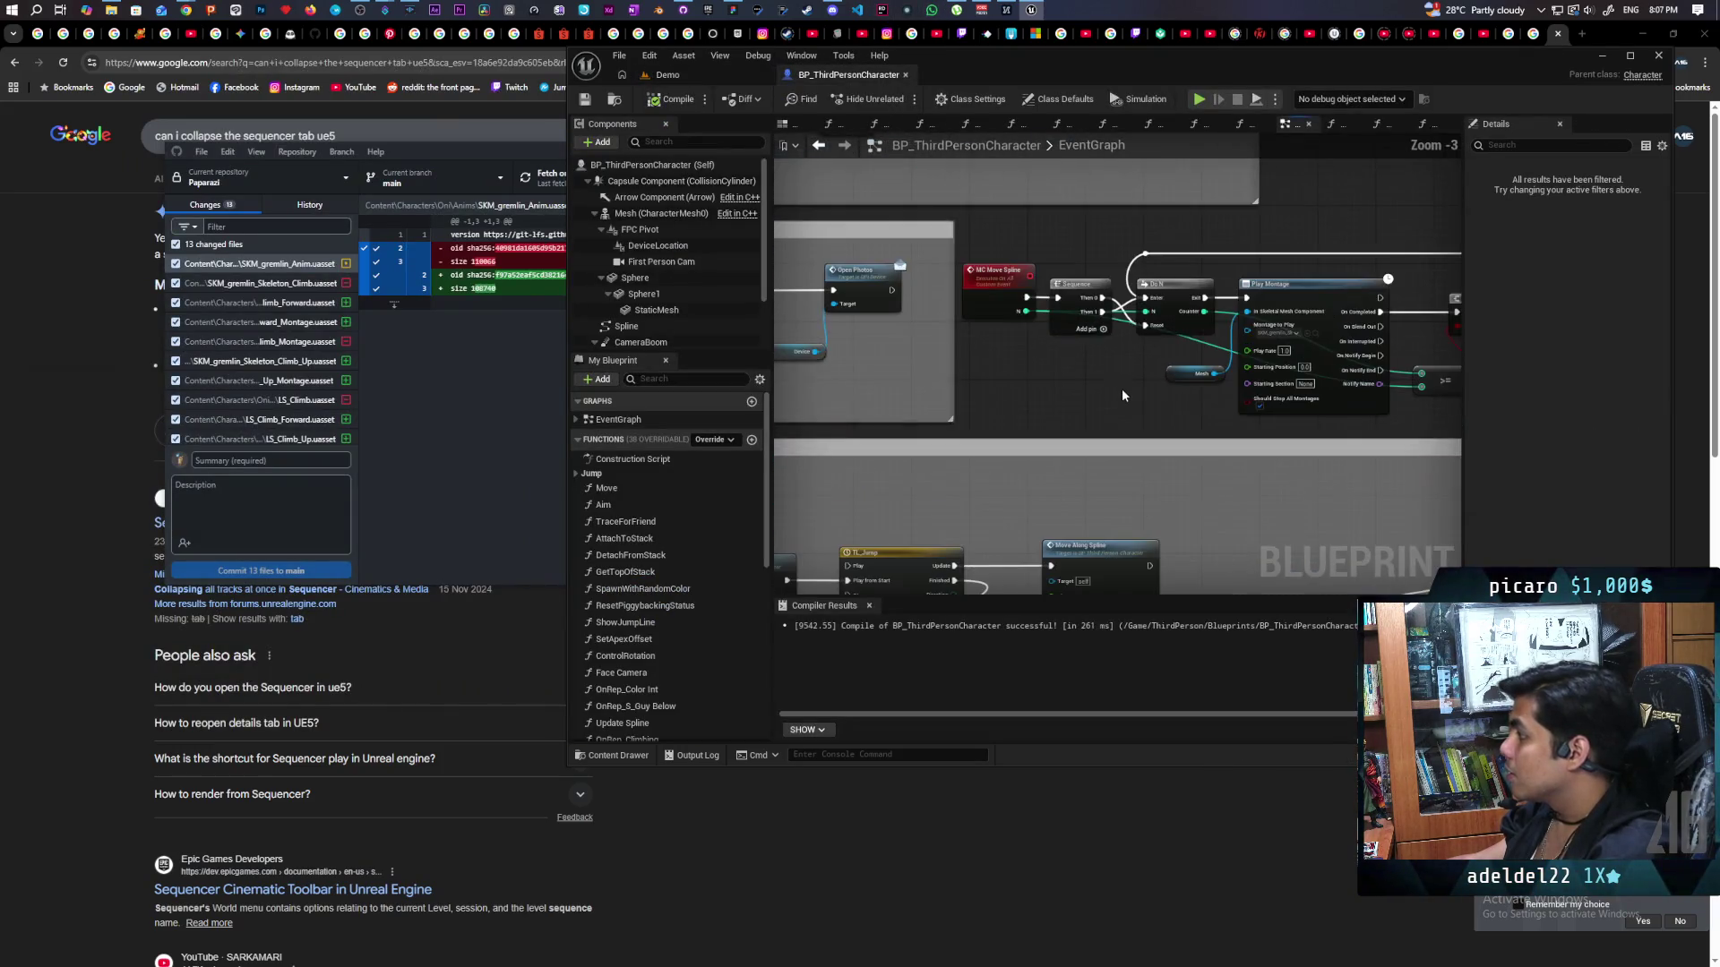
drag(830, 332, 895, 325)
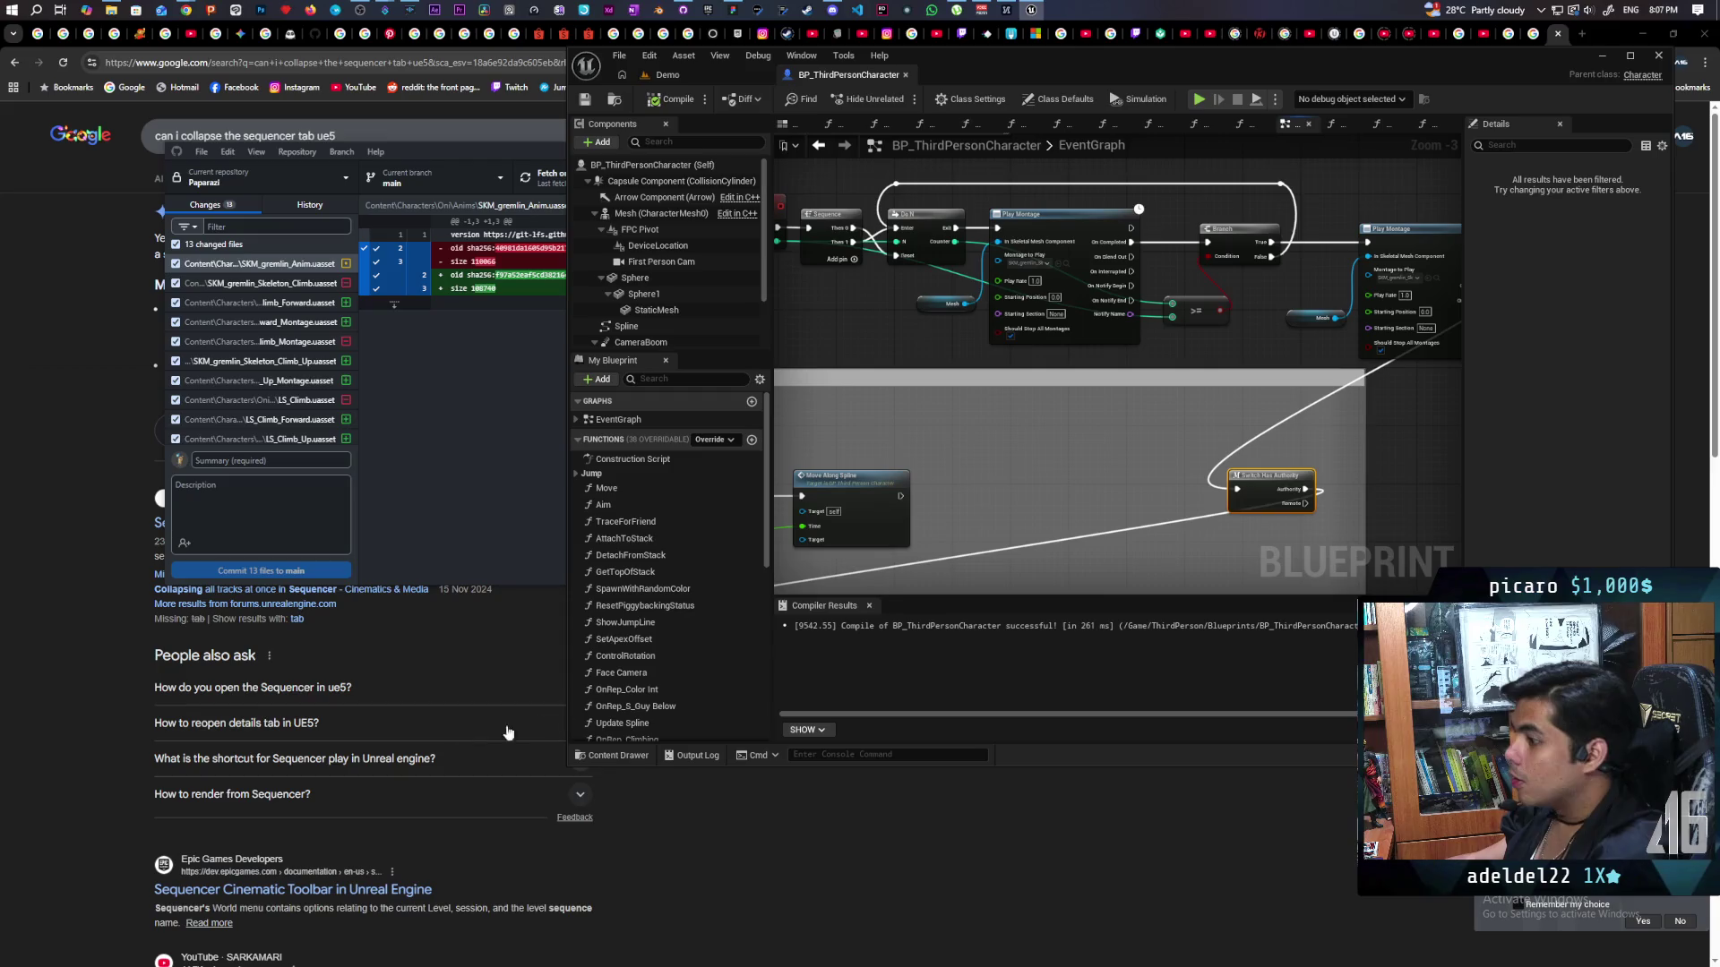
click(614, 757)
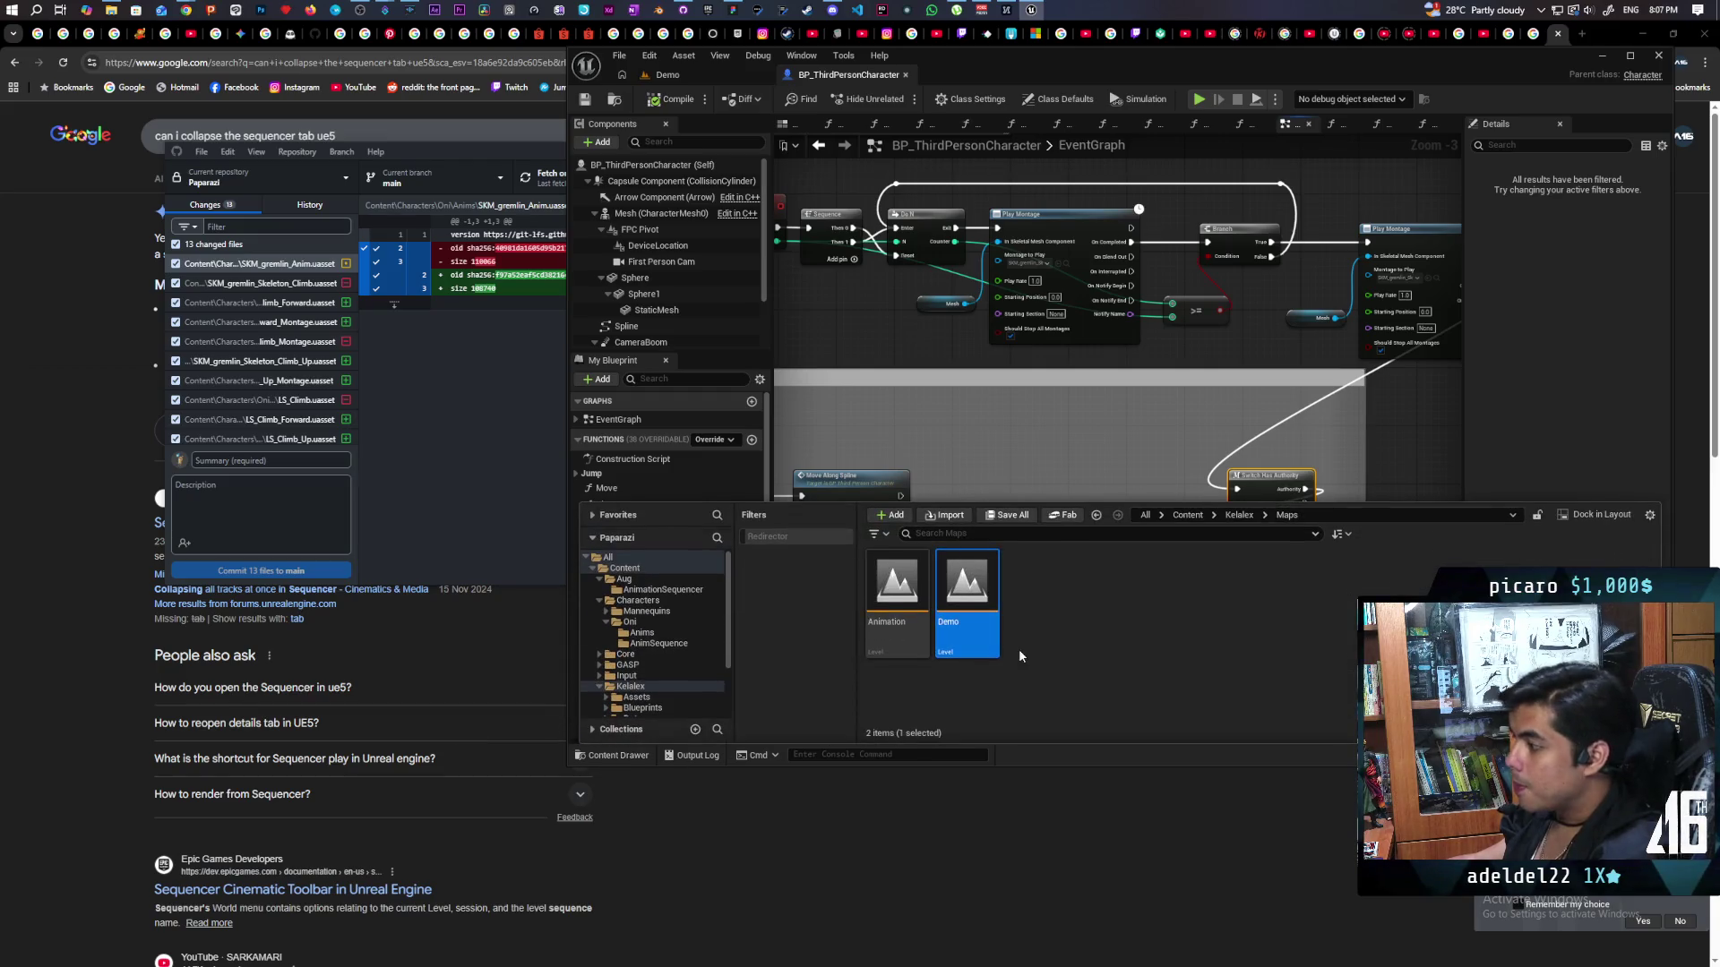
click(1188, 516)
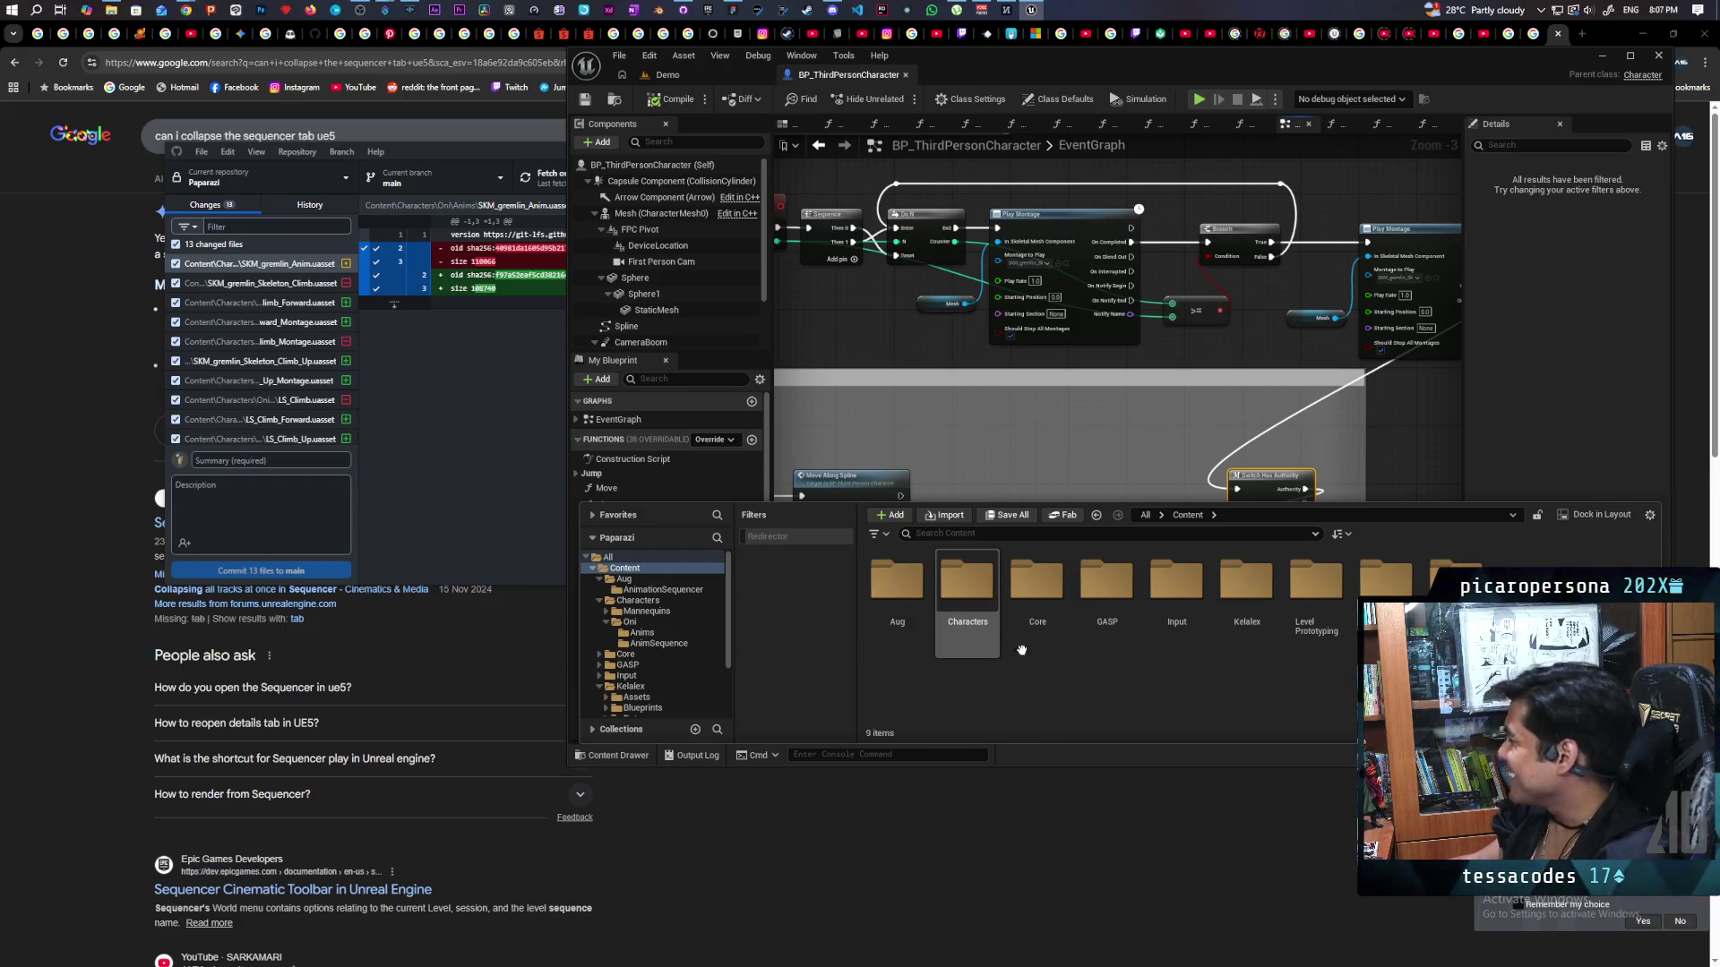
click(982, 603)
double_click(982, 603)
double_click(963, 605)
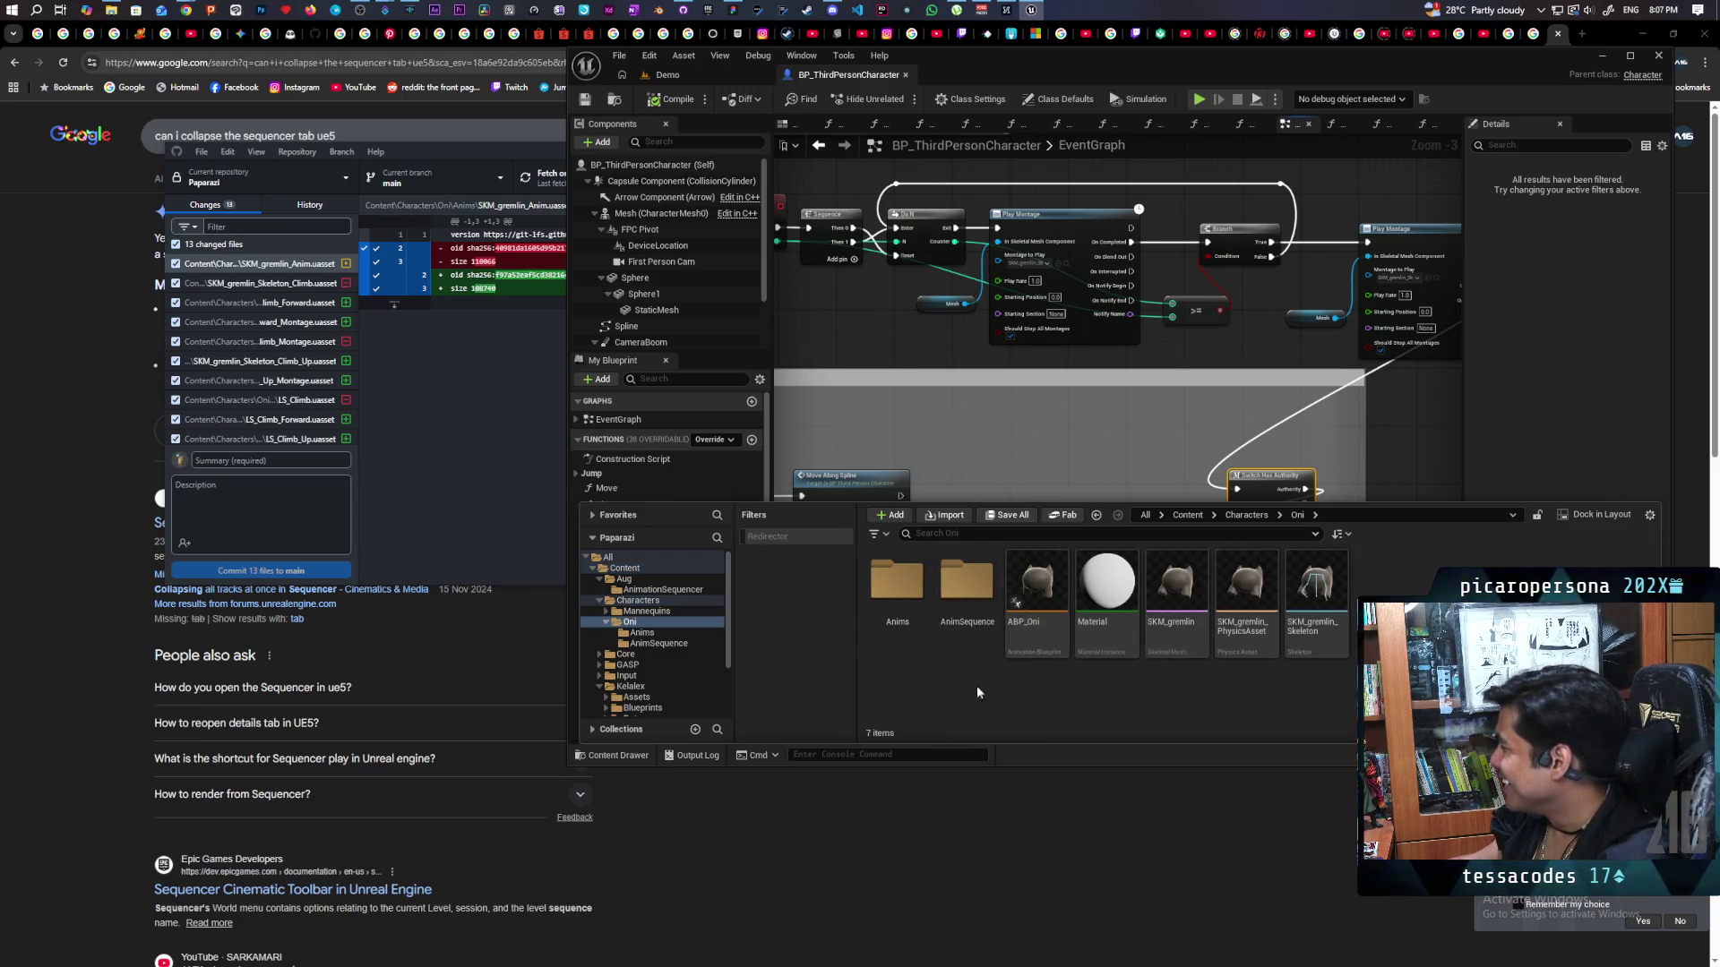
double_click(896, 582)
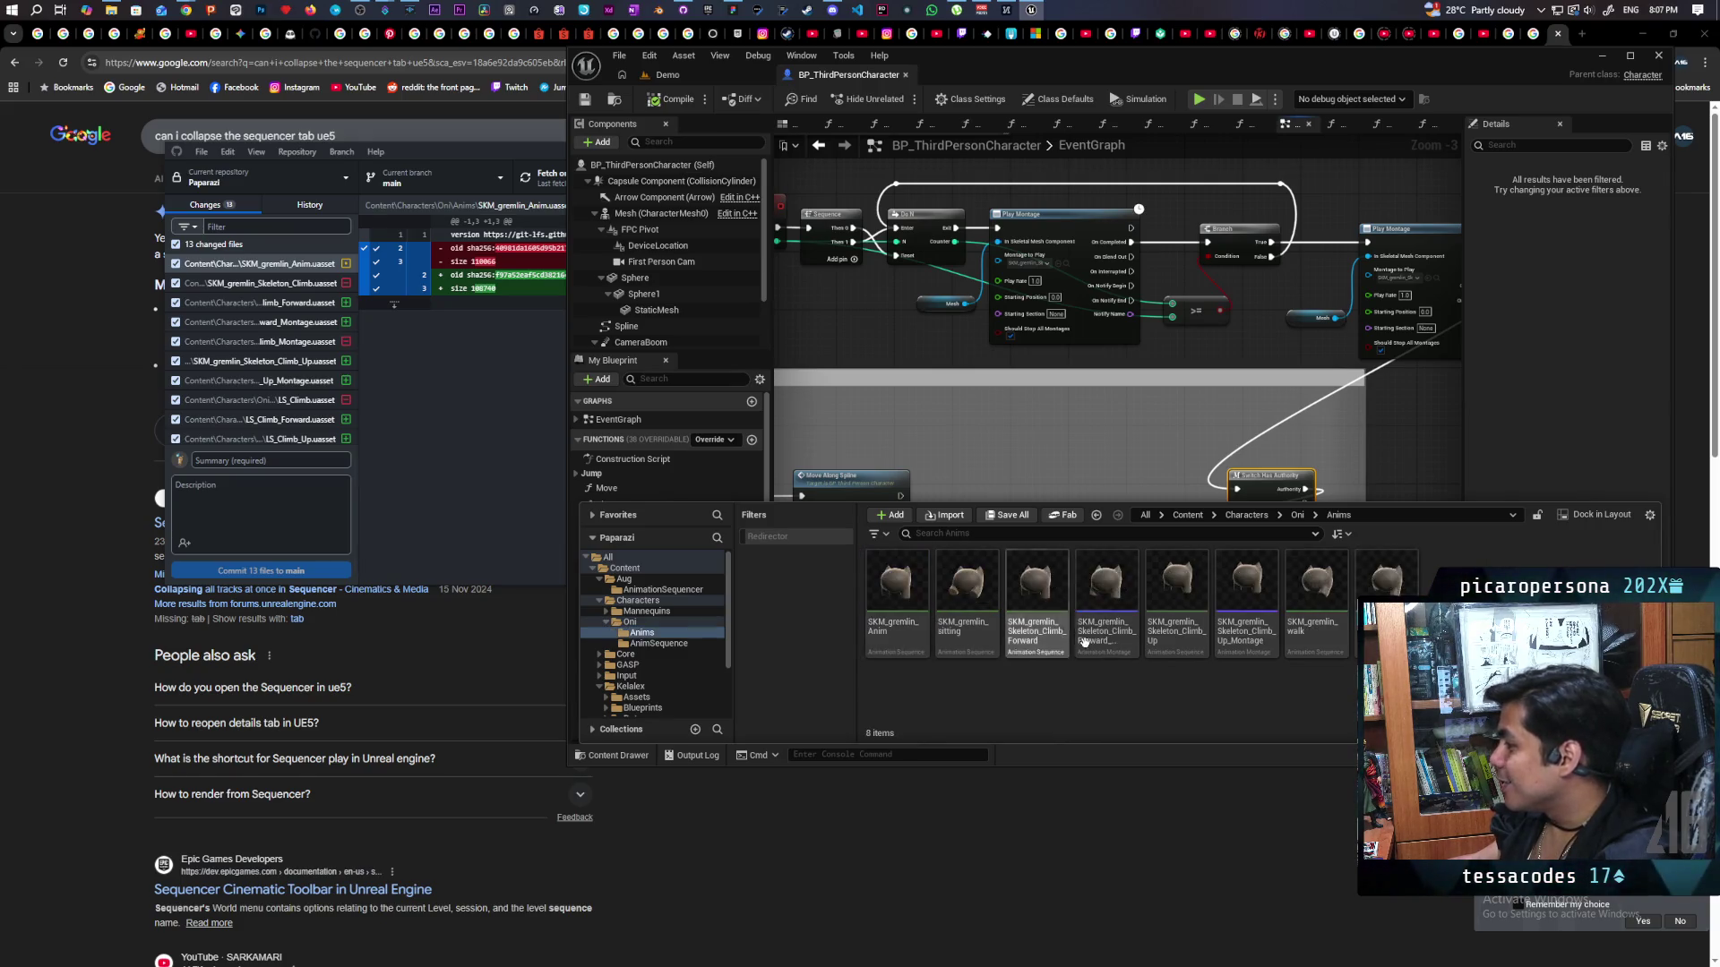
click(1187, 643)
double_click(1187, 643)
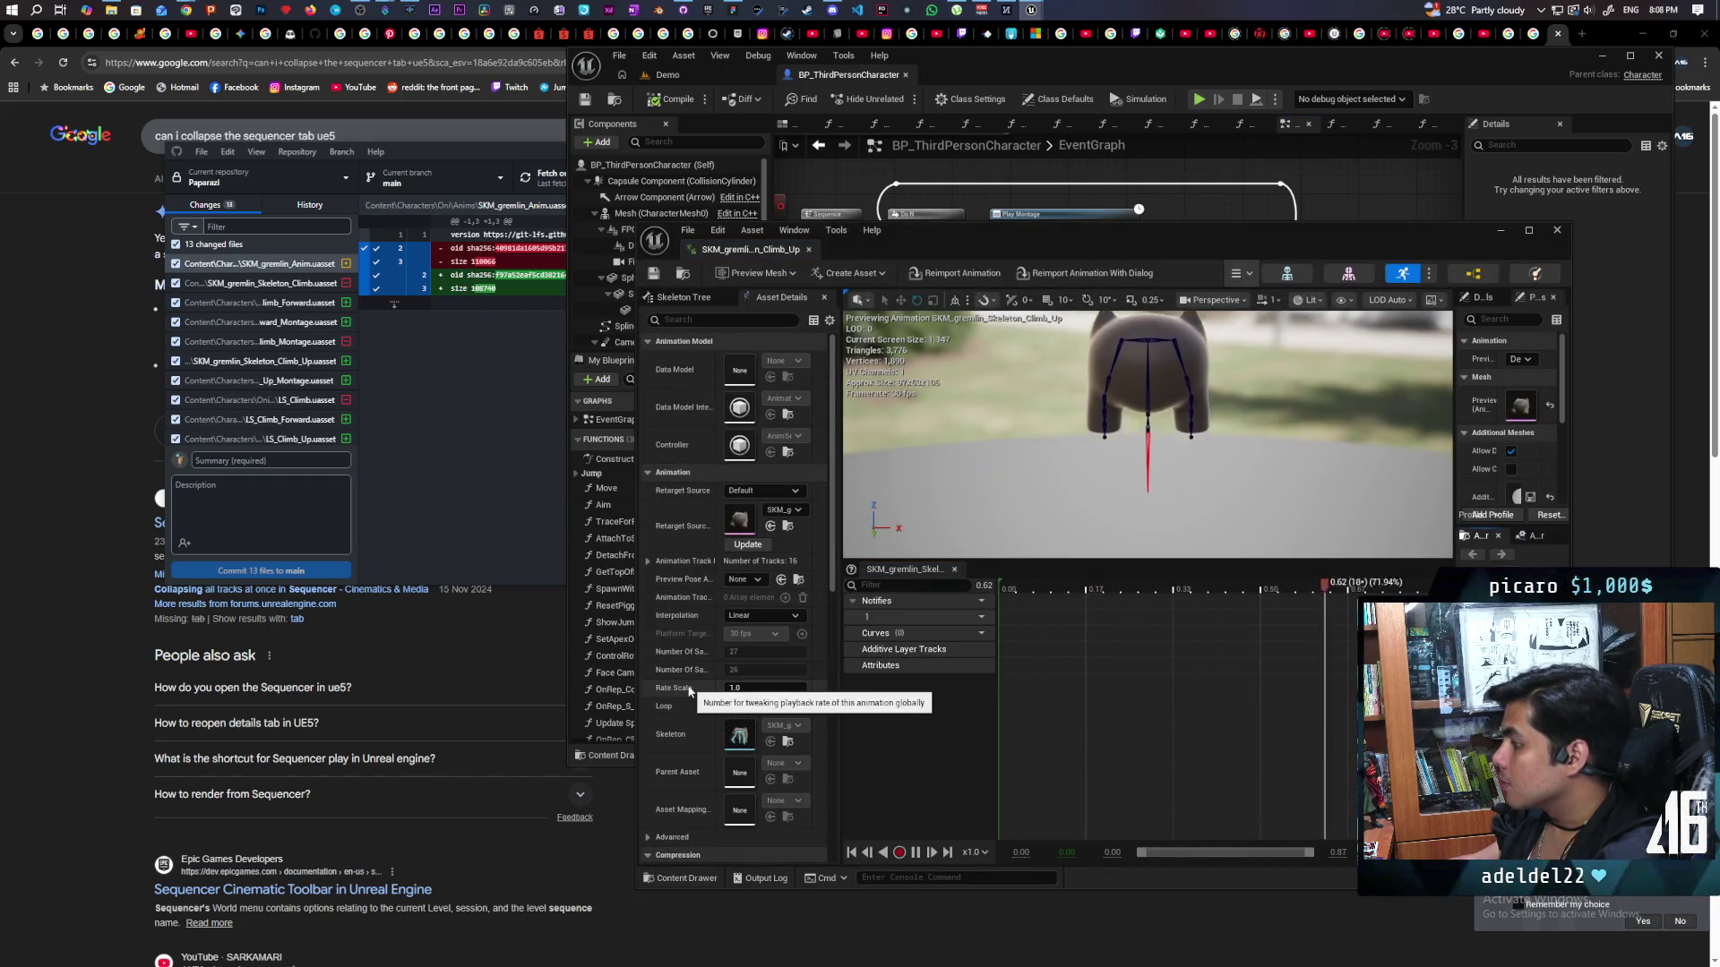
Enable Root Motion on SKM_gremlin_Skeleton_Climb_Forward, then switch back to the Demo level.
scroll(689, 693, down, 5)
scroll(690, 693, down, 4)
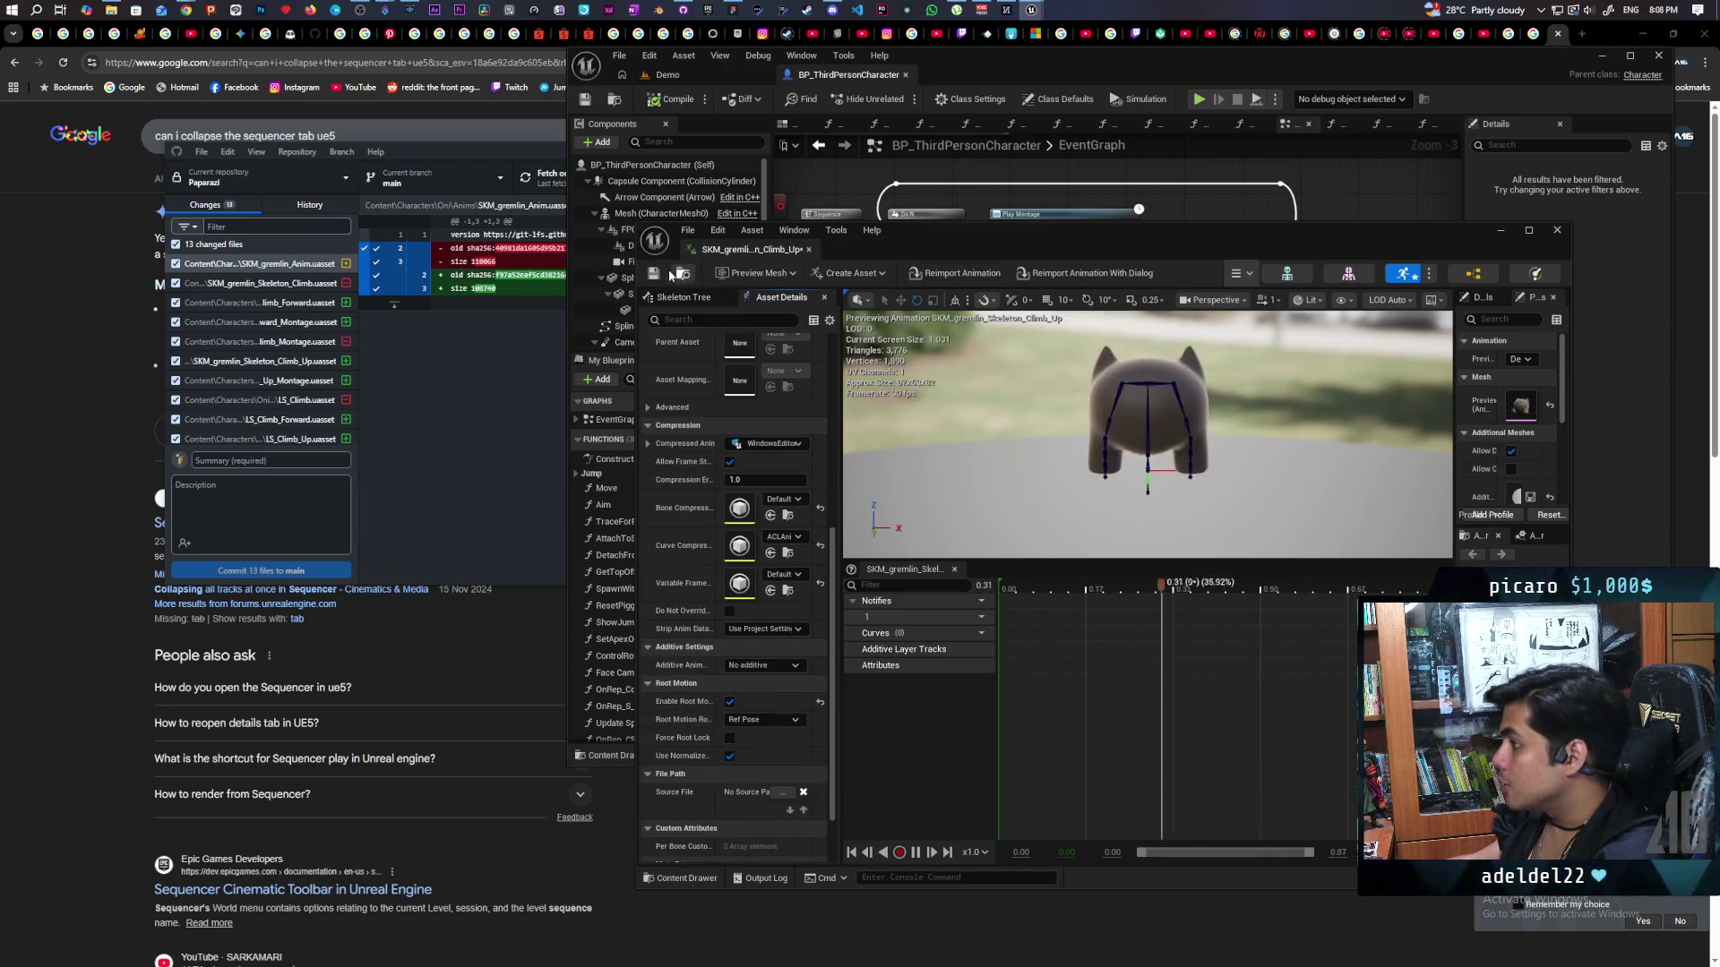
click(682, 878)
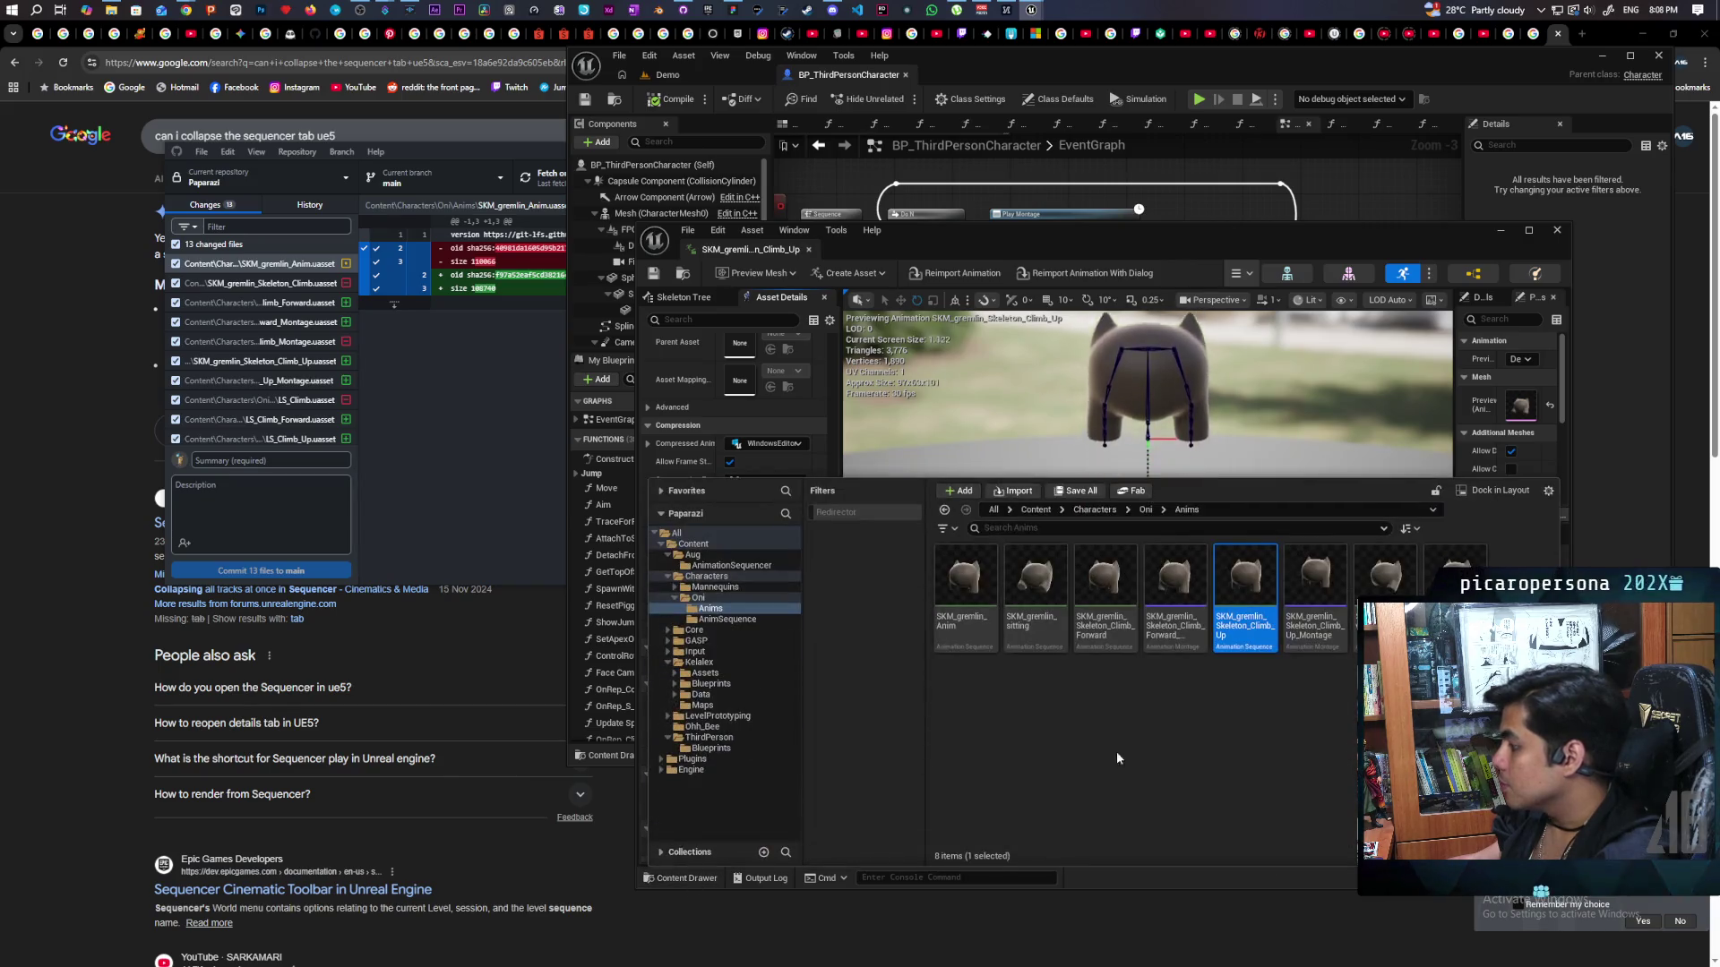
click(1110, 589)
double_click(1111, 588)
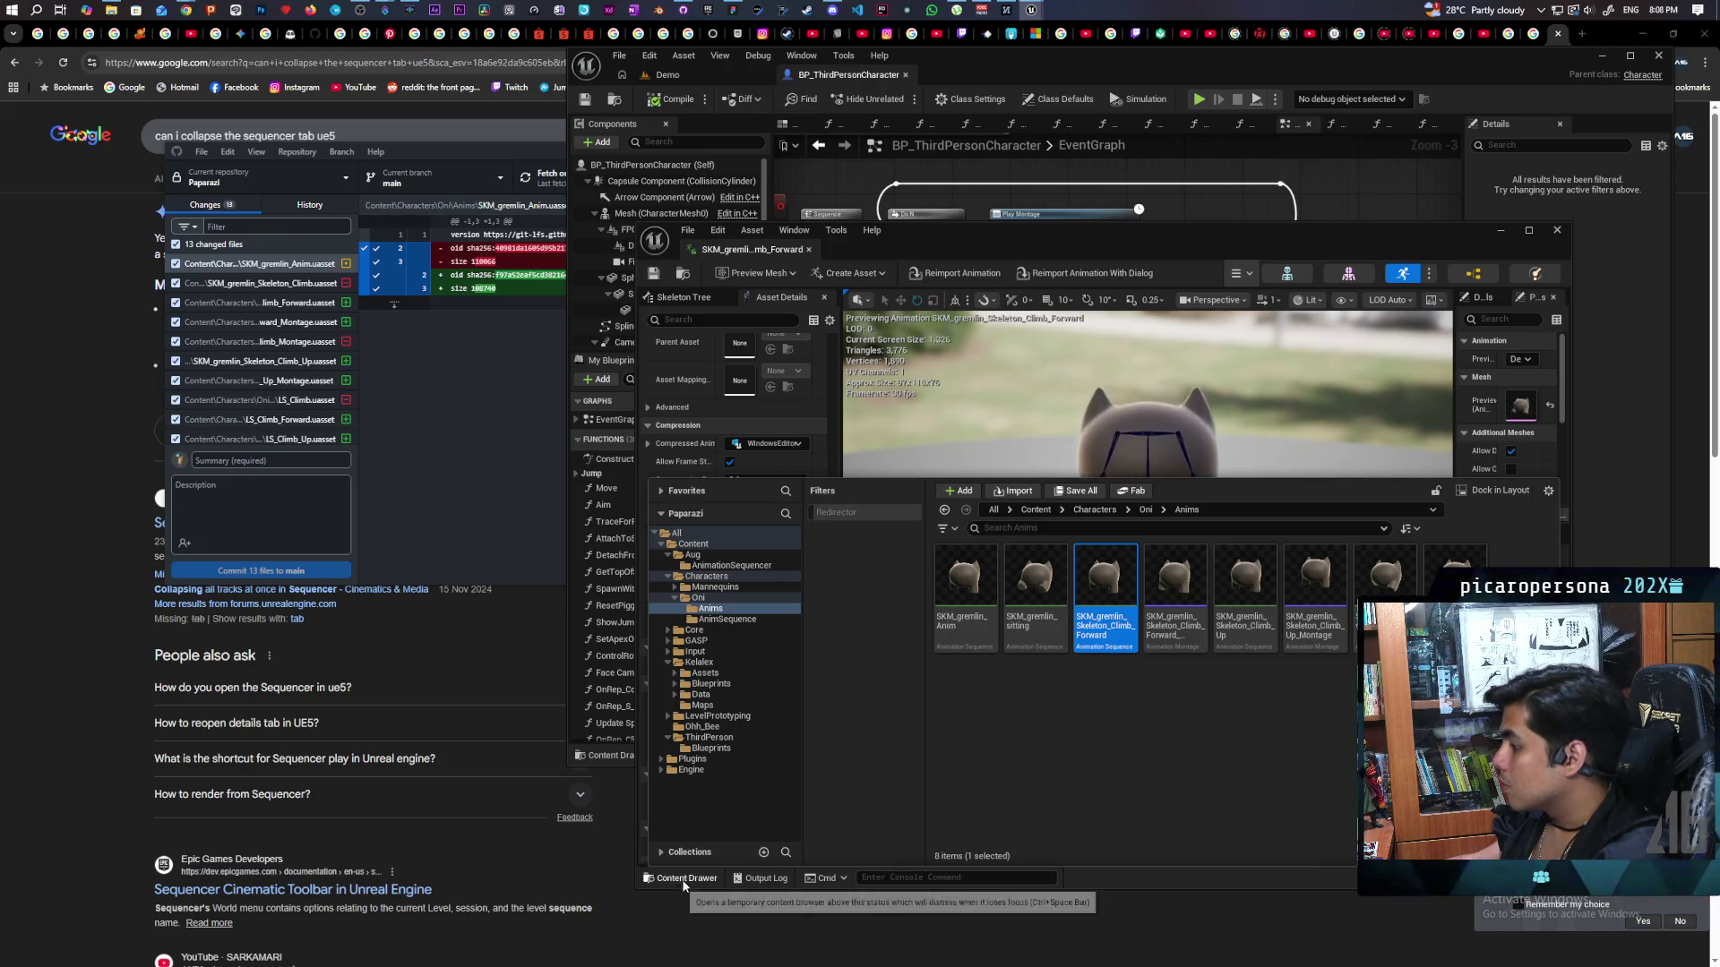
click(741, 806)
click(730, 702)
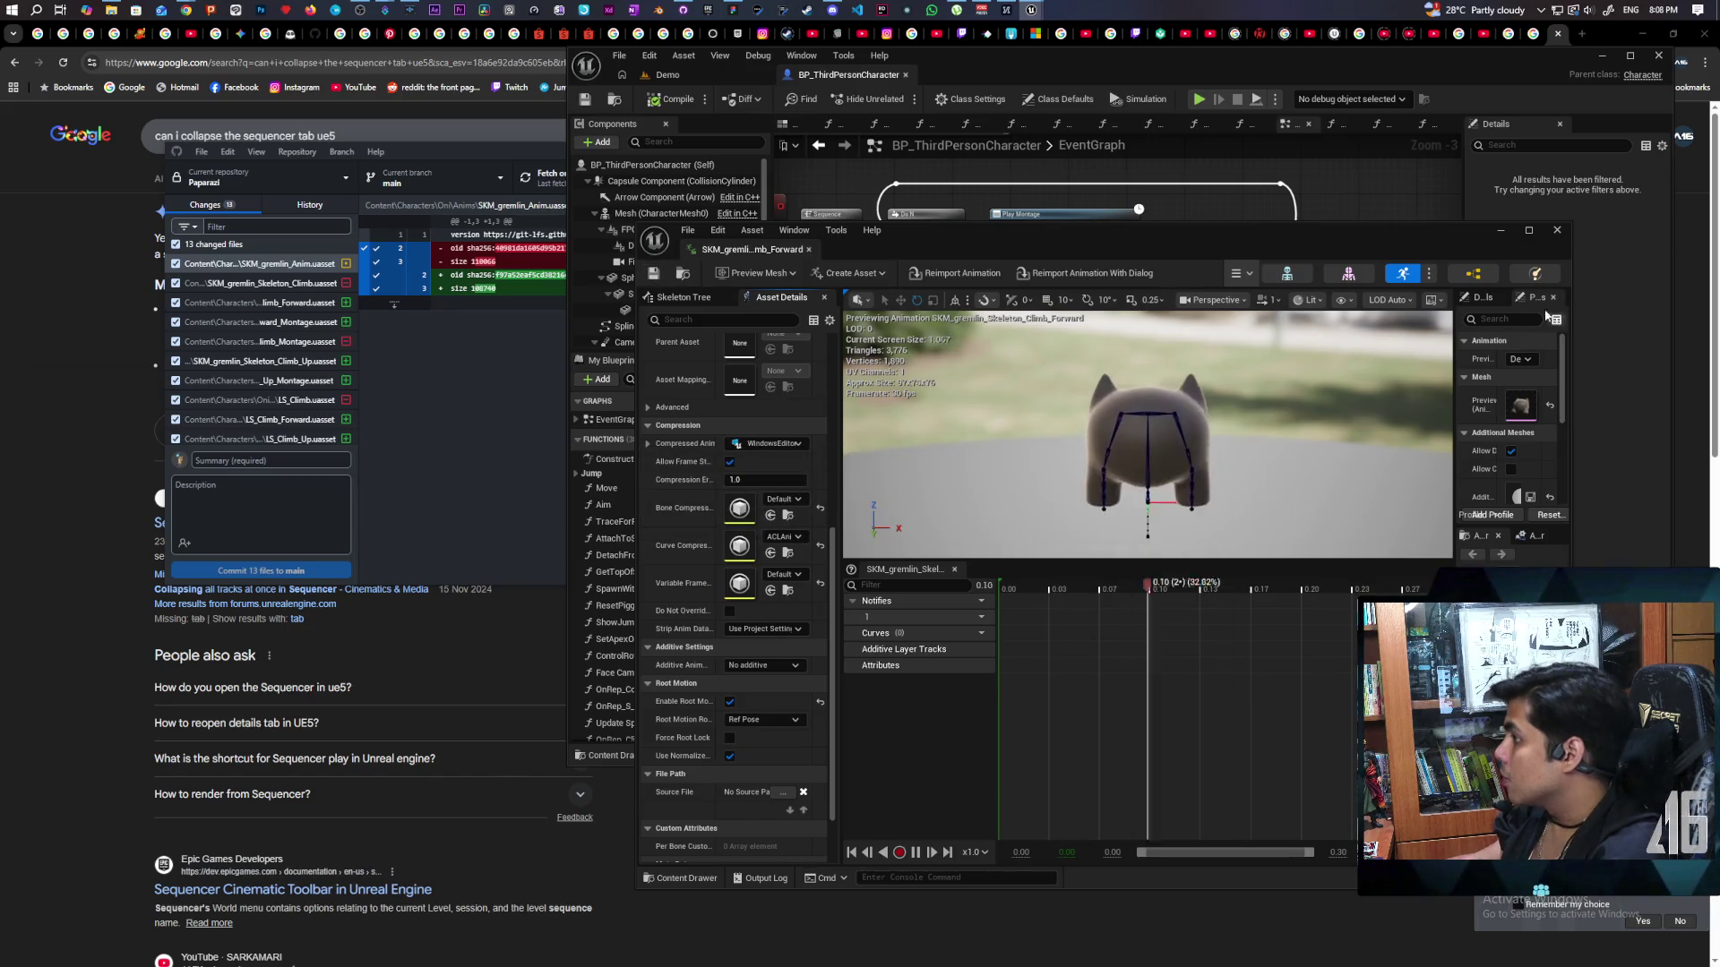
click(849, 146)
click(680, 77)
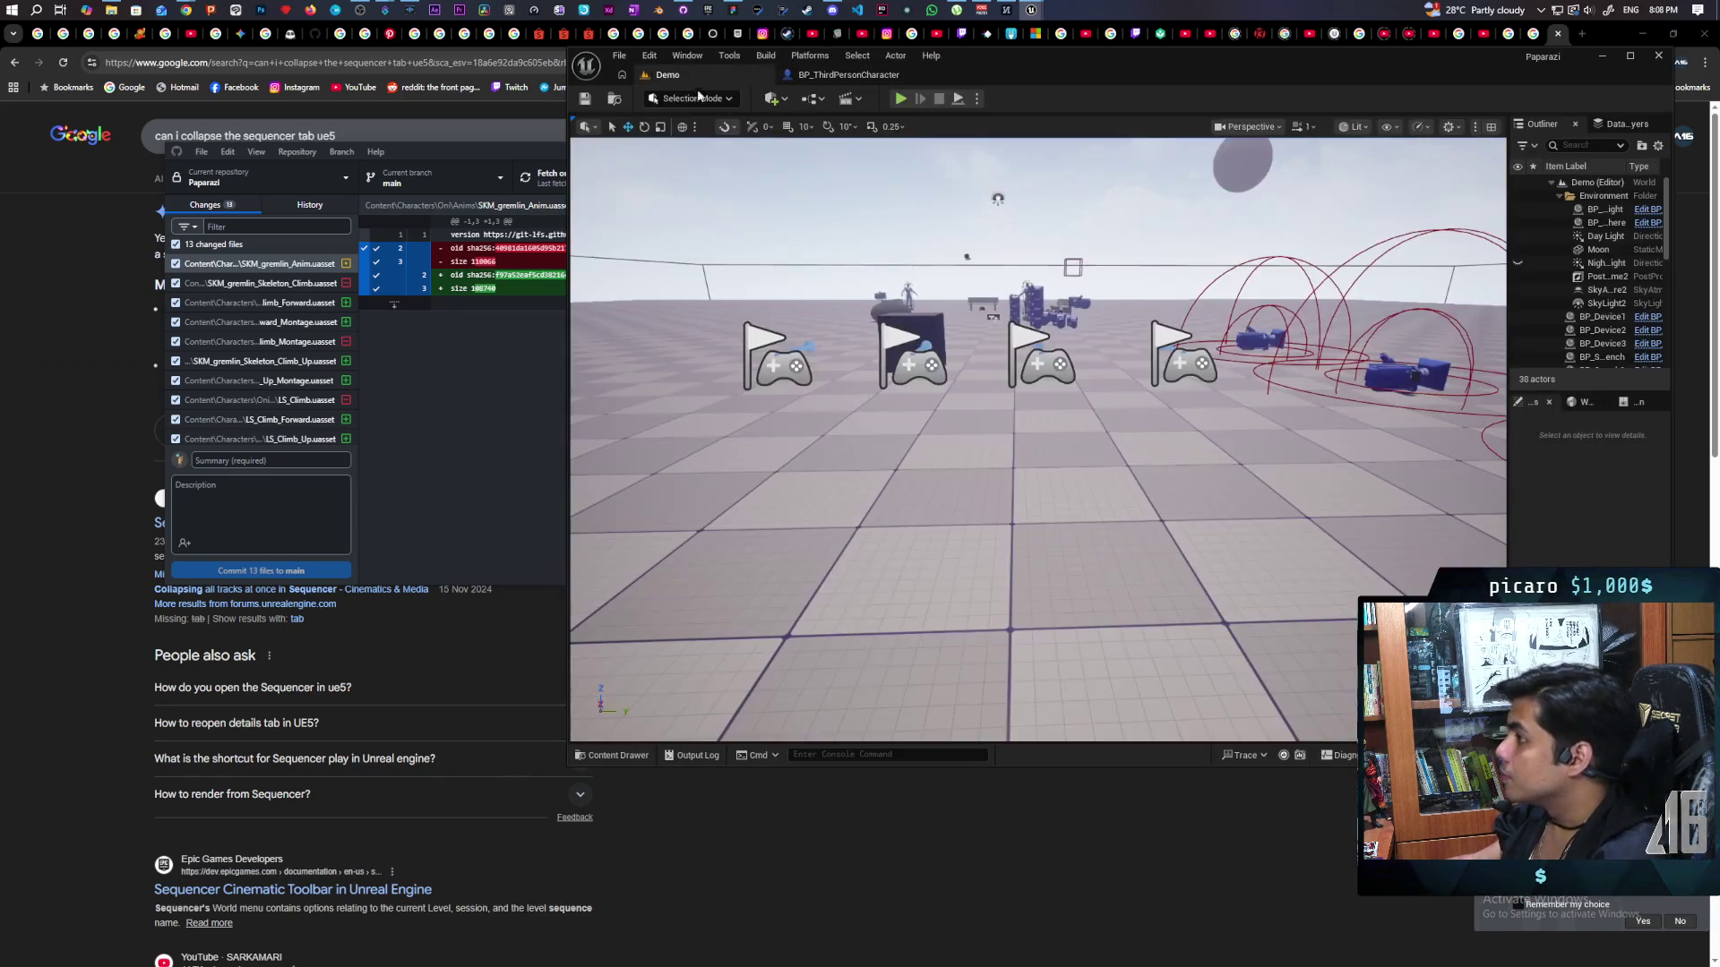
Run a two-client play test, walking Client 2's blue character to the red one and pressing E.
key(alt+p)
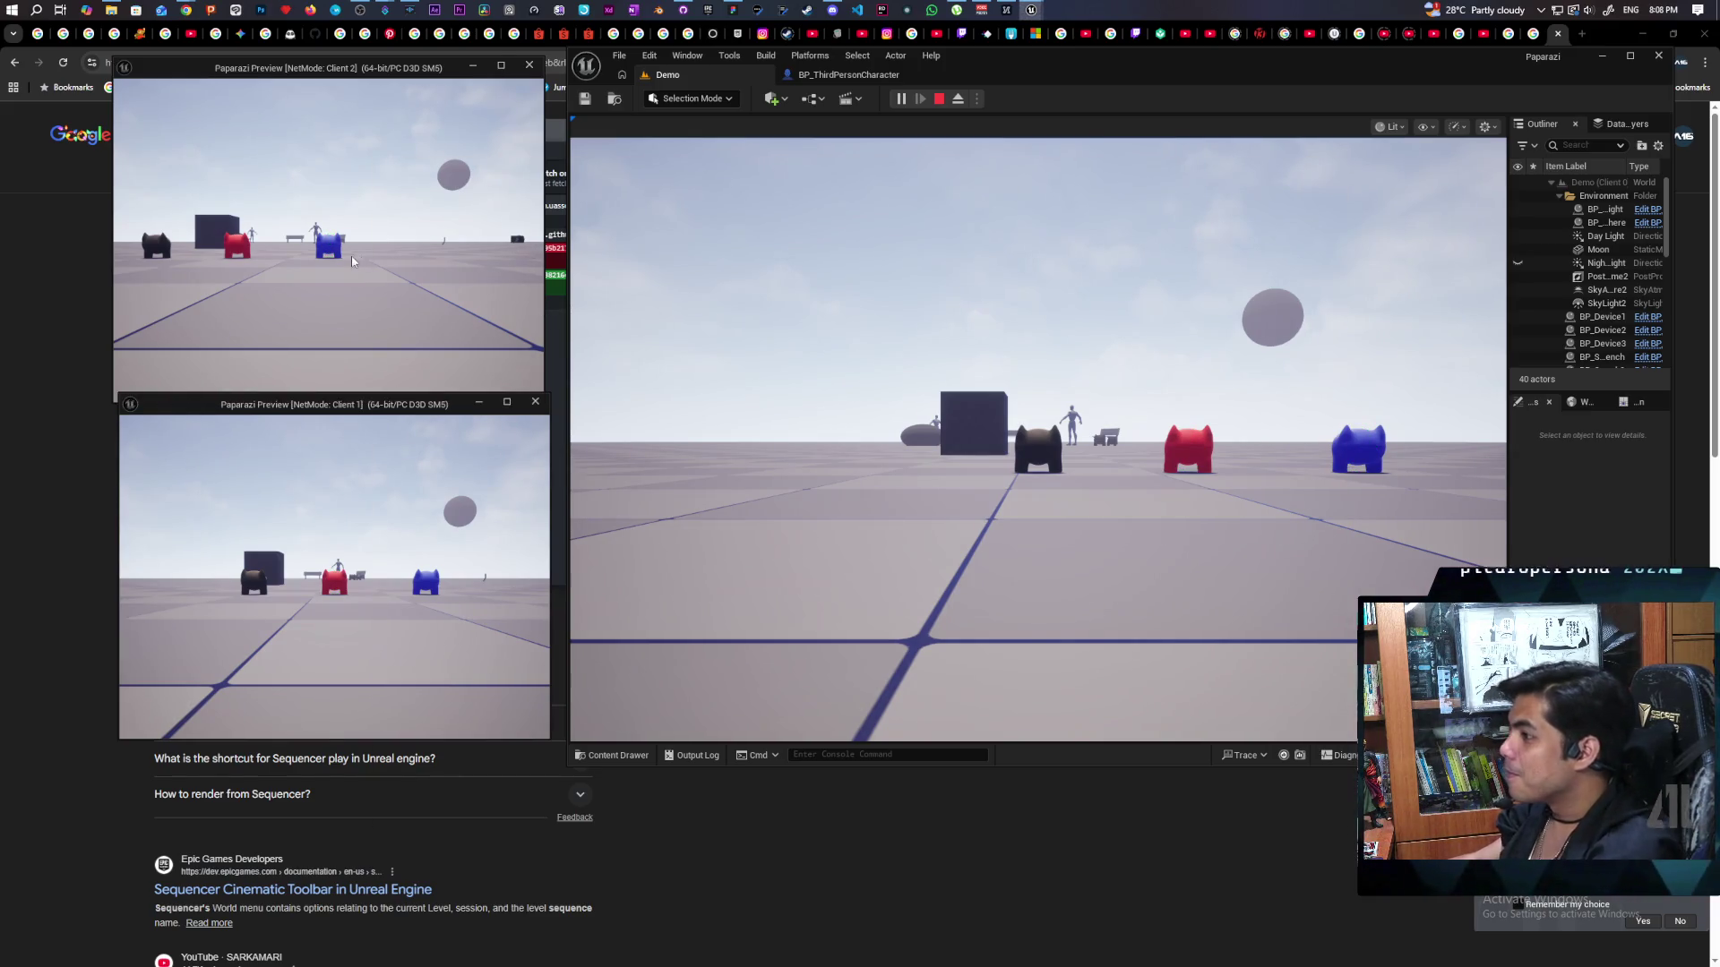
click(362, 263)
key(s)
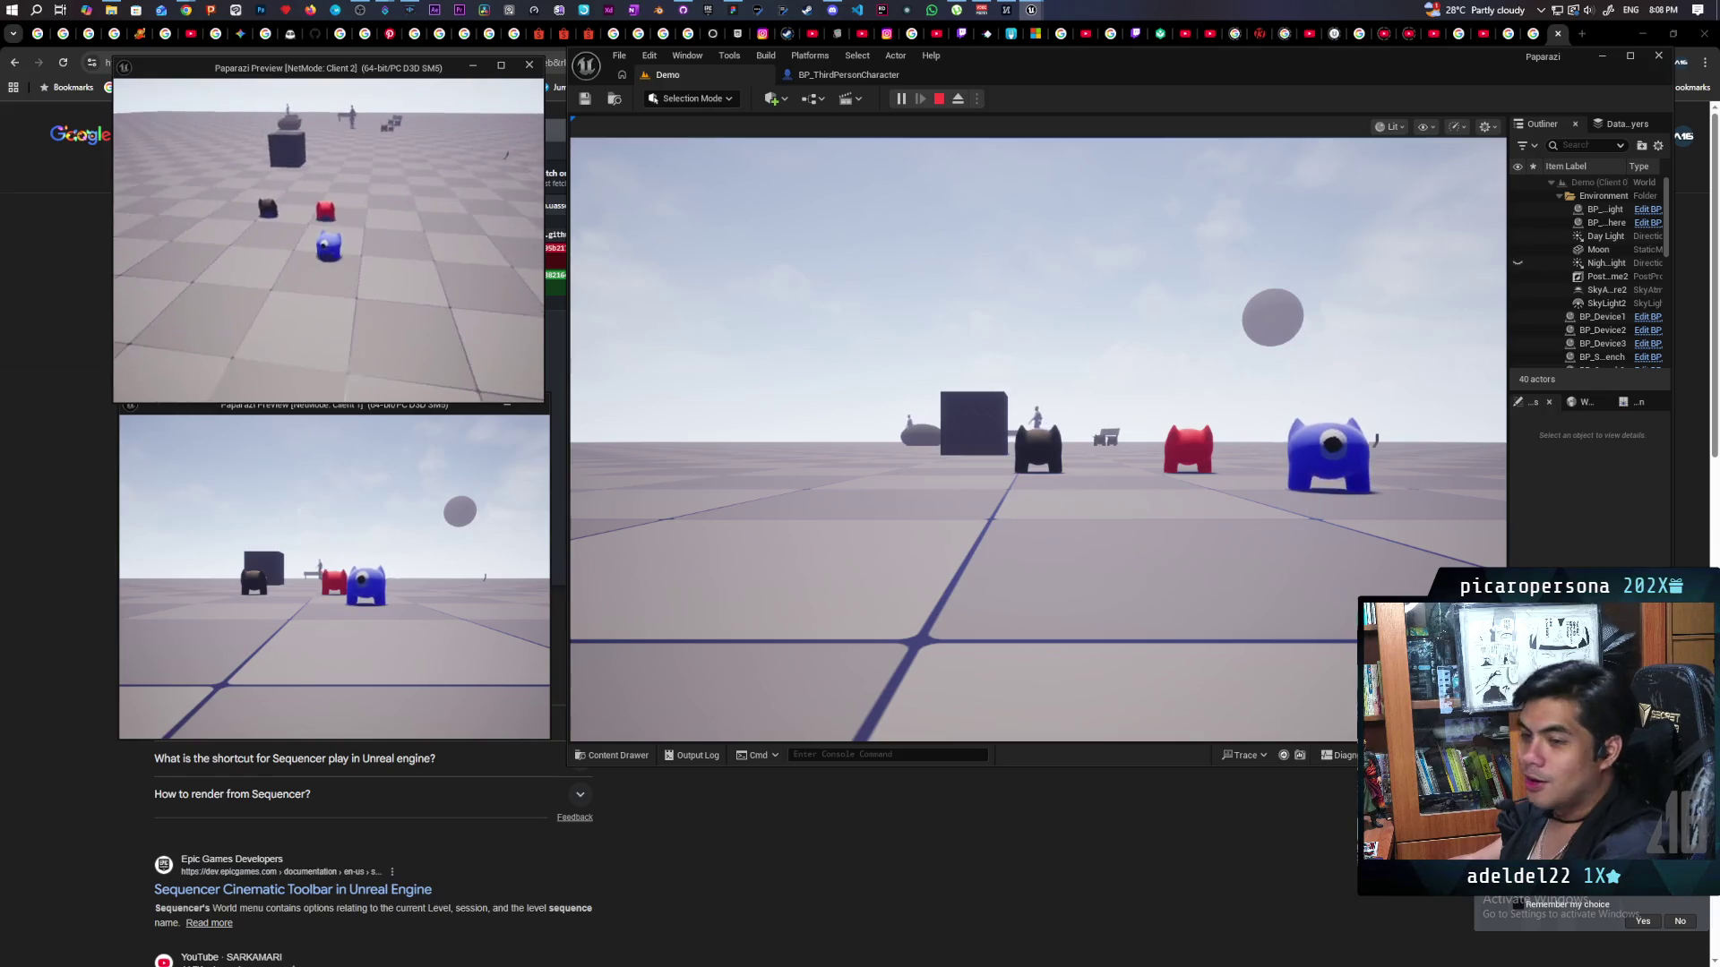
key(w)
key(d)
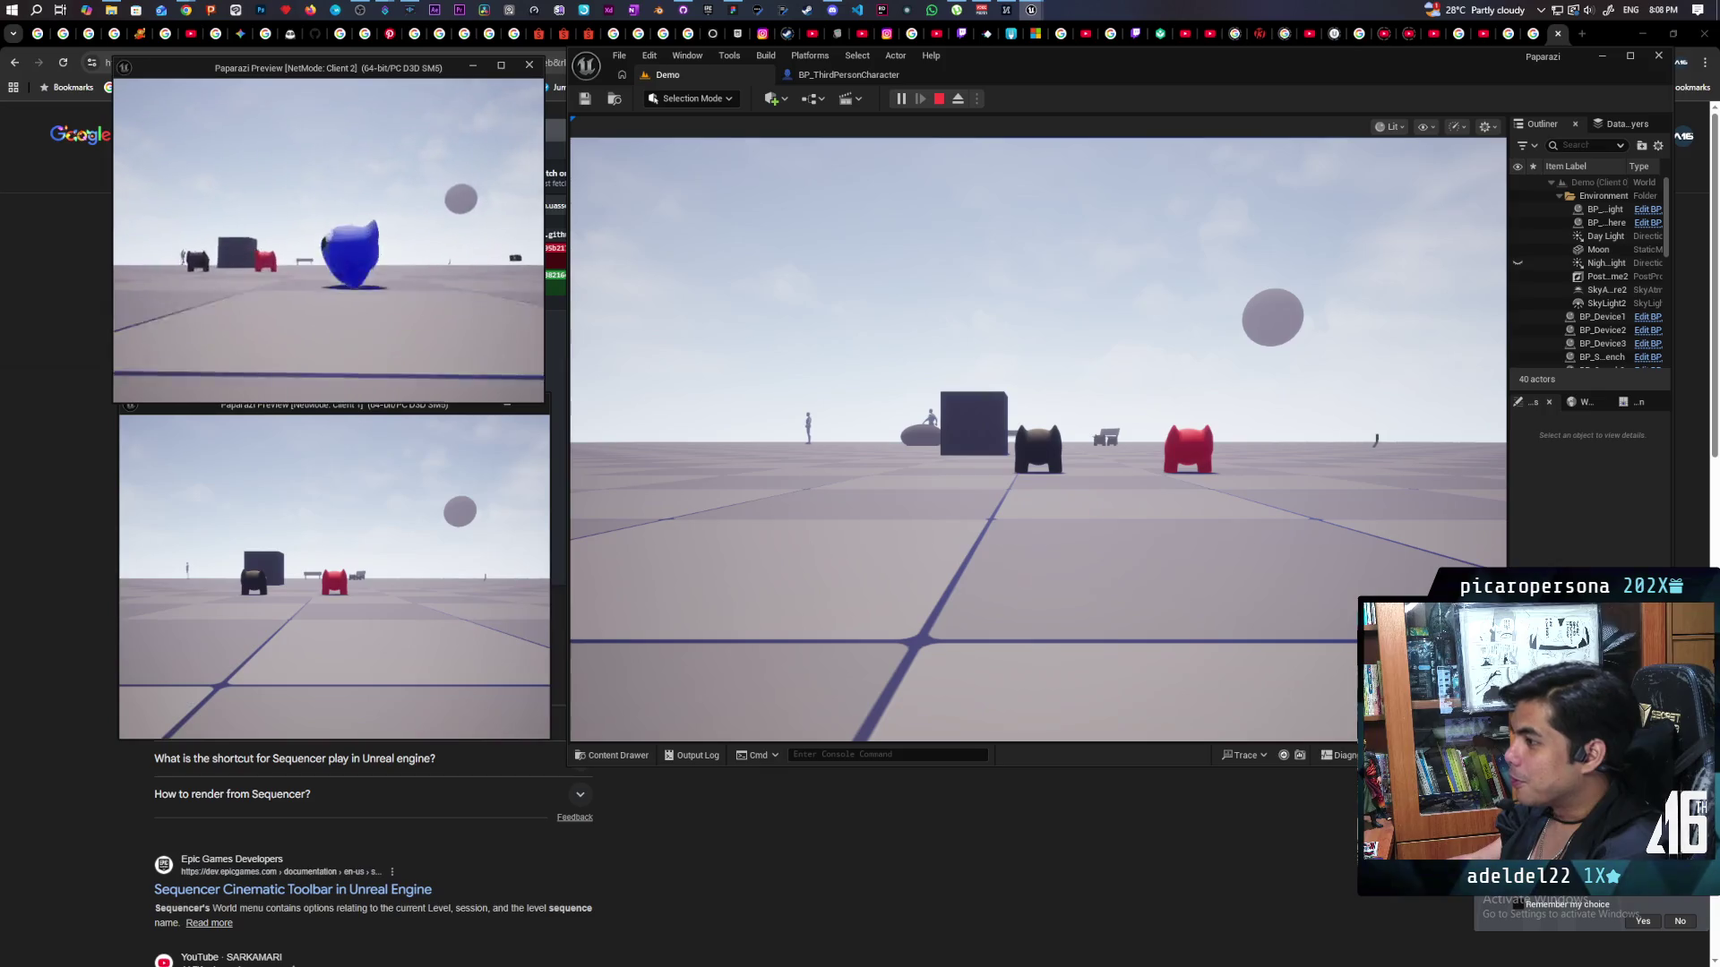
key(w)
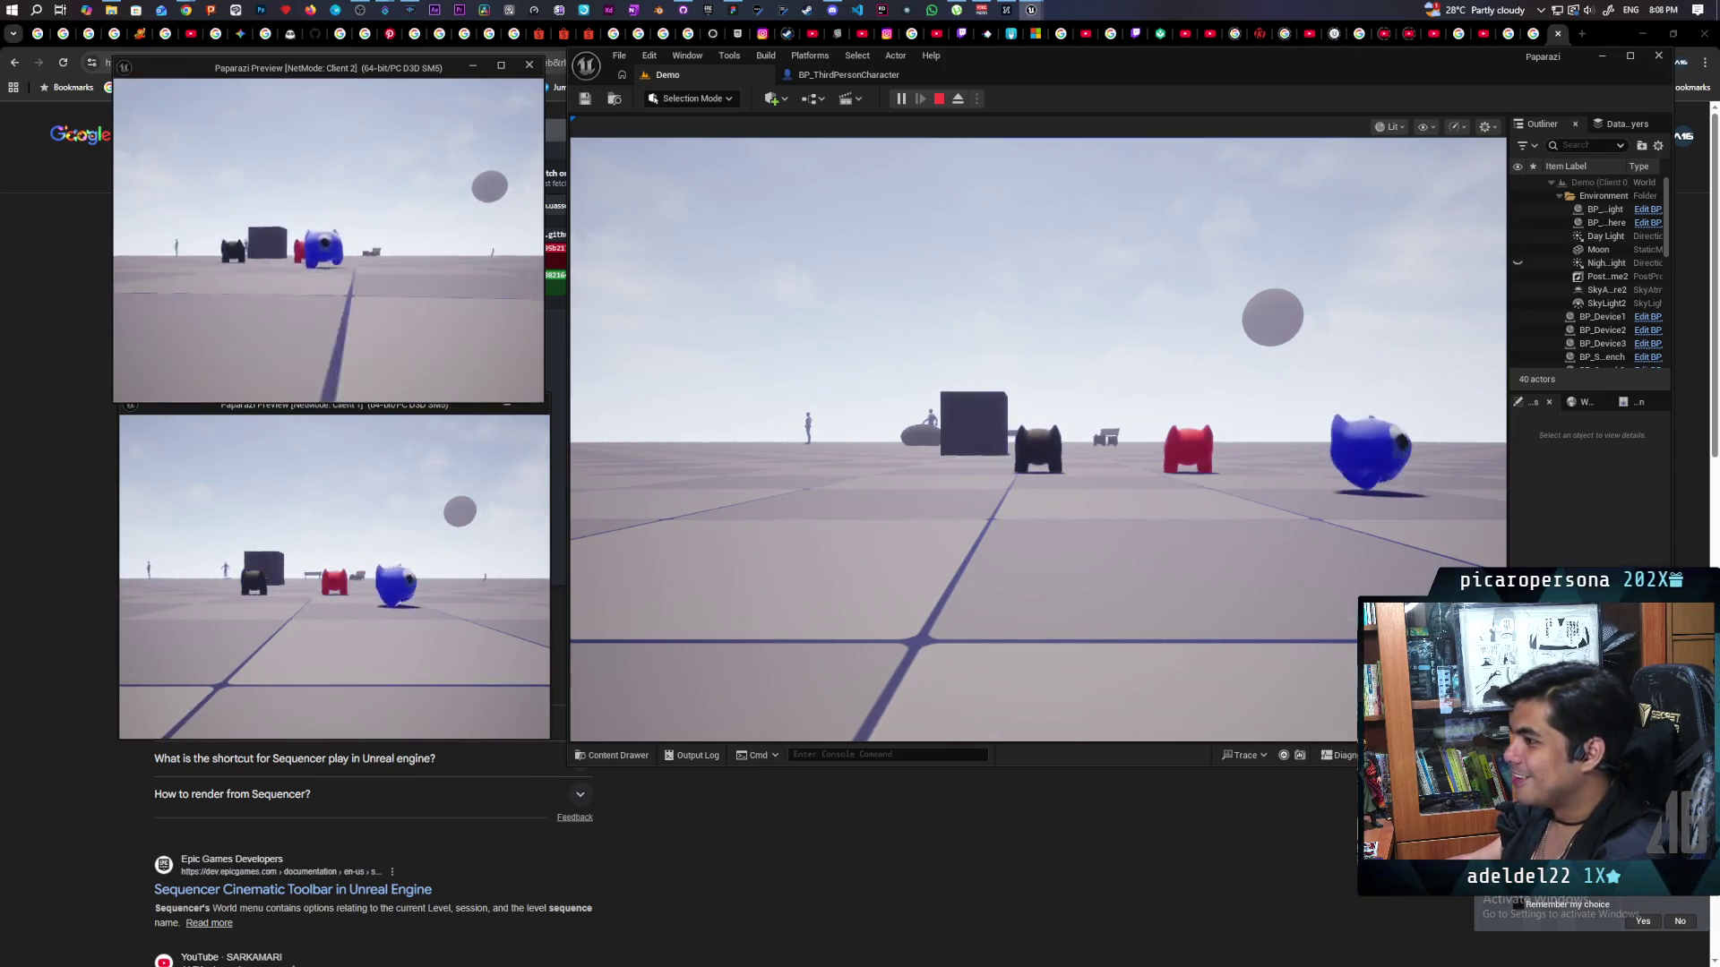
key(w)
key(s)
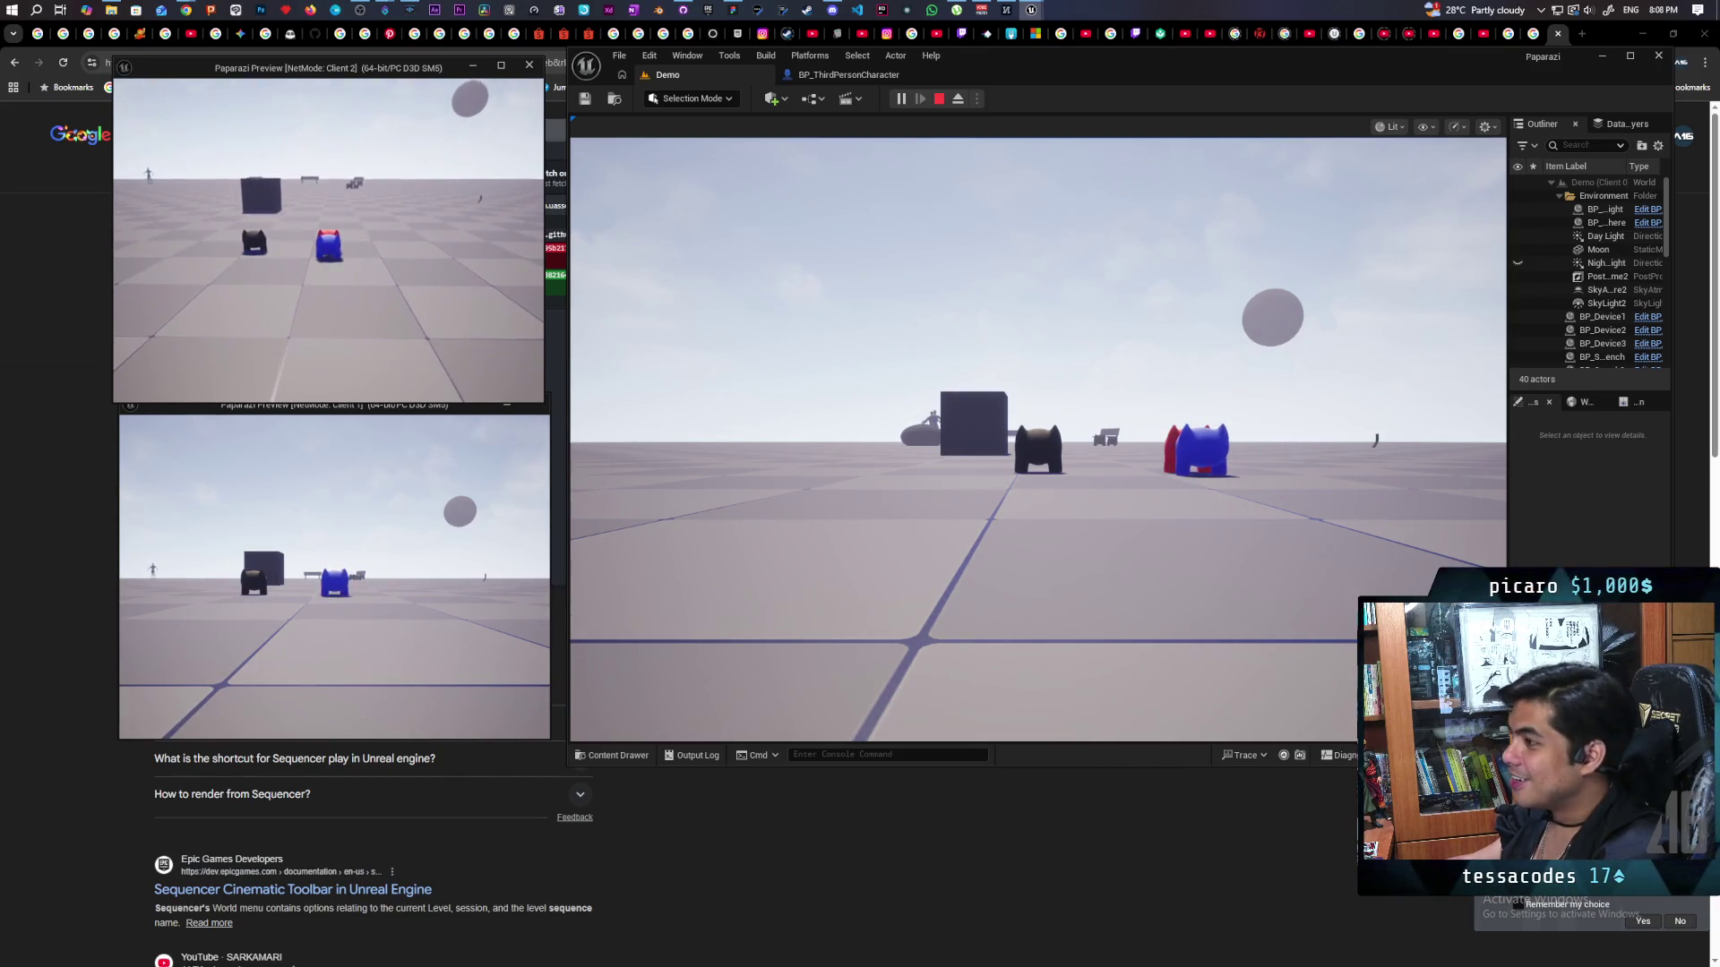
key(e)
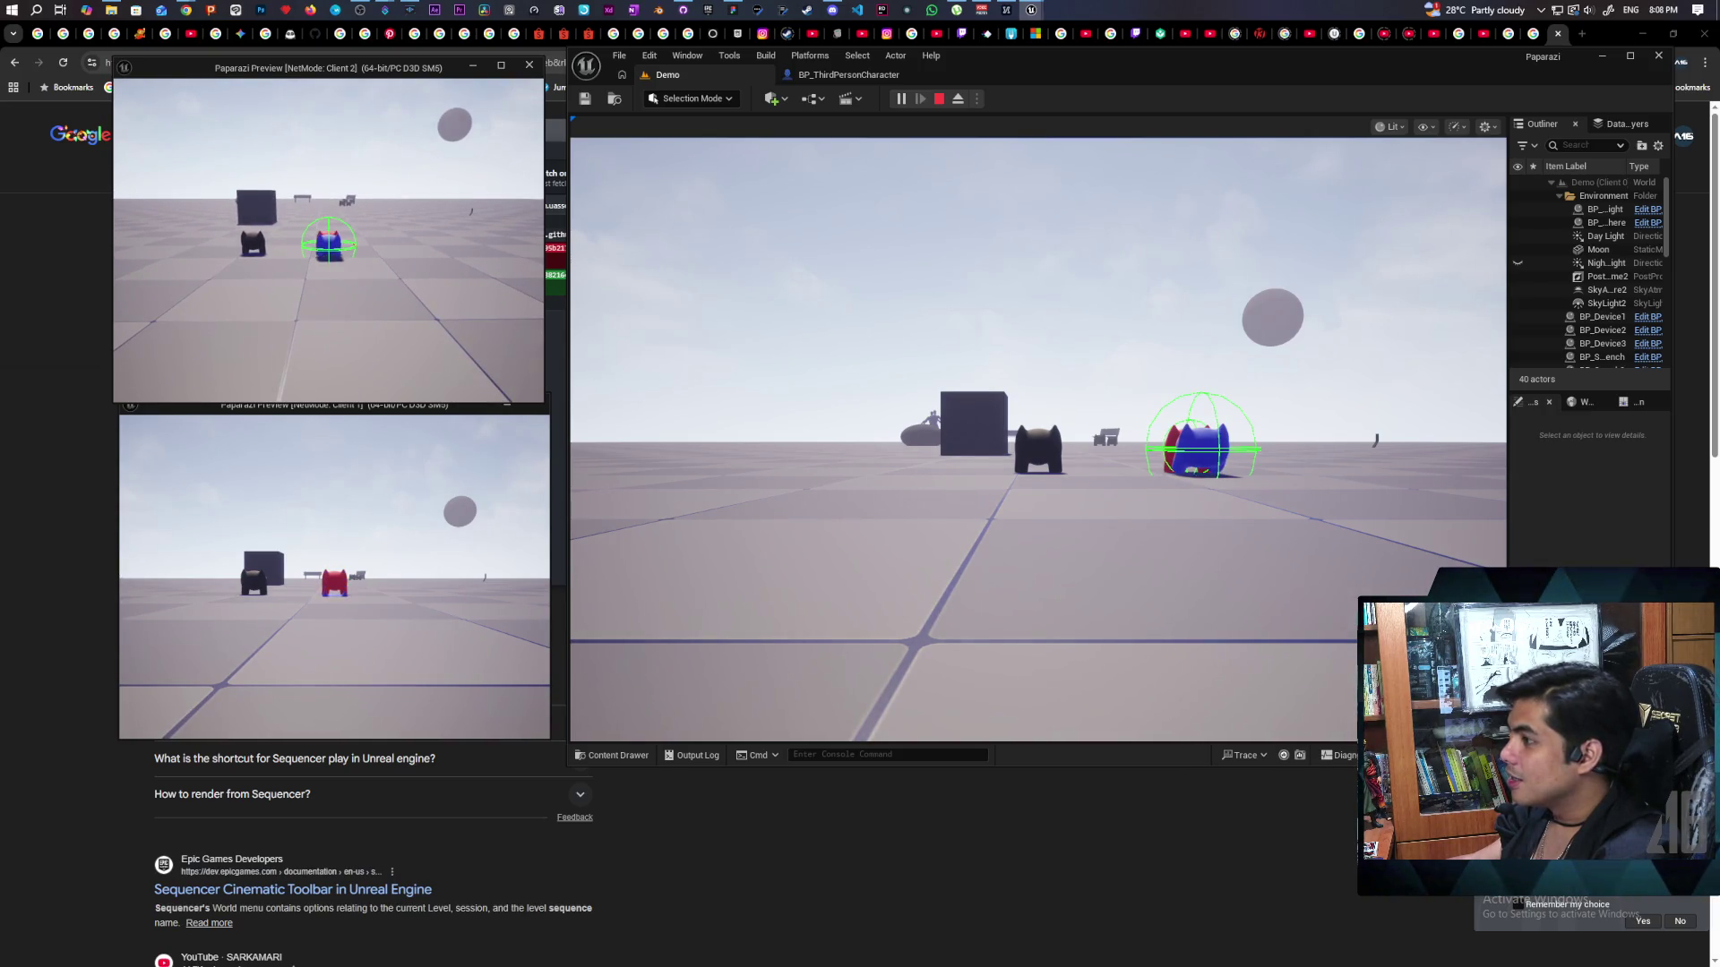
key(Escape)
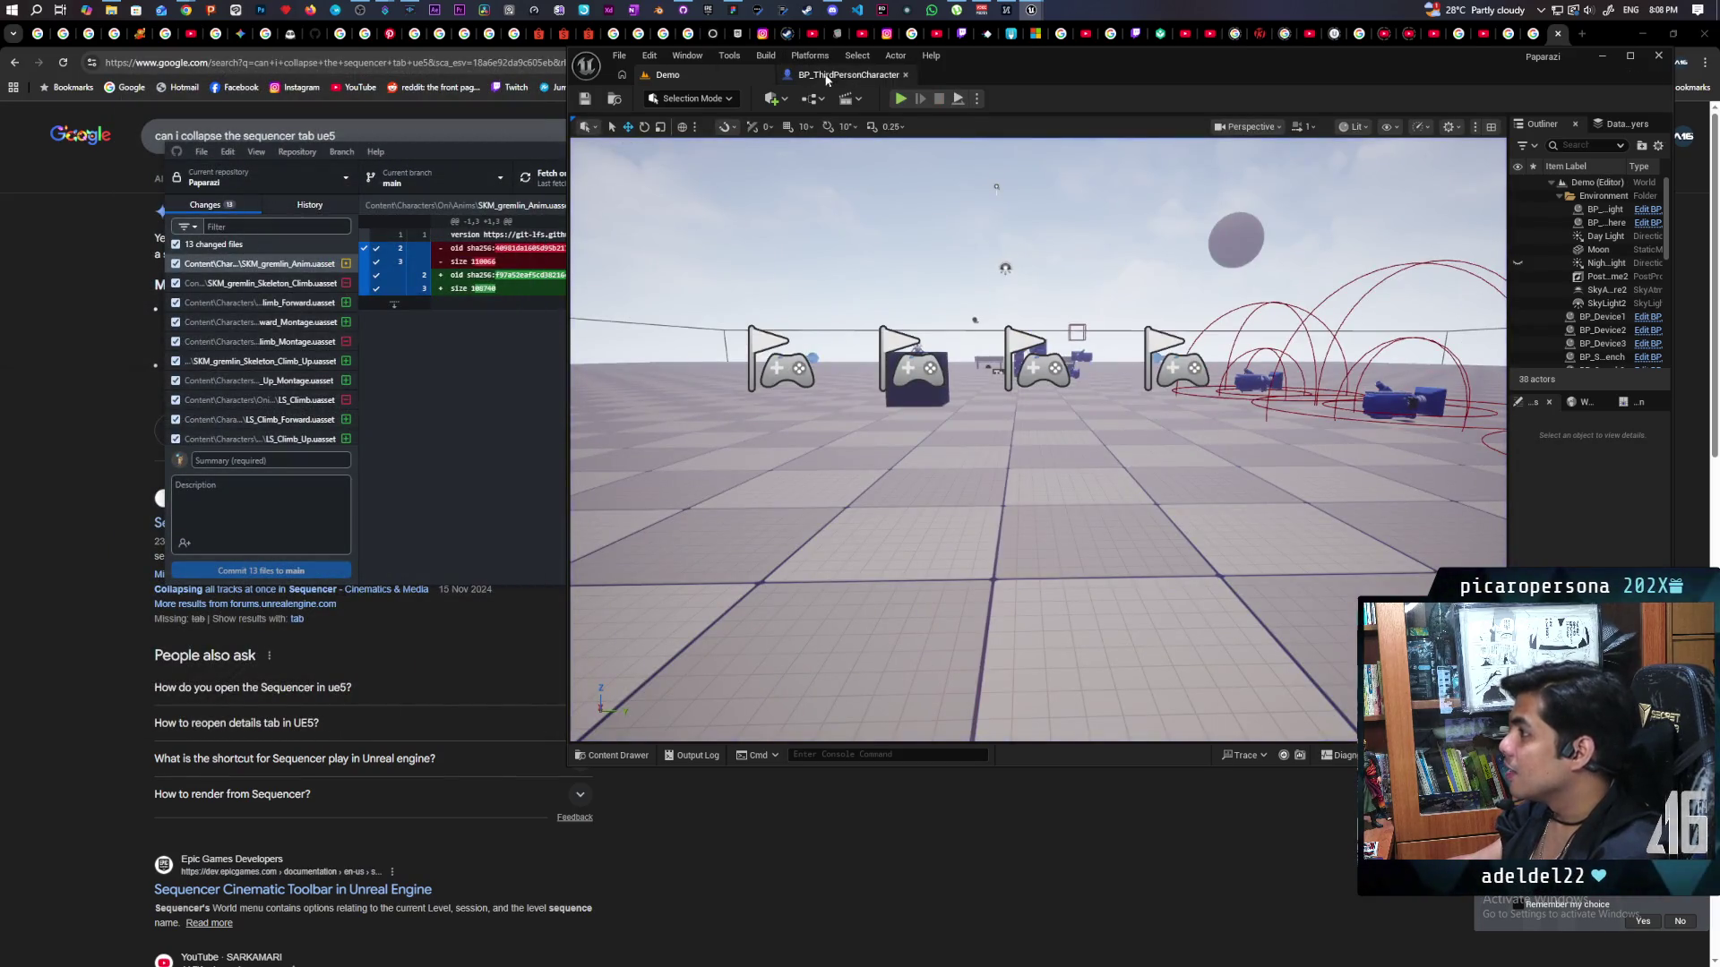
Switch to BP_ThirdPersonCharacter and frame the Play Montage and Branch nodes in the EventGraph.
click(848, 74)
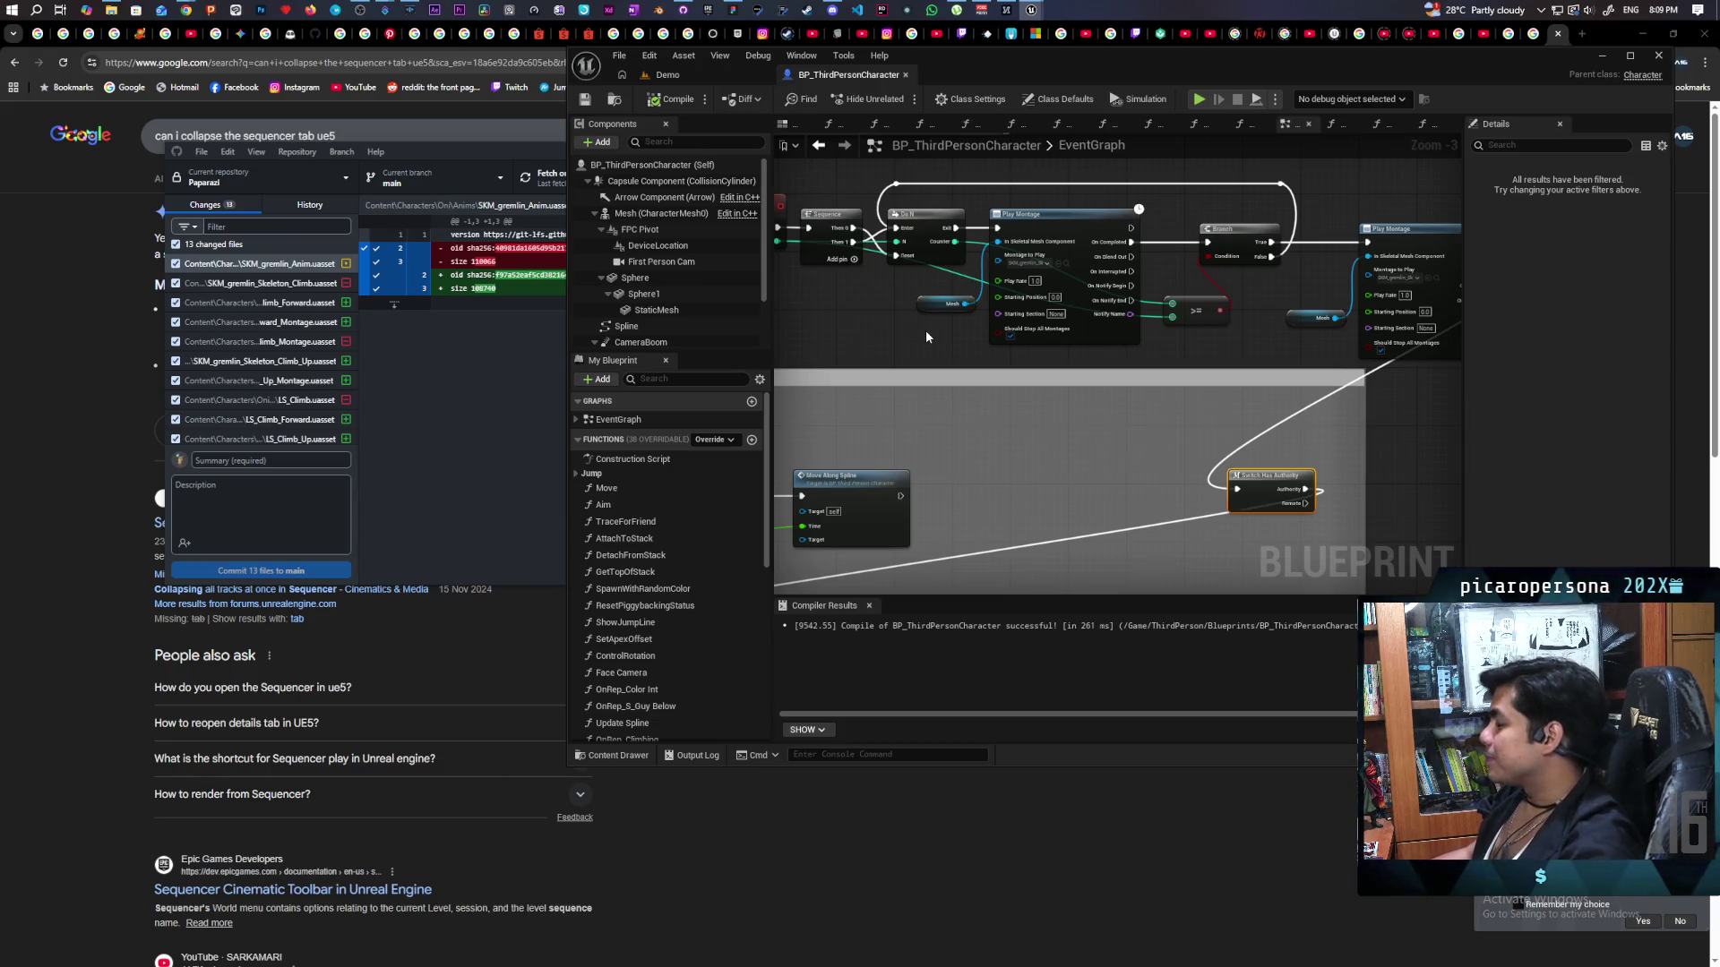
drag(893, 331, 949, 348)
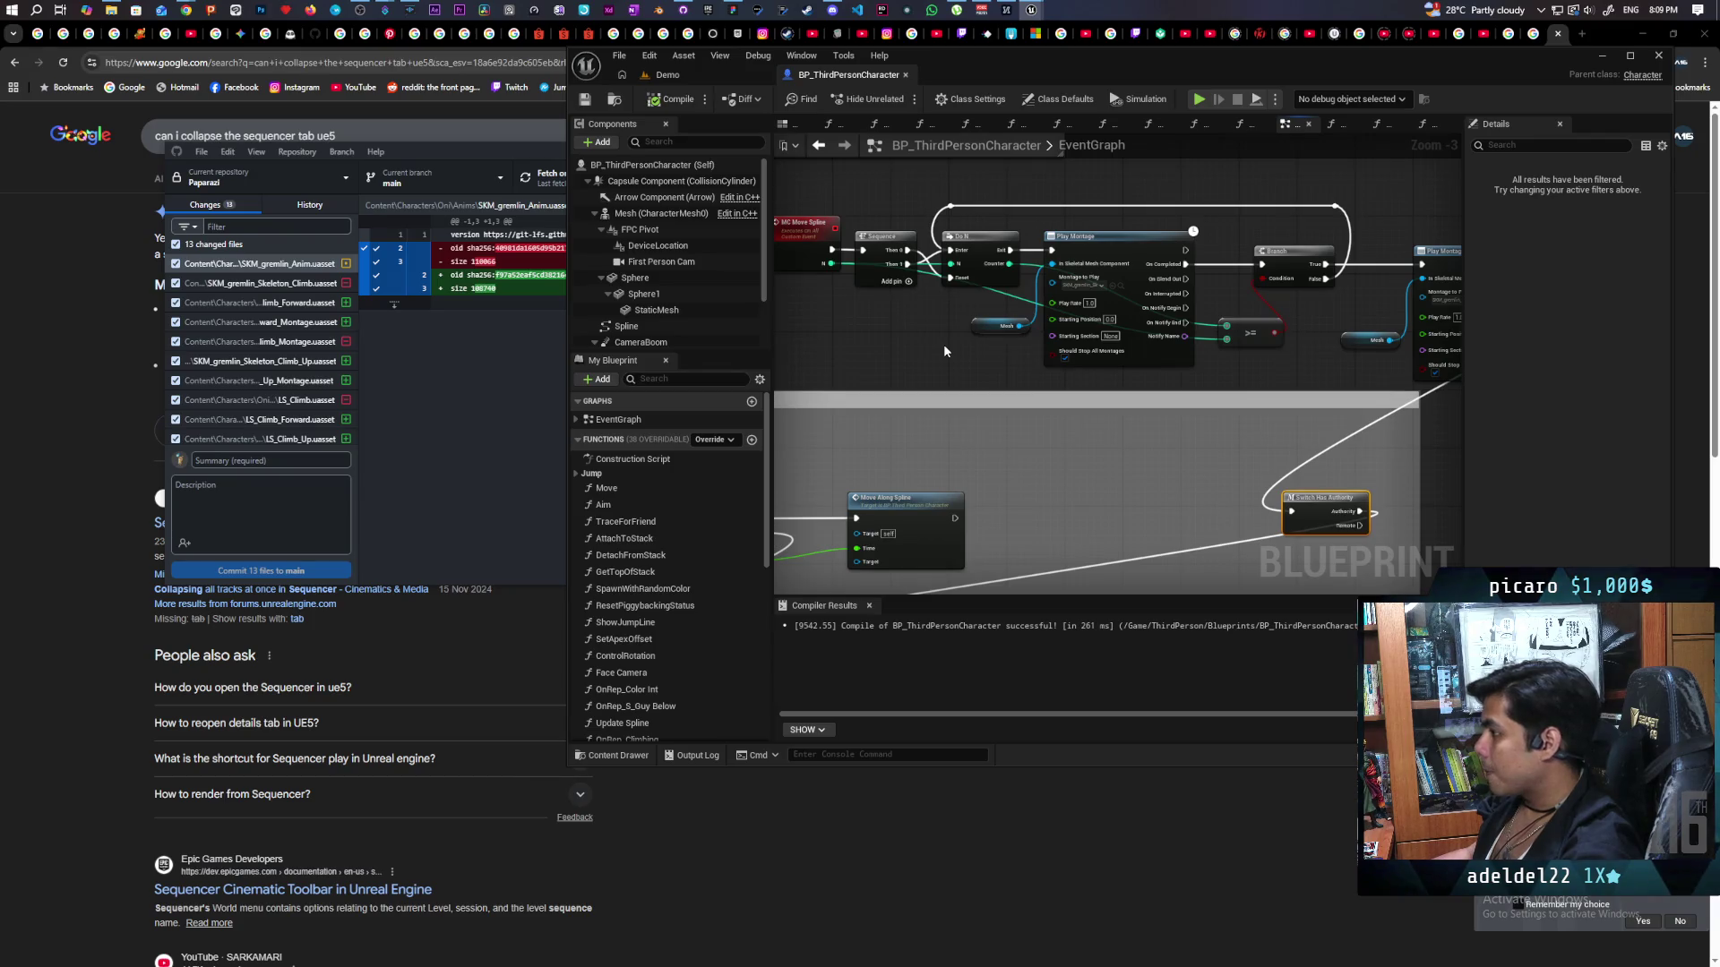
mouse_move(943, 343)
mouse_down()
mouse_move(1221, 309)
mouse_move(1459, 224)
mouse_up()
scroll(1120, 353, up, 1)
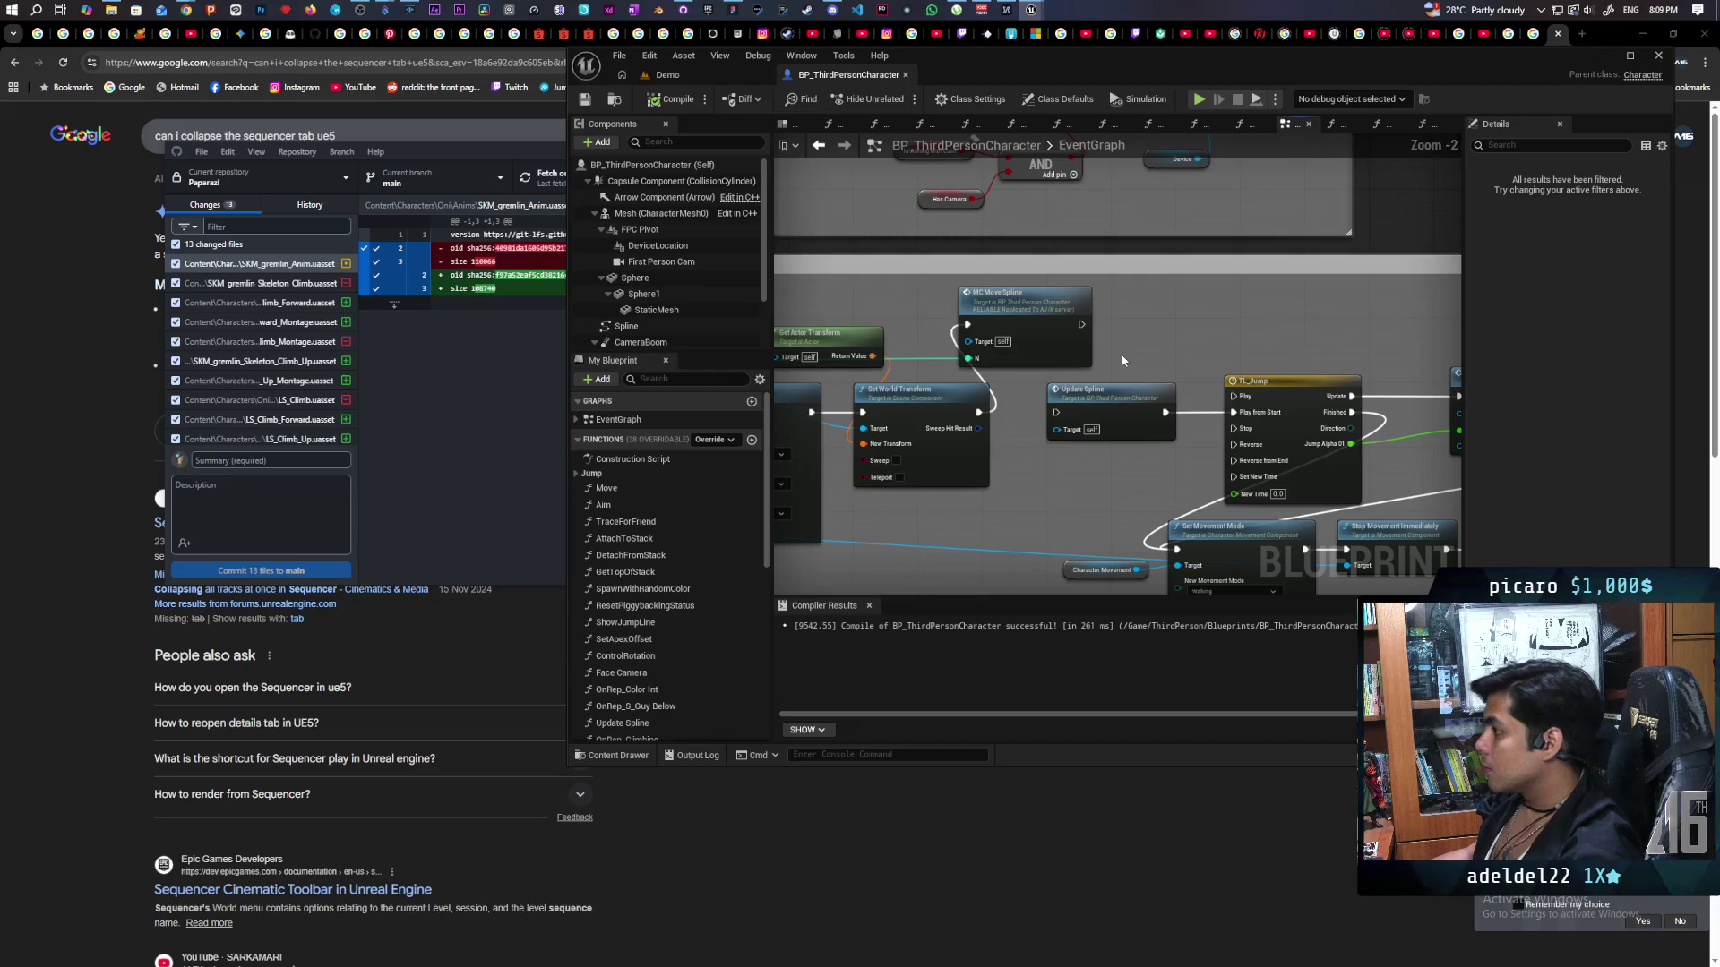
scroll(1130, 342, down, 2)
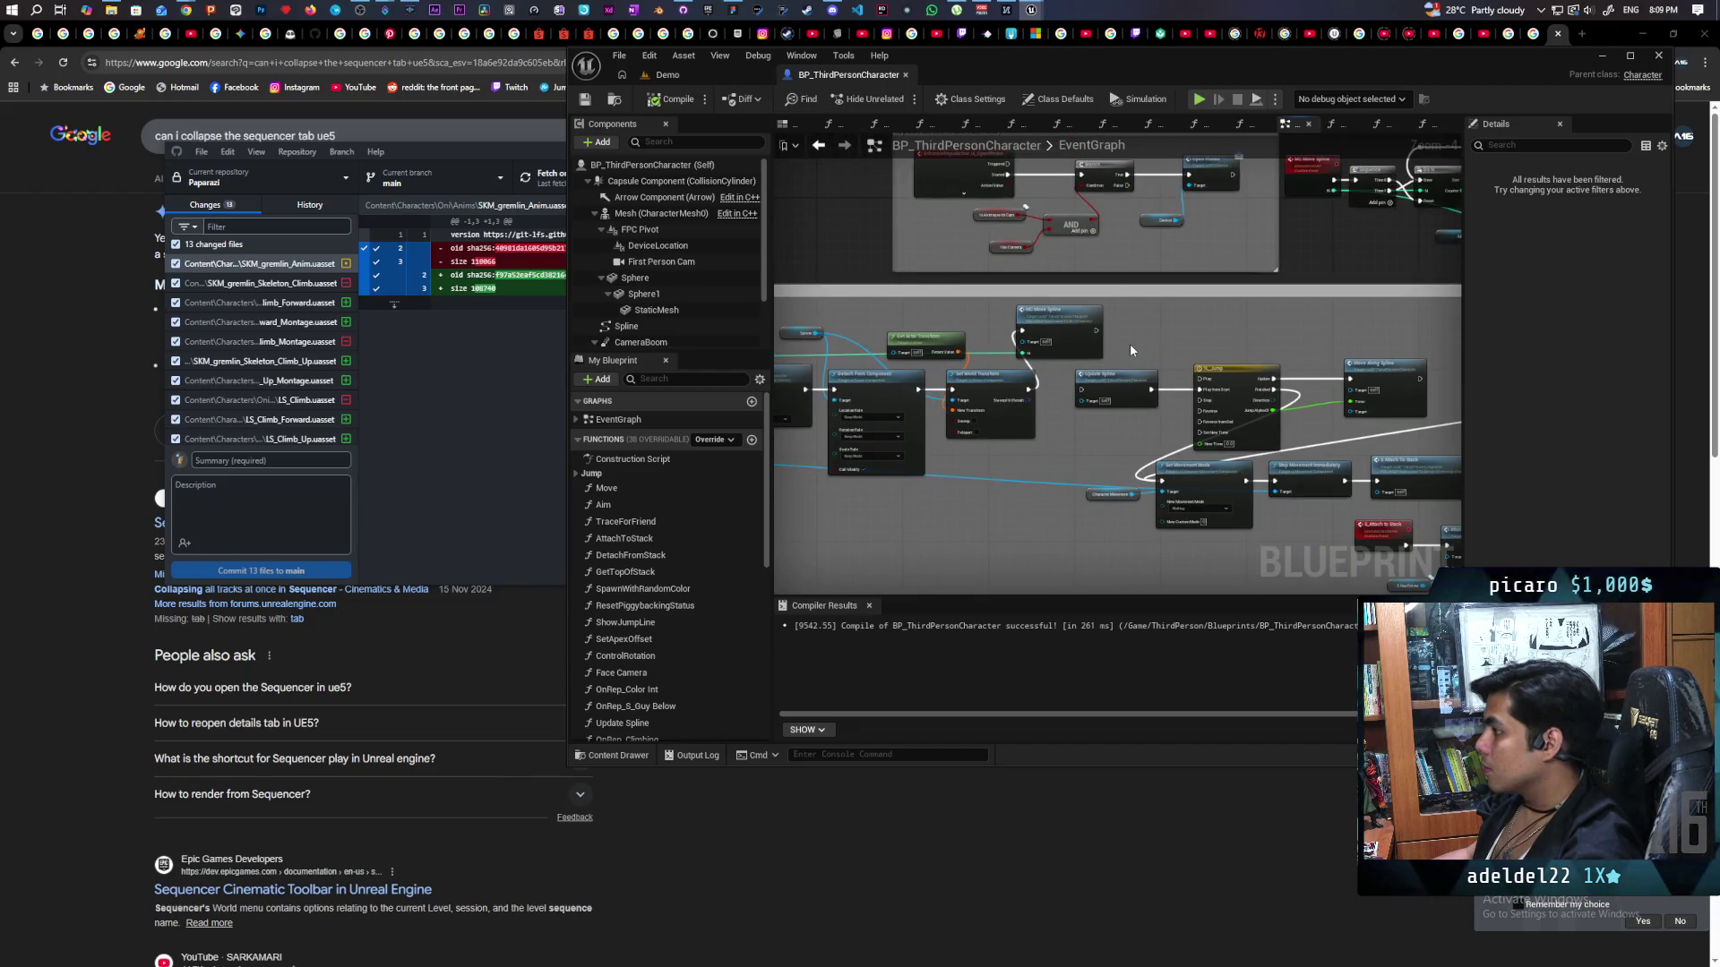
mouse_move(1222, 320)
mouse_down()
mouse_move(1021, 329)
mouse_move(776, 383)
mouse_up()
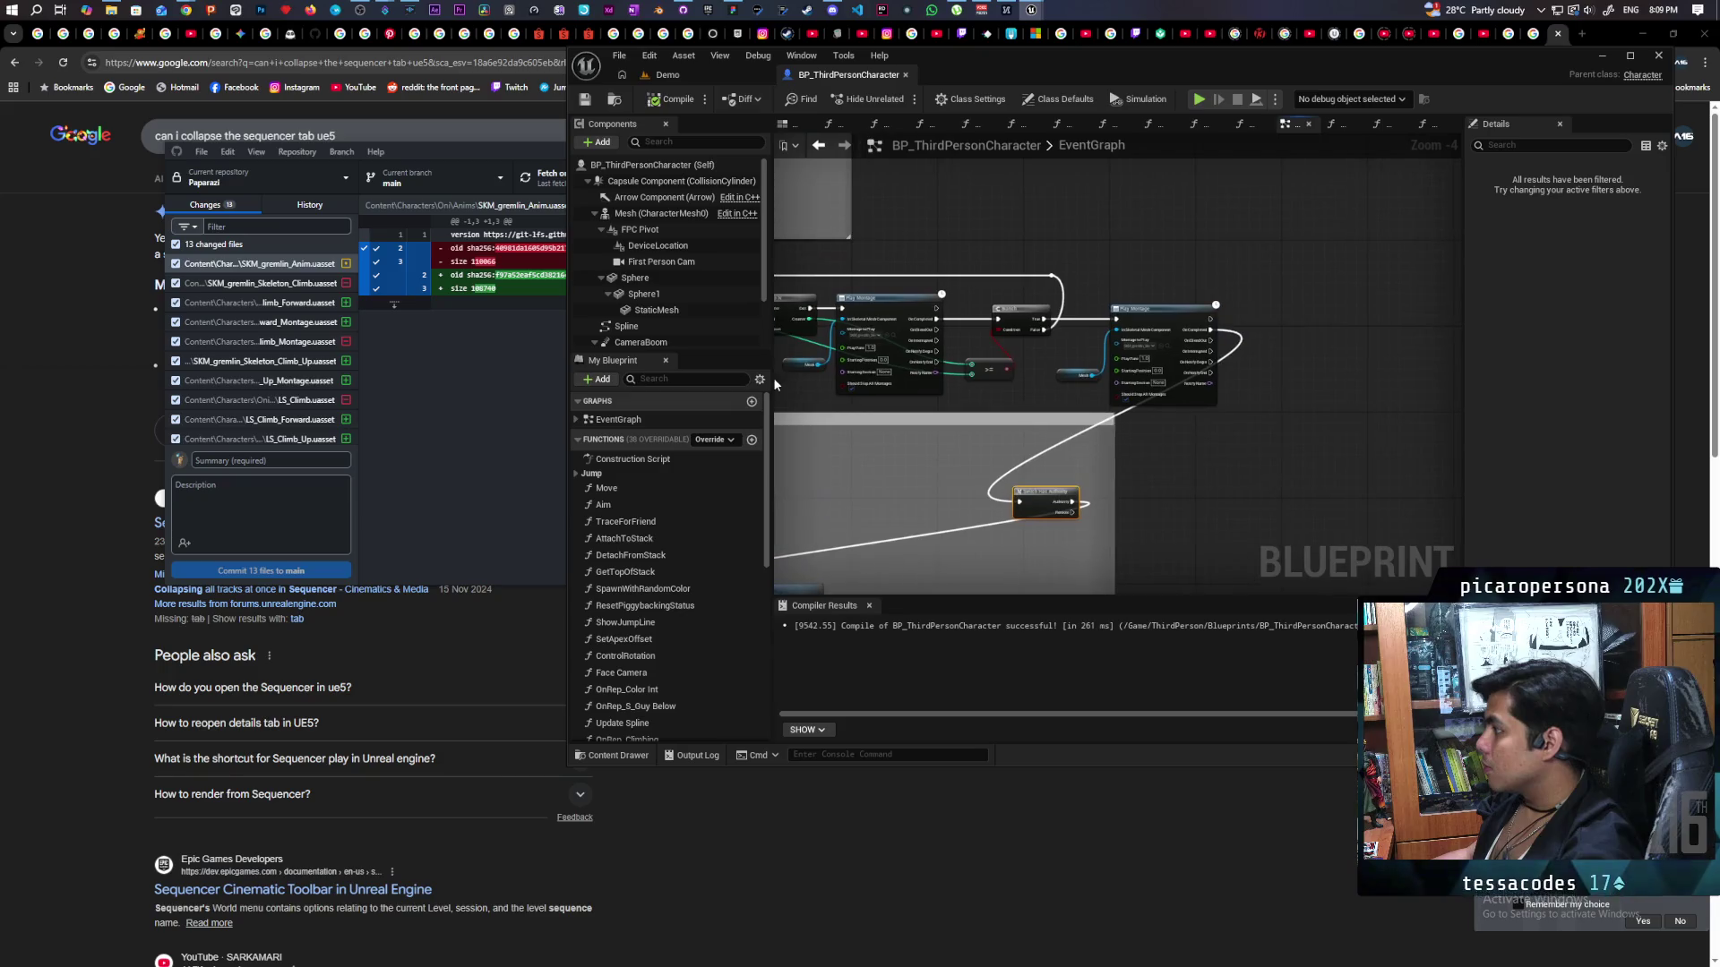
drag(973, 395, 1118, 377)
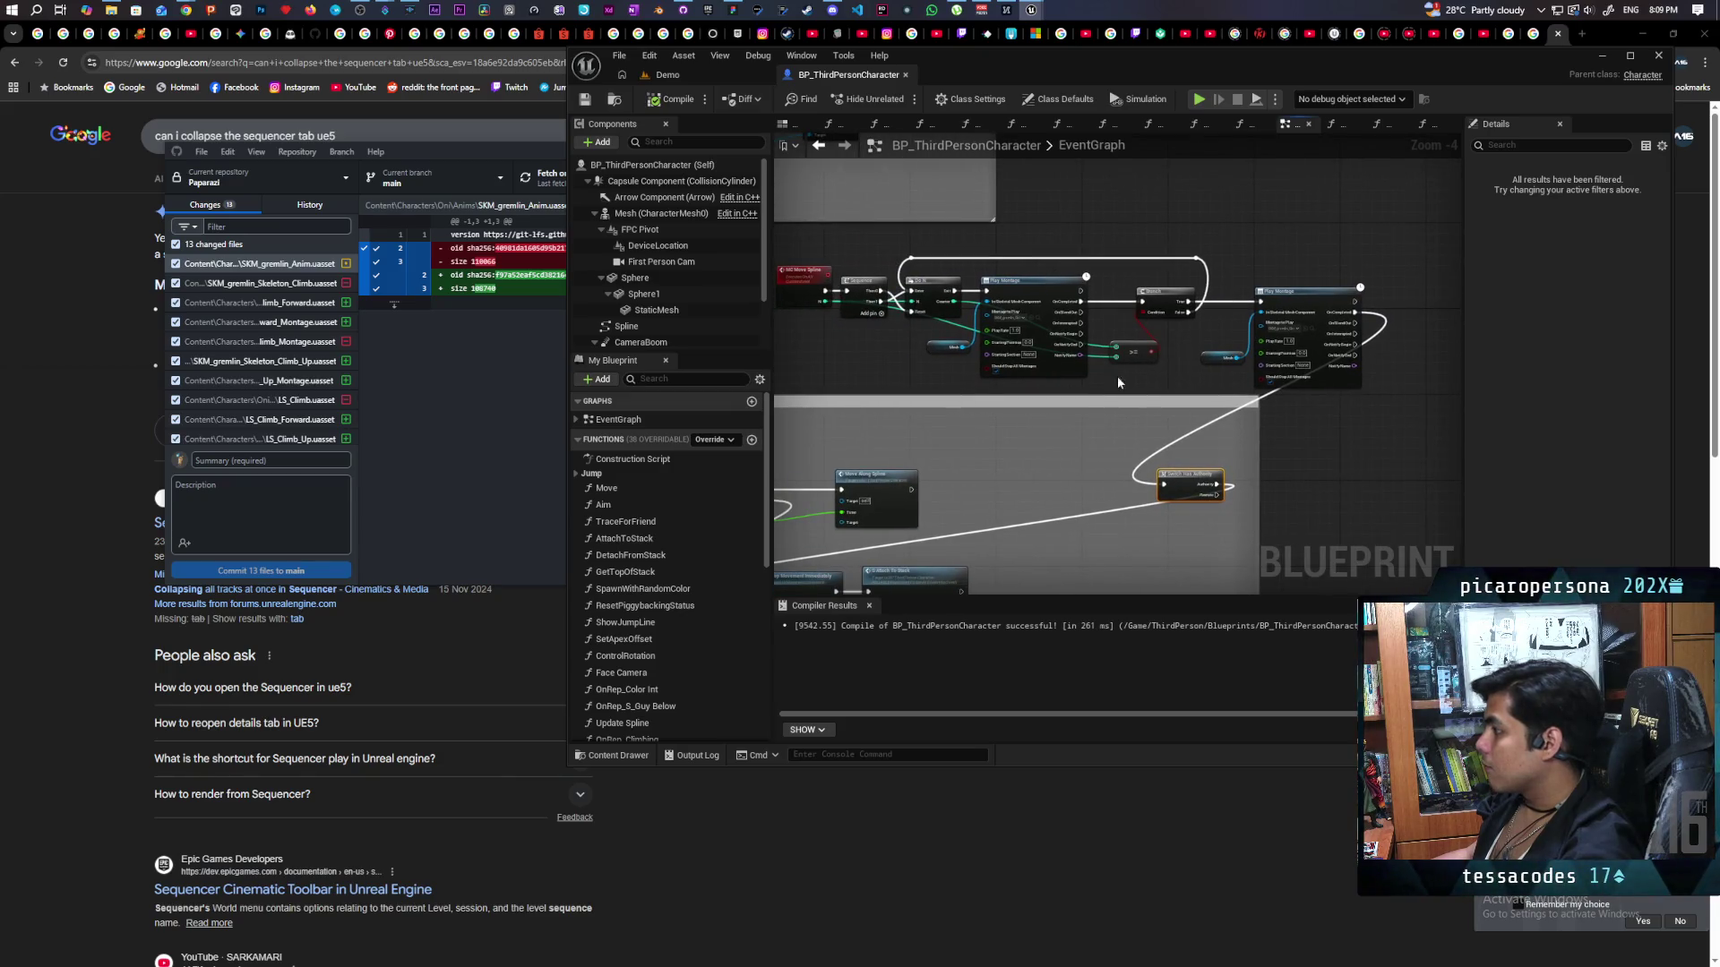
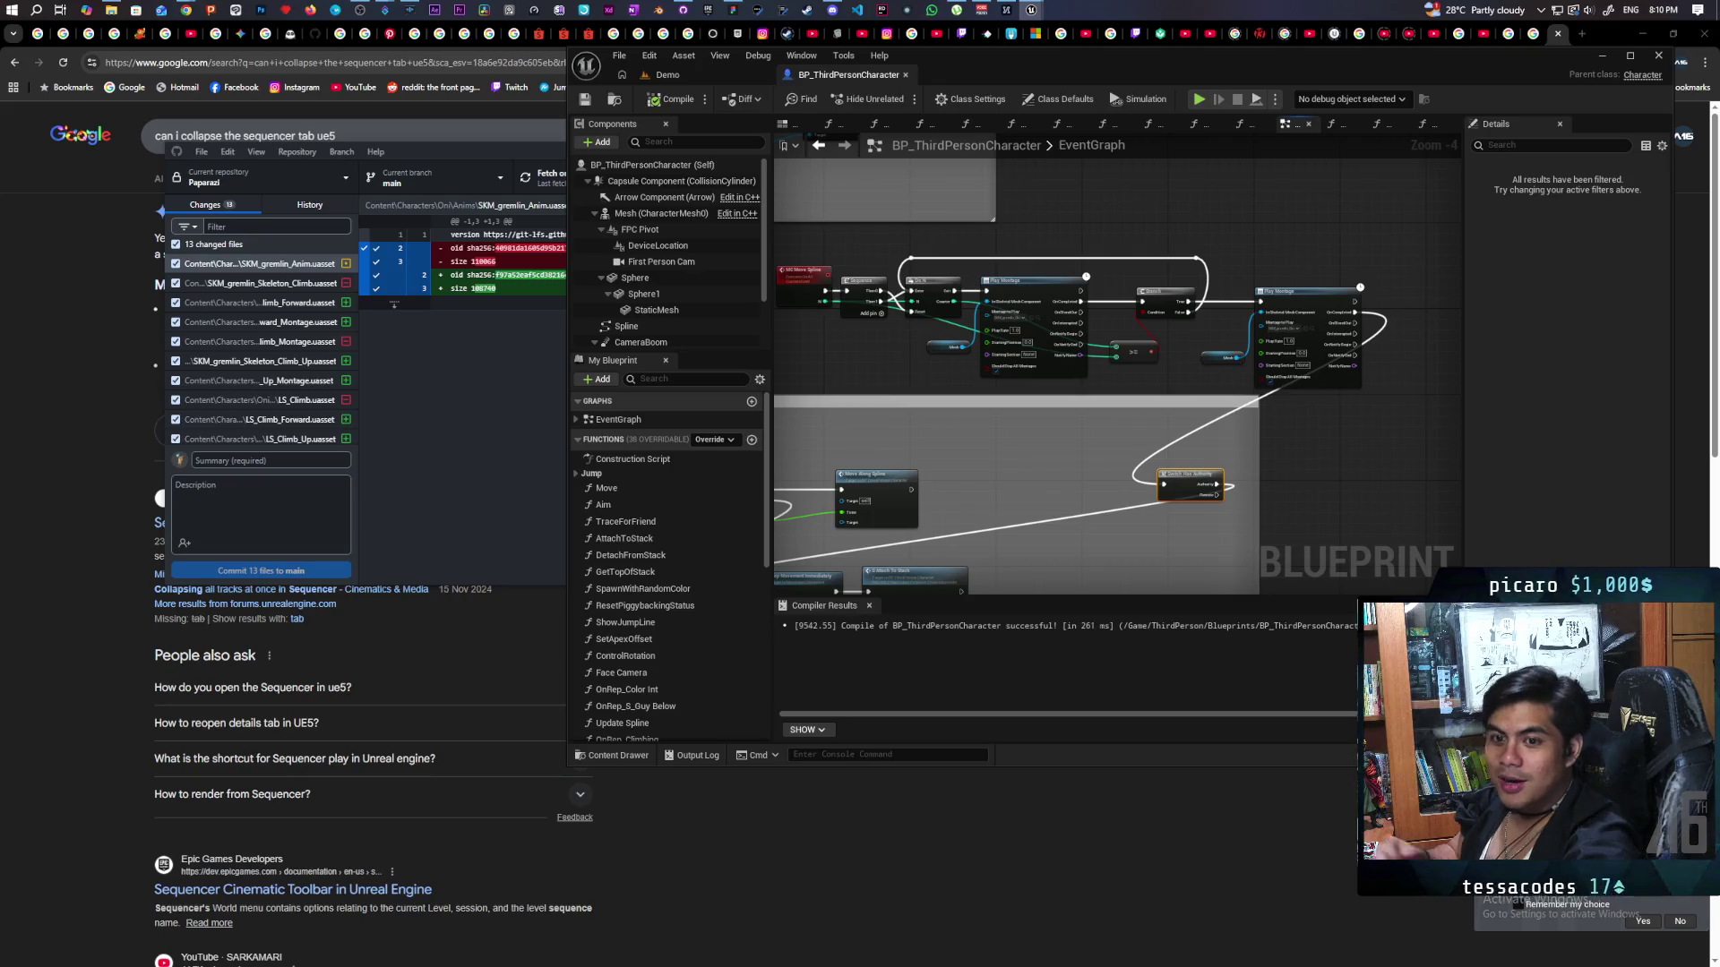
Bring the browser's Twitch Stream Manager dashboard to the front over Unreal.
mouse_move(175, 38)
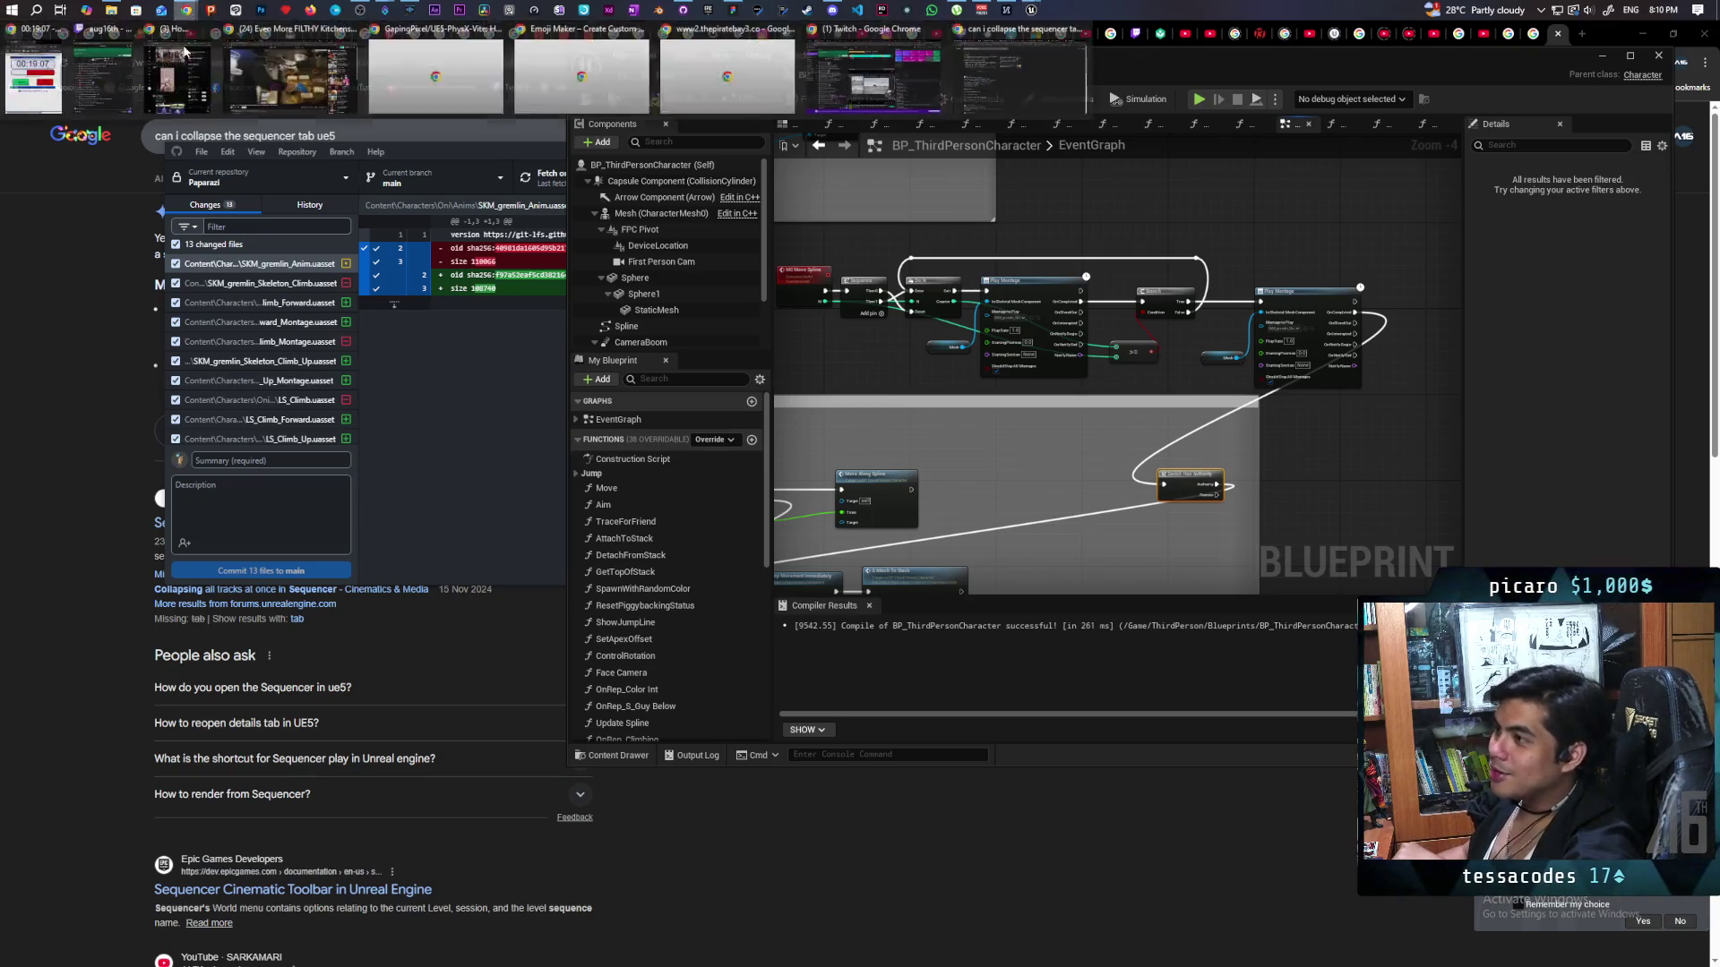
click(863, 97)
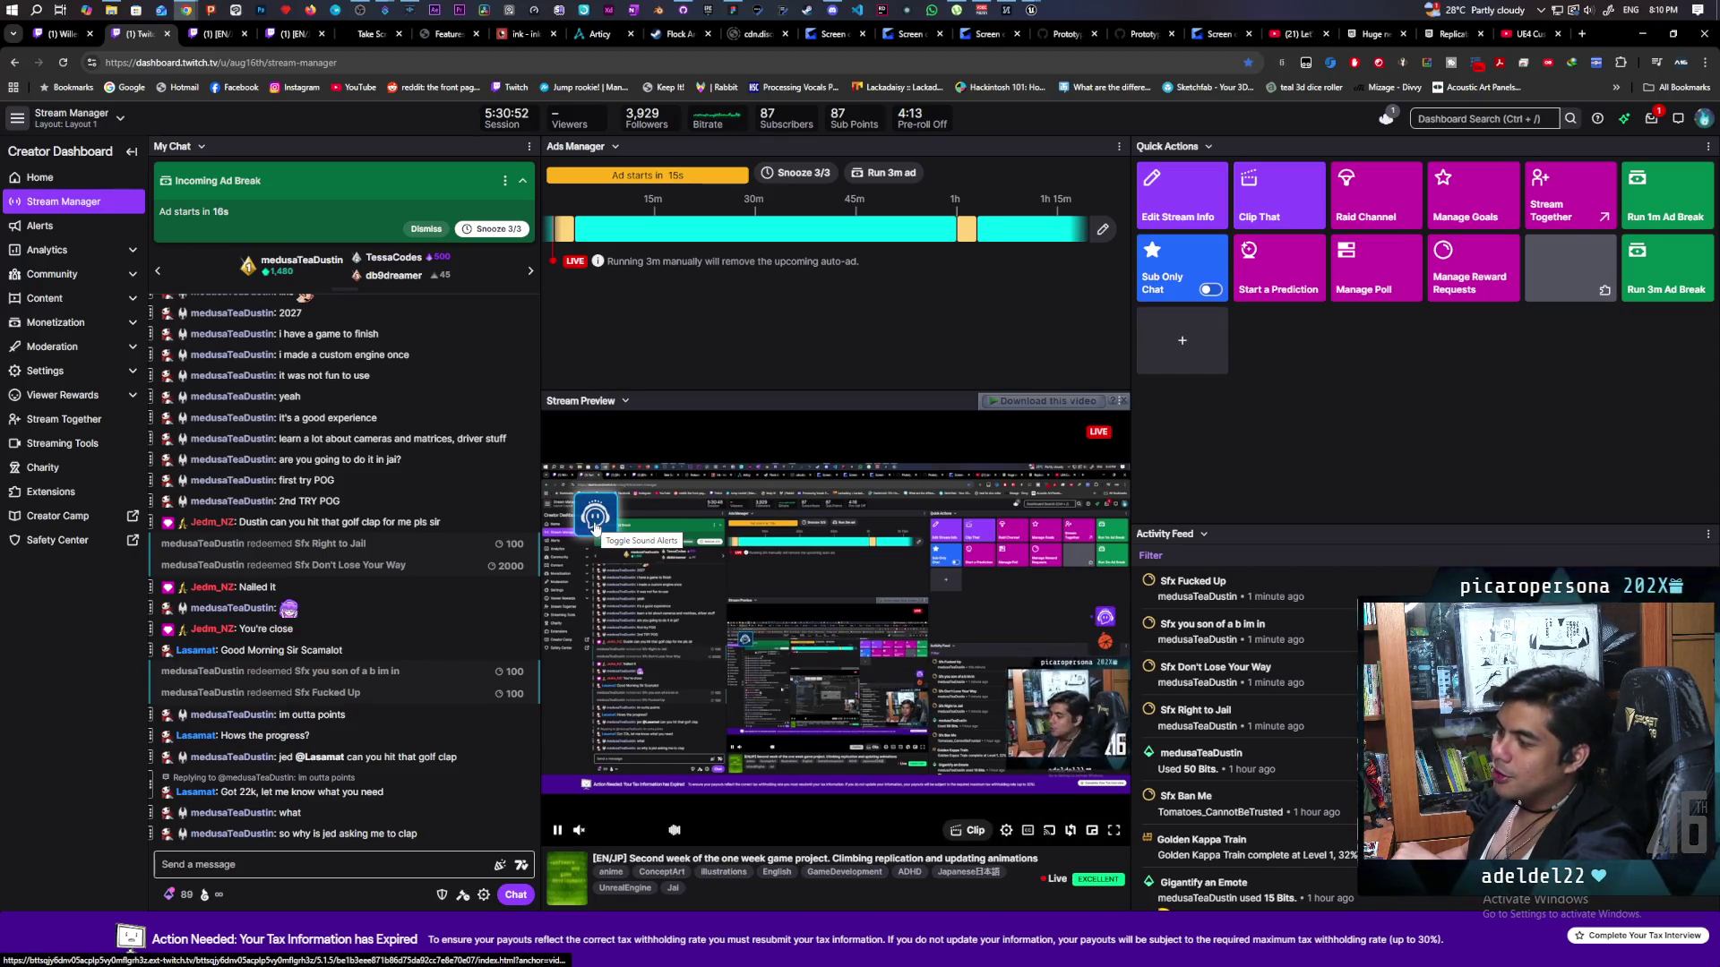
Play the Golf Clap alert from the stream's Sound Alerts extension, then return to Unreal.
click(594, 527)
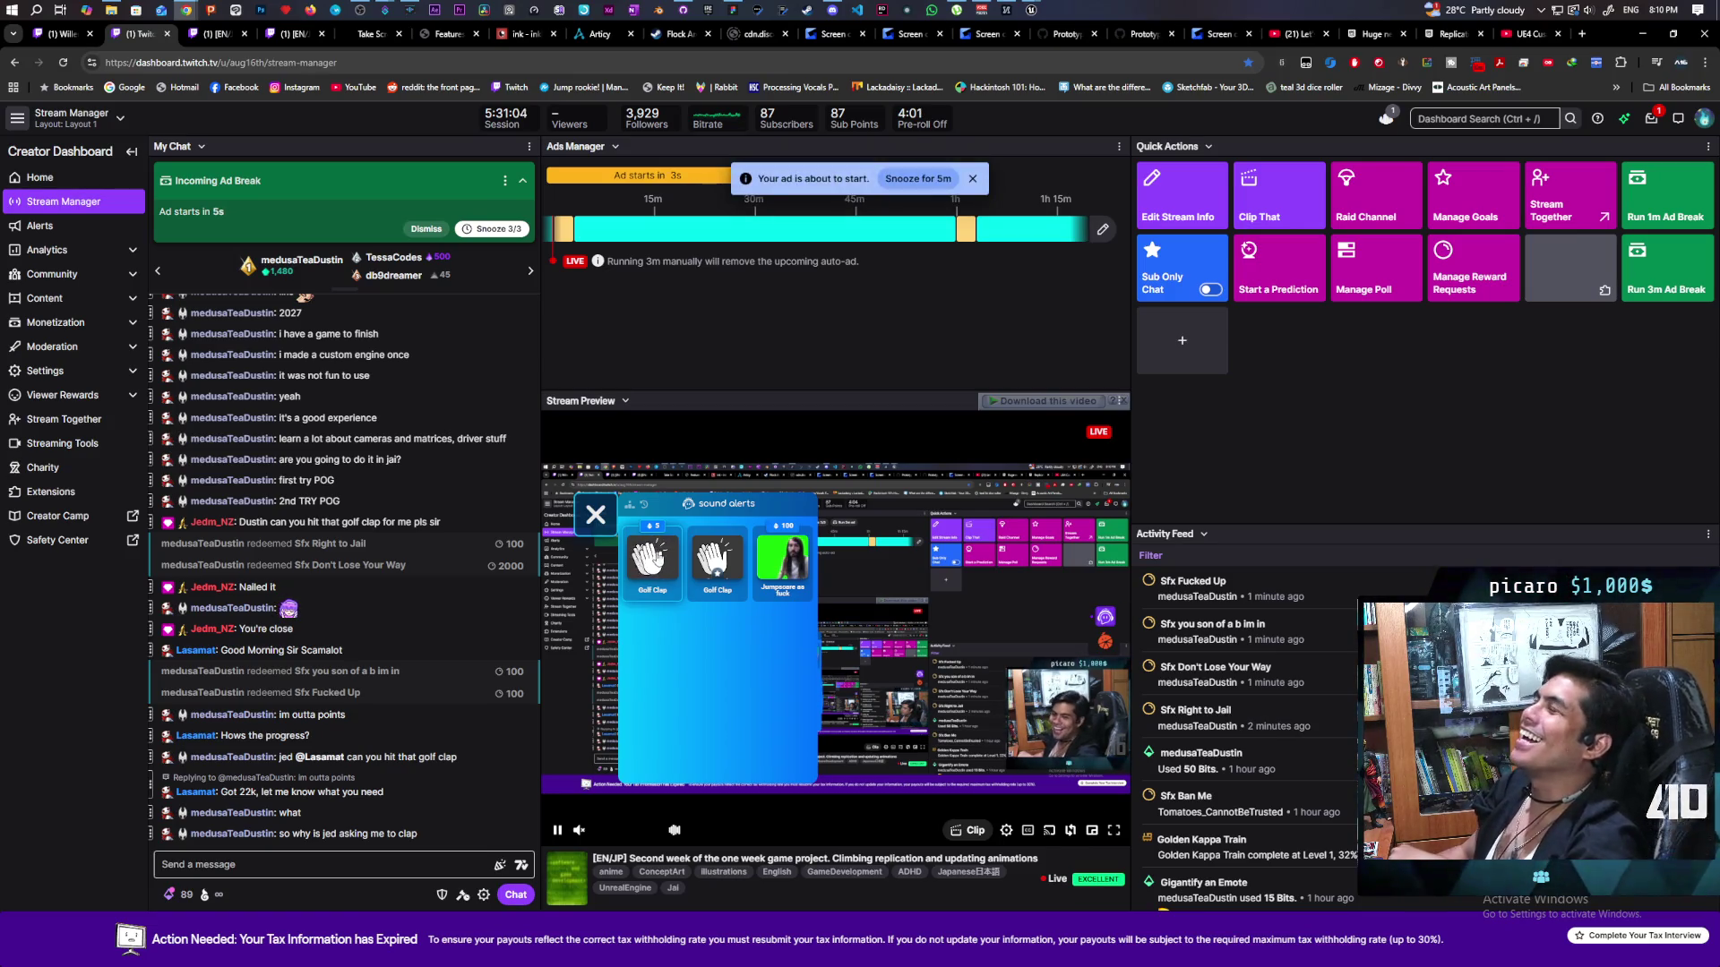
click(652, 558)
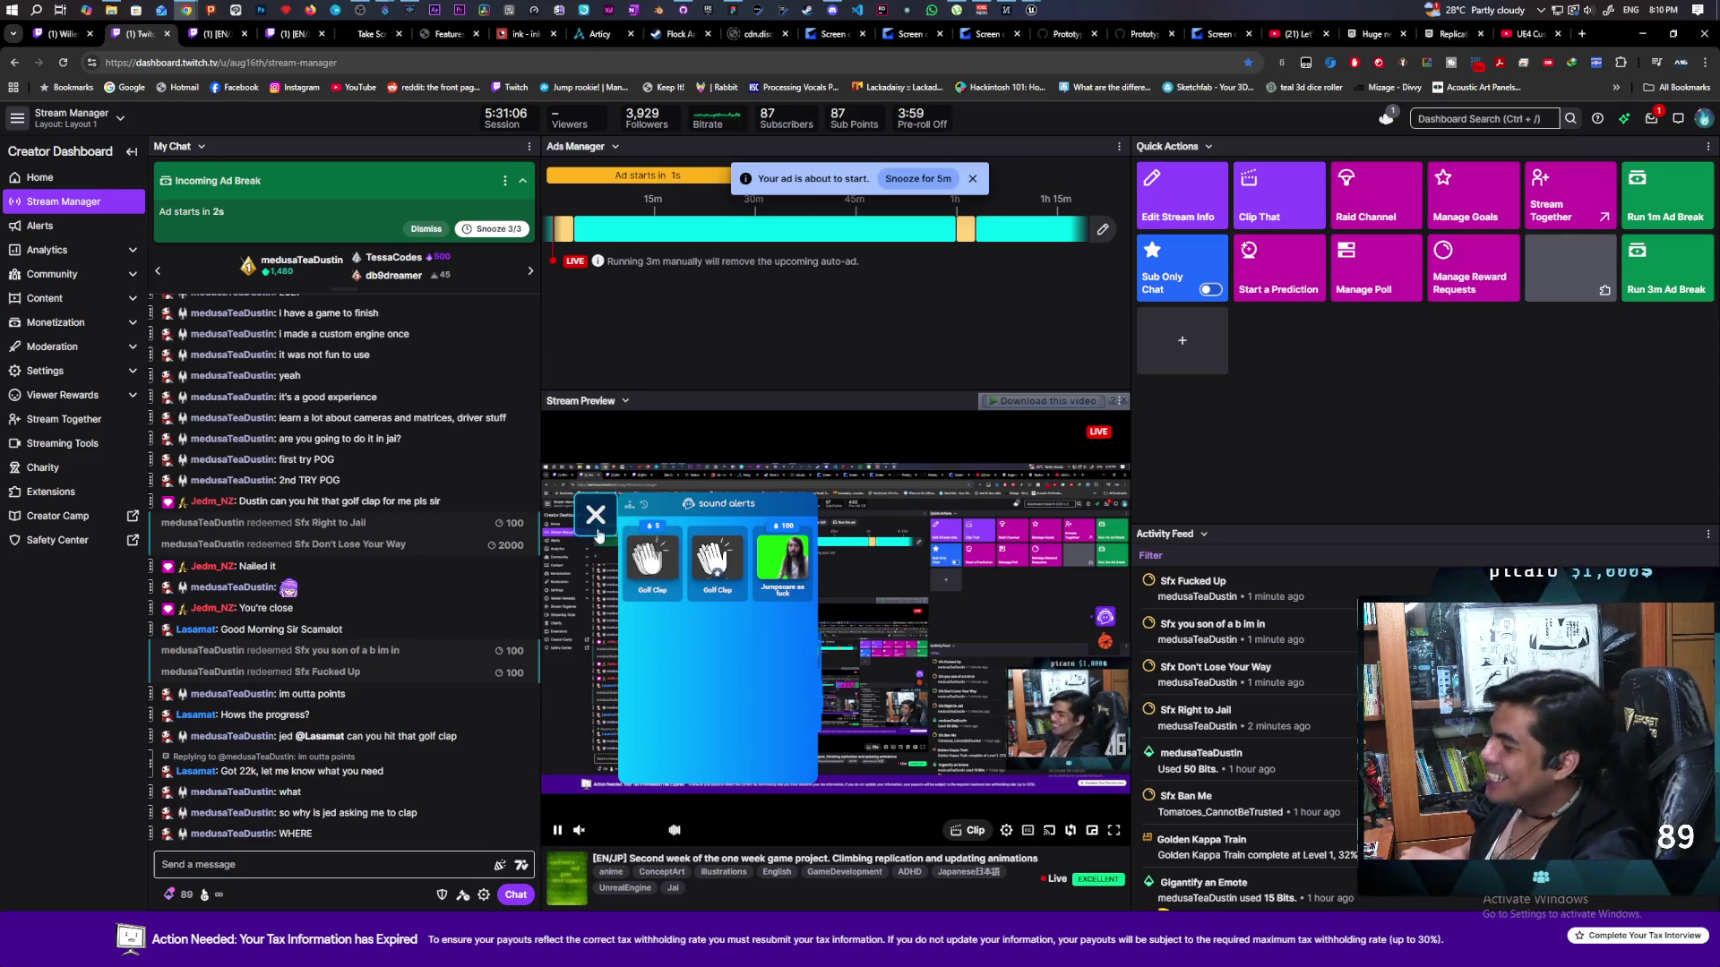
key(alt+Tab)
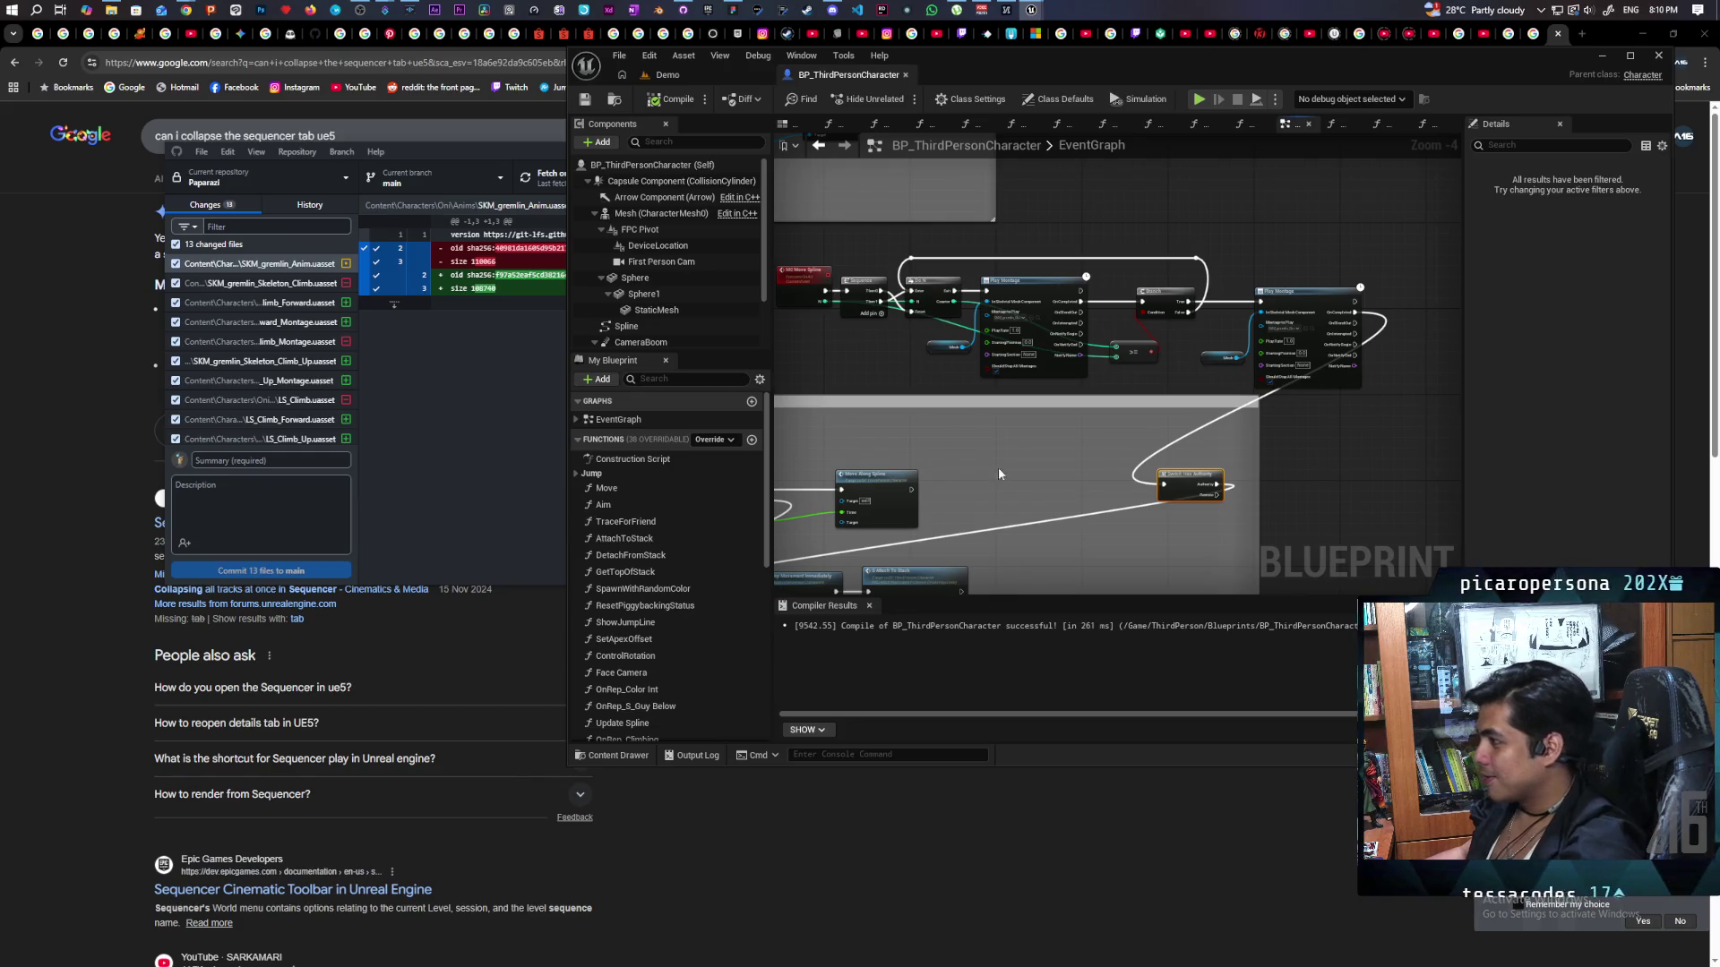
Zoom and pan the EventGraph to show the Branch, second Play Montage and >= comparison nodes.
scroll(996, 486, up, 2)
scroll(1044, 419, up, 1)
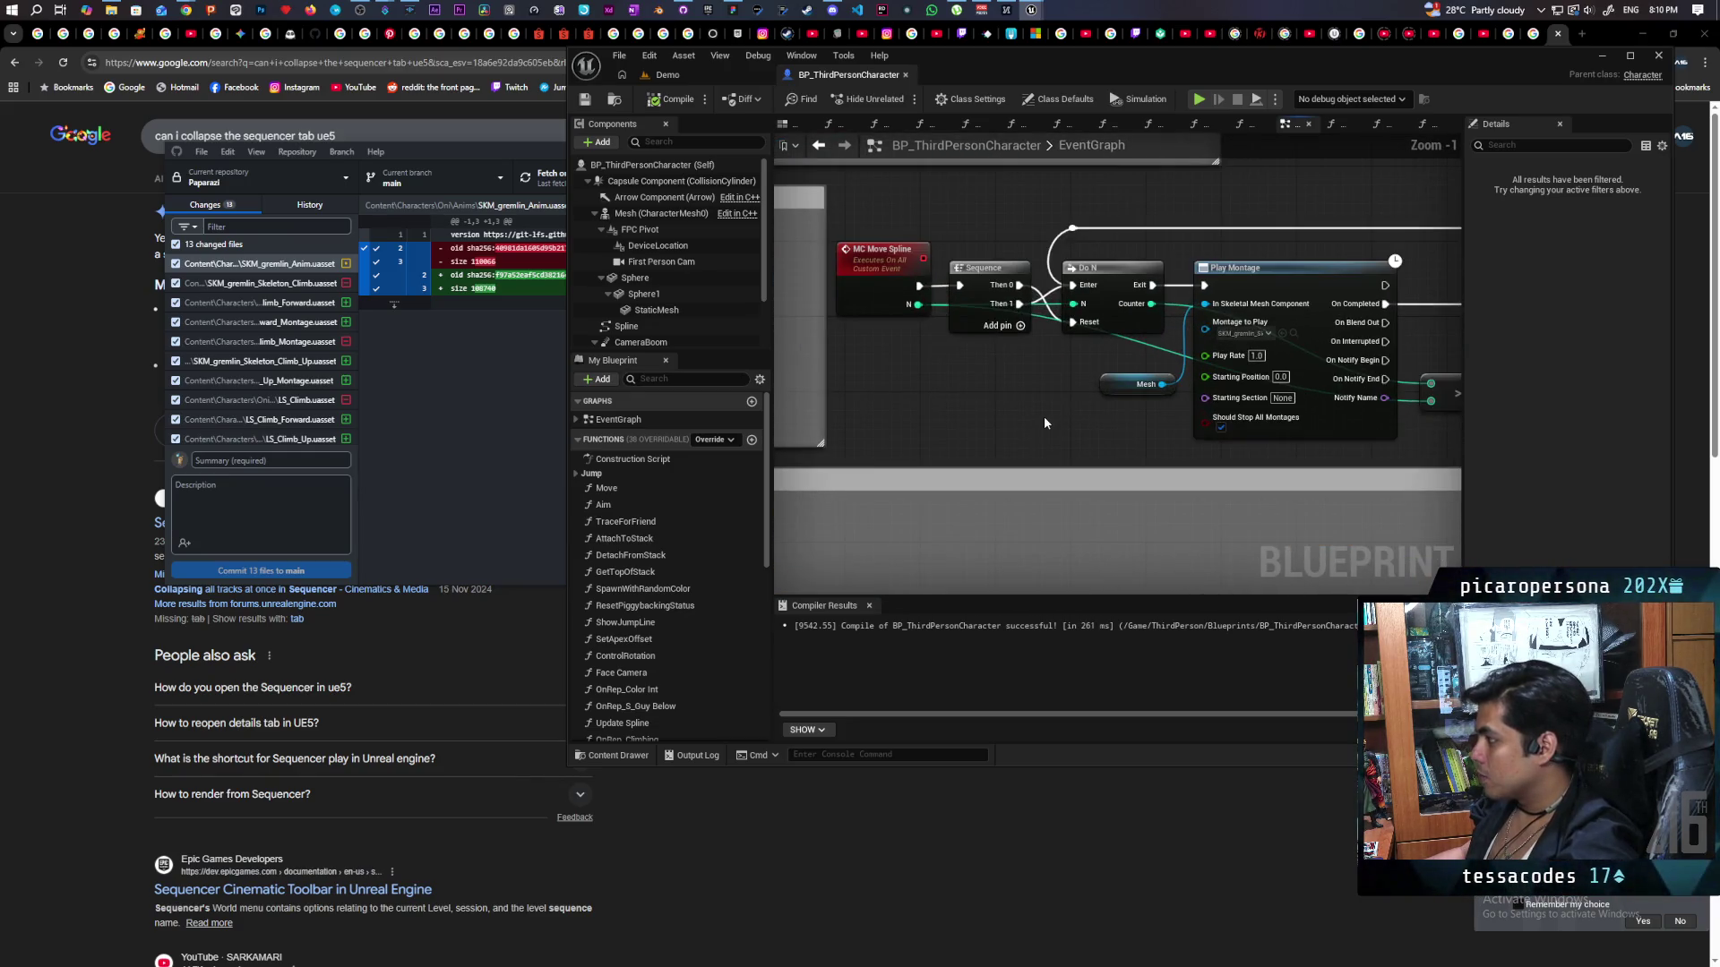
drag(1044, 424, 775, 416)
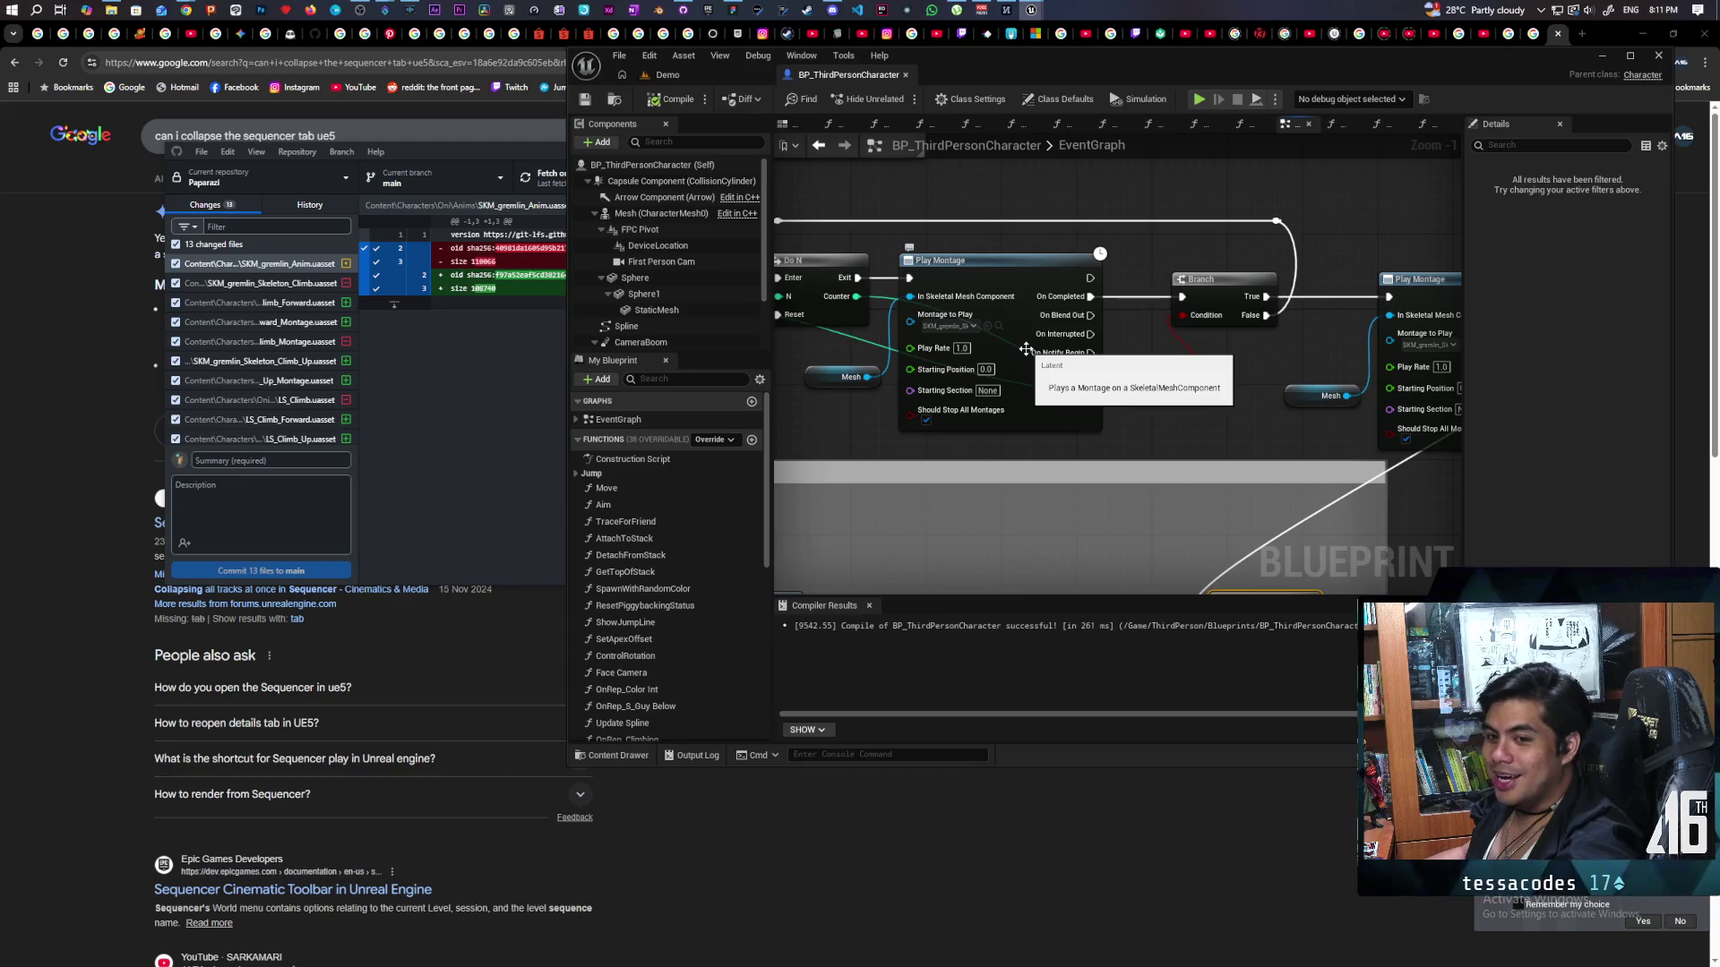
drag(1170, 428, 1114, 407)
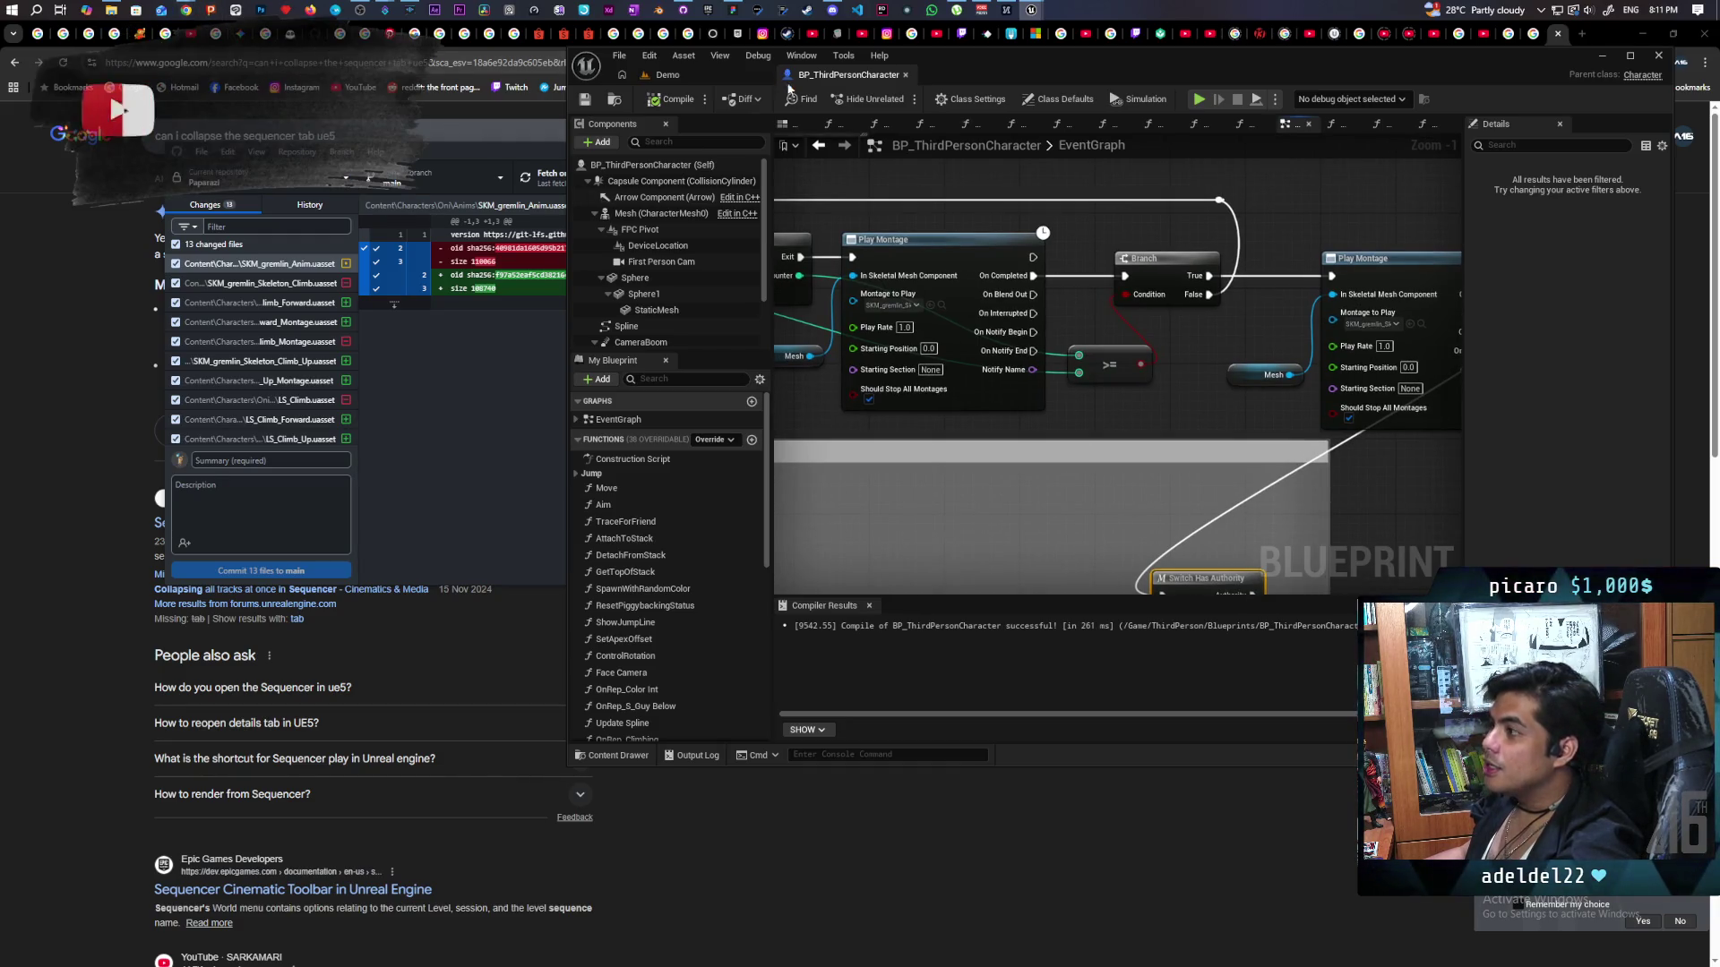
Bring back the Twitch dashboard and toggle the Sound Alerts panel open and closed three times.
mouse_move(209, 11)
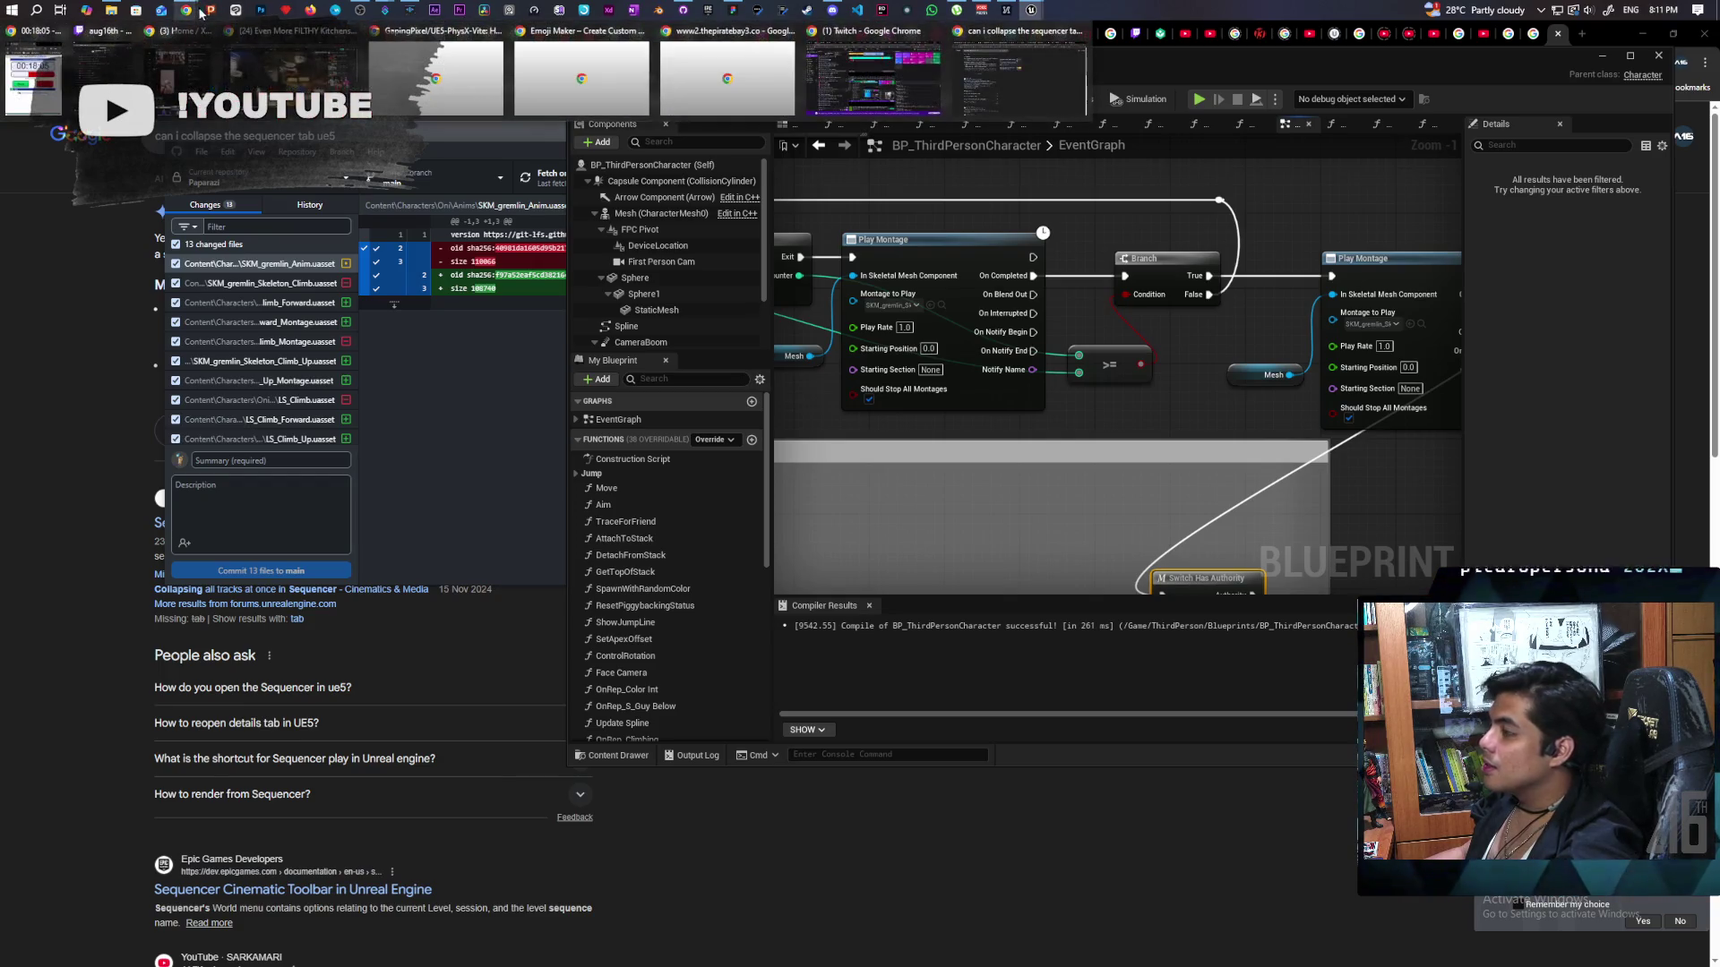
click(884, 84)
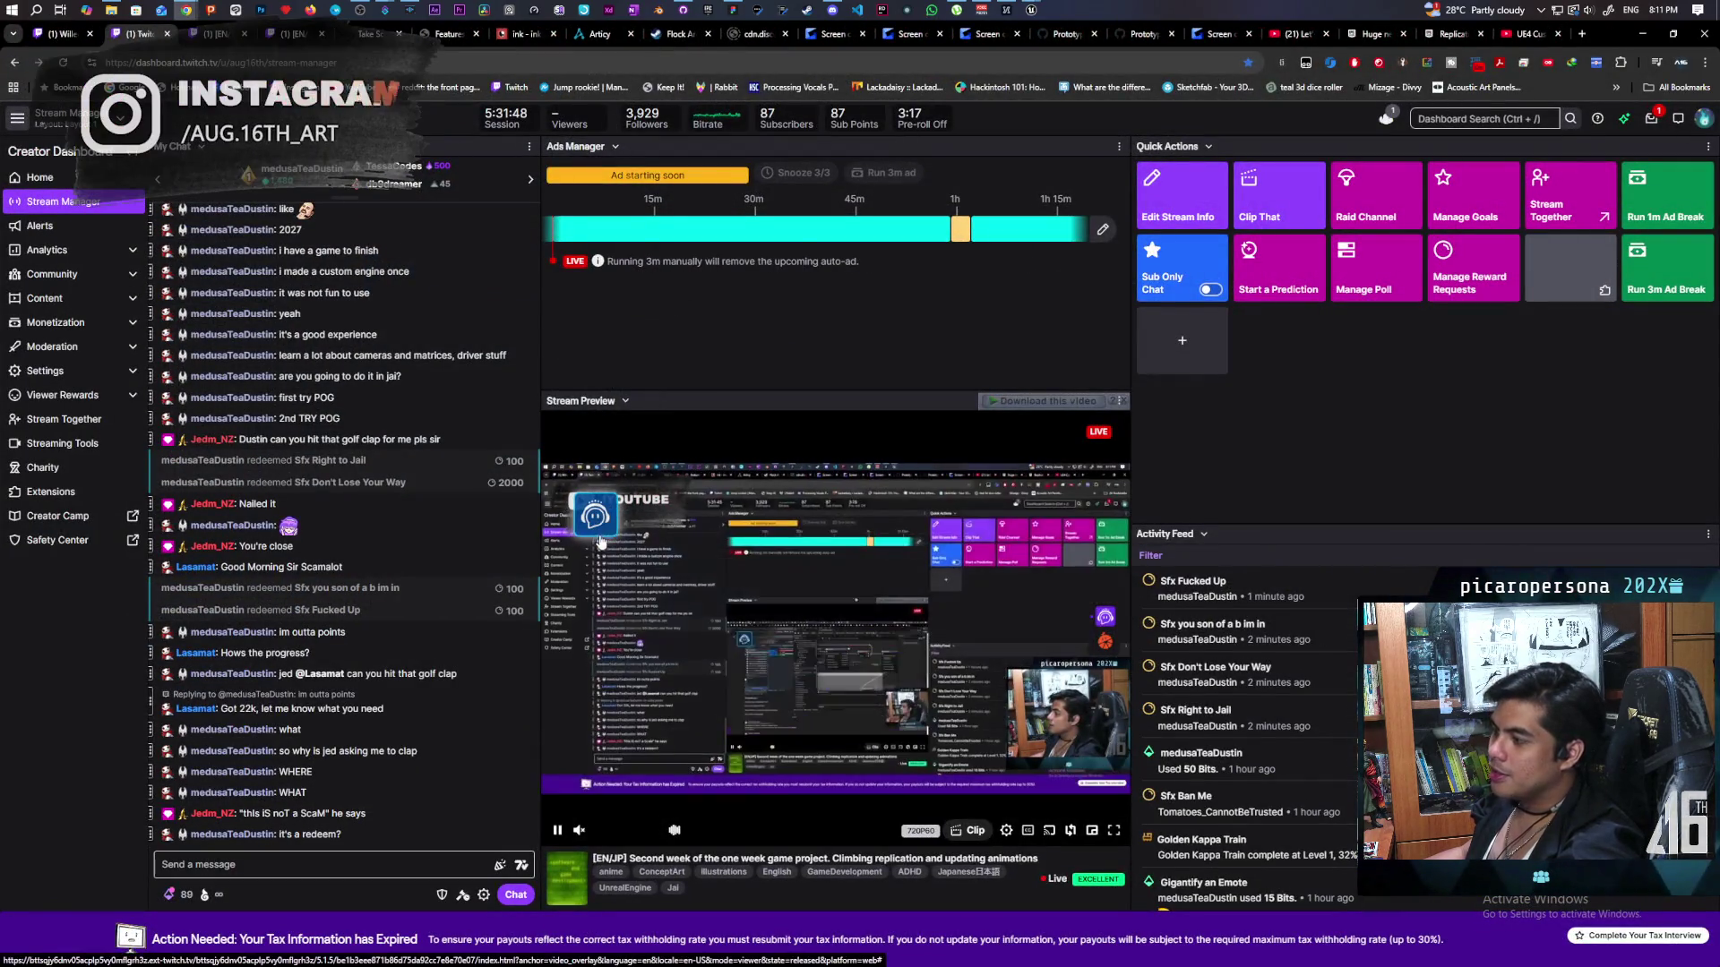
click(596, 521)
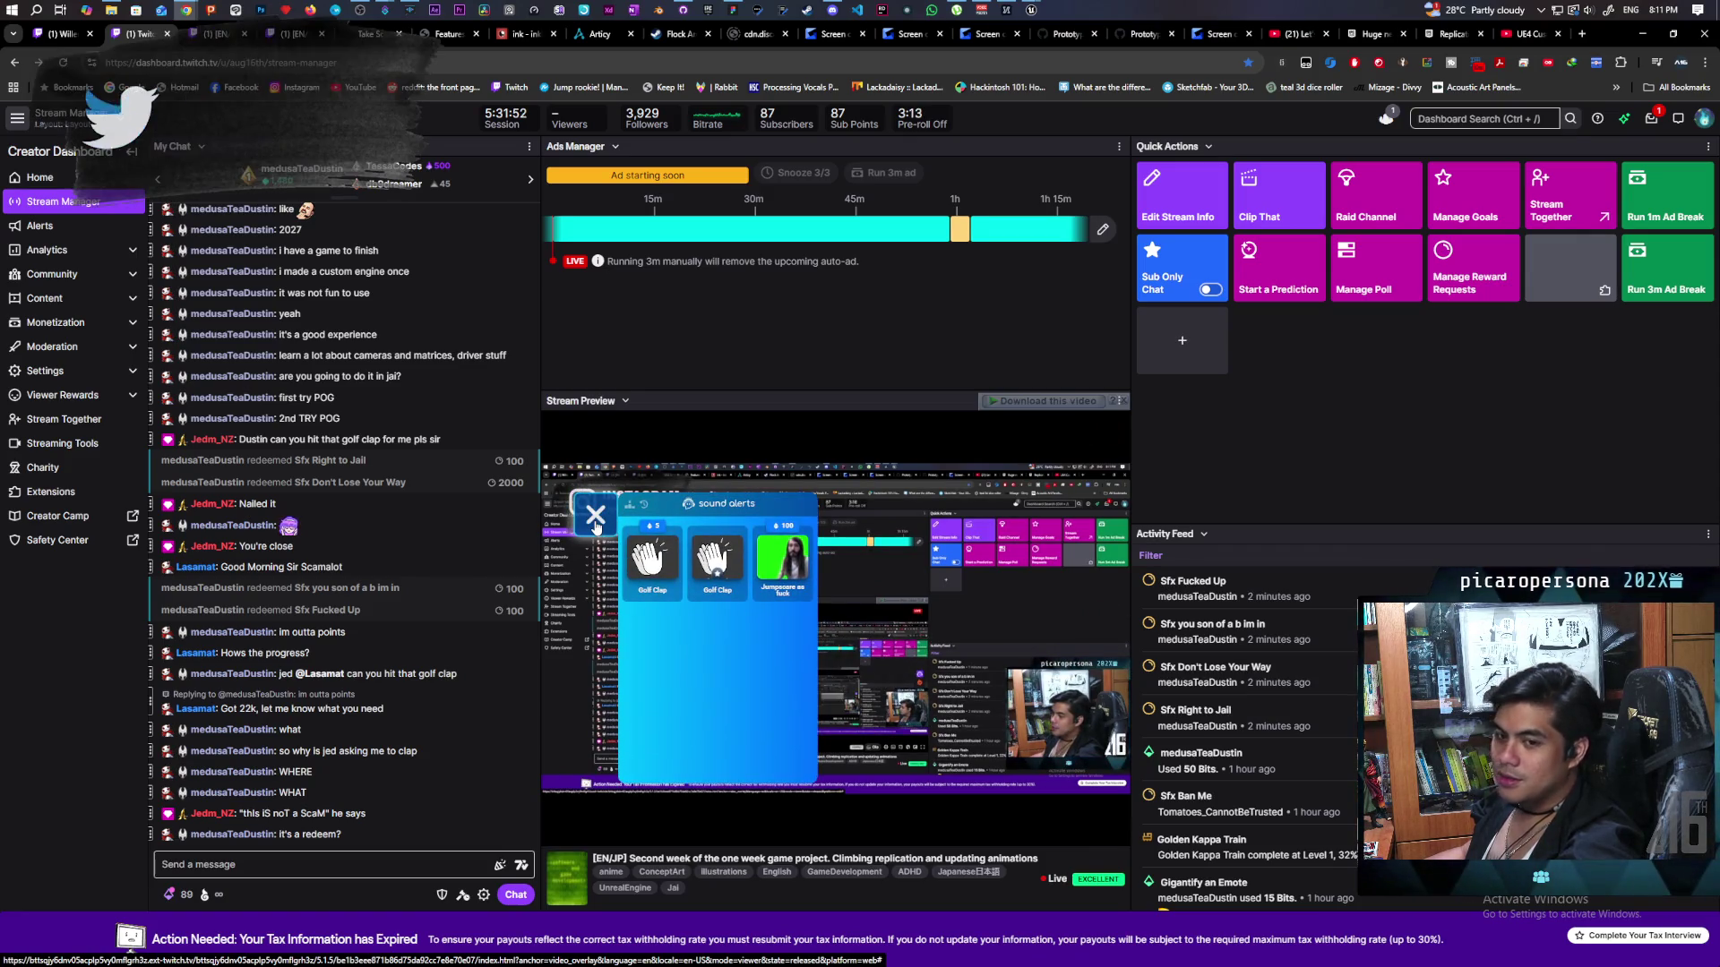
click(596, 517)
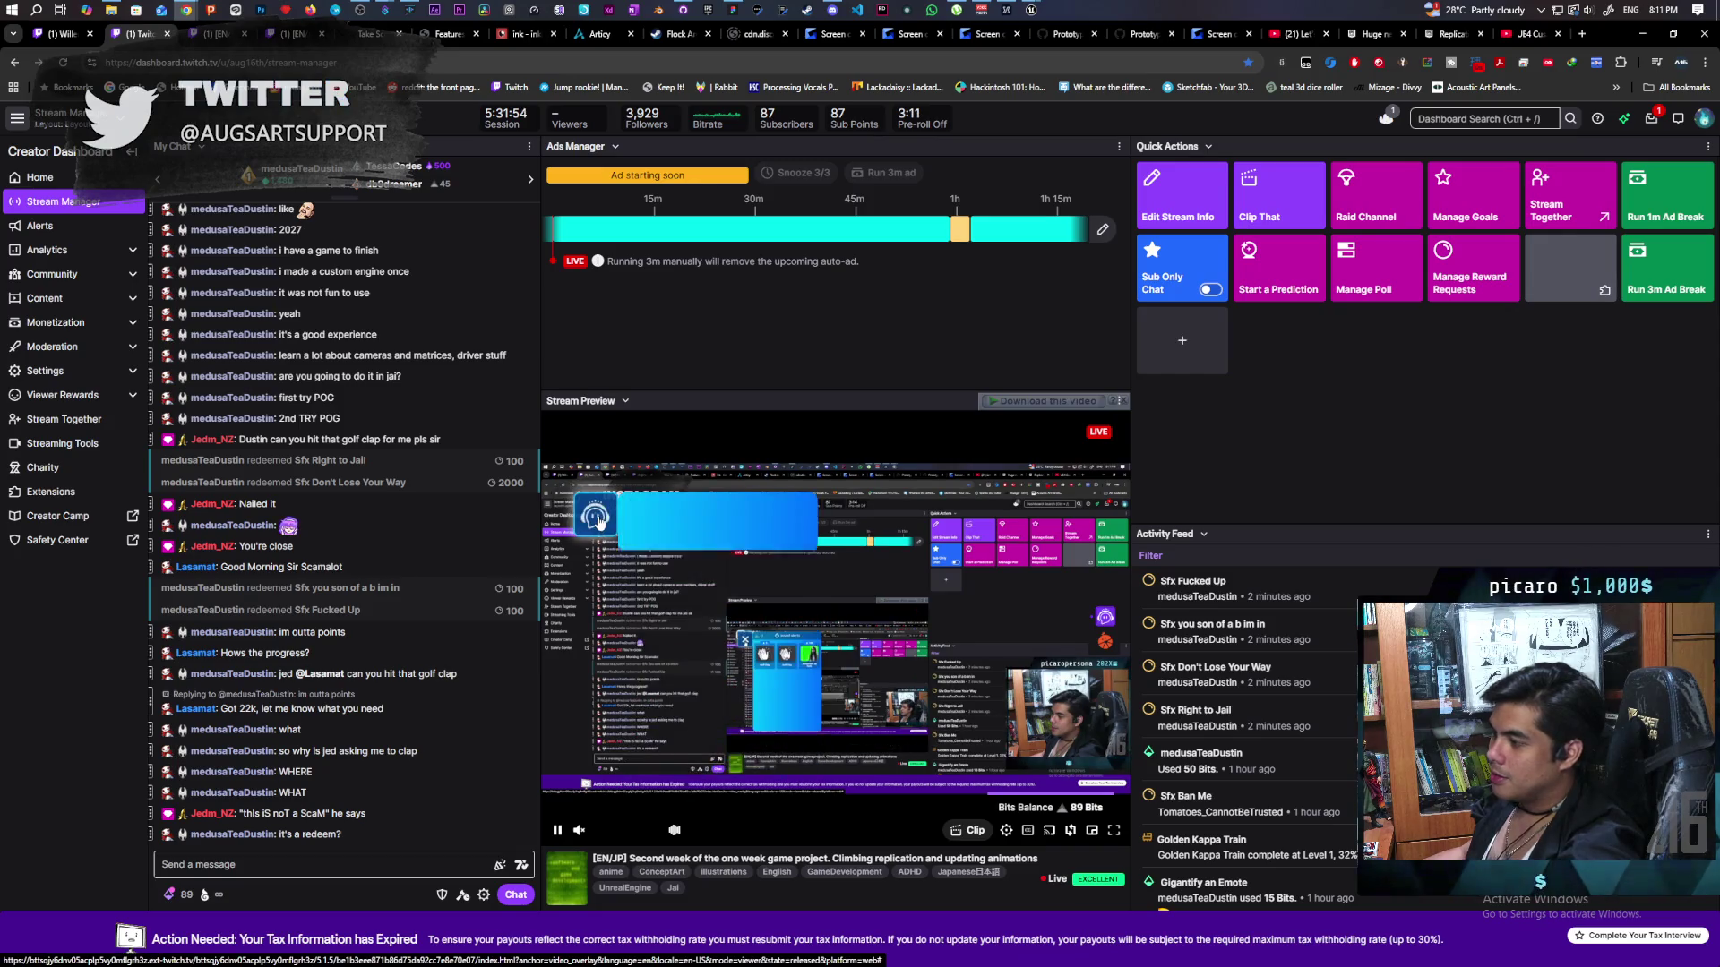
click(599, 522)
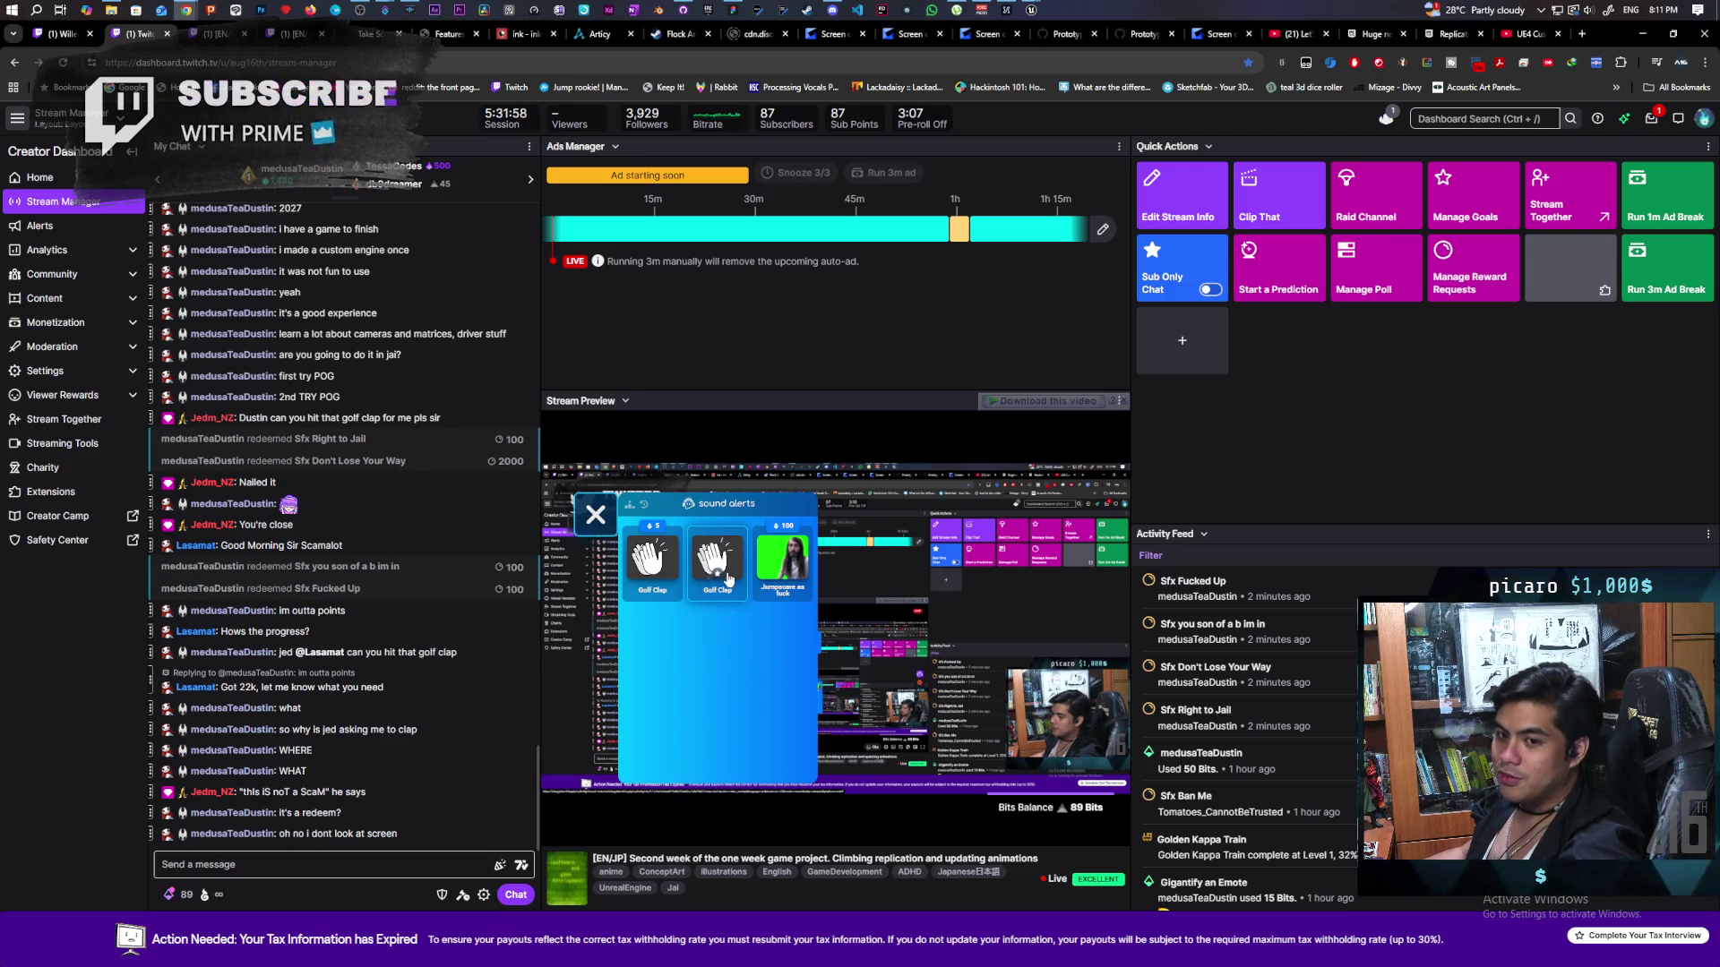
click(596, 516)
click(607, 523)
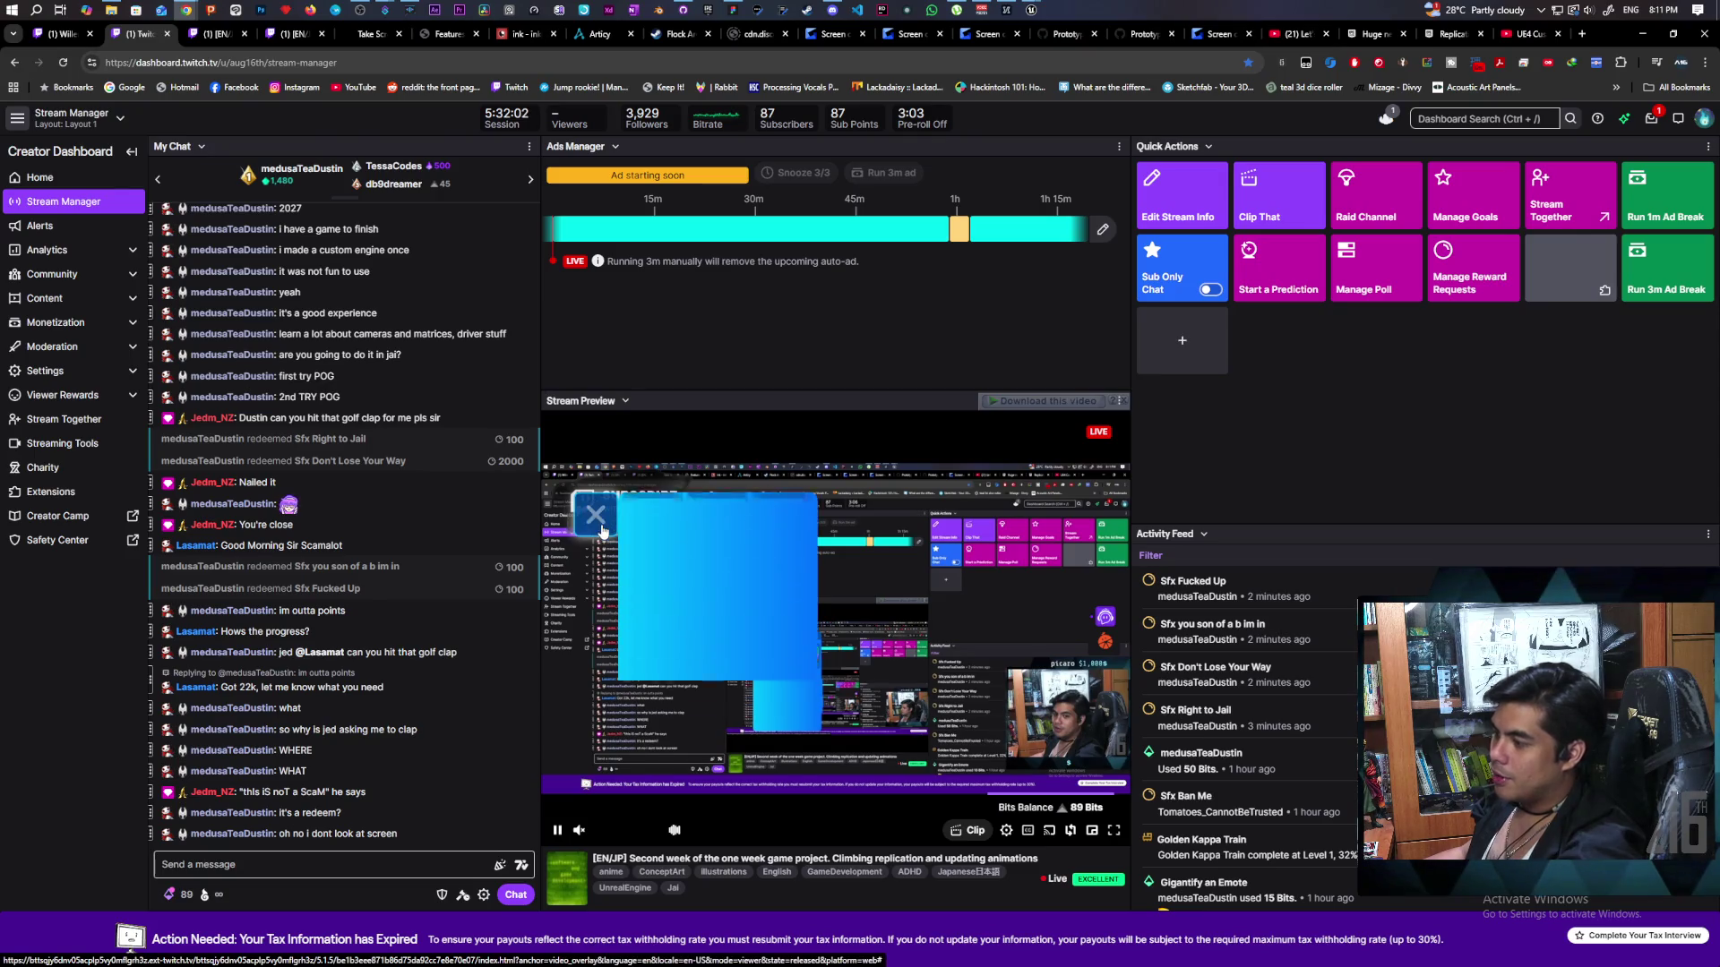
click(601, 529)
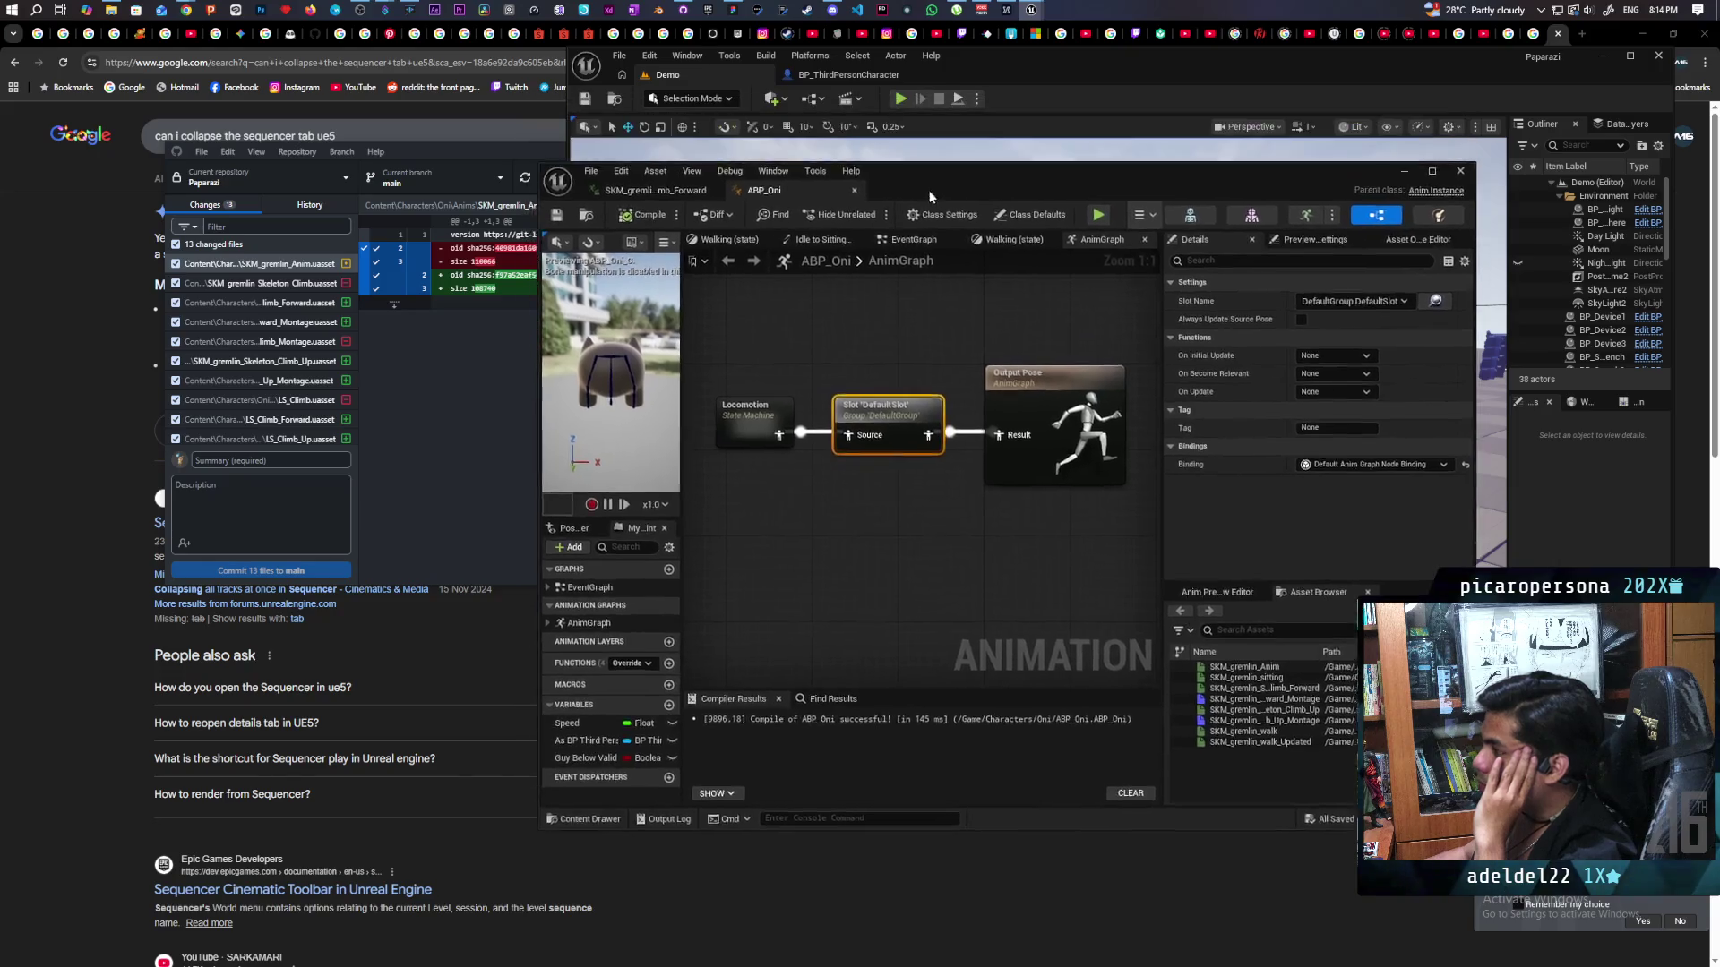
Move ABP_Oni aside, review the Play Montage chain, then raise the SKM_gremlin Climb_Forward animation editor.
mouse_move(858, 249)
mouse_down()
mouse_move(1049, 578)
mouse_move(1037, 634)
mouse_up()
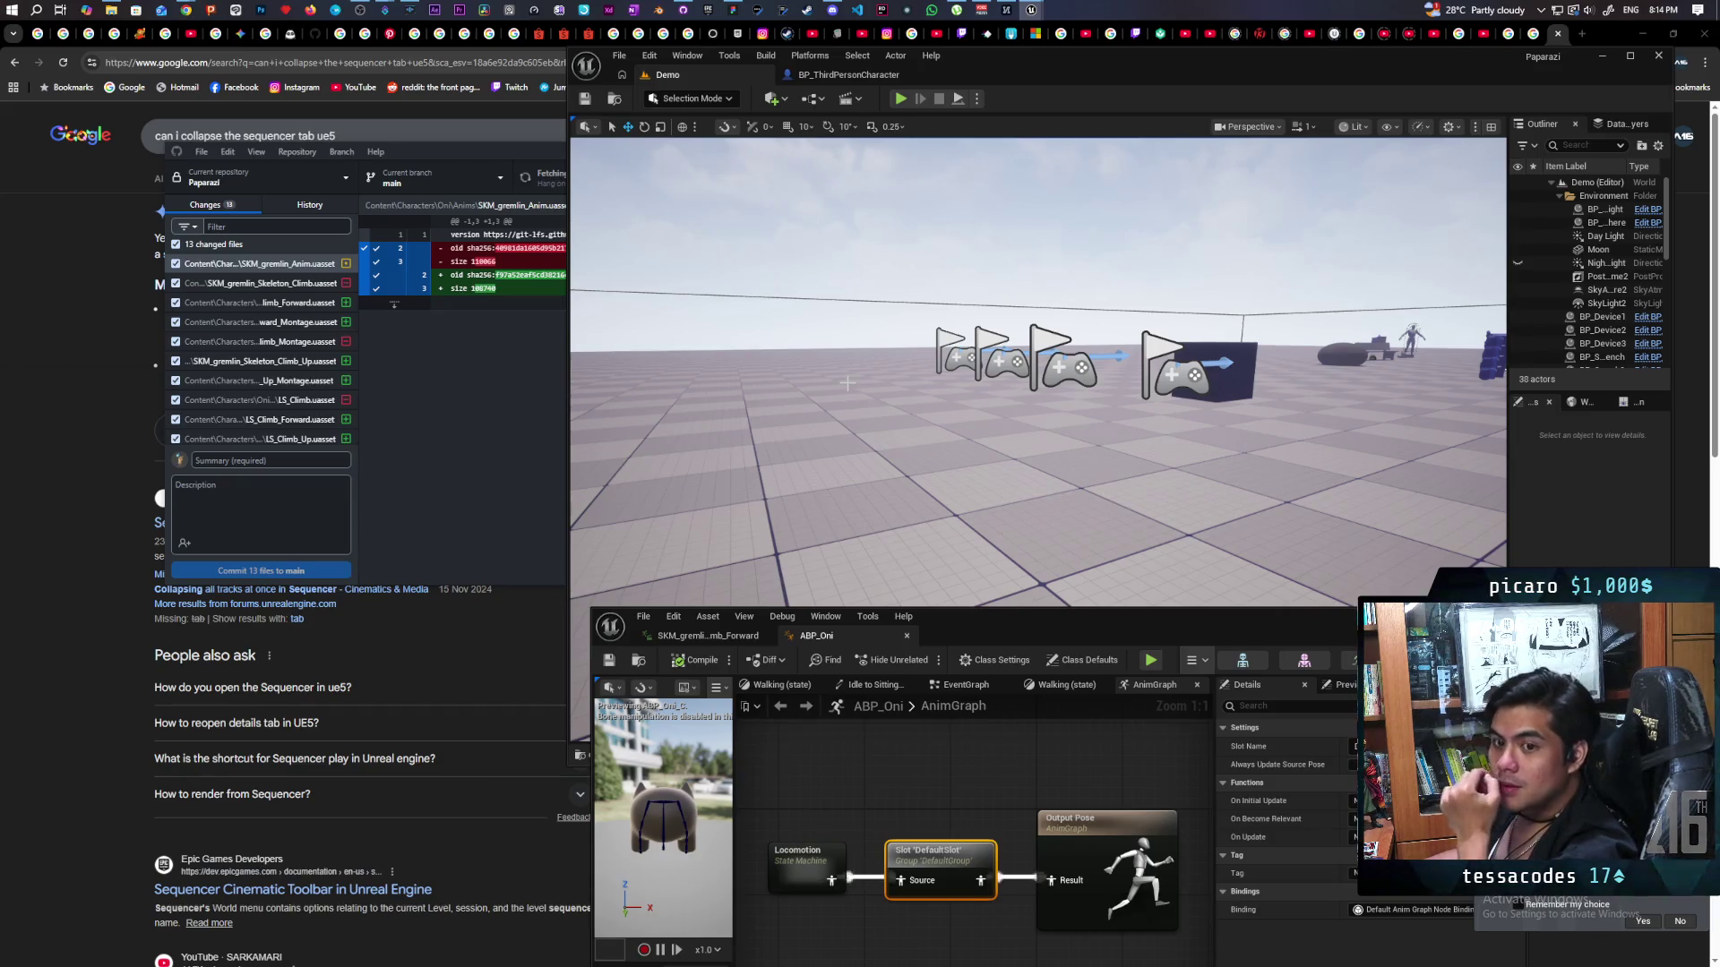
click(846, 74)
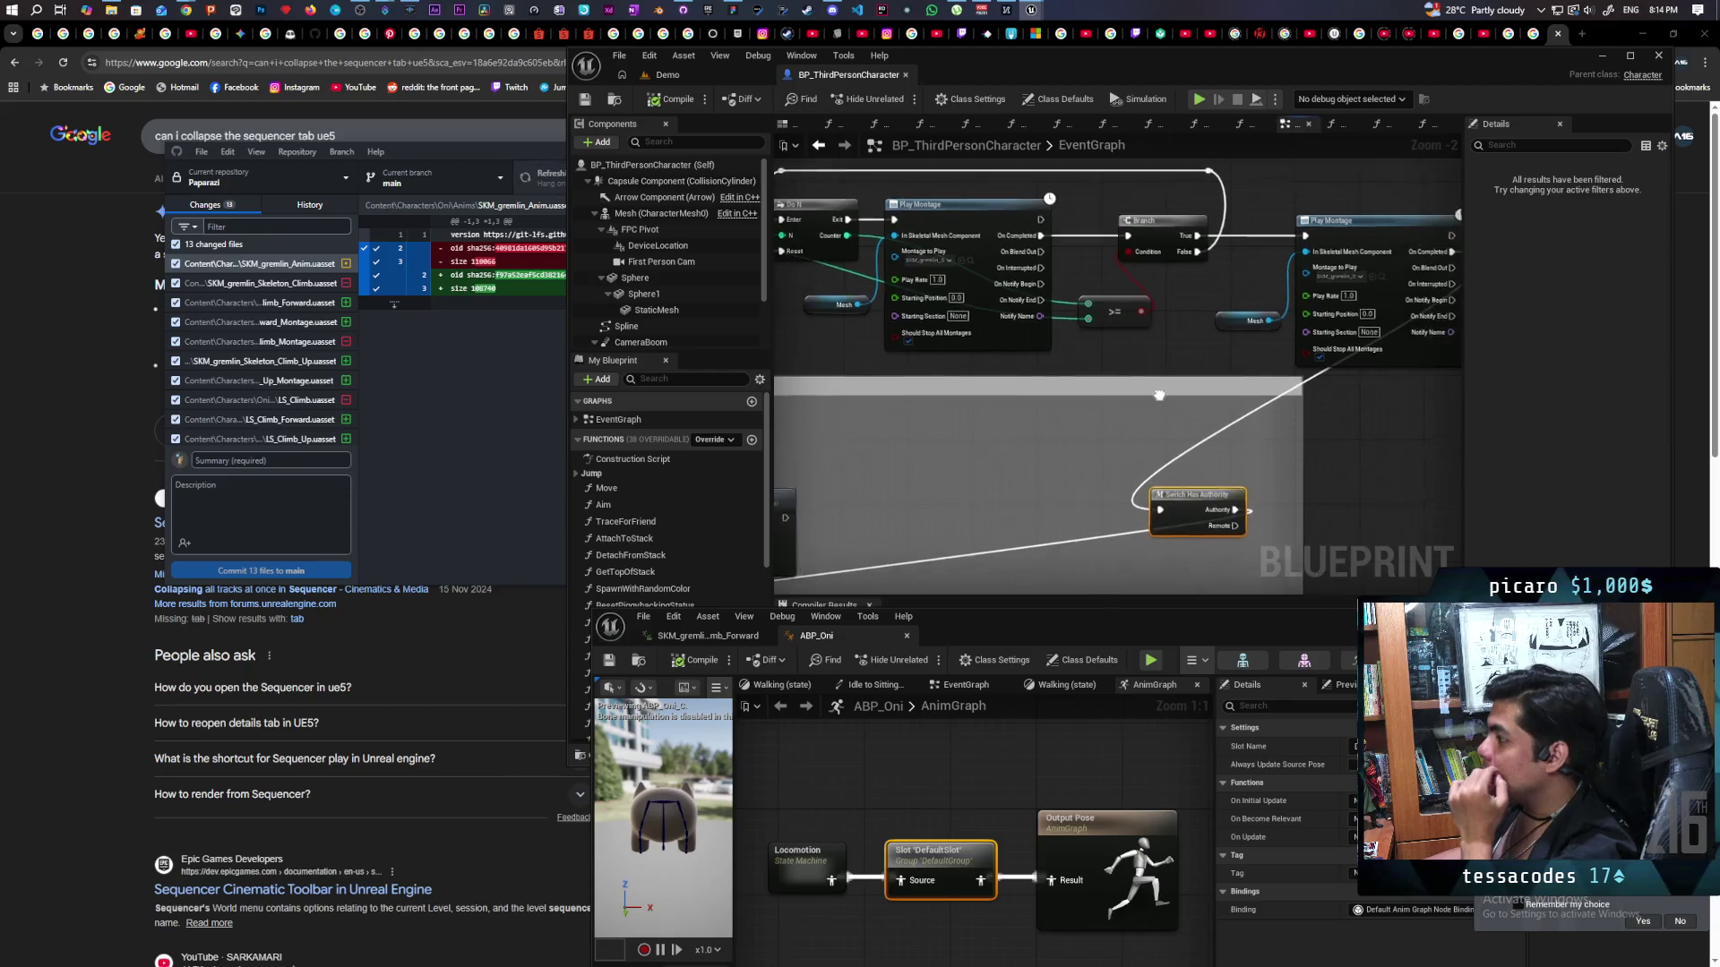
scroll(873, 387, up, 2)
drag(827, 378, 927, 343)
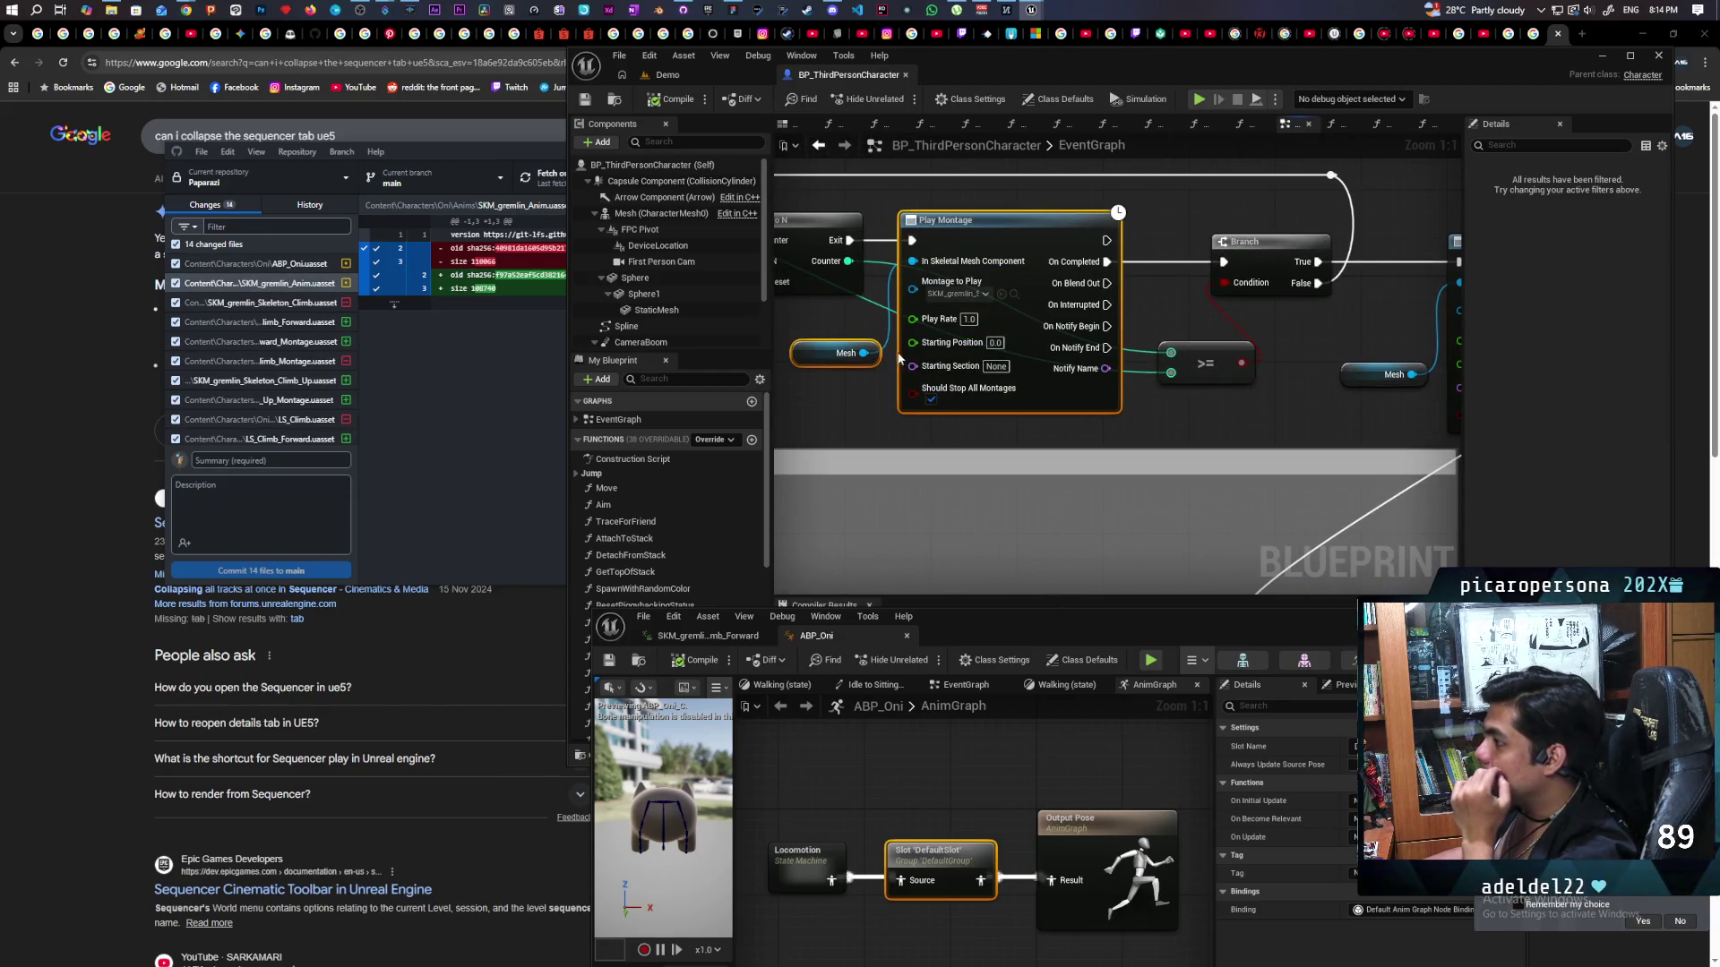
mouse_move(1256, 289)
mouse_down()
mouse_move(928, 308)
mouse_move(1030, 383)
mouse_move(1361, 404)
mouse_up()
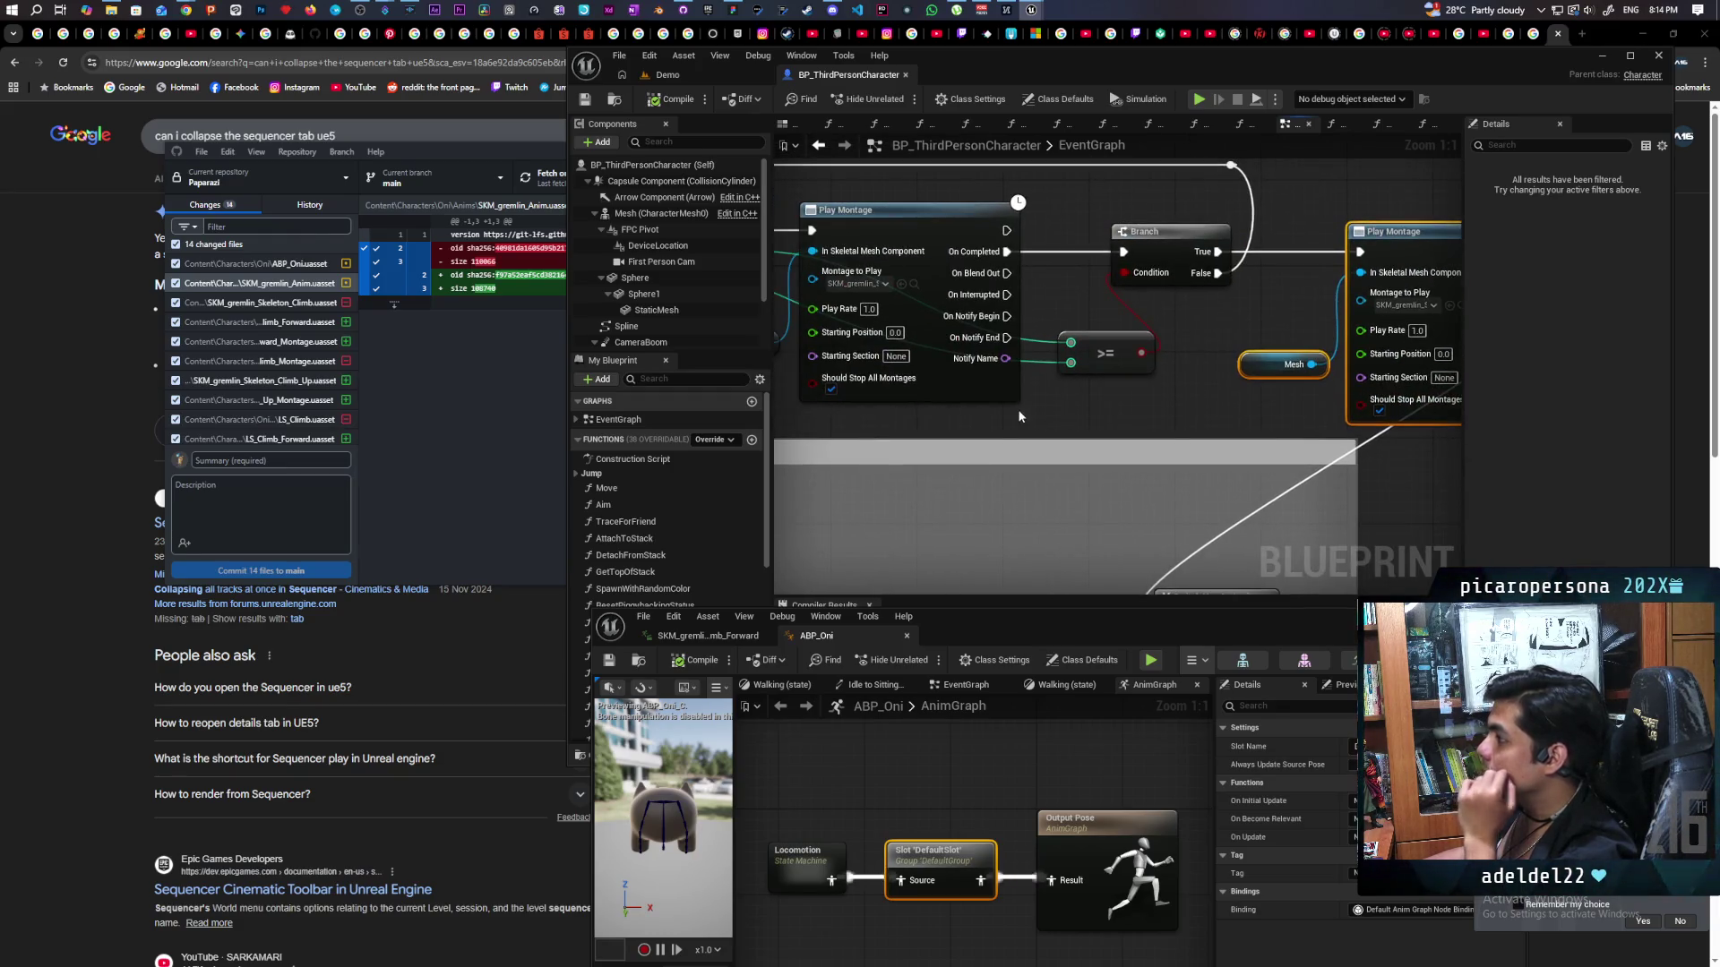
drag(1019, 416, 1110, 405)
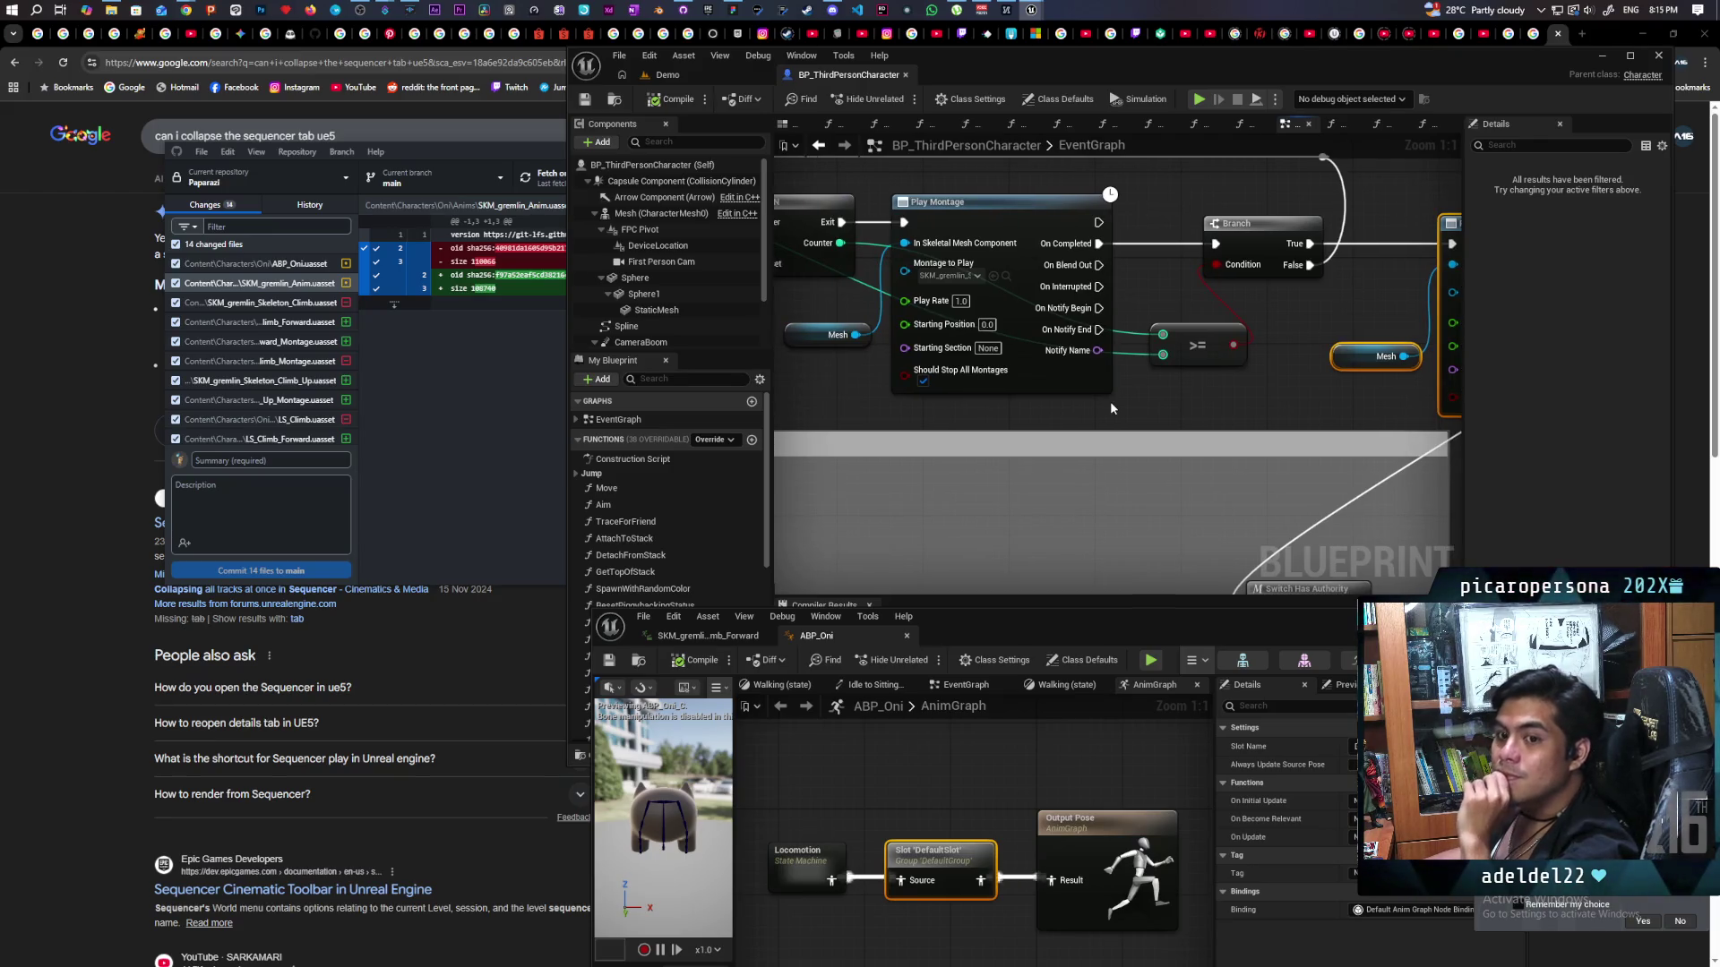
drag(1109, 401, 1132, 388)
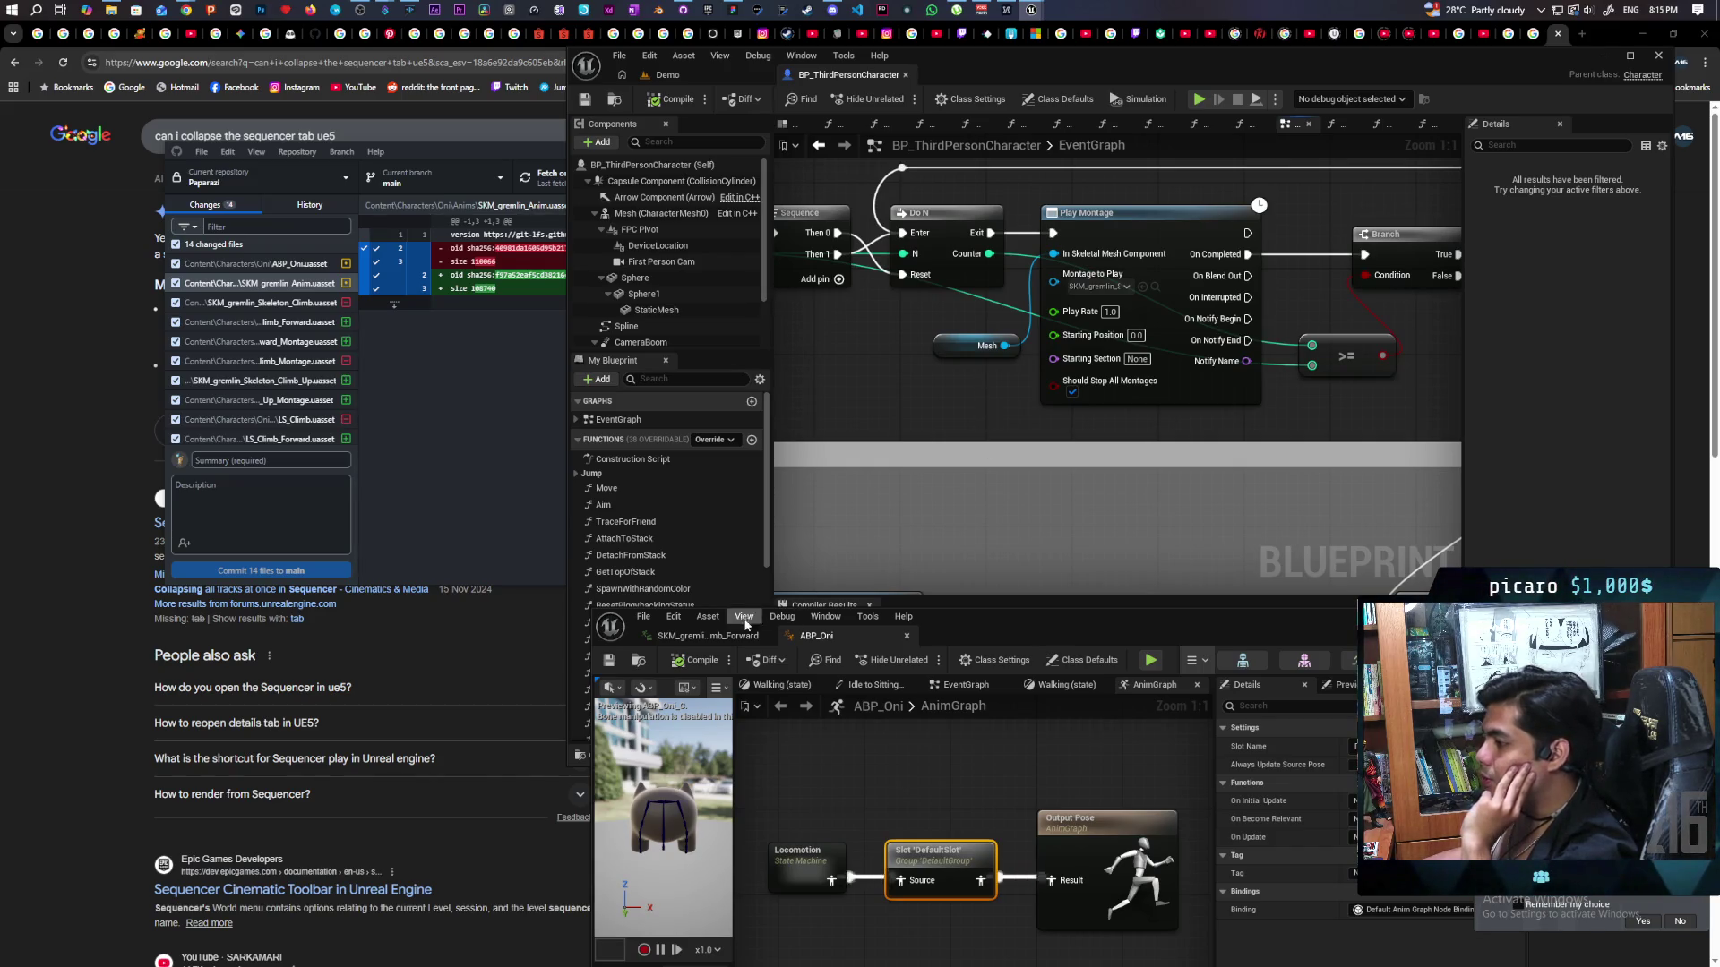
click(707, 636)
drag(1031, 623, 1080, 178)
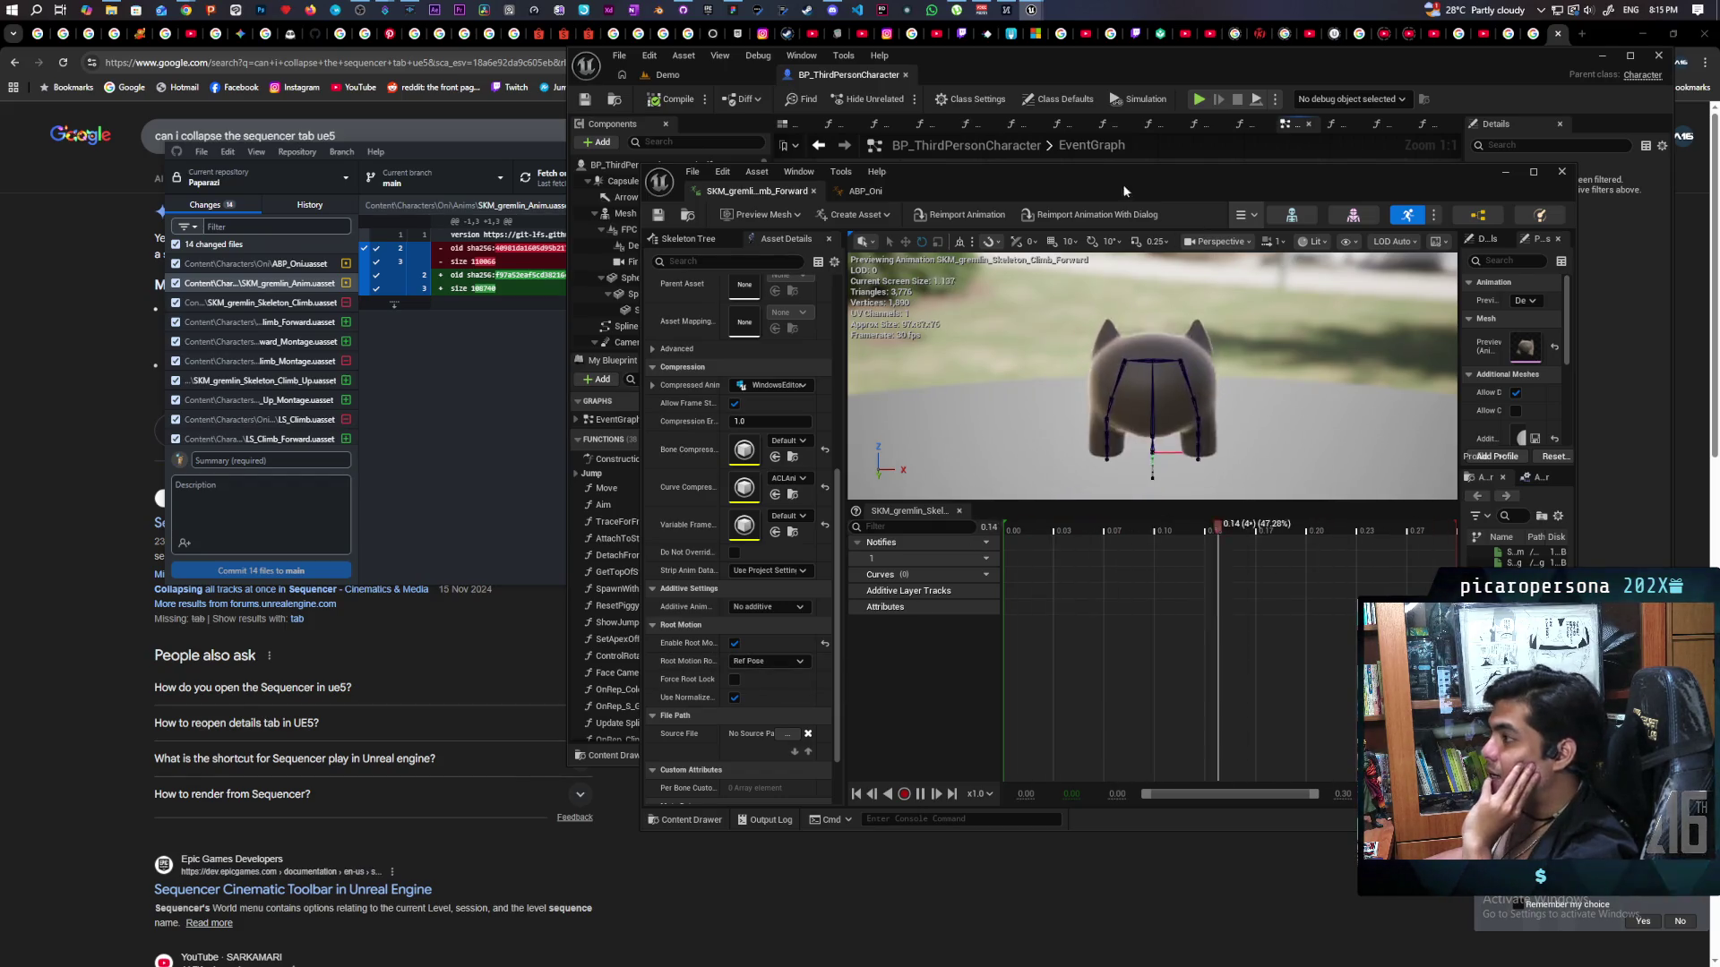
Set an F9 breakpoint on the MC Move Spline event and start a two-client play session.
click(1505, 171)
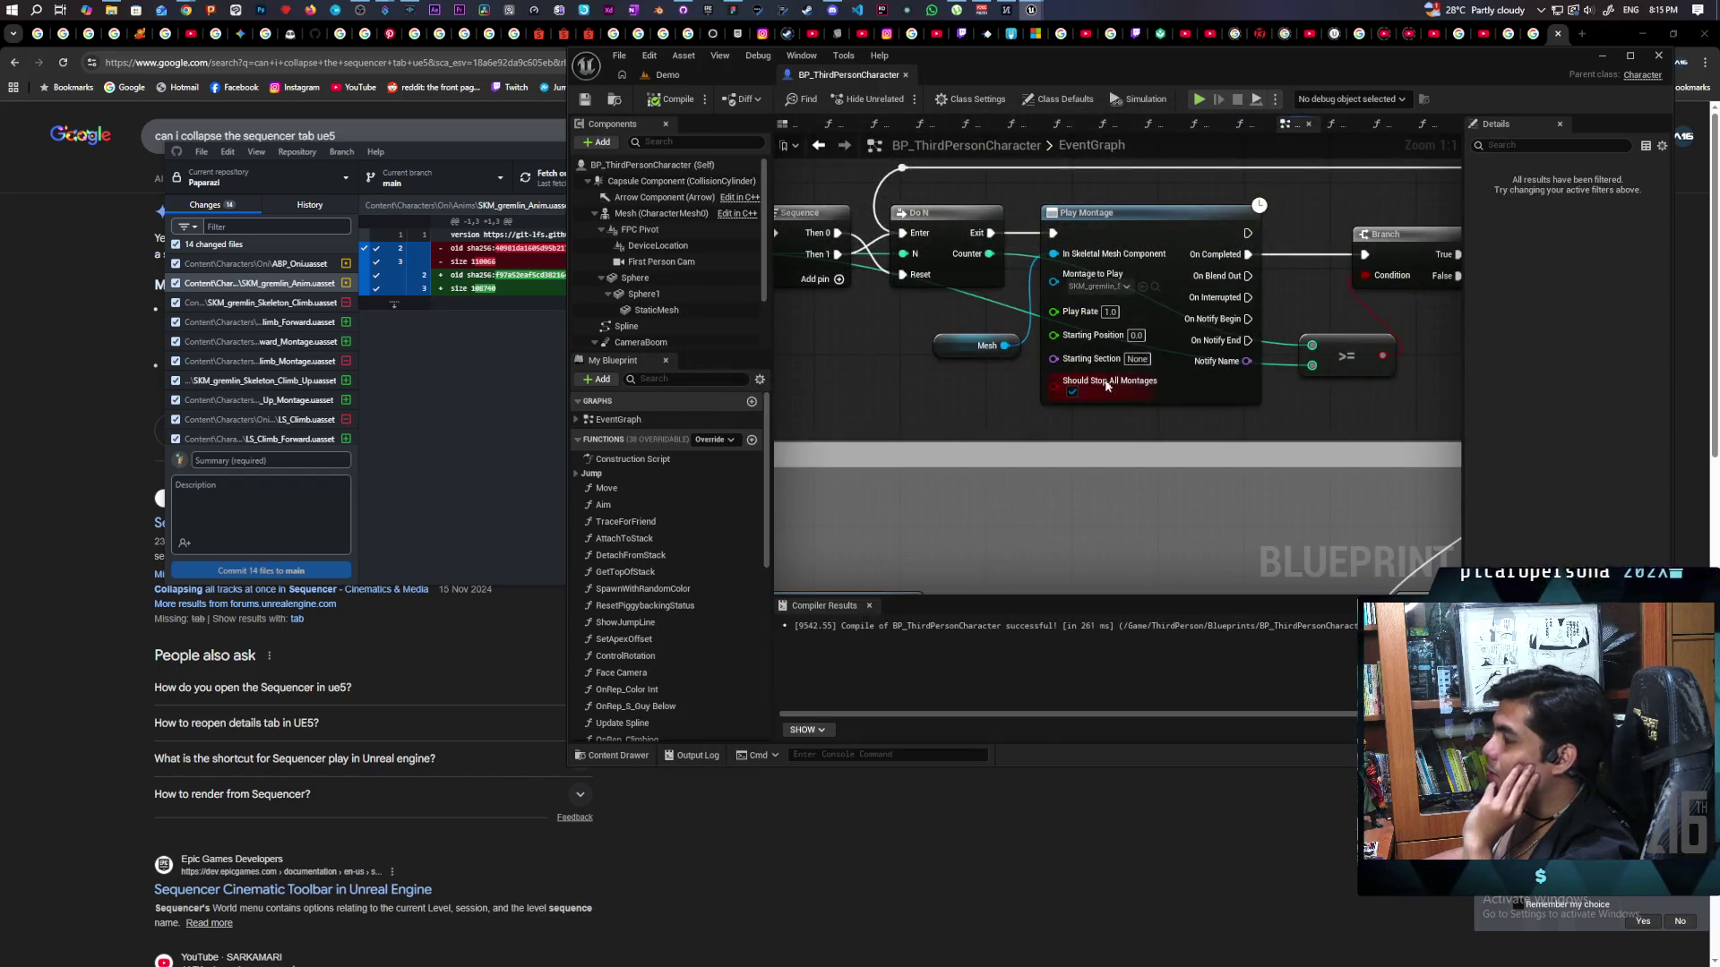
scroll(961, 395, down, 6)
scroll(1154, 399, up, 3)
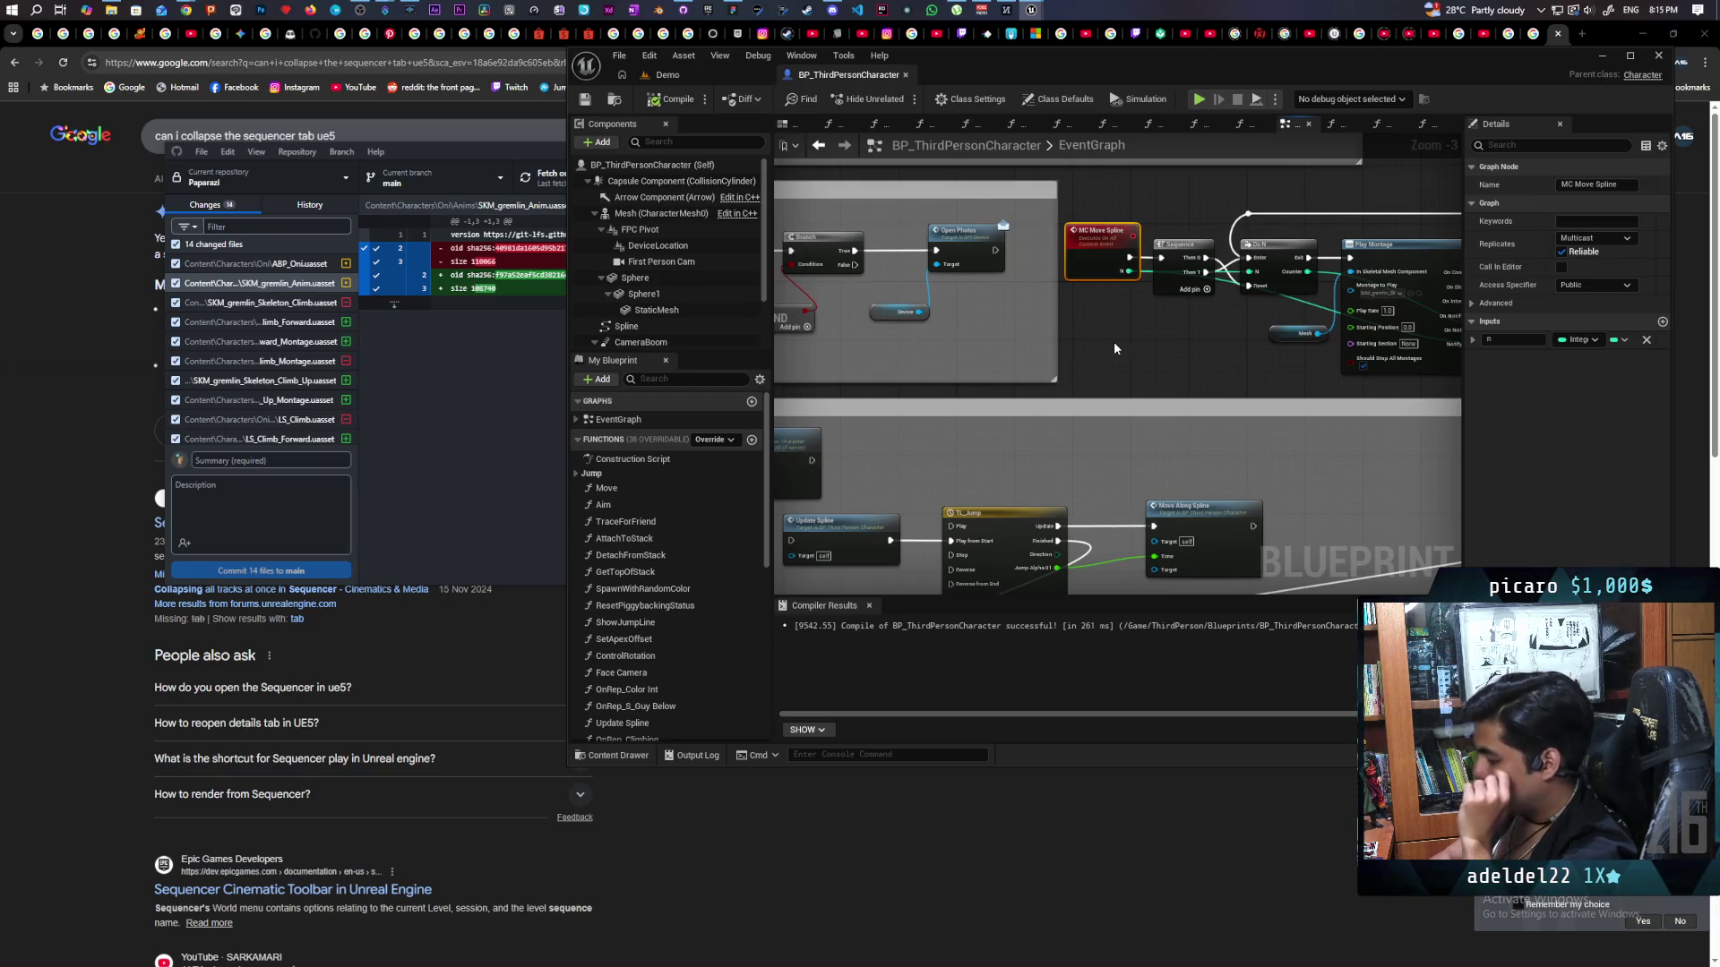
key(F9)
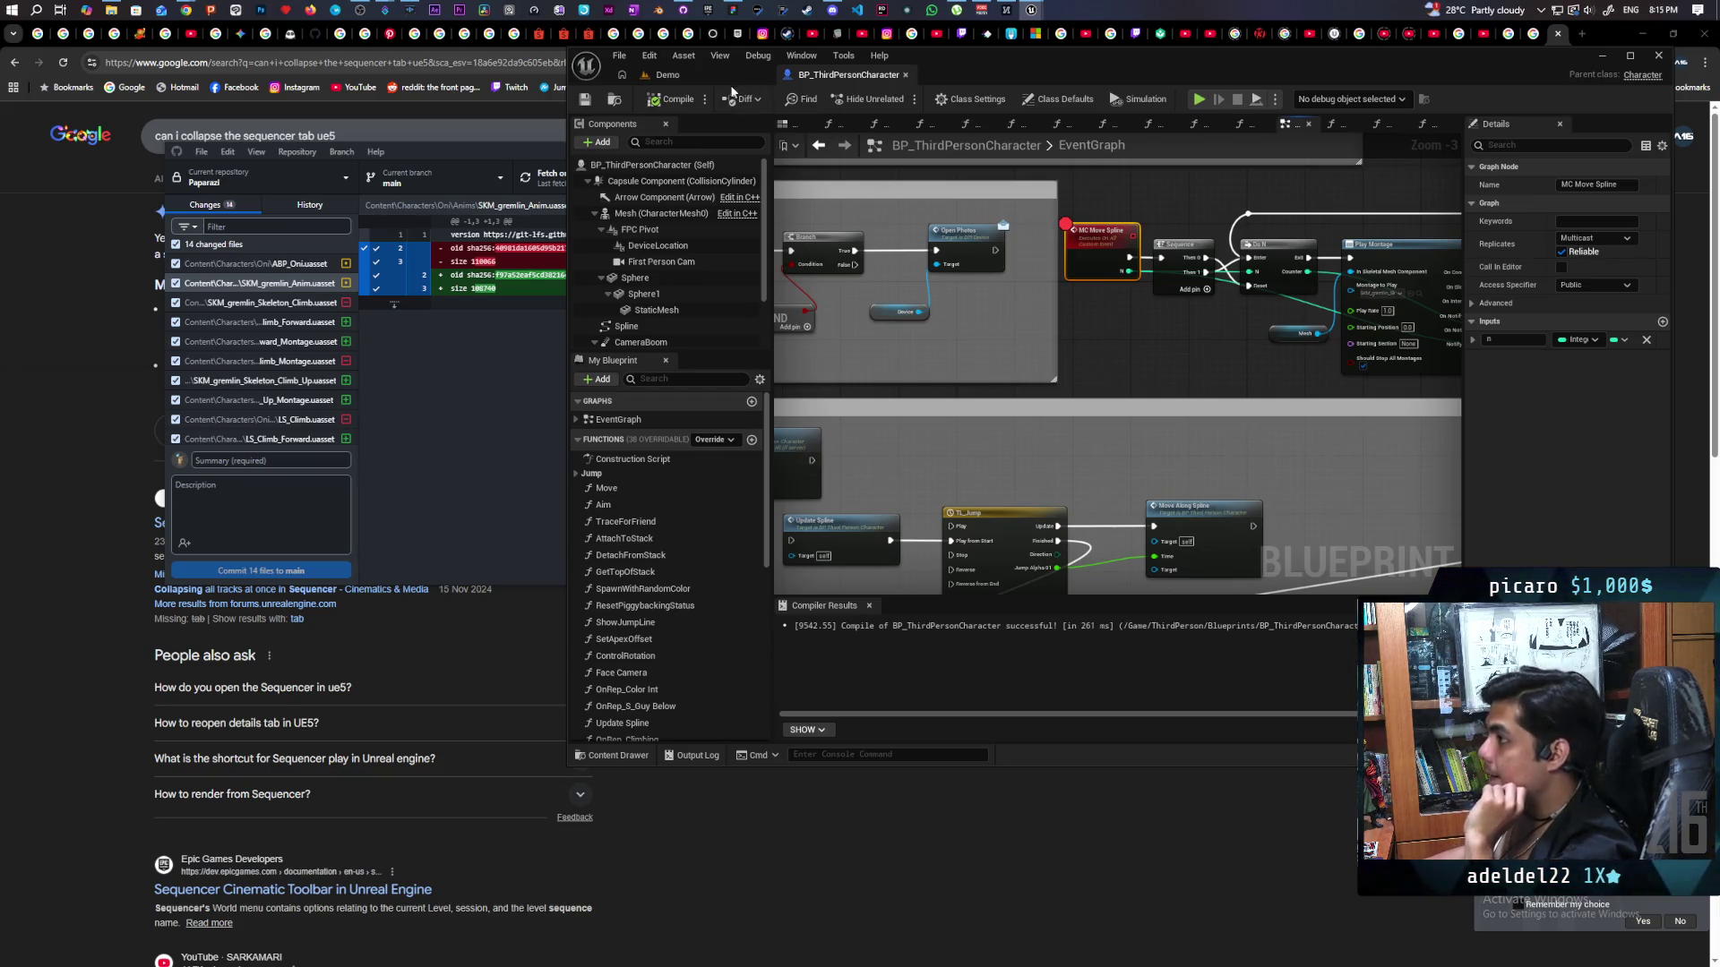
click(662, 75)
click(933, 138)
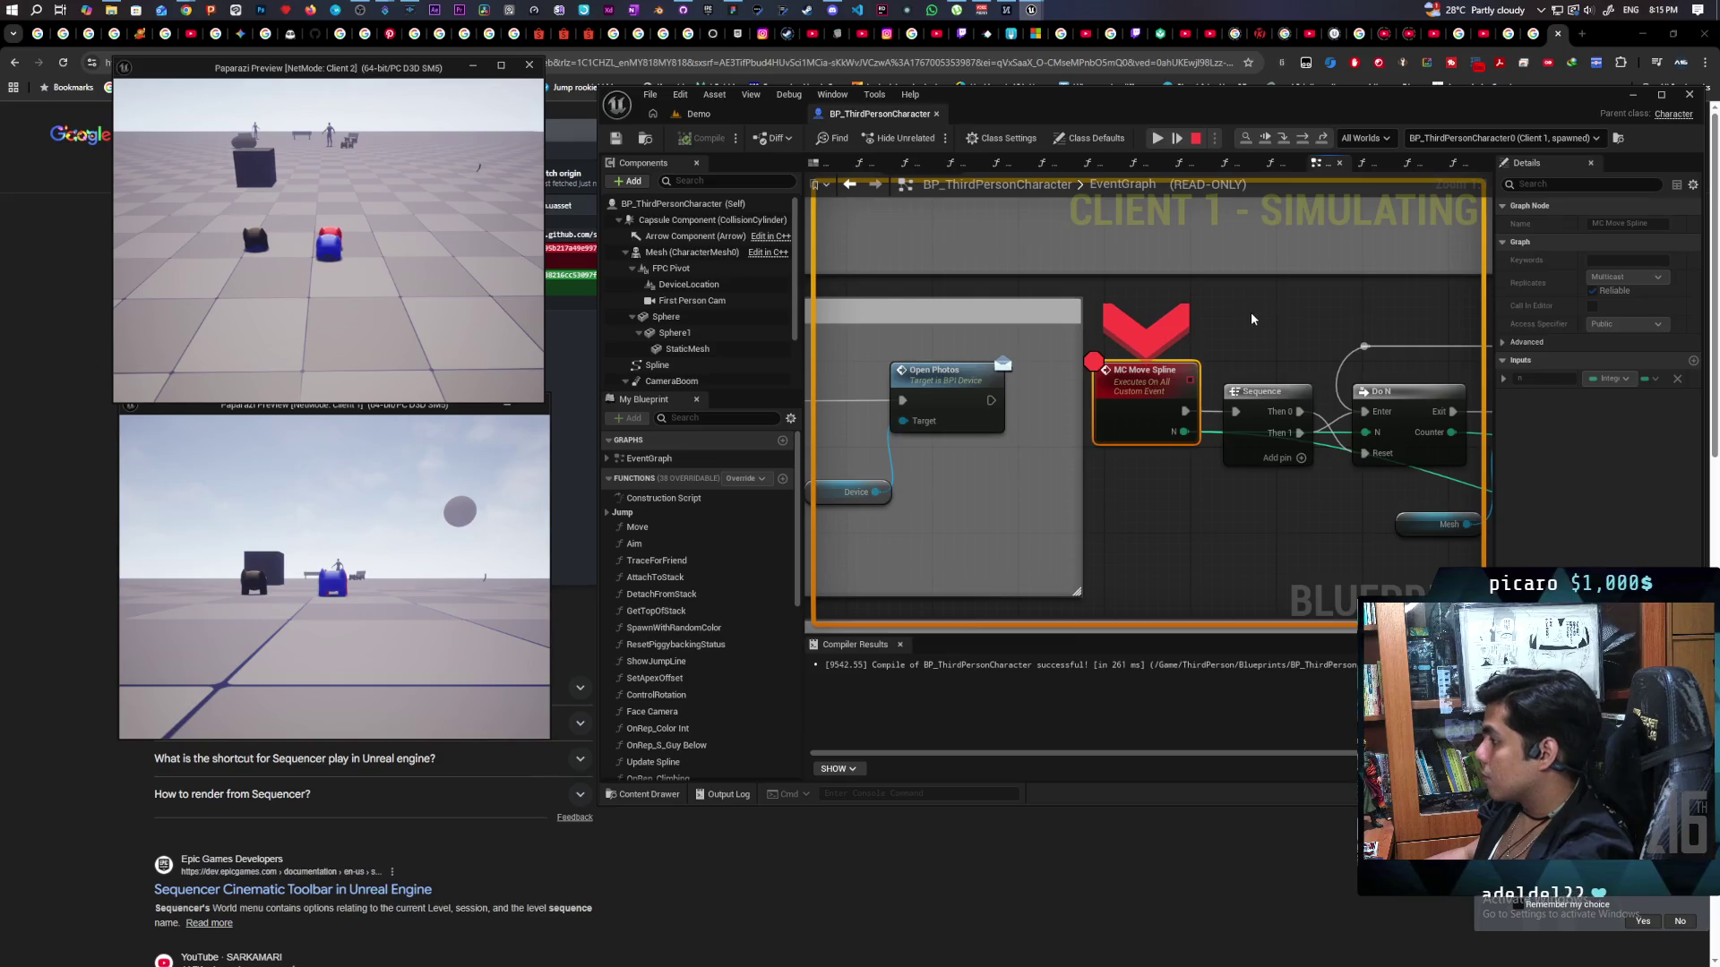
Step execution from the breakpoint on through the Sequence and Do N nodes.
key(F10)
mouse_move(1060, 418)
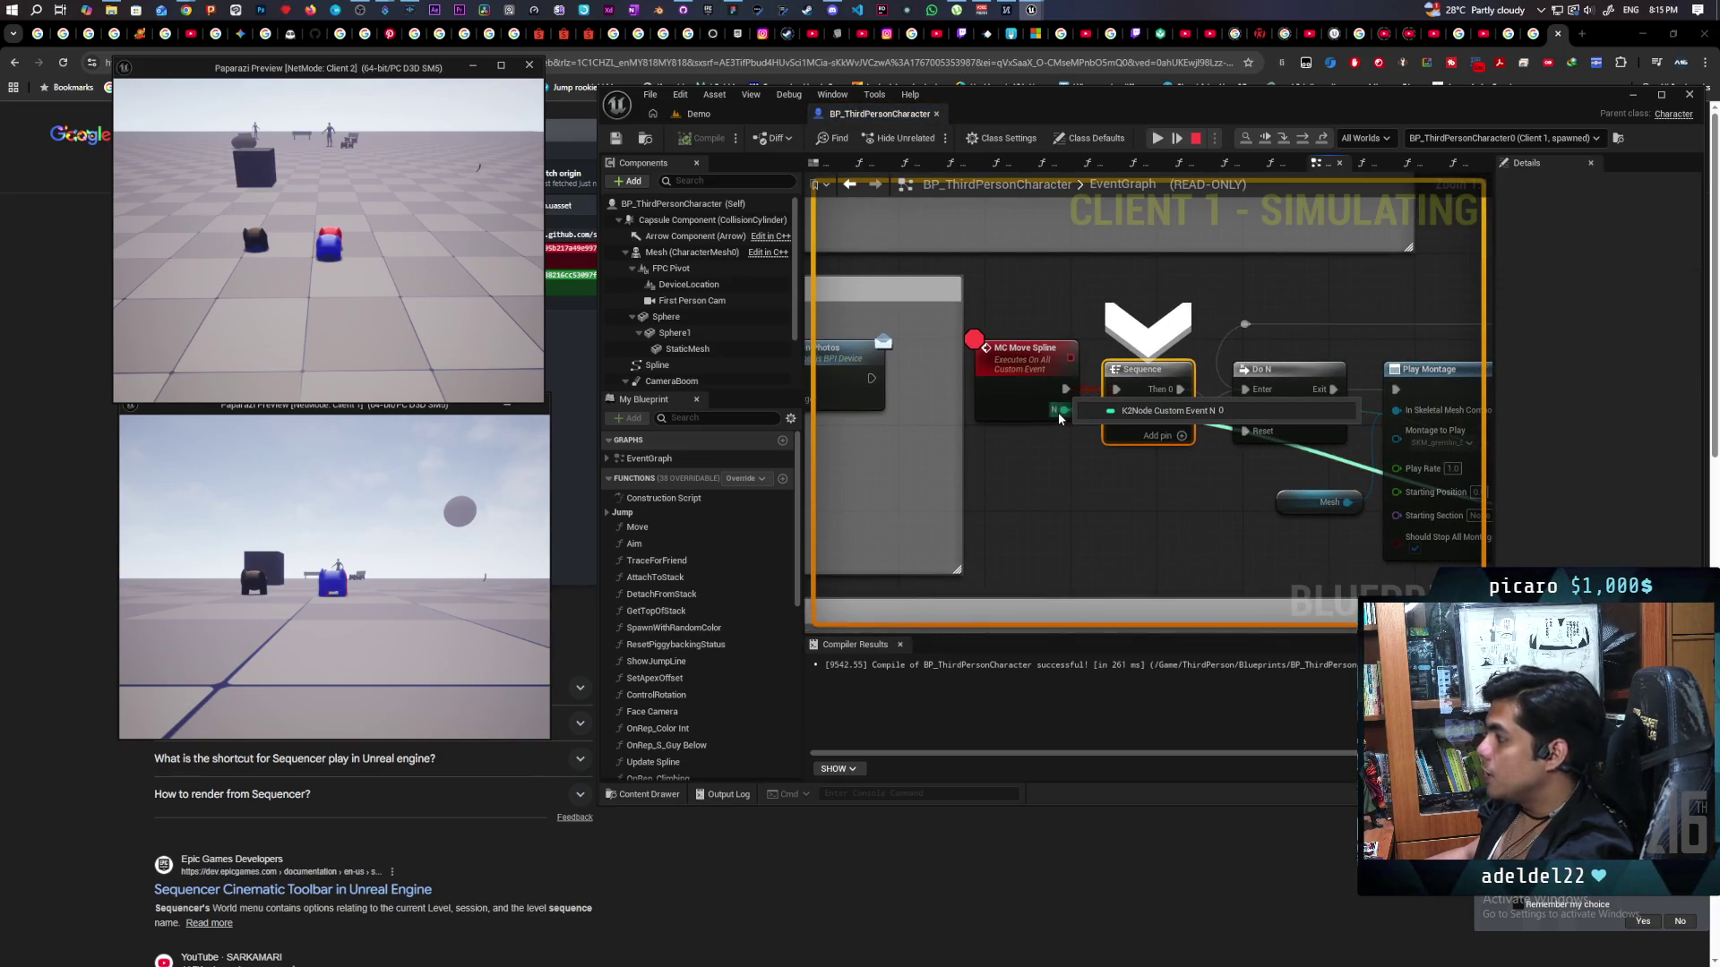
key(F10)
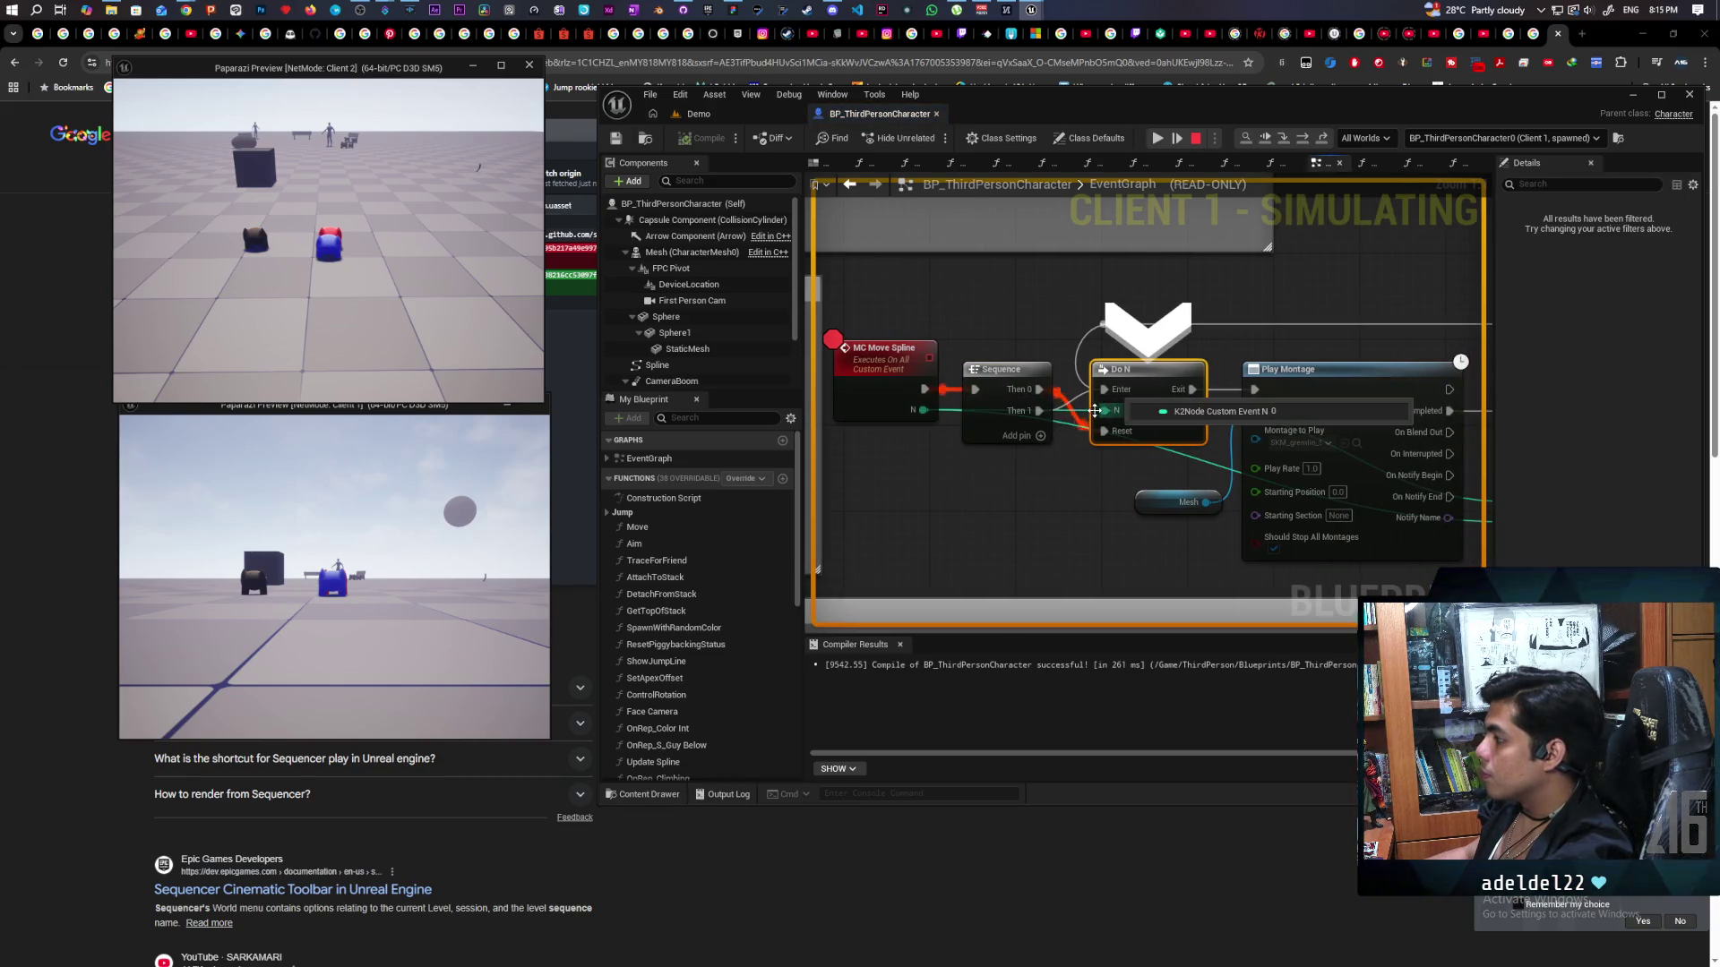
mouse_move(915, 414)
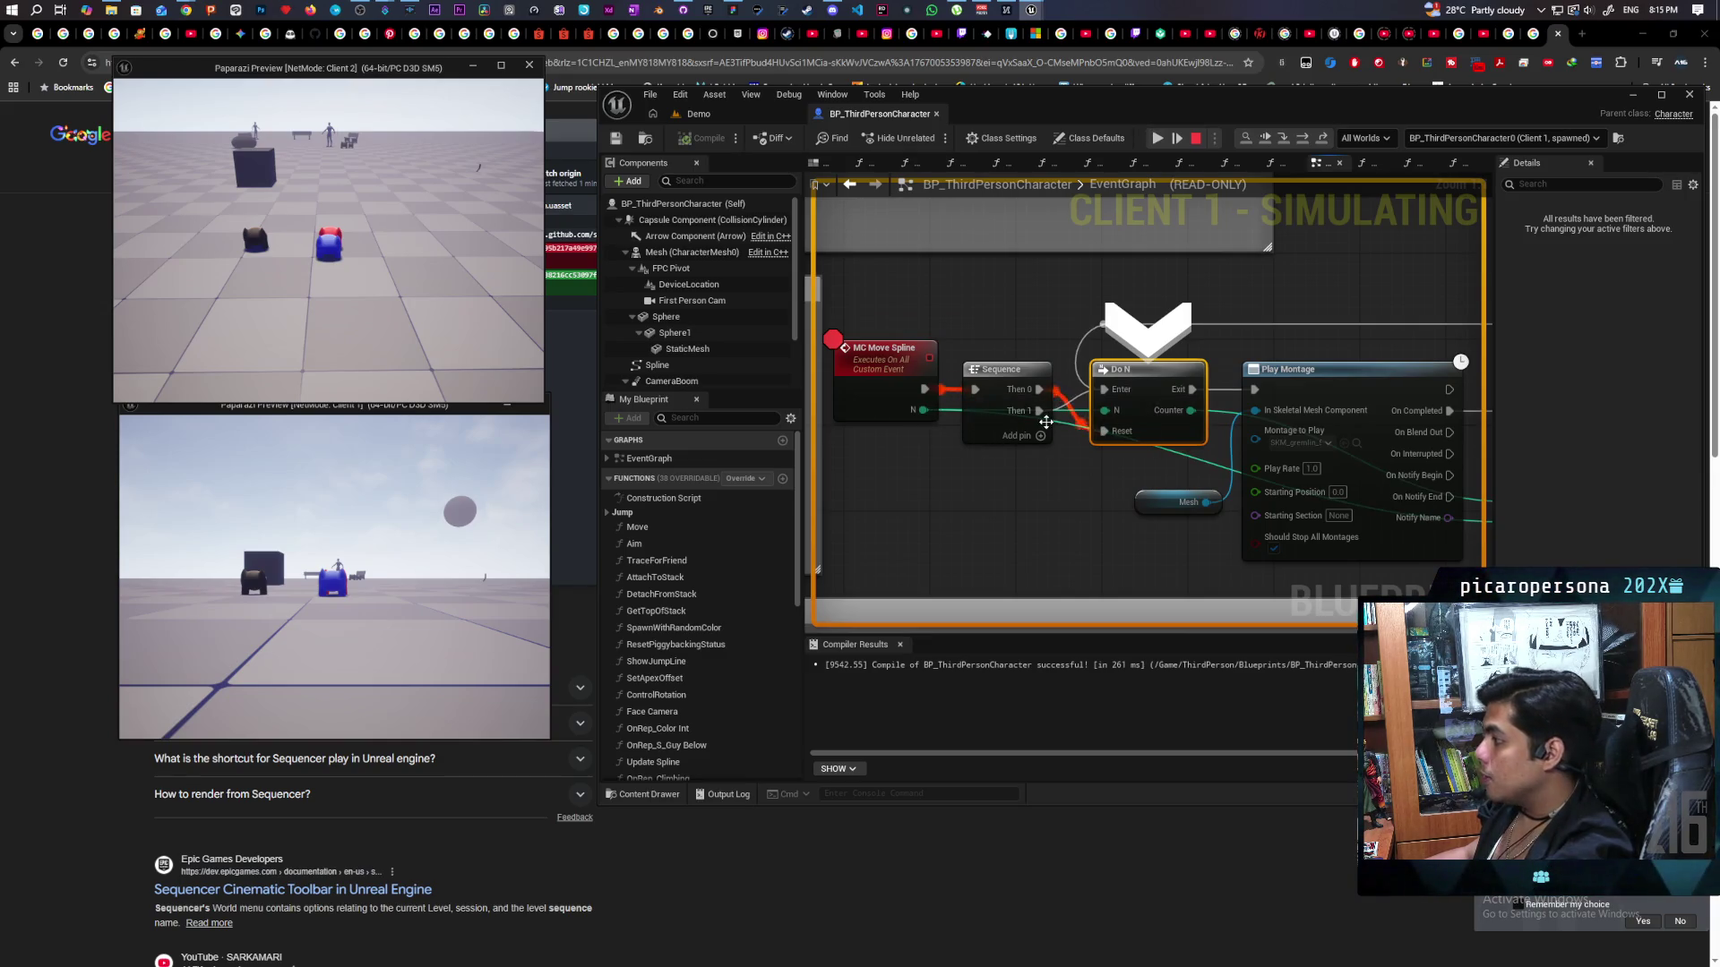
Resume the simulation with F5 and inspect the area around the MC Move Spline event.
key(F5)
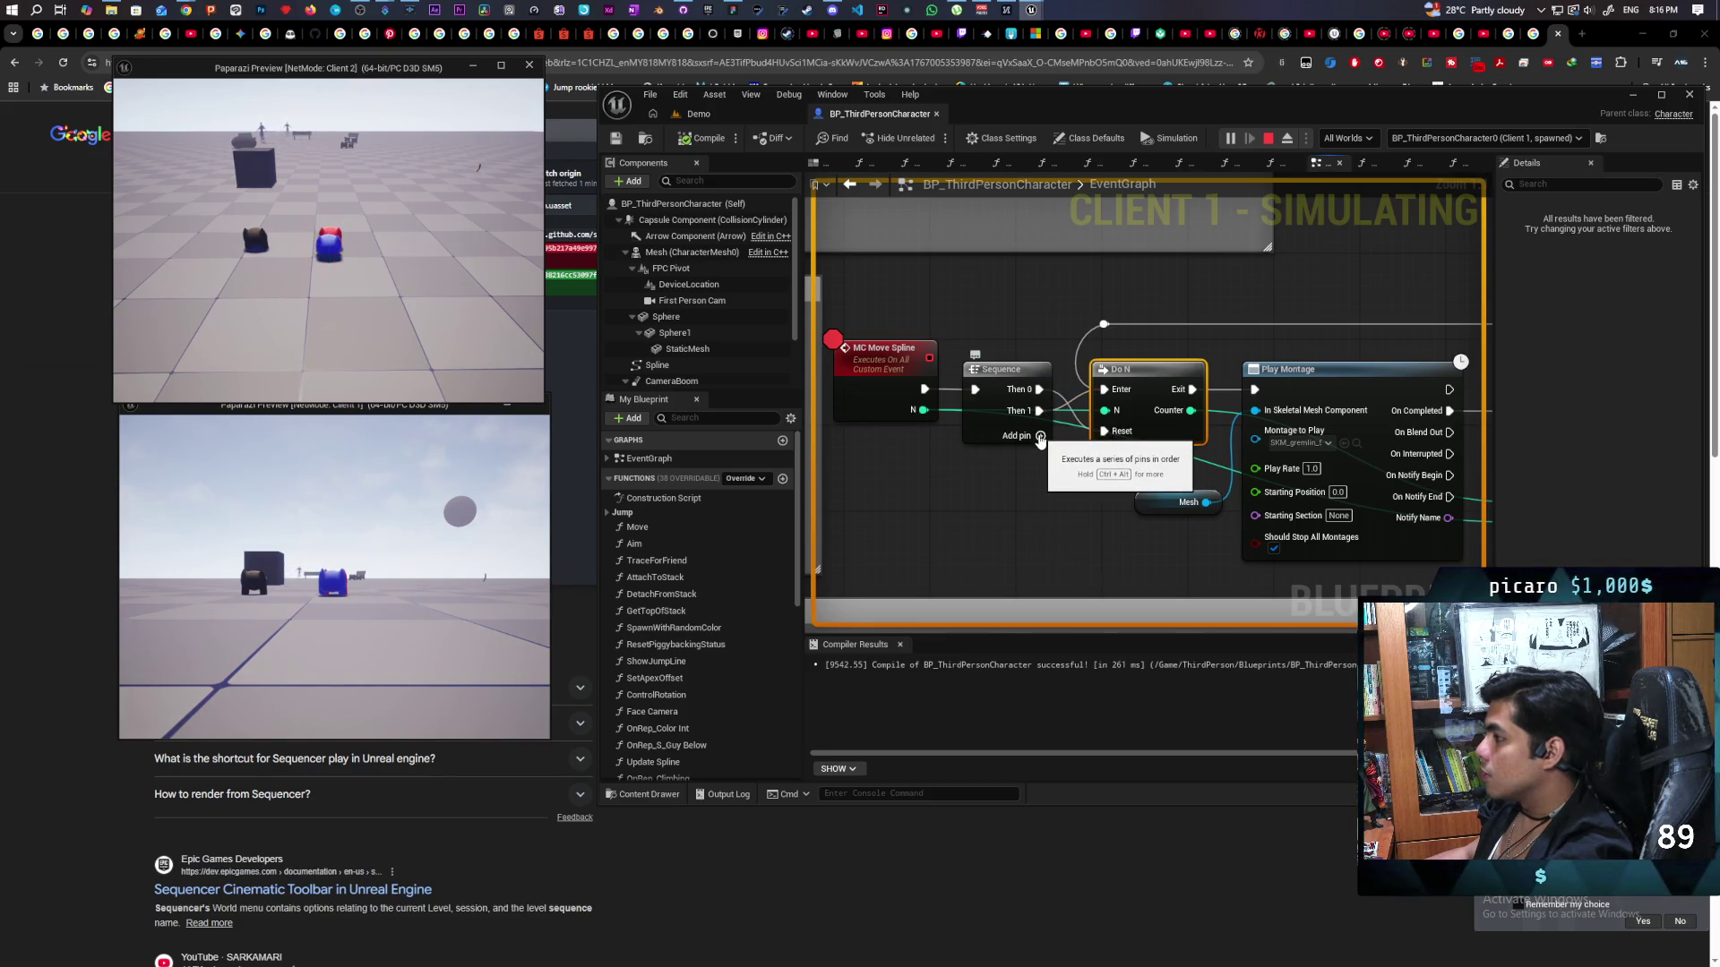
click(882, 358)
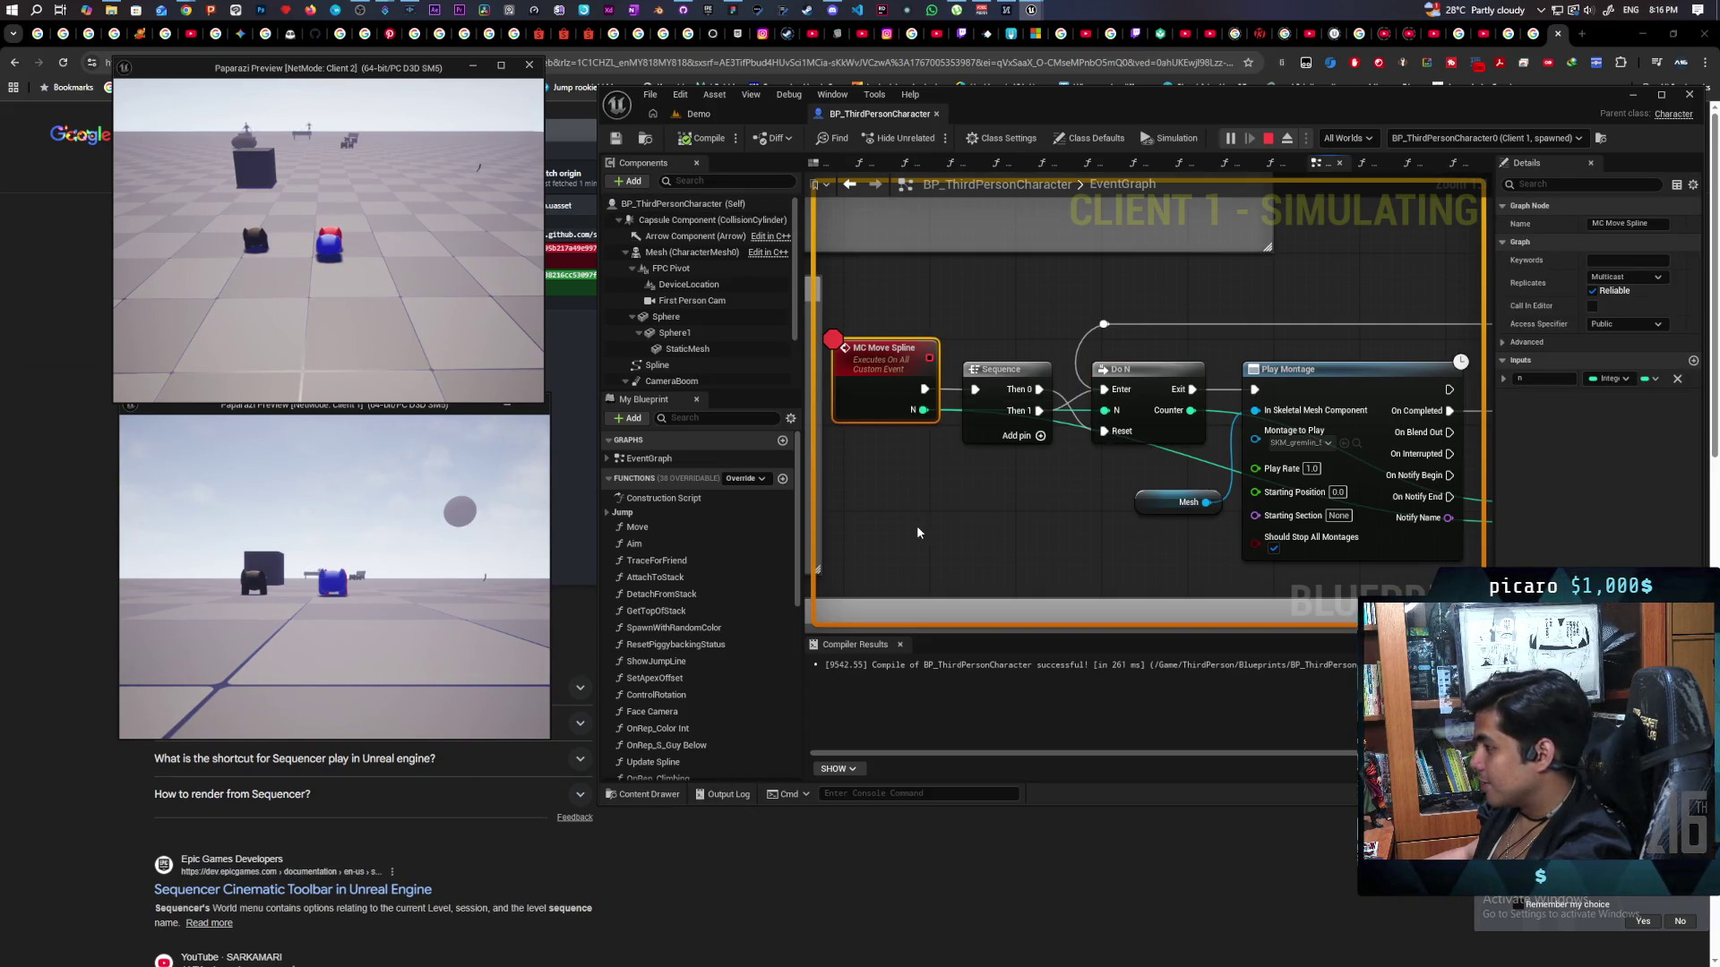
mouse_move(917, 533)
mouse_down()
mouse_move(1351, 457)
mouse_move(944, 503)
mouse_up()
scroll(1201, 491, down, 2)
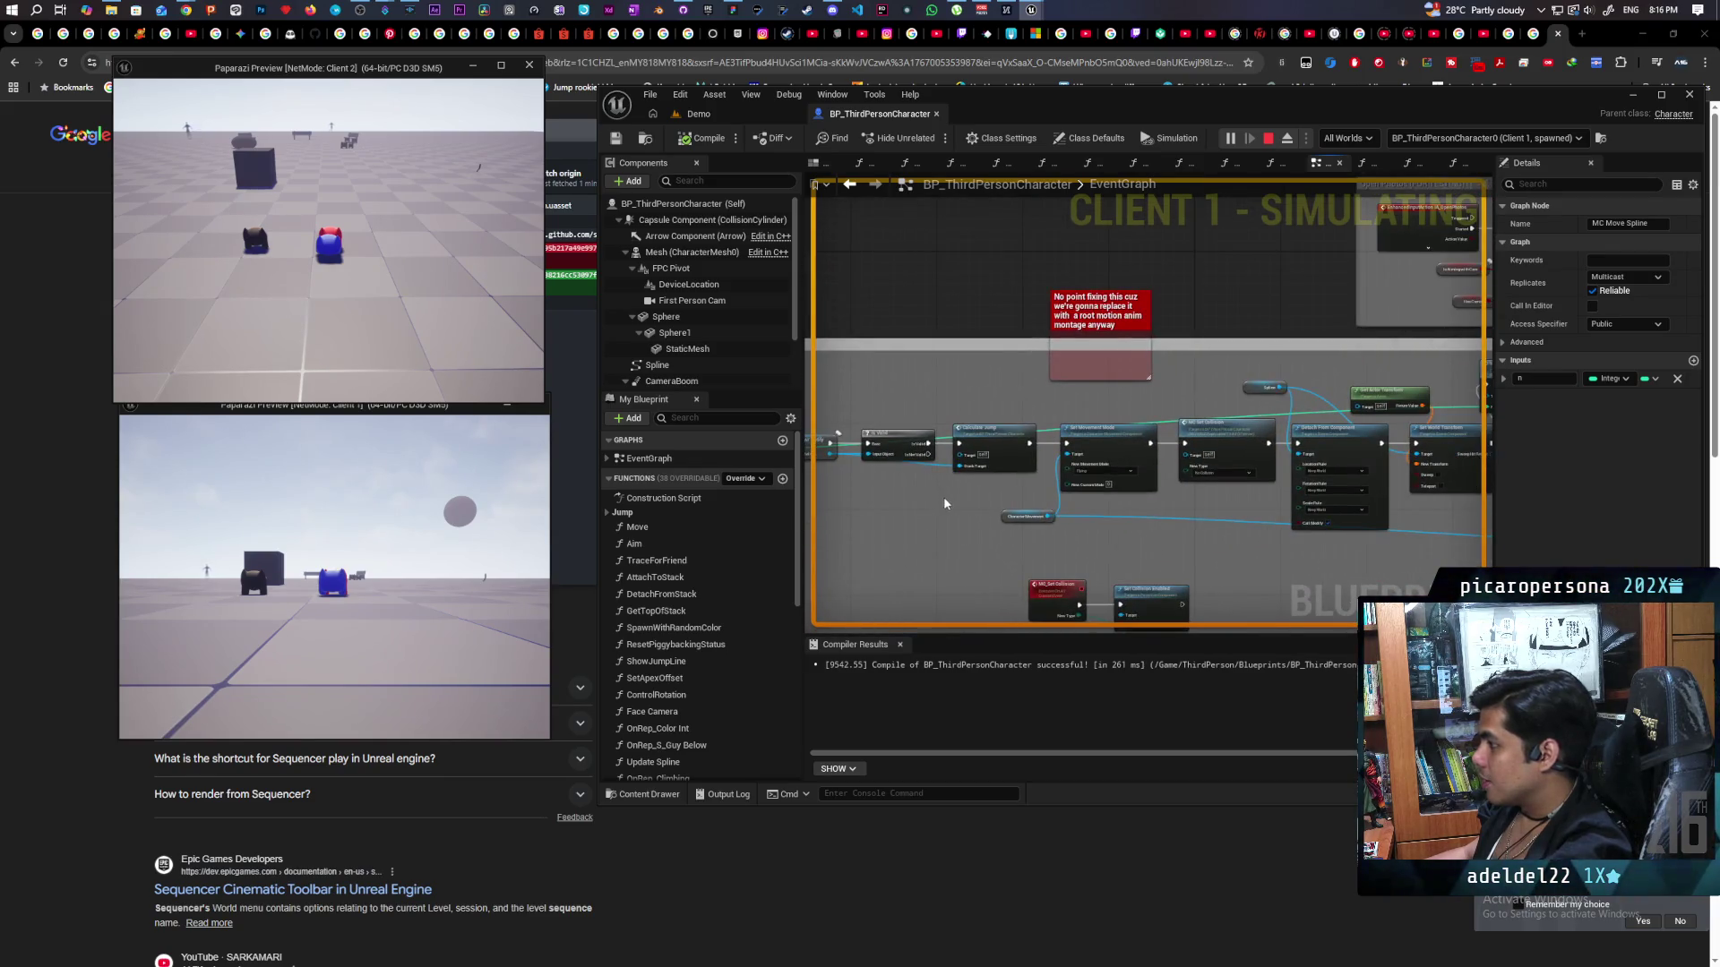
scroll(1159, 475, down, 3)
scroll(1138, 439, up, 3)
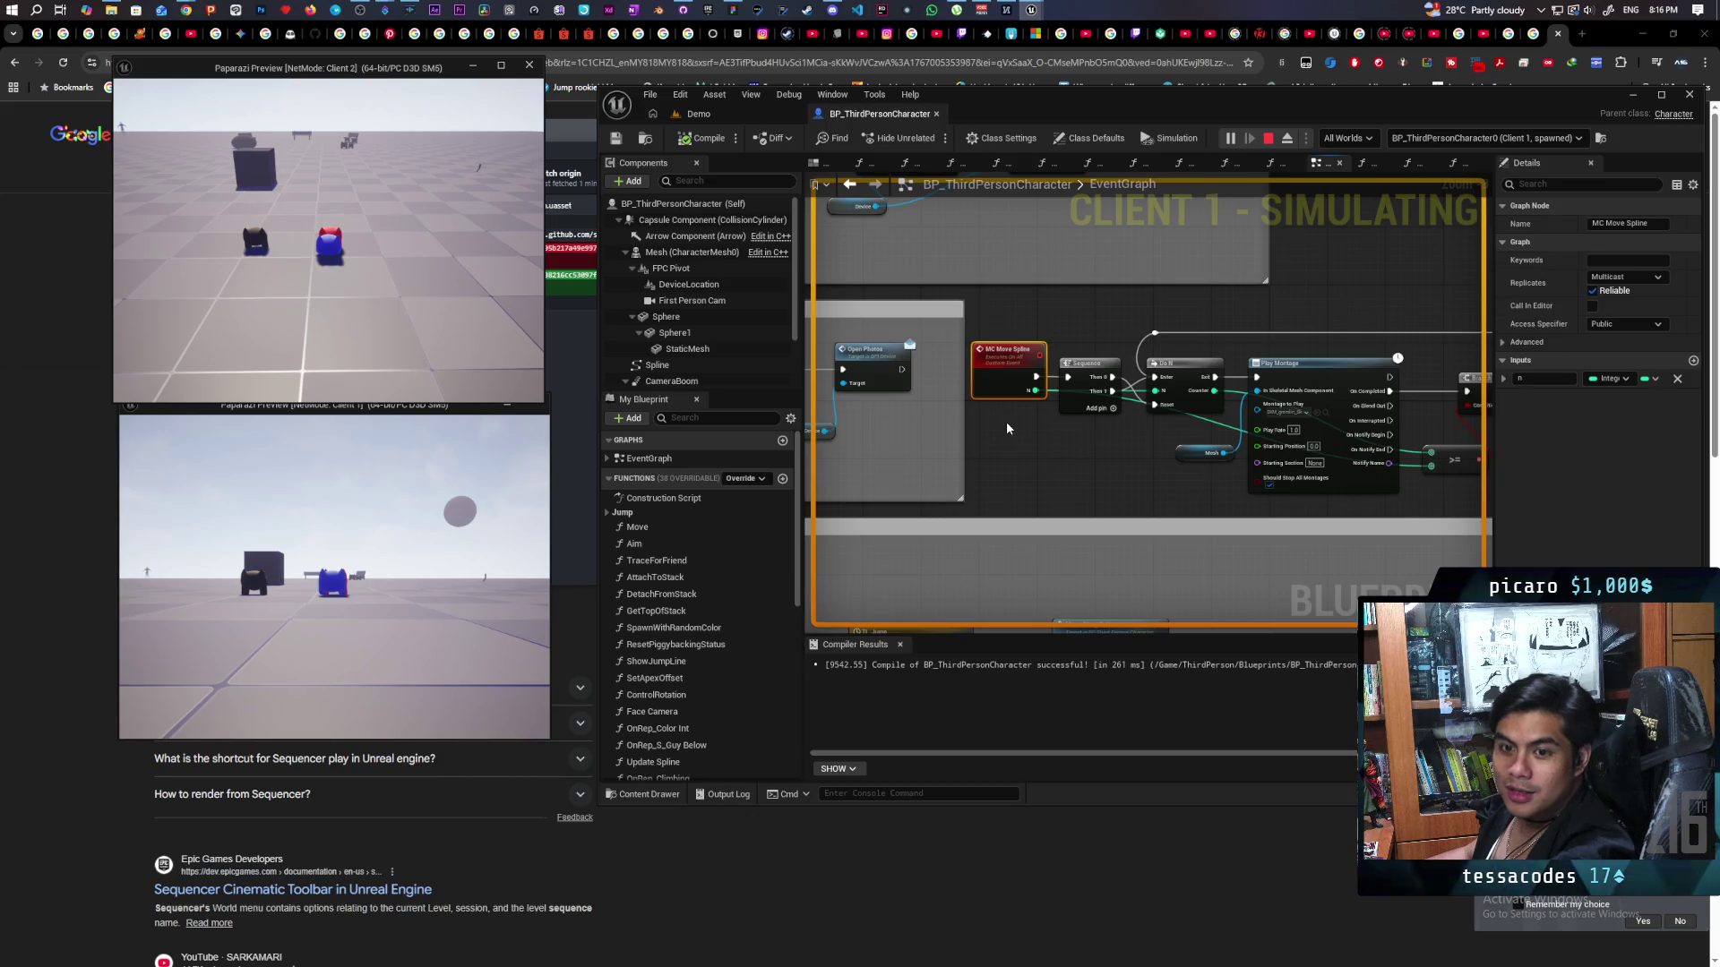
scroll(1007, 421, down, 5)
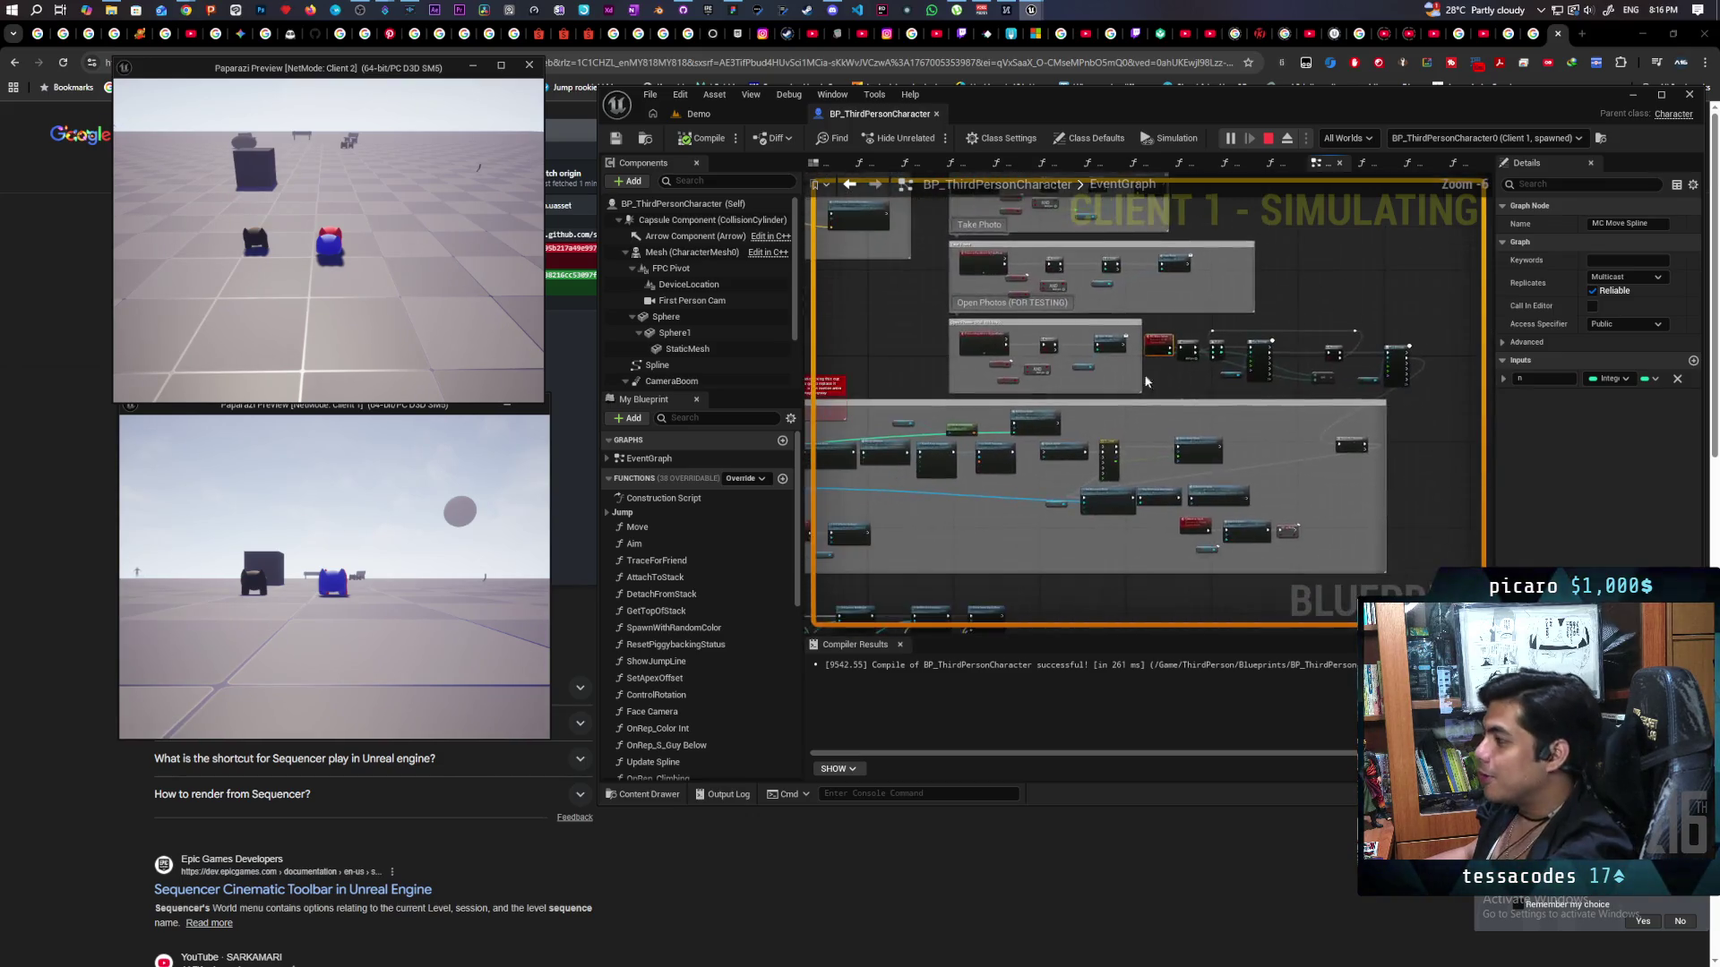
Open the GetTopOfStack function graph and examine the increment and Num getter nodes.
scroll(1092, 417, up, 5)
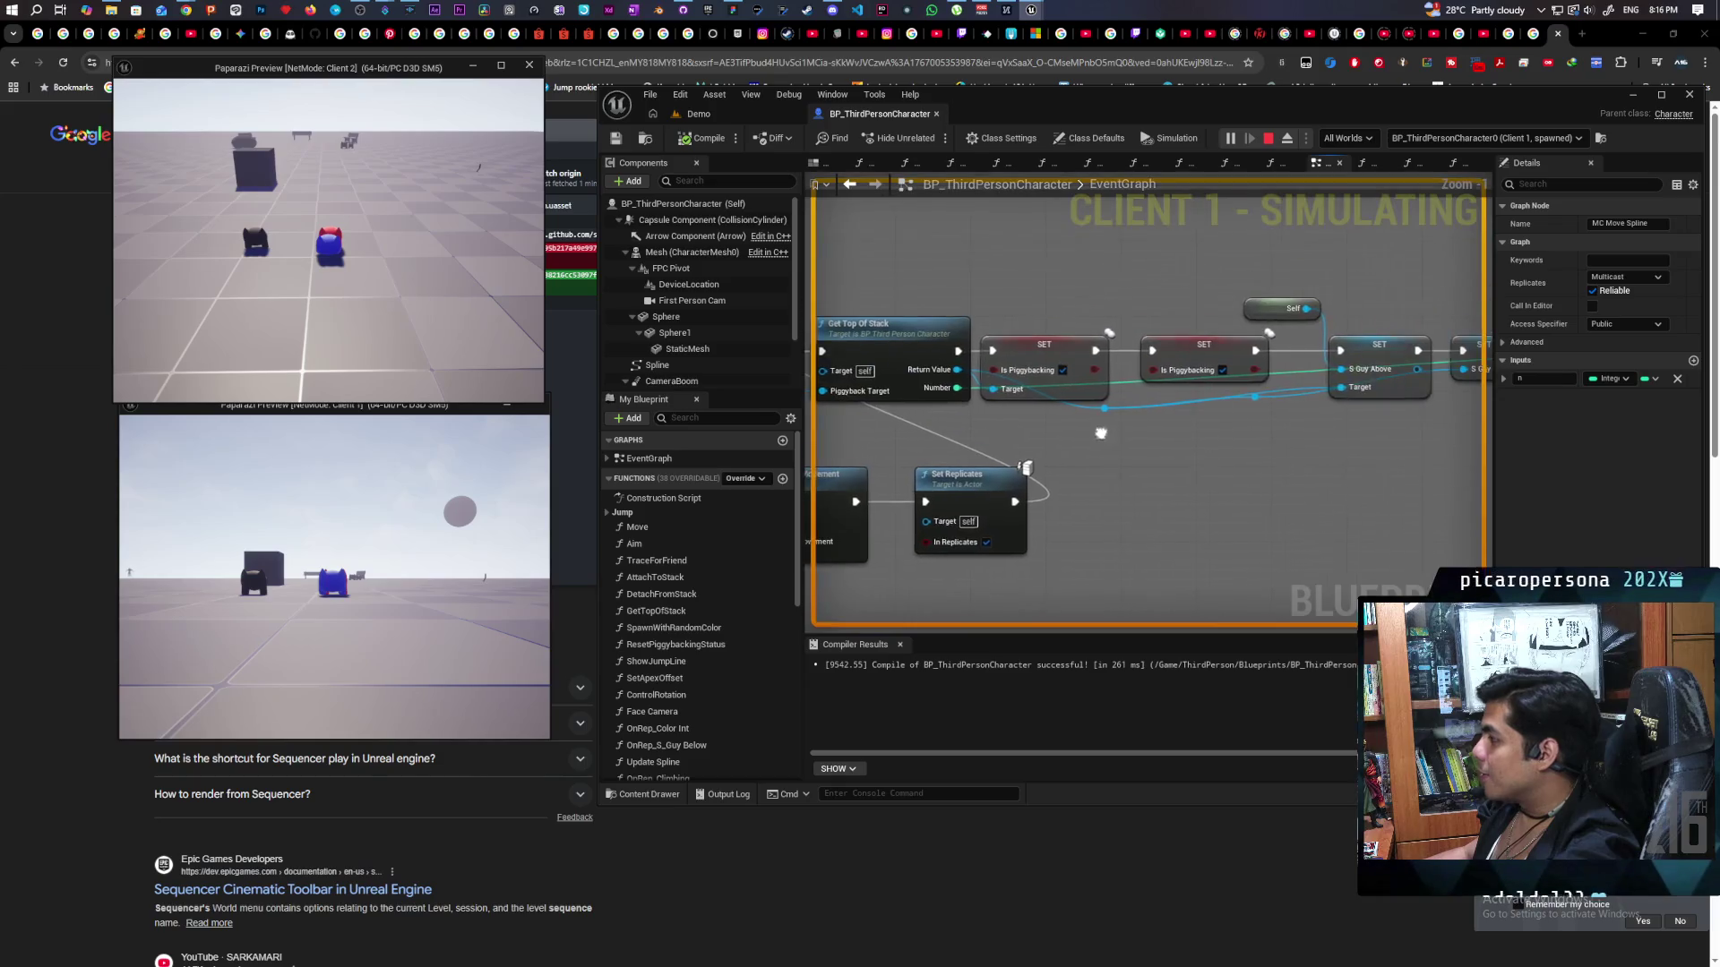
double_click(1069, 344)
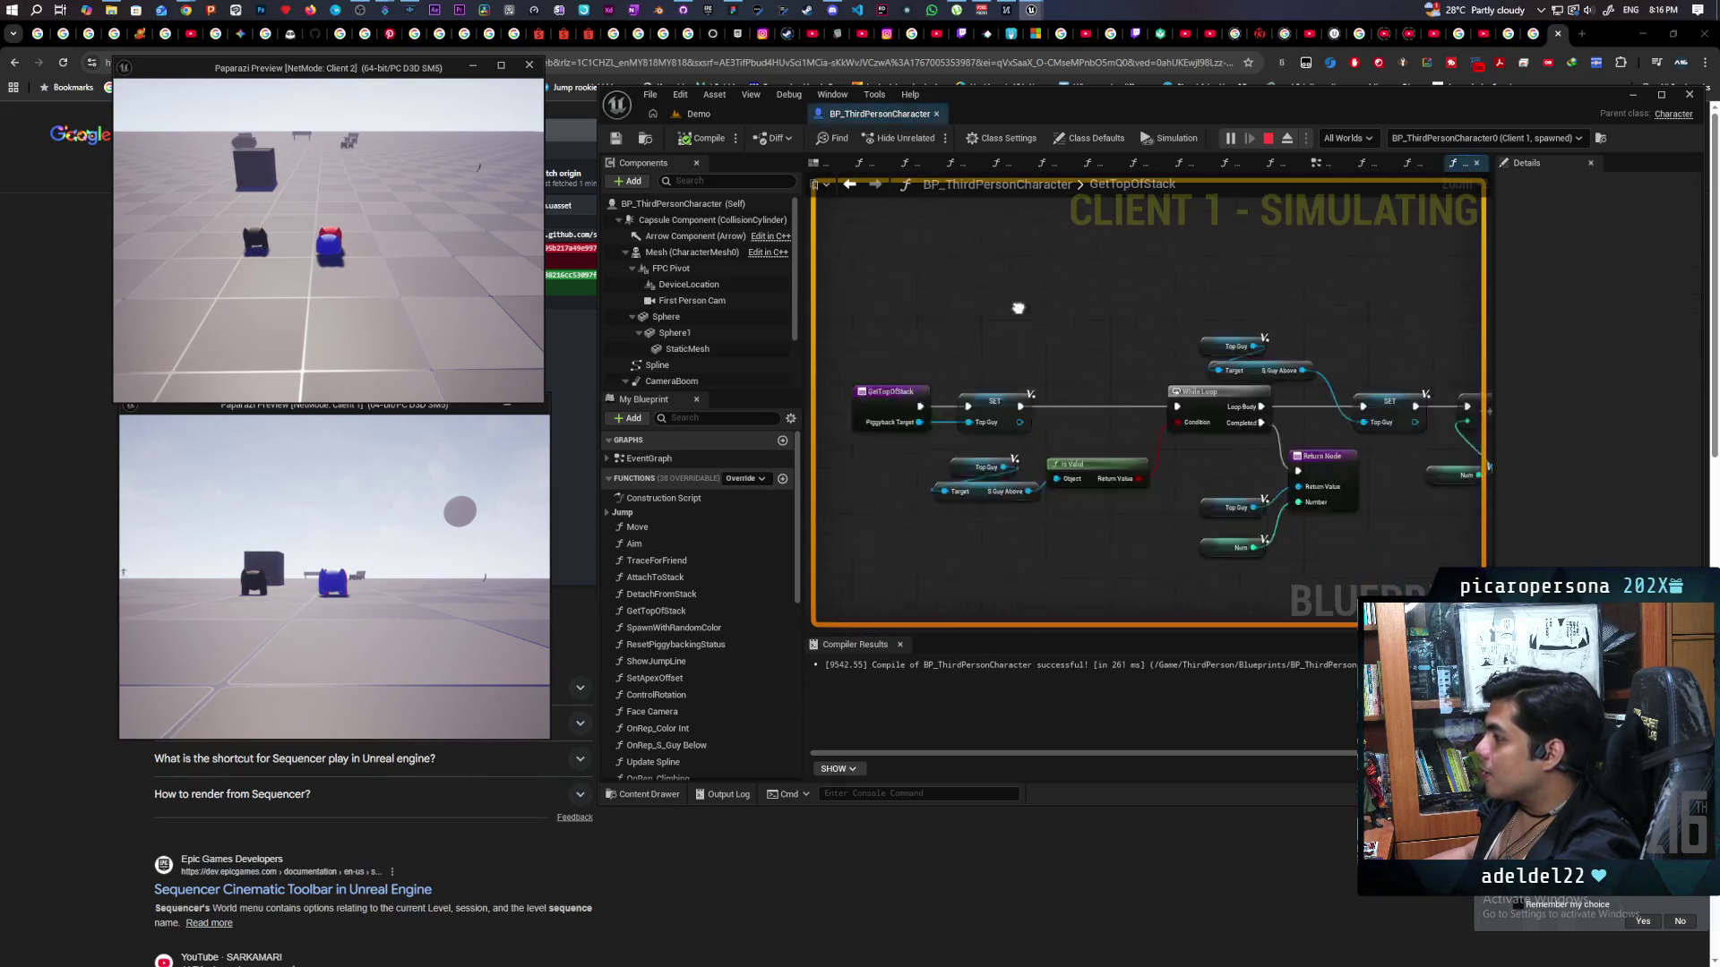
drag(1262, 338, 1080, 498)
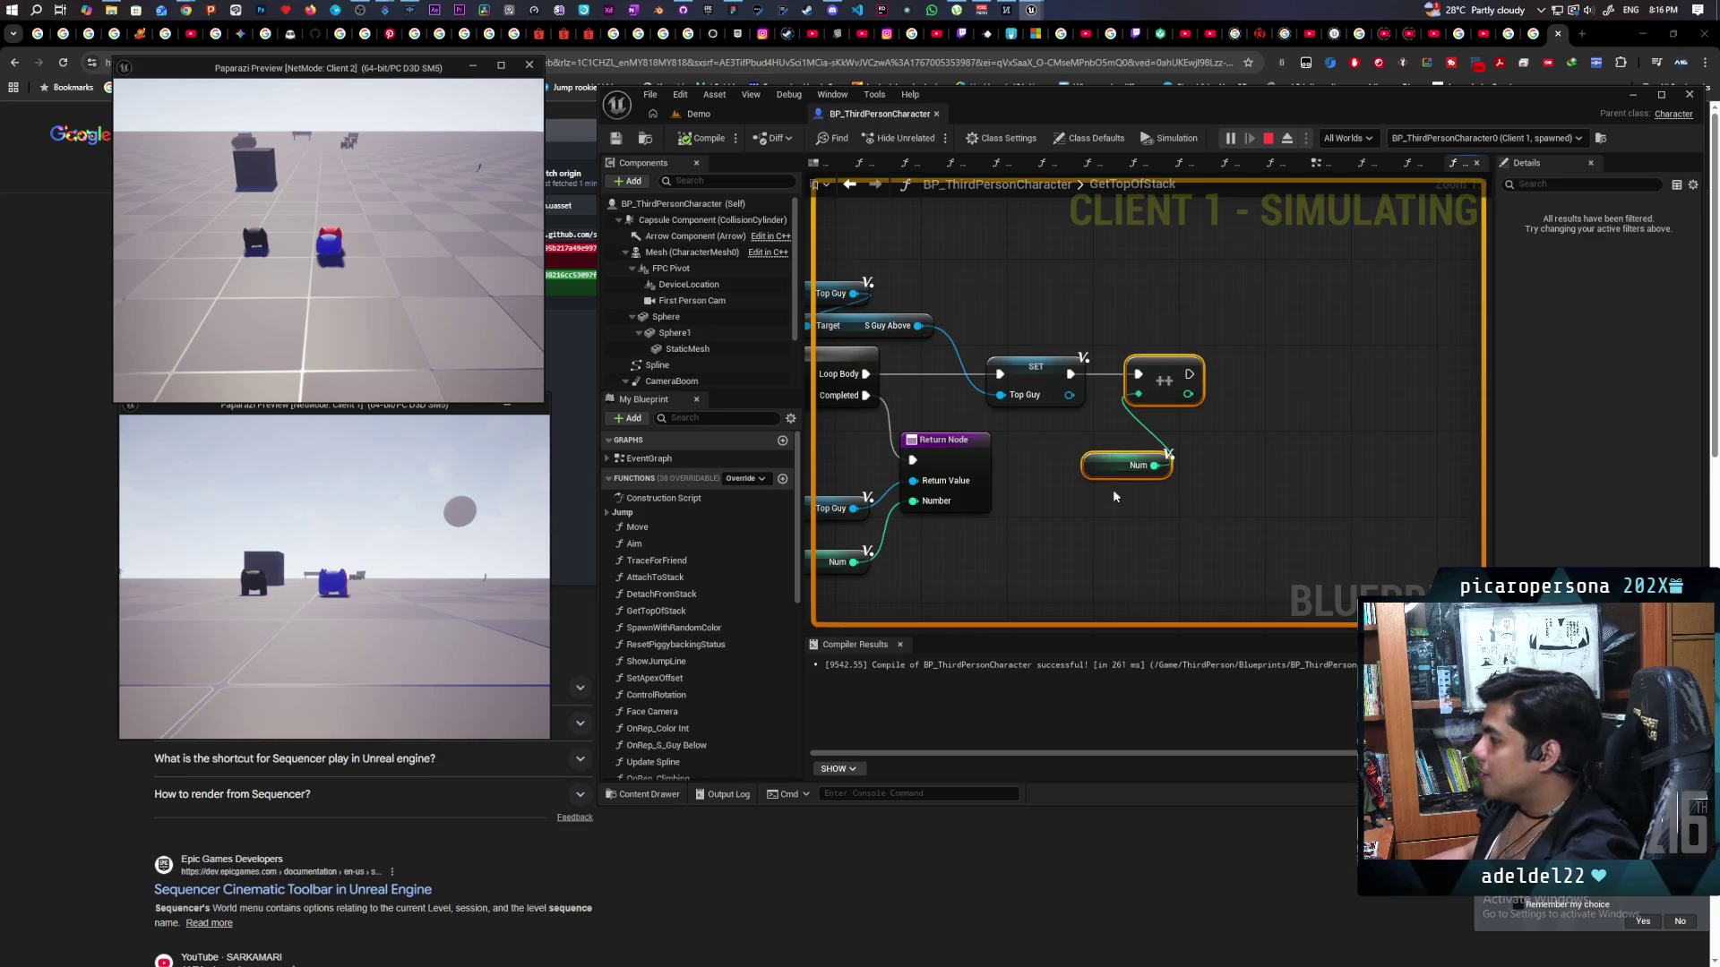
drag(1237, 367, 1124, 505)
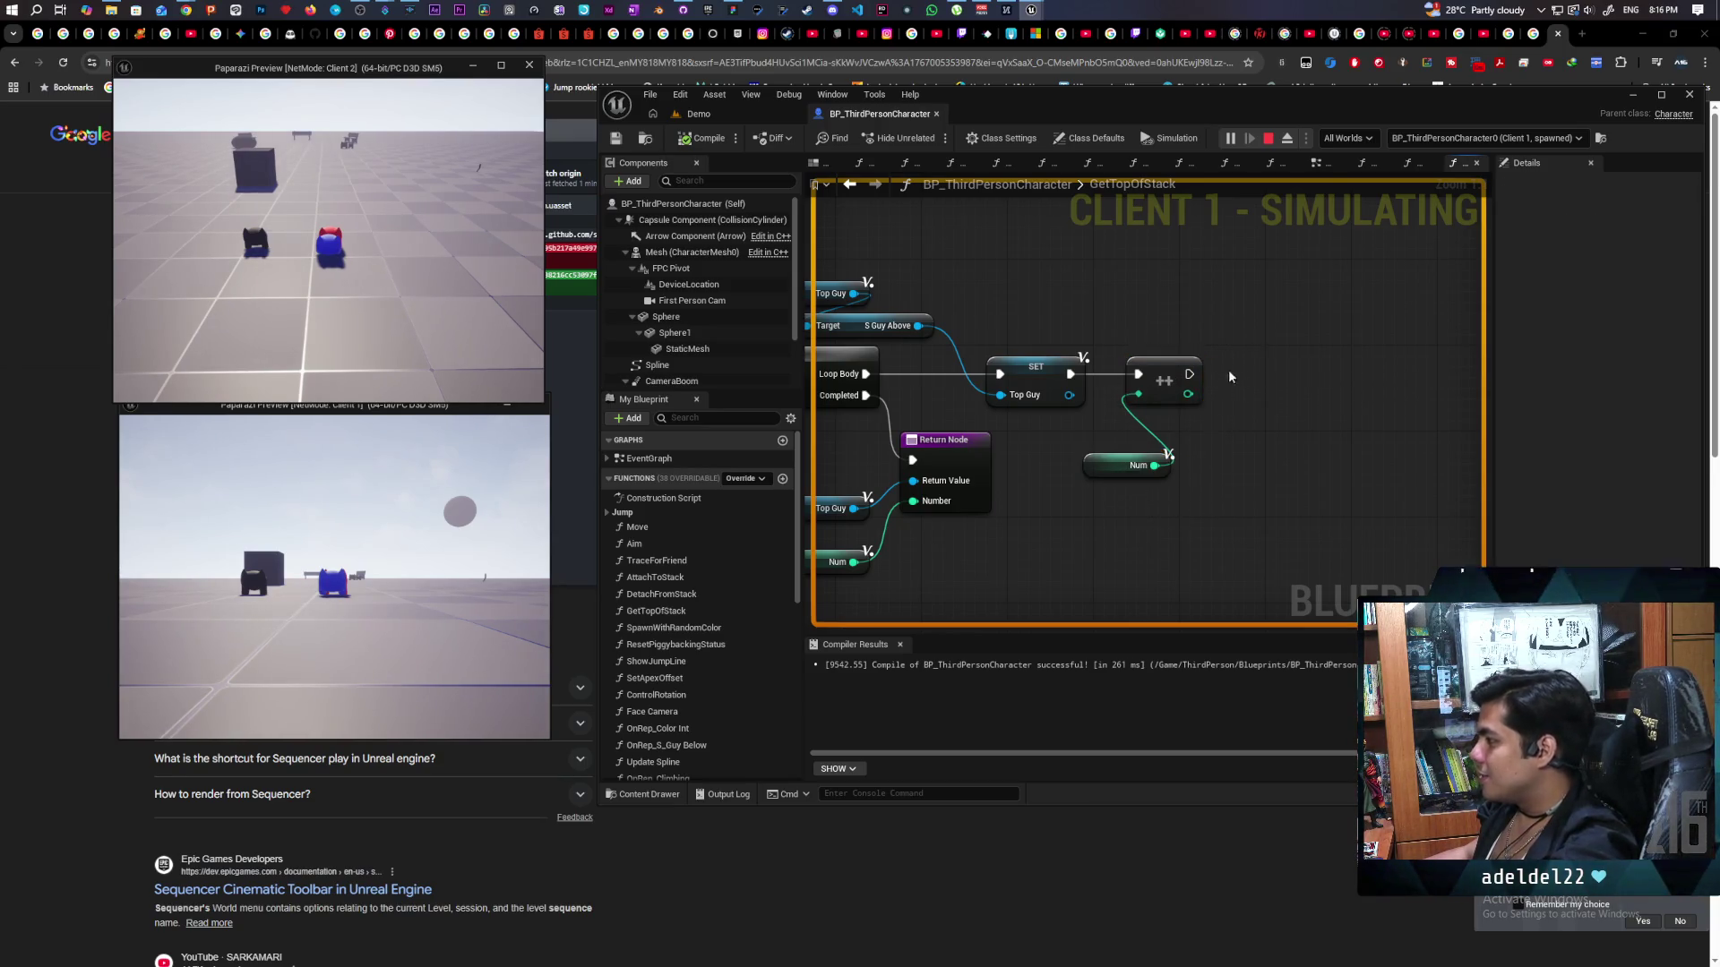
click(882, 573)
Drag the local Num variable into the graph as a SET Num fed by the ++ output.
scroll(681, 663, down, 10)
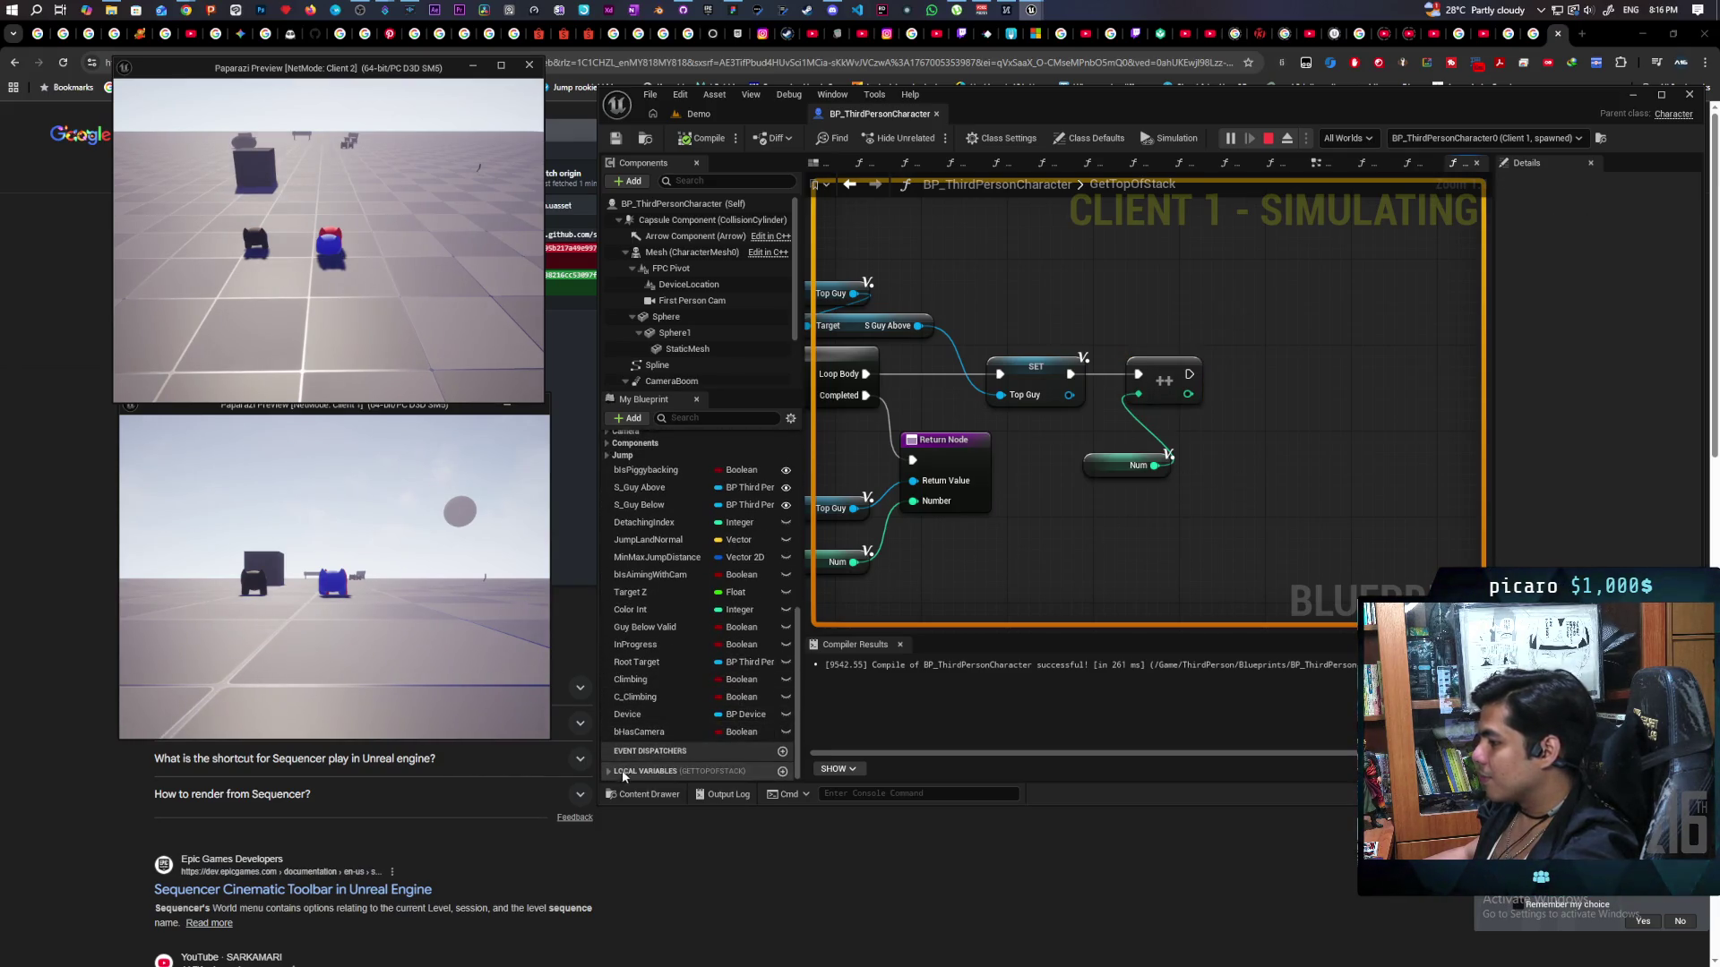
click(618, 772)
drag(623, 772, 1210, 439)
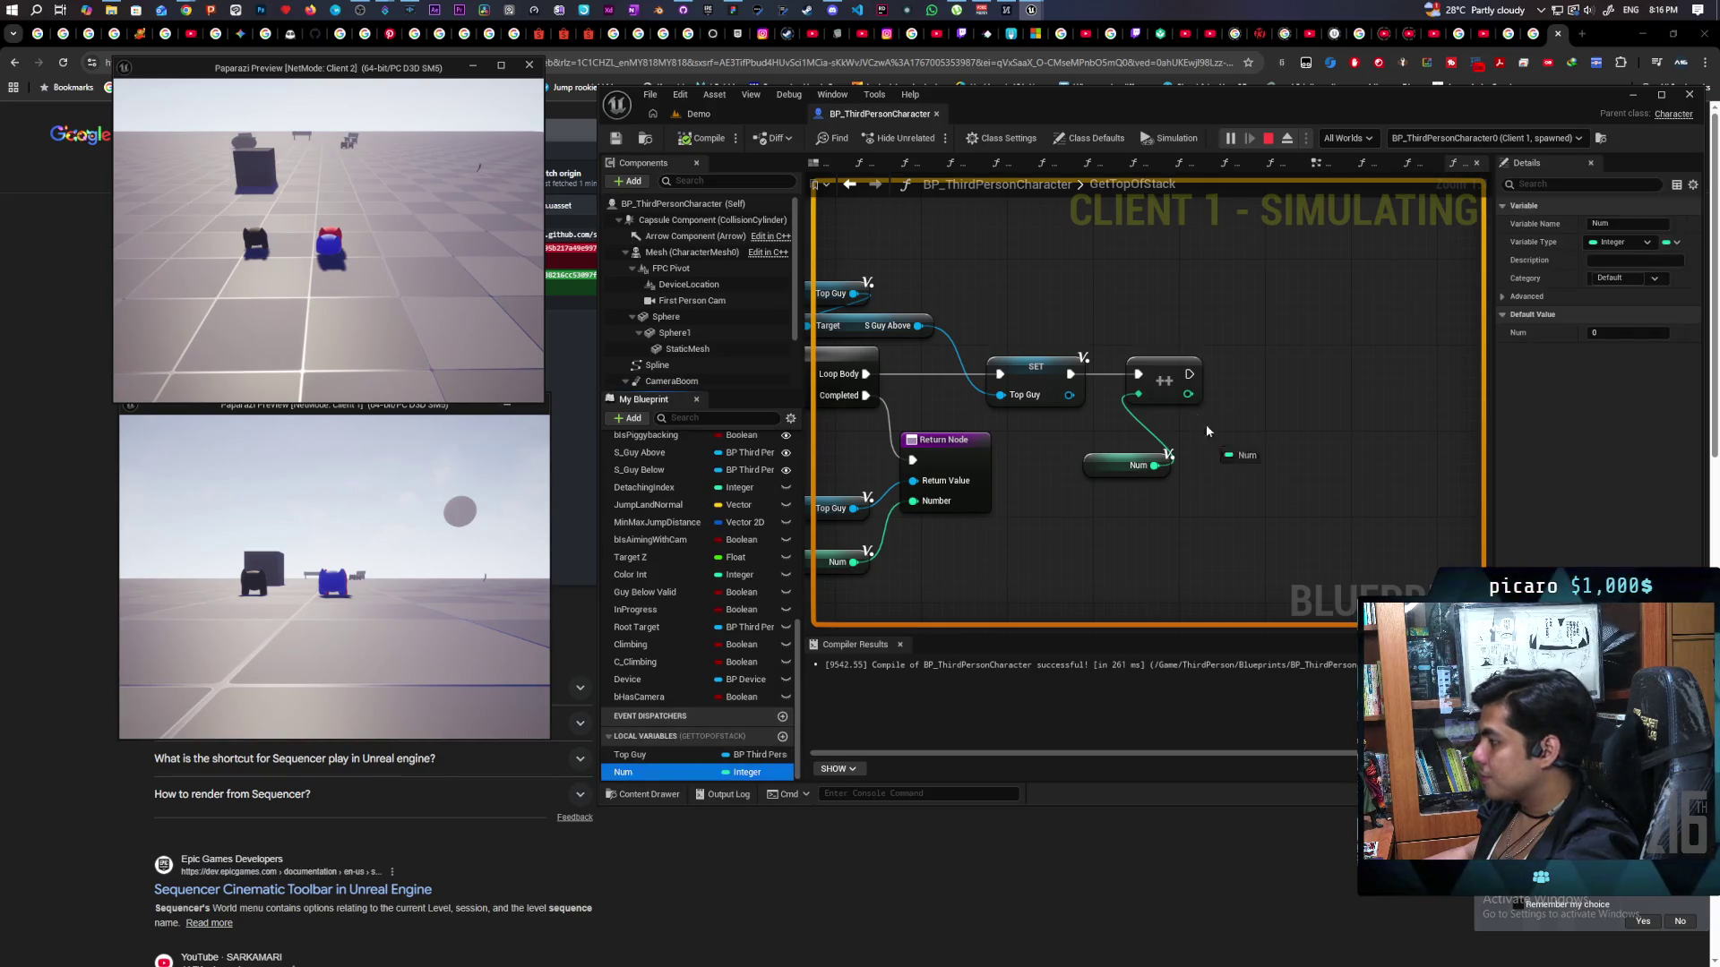
drag(1187, 376, 1271, 375)
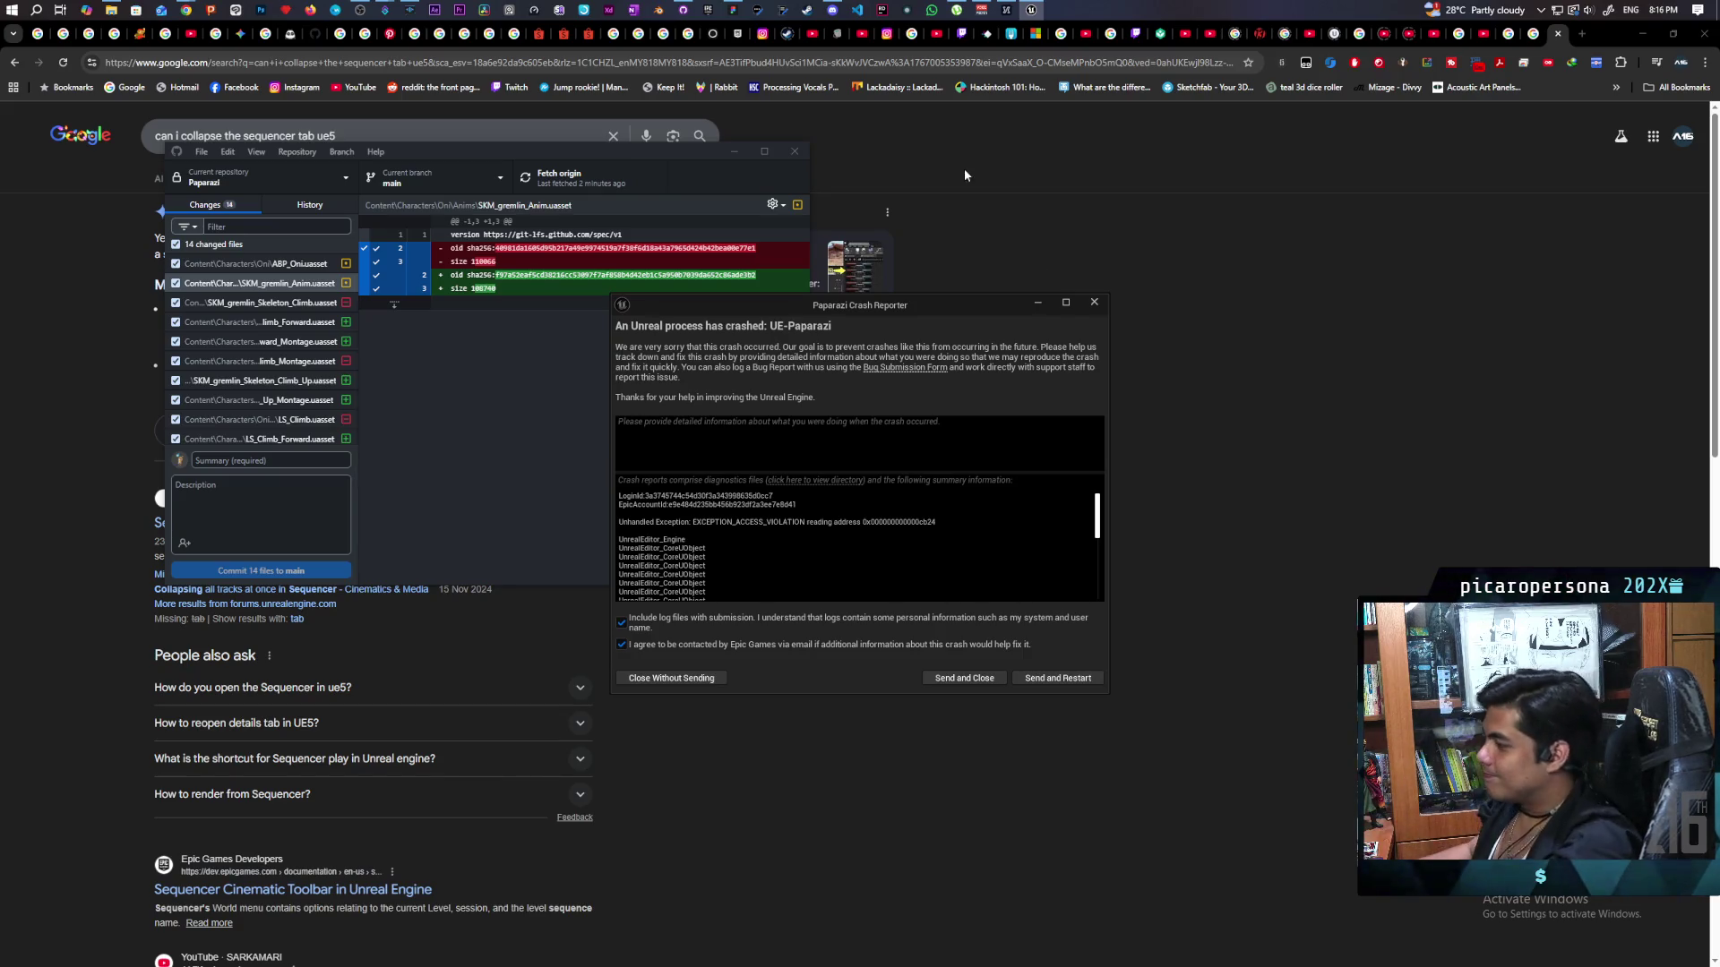
Send the EXCEPTION_ACCESS_VIOLATION crash report and relaunch the editor into the Demo level.
click(1050, 678)
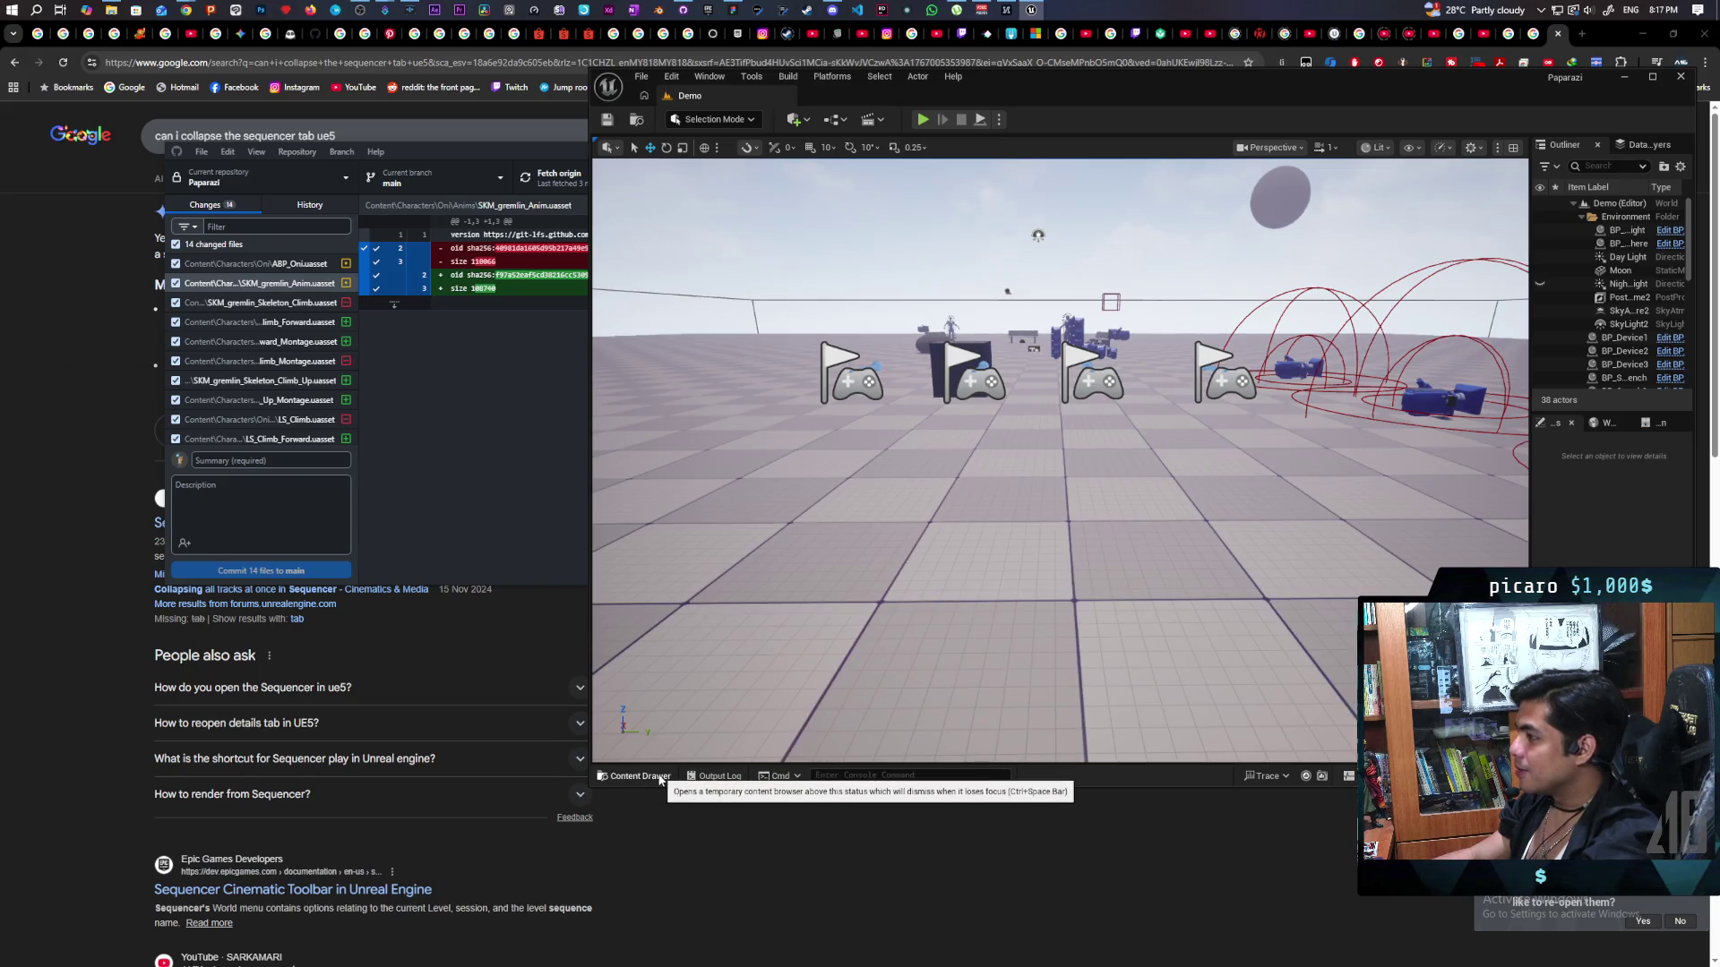
Open BP_ThirdPersonCharacter from Content > ThirdPerson > Blueprints in the Content Drawer.
click(661, 776)
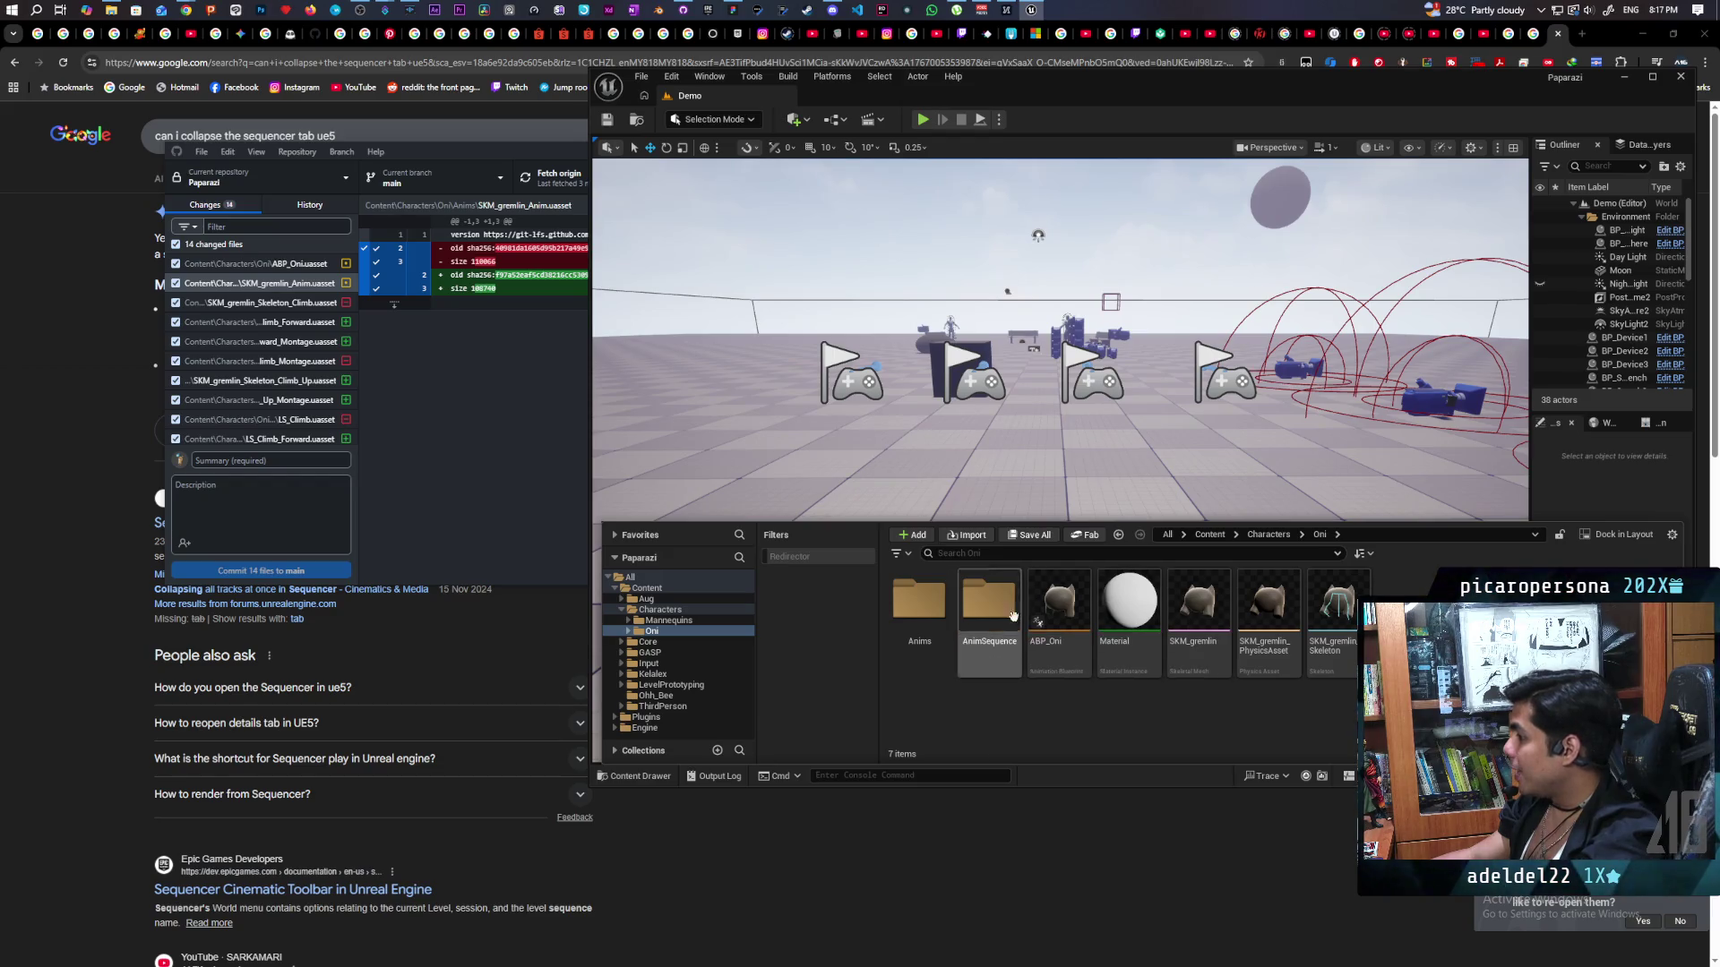
click(1235, 534)
click(1211, 535)
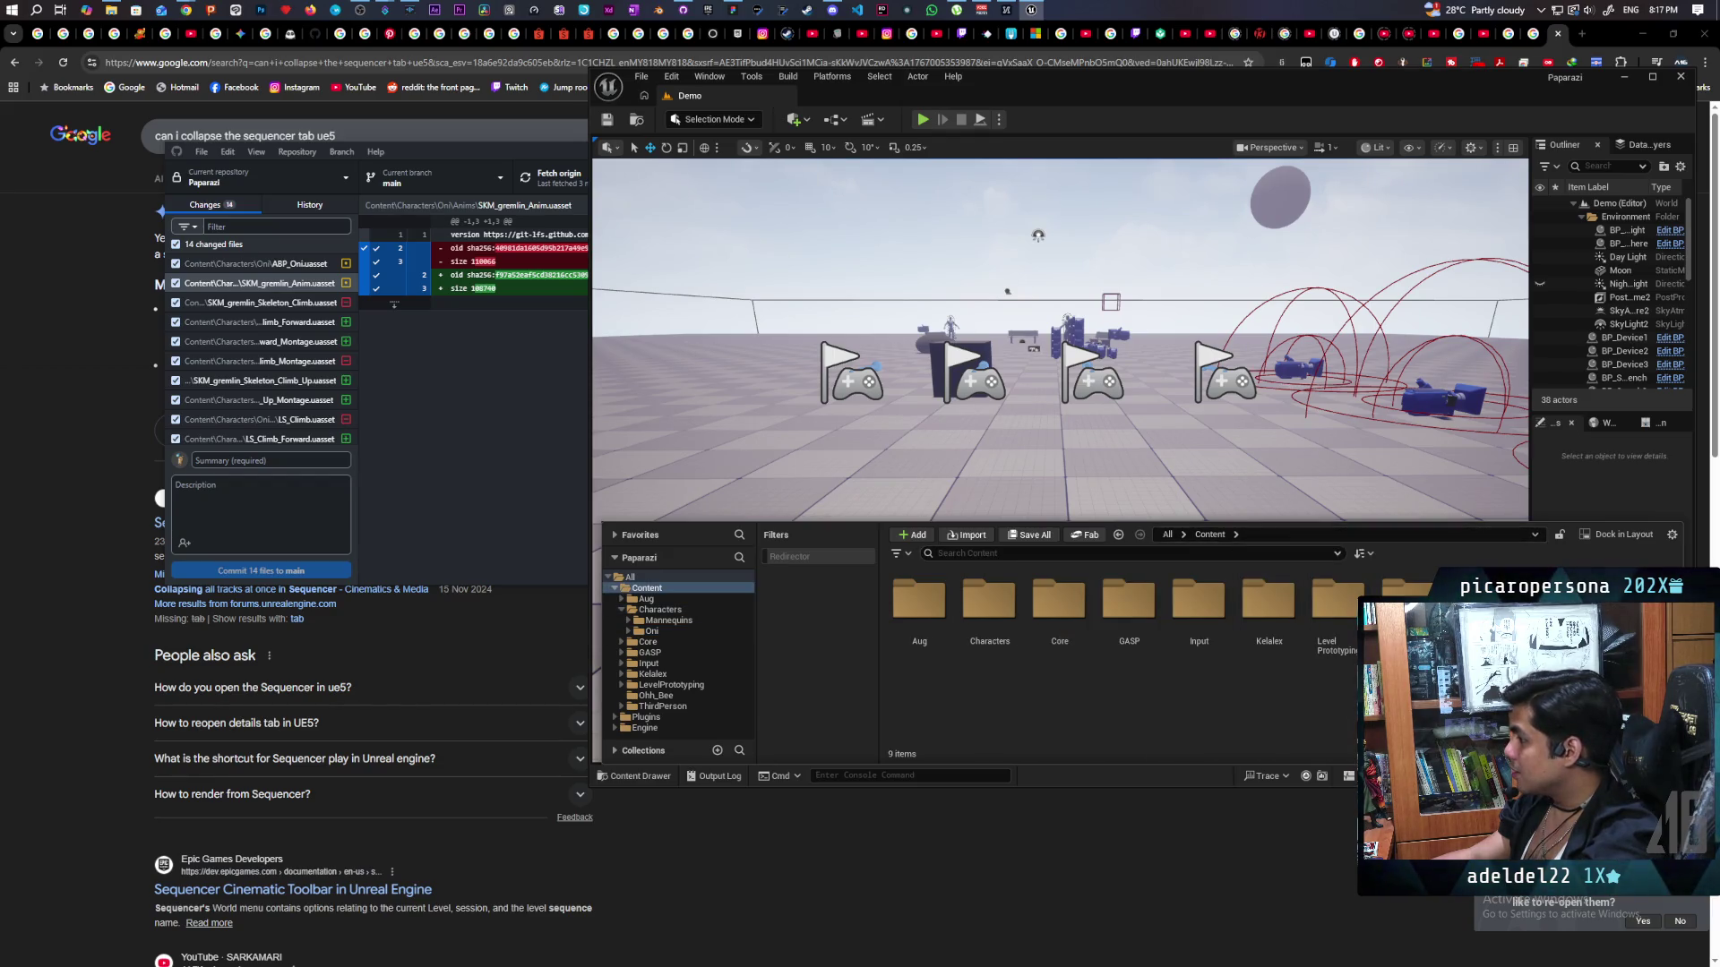
double_click(930, 617)
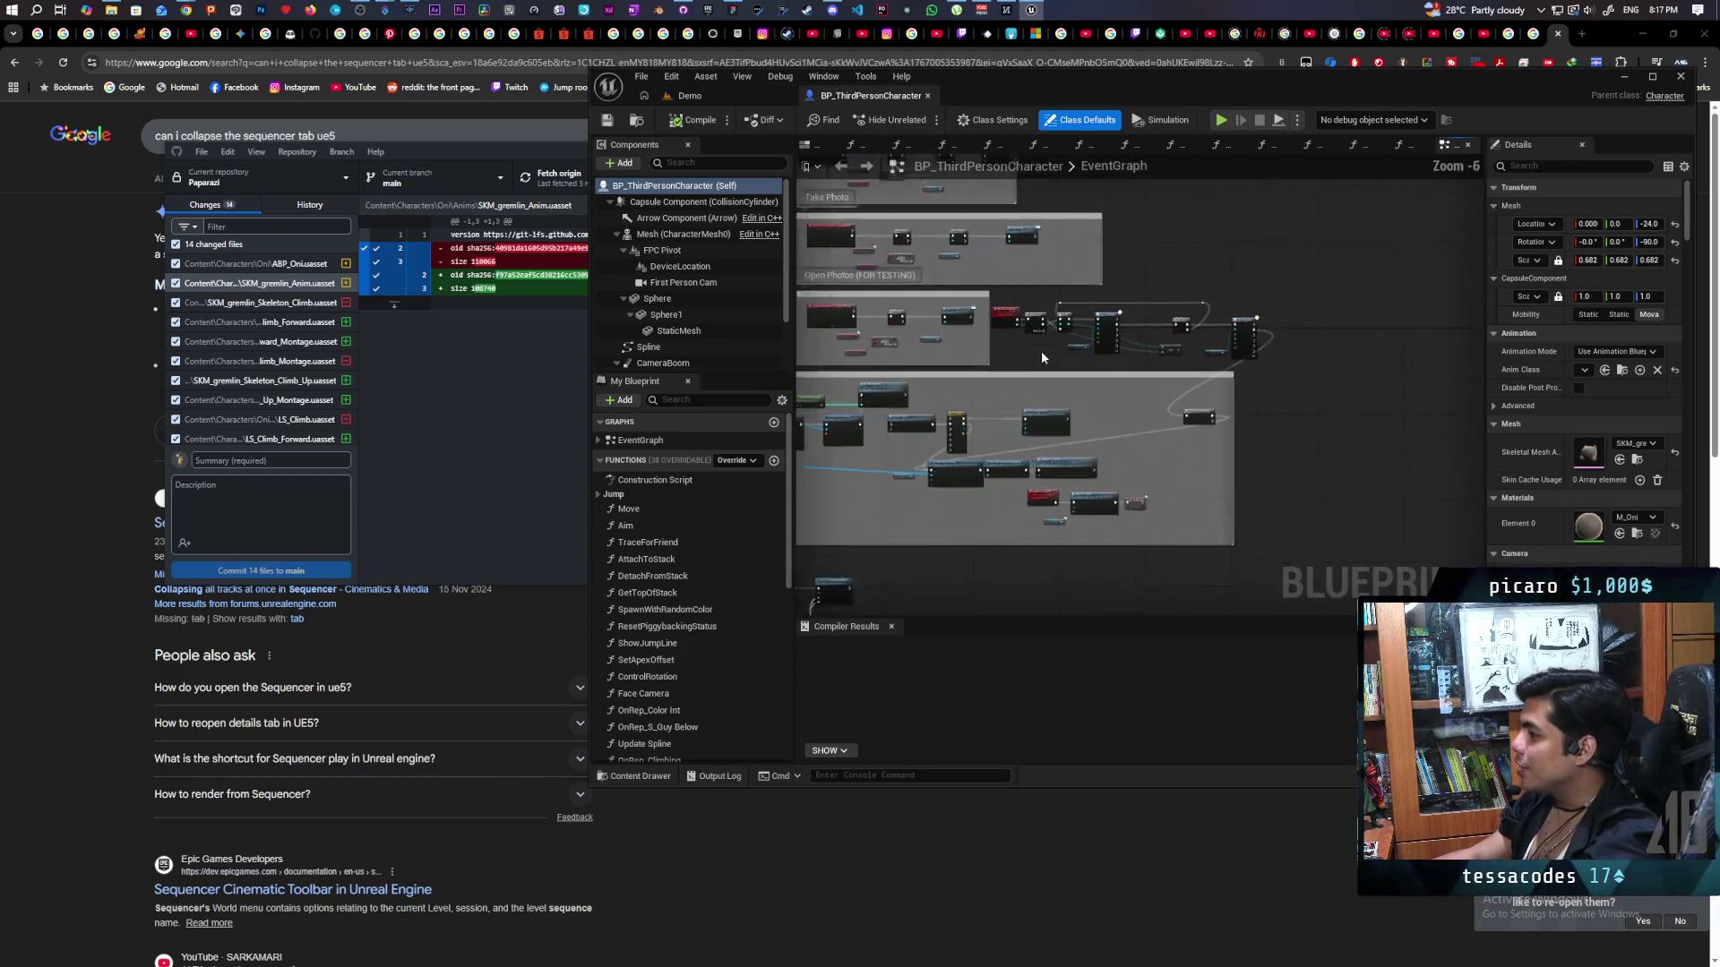
Open the Get Top Of Stack node's function graph showing the While loop and Num increment.
scroll(1041, 351, down, 2)
scroll(1102, 424, up, 3)
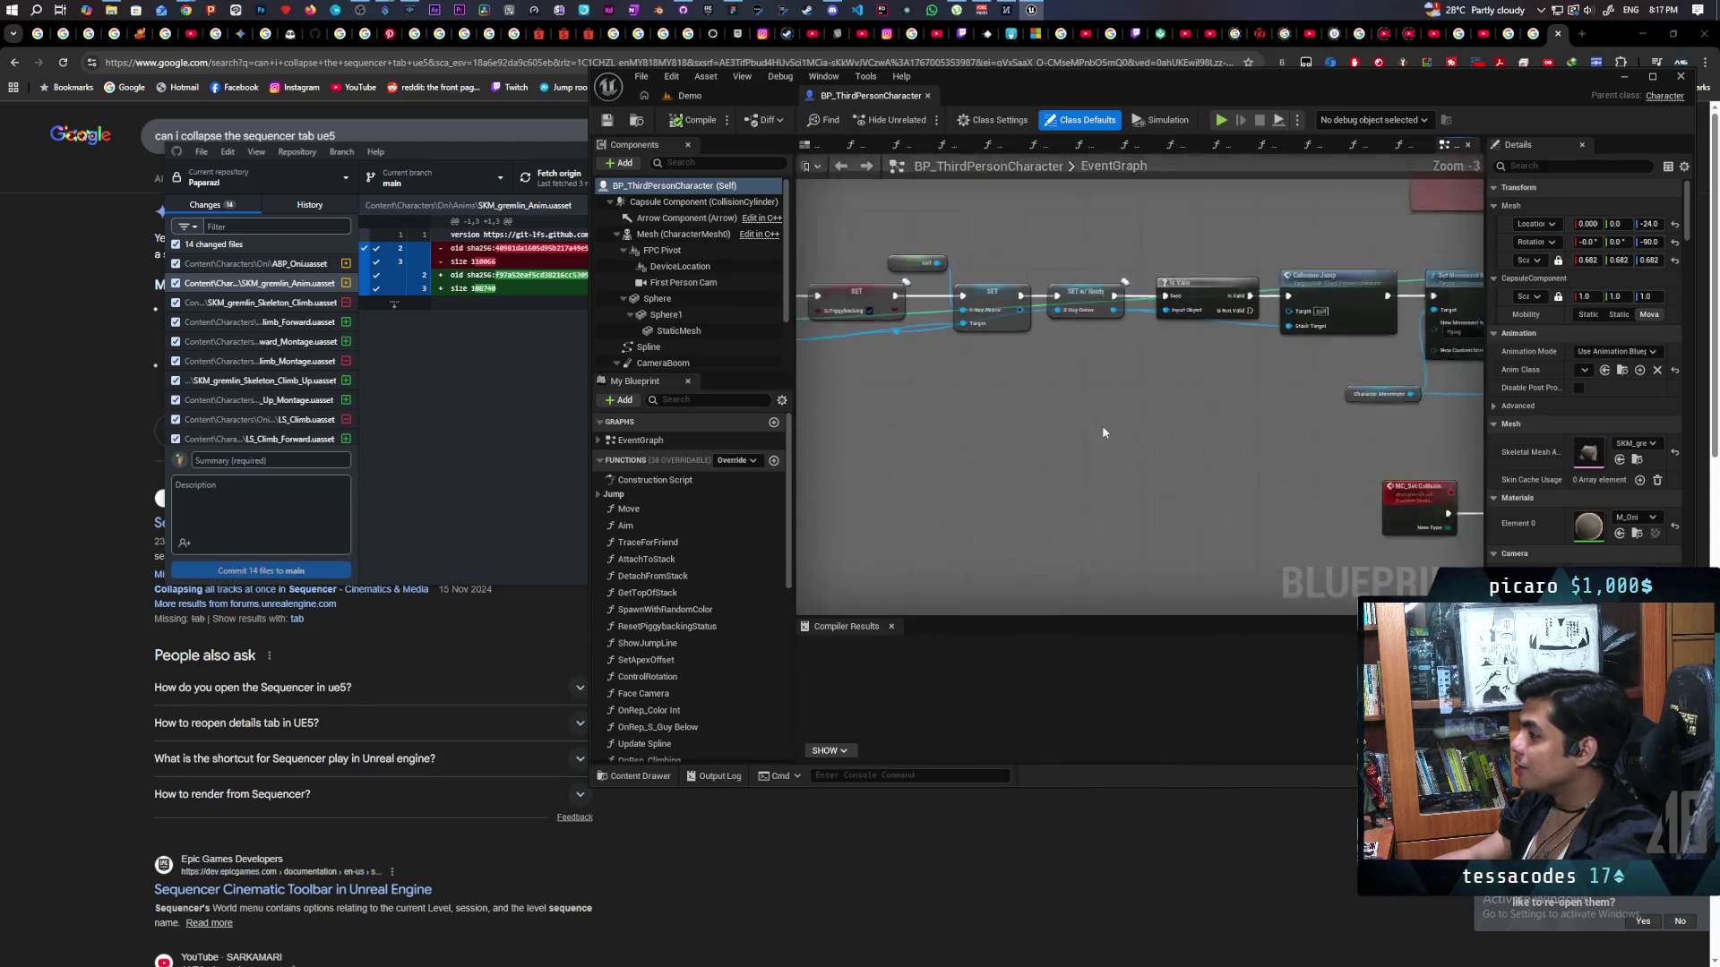
double_click(896, 355)
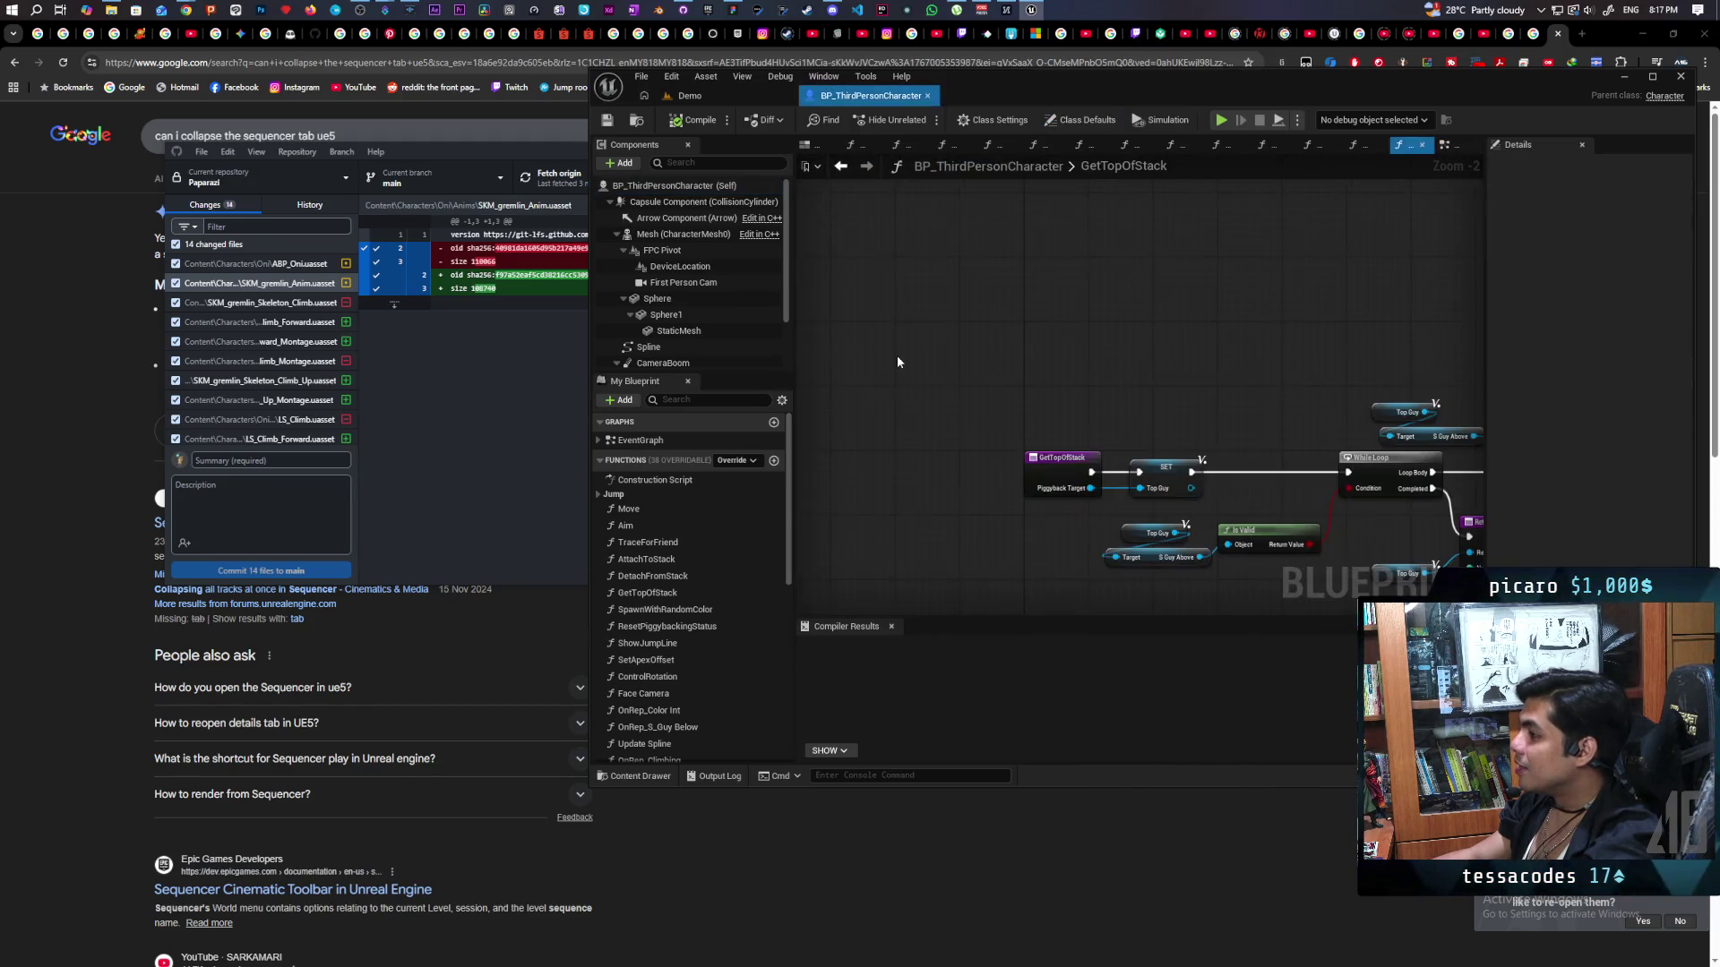
scroll(701, 710, down, 10)
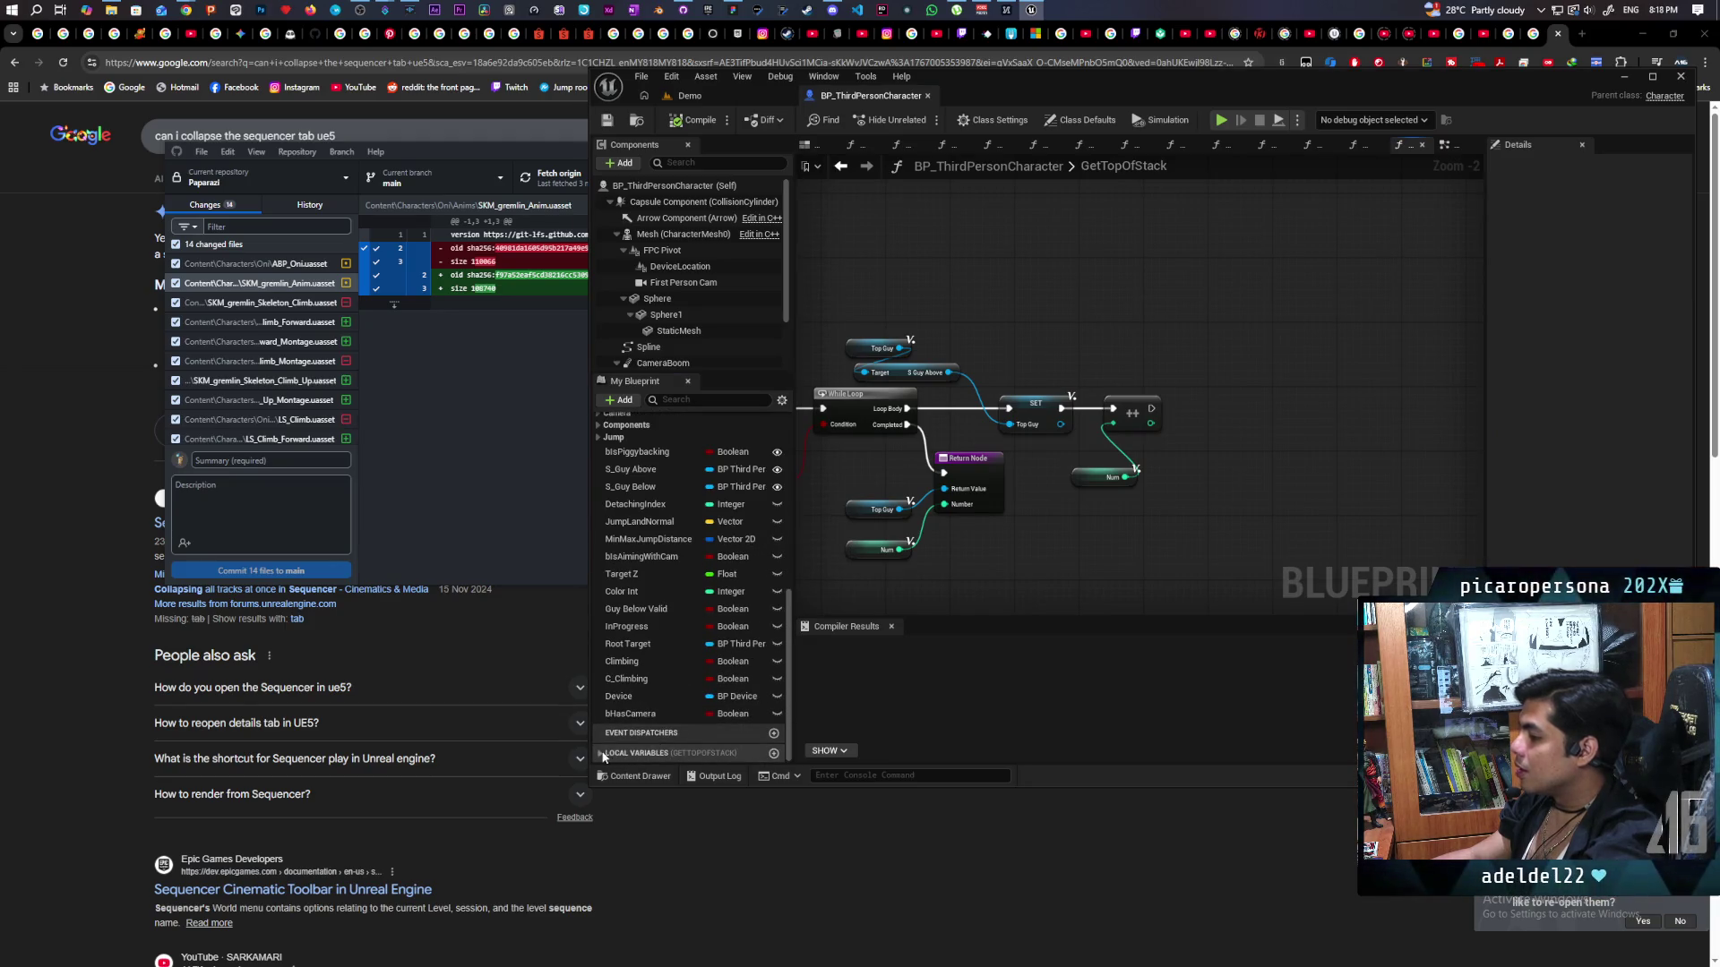
Add a SET Num node after the ++ increment in GetTopOfStack.
click(600, 754)
mouse_move(616, 754)
mouse_down()
mouse_move(1153, 411)
mouse_move(1227, 433)
mouse_move(1229, 406)
mouse_up()
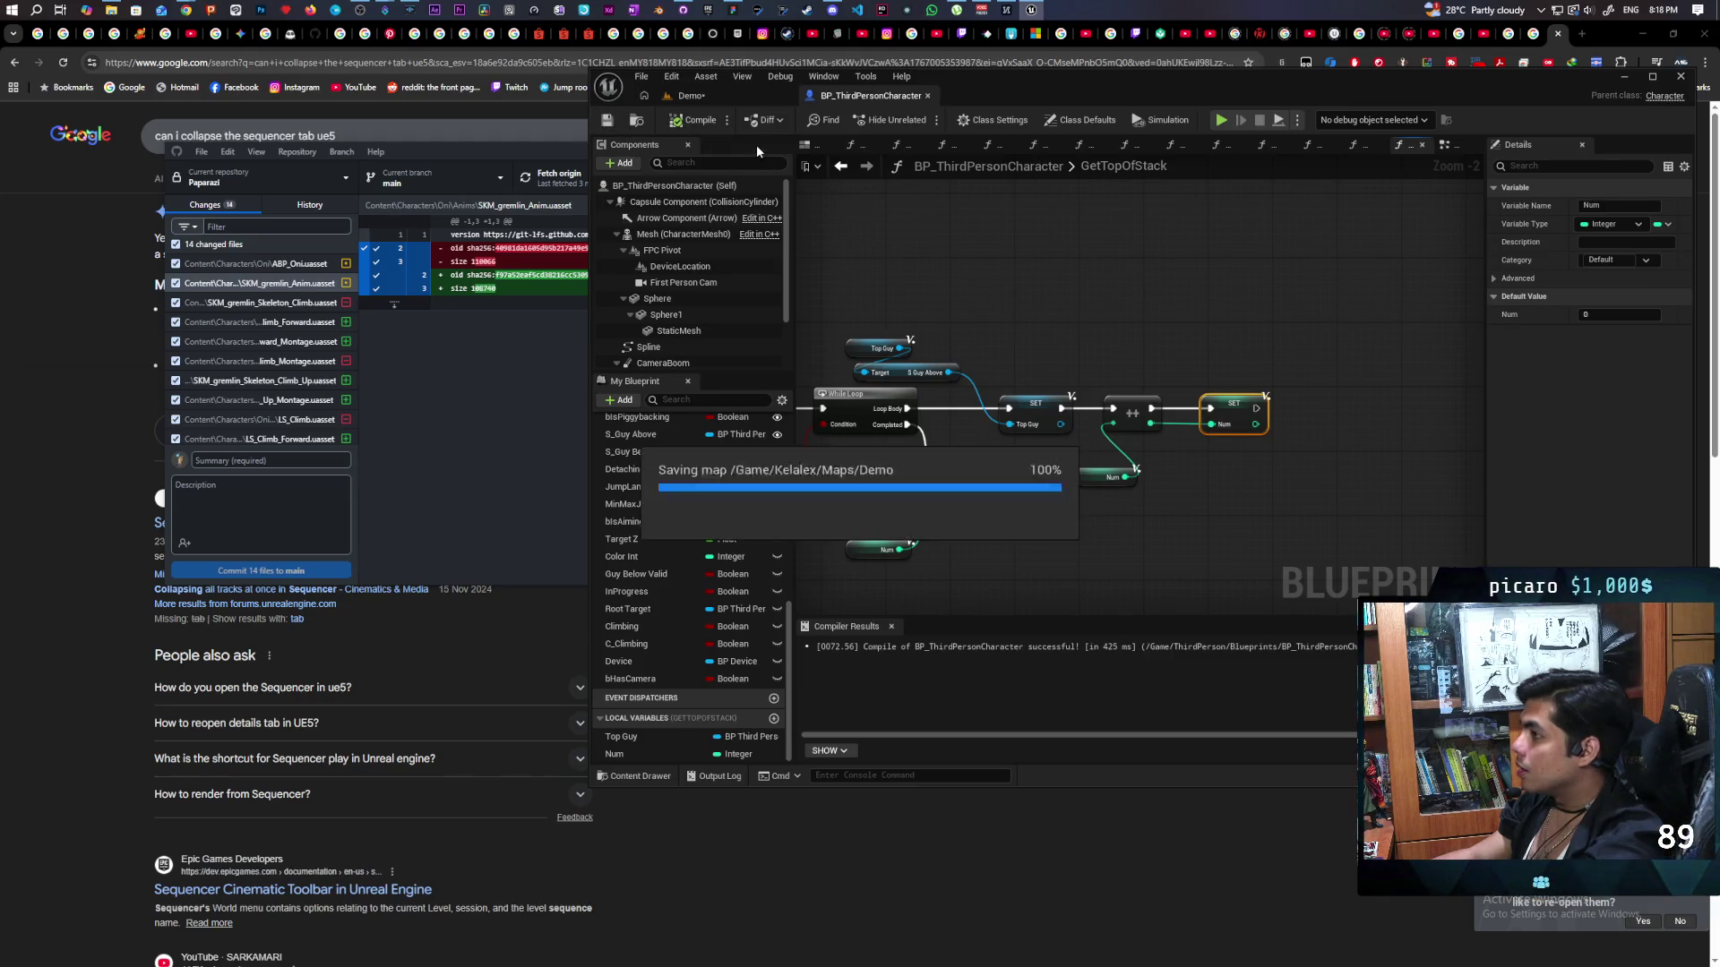
click(713, 95)
drag(1039, 199, 1003, 100)
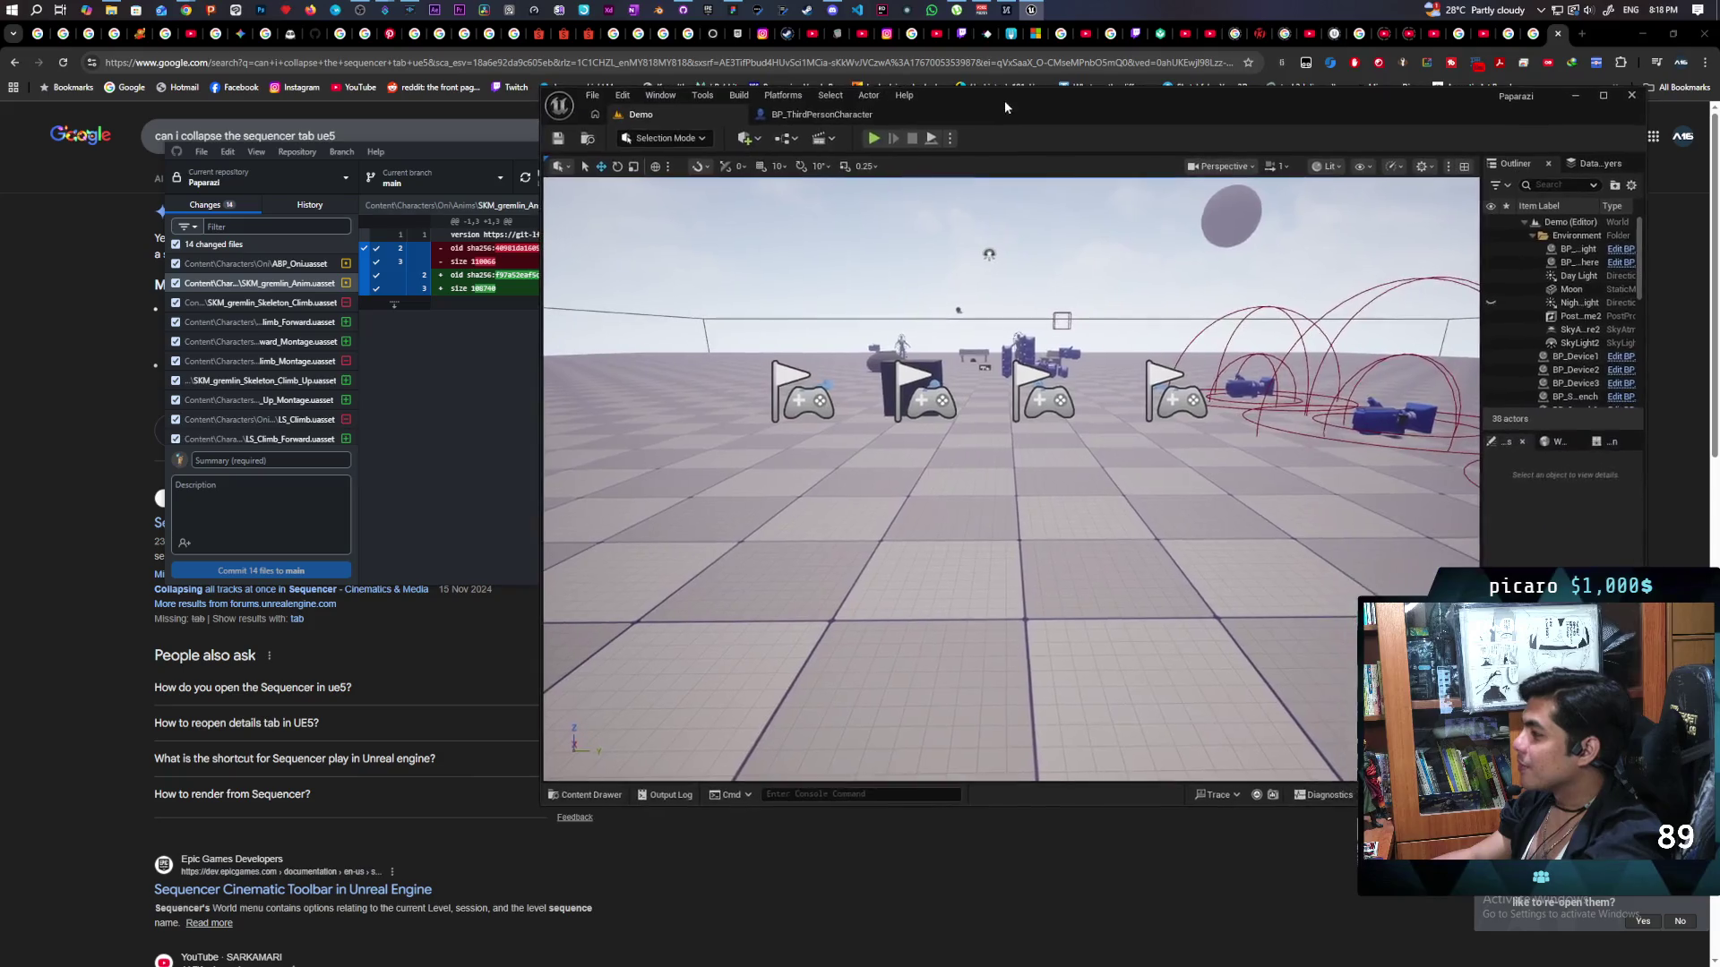
Playtest stacking by walking the blue character into the red one, then stop the session.
key(alt+p)
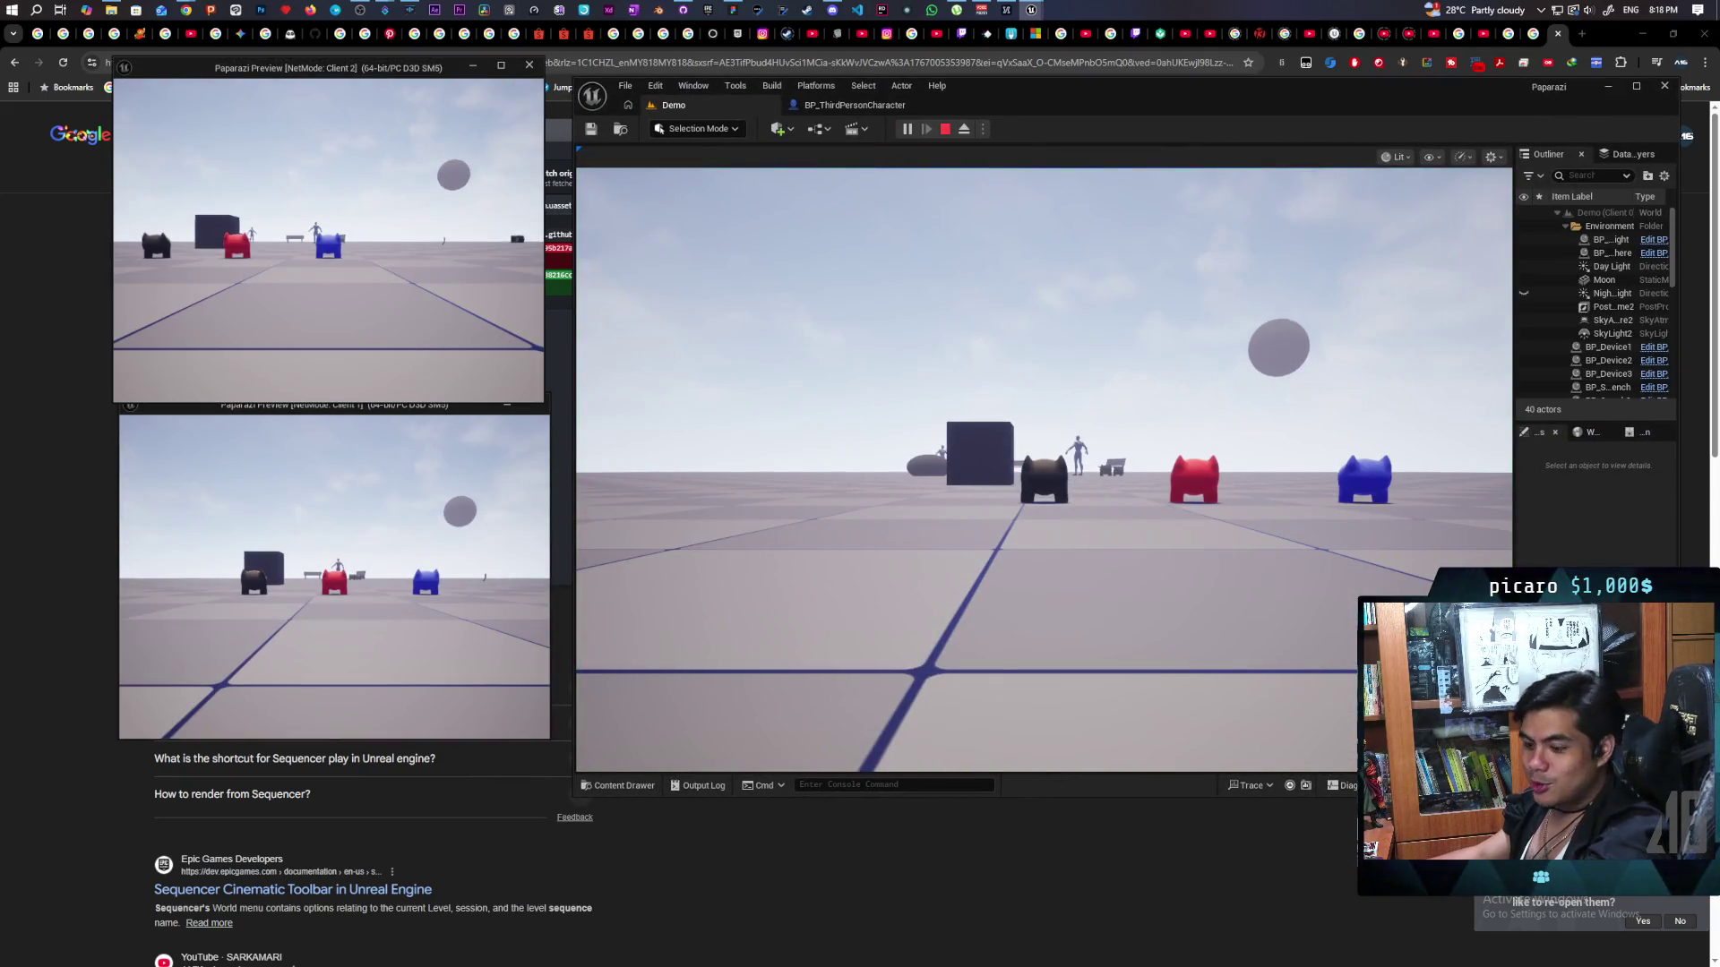
key(w)
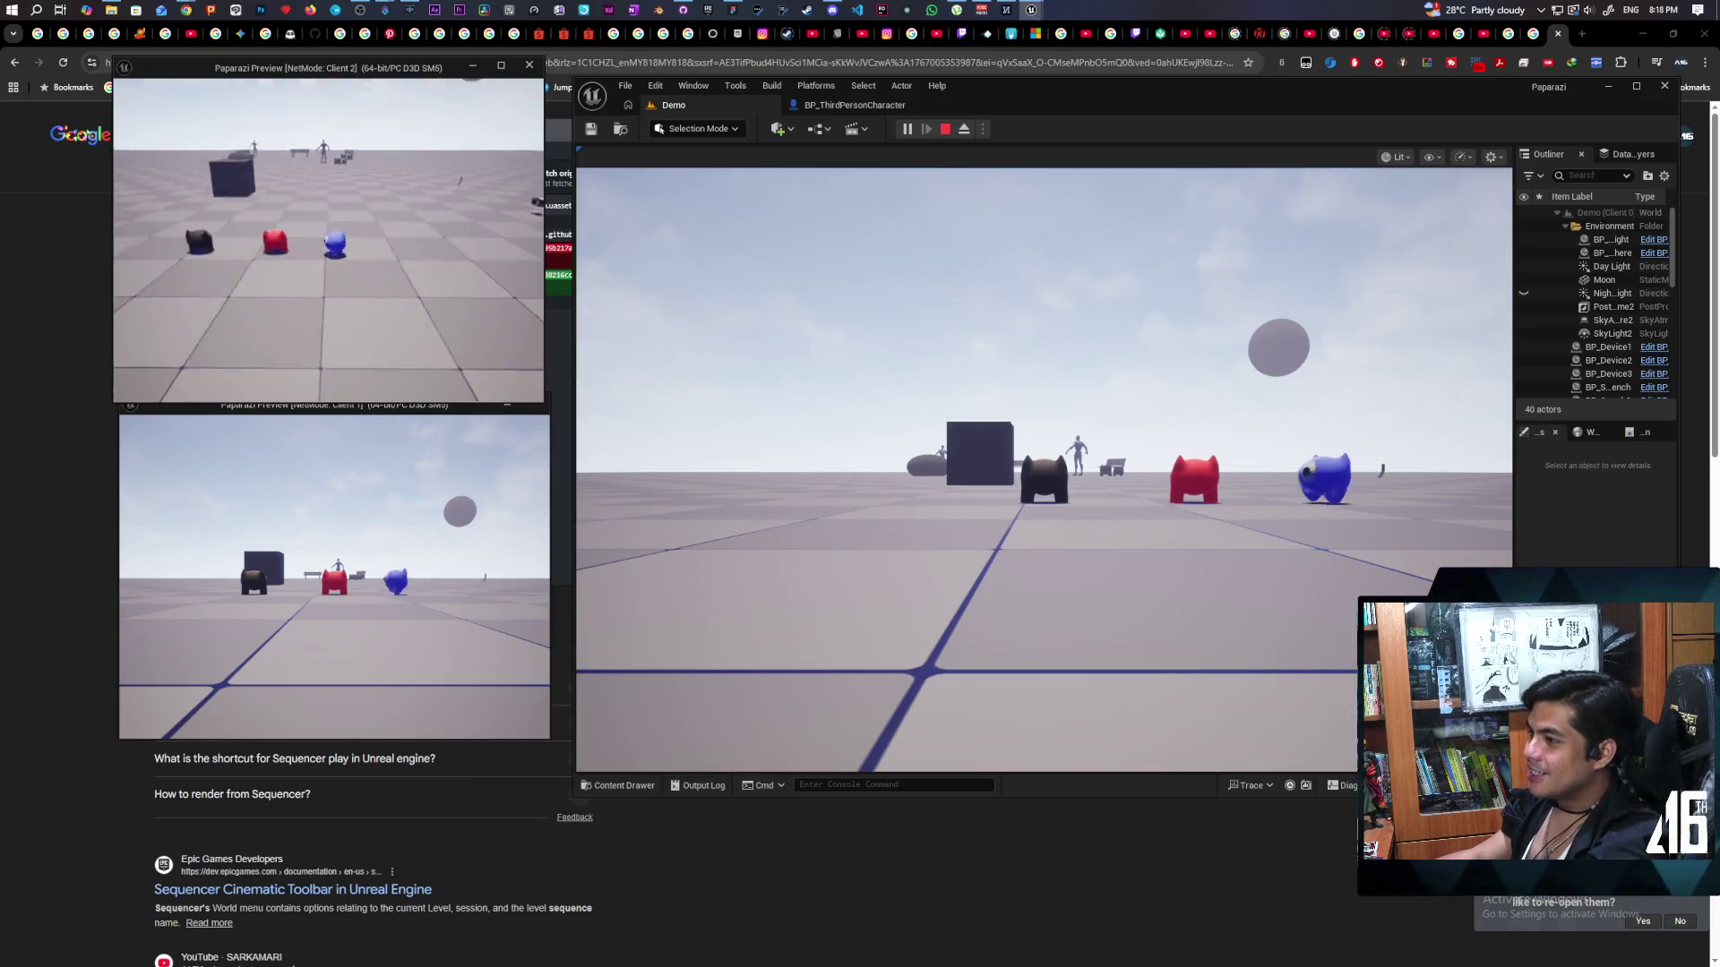
key(w)
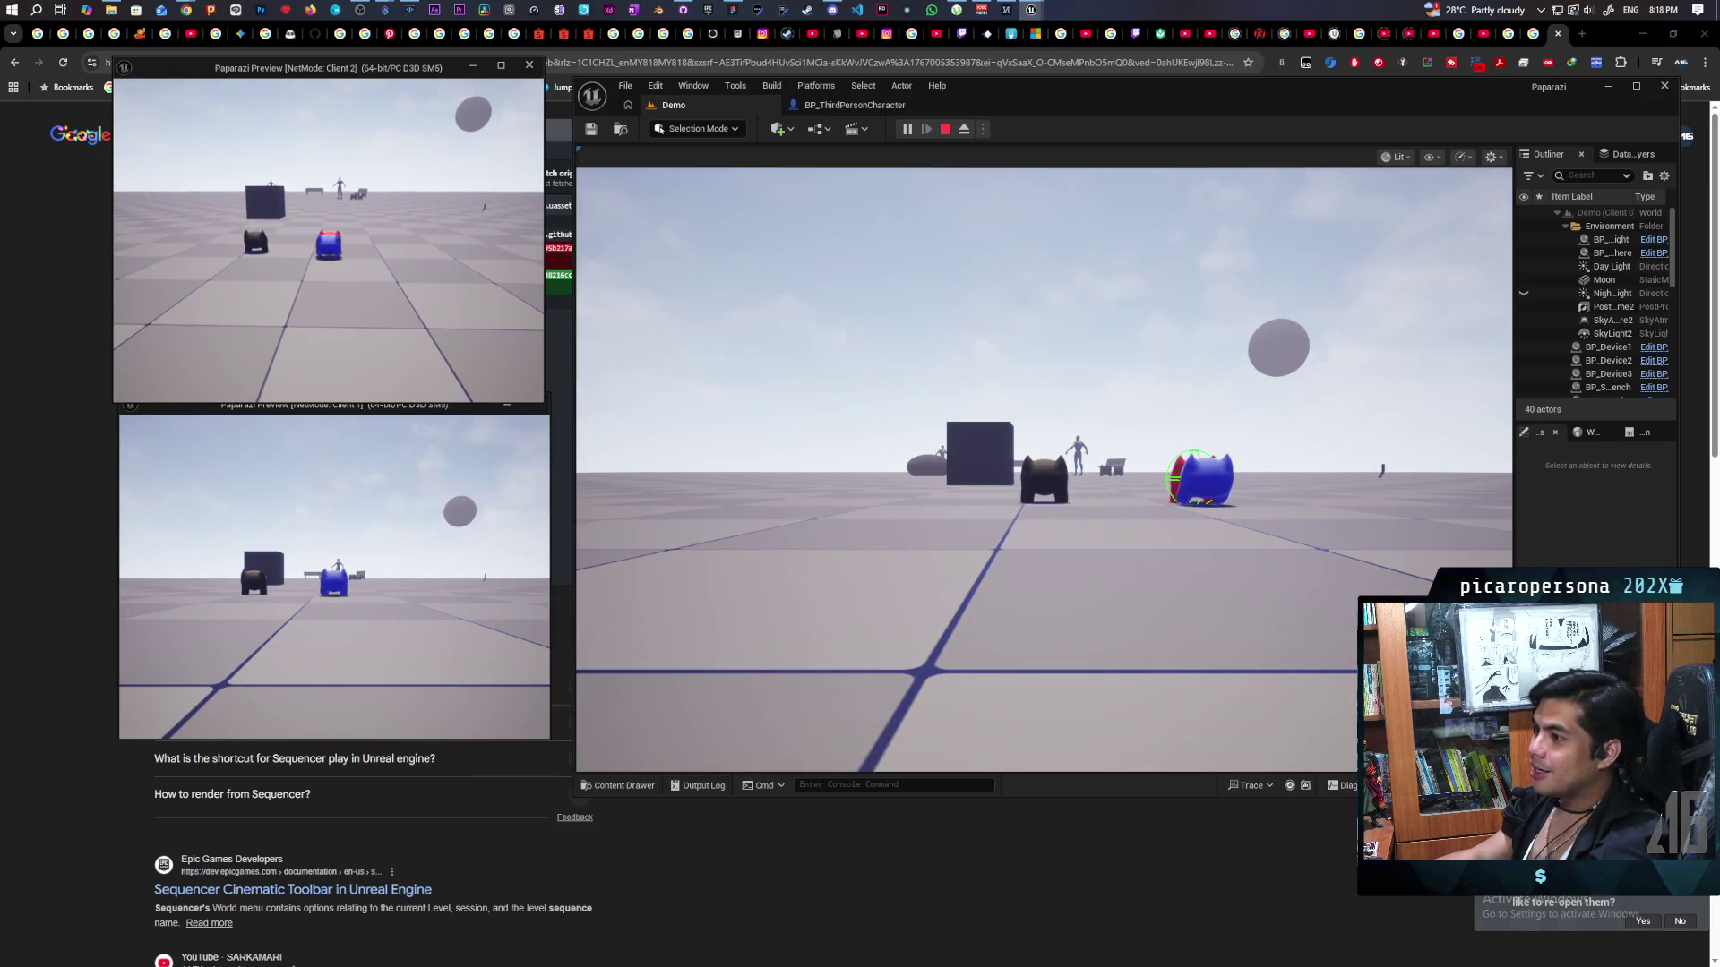
key(w)
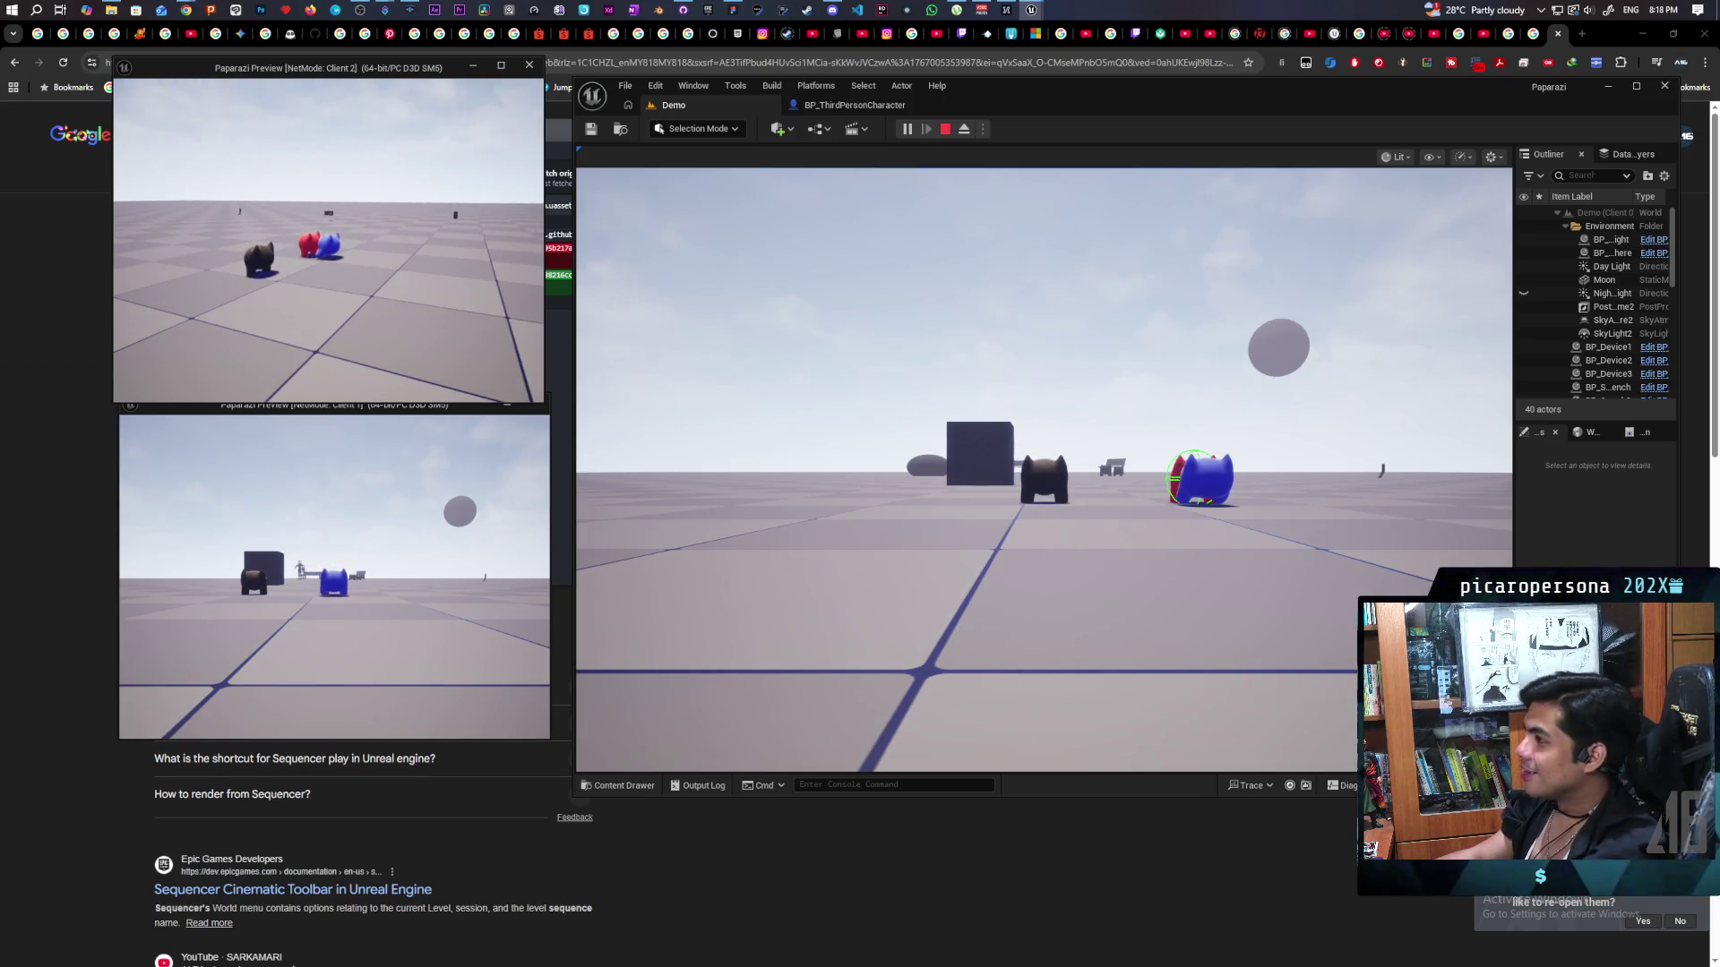
key(Escape)
click(852, 105)
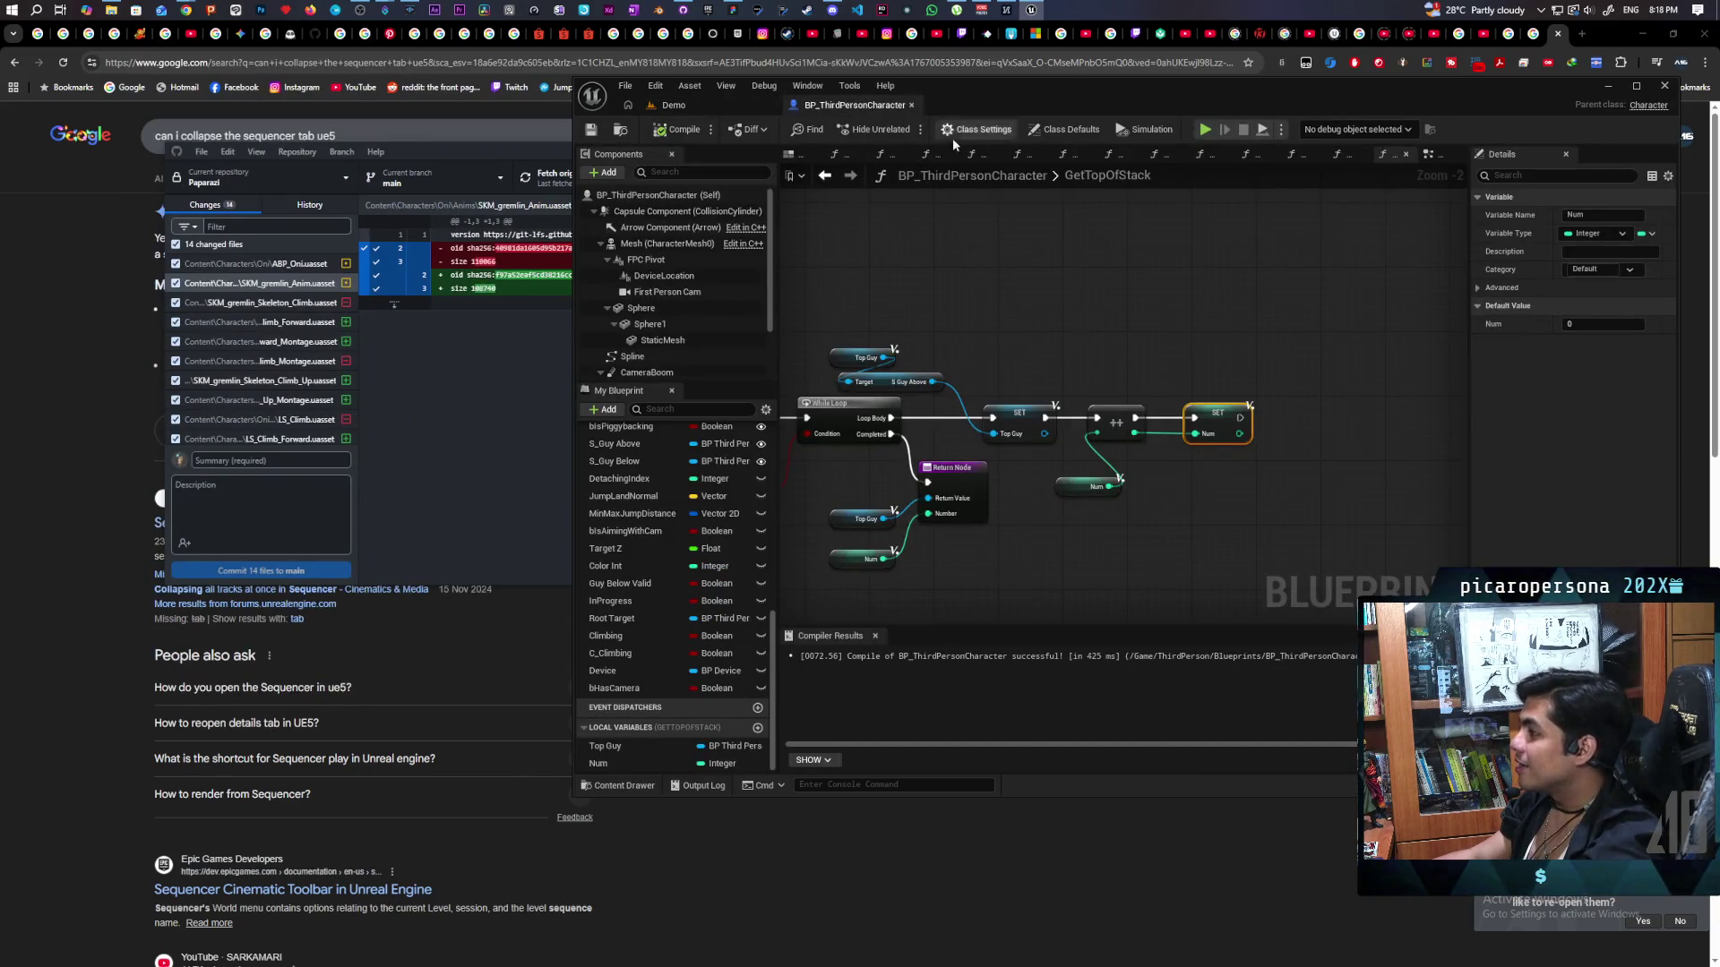
Compile BP_ThirdPersonCharacter and bring the EventGraph's MC Move Spline chain into view.
click(627, 131)
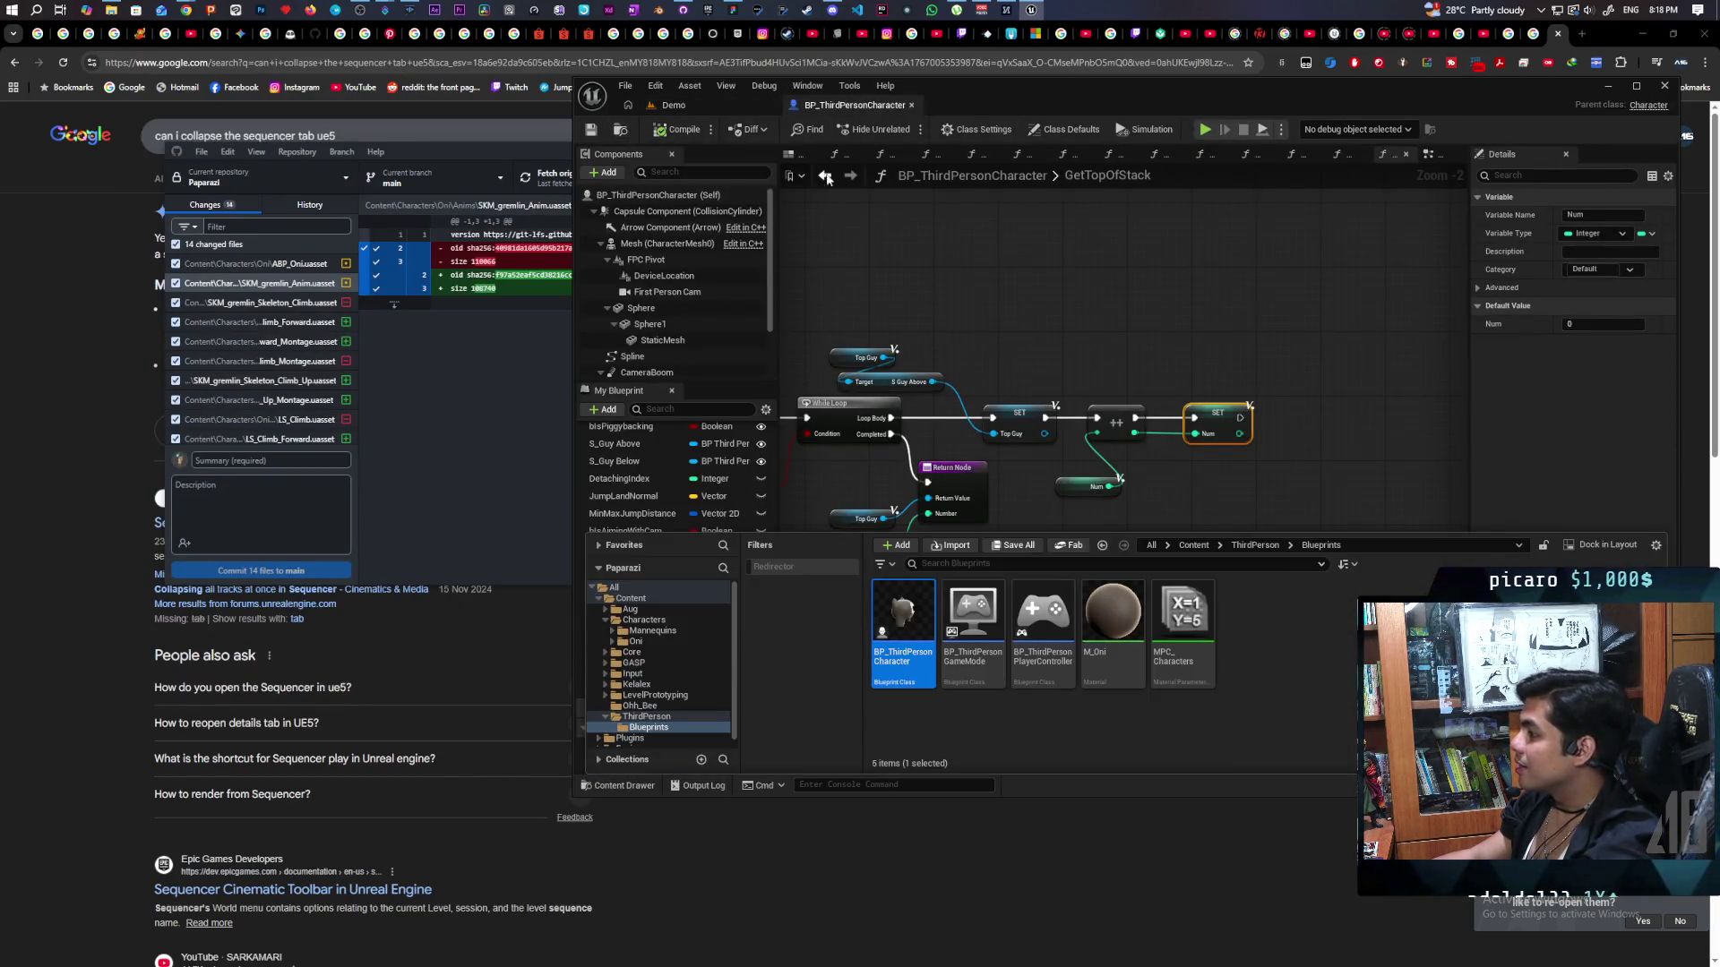
key(F7)
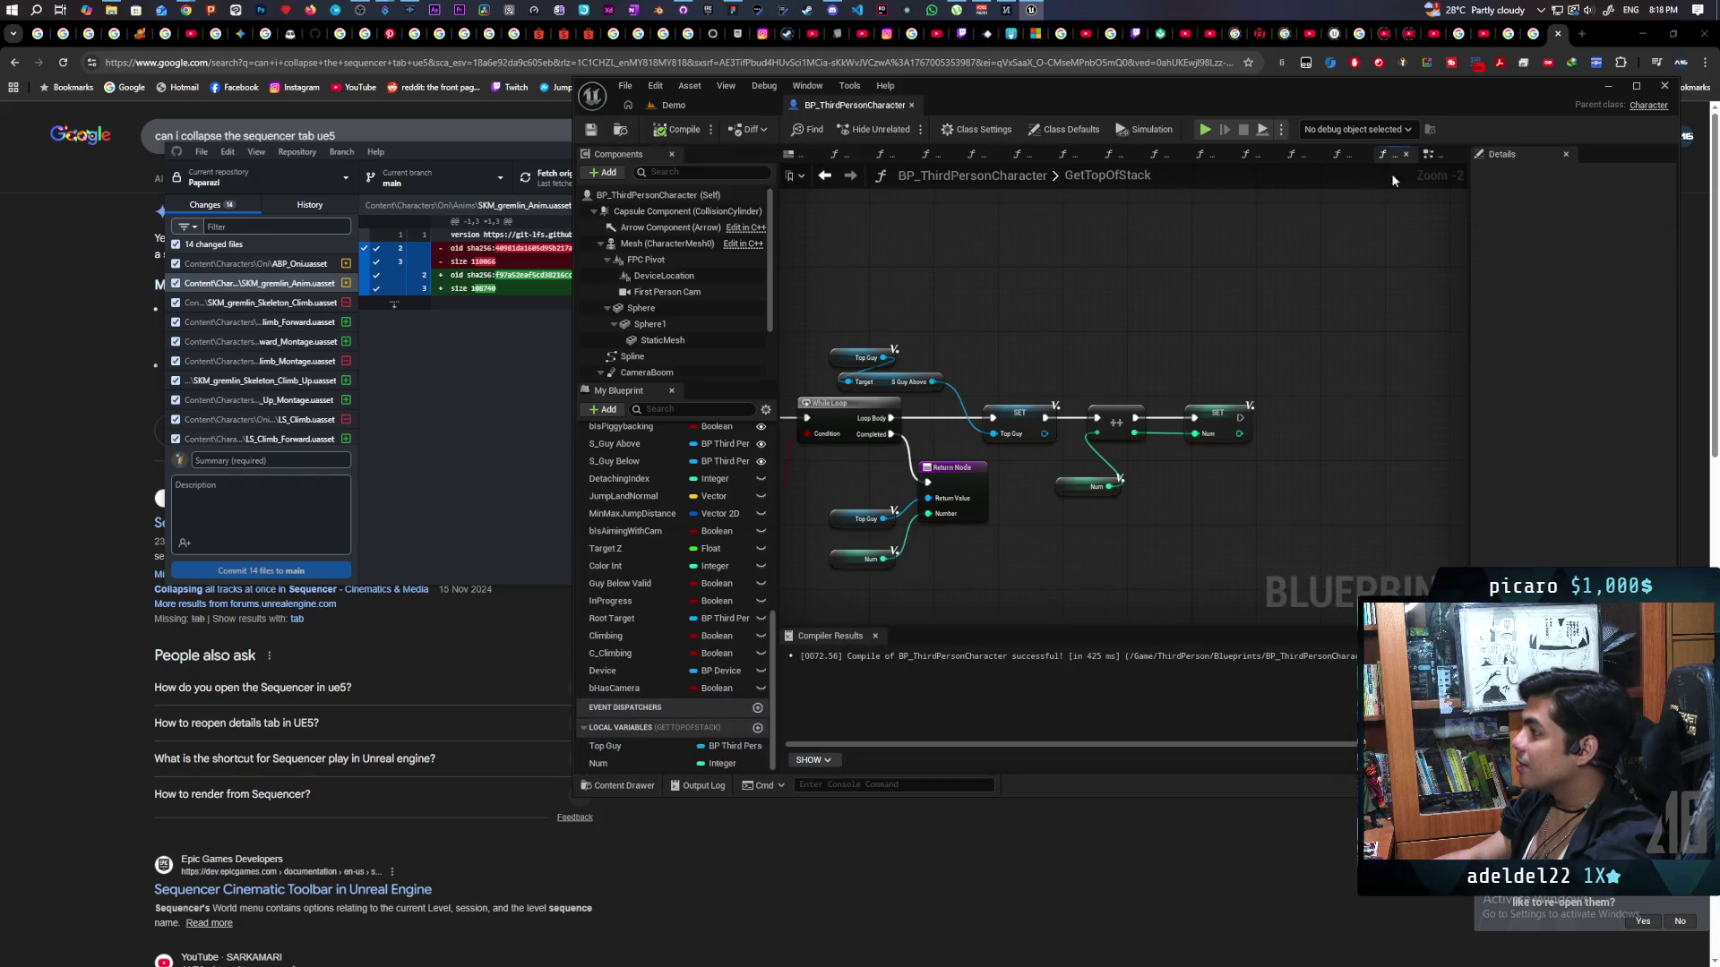
click(1429, 155)
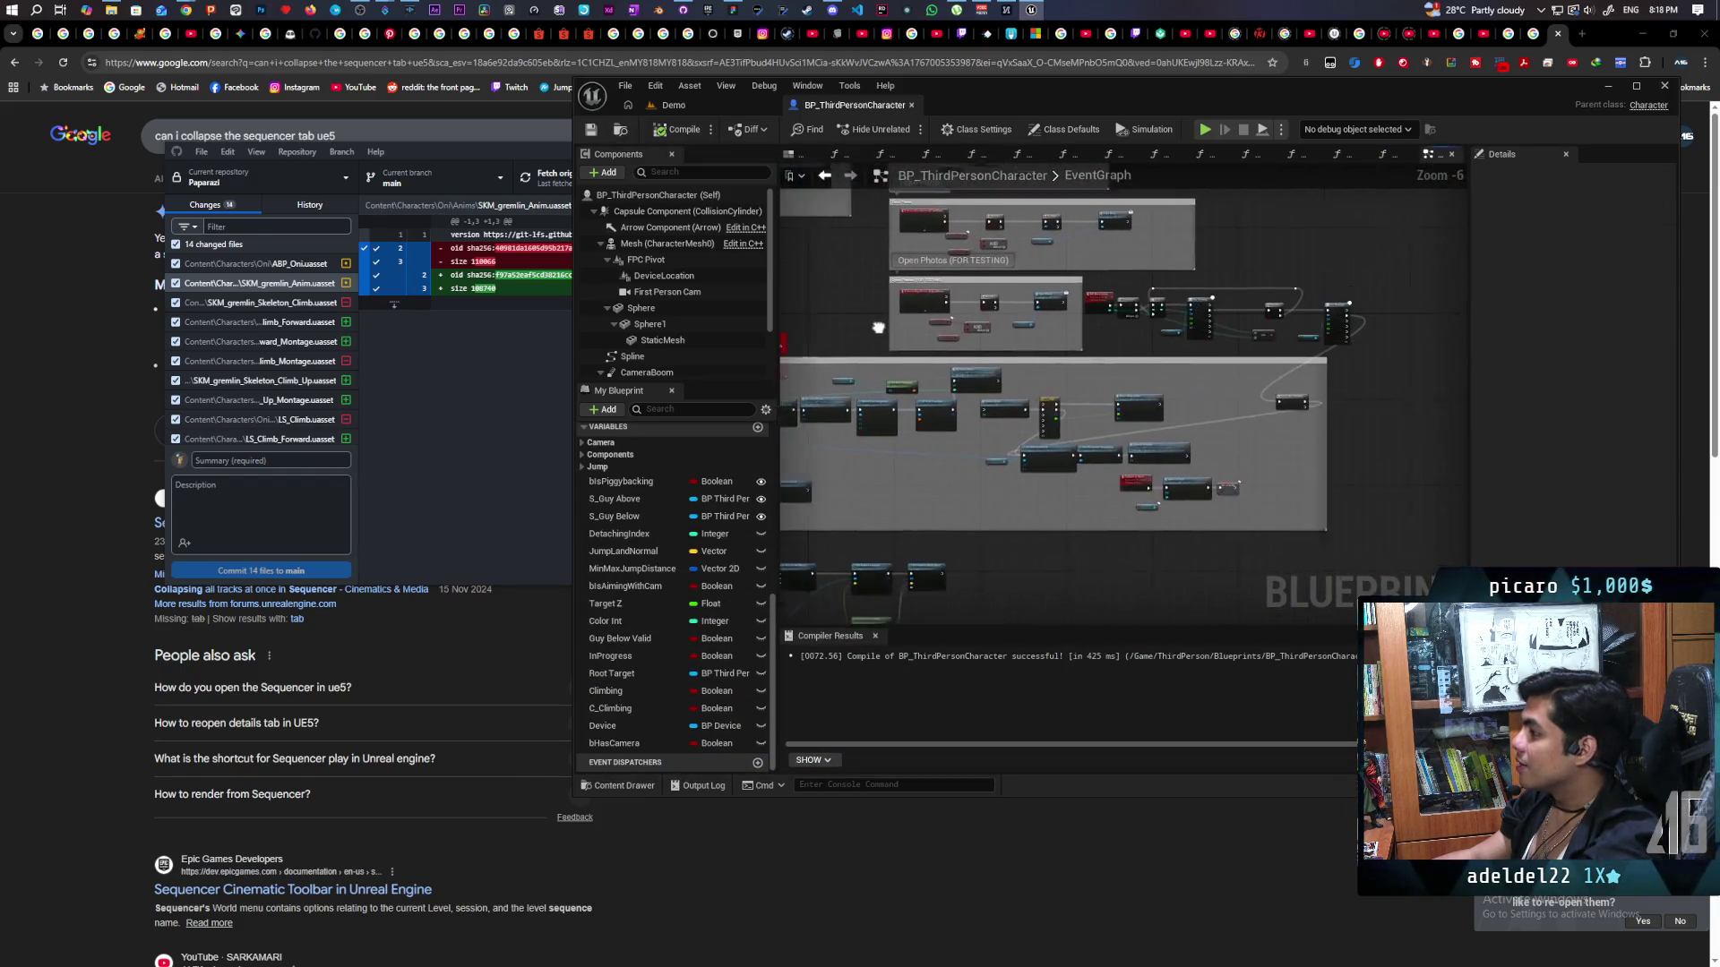
drag(1067, 318, 909, 406)
scroll(1000, 411, up, 2)
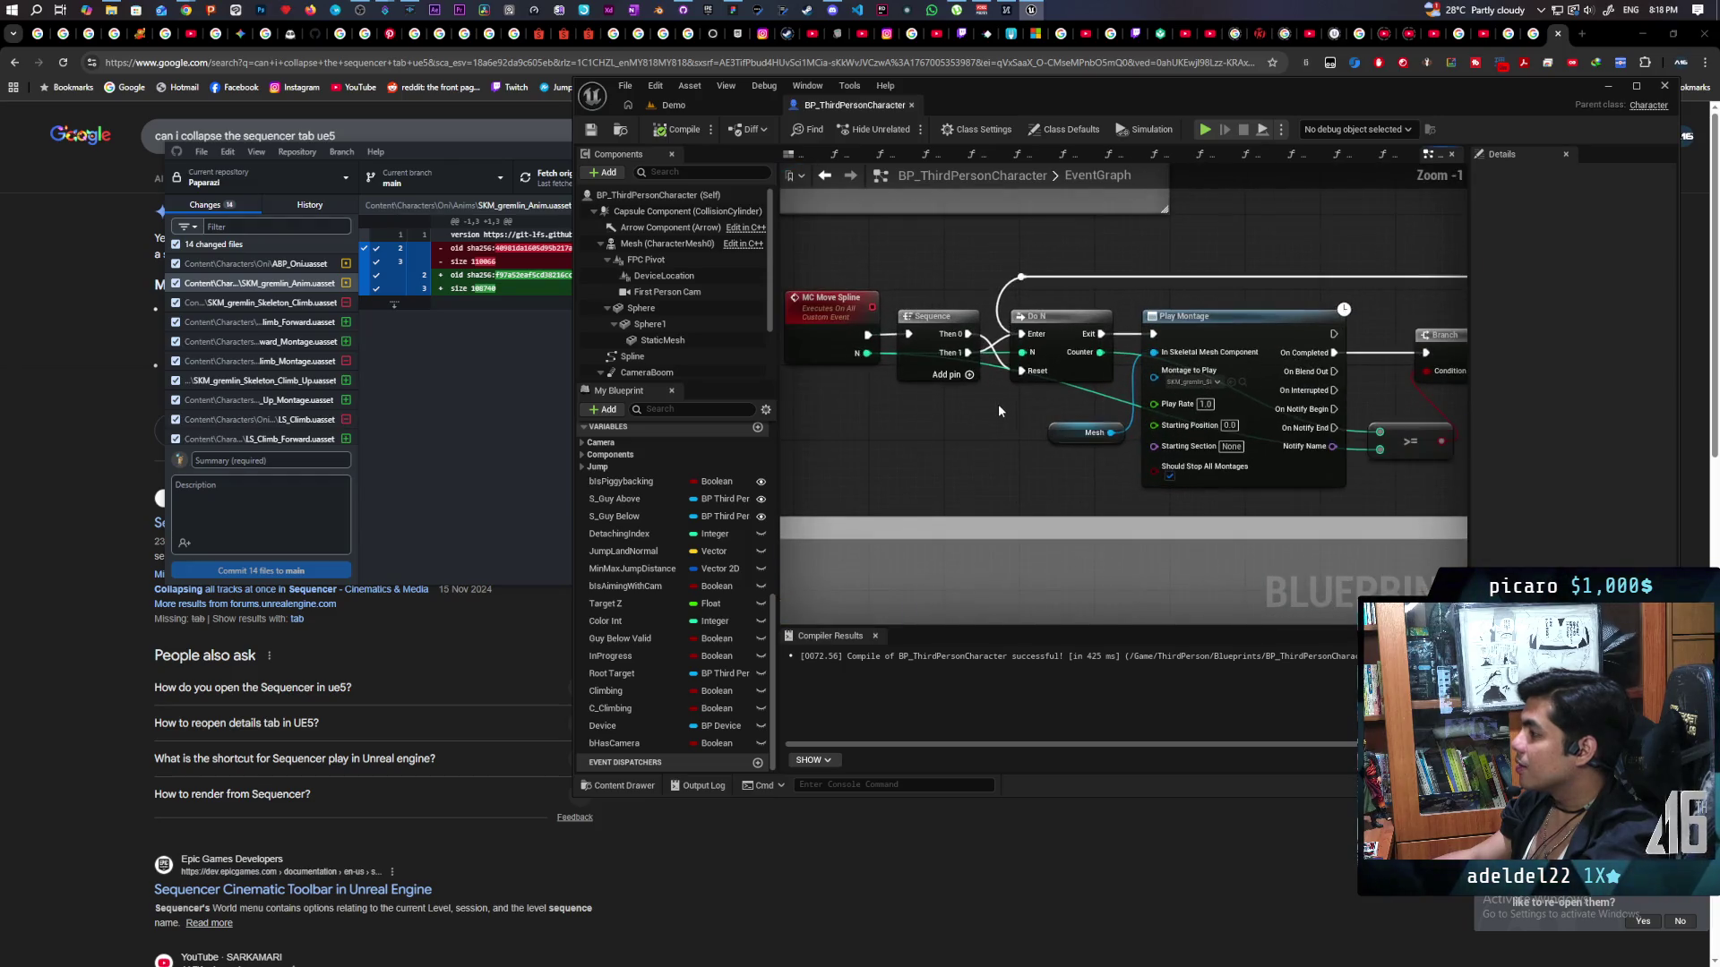
Inspect the Climb Up montage animation used by Play Montage, then close it.
click(1242, 382)
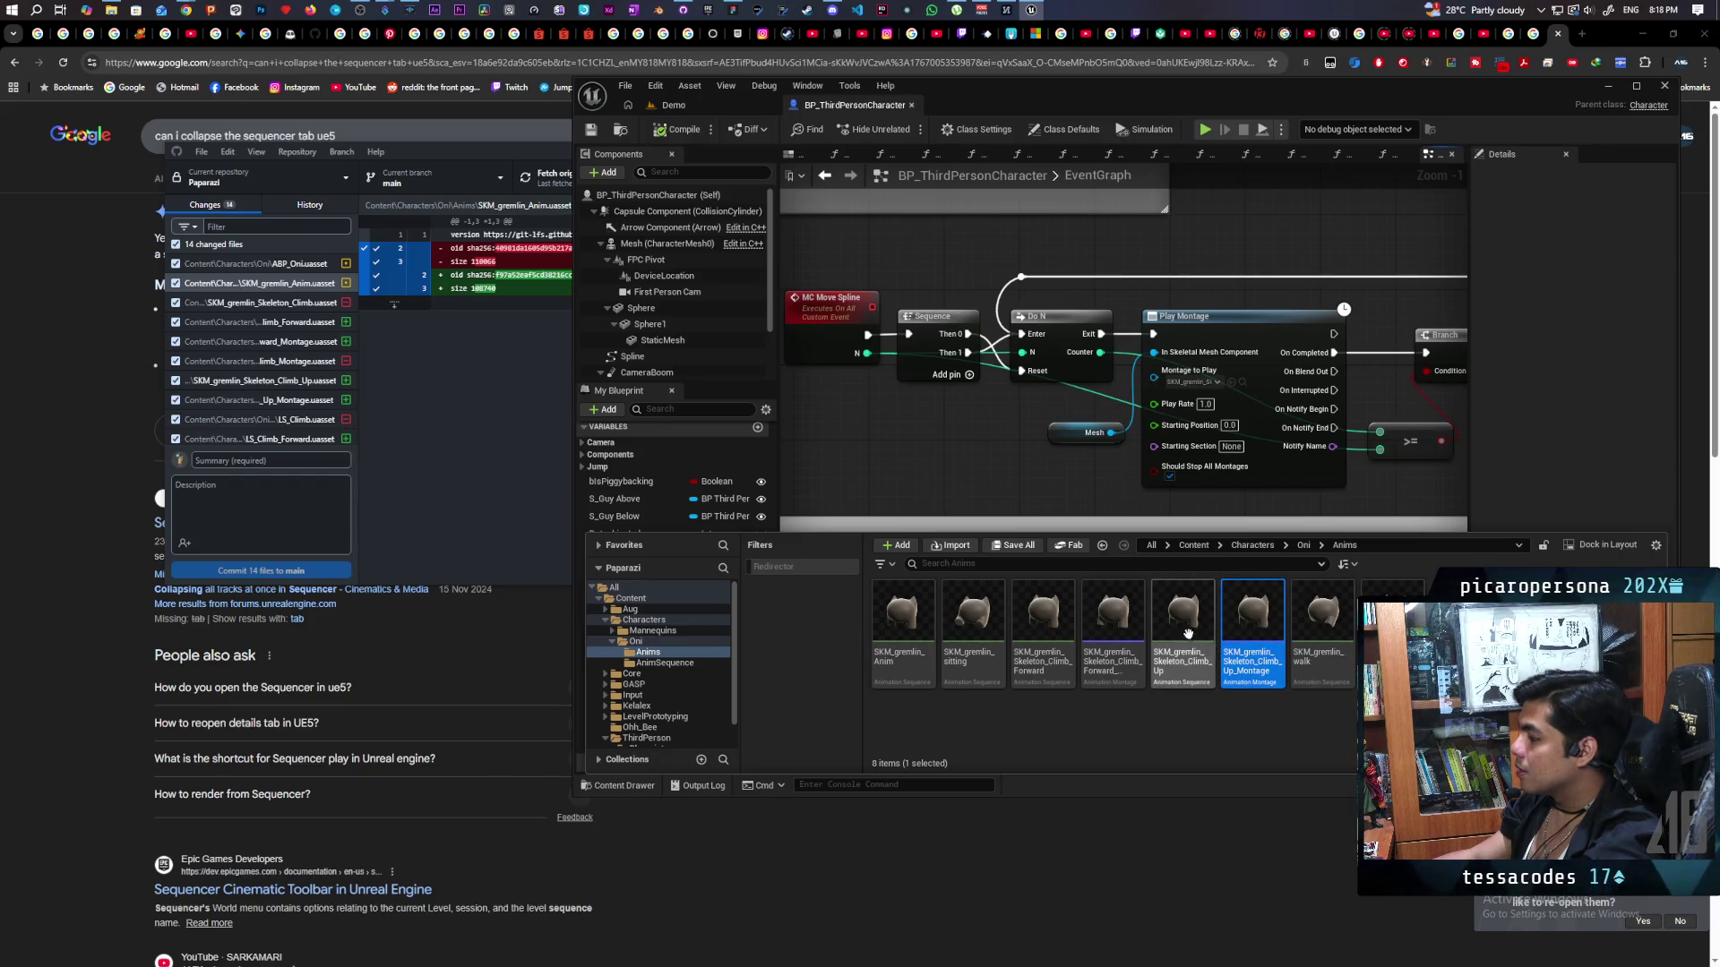
double_click(1186, 667)
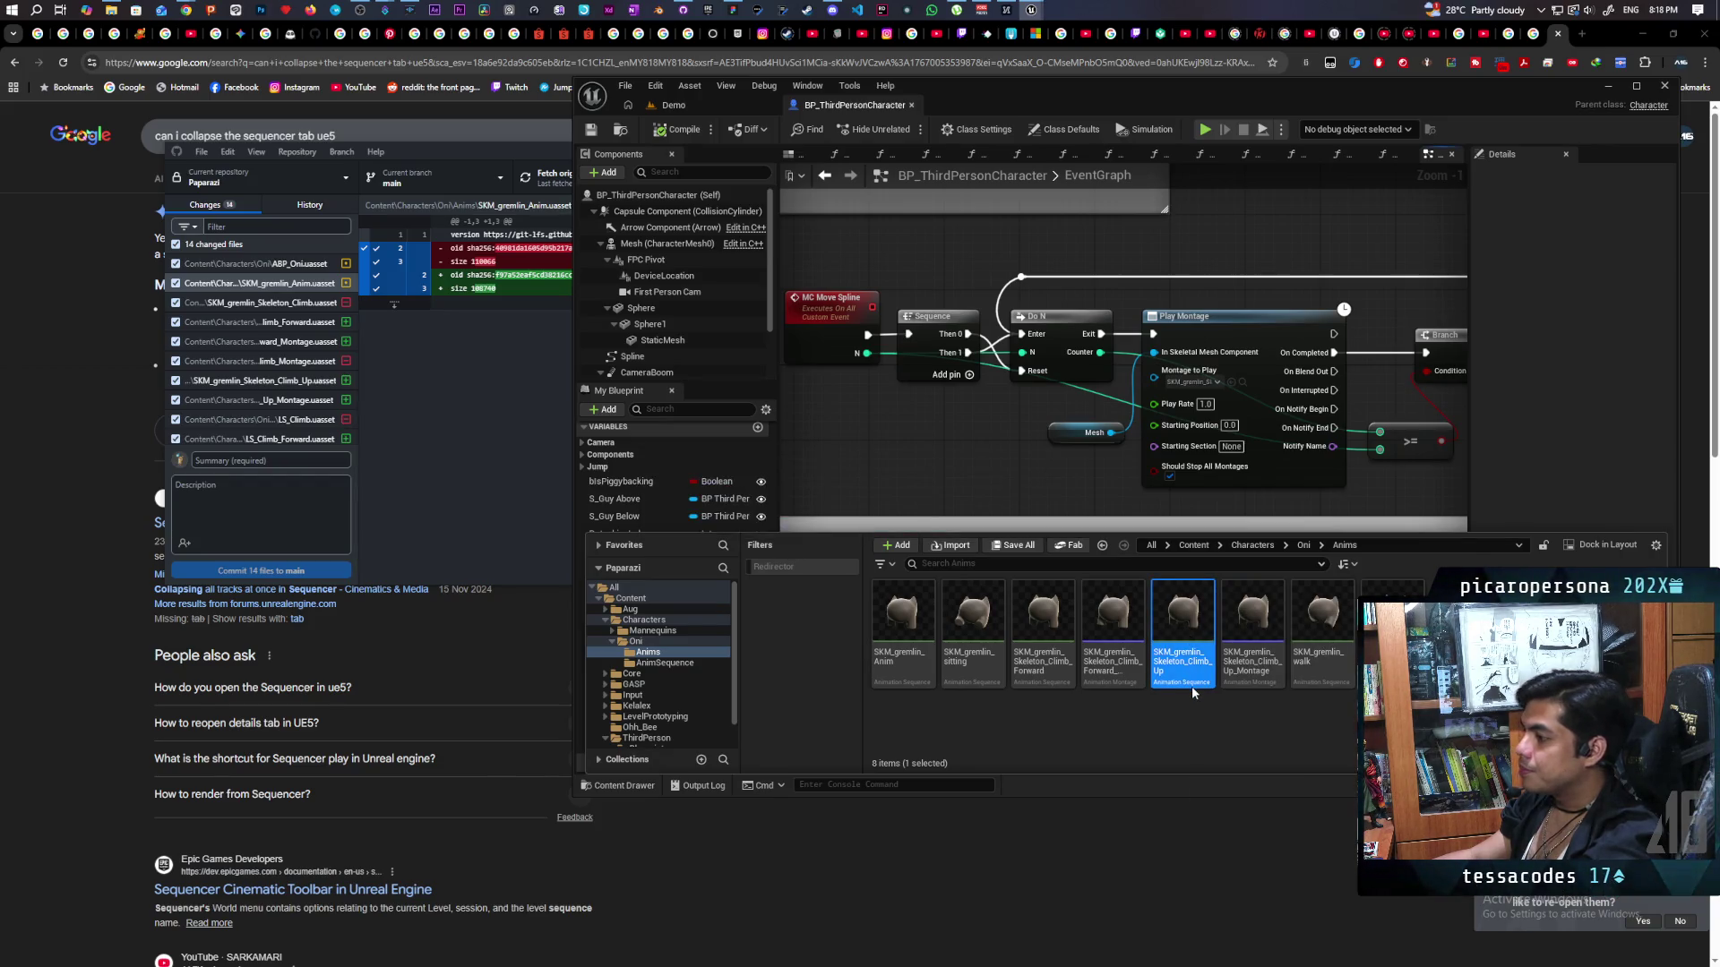
scroll(687, 683, down, 5)
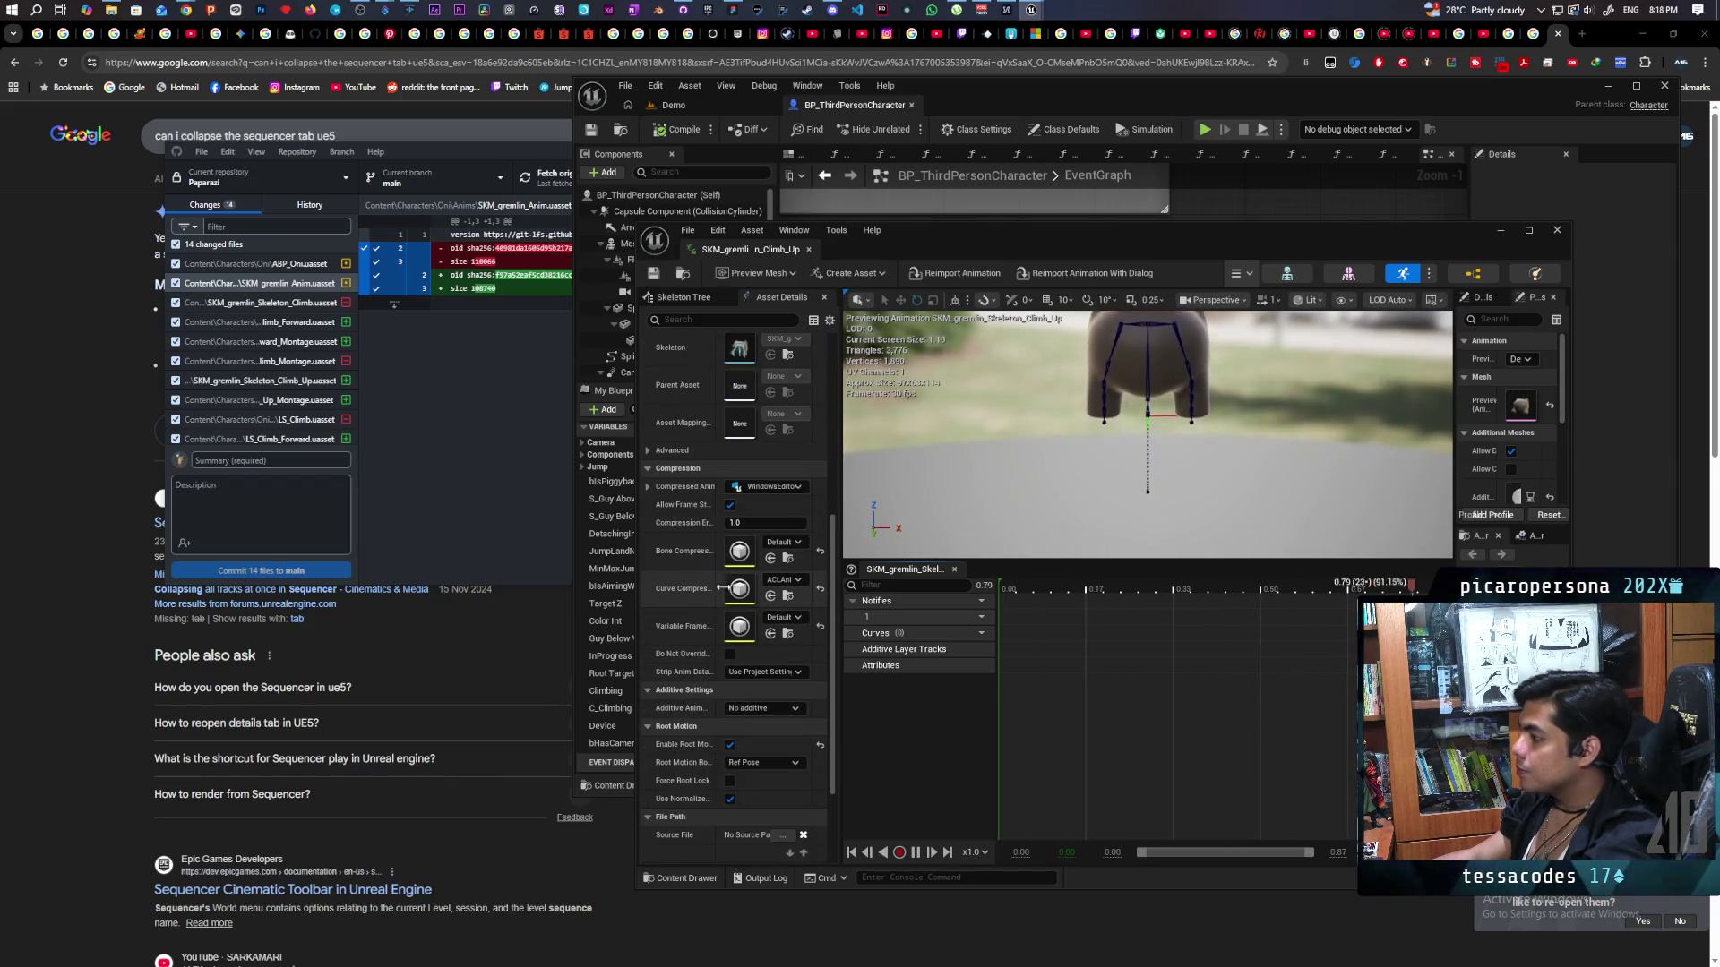
click(1556, 231)
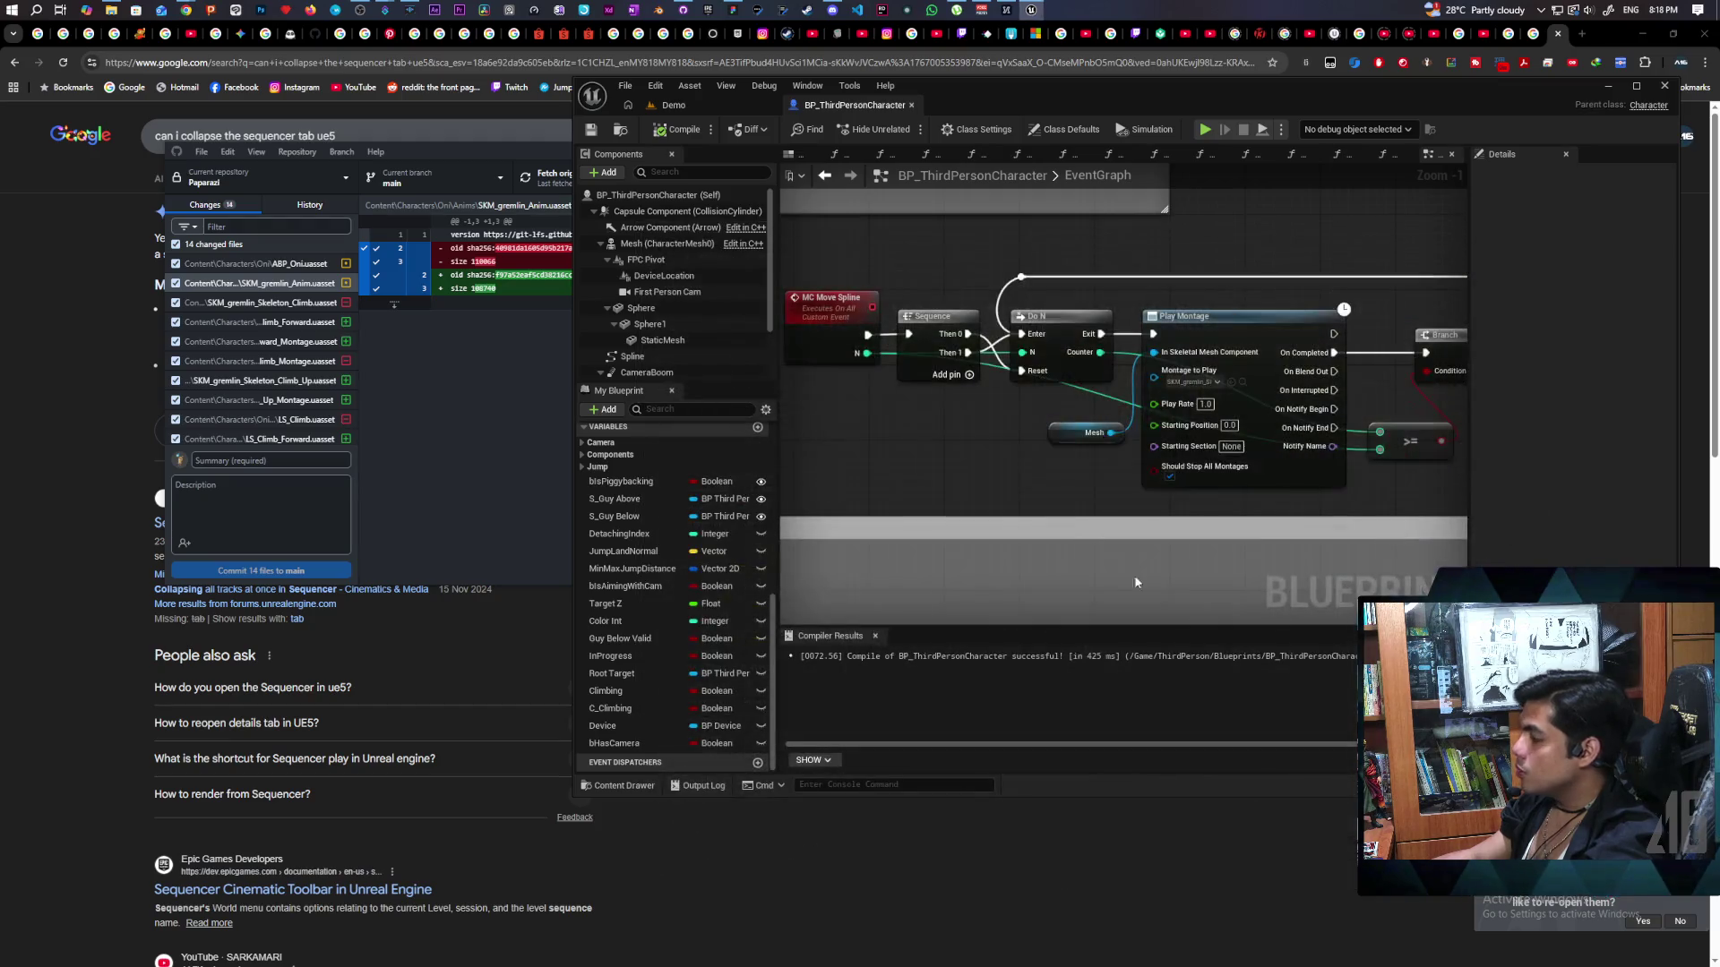
scroll(1041, 474, down, 1)
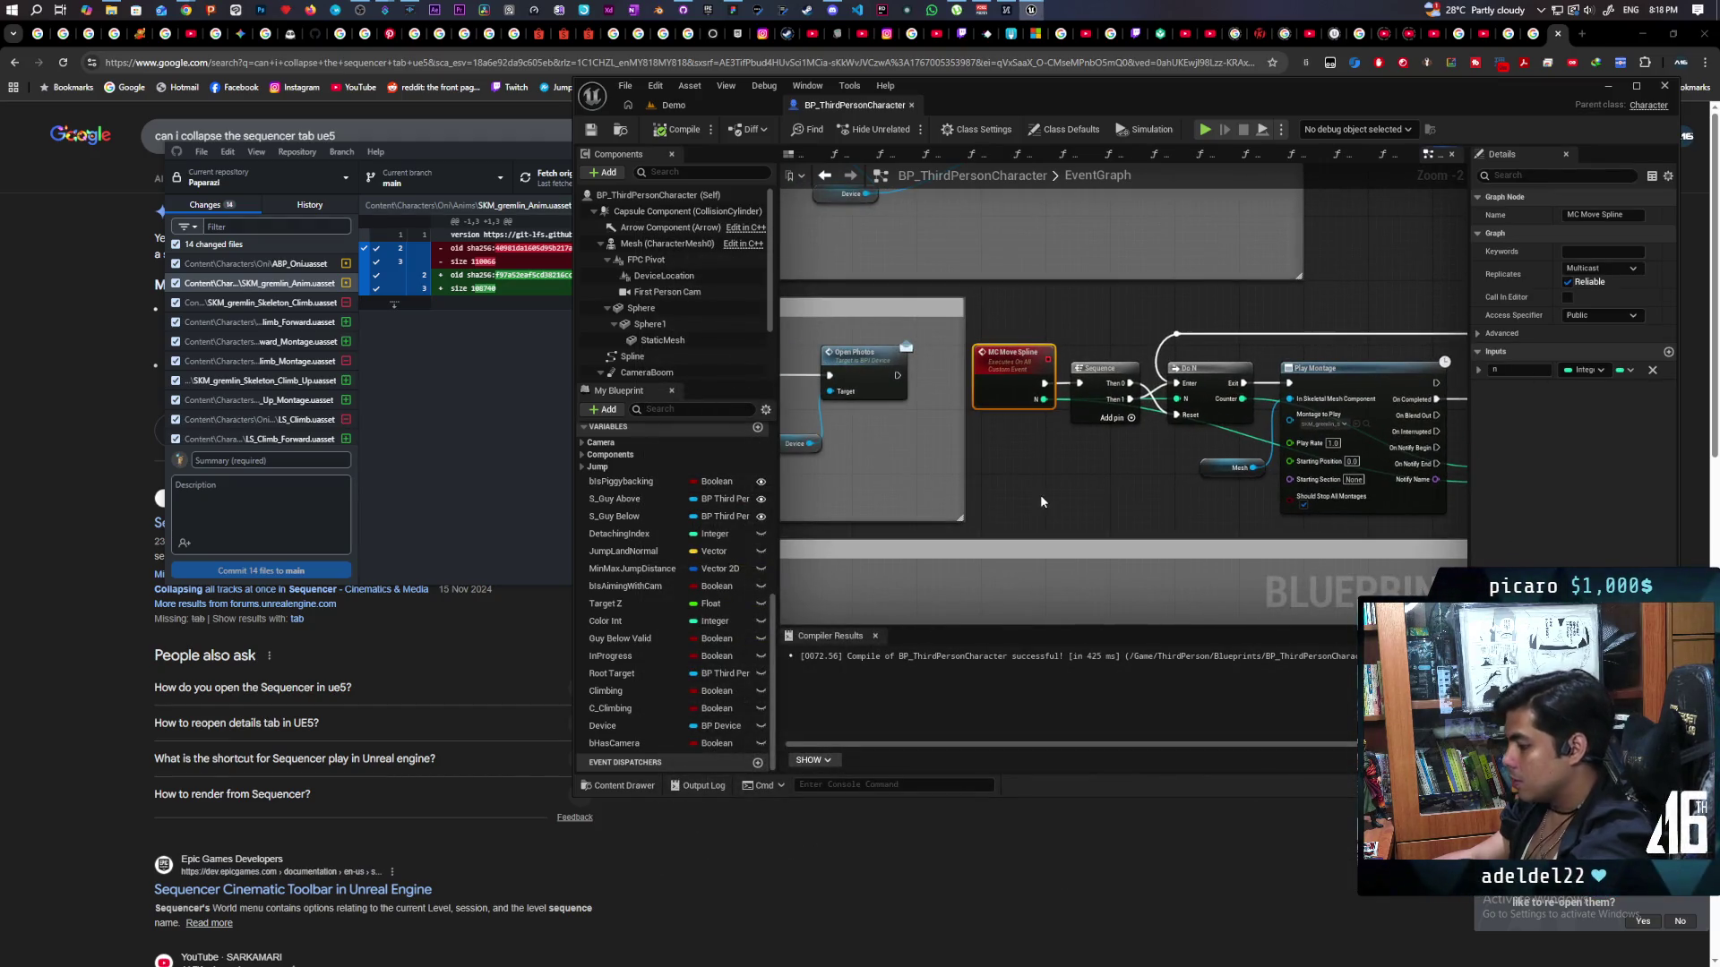
click(673, 105)
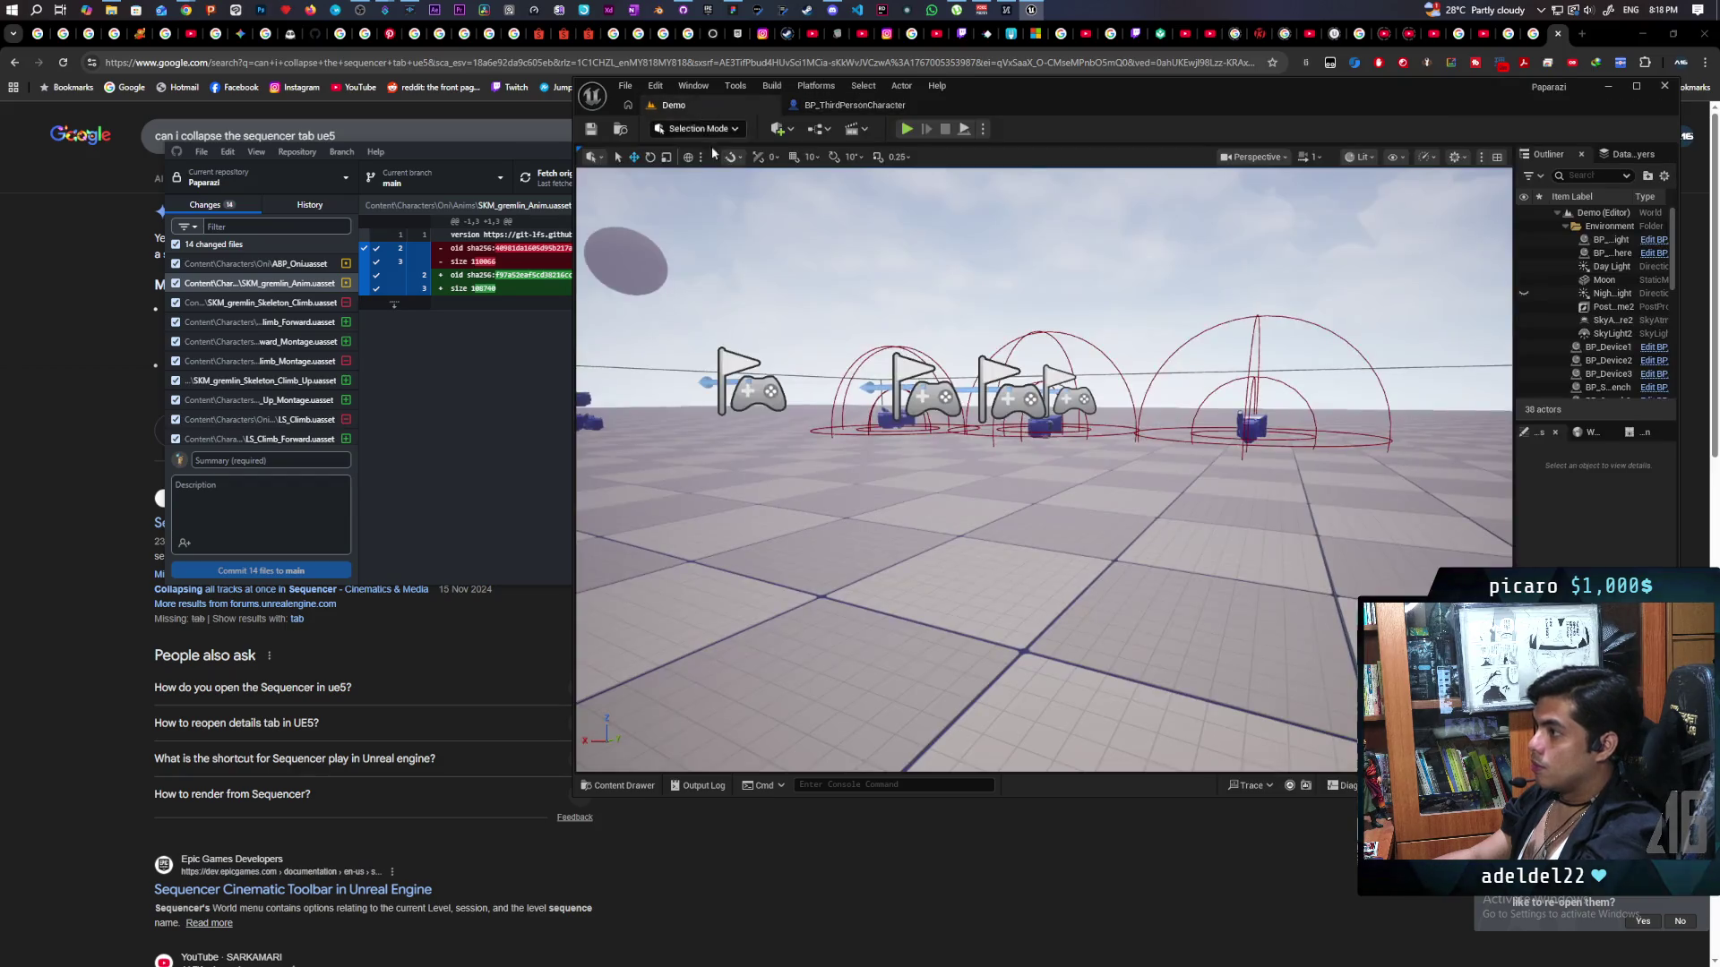
Start a two-client play test and move the blue character in front of the red one.
click(907, 128)
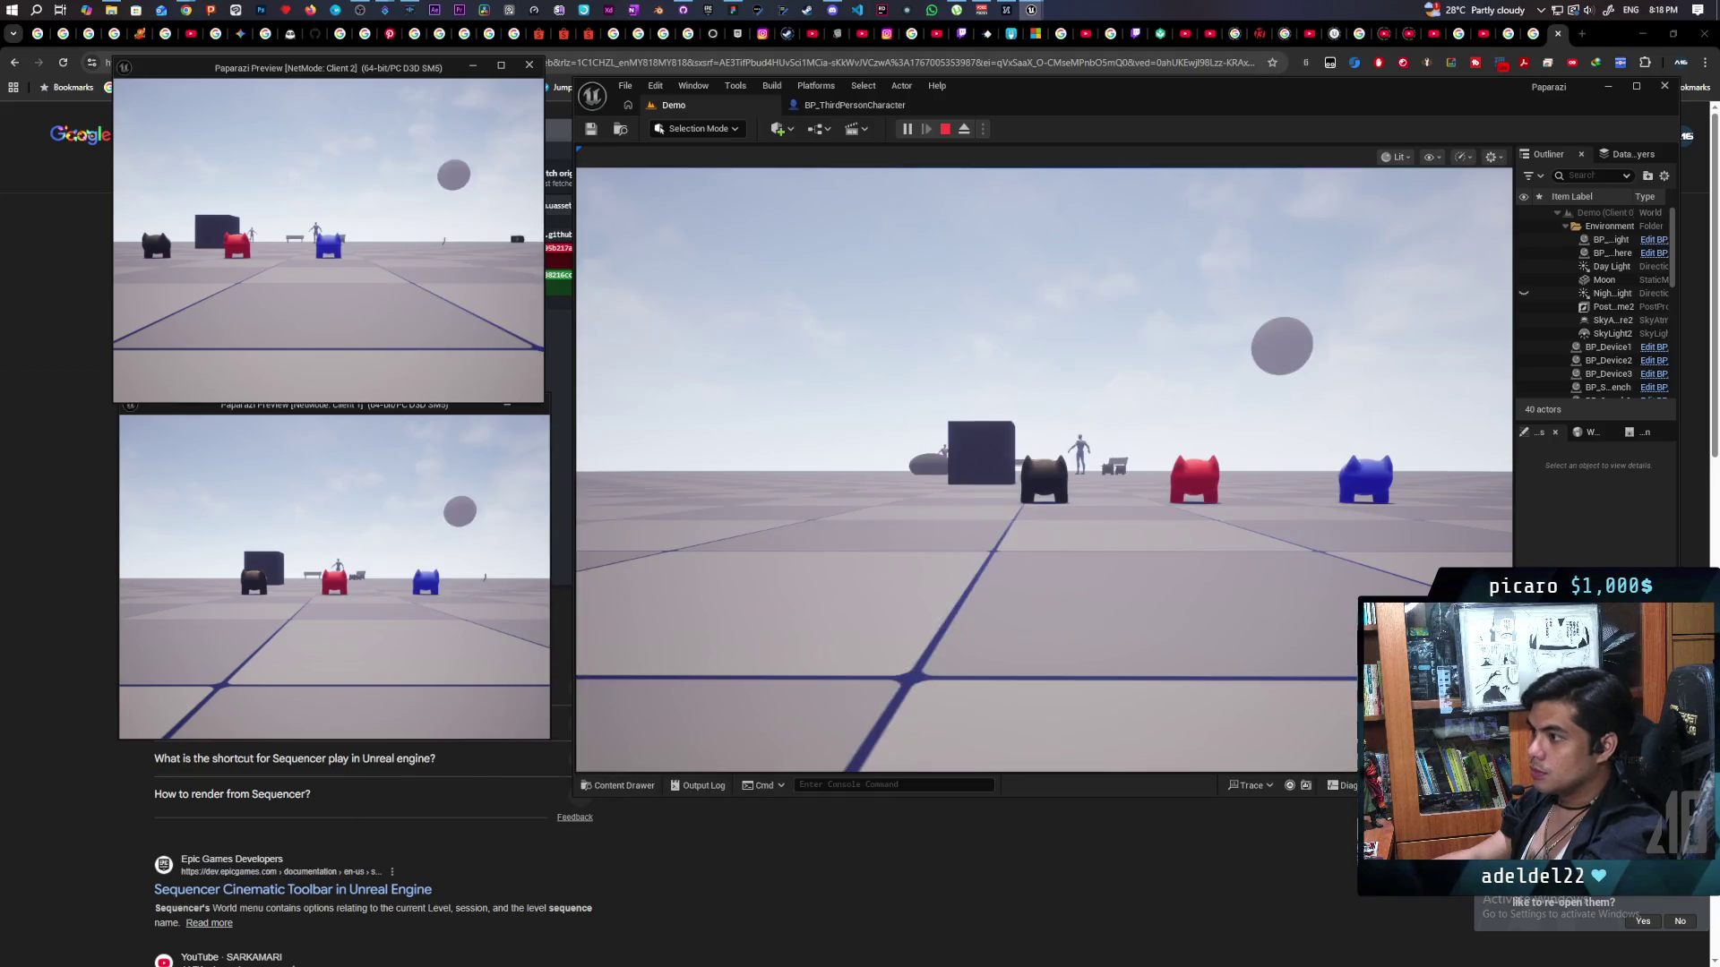
click(342, 275)
key(a)
key(d)
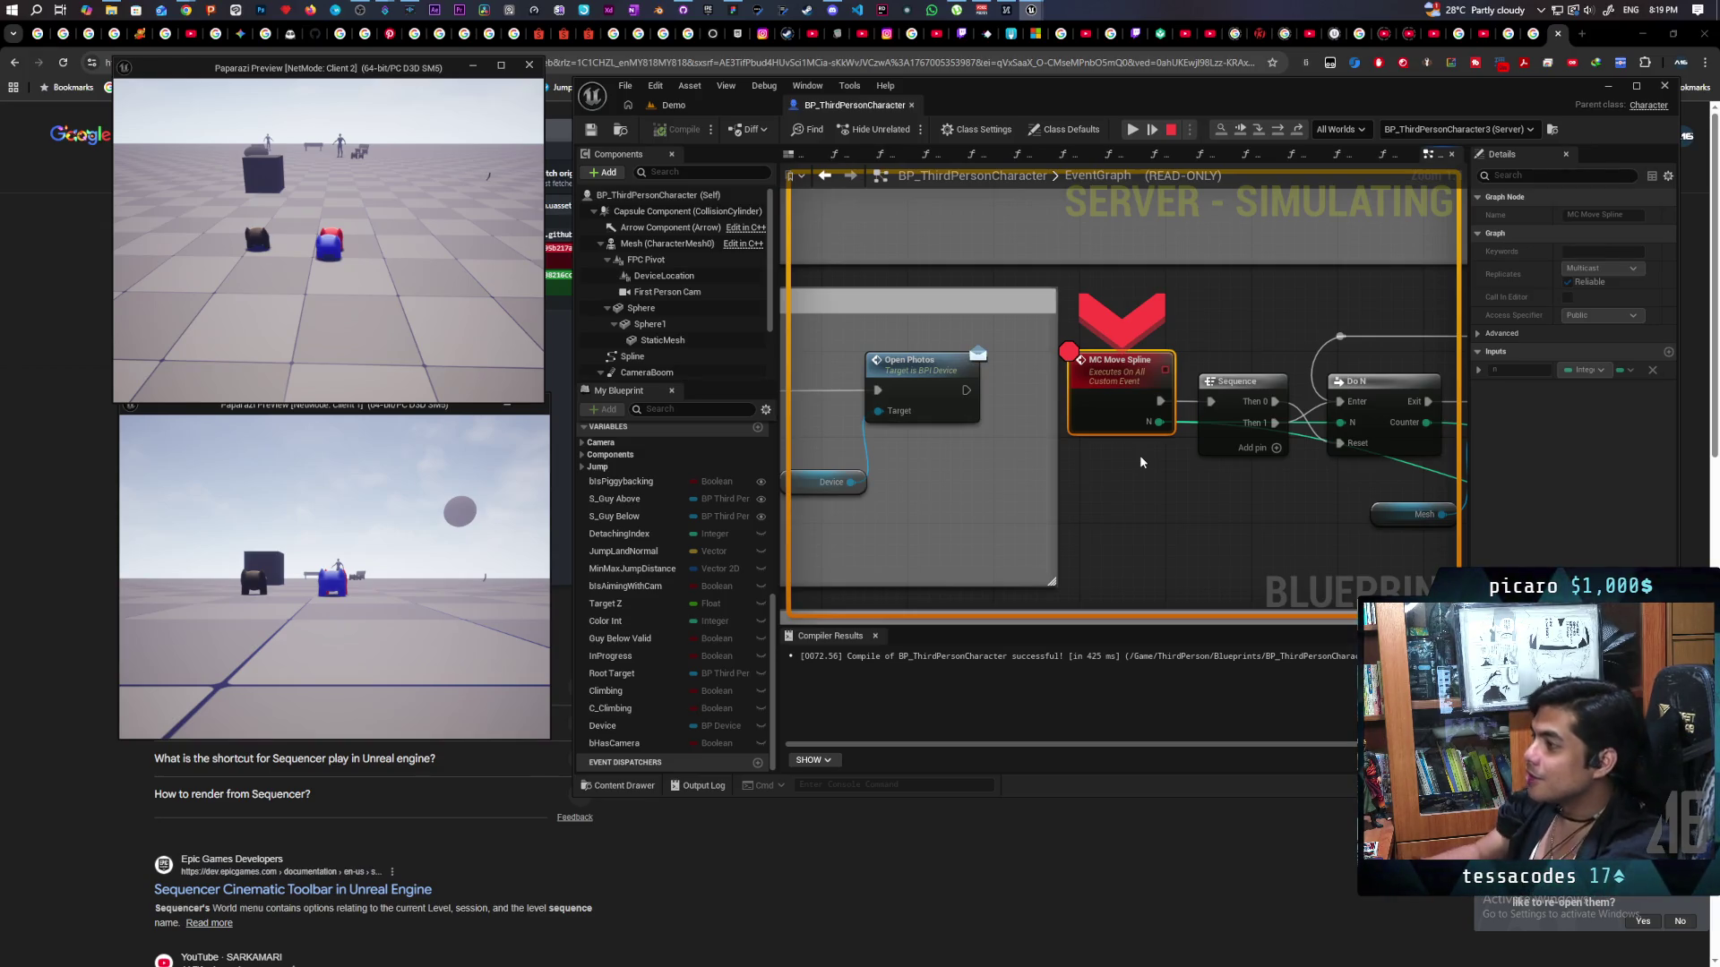
Step from the MC Move Spline breakpoint on to the Sequence node, then stop the test.
scroll(1159, 428, down, 5)
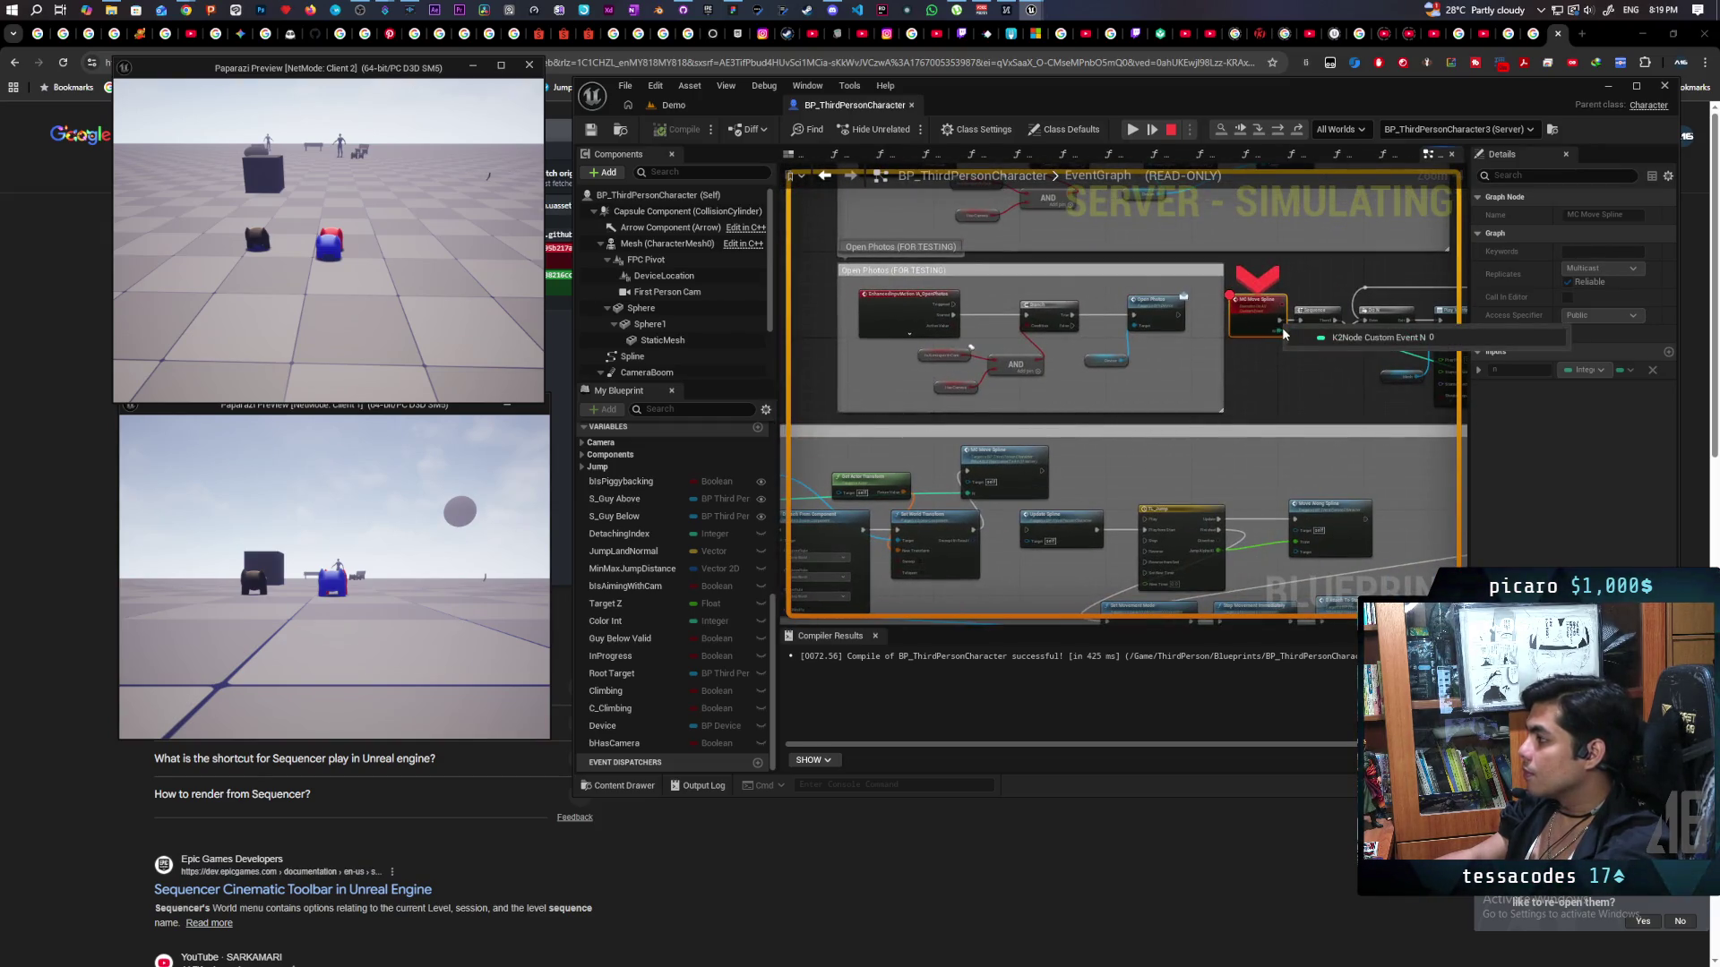
key(F10)
key(F10)
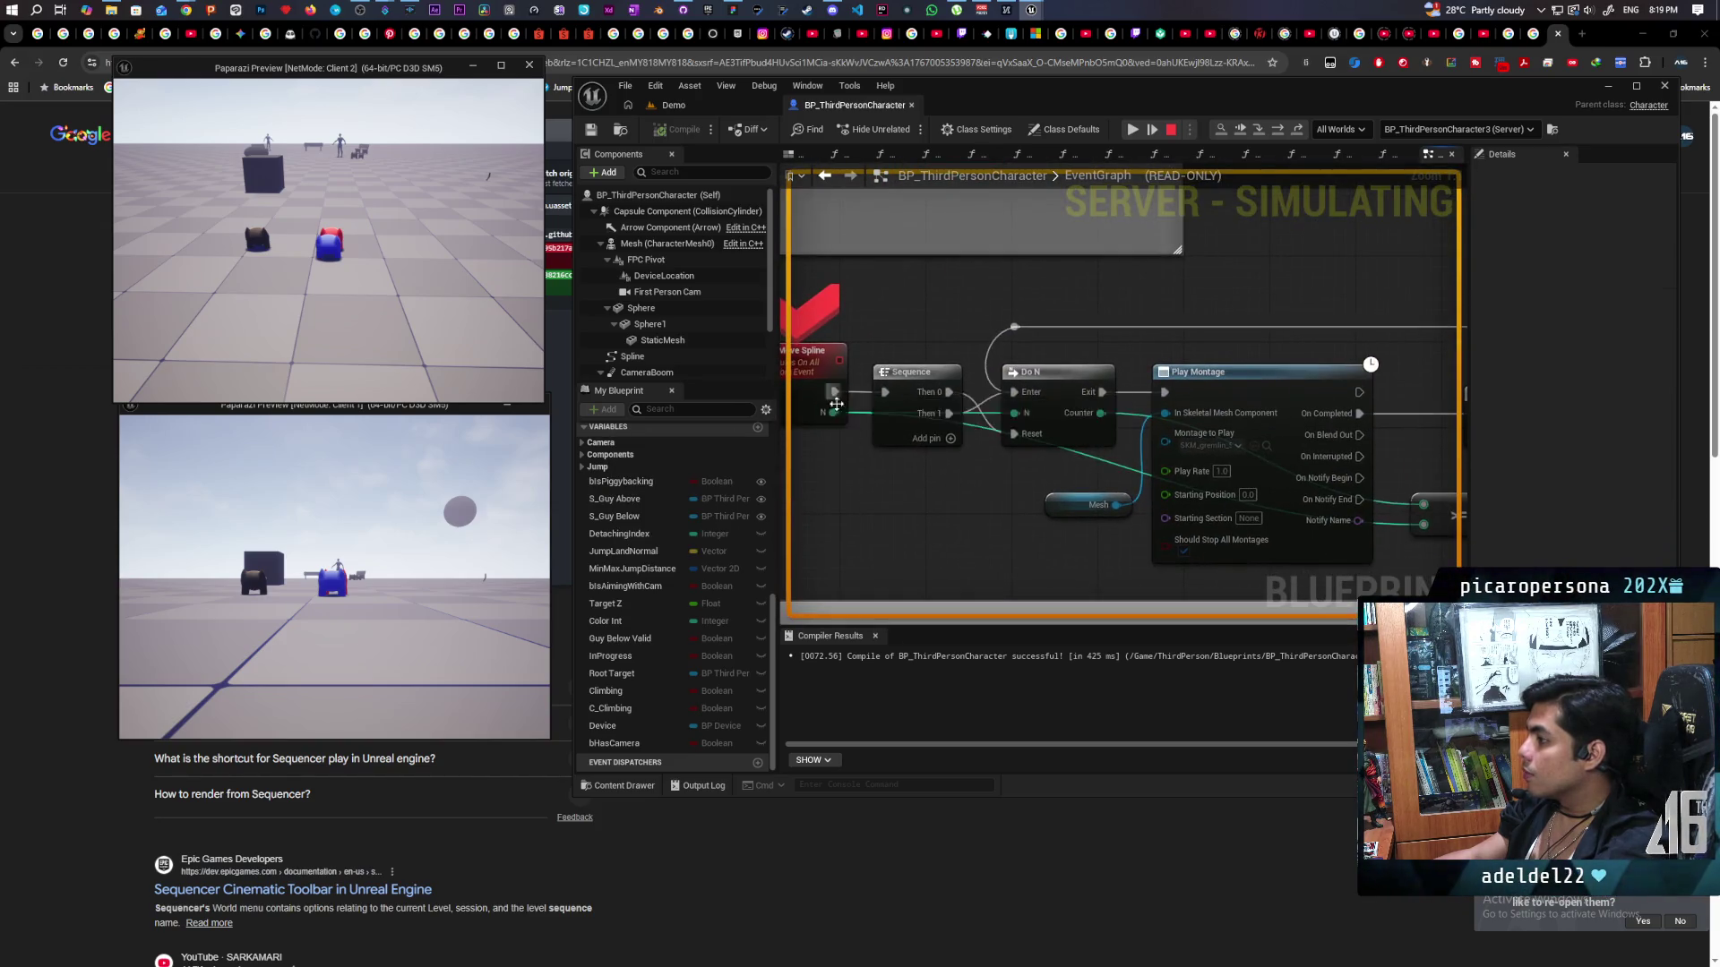
key(F10)
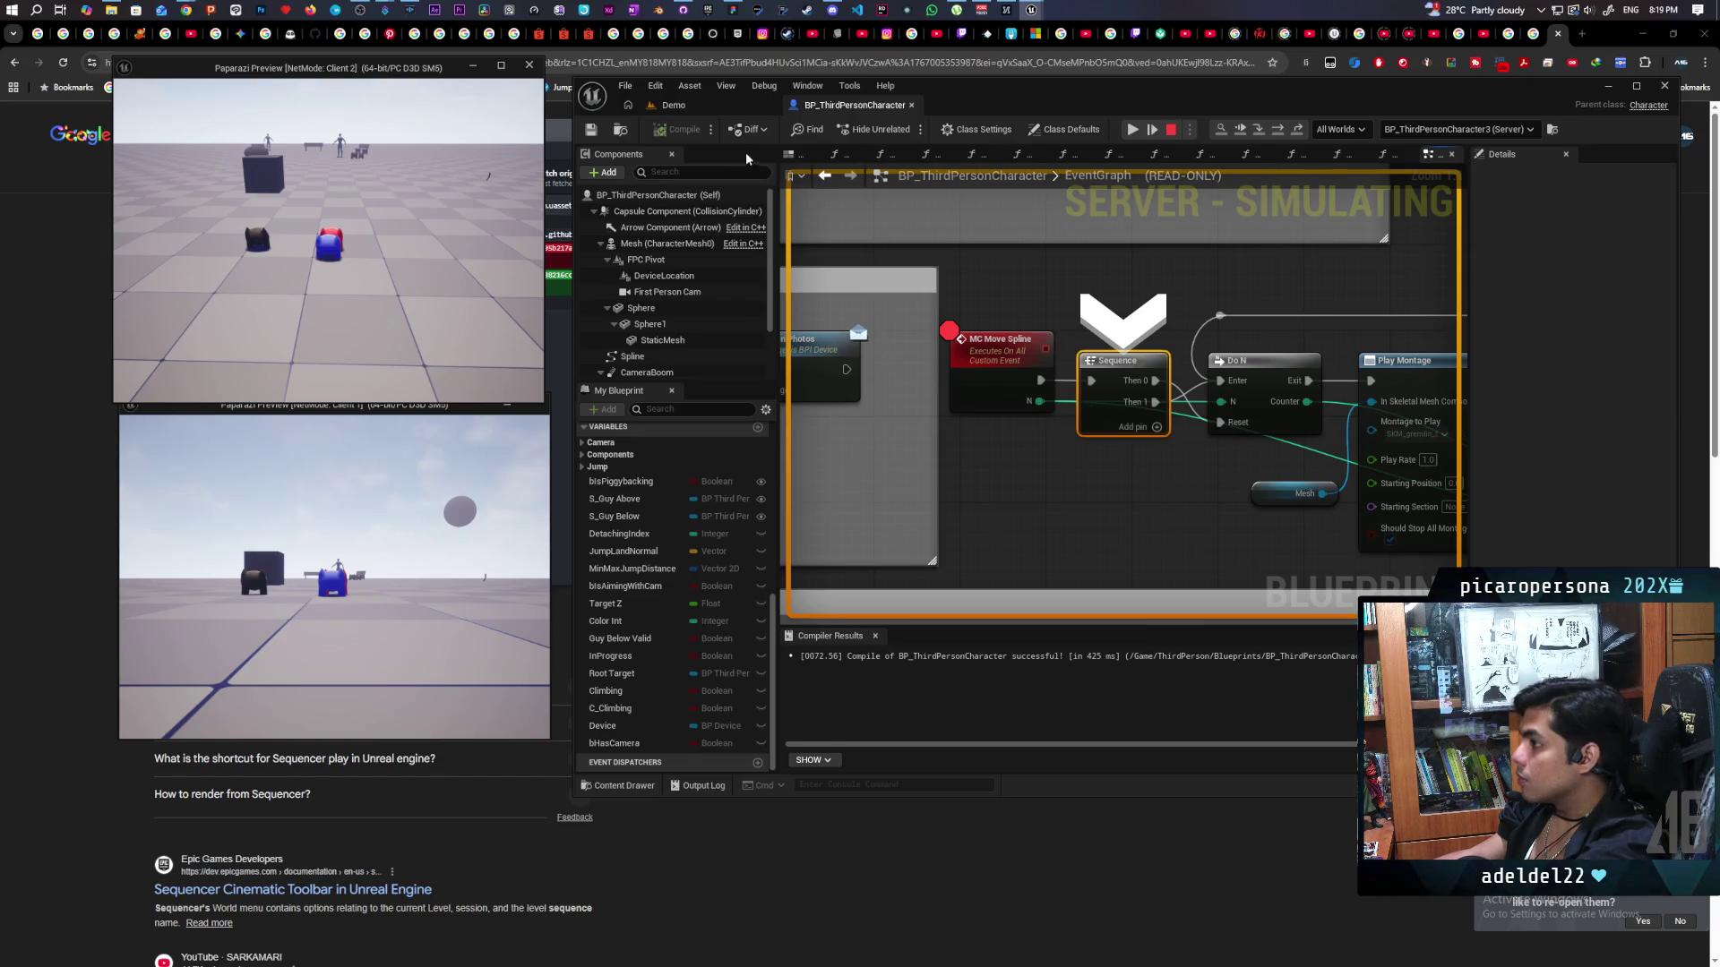
click(1171, 128)
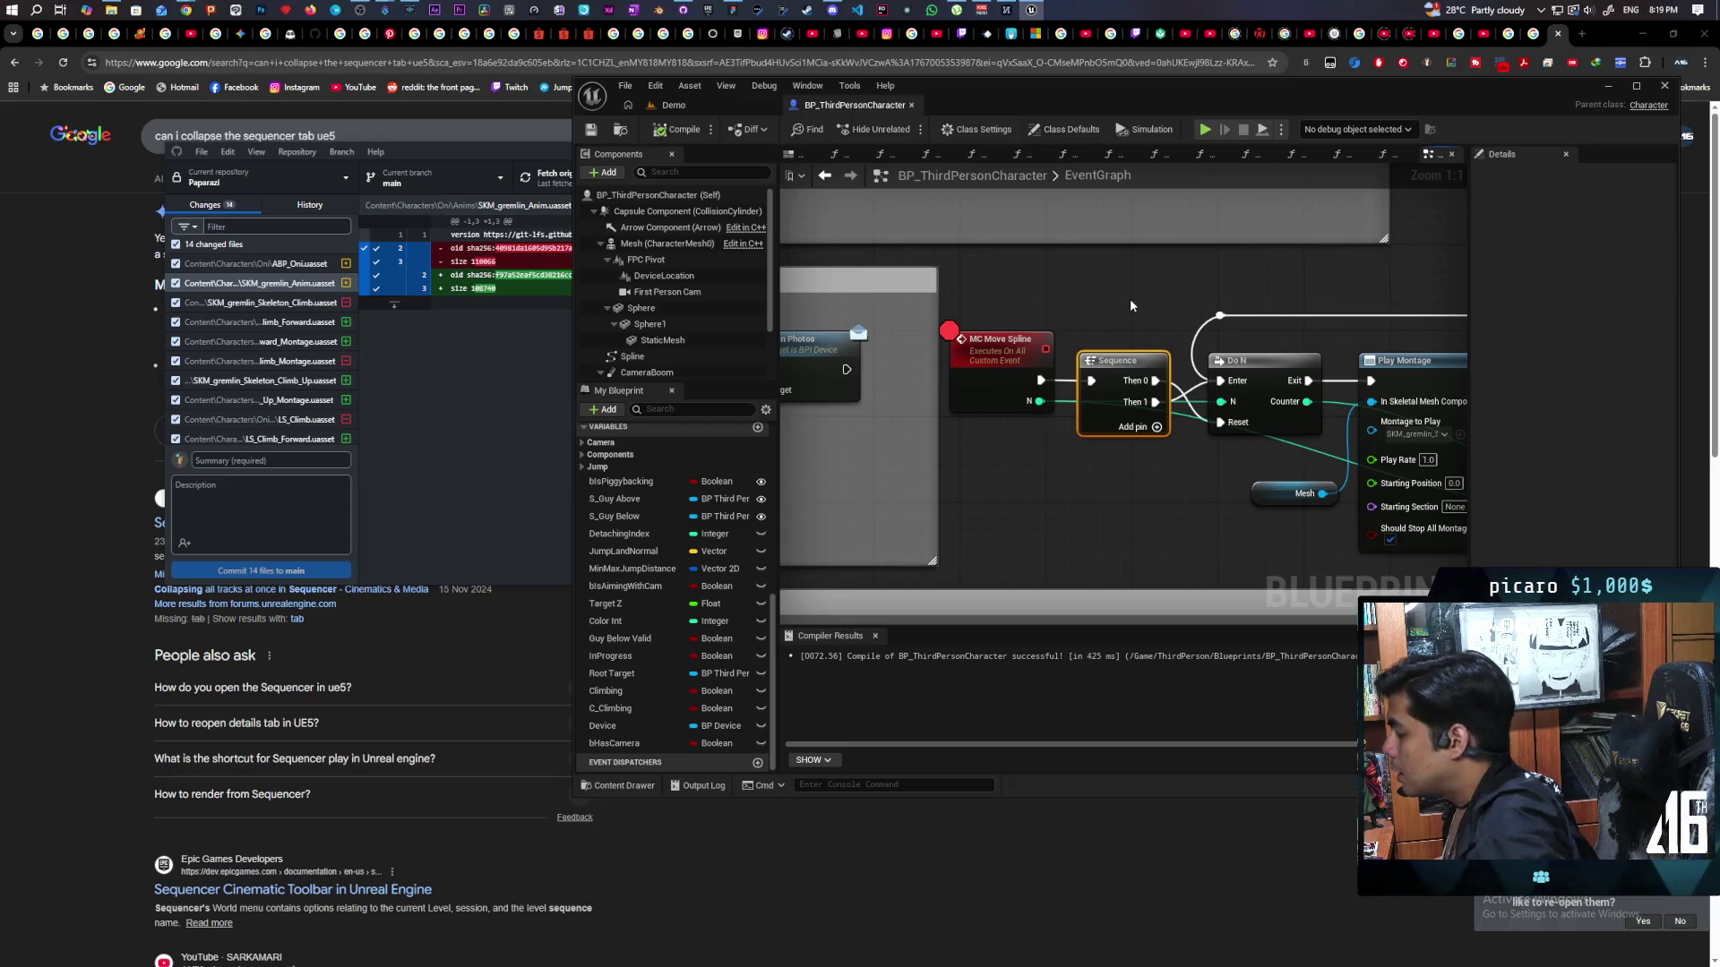
Review GetTopOfStack's While Loop, Is Valid and Num SET nodes, then go back to the Demo level.
scroll(1069, 432, down, 5)
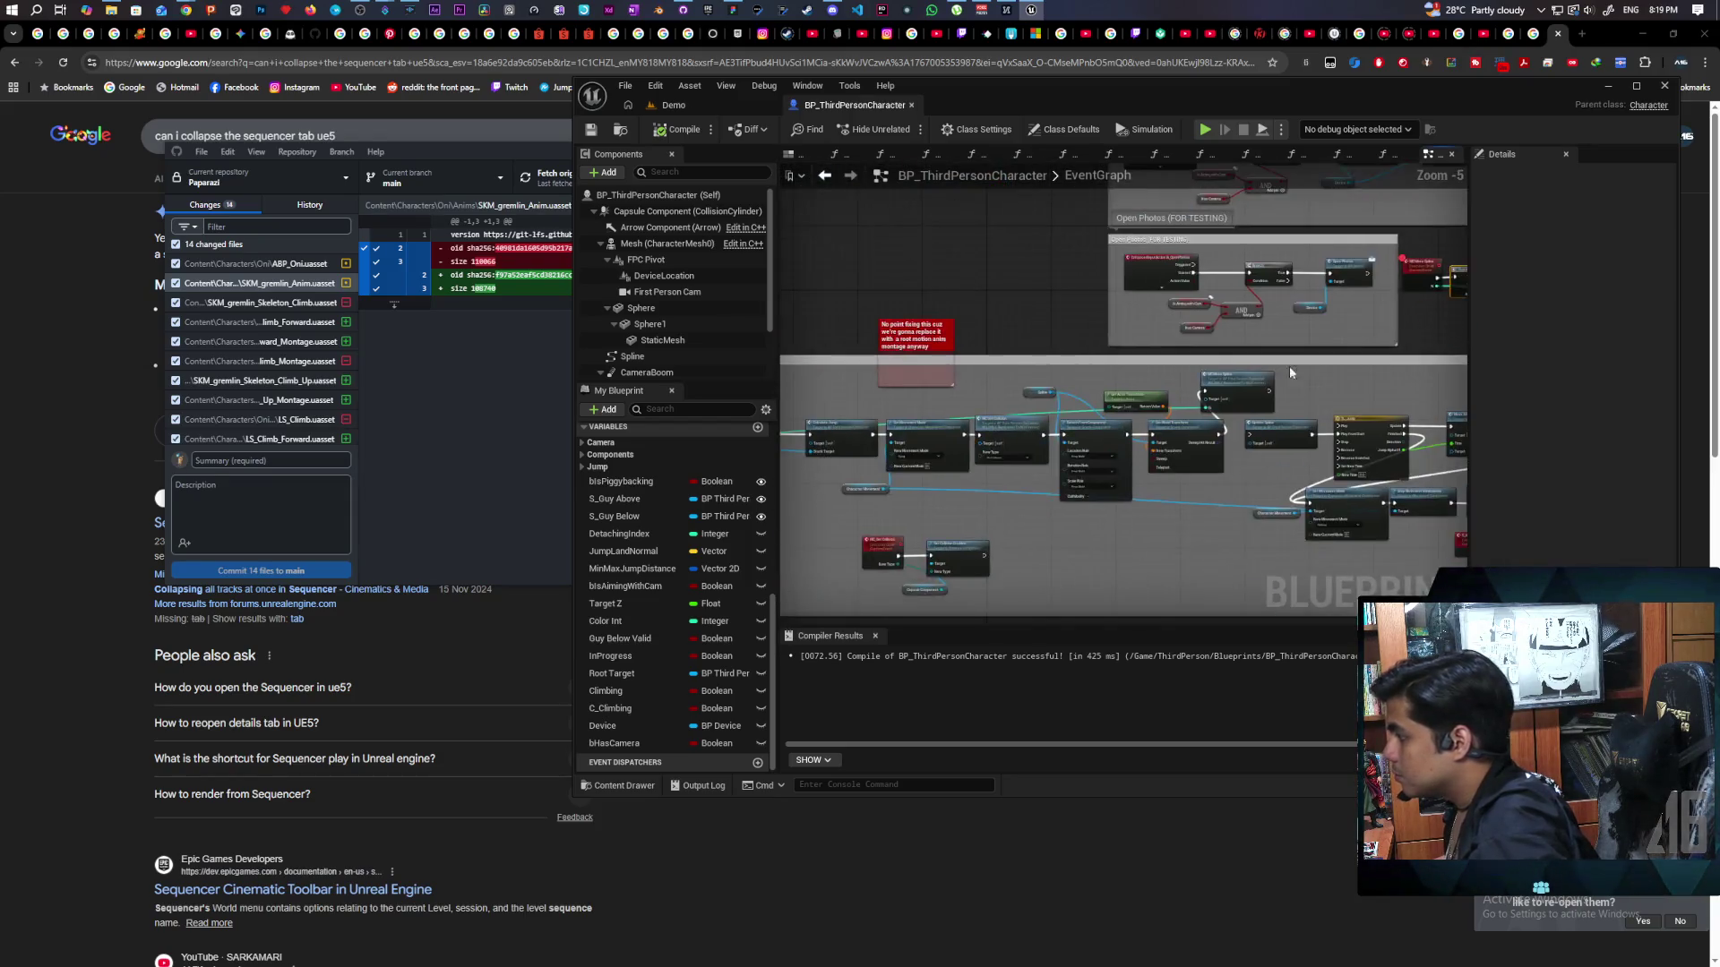
mouse_move(997, 387)
mouse_down()
mouse_move(1075, 385)
mouse_move(979, 434)
mouse_move(1061, 414)
mouse_move(1069, 438)
mouse_up()
scroll(1069, 438, up, 5)
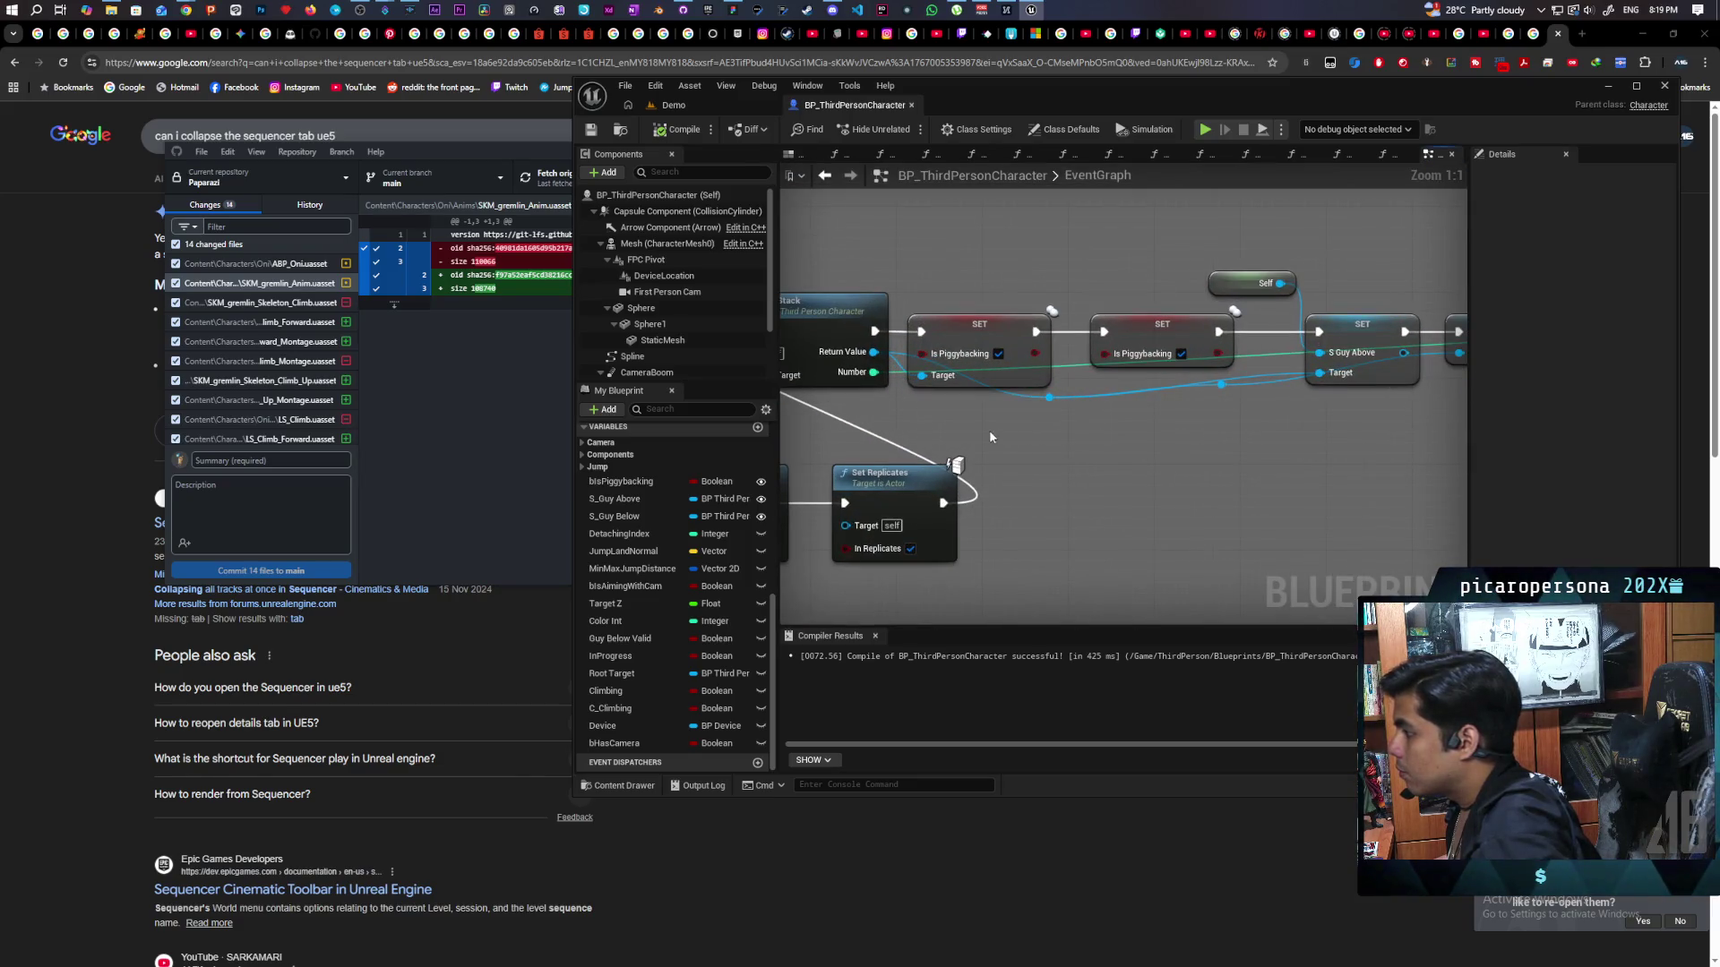
scroll(992, 437, down, 2)
double_click(983, 334)
drag(1044, 496, 1200, 482)
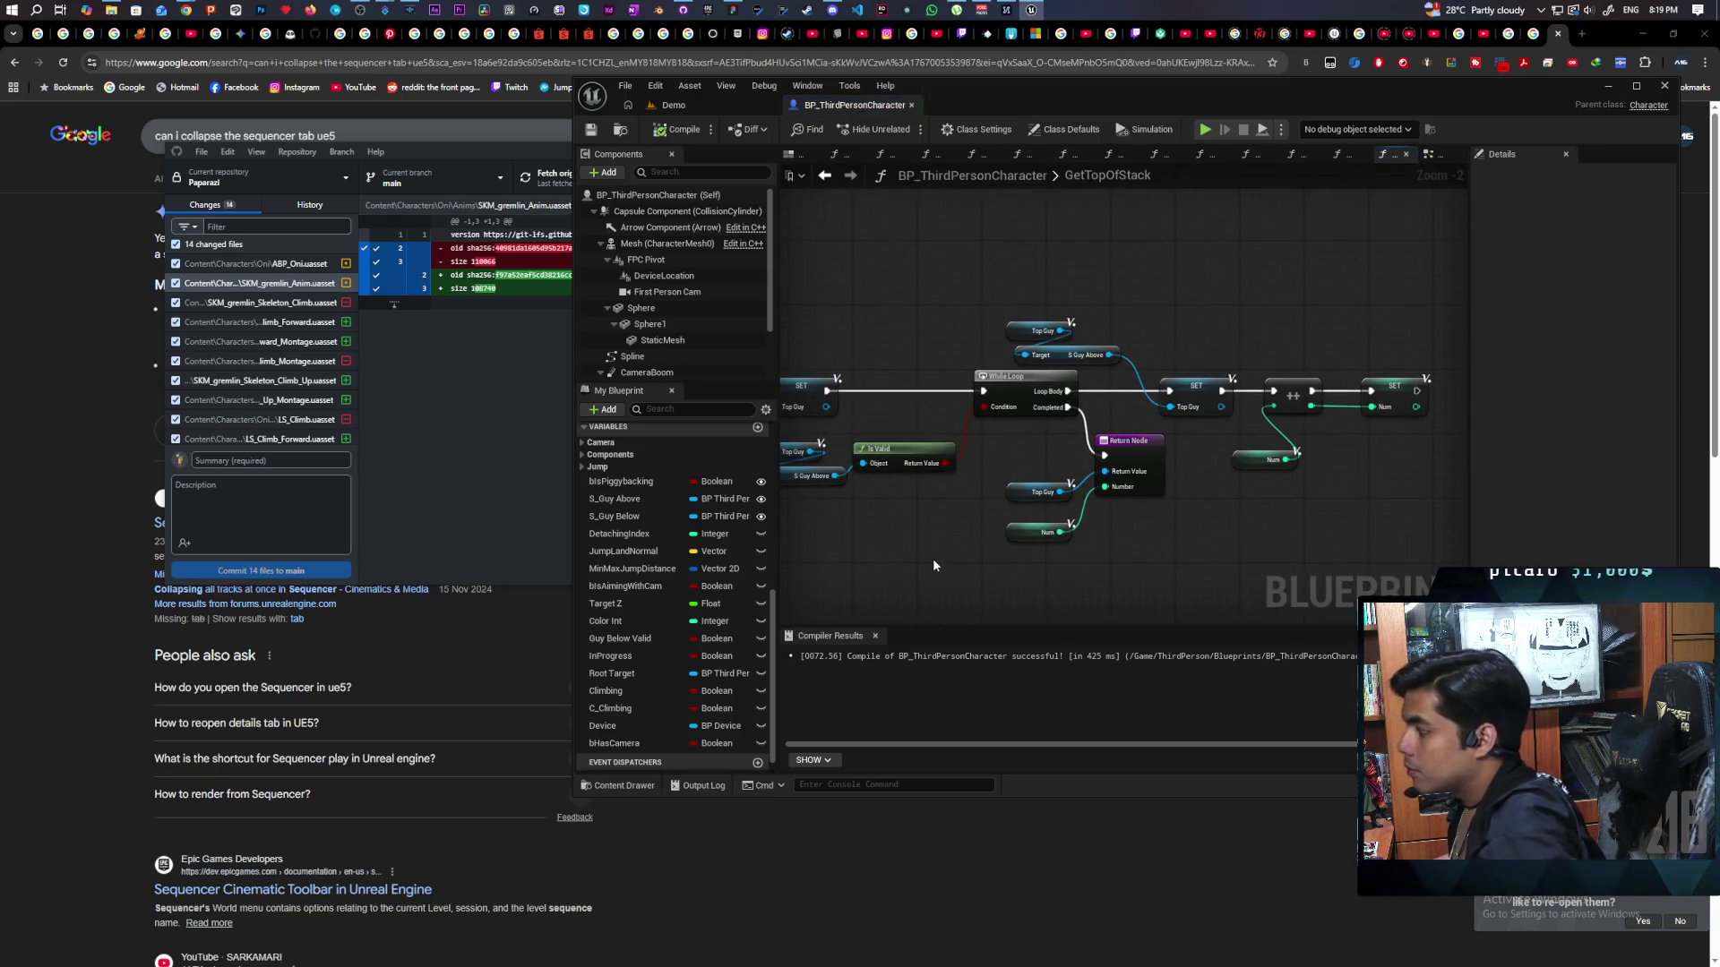
mouse_move(932, 557)
mouse_down()
mouse_move(1114, 552)
mouse_move(1032, 564)
mouse_up()
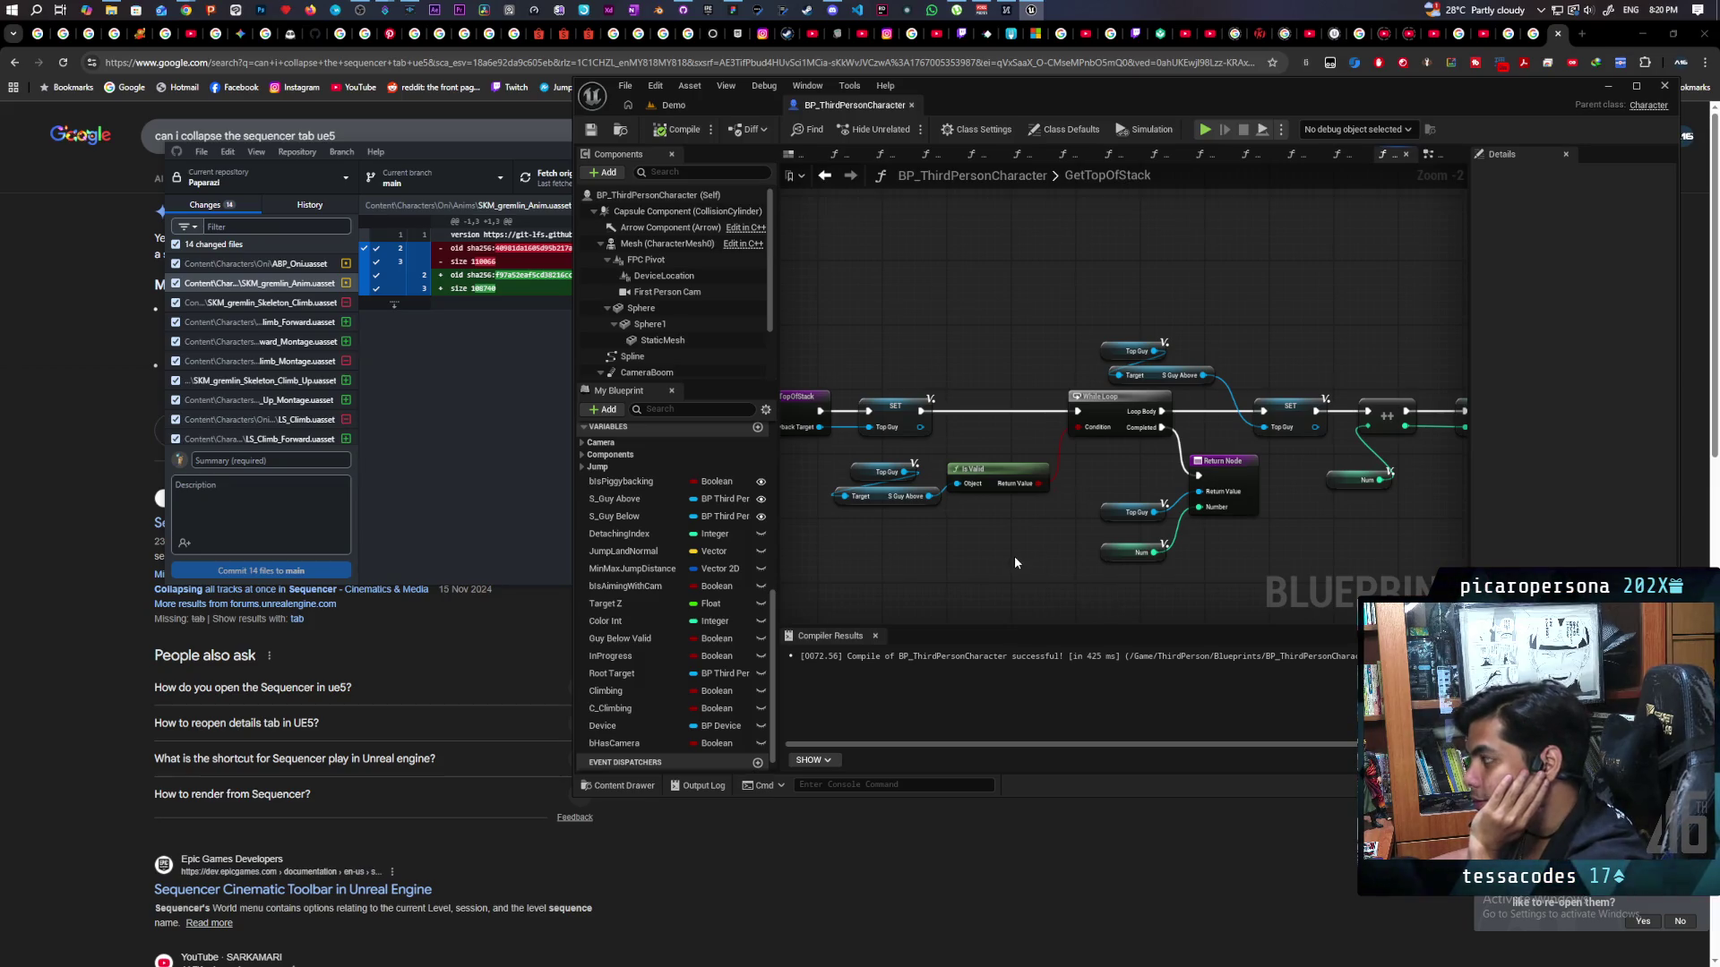
drag(1045, 545, 892, 524)
click(1326, 392)
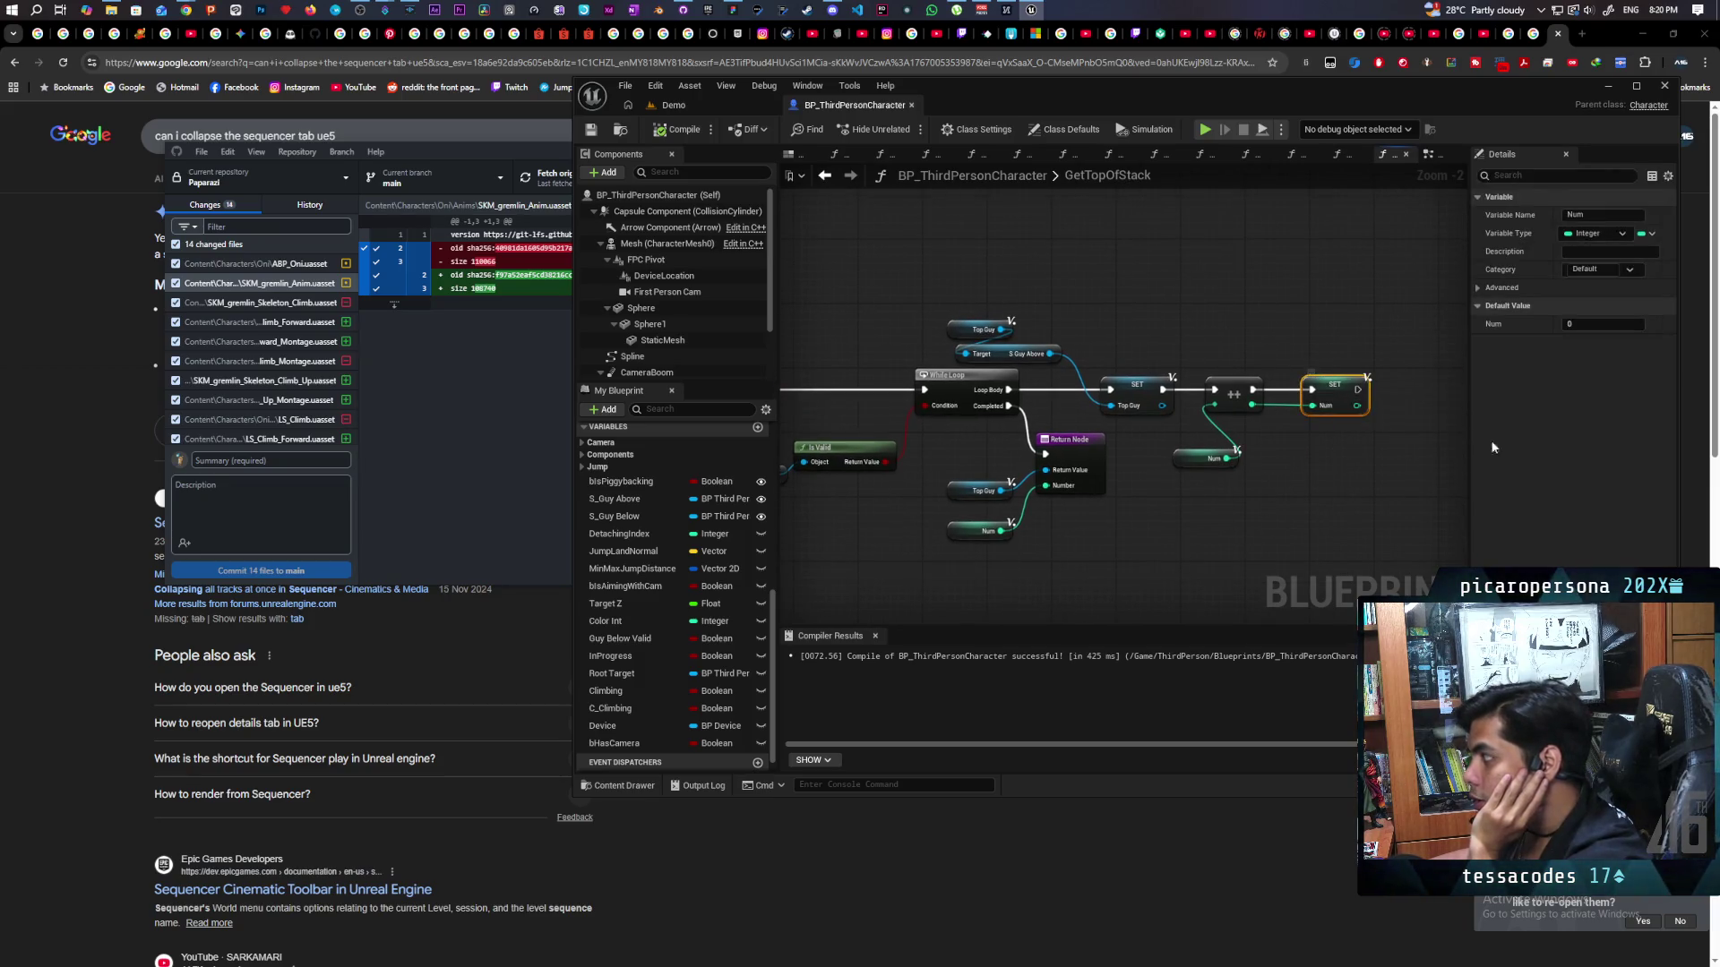
click(1401, 489)
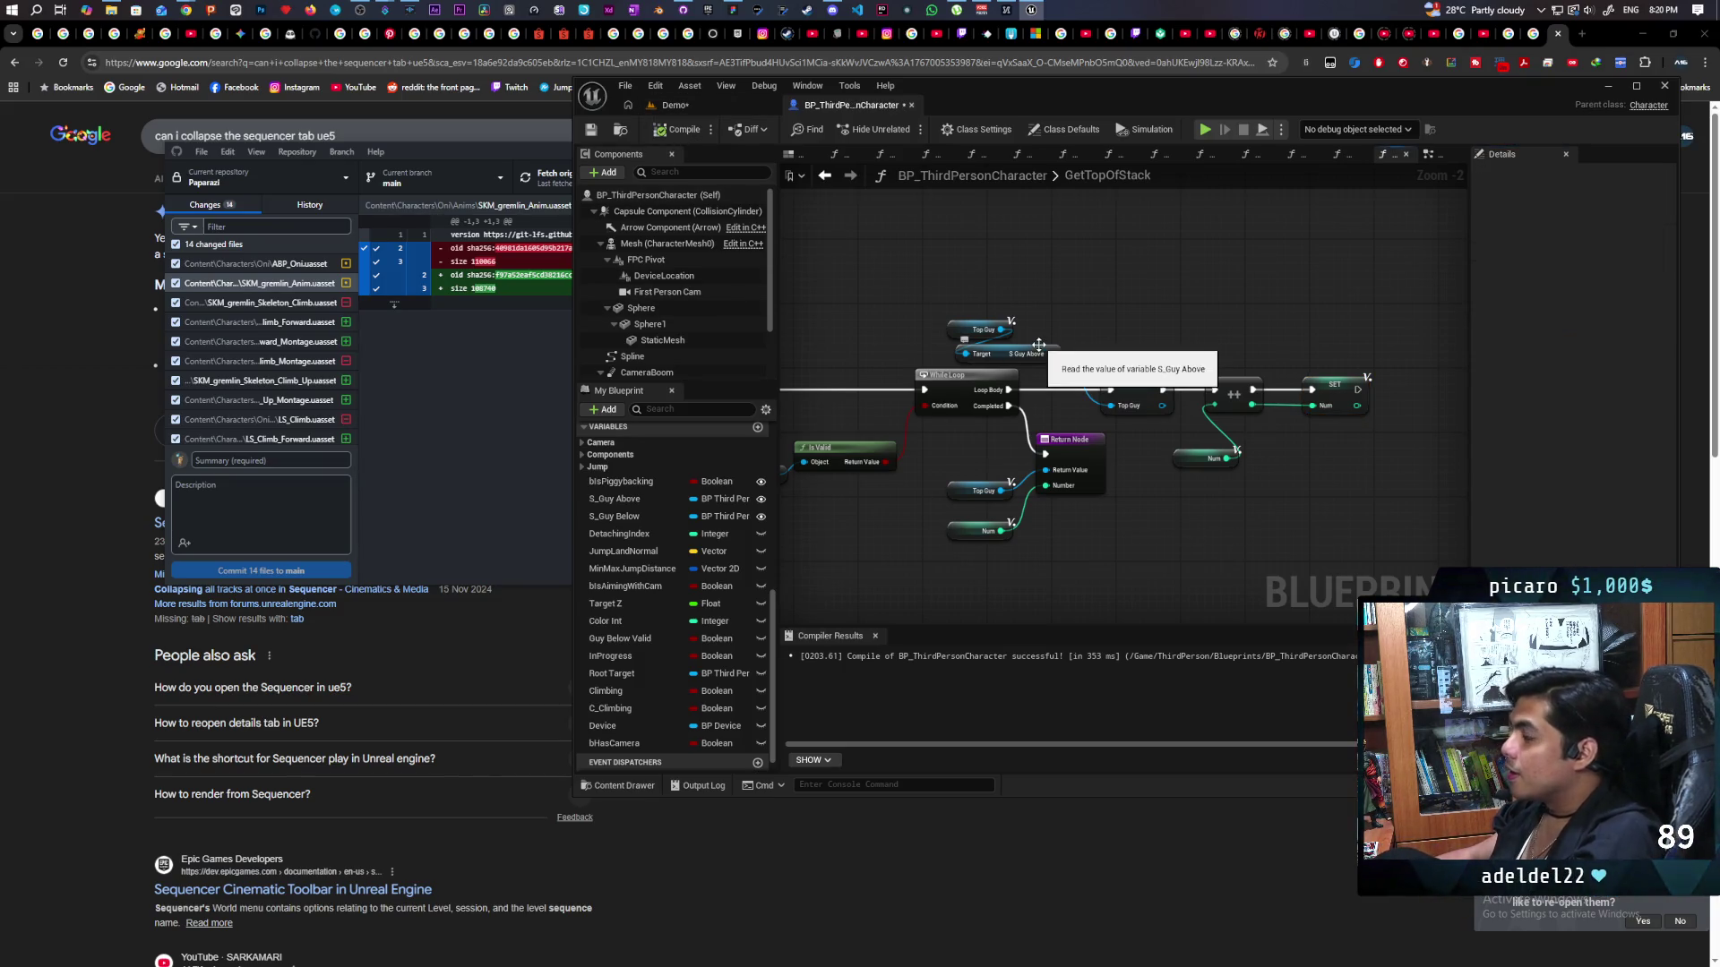
click(674, 105)
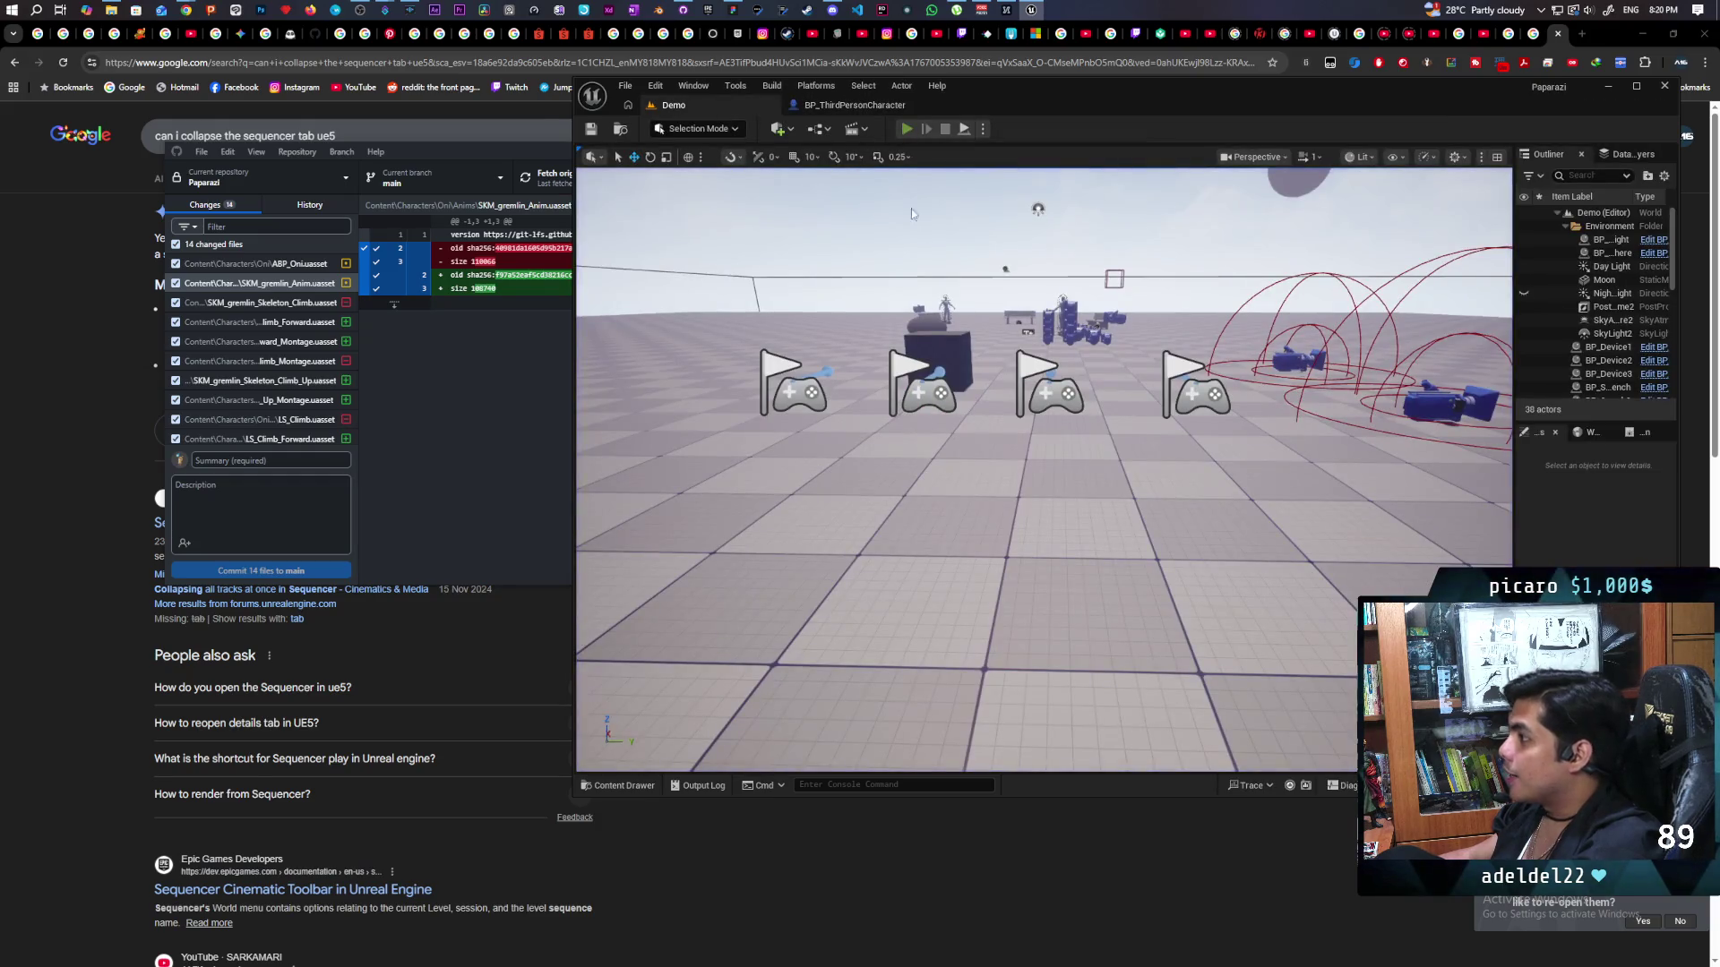
Start another multiplayer test, move Client 2 forward, and remove the MC Move Spline breakpoint.
click(906, 128)
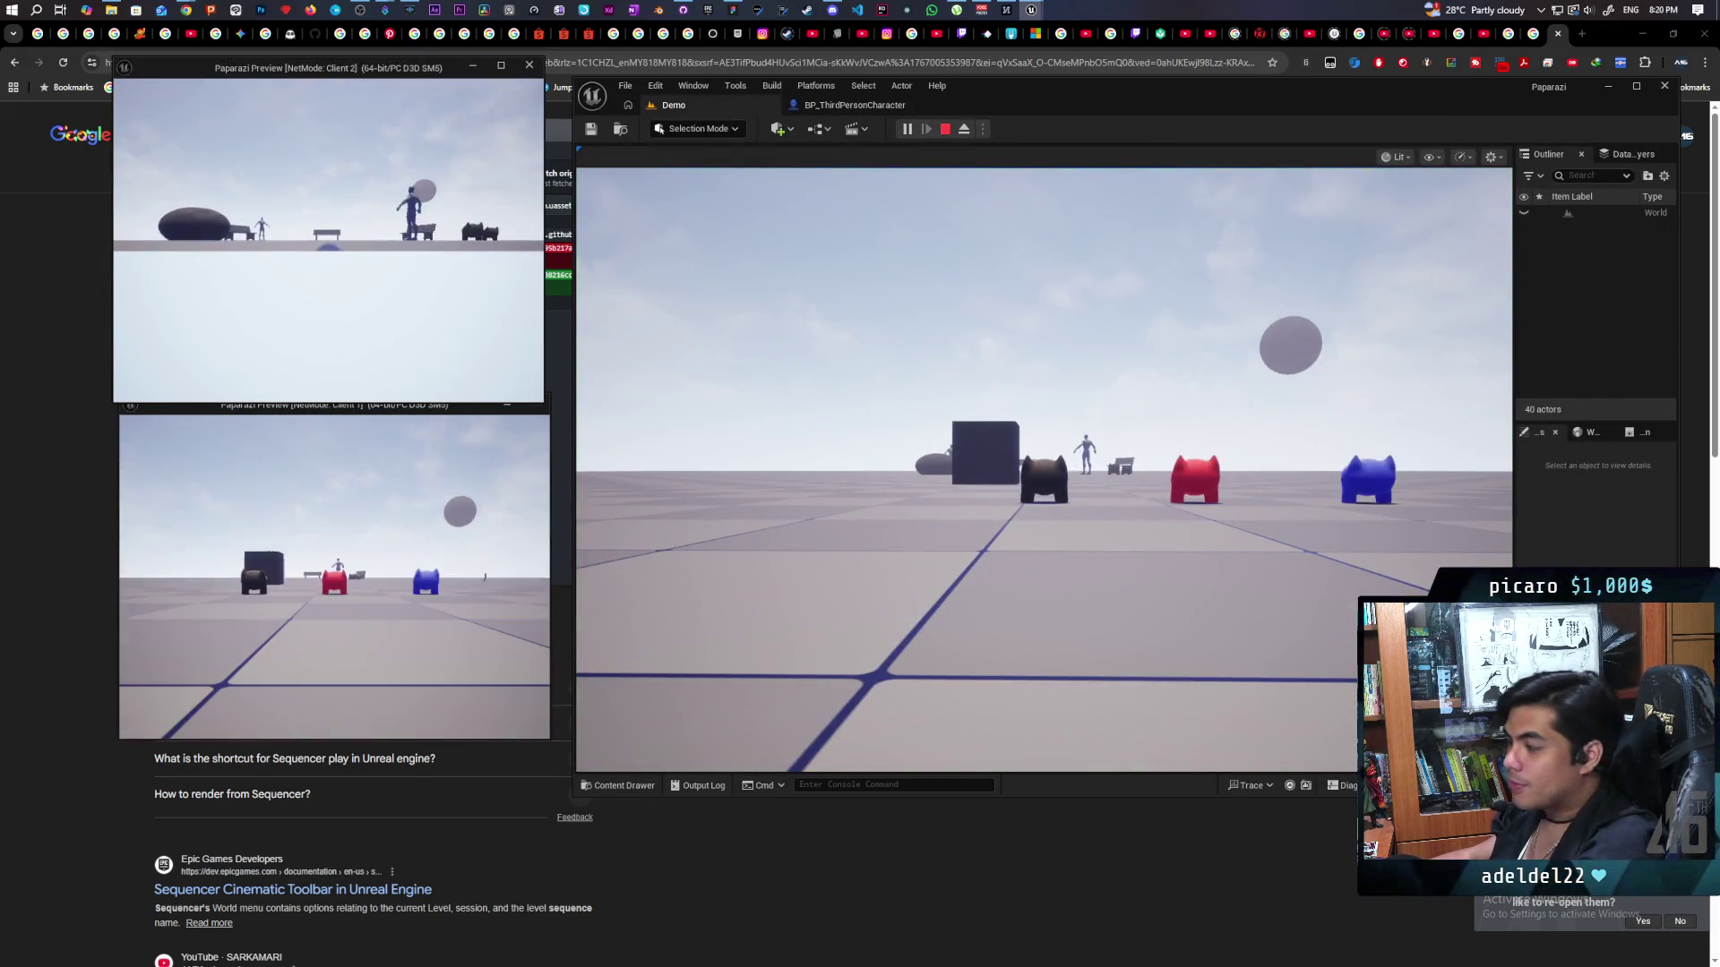
key(alt+Tab)
key(w)
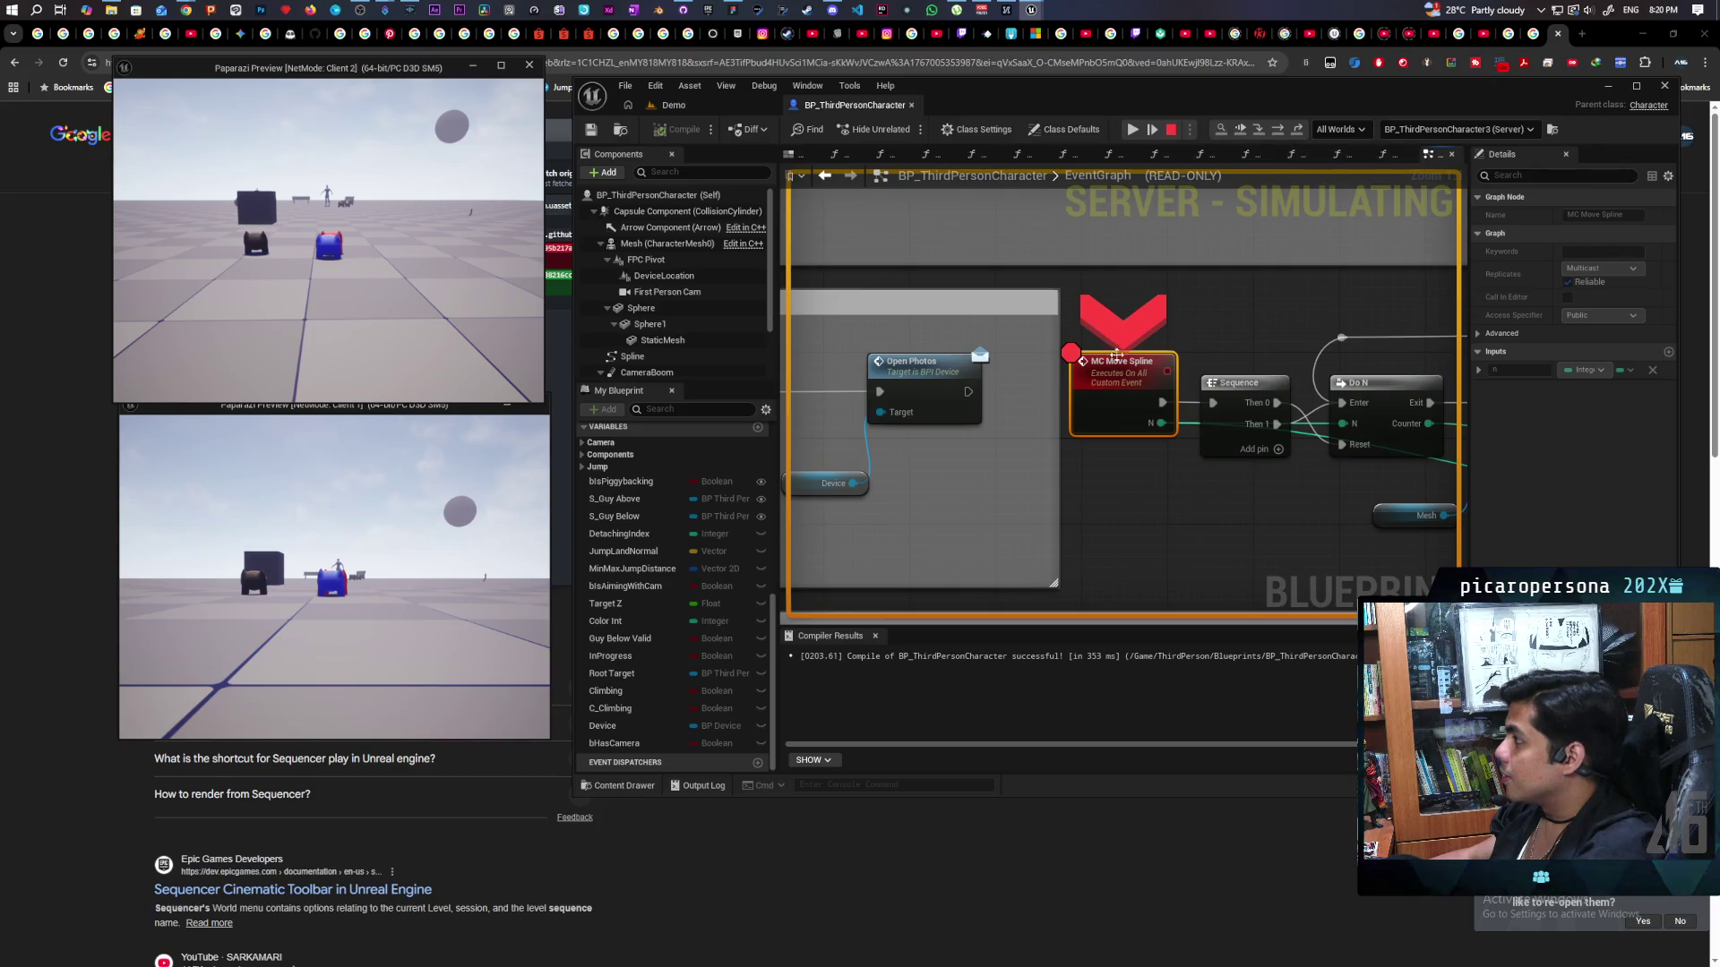
key(F9)
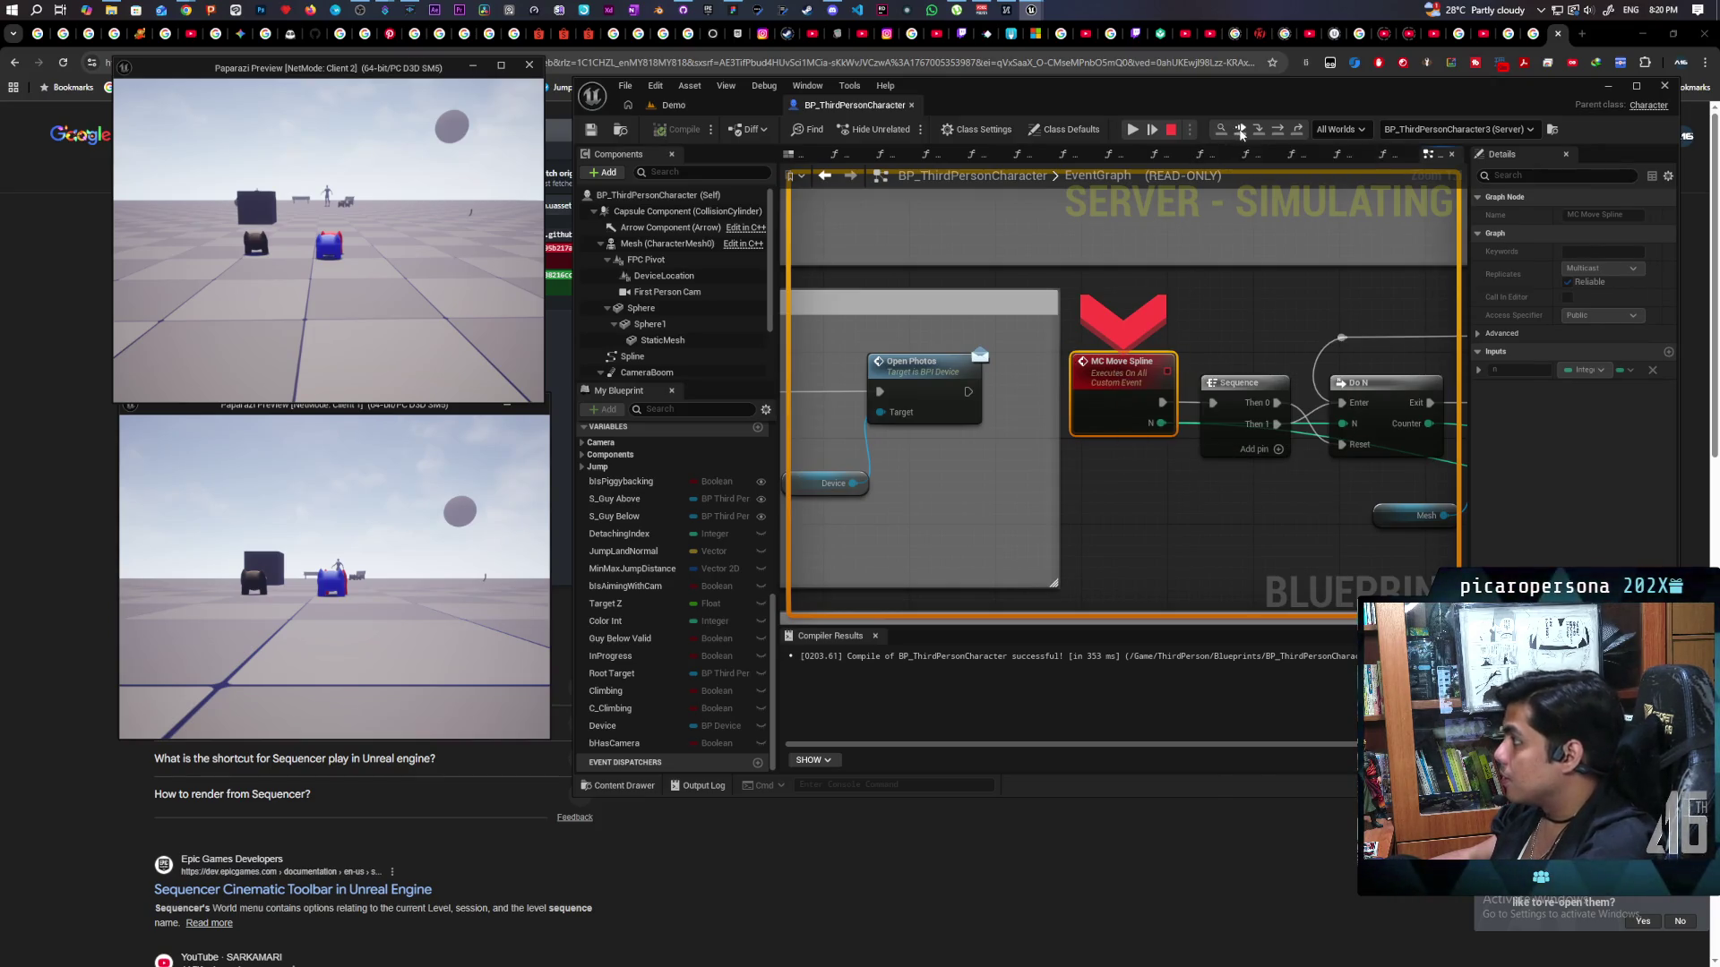
click(1230, 132)
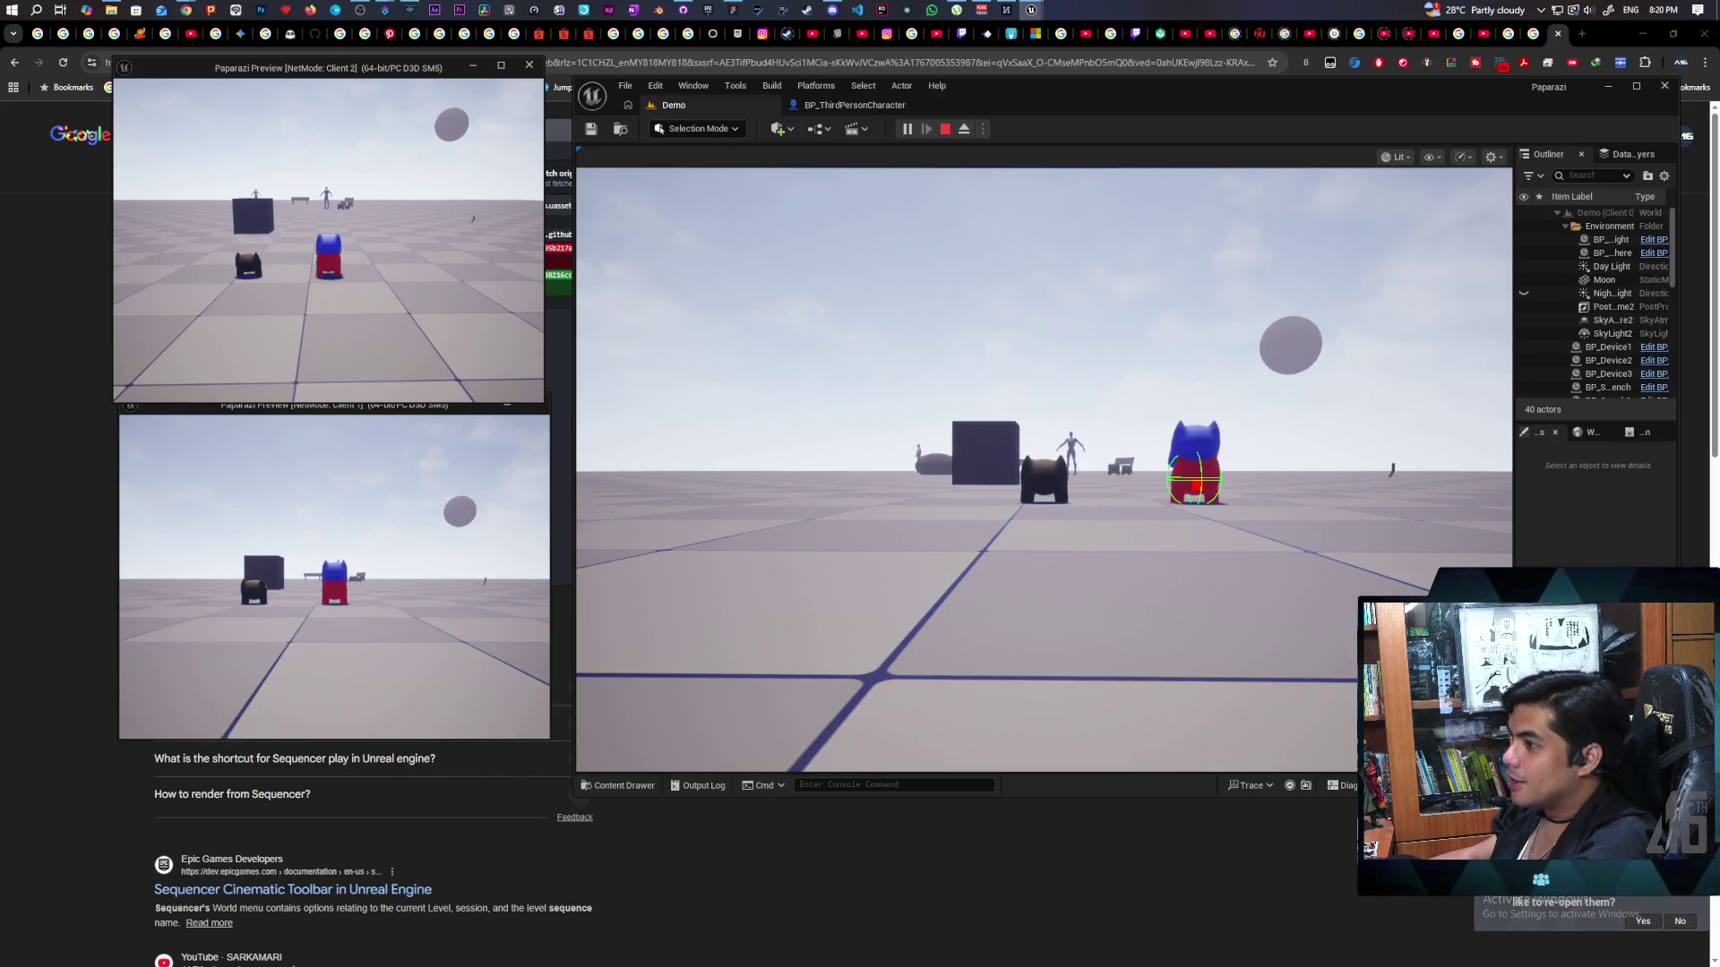
Walk the player character around in the main game view, then end the play session.
click(1043, 466)
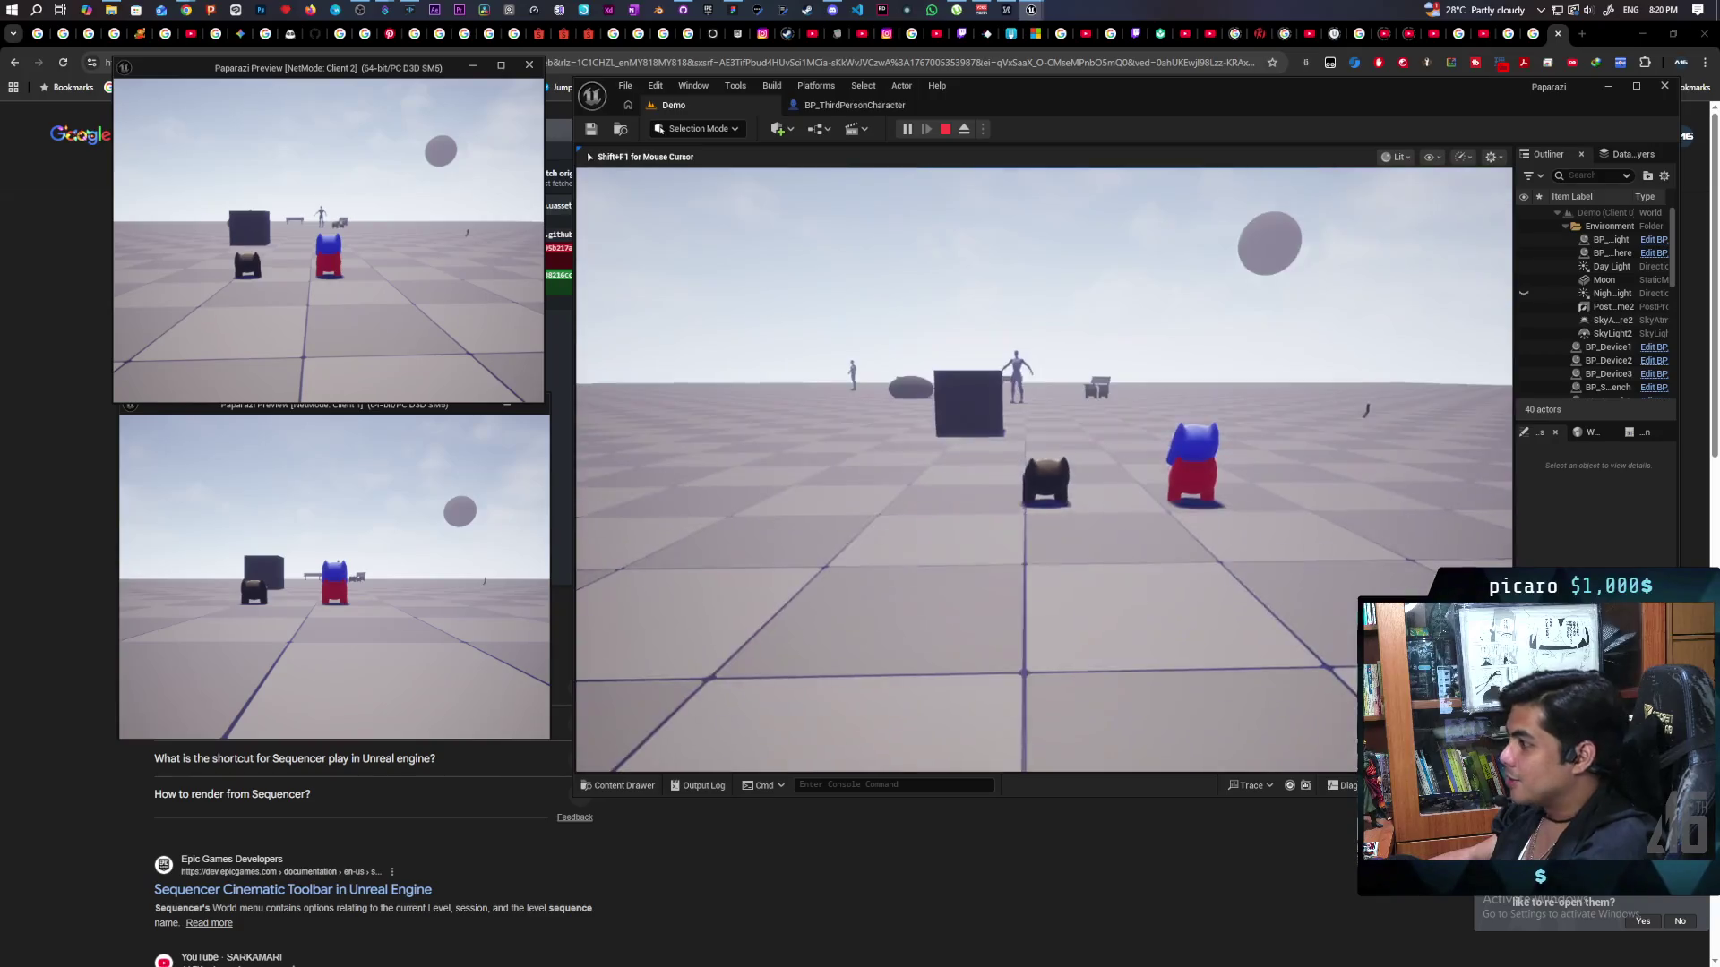
key(s)
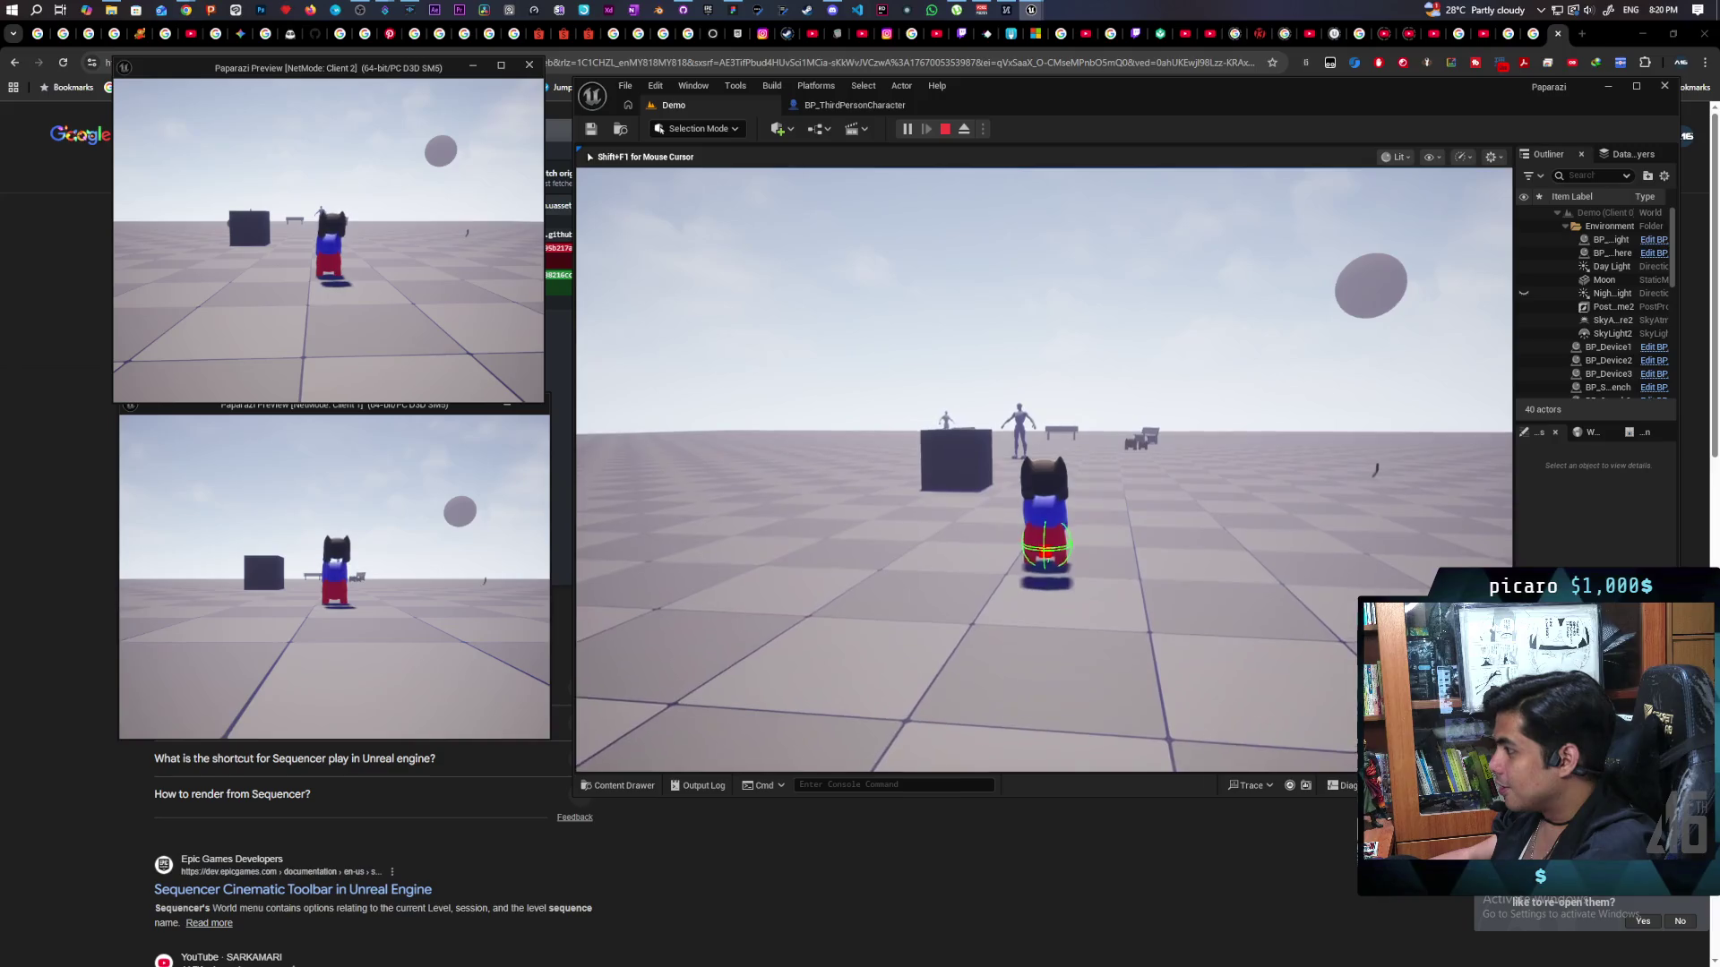
key(a)
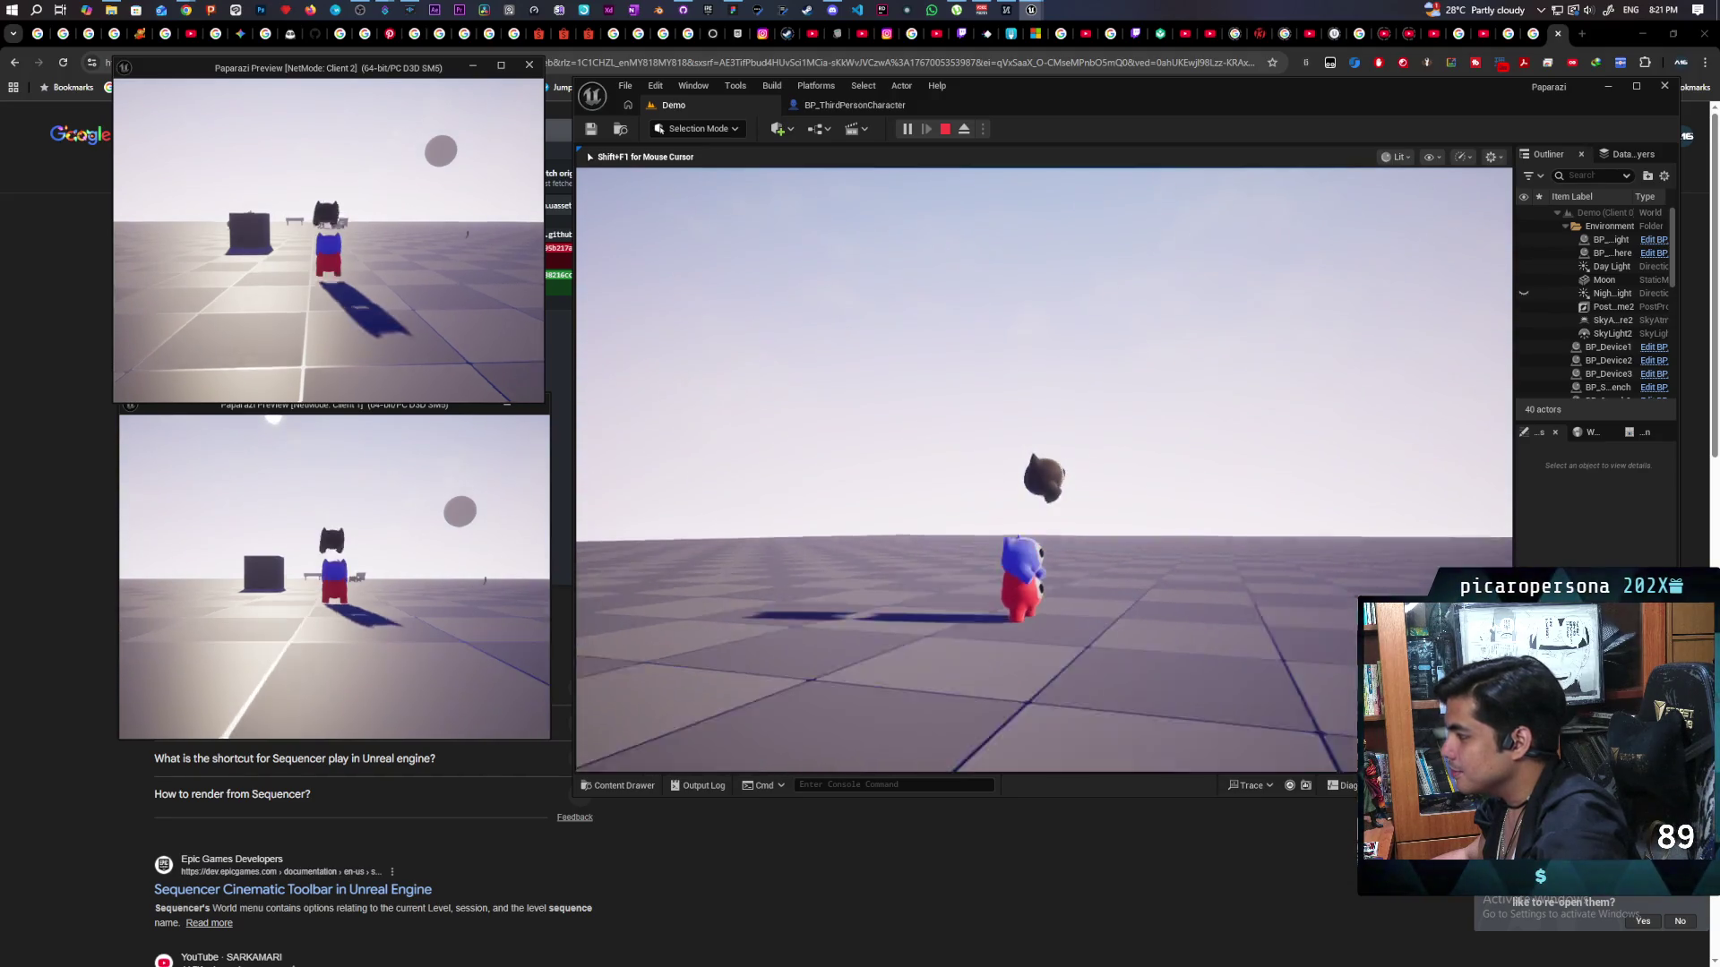
key(Escape)
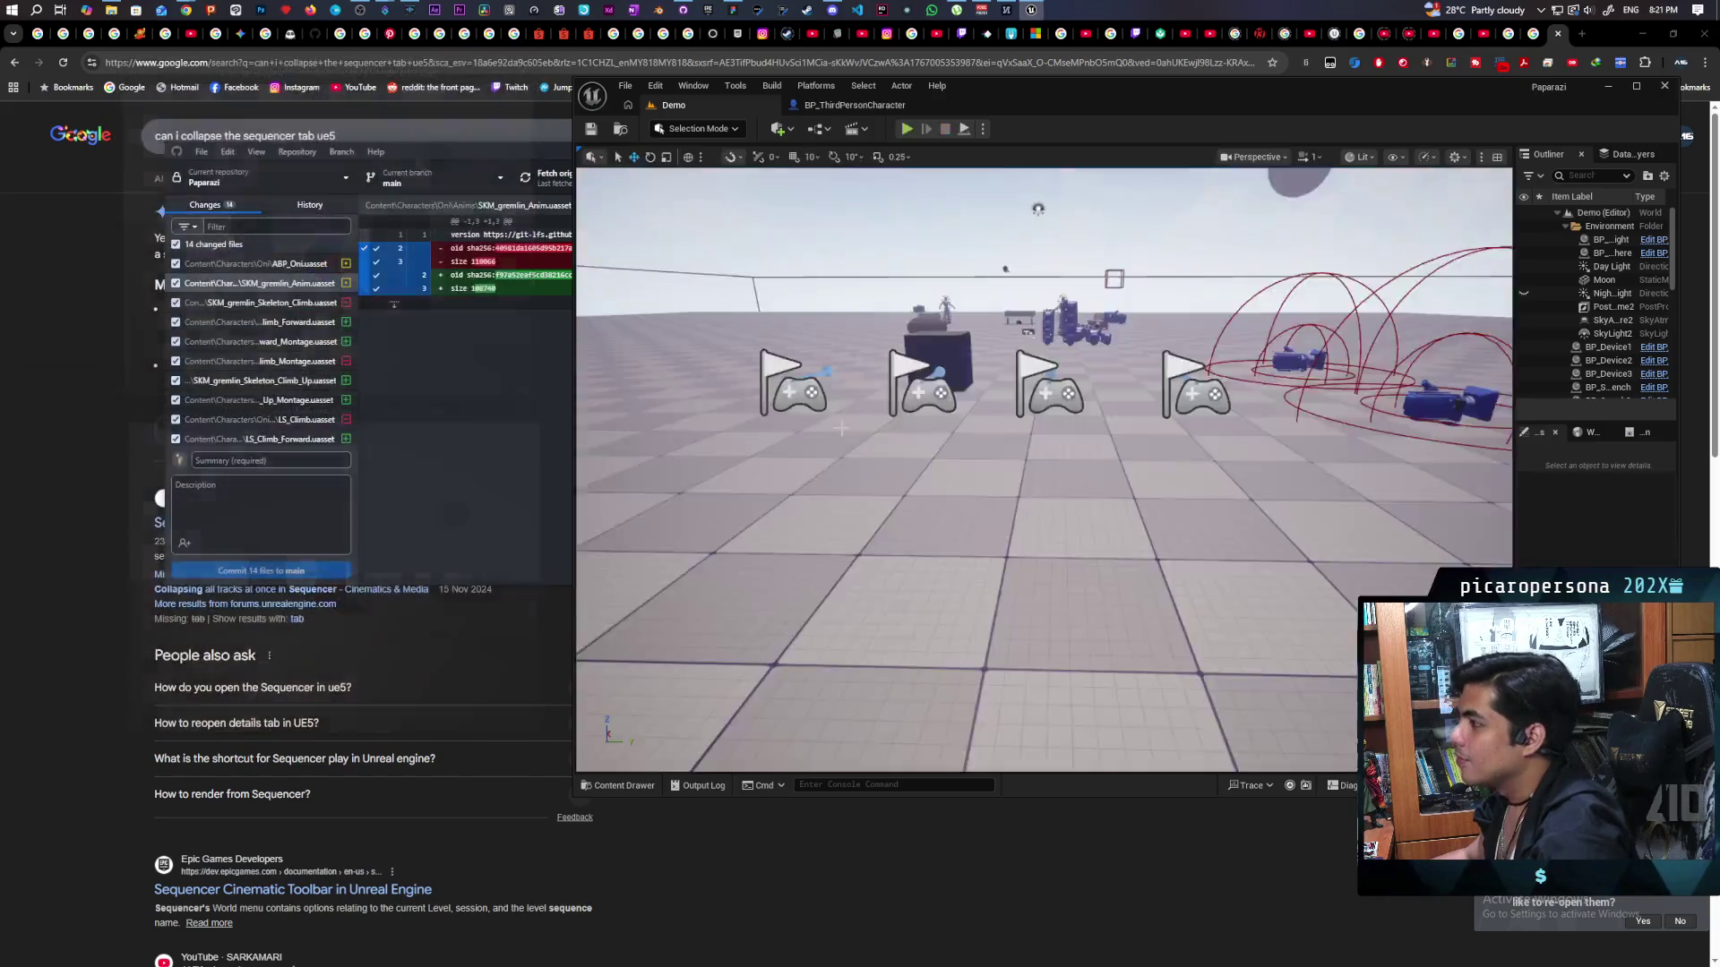
Set the Rotation Rule of Attach Actor To Component in AttachToStack to Keep World.
click(854, 105)
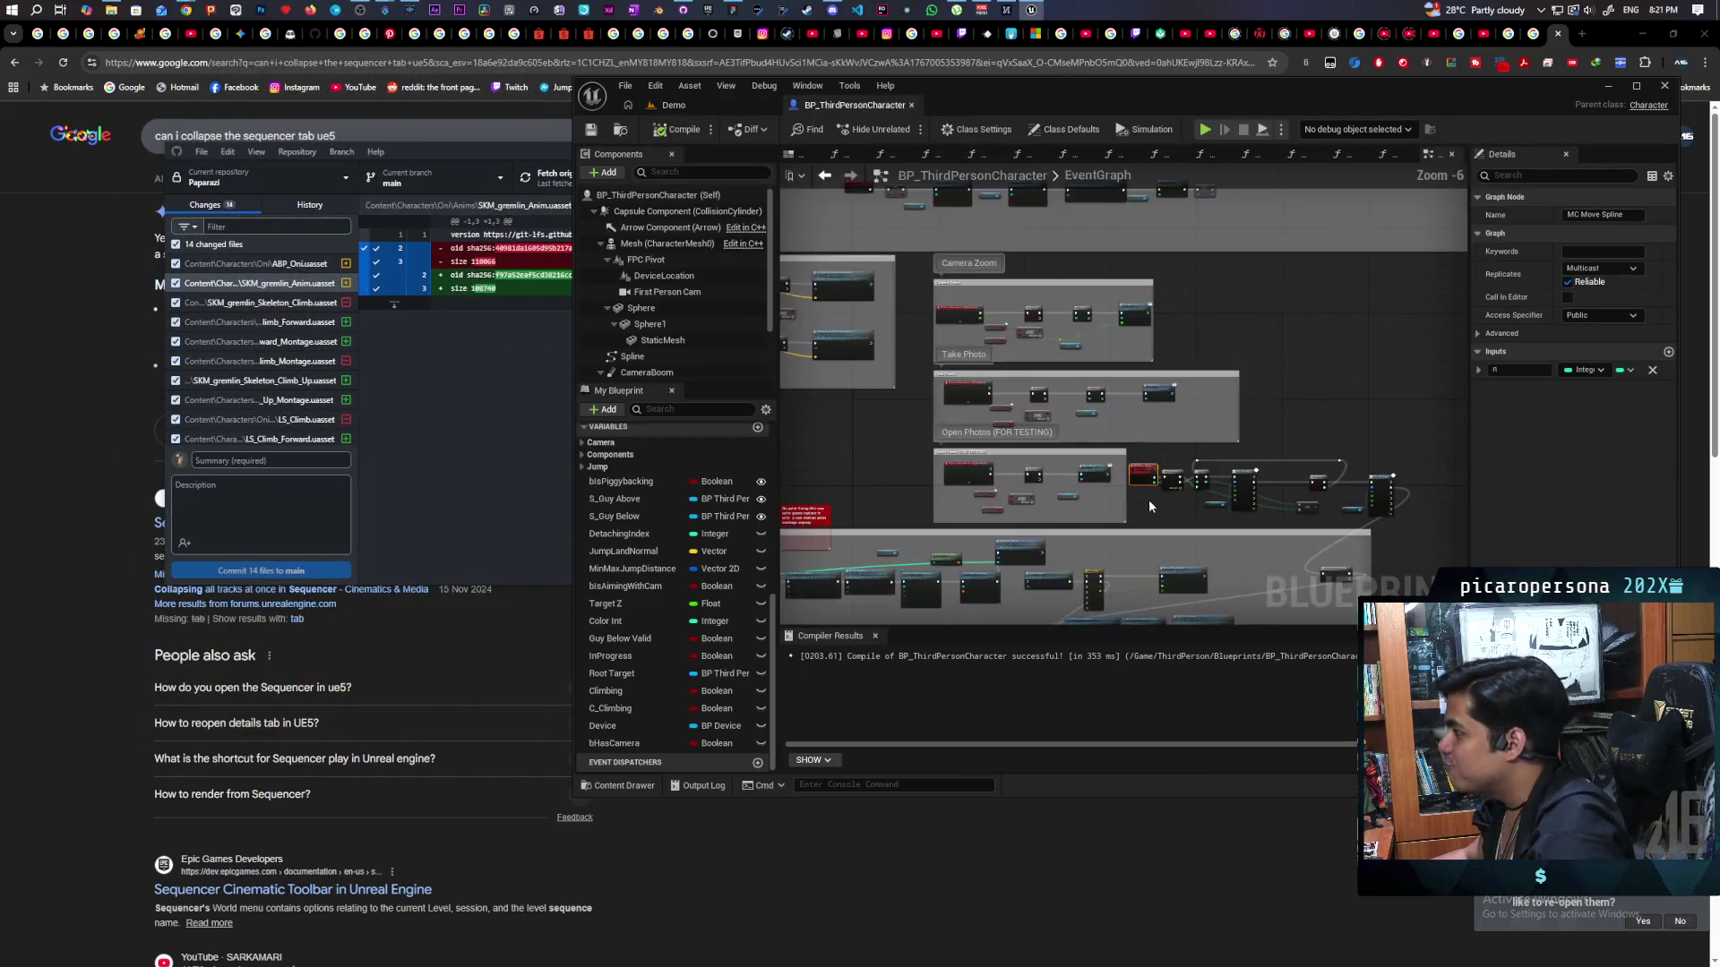
scroll(1146, 503, up, 3)
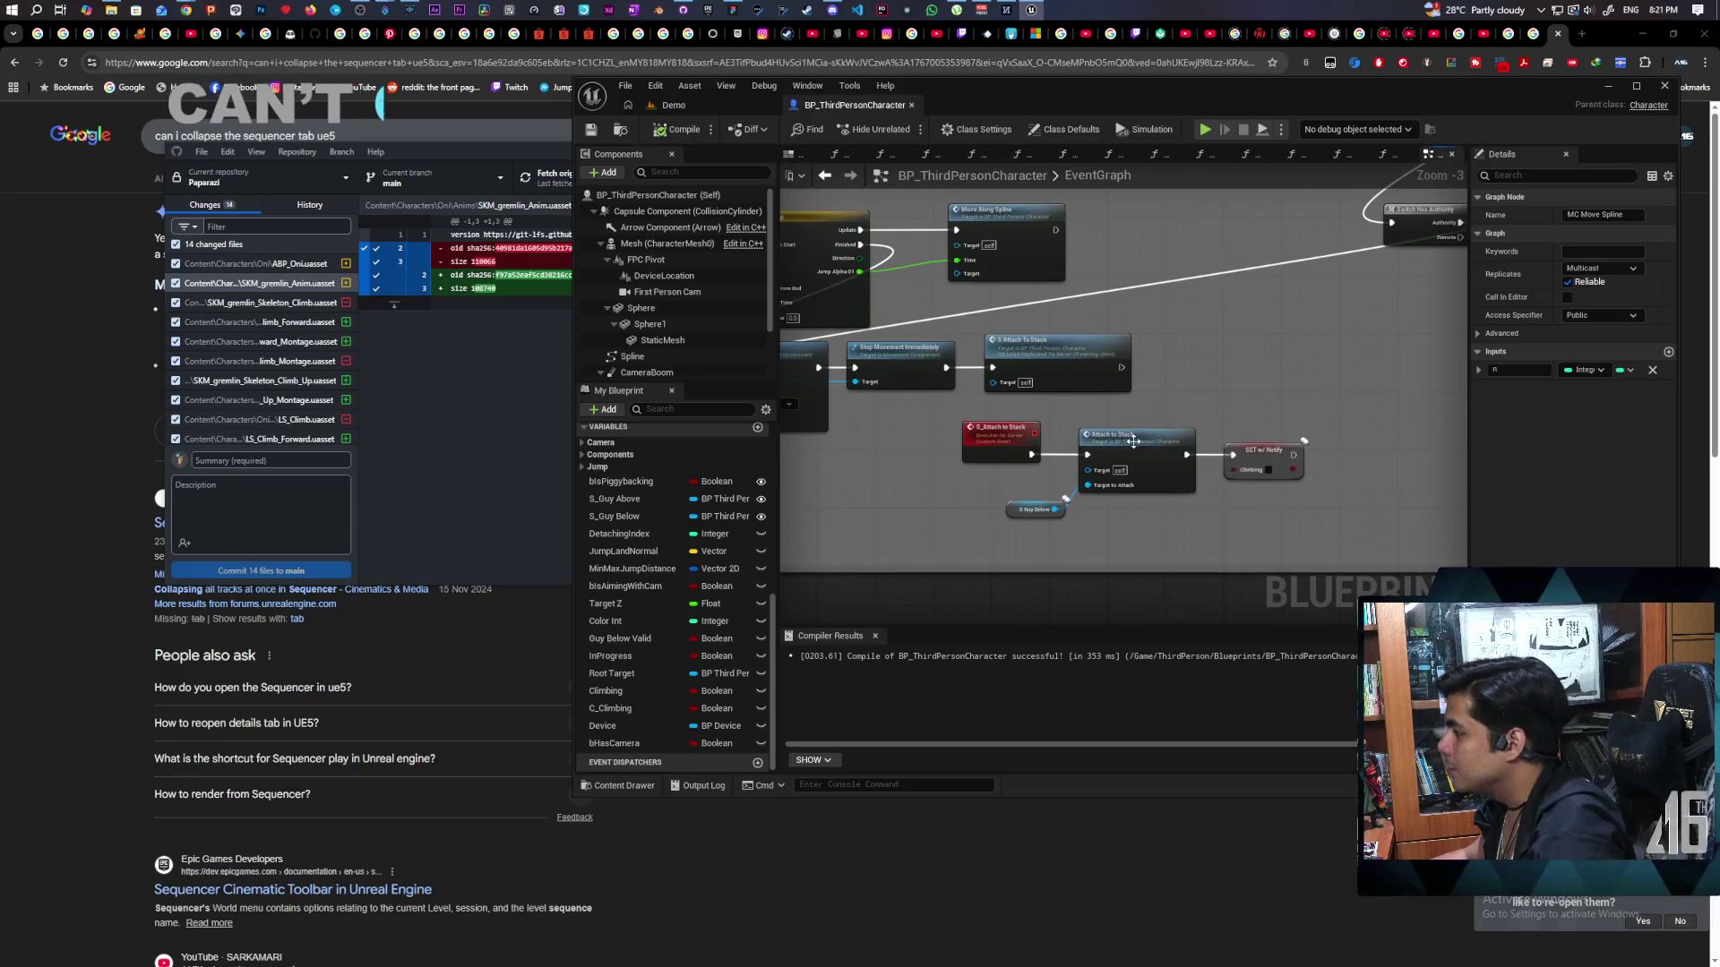
double_click(1133, 440)
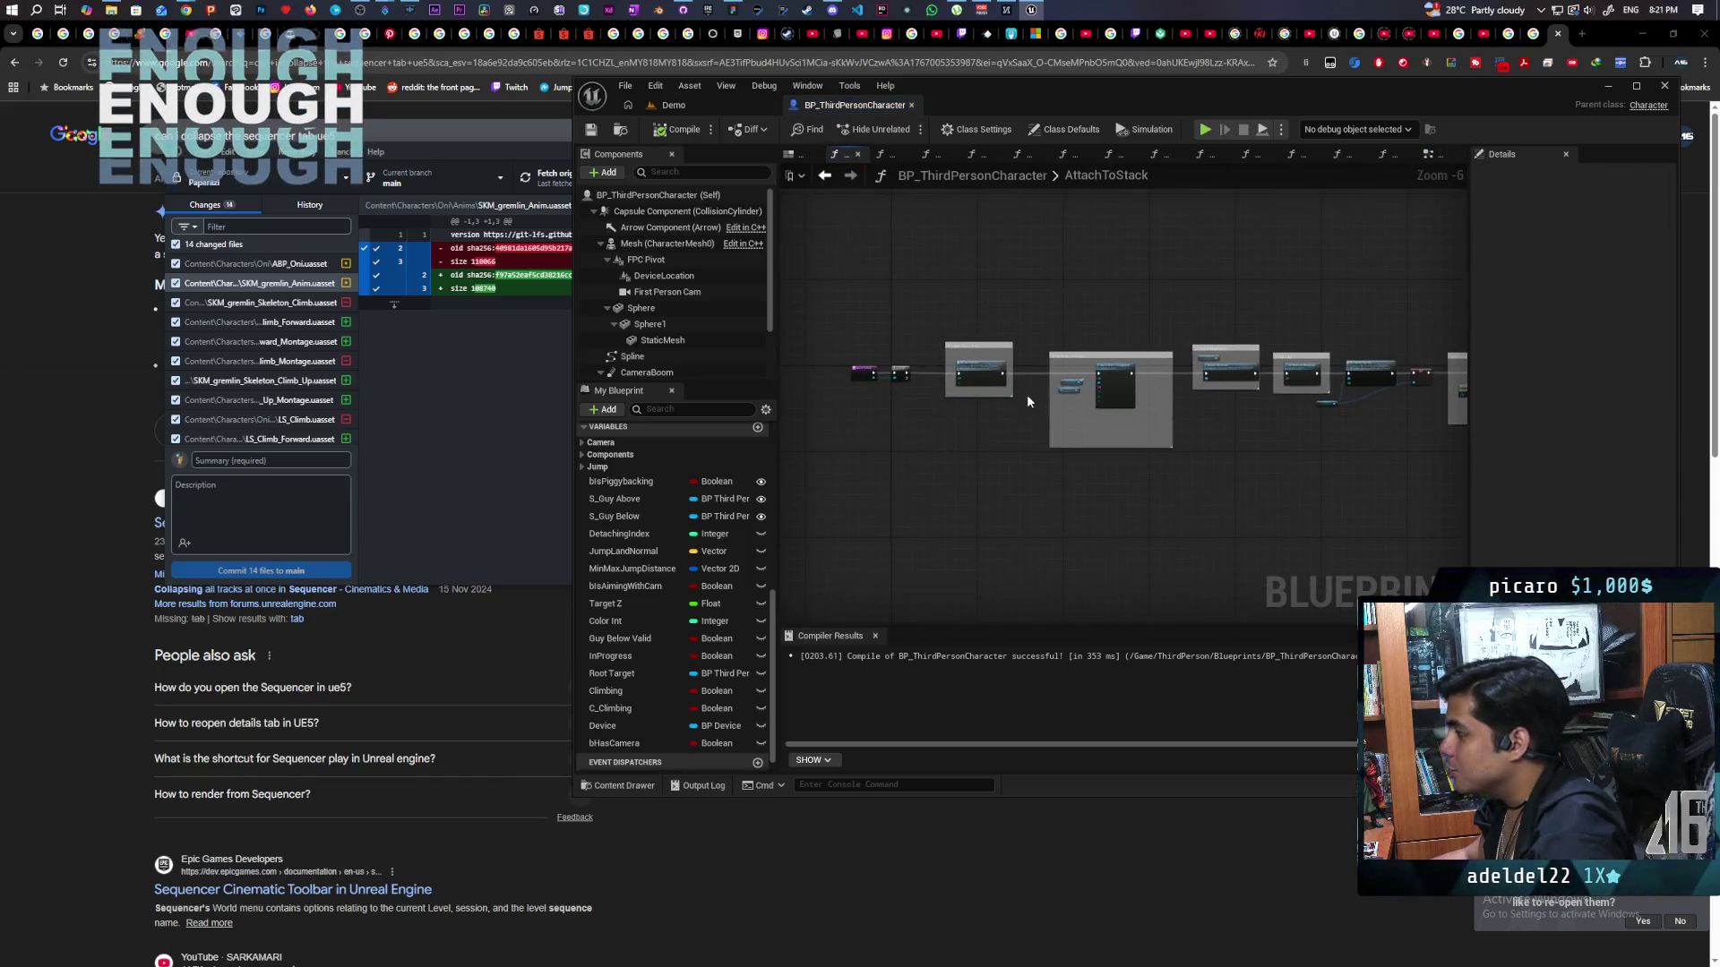
scroll(1037, 400, up, 3)
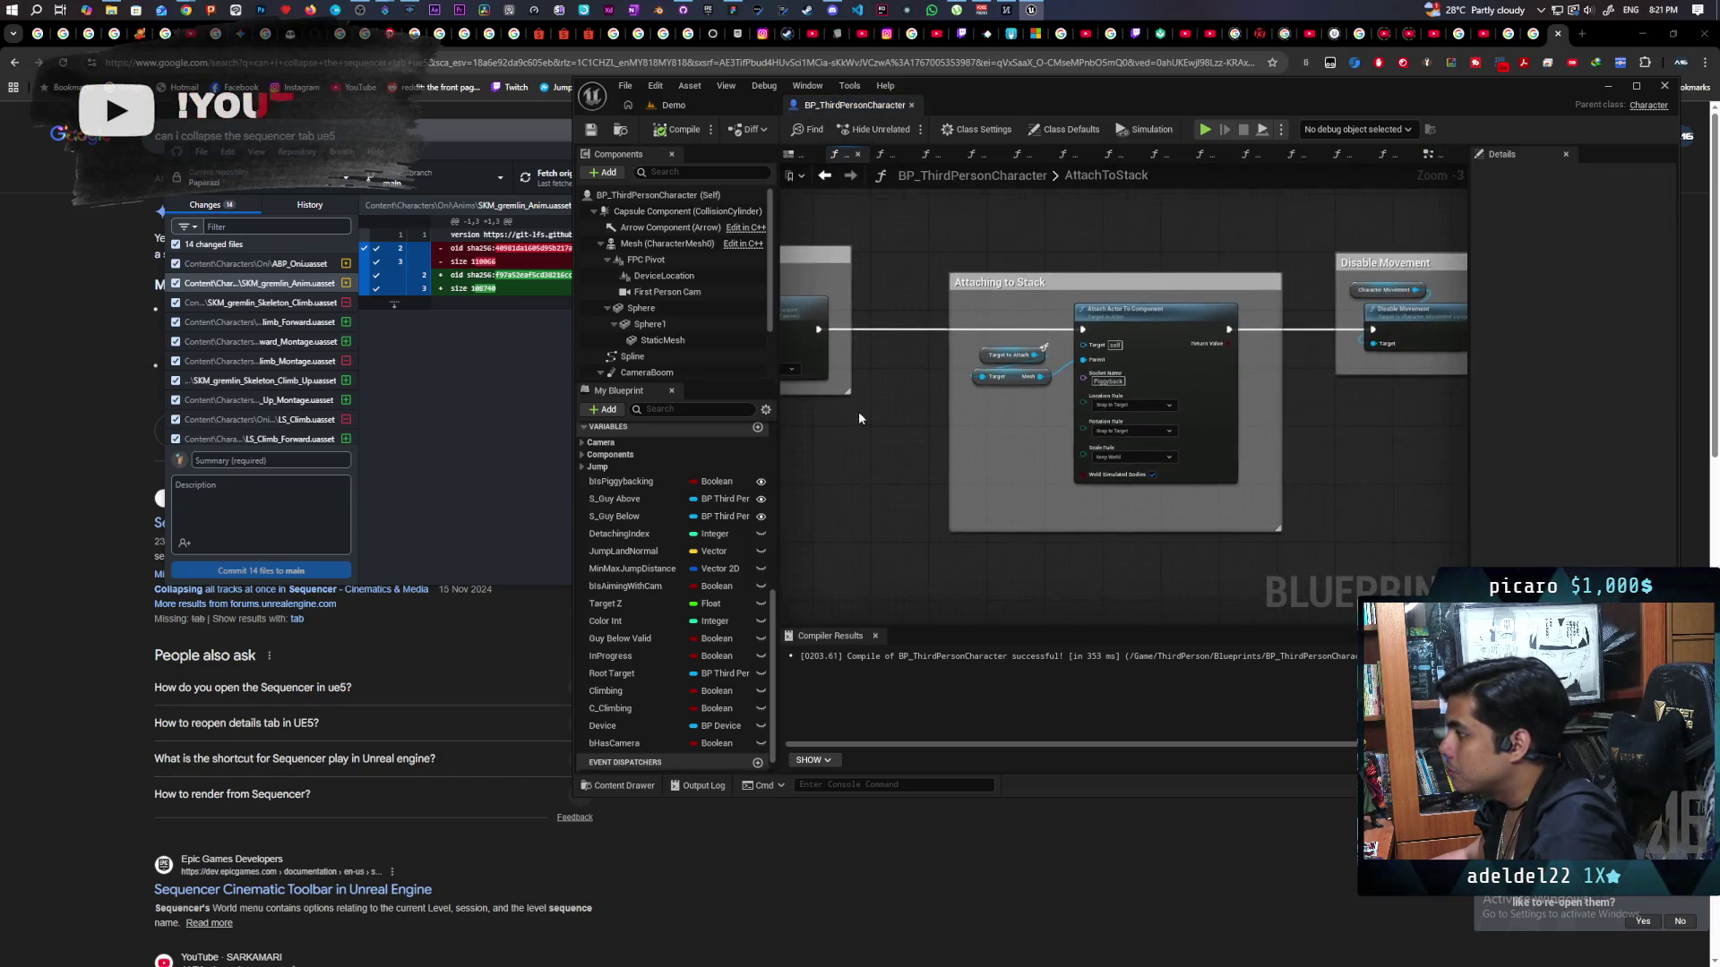
scroll(1155, 423, up, 3)
click(1125, 419)
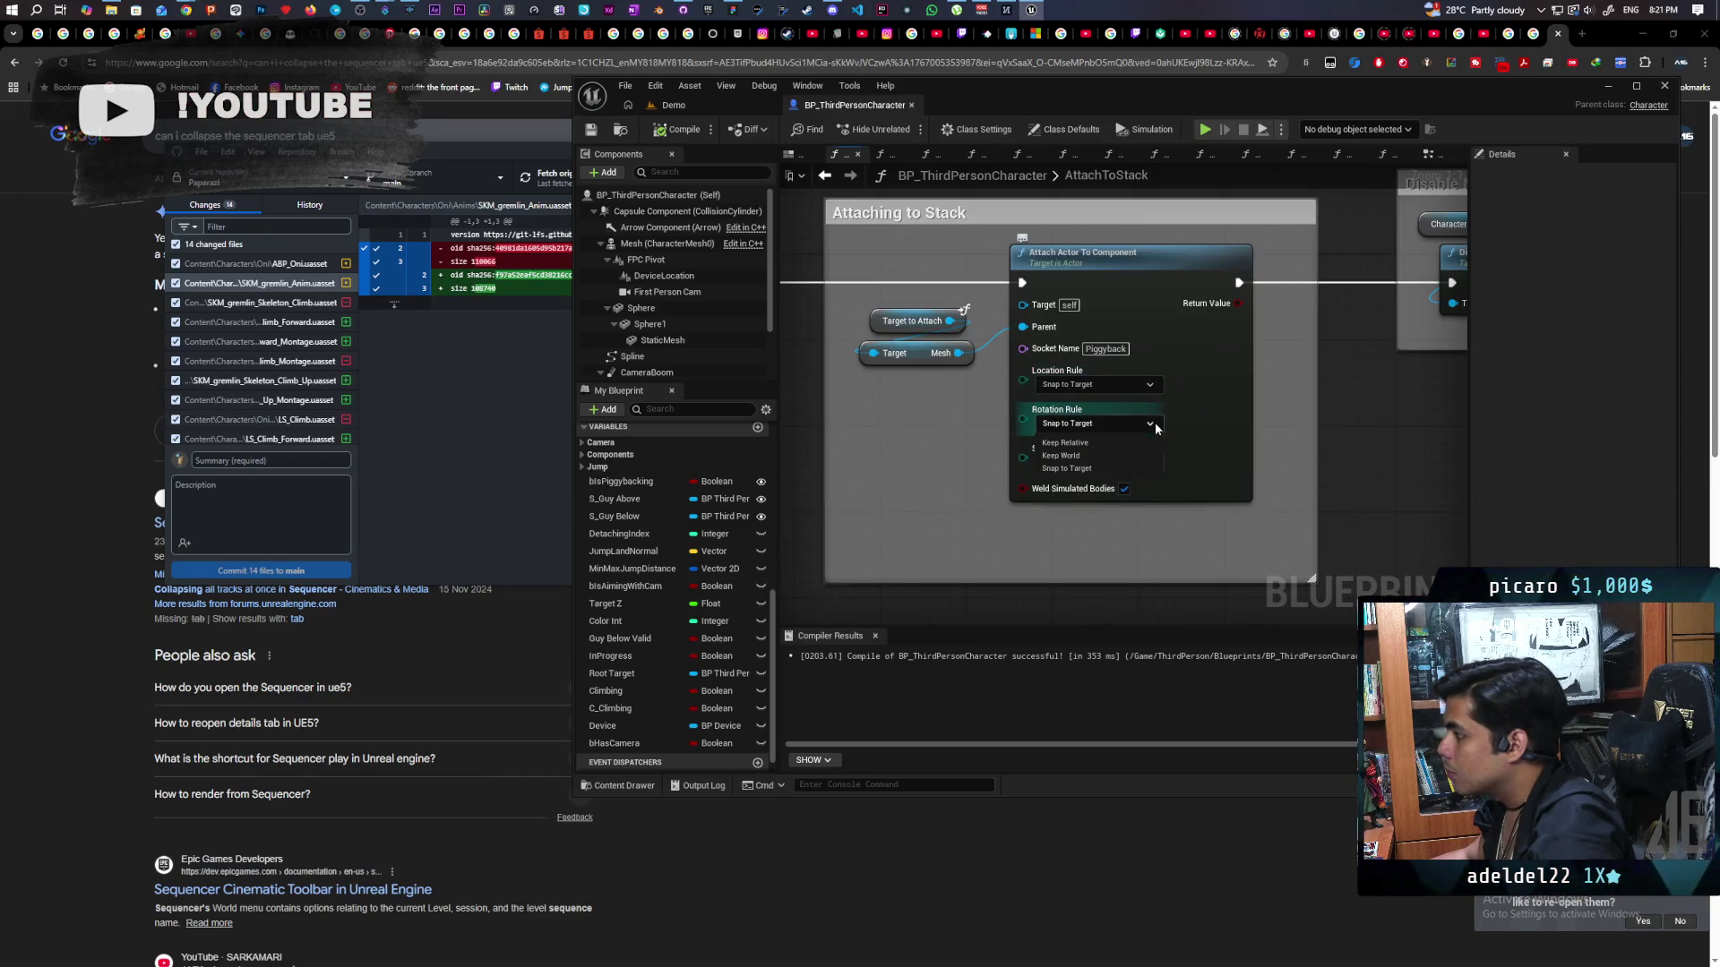
click(1102, 458)
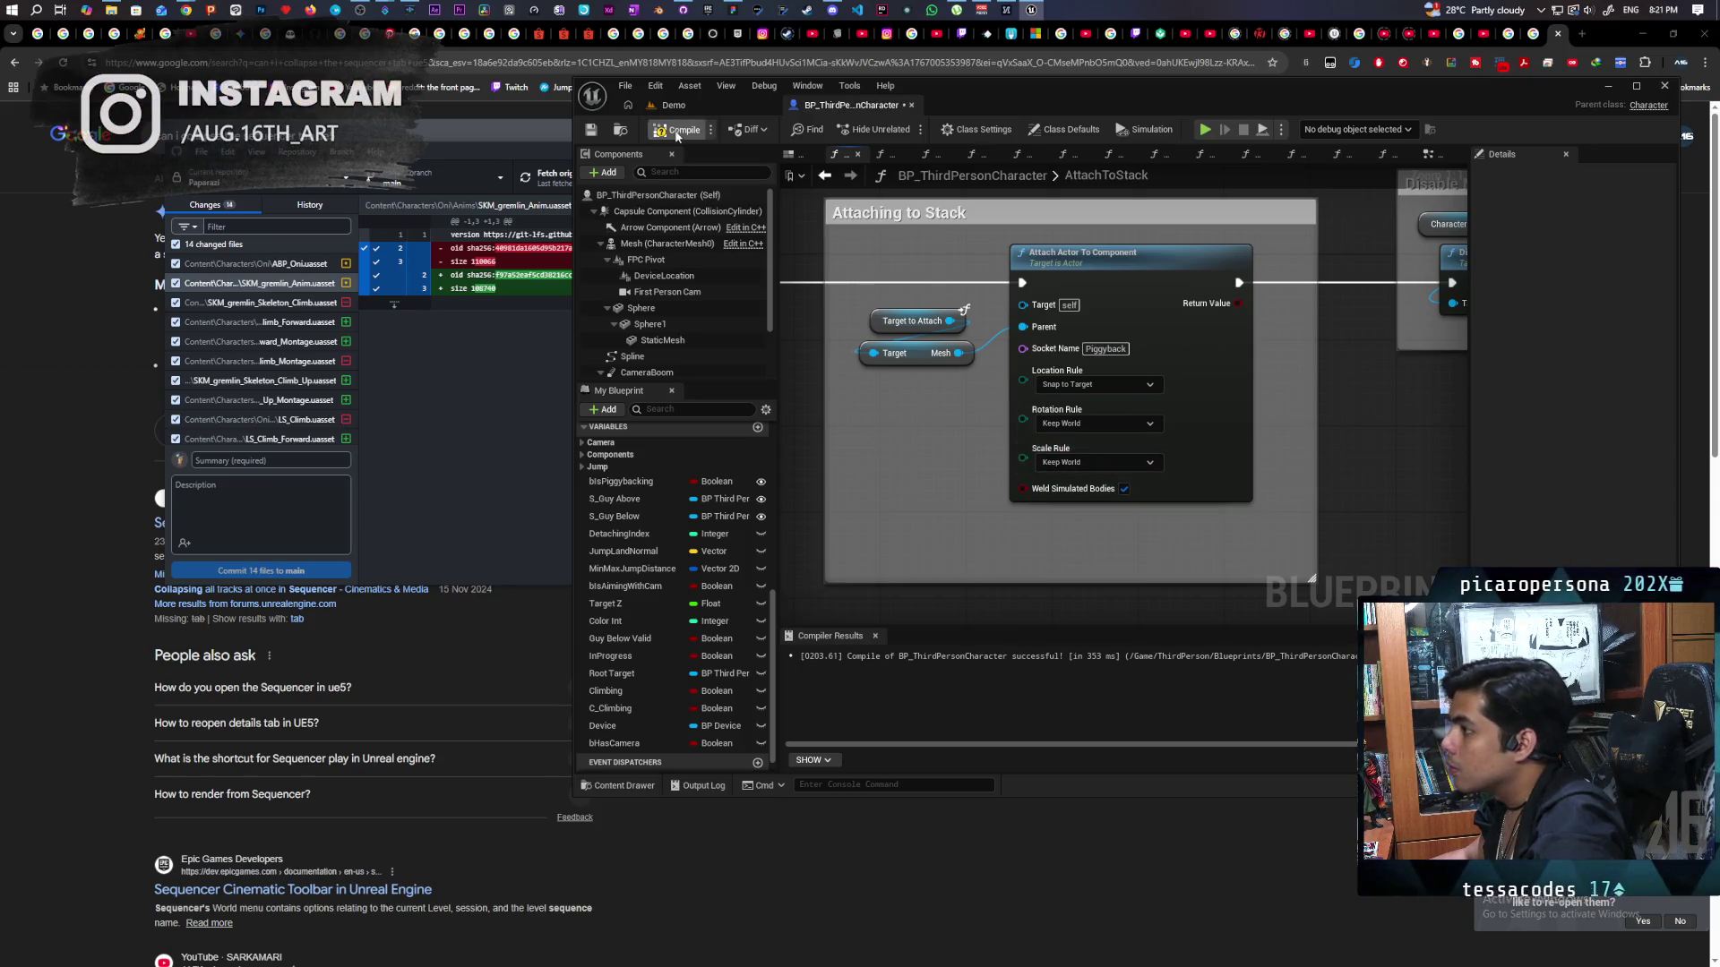
click(708, 108)
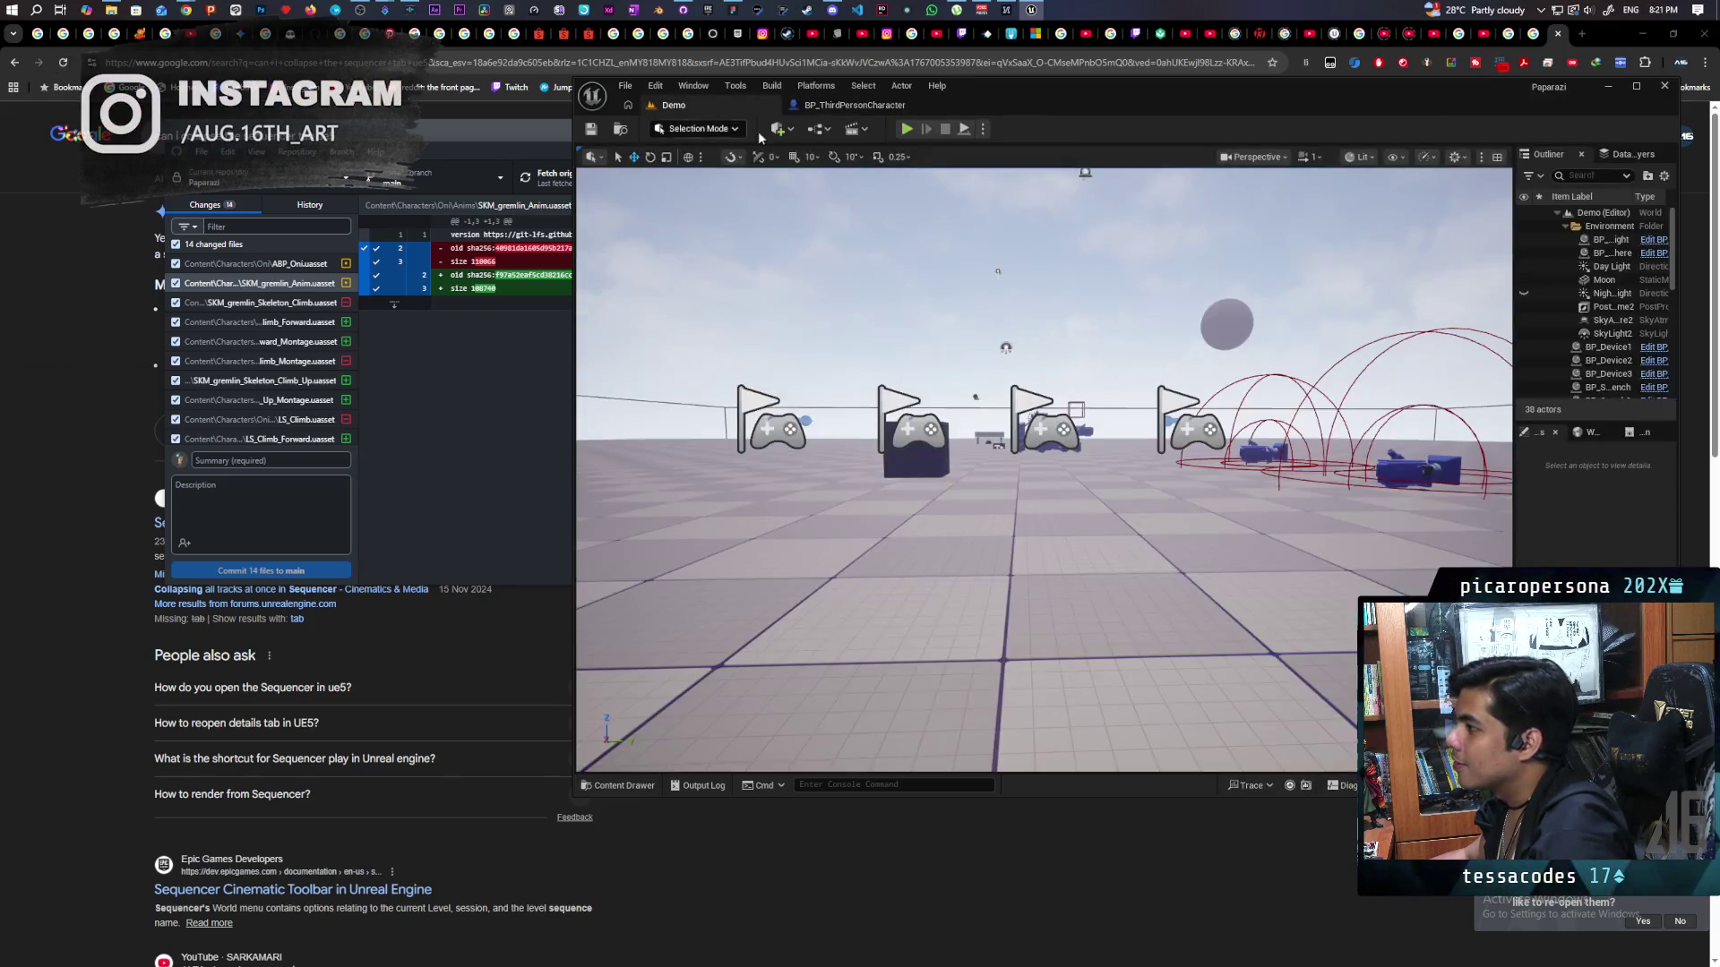
click(906, 128)
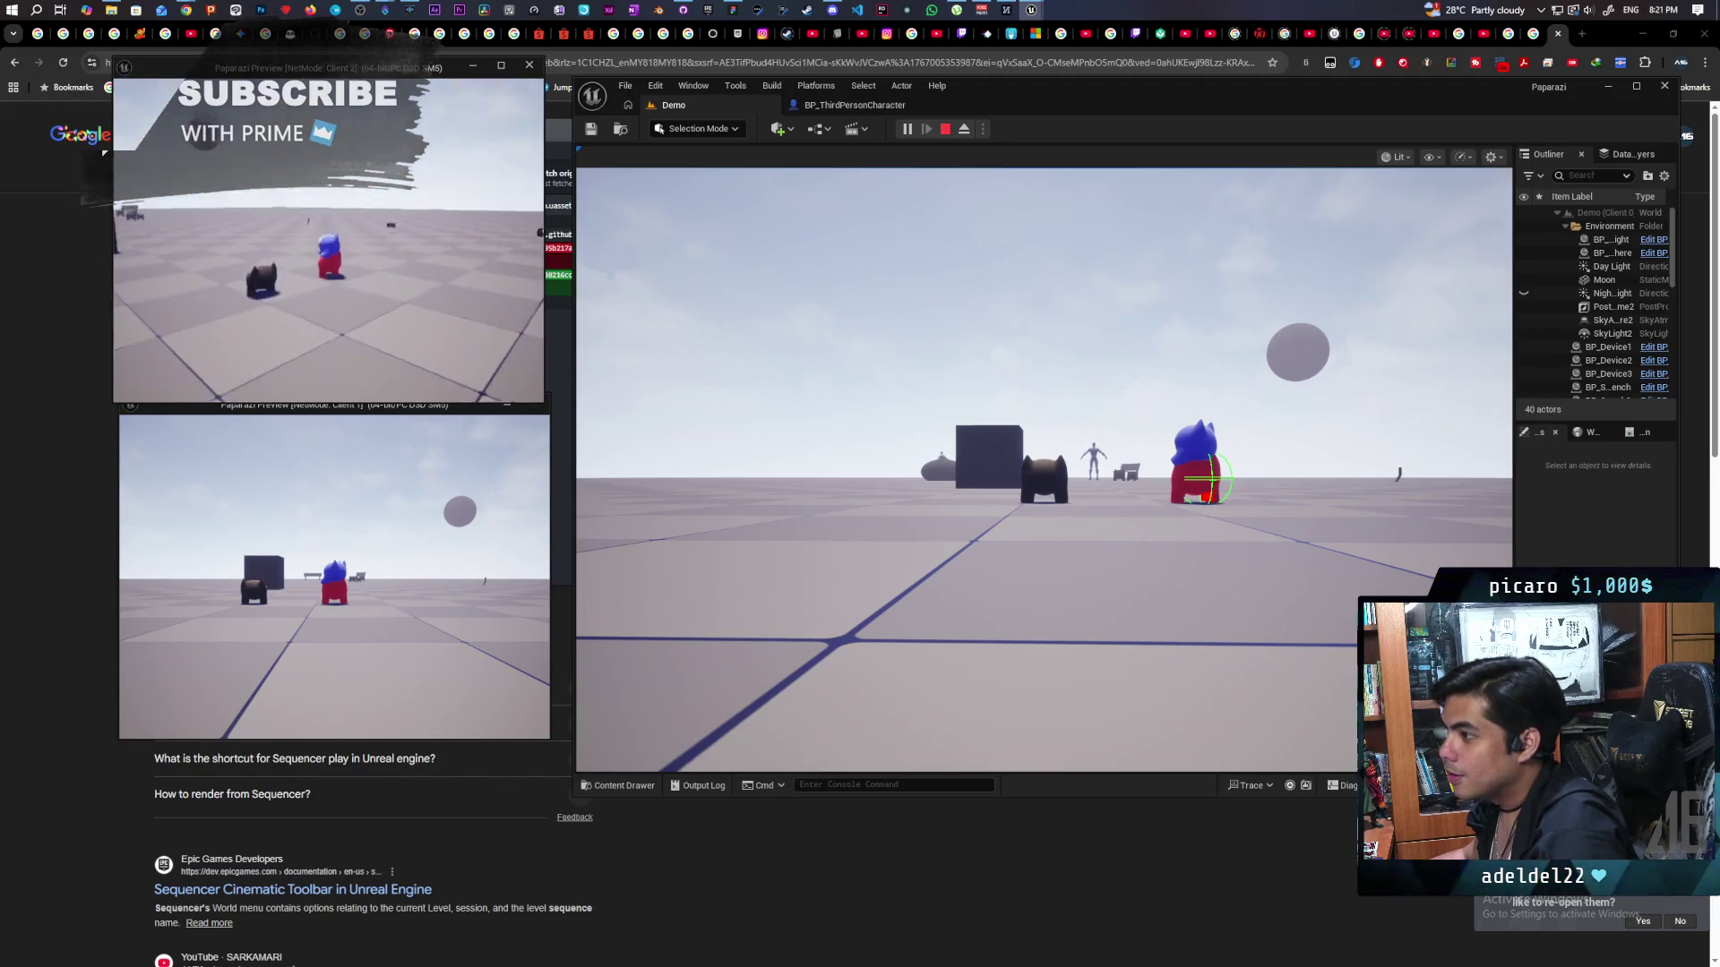
click(1650, 357)
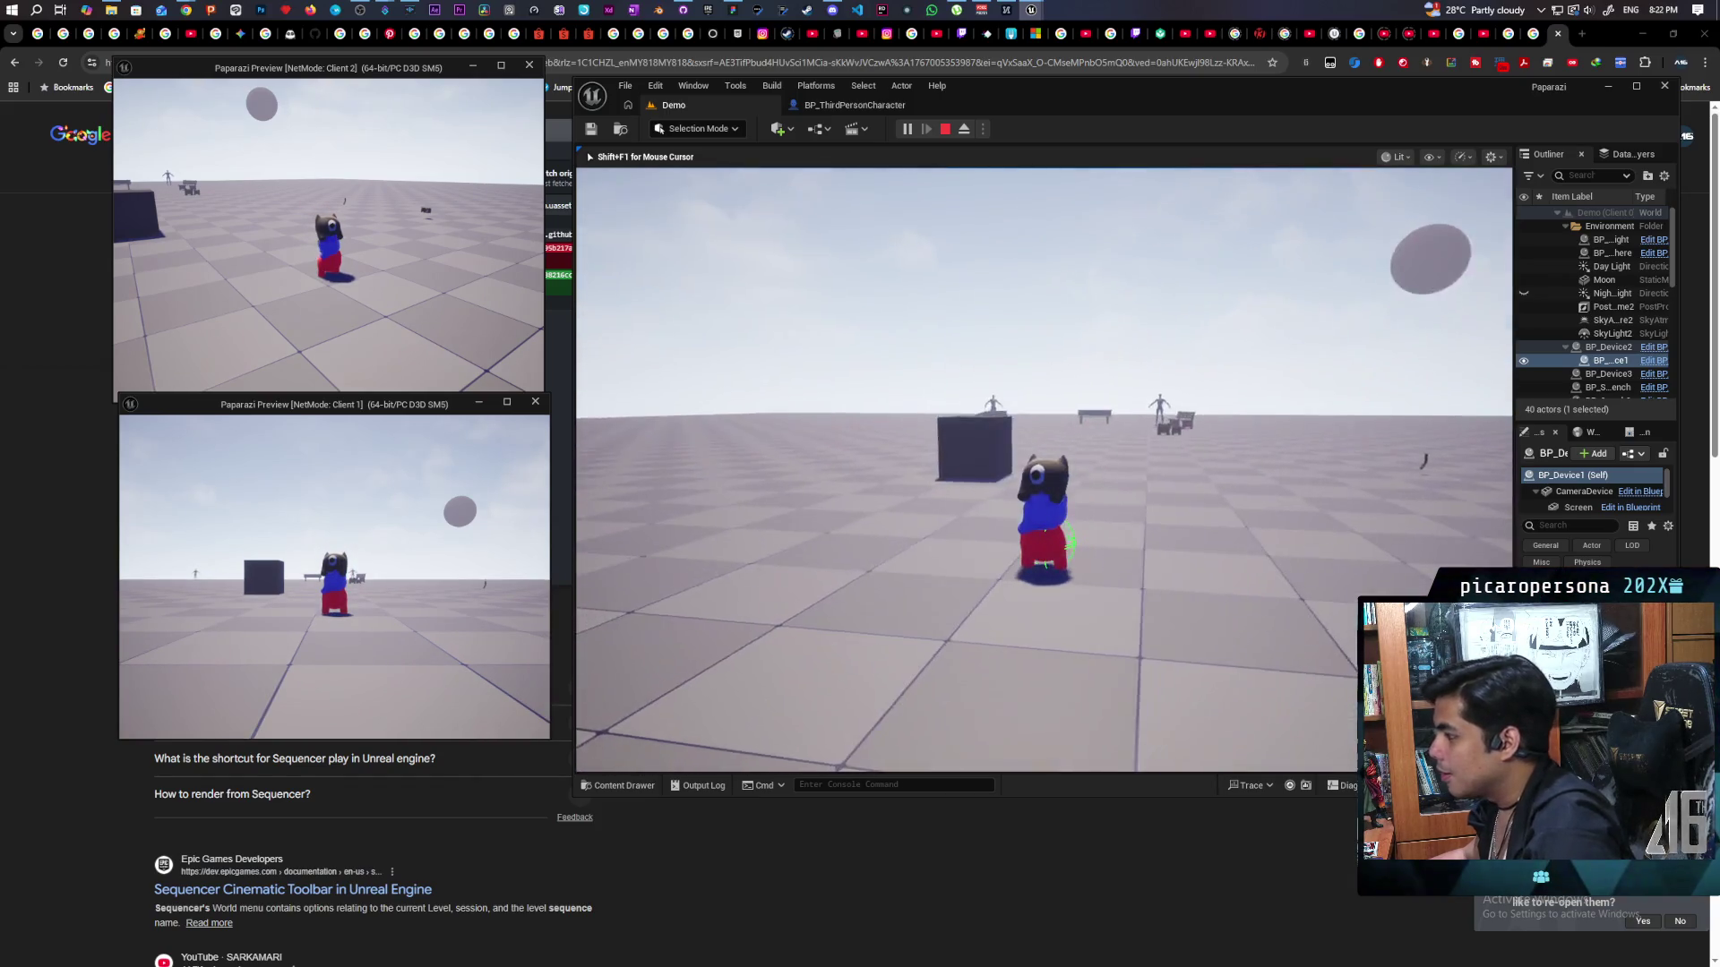
key(shift+F1)
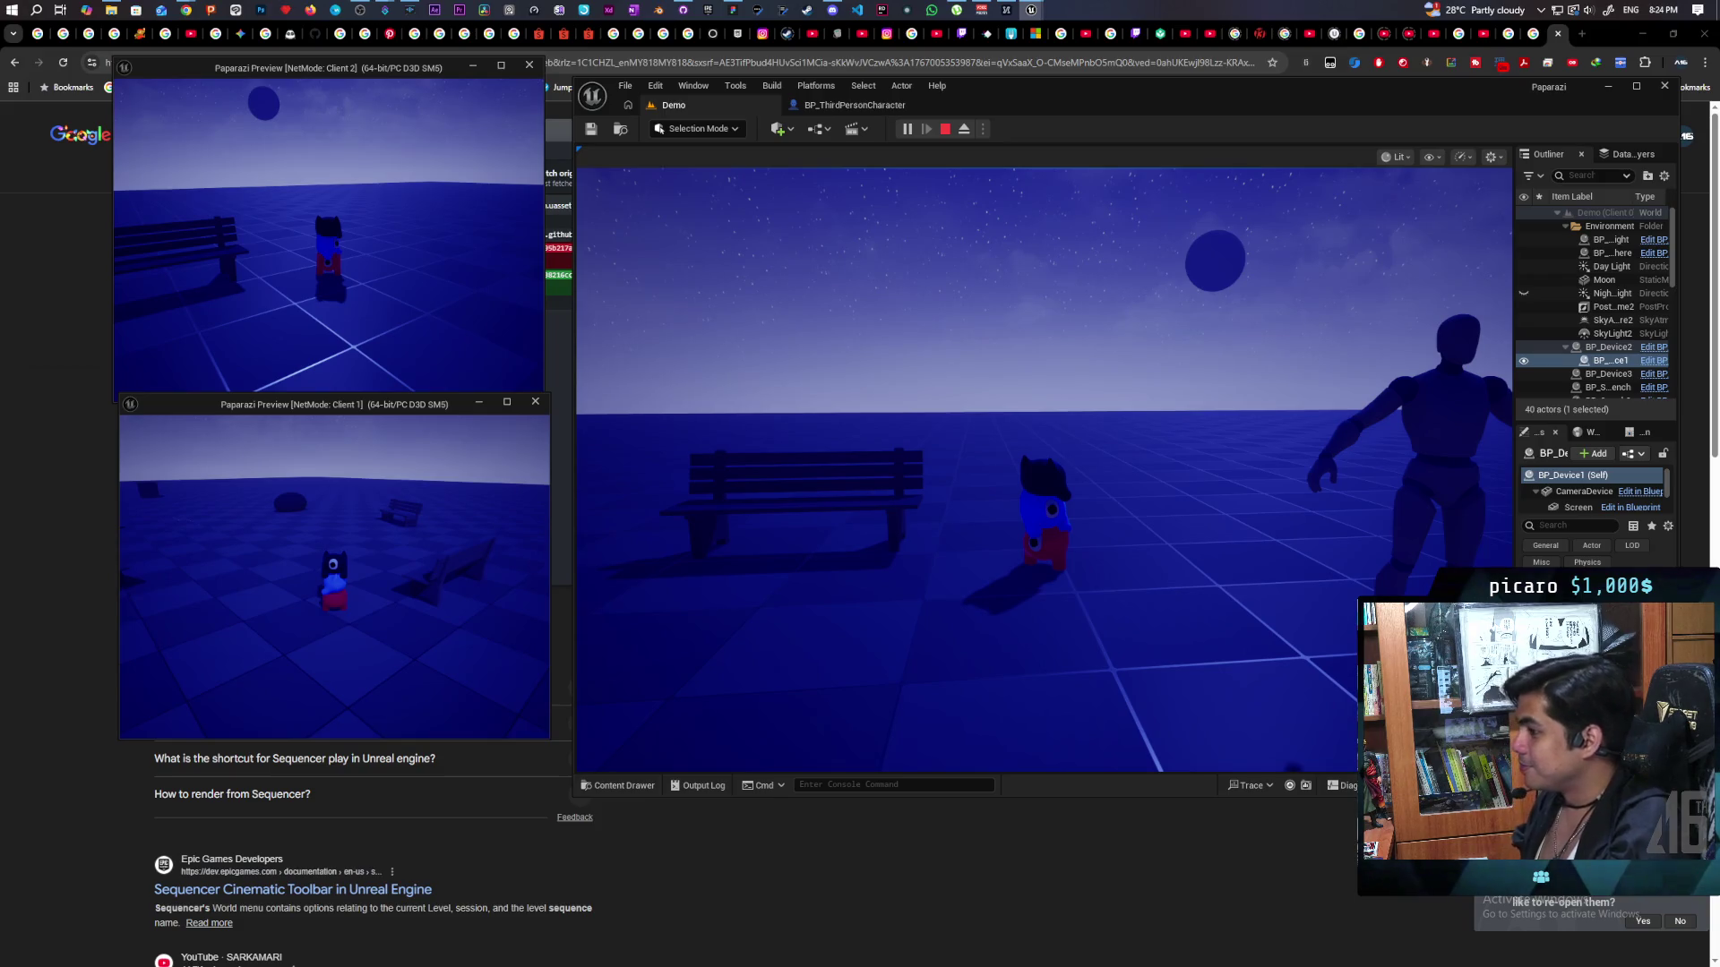
key(Escape)
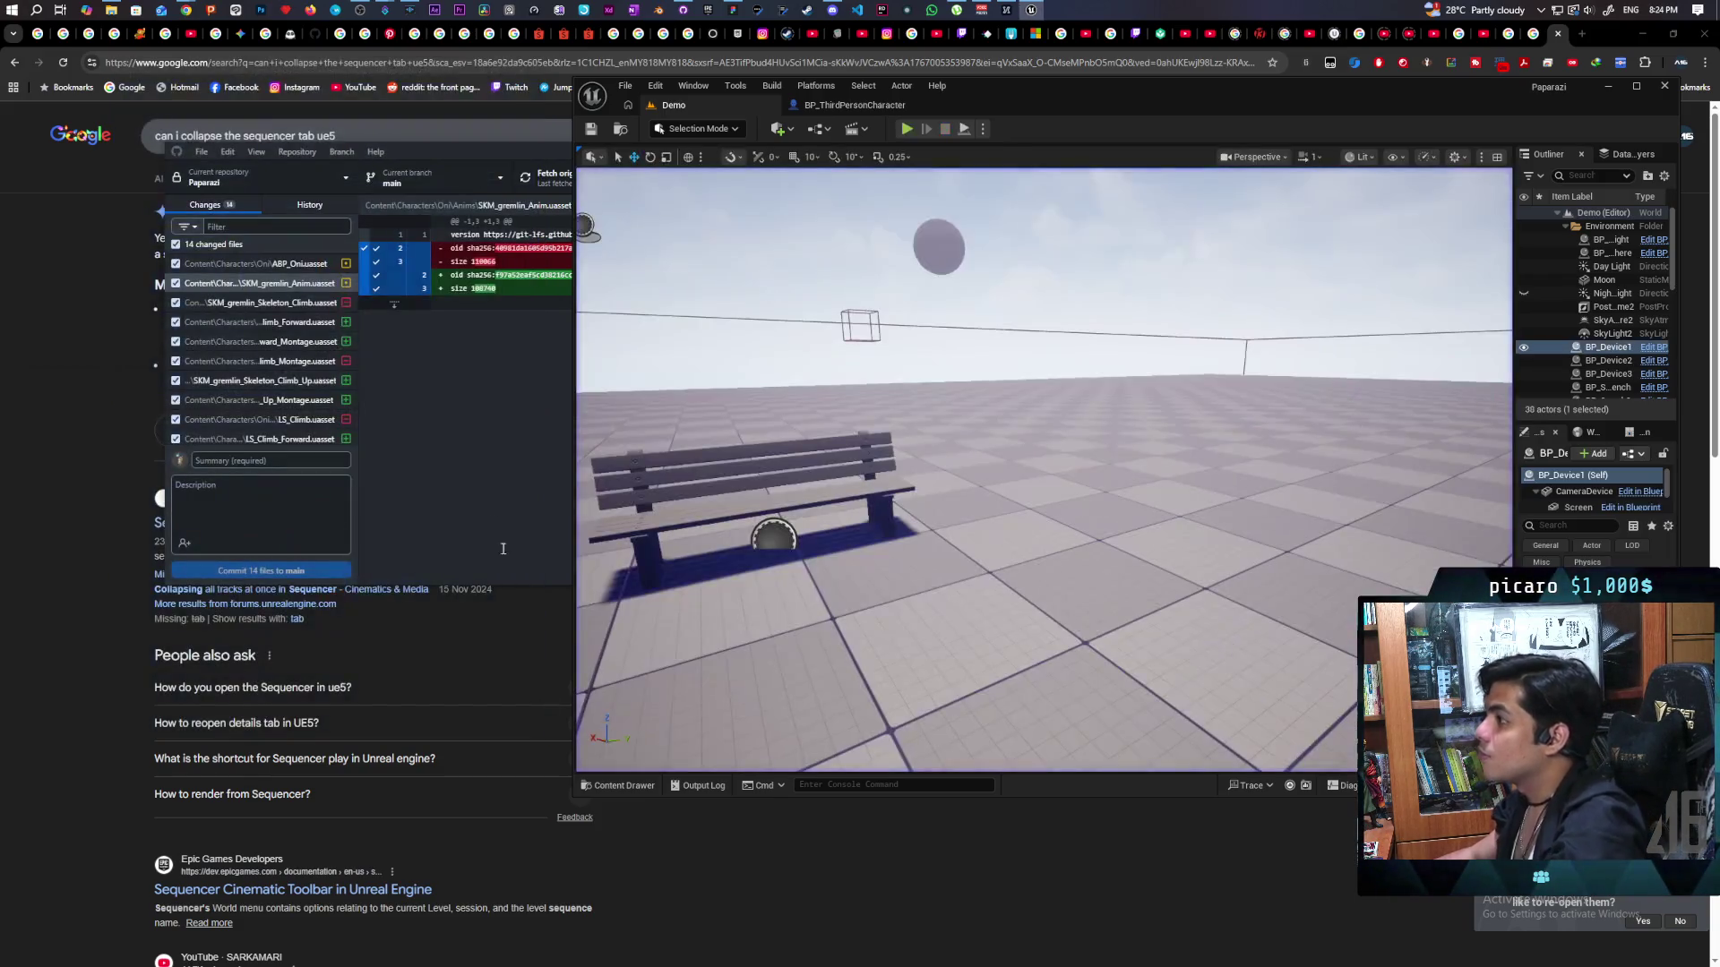
Commit the 14 changed files as 'added looping climbing animation' and push to origin.
mouse_move(688, 10)
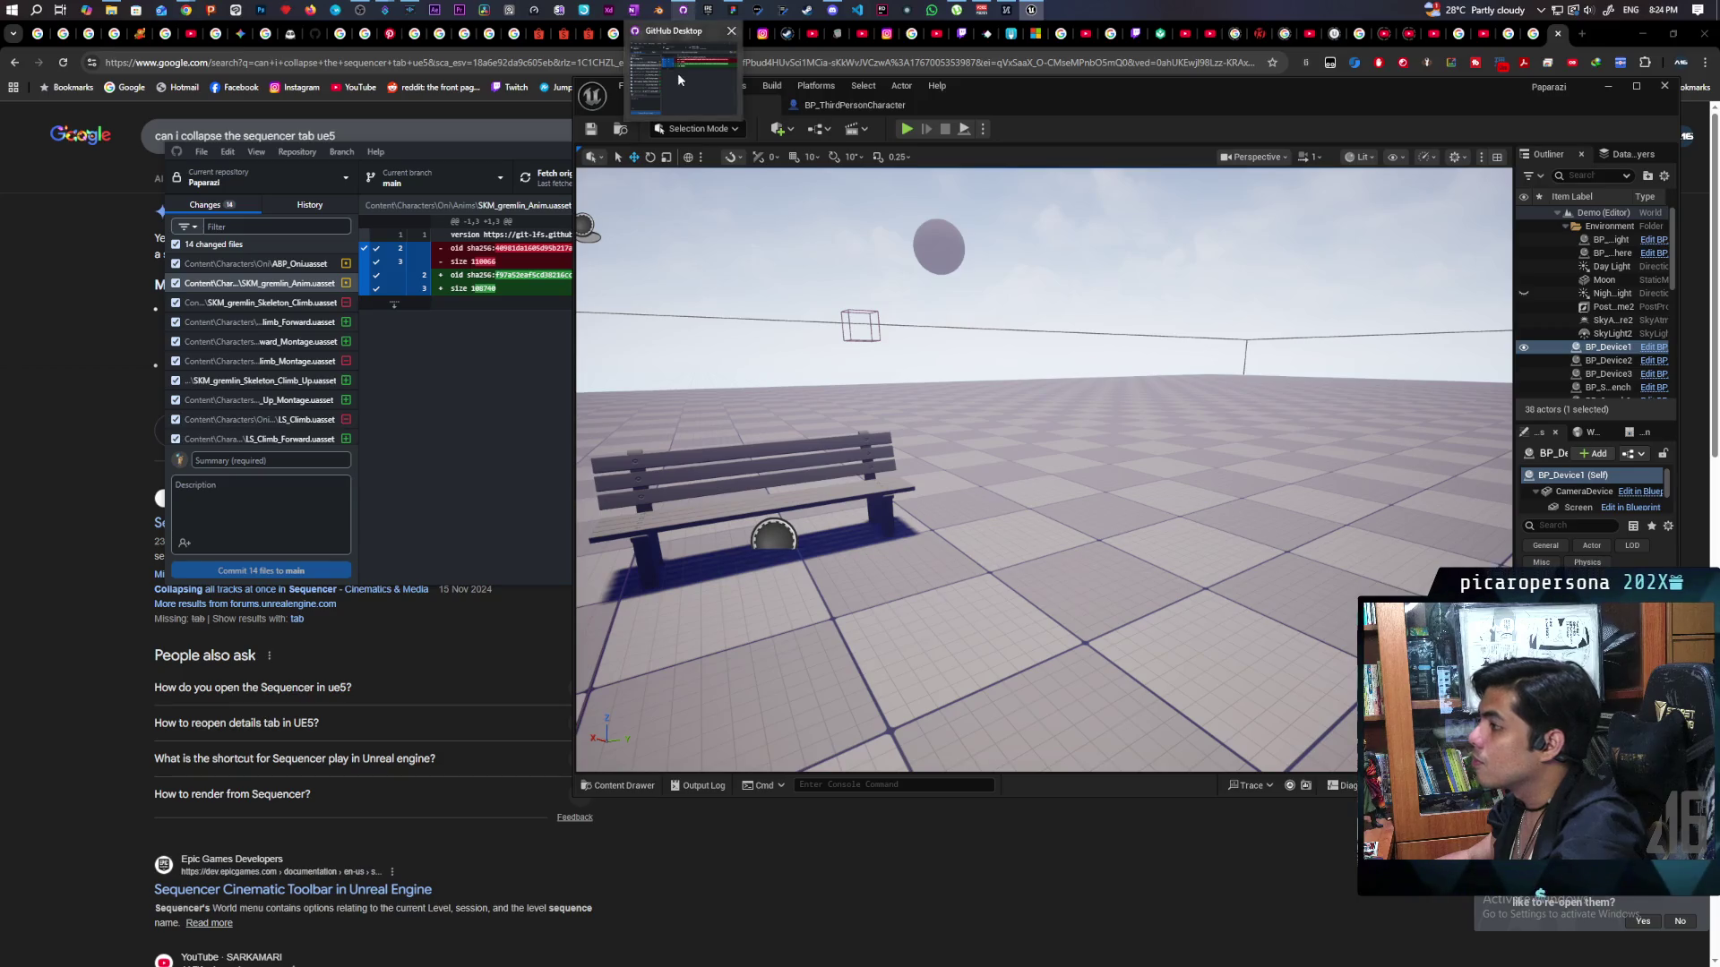
click(677, 73)
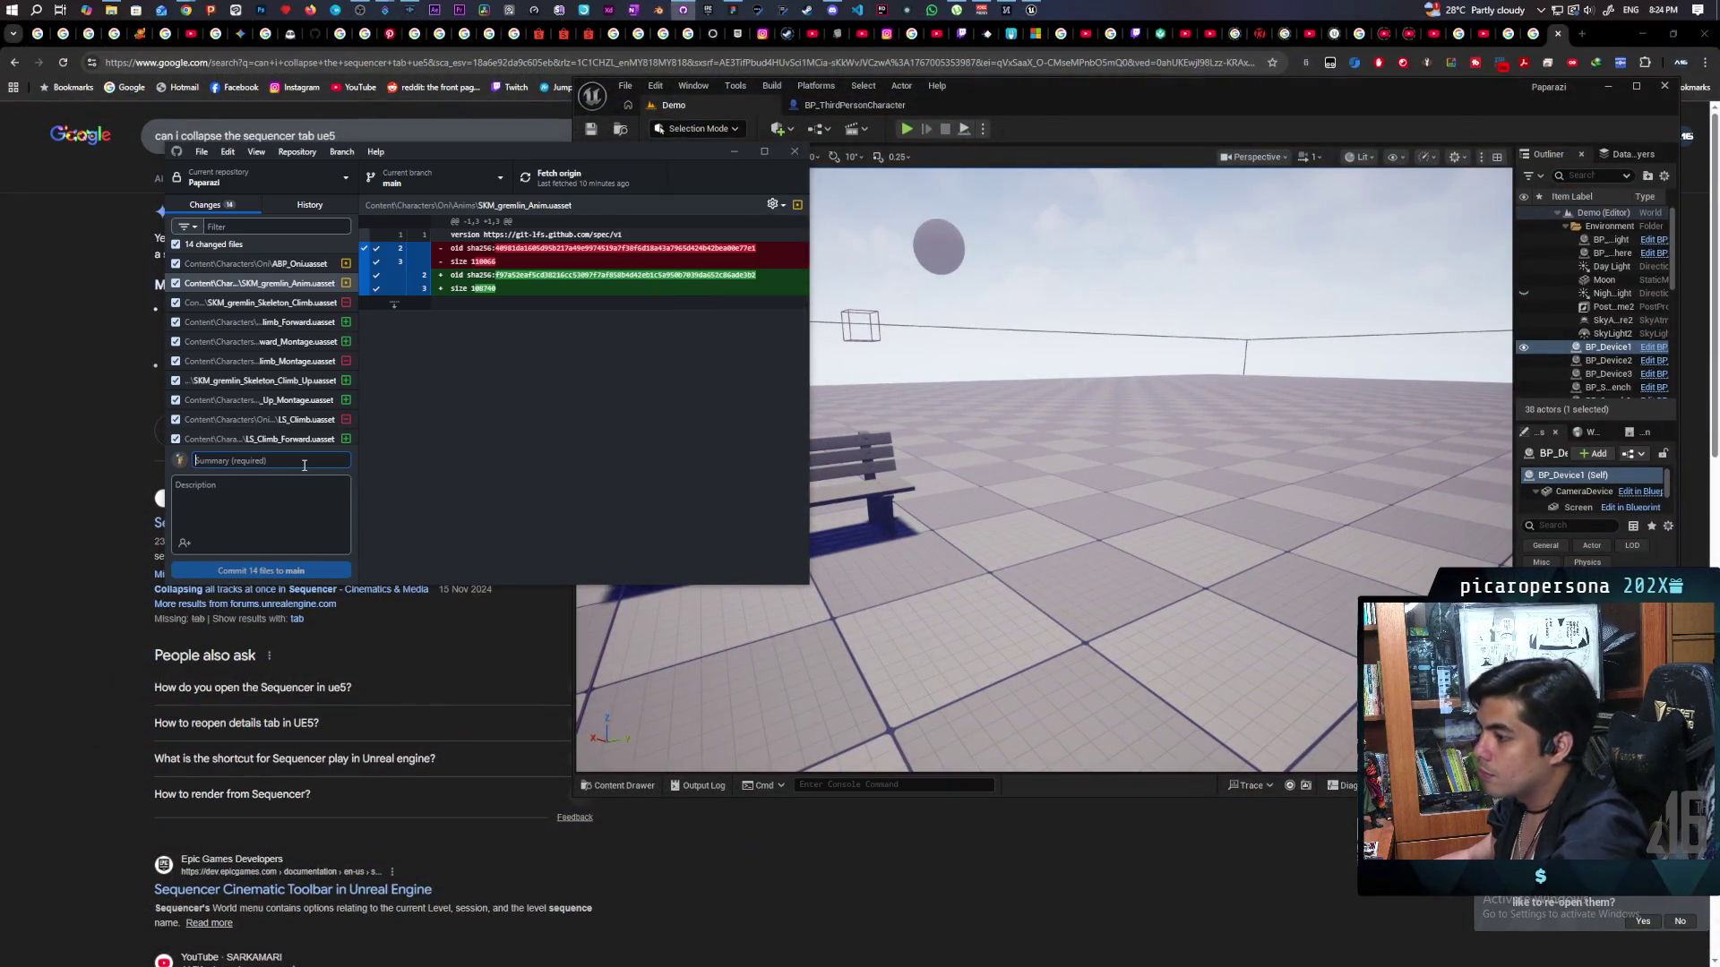
text(added looping)
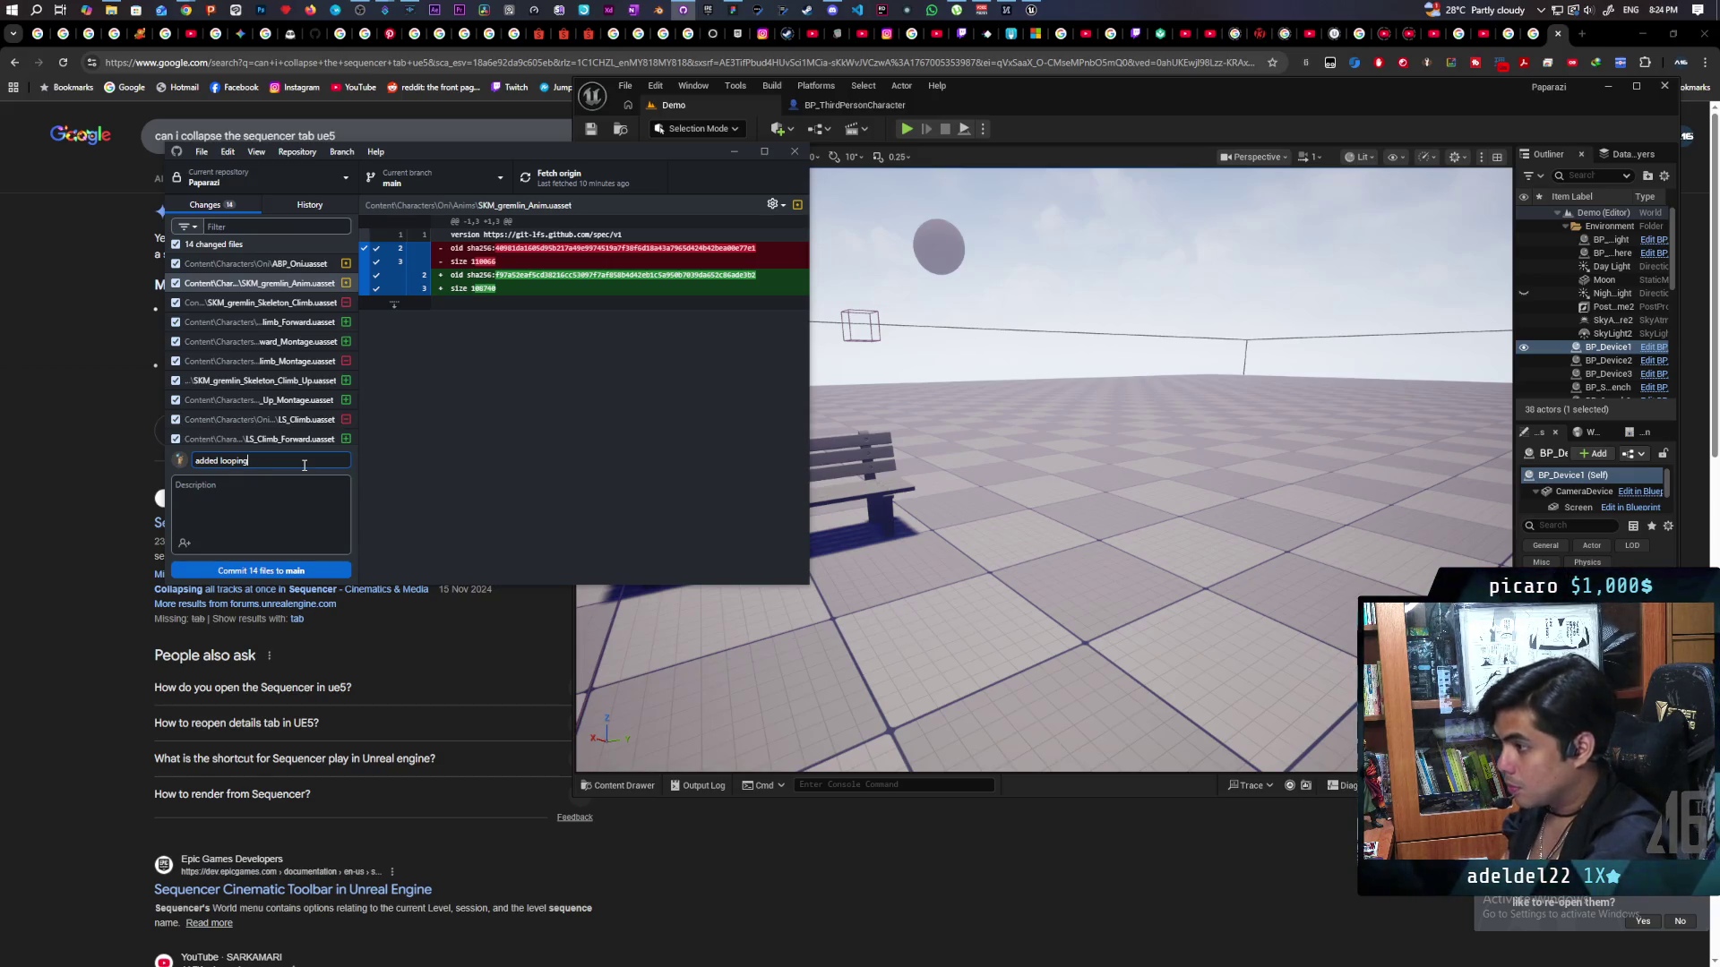
text(climbing animation)
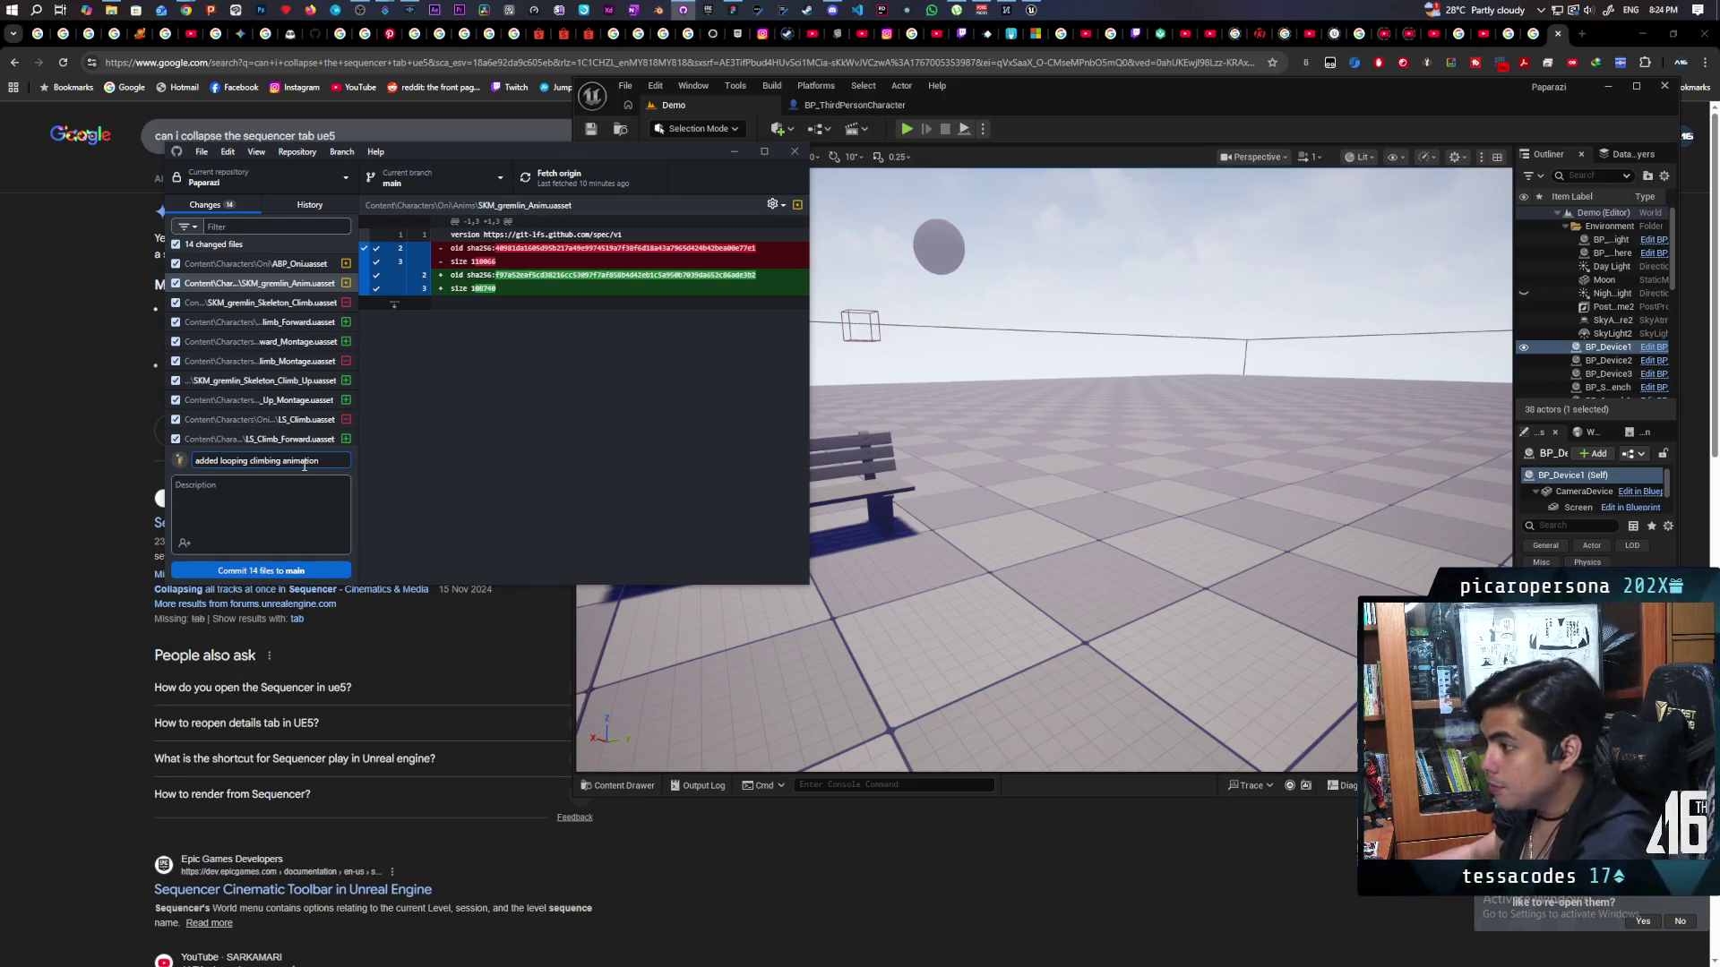
key(ctrl+Return)
click(578, 179)
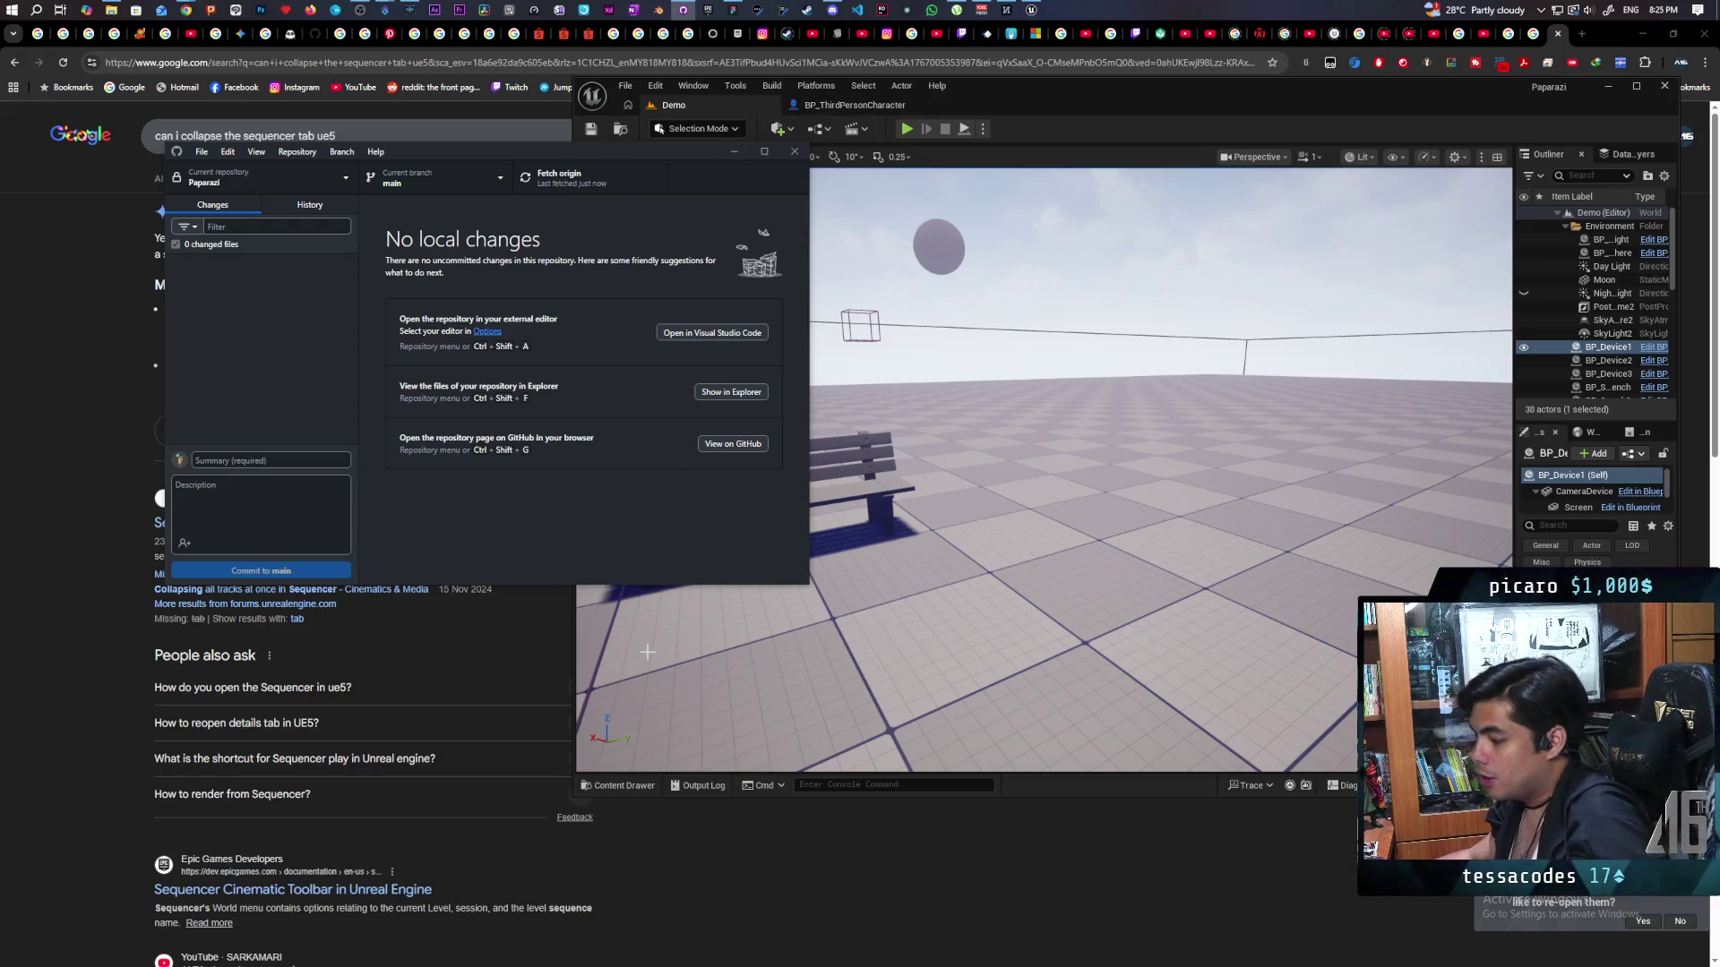
click(997, 96)
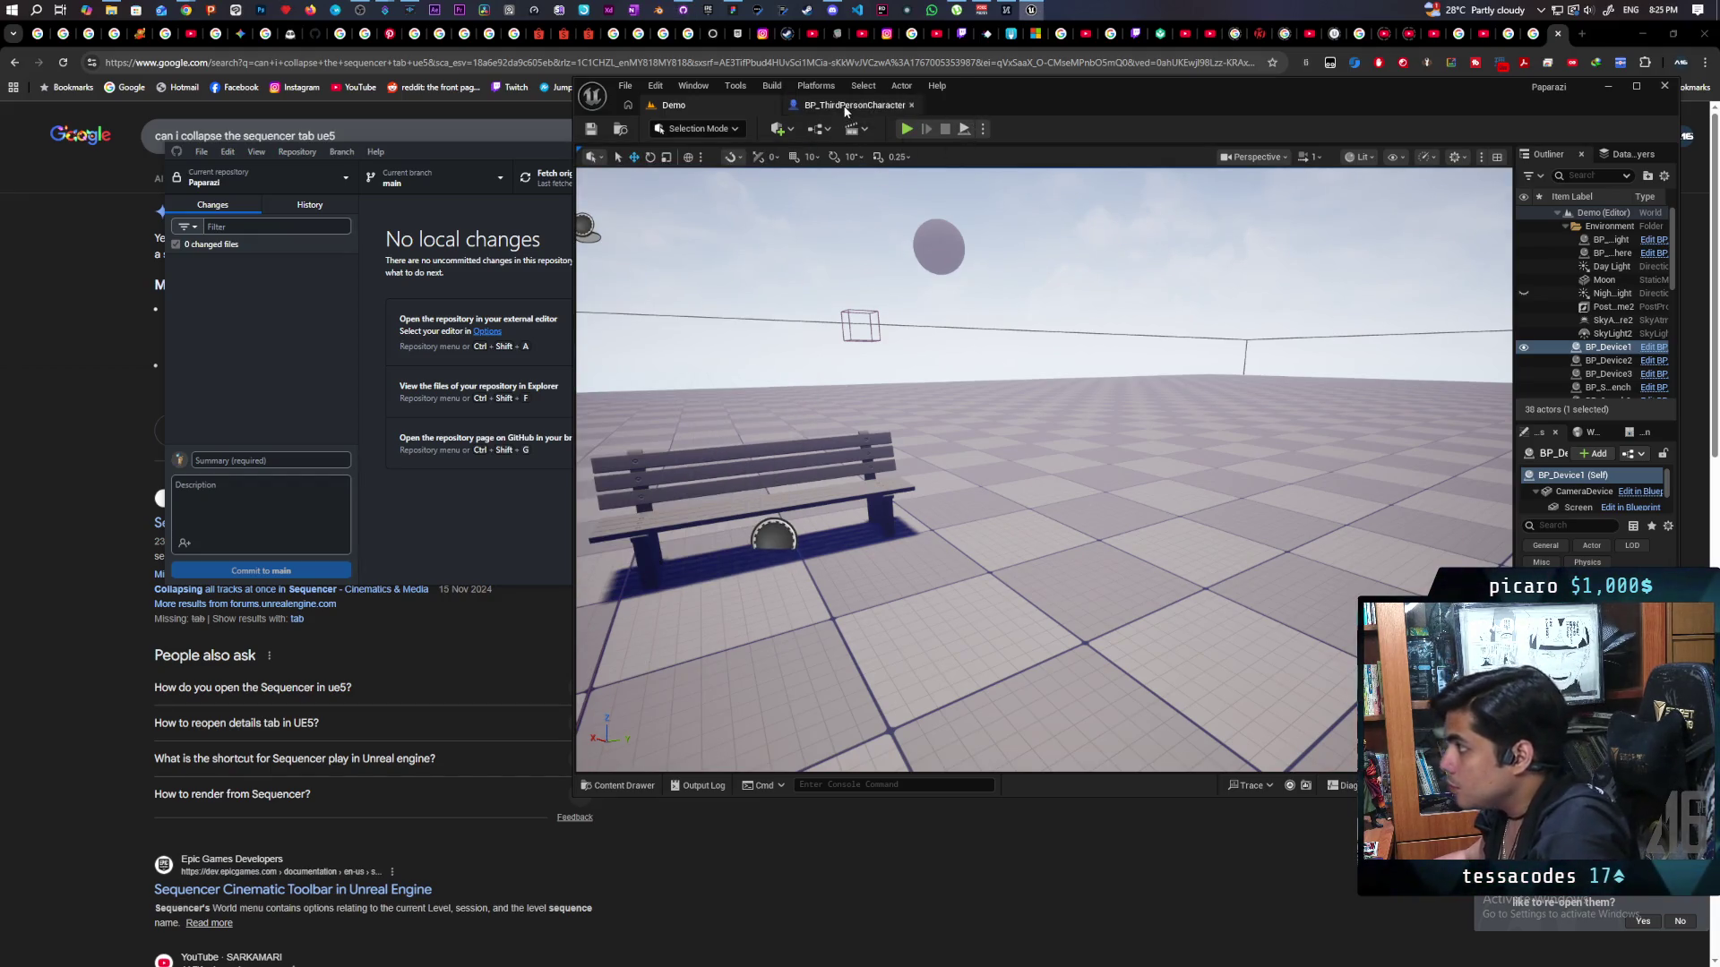
Uncheck Enable Auto Blend Out on SKM_gremlin_Skeleton_Climb_Up_Montage, keeping Blend Time 0.25, and save.
click(618, 786)
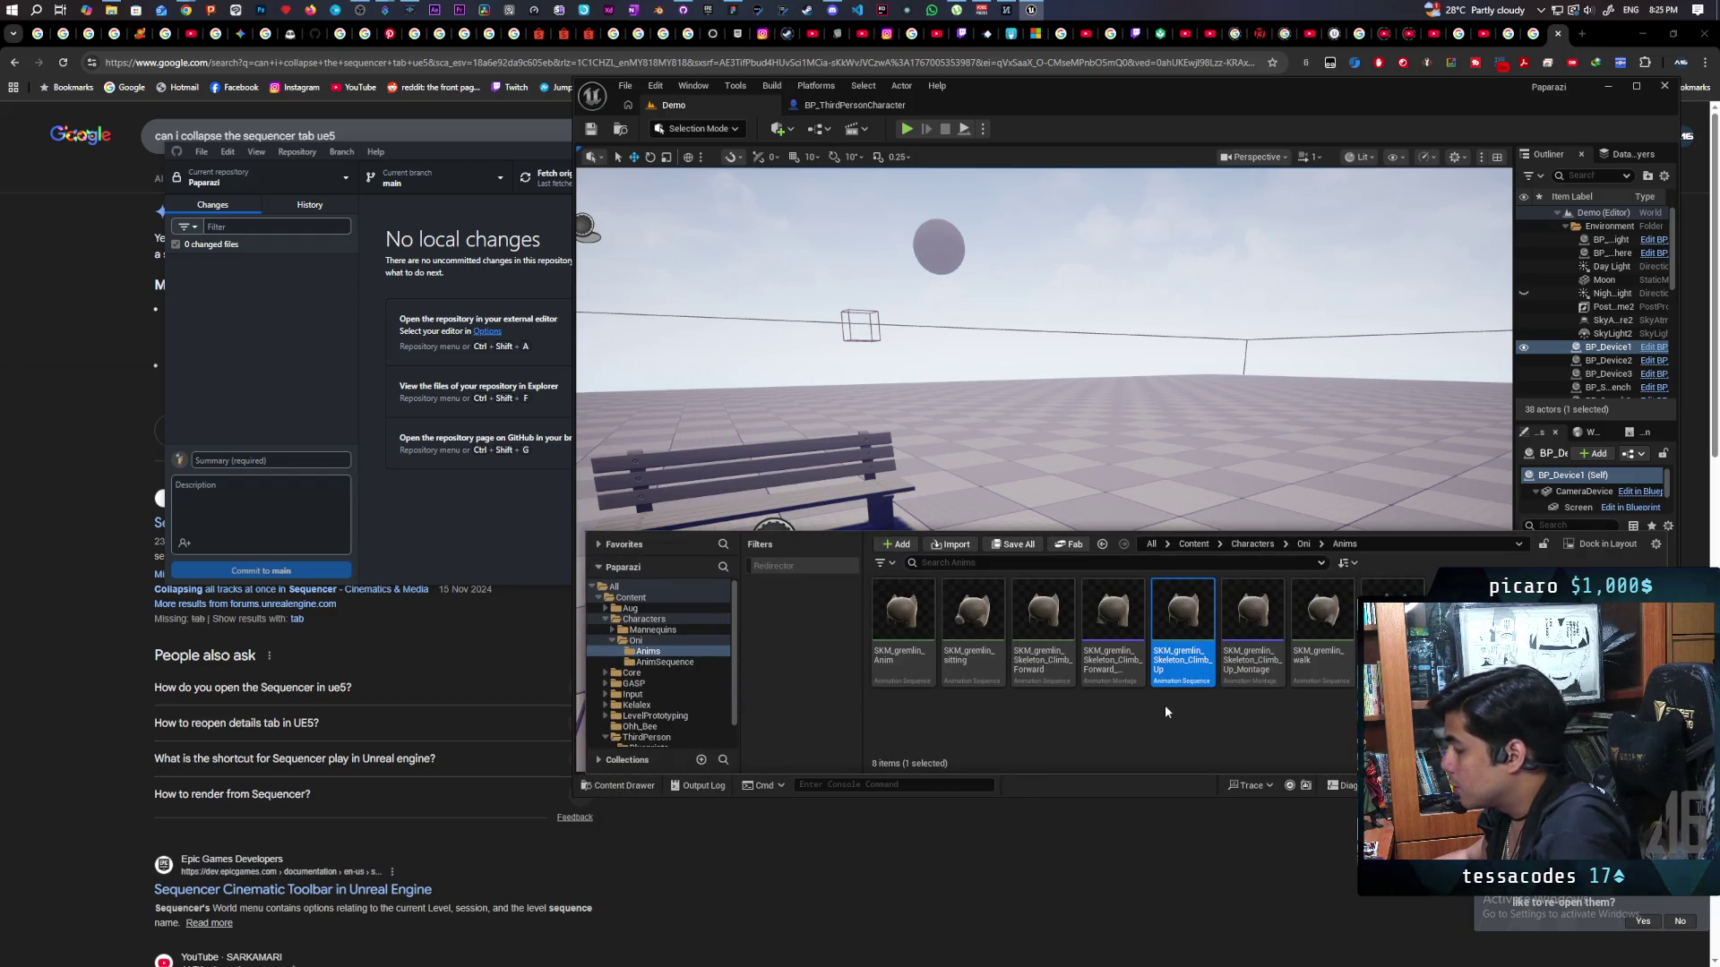
click(1264, 679)
double_click(1264, 679)
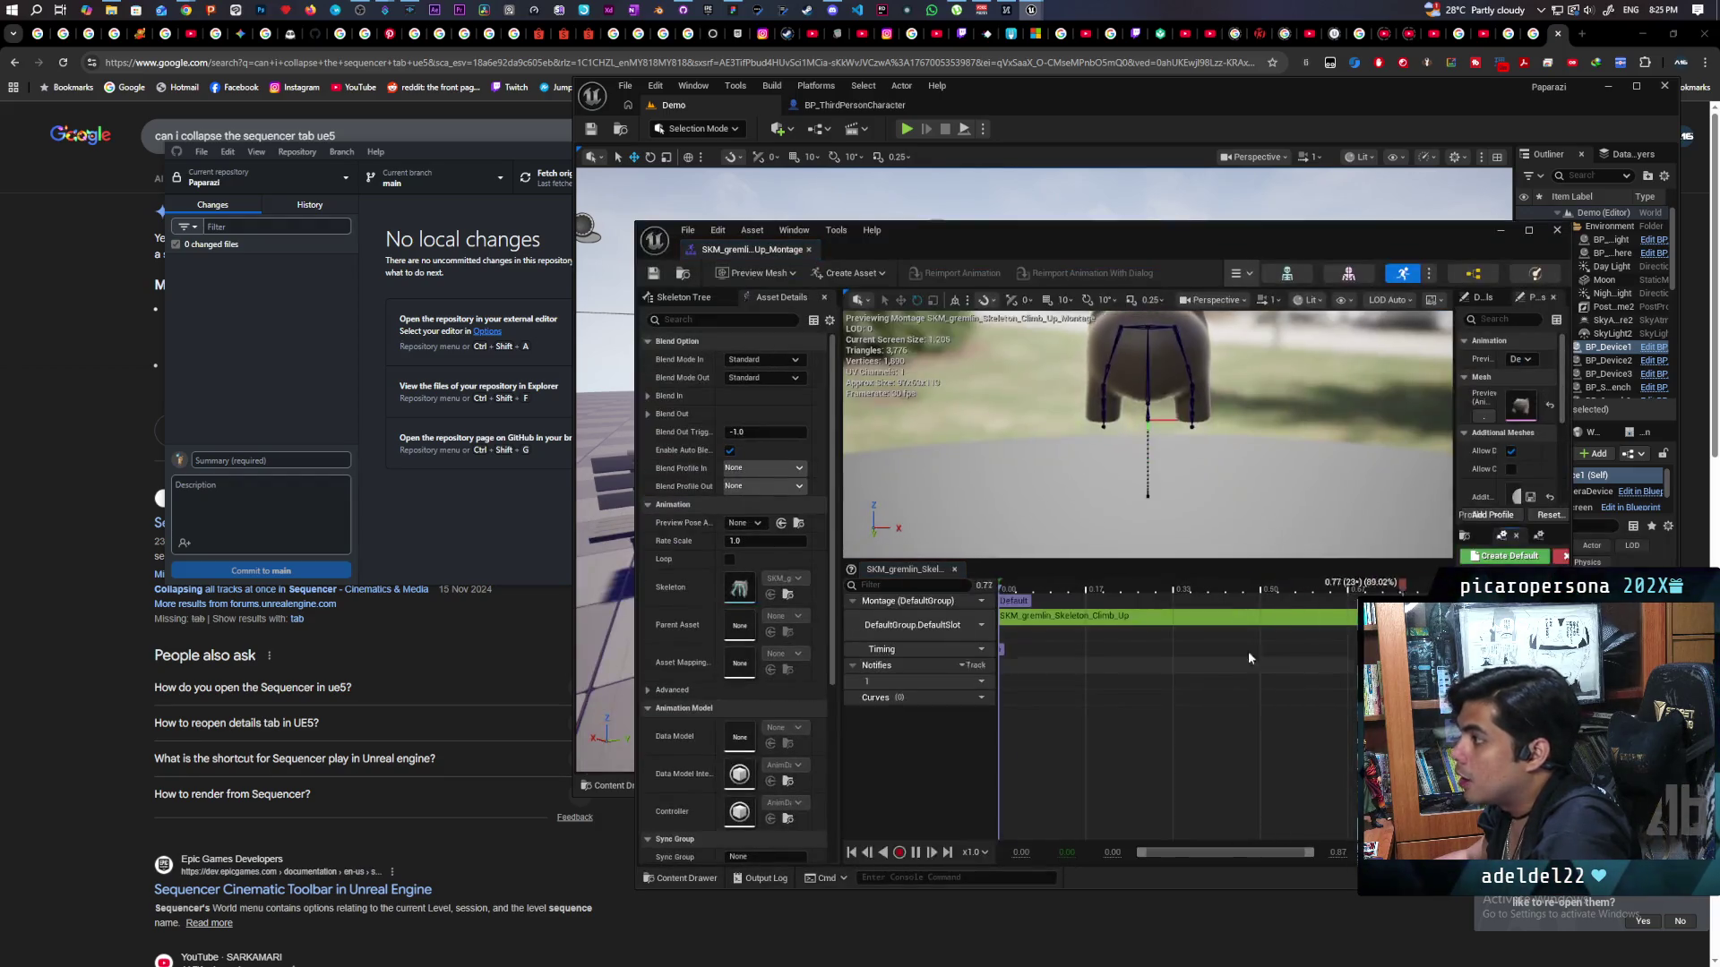
click(783, 378)
scroll(689, 392, down, 1)
scroll(688, 387, up, 1)
click(652, 395)
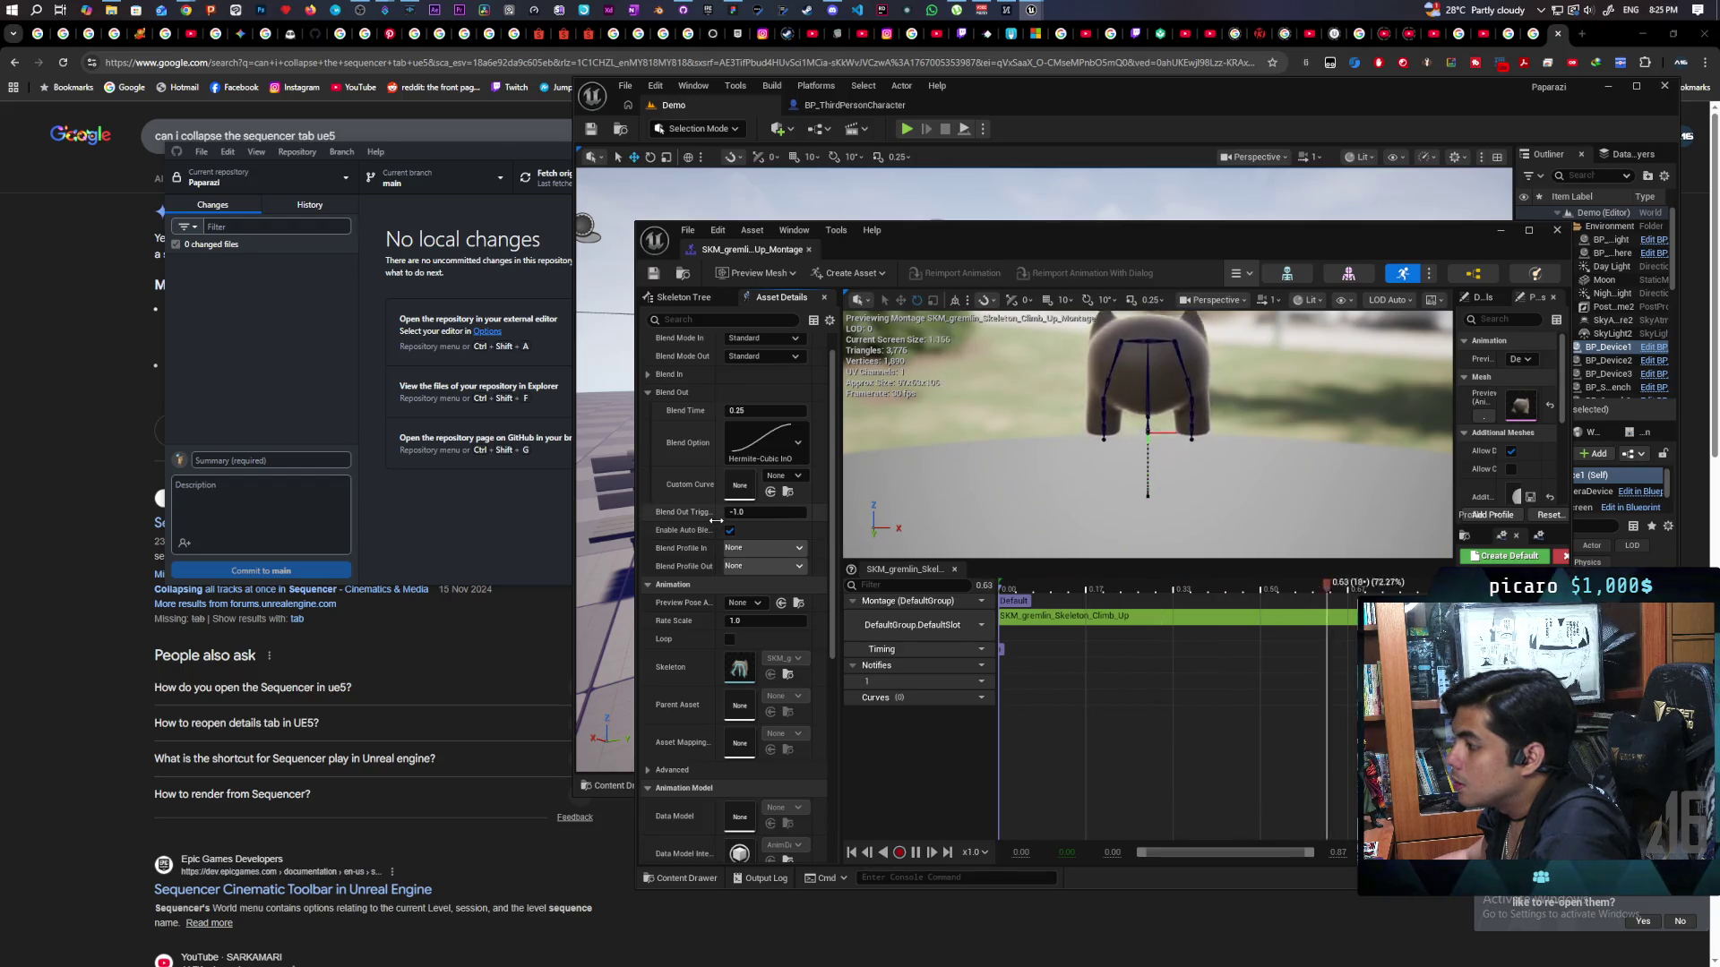
drag(717, 520, 748, 523)
click(760, 531)
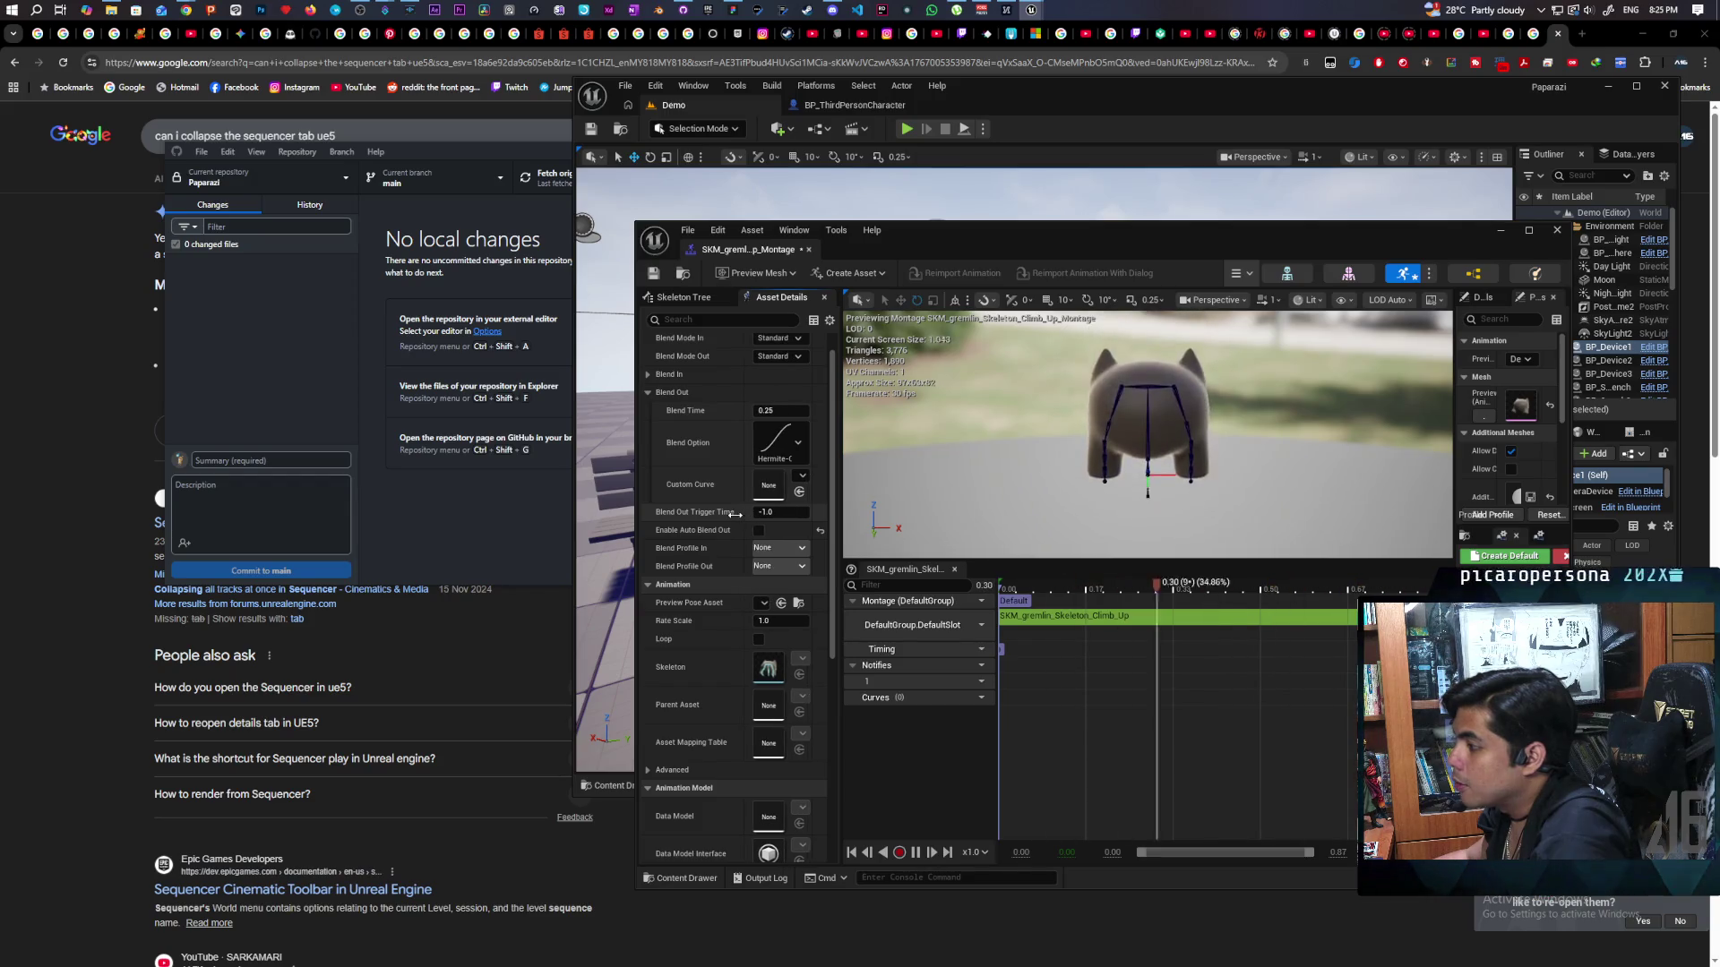
click(653, 273)
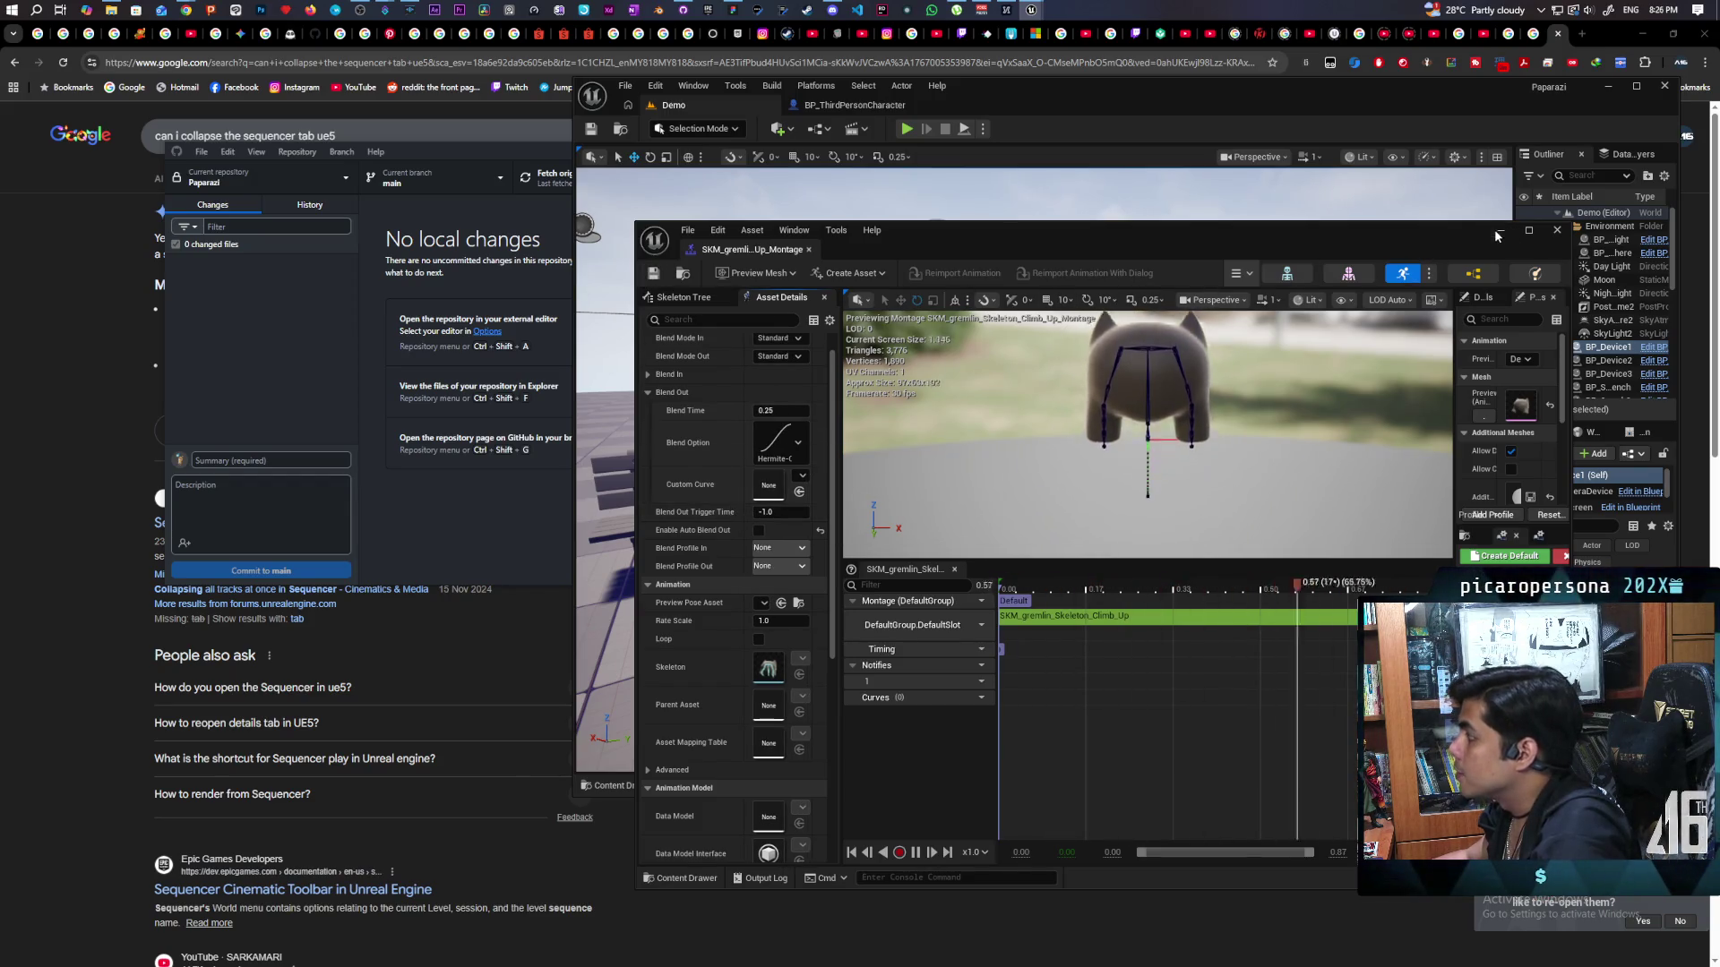
click(1556, 230)
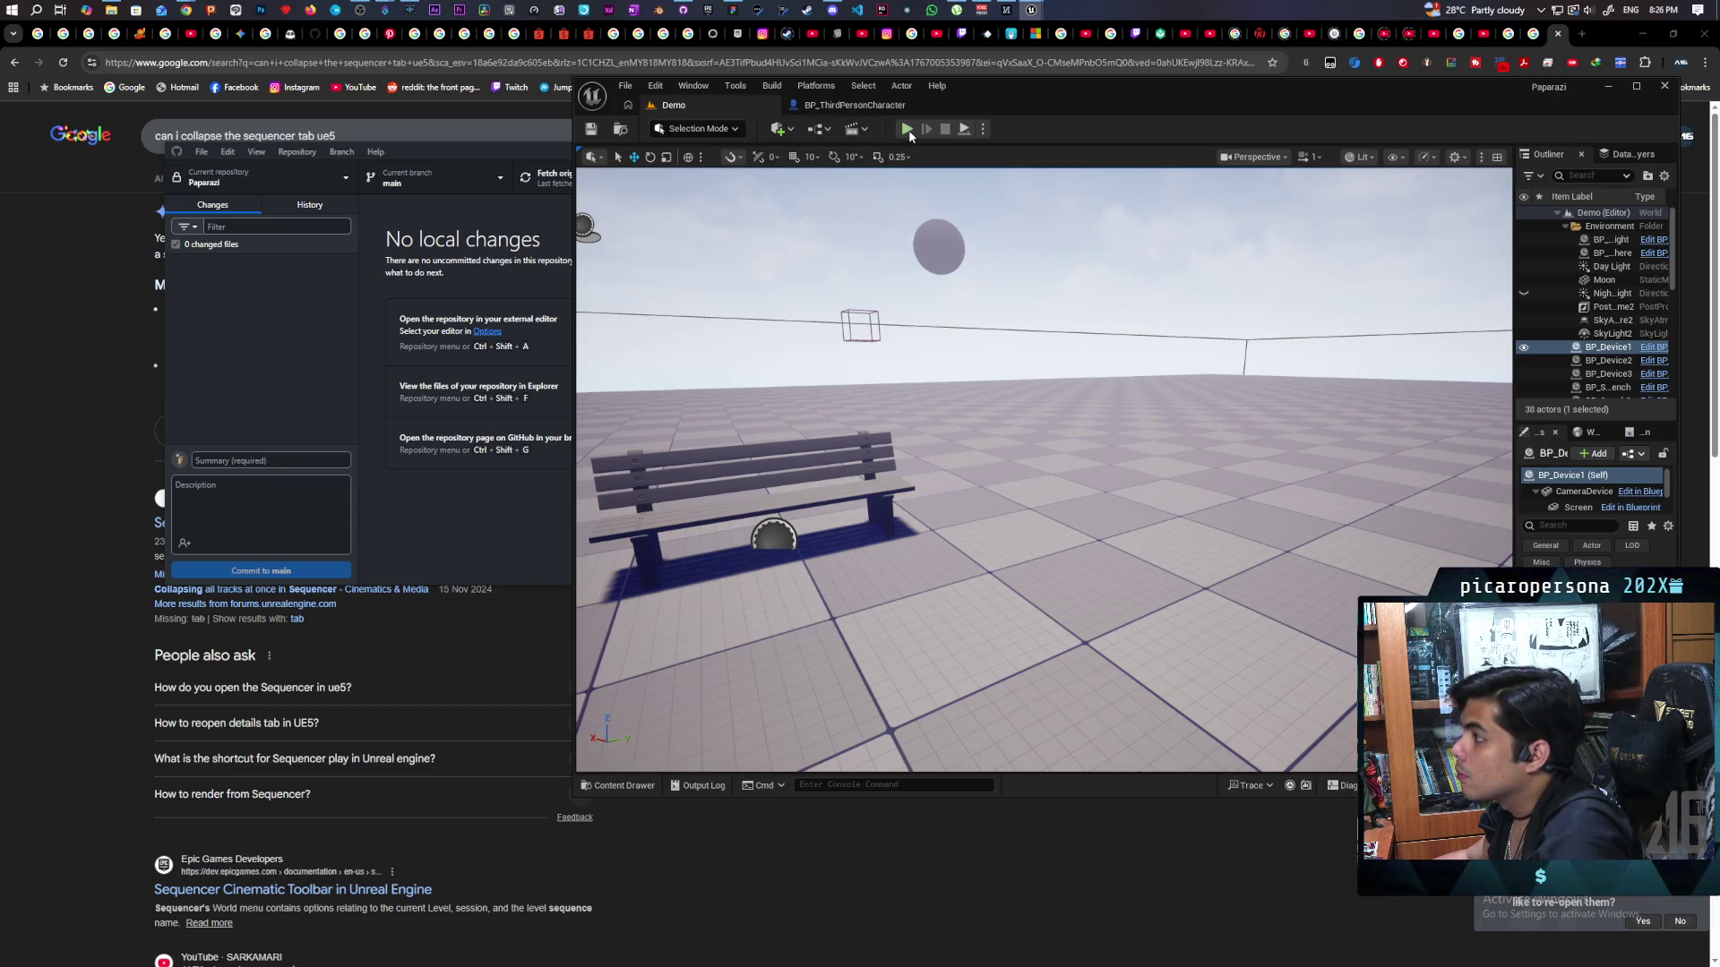
click(907, 130)
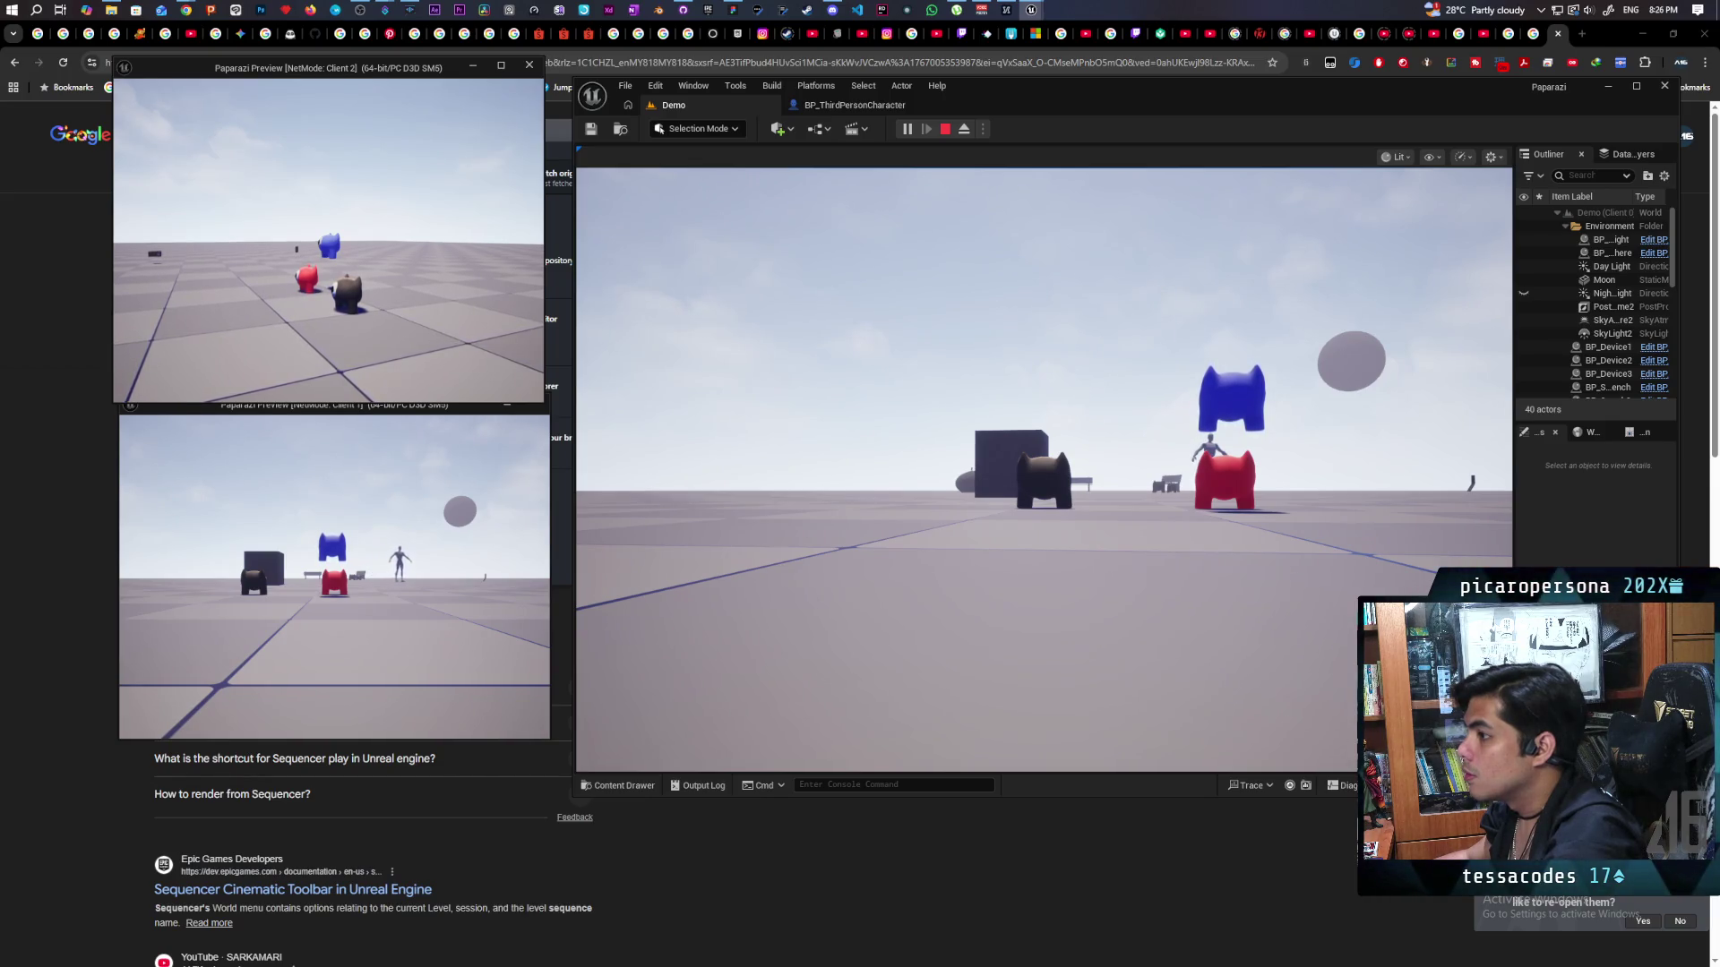
key(Escape)
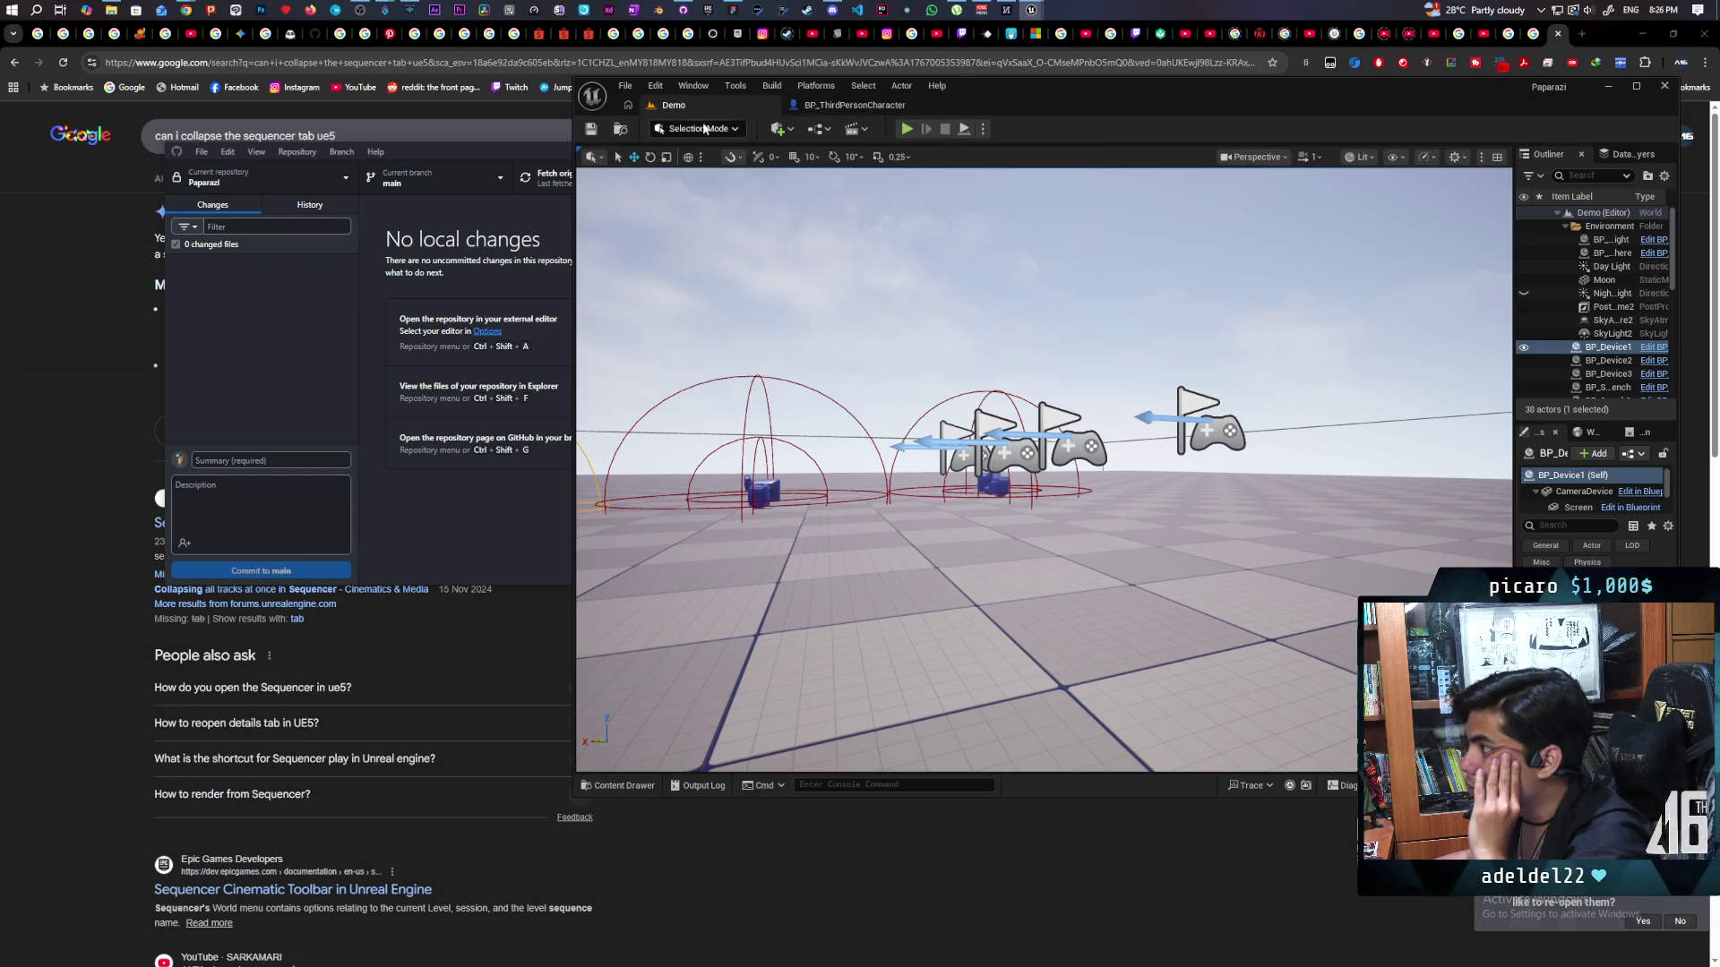
mouse_move(1031, 9)
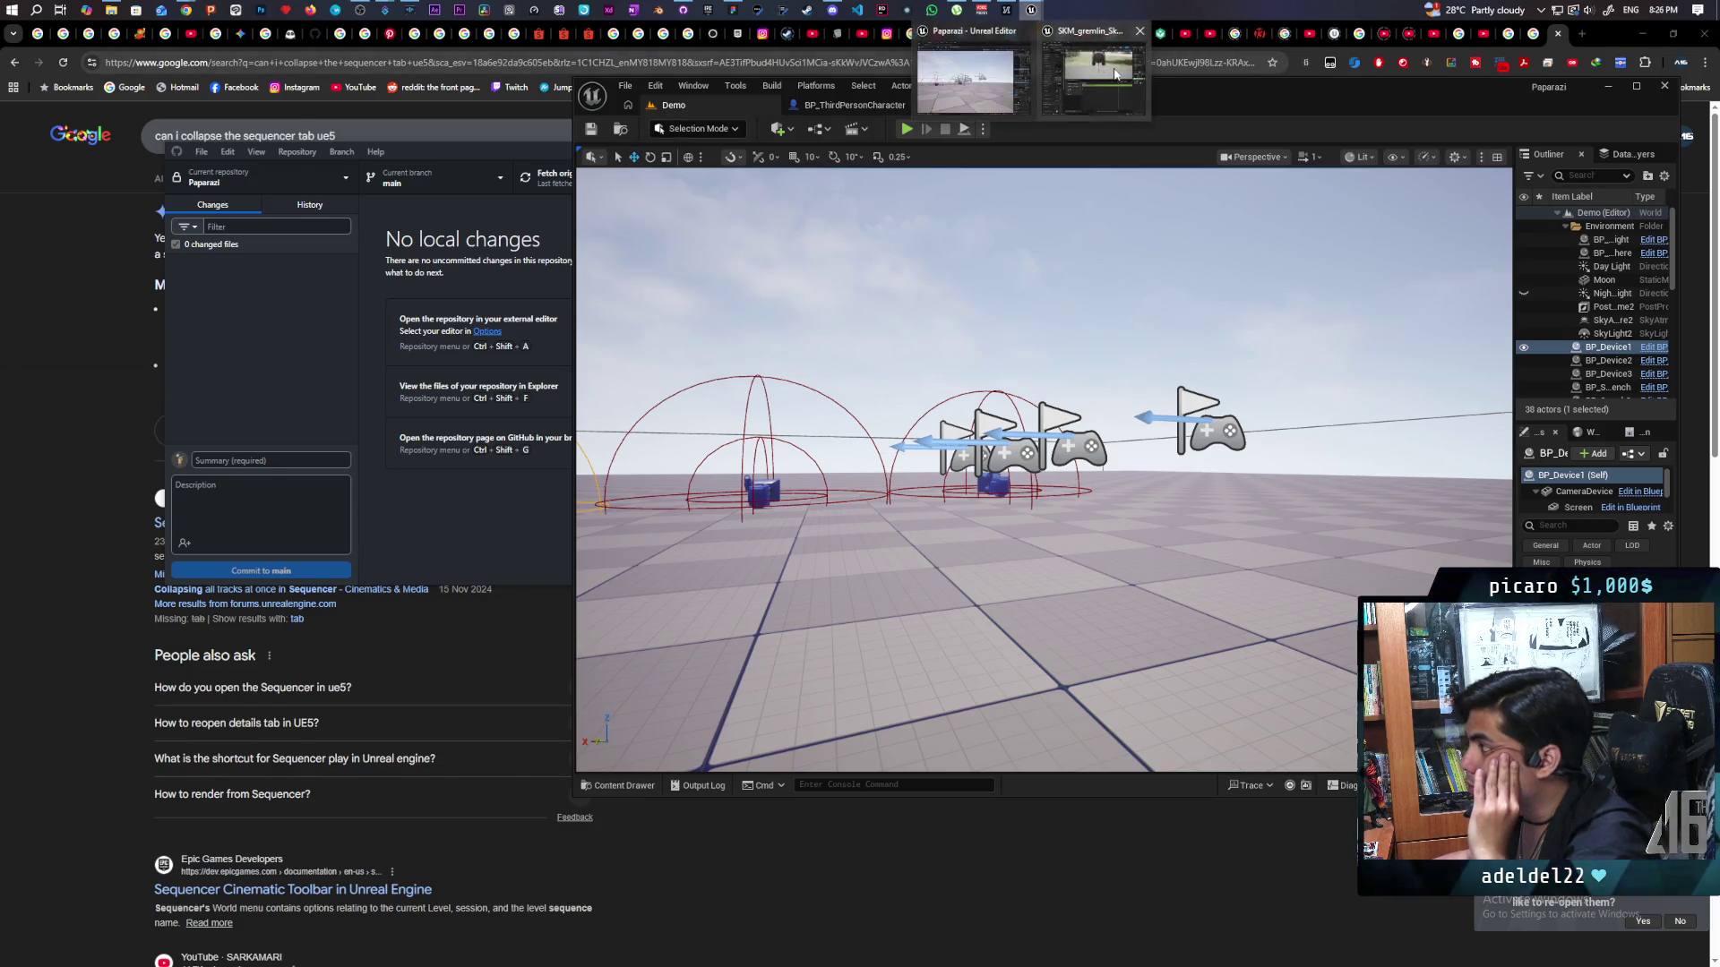
Bring the Climb_Up montage editor forward and try the slot and timeline context menus.
click(1066, 67)
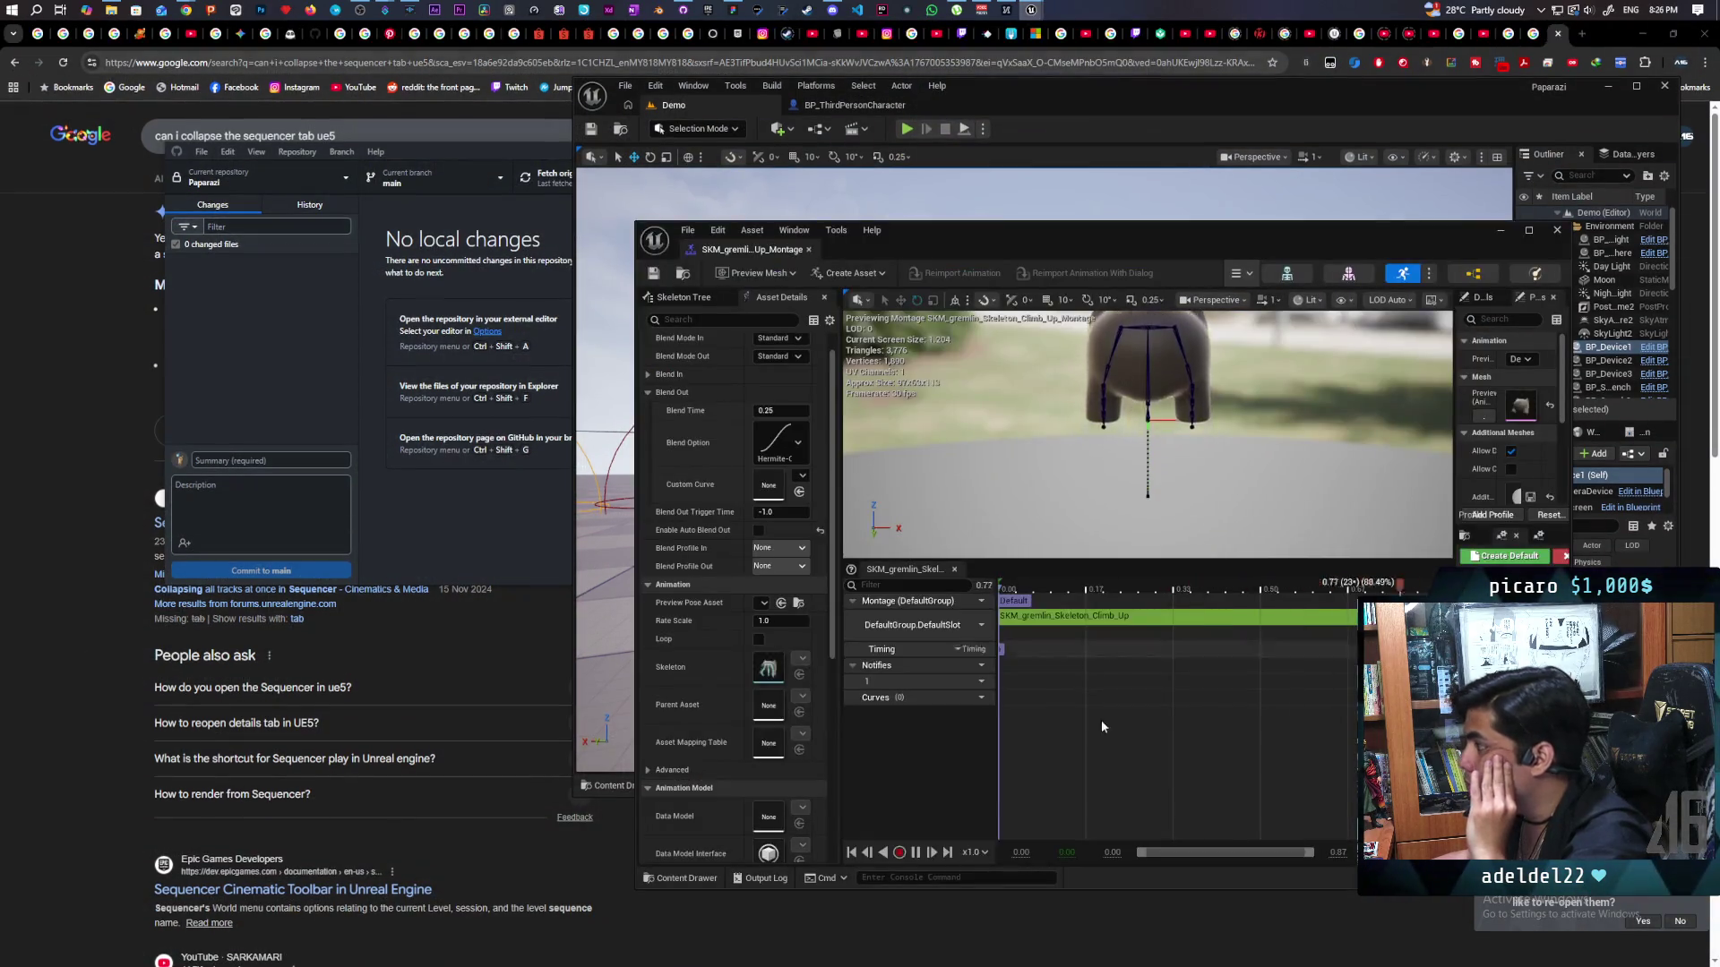
right_click(1213, 642)
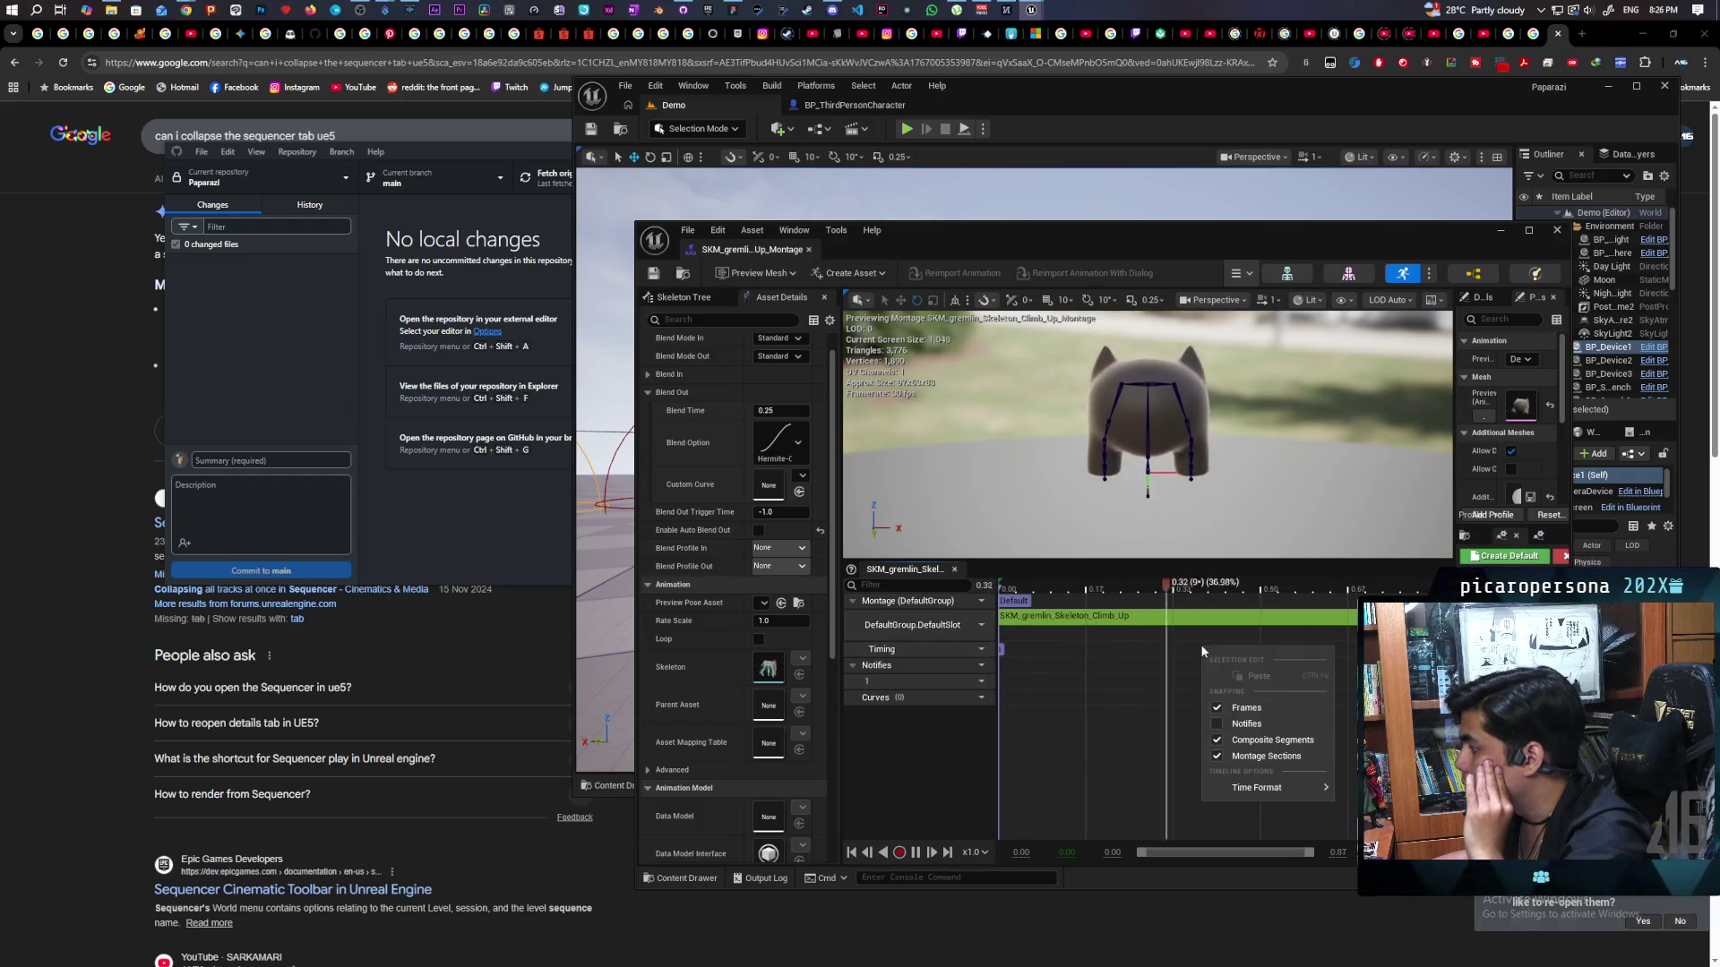
right_click(1193, 658)
click(1177, 647)
right_click(1177, 646)
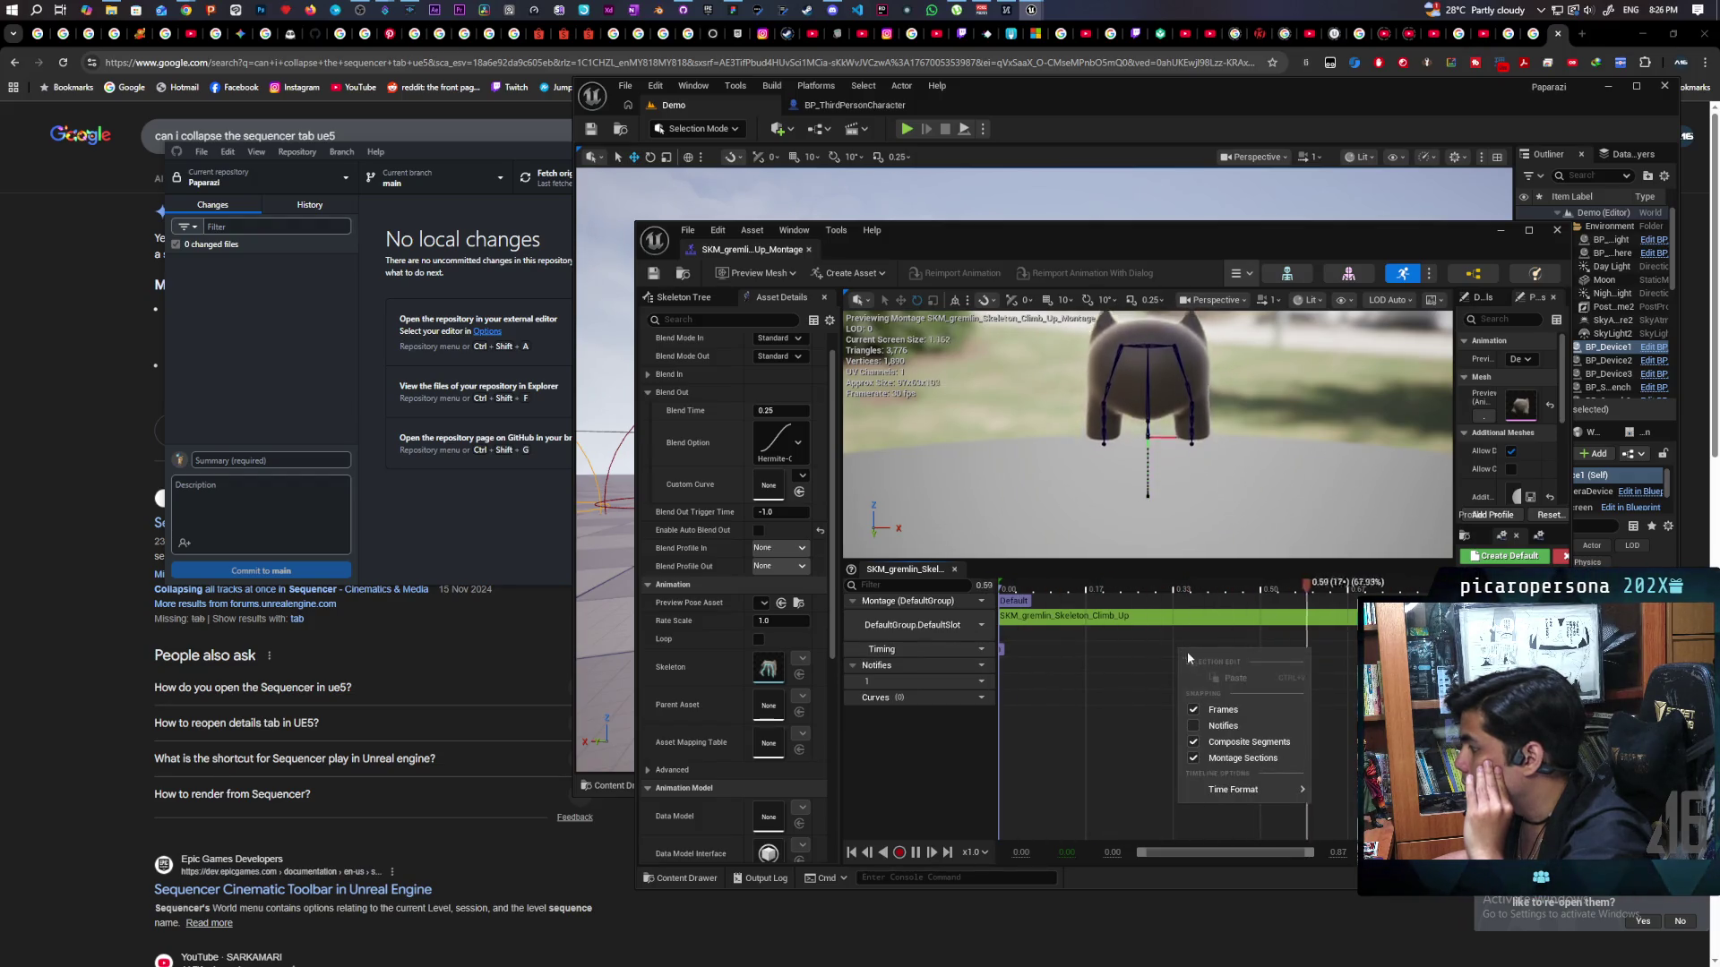
right_click(1153, 663)
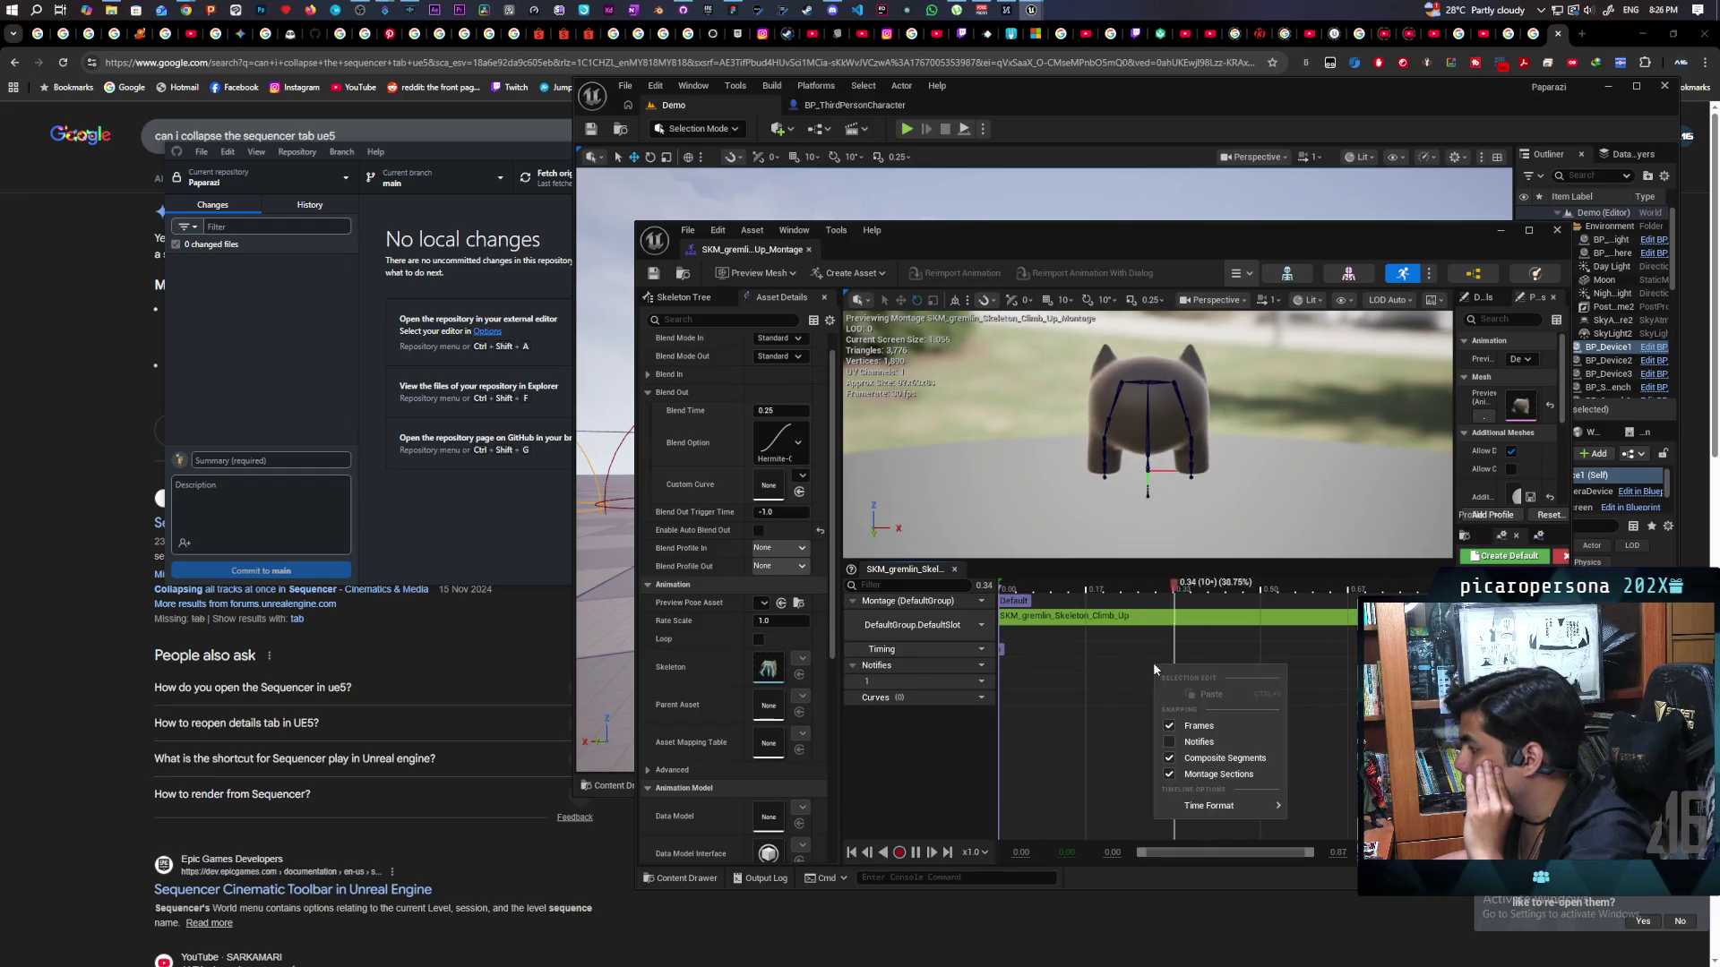
Add a notify at about 0.17 s on the Notifies track and save the montage.
right_click(1286, 675)
right_click(1249, 678)
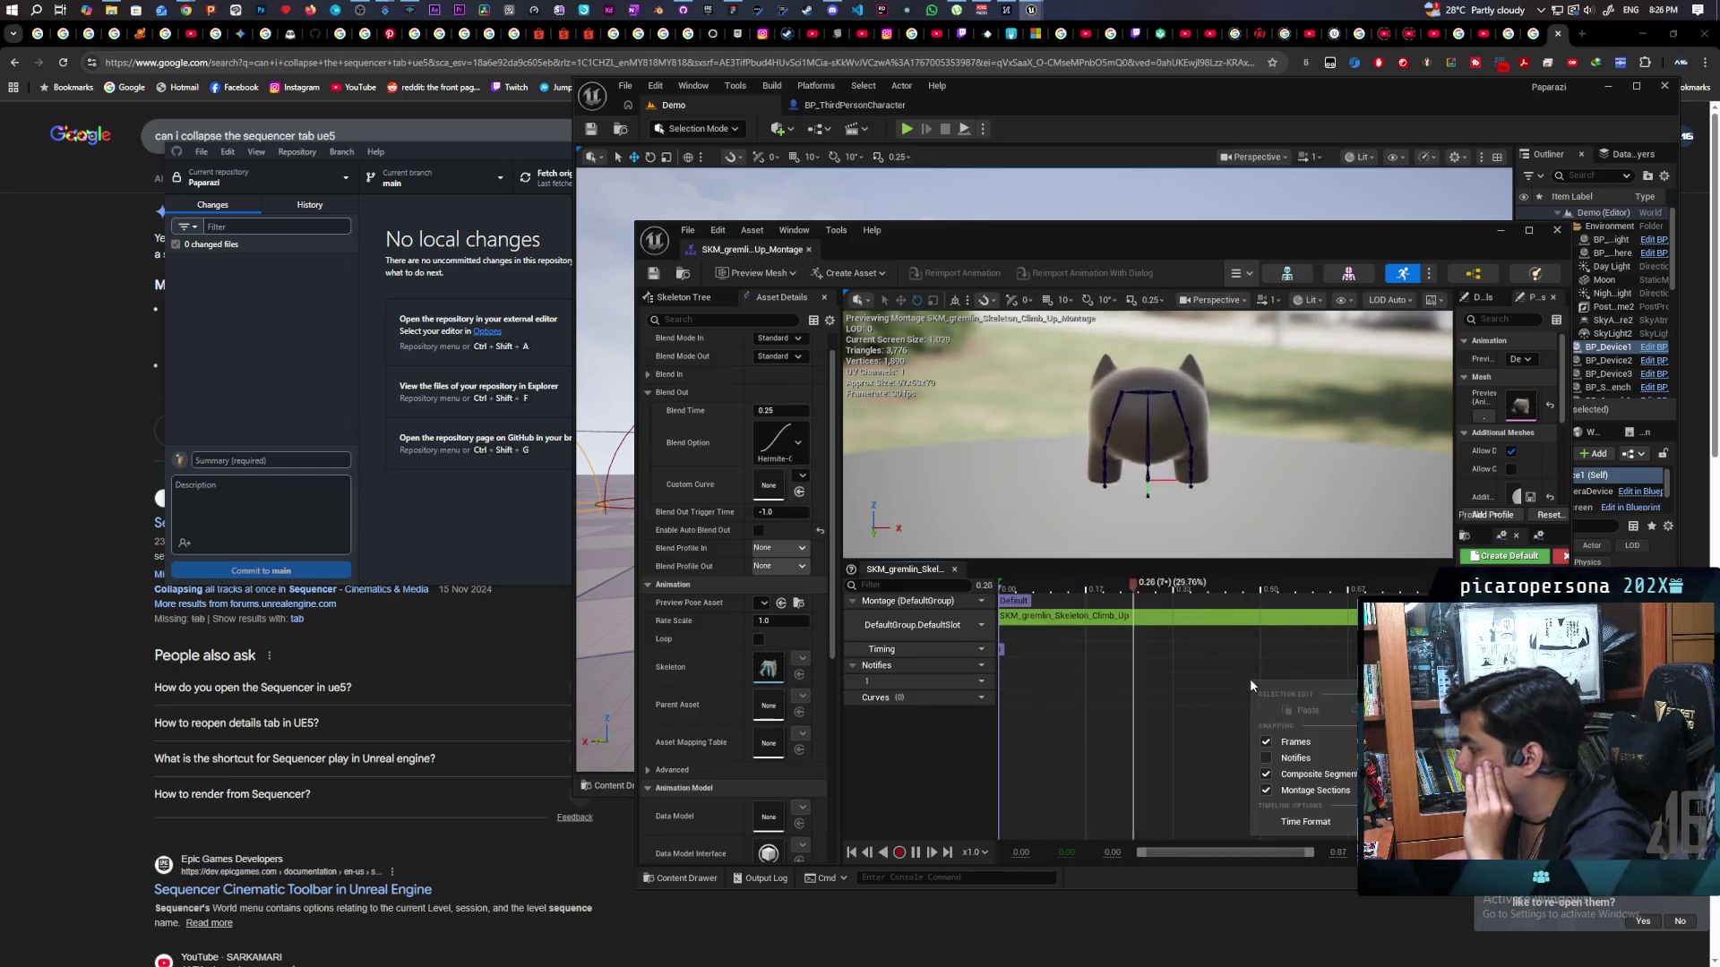
right_click(1205, 683)
right_click(1145, 722)
right_click(1134, 686)
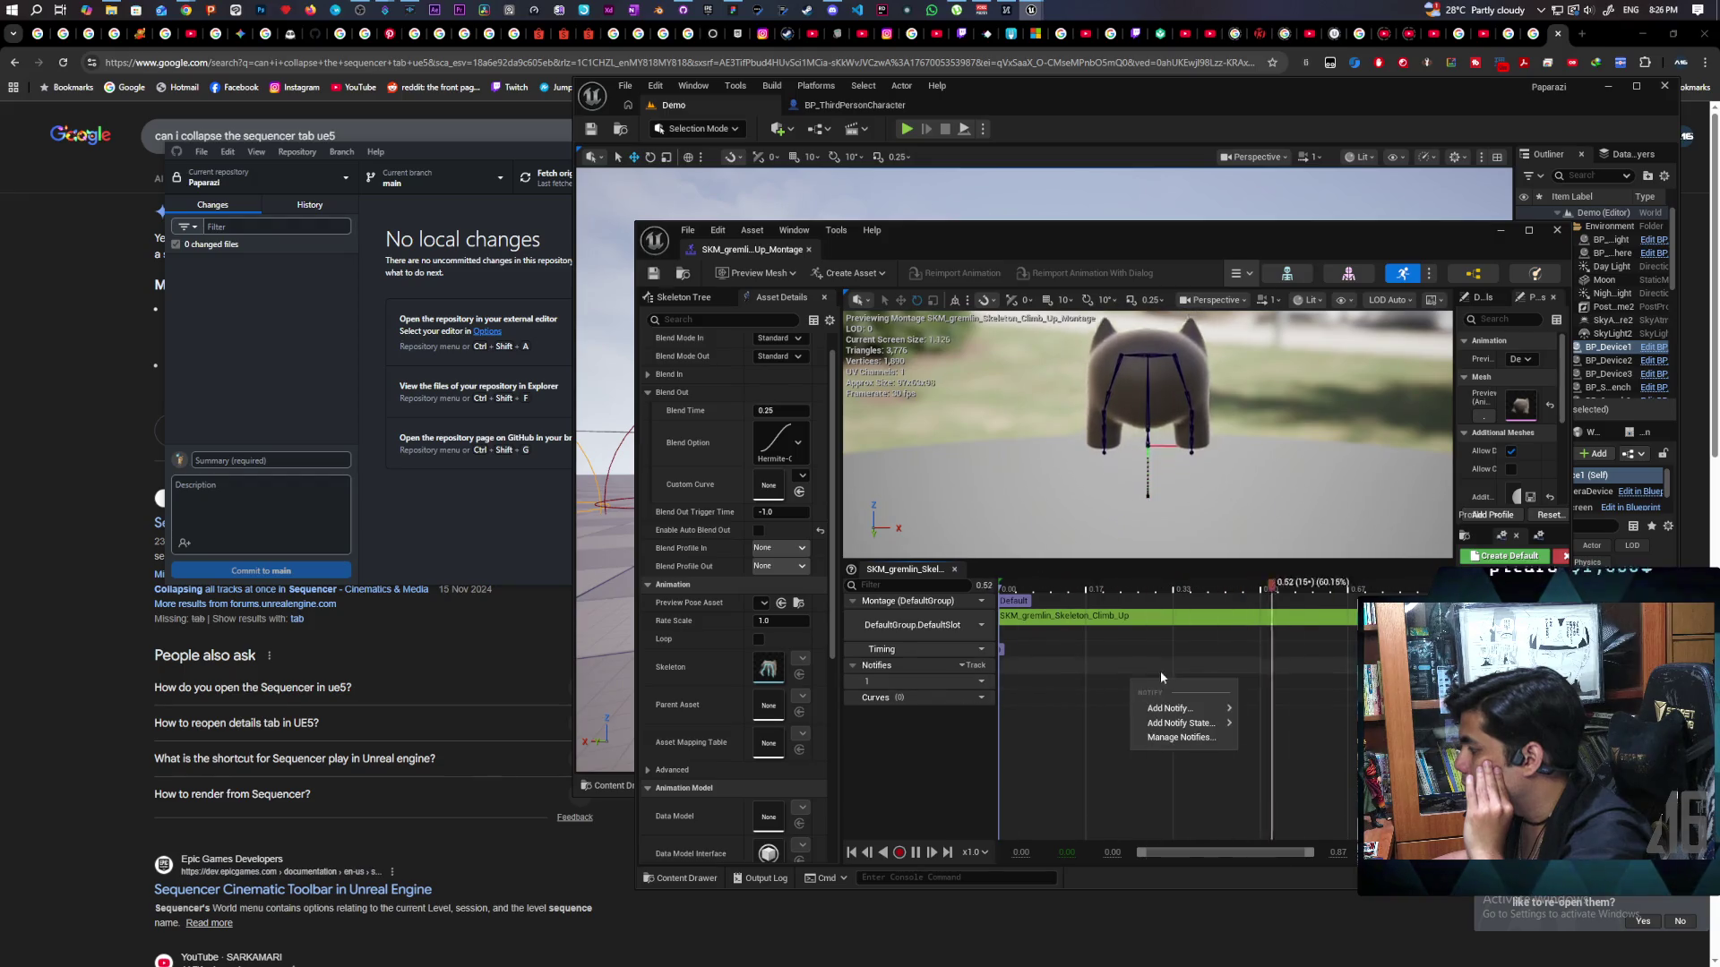
mouse_move(1154, 710)
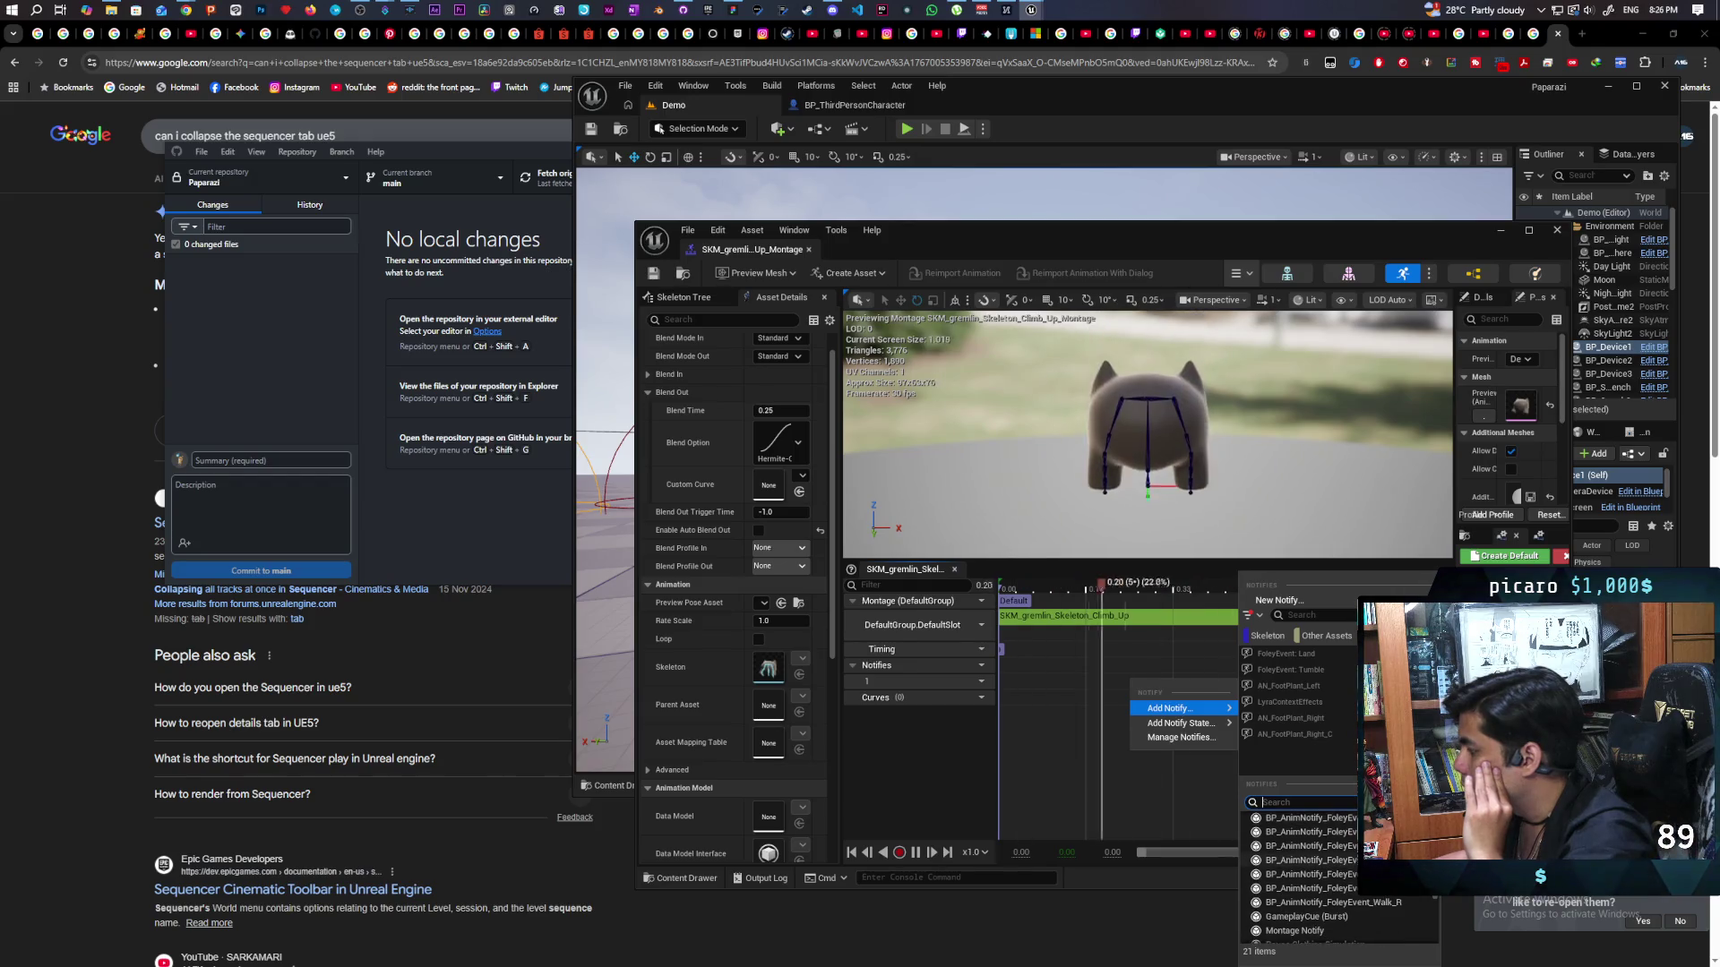
click(1348, 918)
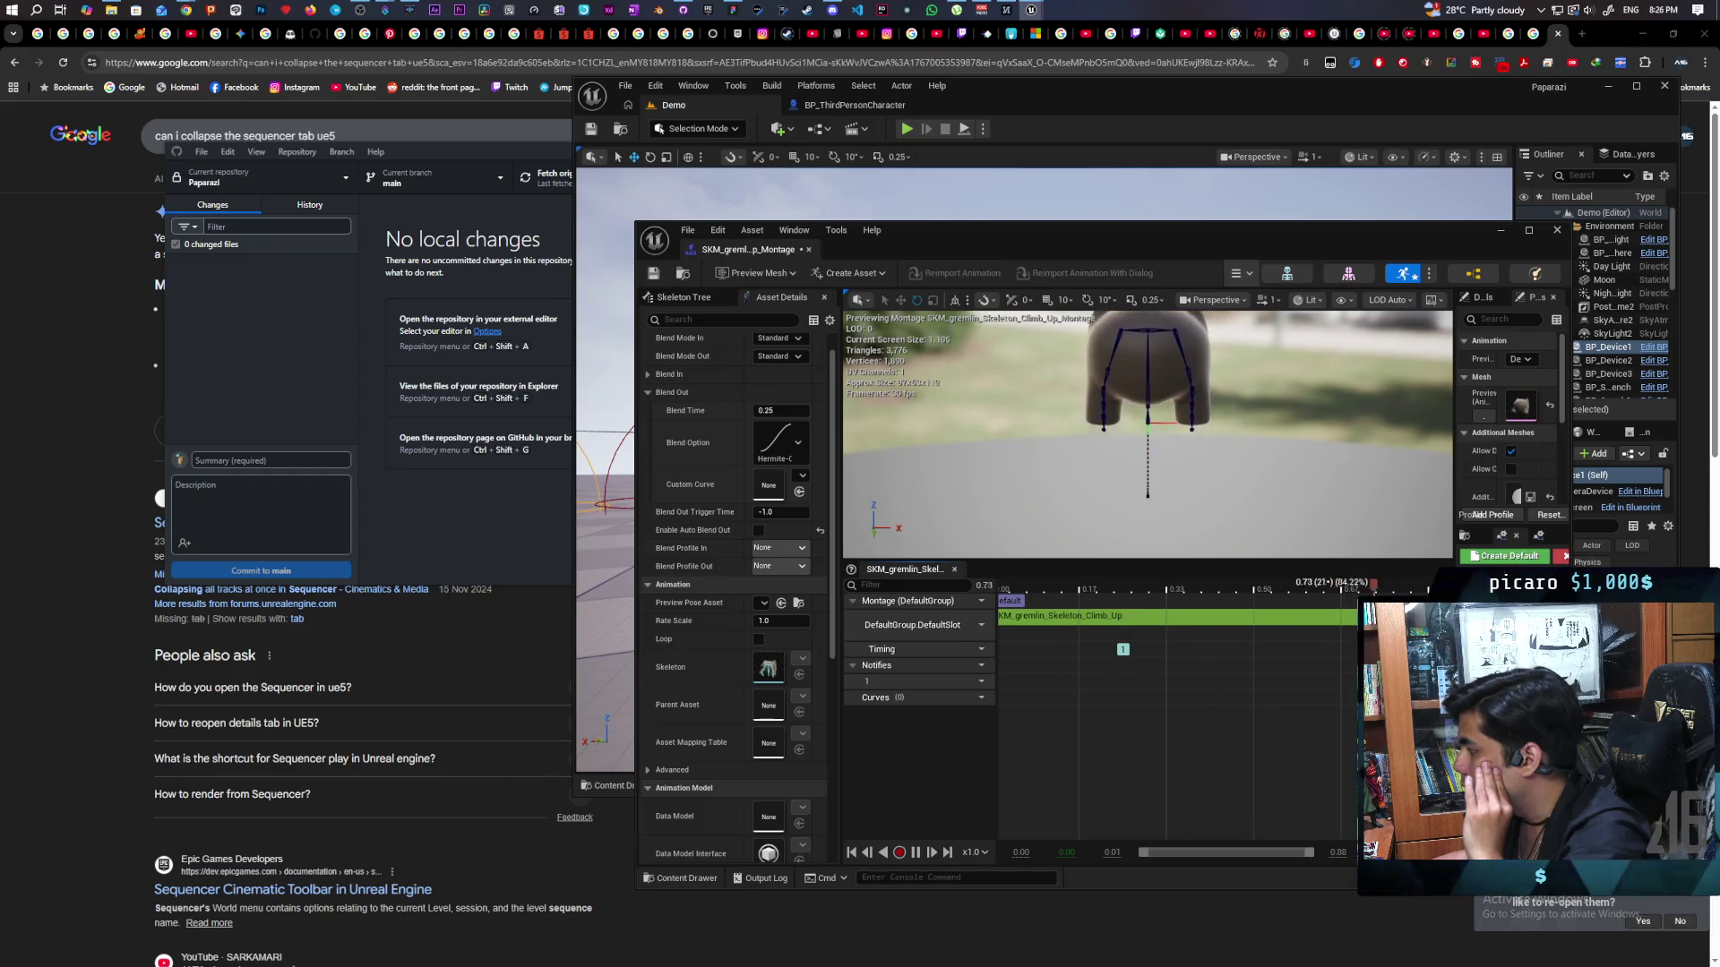
click(654, 275)
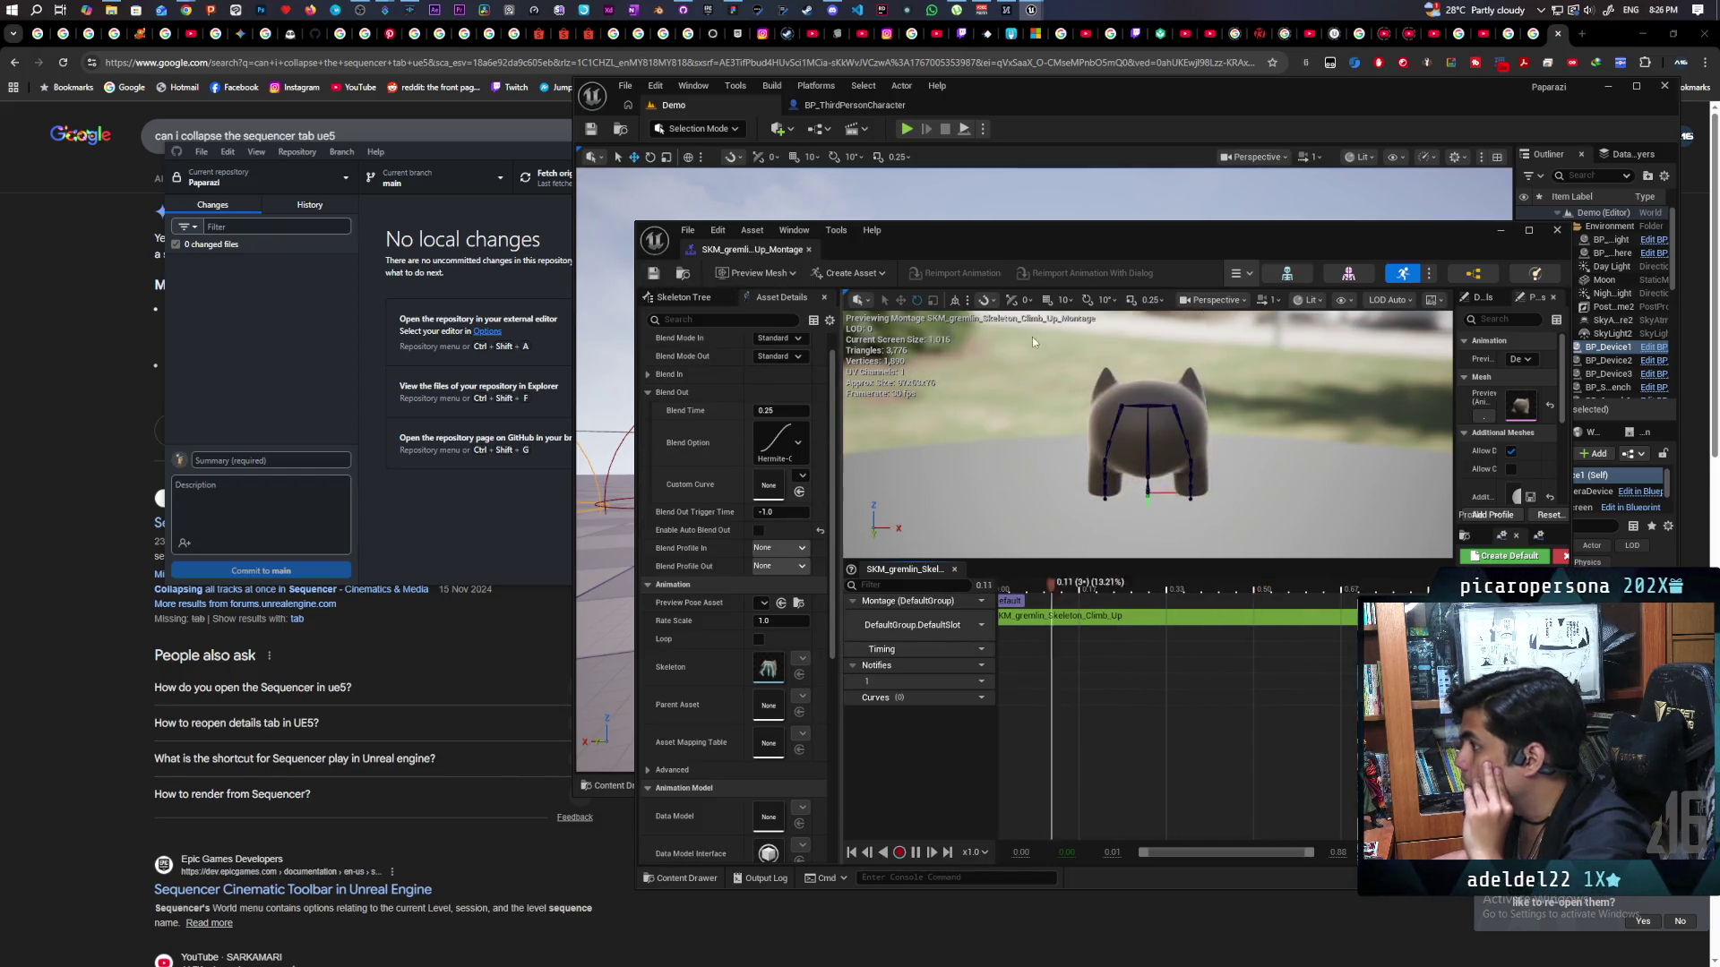
Close the montage editor and rewire Play Montage's On Completed pin into the Branch.
click(1556, 230)
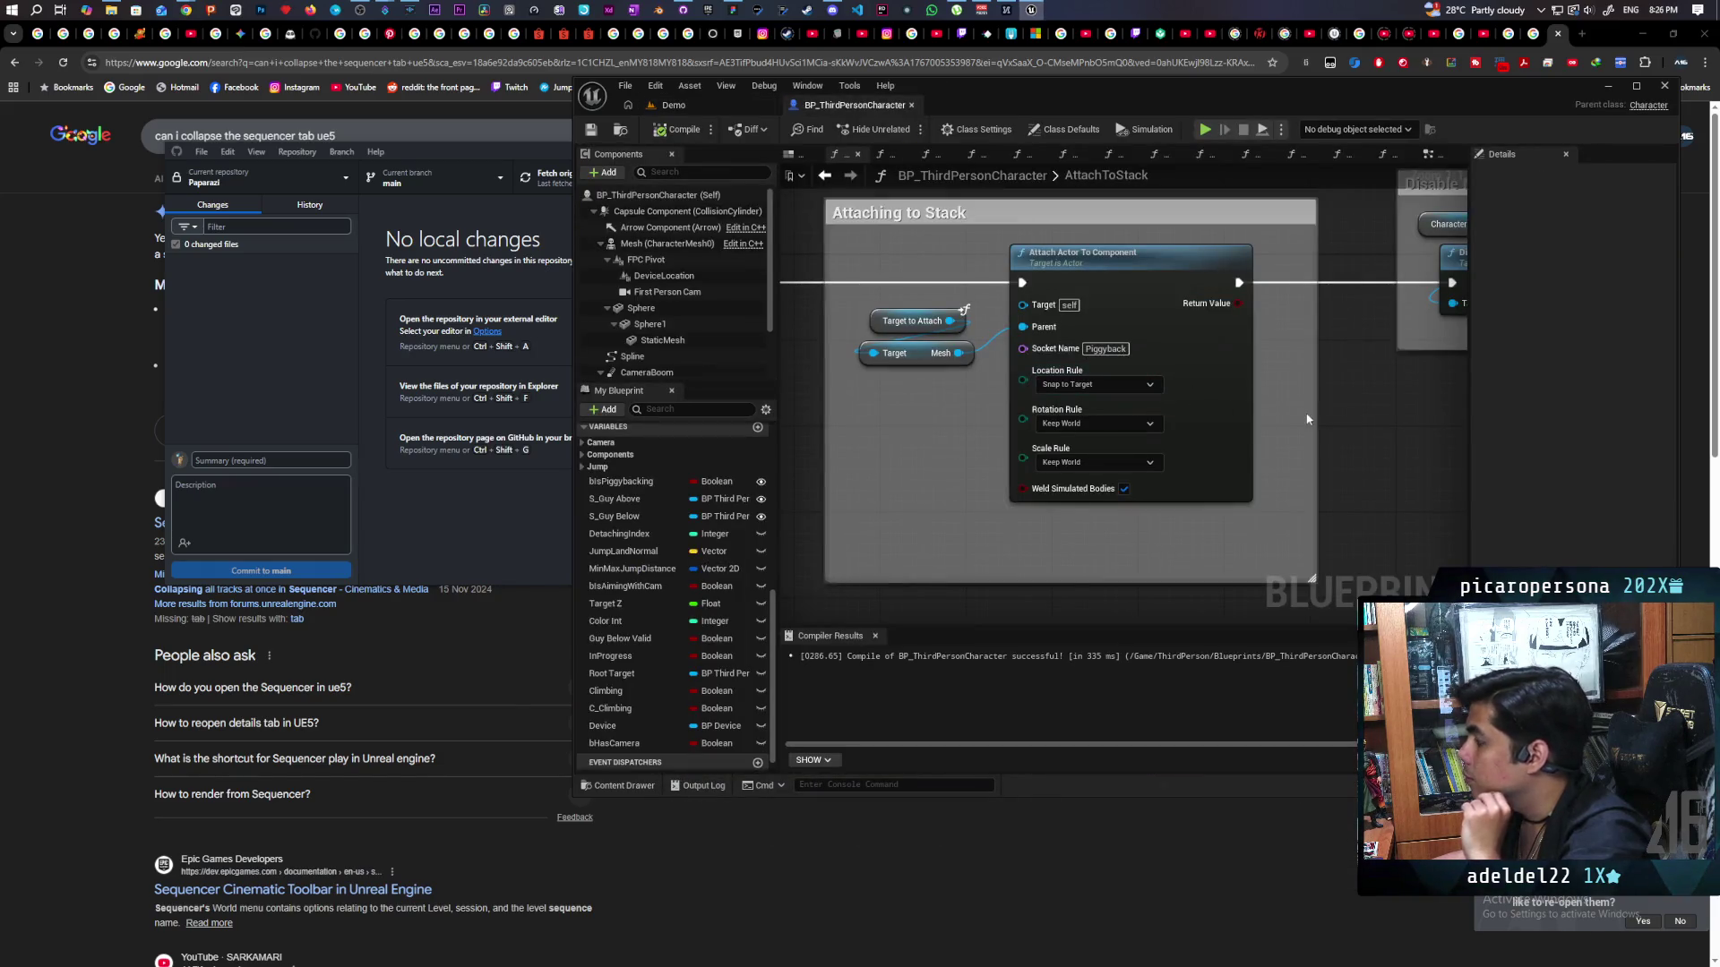
scroll(1336, 402, down, 8)
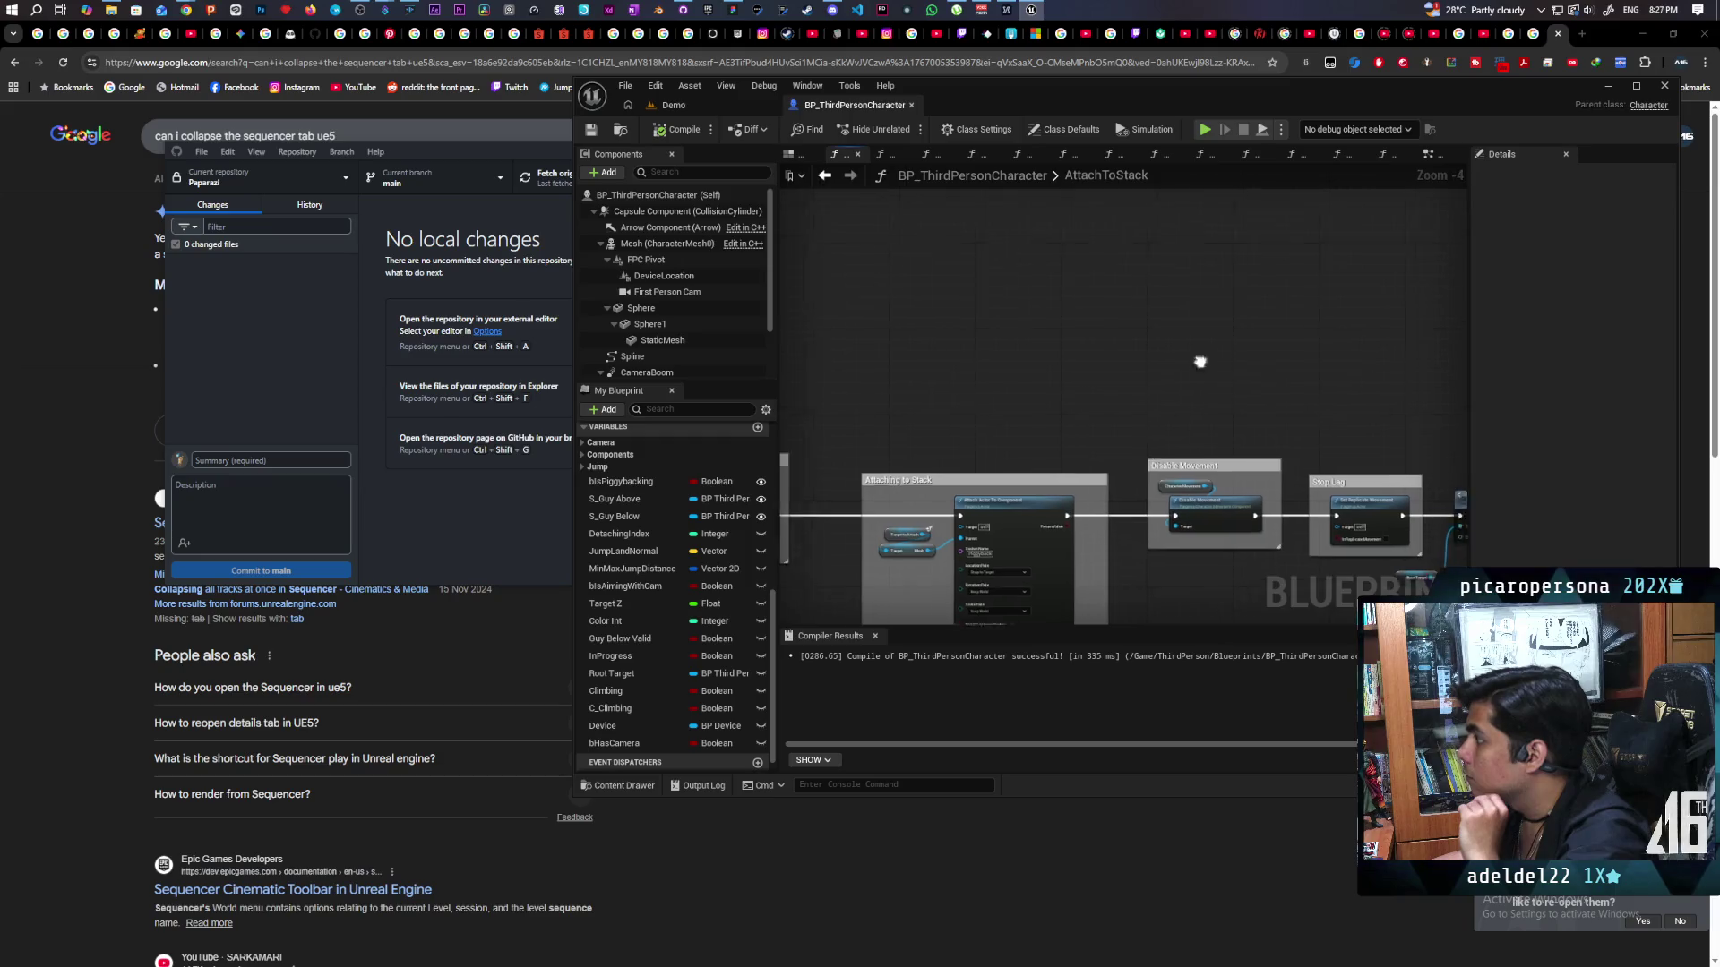
click(825, 176)
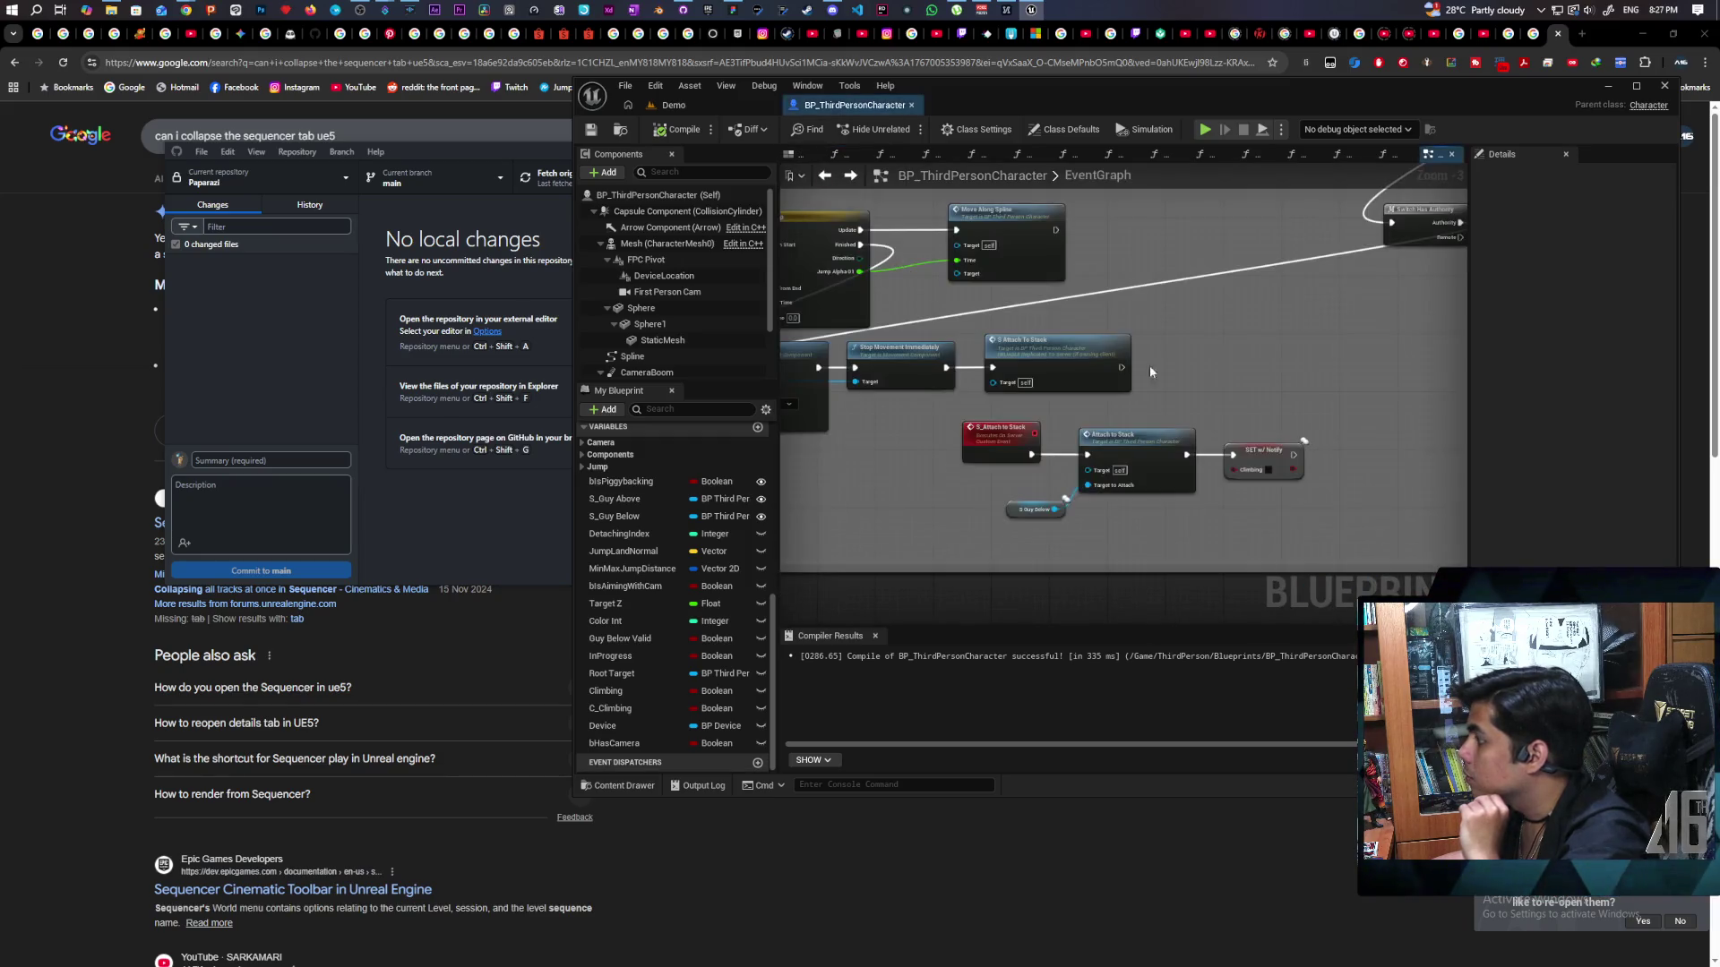
drag(1135, 505, 979, 511)
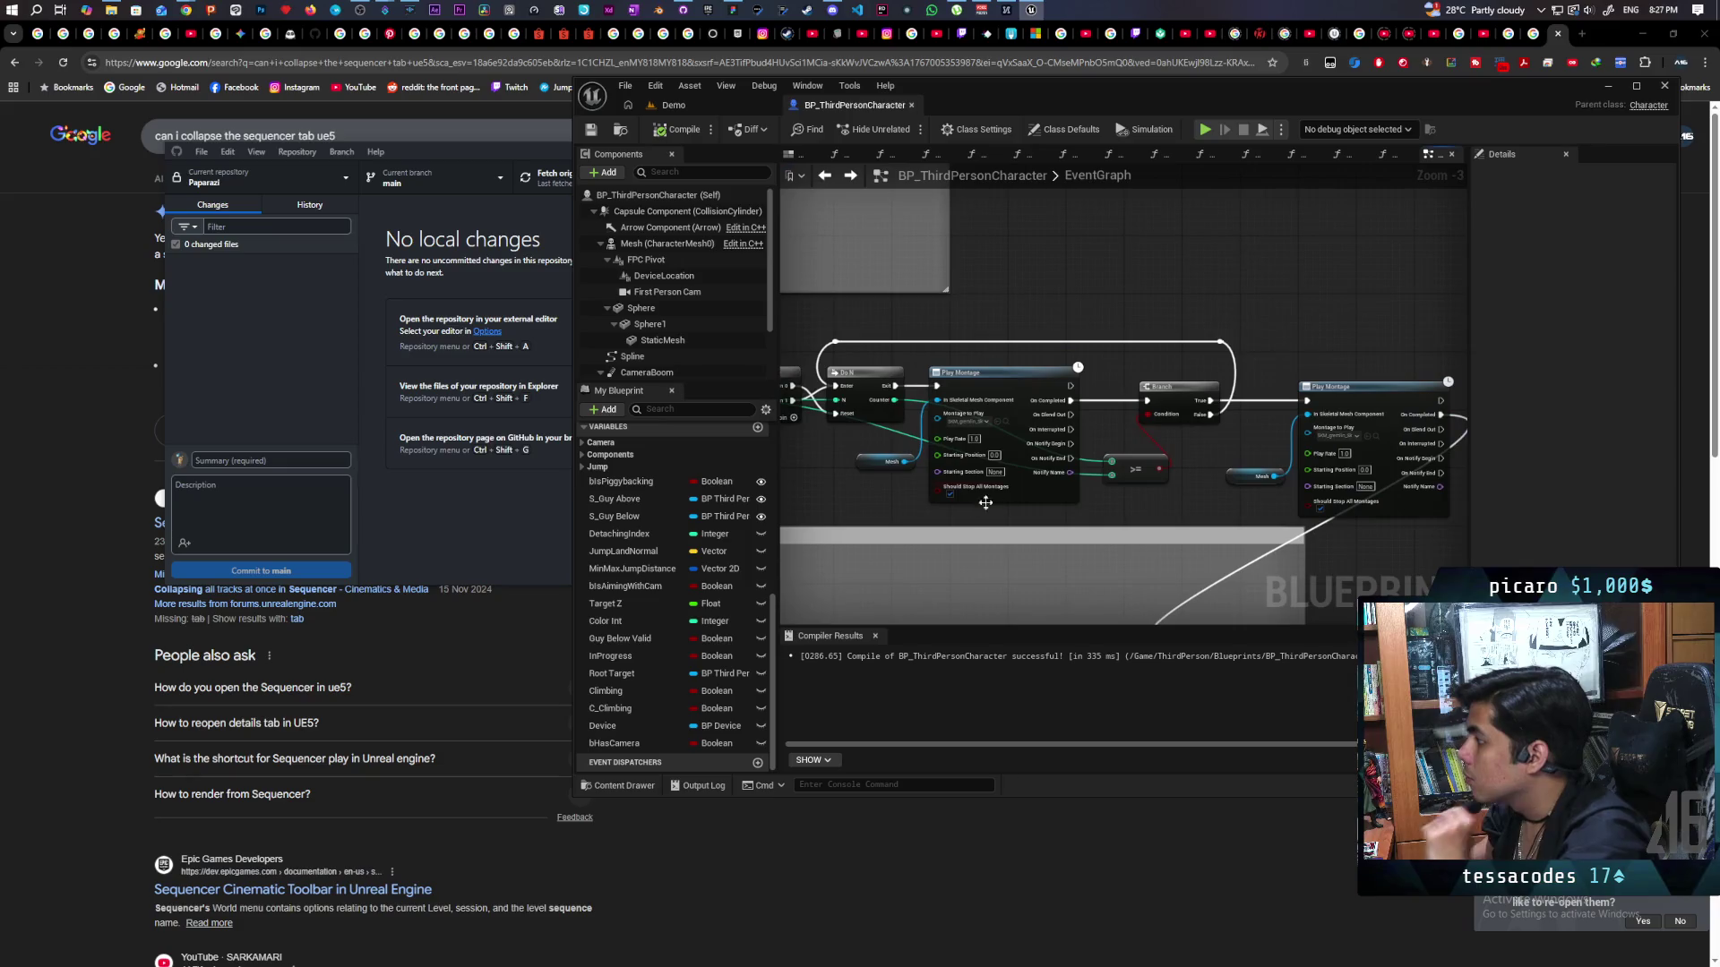
drag(1079, 412, 1078, 442)
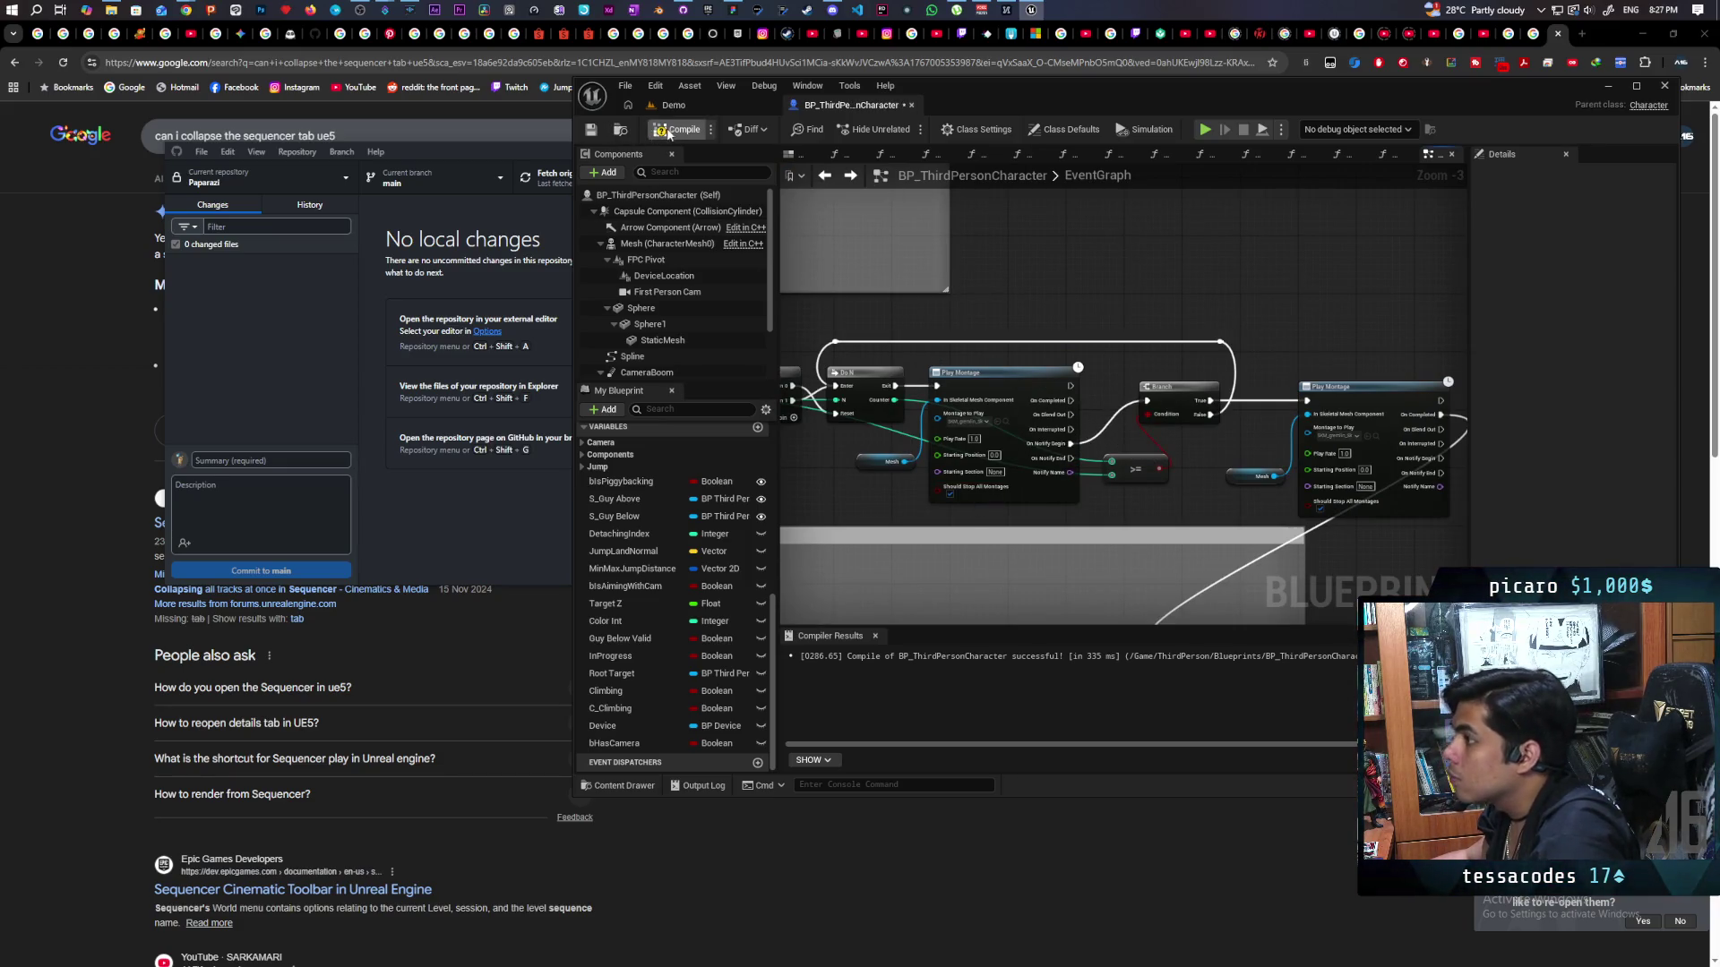
click(722, 102)
Start a two-client play session and walk the Client 2 character back beside the red cat.
key(alt+p)
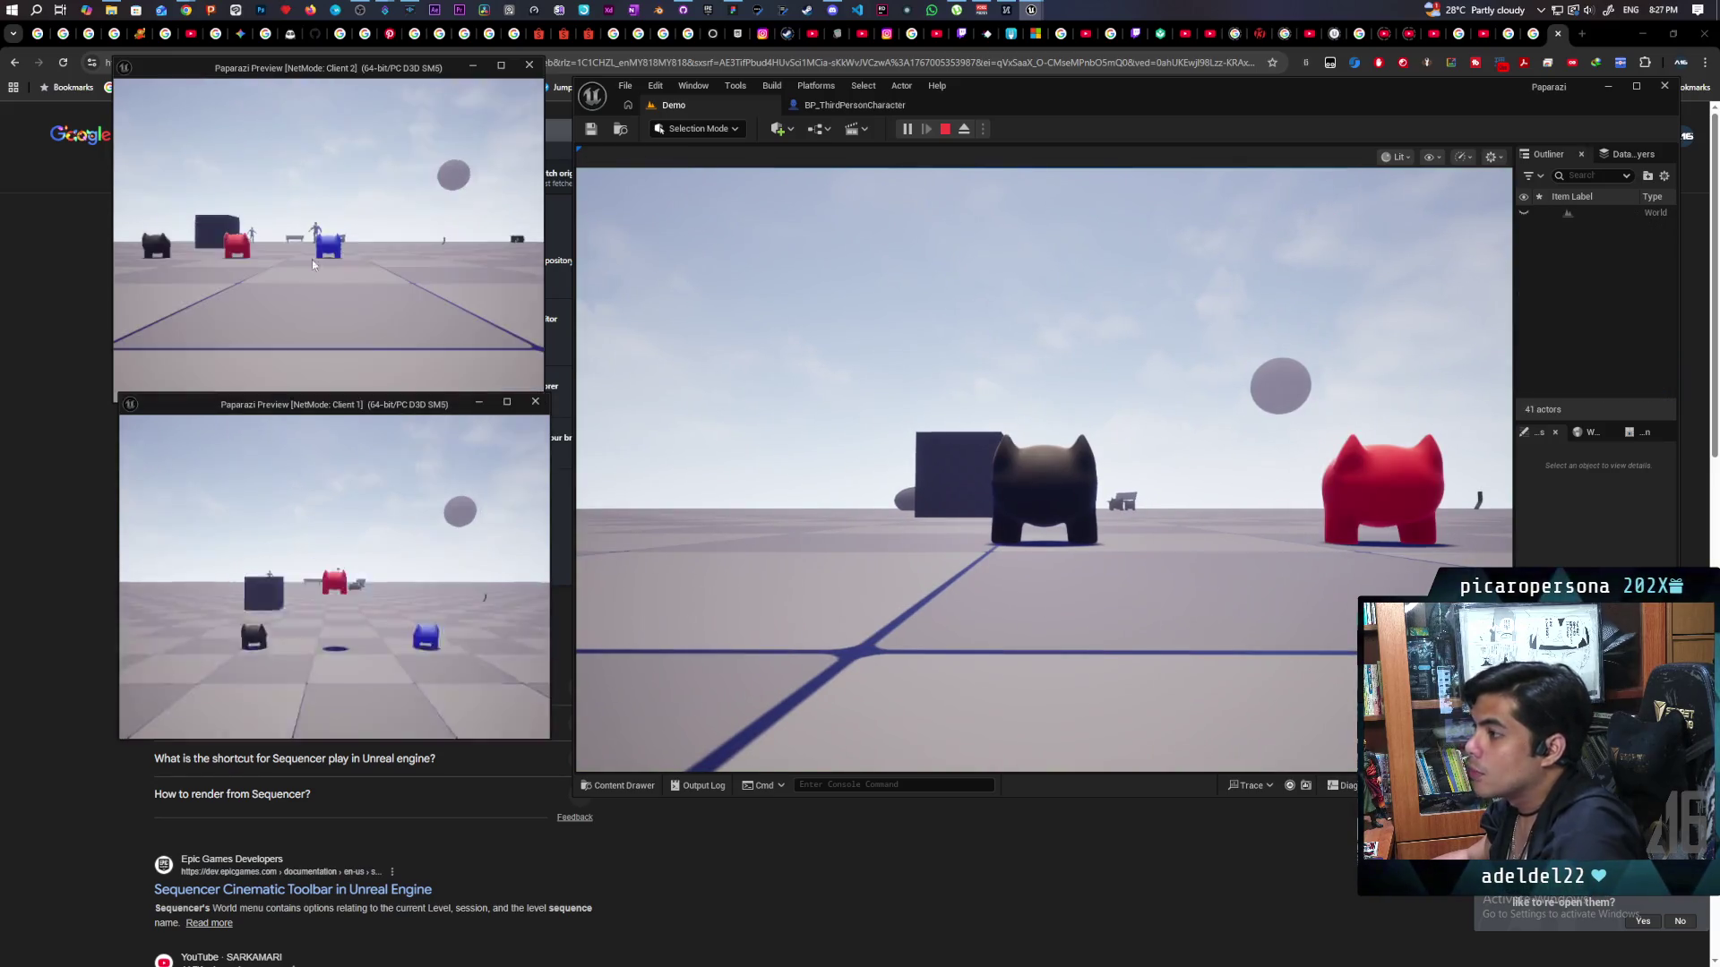
click(312, 265)
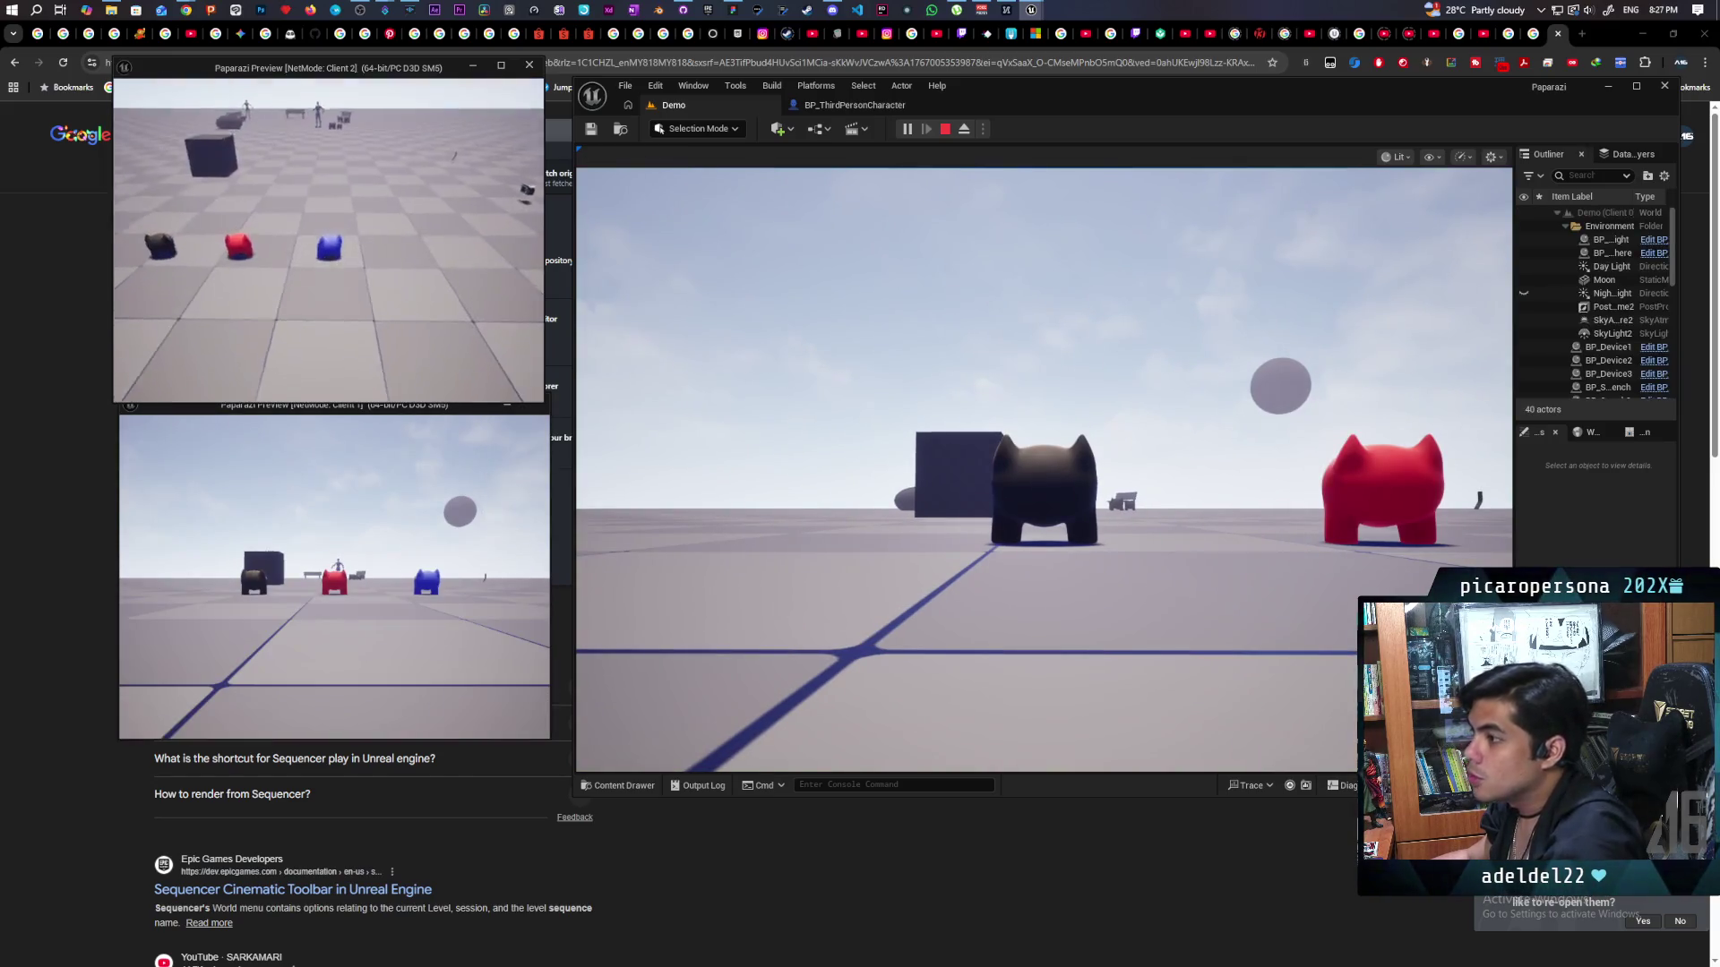
key(w)
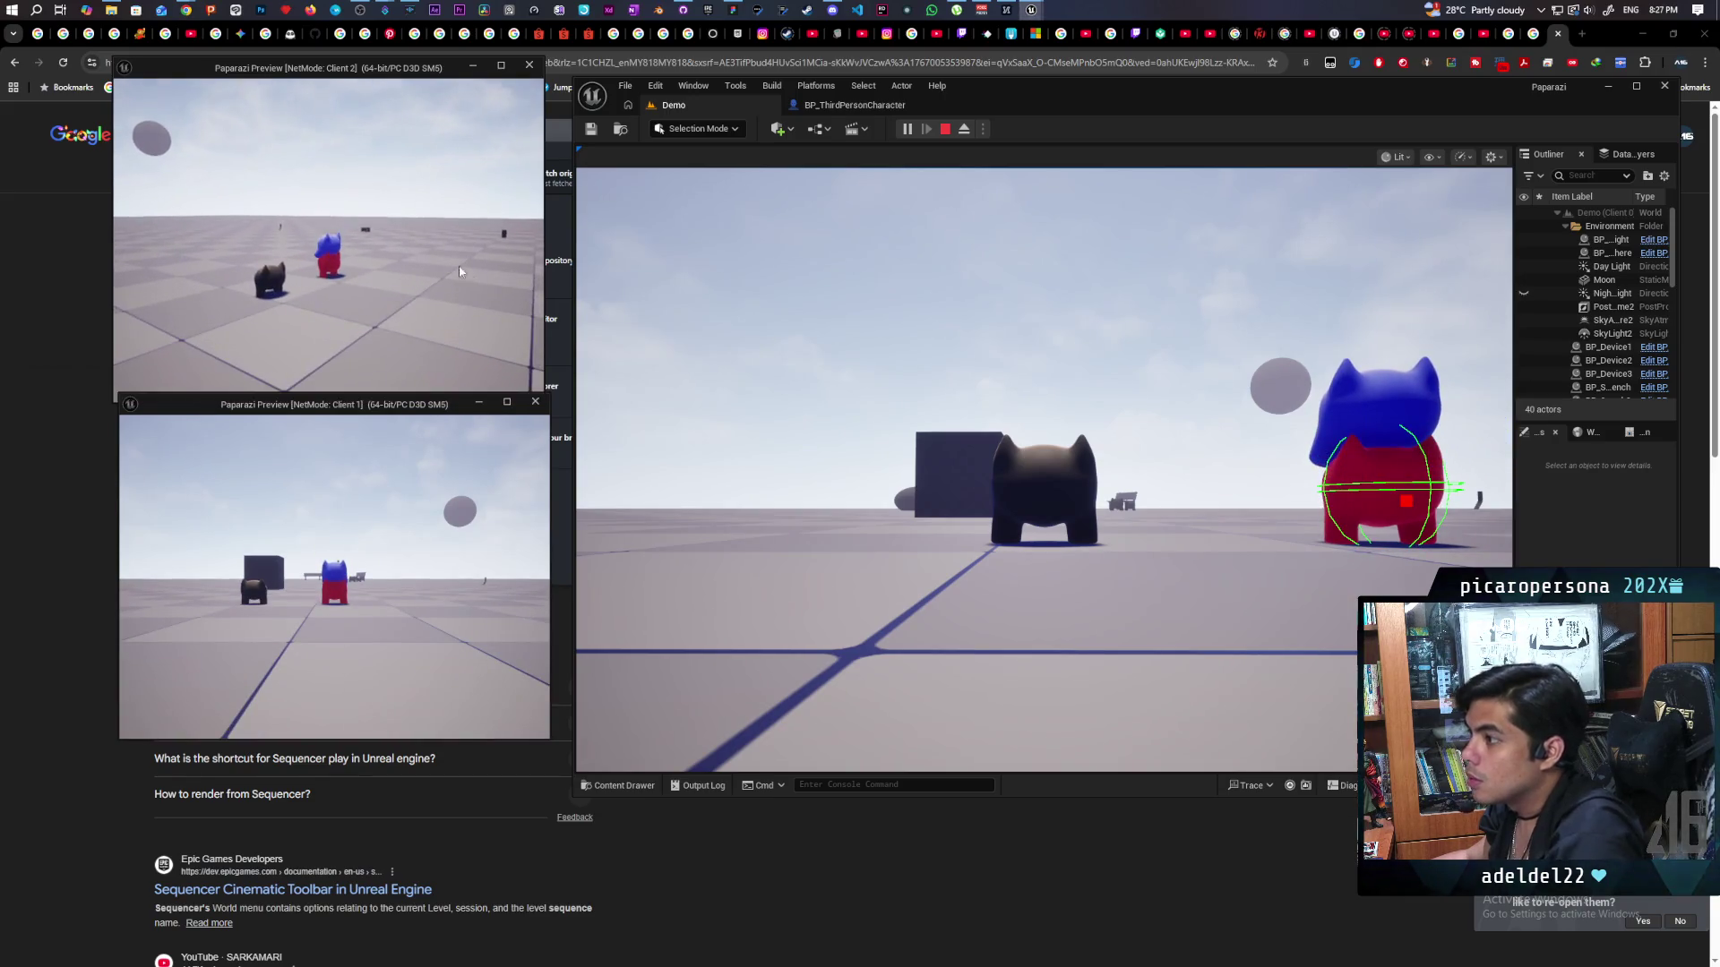
key(w)
key(w)
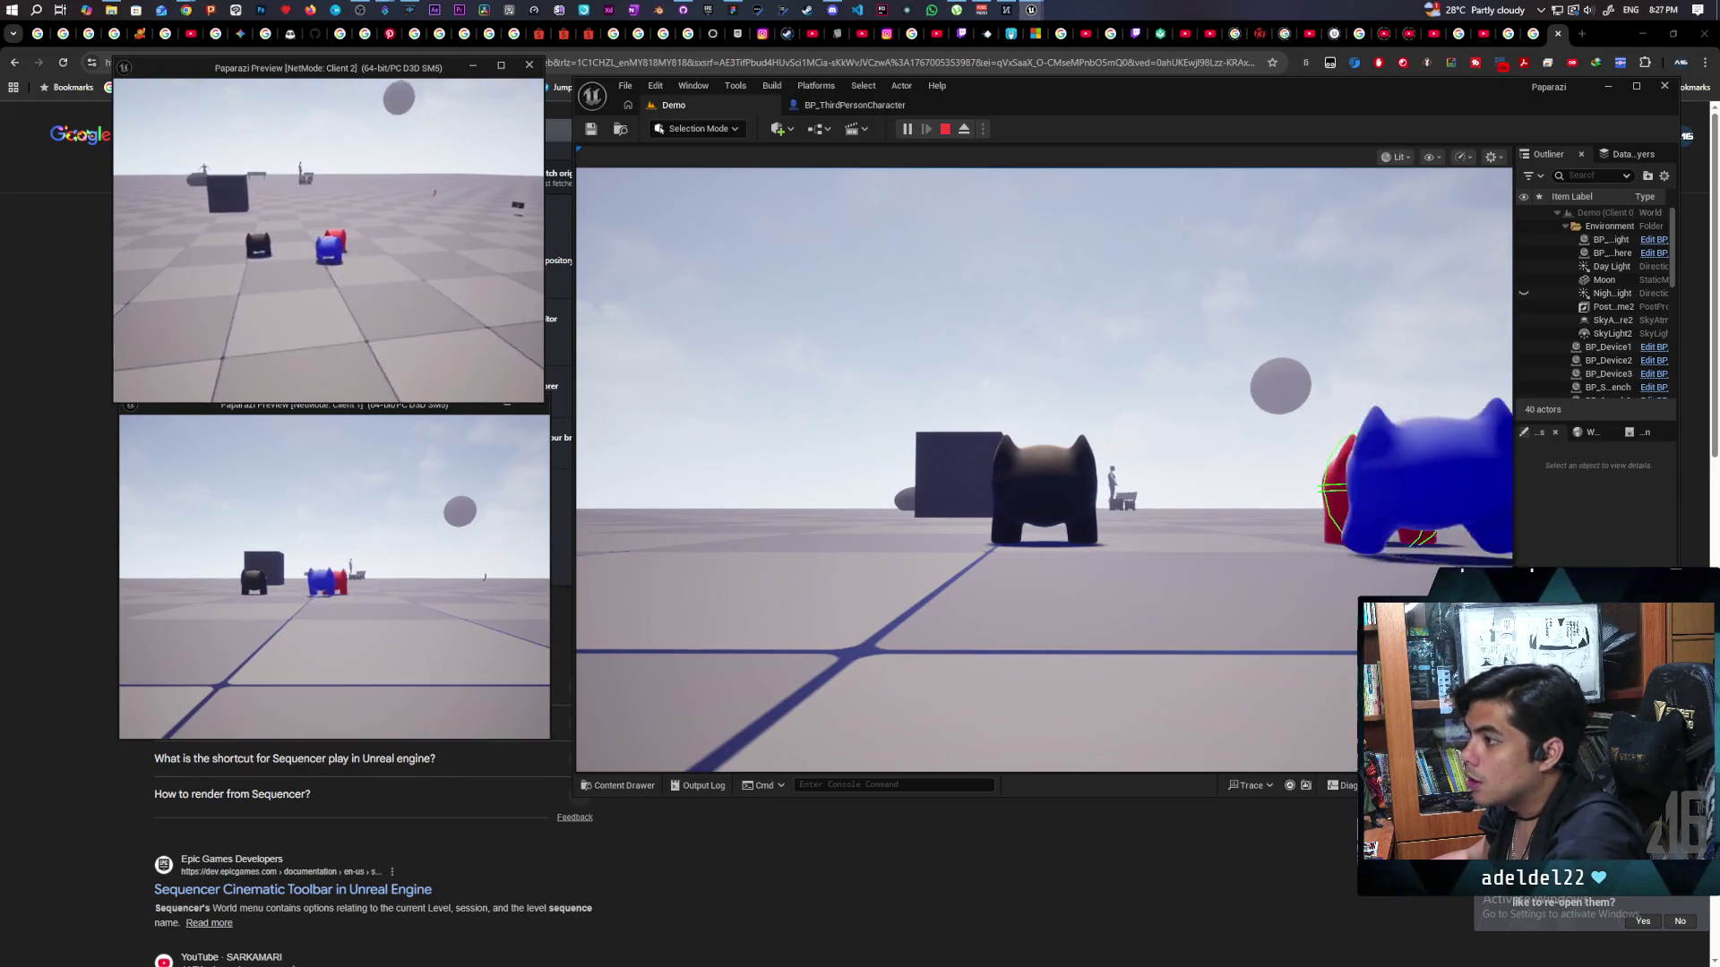
key(w)
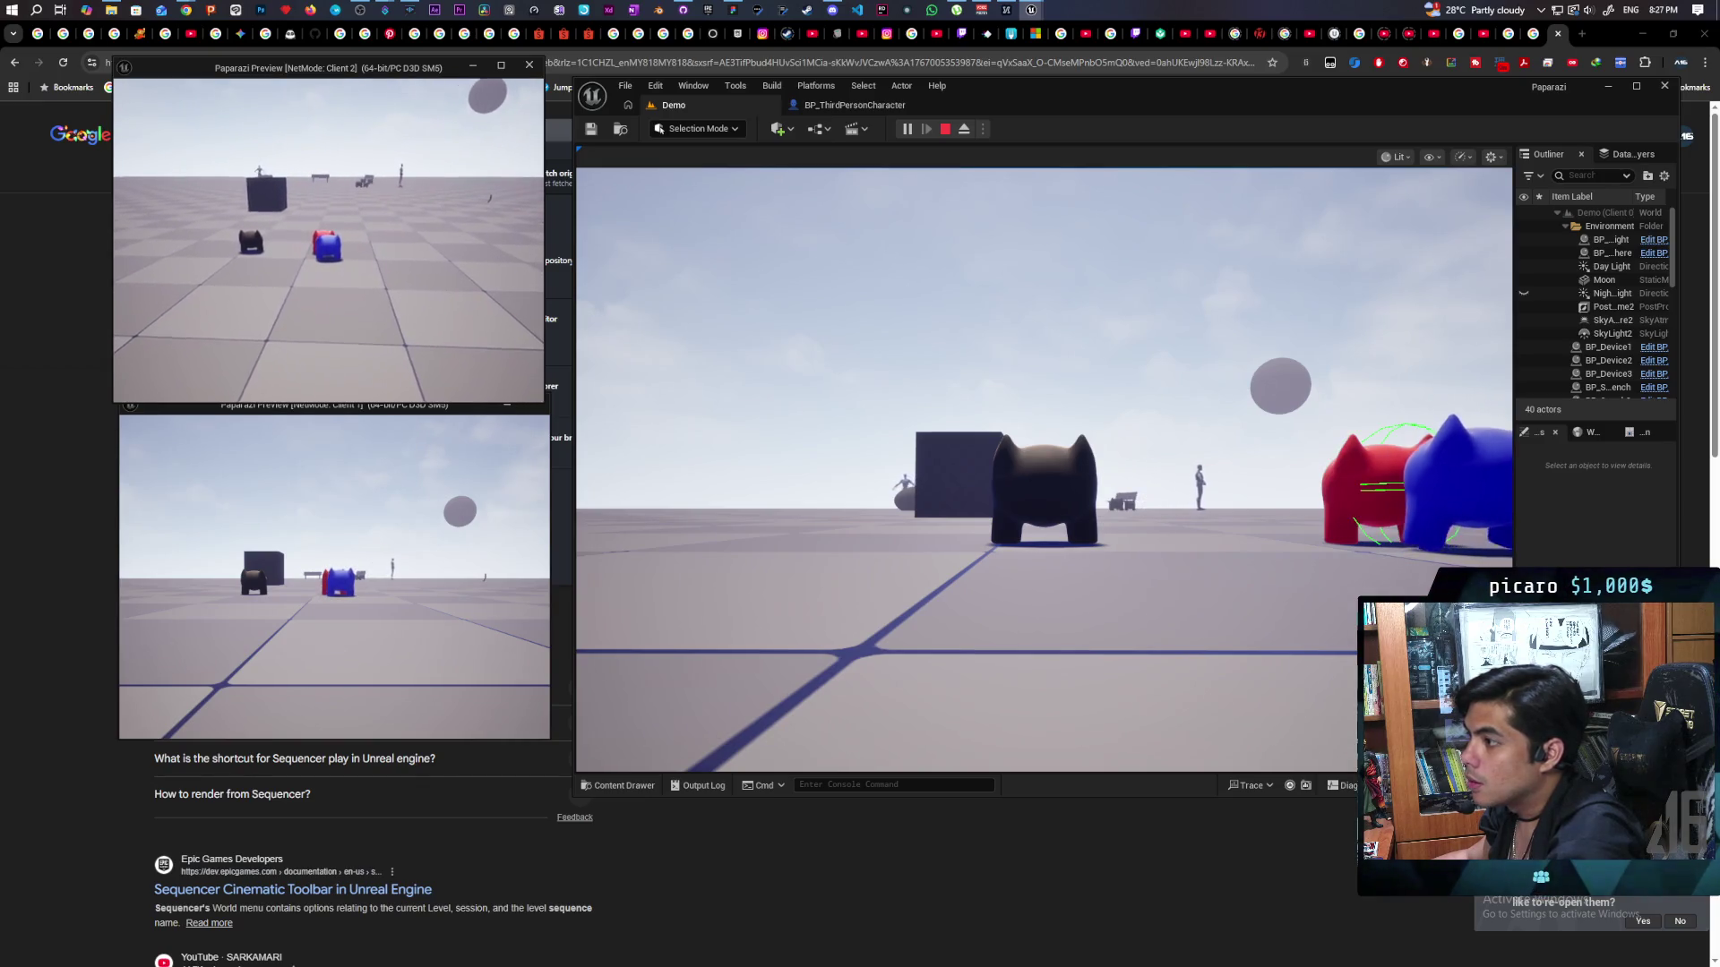
key(shift+F1)
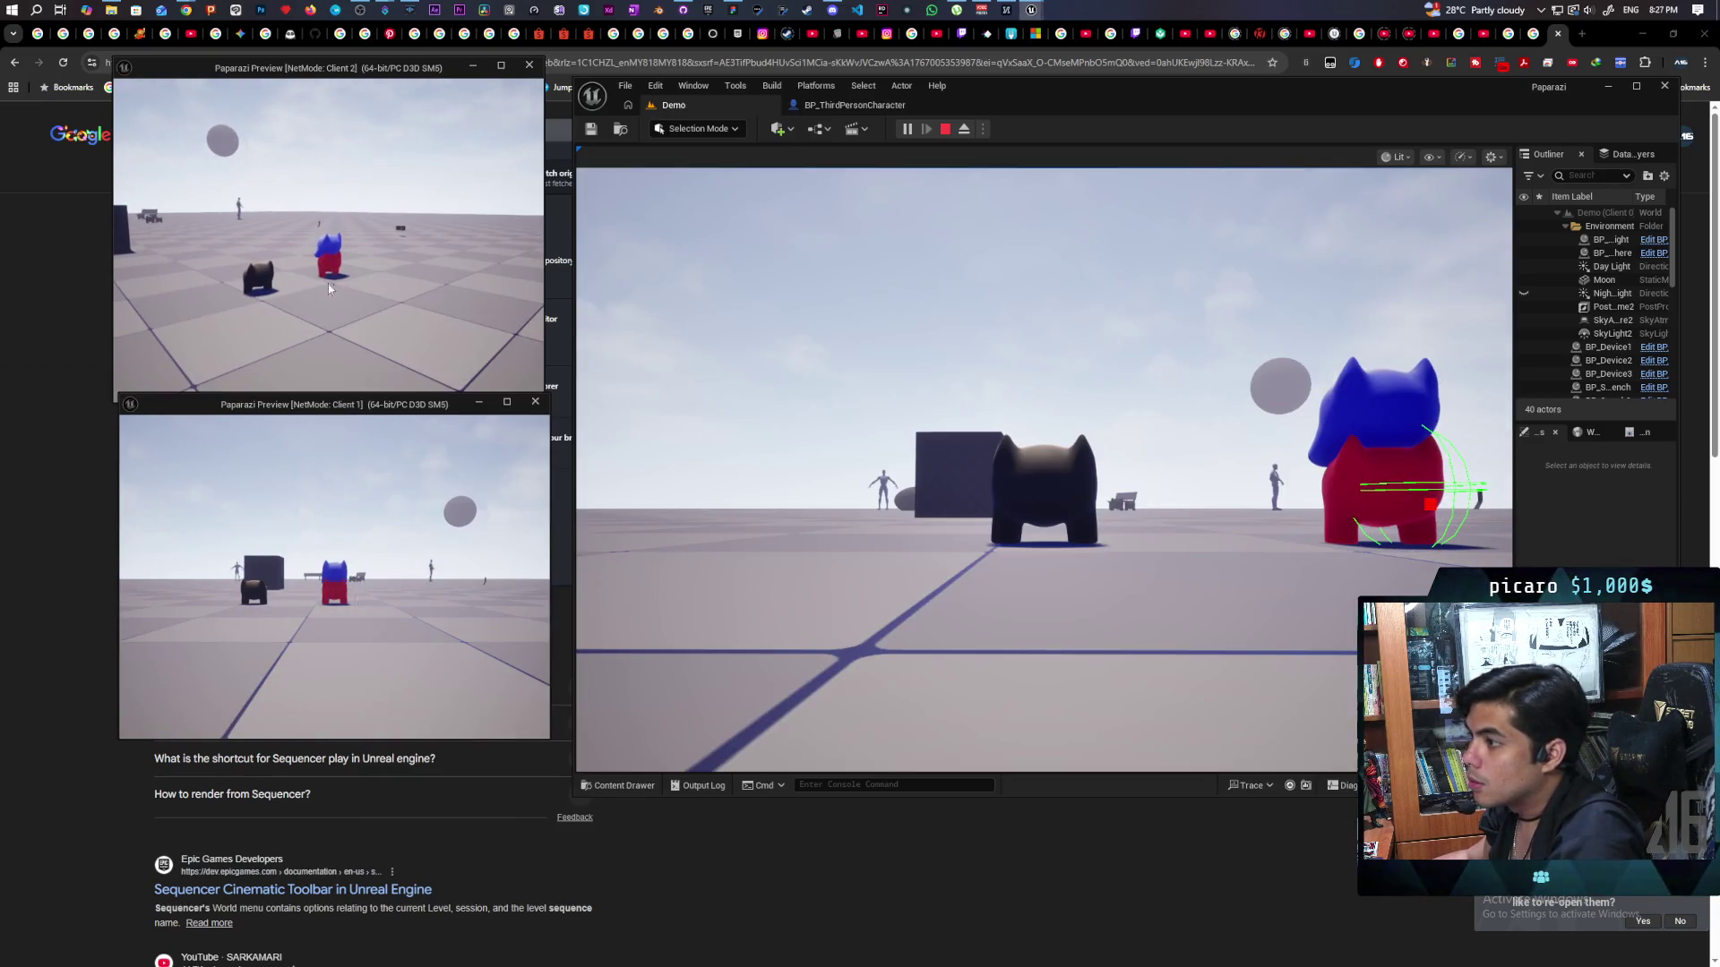
Walk the black cat to the red cat, climb on top, jump off, and climb back on.
click(893, 421)
key(w)
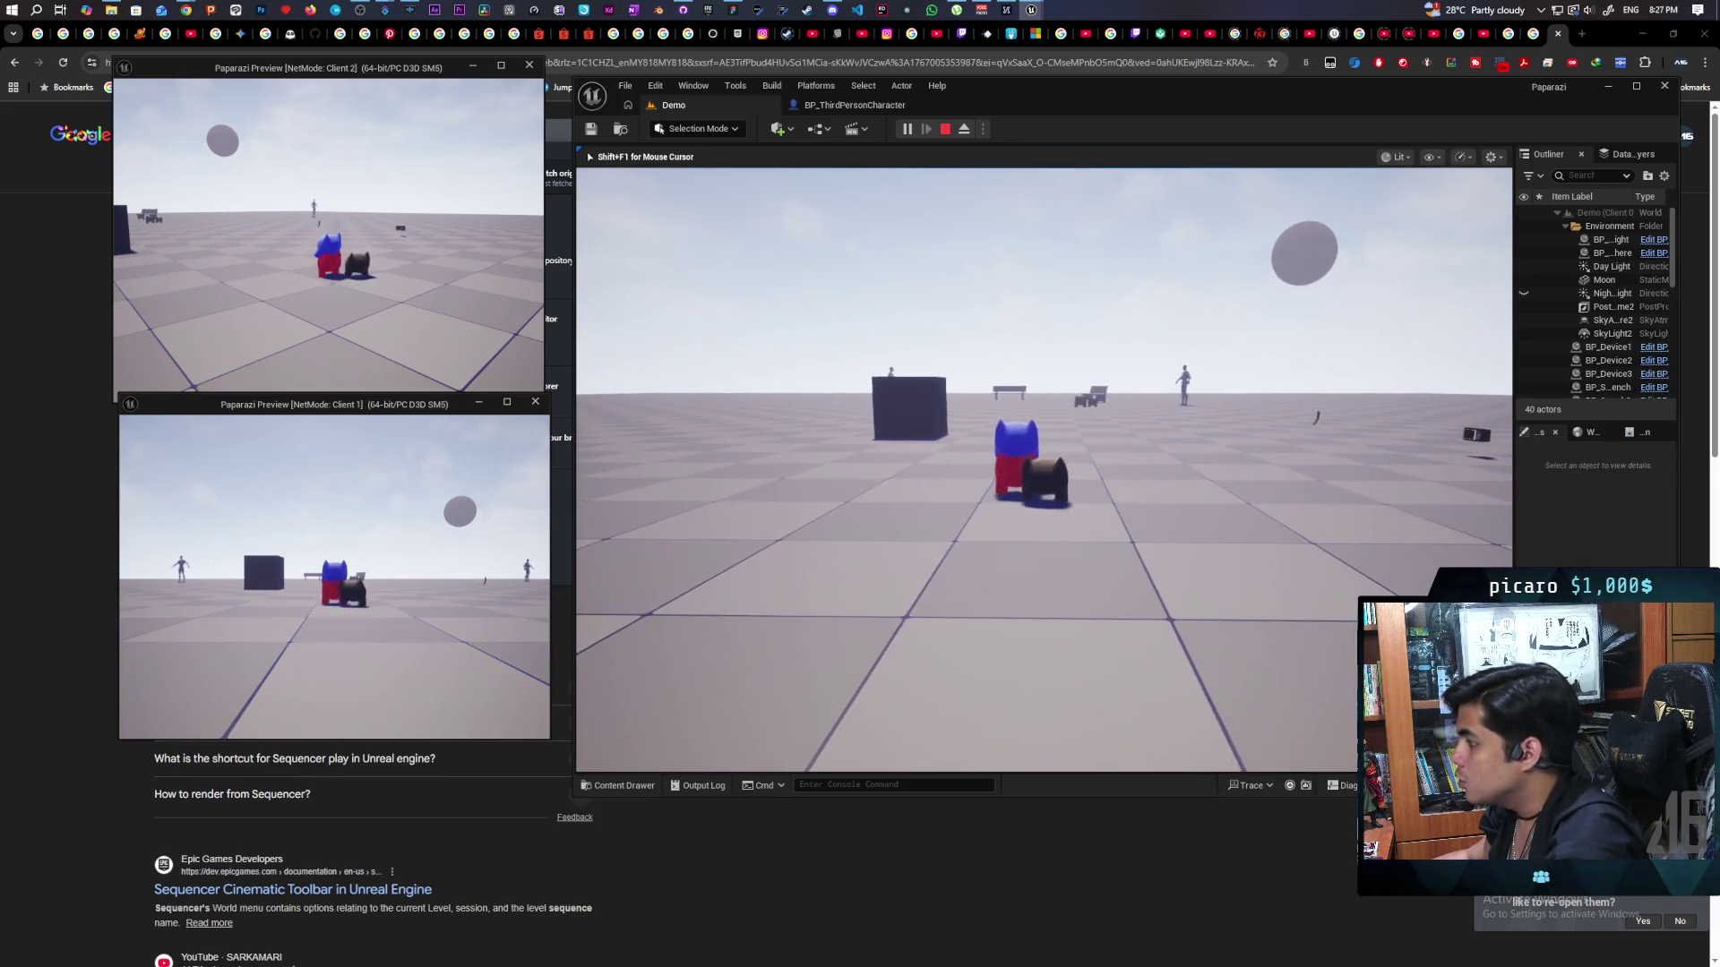
scroll(1044, 468, up, 5)
scroll(1043, 468, down, 5)
key(space)
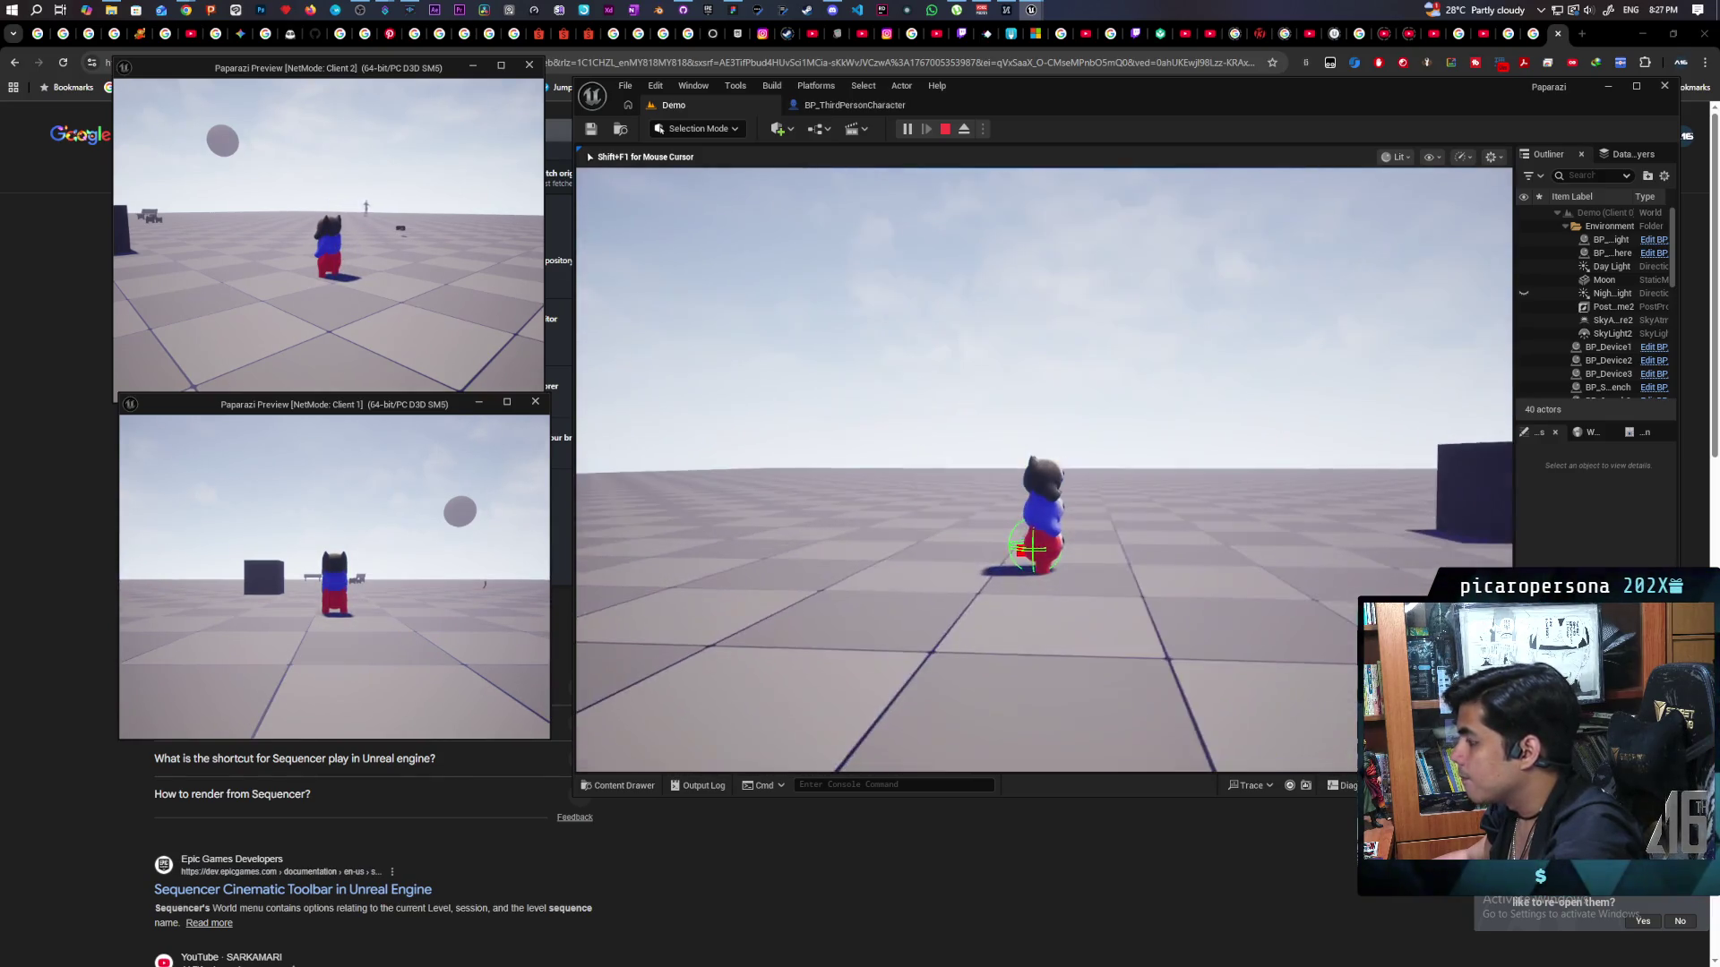
key(space)
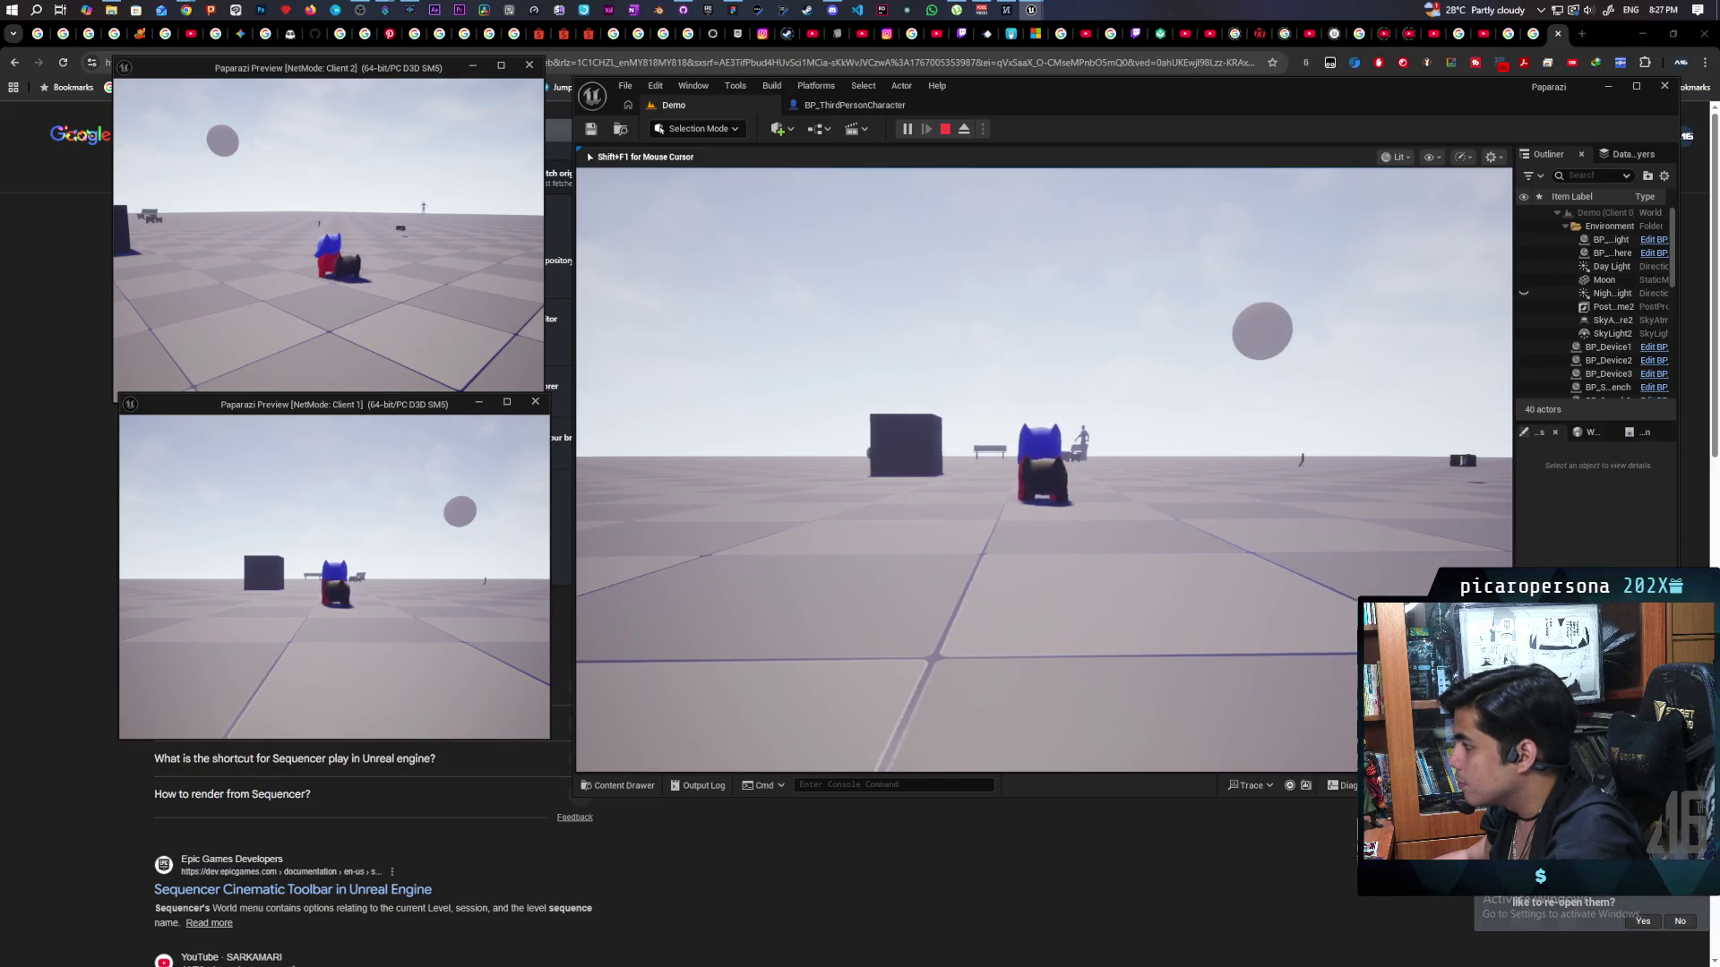
key(space)
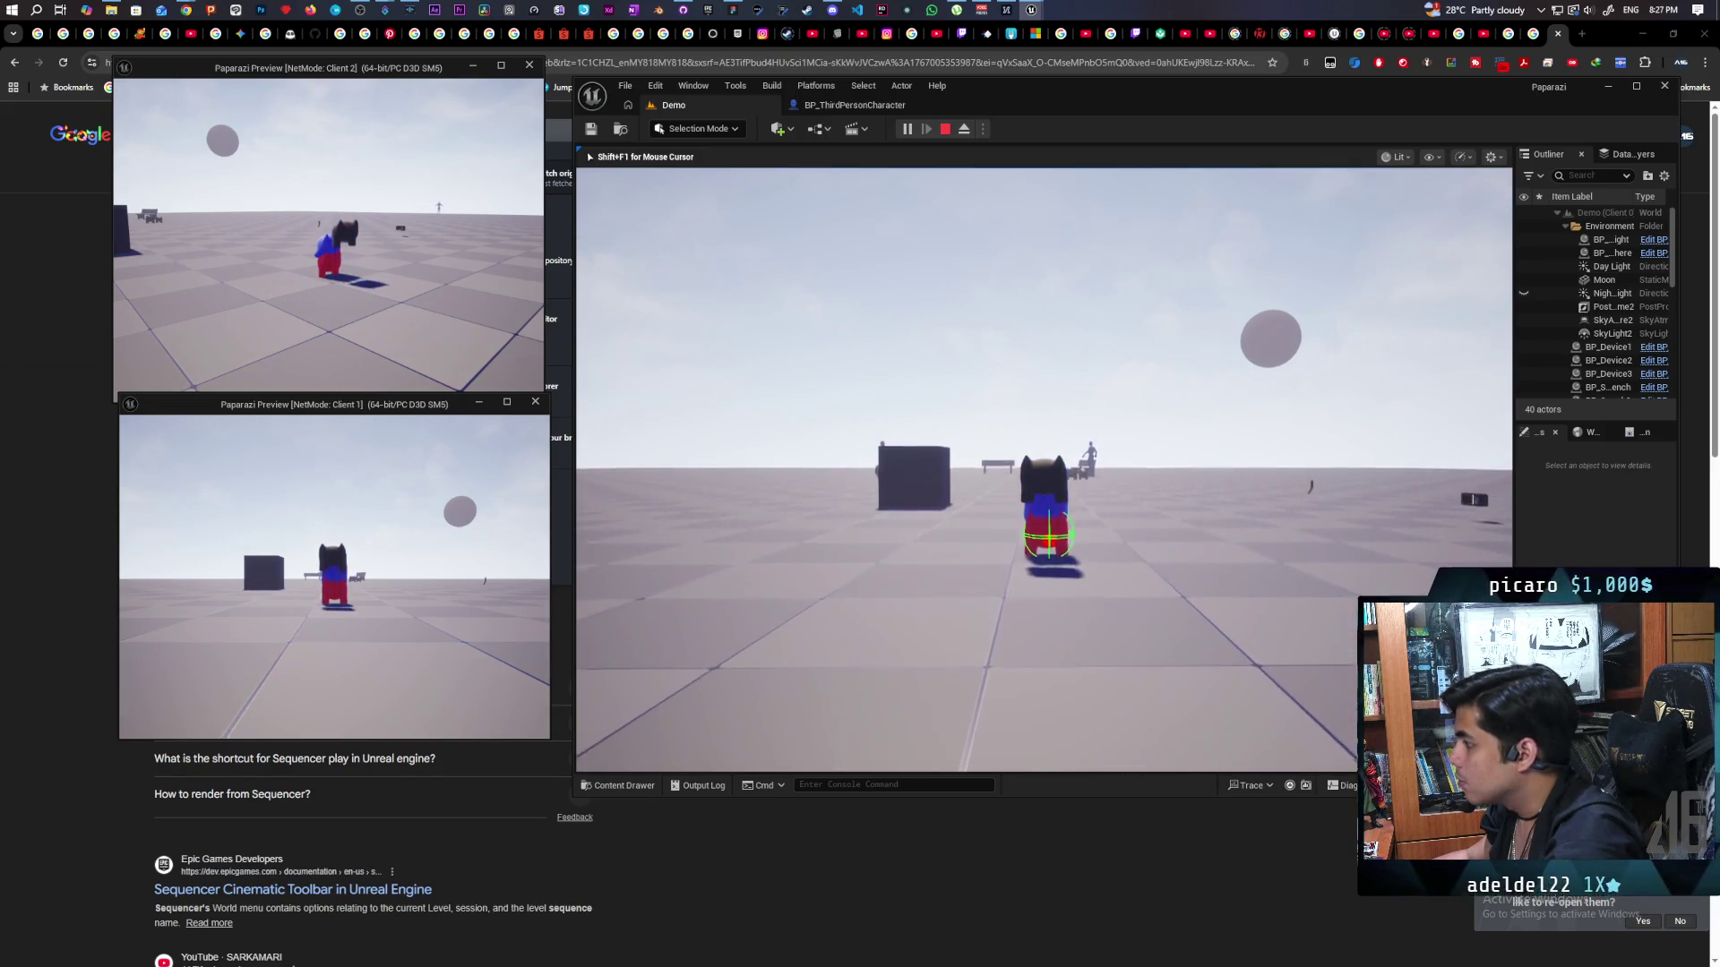
key(space)
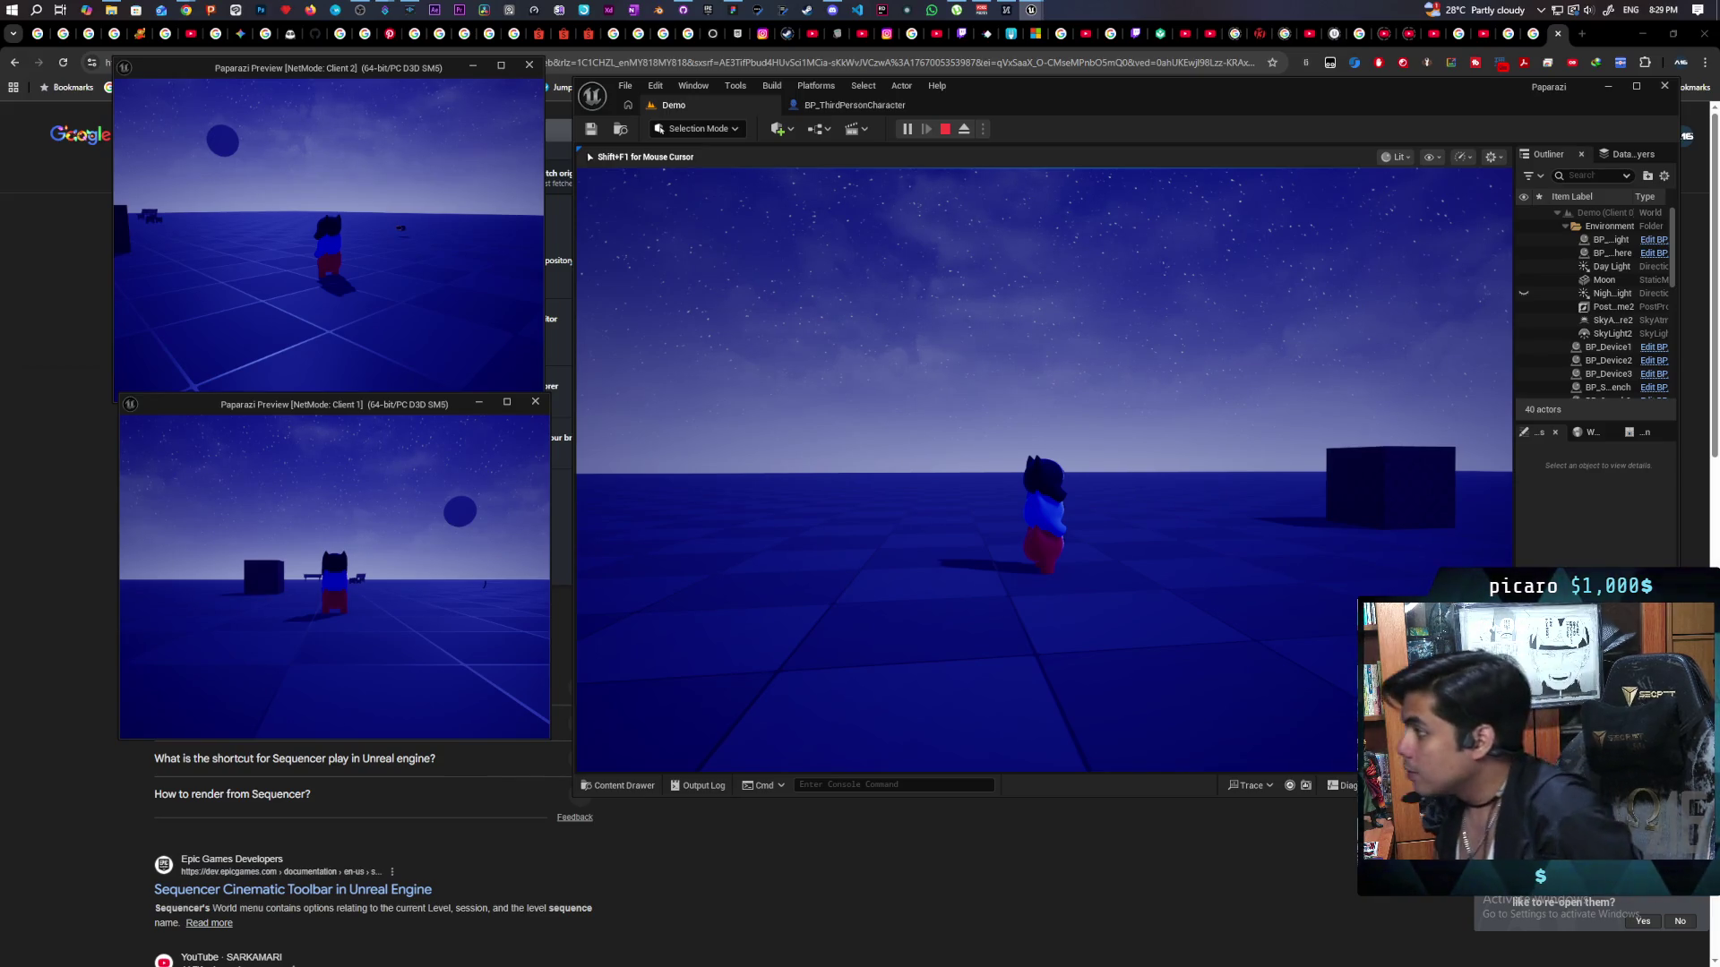
Stop playing, commit the three files to main as 'adjusted montage', and push to origin.
key(Escape)
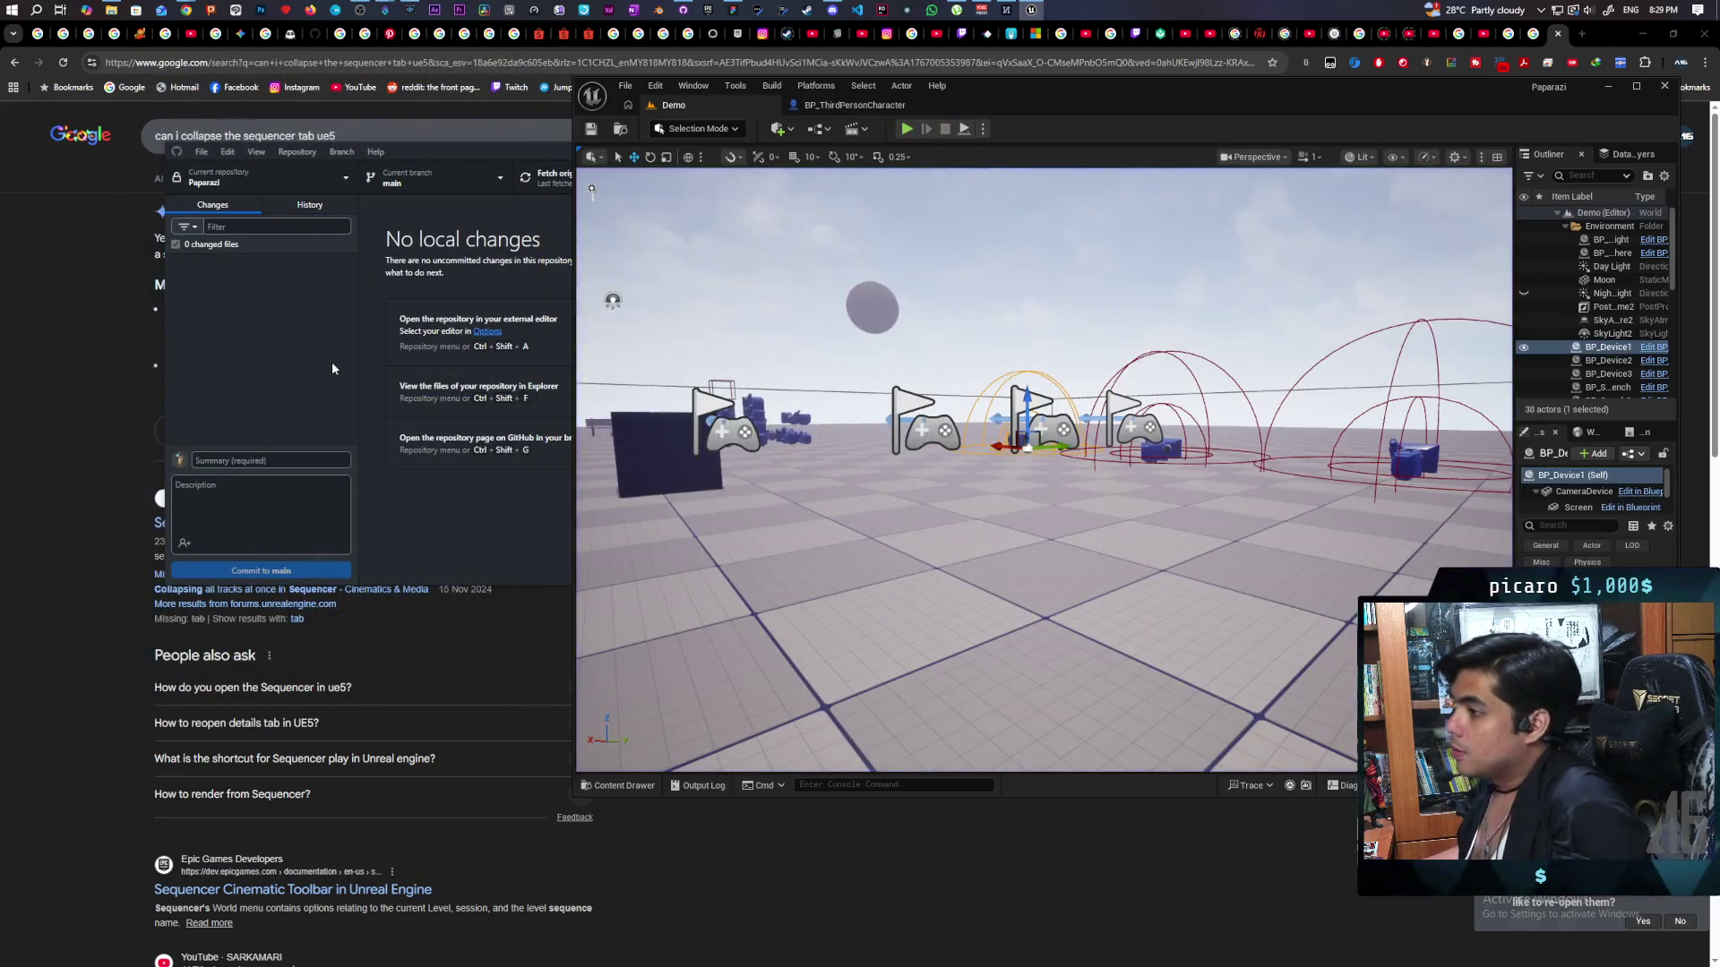
click(349, 383)
click(274, 460)
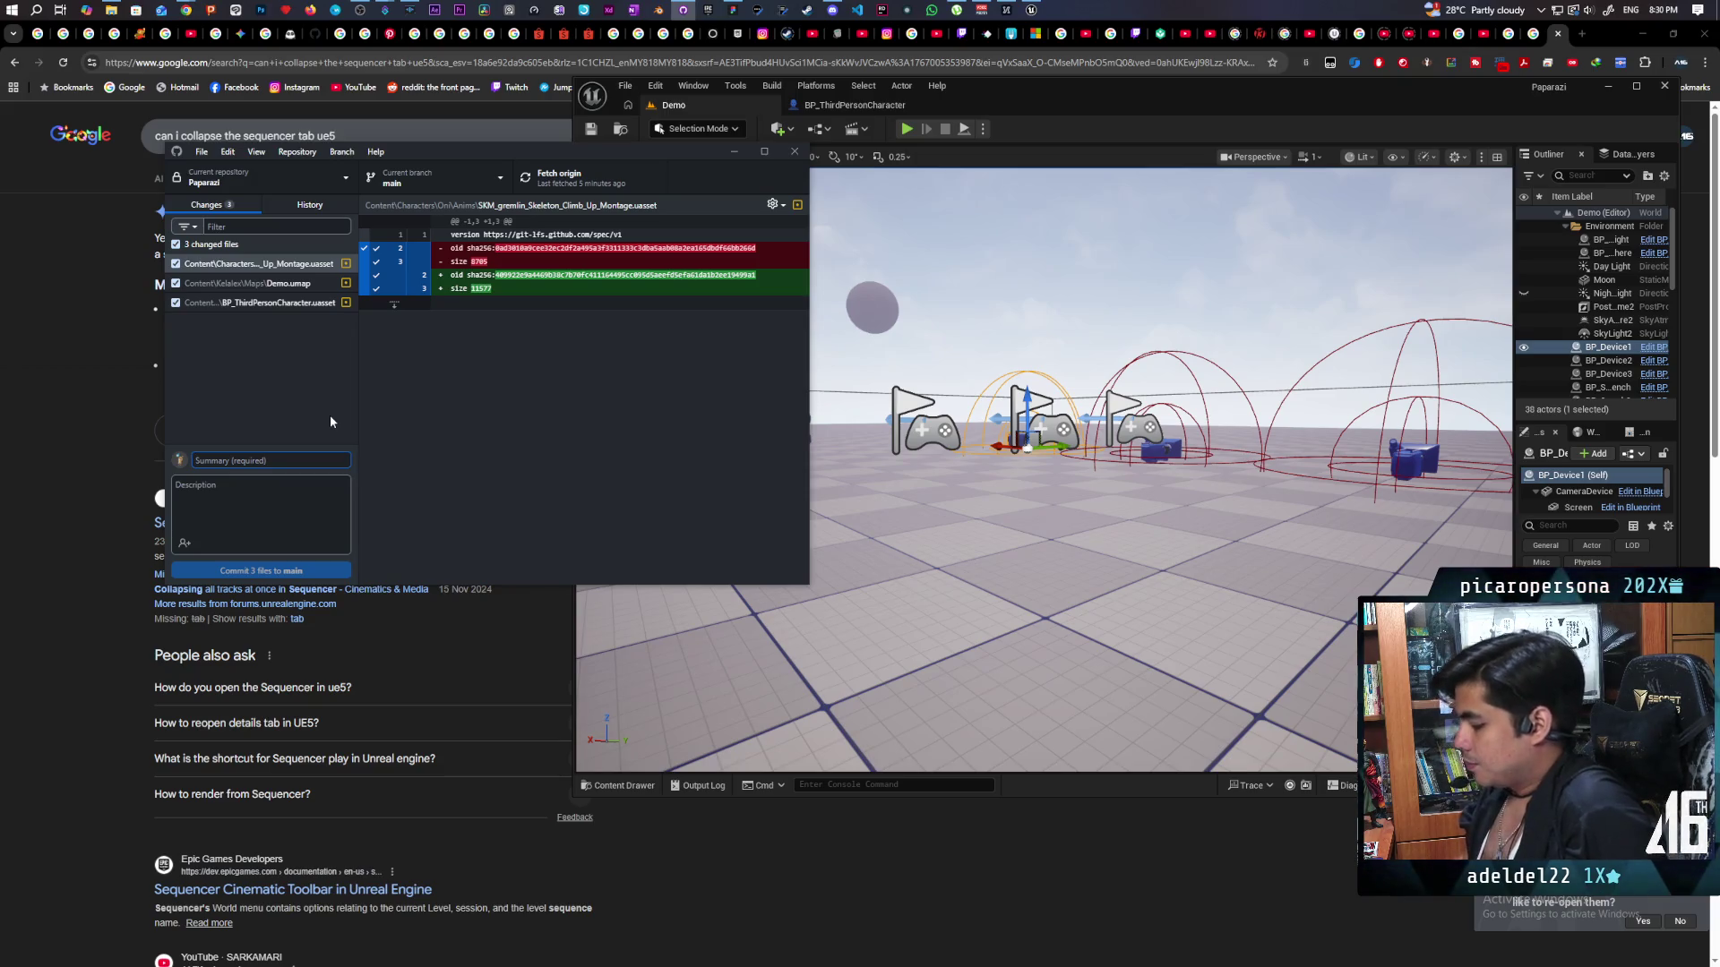
text(adju)
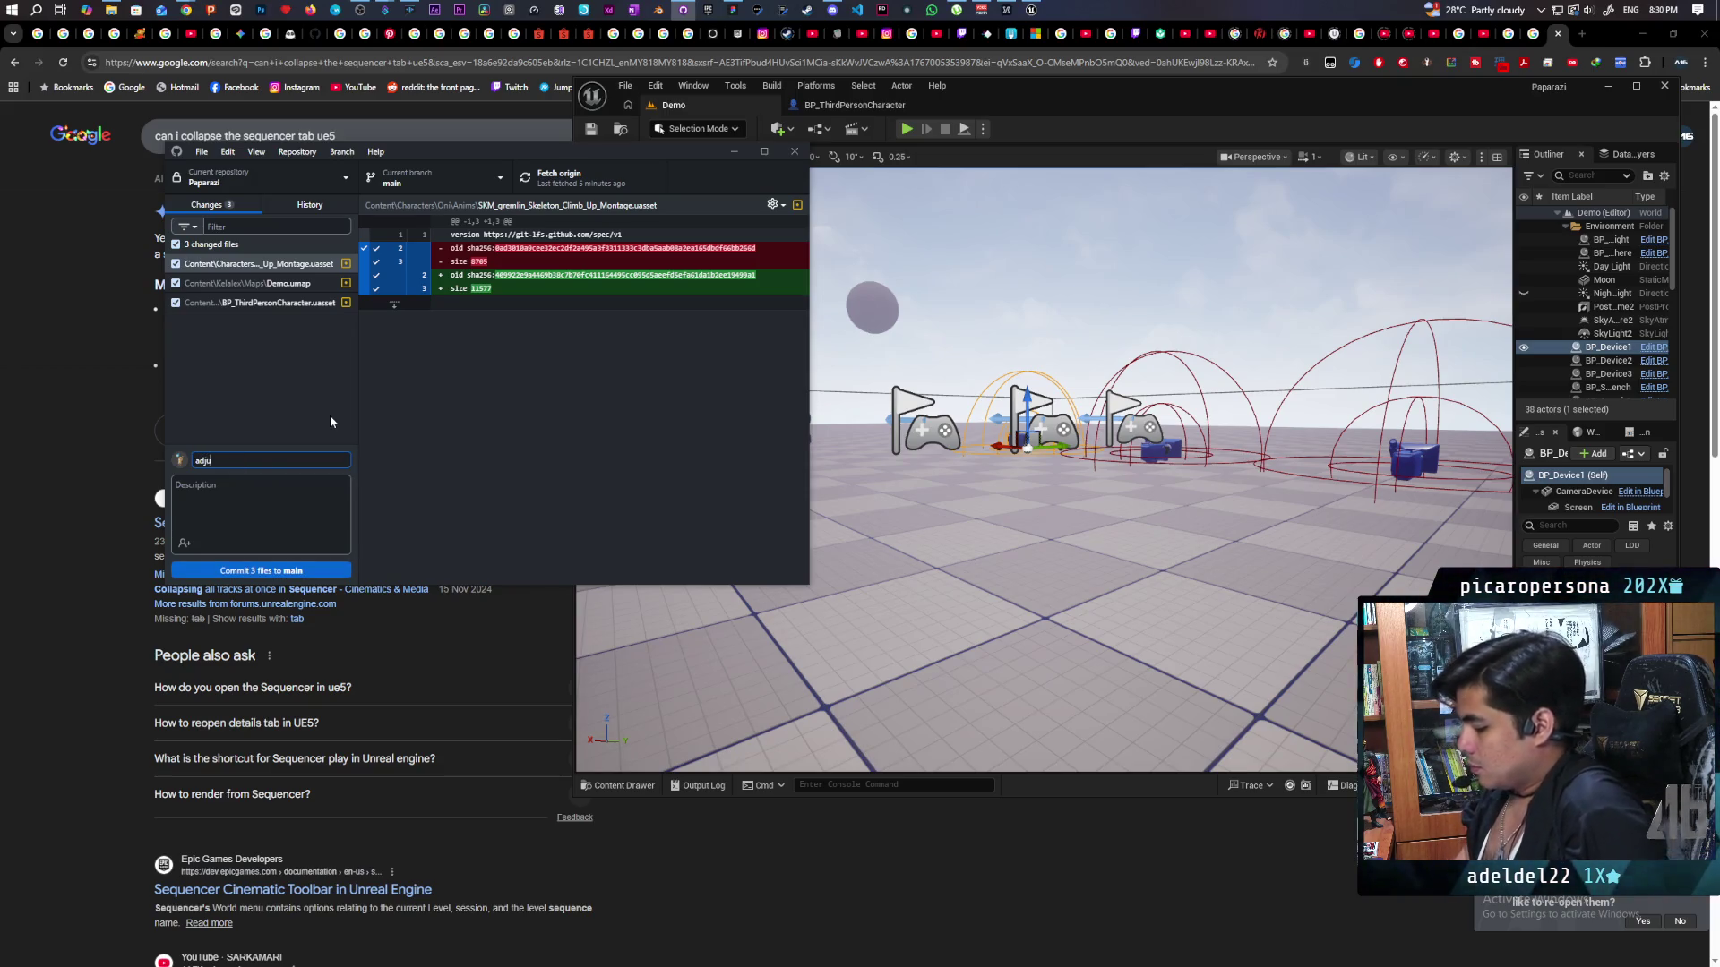
text(sted montage)
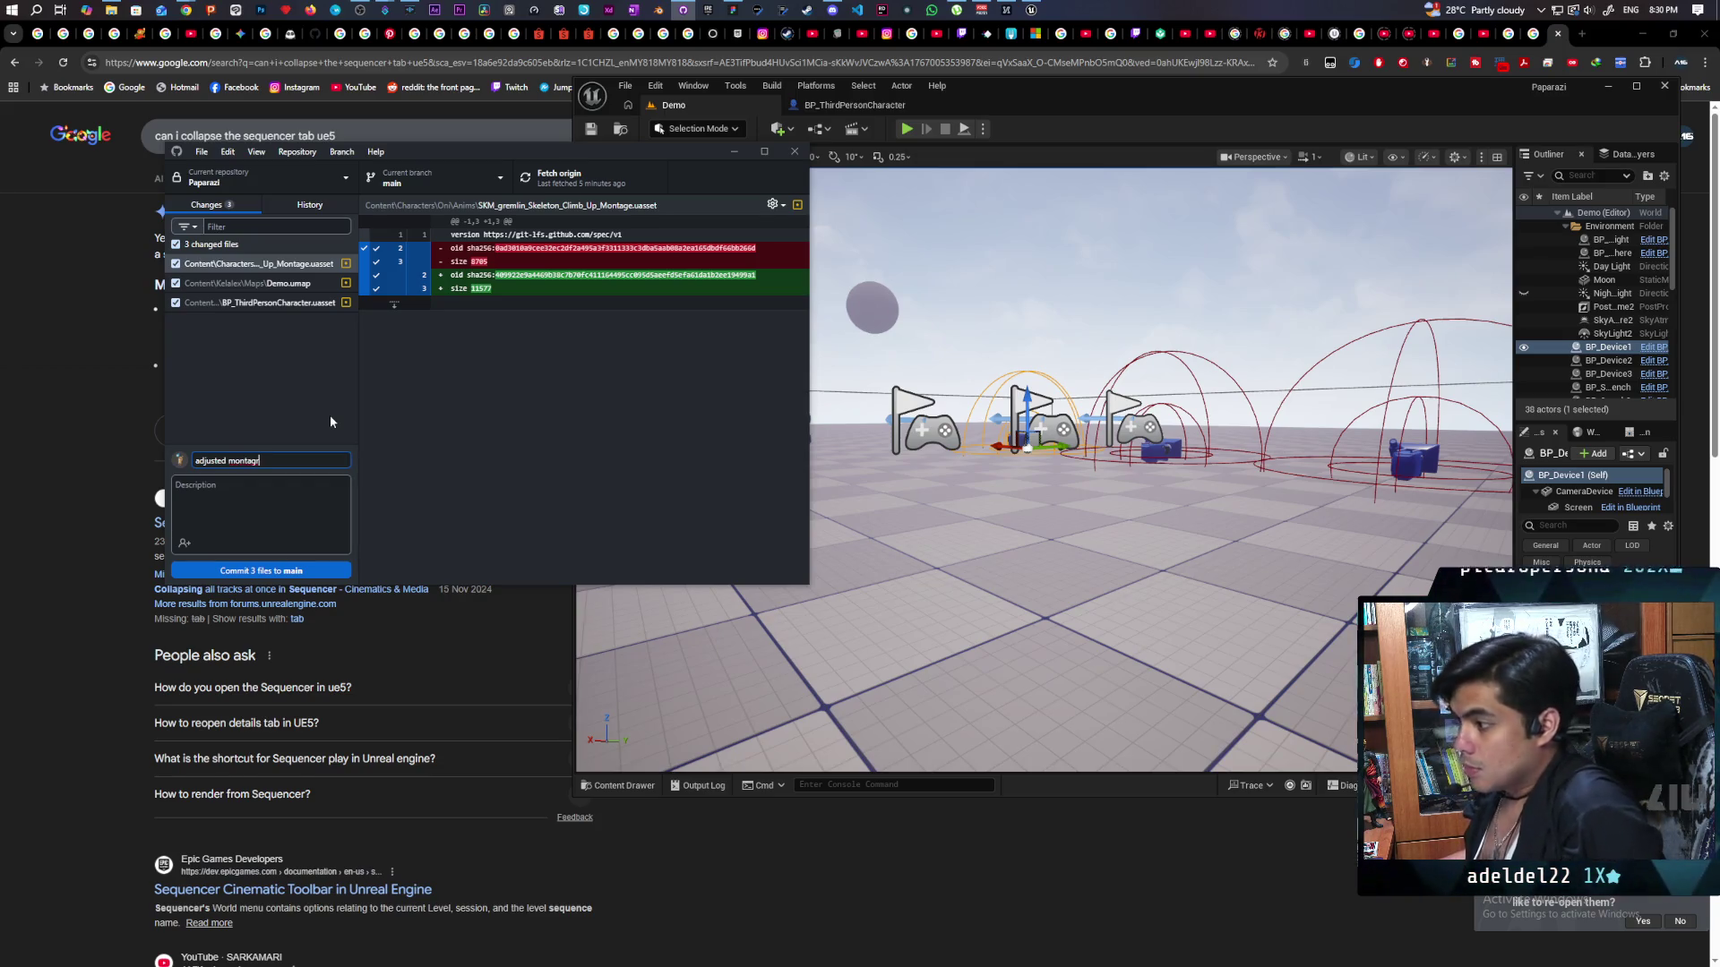
key(BackSpace)
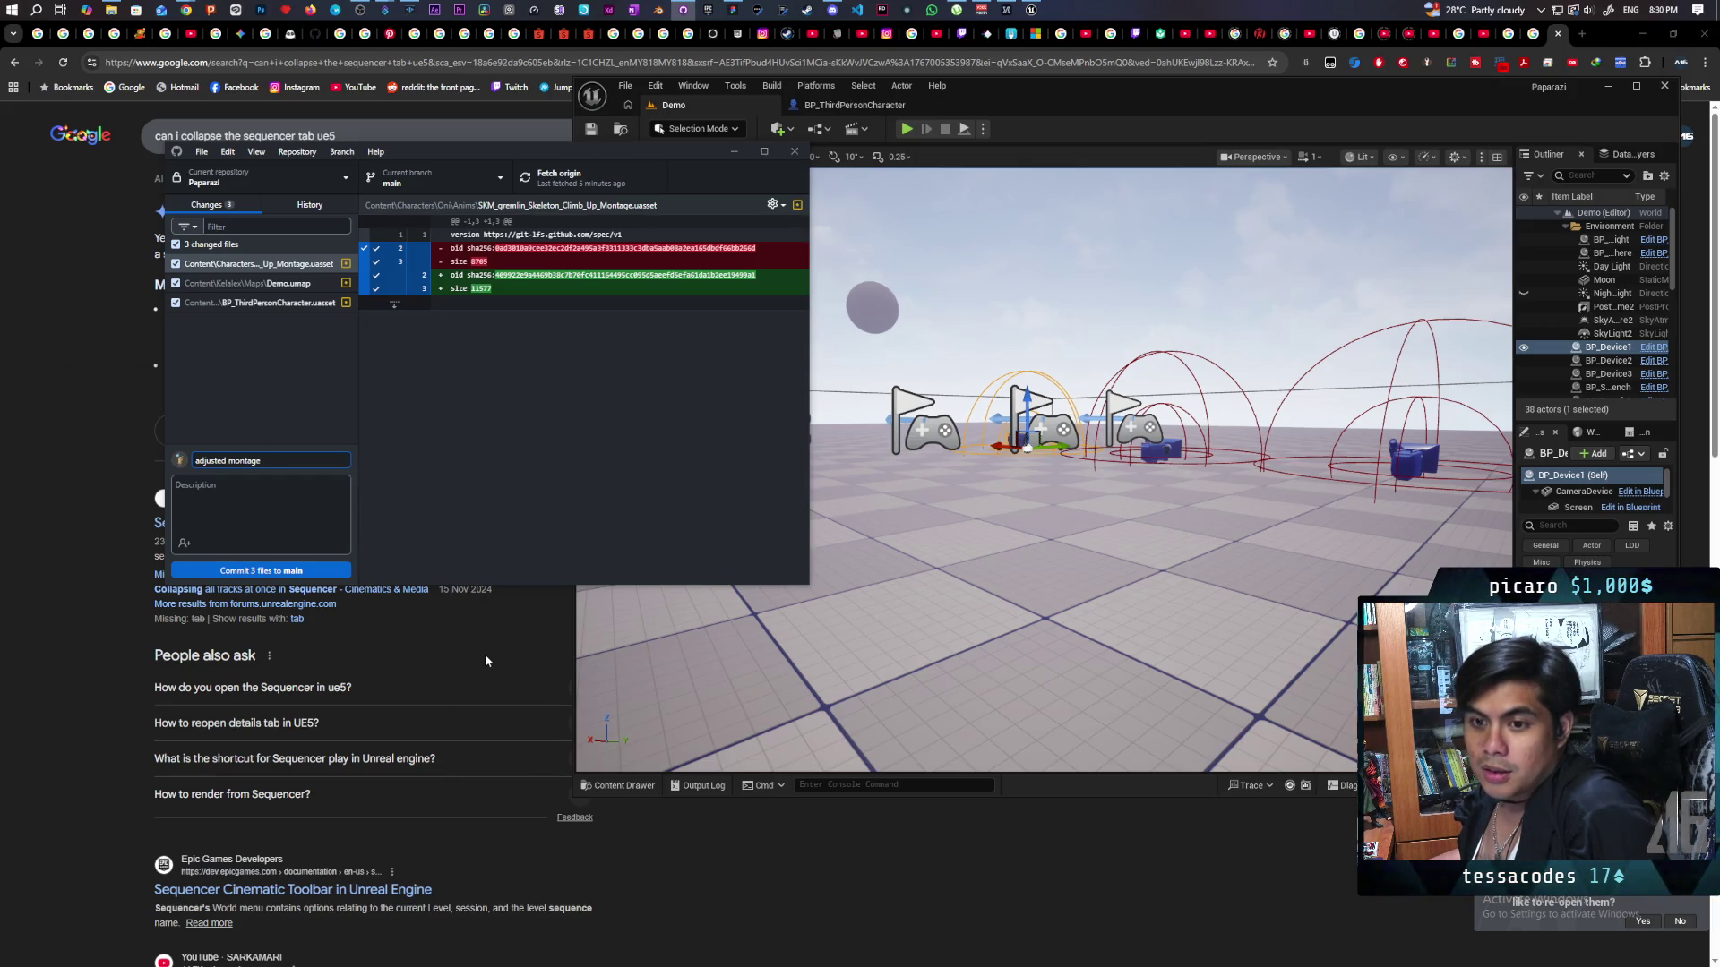
click(329, 576)
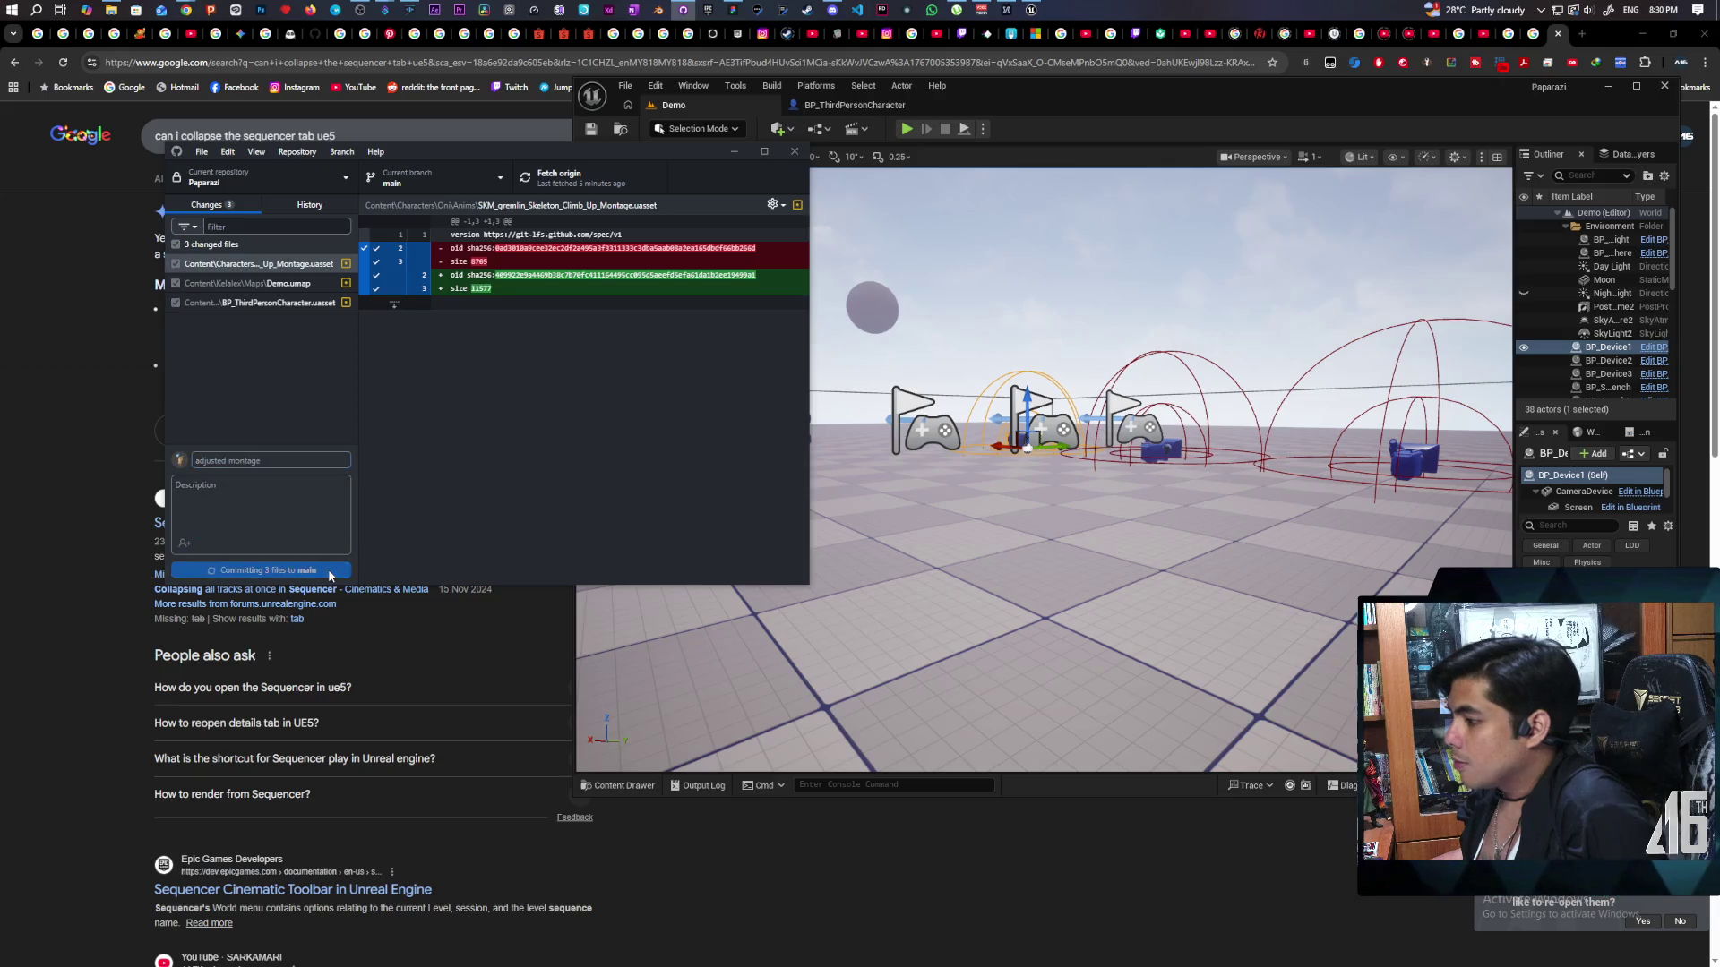
click(568, 190)
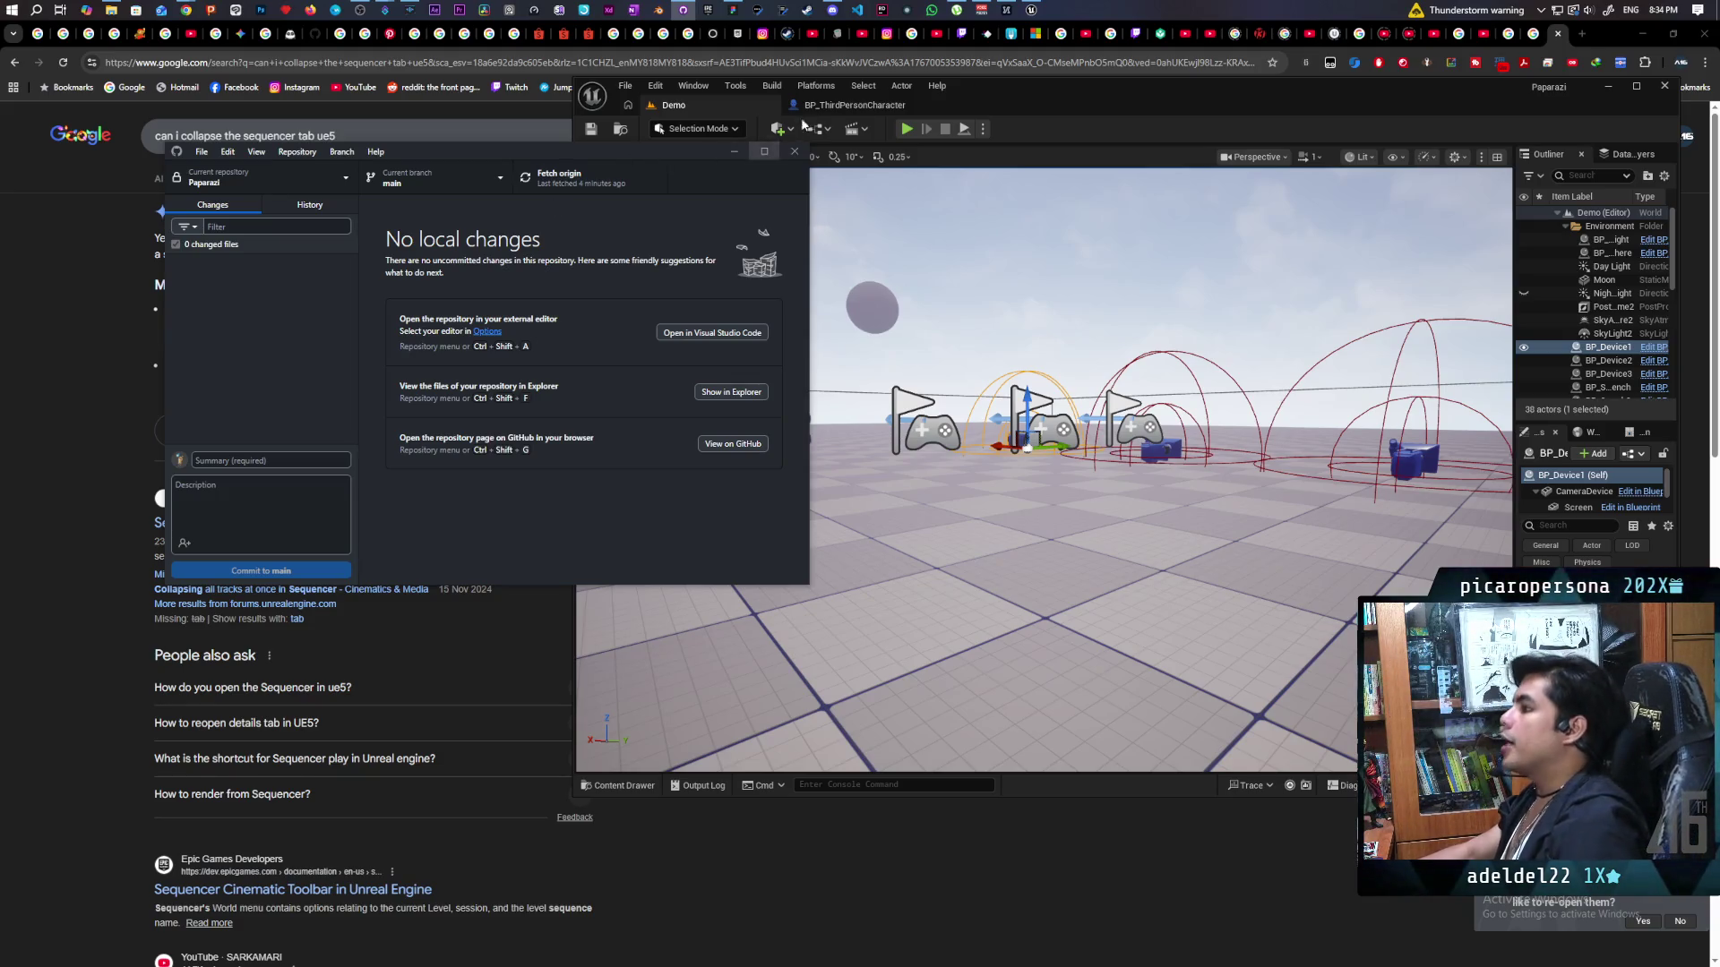
Bring the Unreal editor's Demo level back in front of GitHub Desktop.
click(993, 88)
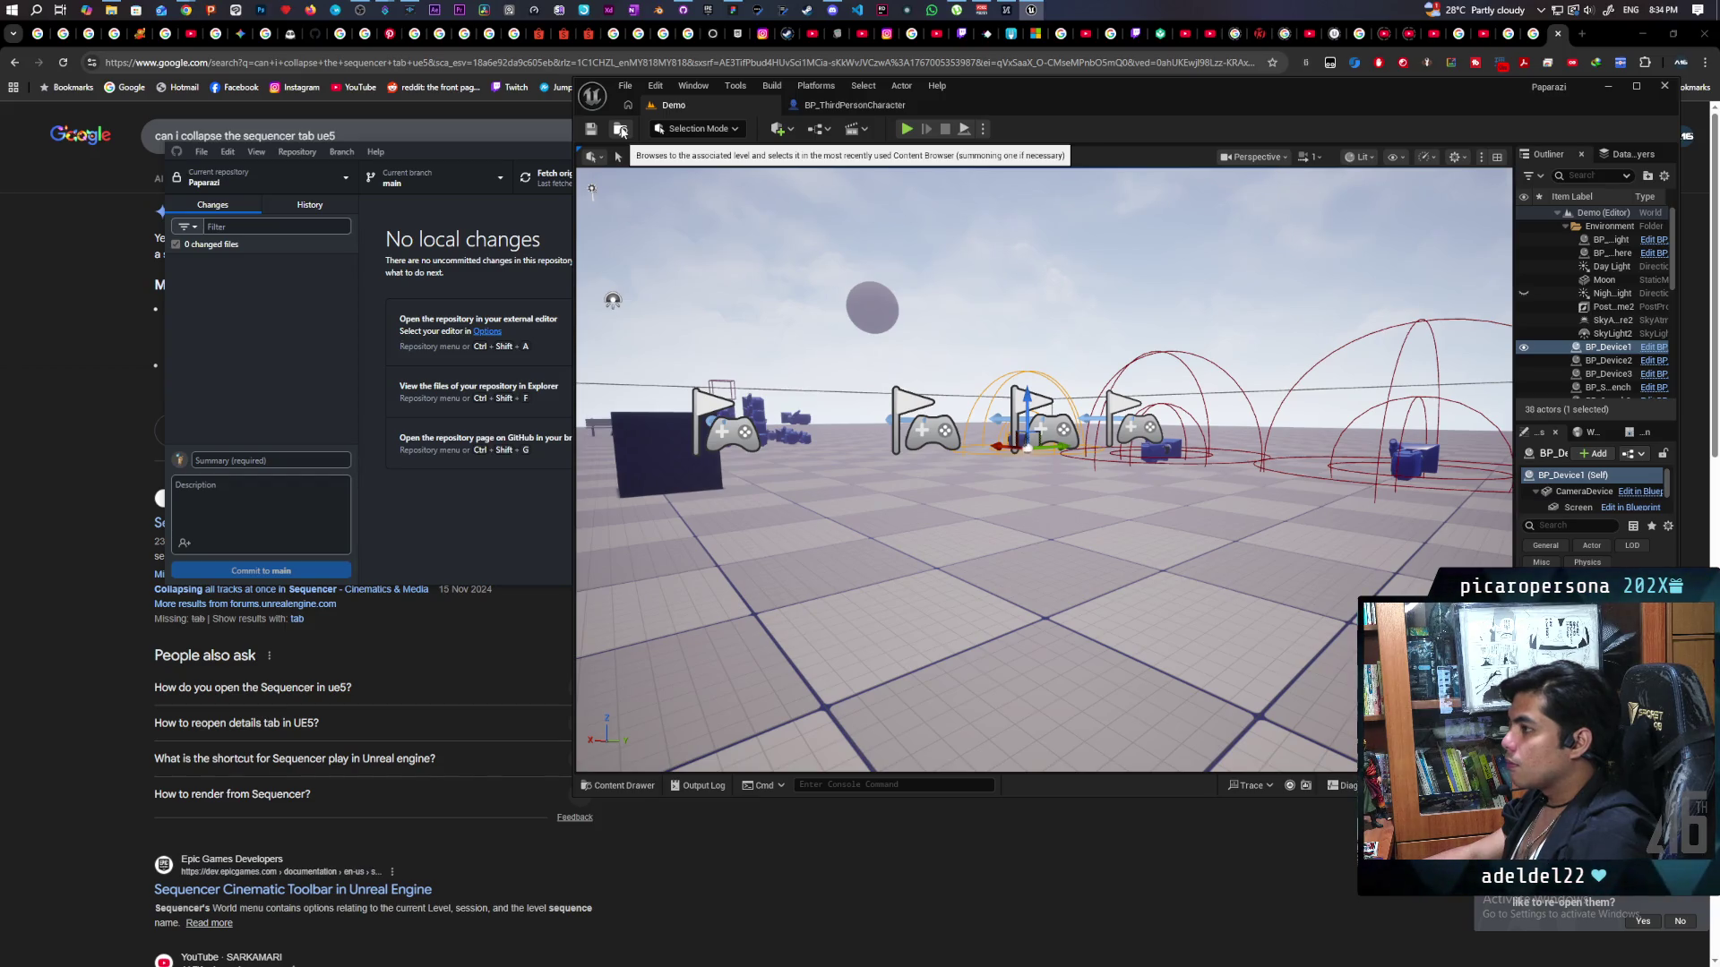
Load the Animation map from the Maps folder, select the gremlin, and widen the Details panel.
click(620, 130)
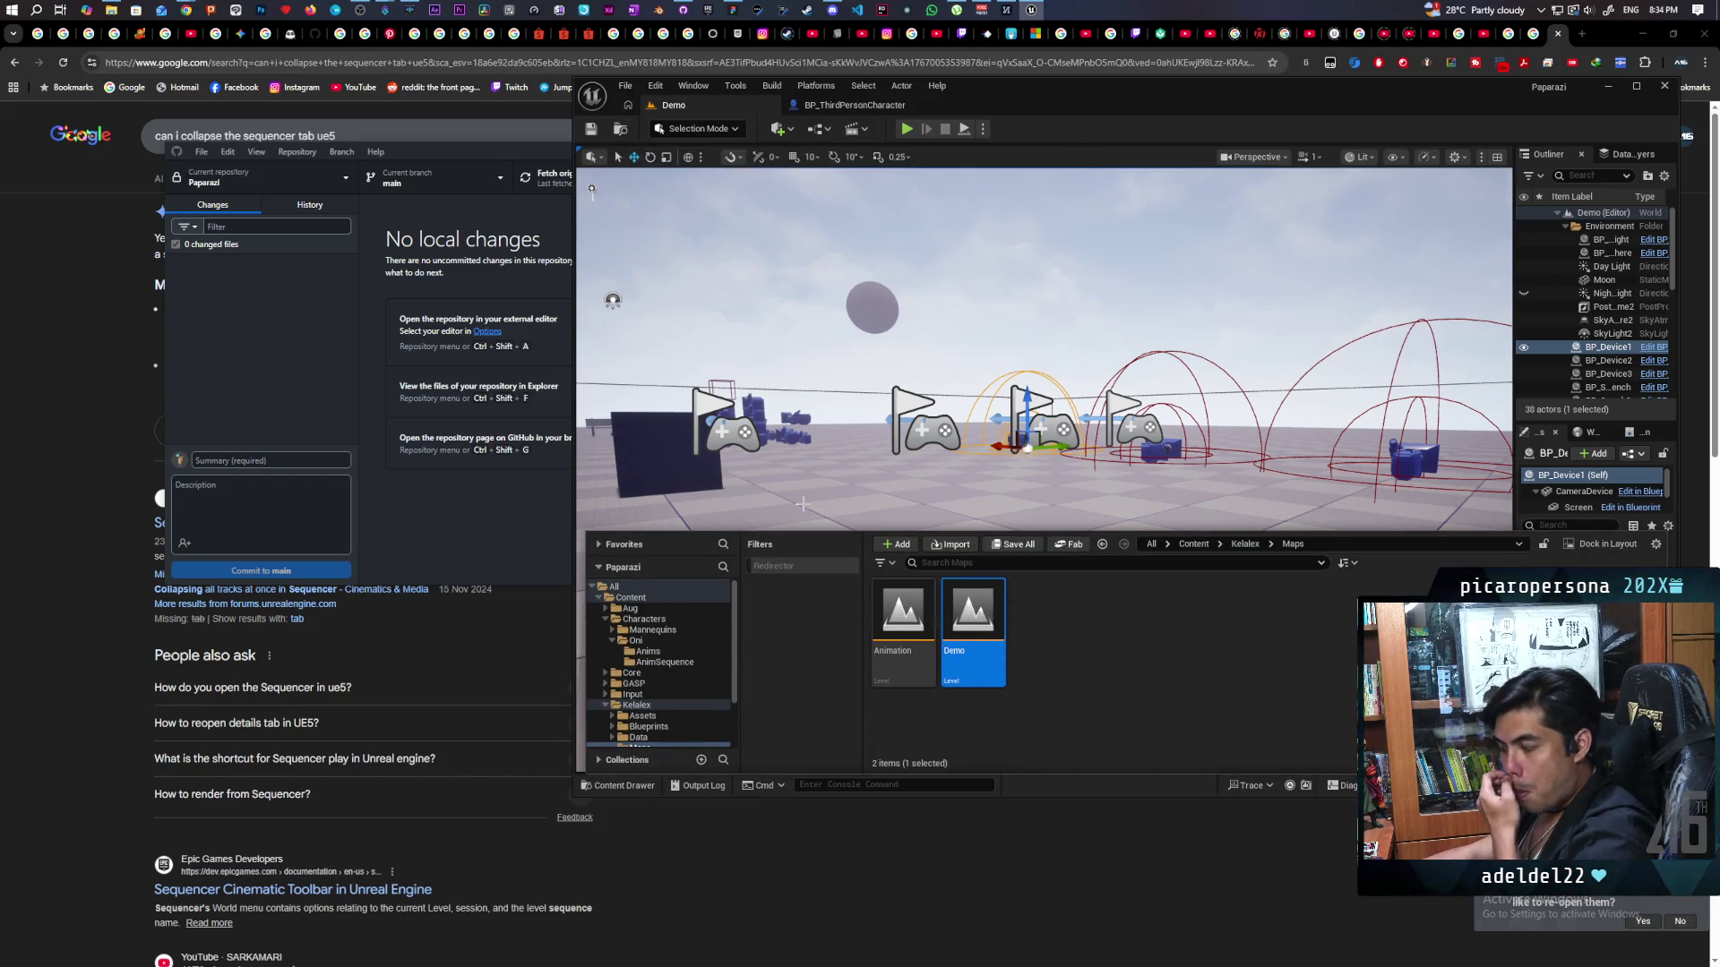
double_click(911, 622)
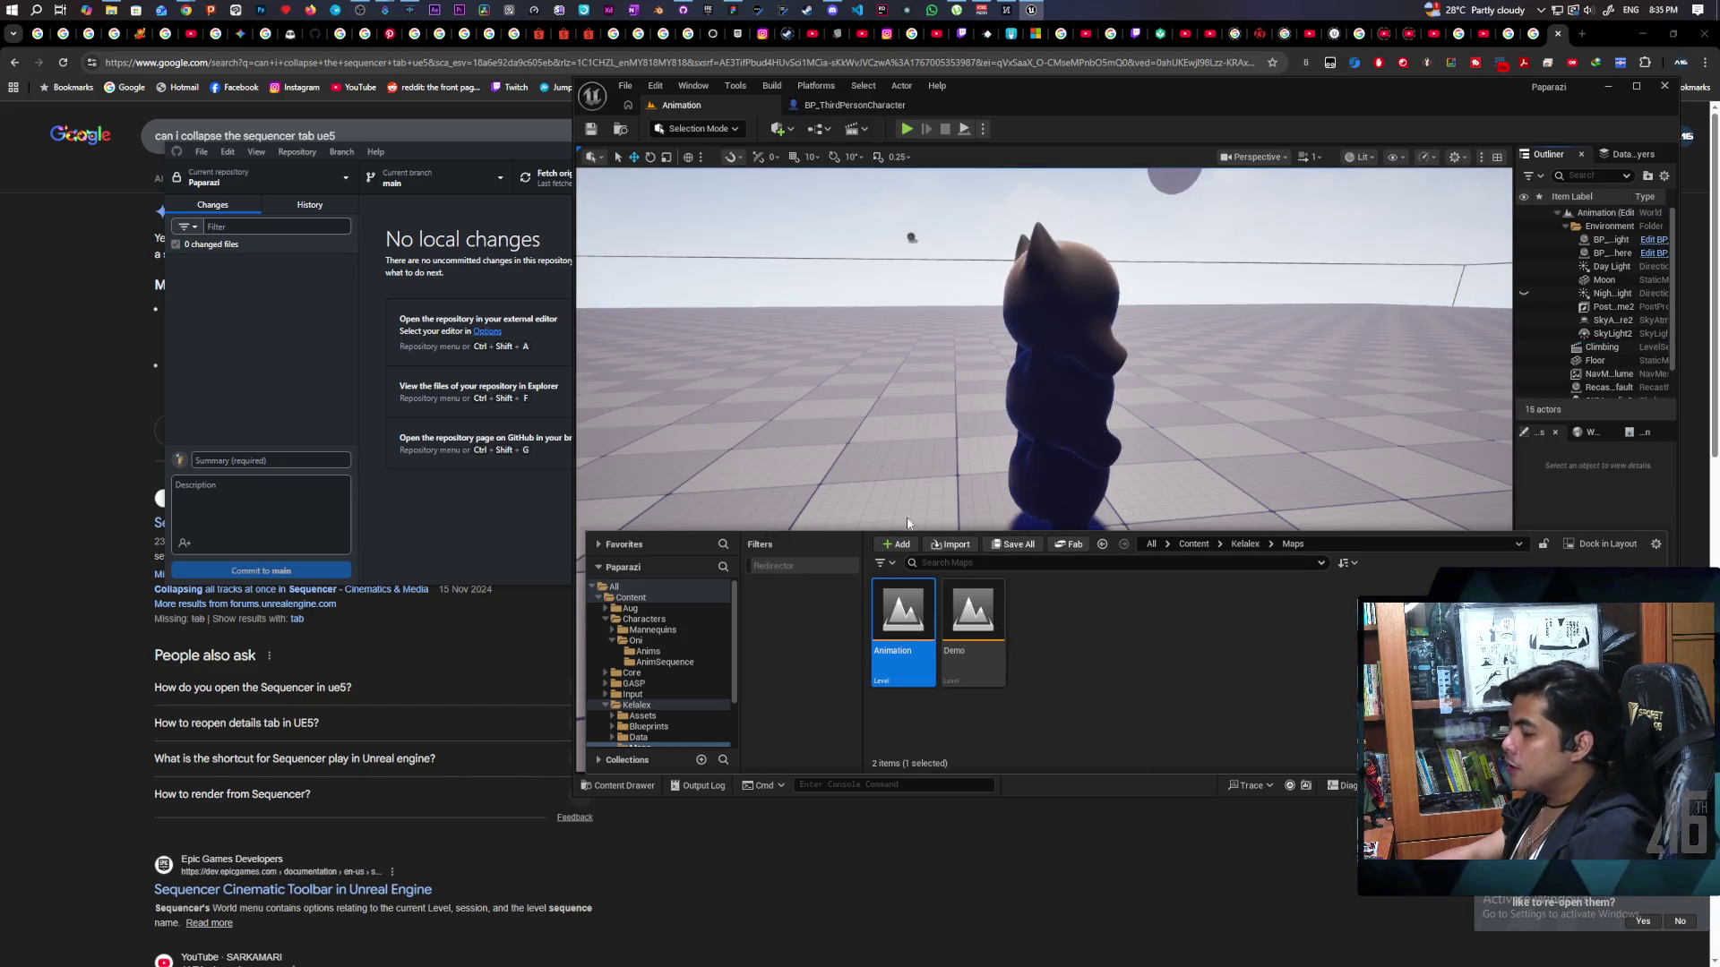
click(1035, 501)
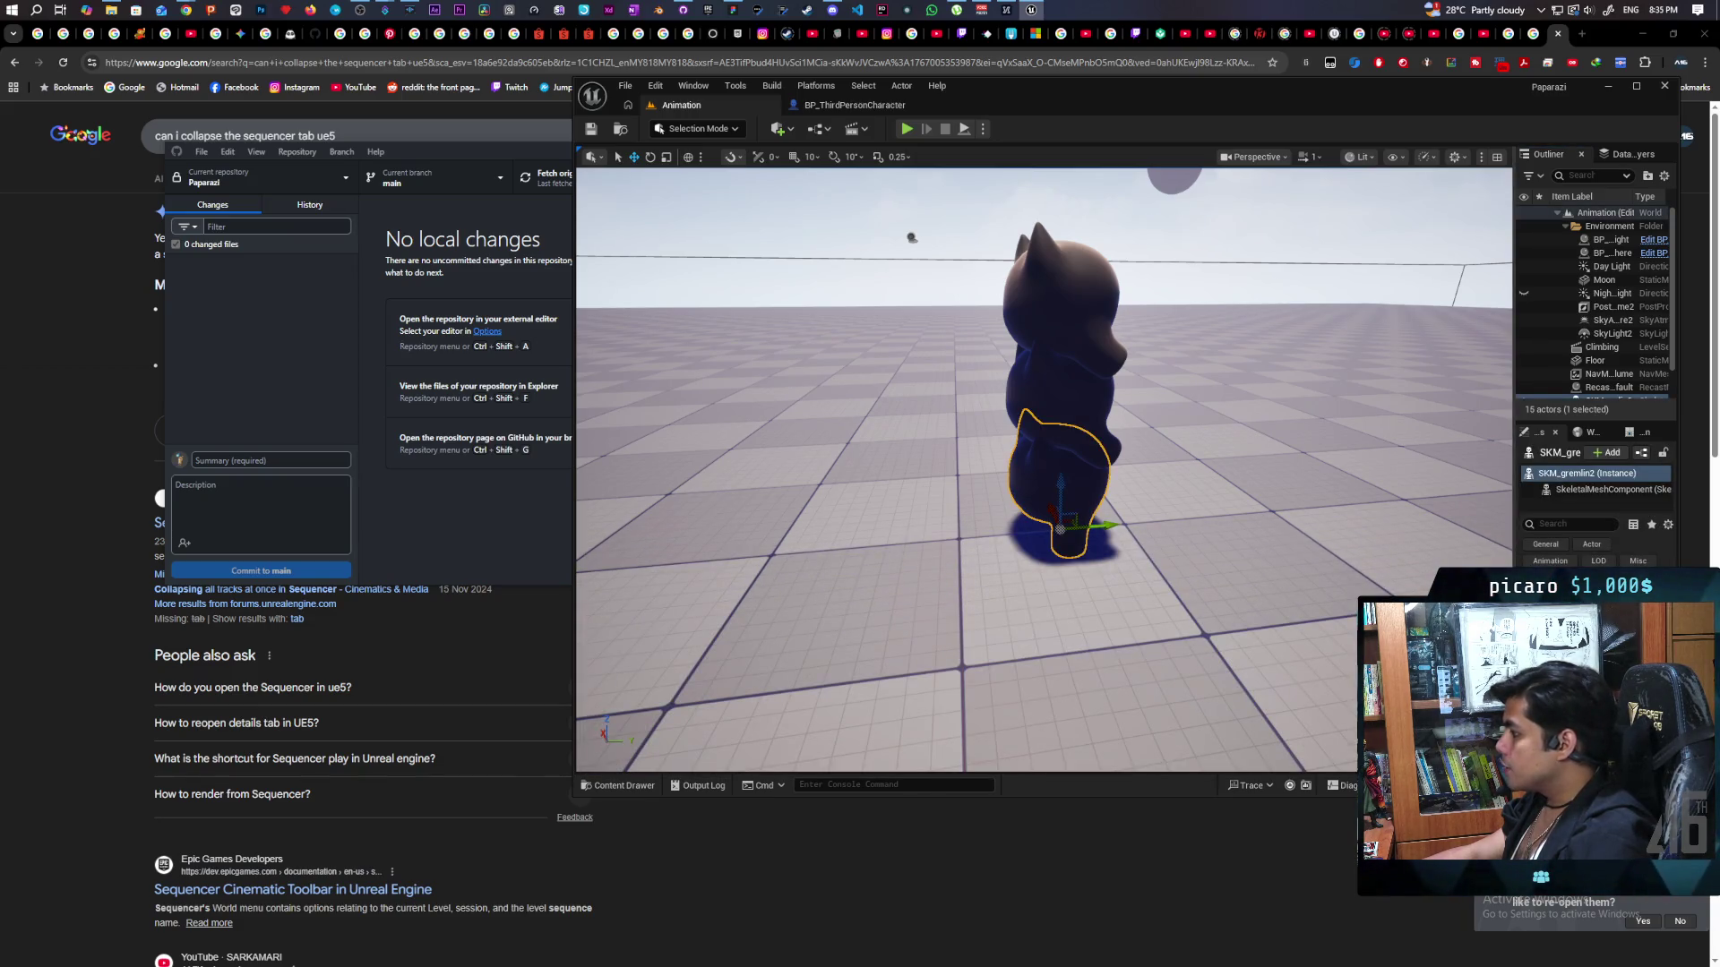
drag(1514, 589, 1255, 588)
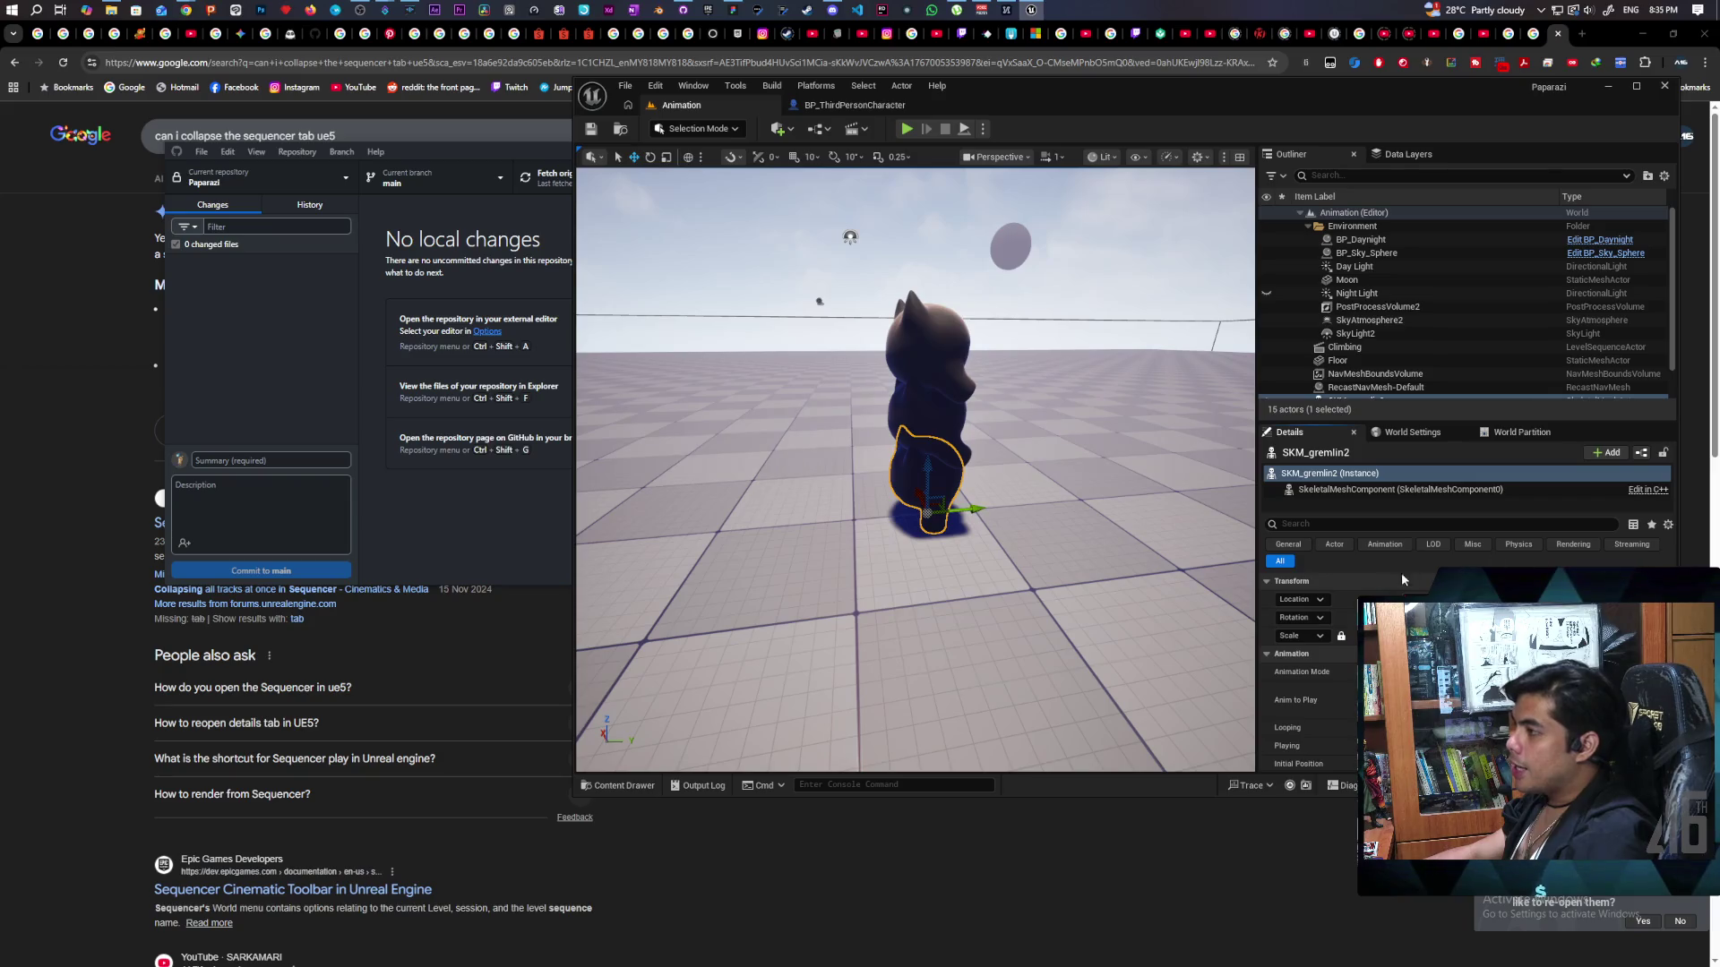
click(856, 105)
Pan the EventGraph past Server Attaching and Take Photo to the spline nodes' red comment.
scroll(1132, 319, up, 3)
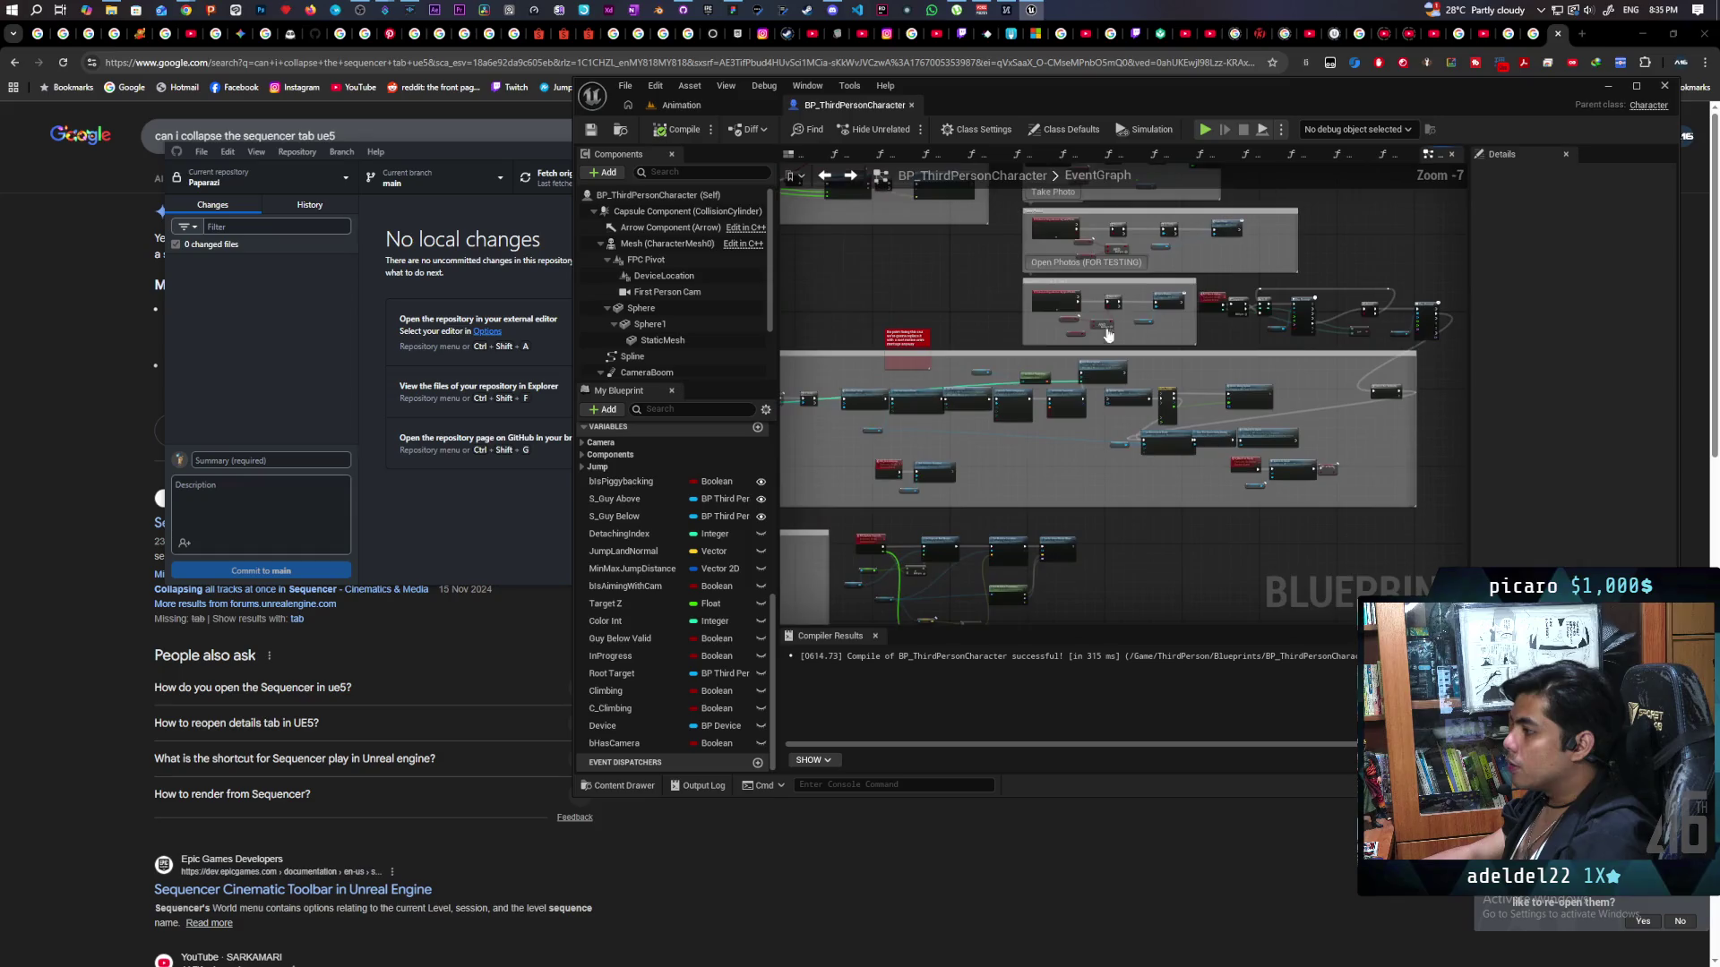
scroll(1184, 333, down, 4)
scroll(1183, 333, up, 4)
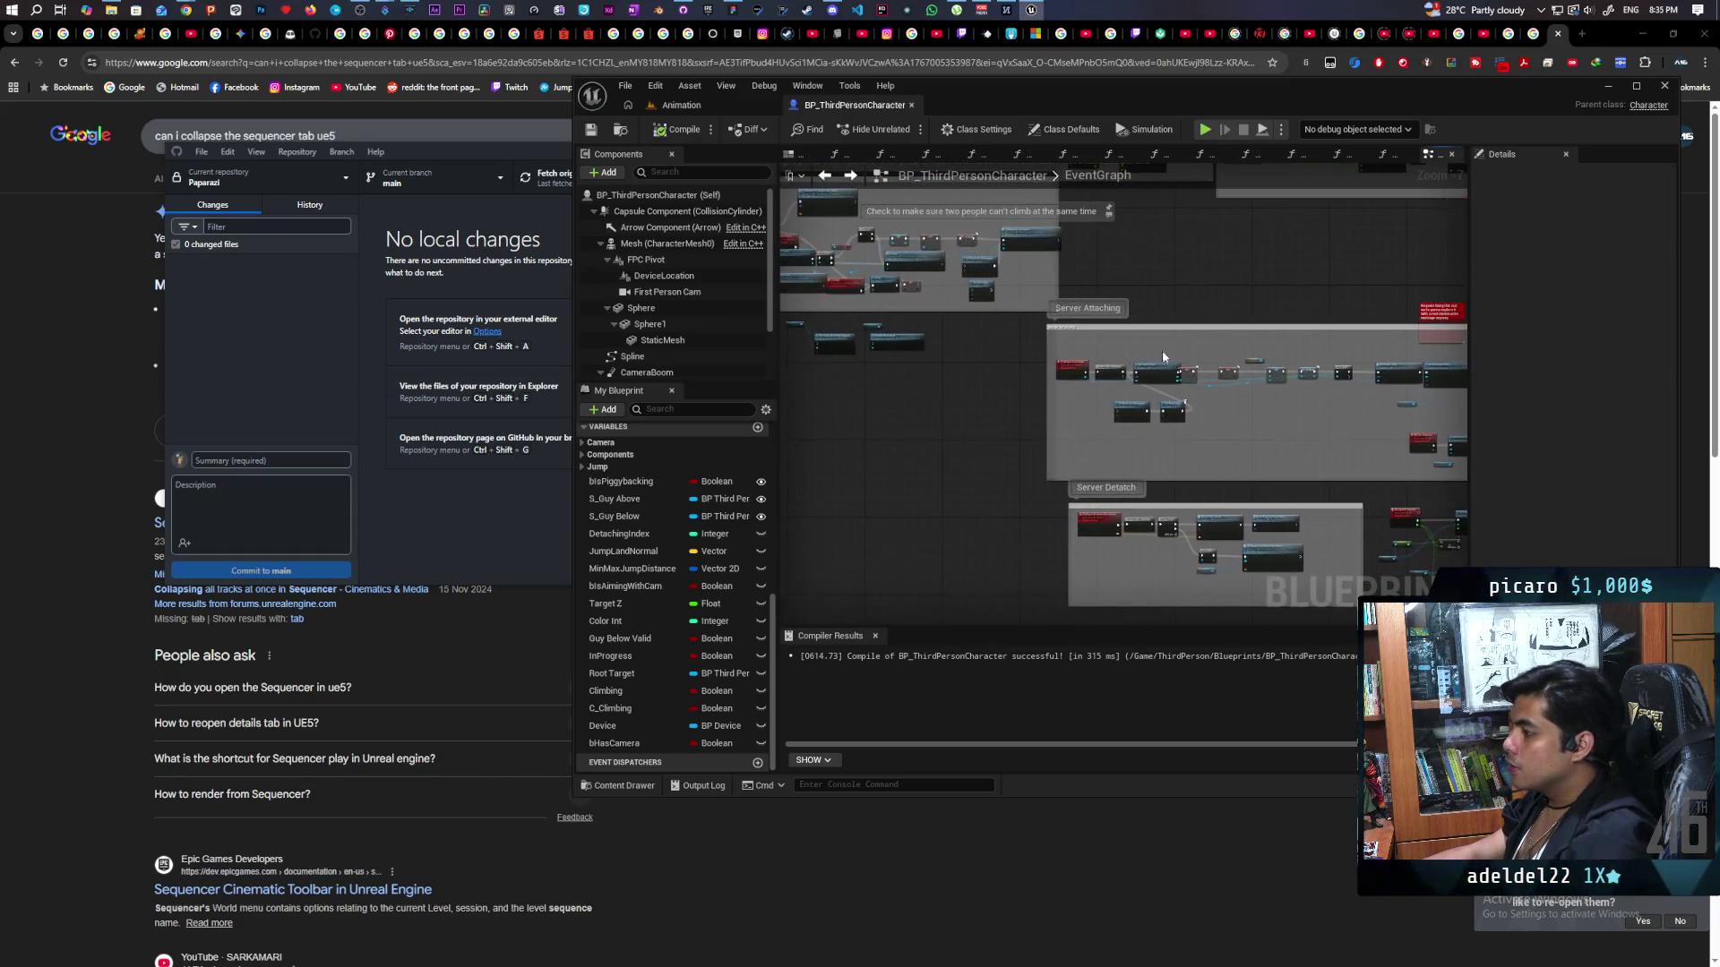
mouse_move(1209, 426)
mouse_down()
mouse_move(1147, 434)
mouse_move(1296, 428)
mouse_up()
scroll(1023, 413, down, 3)
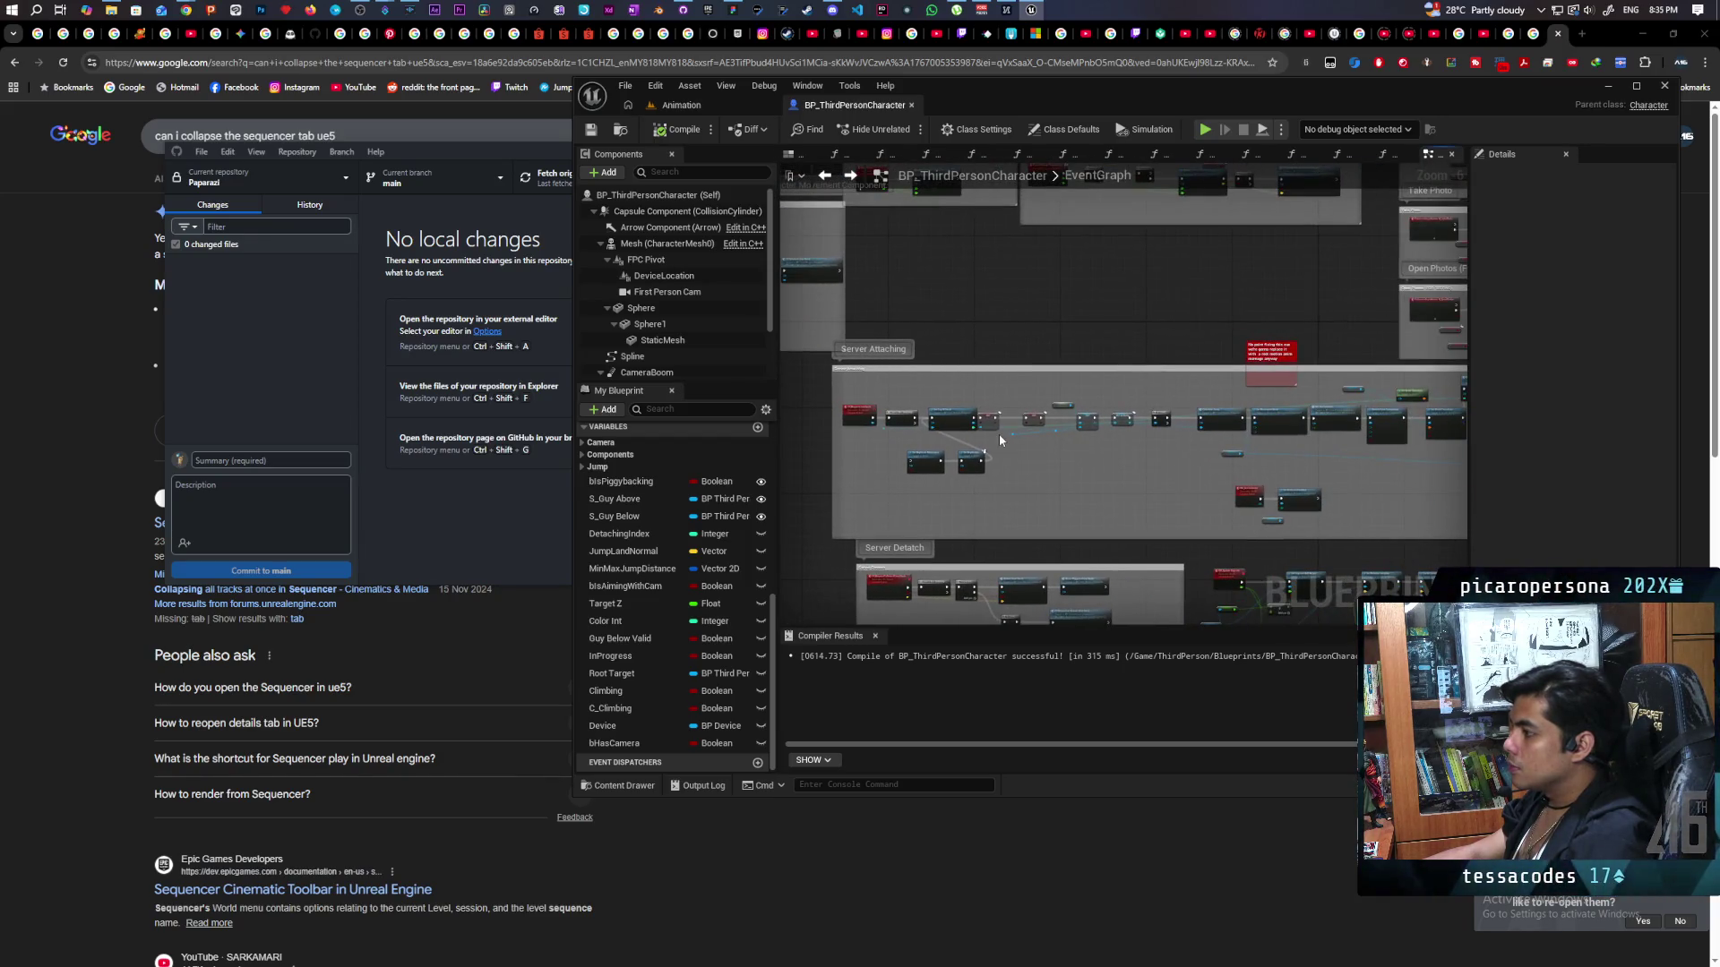
scroll(998, 434, up, 2)
scroll(986, 439, down, 2)
drag(1322, 434, 779, 462)
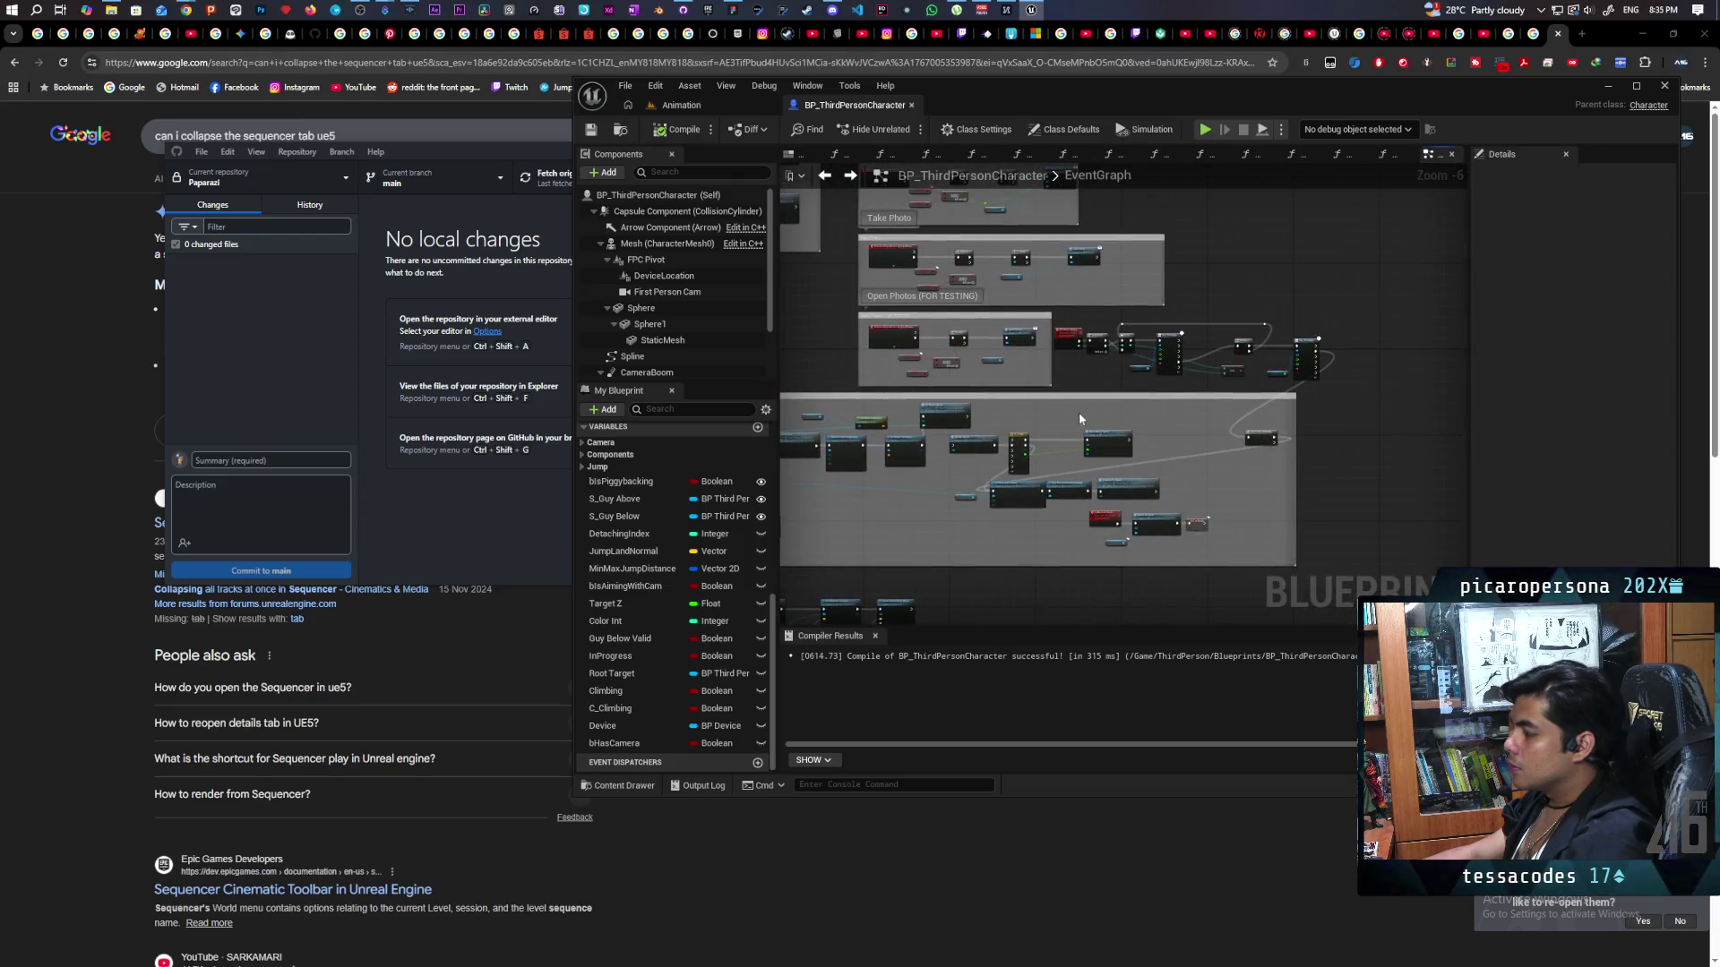
scroll(1081, 419, up, 3)
scroll(1052, 419, down, 1)
scroll(1053, 419, up, 1)
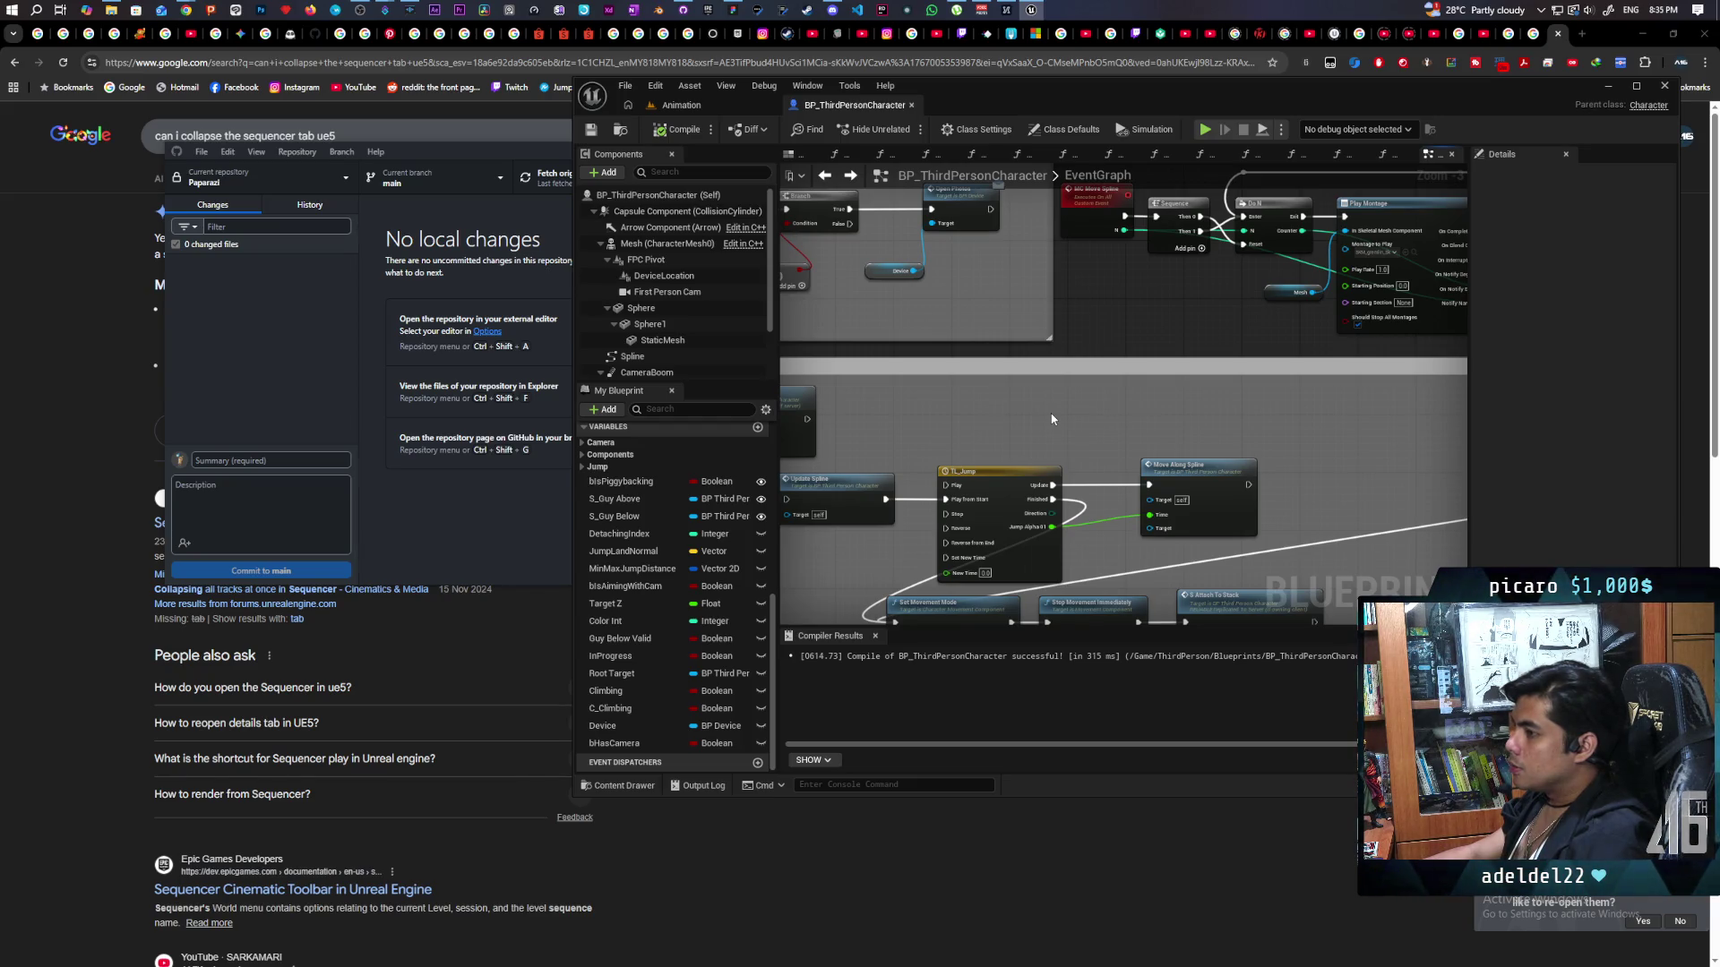
drag(985, 410, 1337, 400)
mouse_move(1121, 414)
mouse_down()
mouse_move(1426, 360)
mouse_move(1090, 379)
mouse_up()
scroll(1141, 377, up, 3)
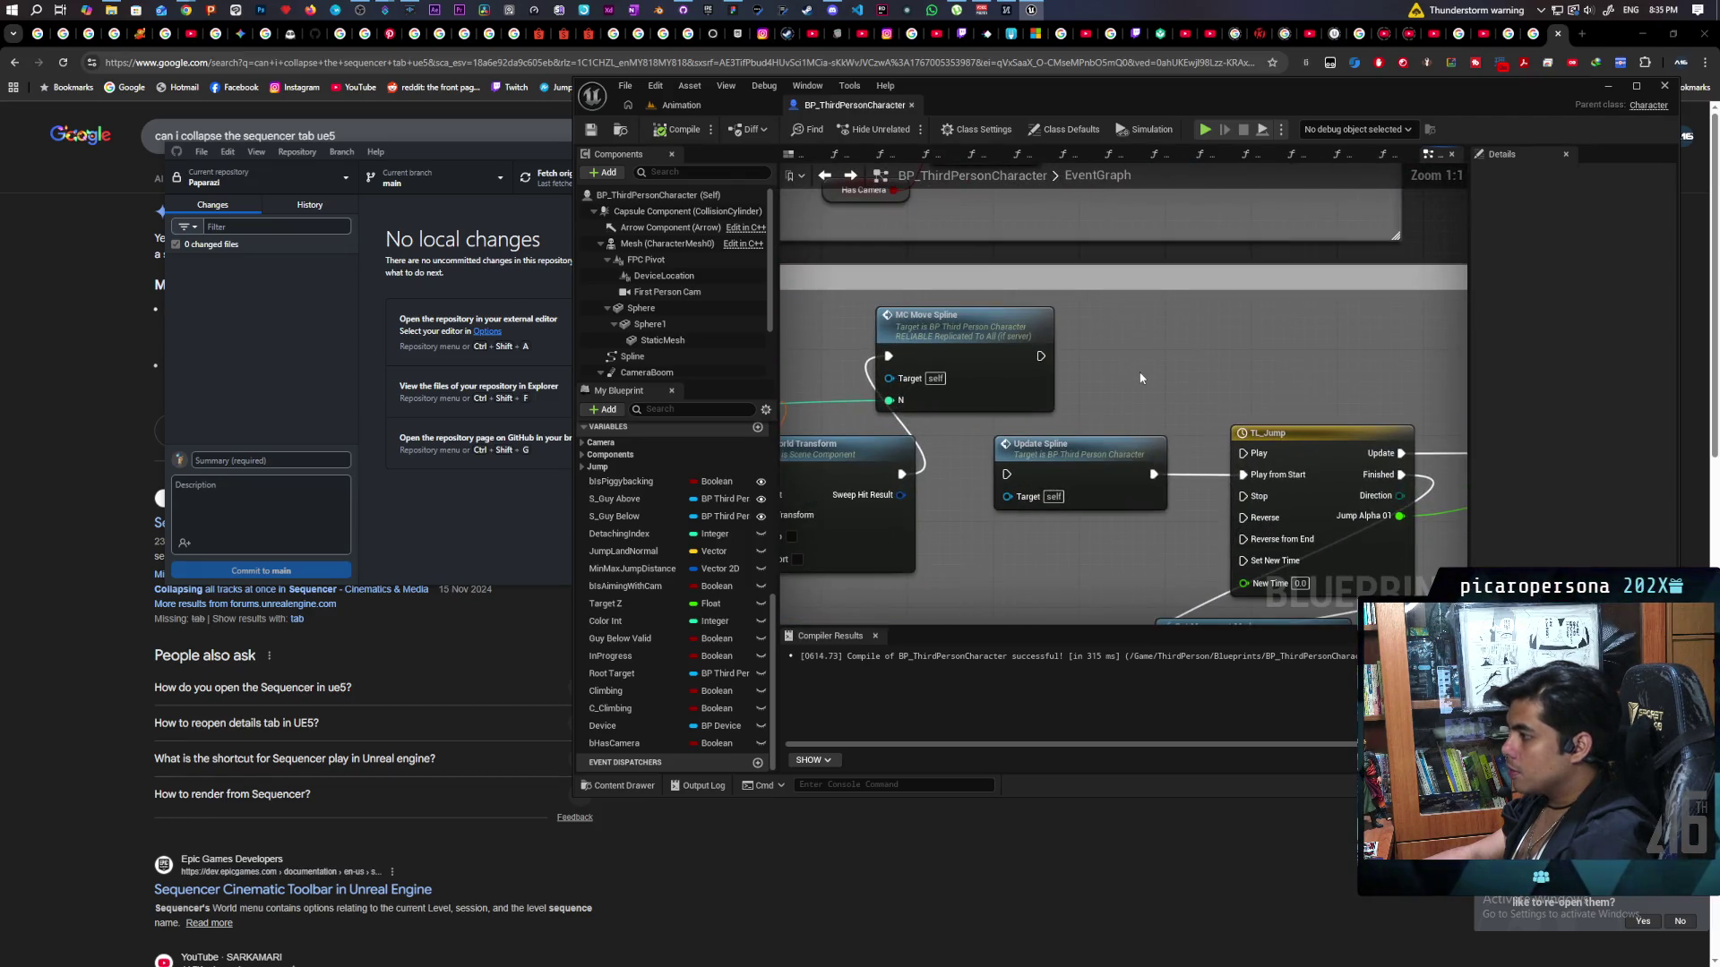
Shift the MC Move Spline node to the right and scroll My Blueprint to Functions.
drag(978, 361, 1224, 358)
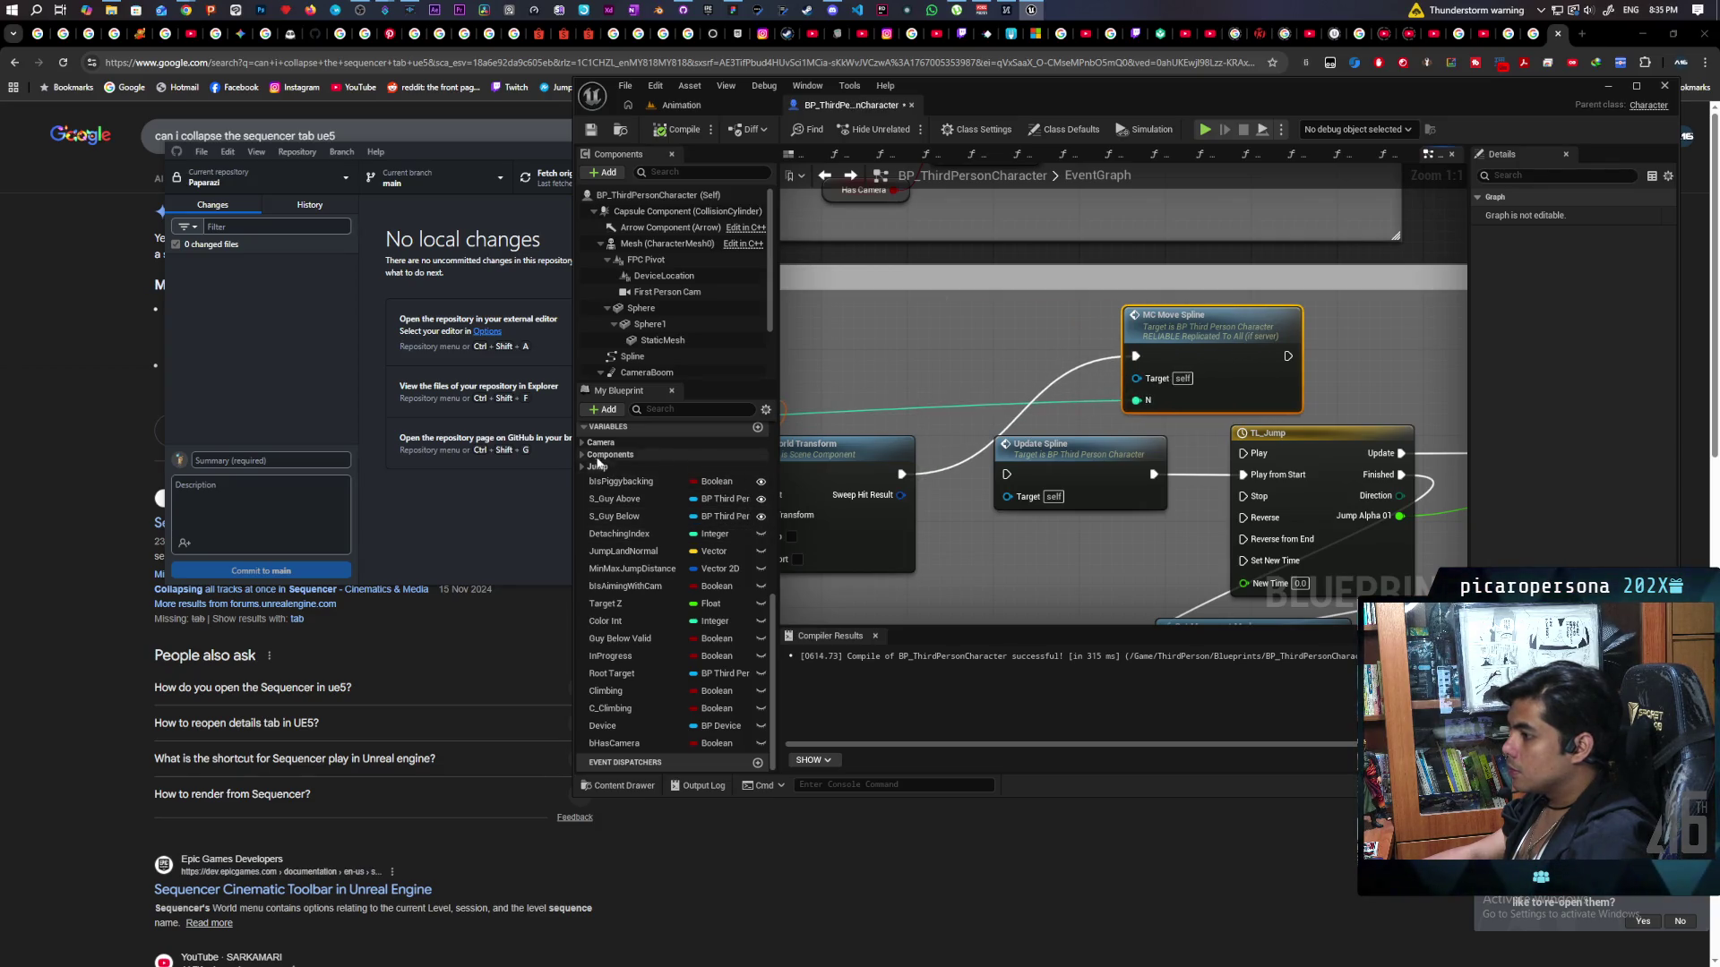
scroll(623, 484, up, 3)
scroll(622, 483, up, 10)
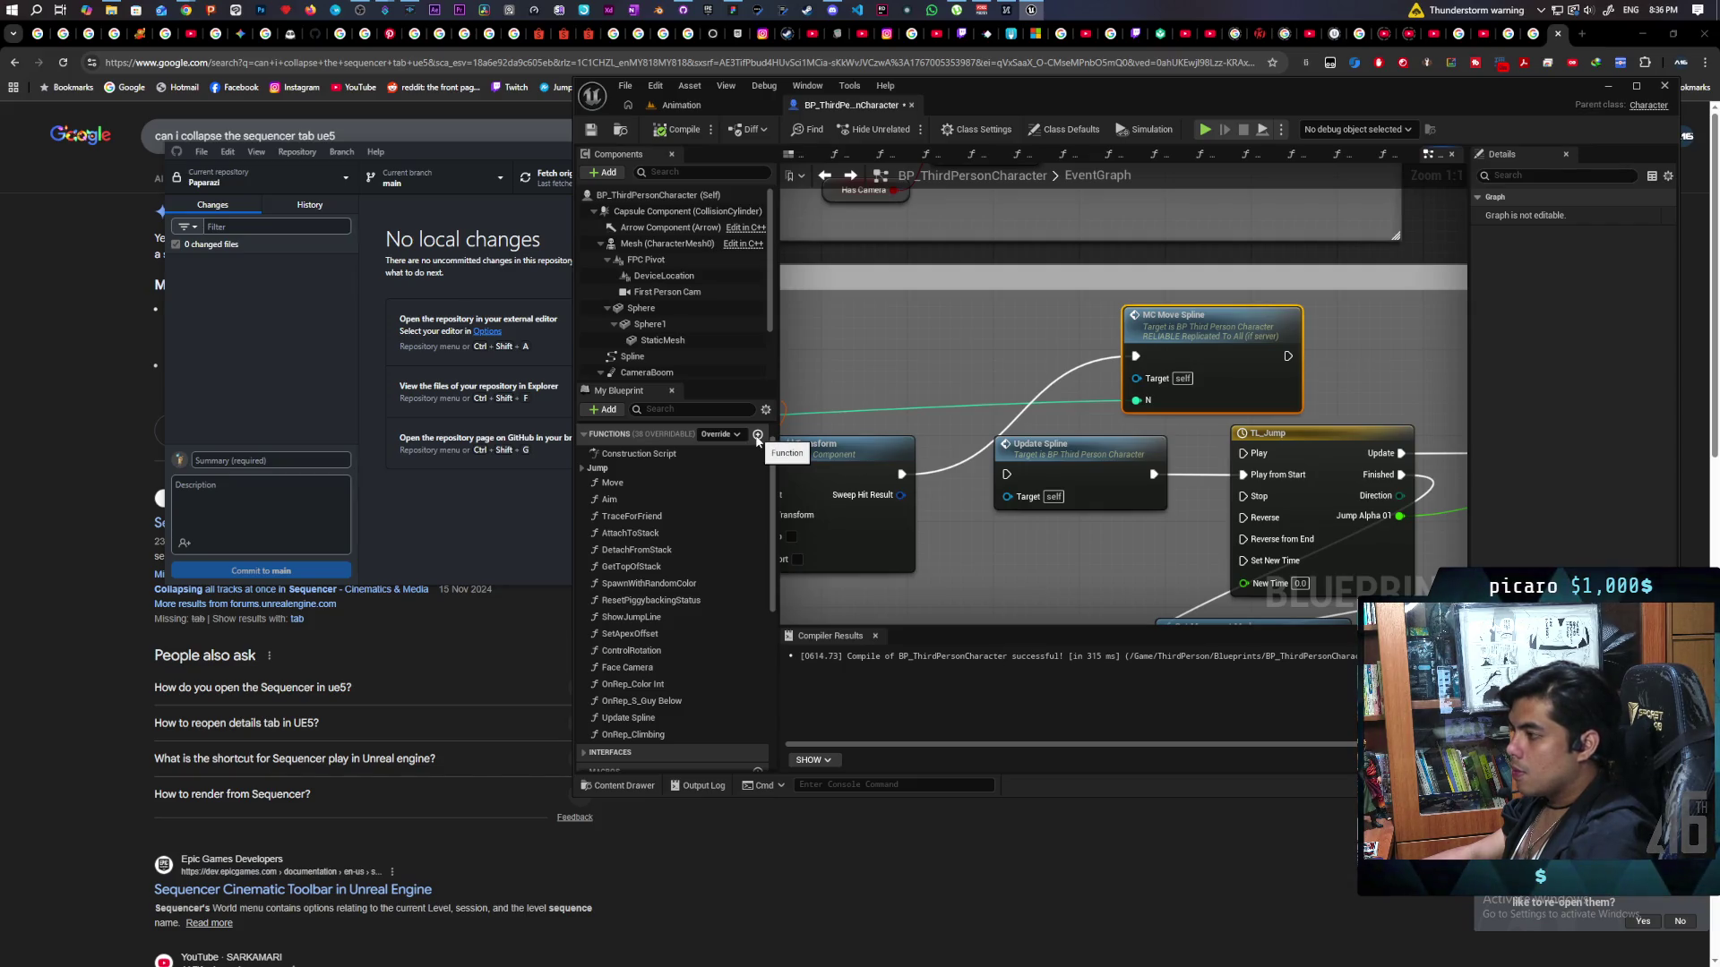
Create a new function, name it Face Target, and compile the blueprint.
click(757, 435)
text(Face C)
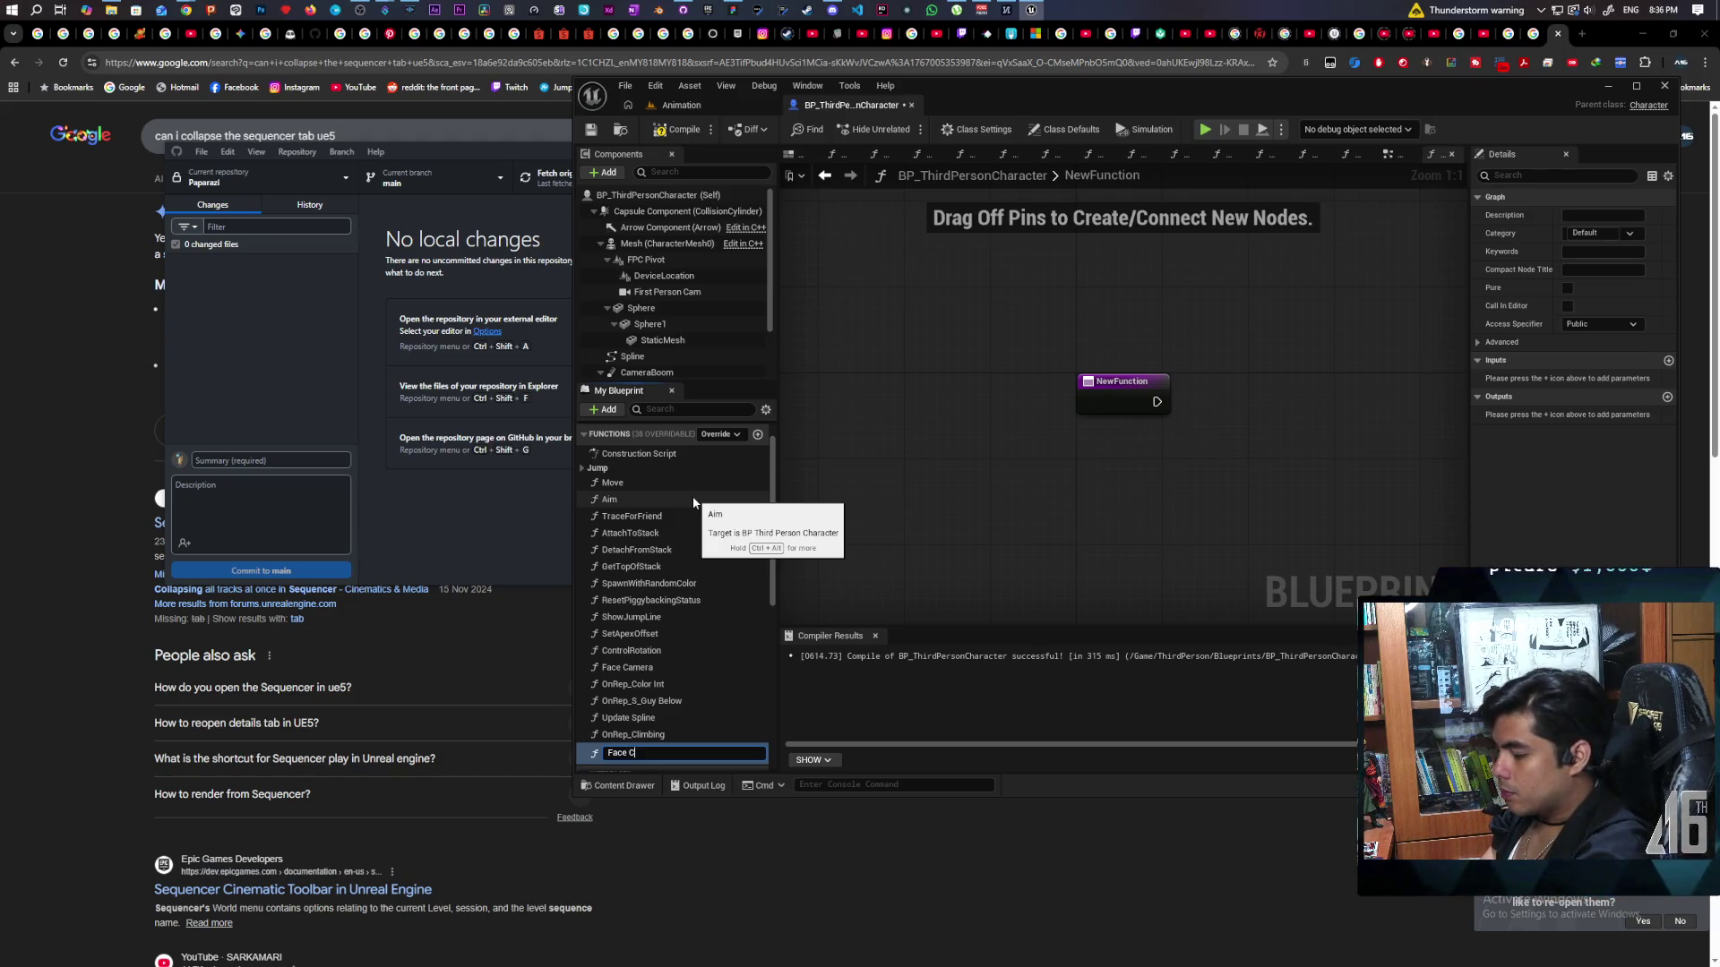
text(ha)
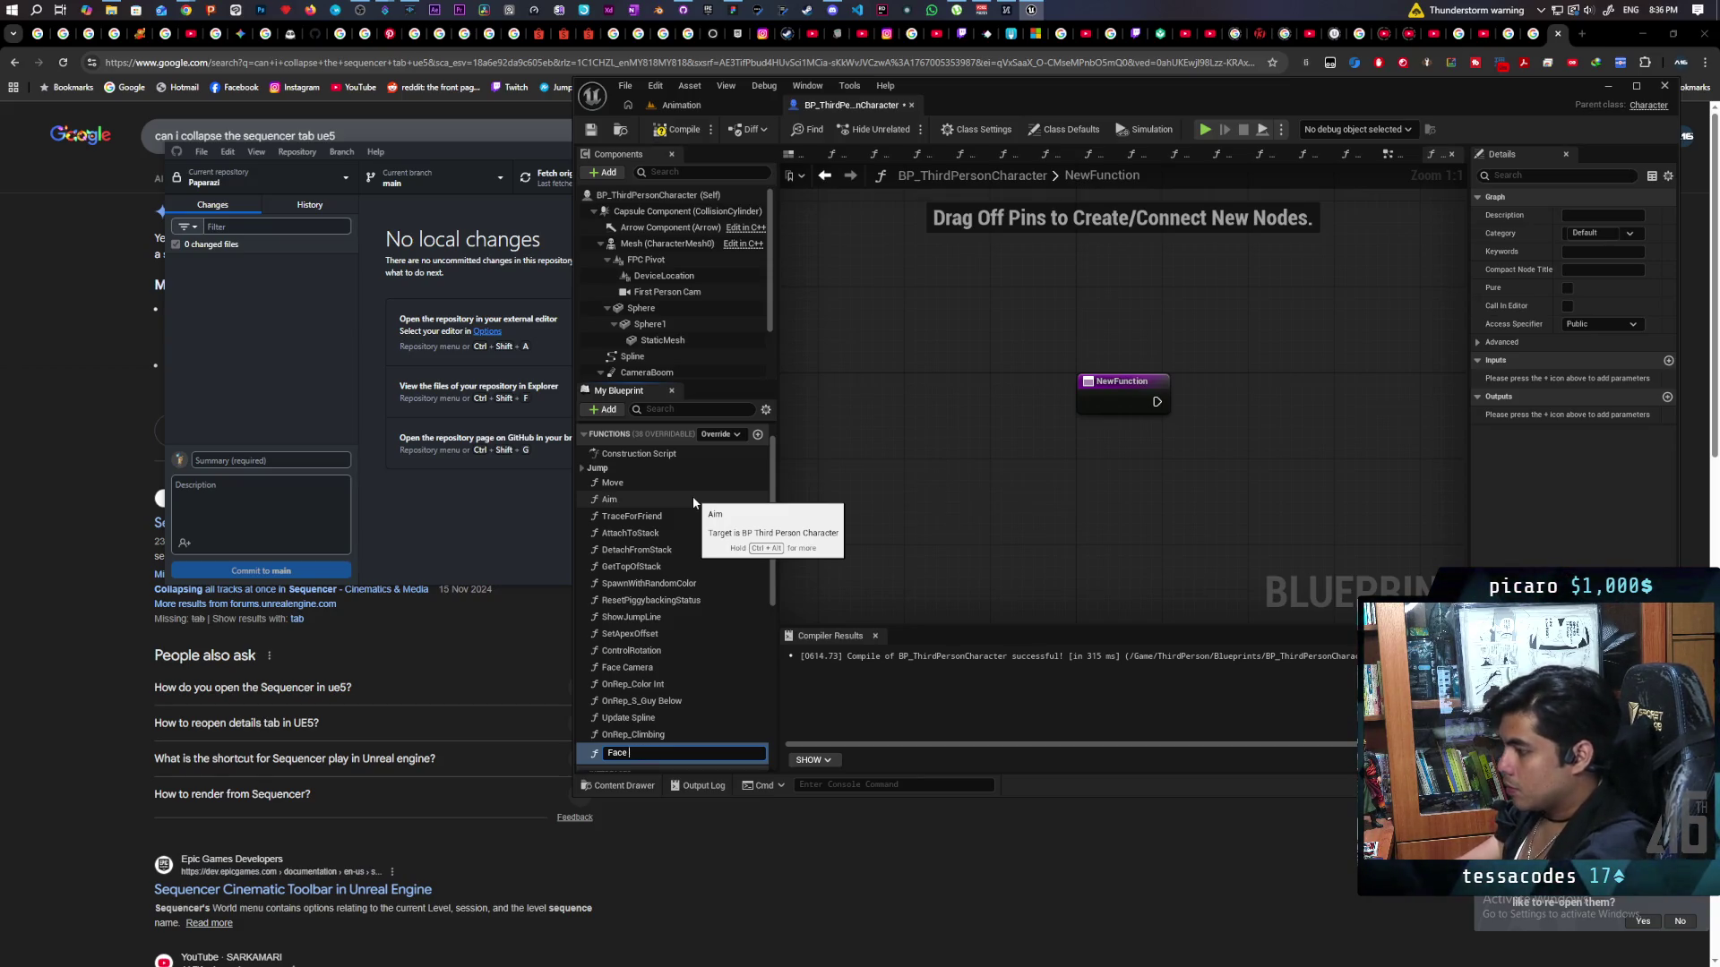
text(Targ)
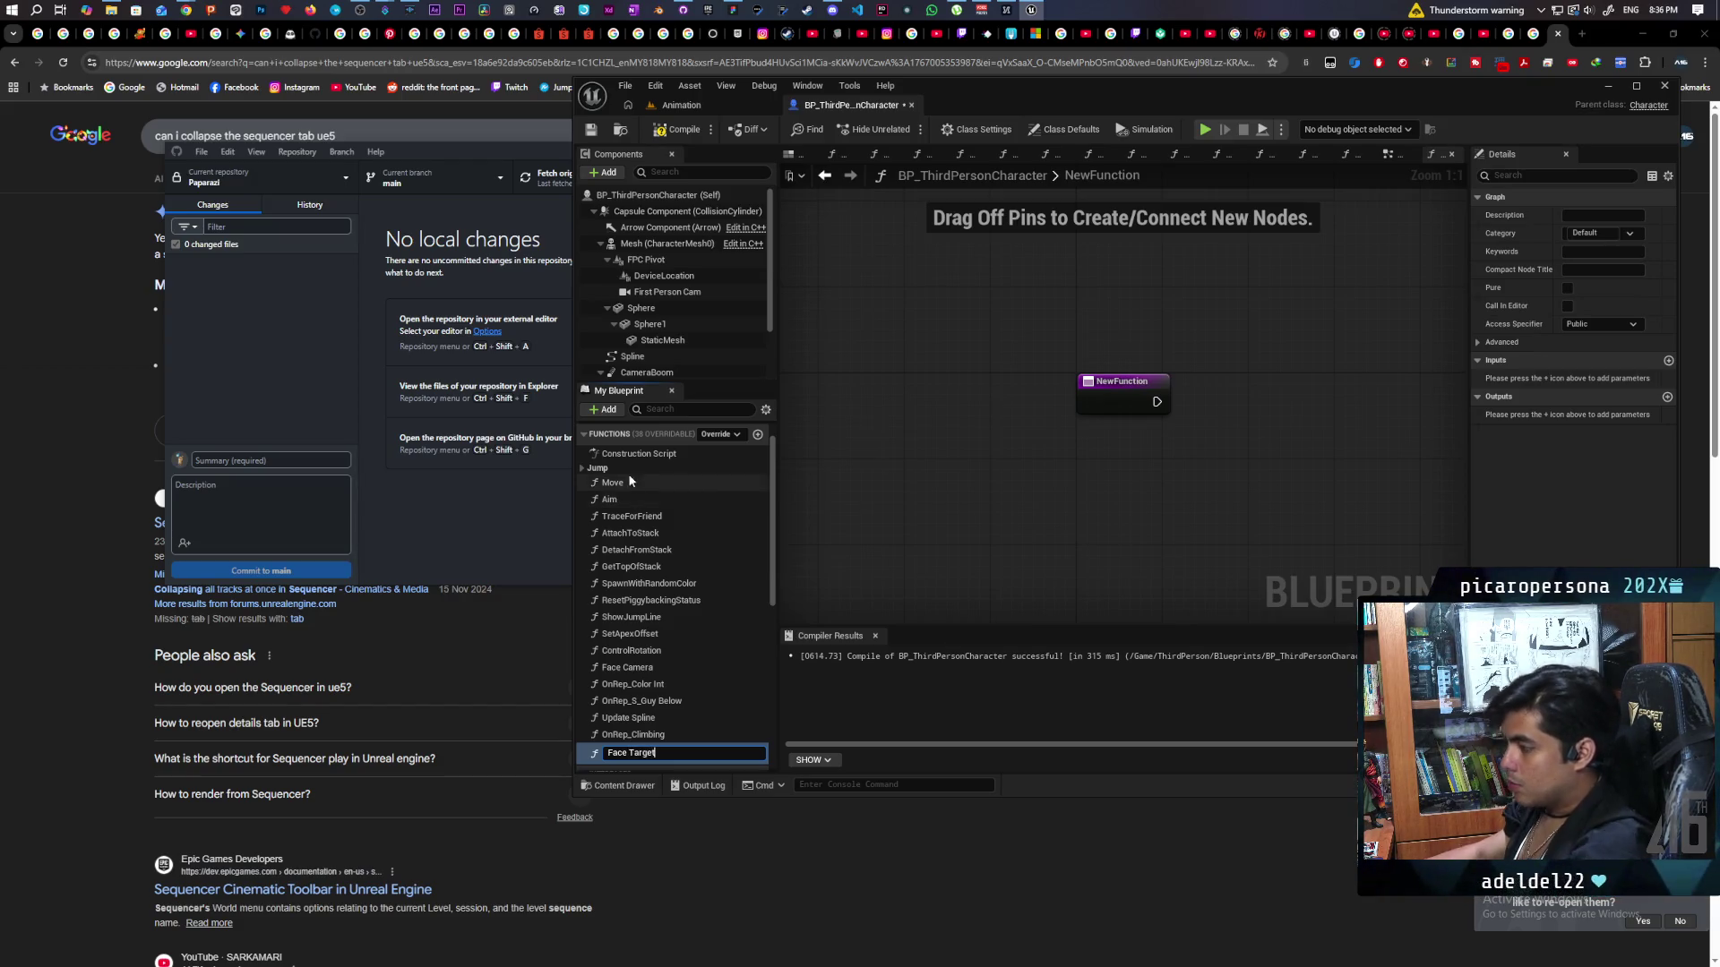
text(et)
key(Return)
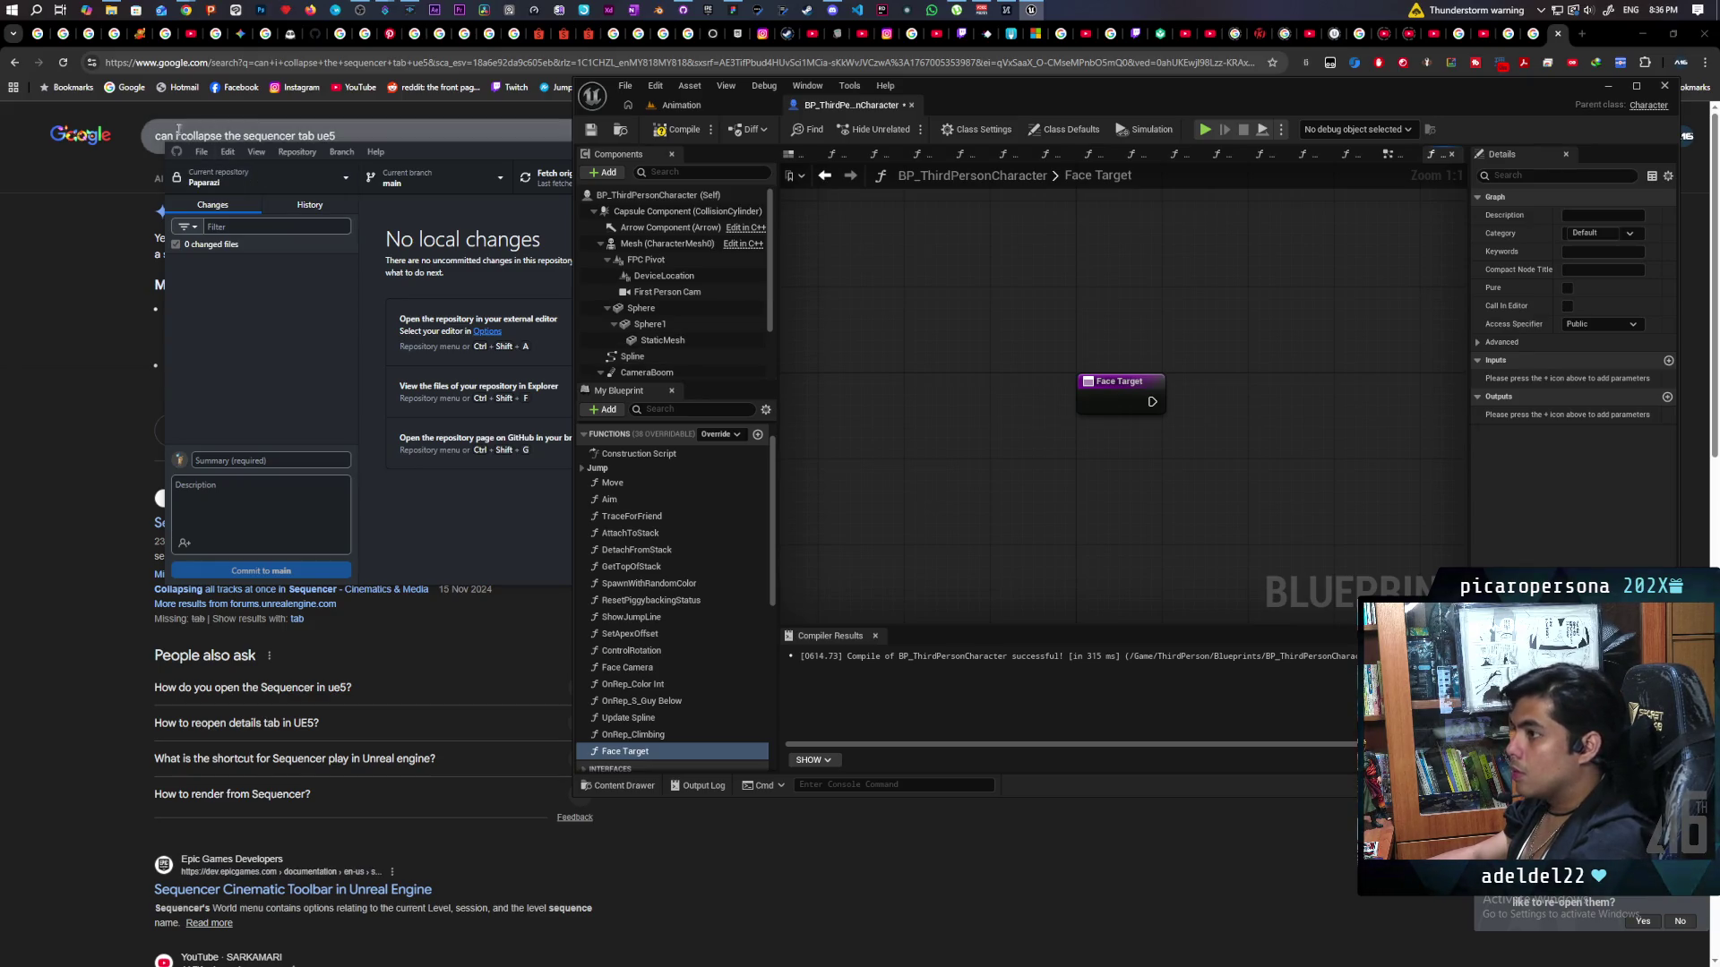
click(678, 130)
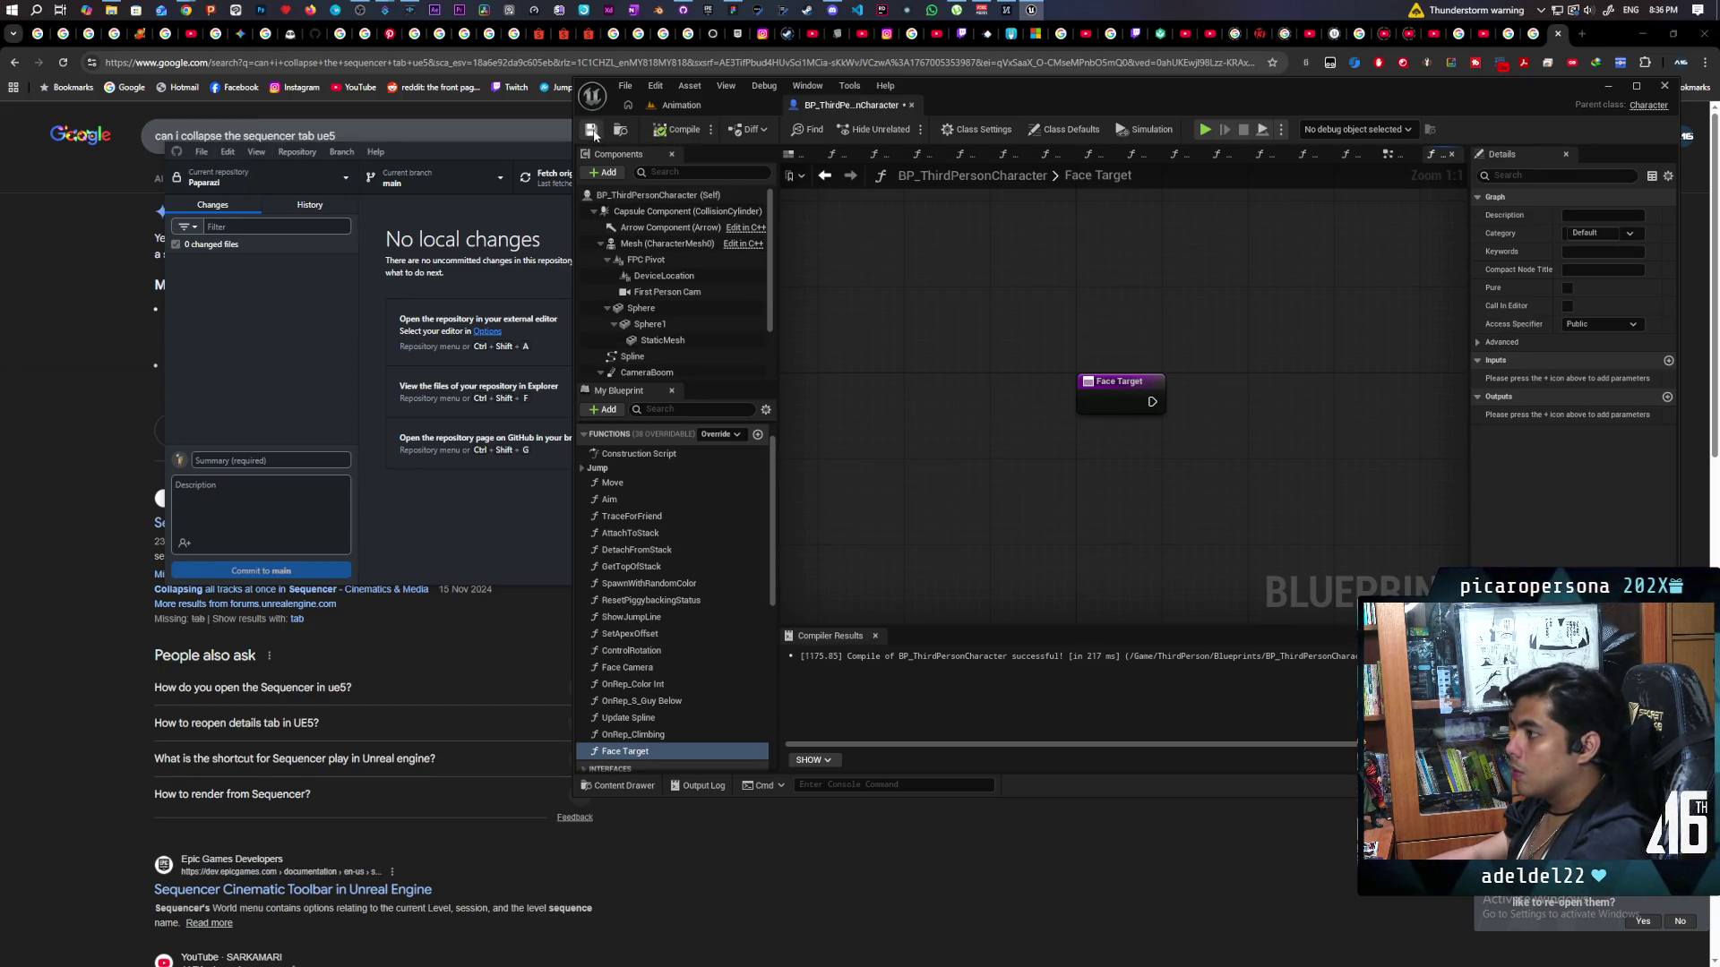
mouse_move(831, 410)
mouse_down()
mouse_move(1021, 453)
mouse_move(875, 400)
mouse_move(882, 367)
mouse_move(907, 442)
mouse_move(920, 424)
mouse_up()
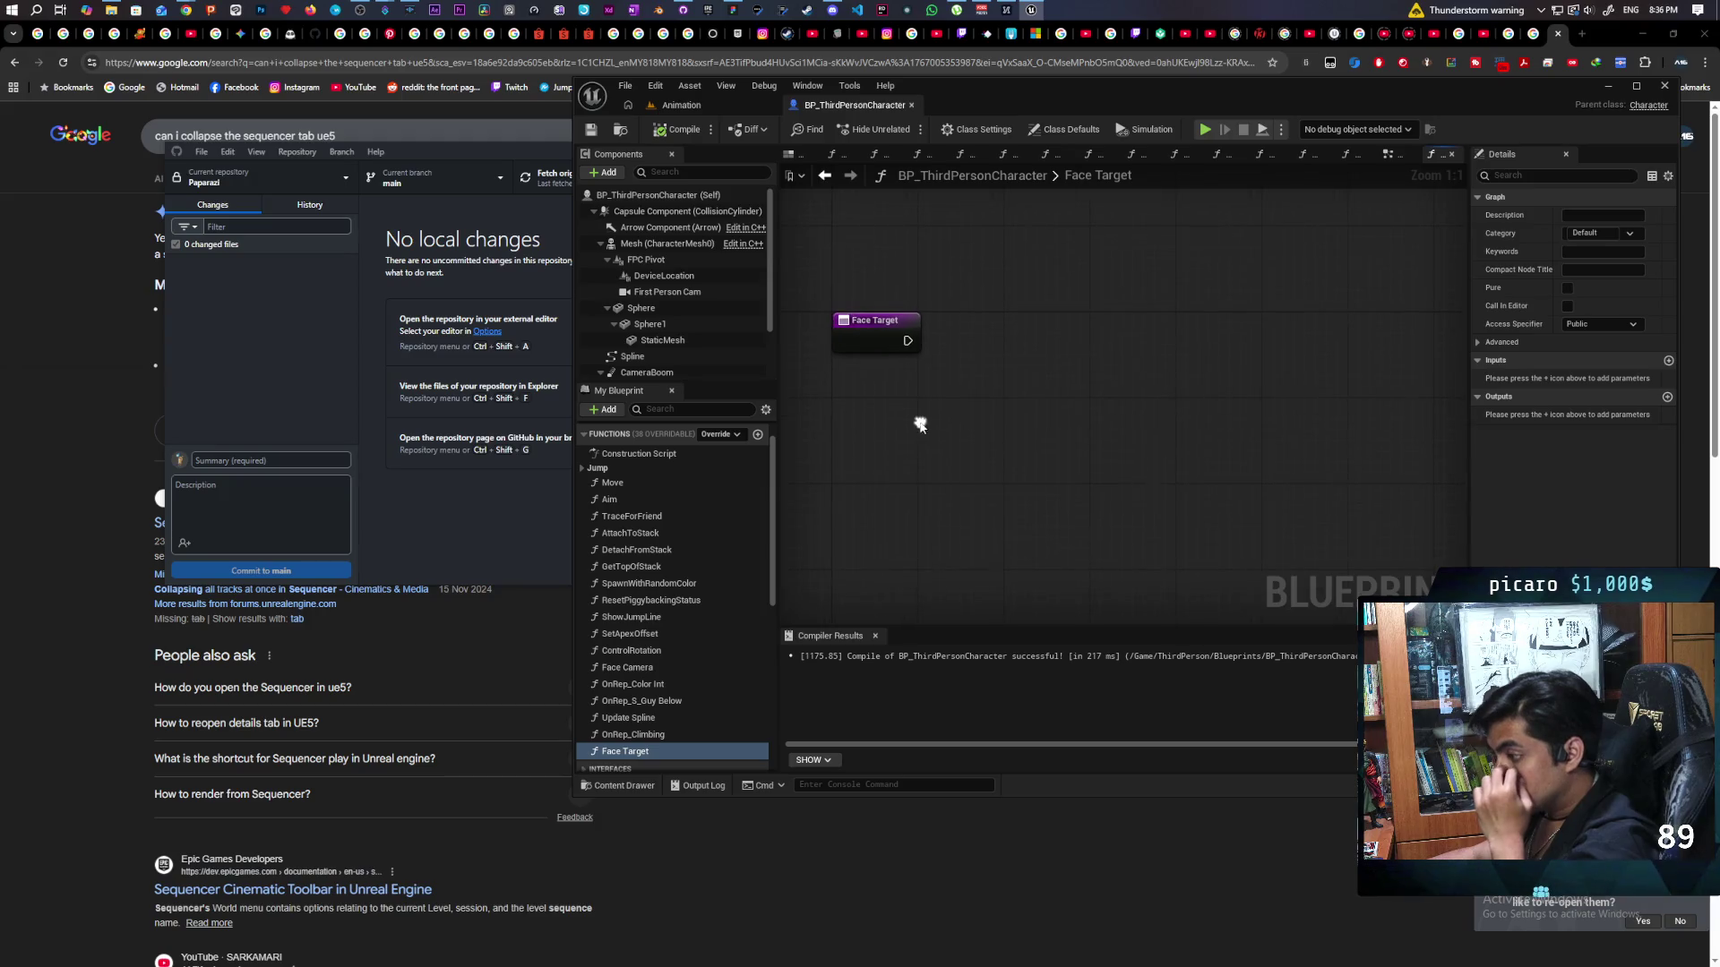
Add a Make Literal Float node with value 59.541959 to the Face Target graph.
right_click(878, 514)
text(make l)
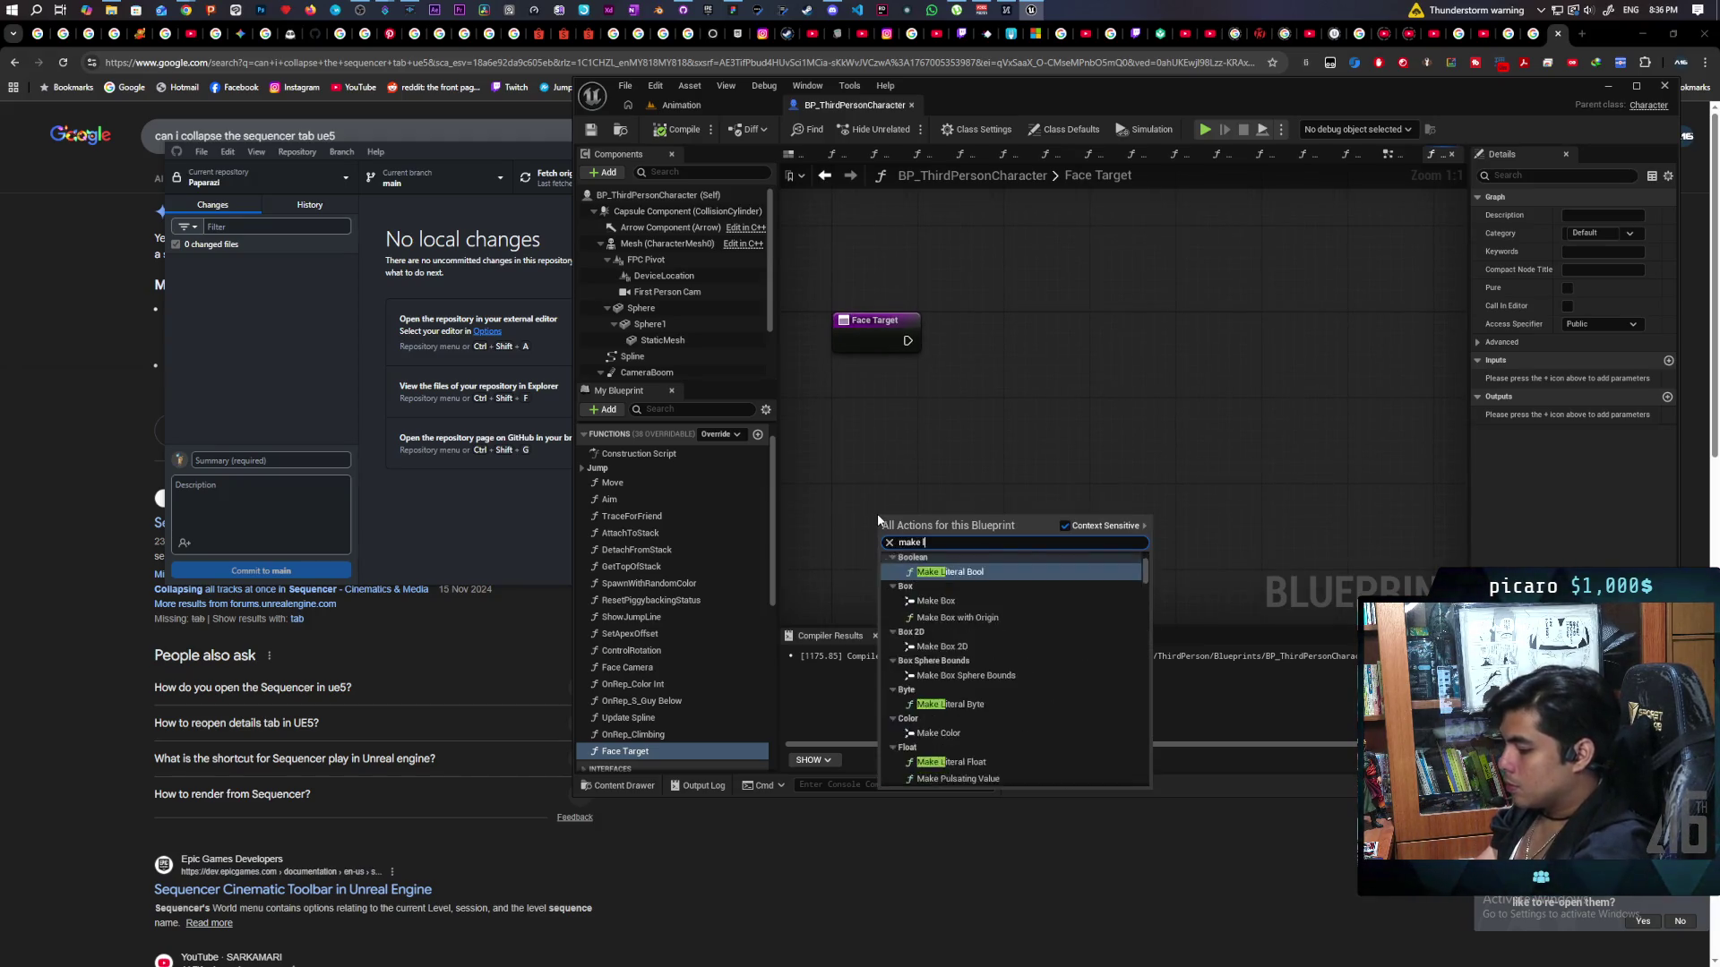
text(iteral )
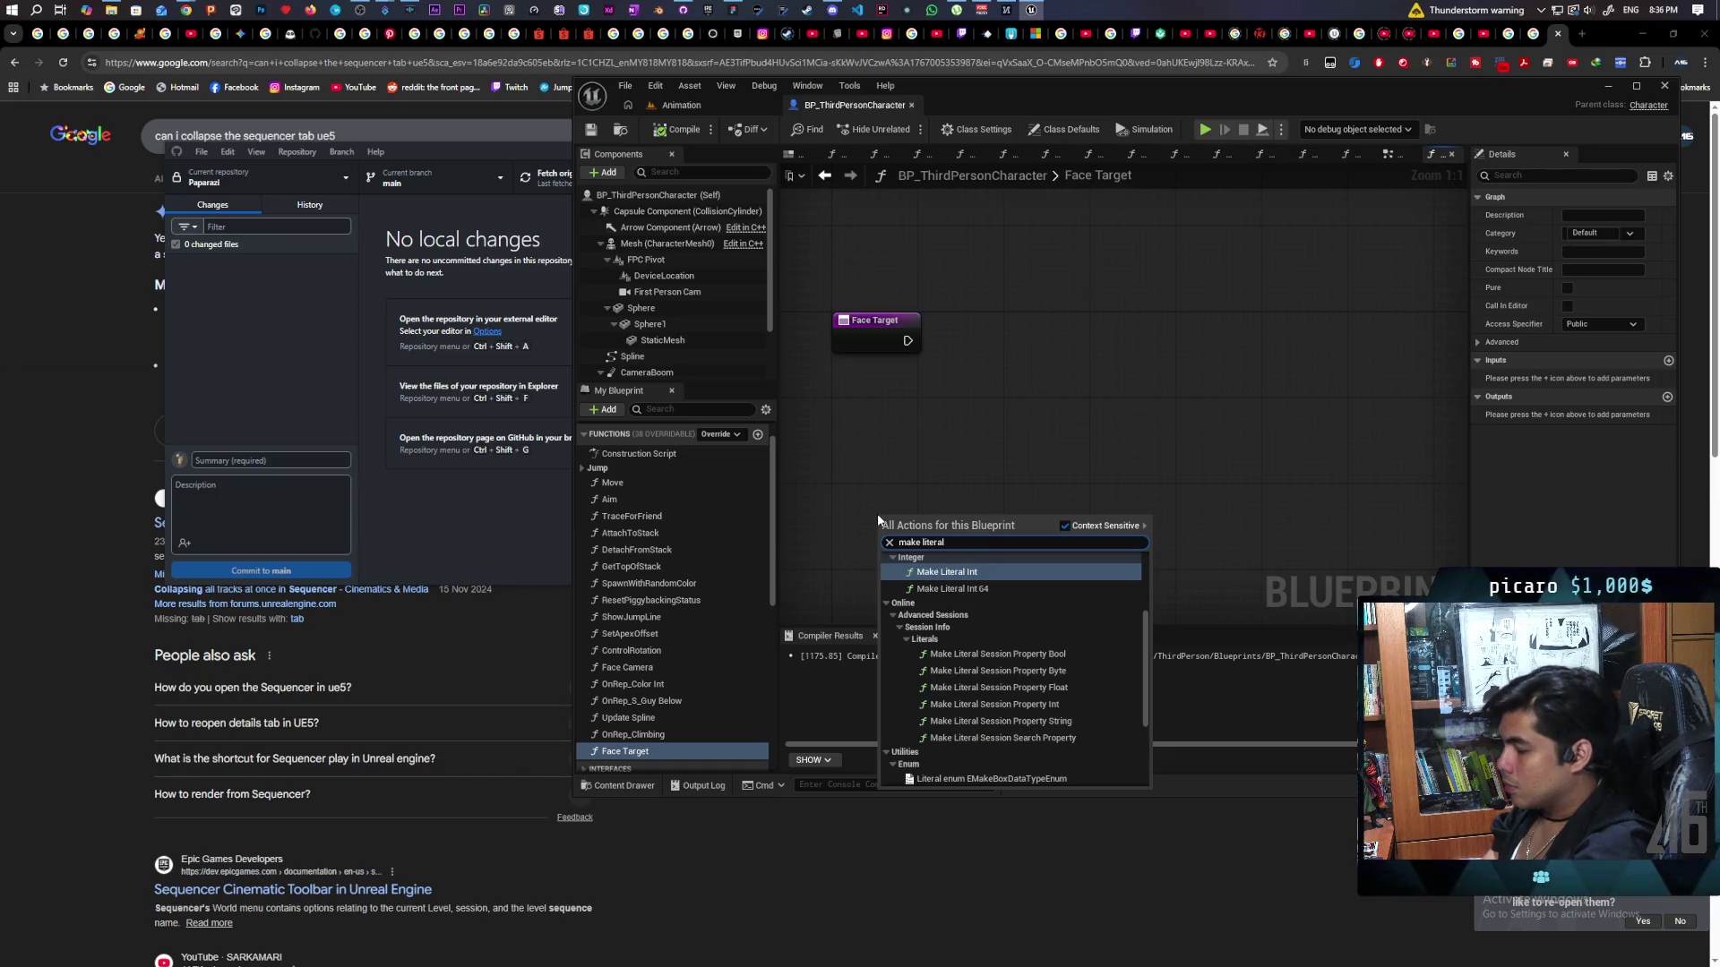
text(float)
key(Return)
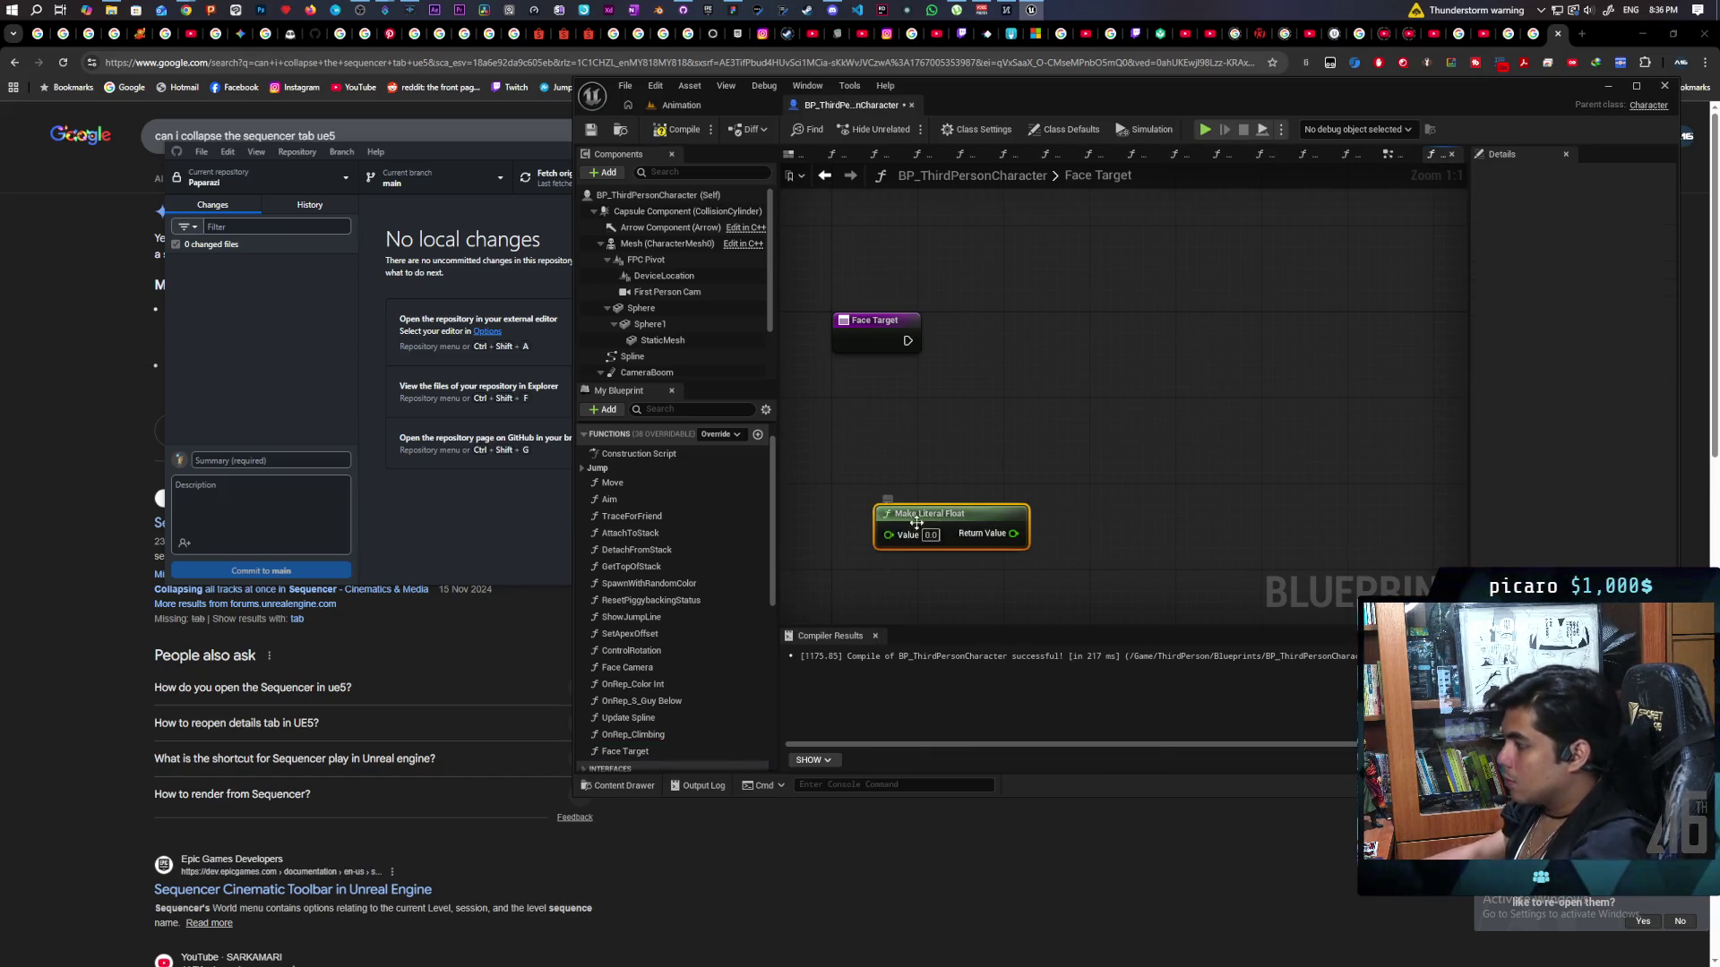
drag(931, 535, 1050, 442)
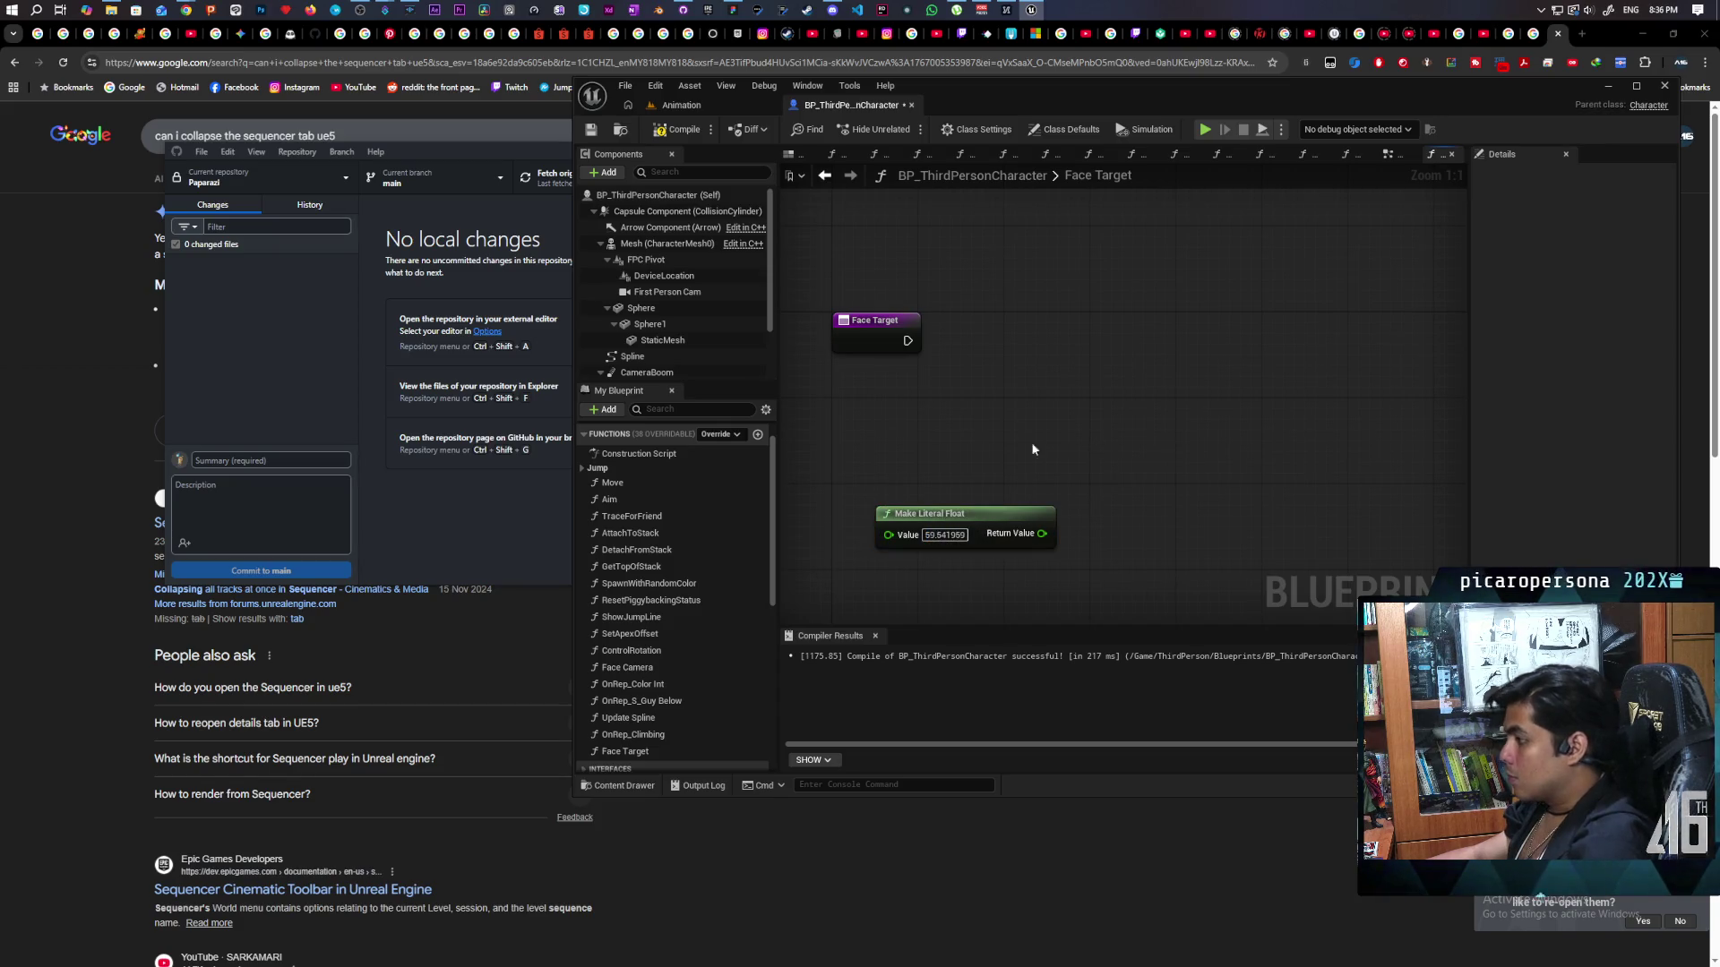
drag(992, 512, 1014, 545)
click(1012, 443)
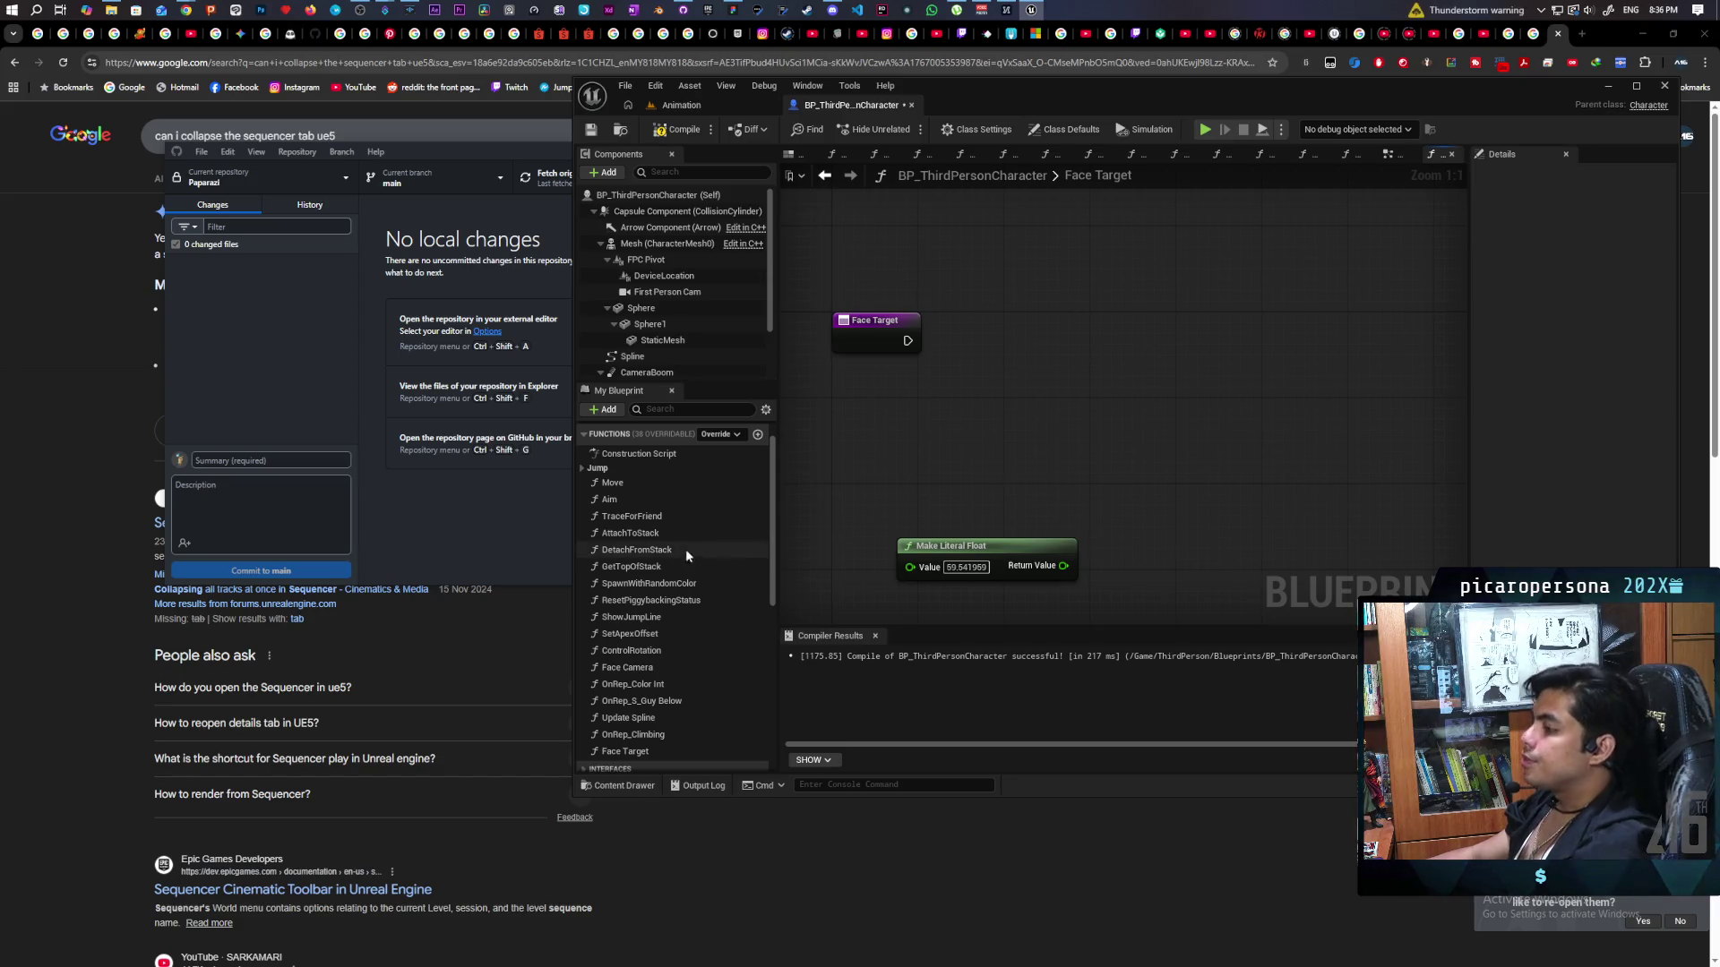
Place a Root Target getter in the graph.
scroll(664, 555, down, 10)
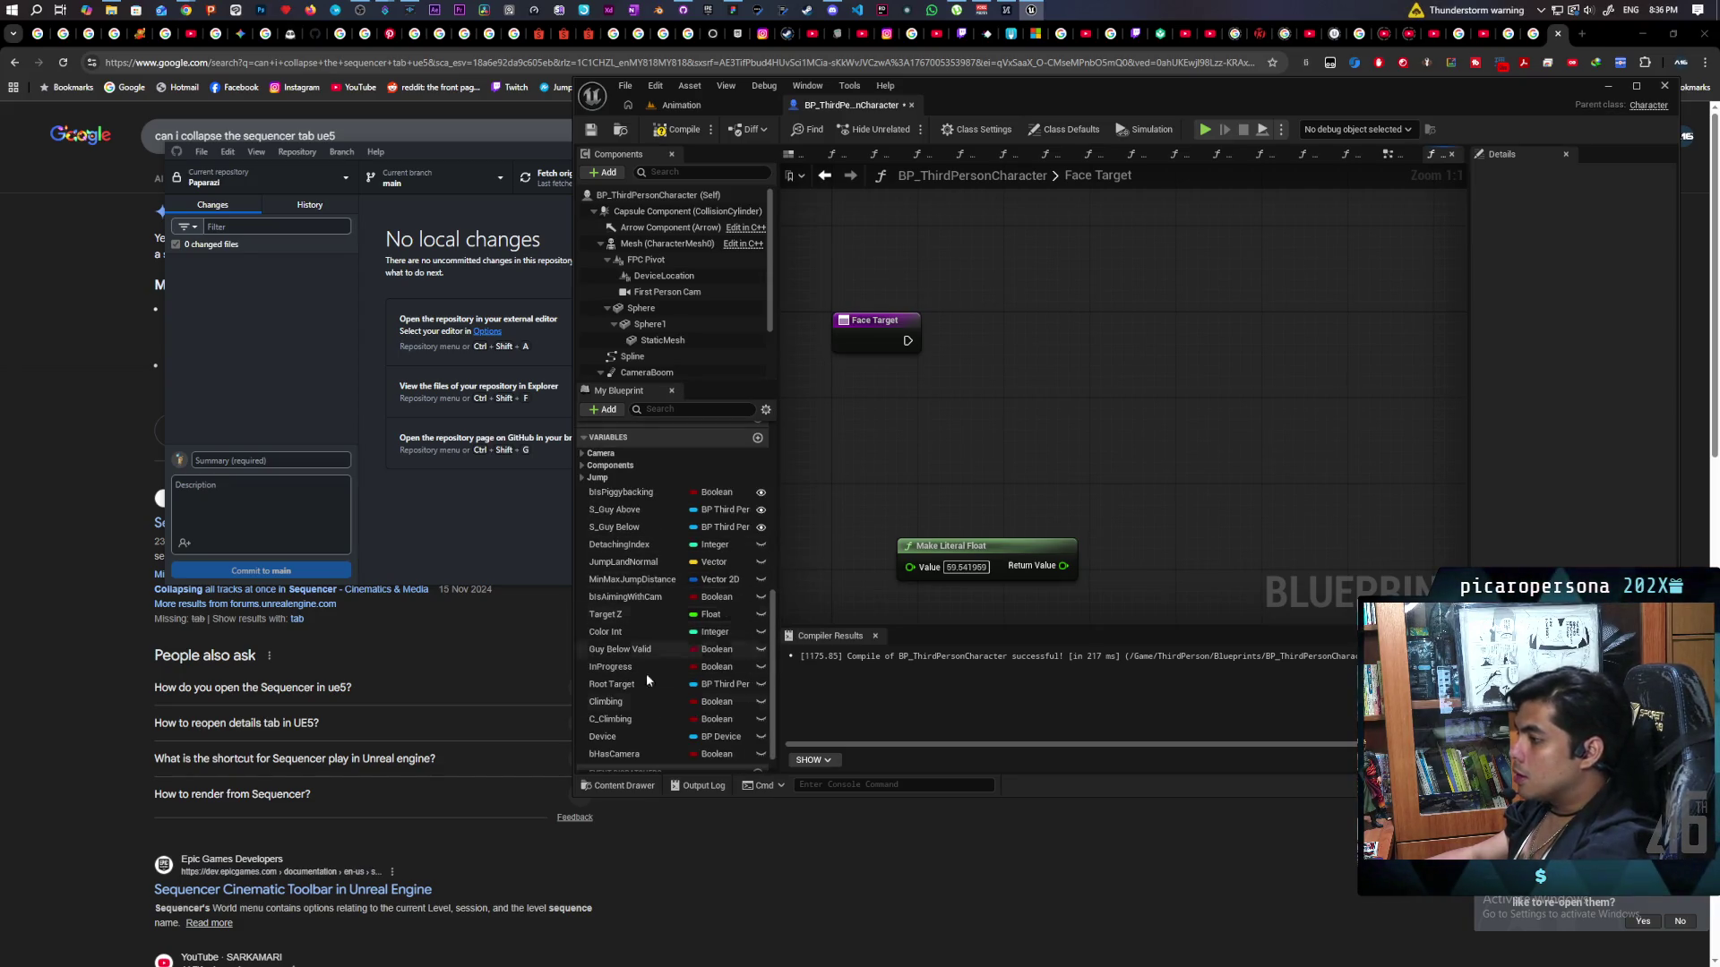
mouse_move(652, 684)
mouse_down()
mouse_move(902, 405)
mouse_move(839, 426)
mouse_up()
click(958, 434)
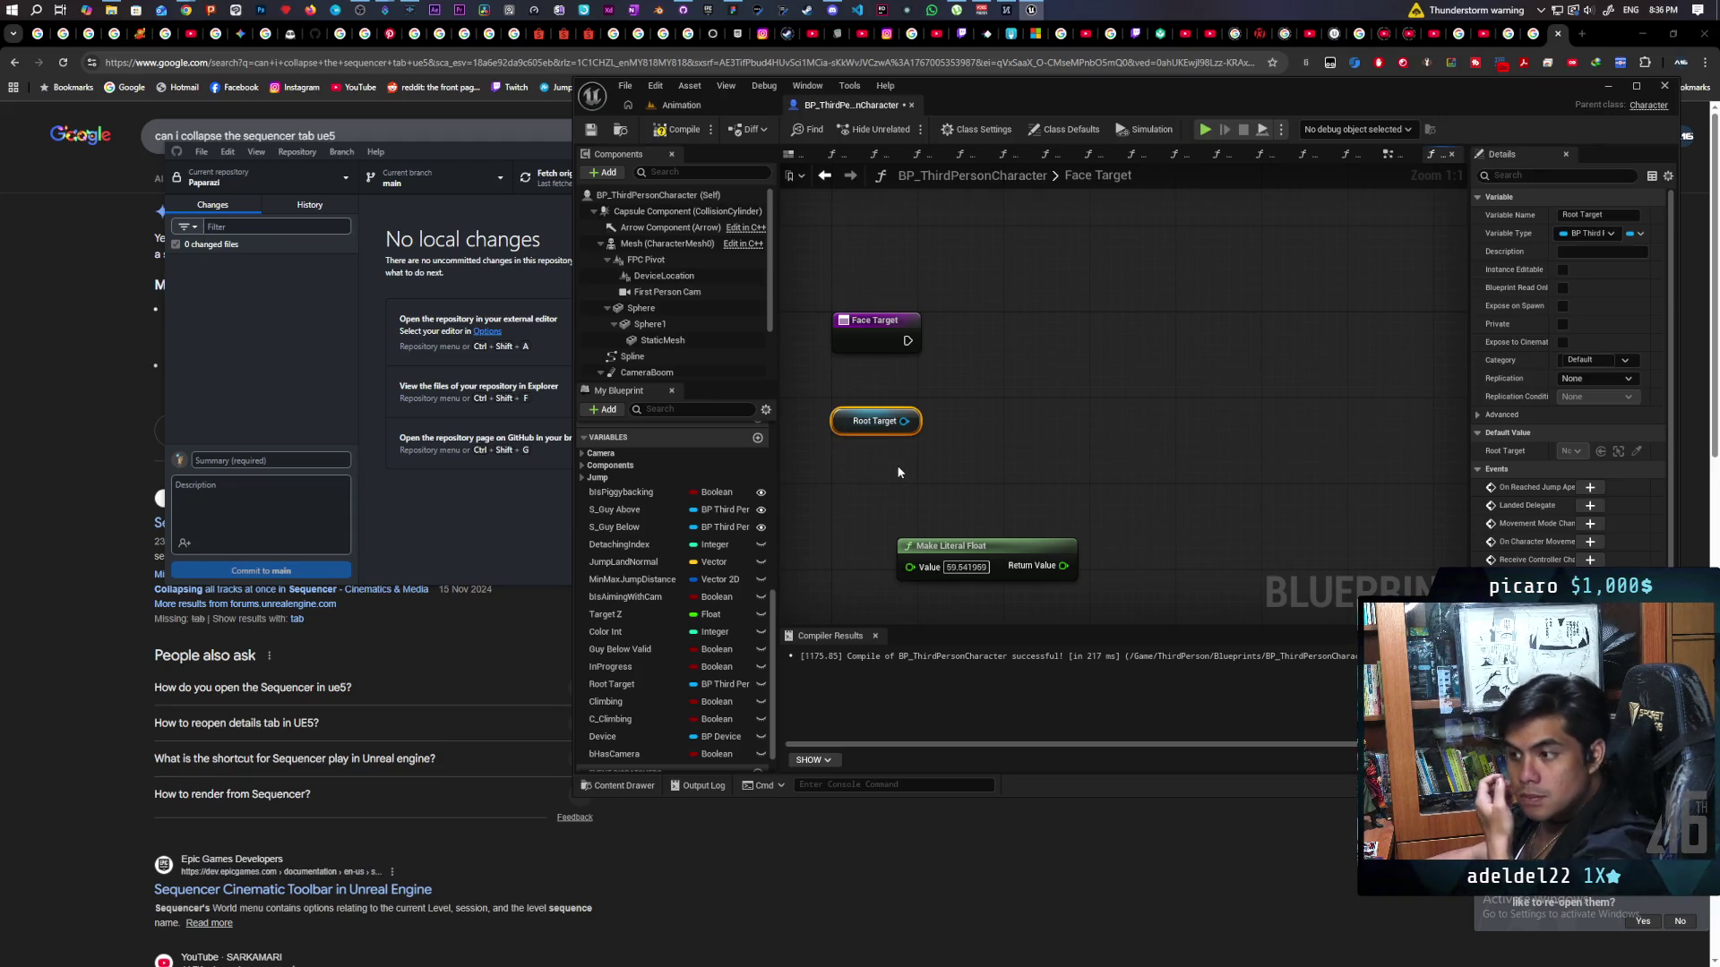
mouse_move(842, 424)
mouse_down()
mouse_move(921, 409)
mouse_move(1024, 348)
mouse_up()
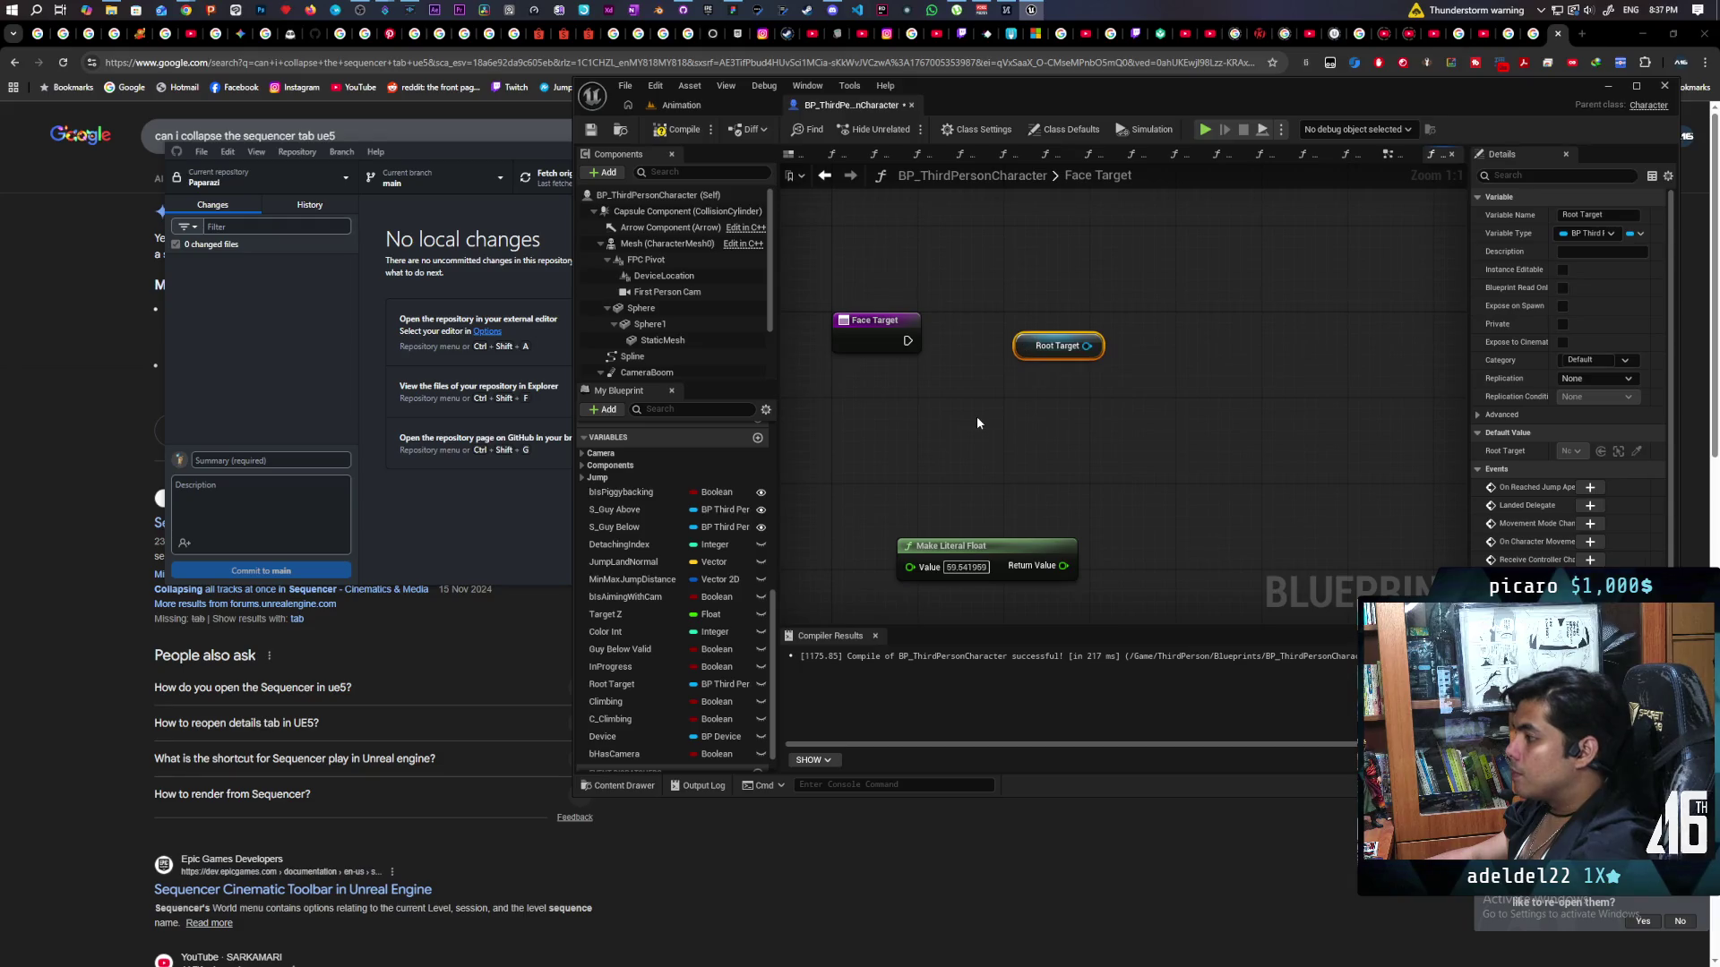
Add a Find Look at Rotation node to the right of Root Target.
right_click(977, 419)
text(find lo)
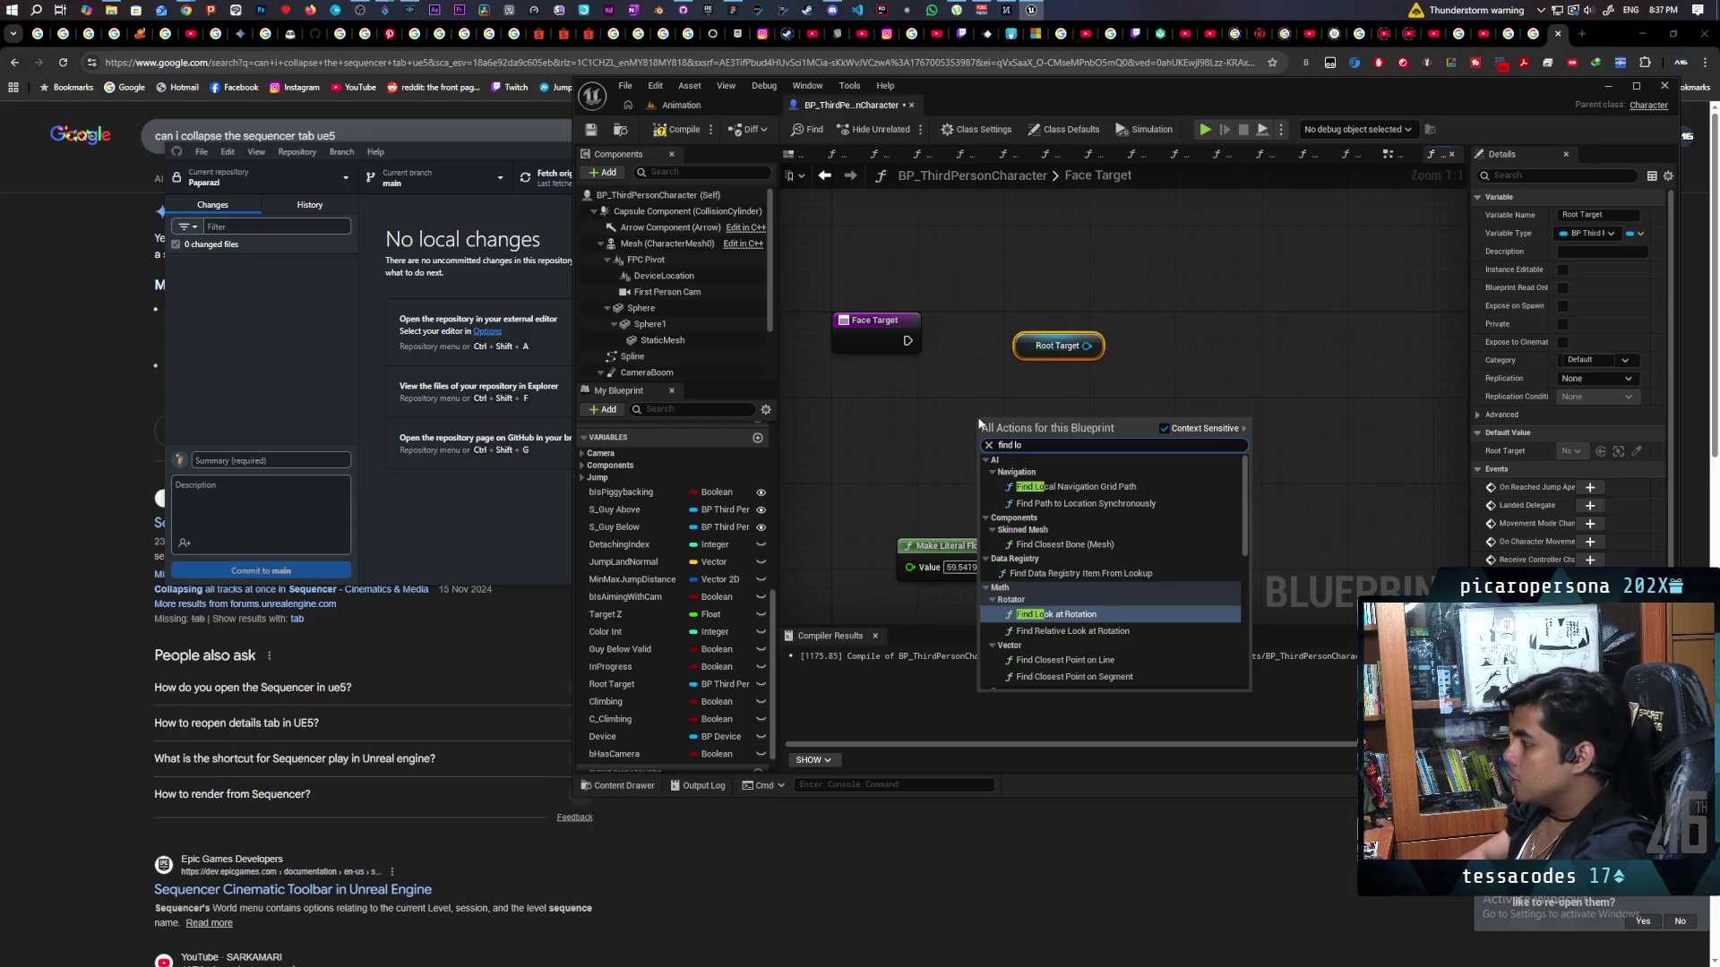
key(Return)
drag(1079, 473, 1226, 449)
drag(1029, 346, 967, 289)
Add a Get Actor Location node wired into Find Look at Rotation's Start input.
right_click(938, 421)
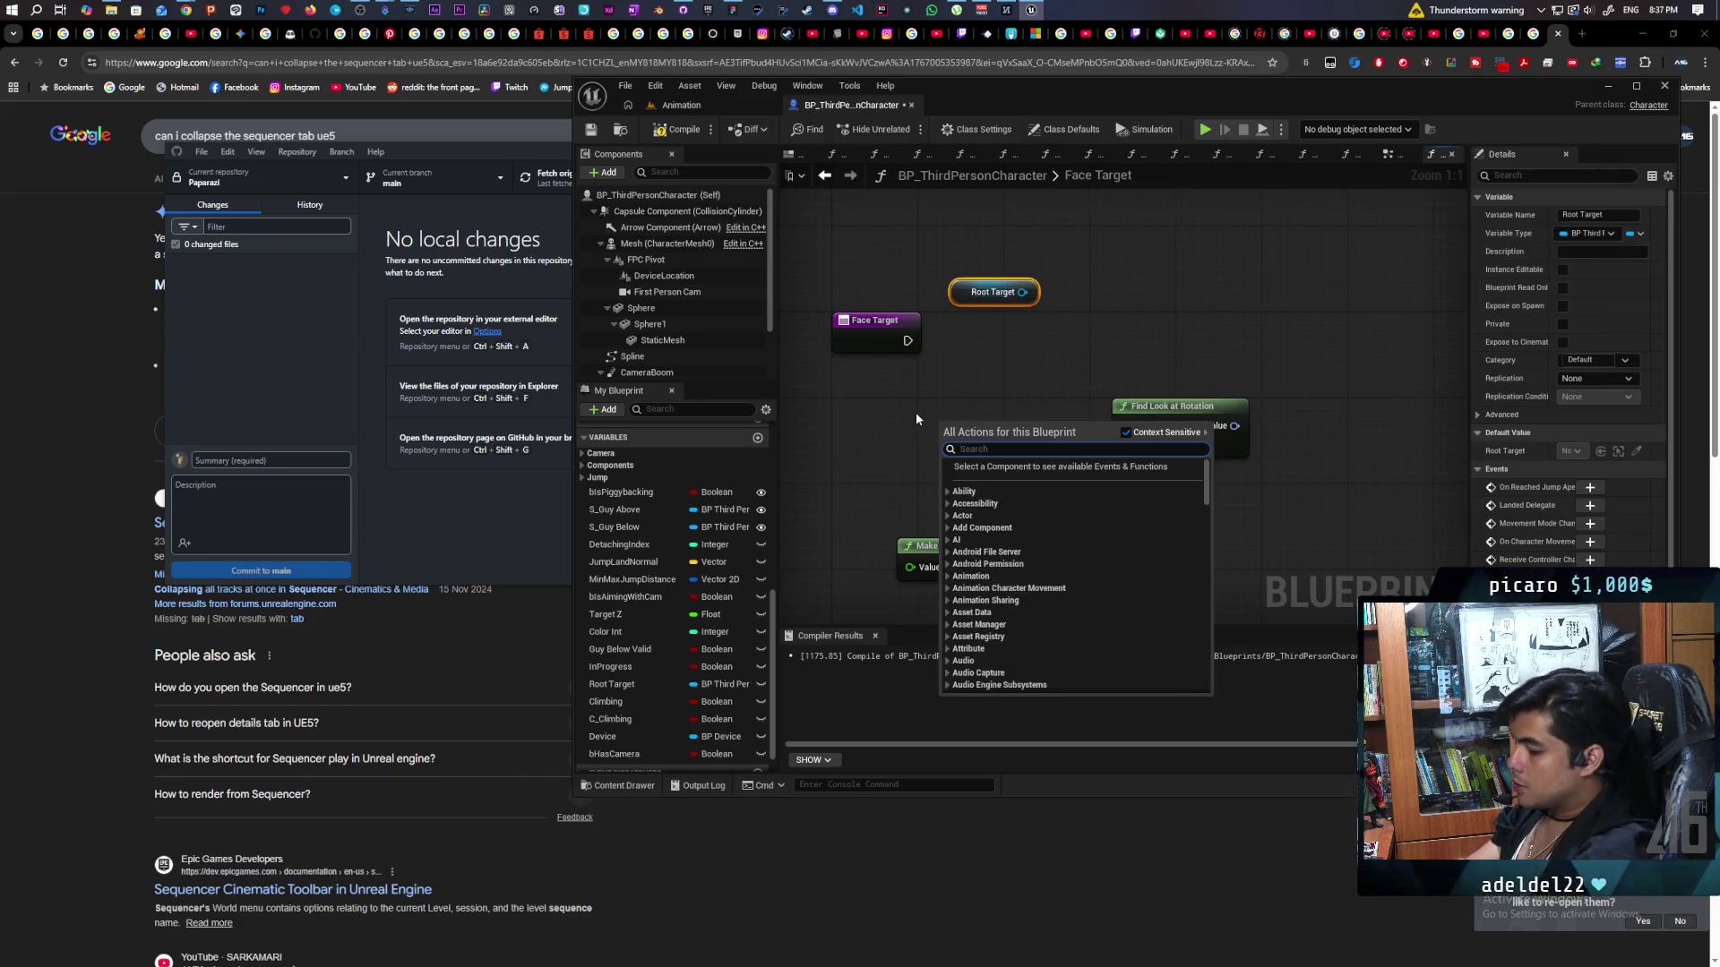
text(get actor )
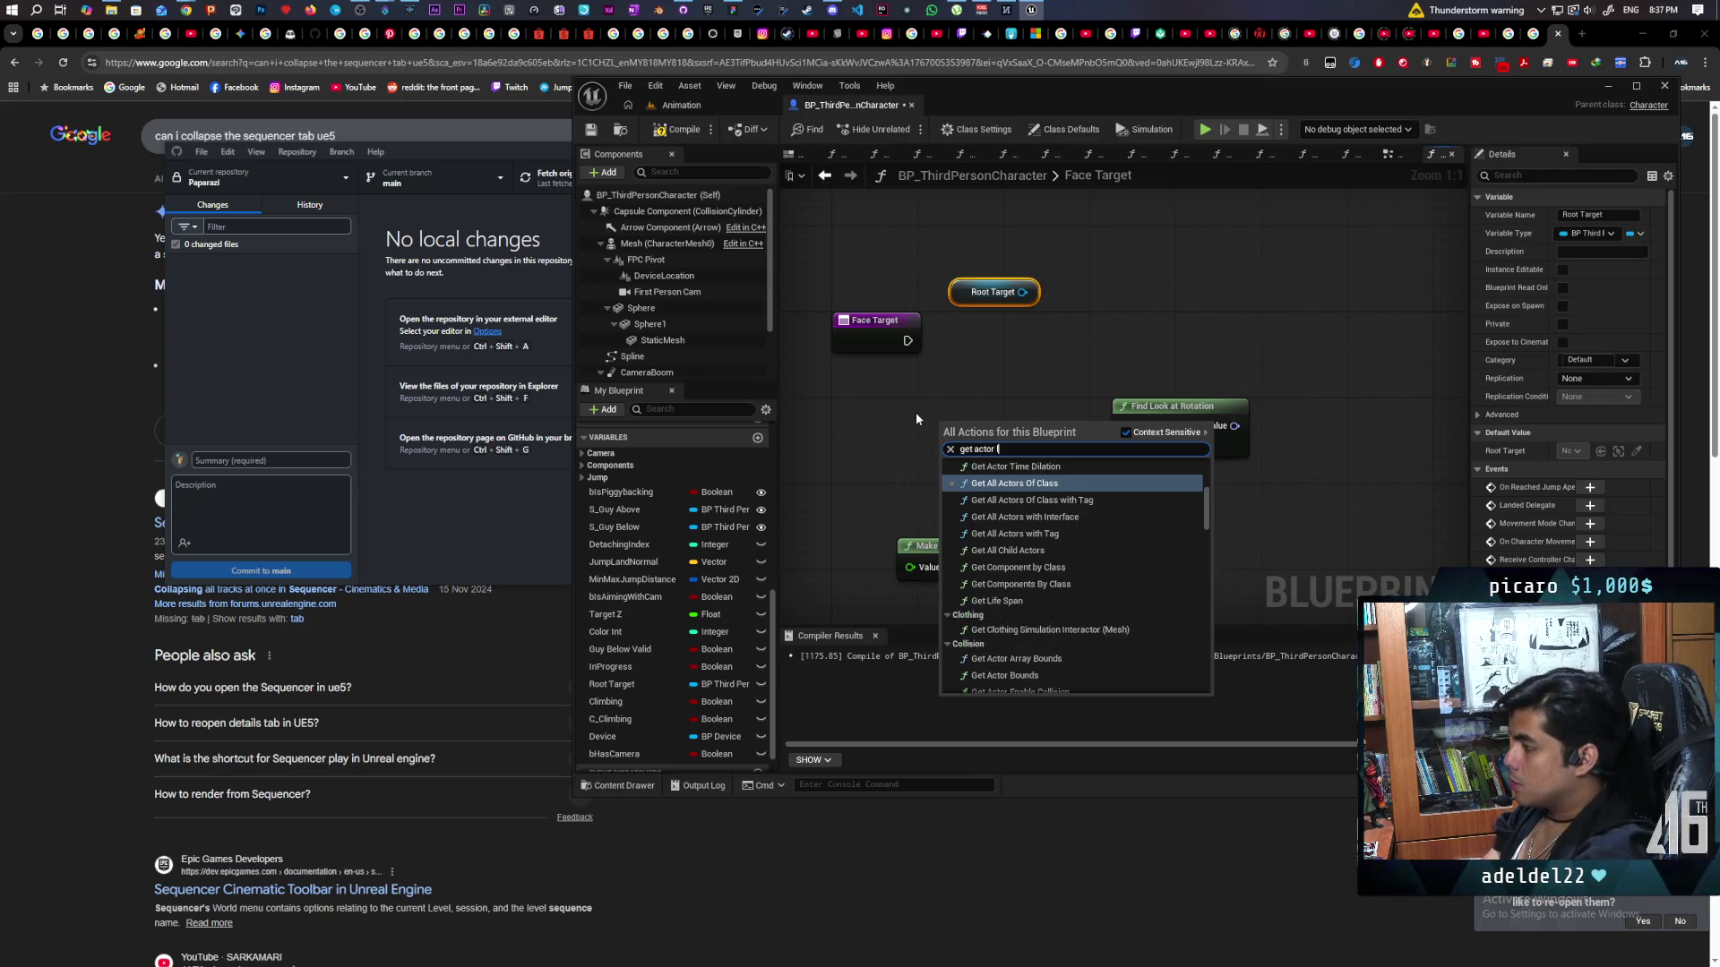
text(loca)
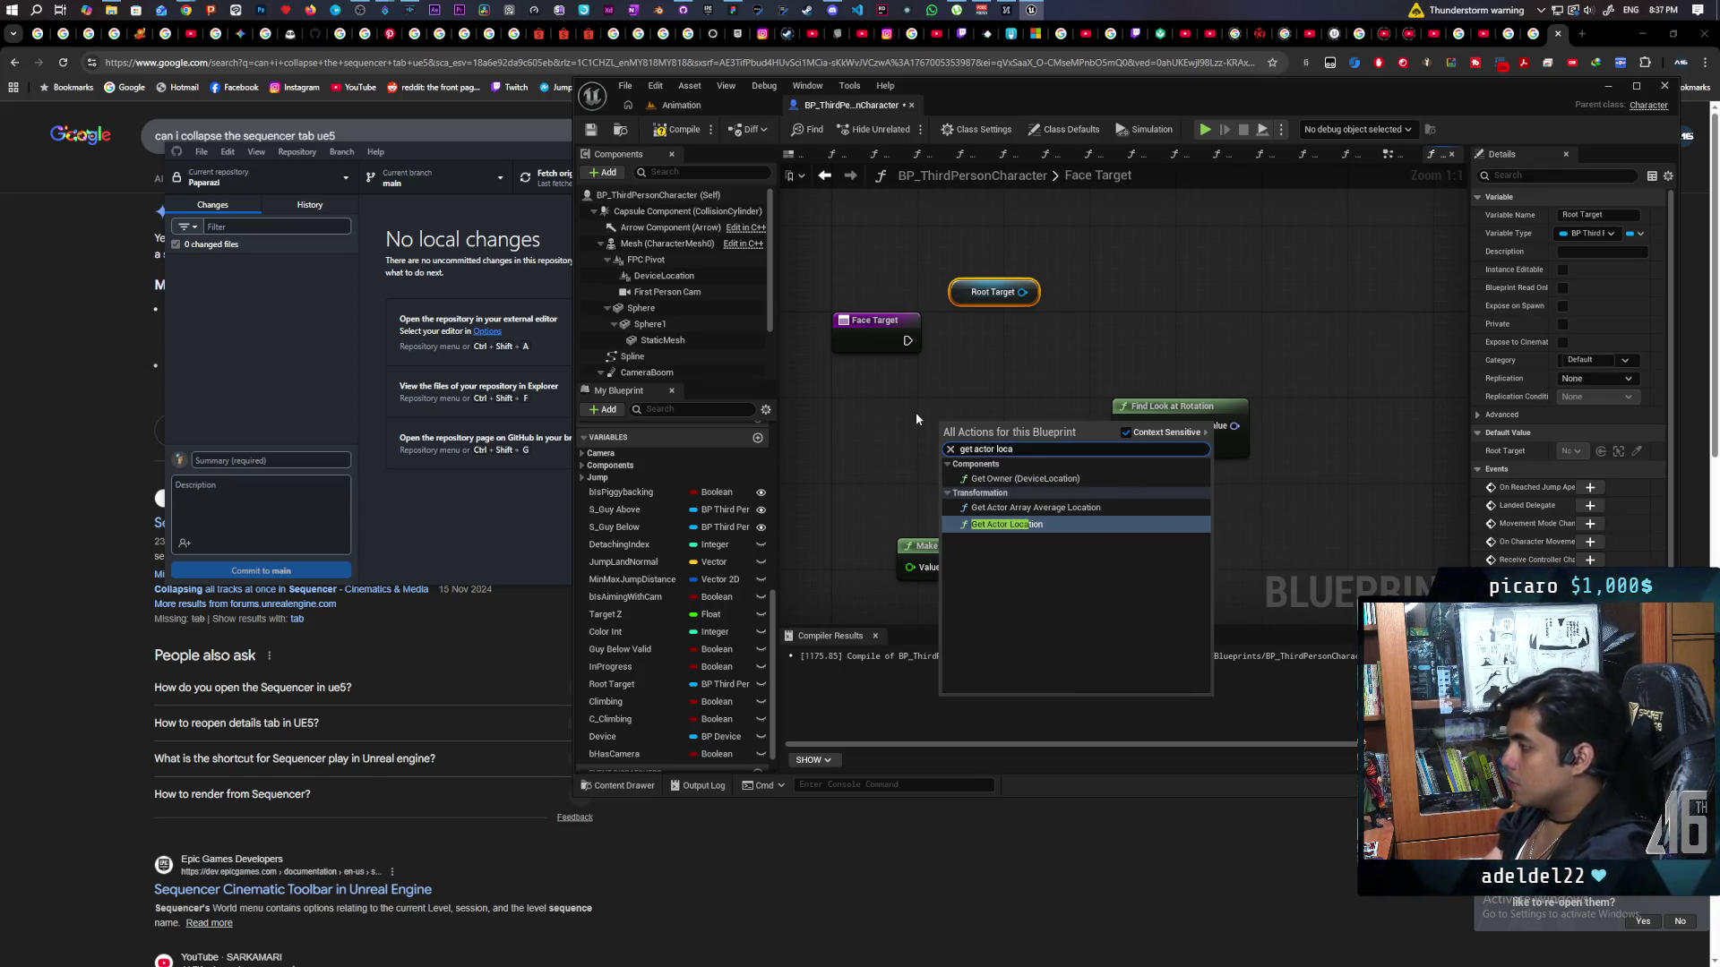
key(Return)
mouse_move(1089, 457)
mouse_down()
mouse_move(987, 431)
mouse_move(1125, 426)
mouse_up()
Duplicate Get Actor Location, feed it Root Target, and wire it into the Target input.
mouse_move(971, 300)
mouse_down()
mouse_move(887, 475)
mouse_move(772, 504)
mouse_move(970, 506)
mouse_move(957, 500)
mouse_up()
key(ctrl+c)
key(ctrl+v)
drag(1066, 499, 1203, 446)
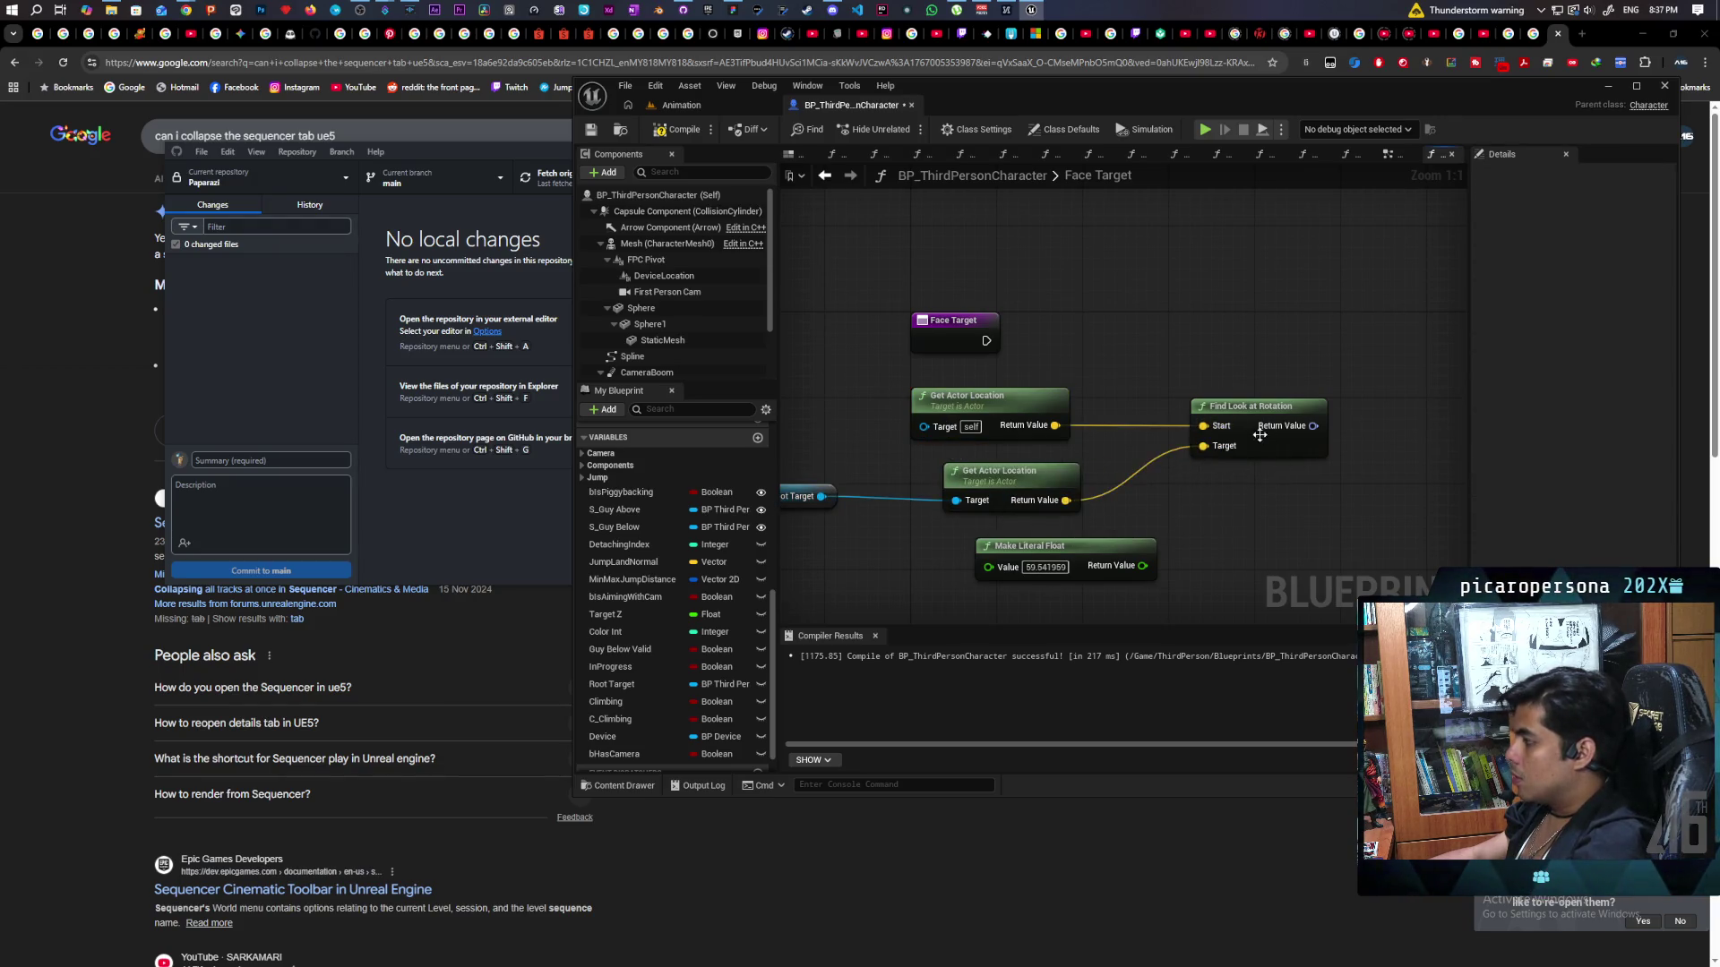
mouse_move(822, 485)
mouse_down()
mouse_move(908, 495)
mouse_move(974, 471)
mouse_up()
drag(848, 514, 826, 504)
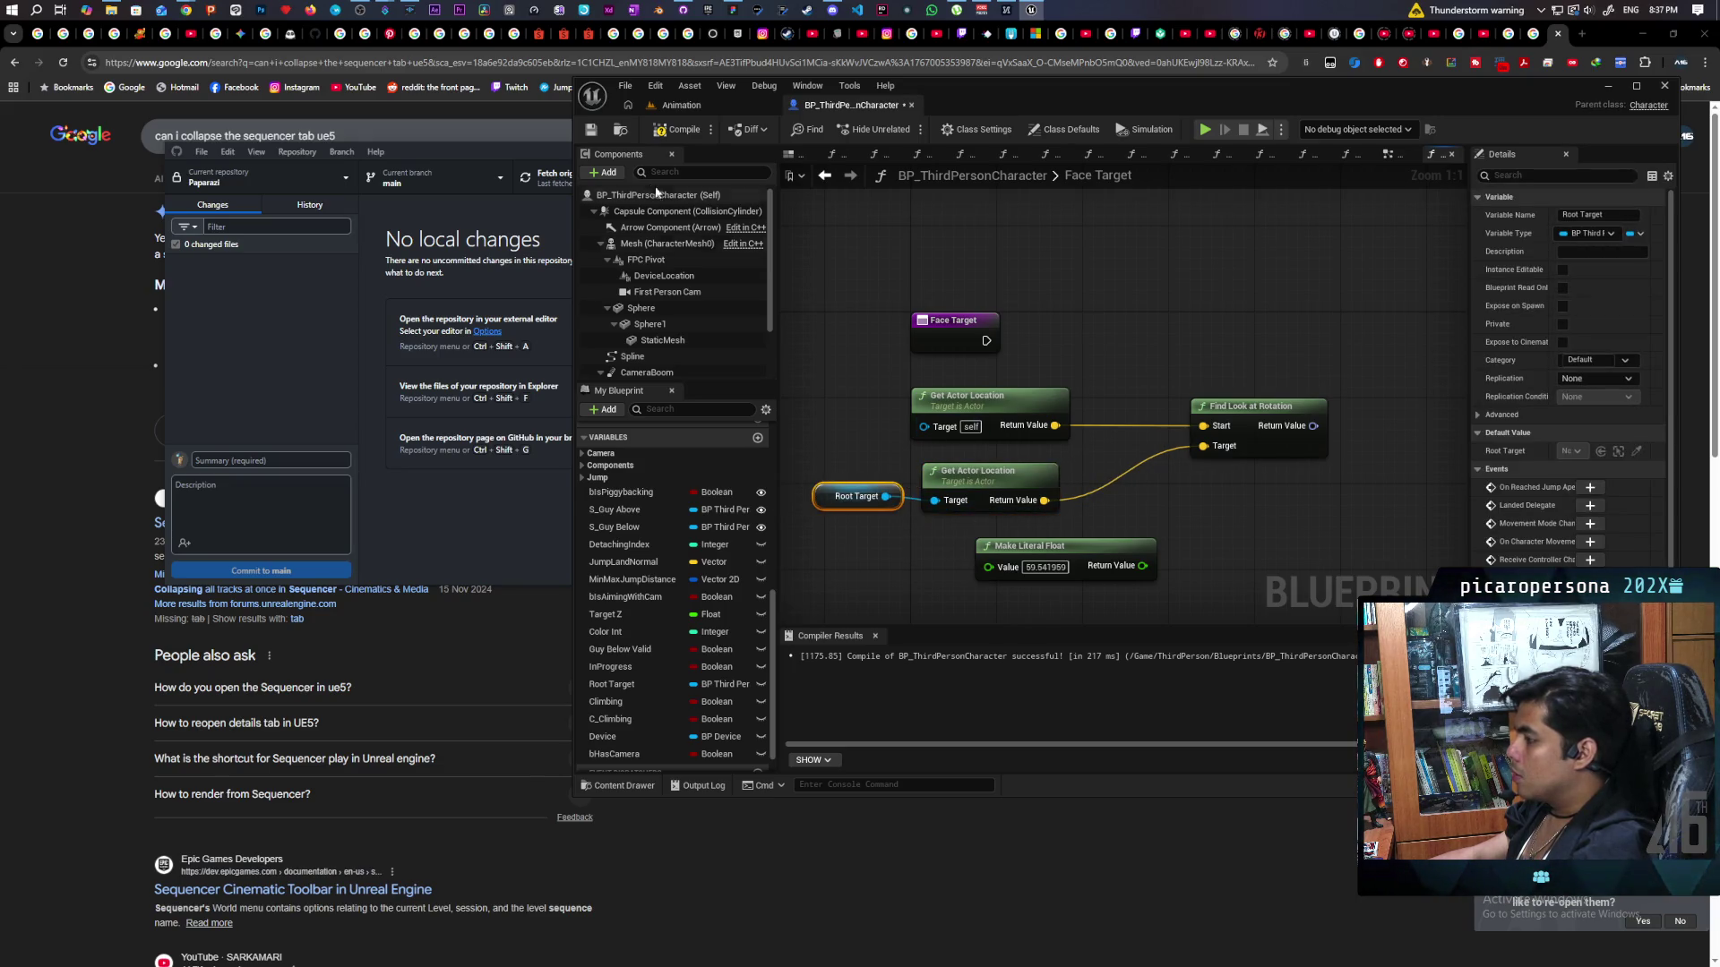
Compile the blueprint and pan the graph view left.
click(679, 129)
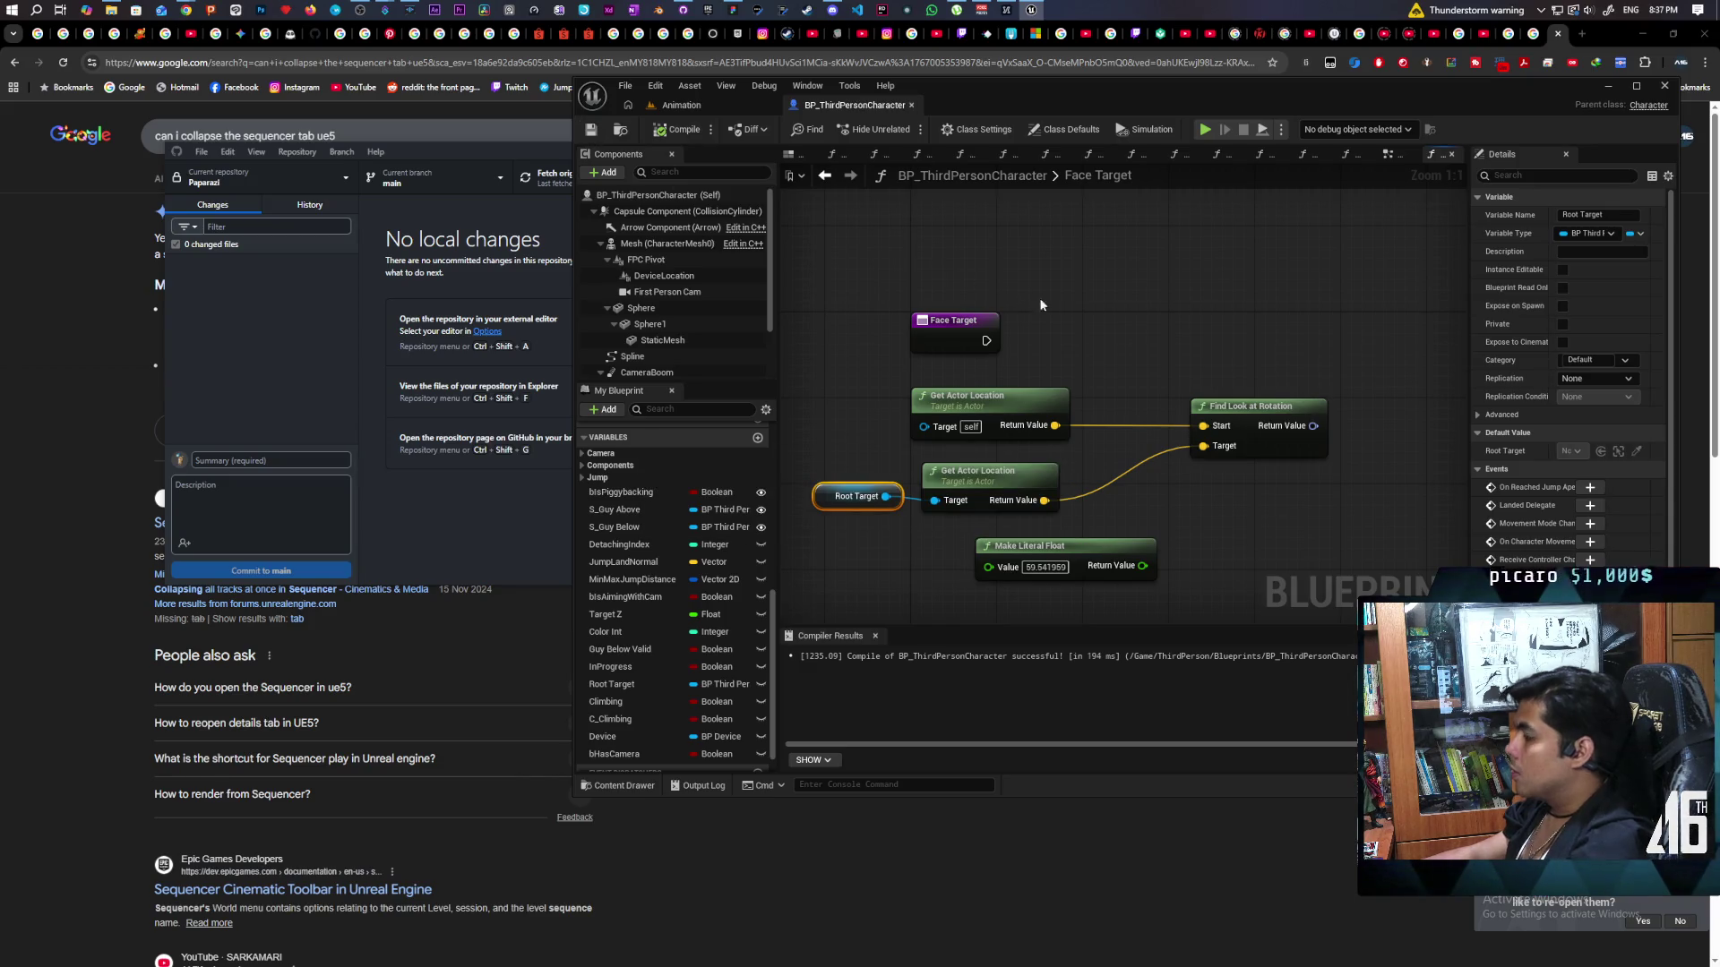
scroll(1216, 321, down, 3)
mouse_move(1216, 320)
mouse_down()
mouse_move(1014, 356)
mouse_move(1043, 345)
mouse_up()
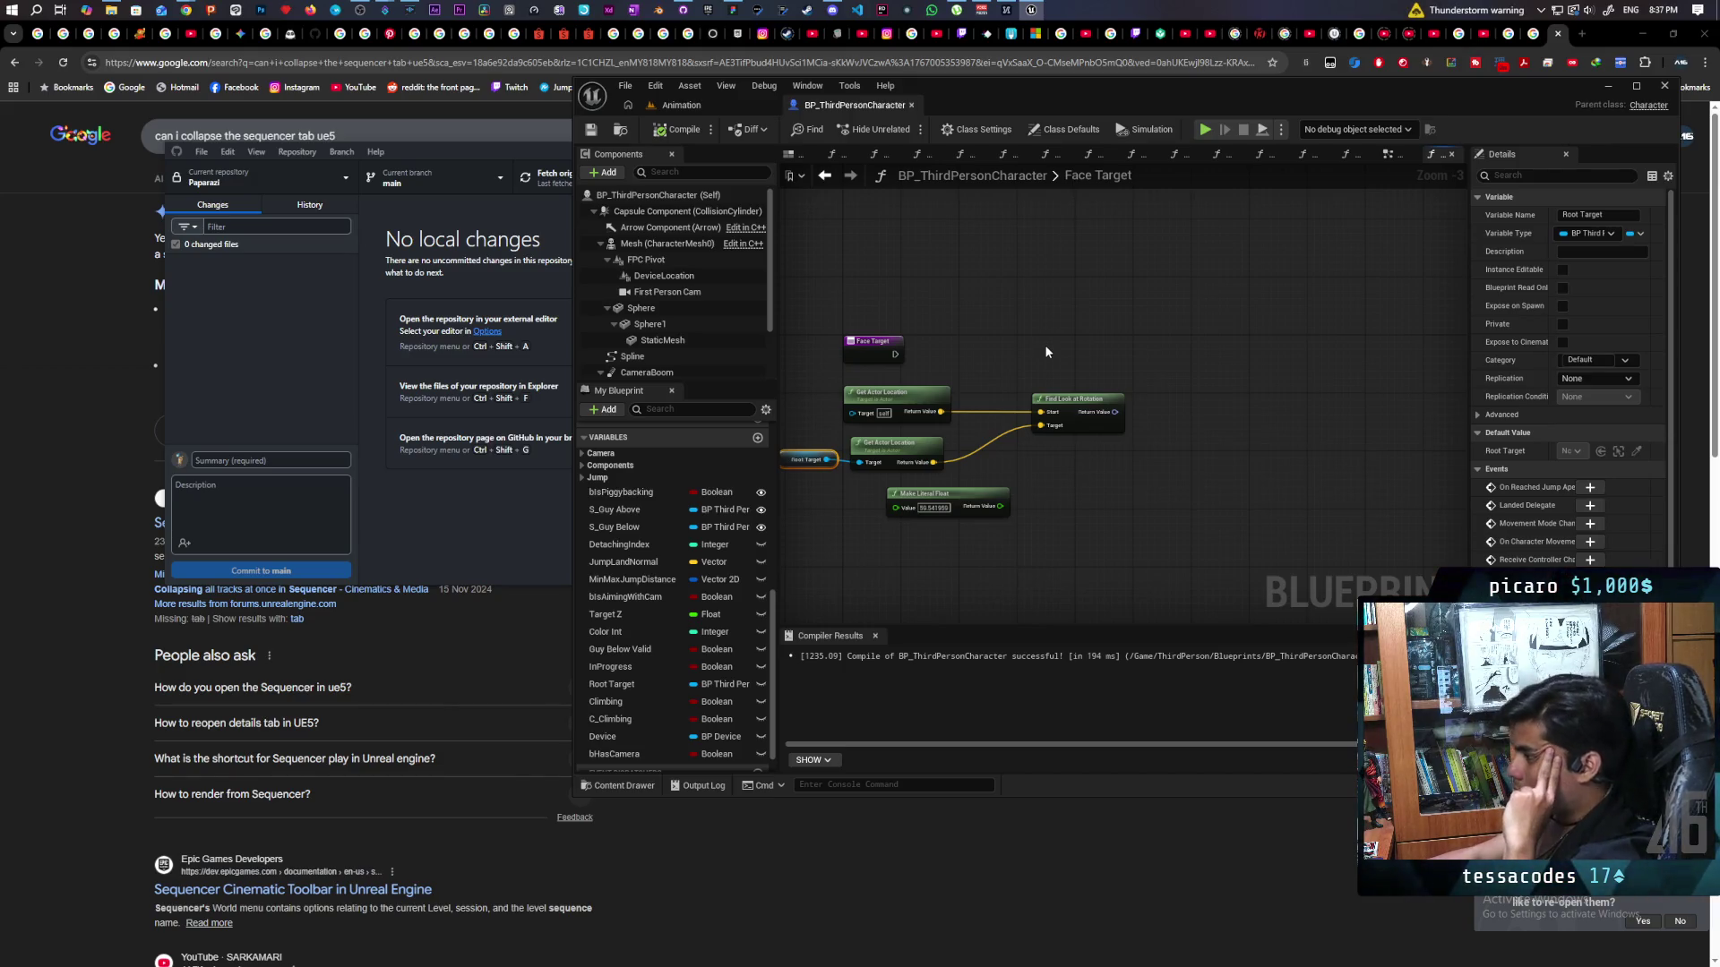
Bring the whole graph into view and move the Face Target entry node up and right.
scroll(994, 395, up, 3)
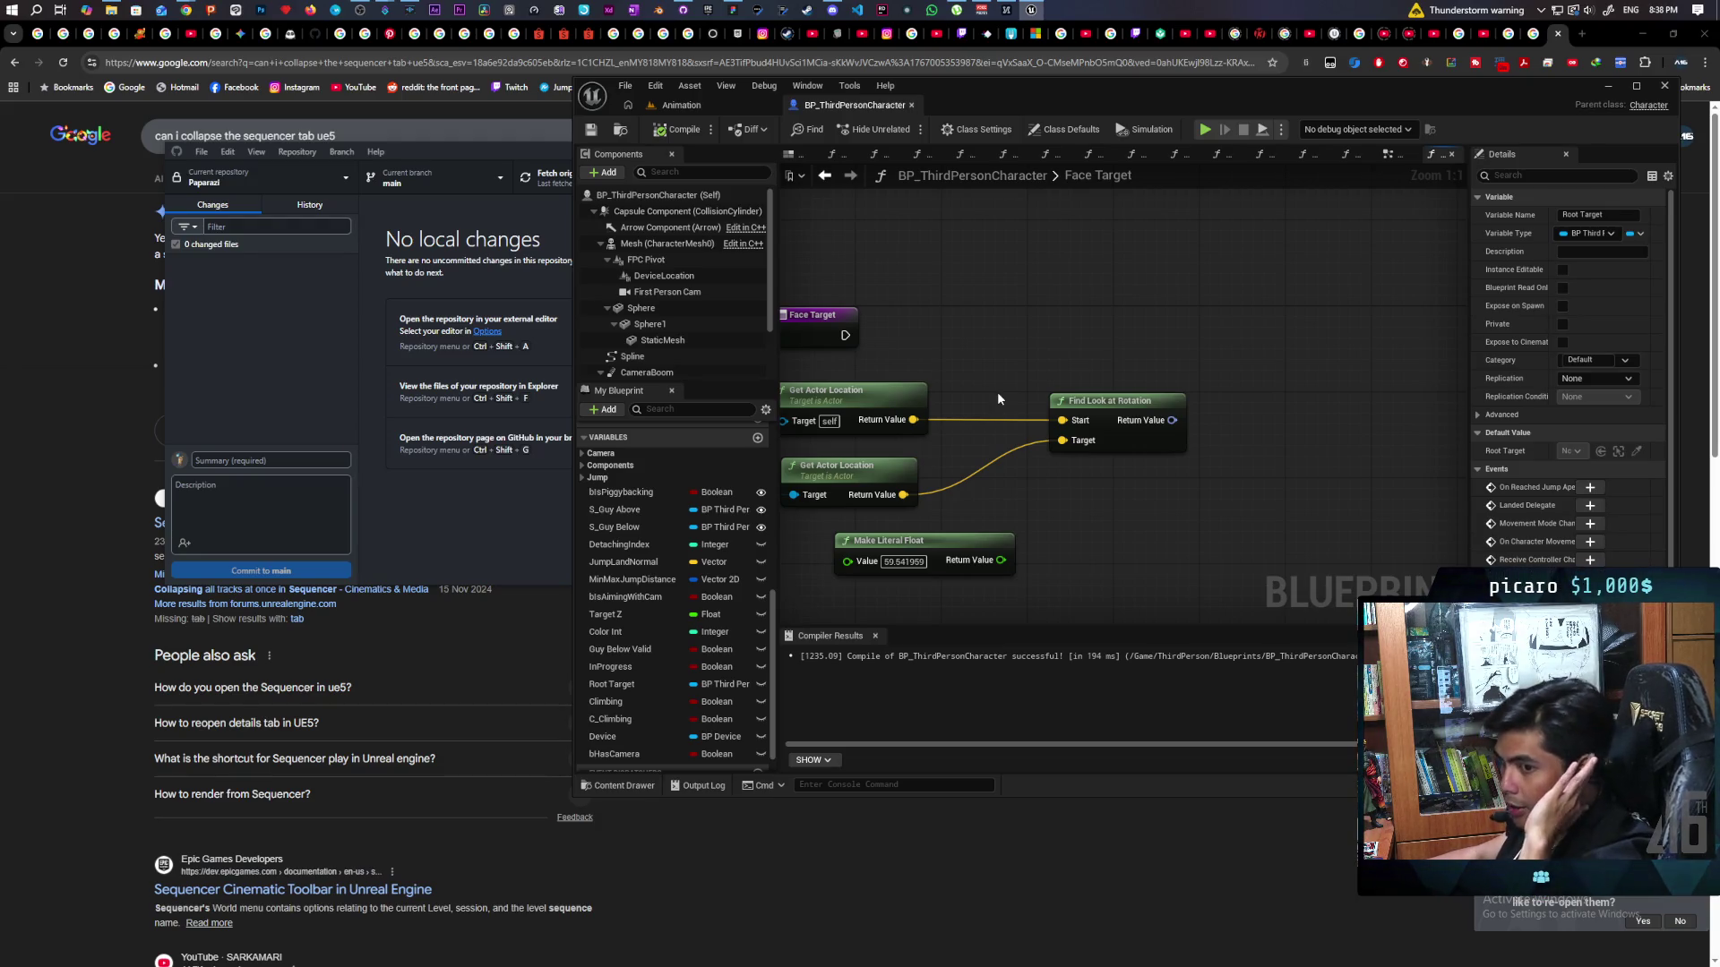
key(ctrl+z)
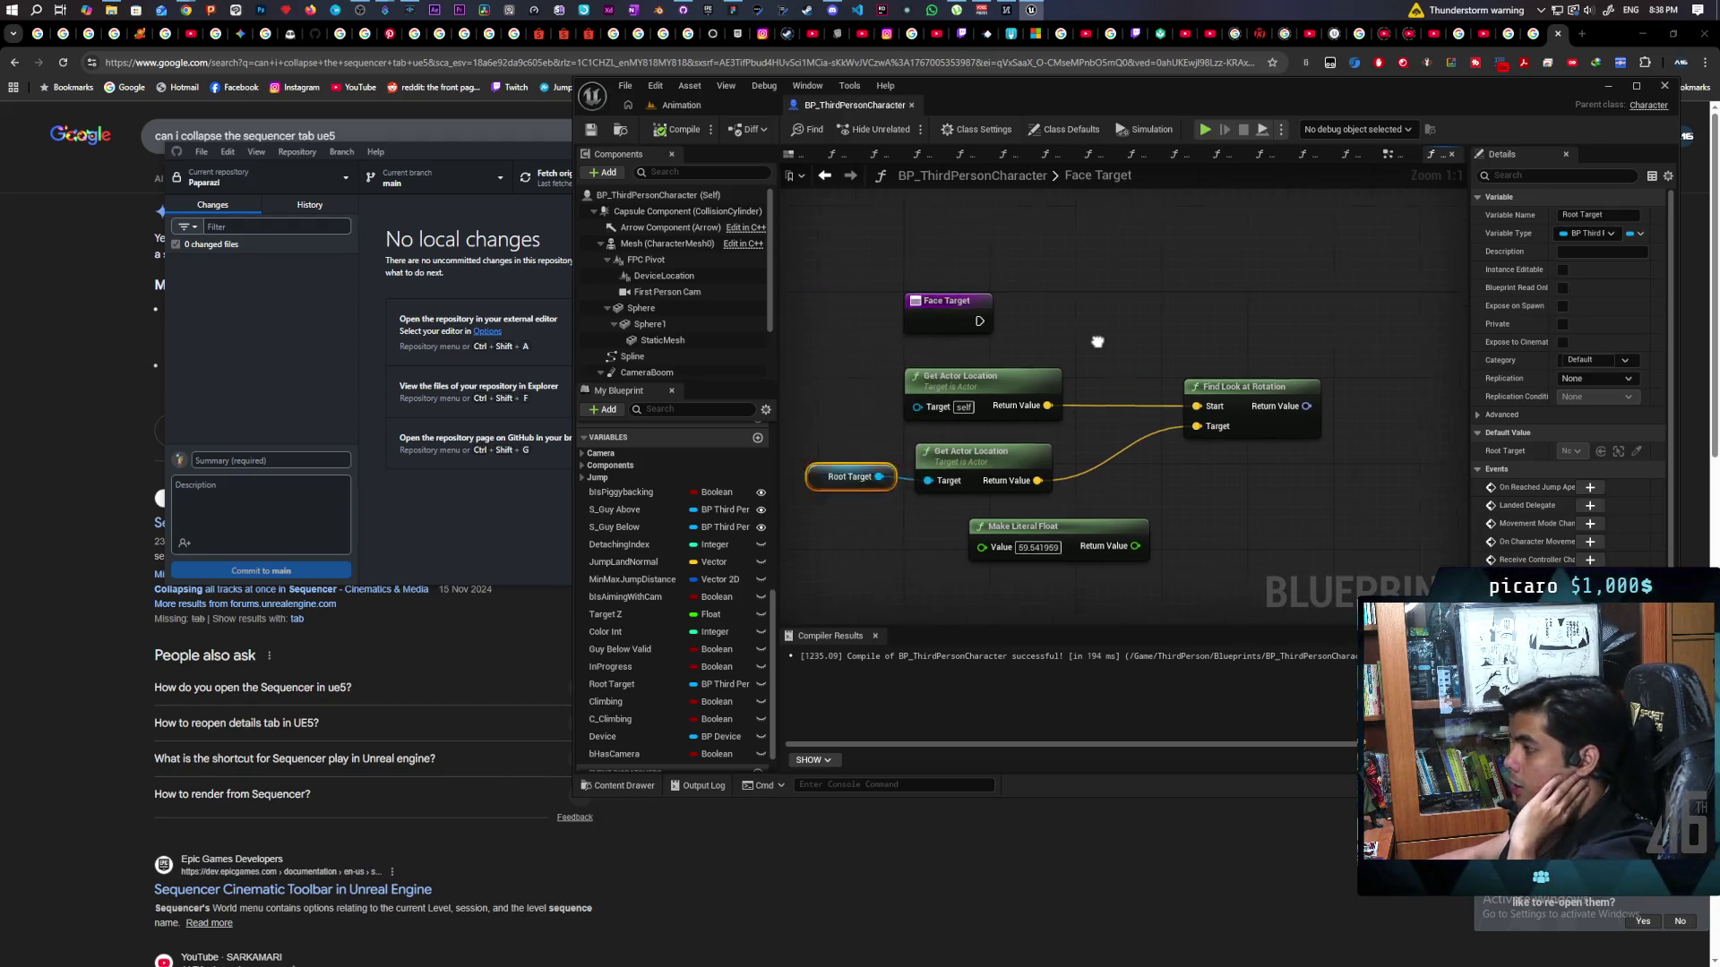
drag(929, 350, 1150, 317)
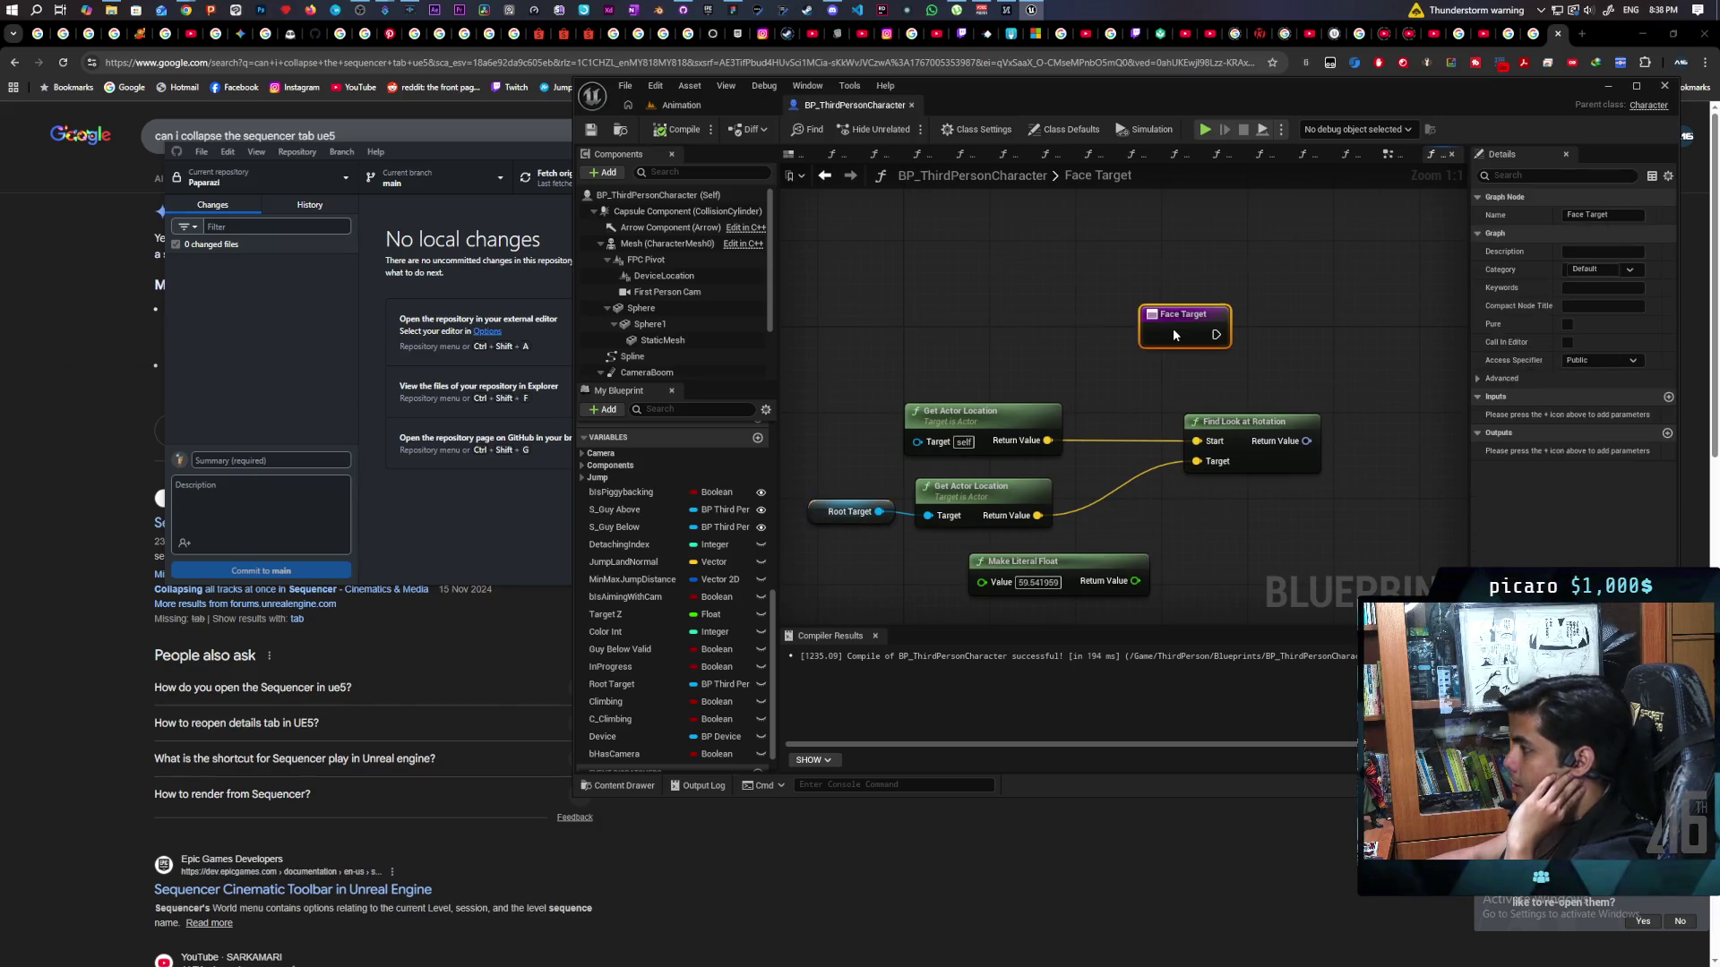
mouse_move(1060, 401)
mouse_down()
mouse_move(990, 372)
mouse_move(1021, 346)
mouse_move(1002, 344)
mouse_move(1131, 353)
mouse_up()
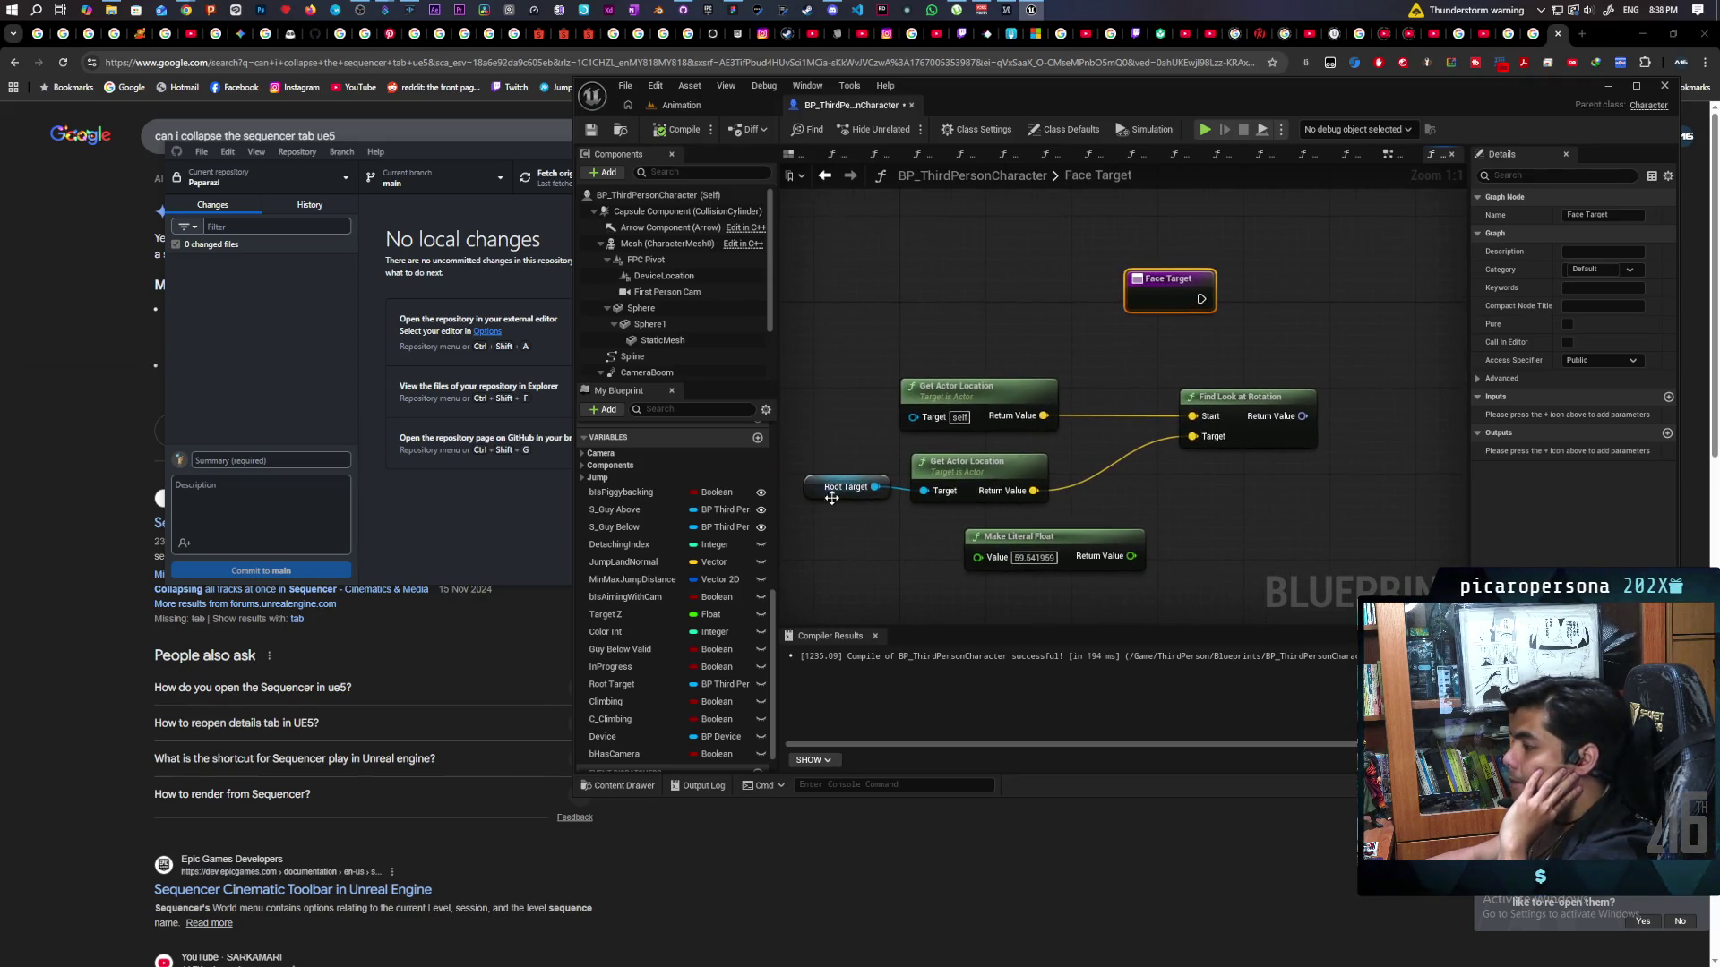
Line up the Root Target node beside its Get Actor Location node.
click(820, 494)
drag(820, 493, 817, 491)
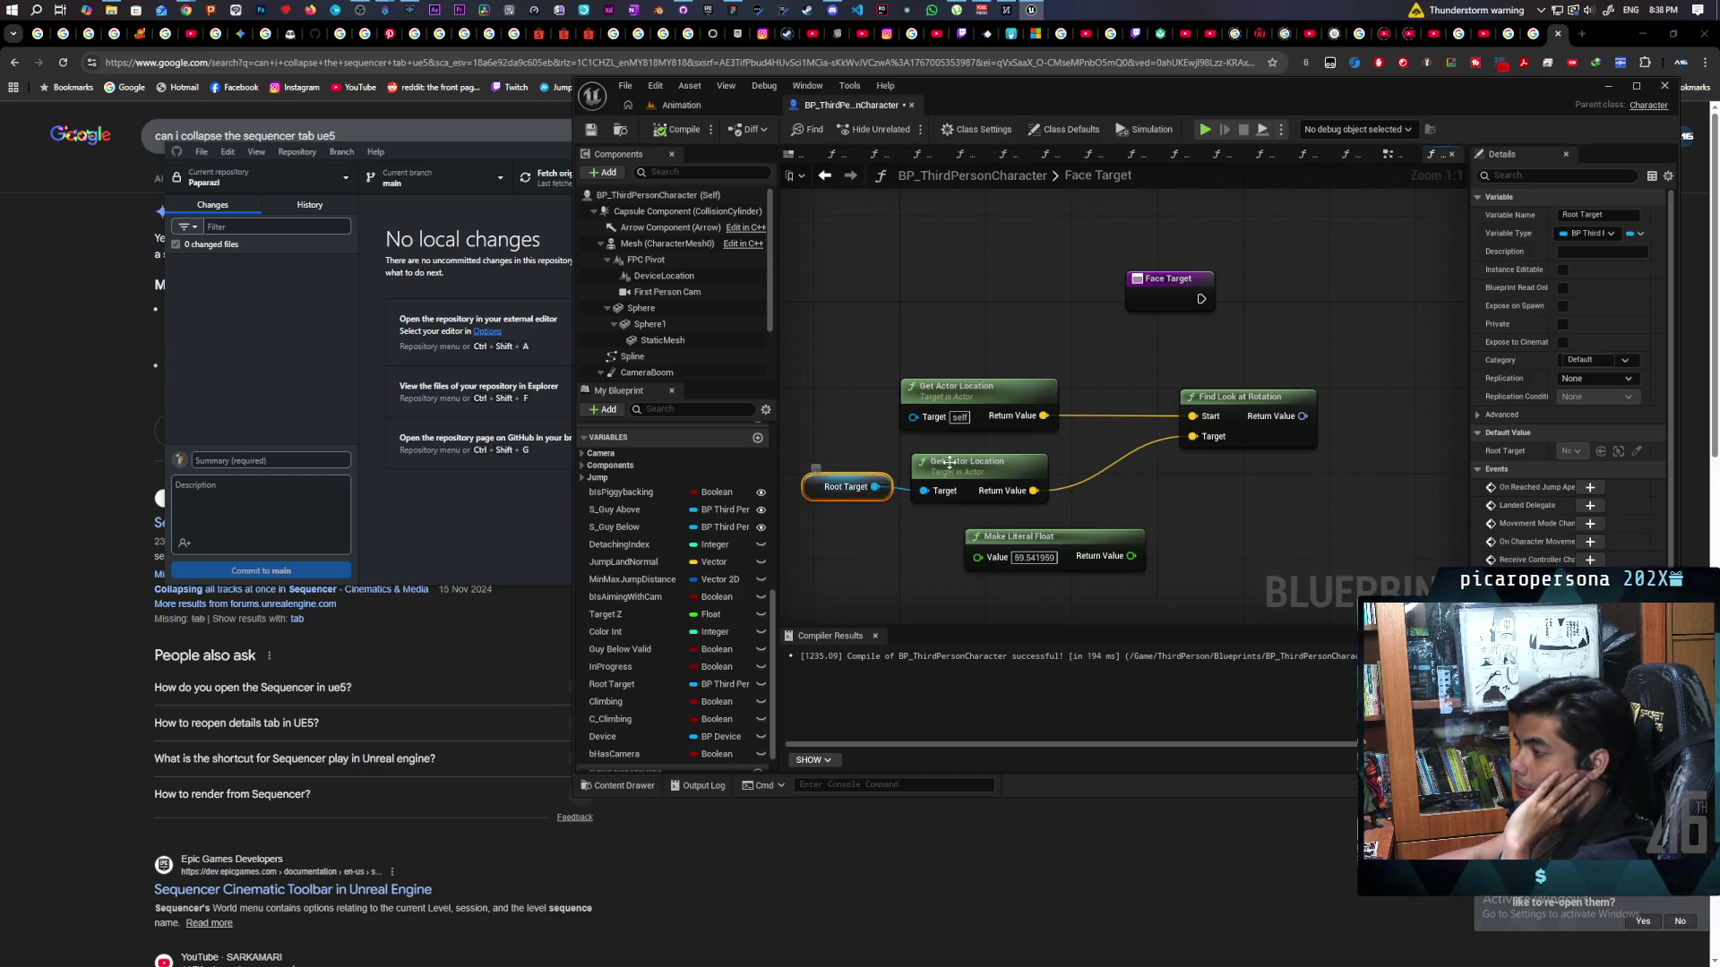
drag(857, 464, 1035, 505)
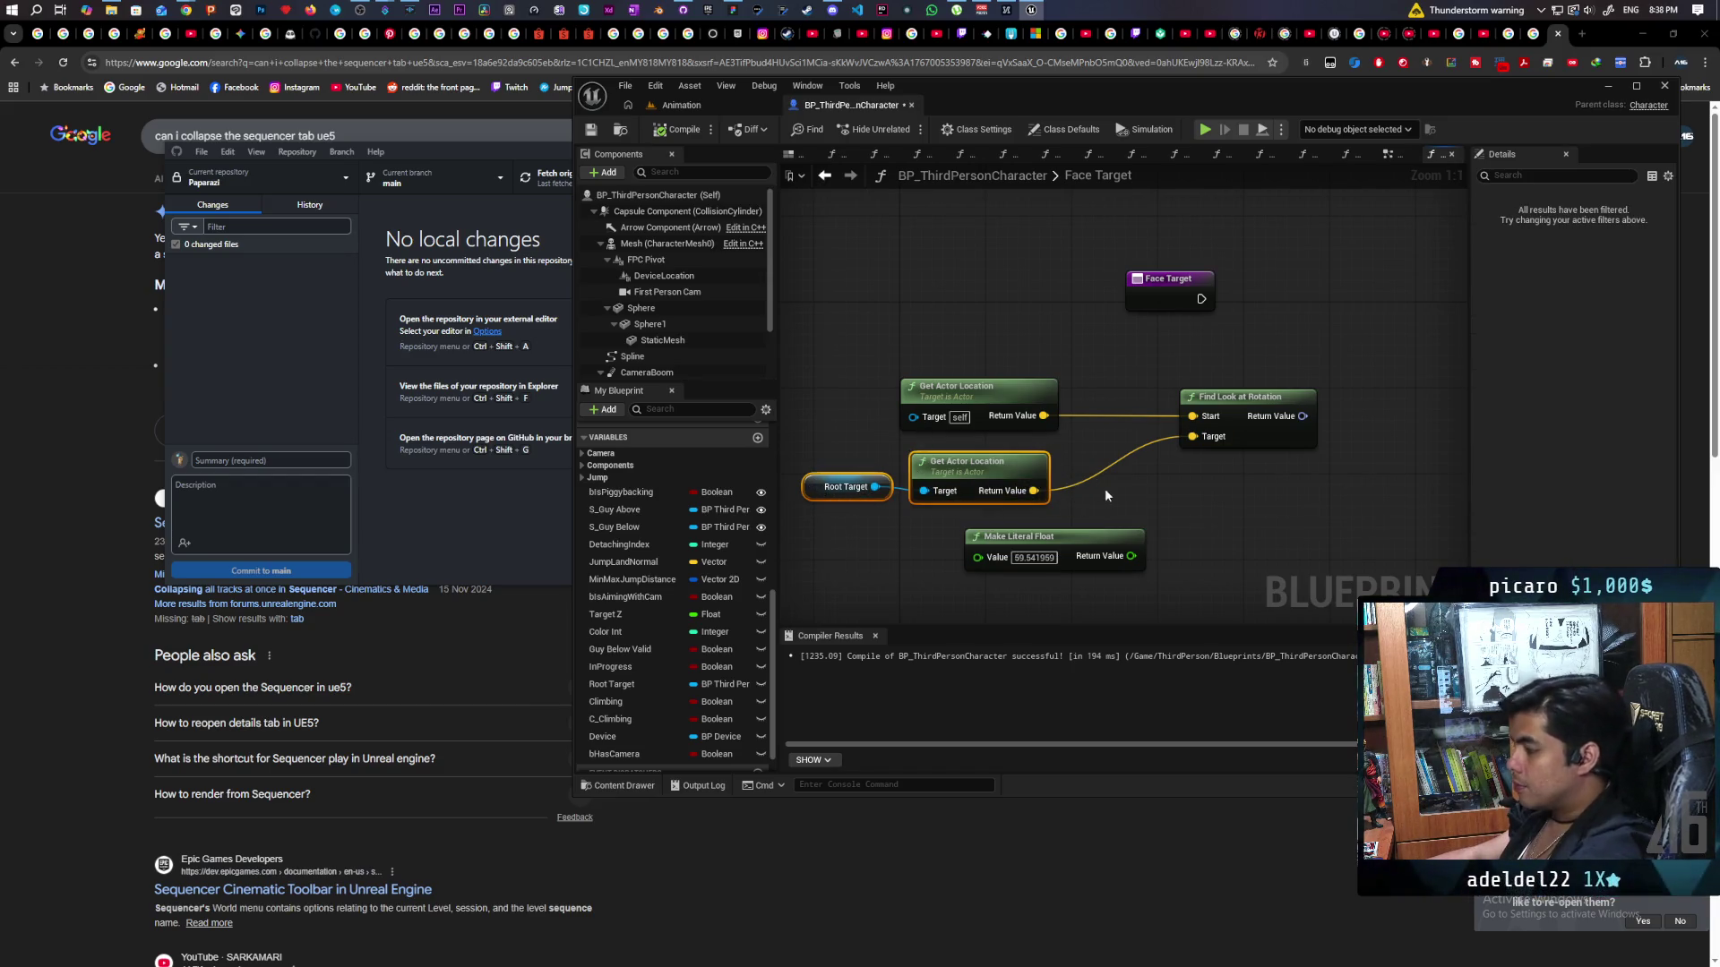
click(1155, 490)
mouse_move(1200, 494)
mouse_down()
mouse_move(1138, 503)
mouse_move(1017, 469)
mouse_move(1044, 471)
mouse_up()
scroll(1012, 513, down, 1)
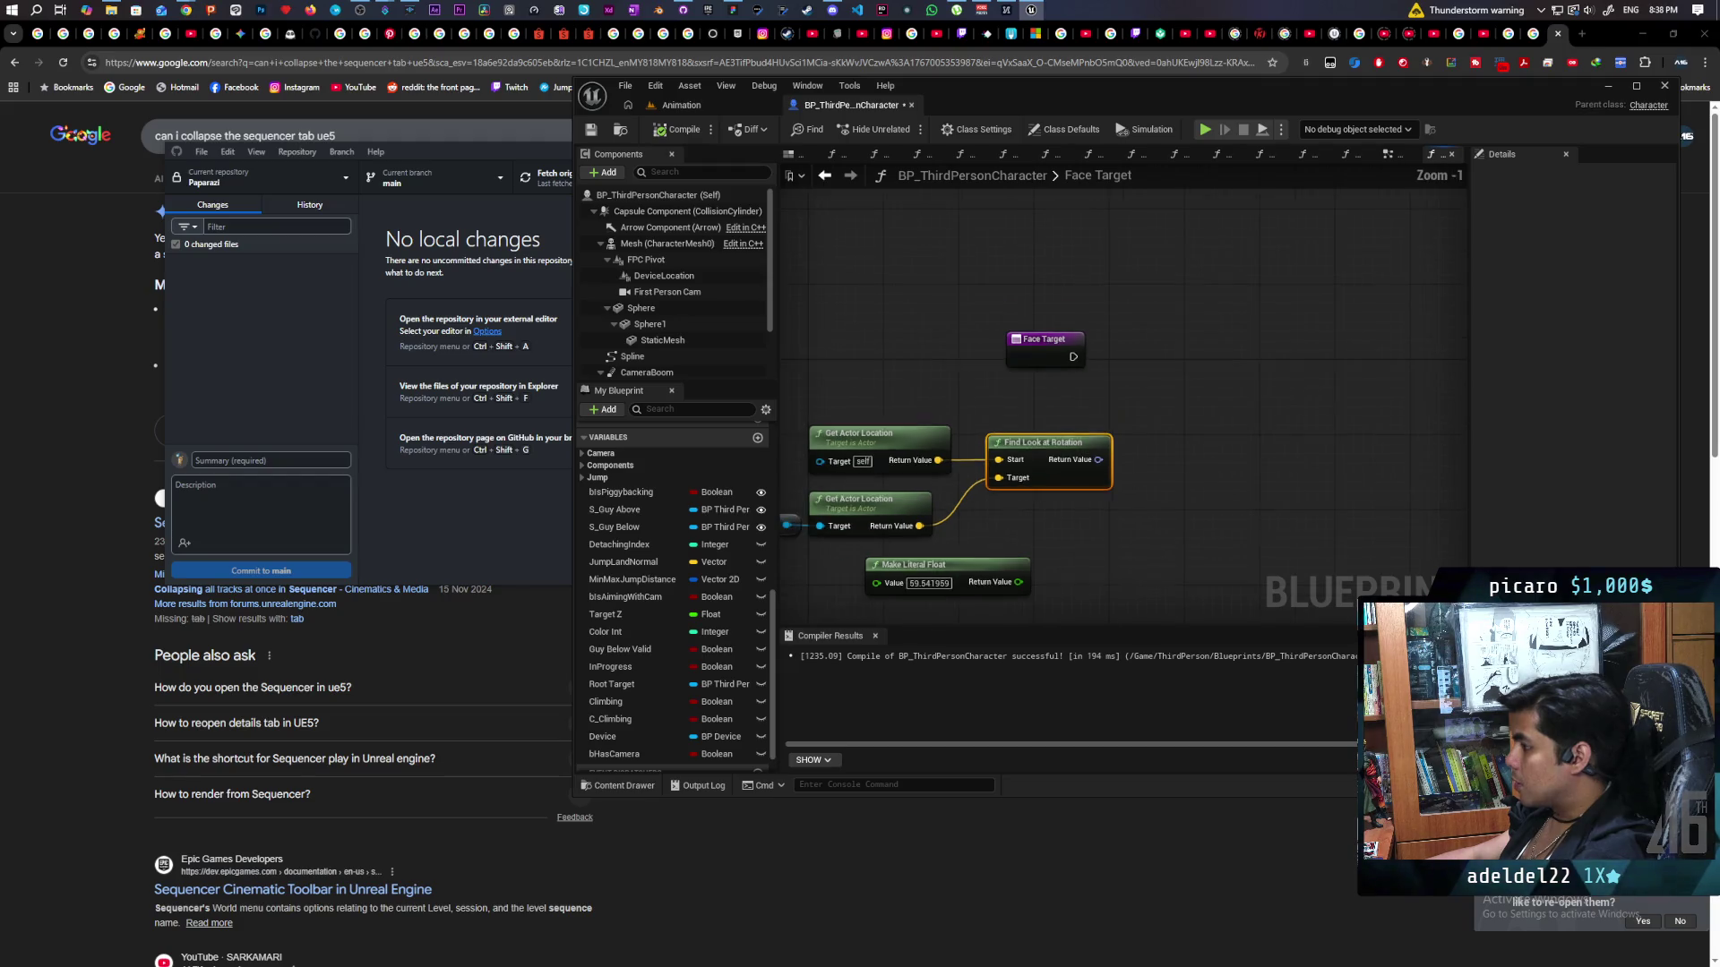
click(832, 543)
drag(837, 527, 819, 525)
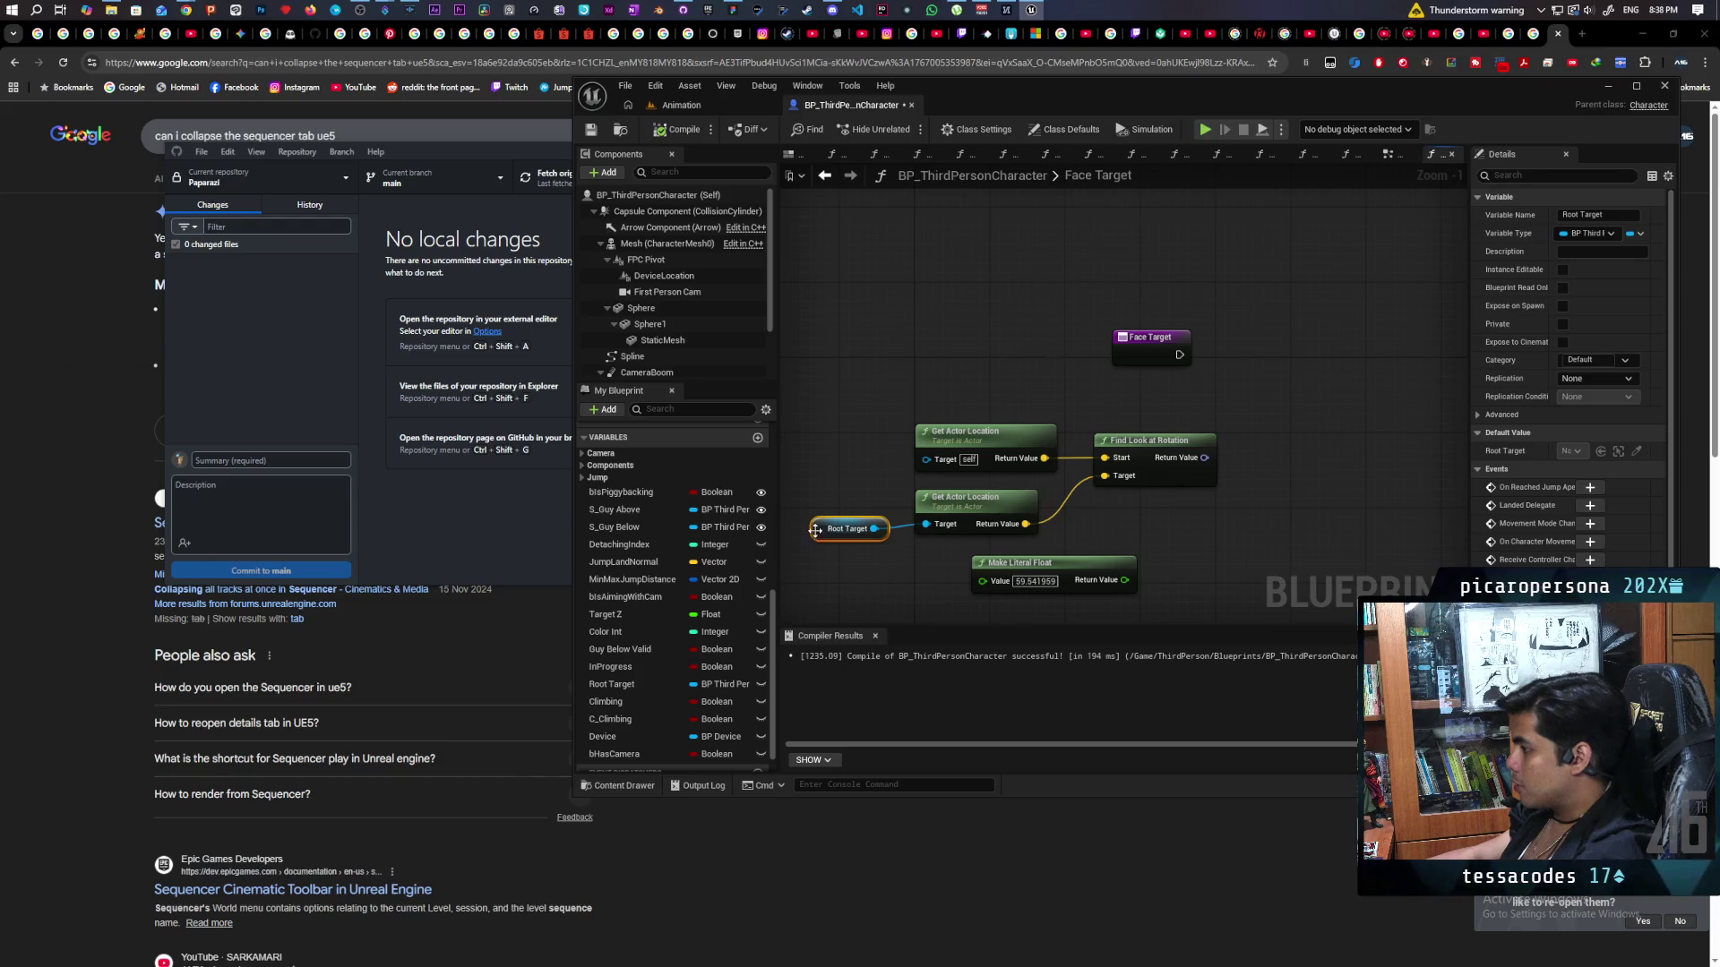
drag(856, 534, 856, 529)
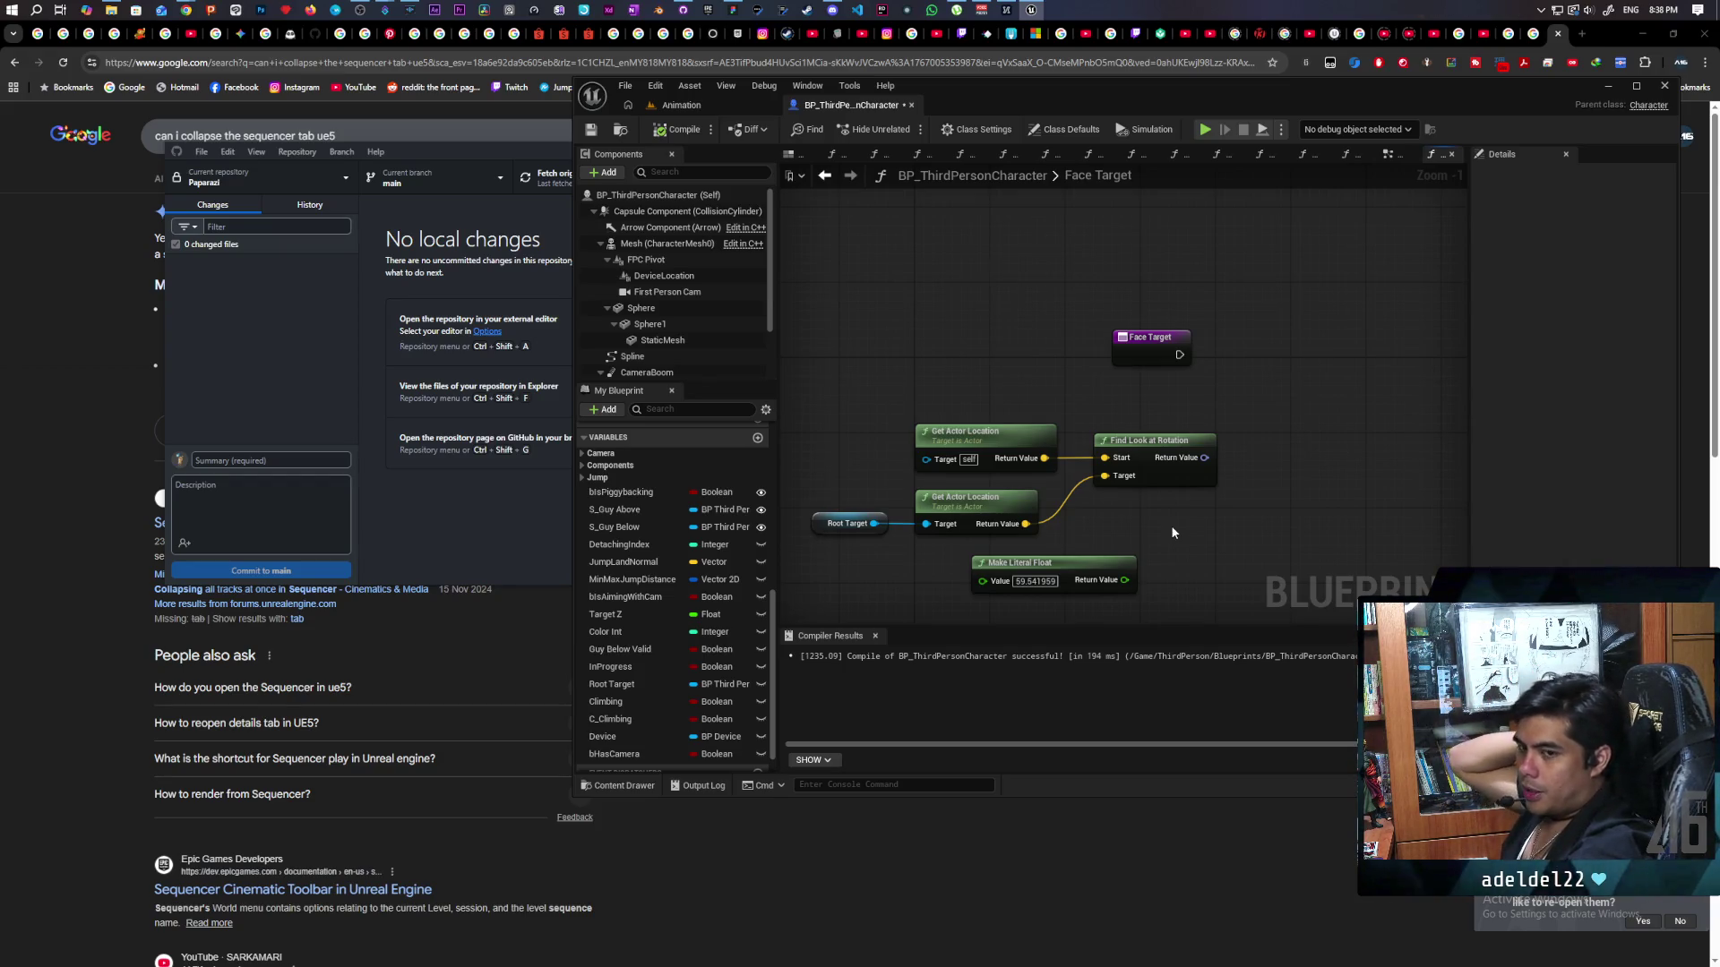
Move the Make Literal Float node up beside Find Look at Rotation.
mouse_move(1132, 511)
mouse_down()
mouse_move(1091, 458)
mouse_move(1145, 475)
mouse_up()
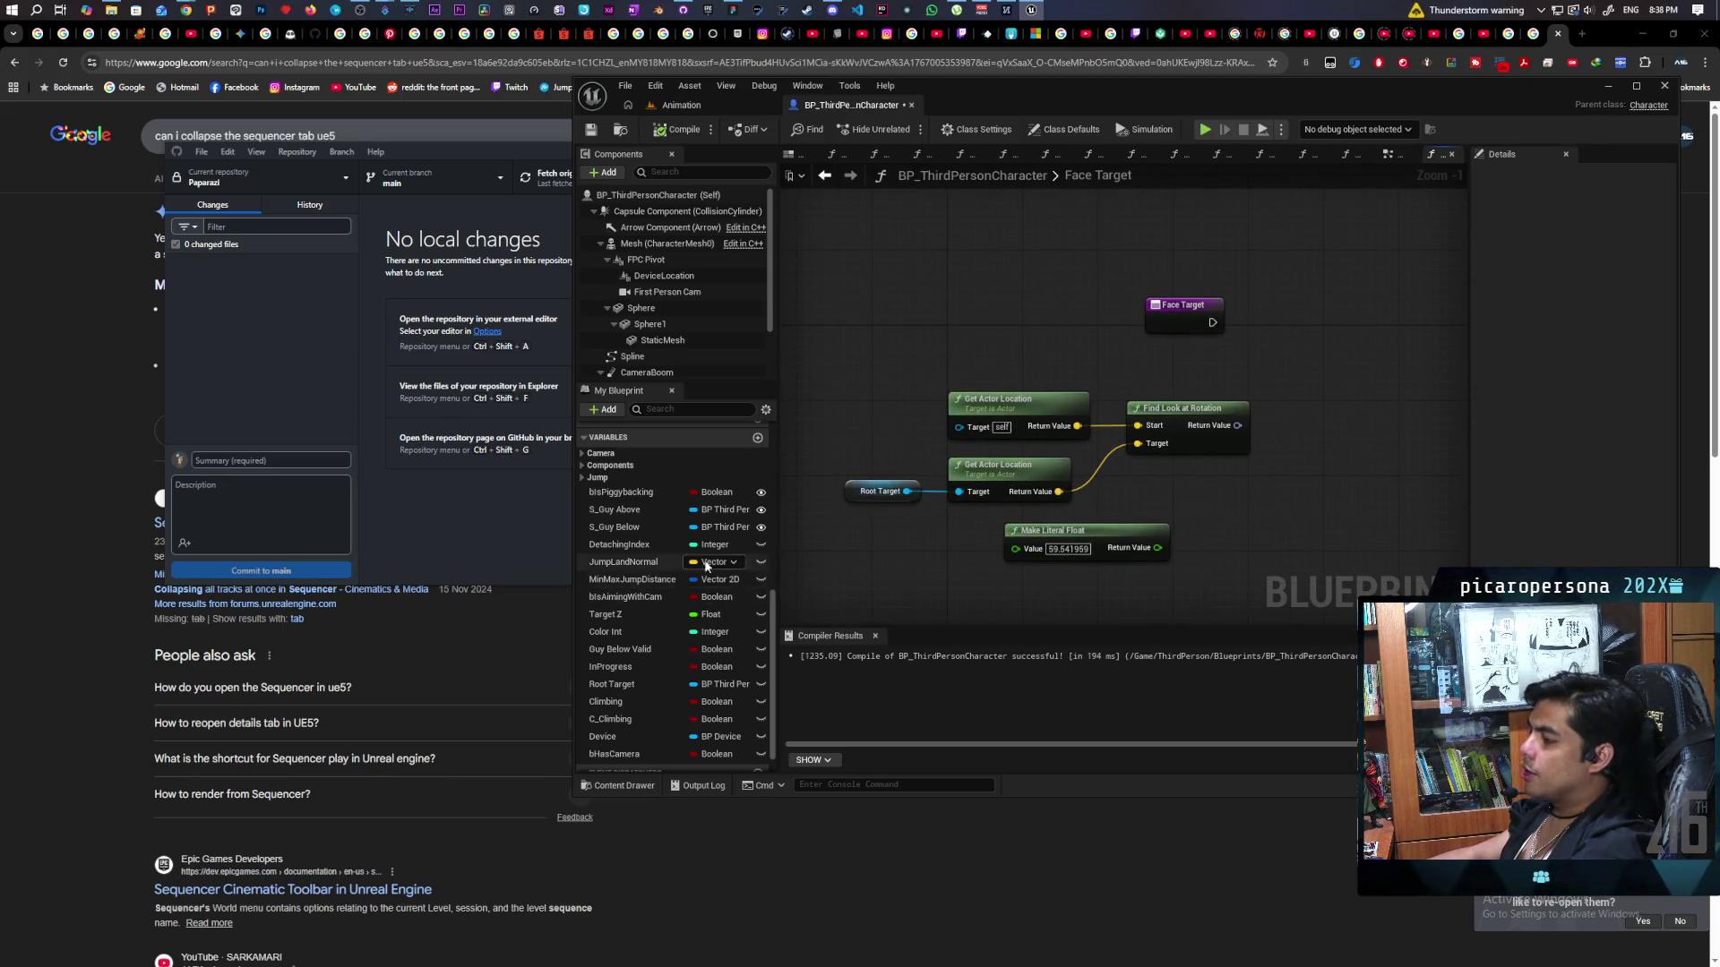
drag(921, 563, 925, 559)
drag(1060, 535, 1188, 512)
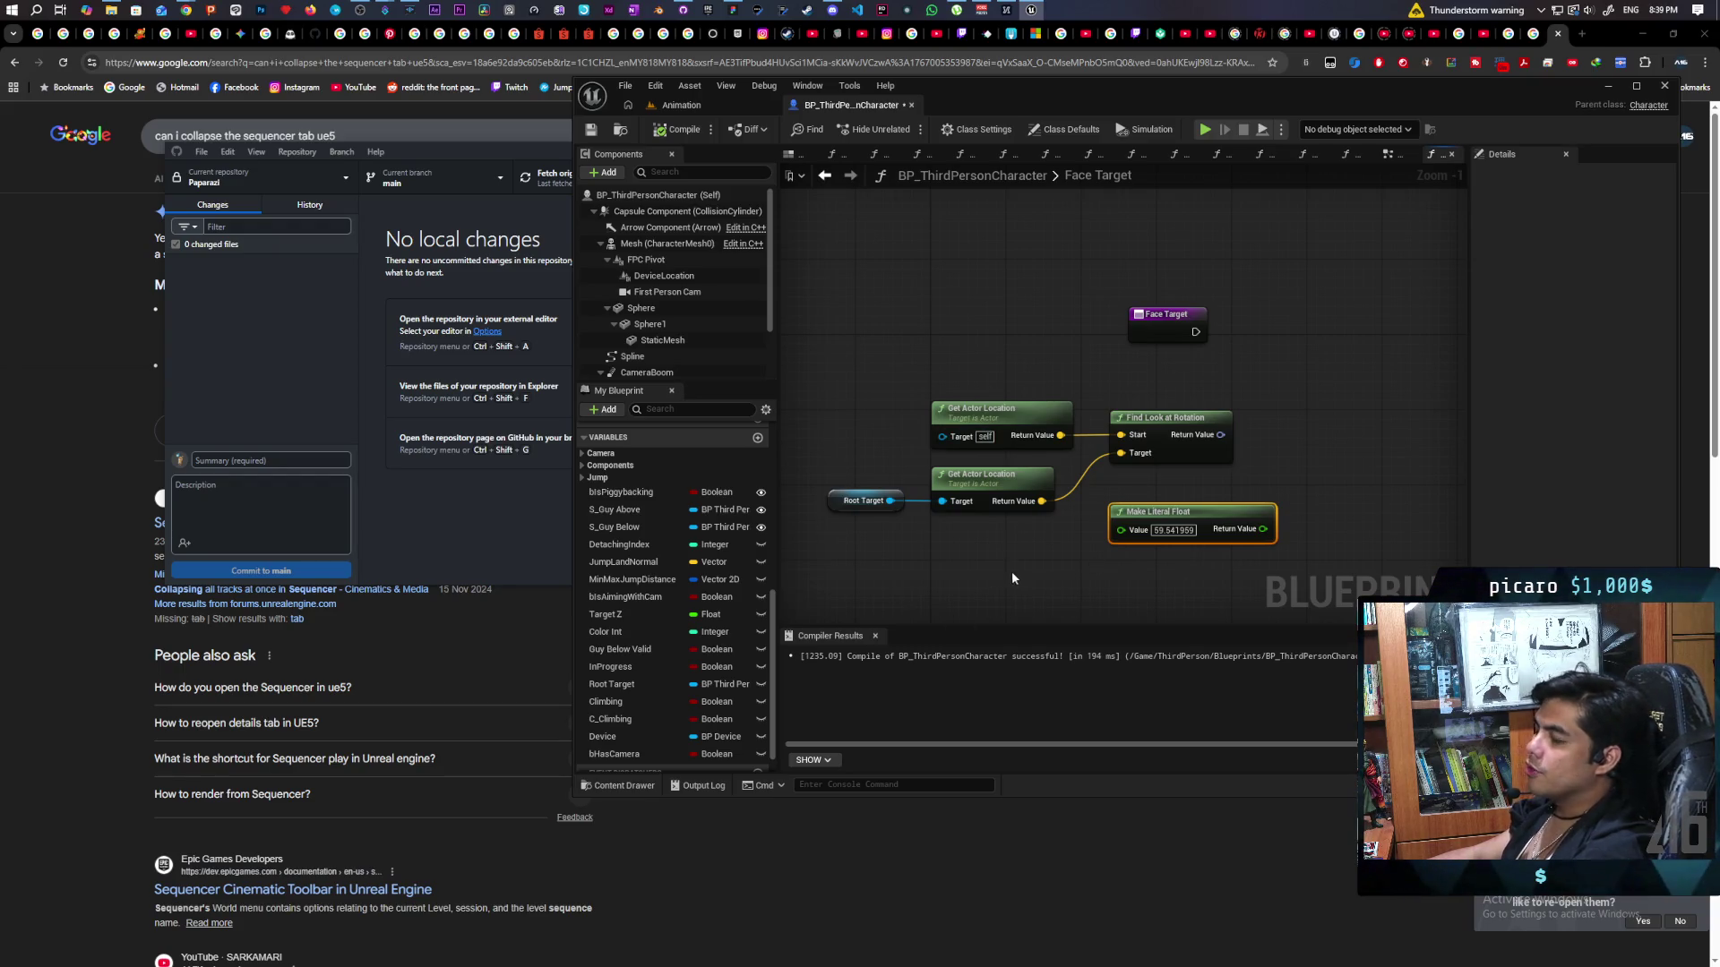
drag(1001, 578, 986, 566)
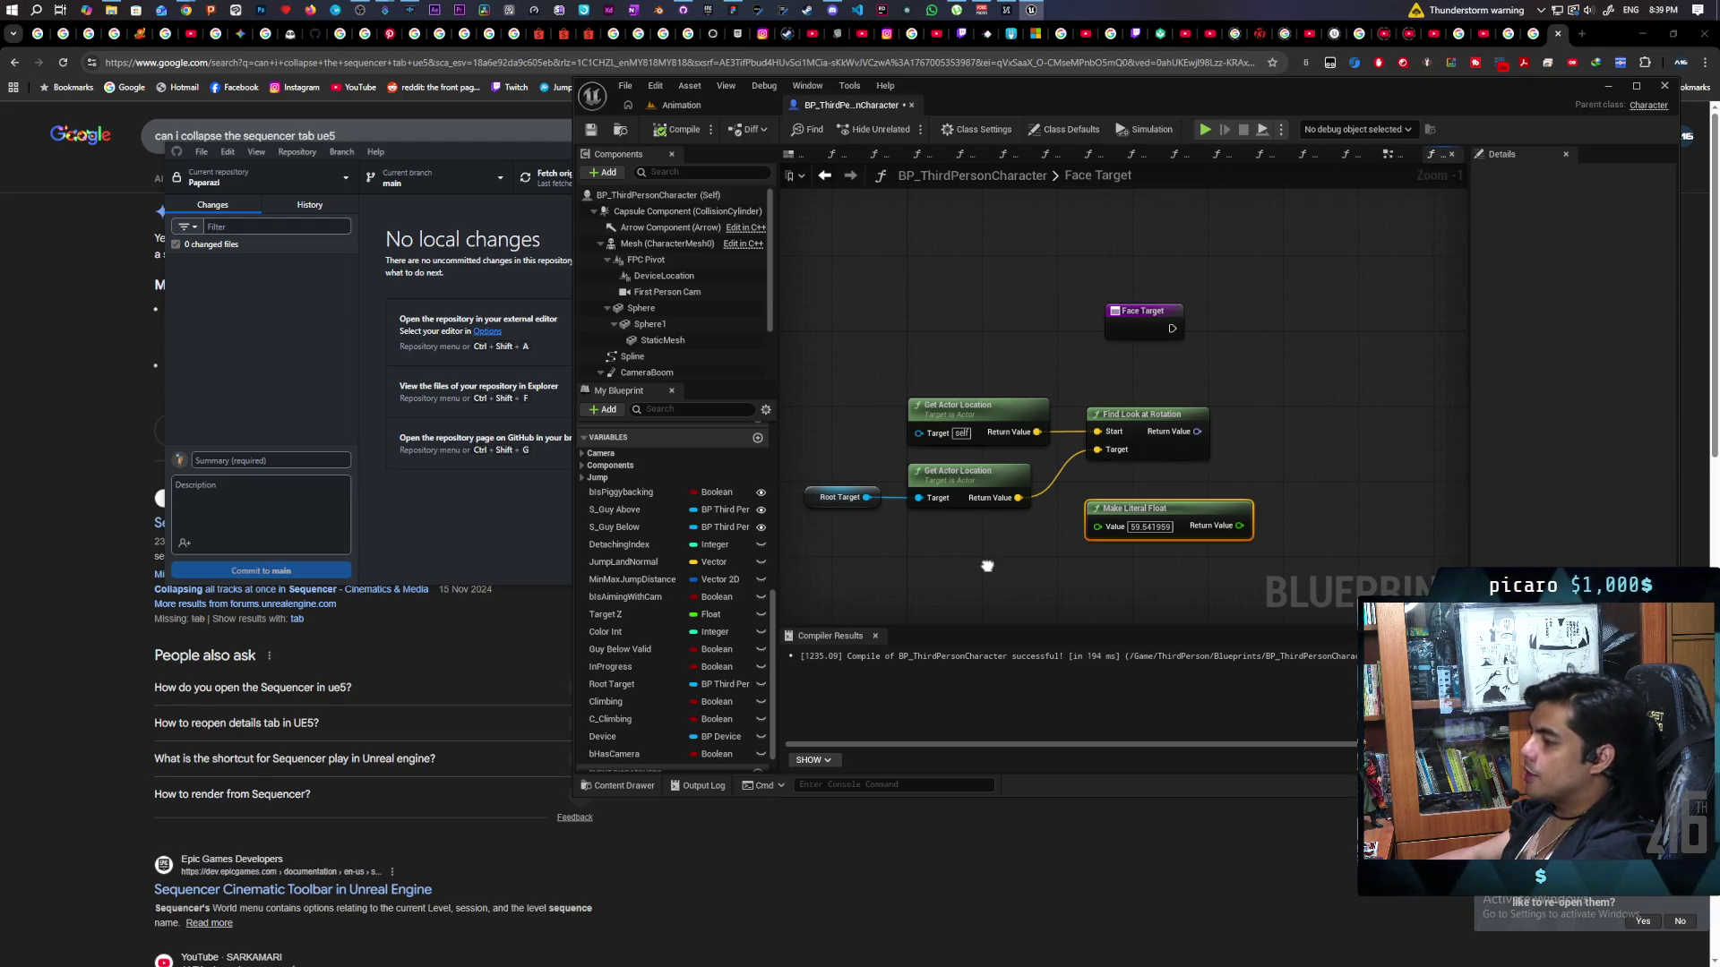